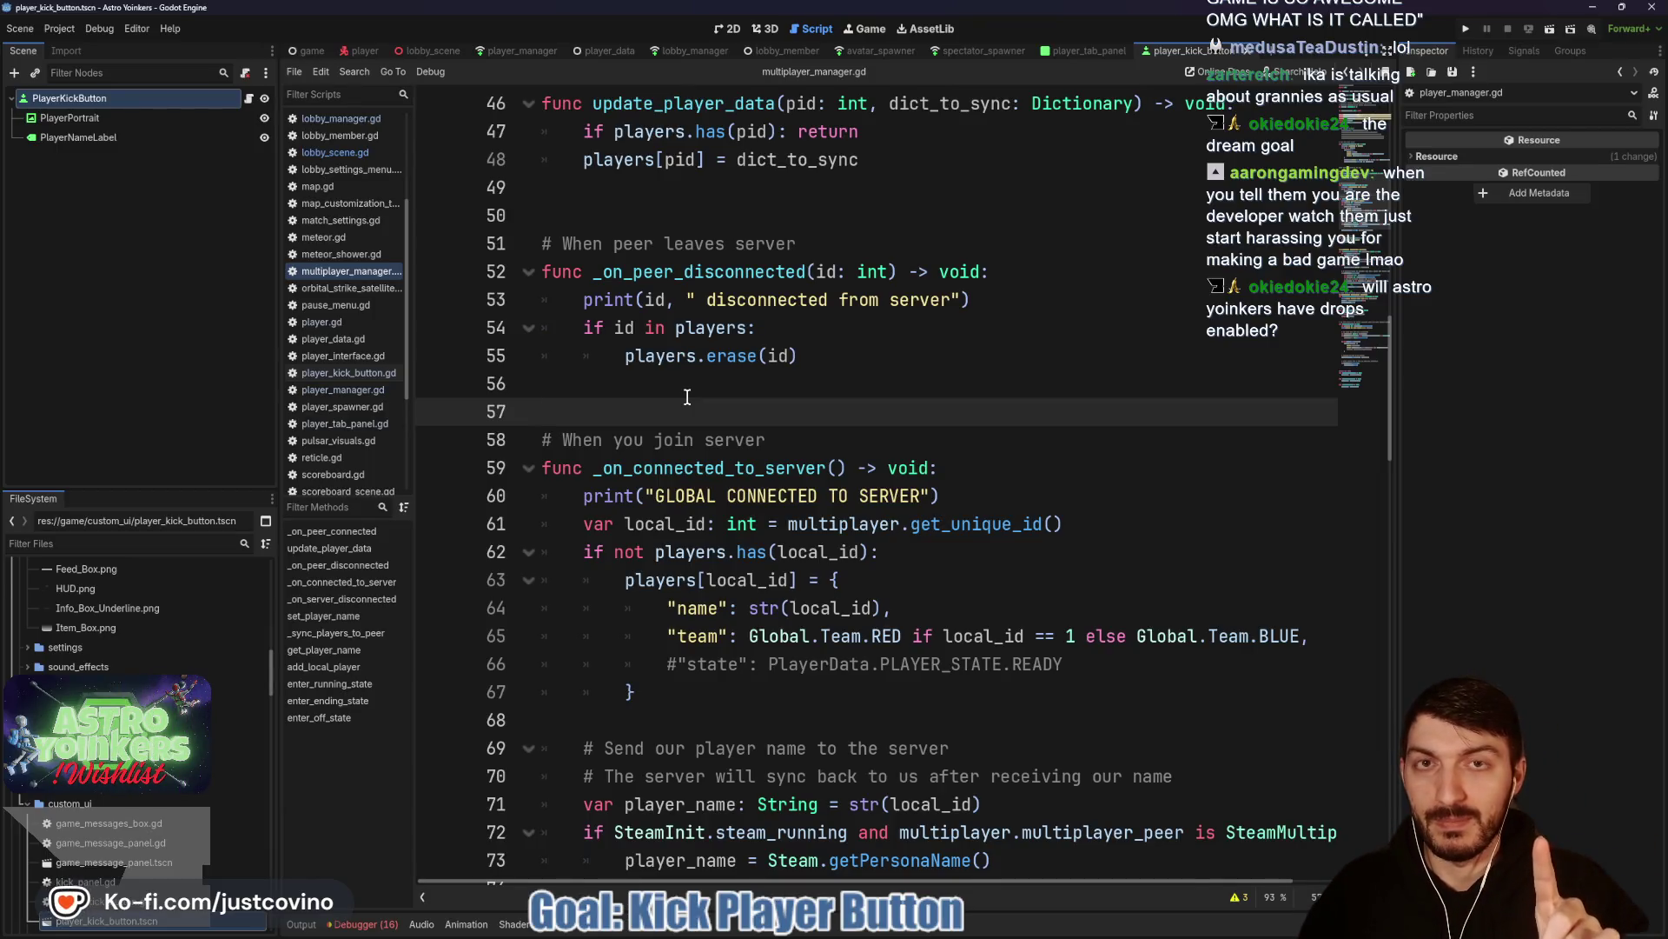
# Step: Go to empty line 56 in multiplayer_manager.gd and scroll up through its peer connection code
pyautogui.press('Up')
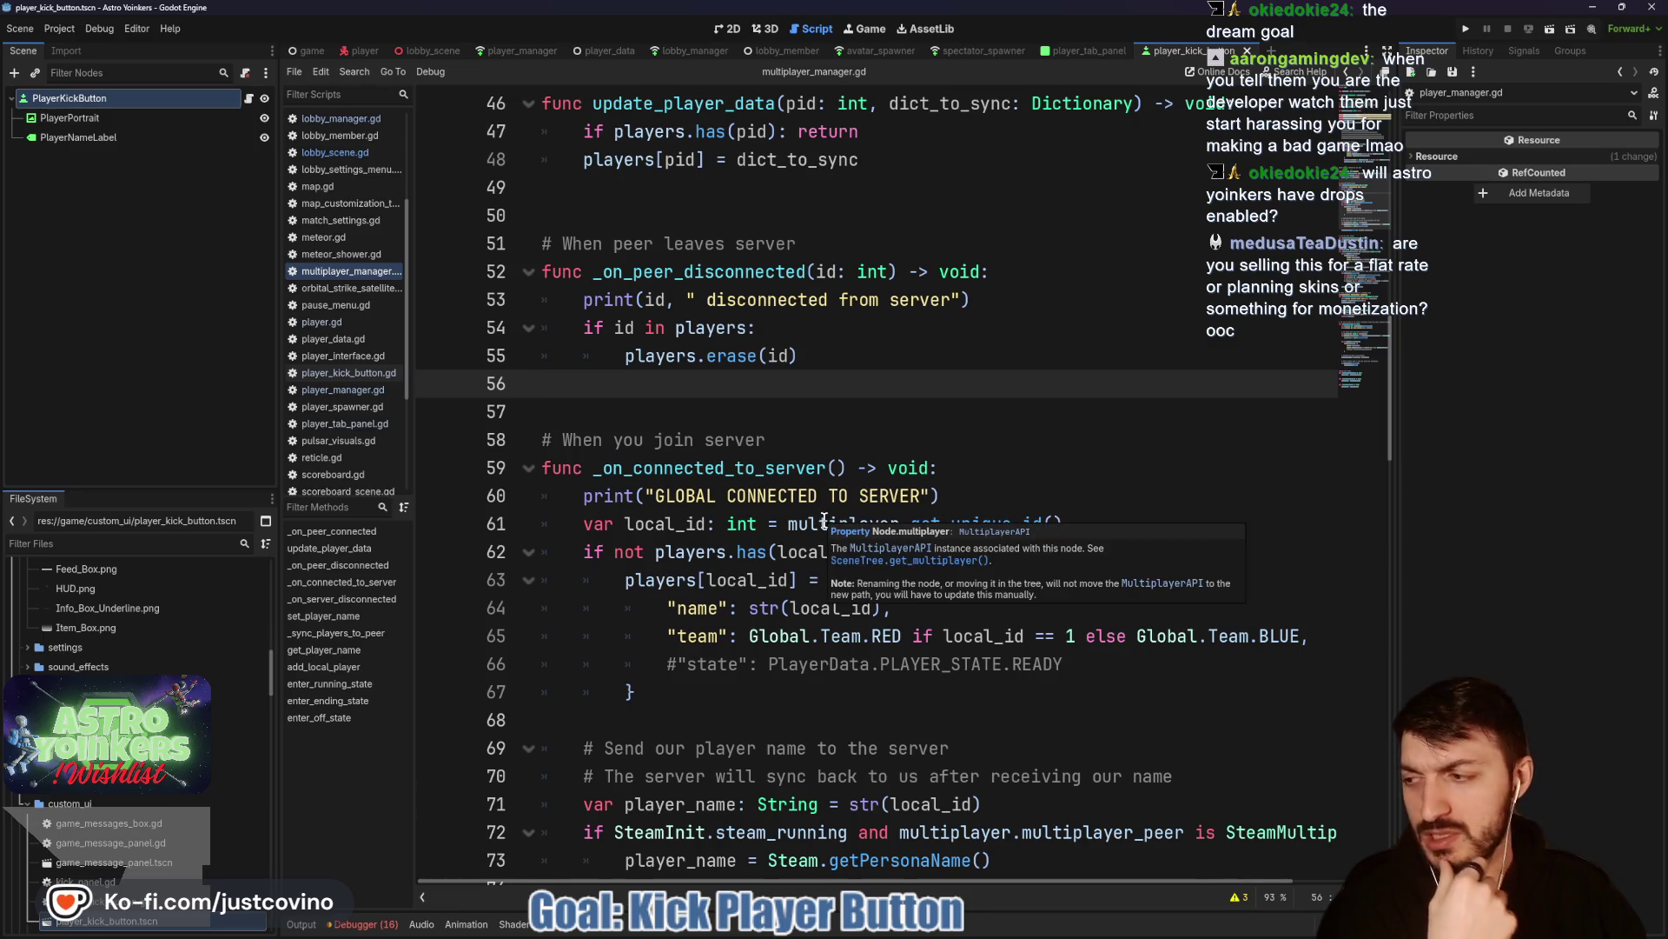
pyautogui.moveTo(836, 526)
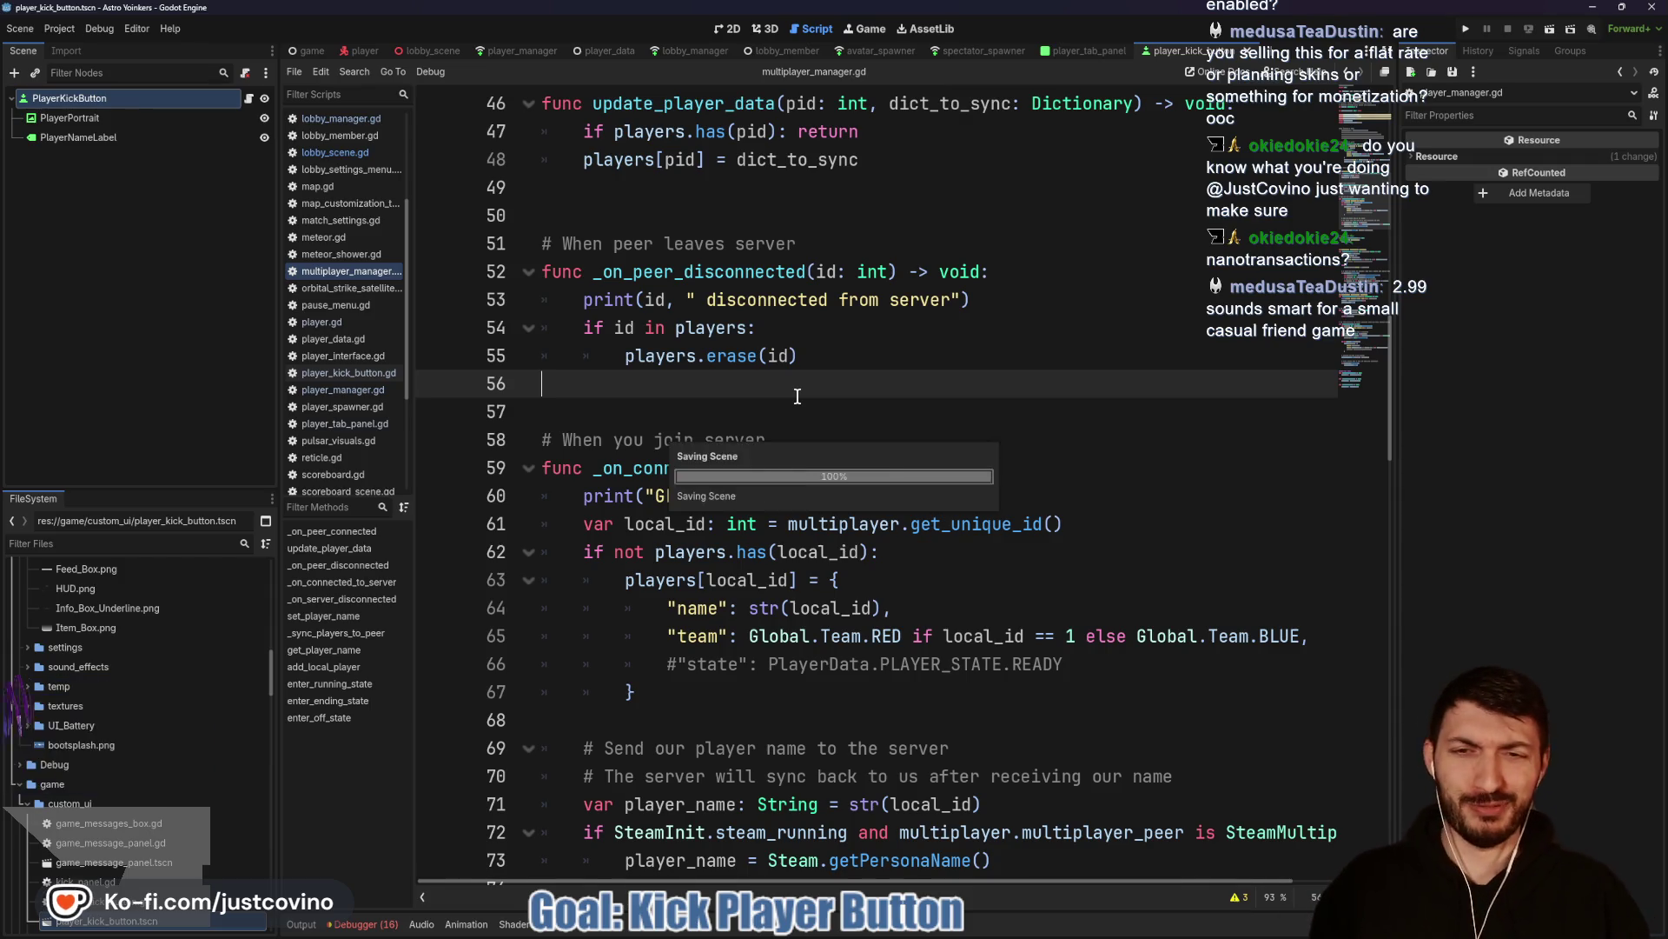
pyautogui.scroll(9, 835, 375)
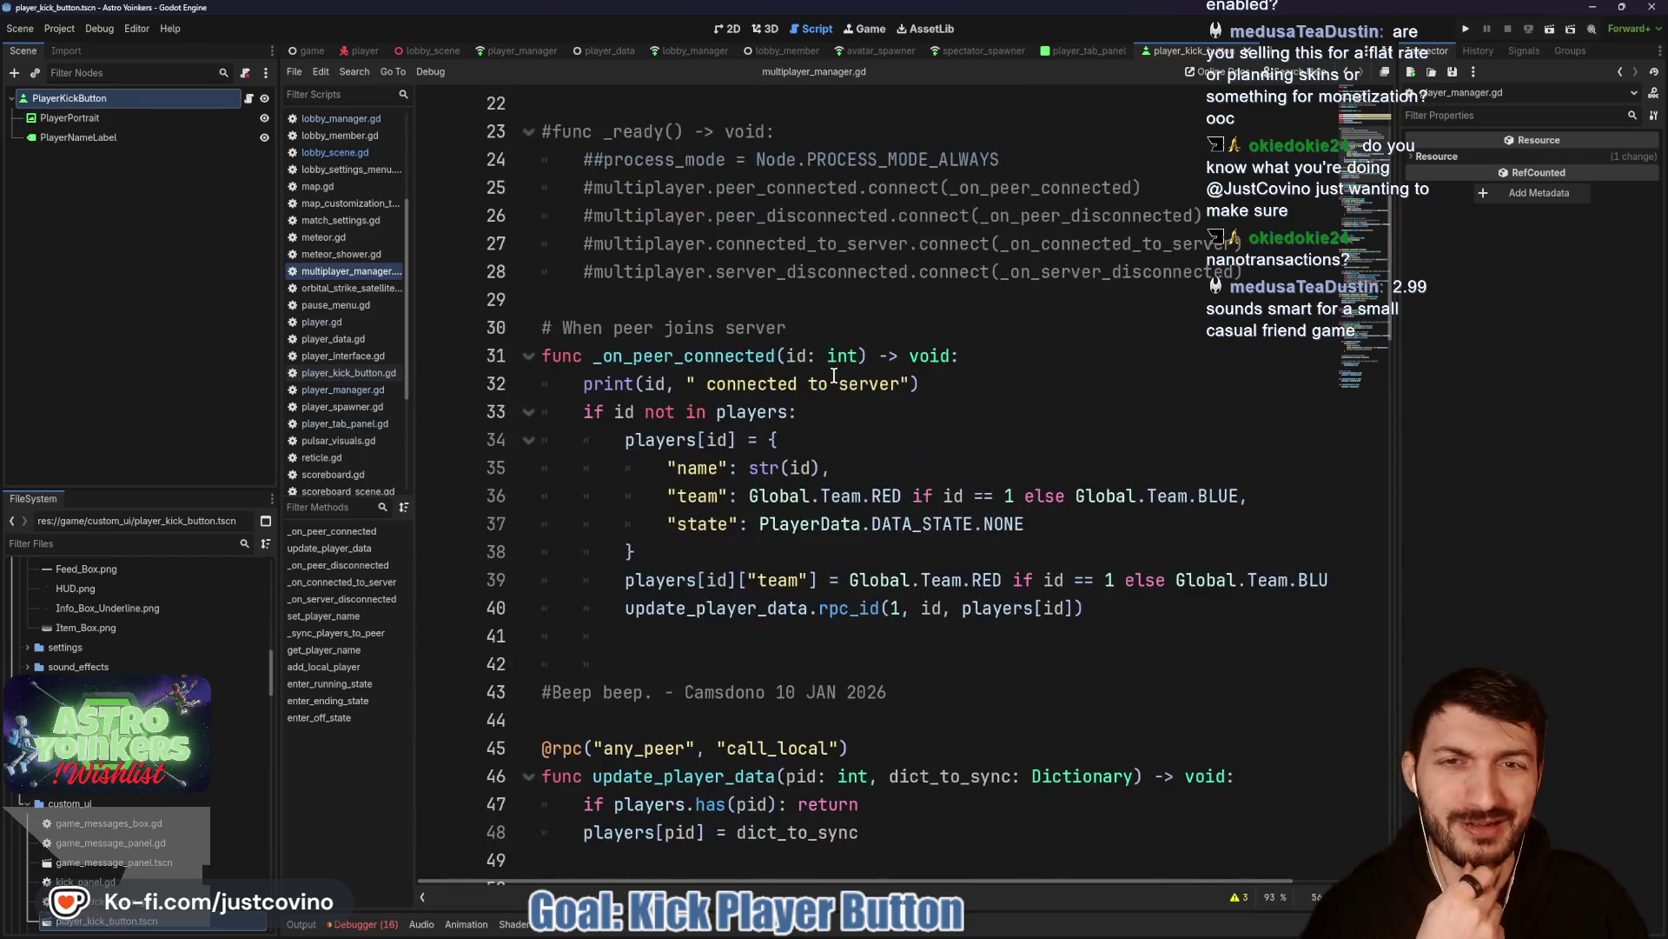
# Step: Open player_kick_button.gd and insert a blank line at line 11, above _ready
pyautogui.click(249, 99)
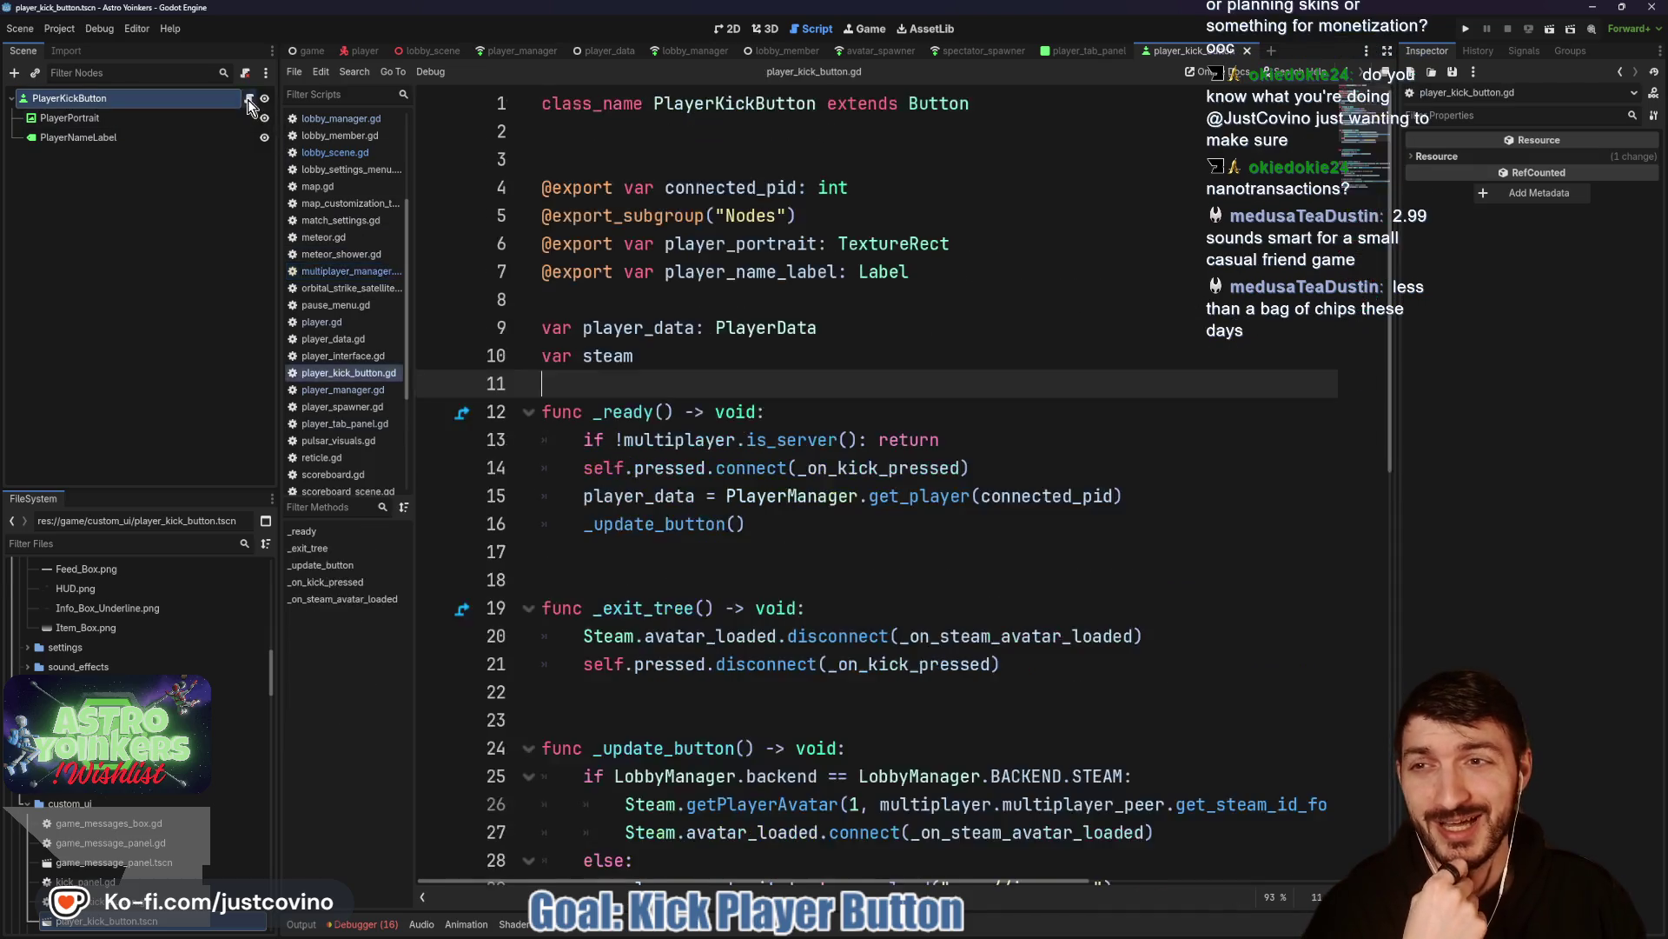
pyautogui.scroll(-2, 748, 391)
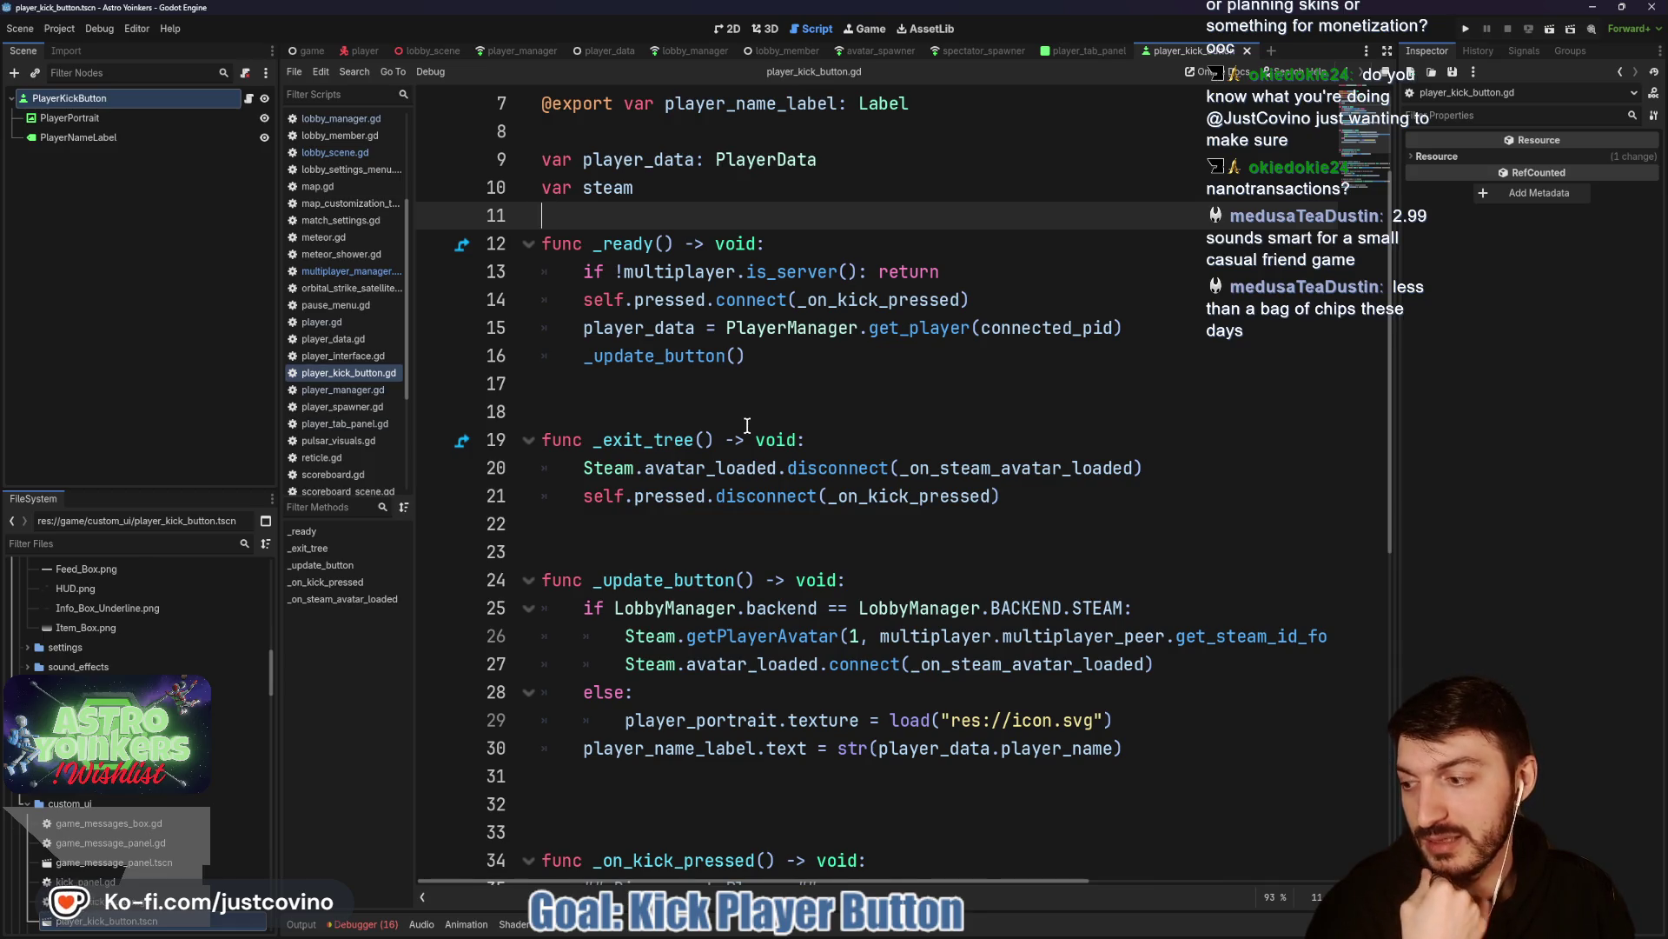
pyautogui.click(745, 394)
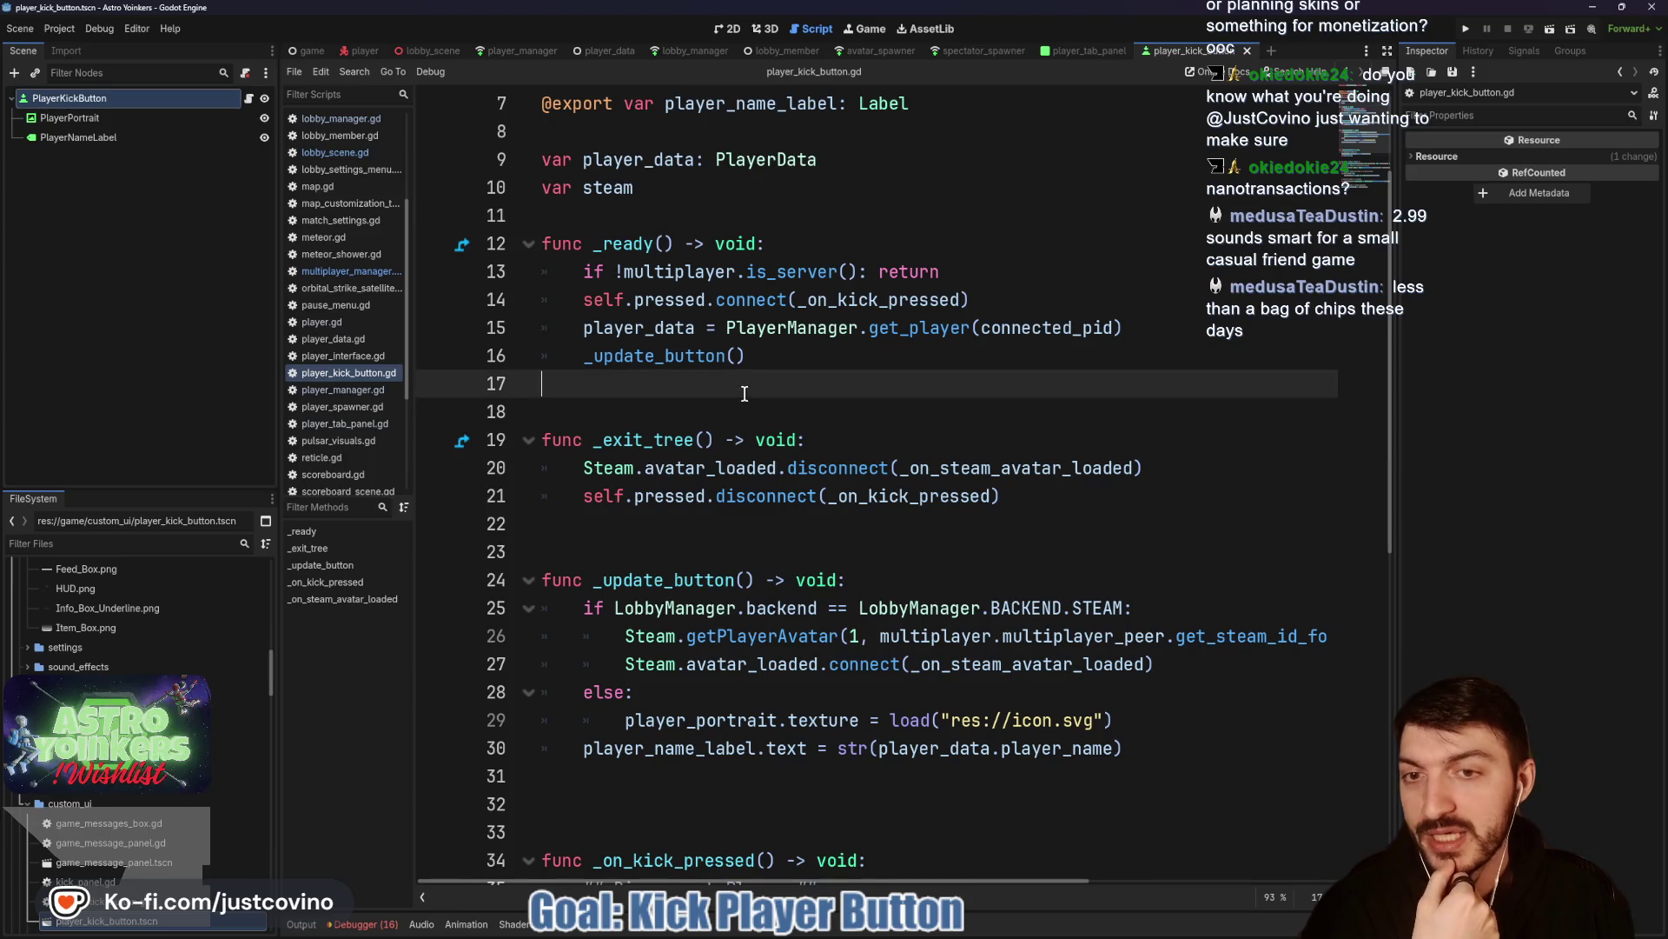
pyautogui.click(643, 225)
pyautogui.press('Return')
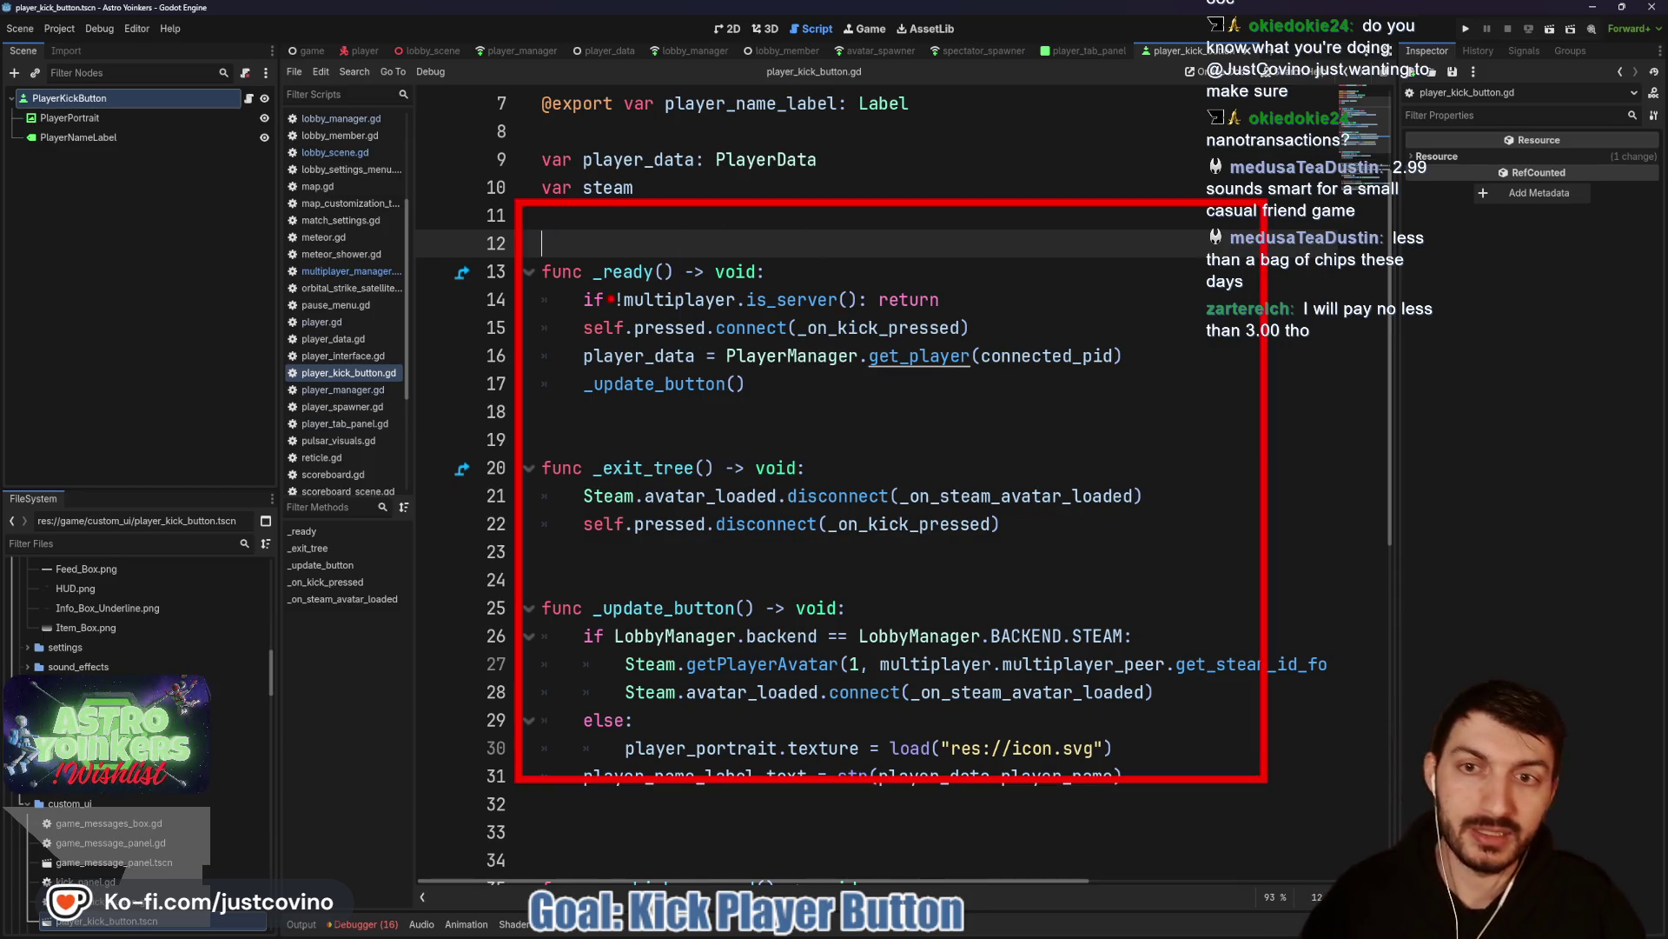
pyautogui.moveTo(537, 645); pyautogui.dragTo(1169, 646)
pyautogui.moveTo(607, 684); pyautogui.dragTo(606, 658)
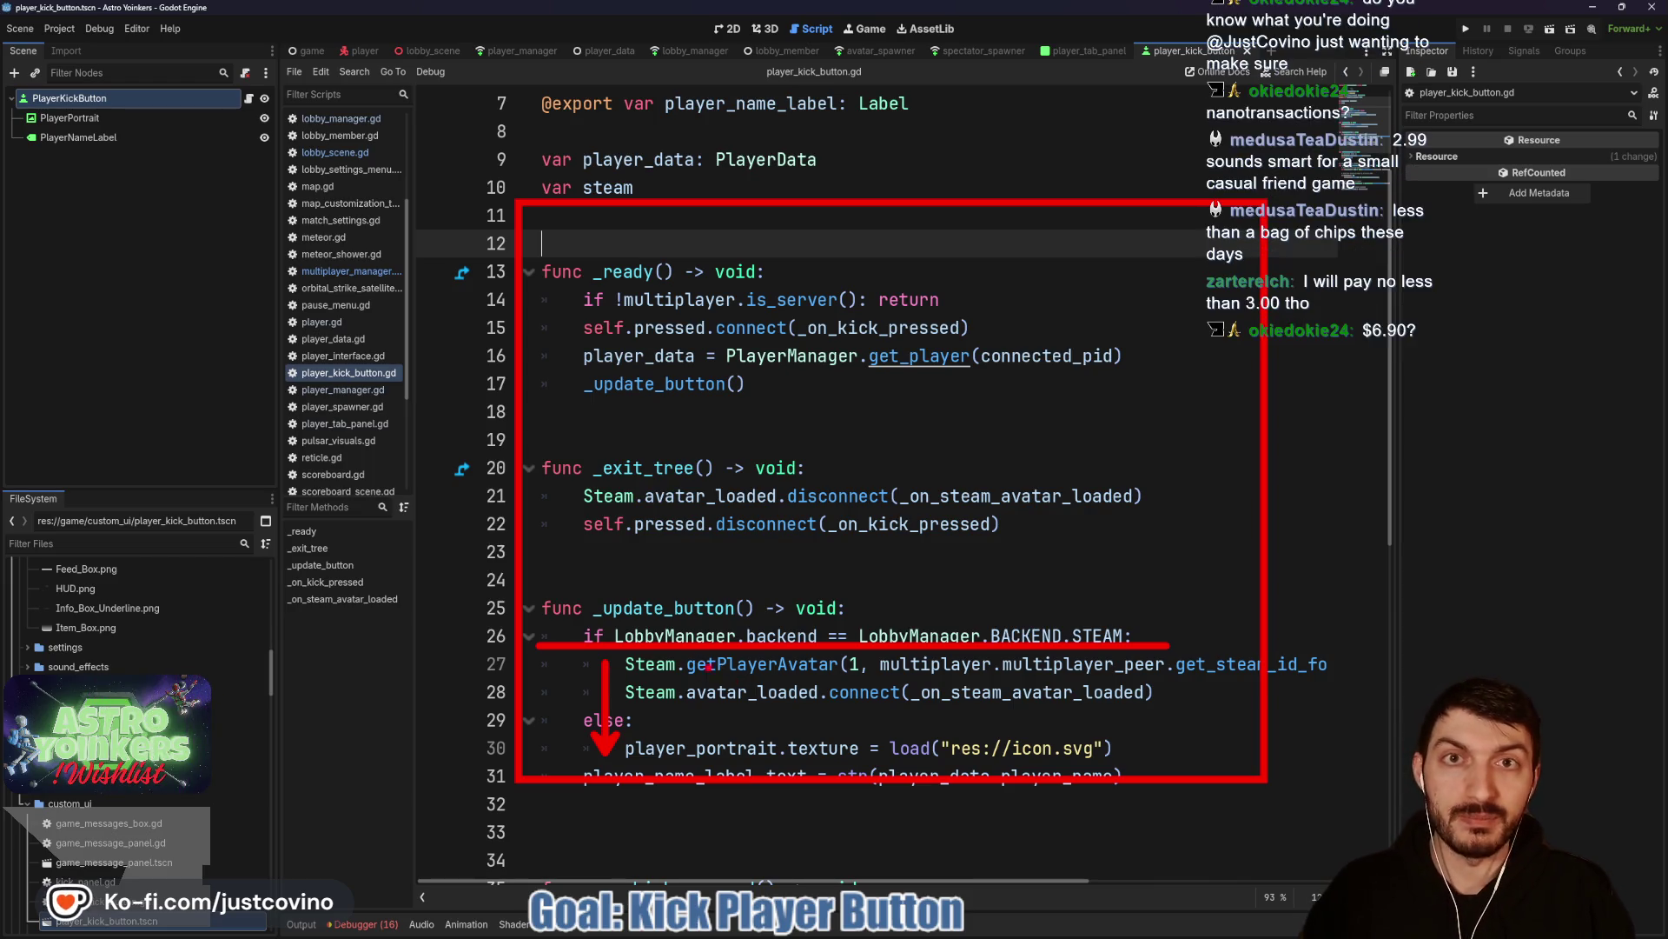
pyautogui.moveTo(499, 670); pyautogui.dragTo(235, 670)
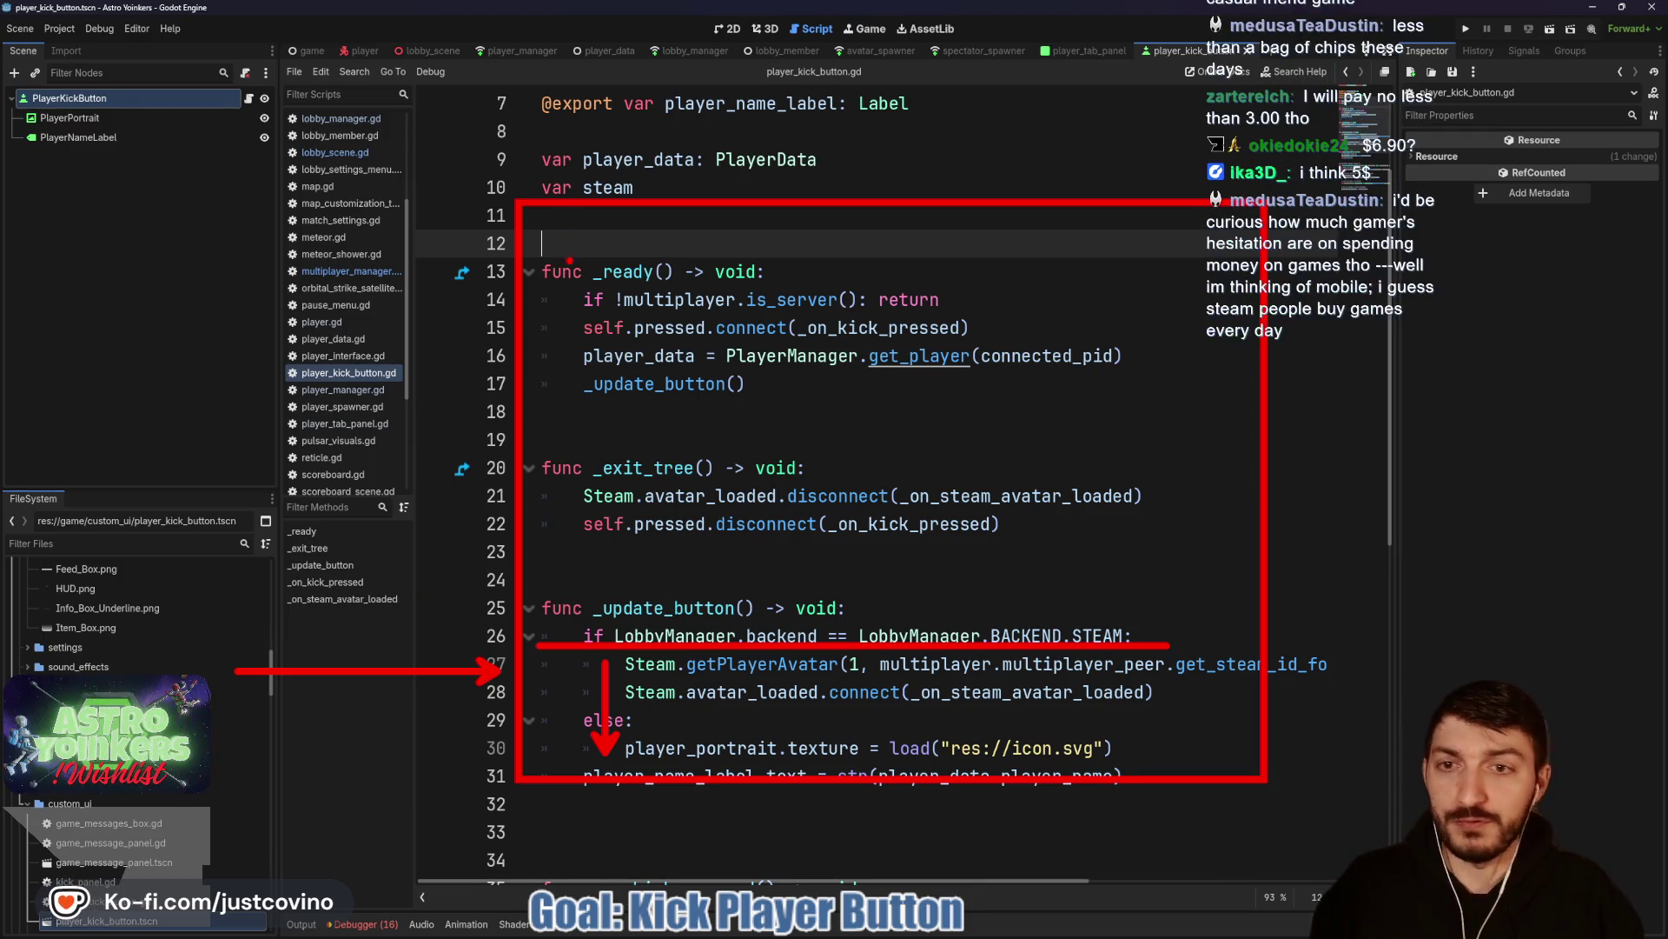
pyautogui.moveTo(543, 280); pyautogui.dragTo(1209, 280)
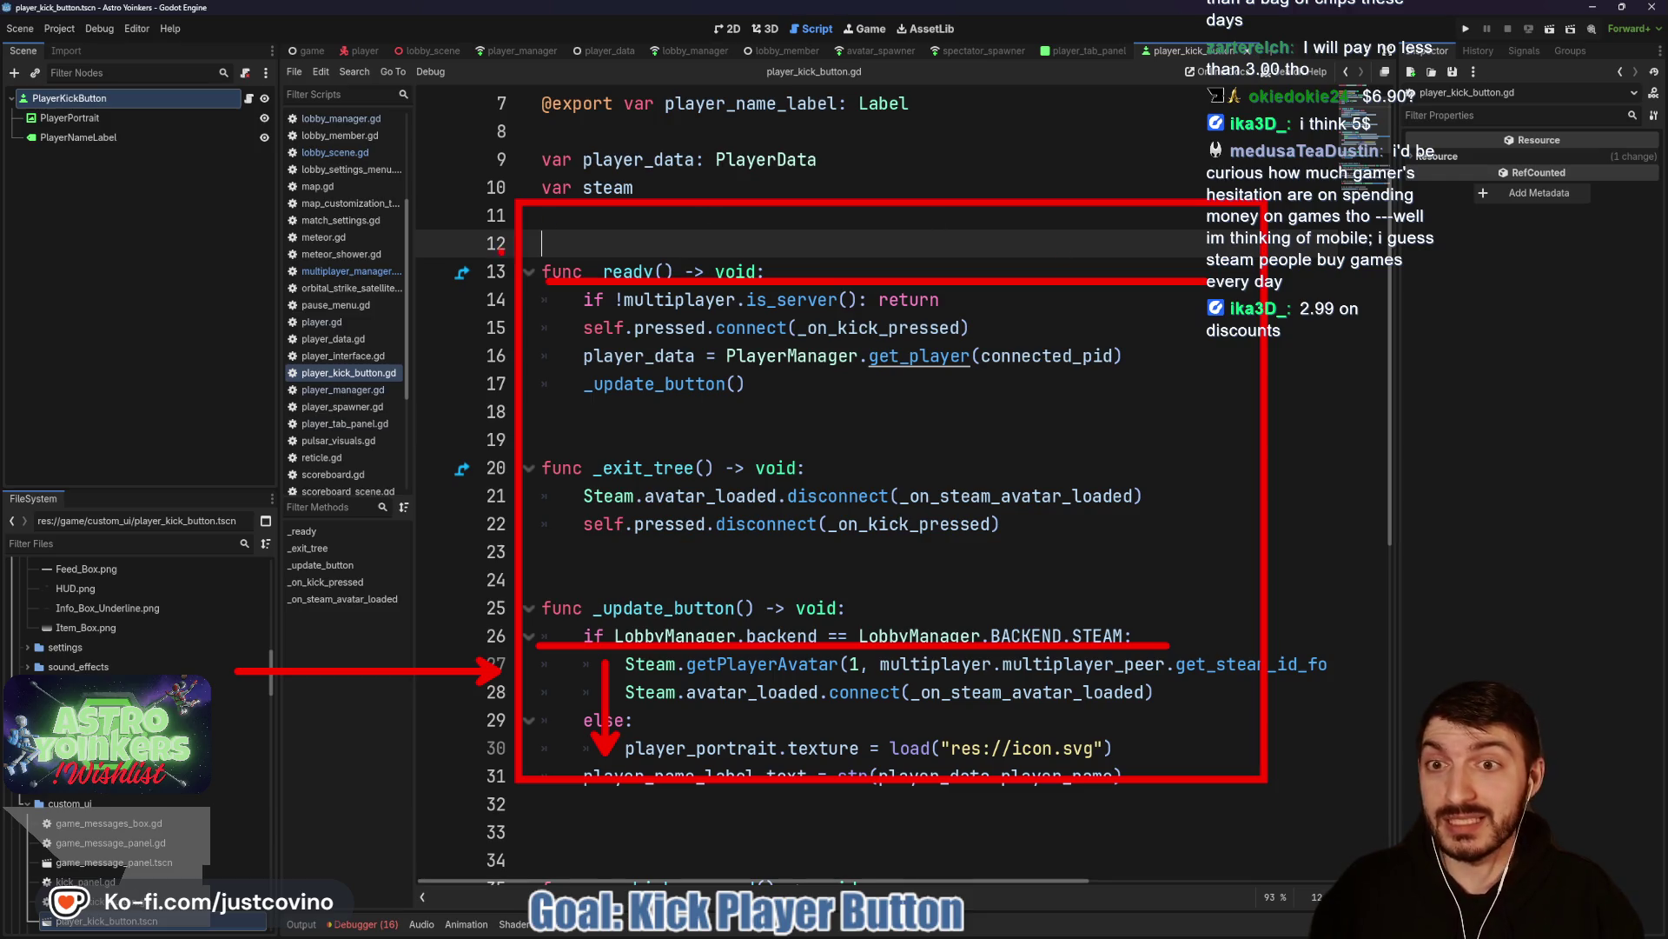
pyautogui.moveTo(506, 272); pyautogui.dragTo(199, 243)
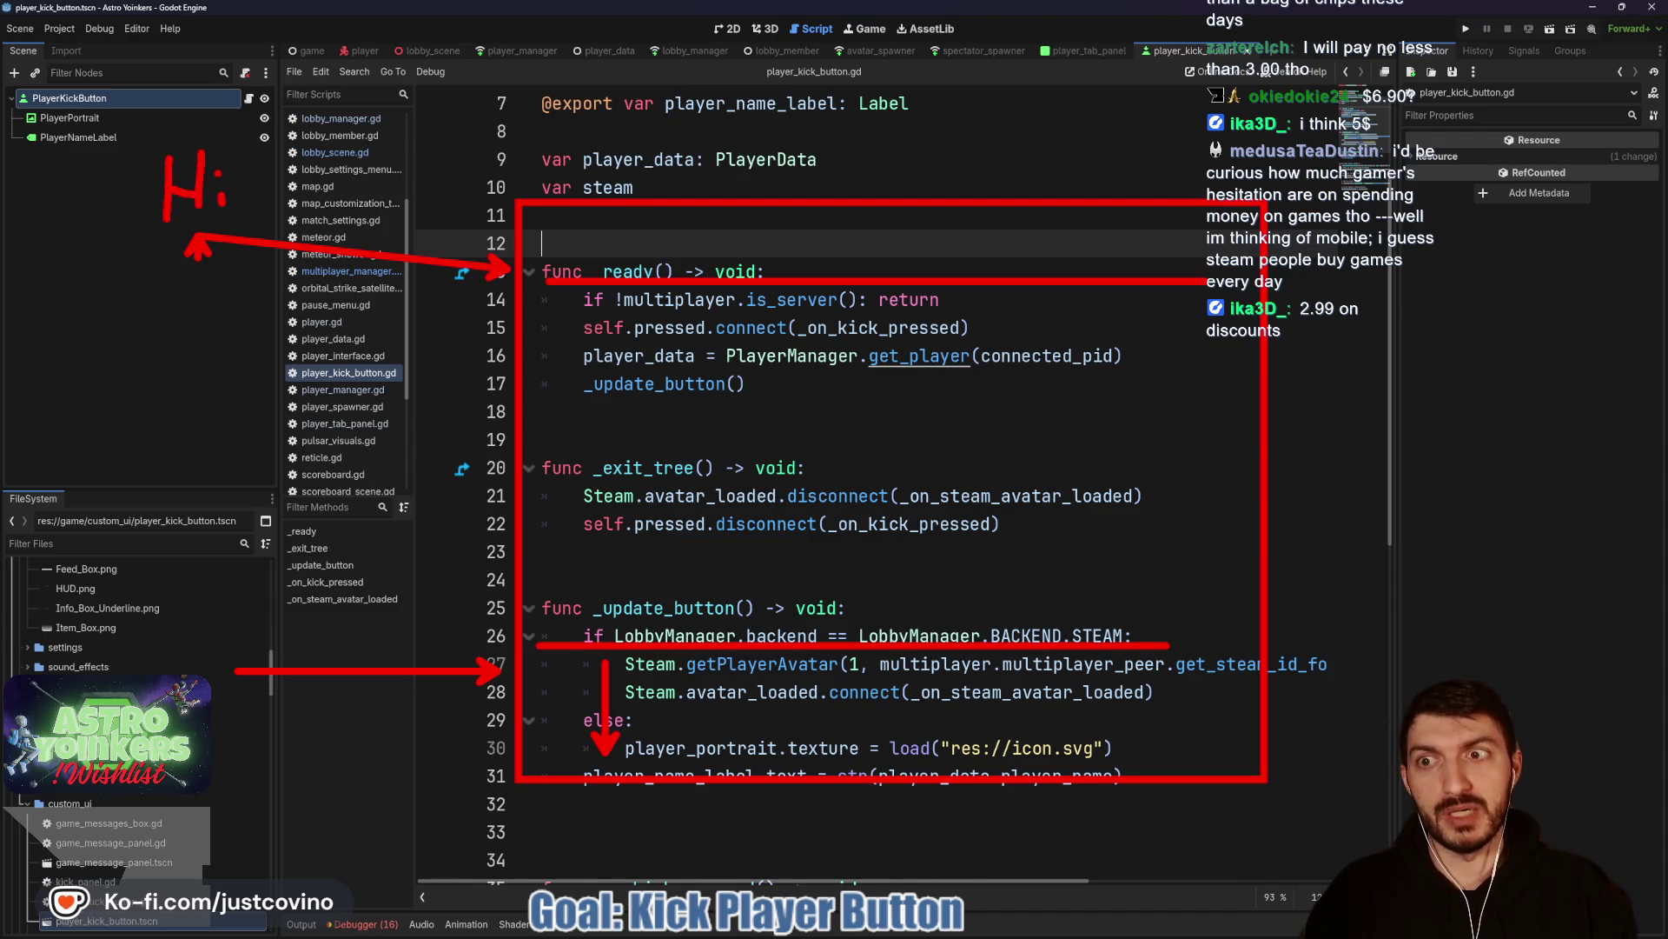
pyautogui.moveTo(256, 189); pyautogui.dragTo(225, 233)
pyautogui.moveTo(265, 169); pyautogui.dragTo(300, 228)
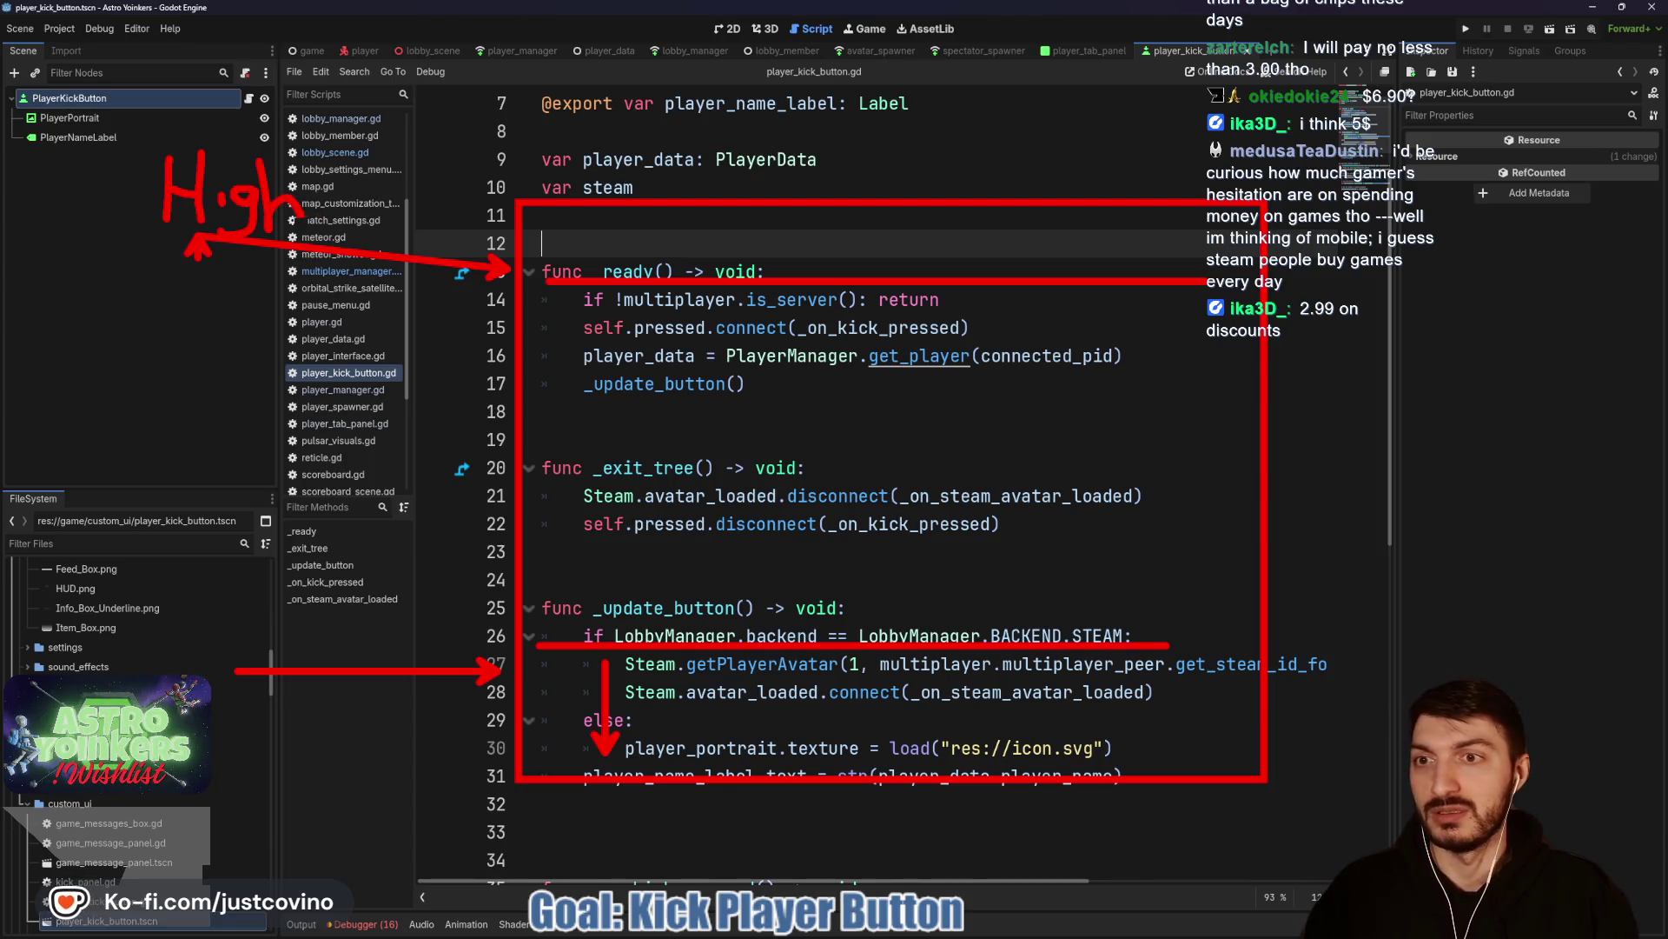
pyautogui.moveTo(756, 349)
pyautogui.mouseDown()
pyautogui.moveTo(569, 378)
pyautogui.moveTo(1186, 569)
pyautogui.moveTo(730, 360)
pyautogui.mouseUp()
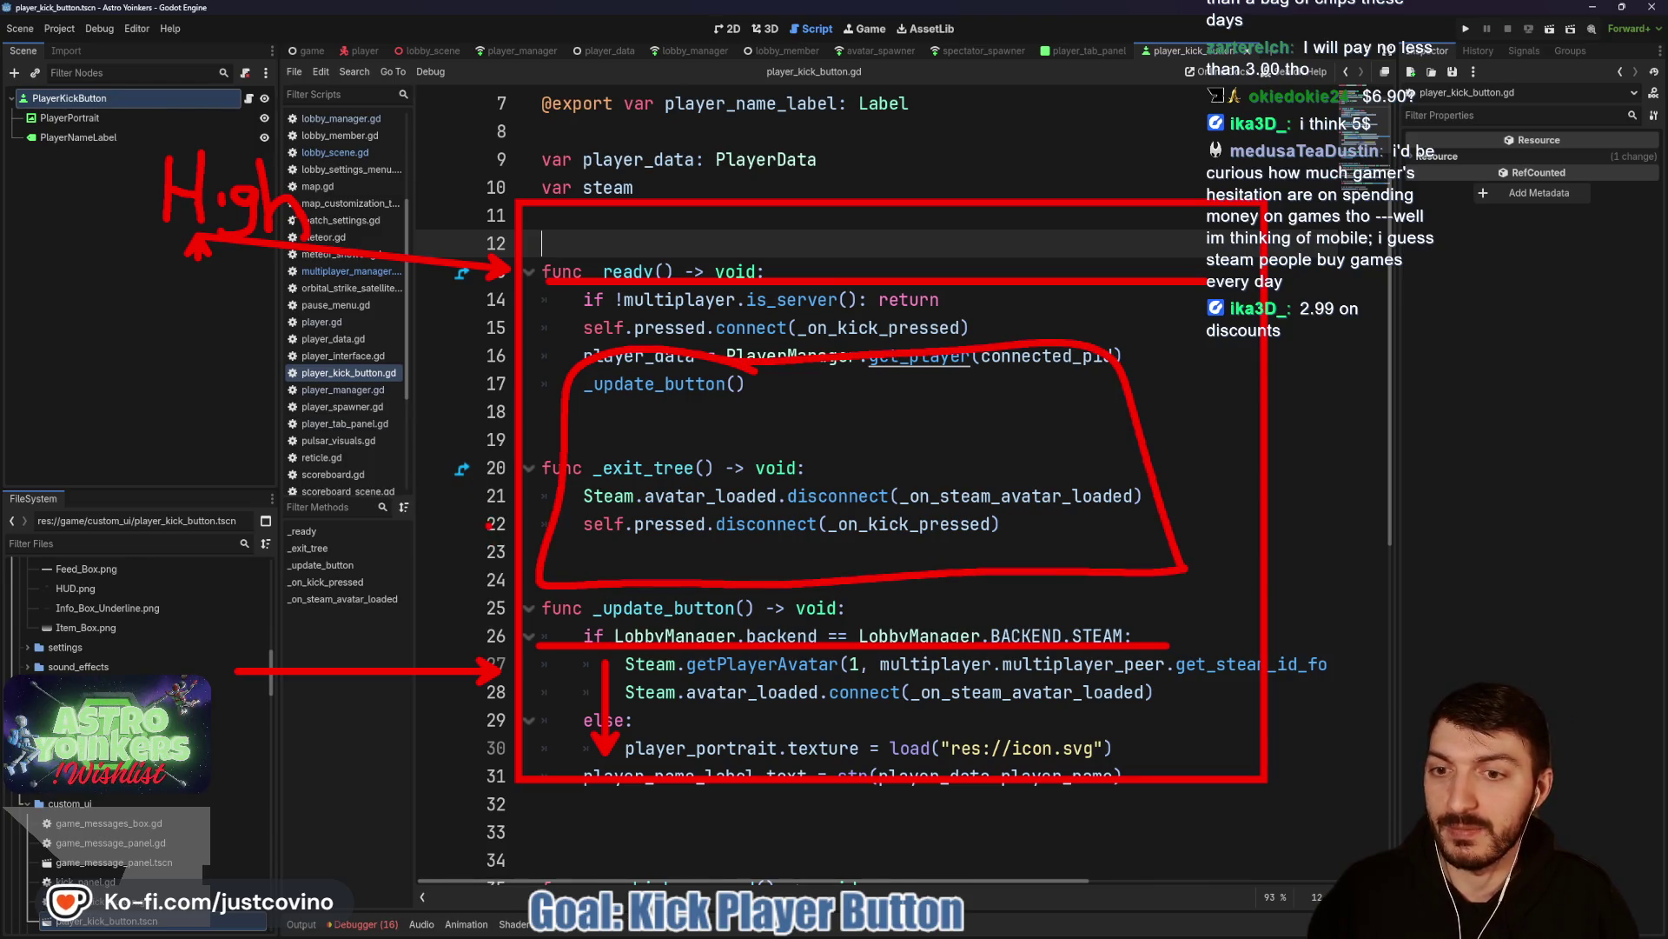
pyautogui.moveTo(491, 526); pyautogui.dragTo(204, 520)
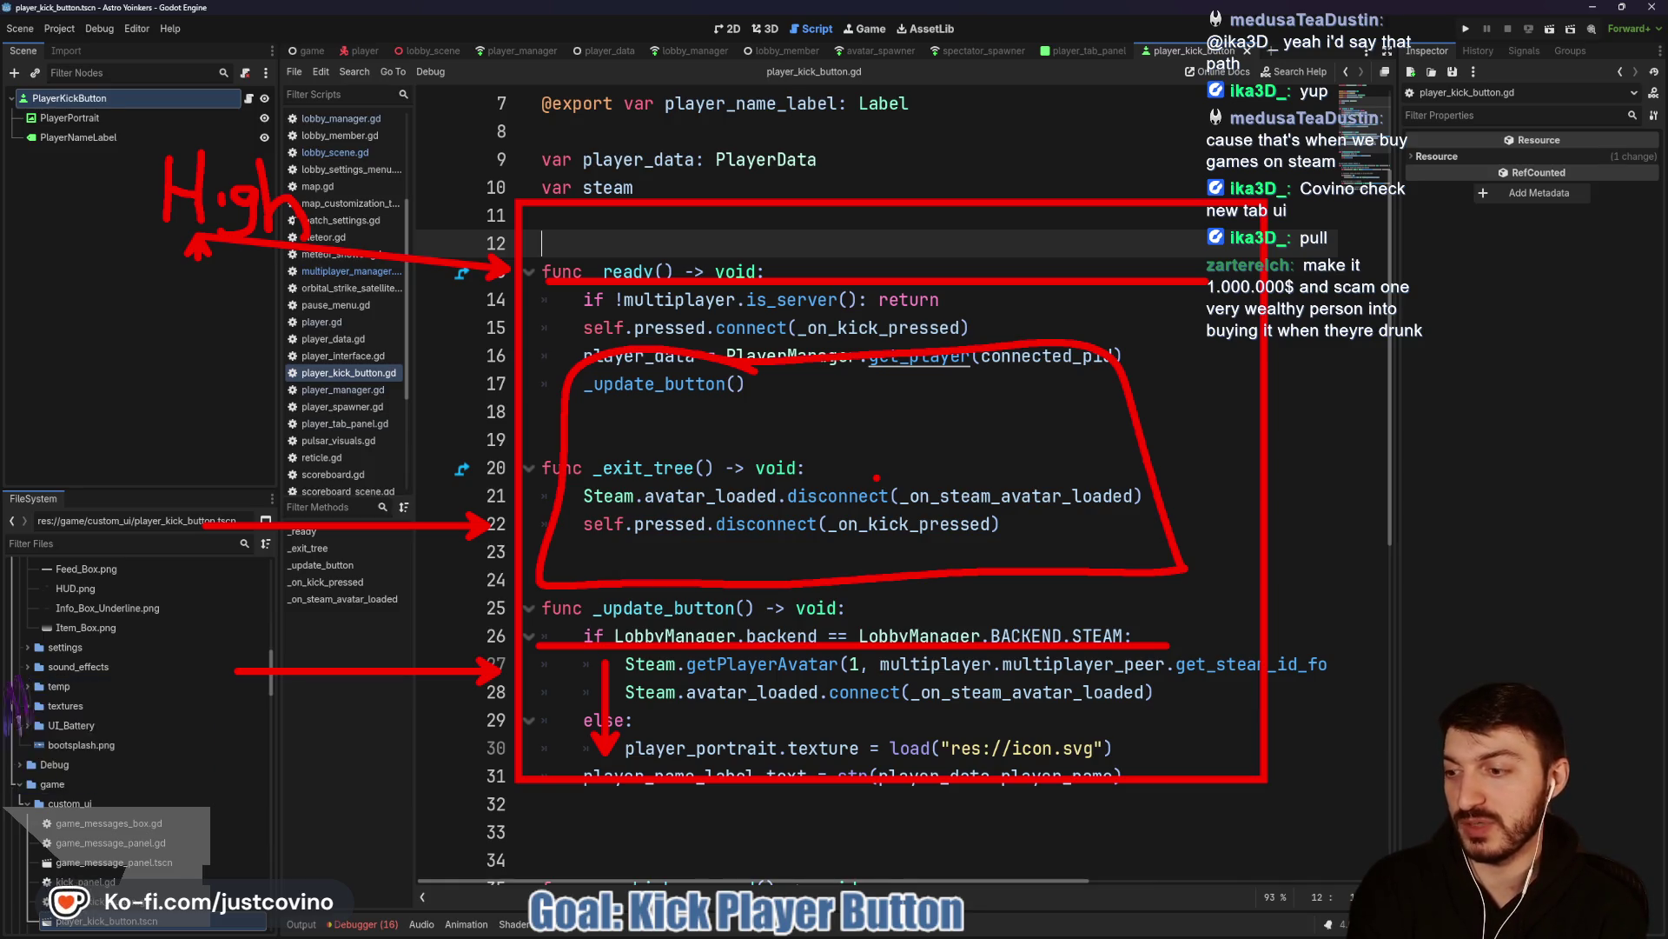
# Step: In GitHub Desktop, commit the two changed scripts with the summary 'button'
pyautogui.press('Escape')
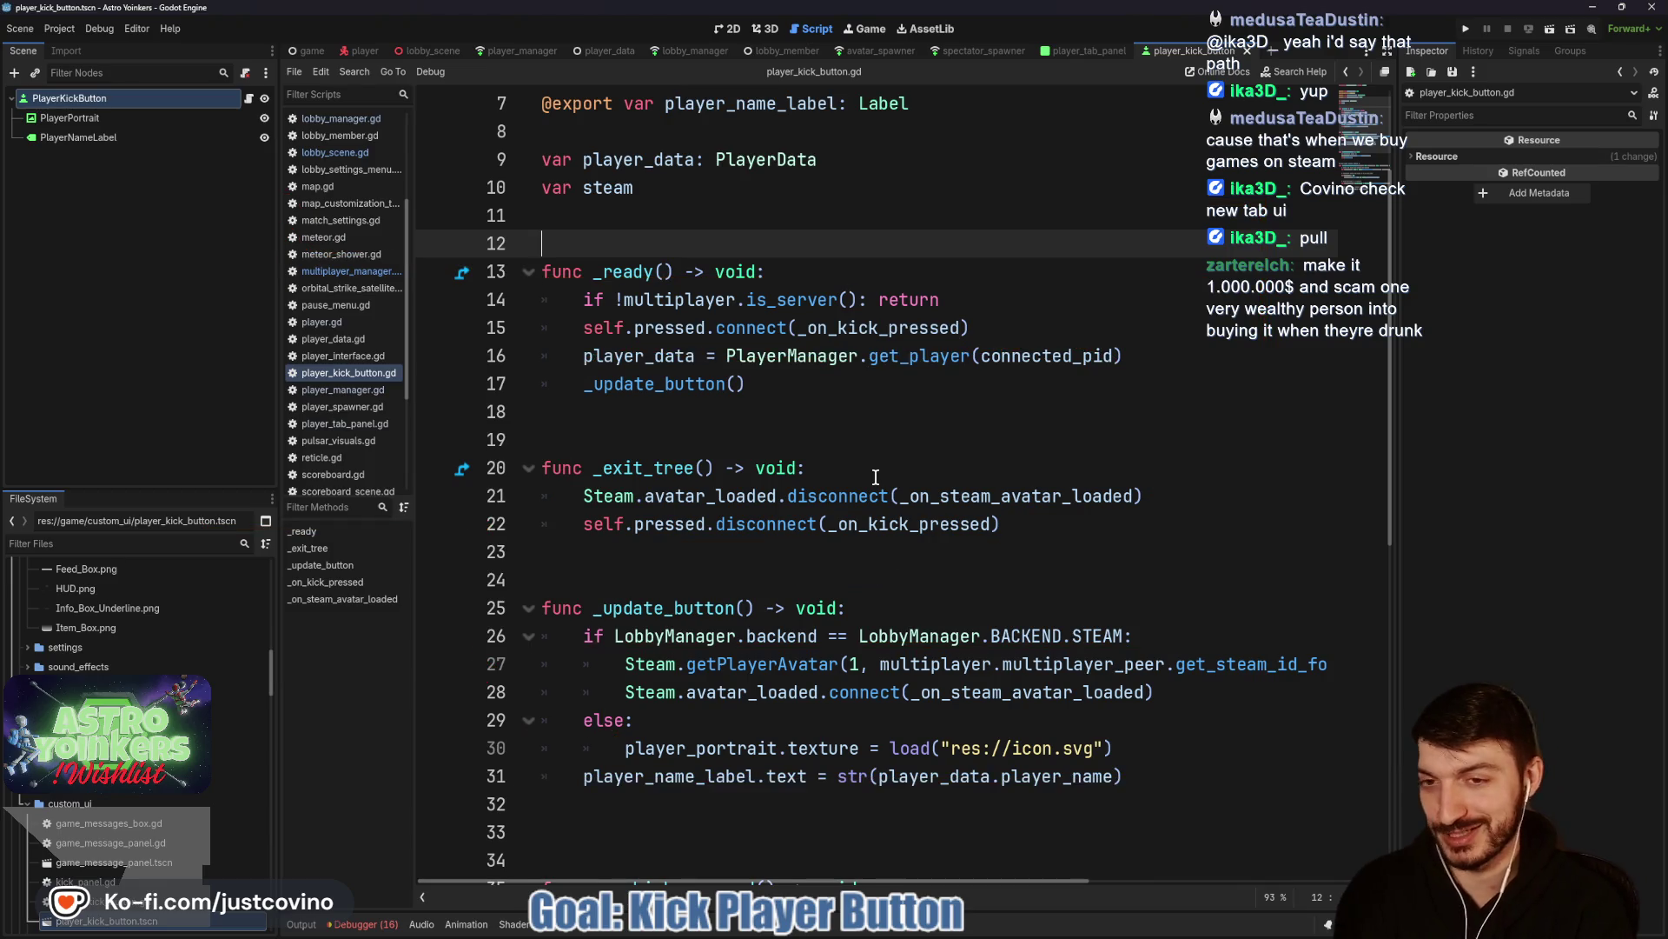
pyautogui.click(994, 925)
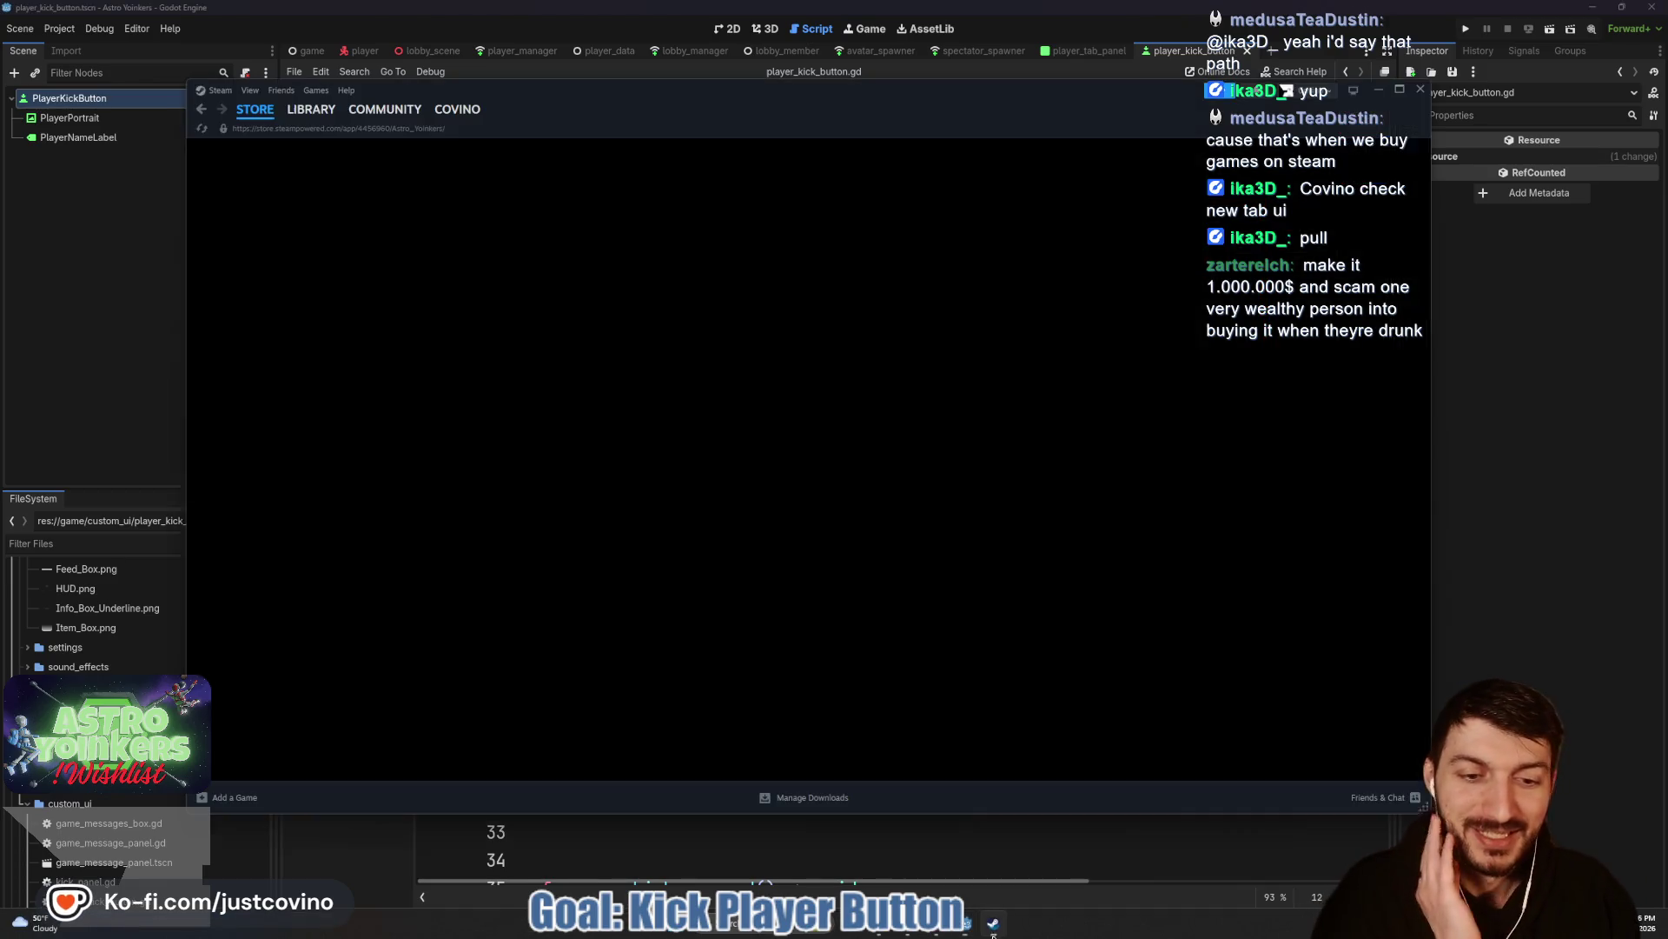
pyautogui.click(1583, 596)
pyautogui.click(949, 926)
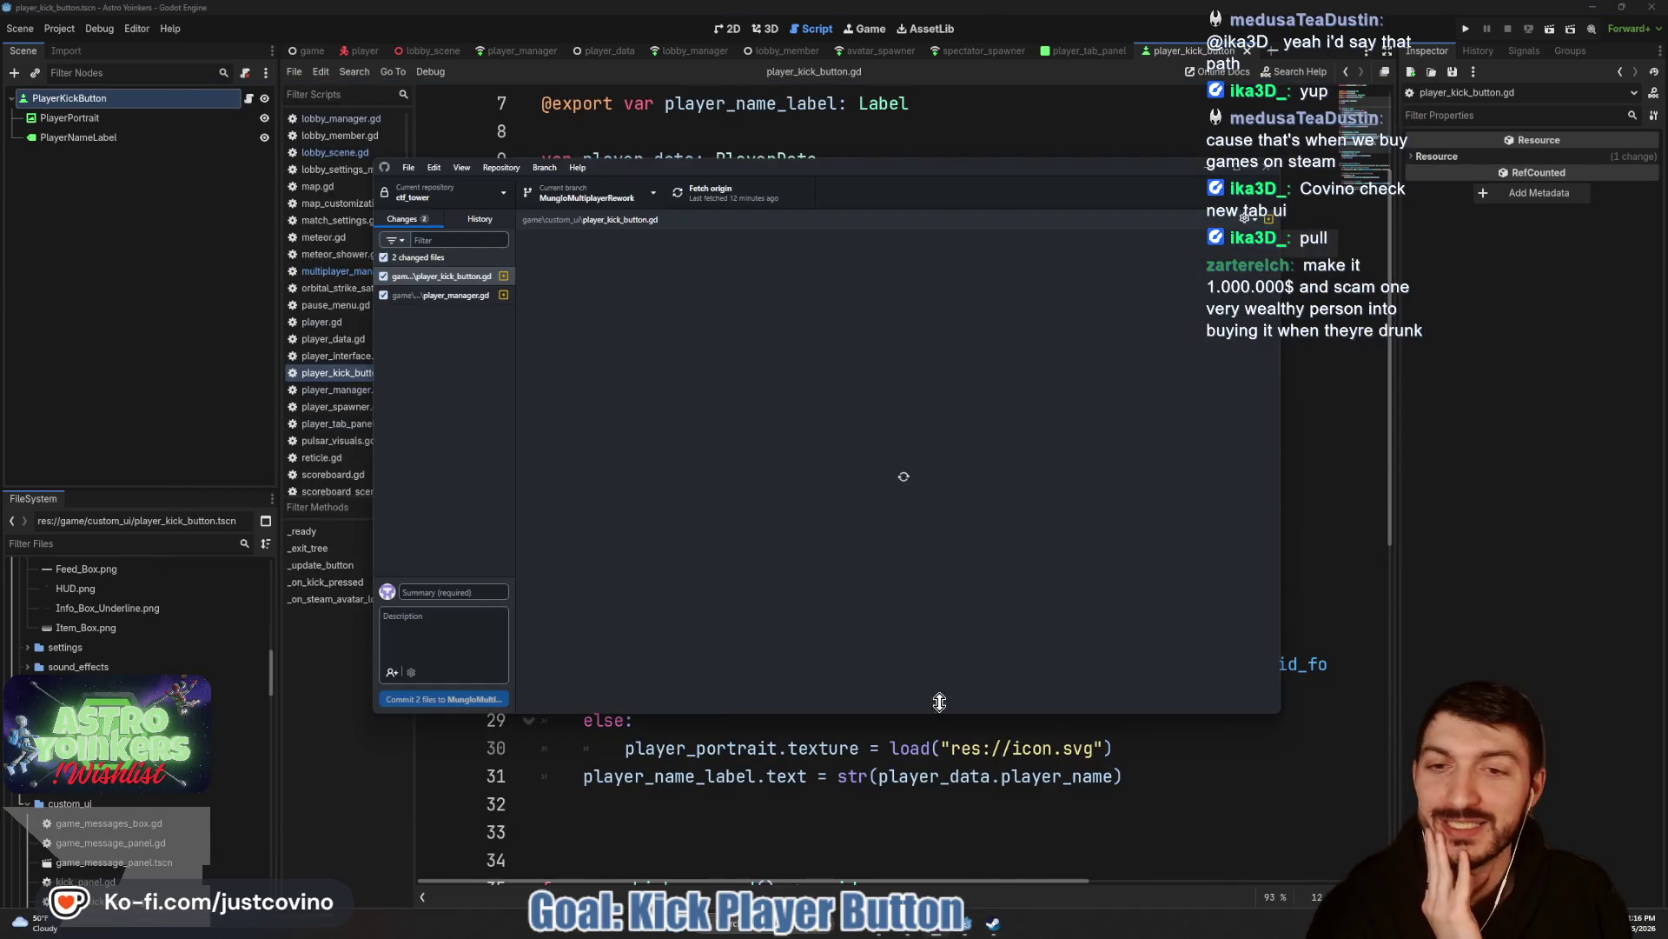
pyautogui.click(462, 591)
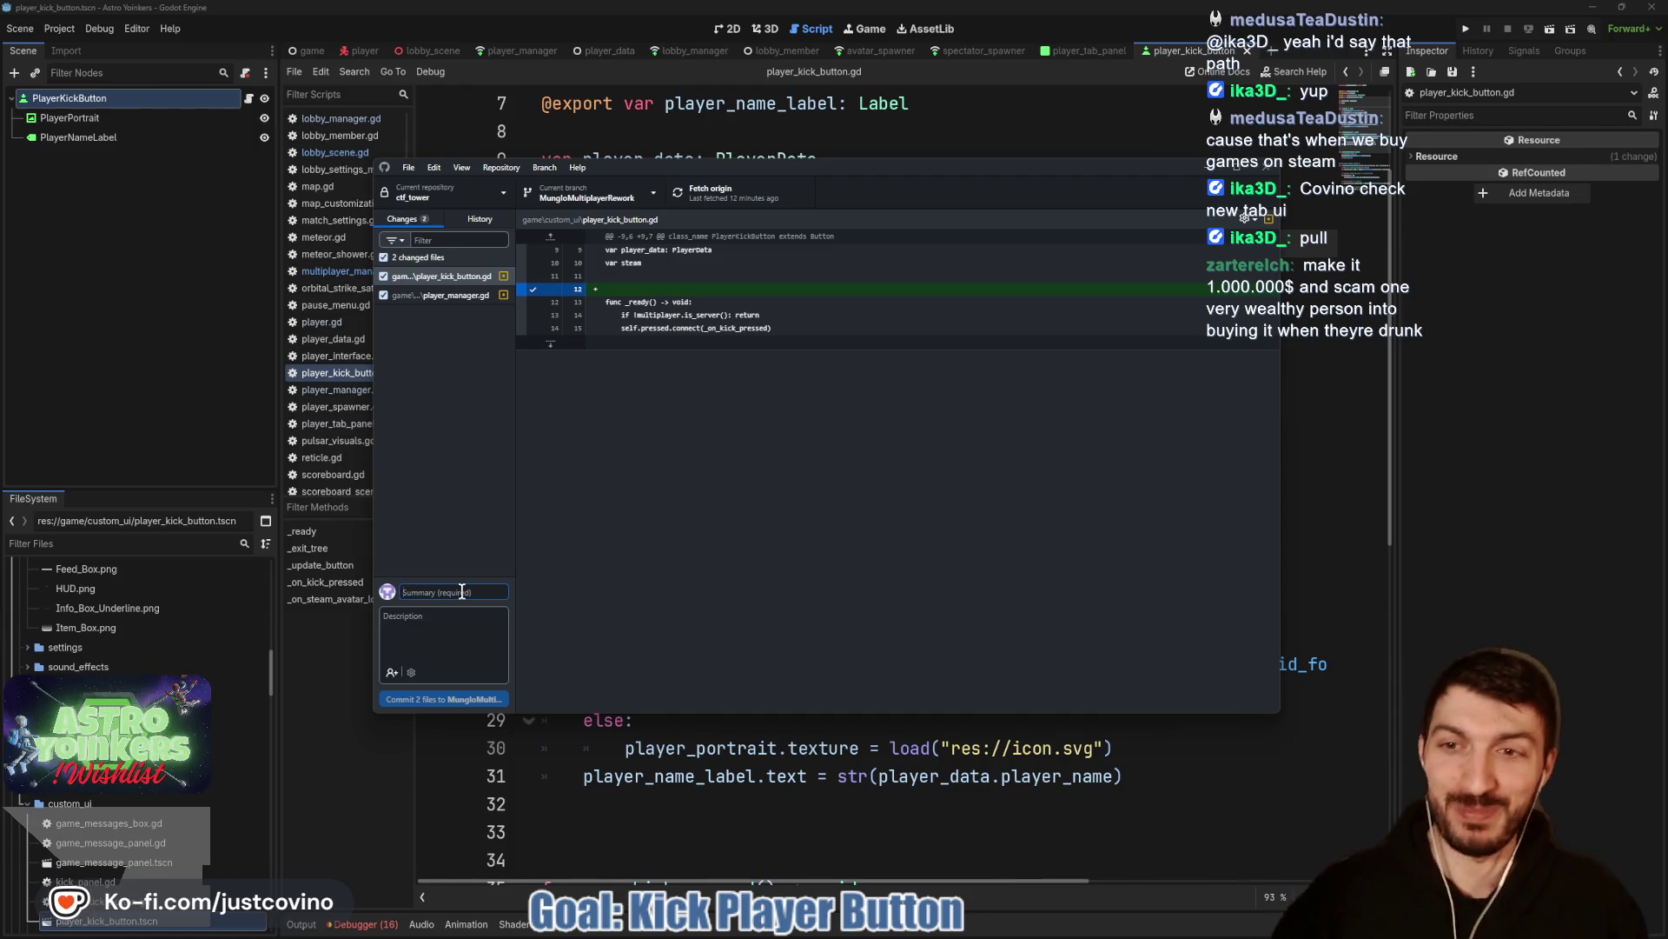
pyautogui.write('button')
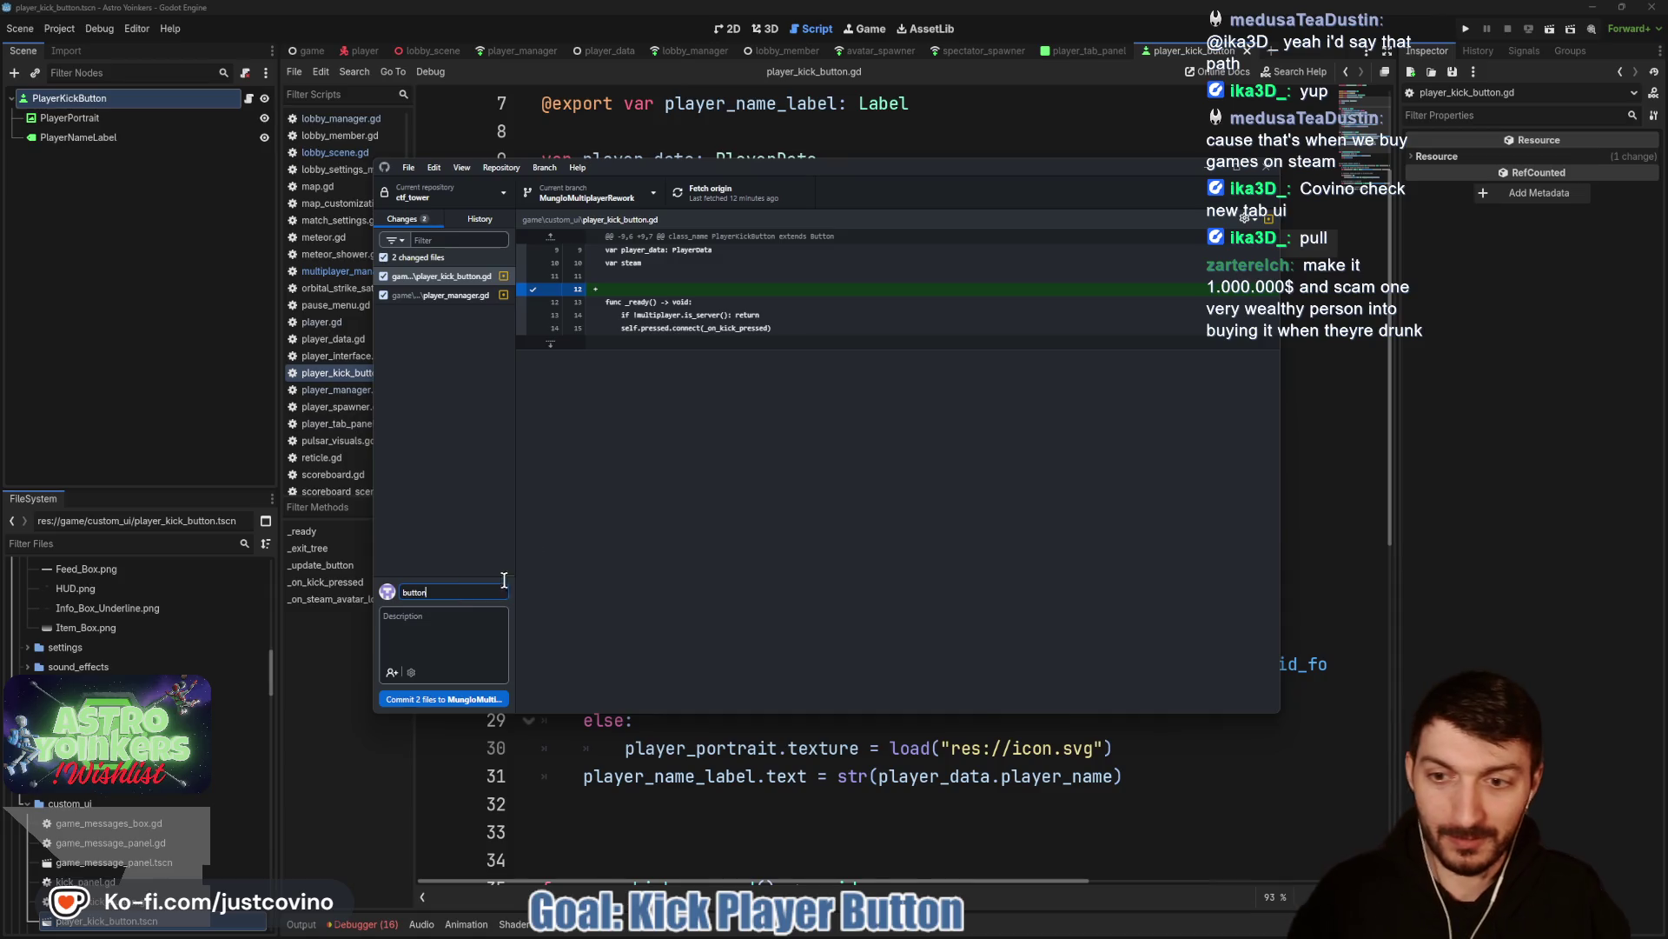
pyautogui.click(481, 698)
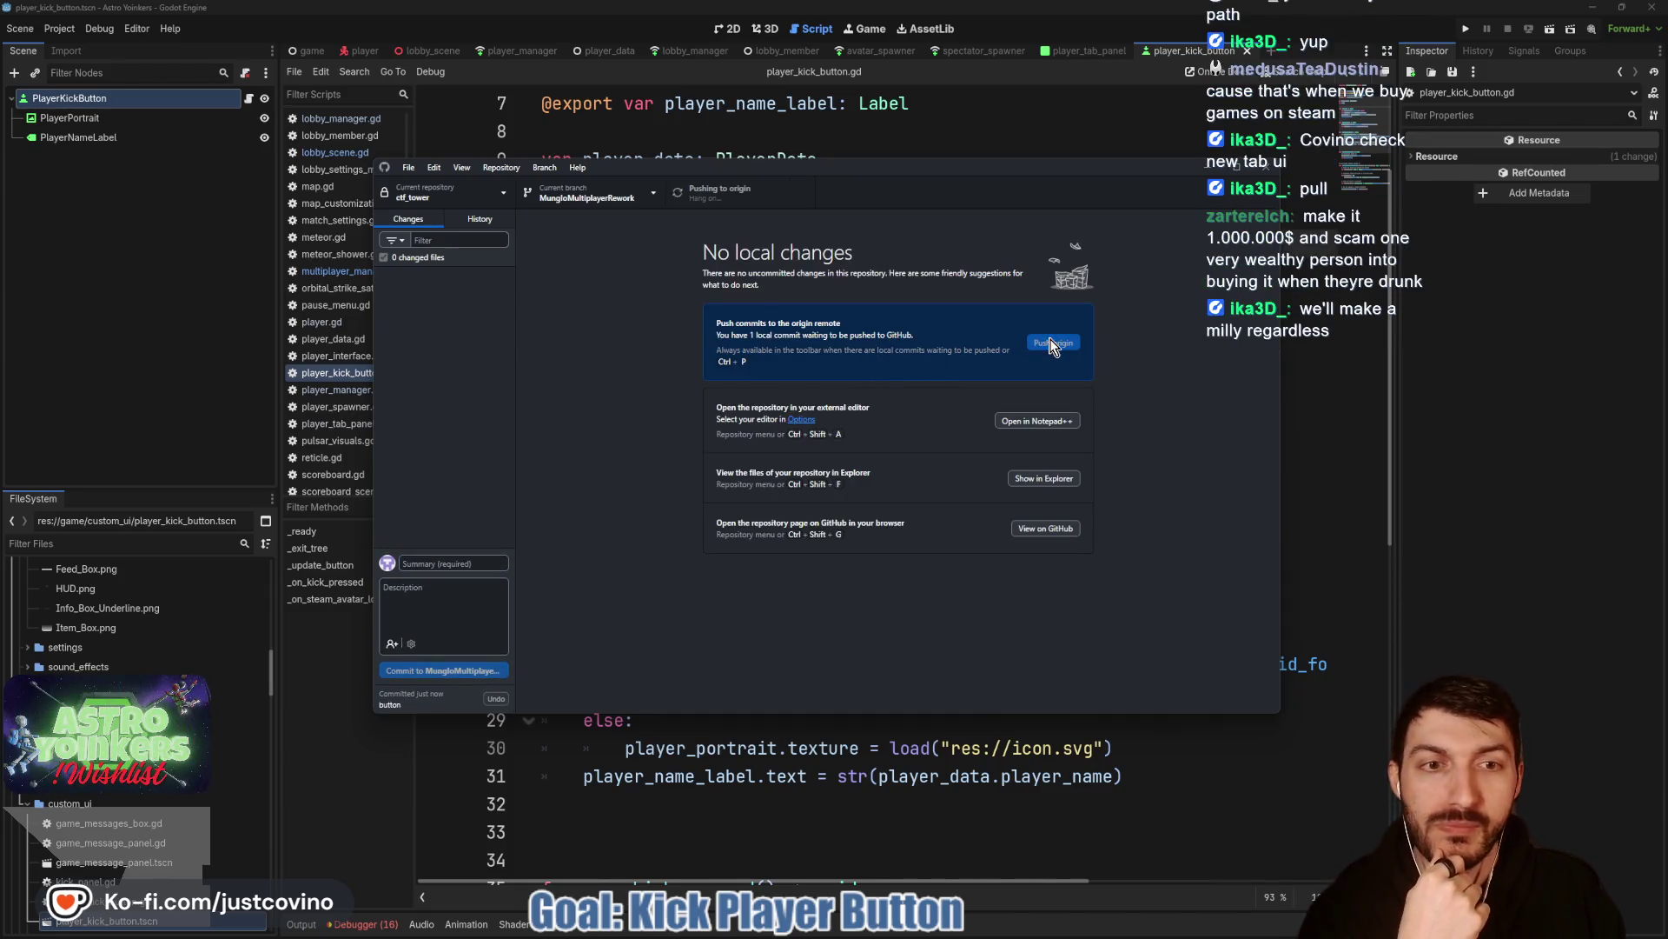
# Step: Push the commit to origin and pull the three incoming commits
pyautogui.click(1034, 342)
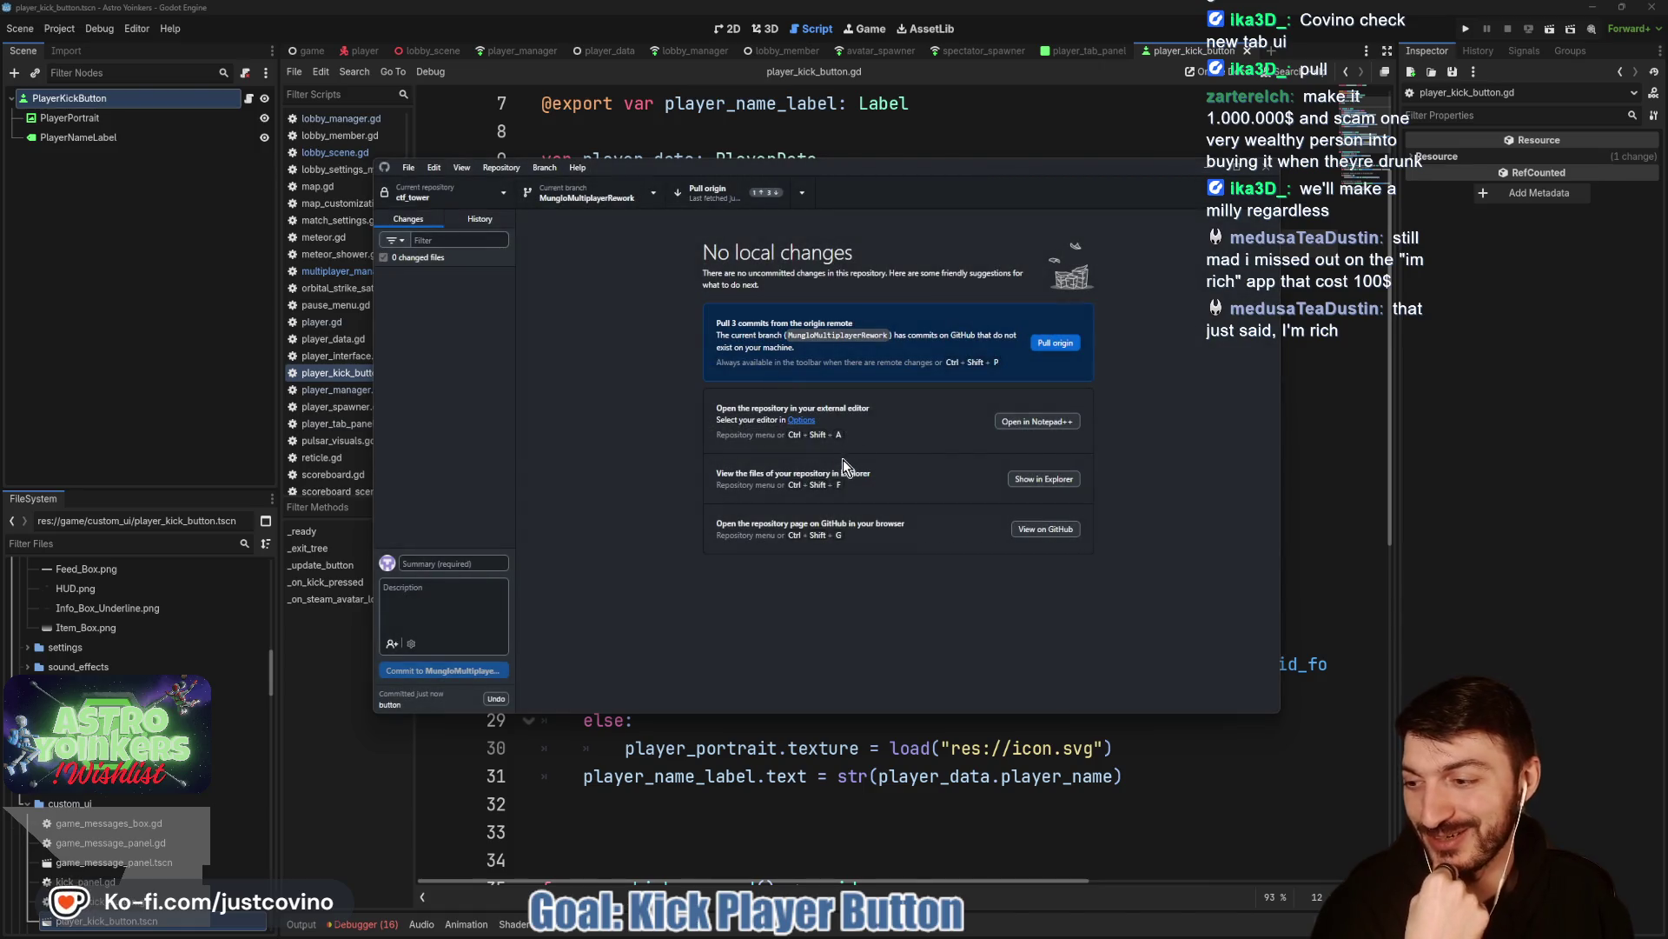
pyautogui.click(1055, 342)
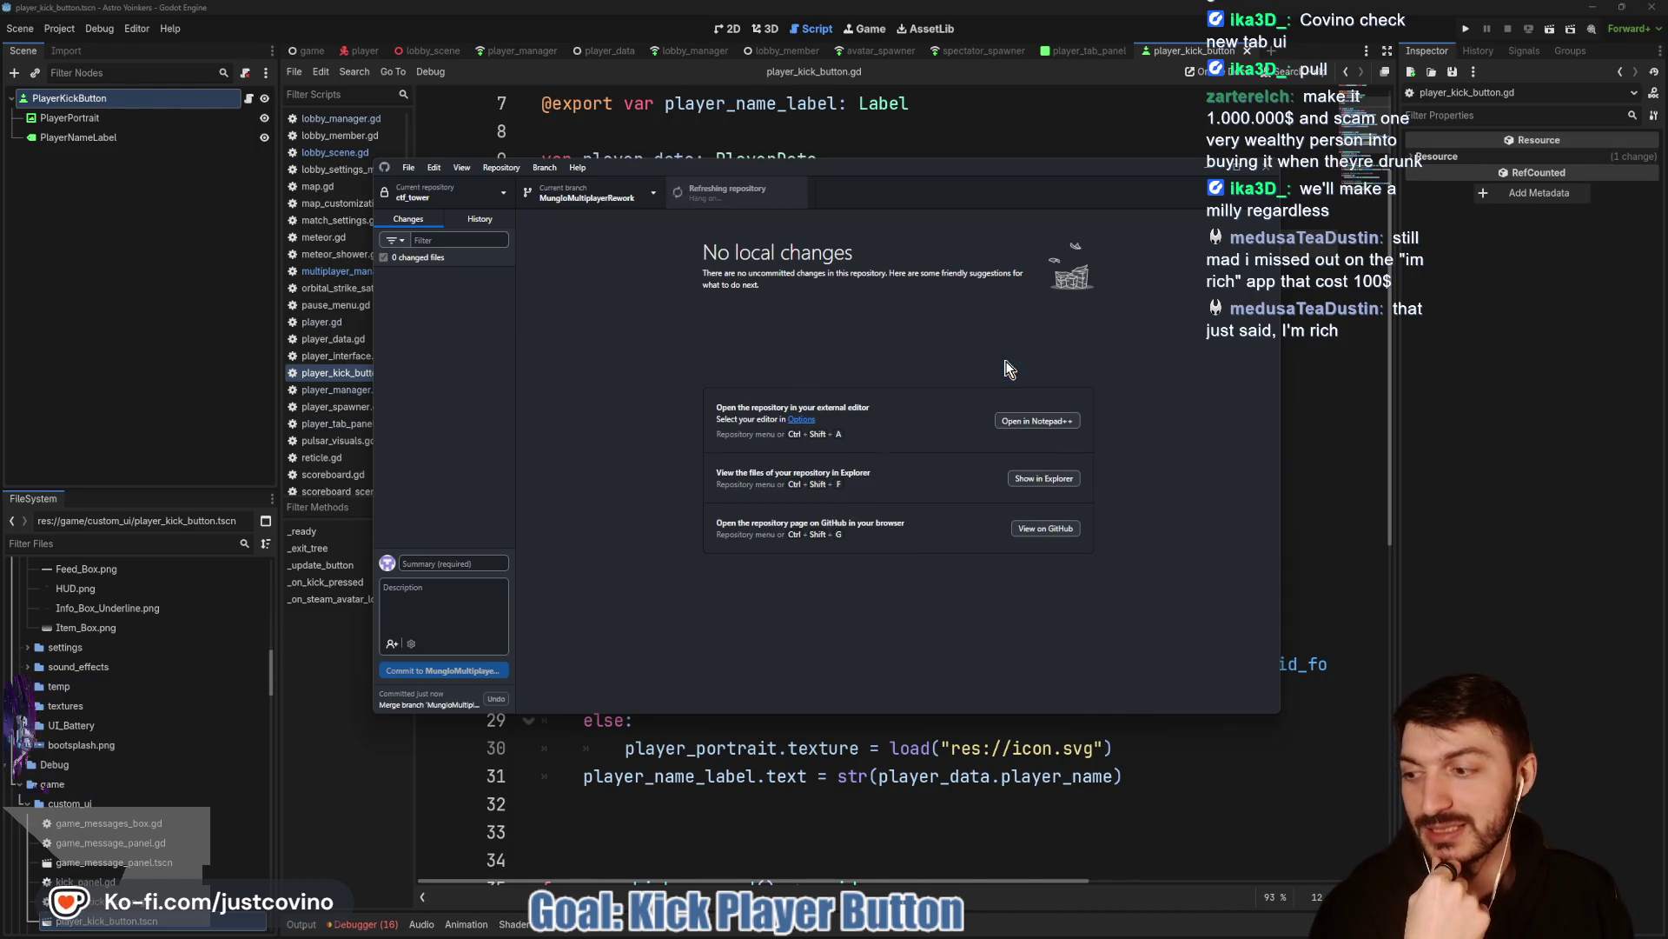
pyautogui.click(1049, 344)
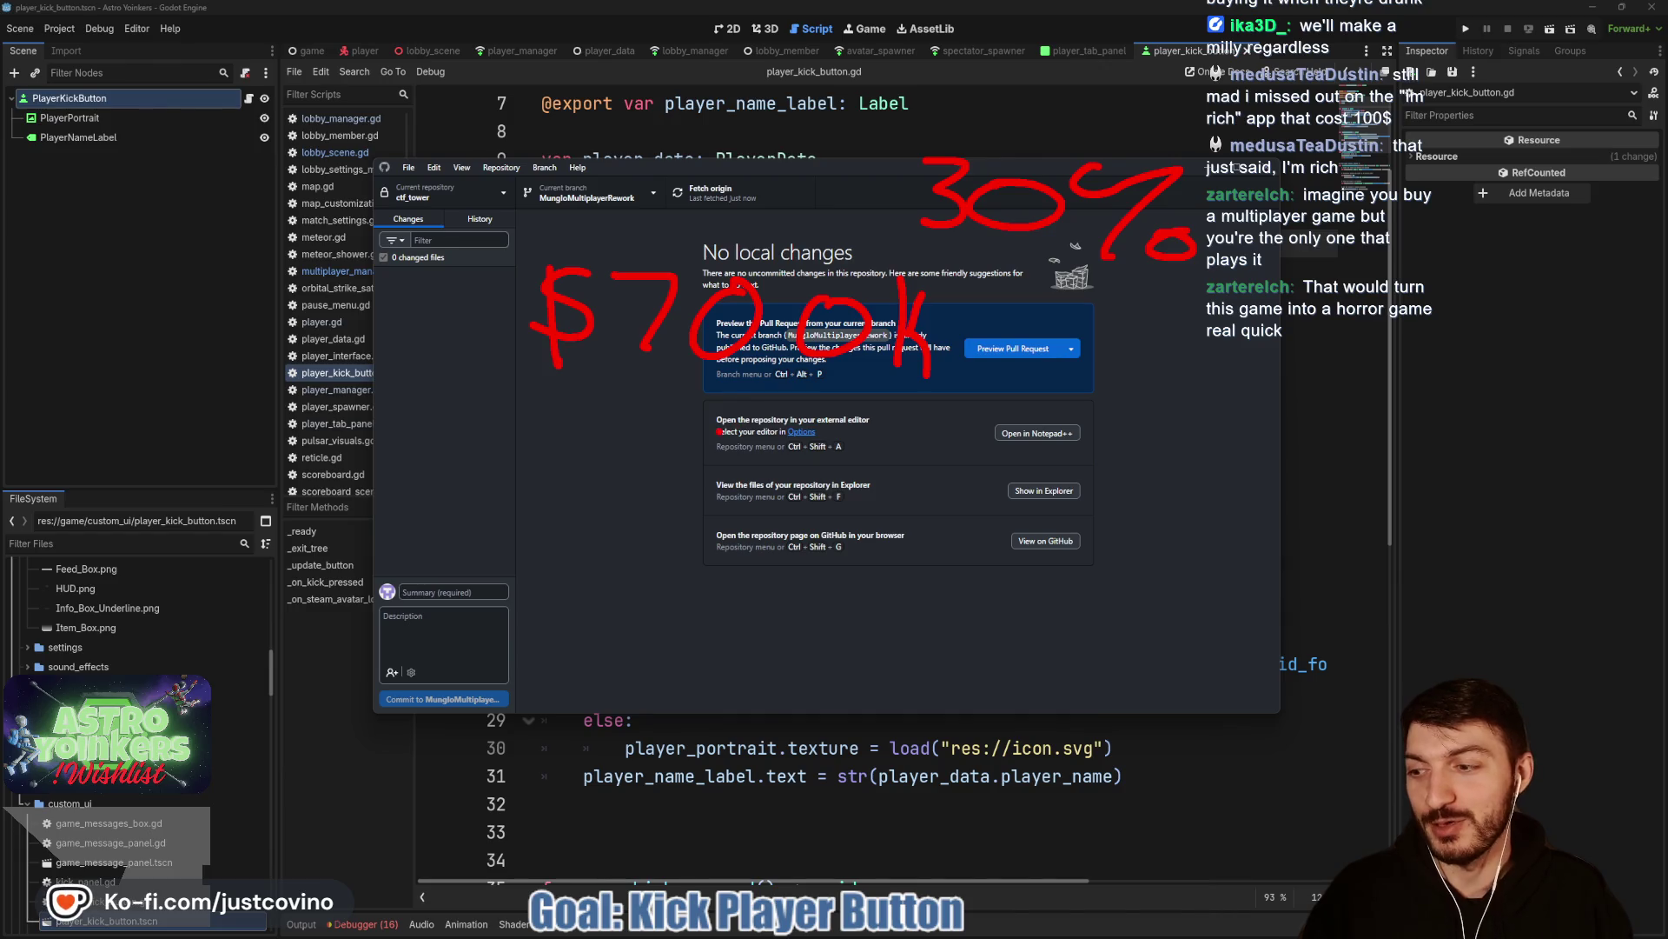
pyautogui.moveTo(589, 425); pyautogui.dragTo(536, 496)
pyautogui.moveTo(567, 398); pyautogui.dragTo(565, 524)
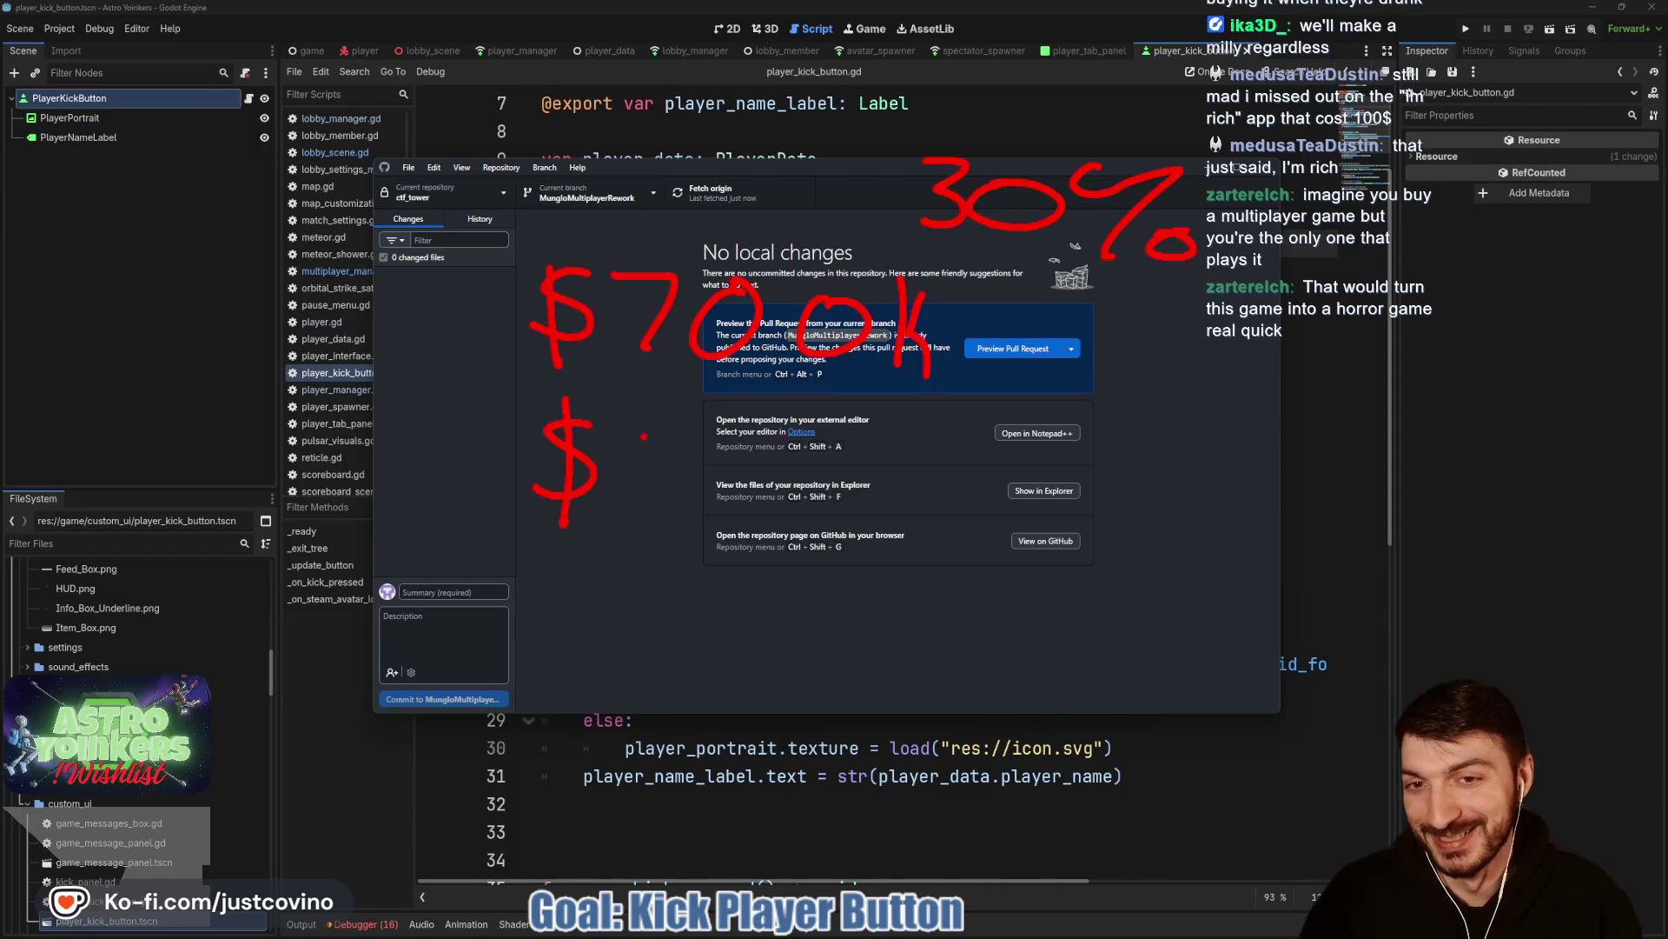
pyautogui.moveTo(751, 502); pyautogui.dragTo(795, 435)
pyautogui.moveTo(869, 445)
pyautogui.mouseDown()
pyautogui.moveTo(904, 478)
pyautogui.moveTo(879, 445)
pyautogui.mouseUp()
pyautogui.moveTo(934, 417); pyautogui.dragTo(995, 450)
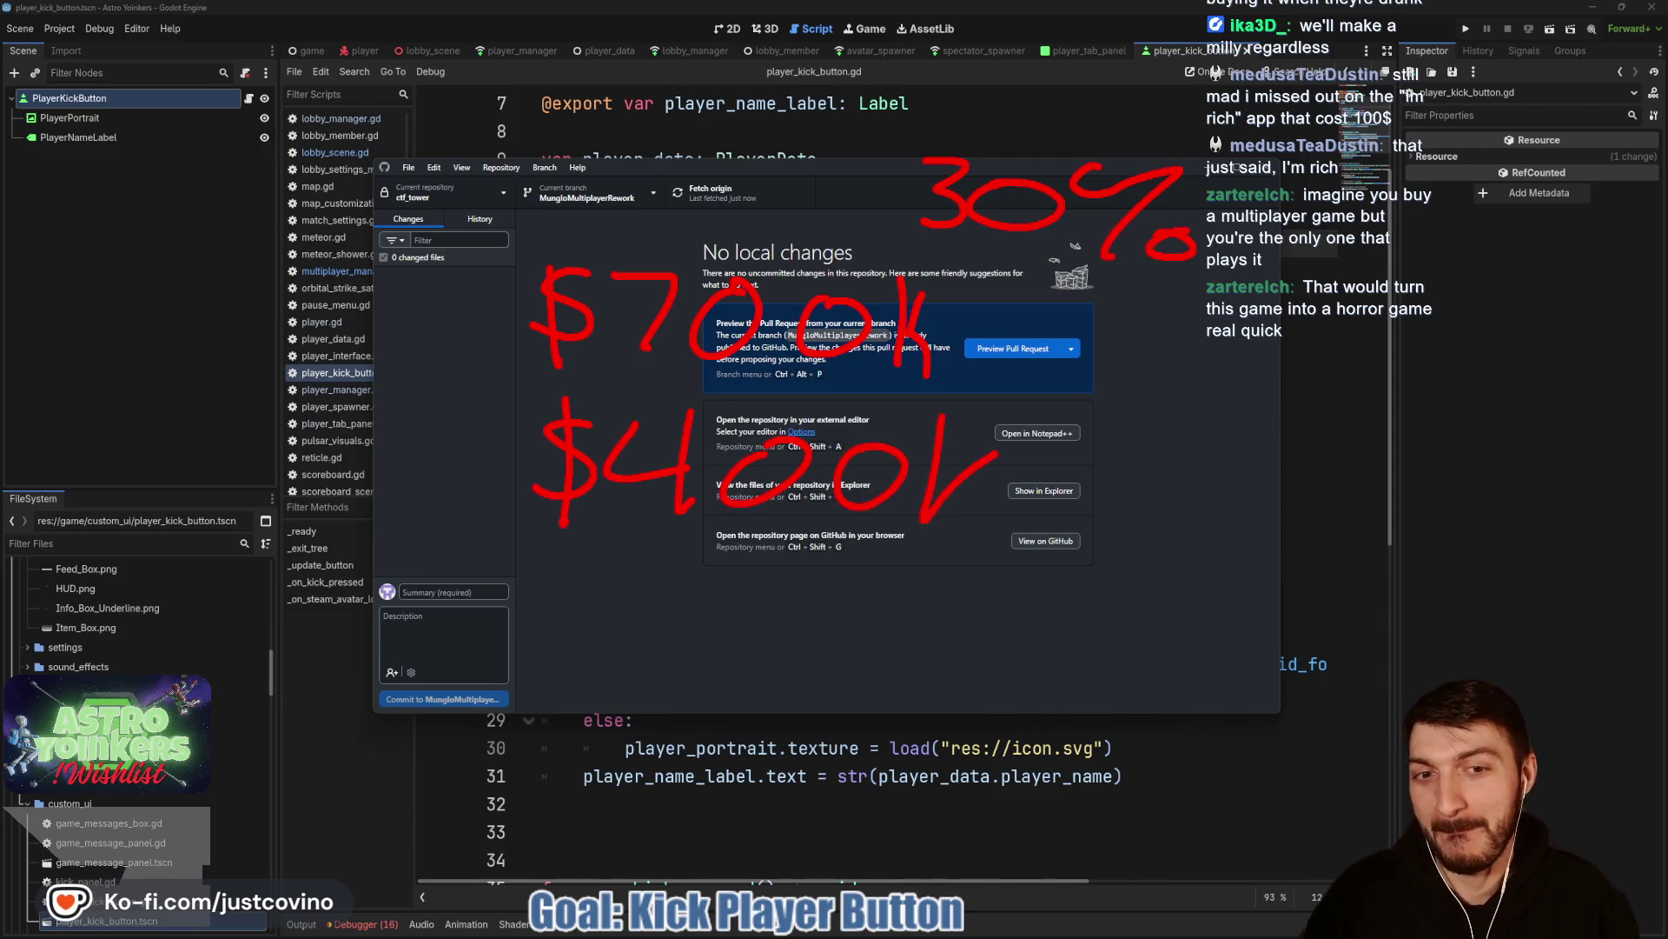
pyautogui.moveTo(406, 446)
pyautogui.mouseDown()
pyautogui.moveTo(438, 467)
pyautogui.moveTo(532, 447)
pyautogui.mouseUp()
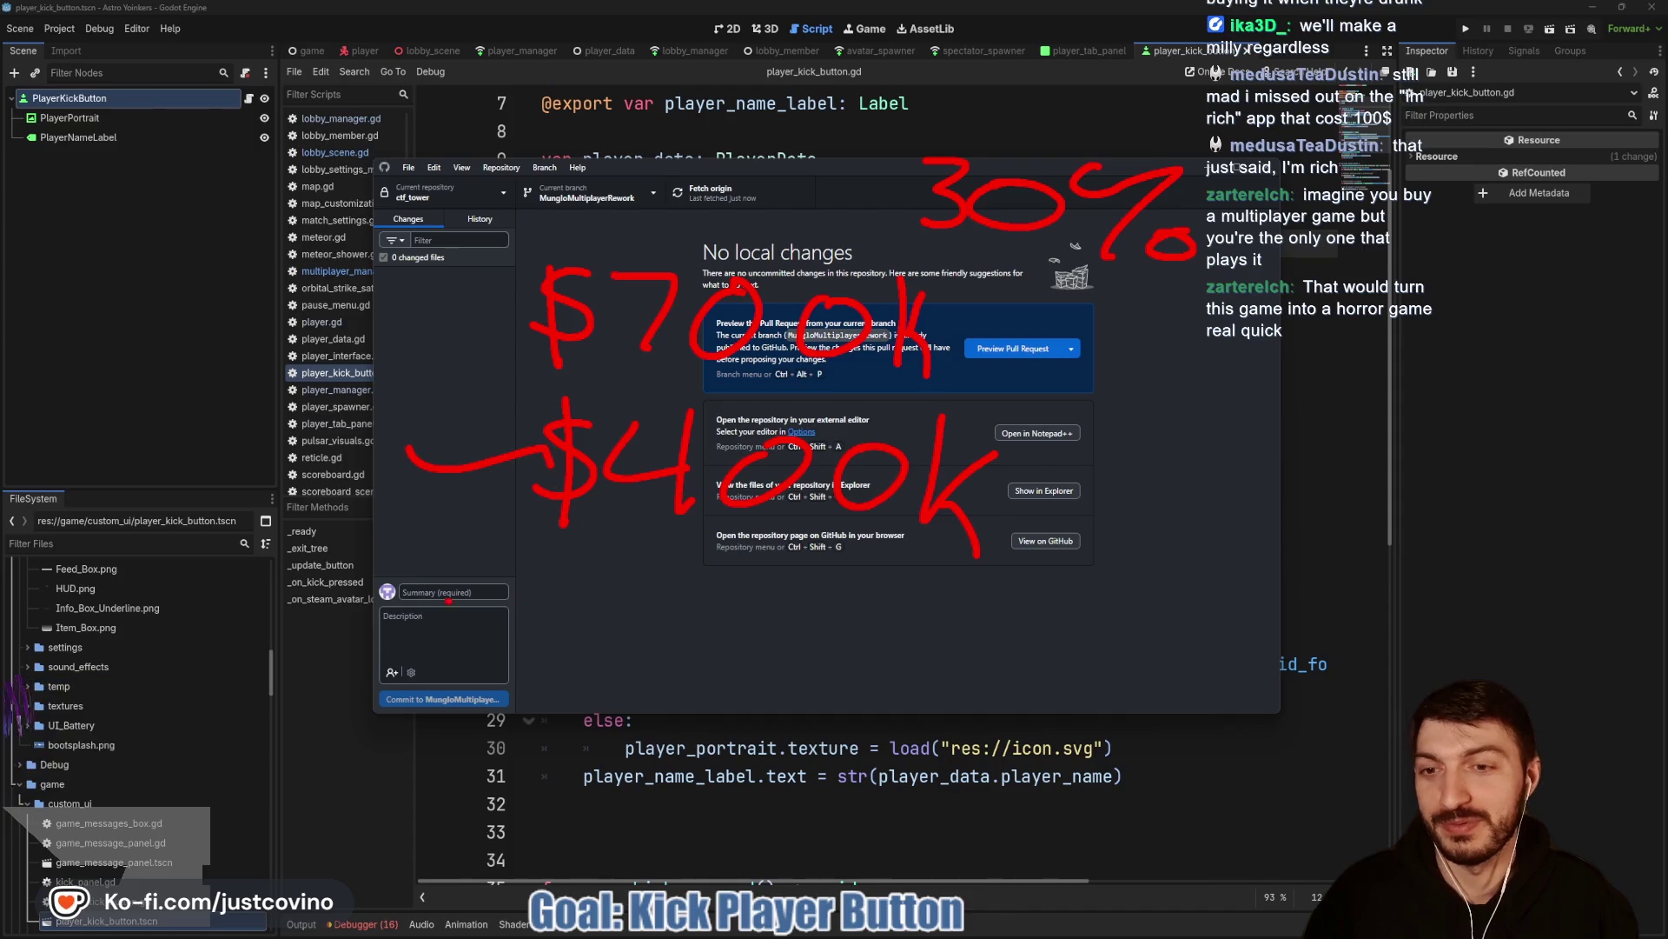
pyautogui.hotkey('ctrl', 'z')
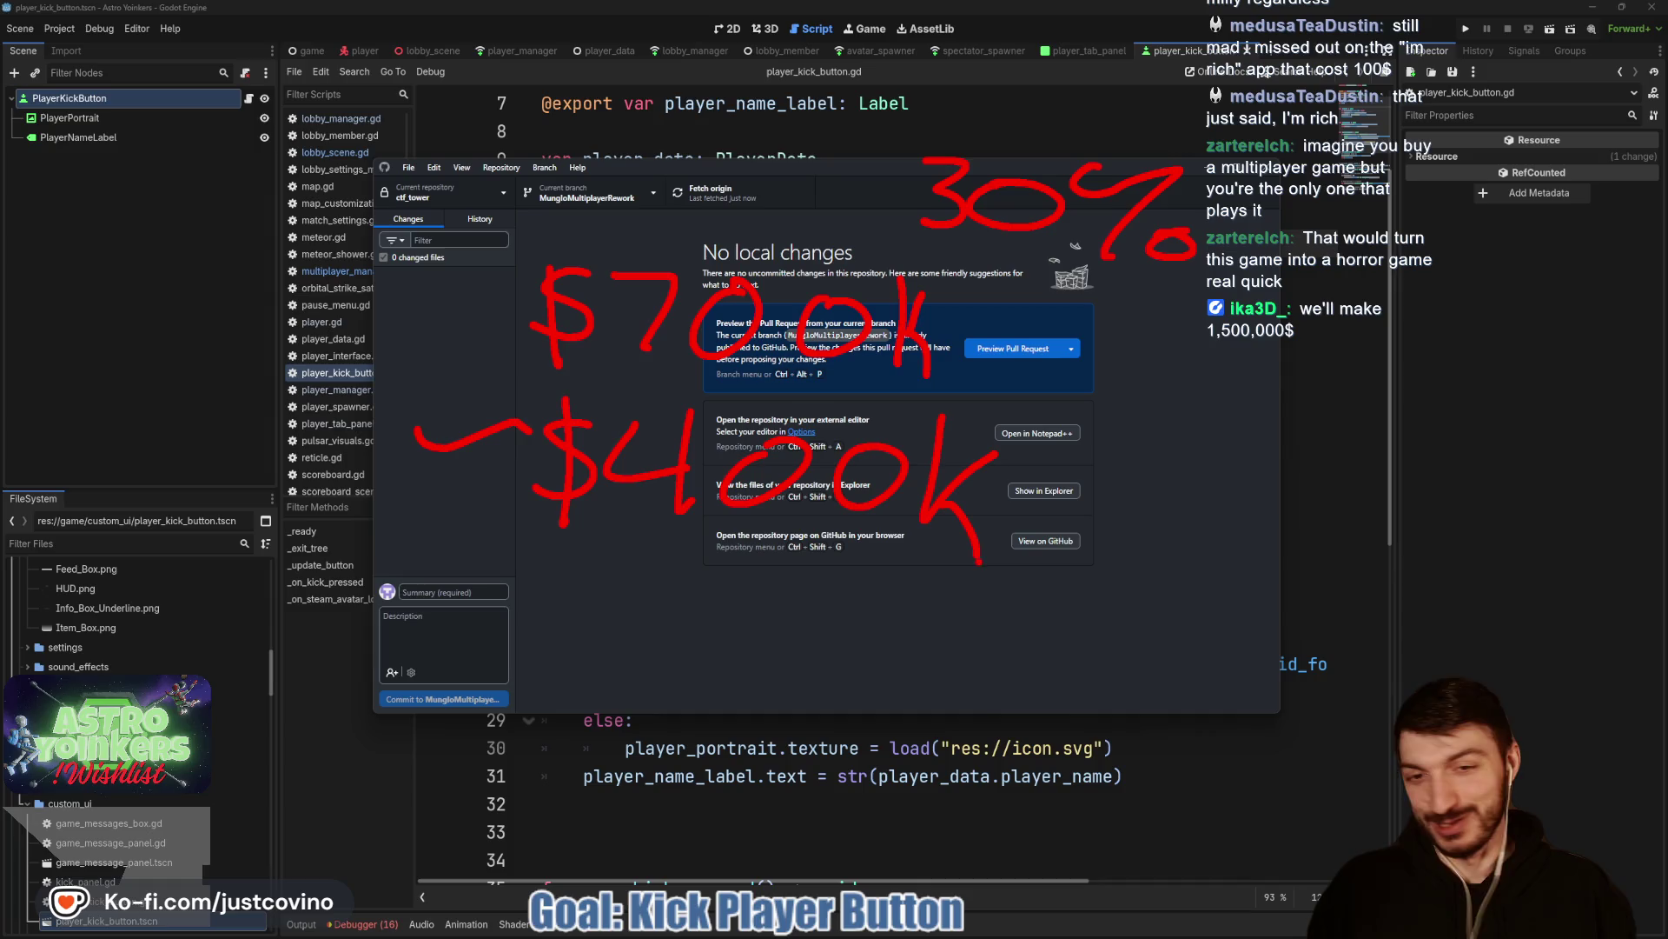
pyautogui.press('e')
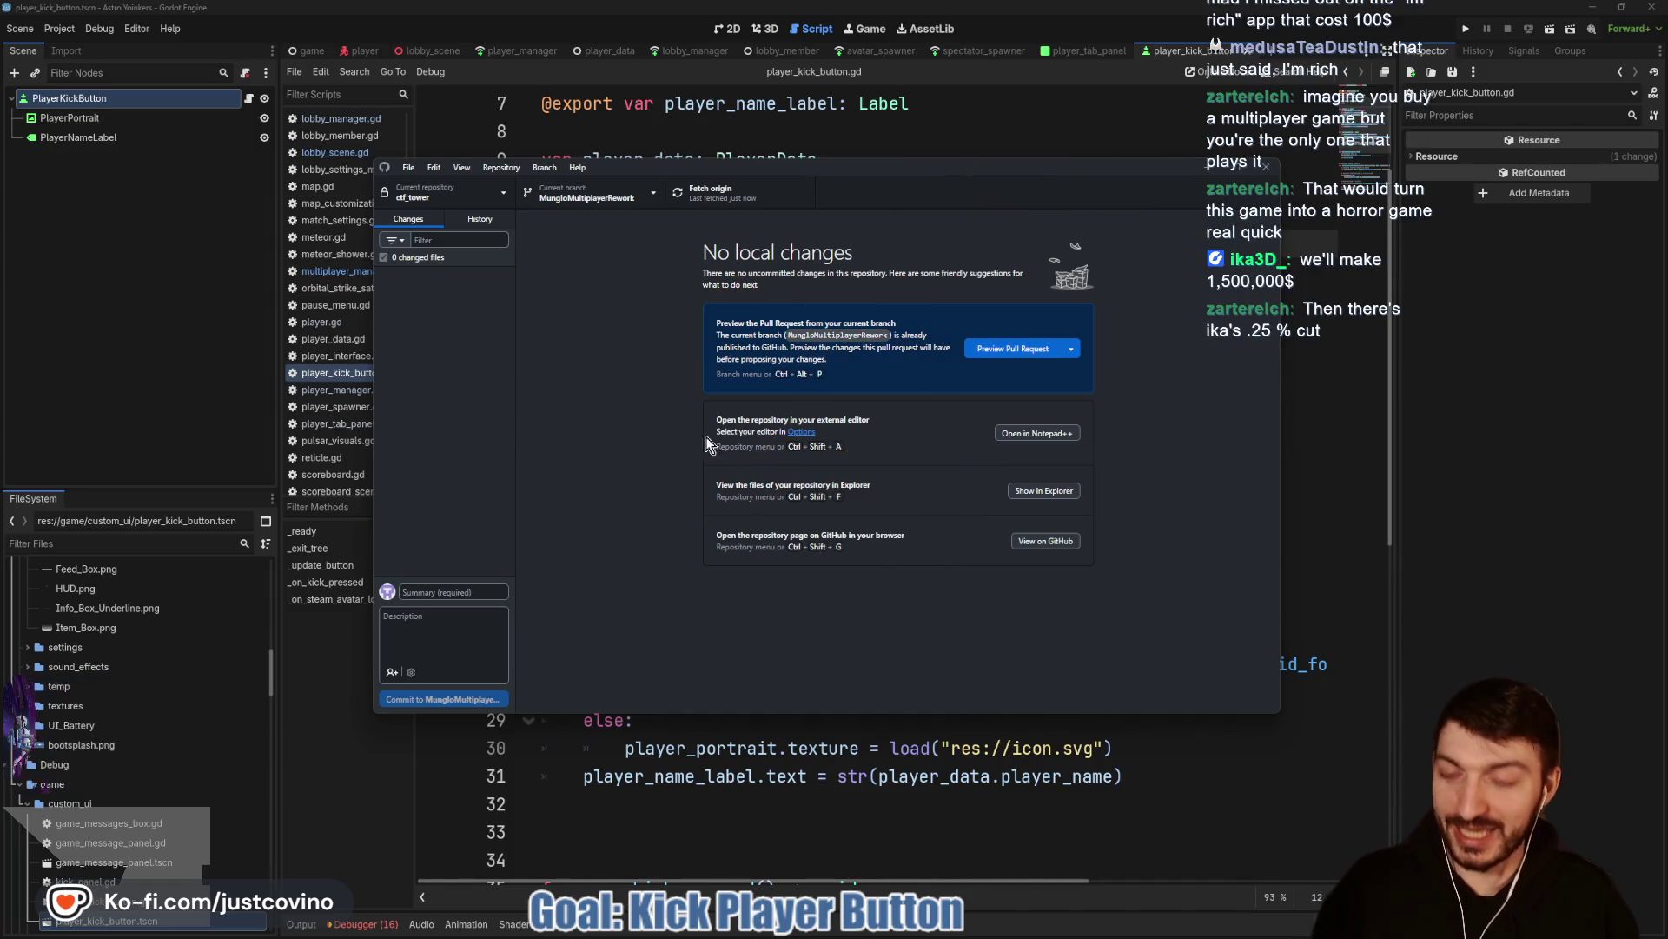
pyautogui.moveTo(549, 278); pyautogui.dragTo(566, 369)
pyautogui.moveTo(687, 320)
pyautogui.mouseDown()
pyautogui.moveTo(682, 379)
pyautogui.moveTo(705, 329)
pyautogui.mouseUp()
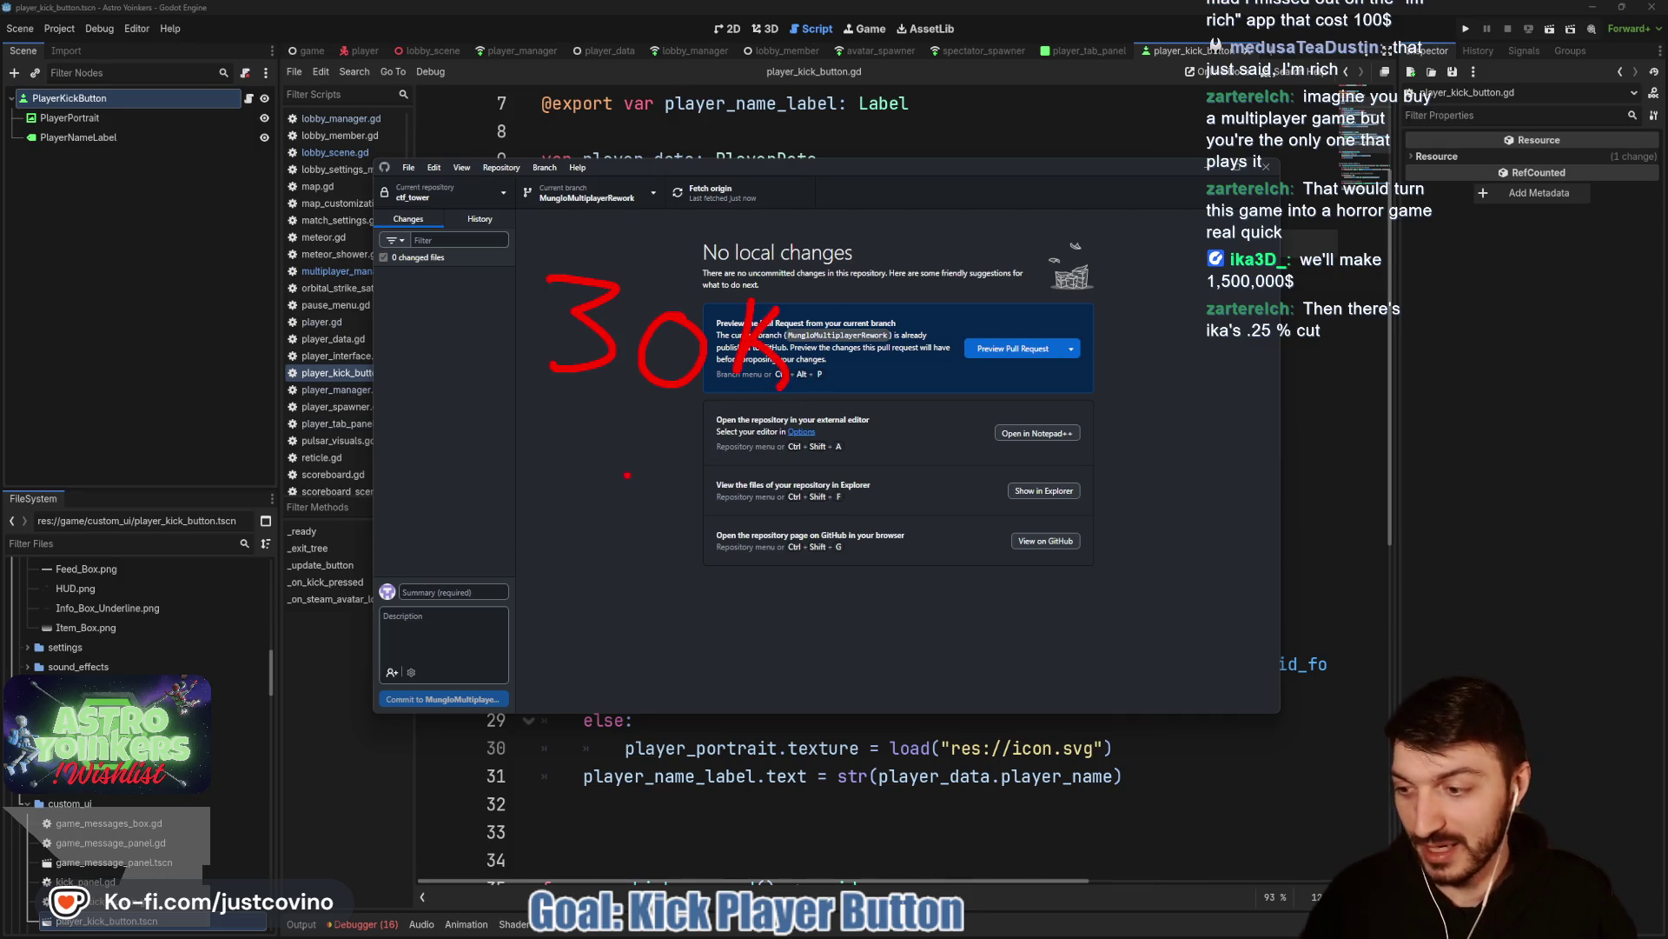
pyautogui.moveTo(452, 422); pyautogui.dragTo(1073, 421)
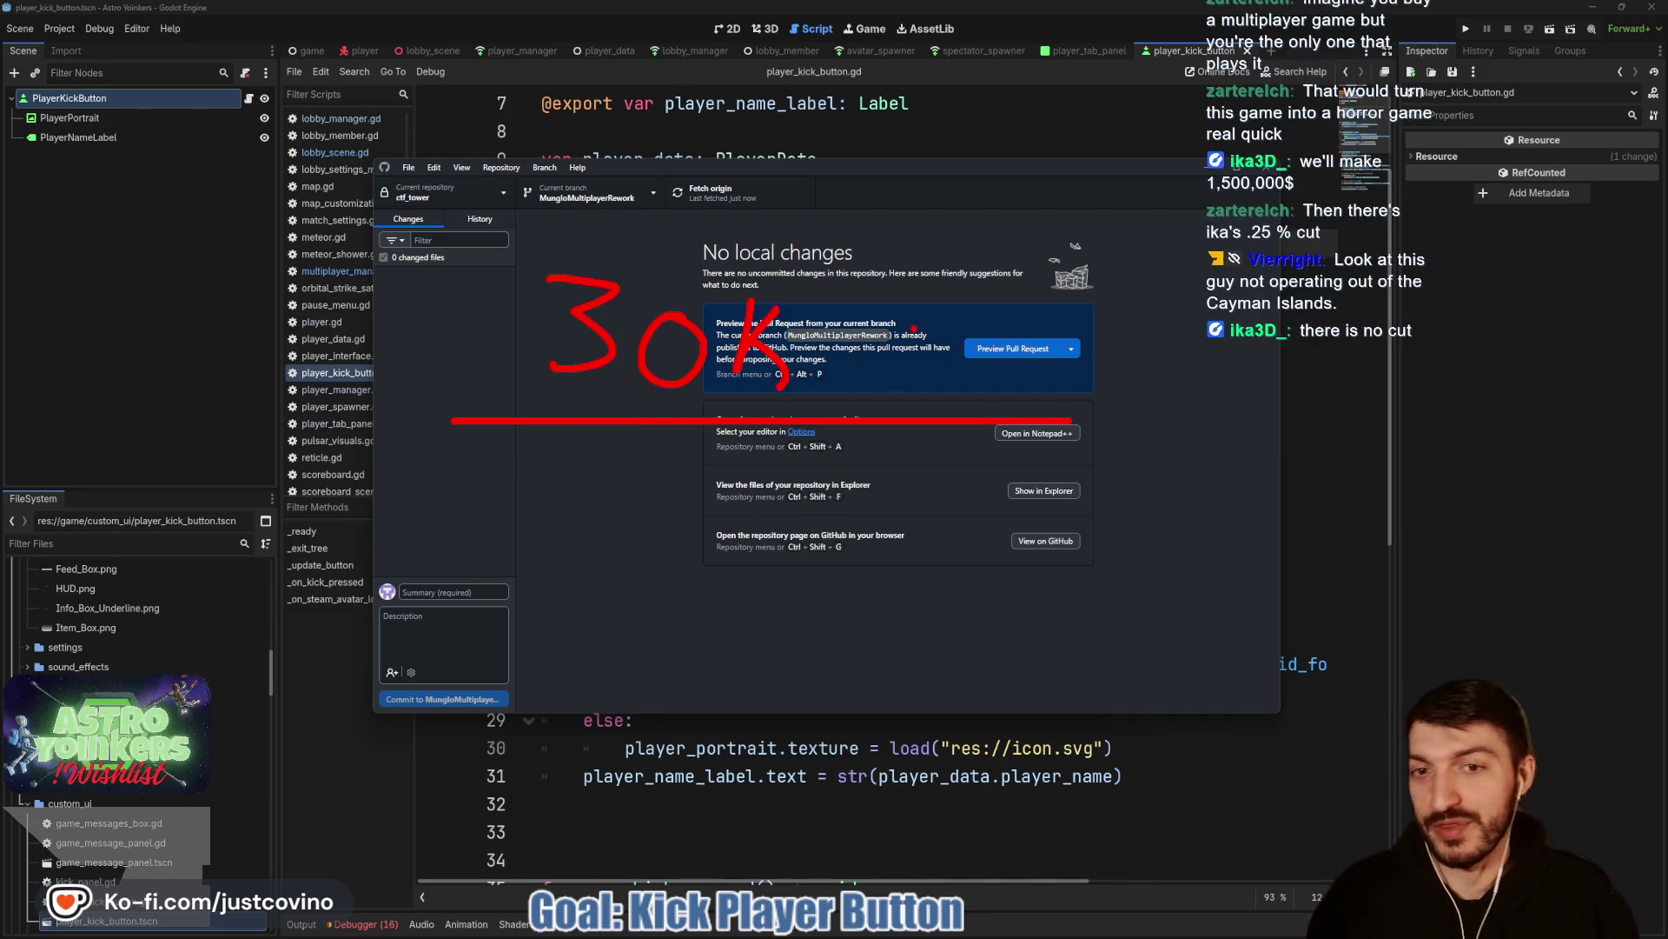
pyautogui.moveTo(822, 356)
pyautogui.mouseDown()
pyautogui.moveTo(950, 354)
pyautogui.moveTo(990, 393)
pyautogui.mouseUp()
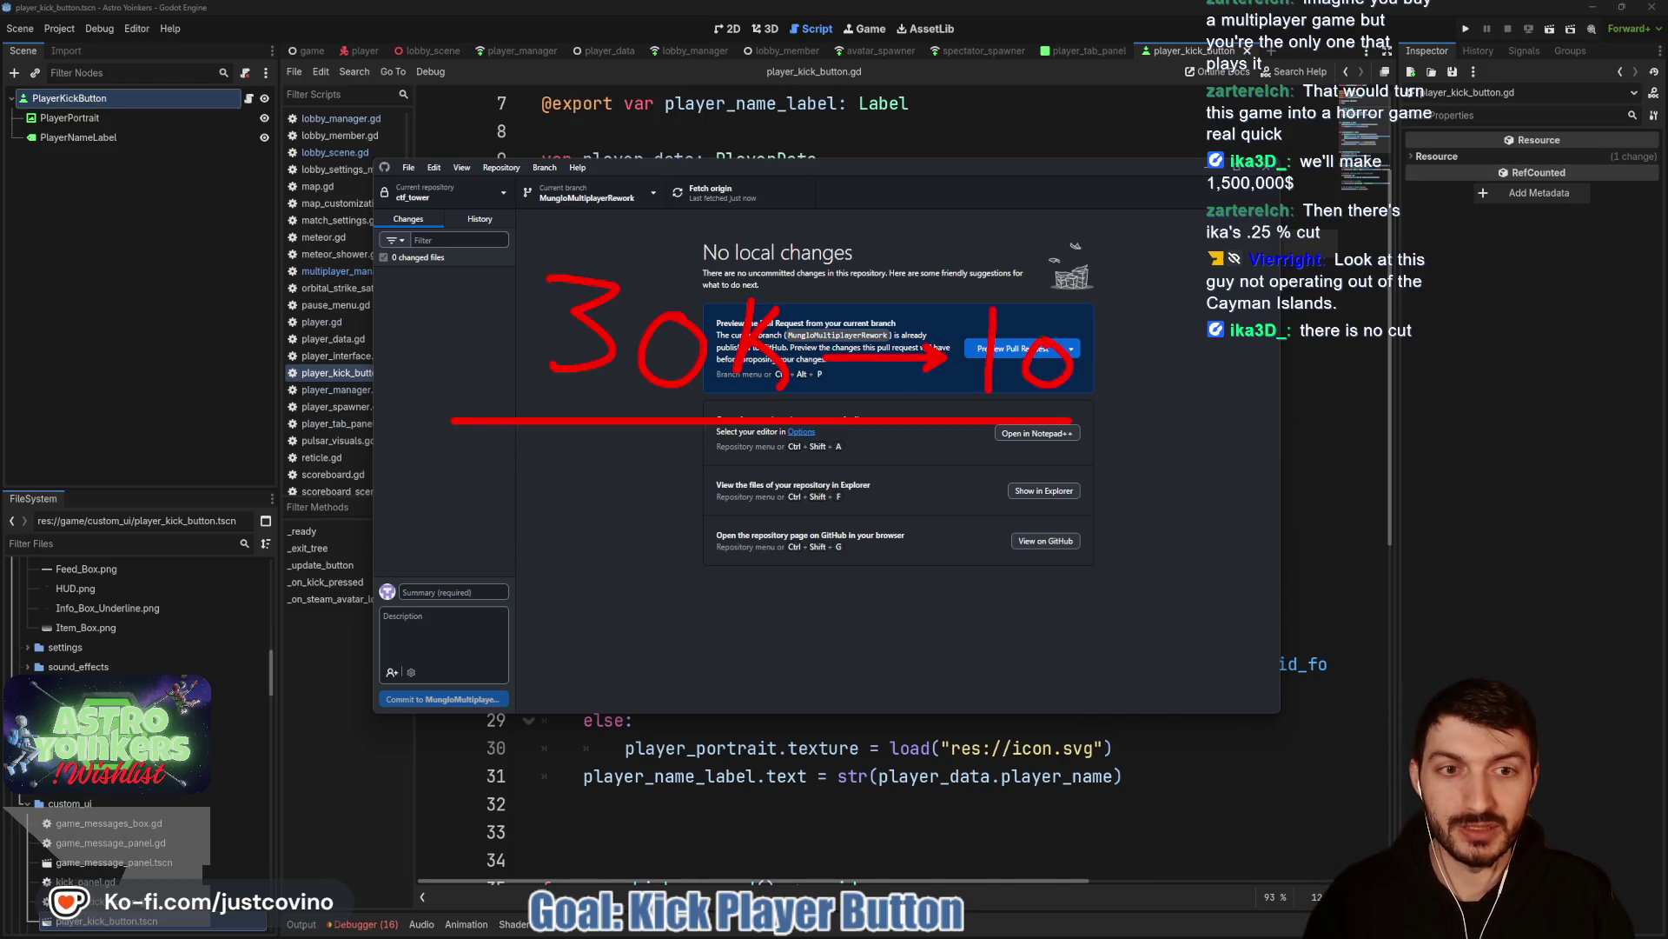
pyautogui.moveTo(1188, 324); pyautogui.dragTo(1093, 395)
pyautogui.moveTo(1156, 372); pyautogui.dragTo(1134, 398)
pyautogui.moveTo(540, 461)
pyautogui.mouseDown()
pyautogui.moveTo(604, 483)
pyautogui.moveTo(540, 541)
pyautogui.moveTo(616, 574)
pyautogui.mouseUp()
pyautogui.moveTo(730, 513)
pyautogui.mouseDown()
pyautogui.moveTo(795, 507)
pyautogui.moveTo(886, 540)
pyautogui.mouseUp()
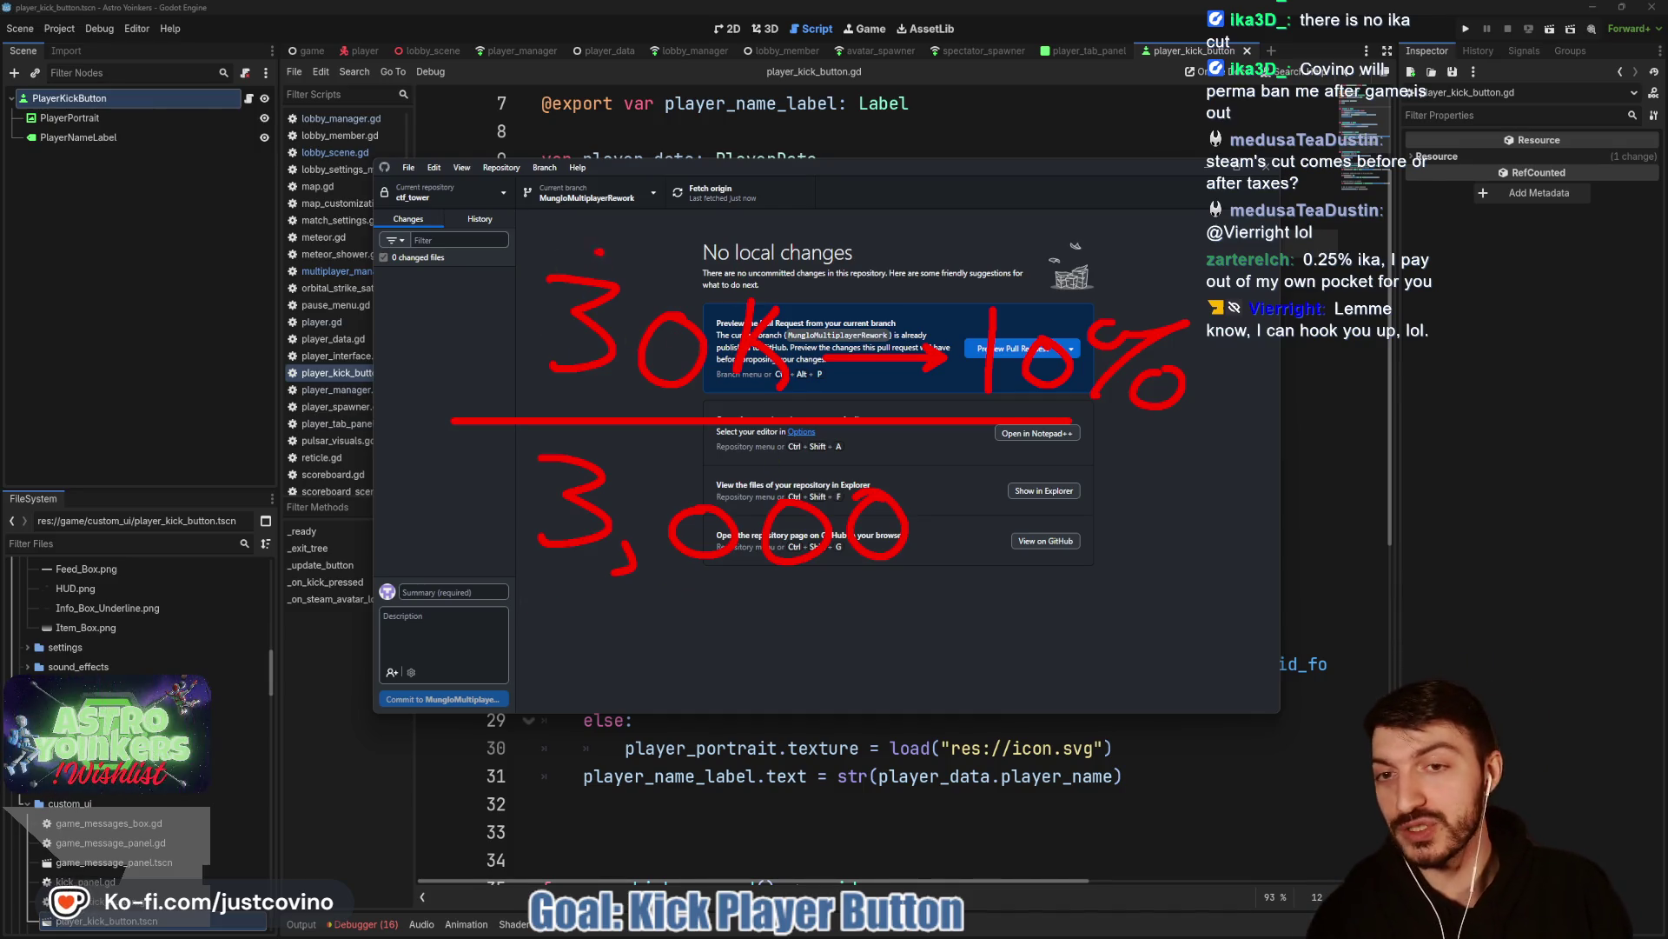
pyautogui.moveTo(604, 250)
pyautogui.mouseDown()
pyautogui.moveTo(739, 395)
pyautogui.moveTo(821, 304)
pyautogui.moveTo(599, 276)
pyautogui.mouseUp()
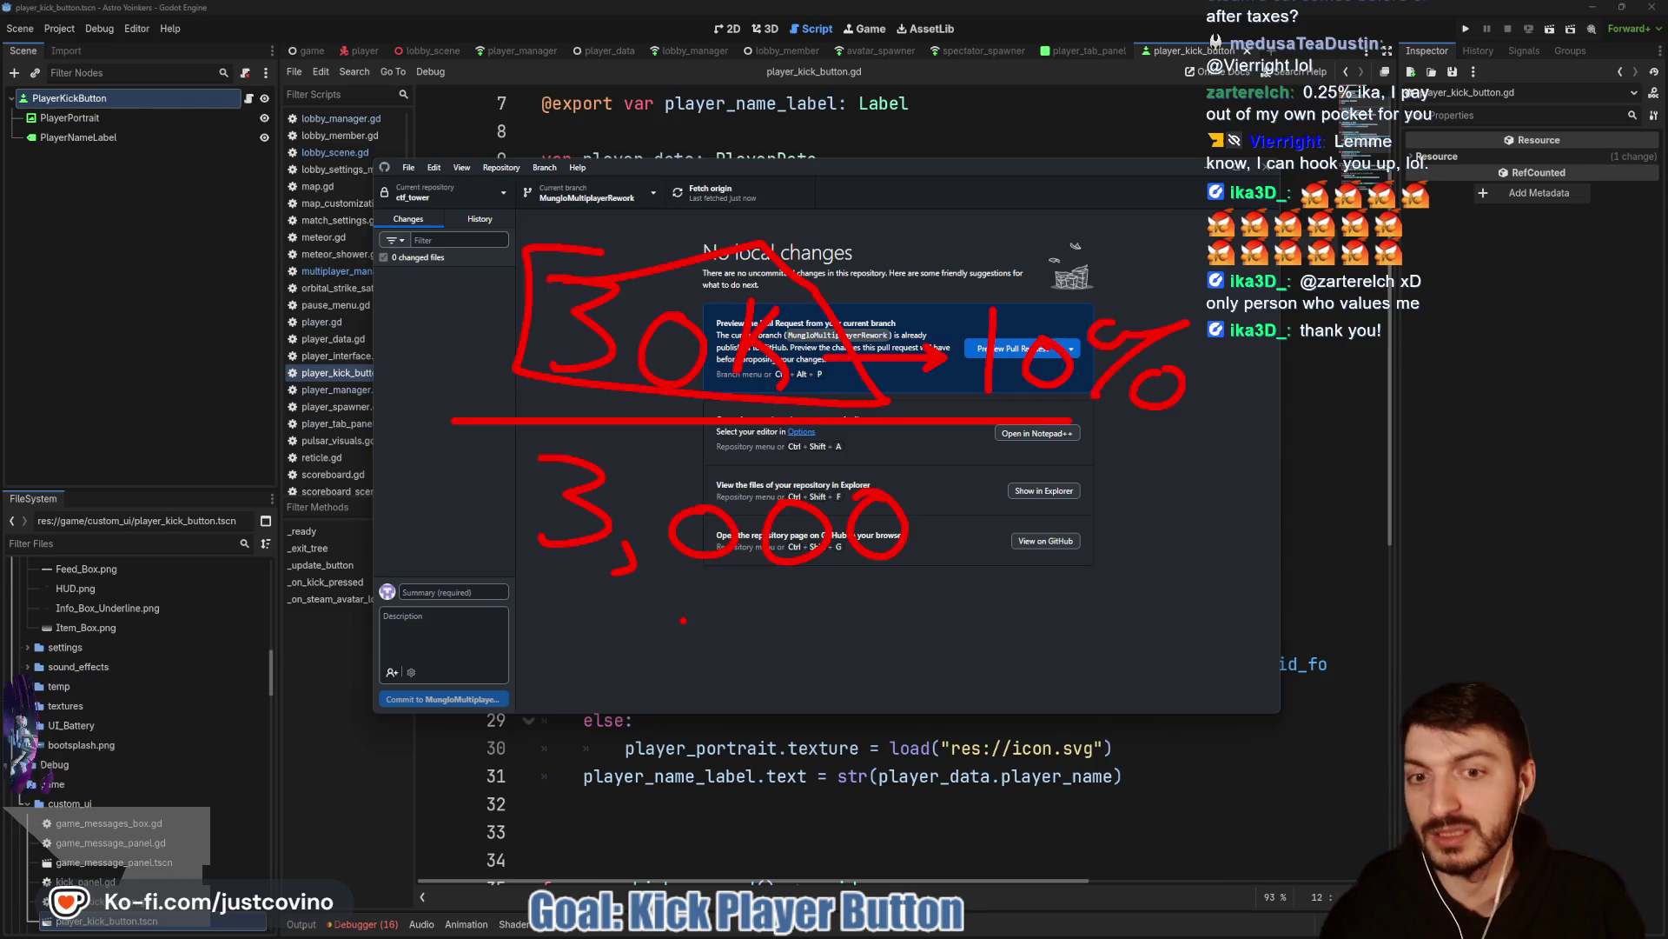
pyautogui.moveTo(976, 495); pyautogui.dragTo(1022, 544)
pyautogui.moveTo(1017, 497); pyautogui.dragTo(979, 548)
pyautogui.moveTo(1149, 474)
pyautogui.mouseDown()
pyautogui.moveTo(1108, 491)
pyautogui.moveTo(1100, 556)
pyautogui.mouseUp()
pyautogui.moveTo(1131, 461); pyautogui.dragTo(1111, 578)
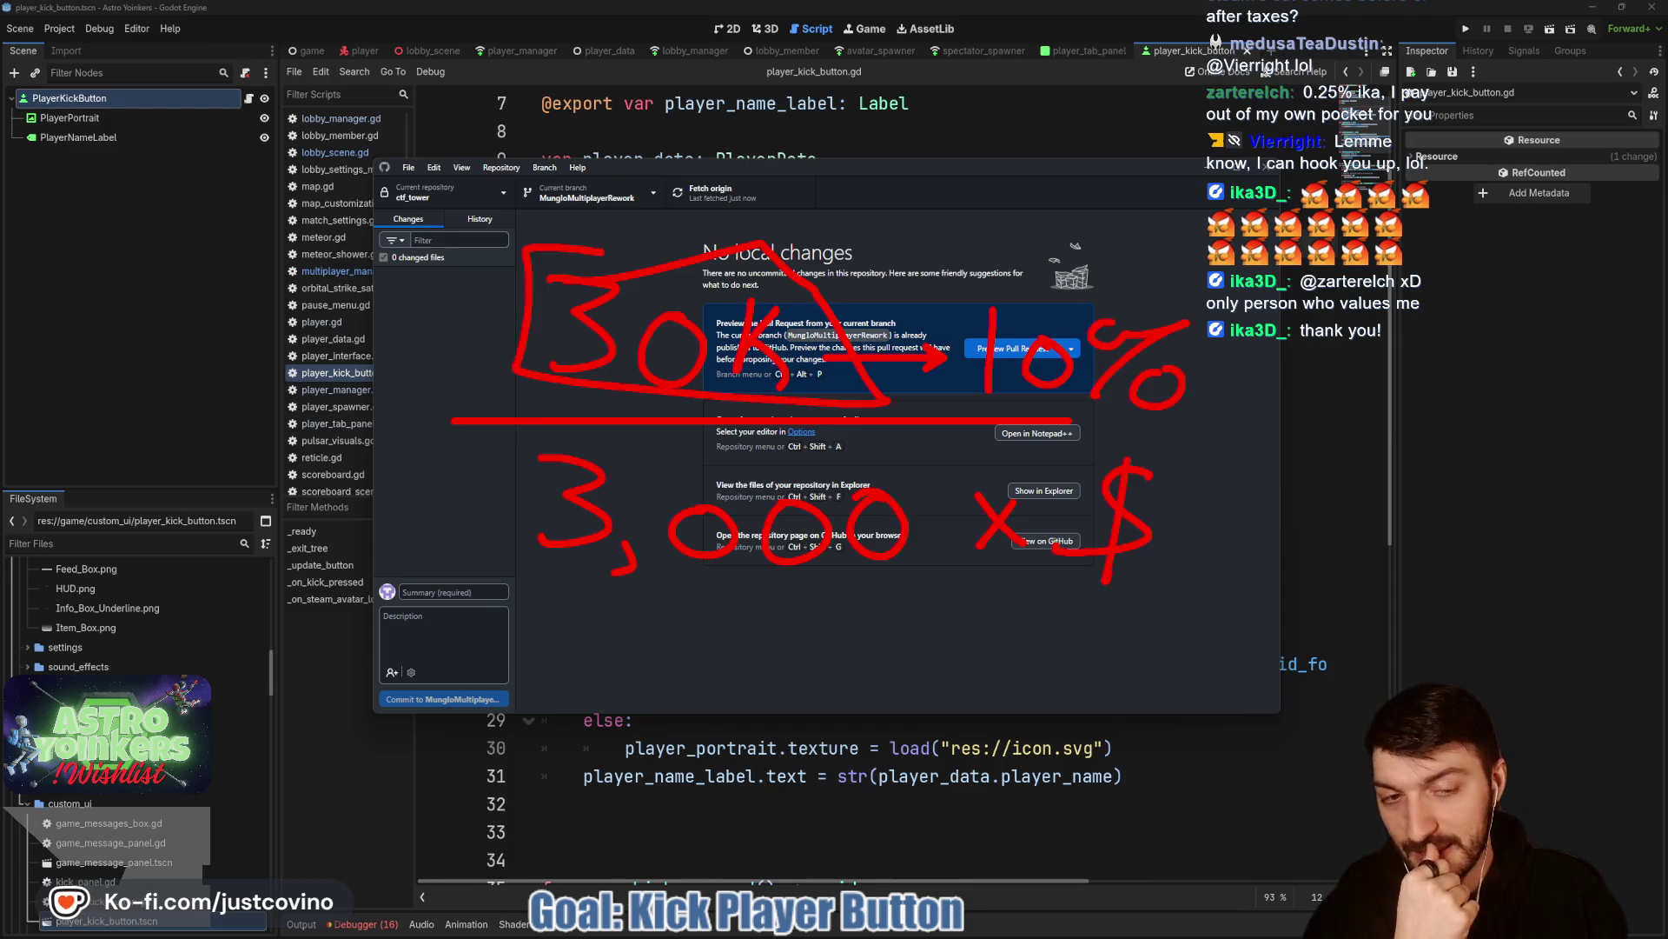
pyautogui.moveTo(1199, 487); pyautogui.dragTo(1277, 559)
pyautogui.click(1280, 547)
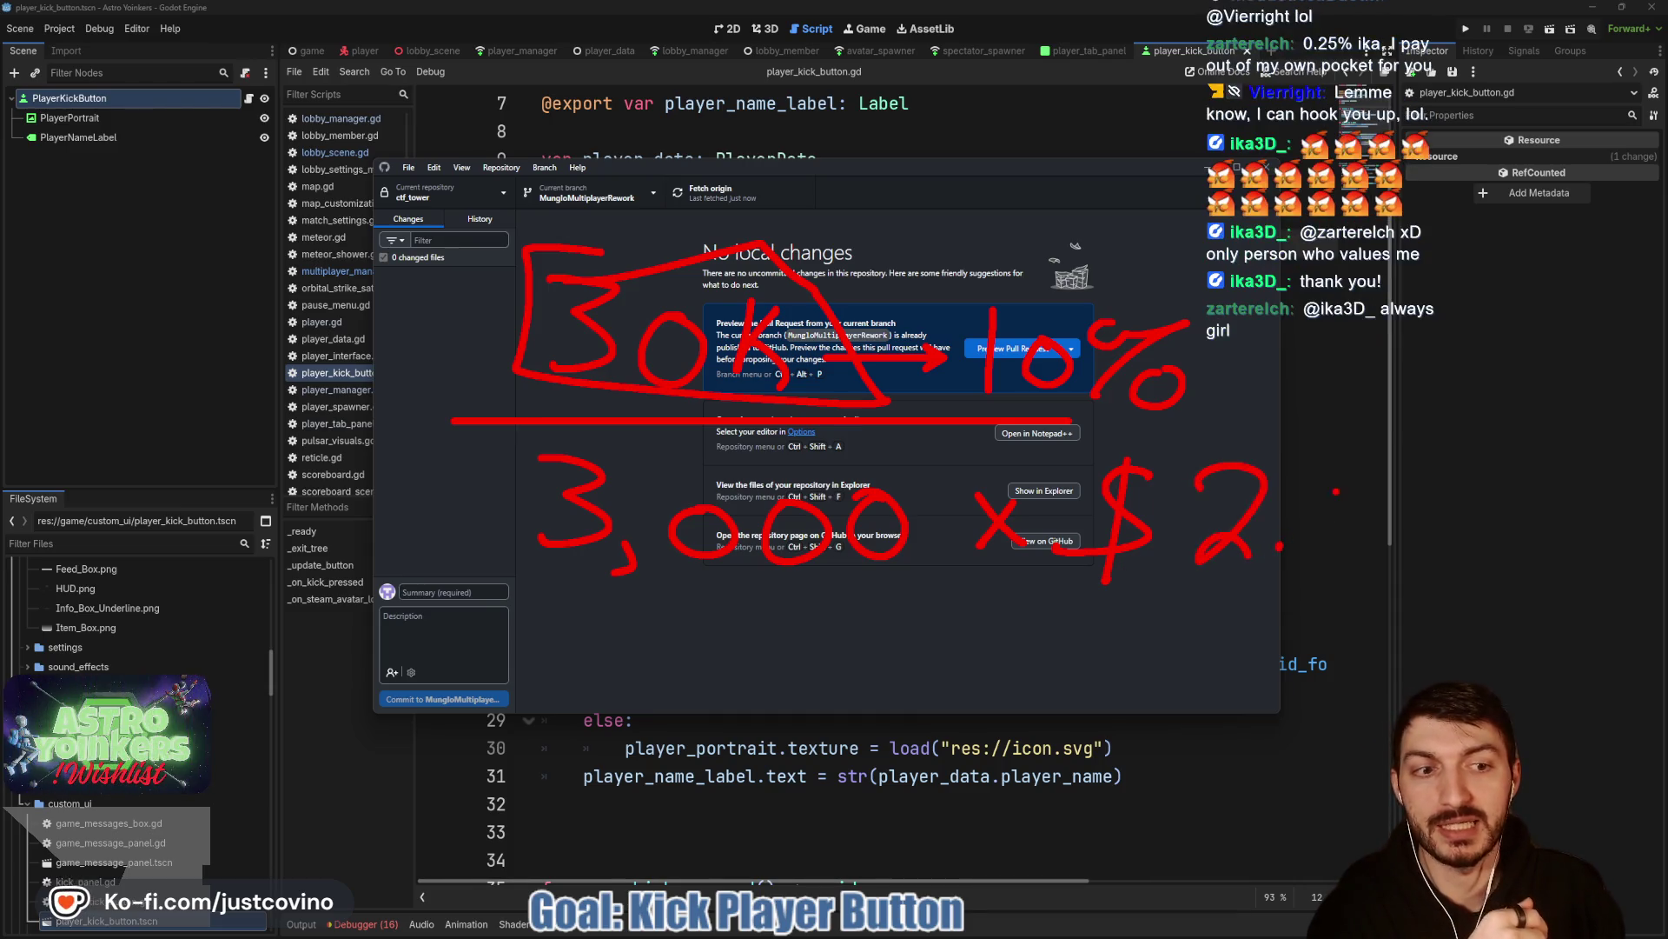
pyautogui.moveTo(1344, 483); pyautogui.dragTo(1340, 541)
pyautogui.click(1365, 519)
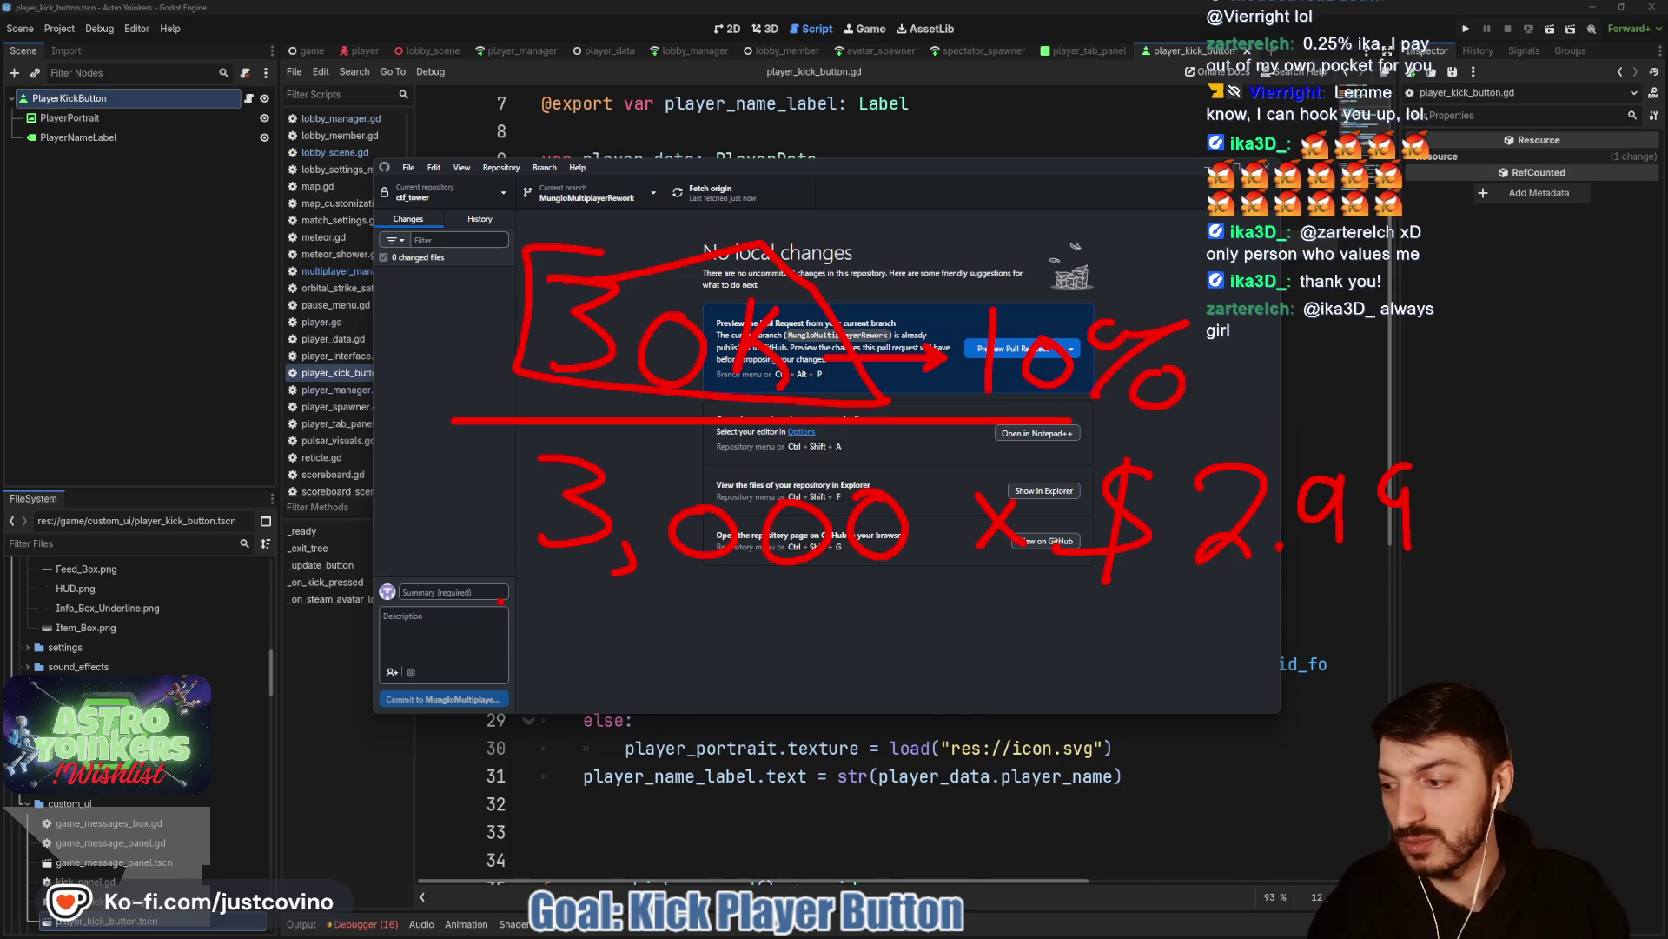
pyautogui.moveTo(454, 599); pyautogui.dragTo(851, 622)
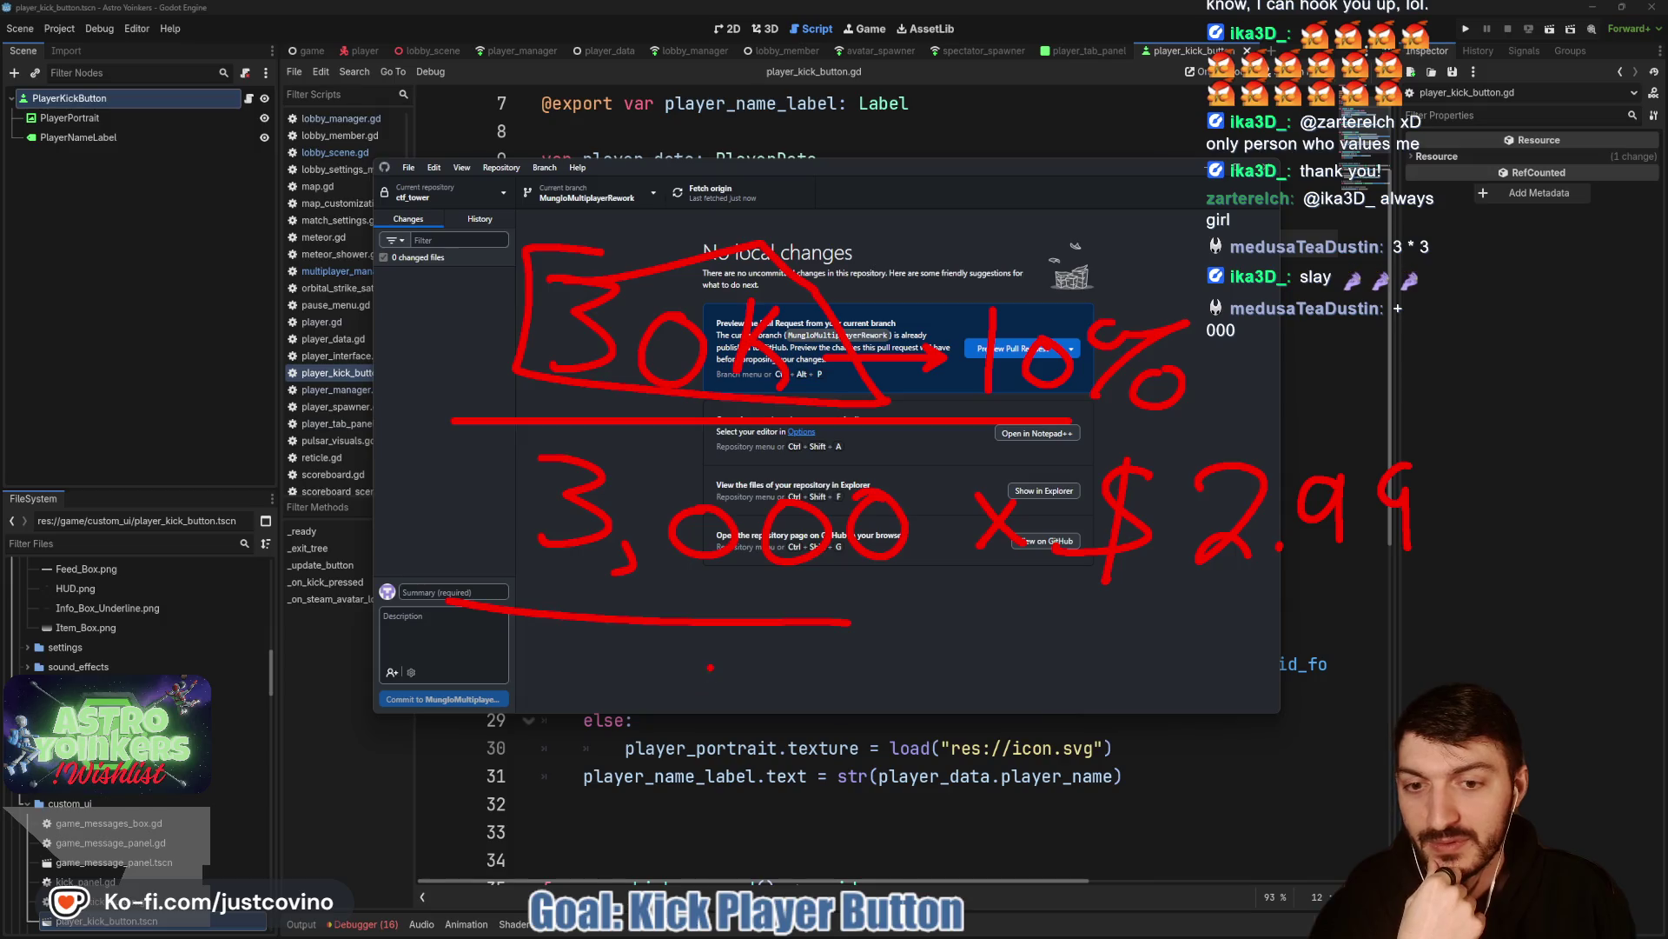
pyautogui.moveTo(711, 668)
pyautogui.mouseDown()
pyautogui.moveTo(839, 660)
pyautogui.moveTo(830, 723)
pyautogui.moveTo(904, 758)
pyautogui.mouseUp()
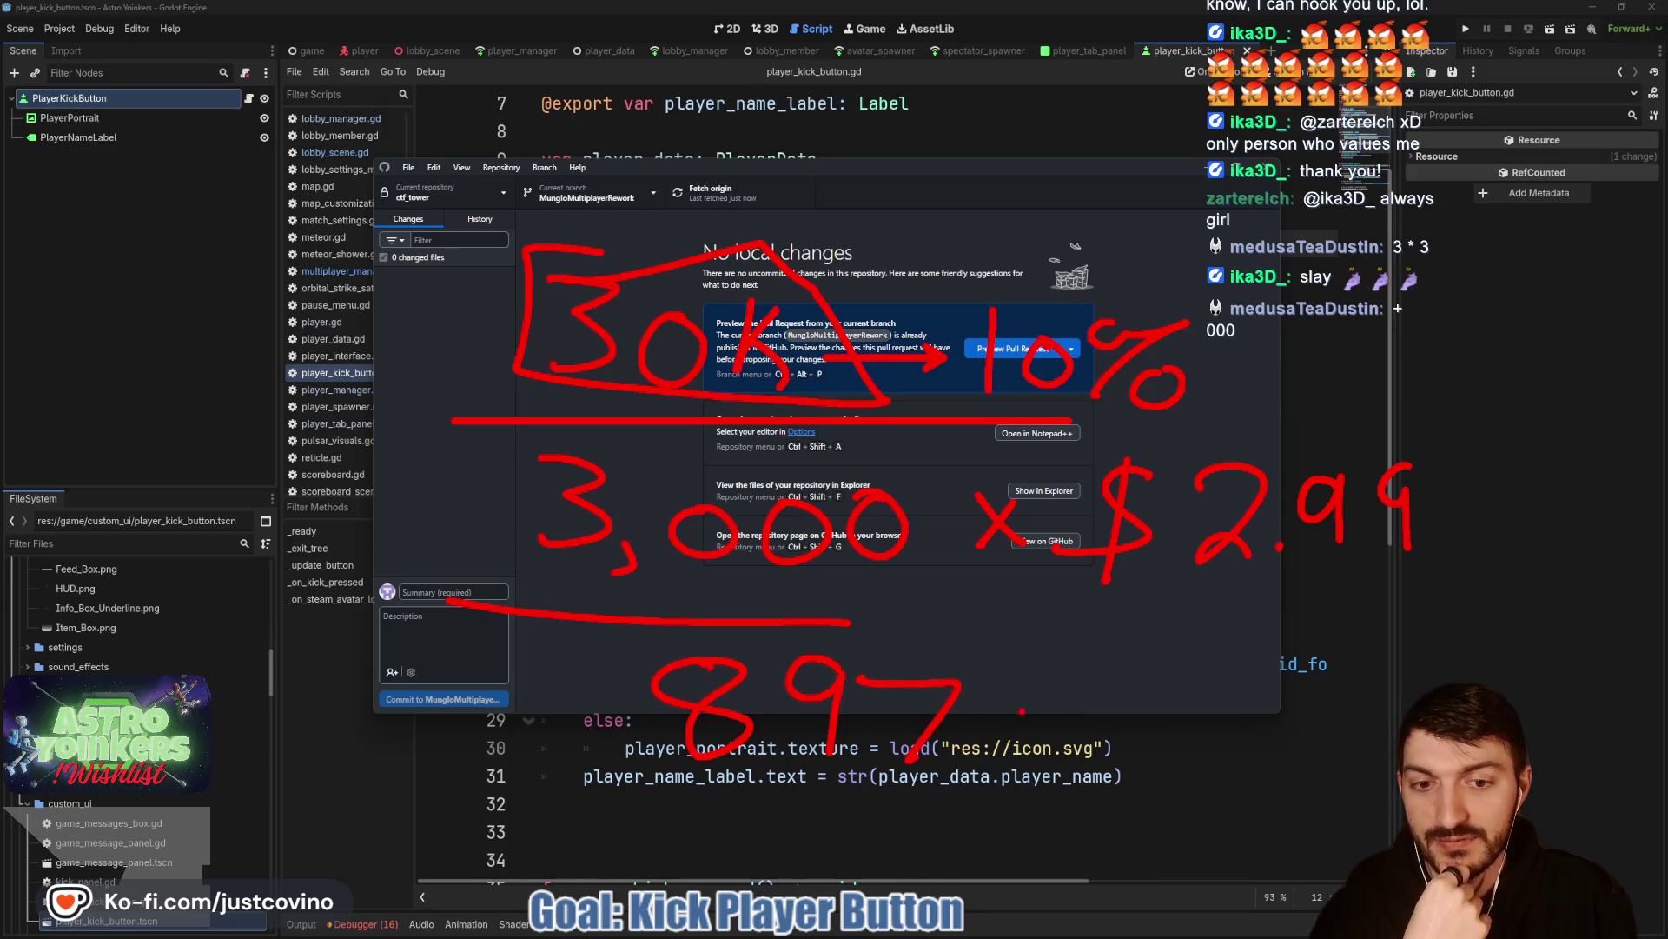
pyautogui.moveTo(1030, 695); pyautogui.dragTo(1025, 697)
pyautogui.moveTo(827, 738); pyautogui.dragTo(815, 797)
pyautogui.moveTo(630, 654)
pyautogui.mouseDown()
pyautogui.moveTo(600, 678)
pyautogui.moveTo(595, 713)
pyautogui.mouseUp()
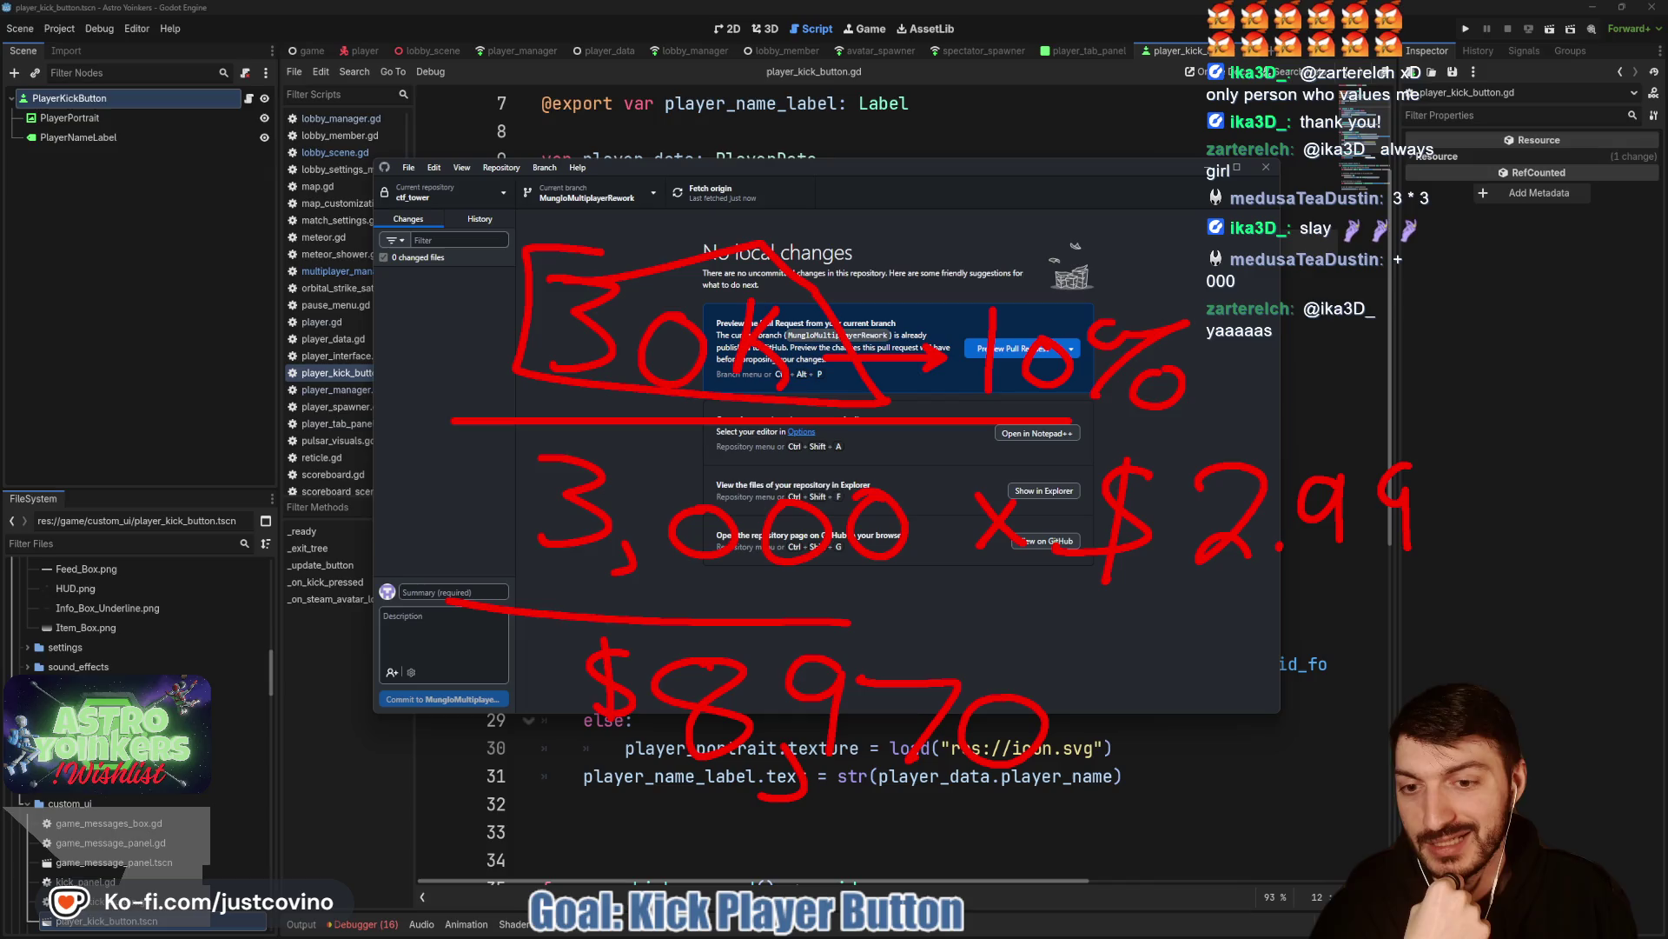
pyautogui.moveTo(626, 624)
pyautogui.mouseDown()
pyautogui.moveTo(1149, 833)
pyautogui.moveTo(606, 639)
pyautogui.mouseUp()
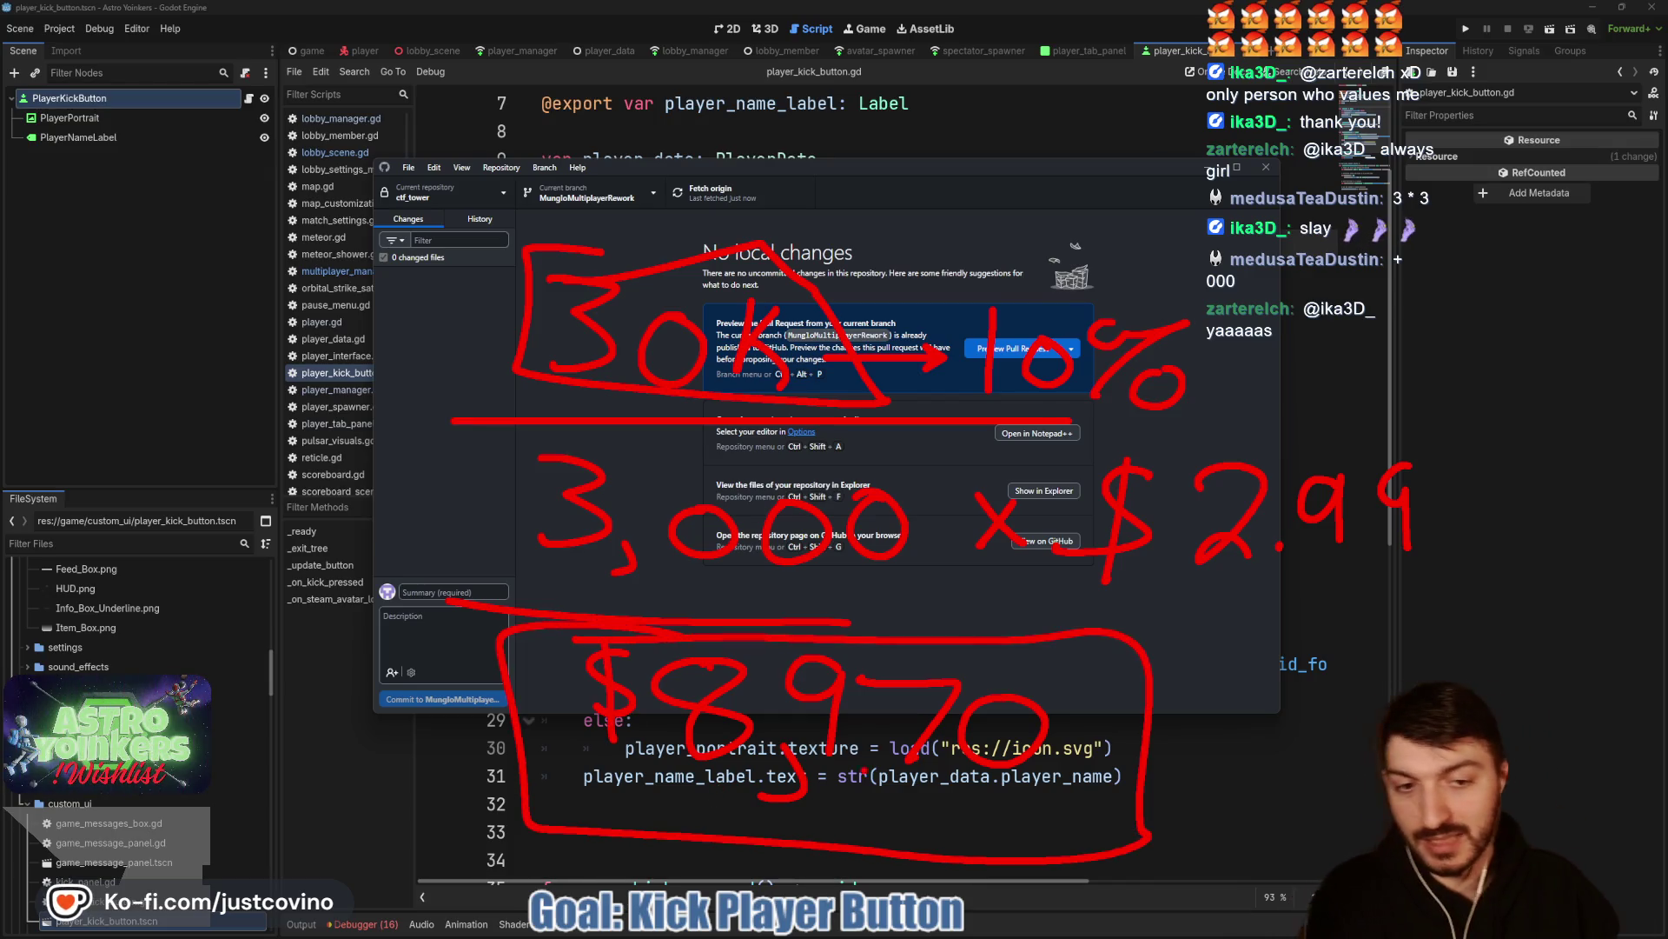
pyautogui.moveTo(313, 676)
pyautogui.mouseDown()
pyautogui.moveTo(334, 782)
pyautogui.moveTo(324, 747)
pyautogui.mouseUp()
pyautogui.moveTo(352, 752)
pyautogui.mouseDown()
pyautogui.moveTo(354, 795)
pyautogui.moveTo(386, 749)
pyautogui.mouseUp()
pyautogui.moveTo(434, 754); pyautogui.dragTo(445, 795)
pyautogui.moveTo(520, 749); pyautogui.dragTo(488, 804)
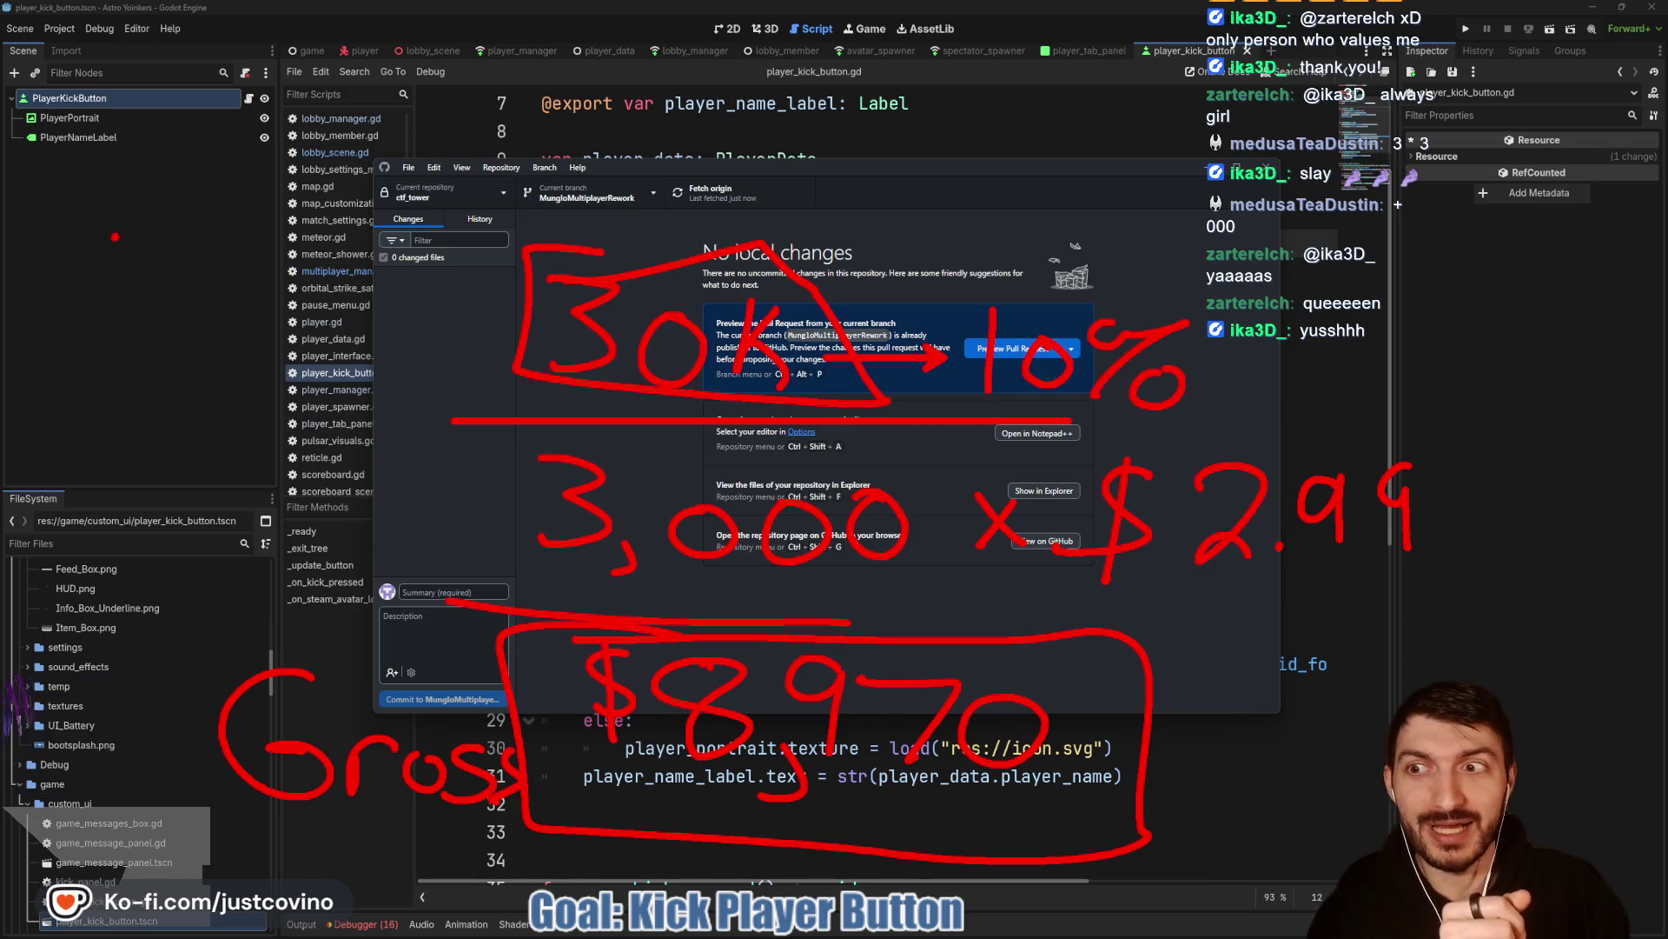
pyautogui.moveTo(97, 245); pyautogui.dragTo(94, 302)
pyautogui.moveTo(190, 276)
pyautogui.mouseDown()
pyautogui.moveTo(185, 300)
pyautogui.moveTo(231, 289)
pyautogui.mouseUp()
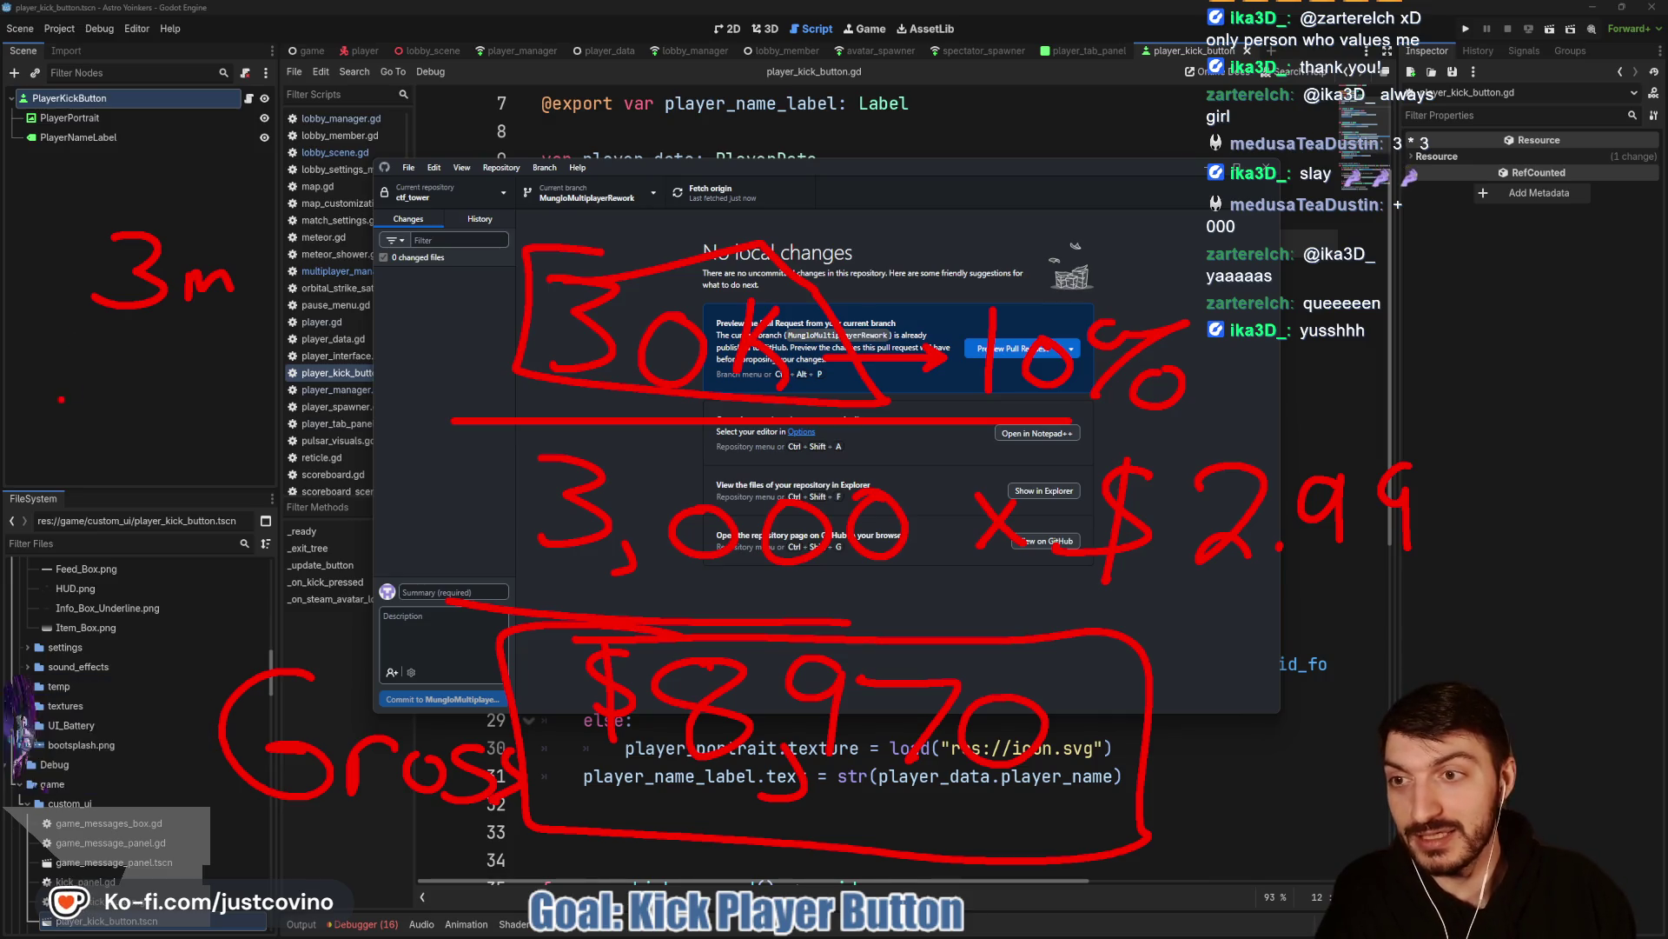
pyautogui.moveTo(54, 389); pyautogui.dragTo(143, 447)
pyautogui.moveTo(207, 393); pyautogui.dragTo(187, 463)
pyautogui.moveTo(233, 423)
pyautogui.mouseDown()
pyautogui.moveTo(269, 402)
pyautogui.moveTo(339, 409)
pyautogui.mouseUp()
pyautogui.moveTo(173, 465); pyautogui.dragTo(149, 508)
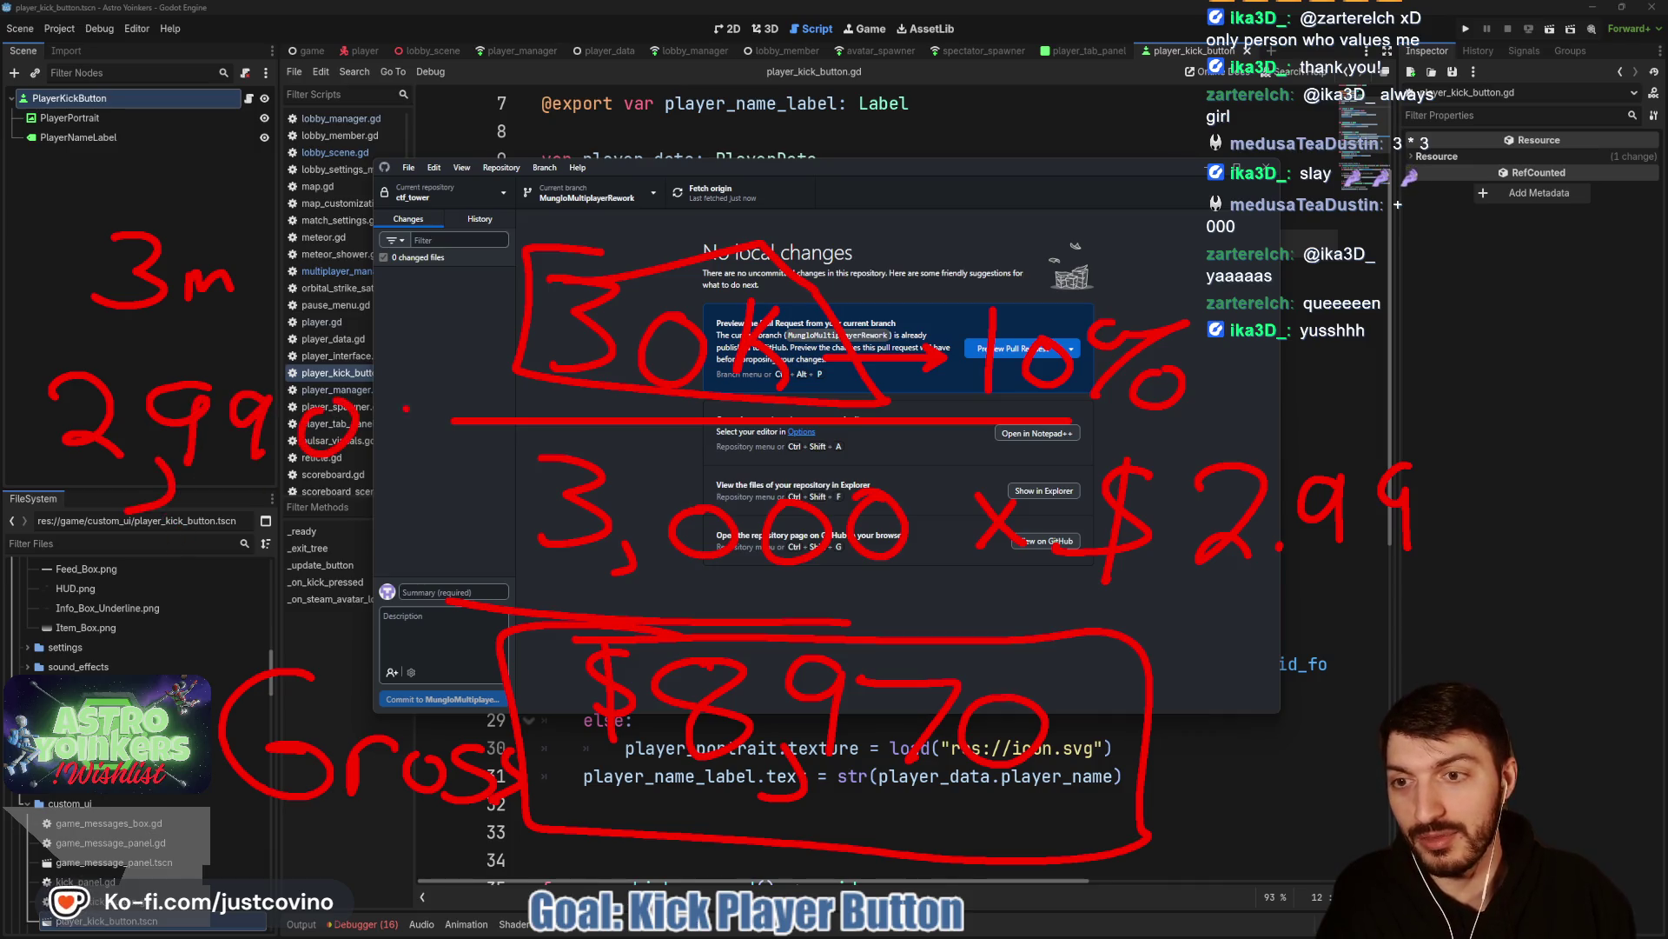
pyautogui.moveTo(376, 476); pyautogui.dragTo(425, 492)
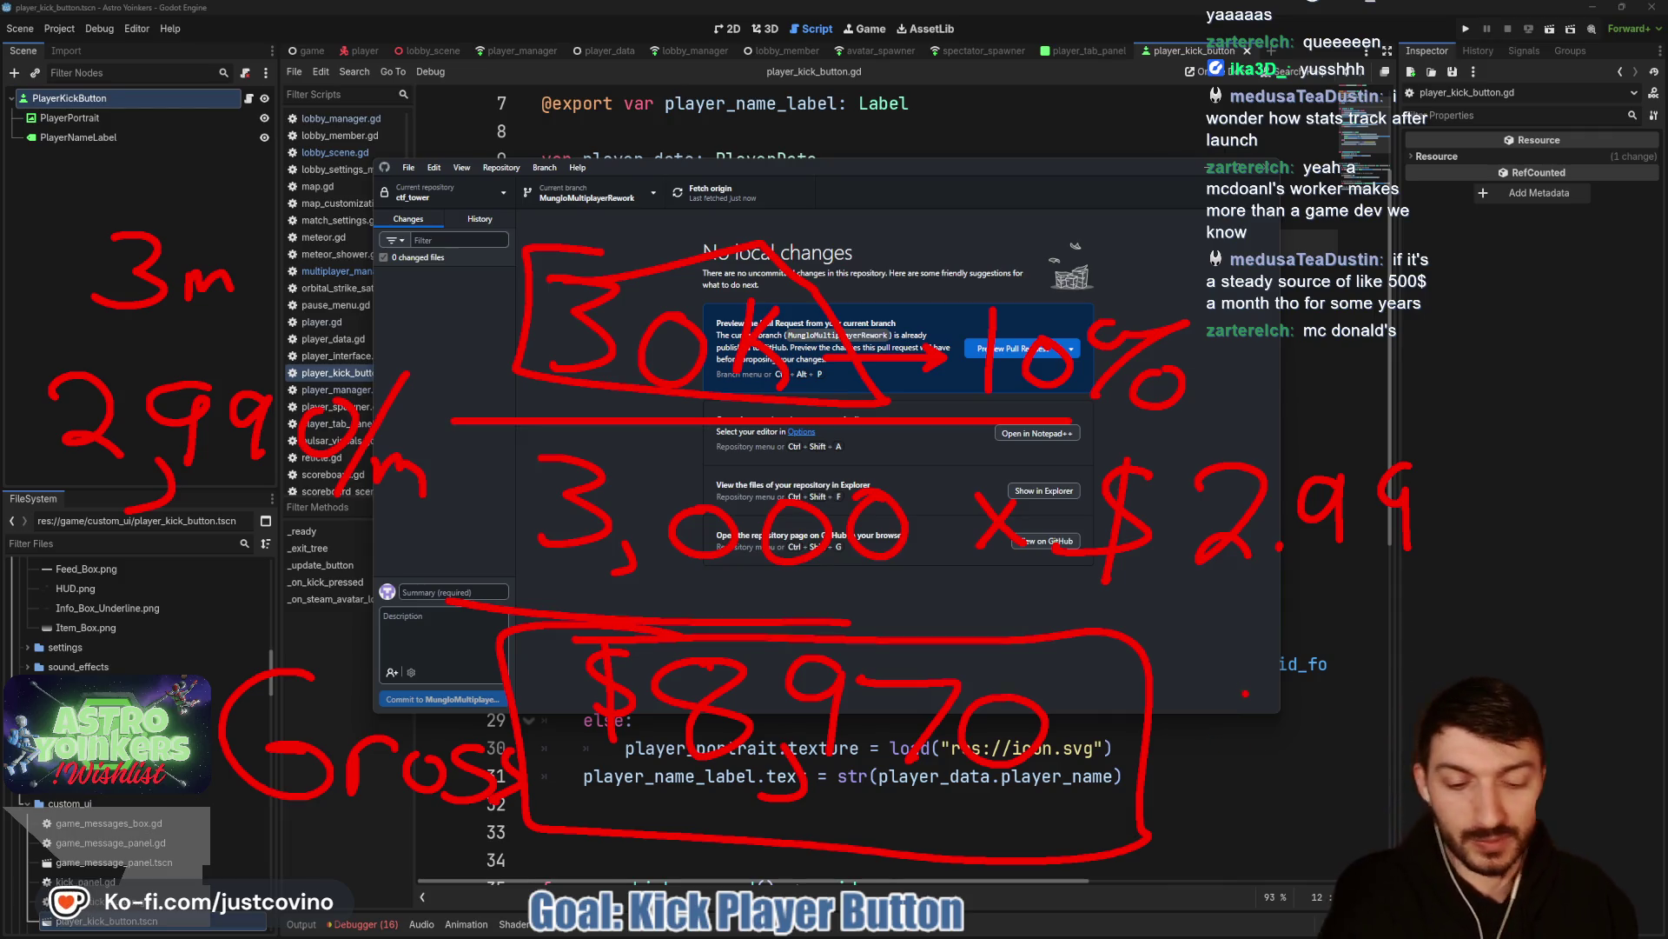
pyautogui.press('e')
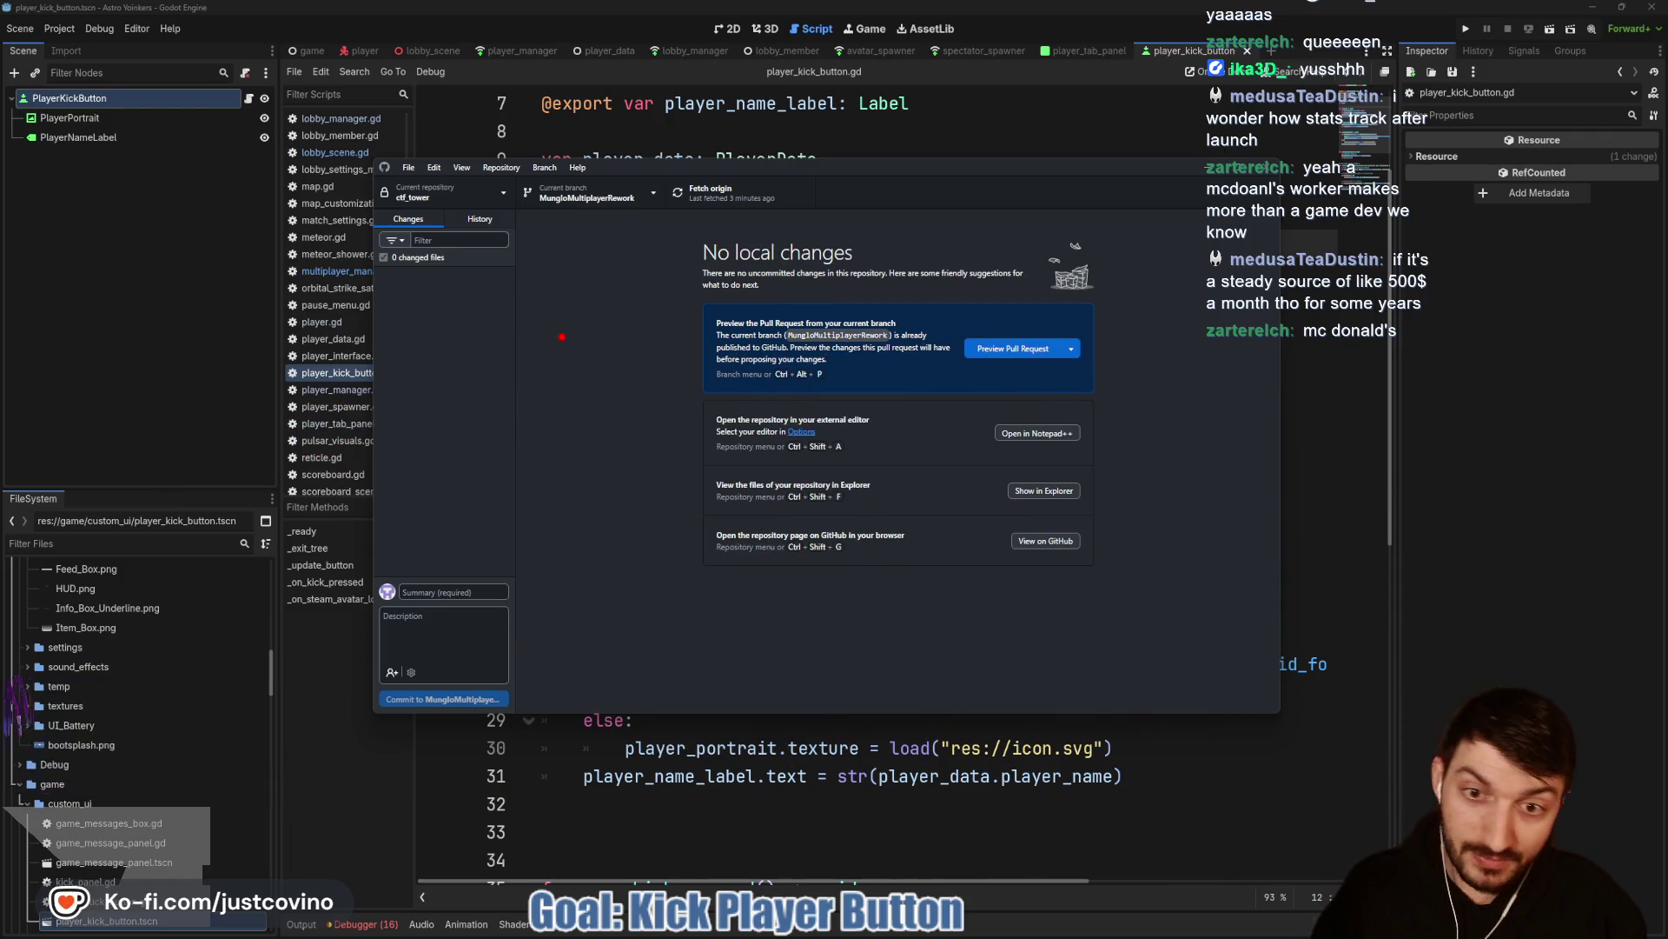
pyautogui.moveTo(623, 291); pyautogui.dragTo(586, 365)
pyautogui.moveTo(723, 311)
pyautogui.mouseDown()
pyautogui.moveTo(729, 356)
pyautogui.moveTo(782, 365)
pyautogui.mouseUp()
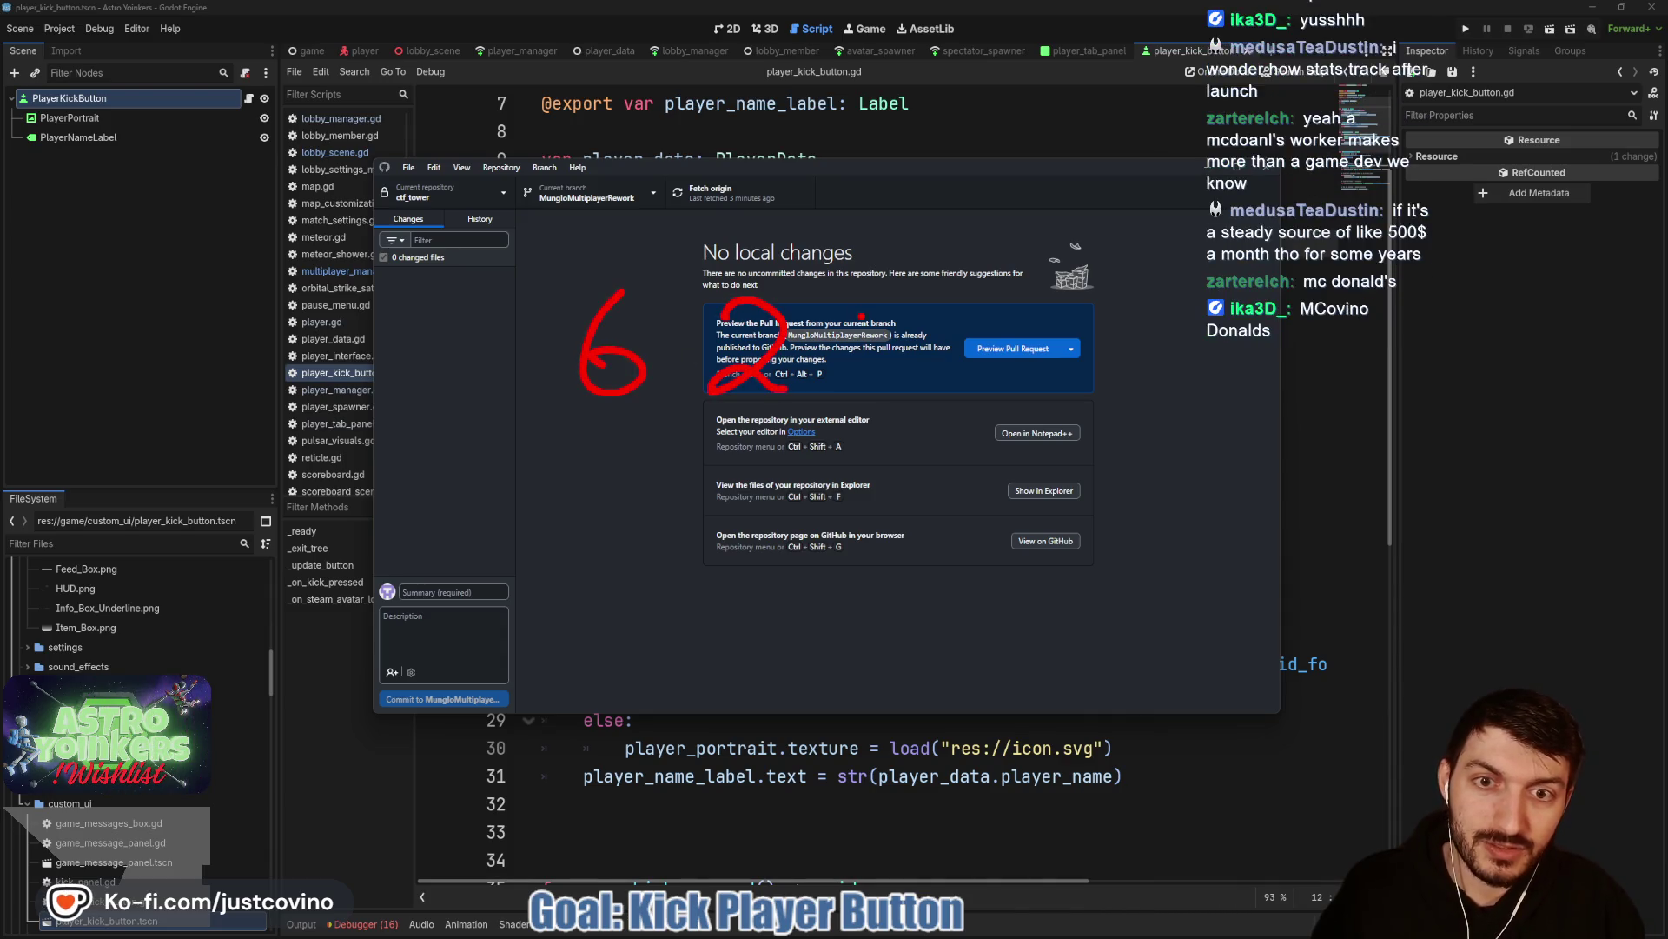
pyautogui.moveTo(845, 309); pyautogui.dragTo(886, 383)
pyautogui.moveTo(1008, 320); pyautogui.dragTo(983, 439)
pyautogui.moveTo(678, 391); pyautogui.dragTo(667, 441)
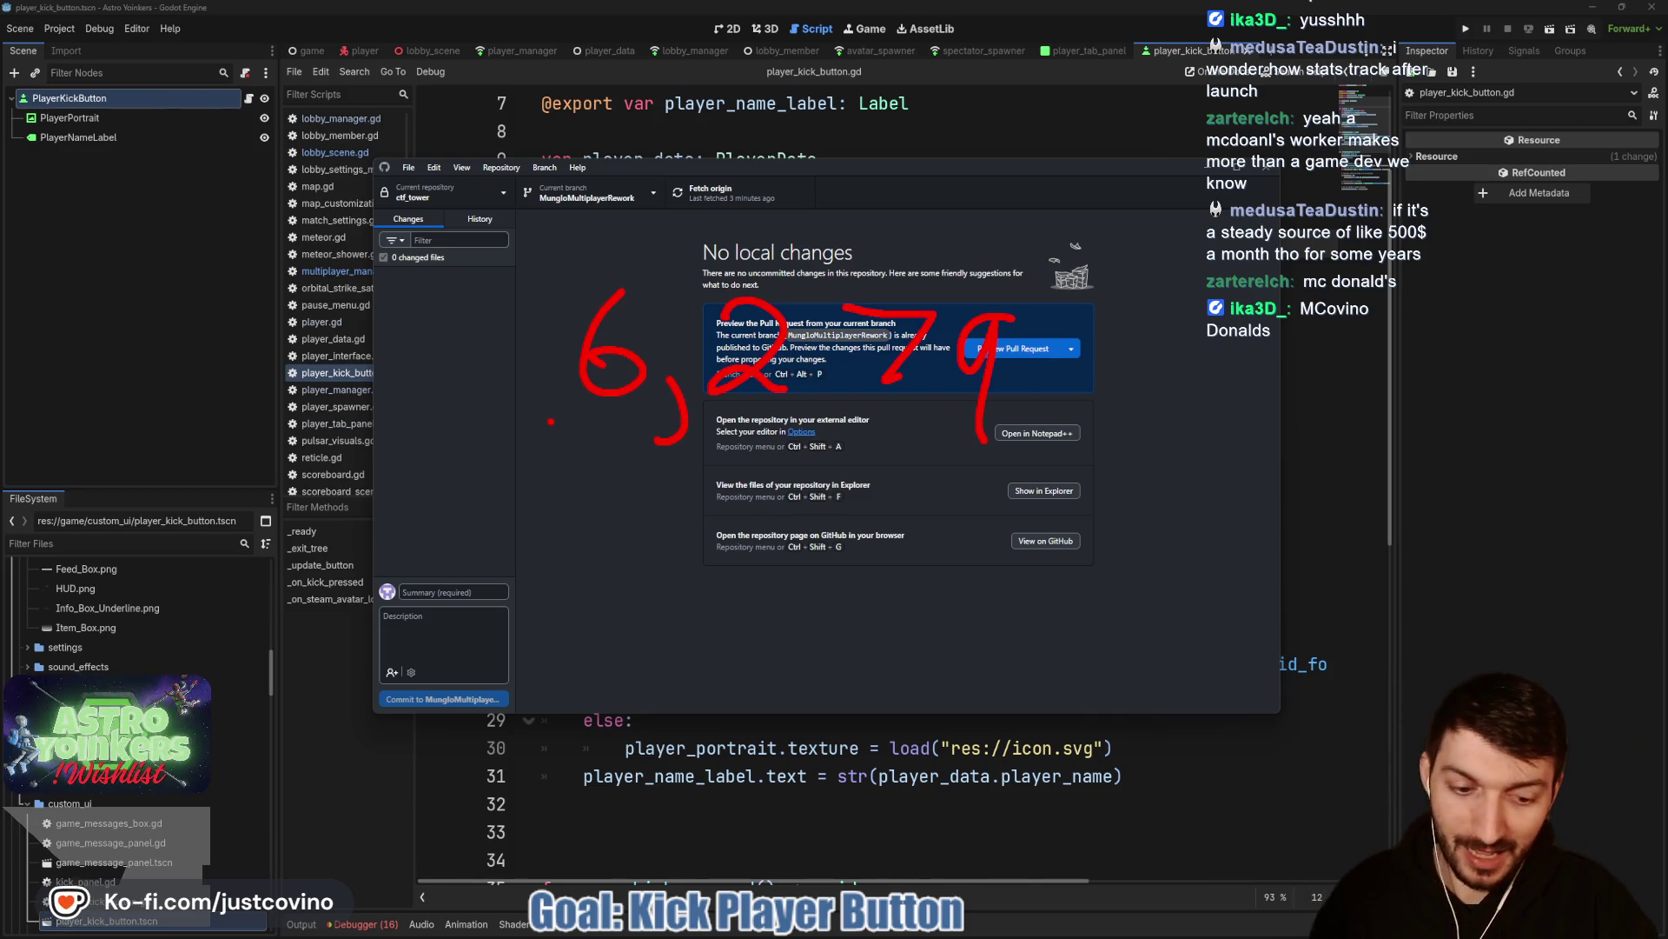
pyautogui.press('Escape')
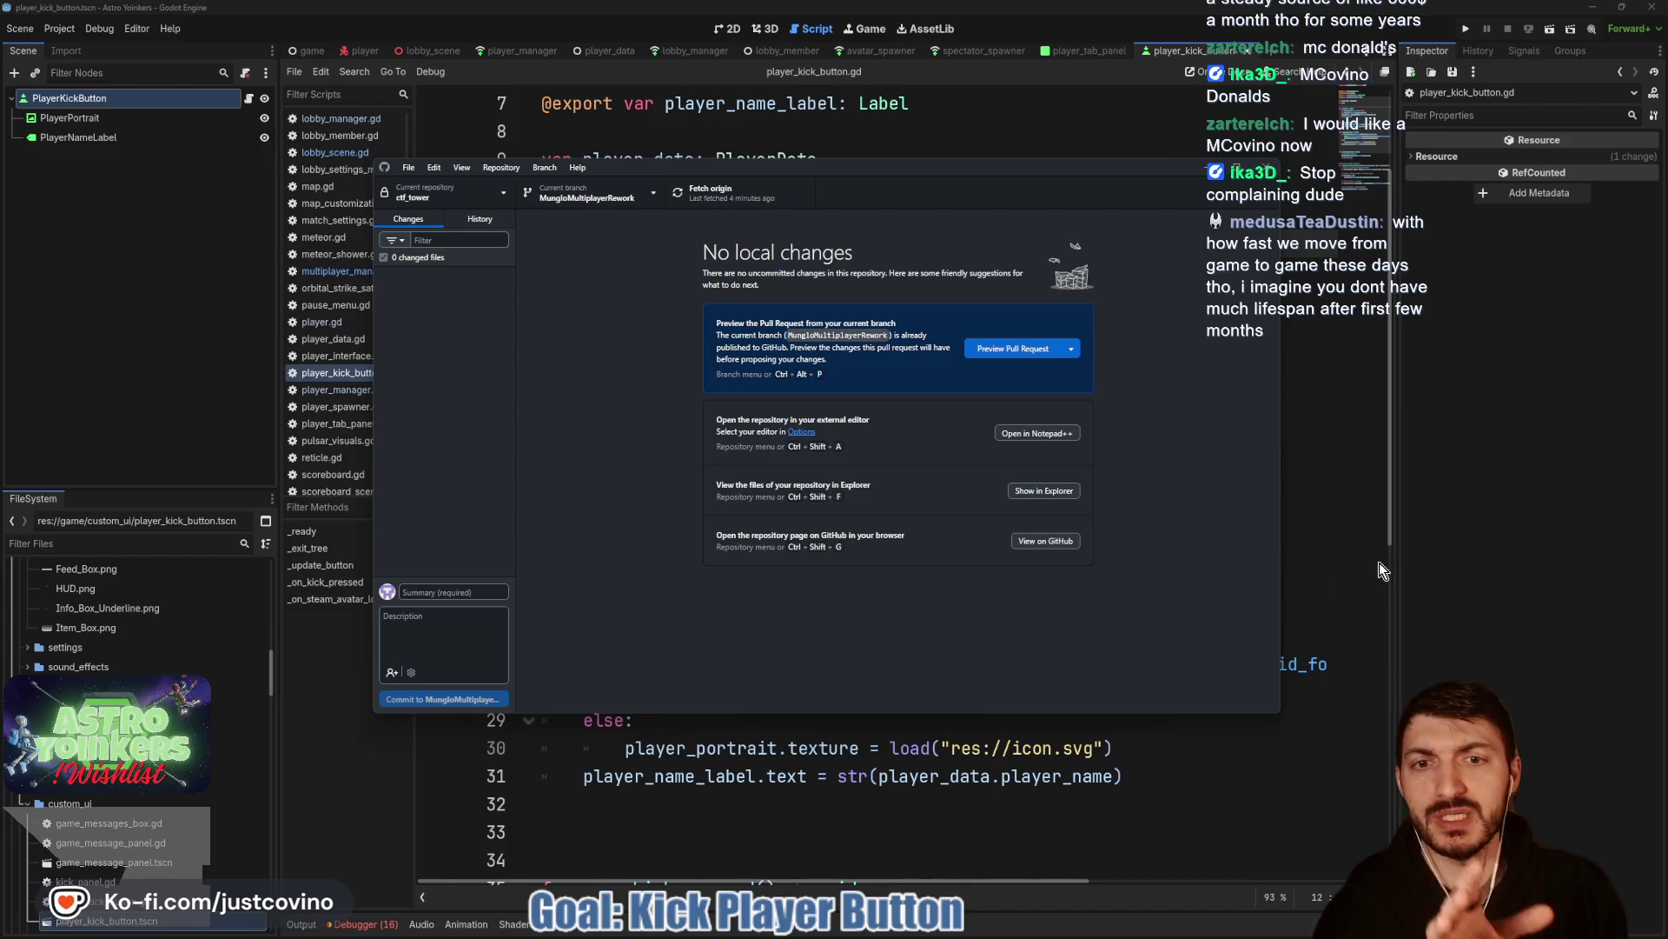
# Step: Return to Godot and reload the externally modified files from disk
pyautogui.click(1346, 548)
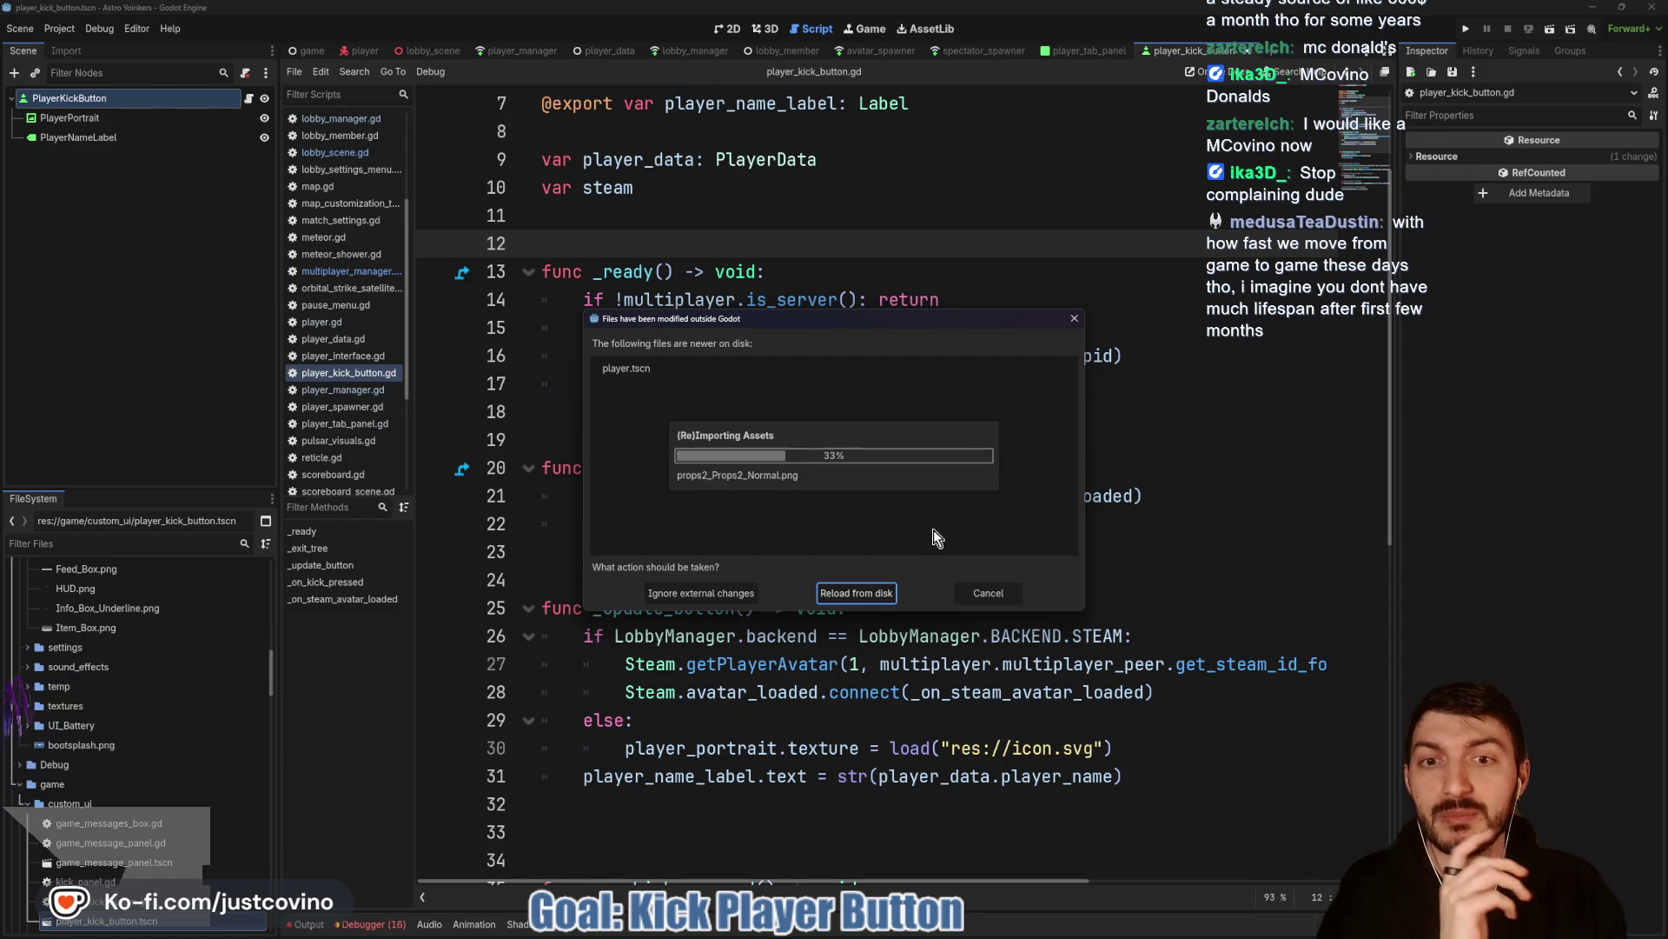
pyautogui.click(852, 593)
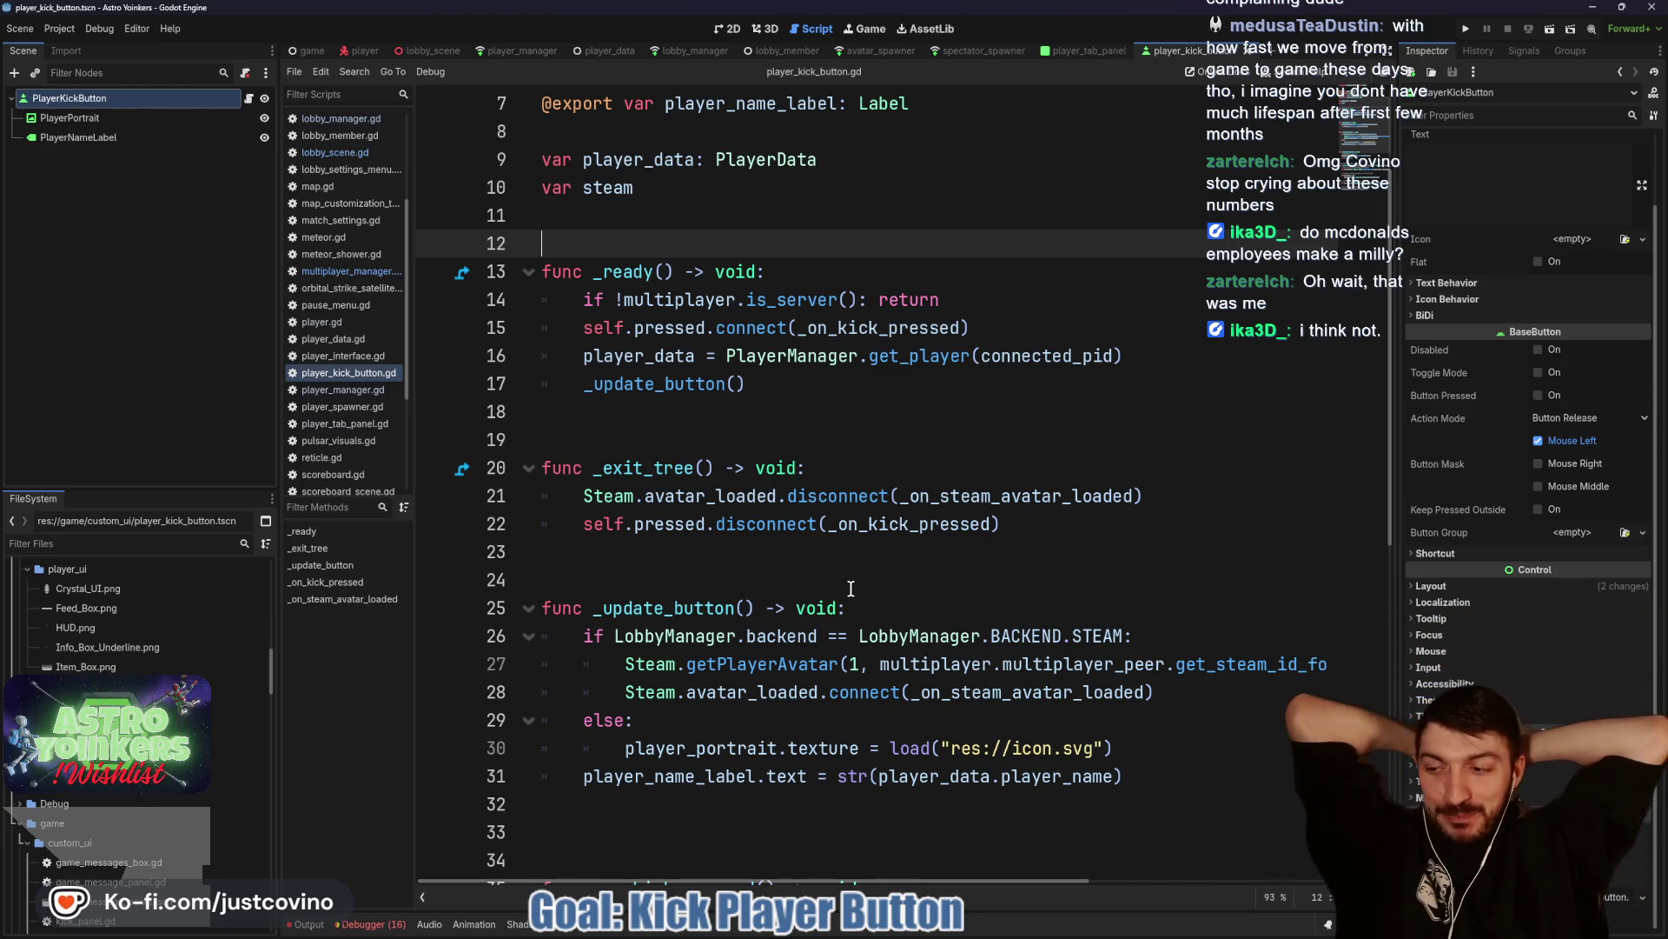
pyautogui.click(721, 438)
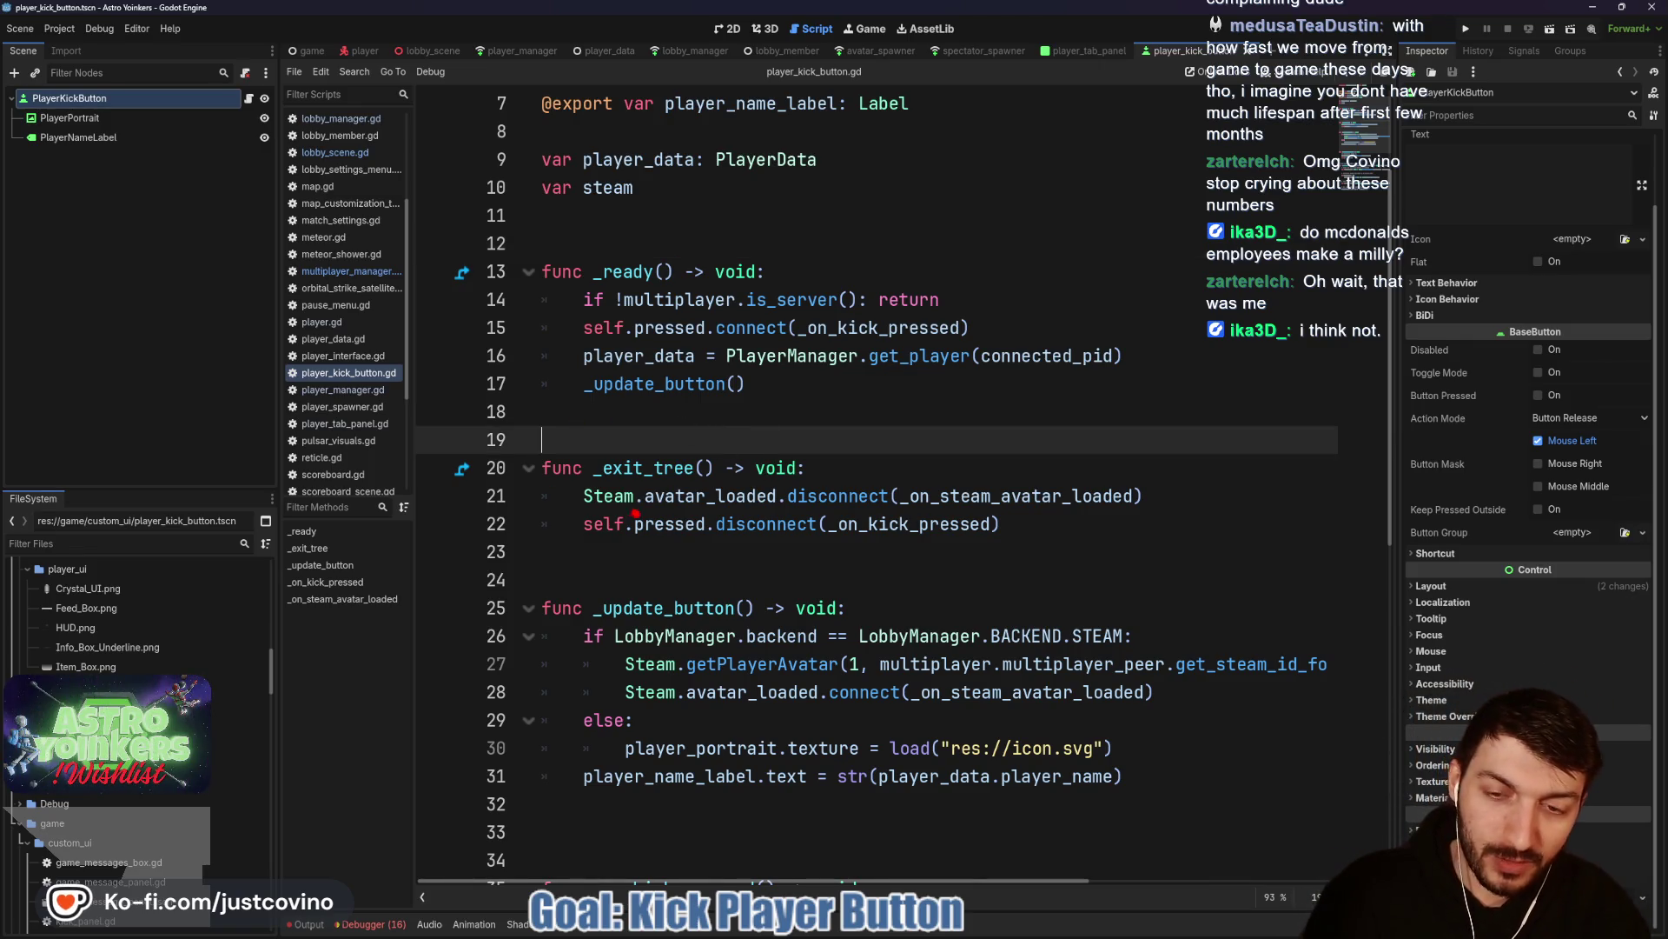
pyautogui.moveTo(634, 513); pyautogui.dragTo(569, 591)
pyautogui.moveTo(575, 469); pyautogui.dragTo(593, 621)
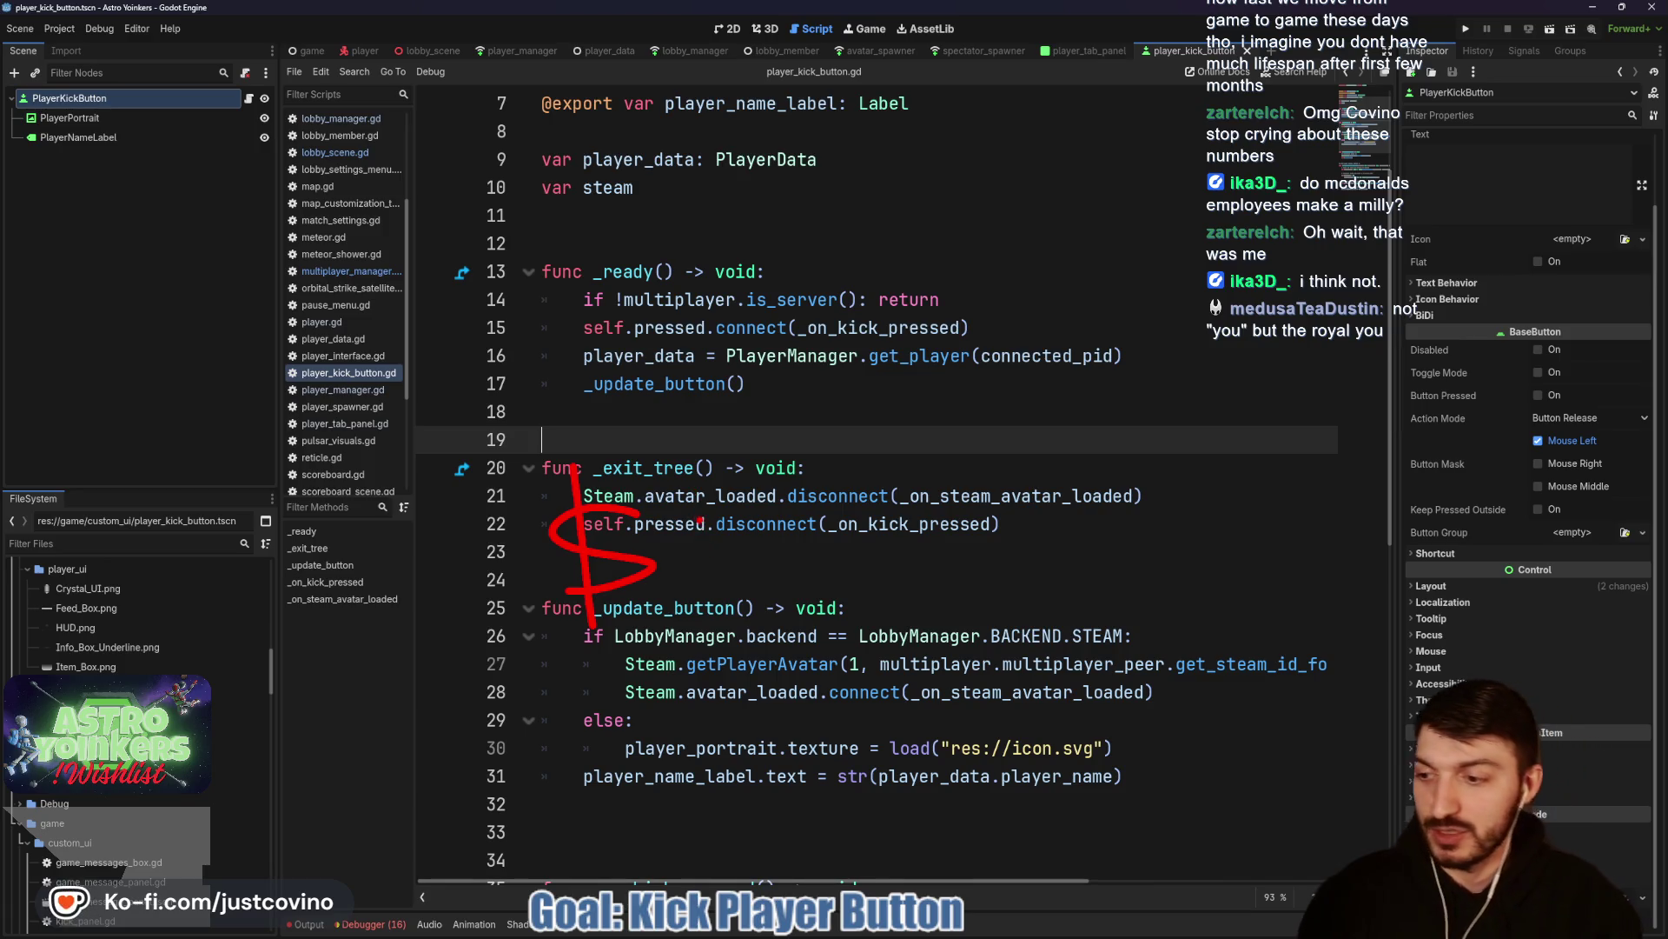
pyautogui.moveTo(691, 483)
pyautogui.mouseDown()
pyautogui.moveTo(703, 582)
pyautogui.moveTo(734, 639)
pyautogui.mouseUp()
pyautogui.moveTo(804, 541); pyautogui.dragTo(899, 544)
pyautogui.moveTo(952, 619); pyautogui.dragTo(943, 661)
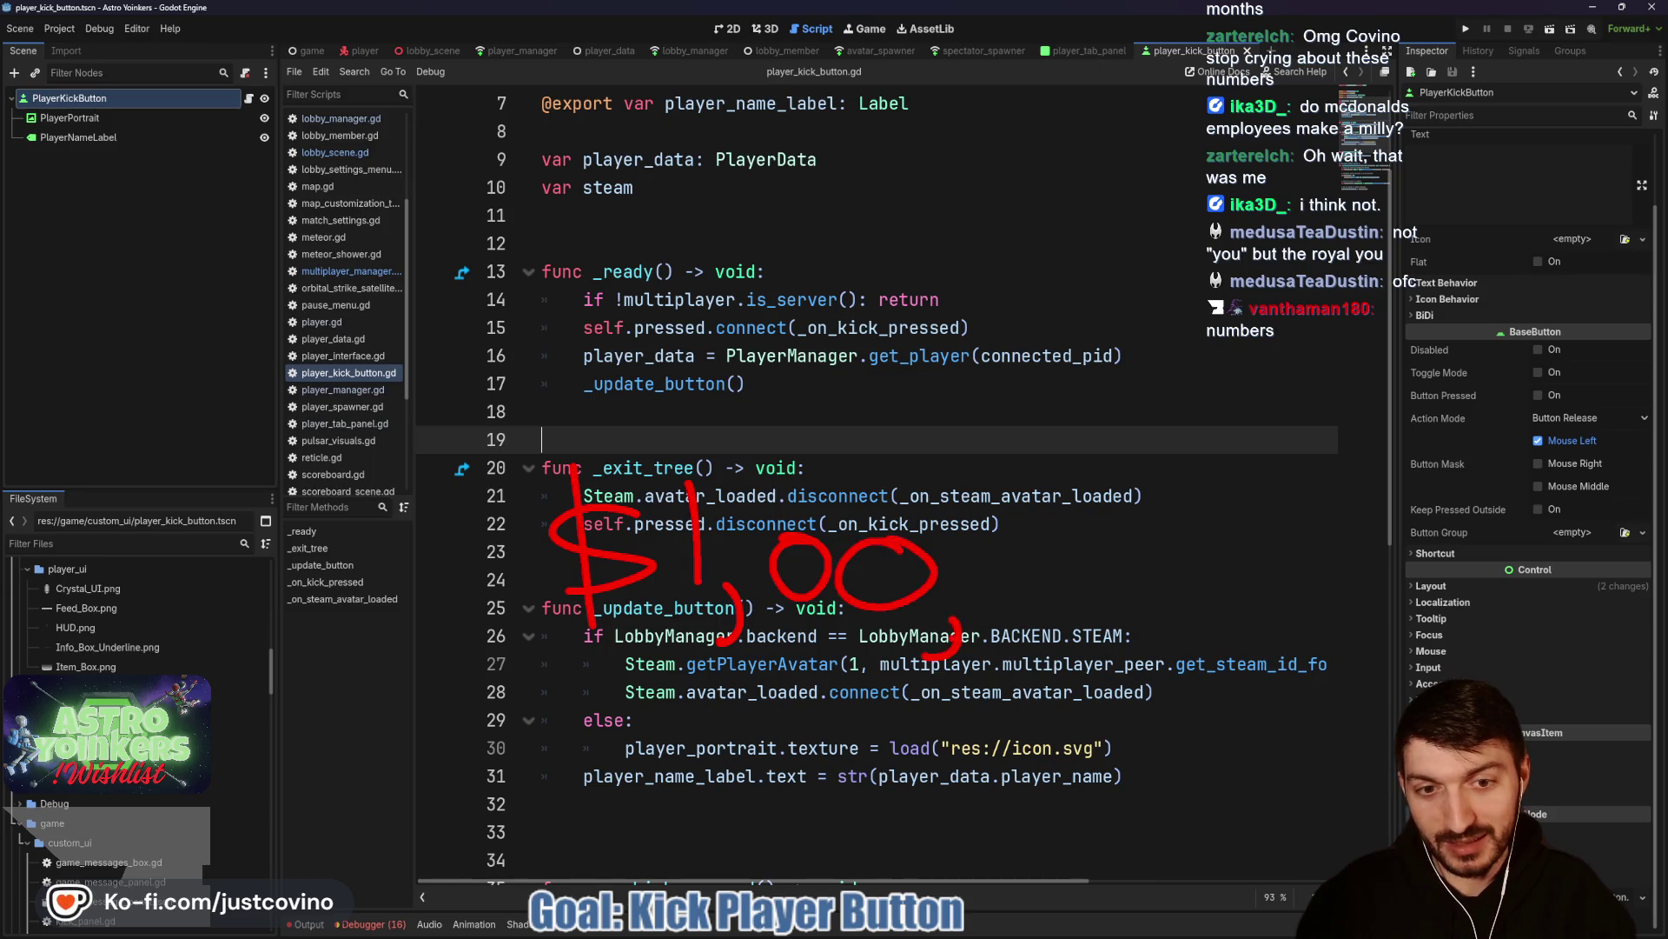
pyautogui.moveTo(756, 555)
pyautogui.mouseDown()
pyautogui.moveTo(741, 581)
pyautogui.moveTo(760, 558)
pyautogui.mouseUp()
pyautogui.moveTo(1017, 548); pyautogui.dragTo(1088, 535)
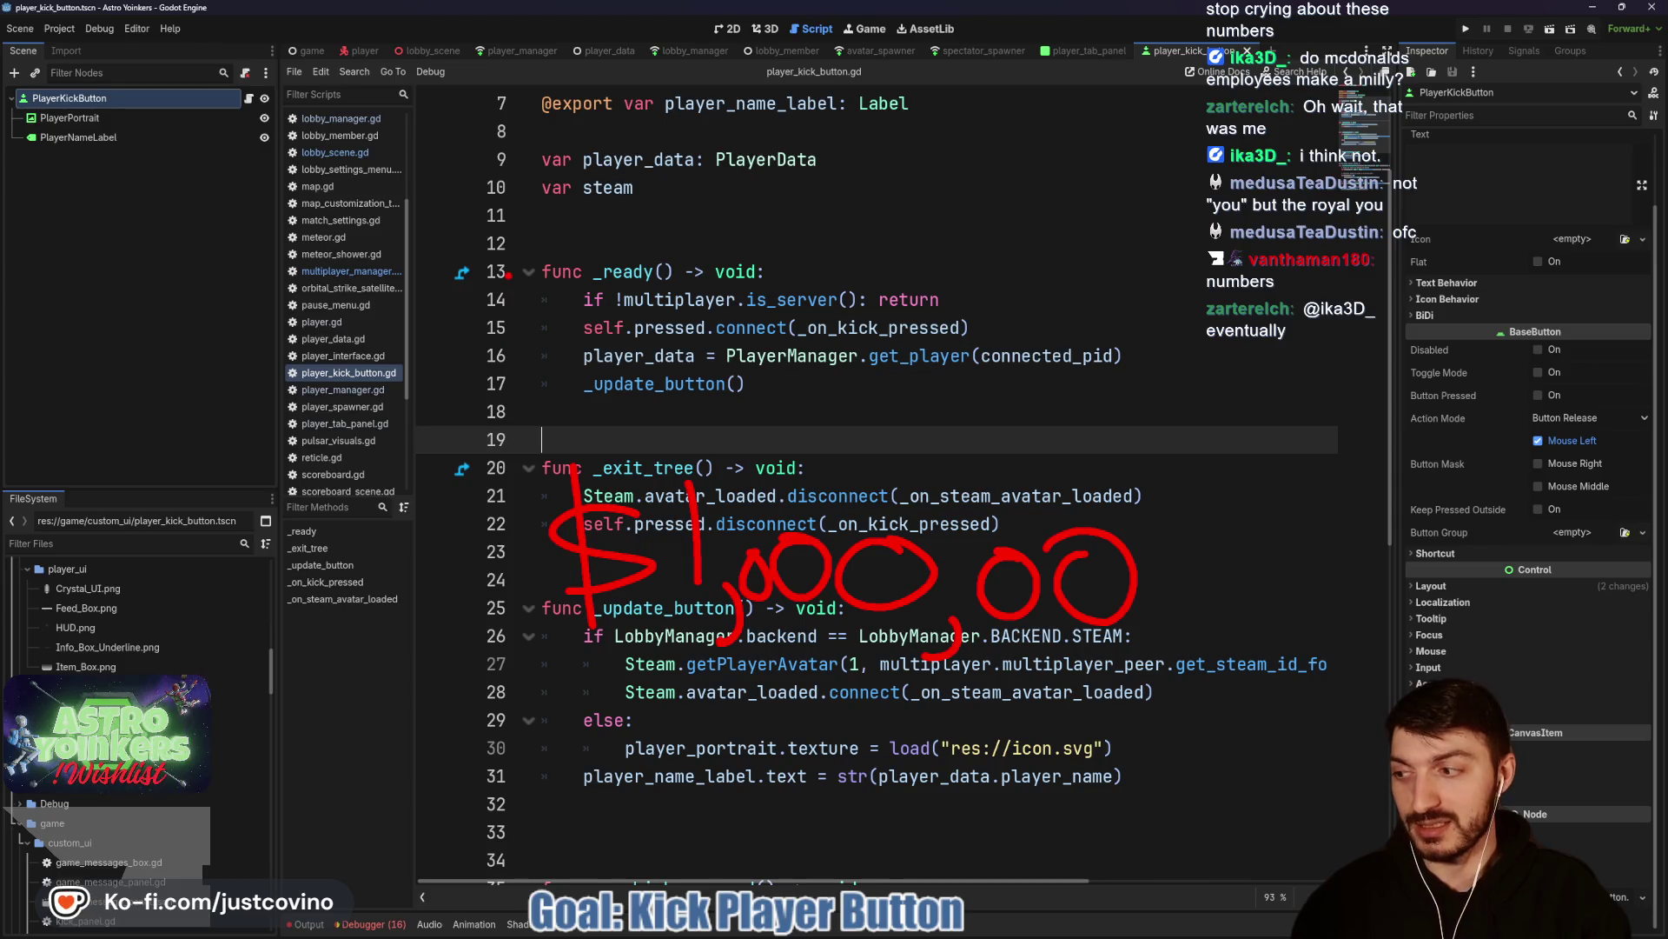
pyautogui.moveTo(505, 305)
pyautogui.mouseDown()
pyautogui.moveTo(563, 339)
pyautogui.moveTo(1165, 466)
pyautogui.mouseUp()
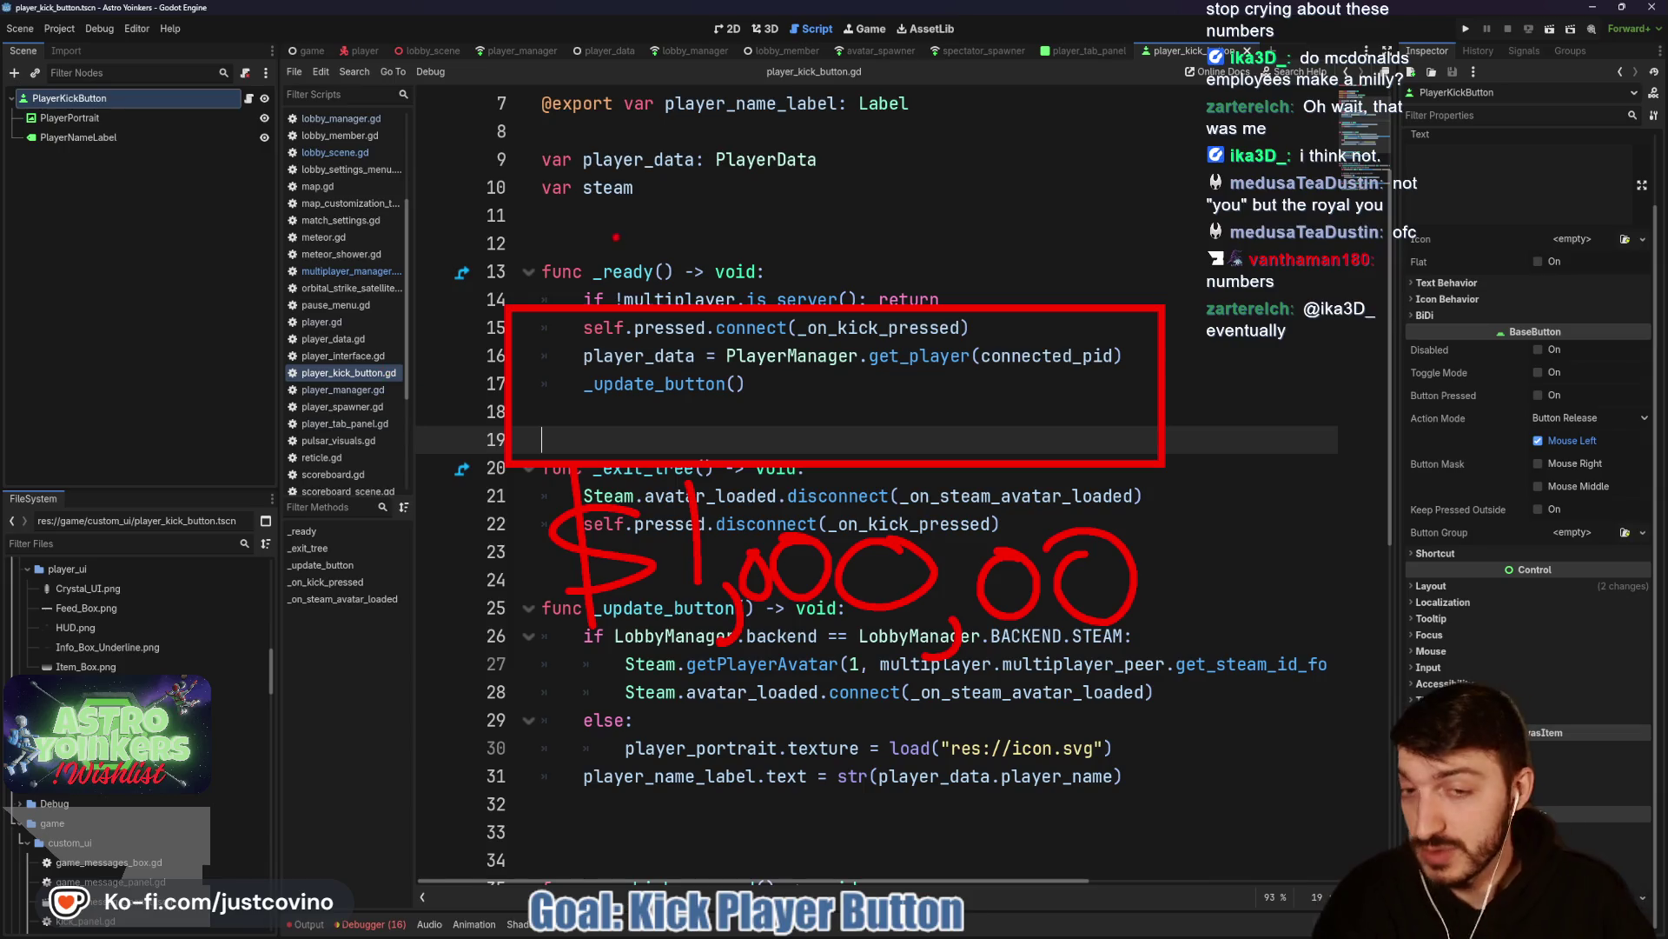
pyautogui.moveTo(611, 341); pyautogui.dragTo(676, 421)
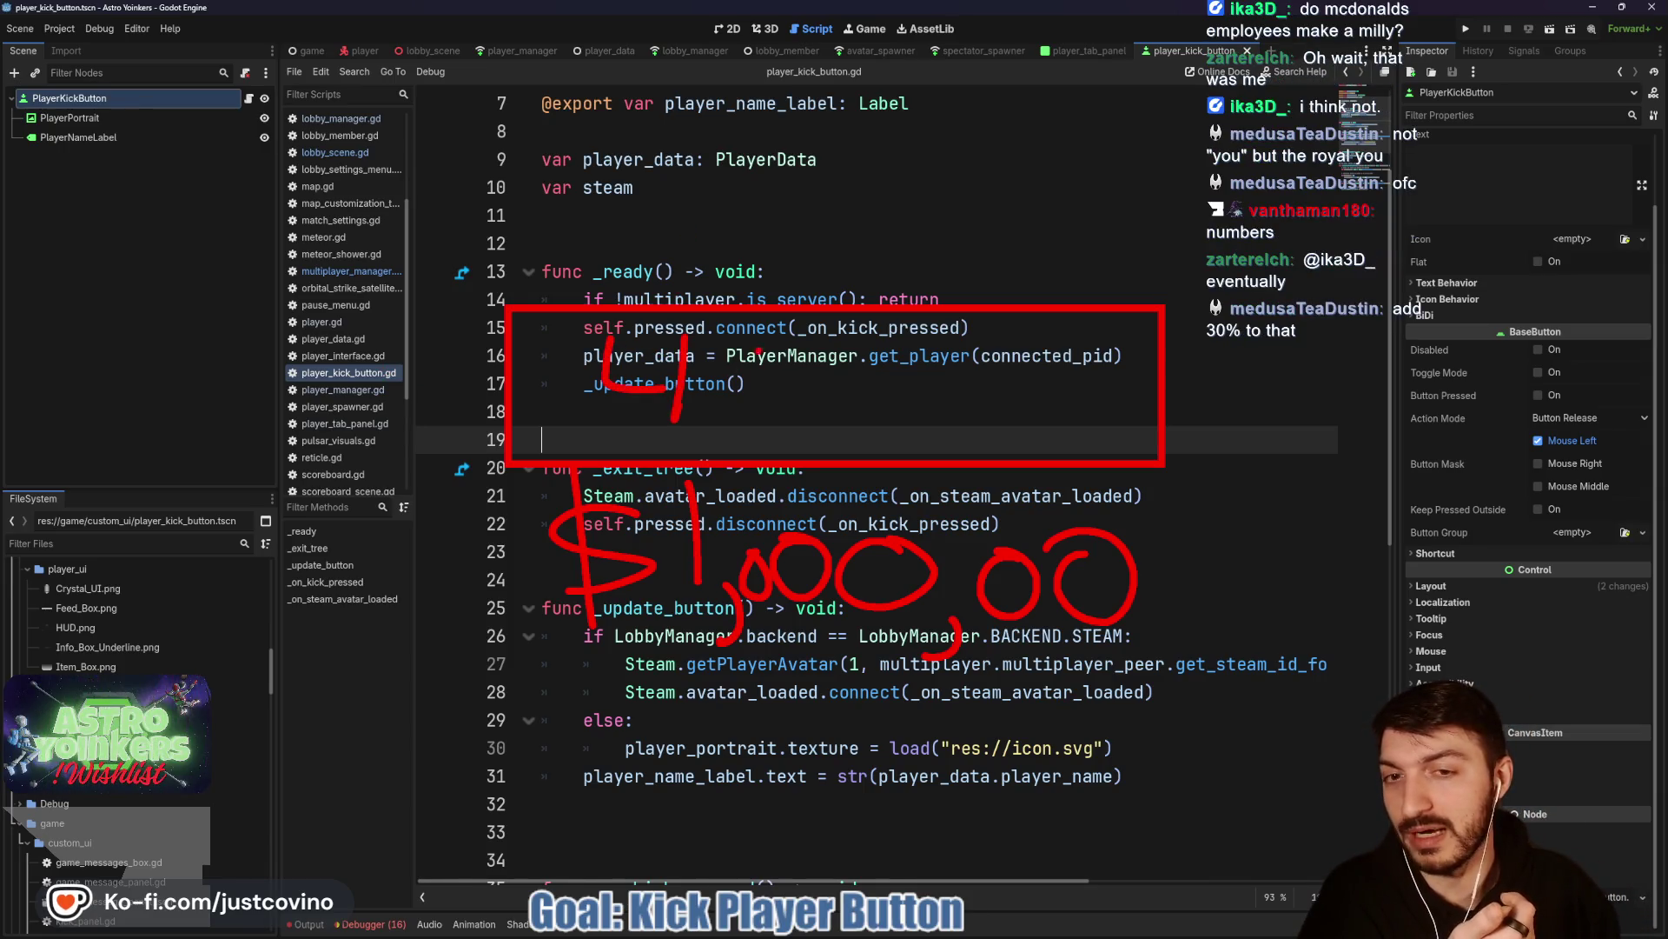
pyautogui.moveTo(772, 336); pyautogui.dragTo(734, 407)
pyautogui.moveTo(834, 365)
pyautogui.mouseDown()
pyautogui.moveTo(821, 413)
pyautogui.moveTo(834, 361)
pyautogui.mouseUp()
pyautogui.moveTo(913, 334)
pyautogui.mouseDown()
pyautogui.moveTo(904, 401)
pyautogui.moveTo(954, 417)
pyautogui.mouseUp()
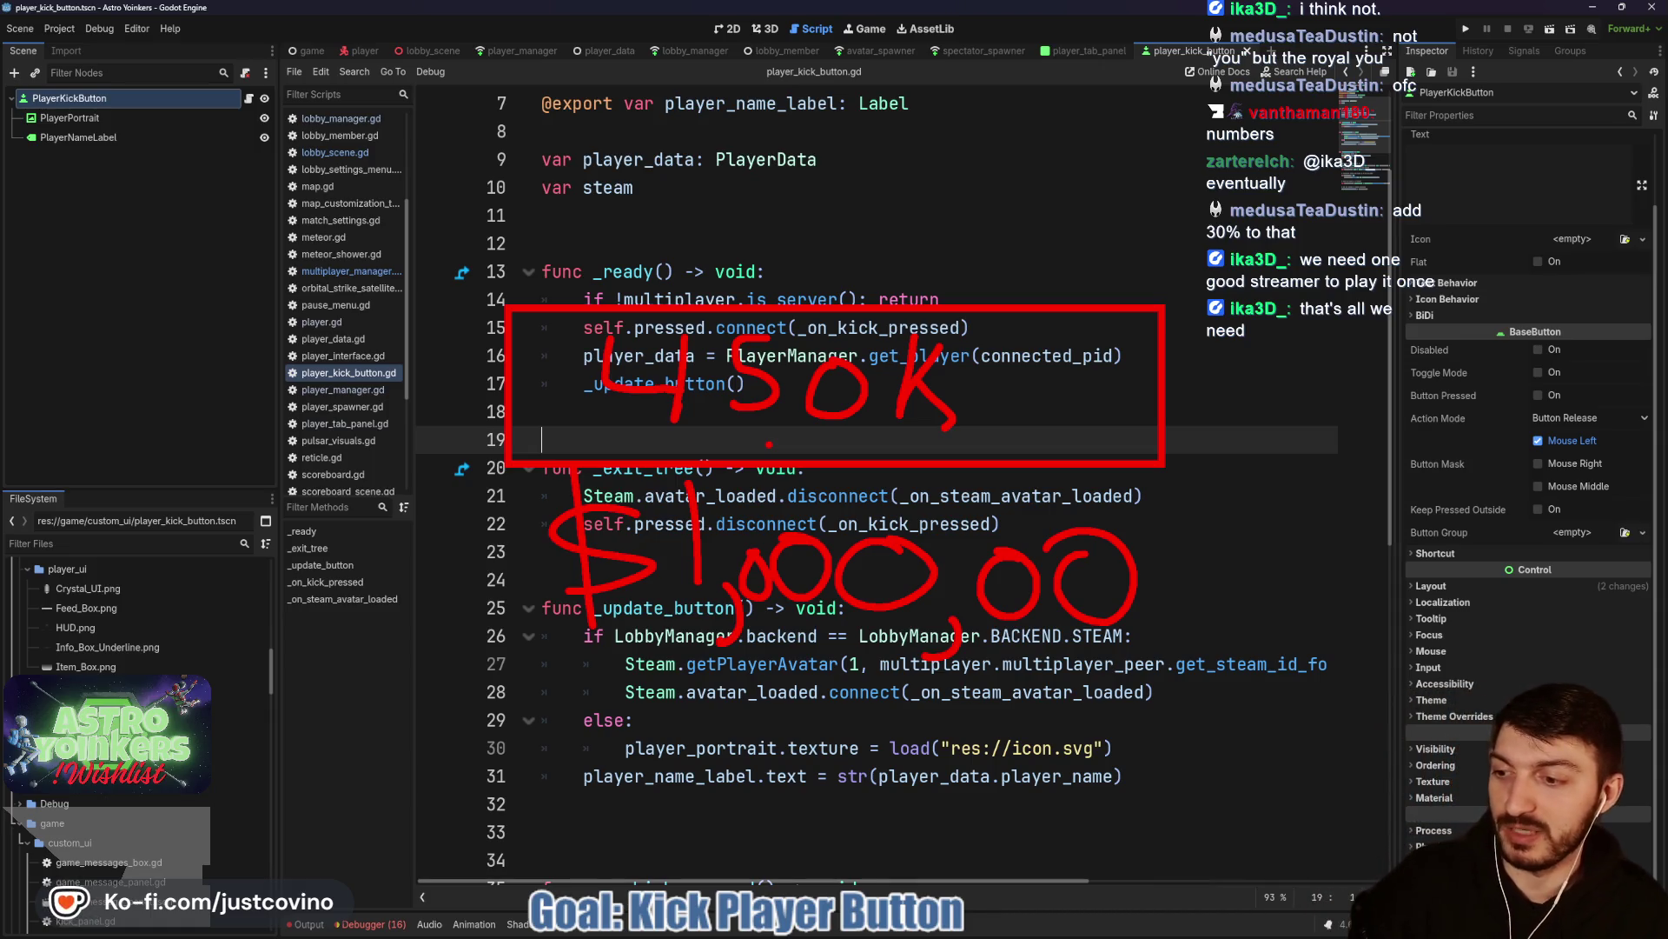
pyautogui.press('Escape')
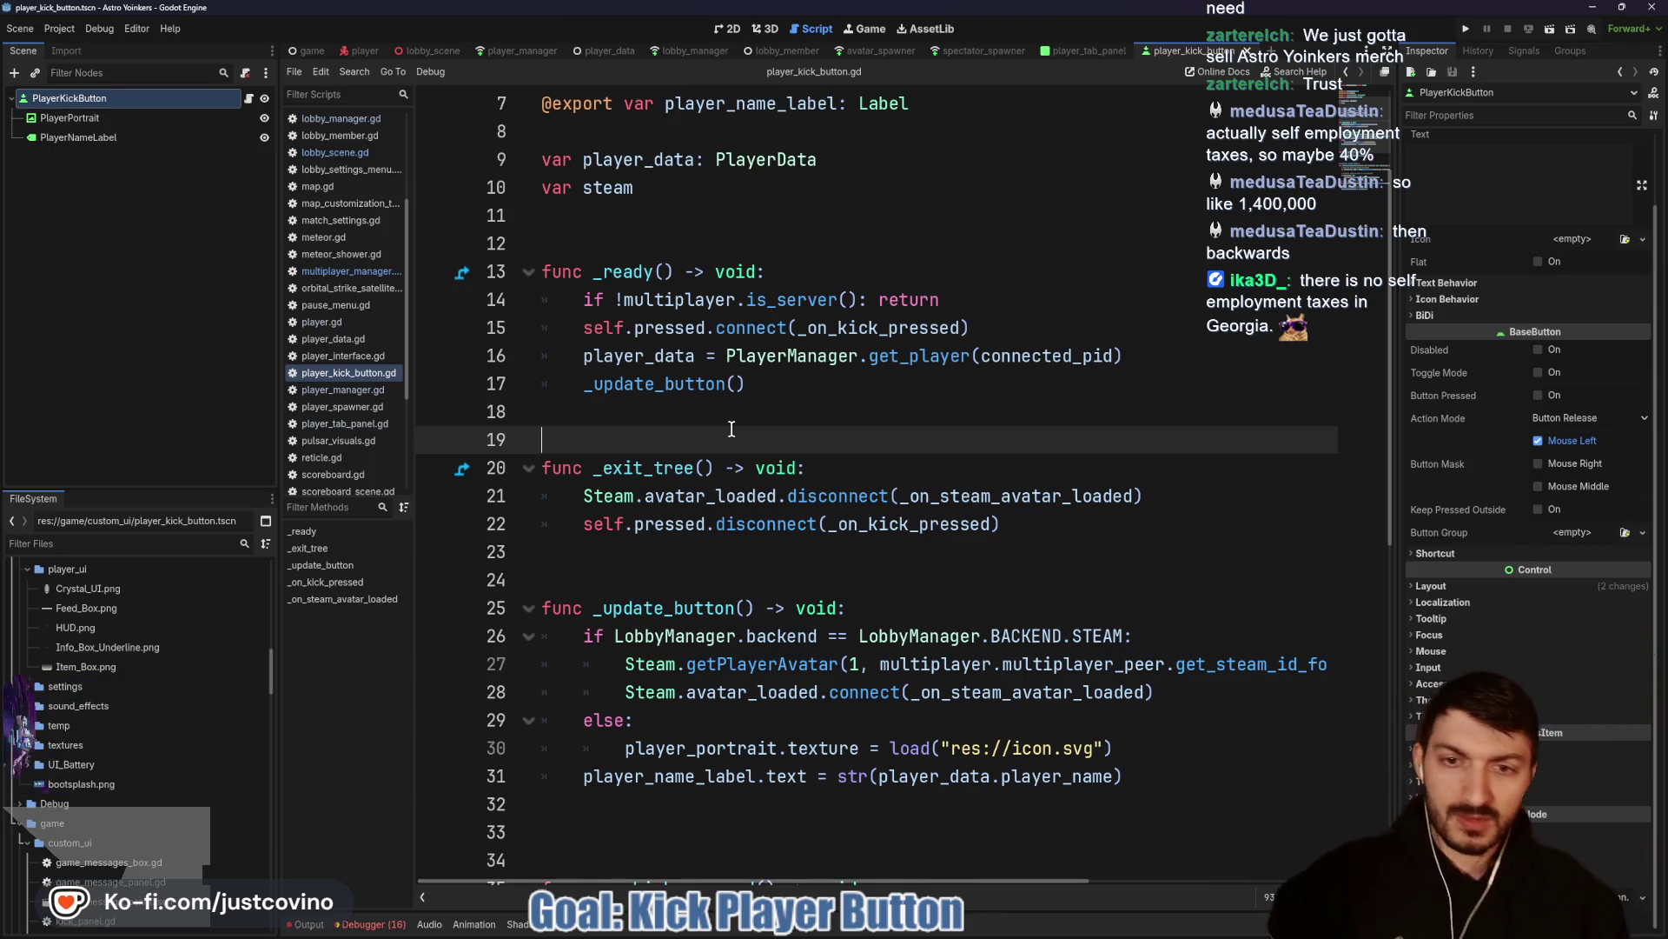
# Step: Save the scene and open the player_manager script
pyautogui.hotkey('ctrl', 's')
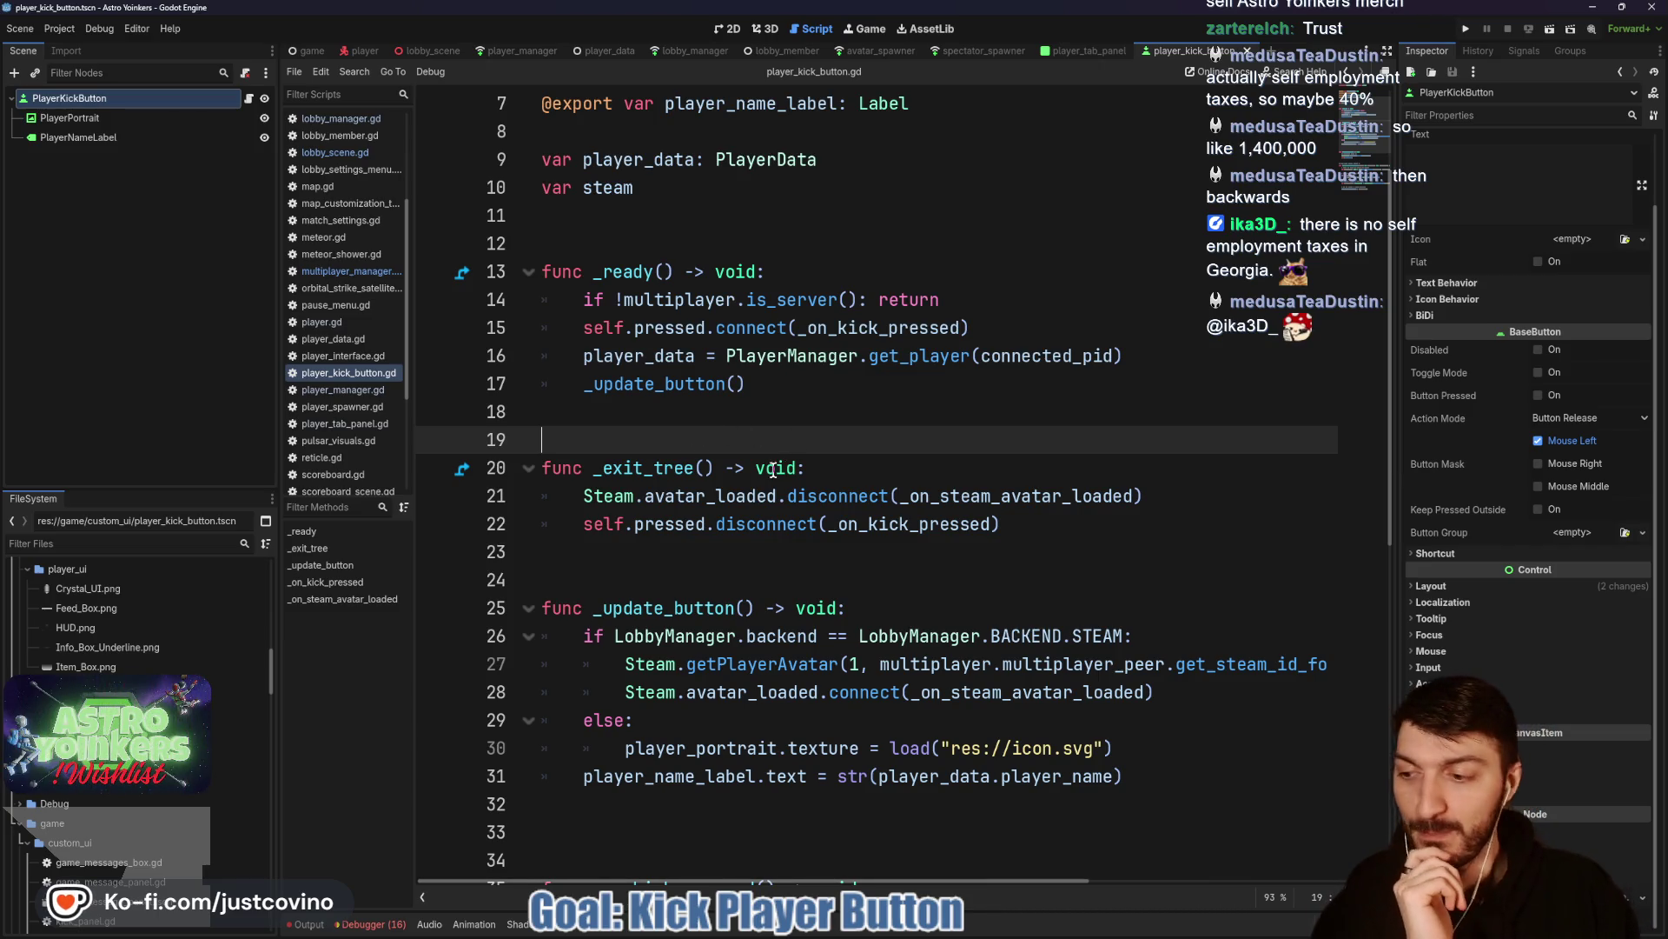
pyautogui.scroll(-1, 814, 565)
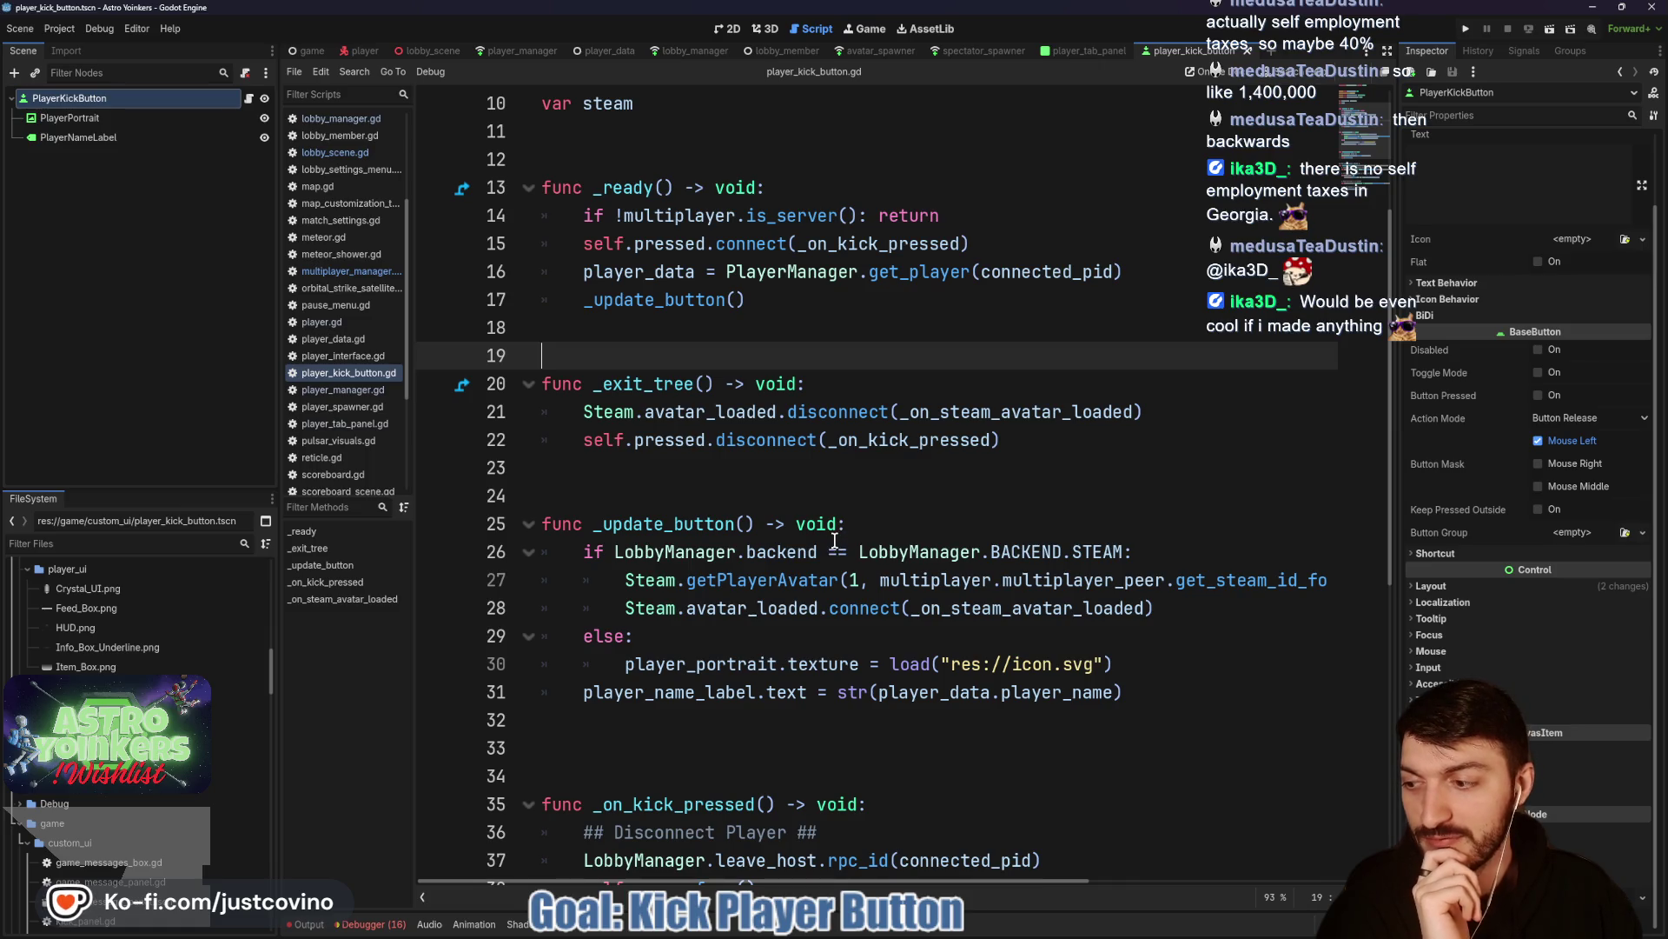
pyautogui.click(735, 332)
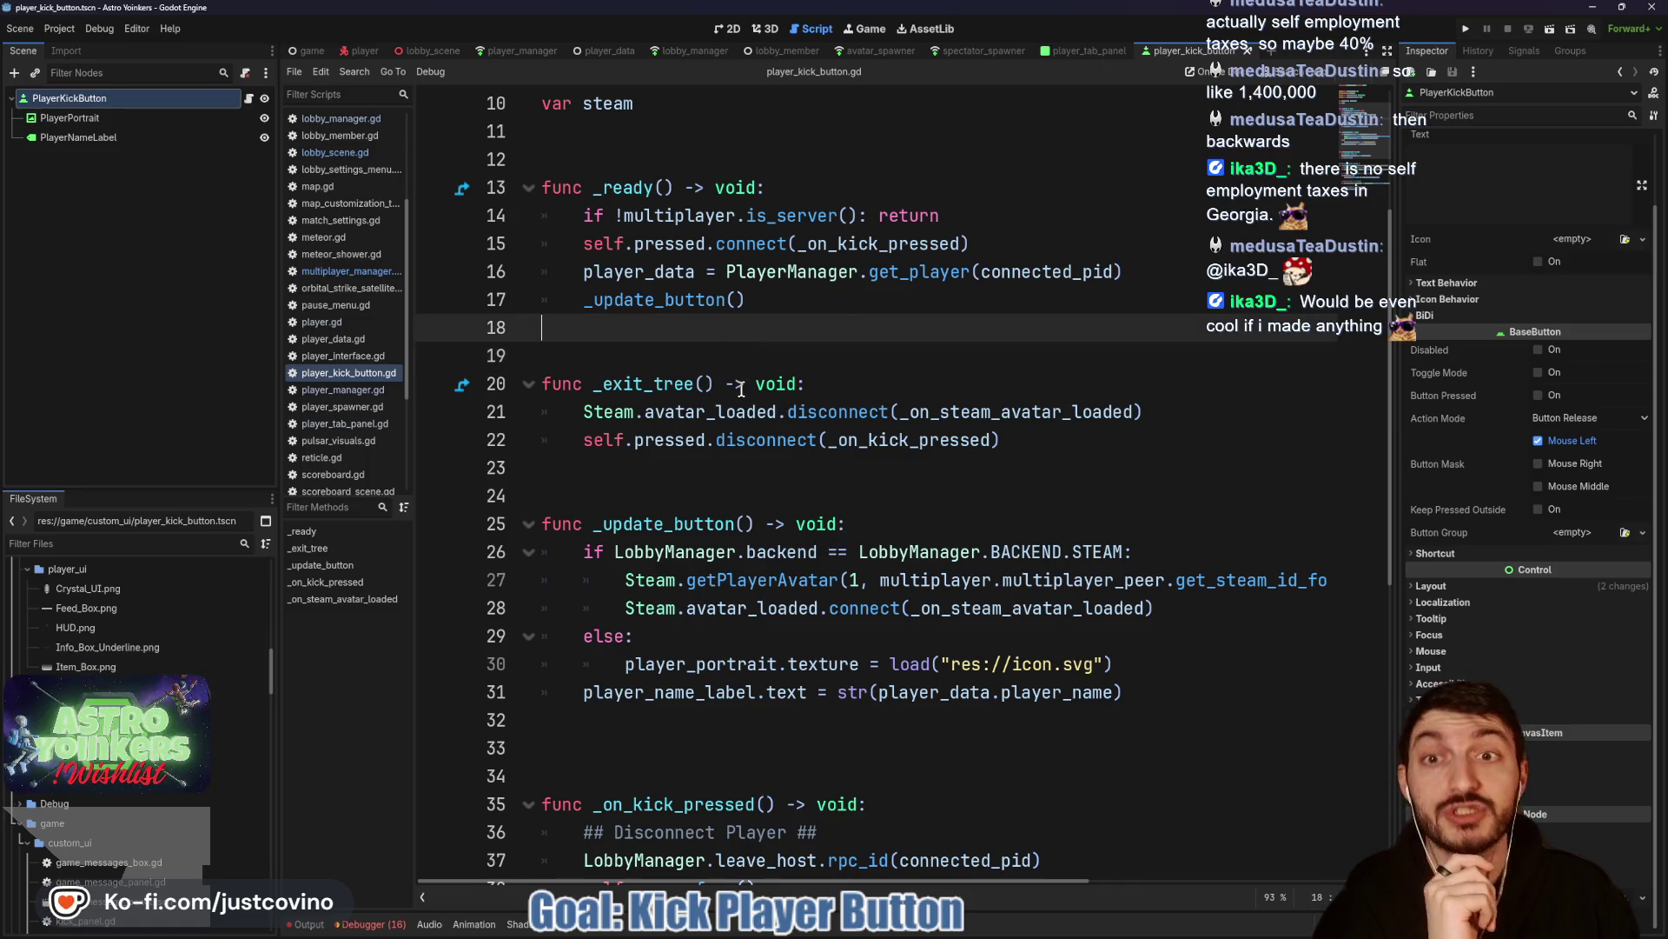
pyautogui.click(532, 49)
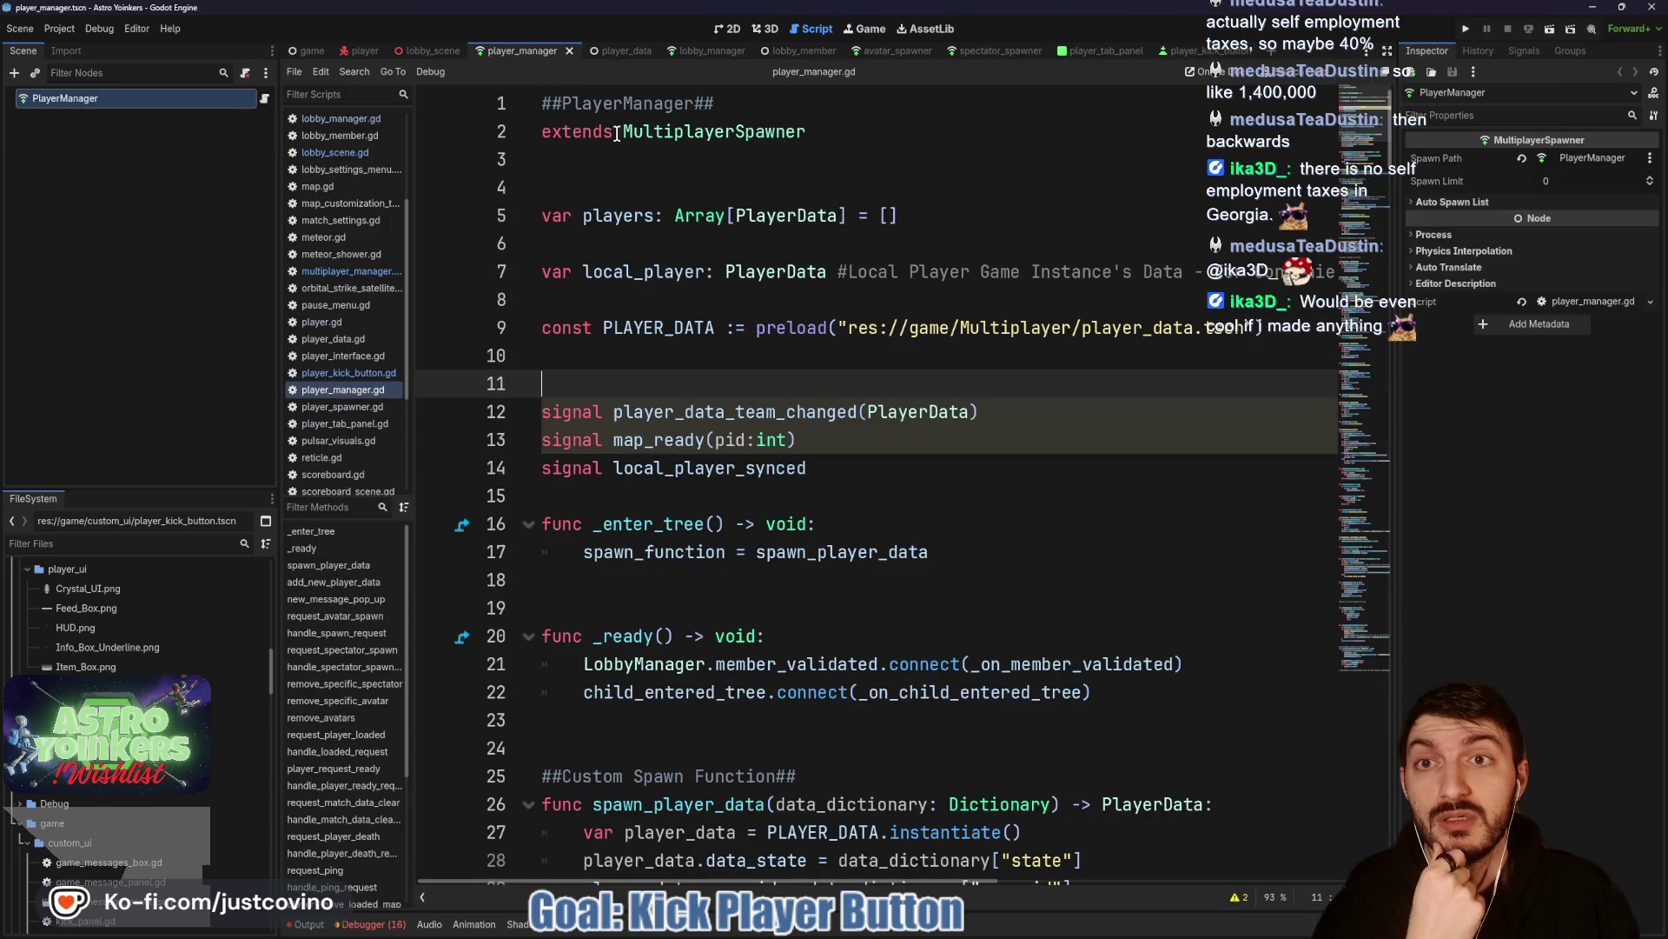
pyautogui.click(670, 358)
# Step: Switch to the lobby_scene and show it in the 3D view with Ctrl+F2
pyautogui.click(432, 51)
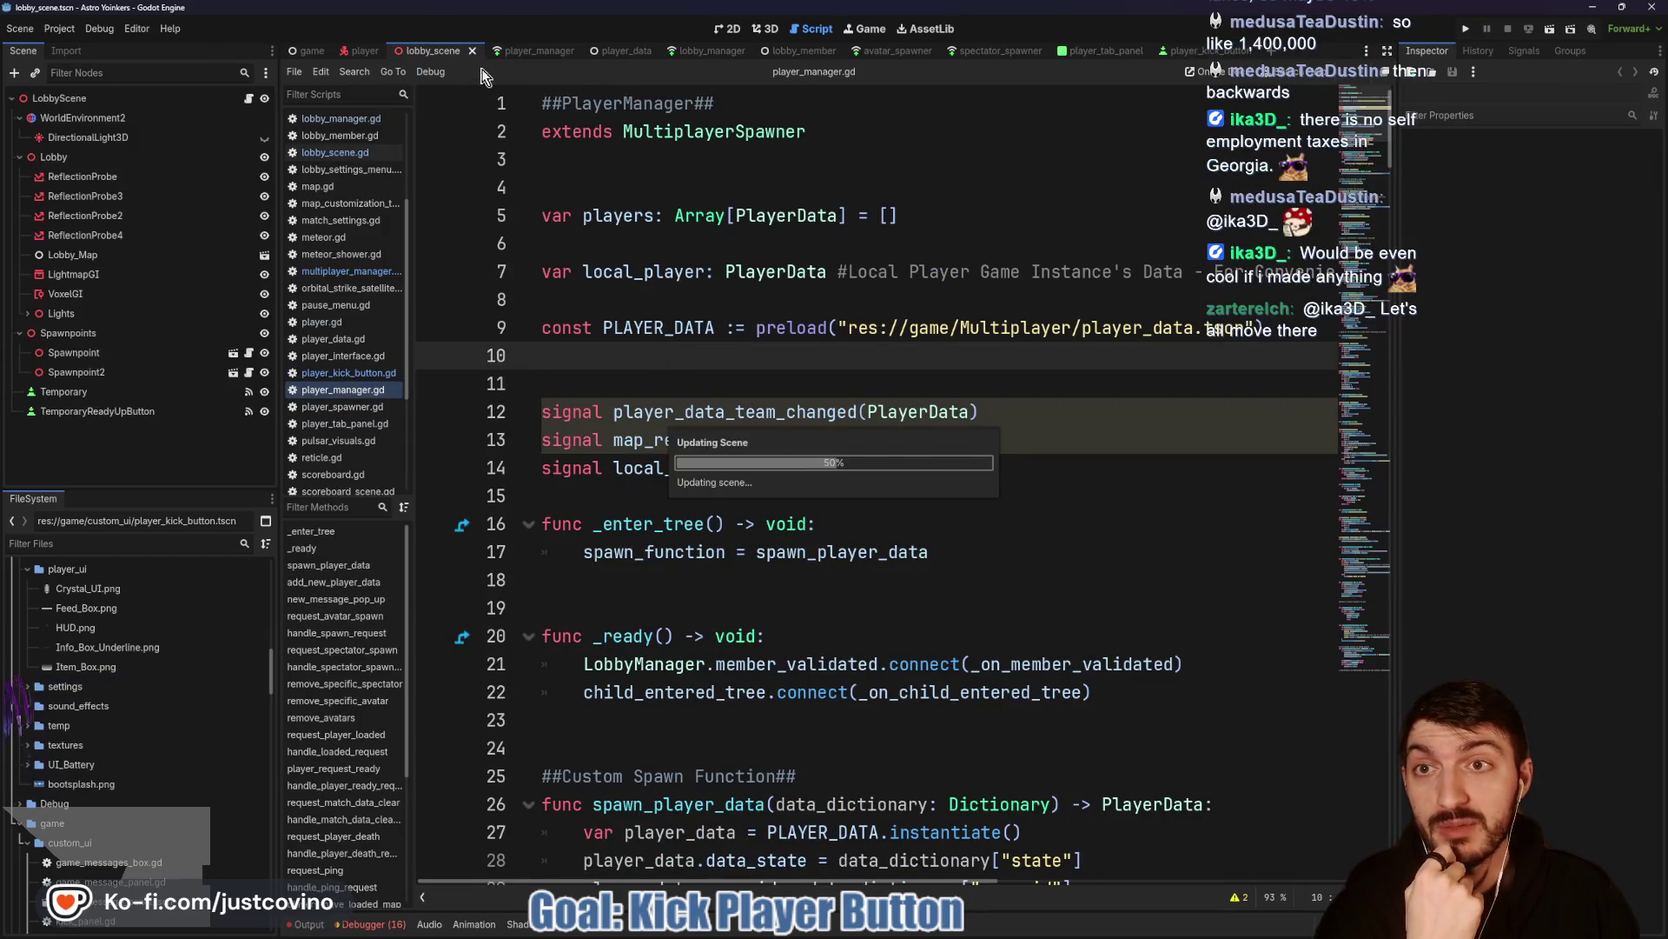
pyautogui.click(739, 357)
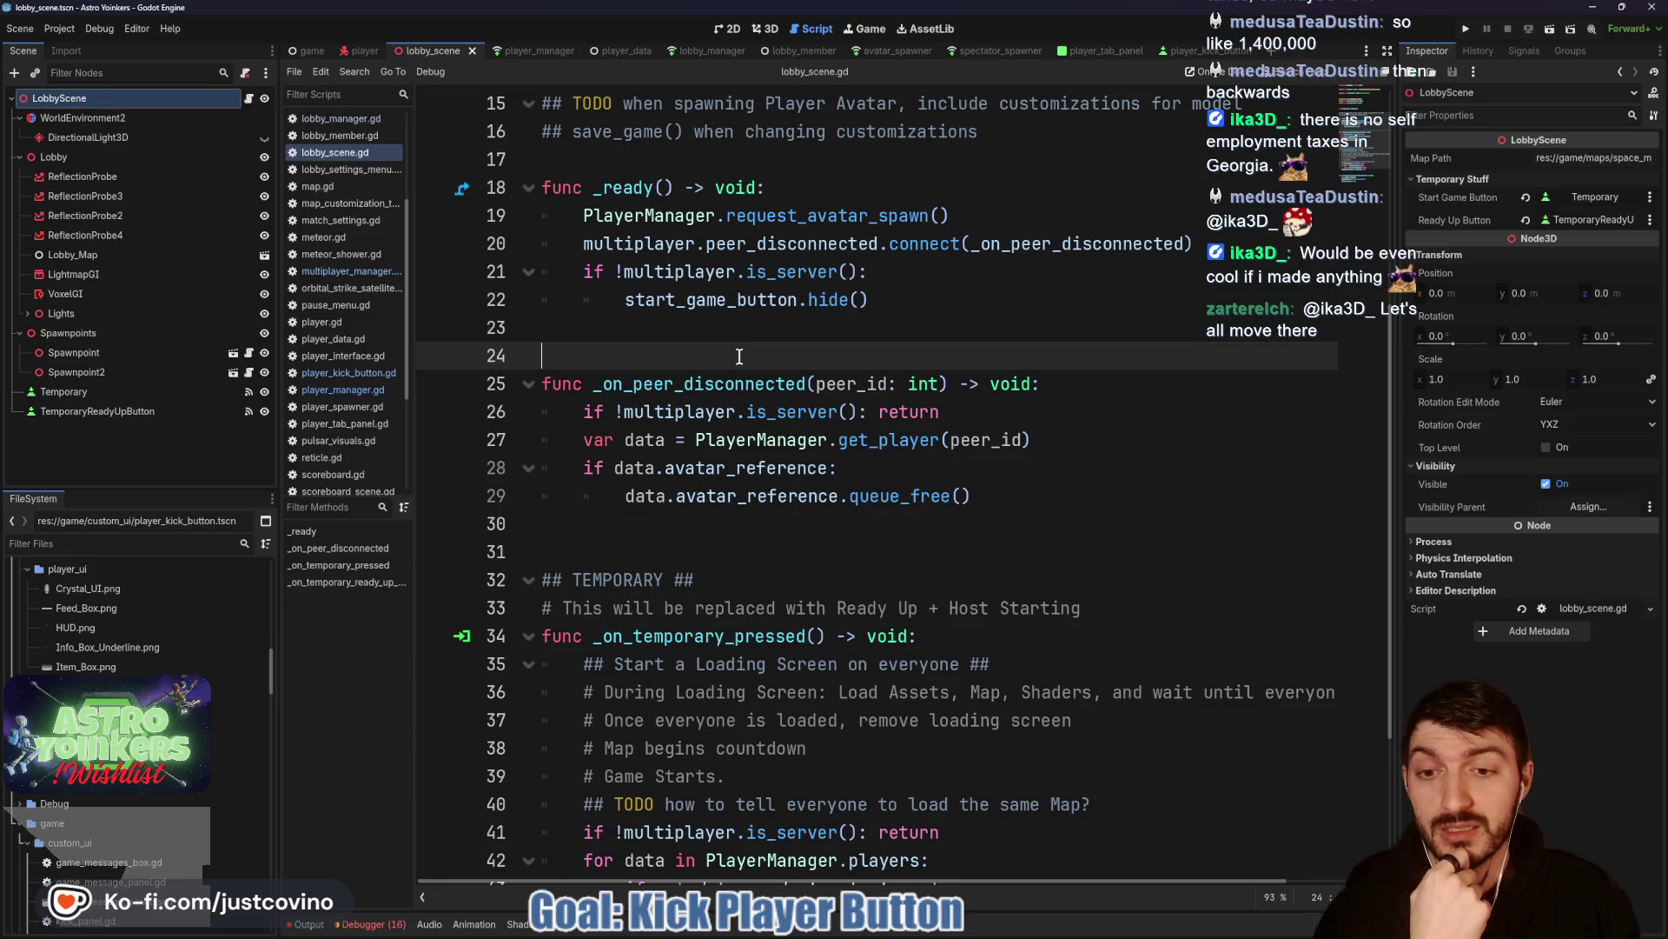
pyautogui.click(718, 506)
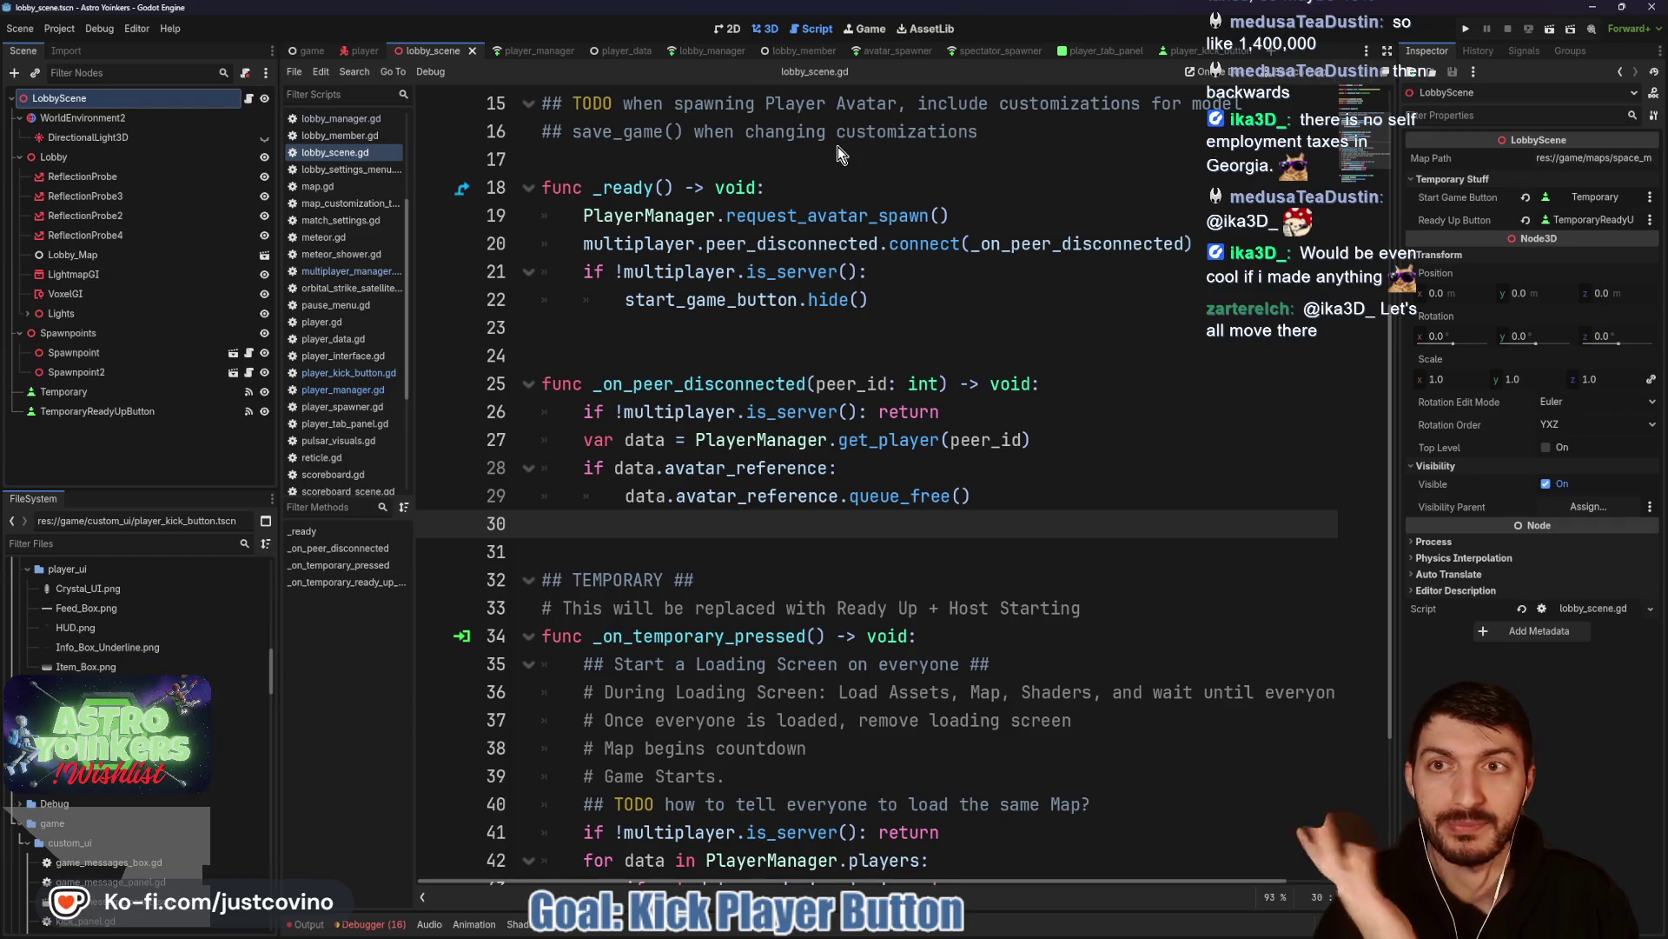
pyautogui.hotkey('ctrl', 'F2')
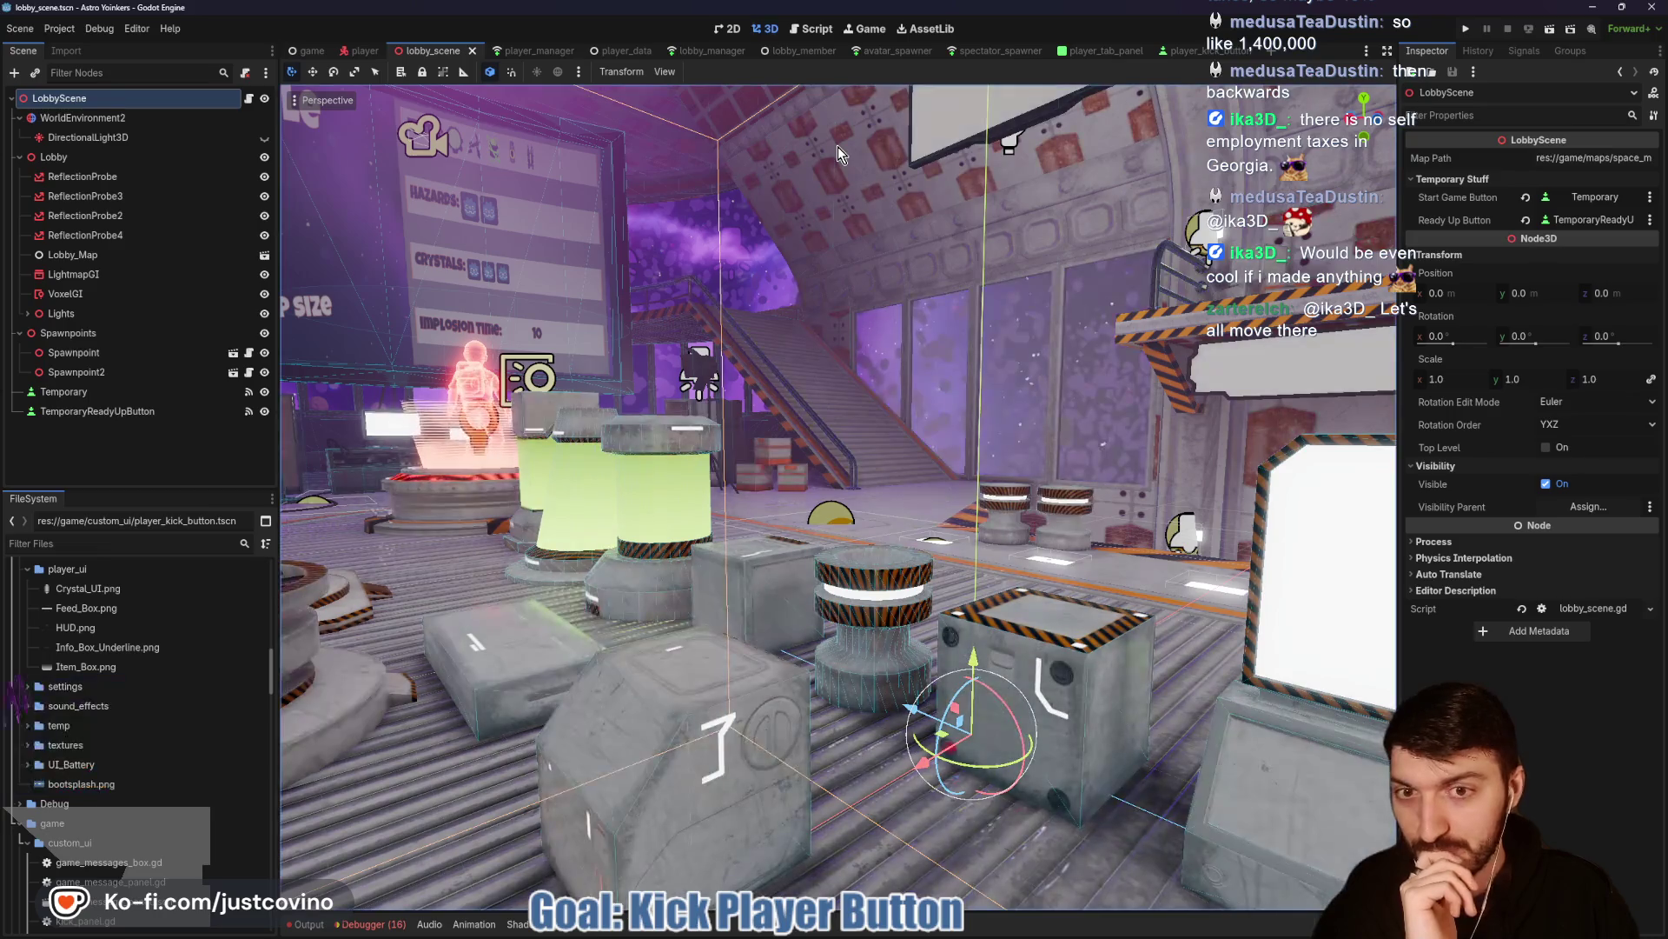
pyautogui.scroll(3, 727, 266)
pyautogui.scroll(-5, 727, 273)
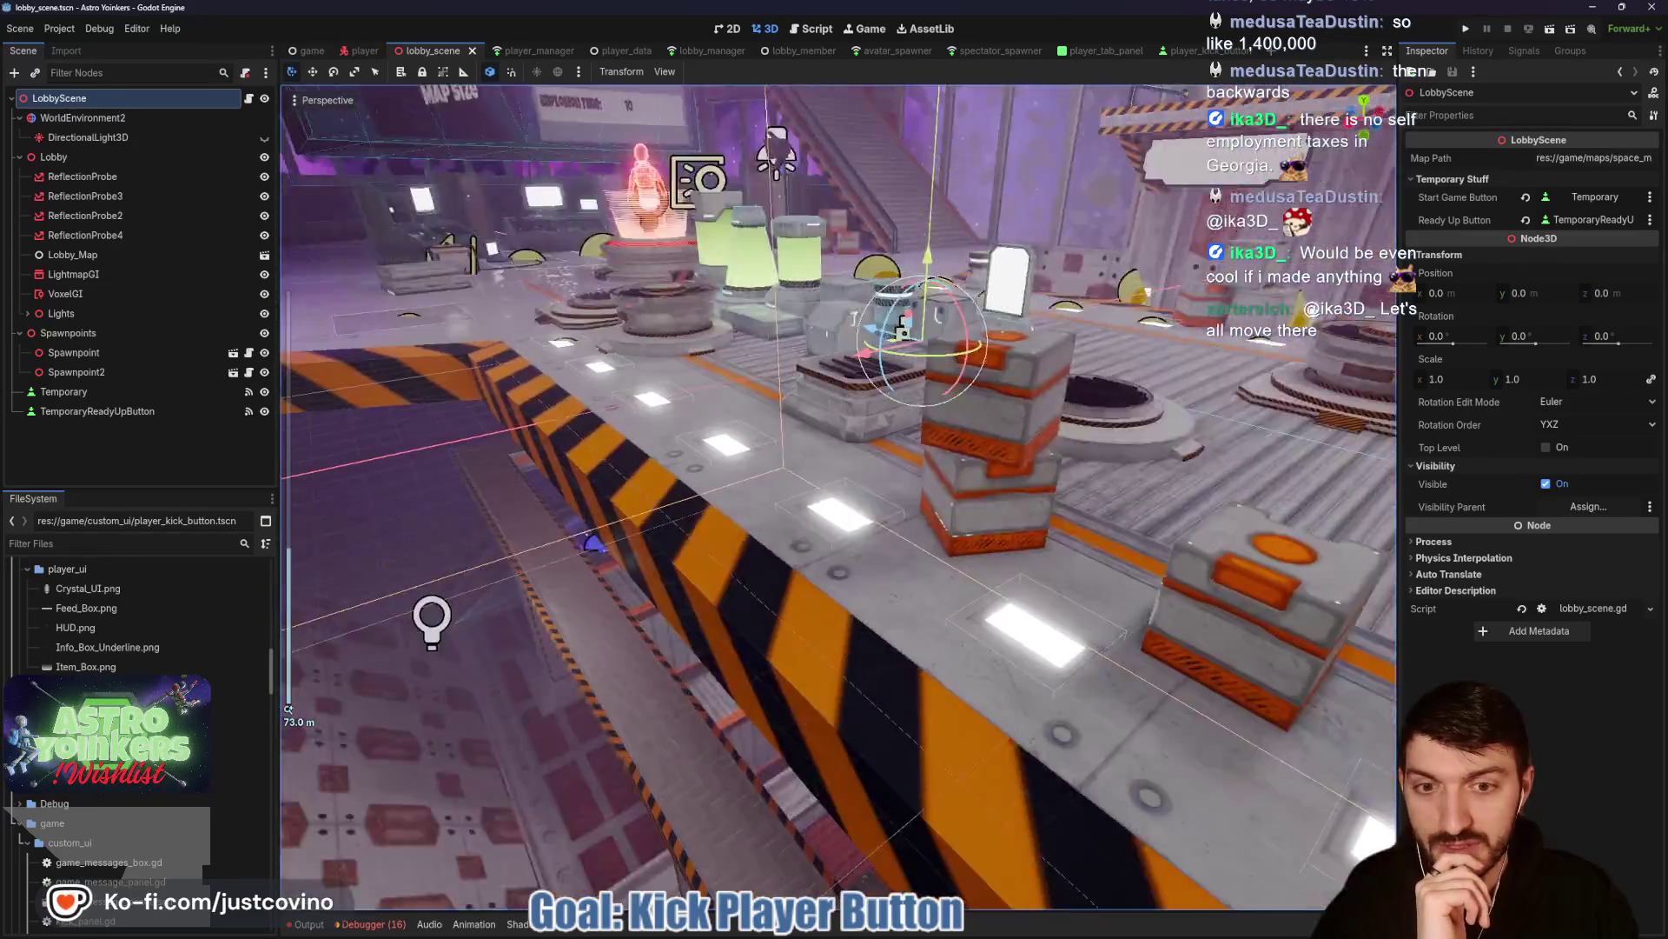
pyautogui.scroll(8, 839, 496)
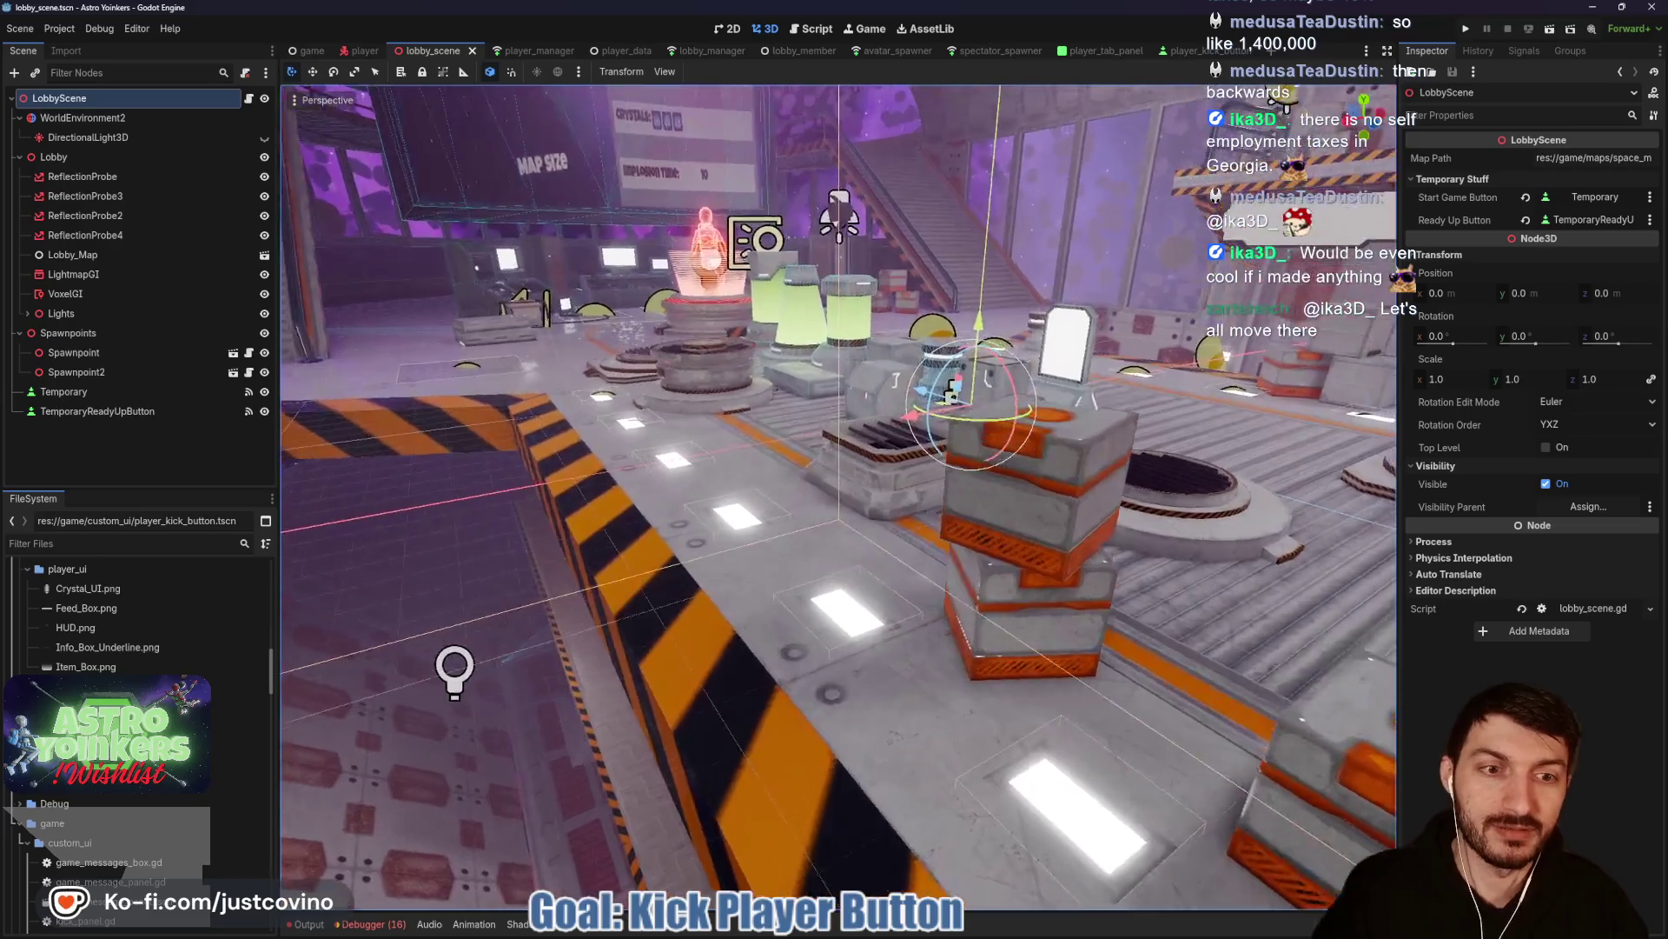
pyautogui.scroll(8, 838, 496)
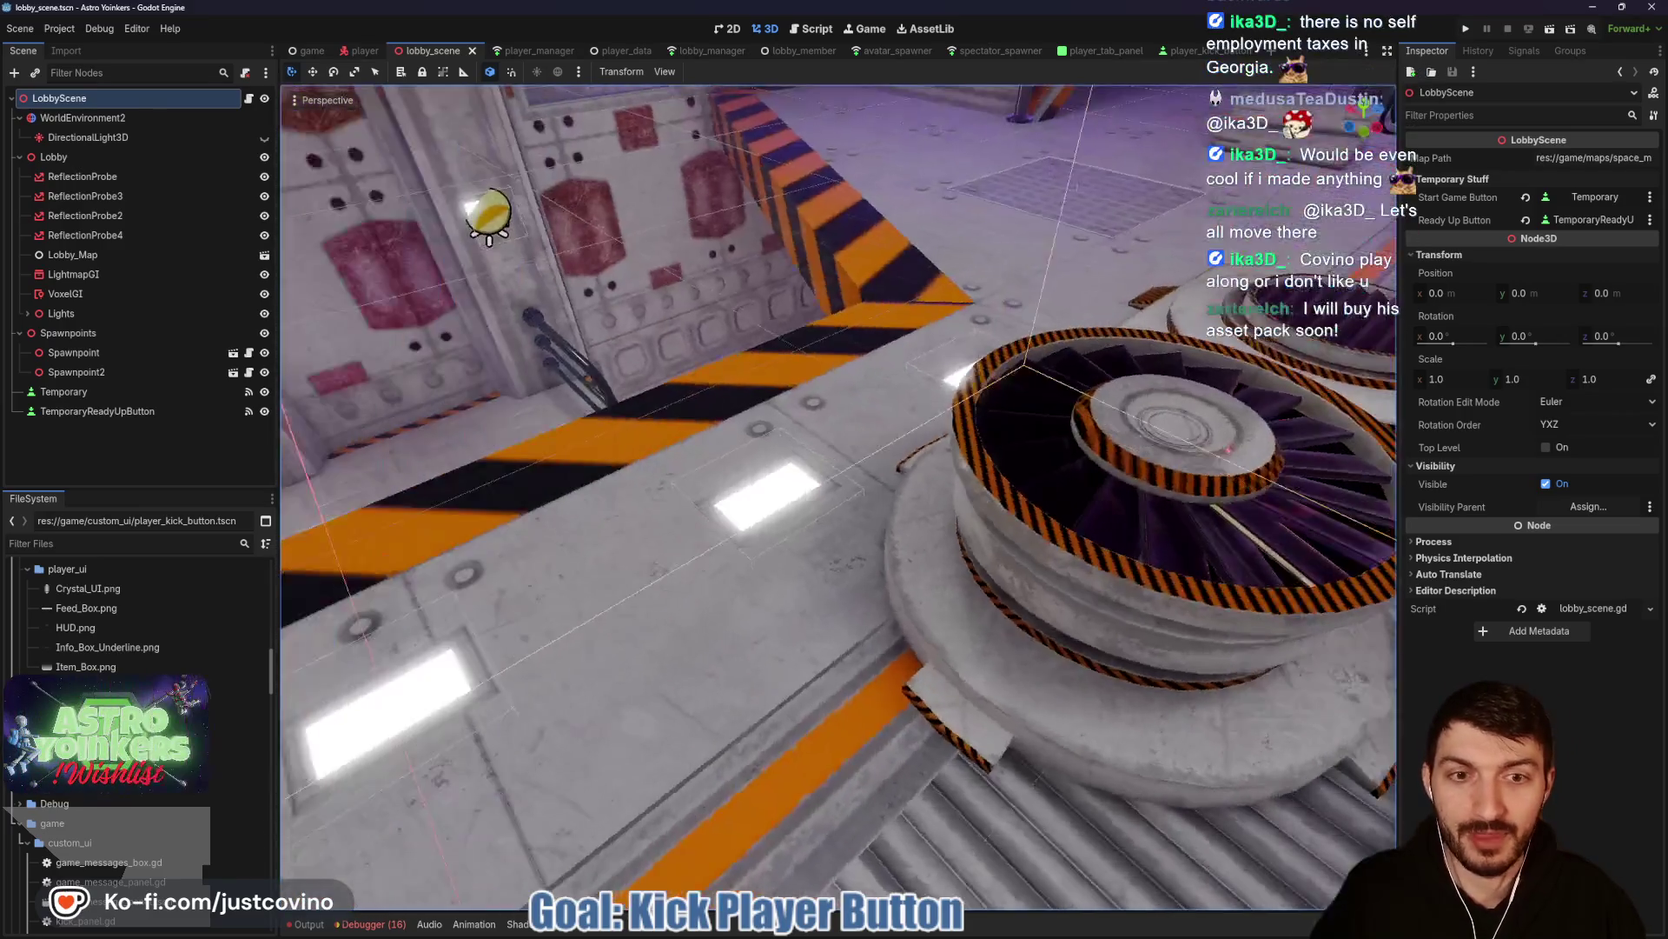
pyautogui.scroll(-6, 838, 495)
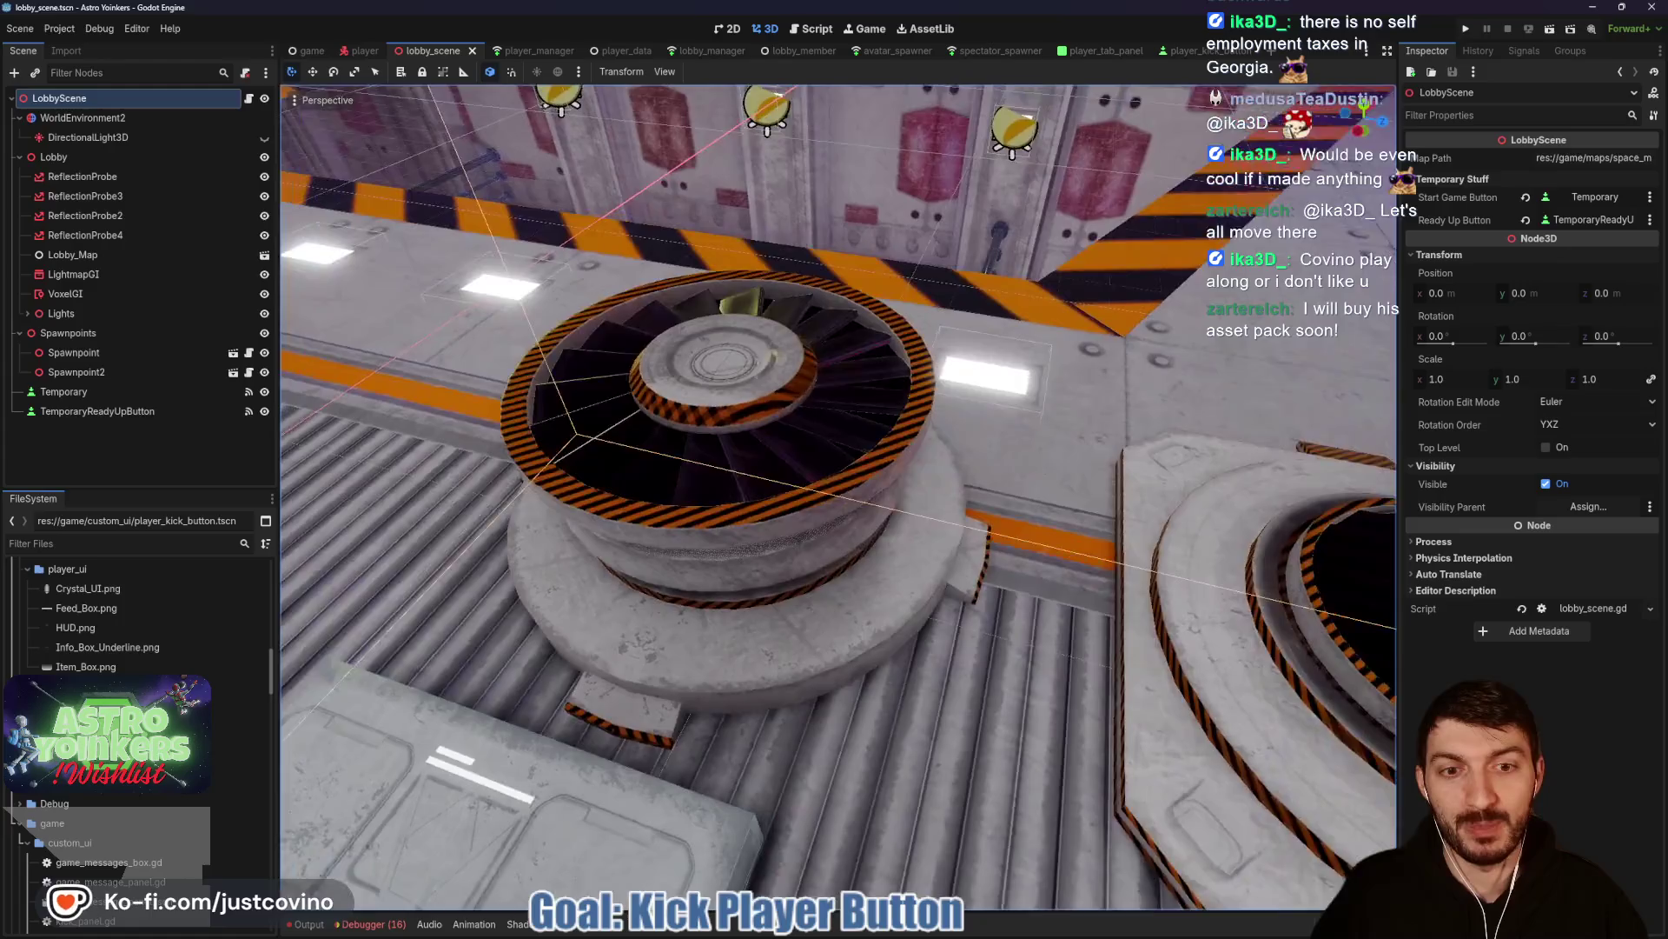
pyautogui.scroll(-8, 838, 496)
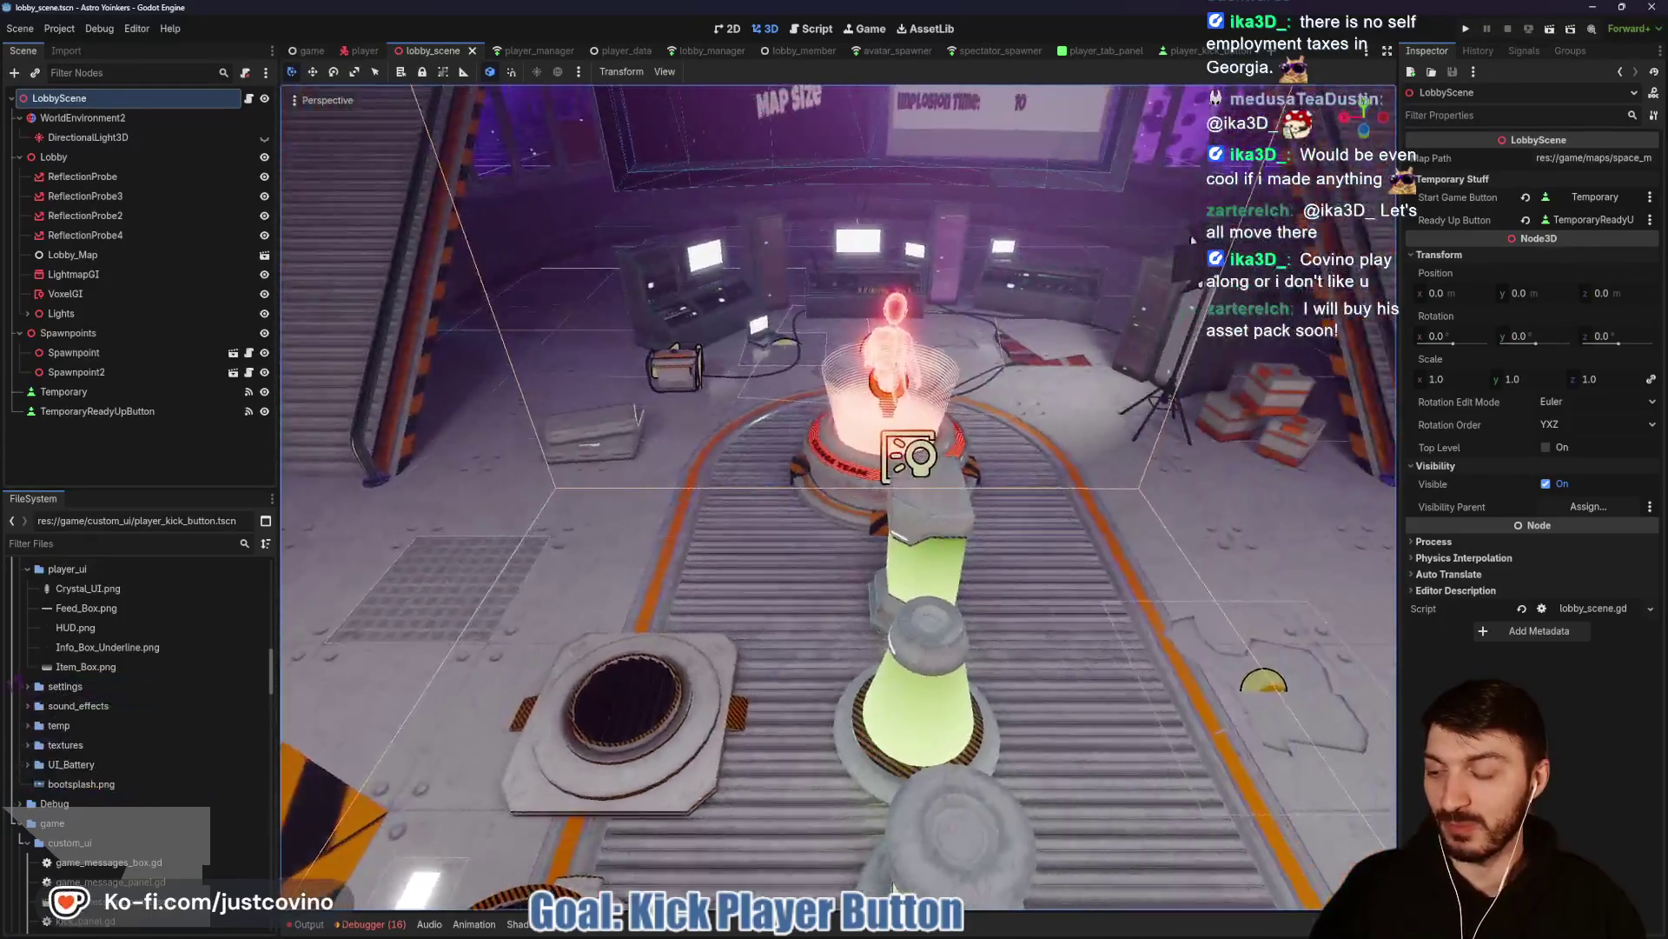
pyautogui.scroll(-3, 865, 352)
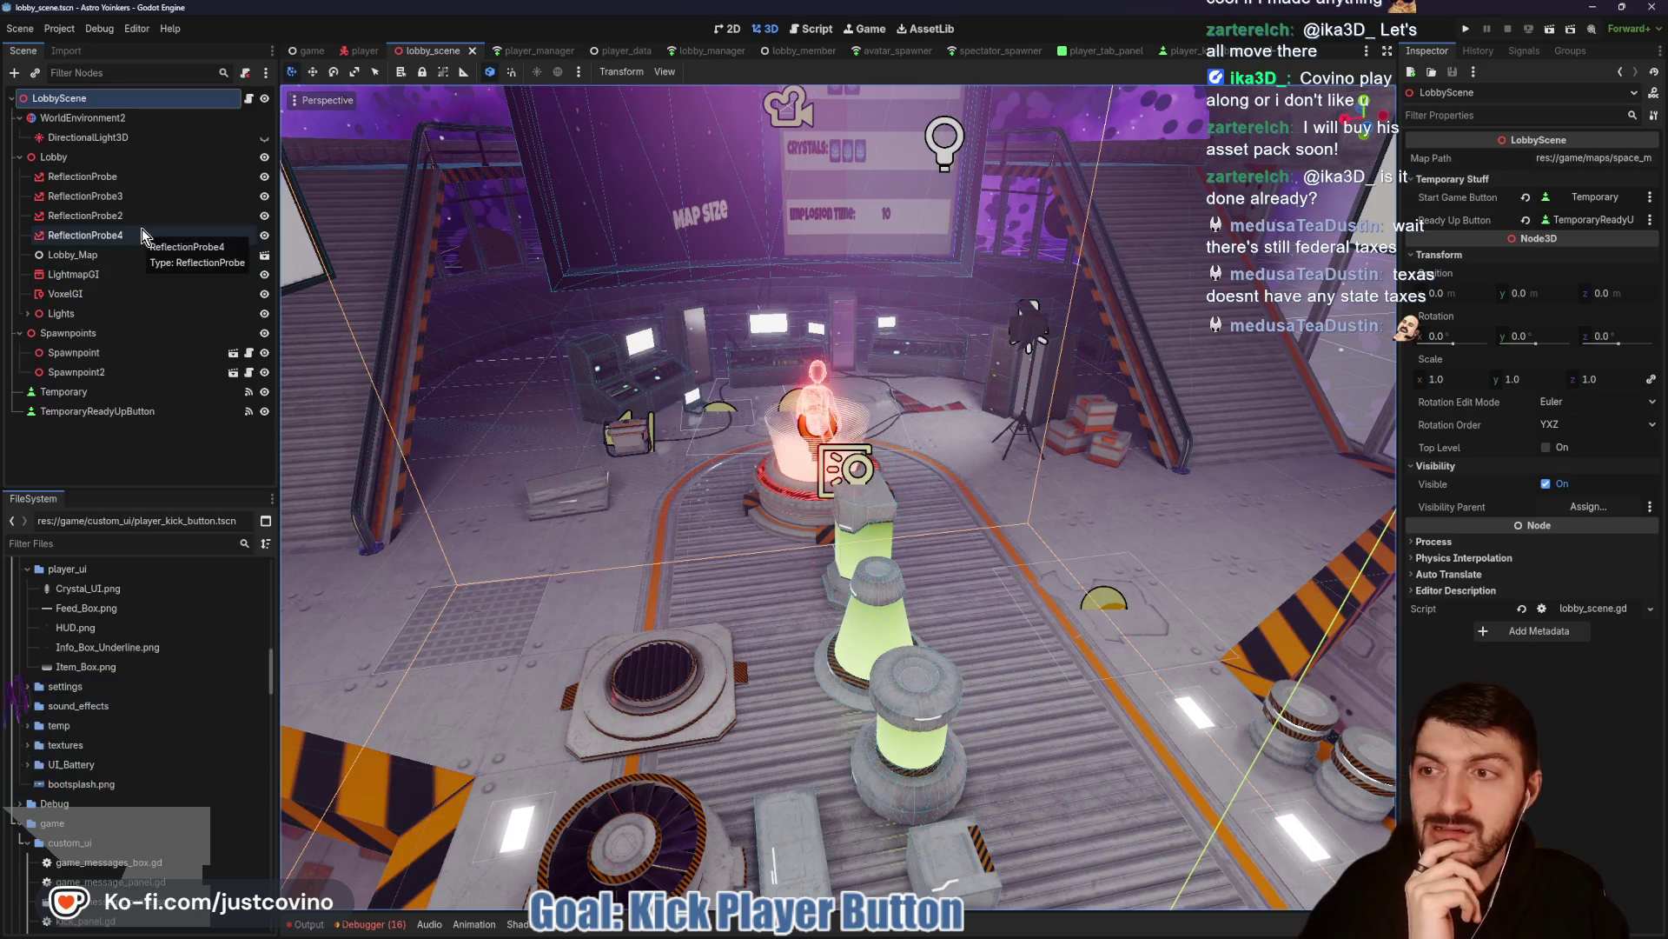
# Step: Open the Player scene in 2D, make TabMenu visible, and save the scene
pyautogui.click(353, 52)
pyautogui.click(727, 29)
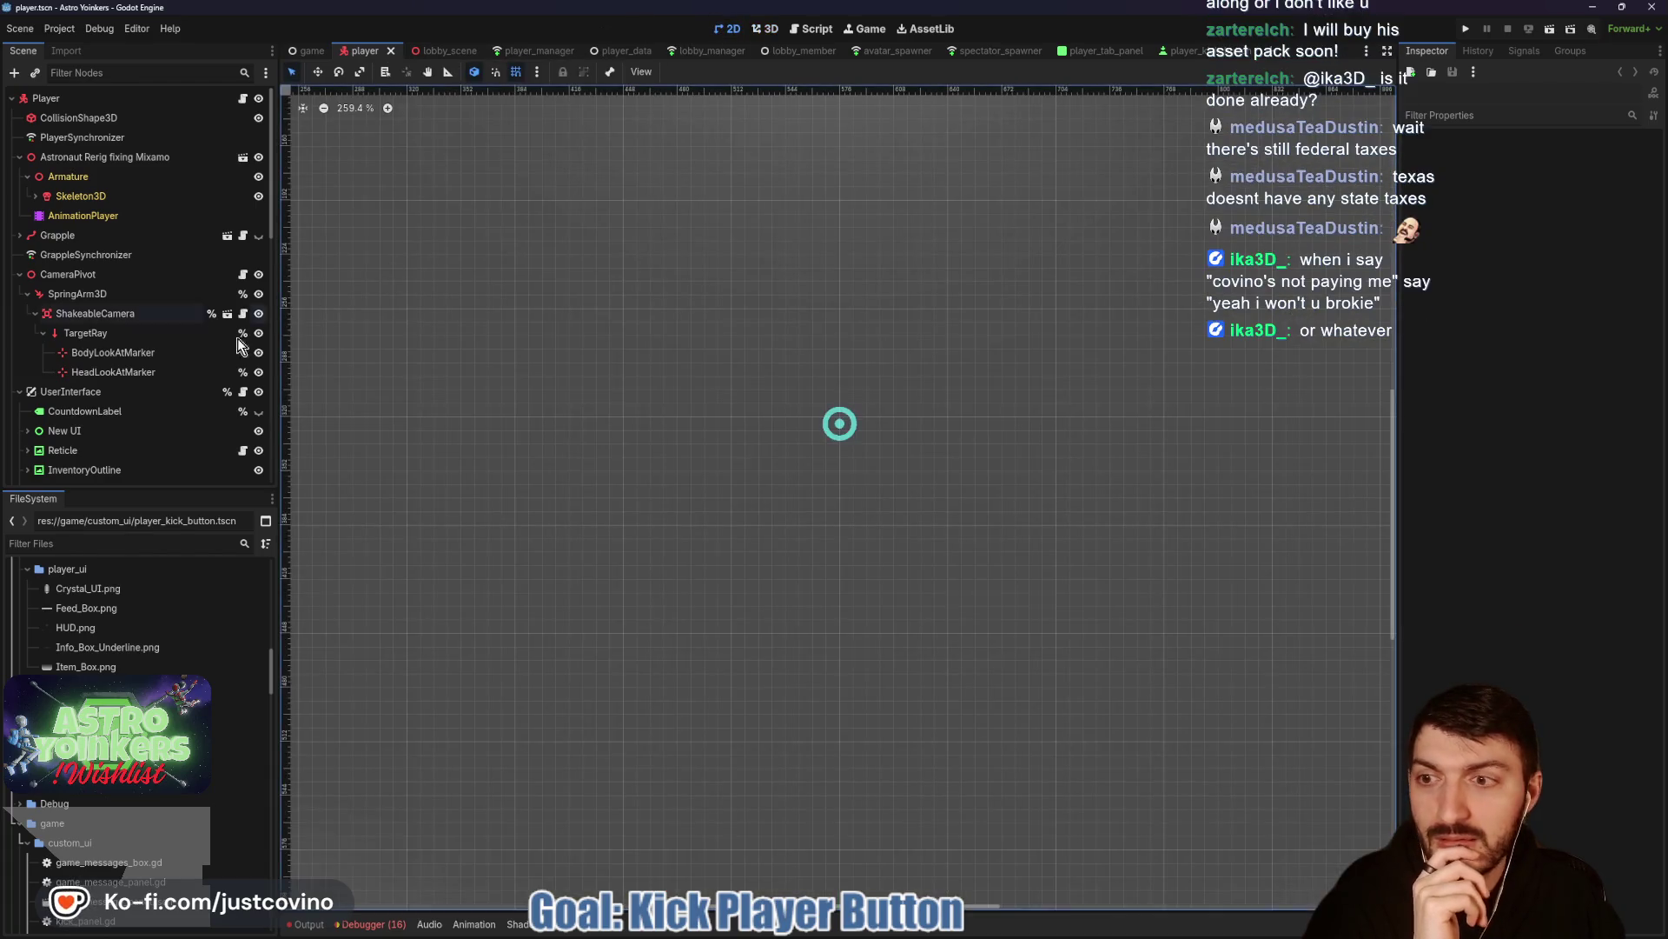
pyautogui.scroll(-5, 167, 380)
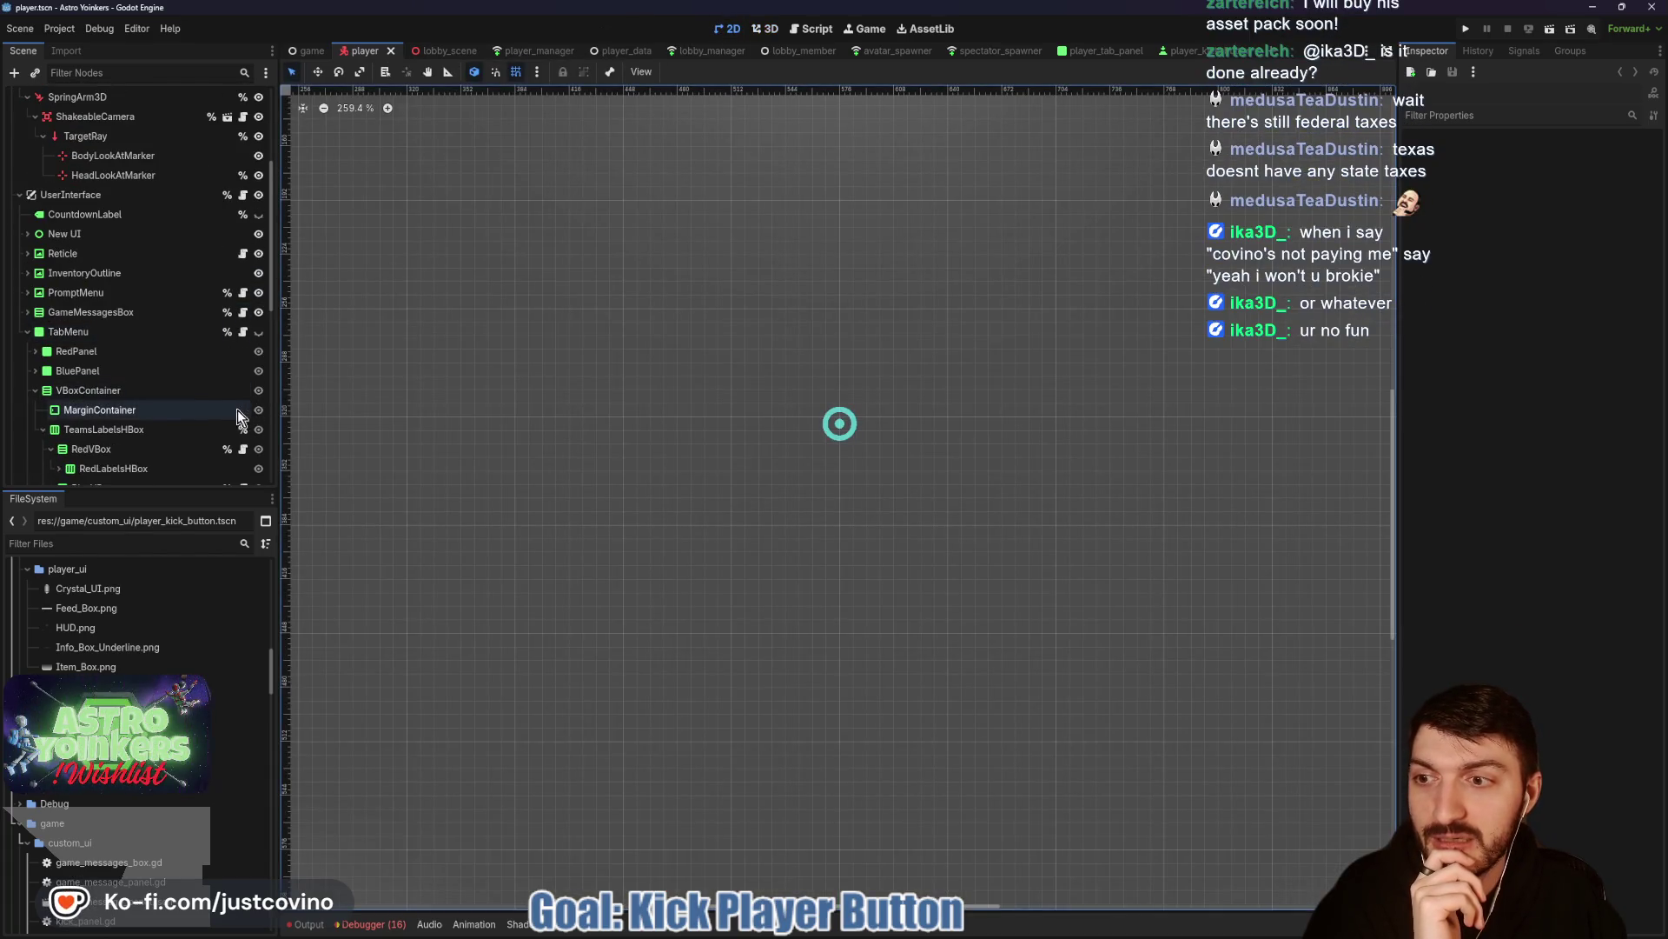
pyautogui.scroll(-3, 235, 412)
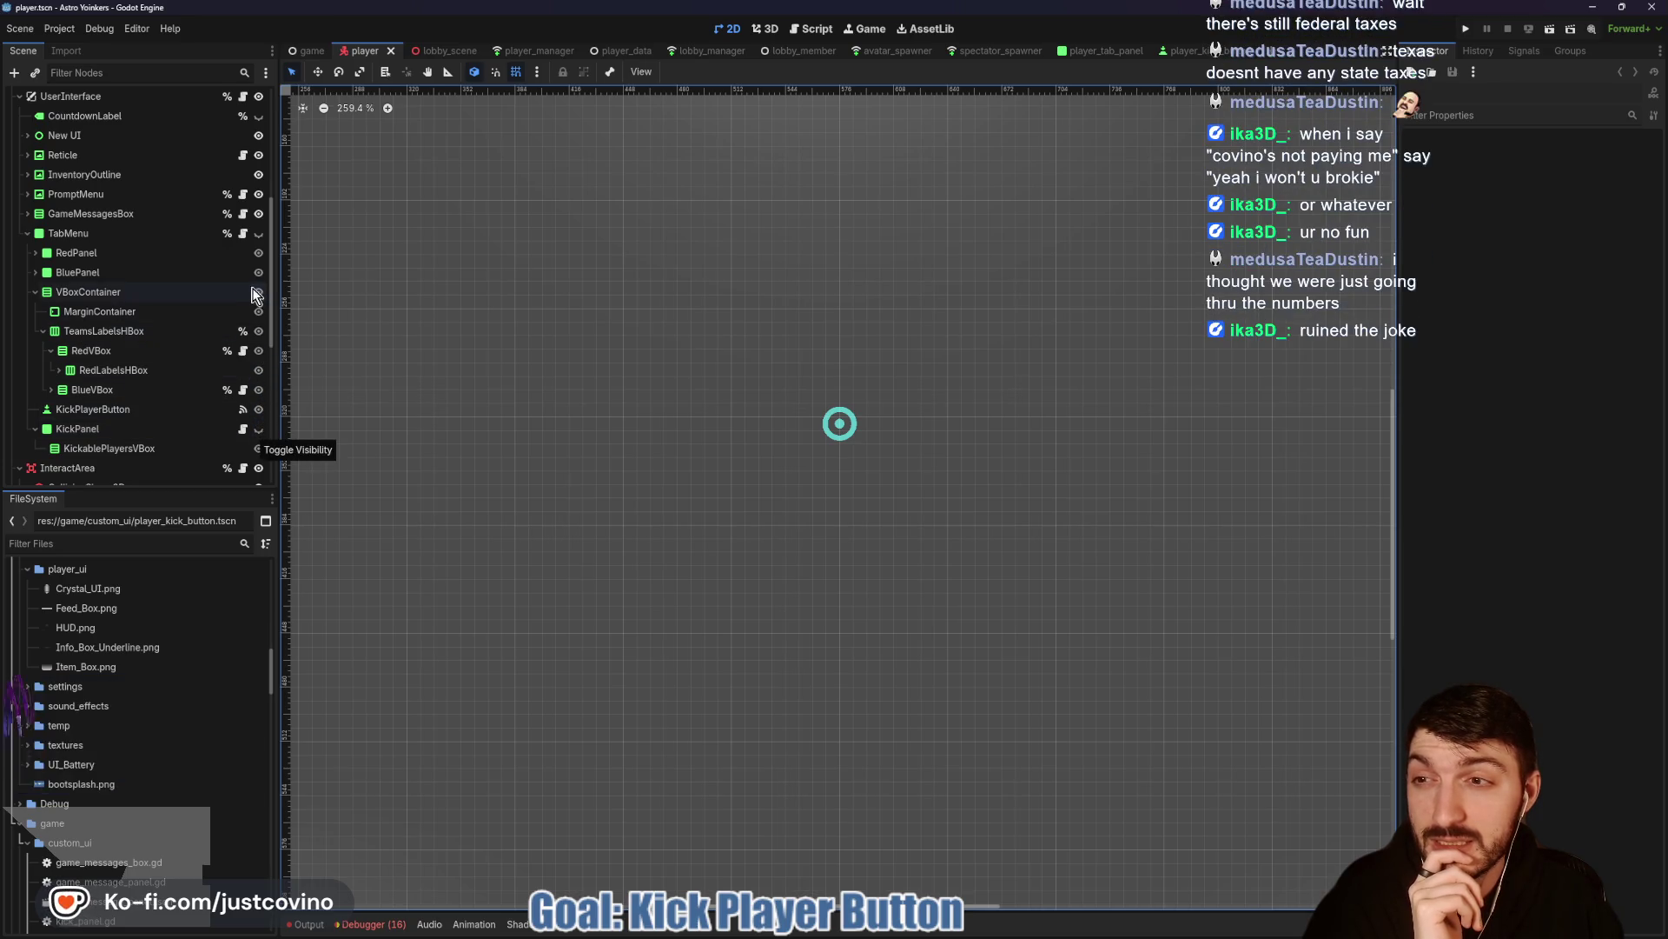
pyautogui.click(259, 234)
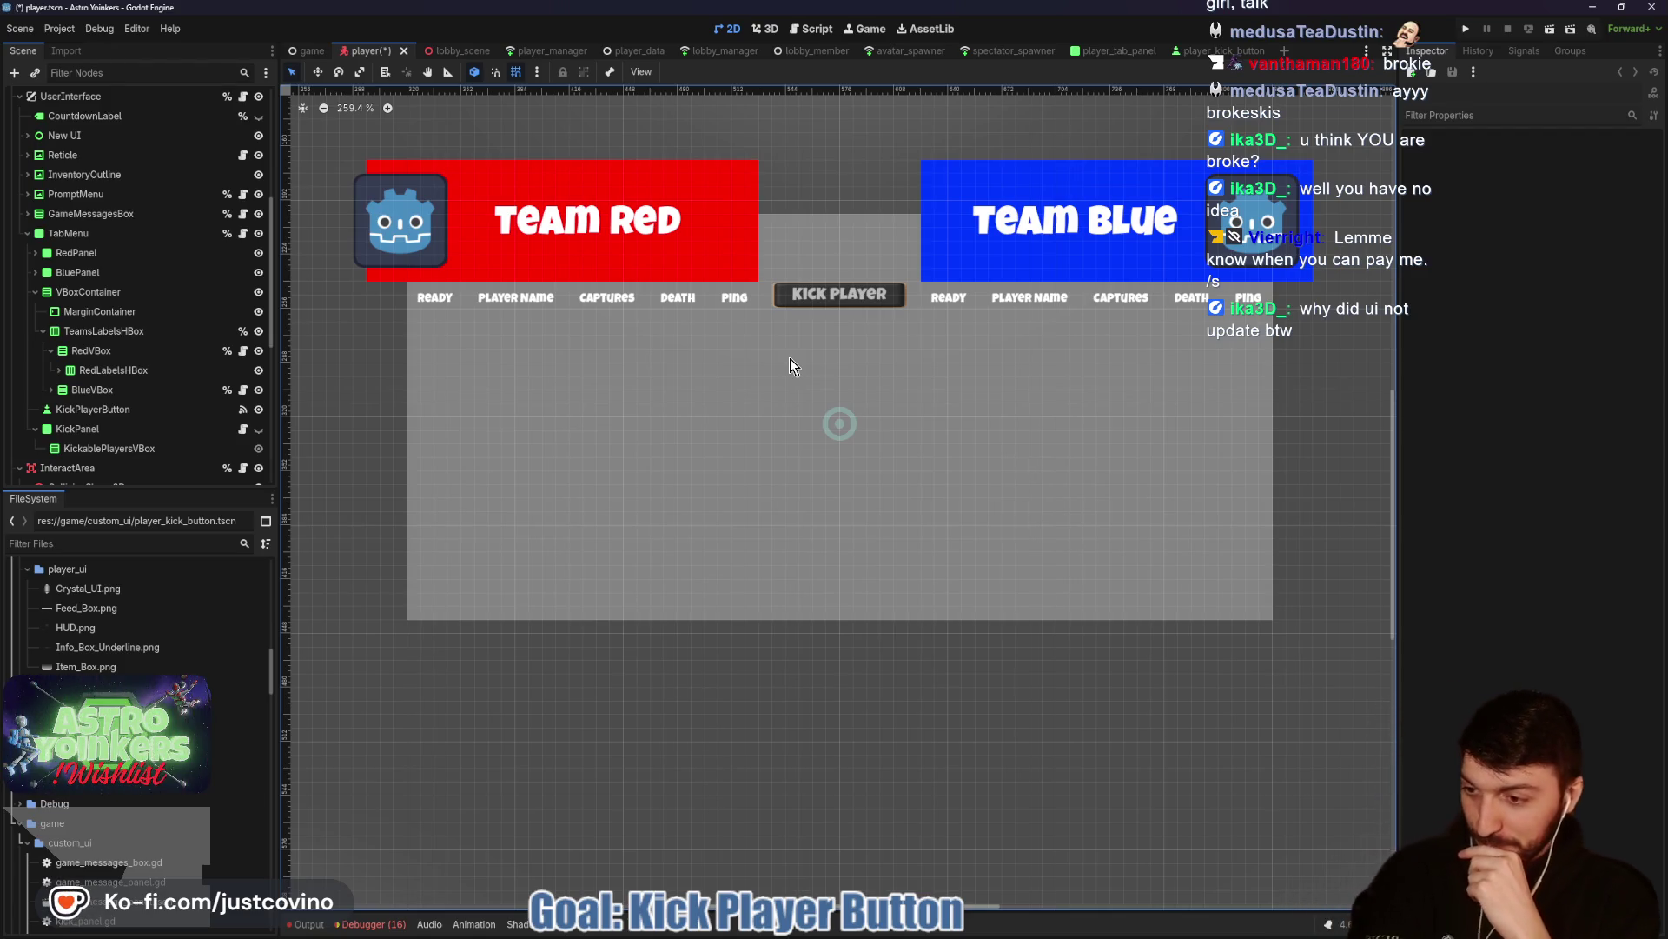
pyautogui.hotkey('ctrl', 's')
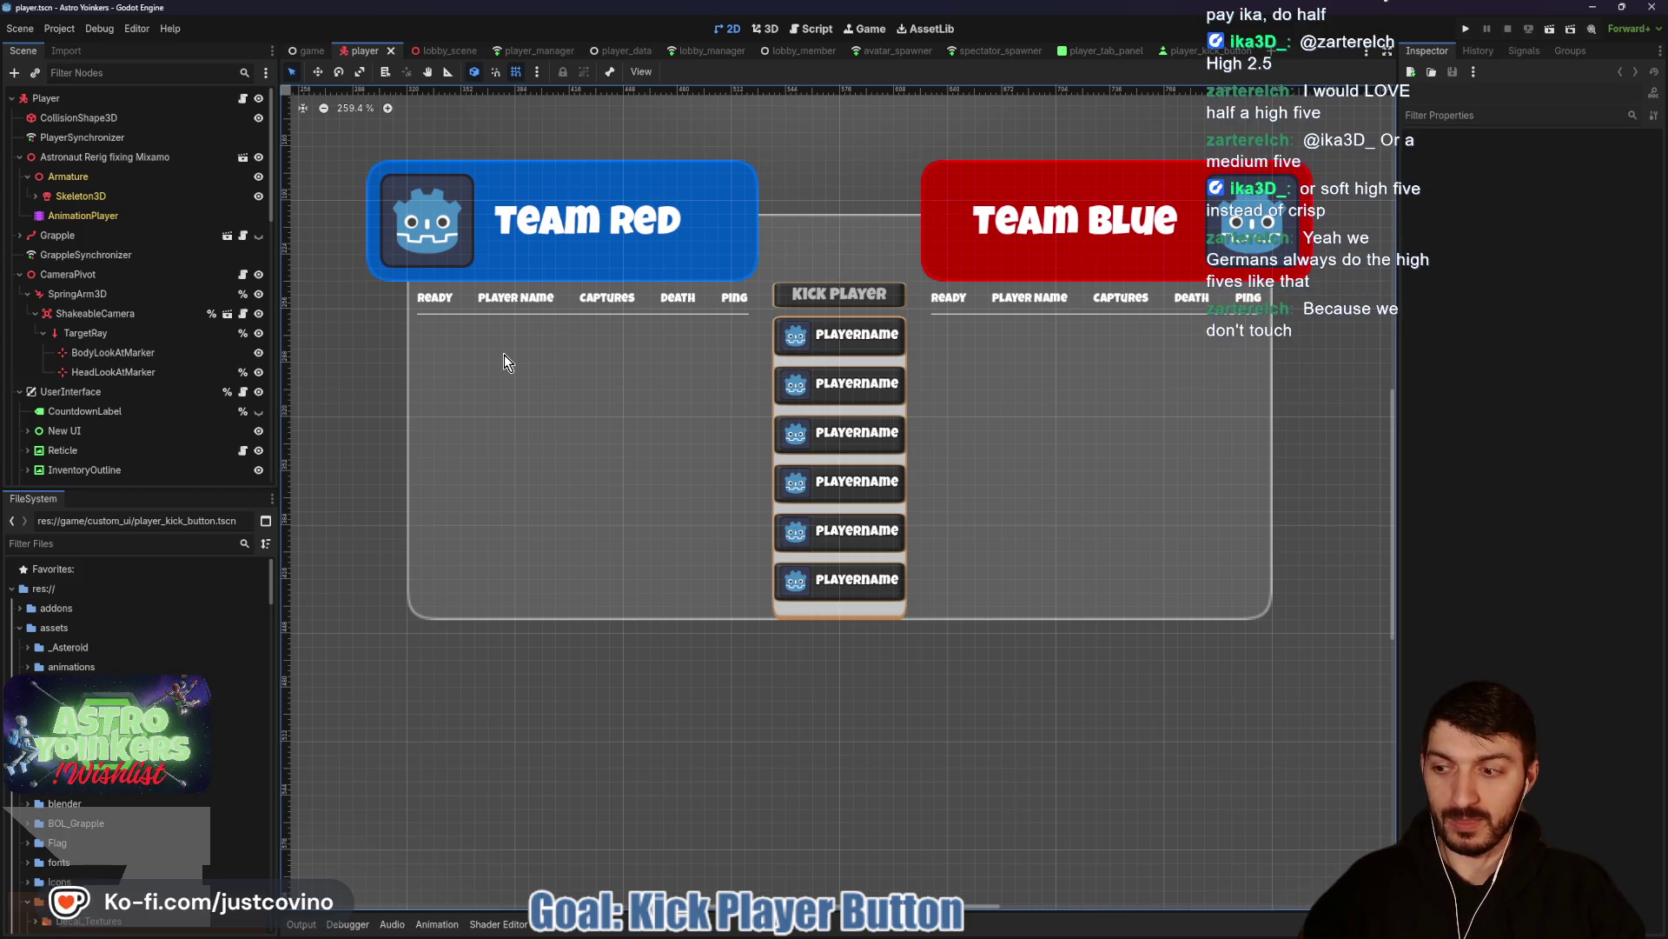
# Step: Save the Player scene again with its six PlayerName kick buttons
pyautogui.hotkey('ctrl', 's')
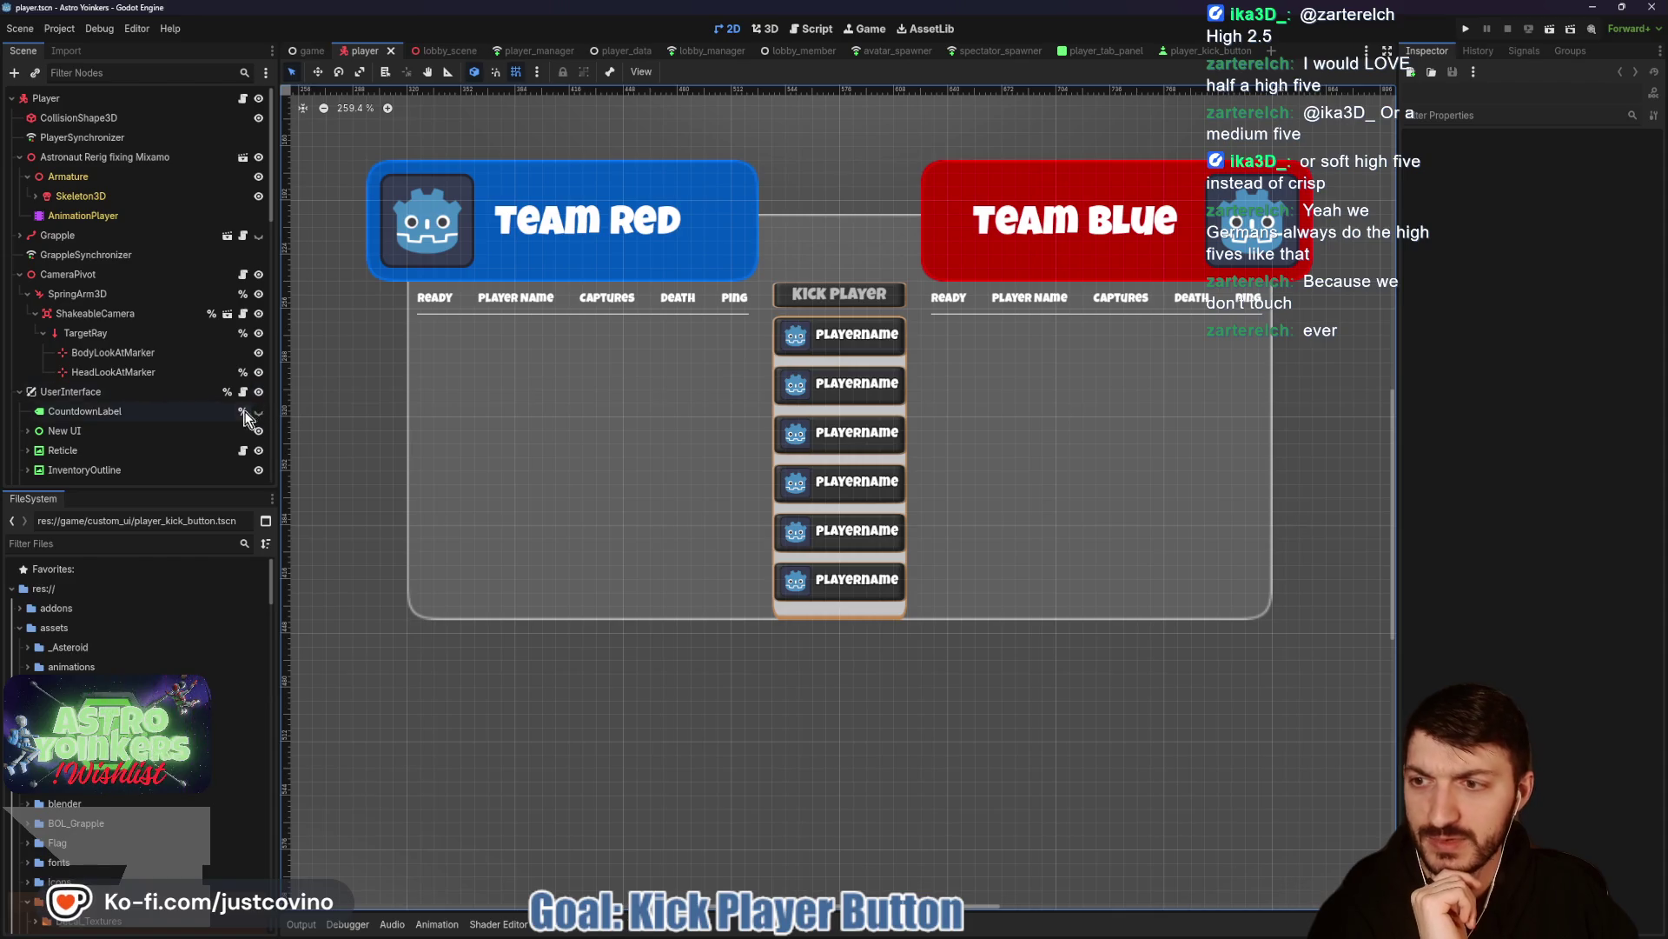
pyautogui.scroll(-5, 243, 412)
# Step: Hide TabMenu, run the game in two side-by-side debug windows, and host a private lobby
pyautogui.click(259, 381)
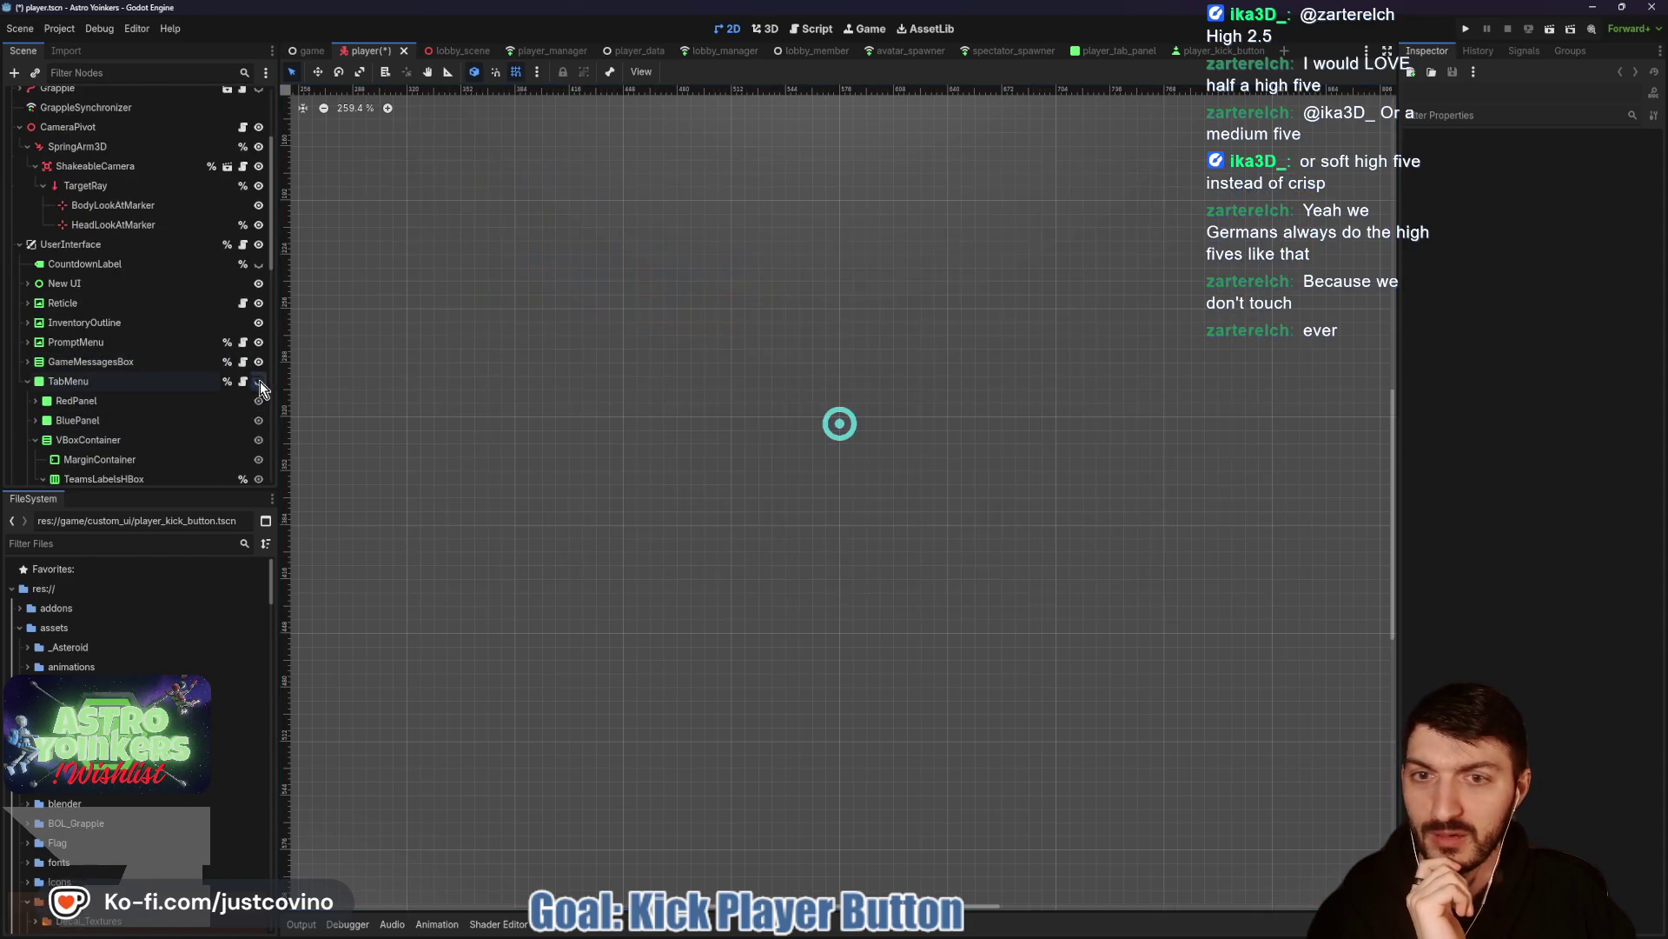
pyautogui.click(1468, 32)
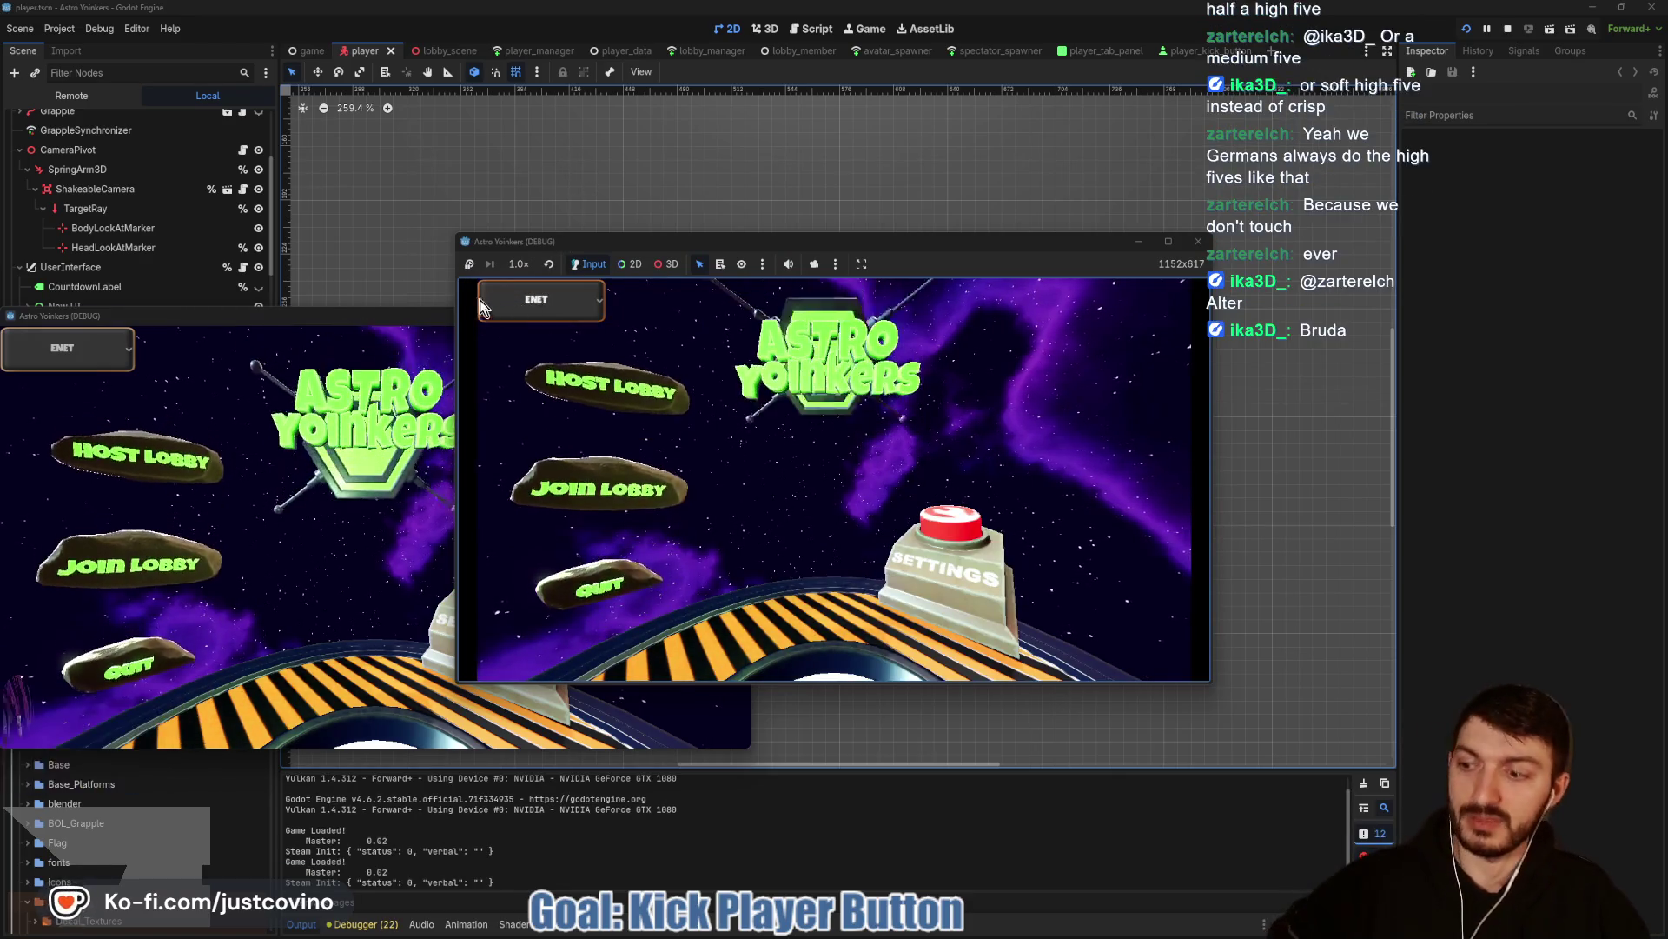
pyautogui.moveTo(365, 316); pyautogui.dragTo(1242, 266)
pyautogui.moveTo(998, 252)
pyautogui.mouseDown()
pyautogui.moveTo(571, 277)
pyautogui.moveTo(637, 256)
pyautogui.mouseUp()
pyautogui.click(197, 422)
pyautogui.click(475, 409)
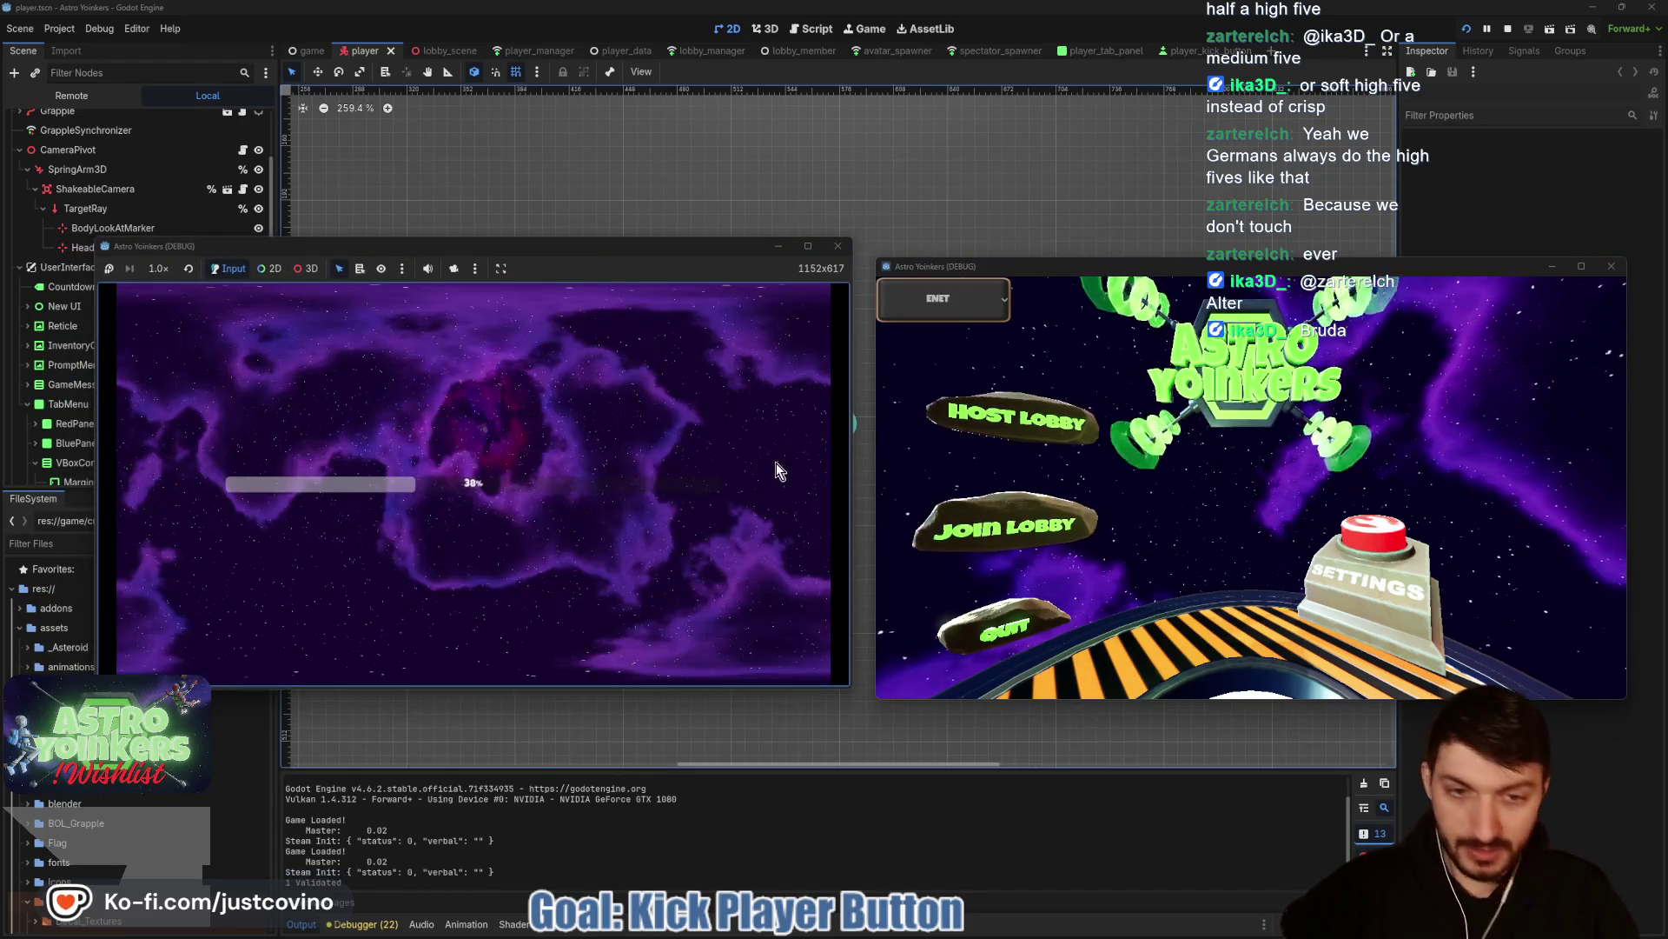
pyautogui.click(943, 517)
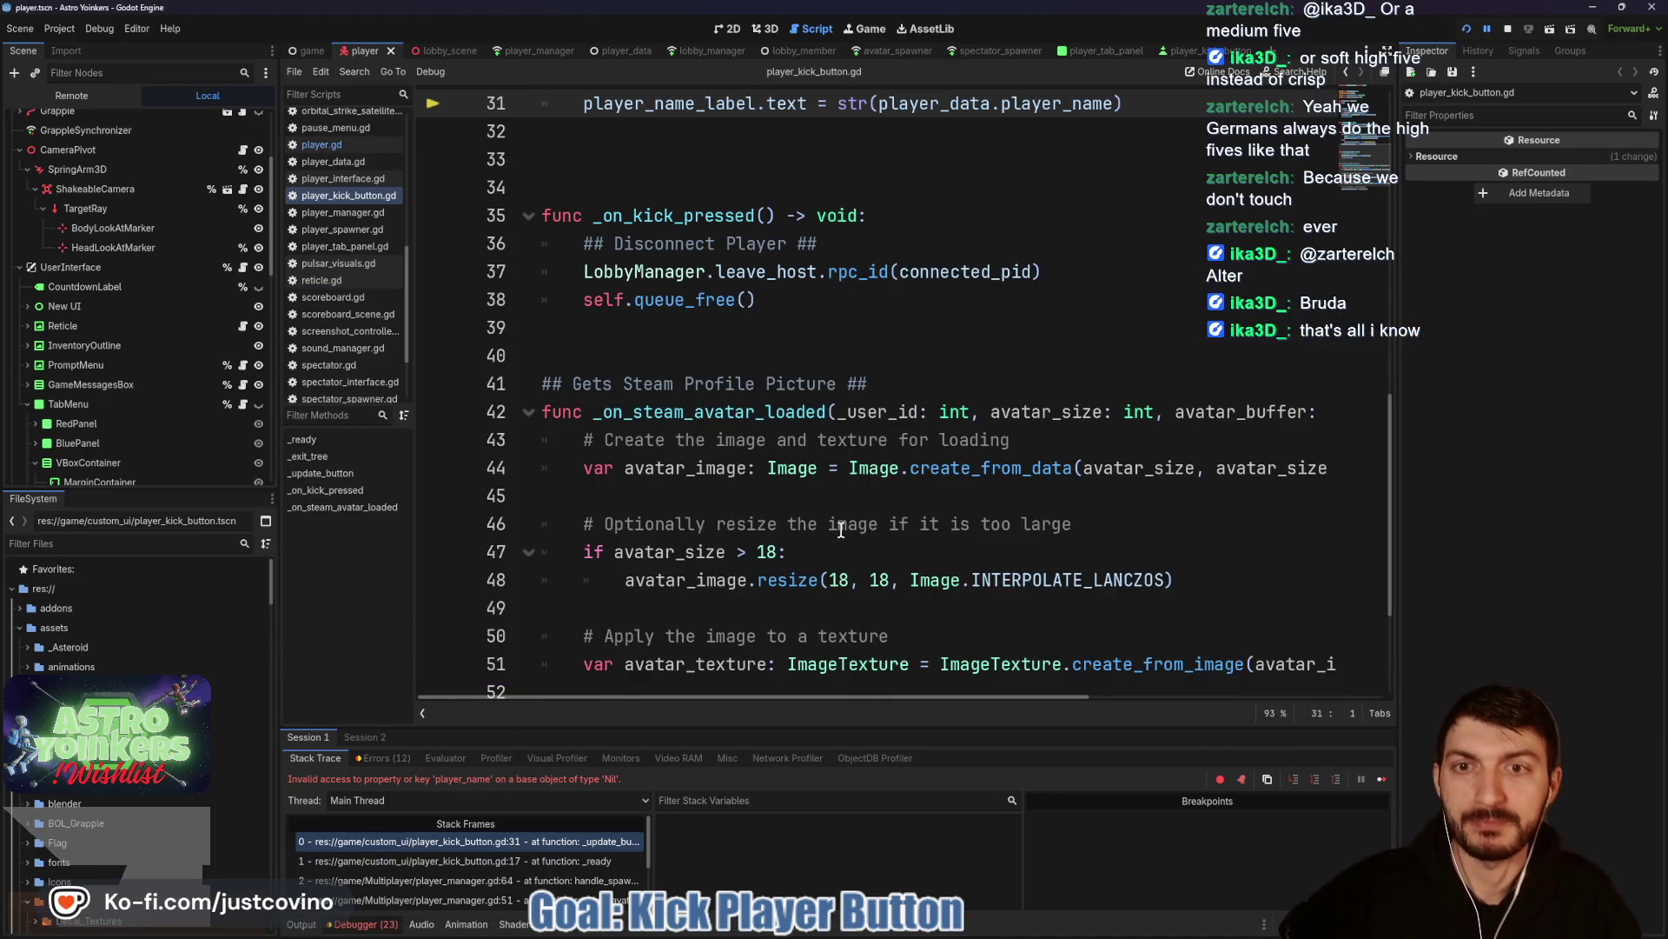
pyautogui.scroll(-2, 821, 529)
pyautogui.scroll(8, 821, 528)
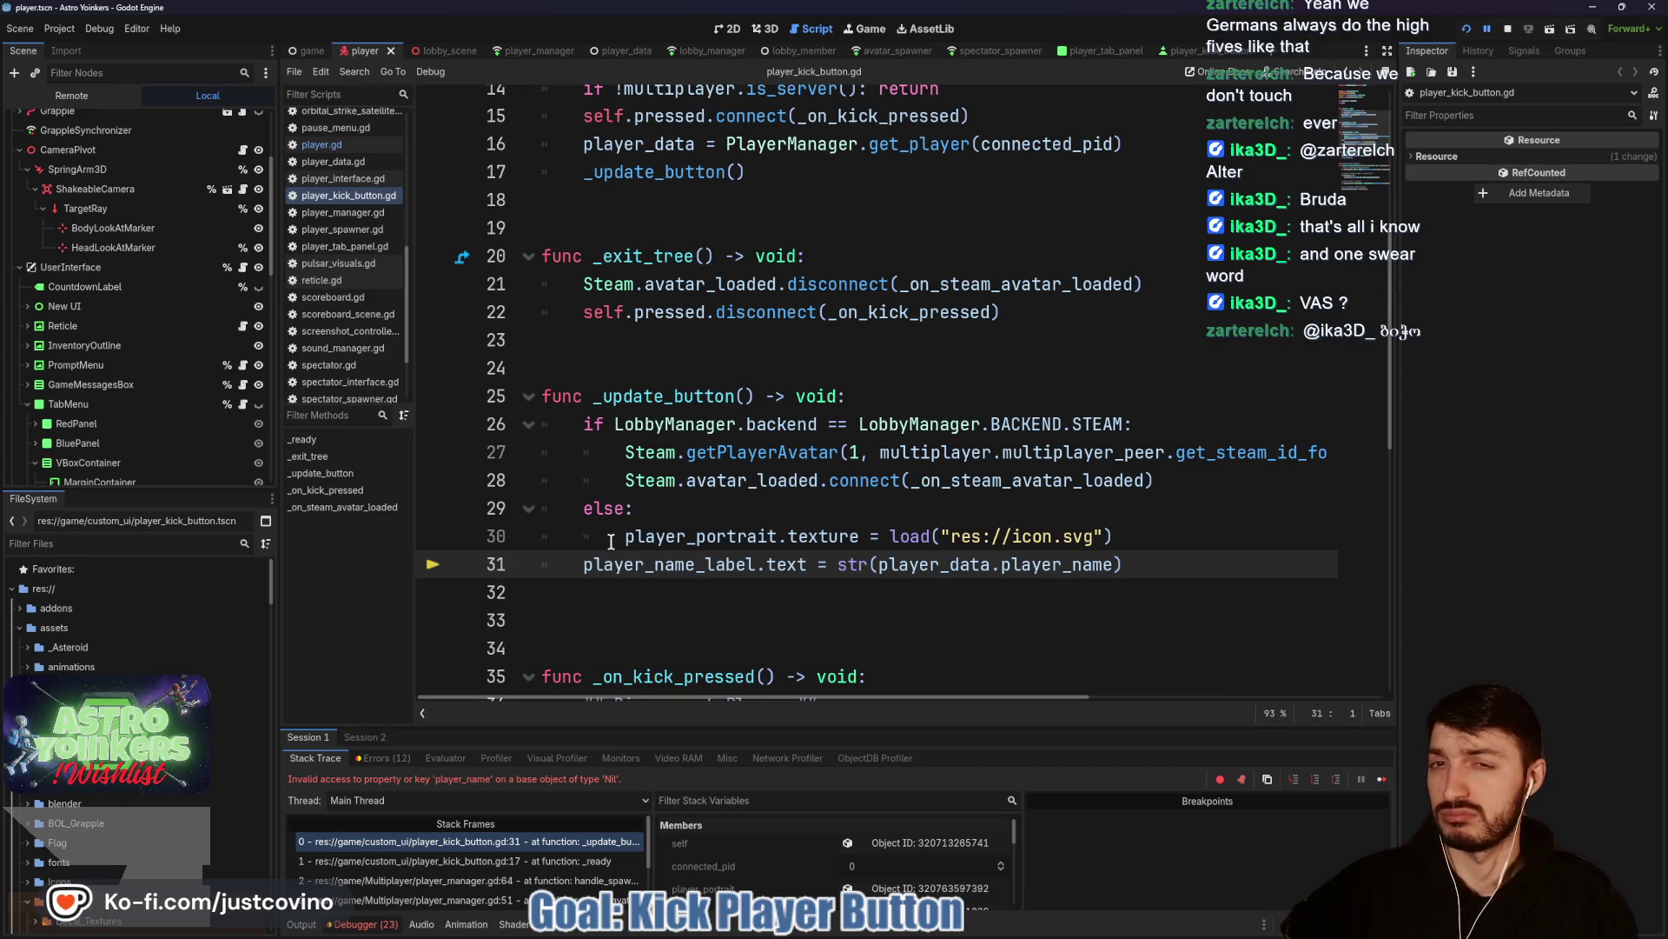
pyautogui.scroll(1, 667, 466)
pyautogui.scroll(2, 667, 467)
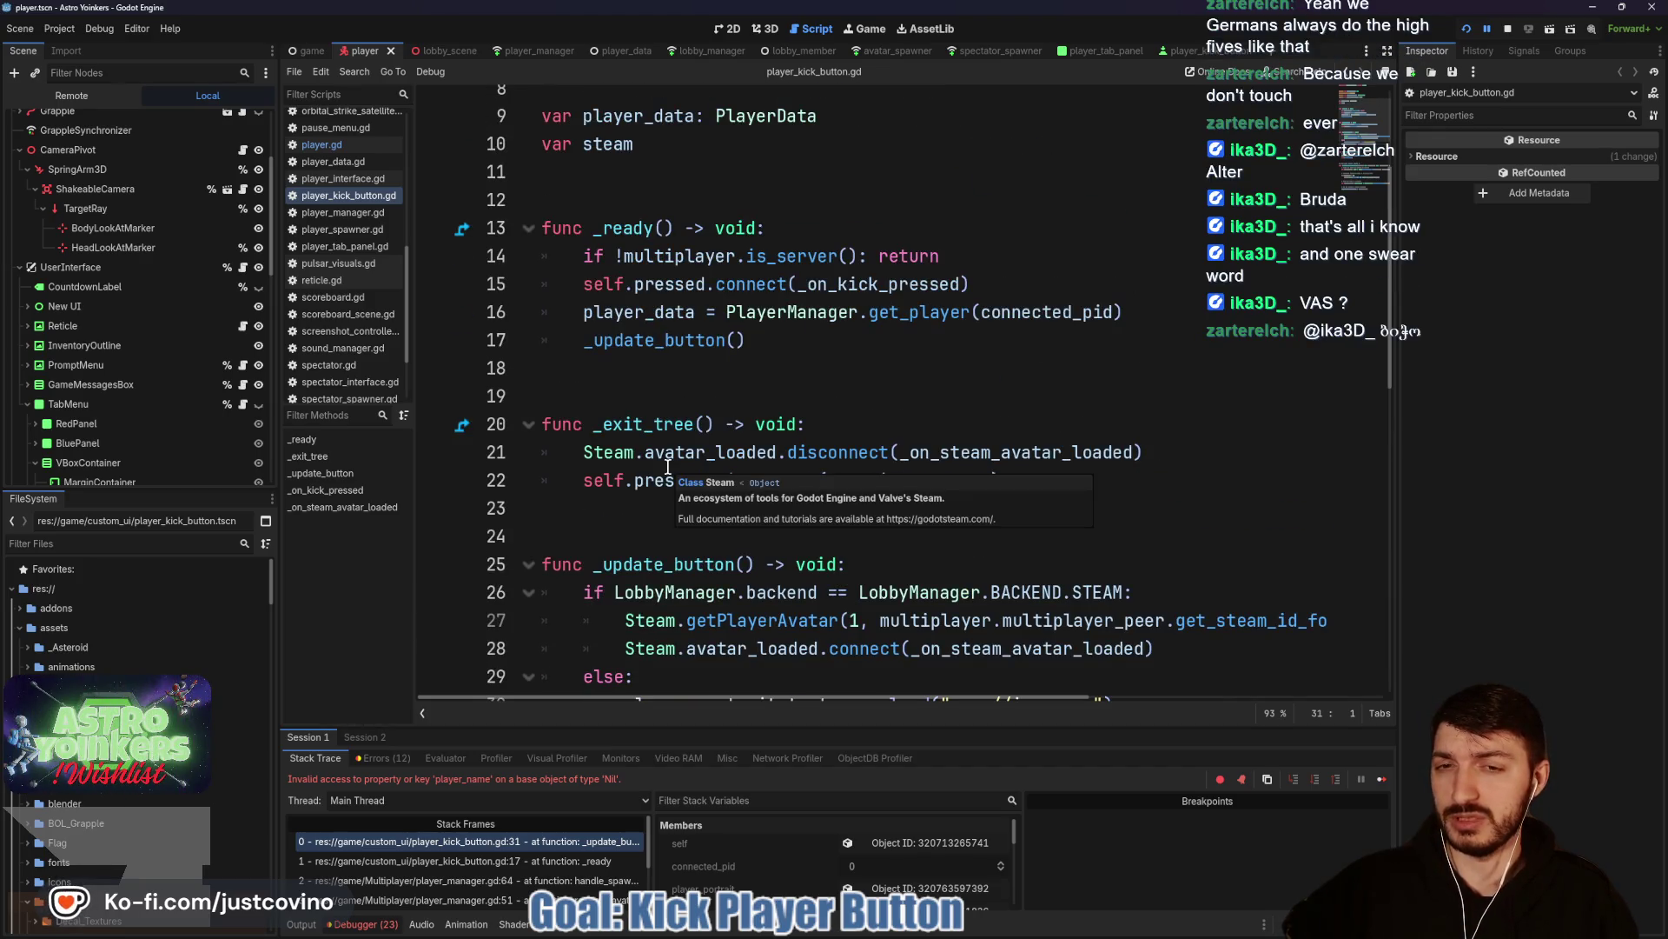
# Step: Restart the game in two windows and host again, reproducing the Nil player_name error
pyautogui.click(1507, 28)
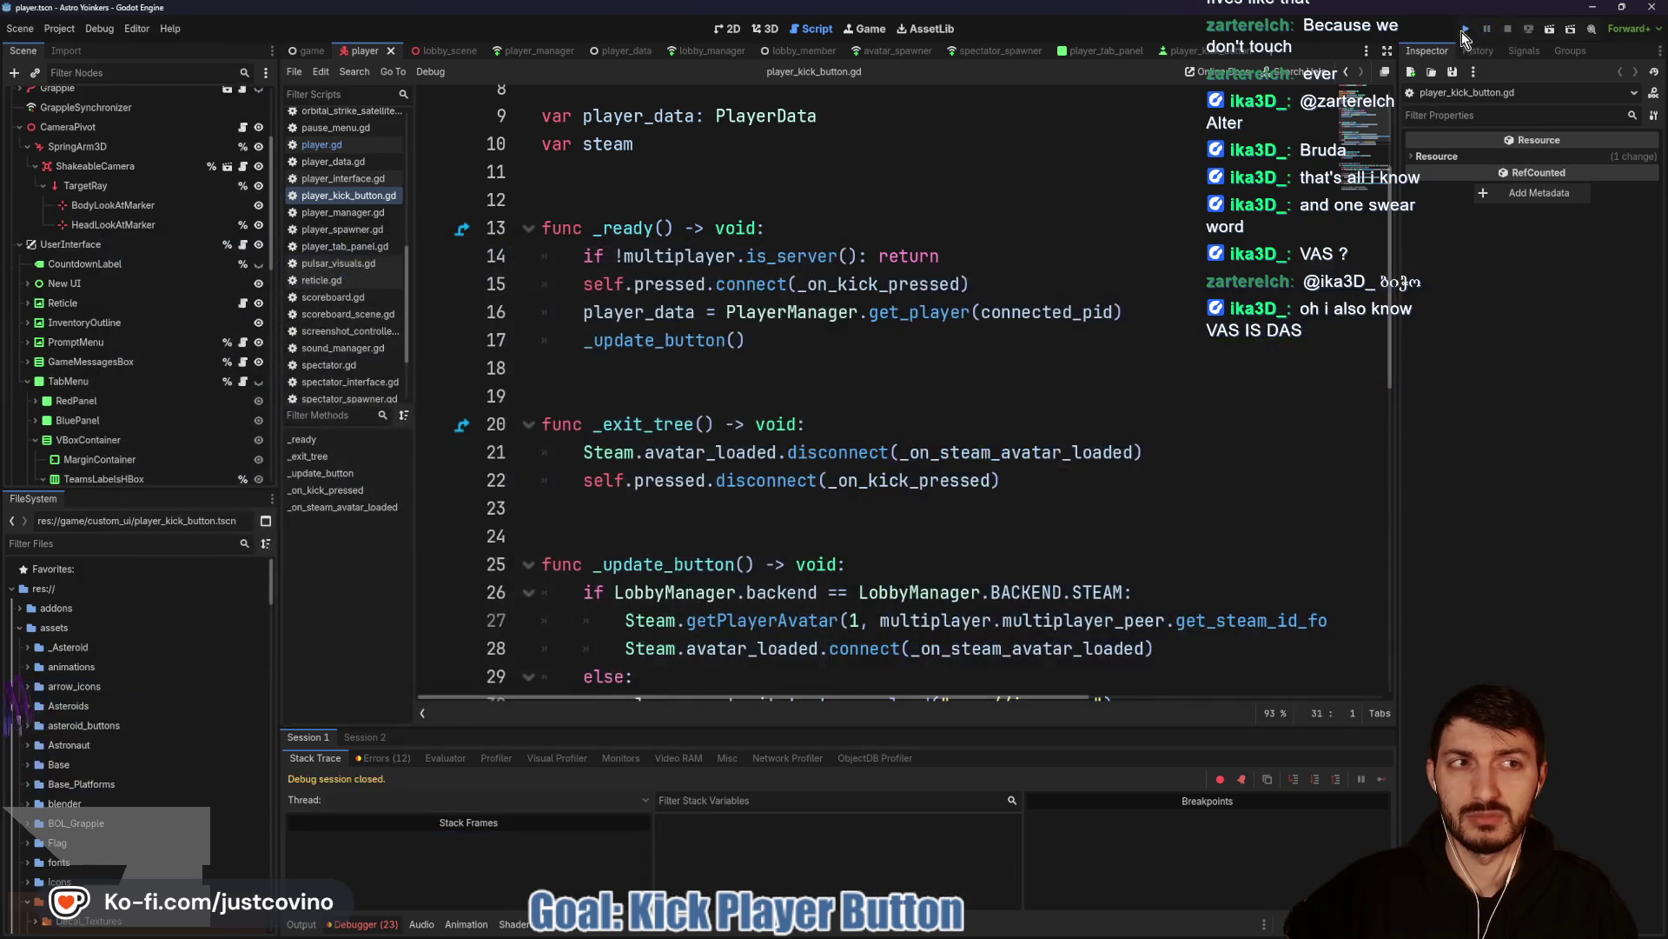
pyautogui.click(1465, 30)
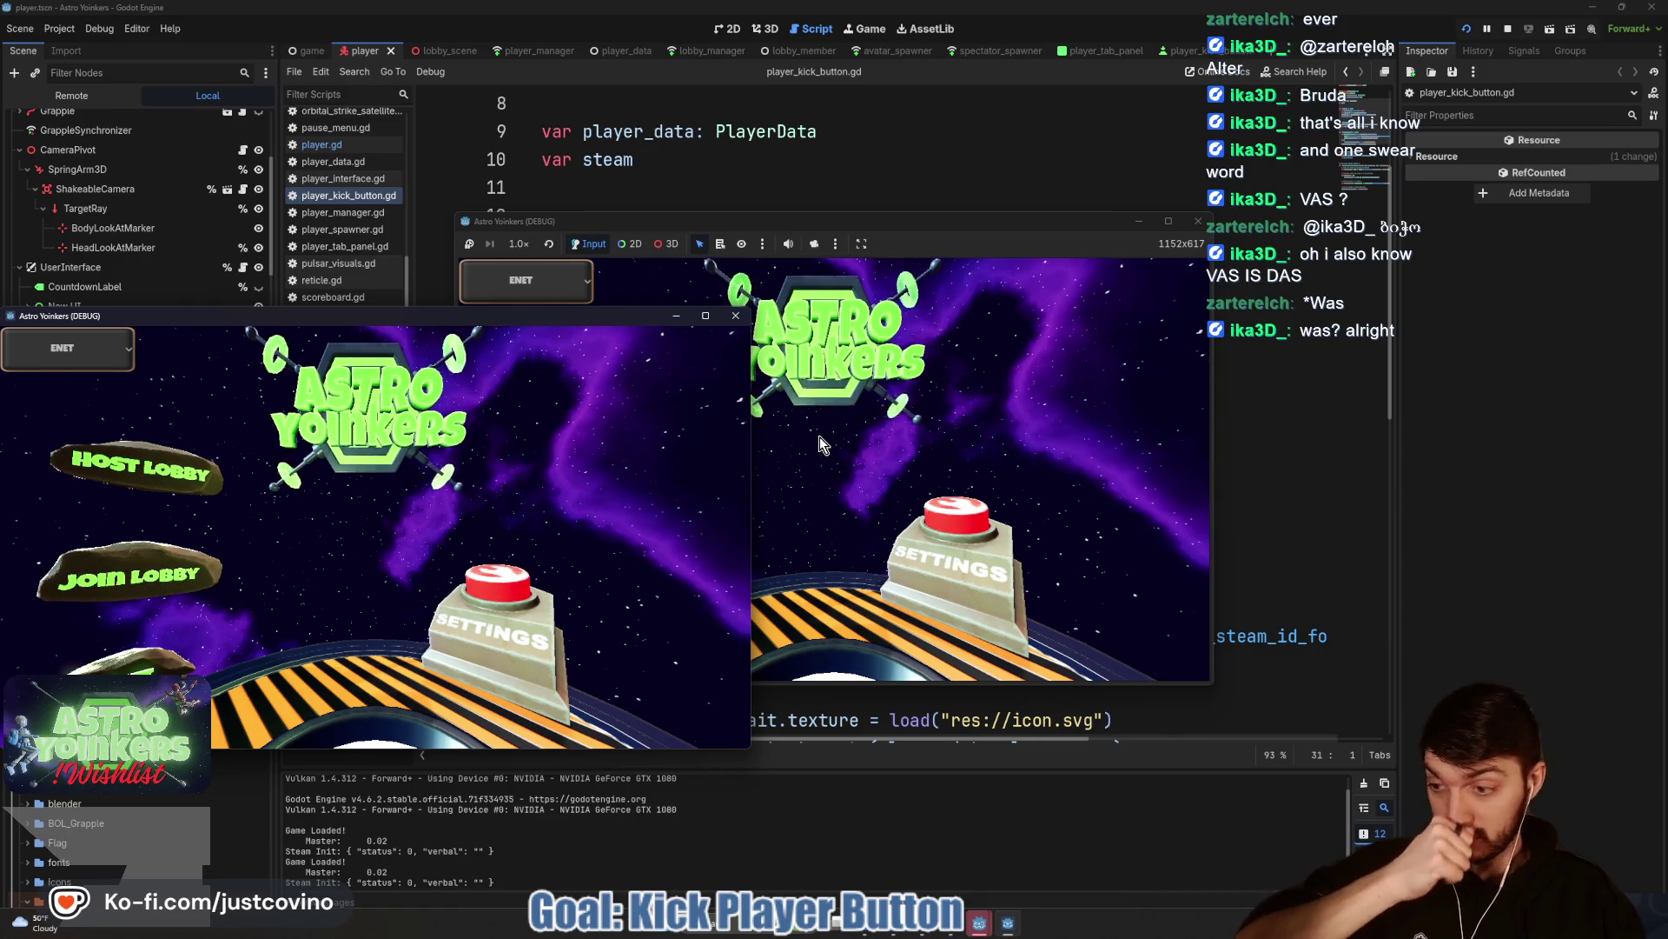
pyautogui.moveTo(540, 319); pyautogui.dragTo(1240, 283)
pyautogui.moveTo(1010, 228); pyautogui.dragTo(682, 238)
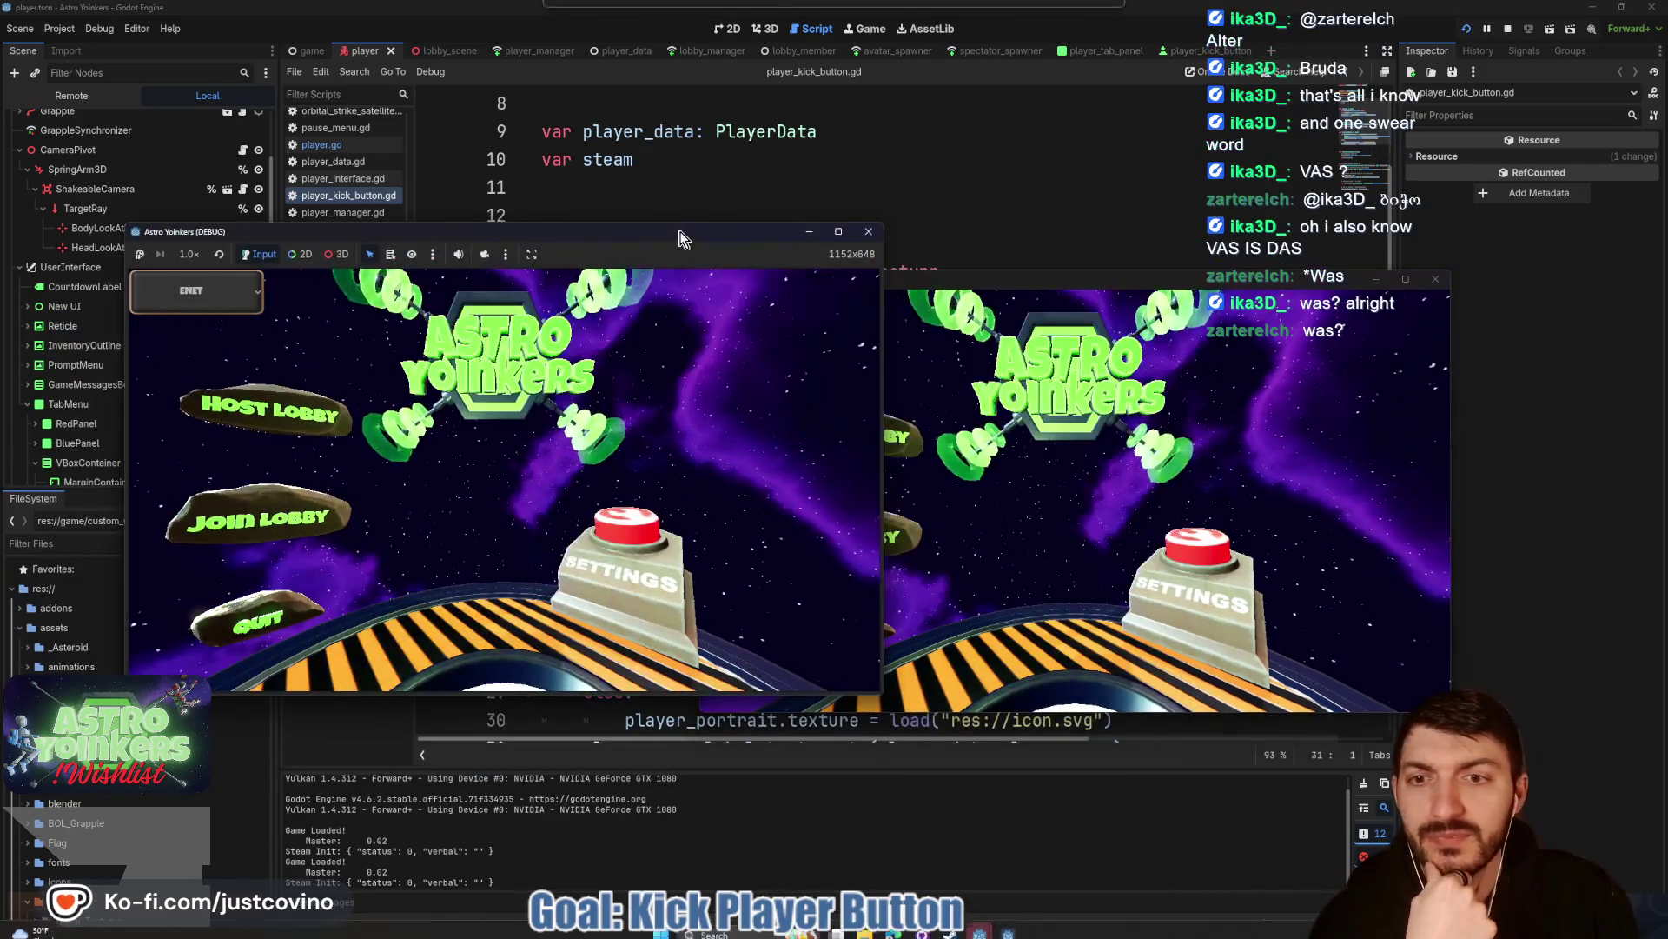
pyautogui.click(254, 405)
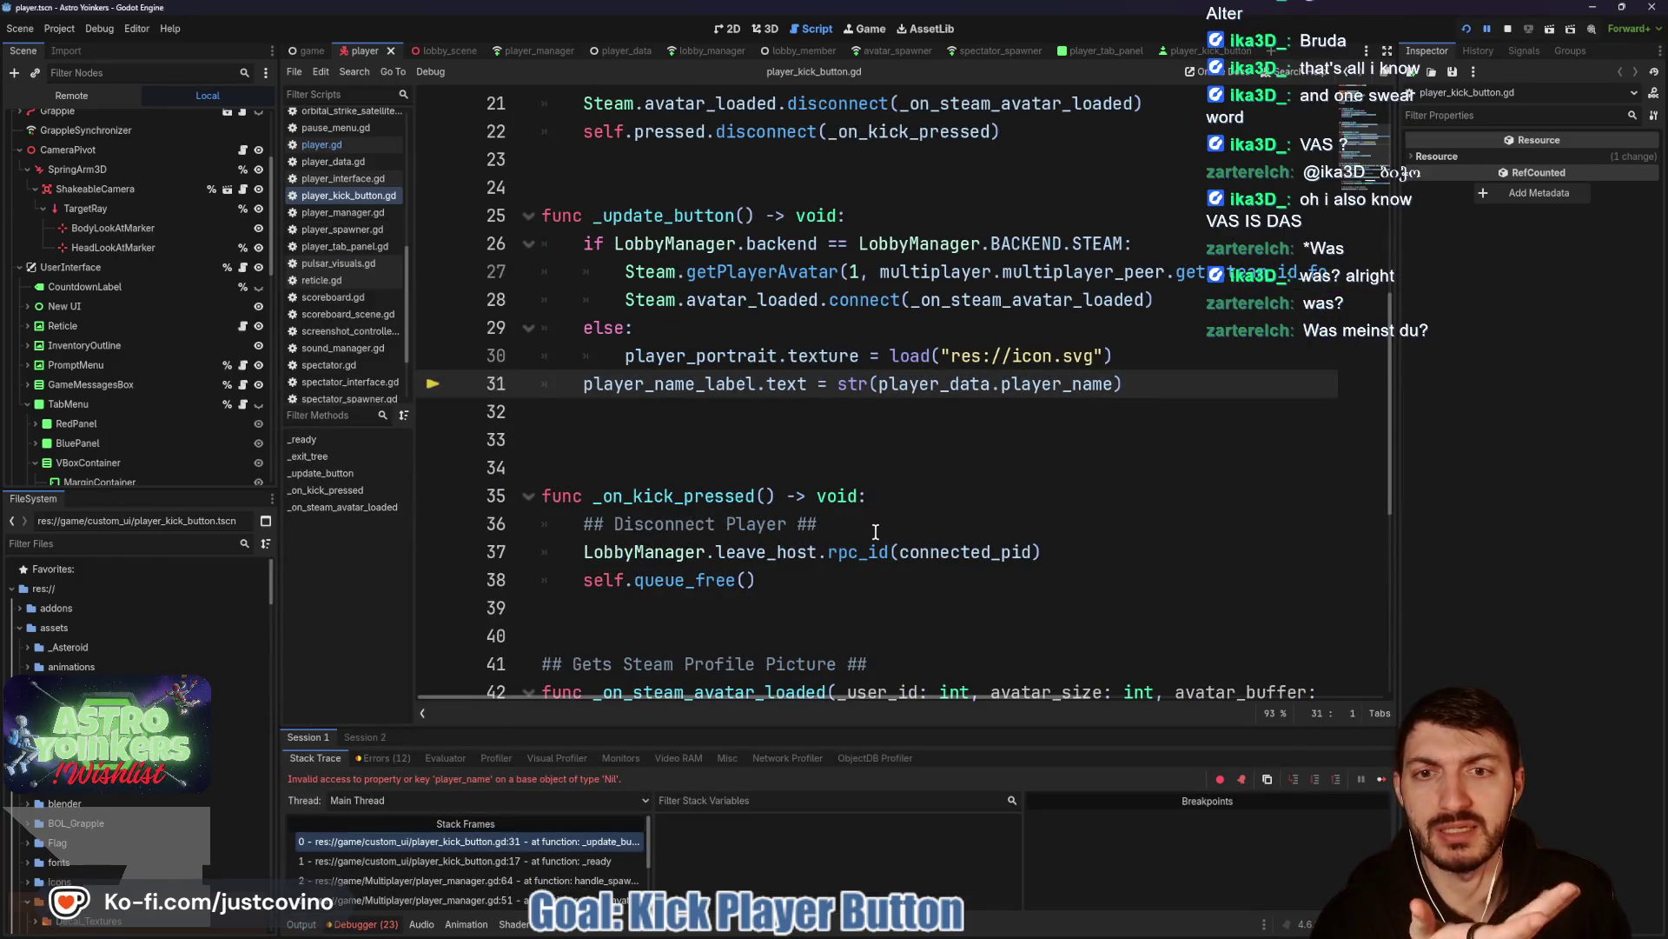
pyautogui.scroll(2, 855, 525)
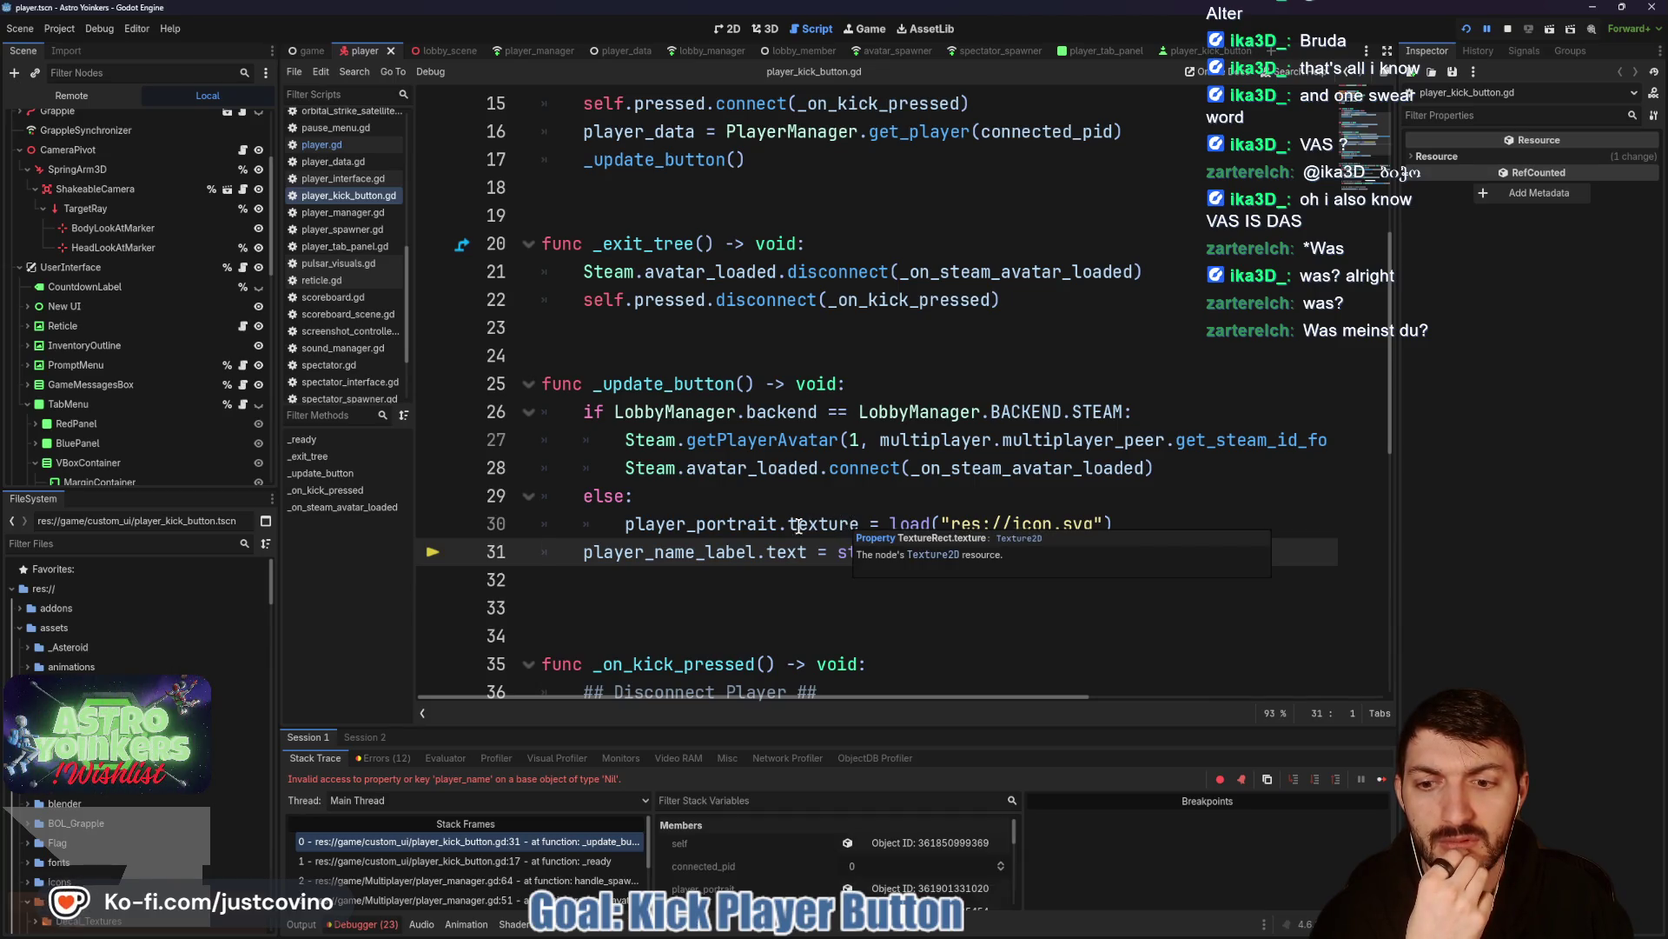
pyautogui.scroll(5, 709, 553)
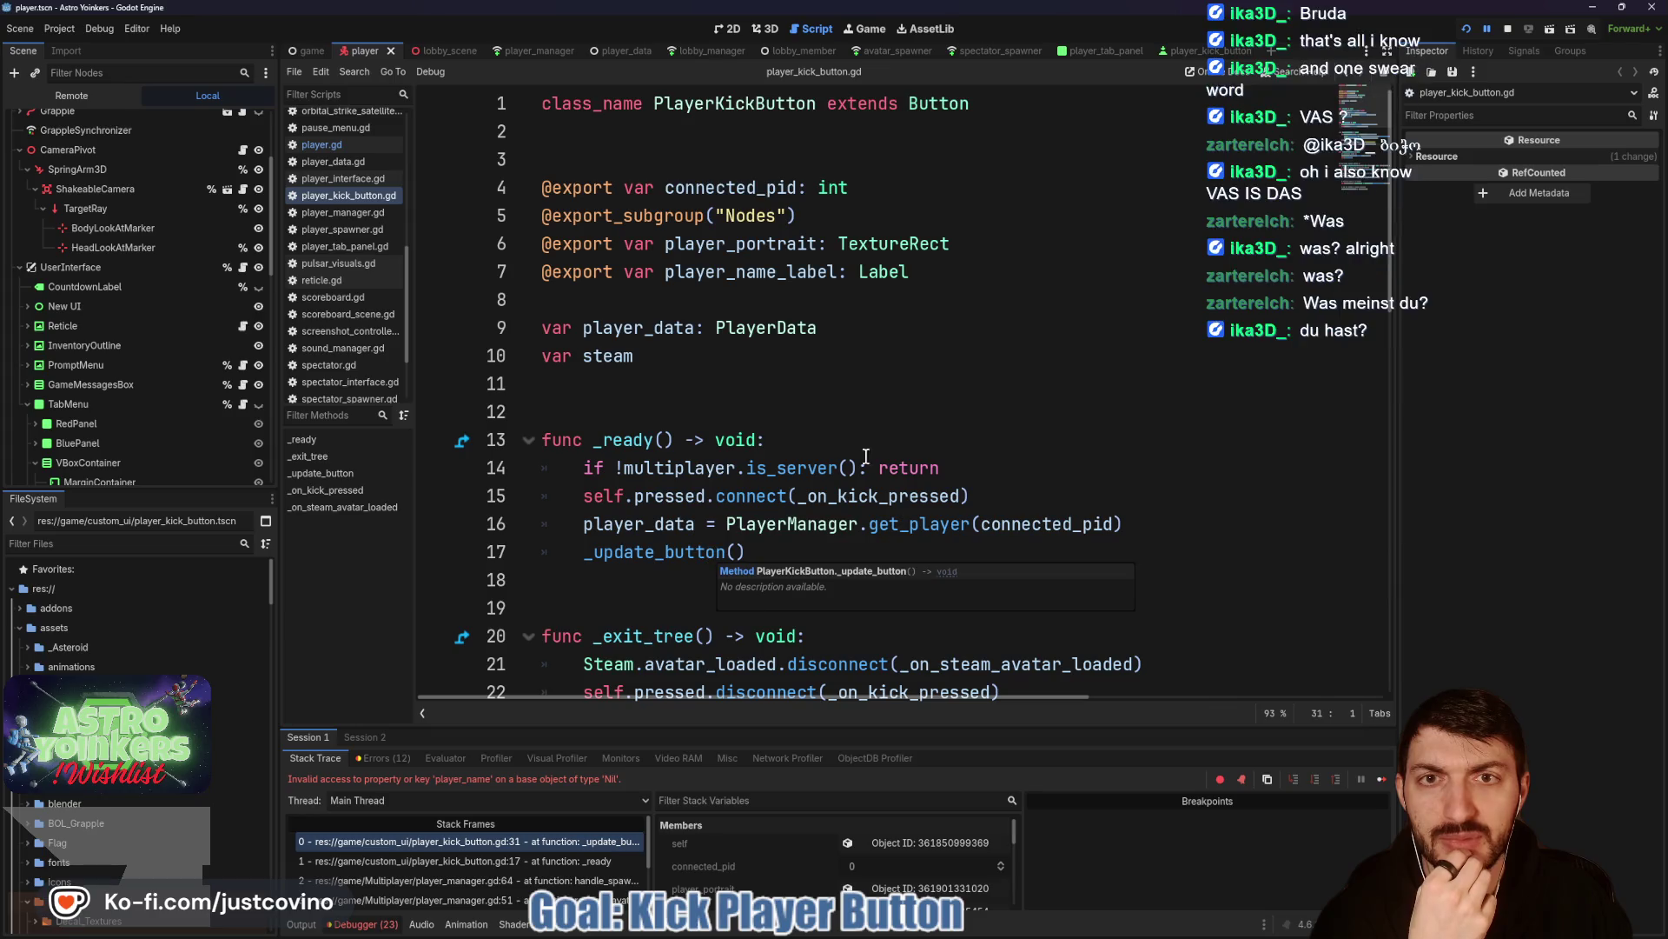
pyautogui.scroll(-5, 160, 362)
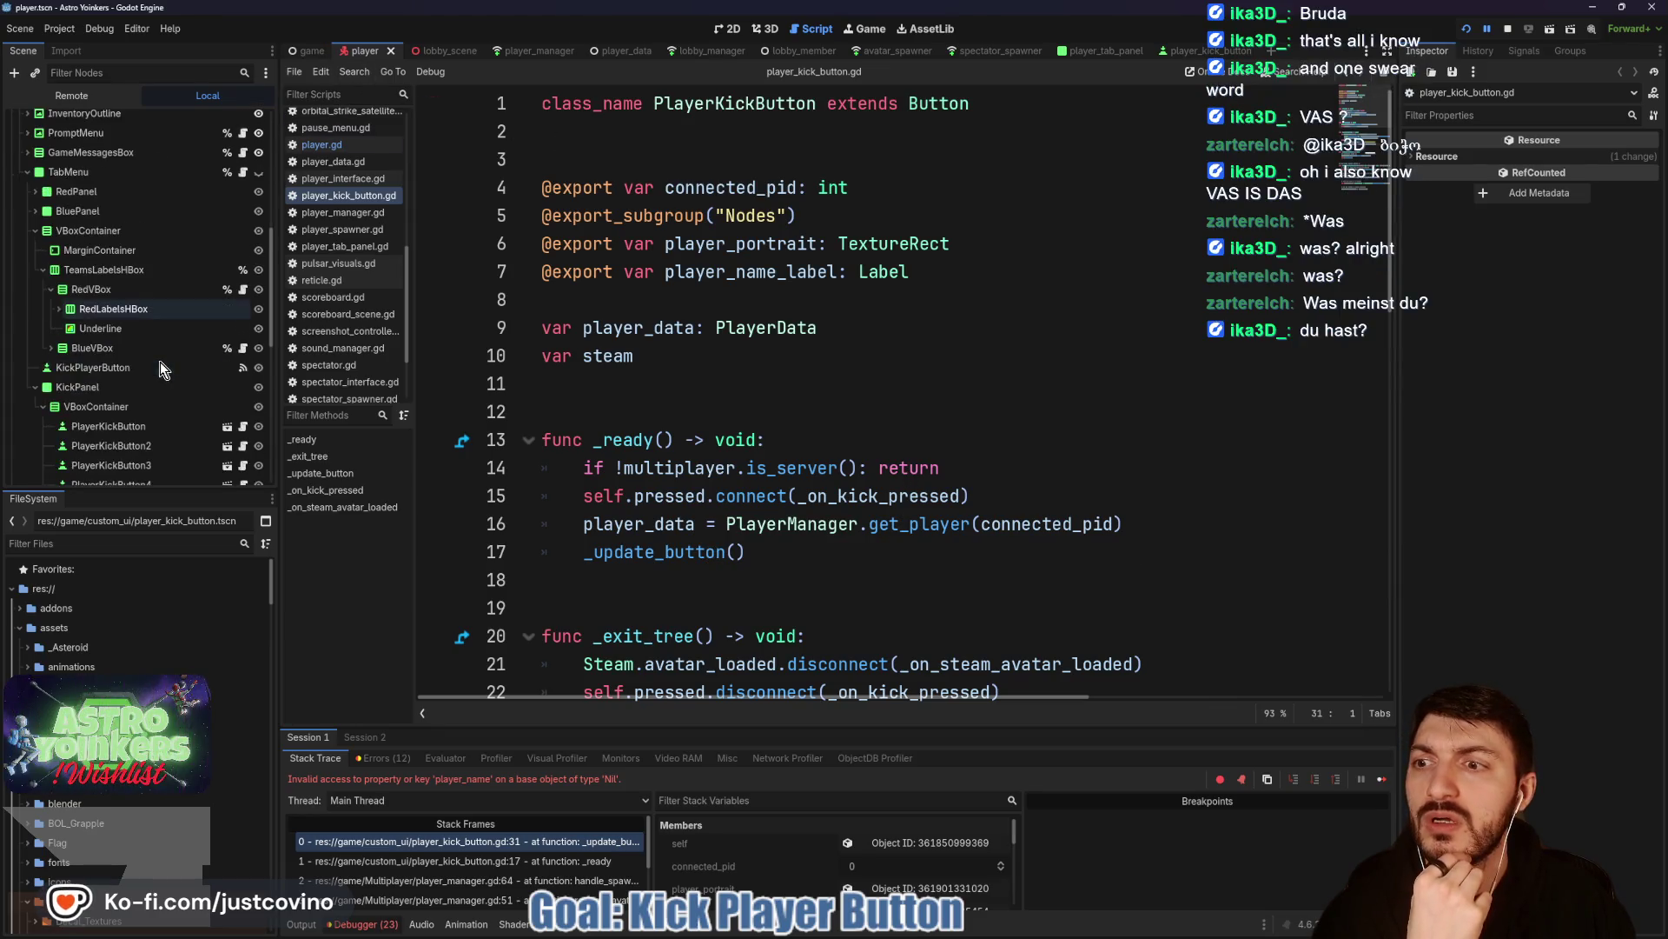
# Step: Show TabMenu, delete the six placeholder PlayerKickButton nodes, and save the player scene
pyautogui.click(728, 28)
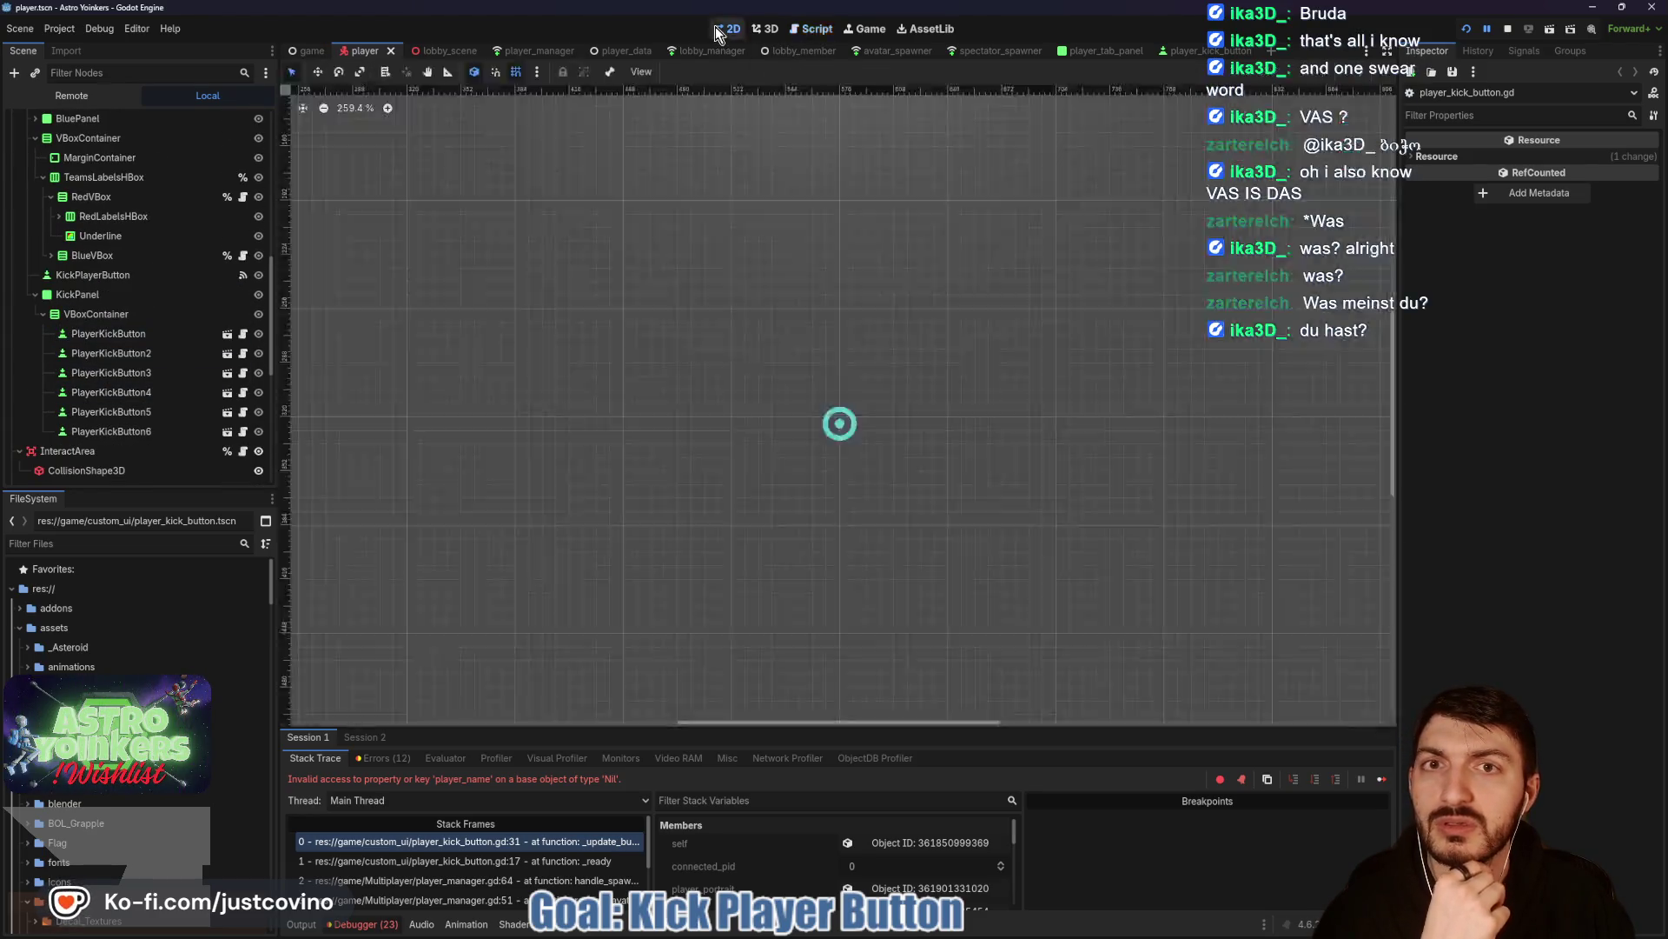
pyautogui.click(109, 334)
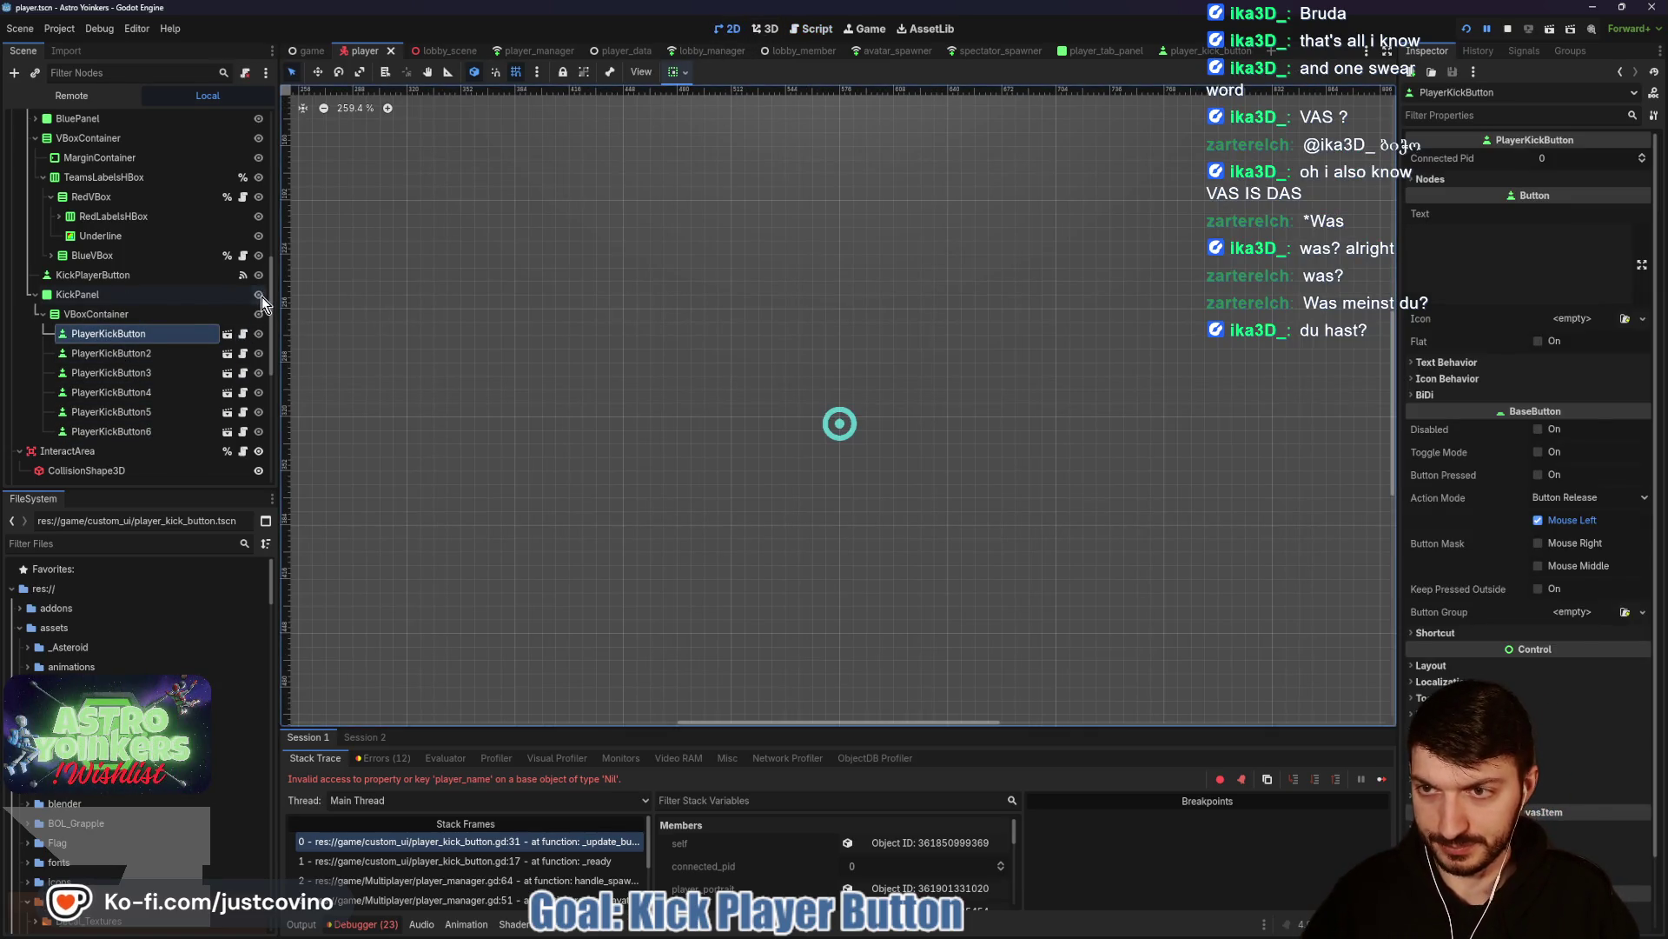
pyautogui.scroll(2, 208, 235)
pyautogui.scroll(2, 182, 228)
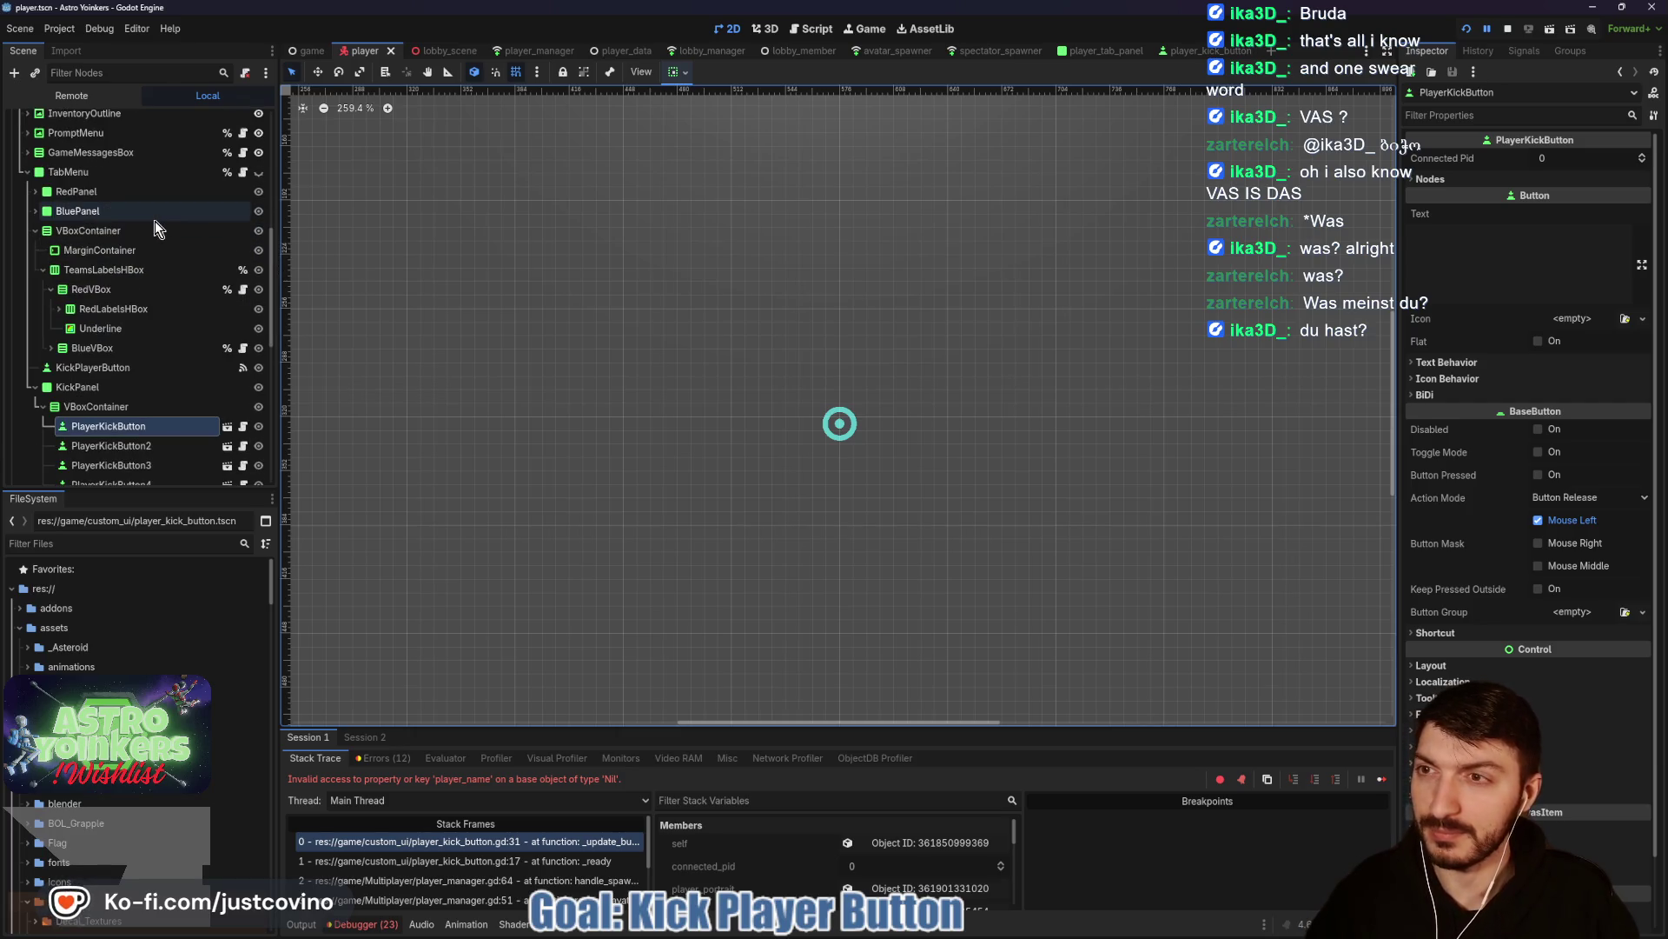
pyautogui.click(260, 174)
pyautogui.scroll(-5, 118, 403)
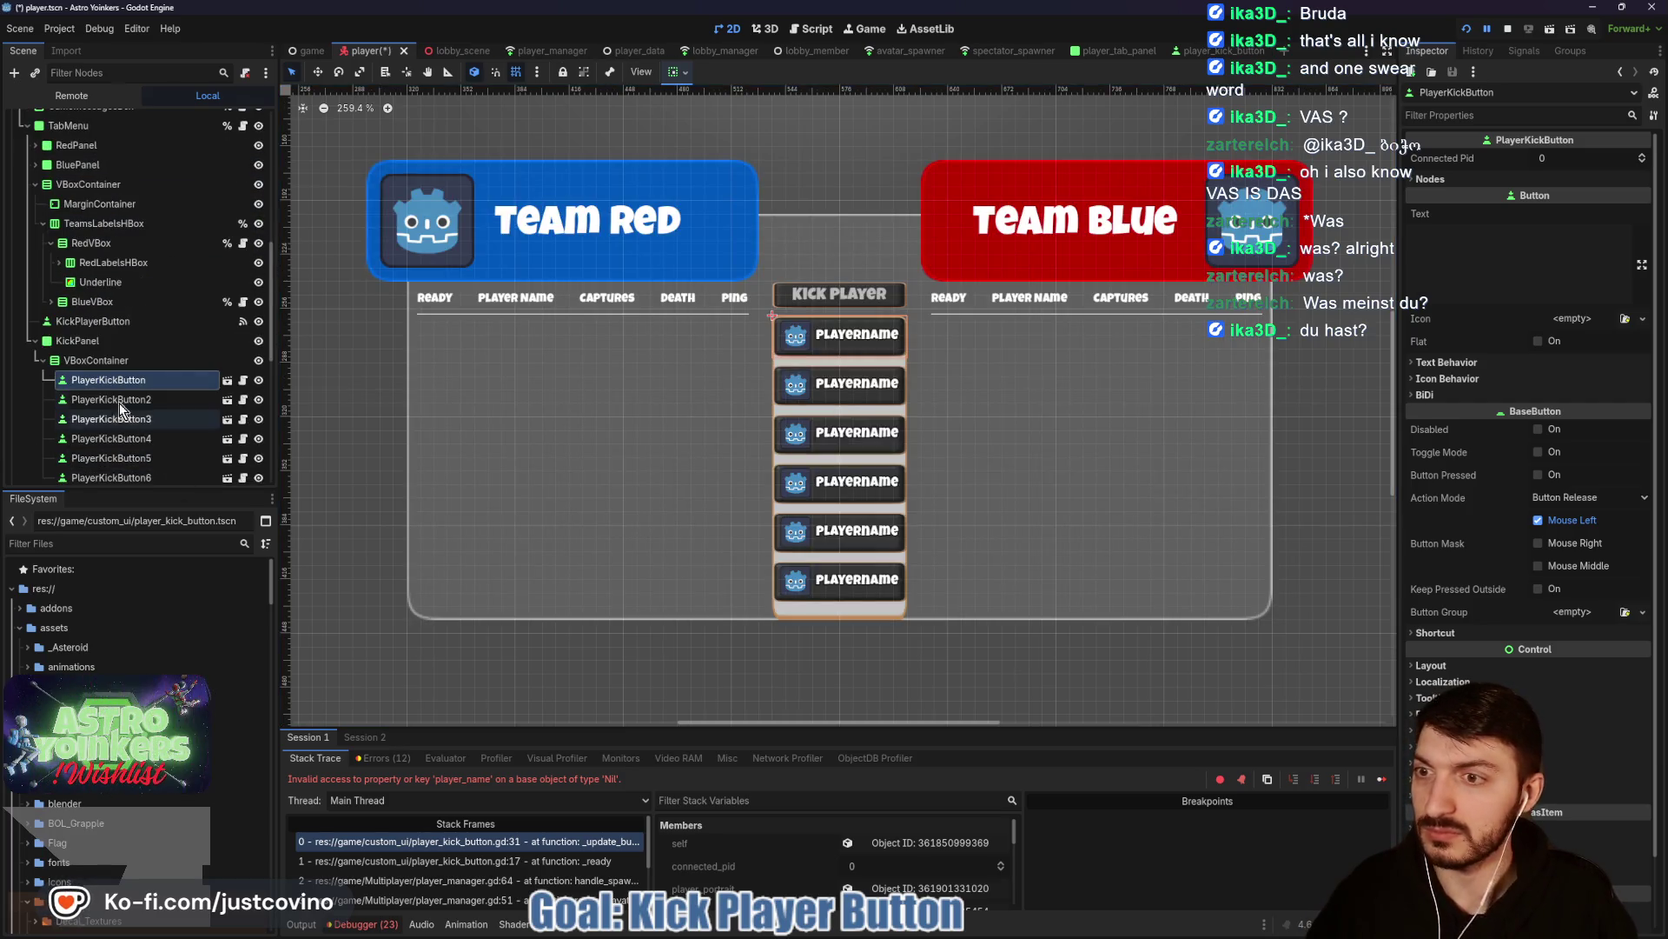
pyautogui.keyDown('shift'); pyautogui.click(136, 389); pyautogui.keyUp('shift')
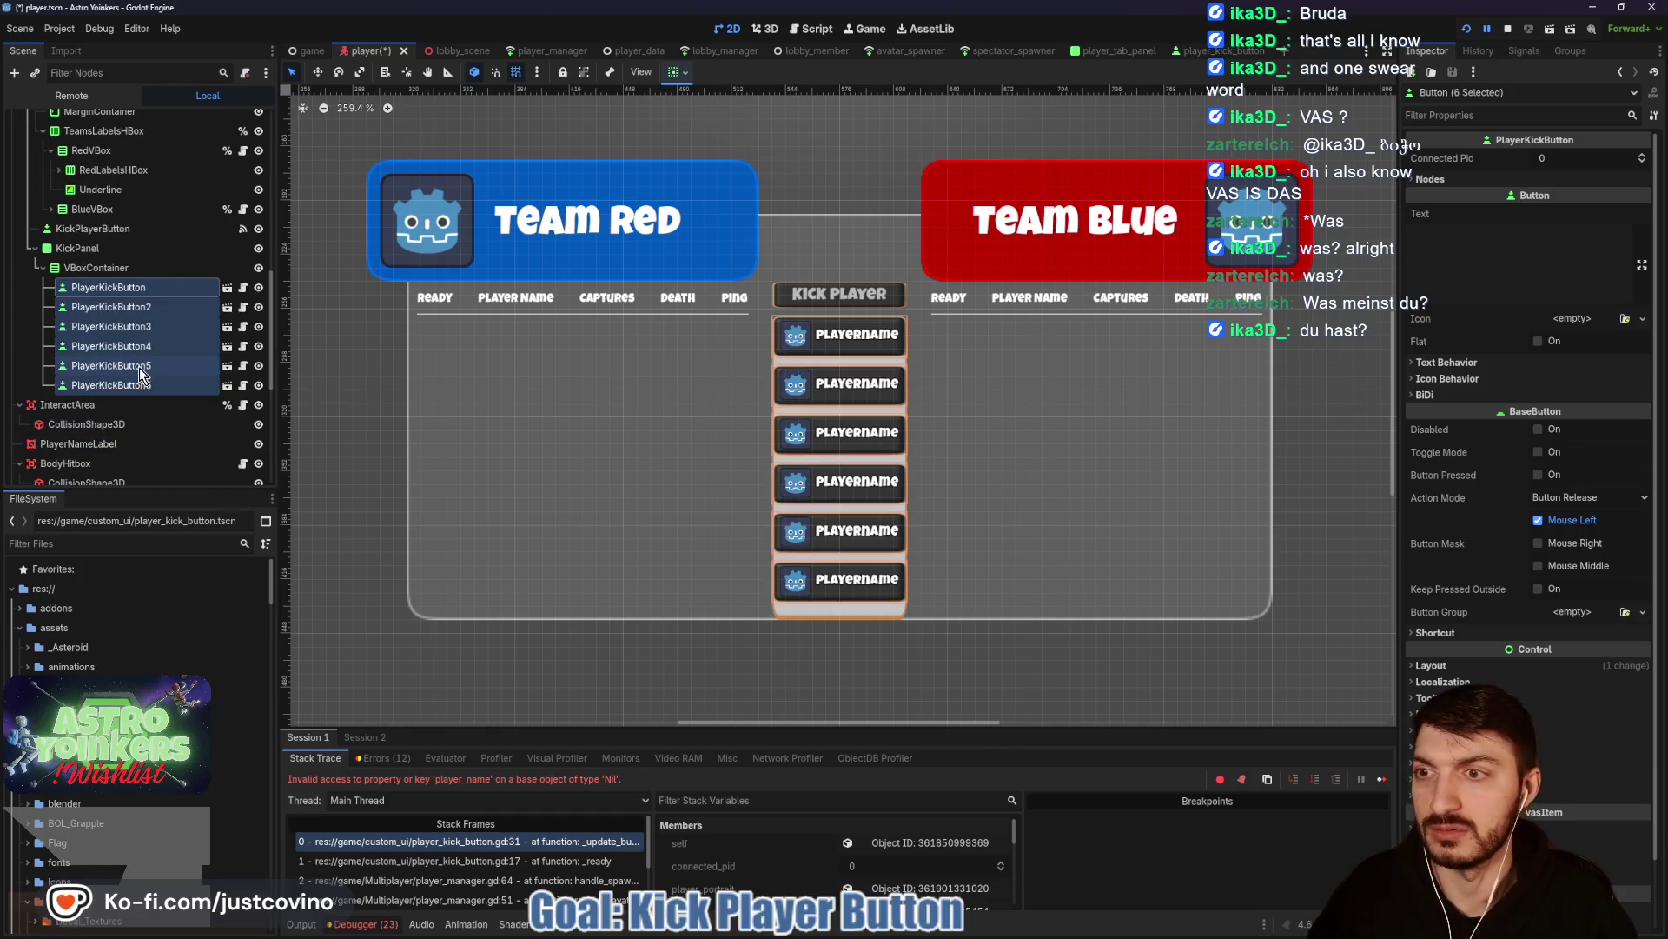
pyautogui.press('Delete')
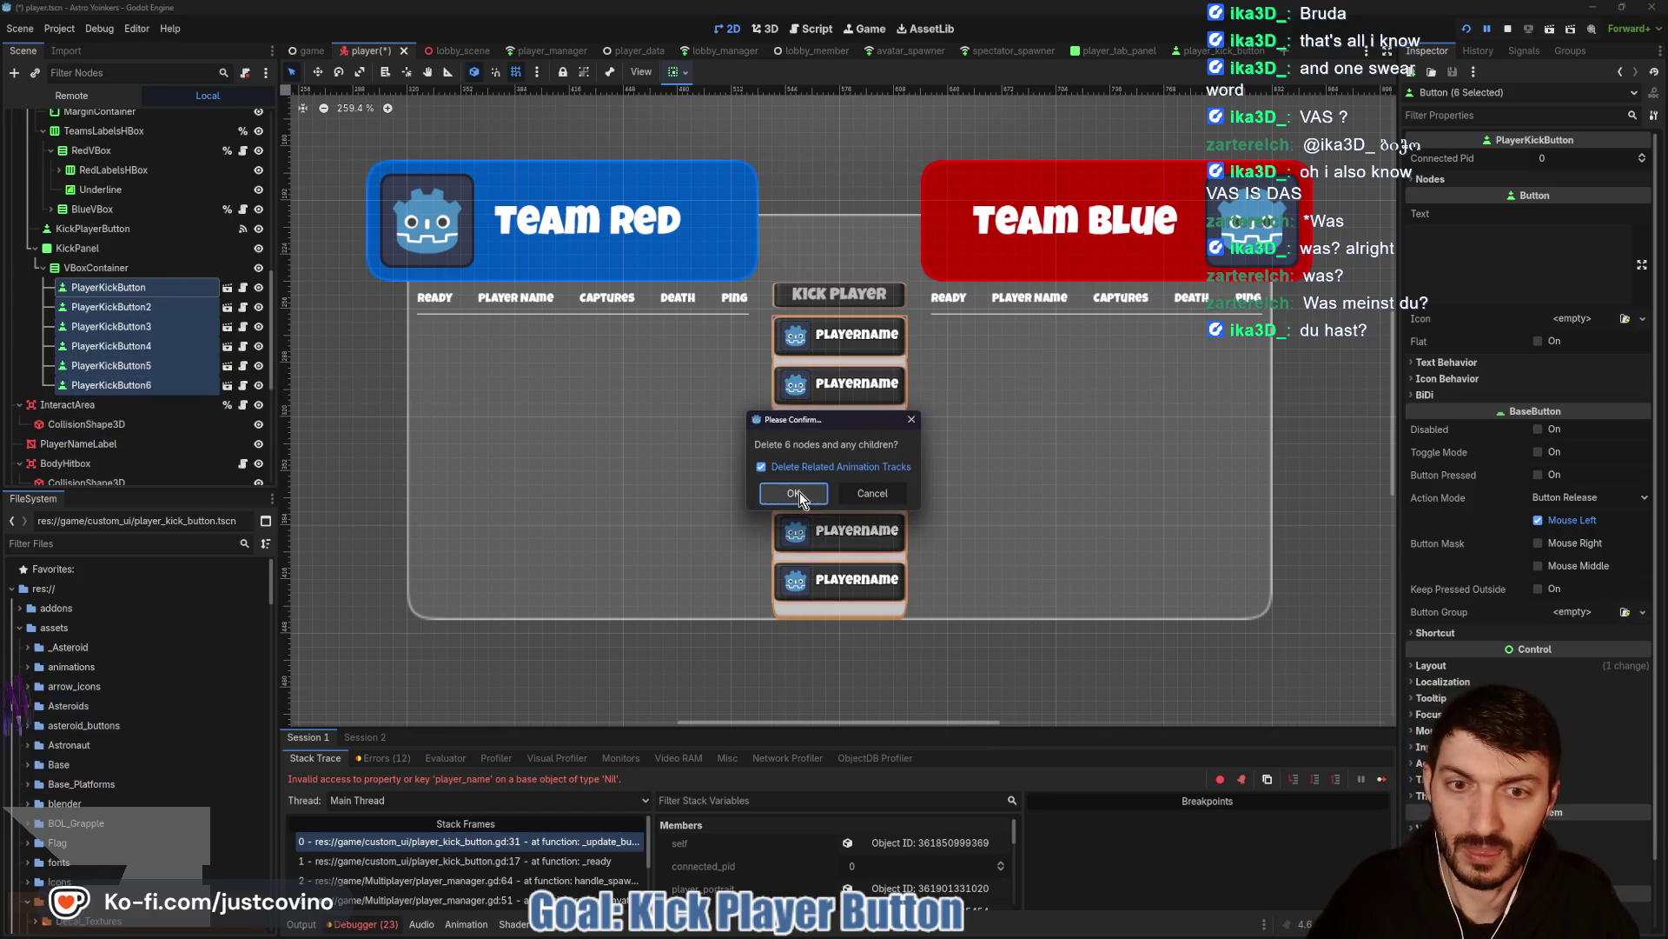
pyautogui.click(800, 492)
pyautogui.hotkey('ctrl', 's')
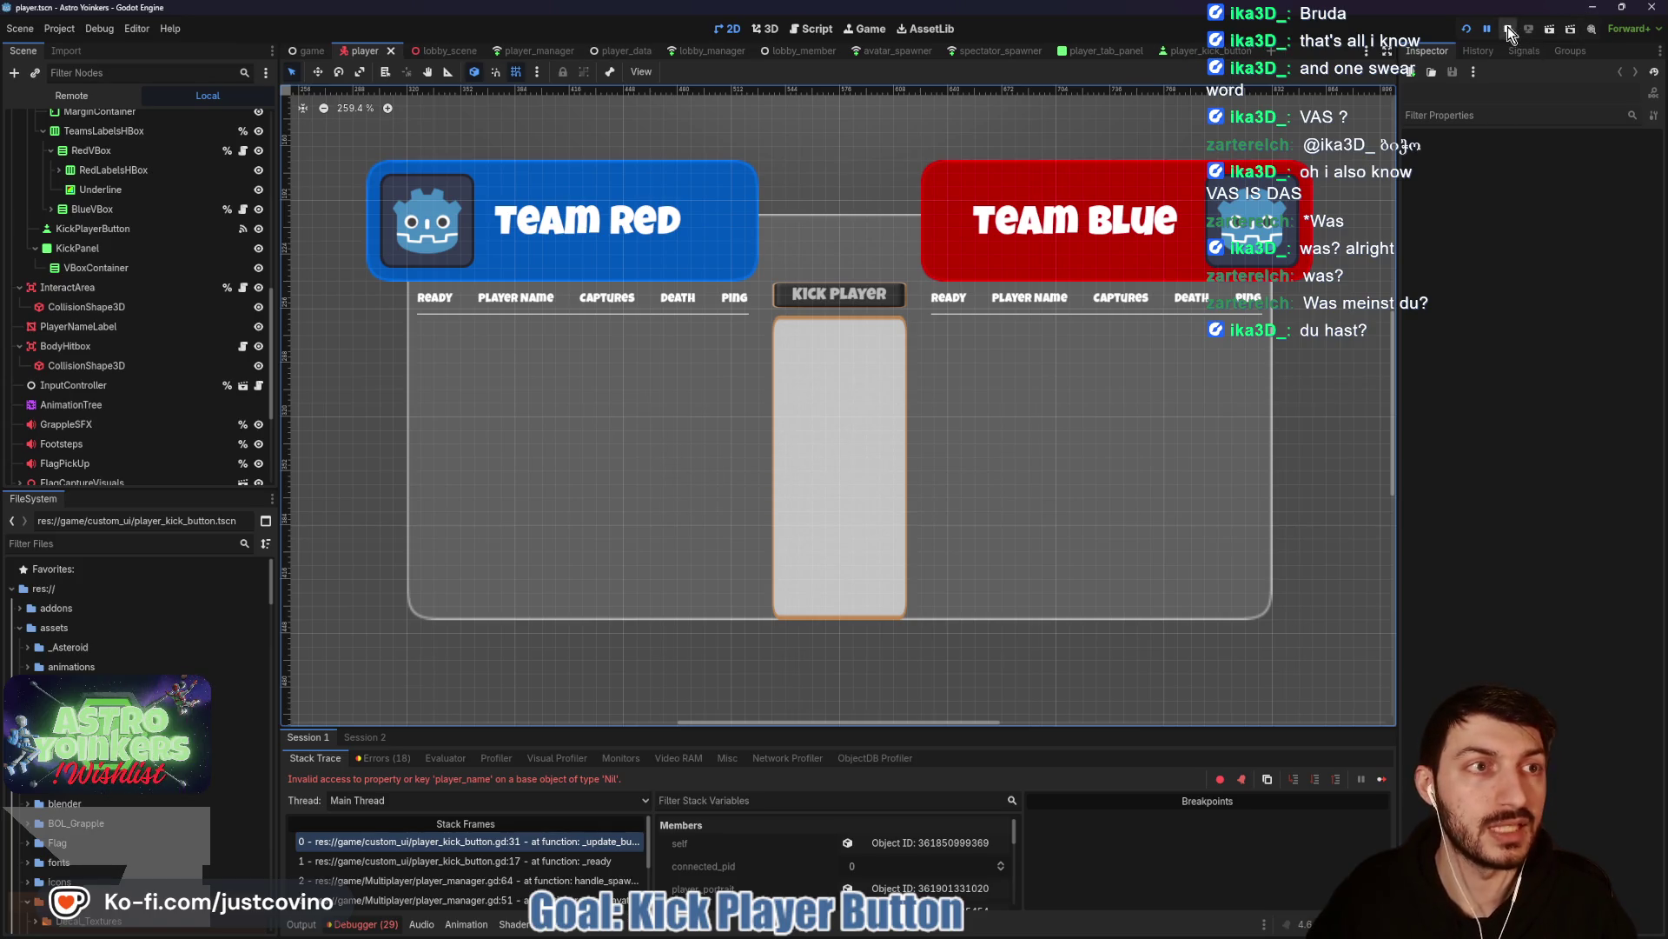
# Step: Stop the running game and select the KickPanel node
pyautogui.click(1509, 29)
pyautogui.scroll(1, 131, 300)
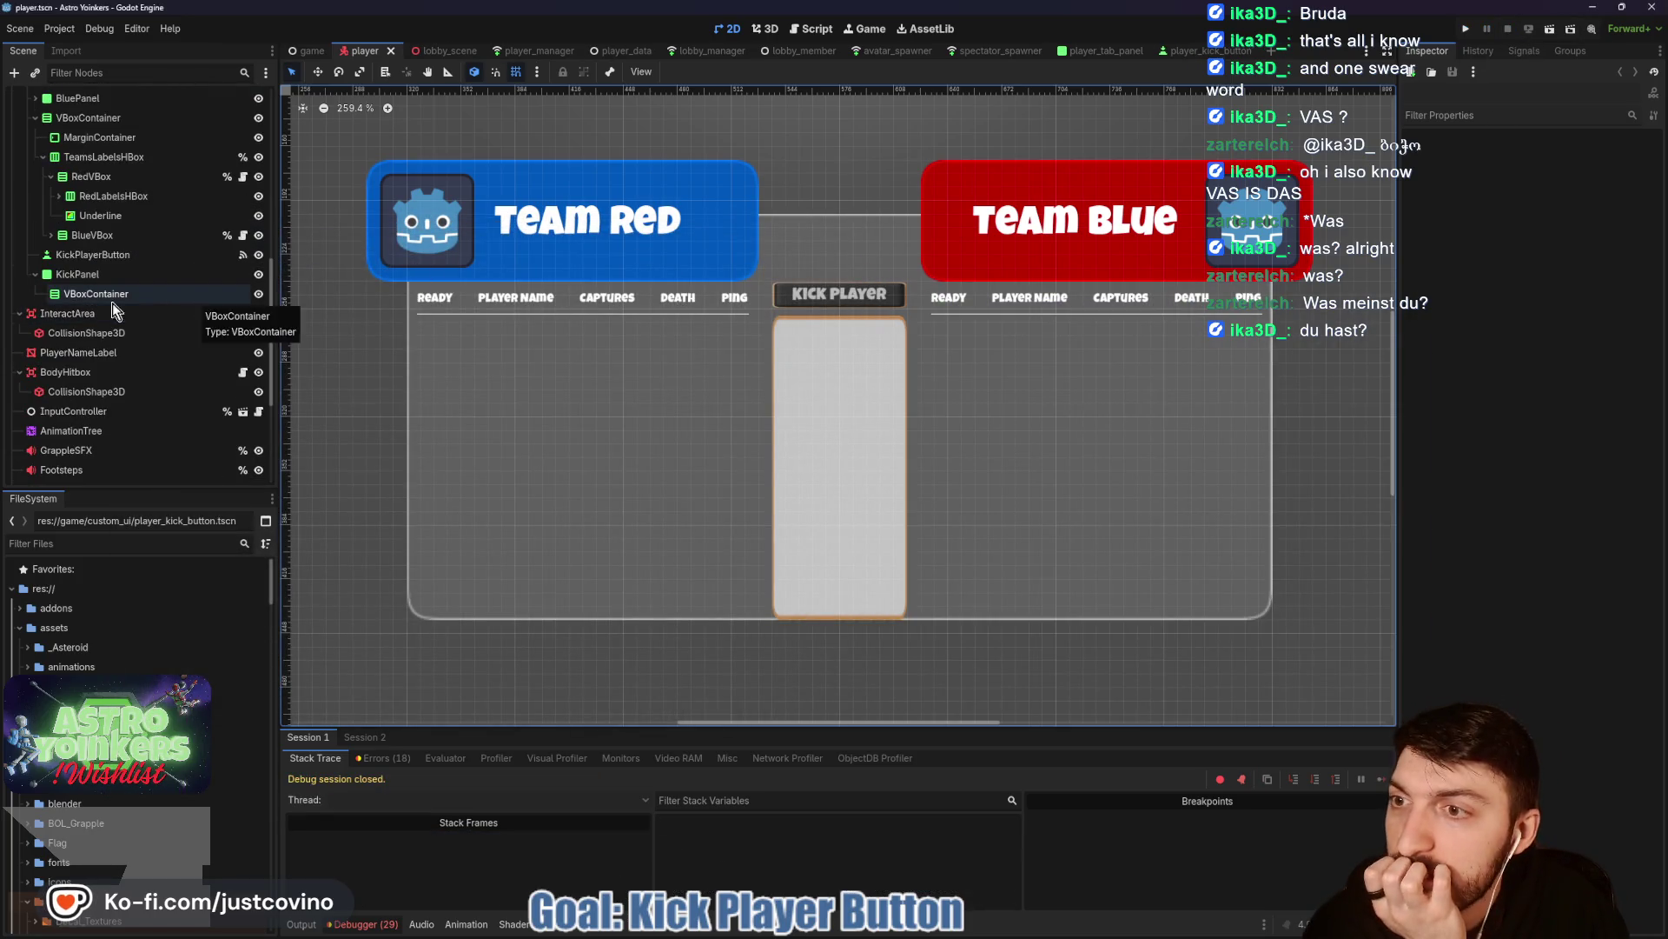
pyautogui.click(198, 274)
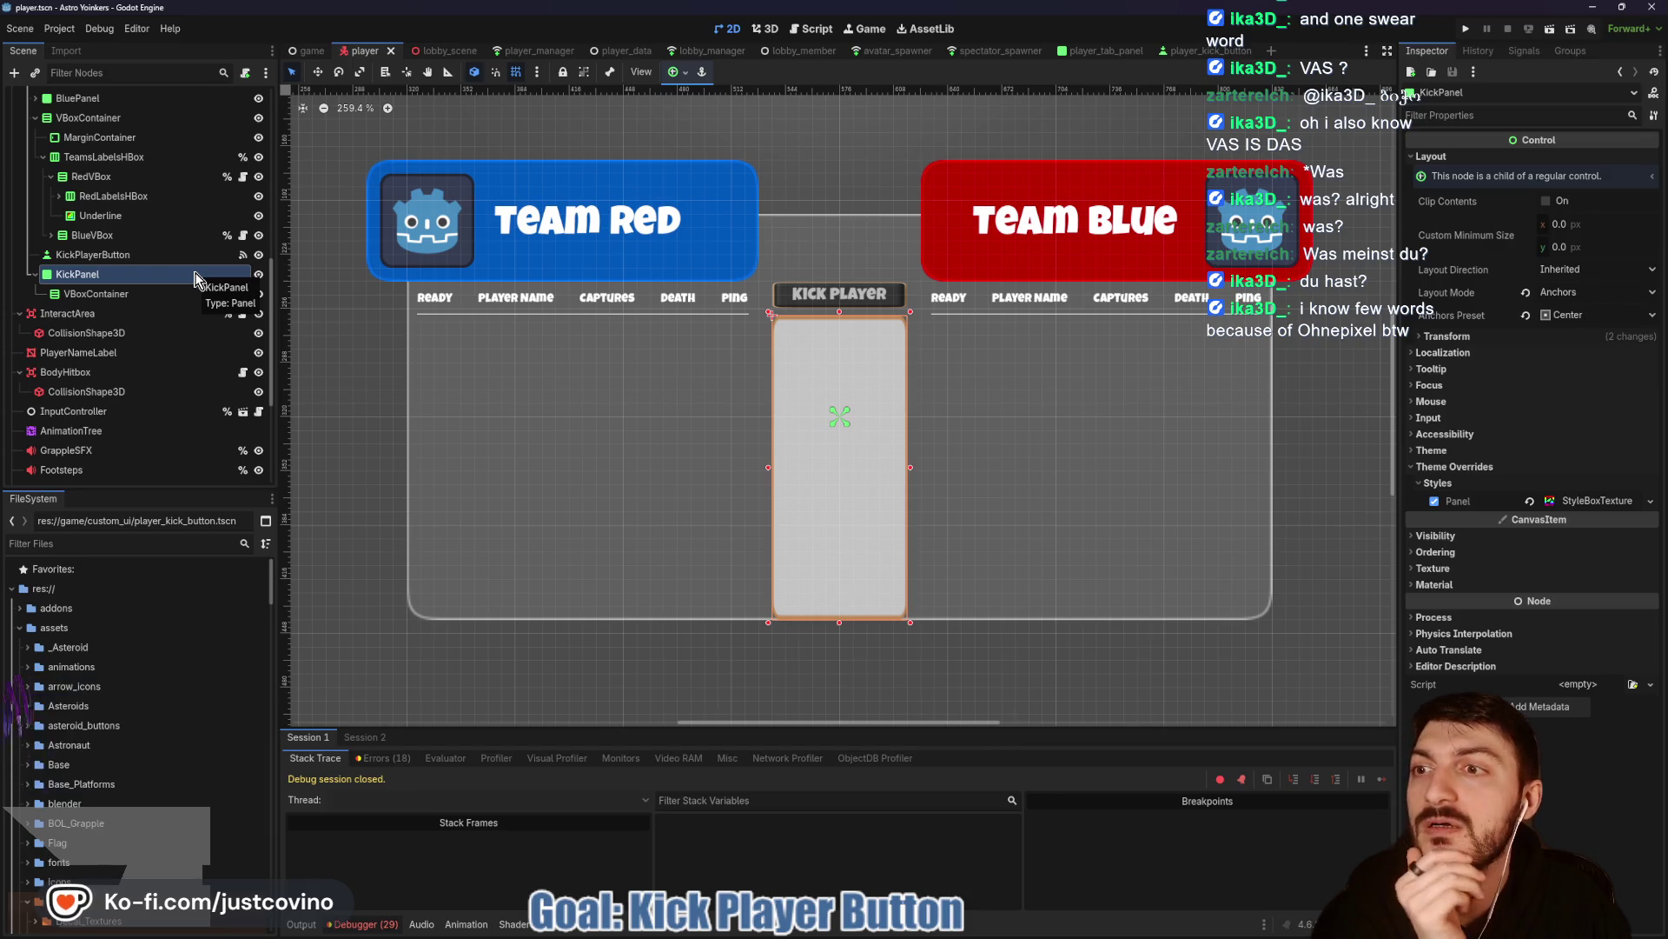
pyautogui.scroll(3, 198, 277)
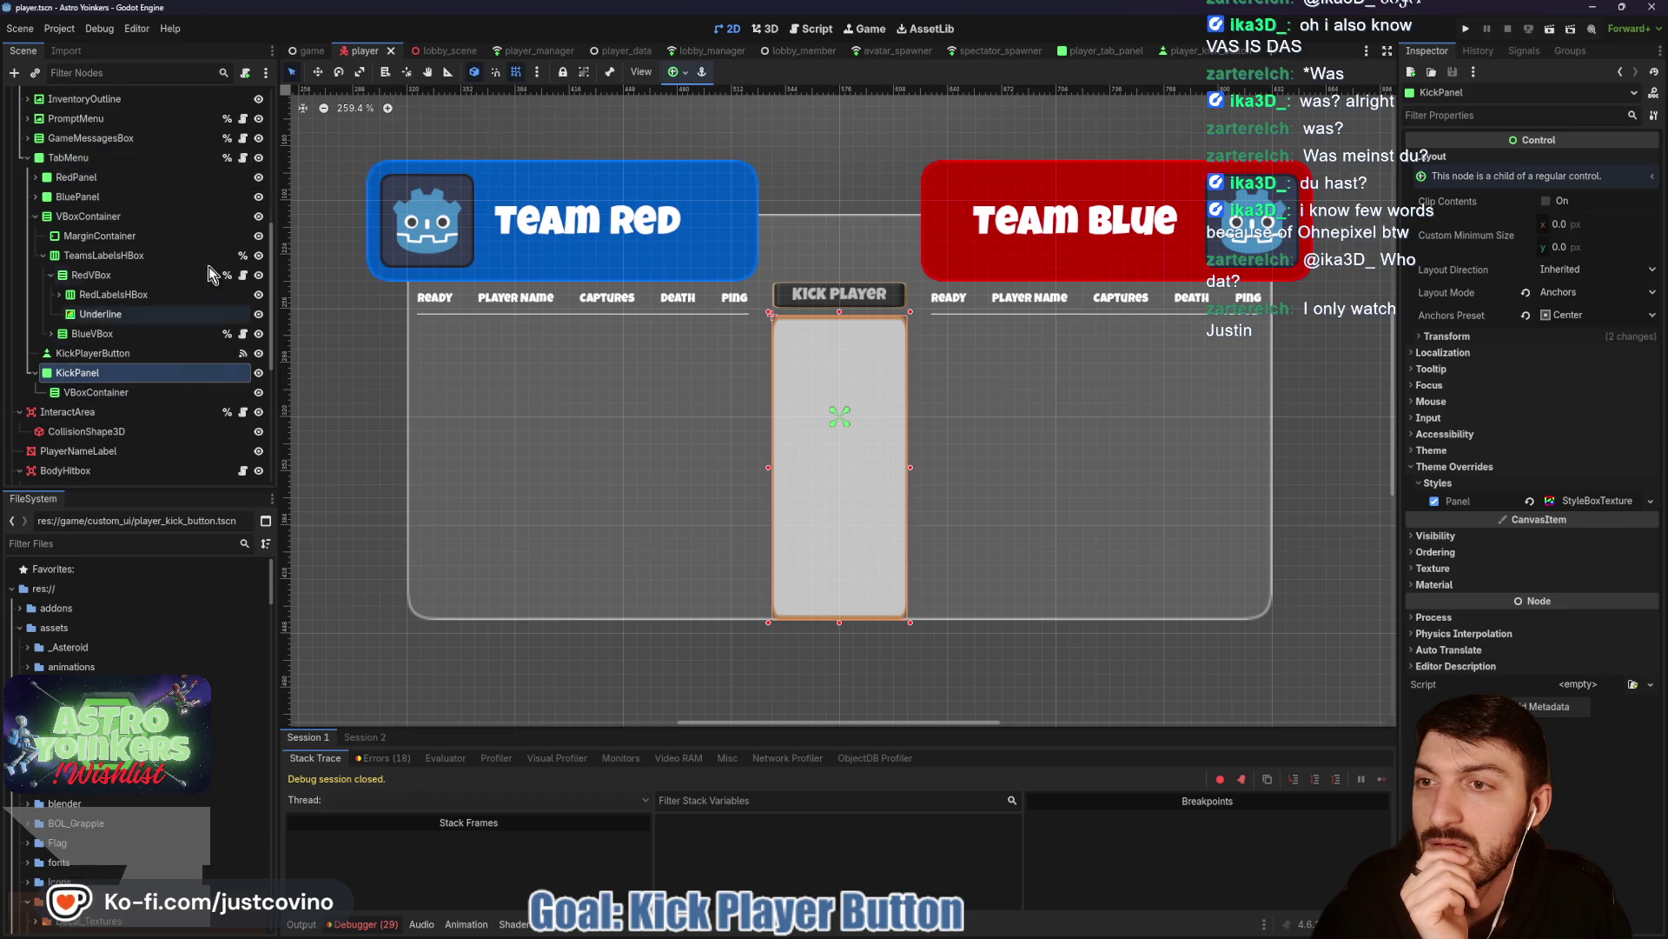
# Step: Attach the existing res://game/custom_ui/kick_panel.gd script to KickPanel
pyautogui.click(245, 73)
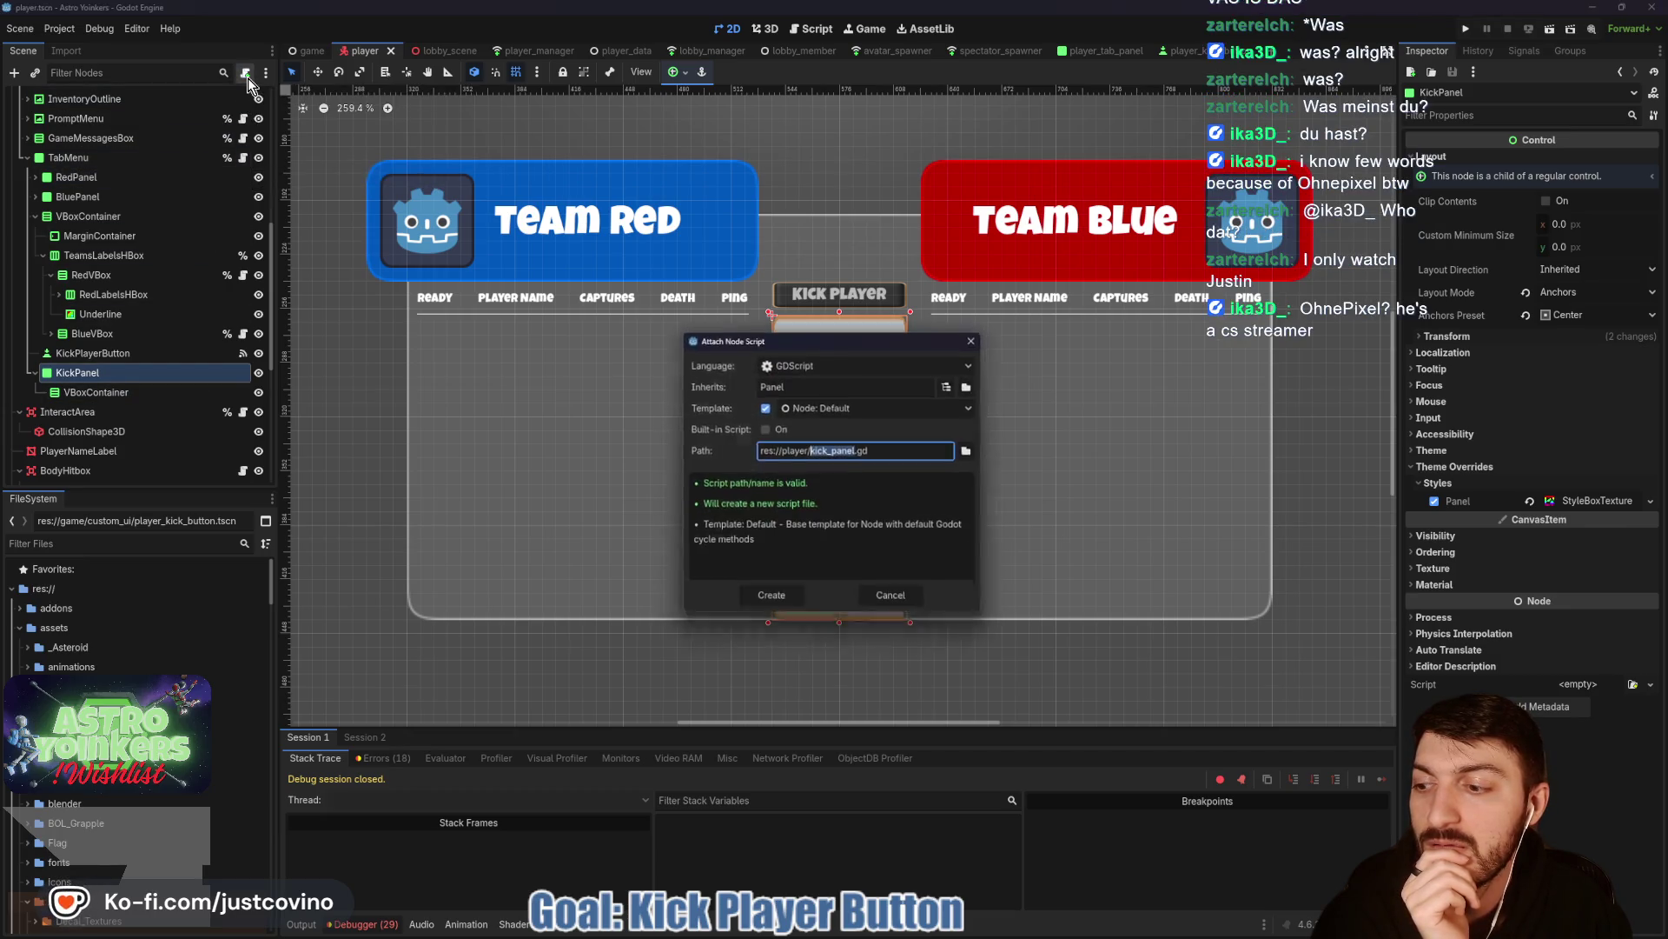
pyautogui.click(974, 452)
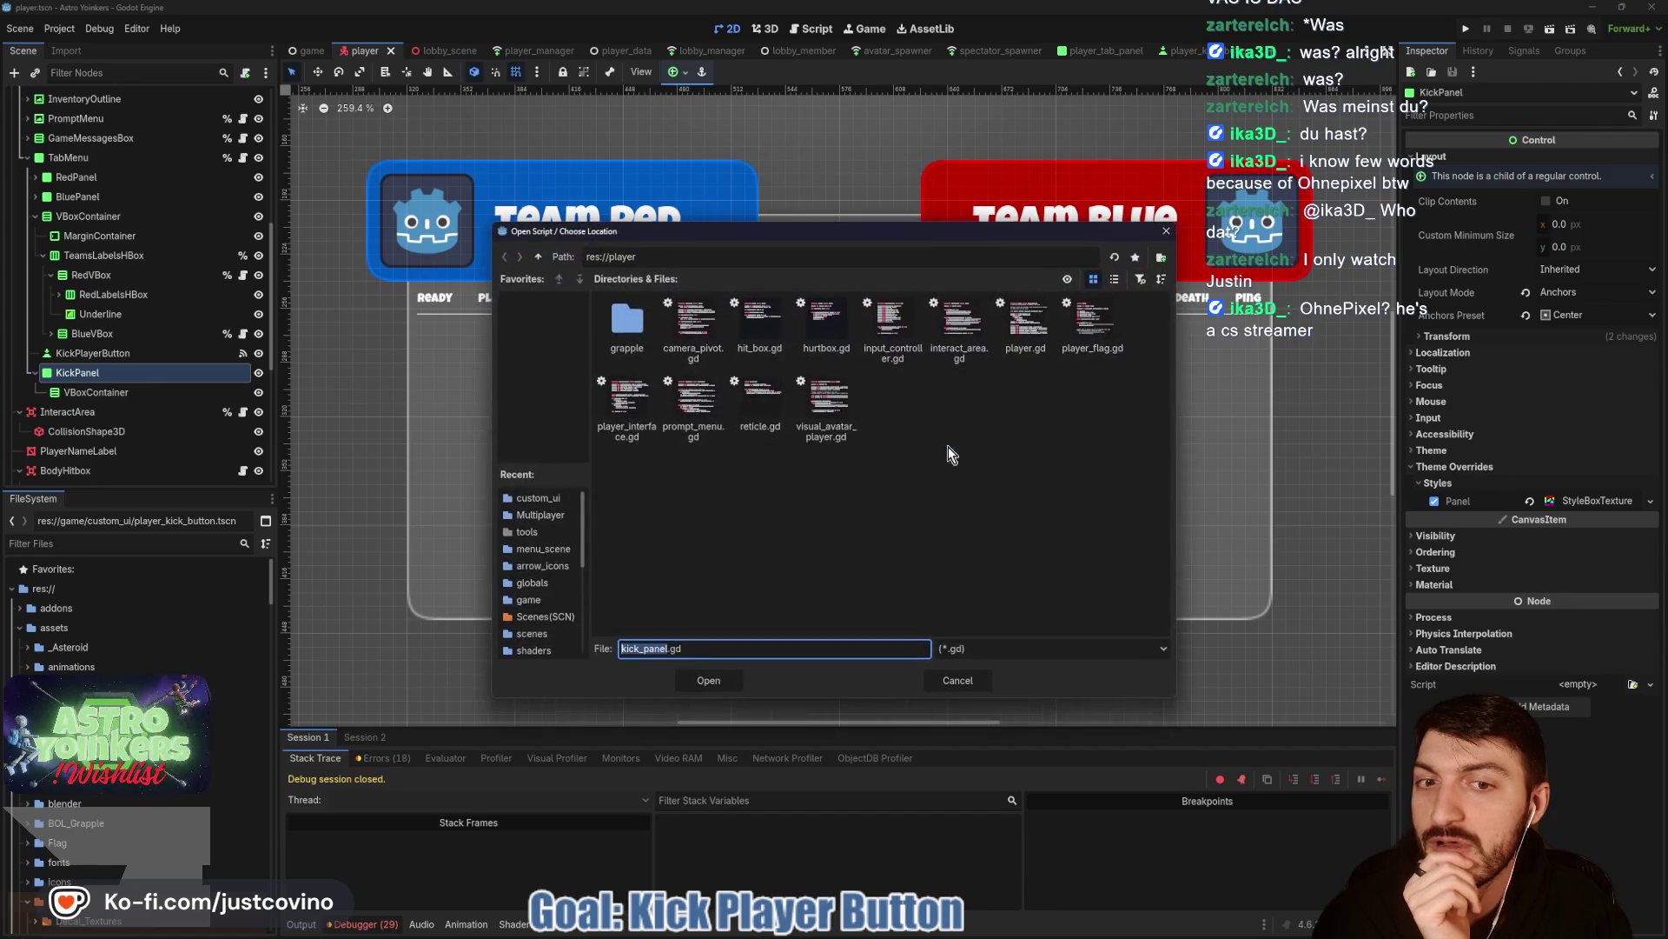
pyautogui.click(539, 256)
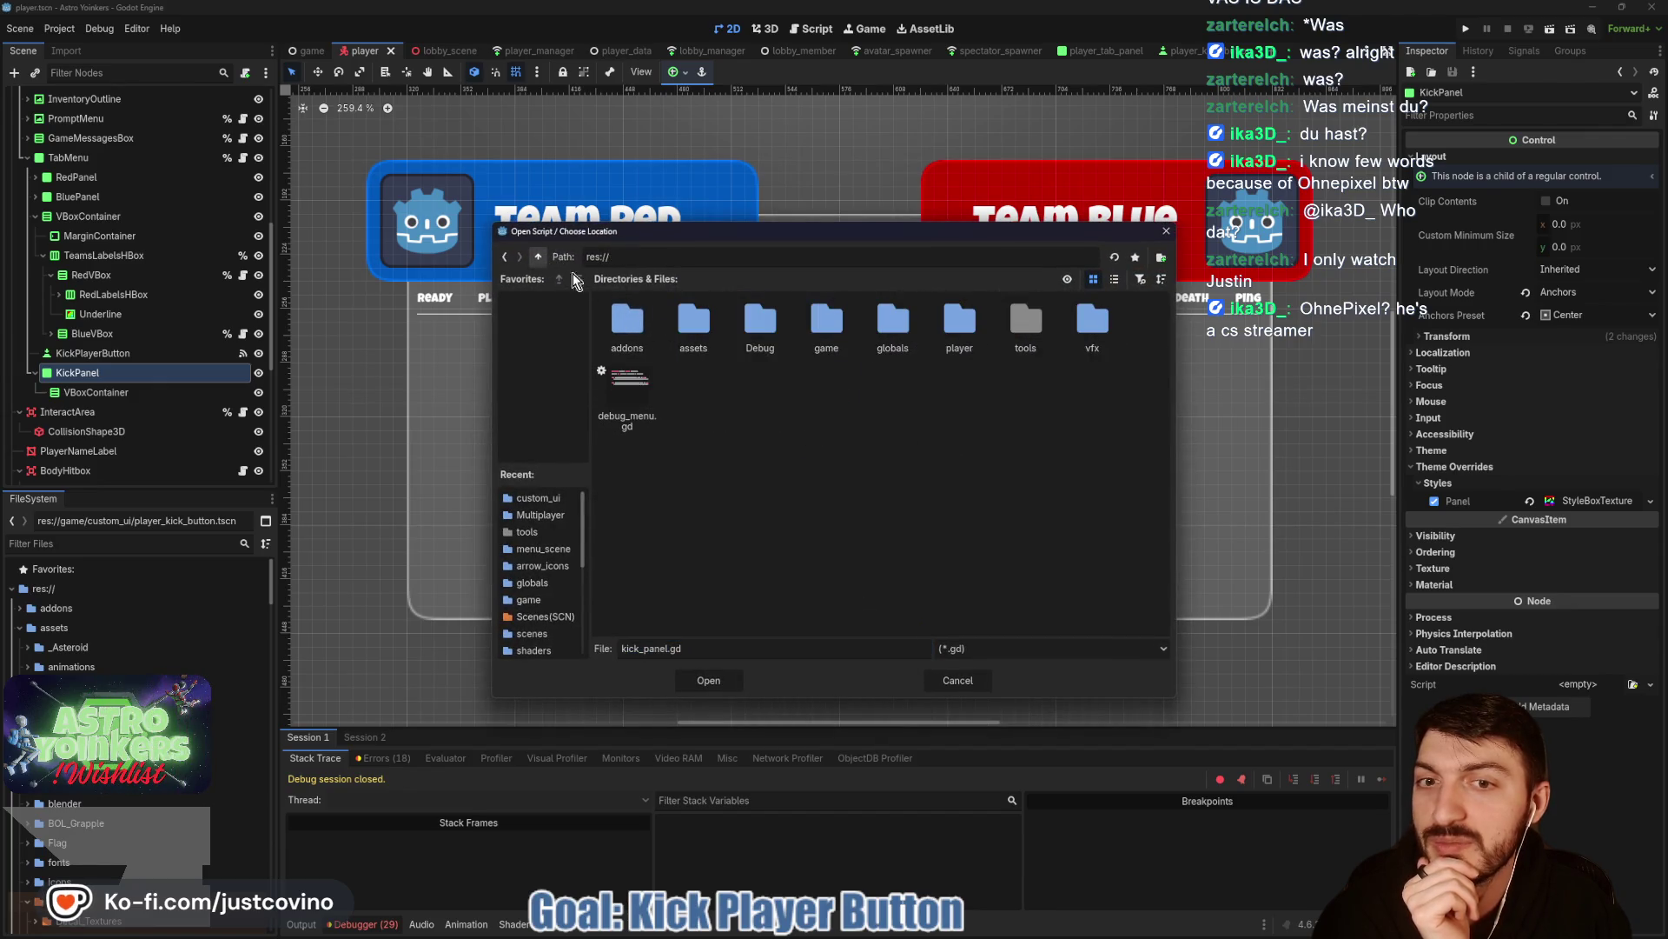
pyautogui.doubleClick(814, 333)
pyautogui.doubleClick(691, 326)
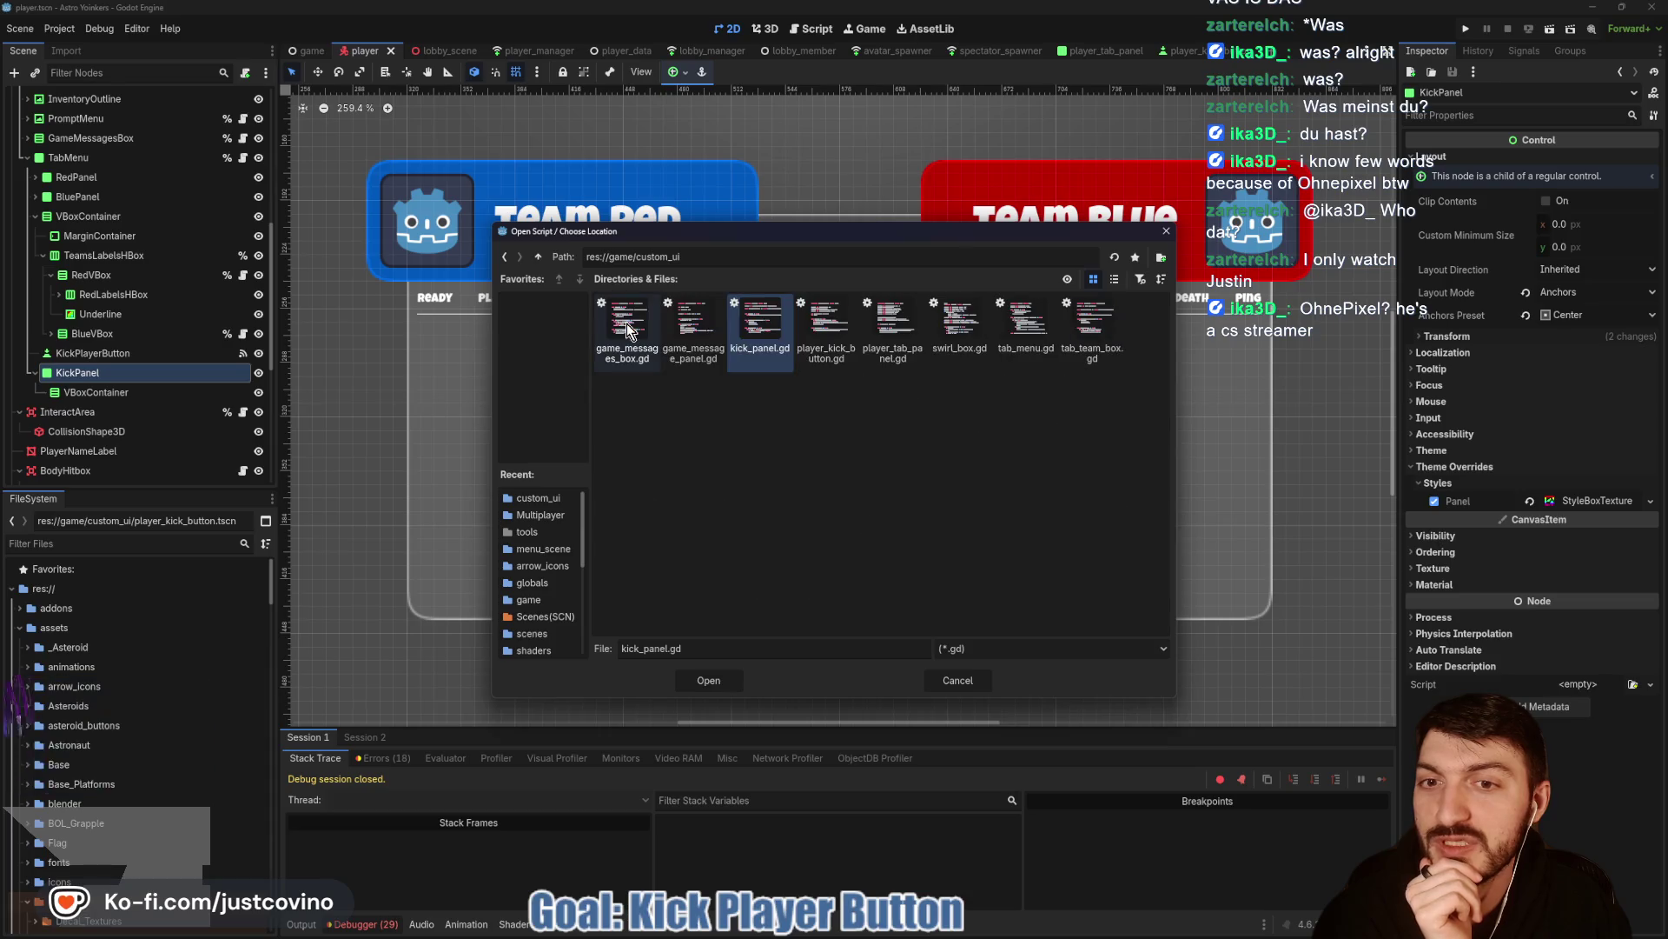
pyautogui.click(706, 681)
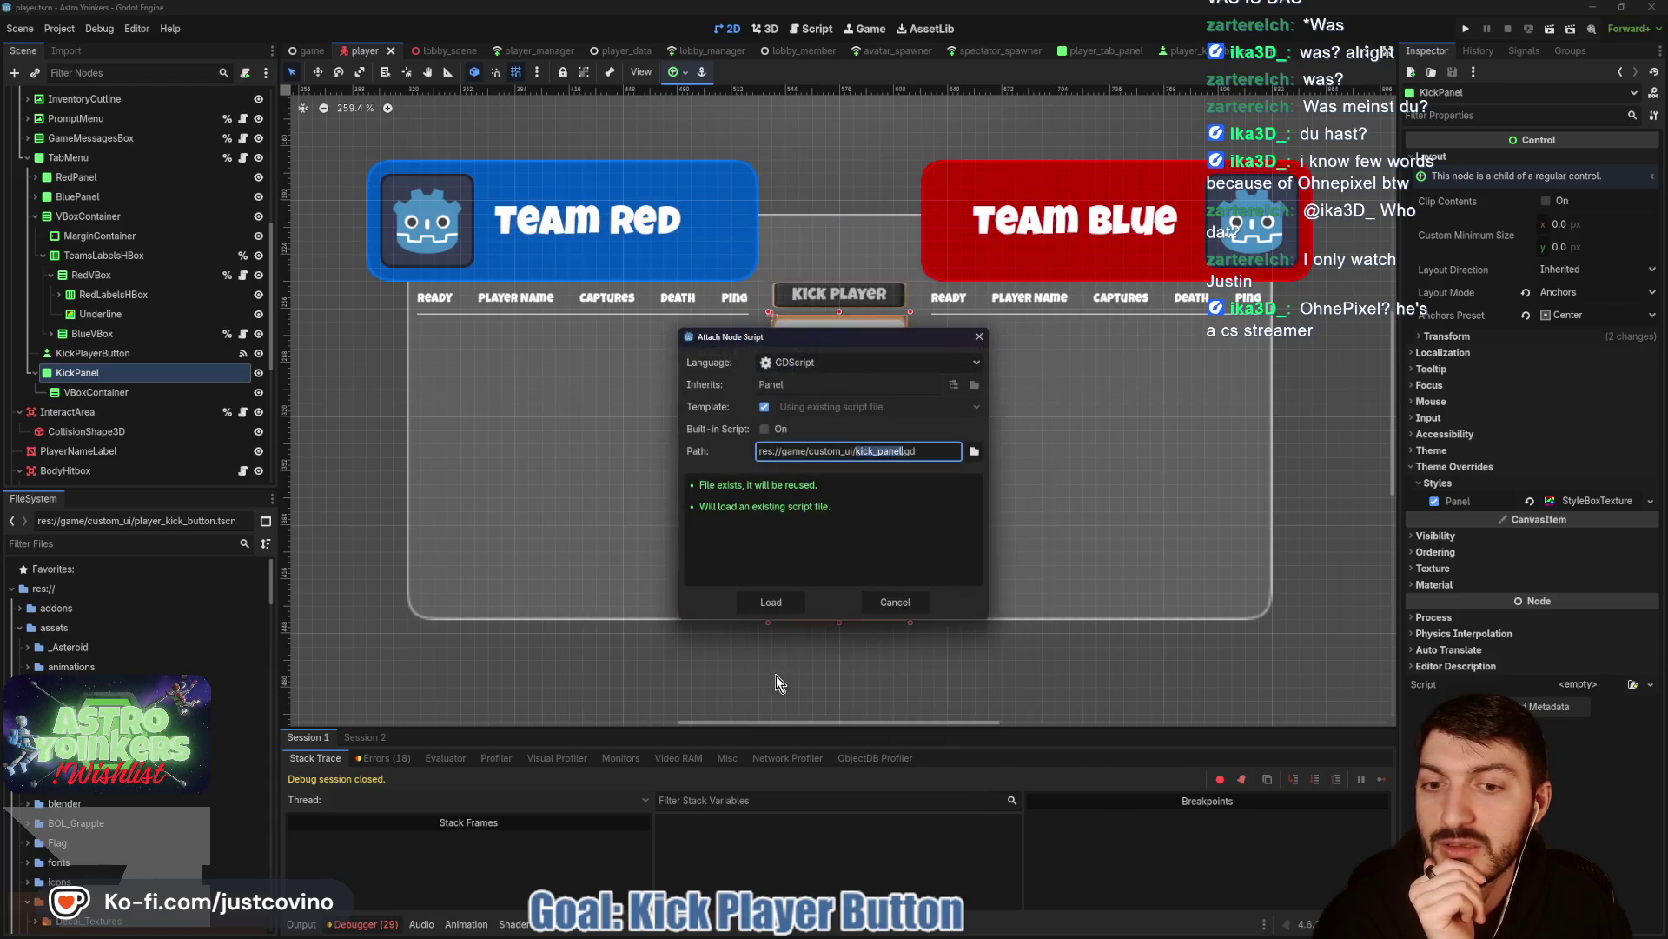
pyautogui.click(770, 602)
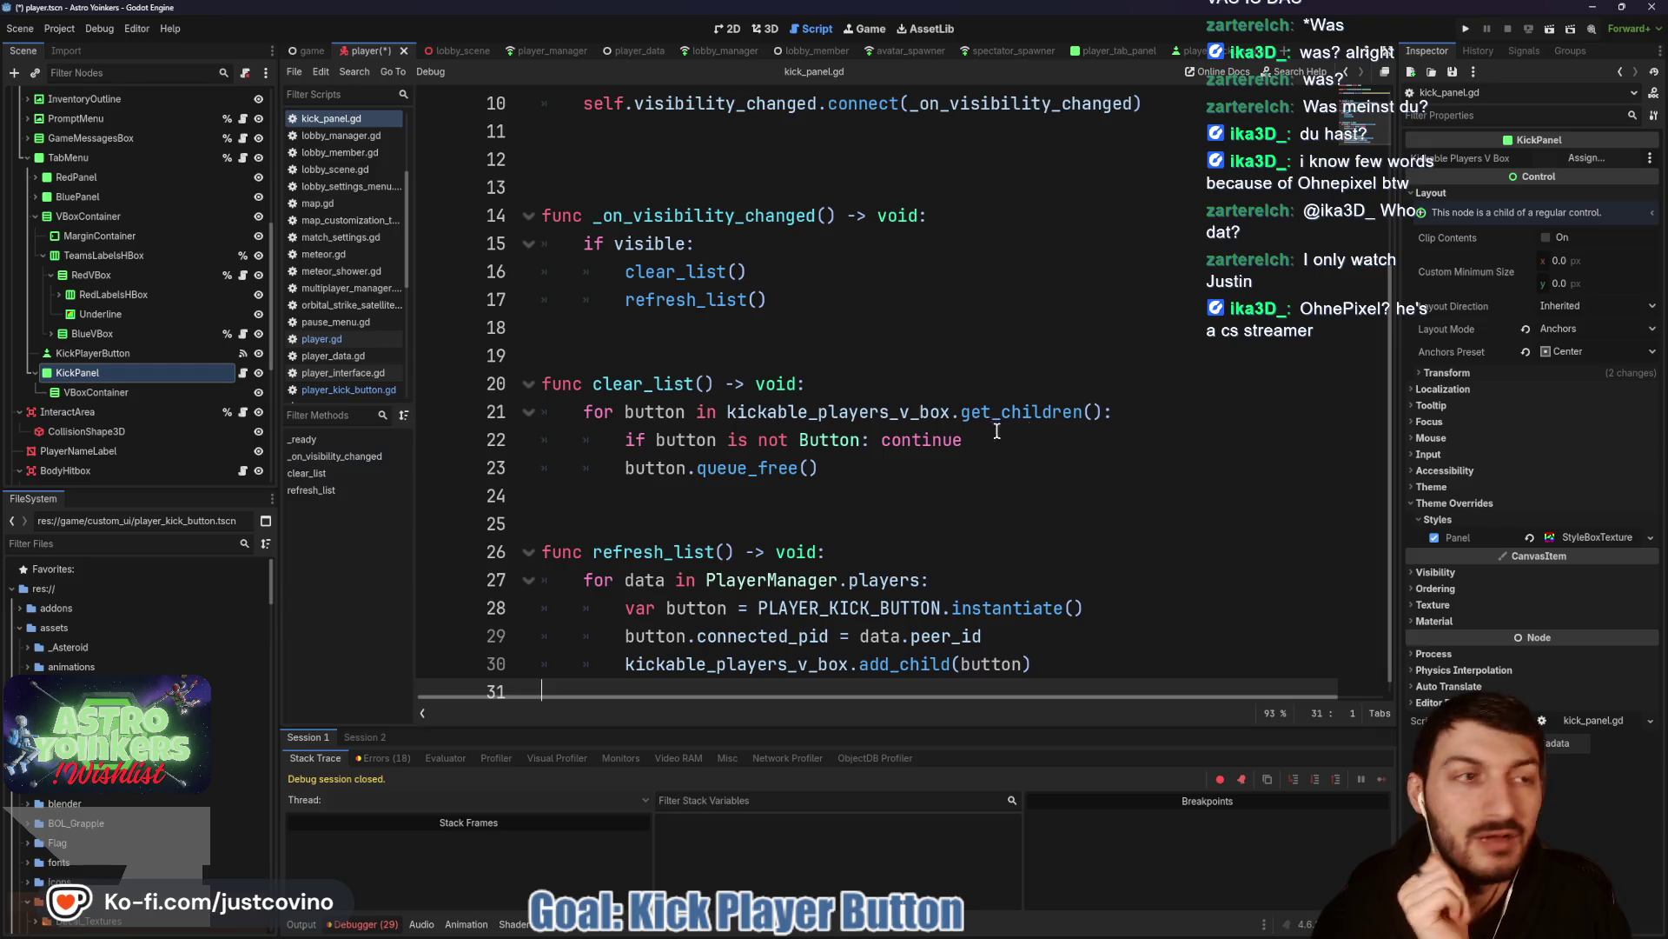
# Step: Assign the VBoxContainer to kickable_players_v_box, rename it KickablePlayersVBox, and save
pyautogui.click(1586, 157)
pyautogui.click(817, 478)
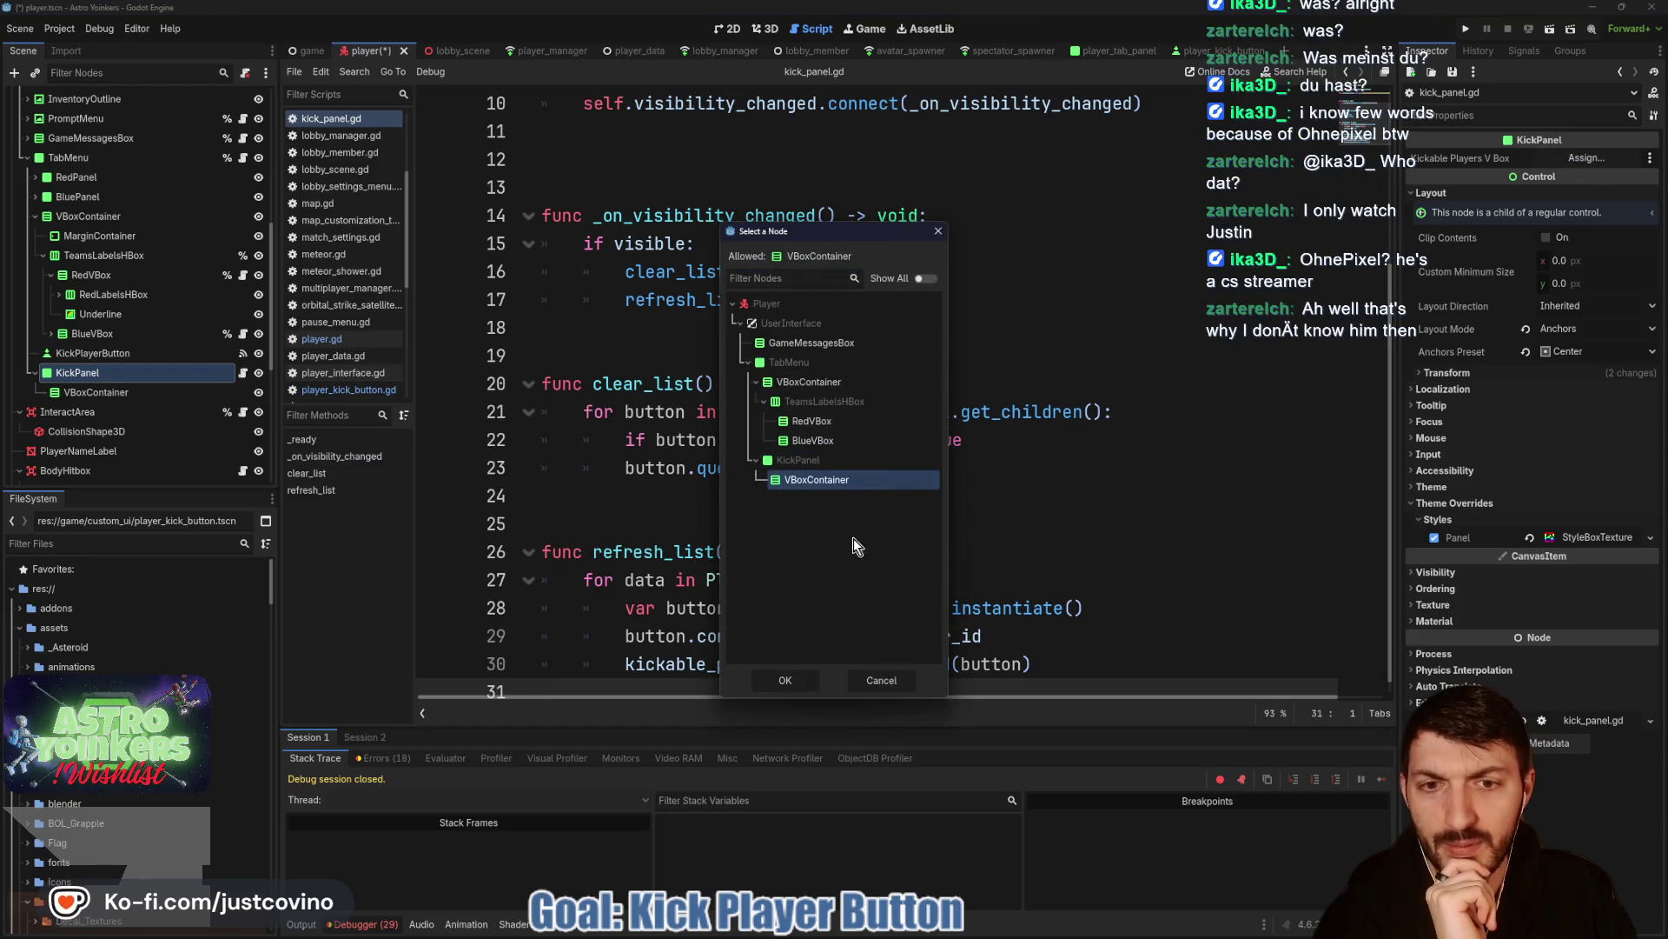
pyautogui.click(796, 679)
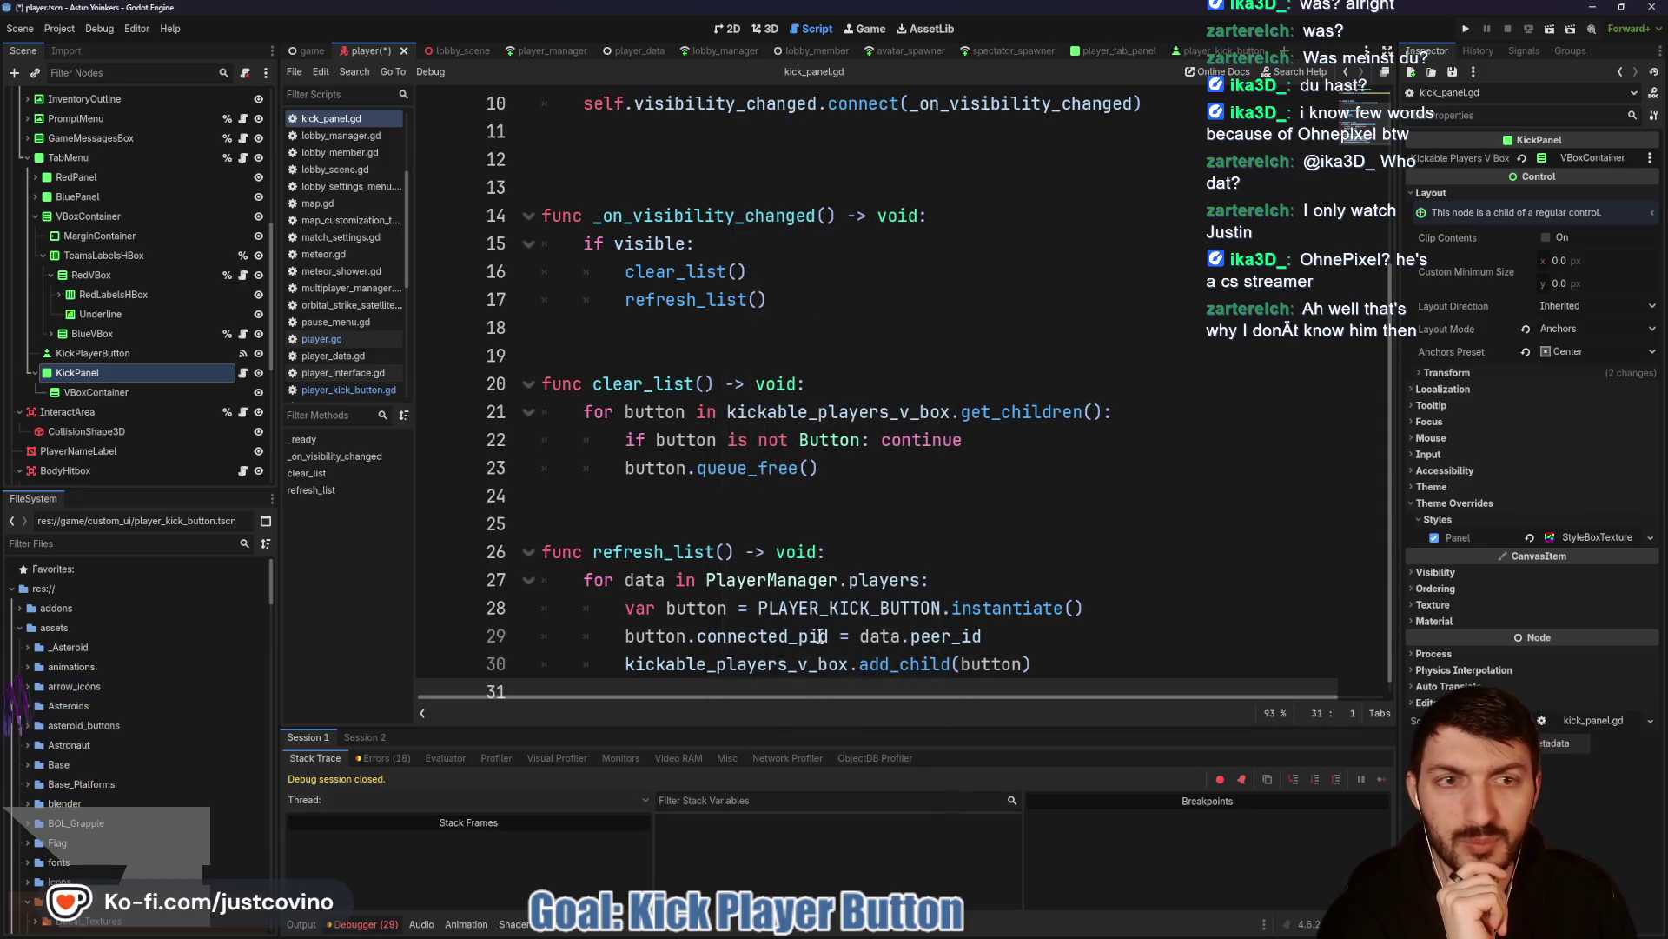
pyautogui.doubleClick(119, 393)
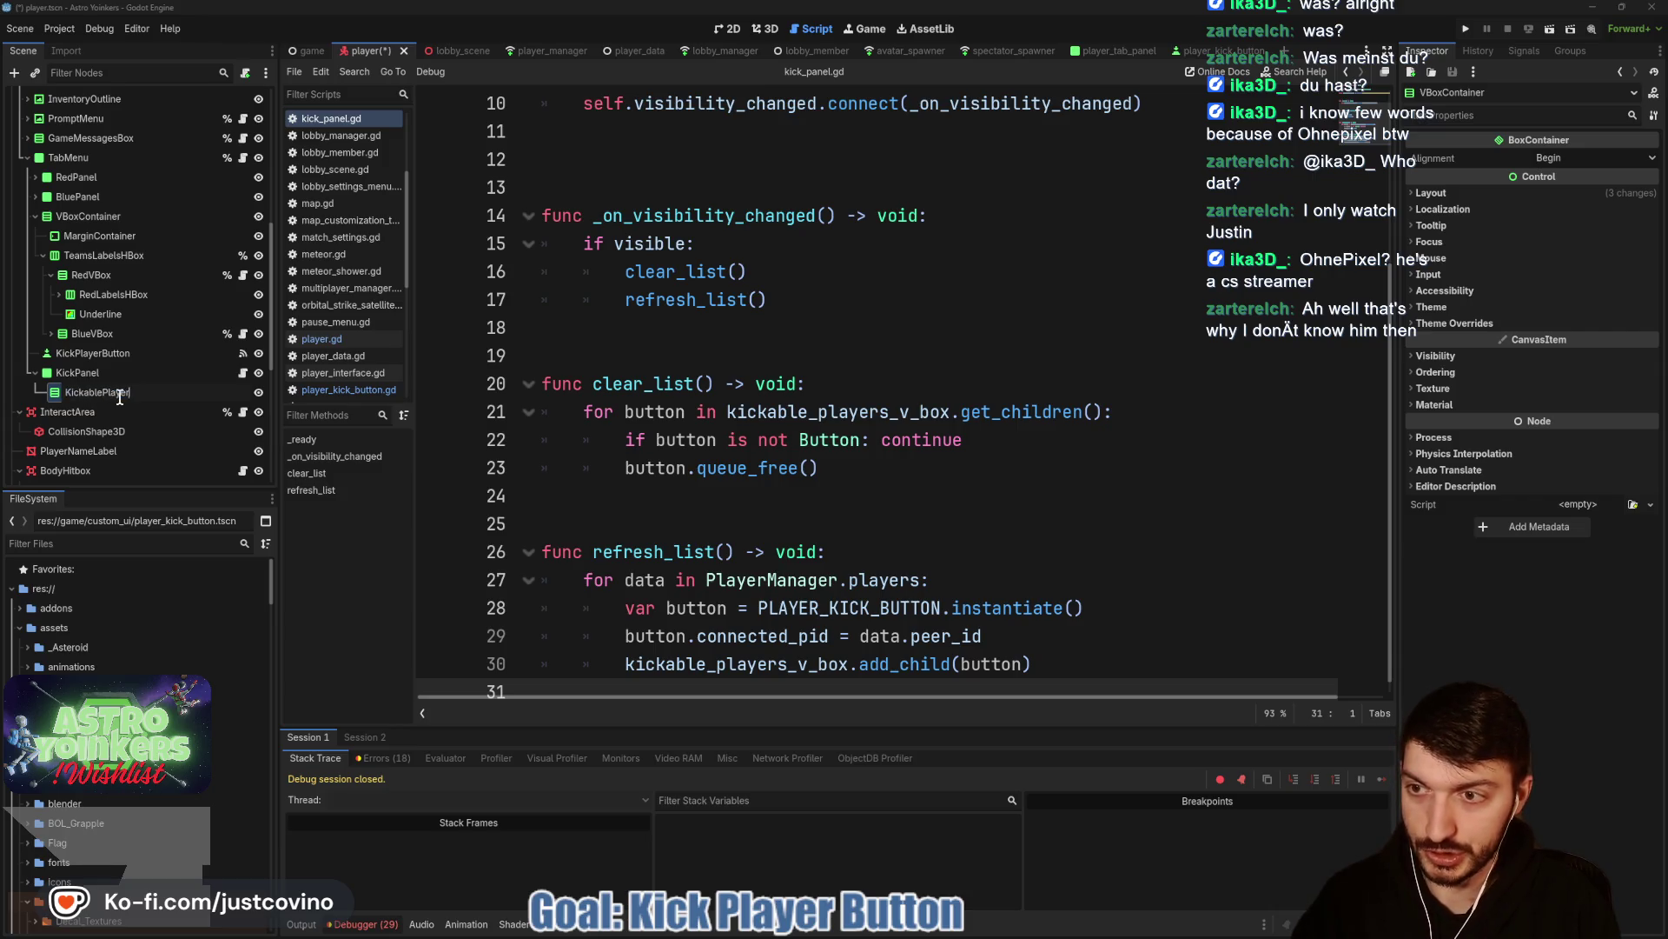
pyautogui.write('VBox')
pyautogui.press('Return')
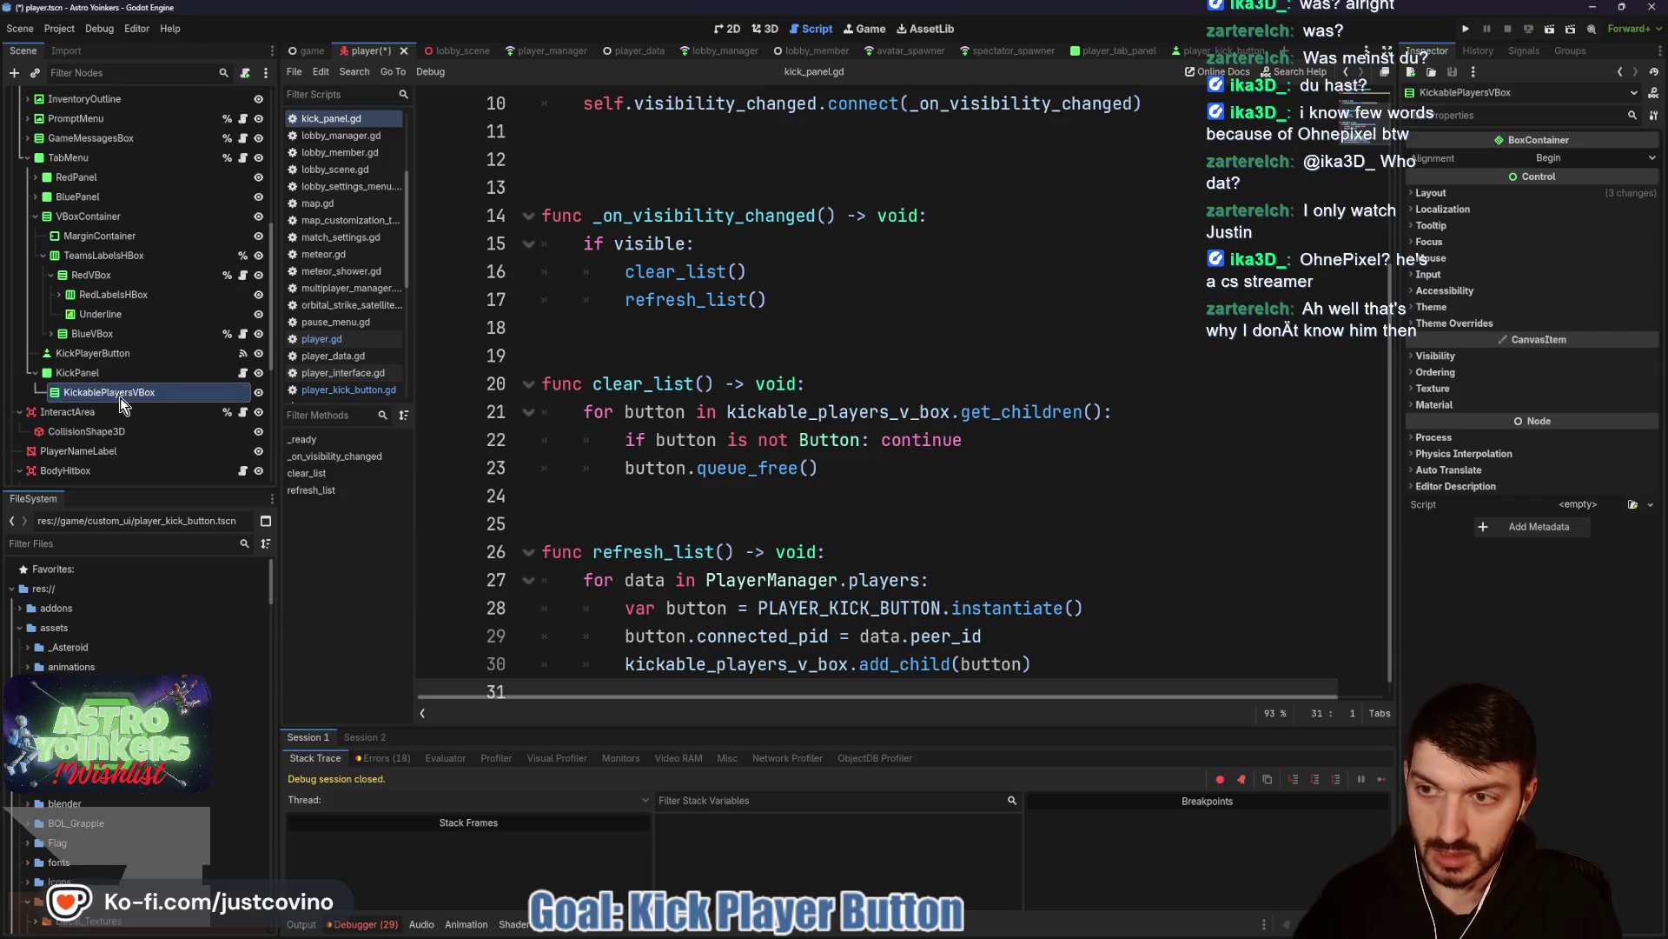
pyautogui.hotkey('ctrl', 's')
pyautogui.scroll(3, 783, 352)
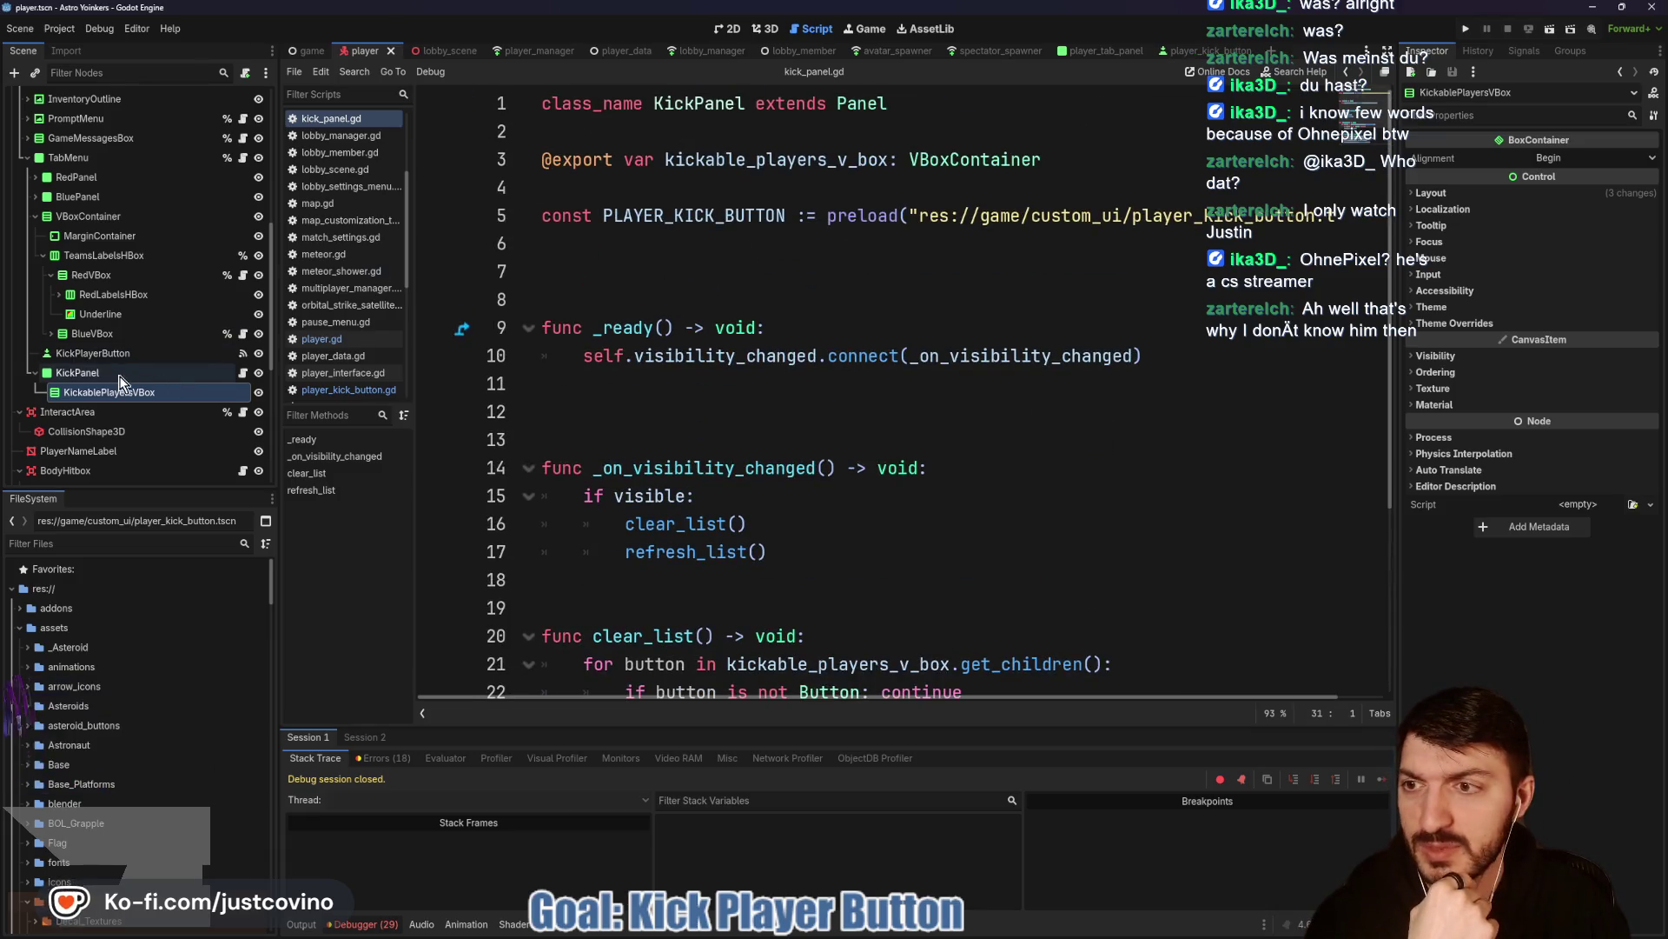
pyautogui.click(77, 372)
# Step: With the caret on blank line 7 of kick_panel.gd, run the project in two debug windows
pyautogui.click(1050, 298)
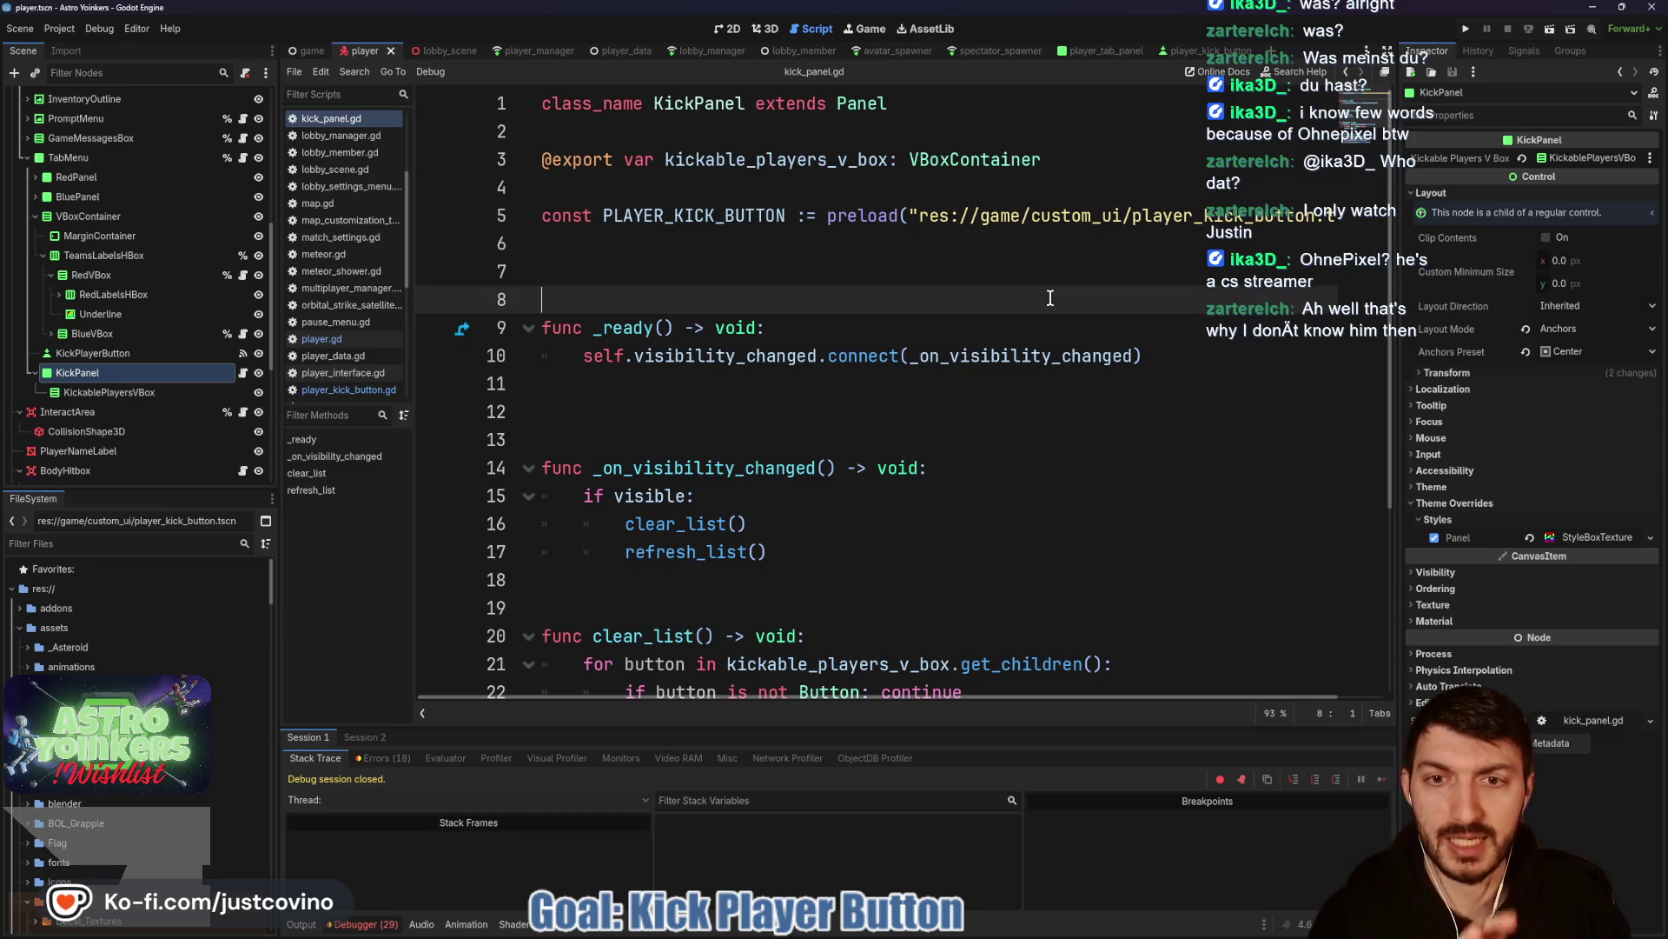
pyautogui.scroll(-3, 1034, 301)
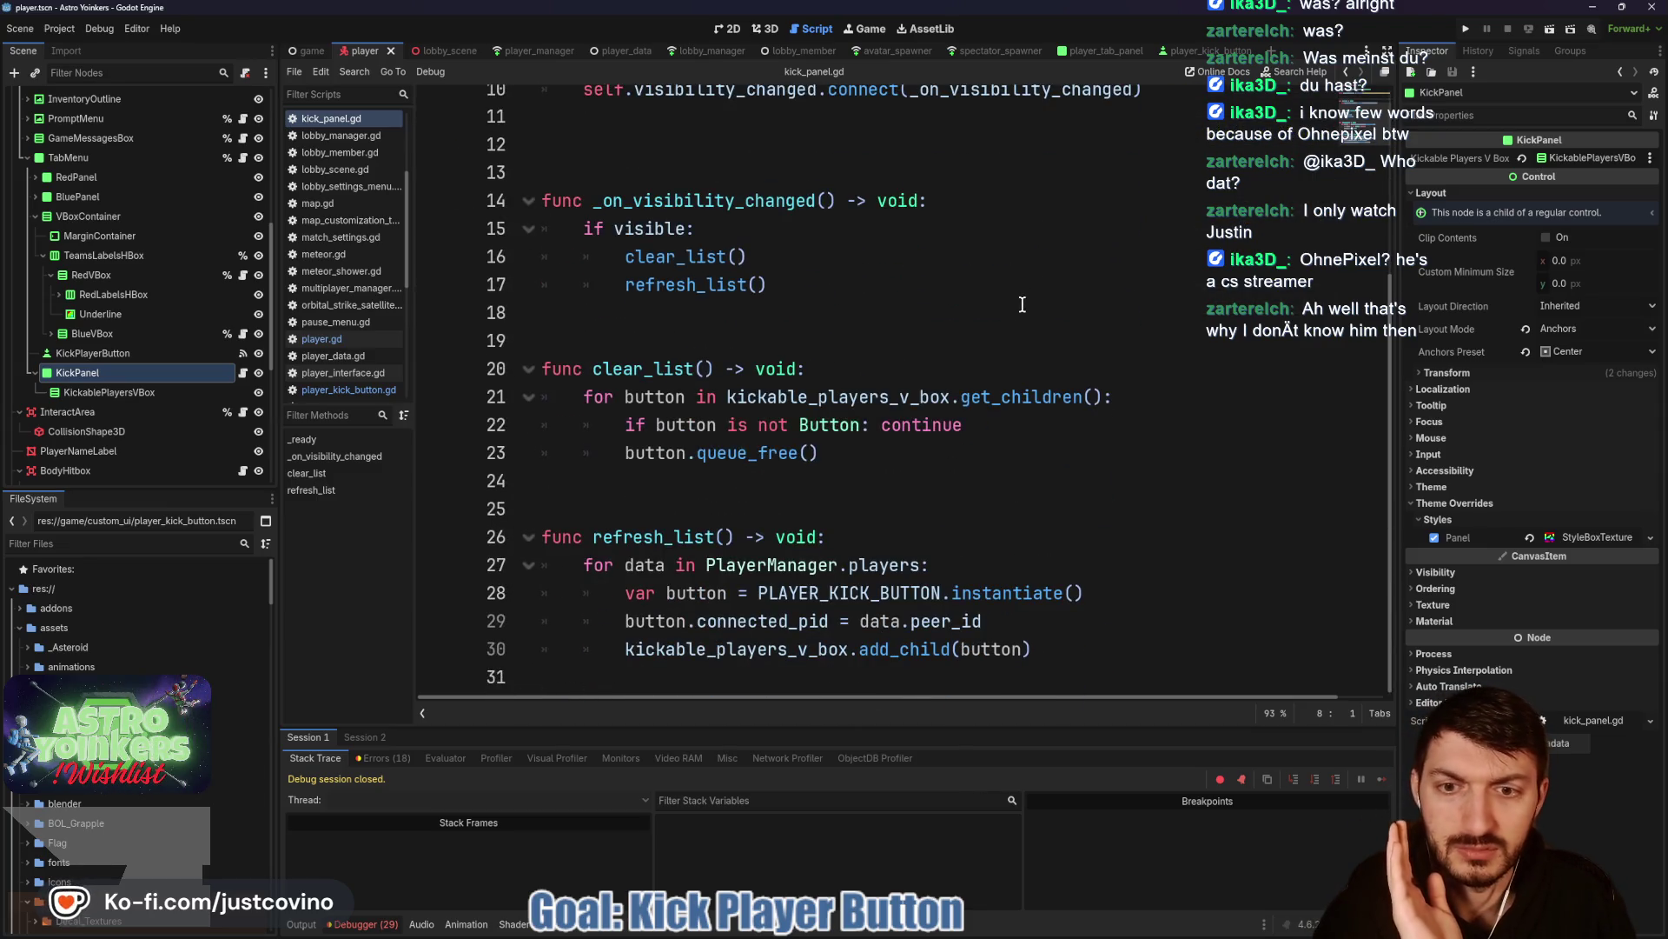
pyautogui.scroll(3, 1022, 304)
pyautogui.click(858, 283)
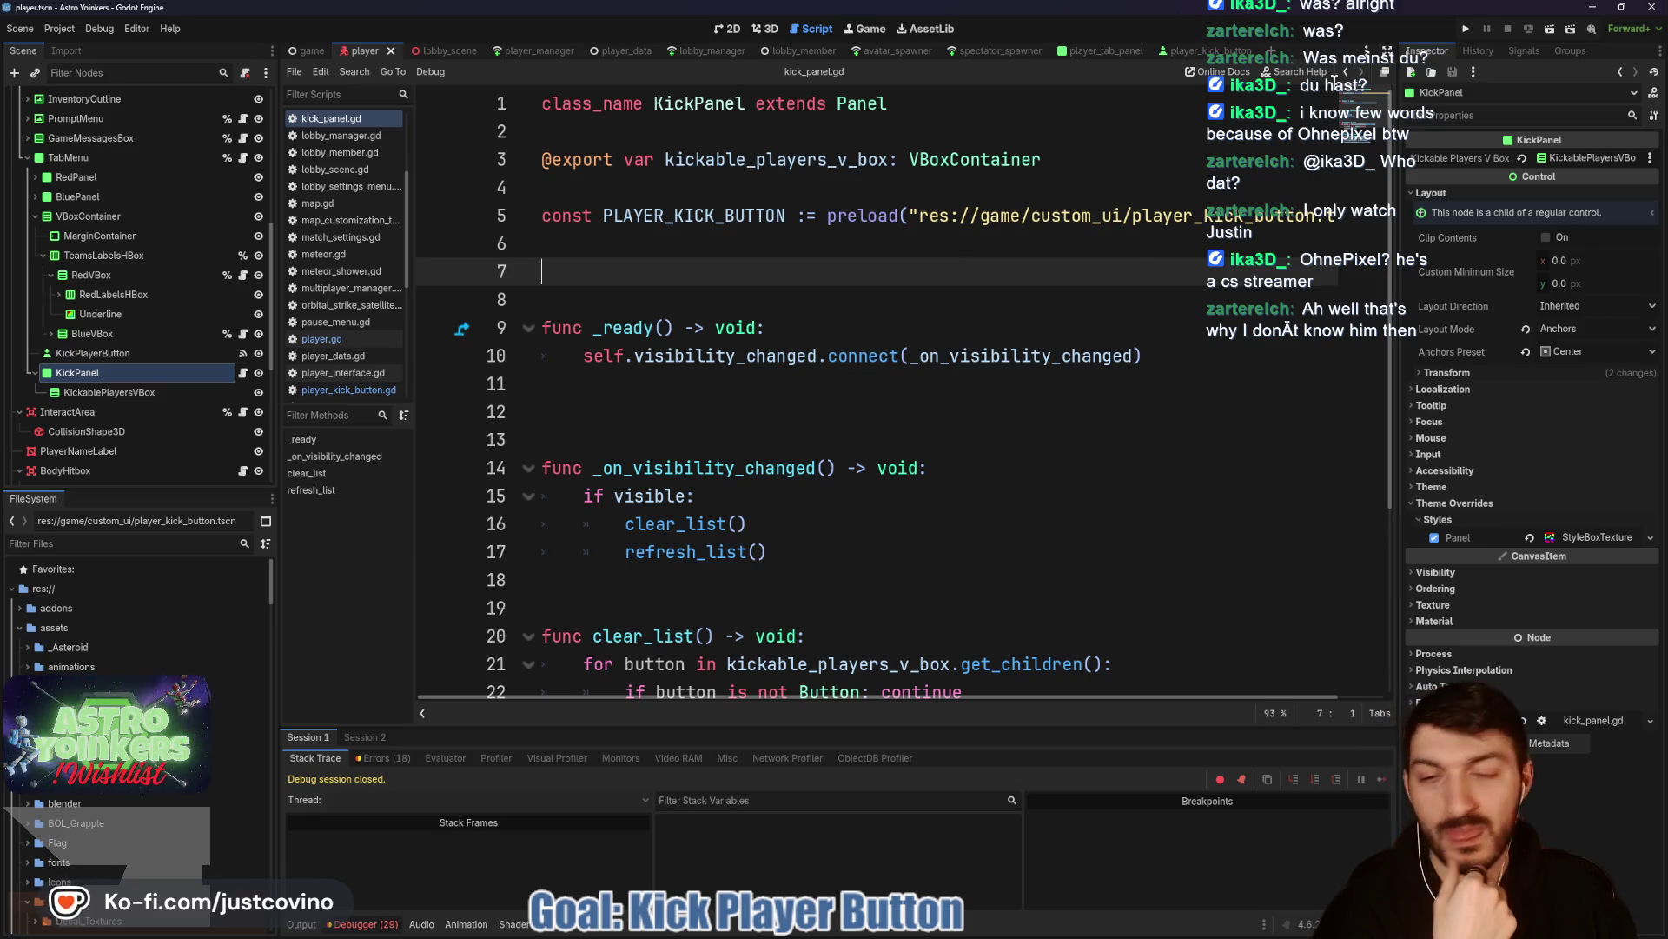
pyautogui.click(1469, 26)
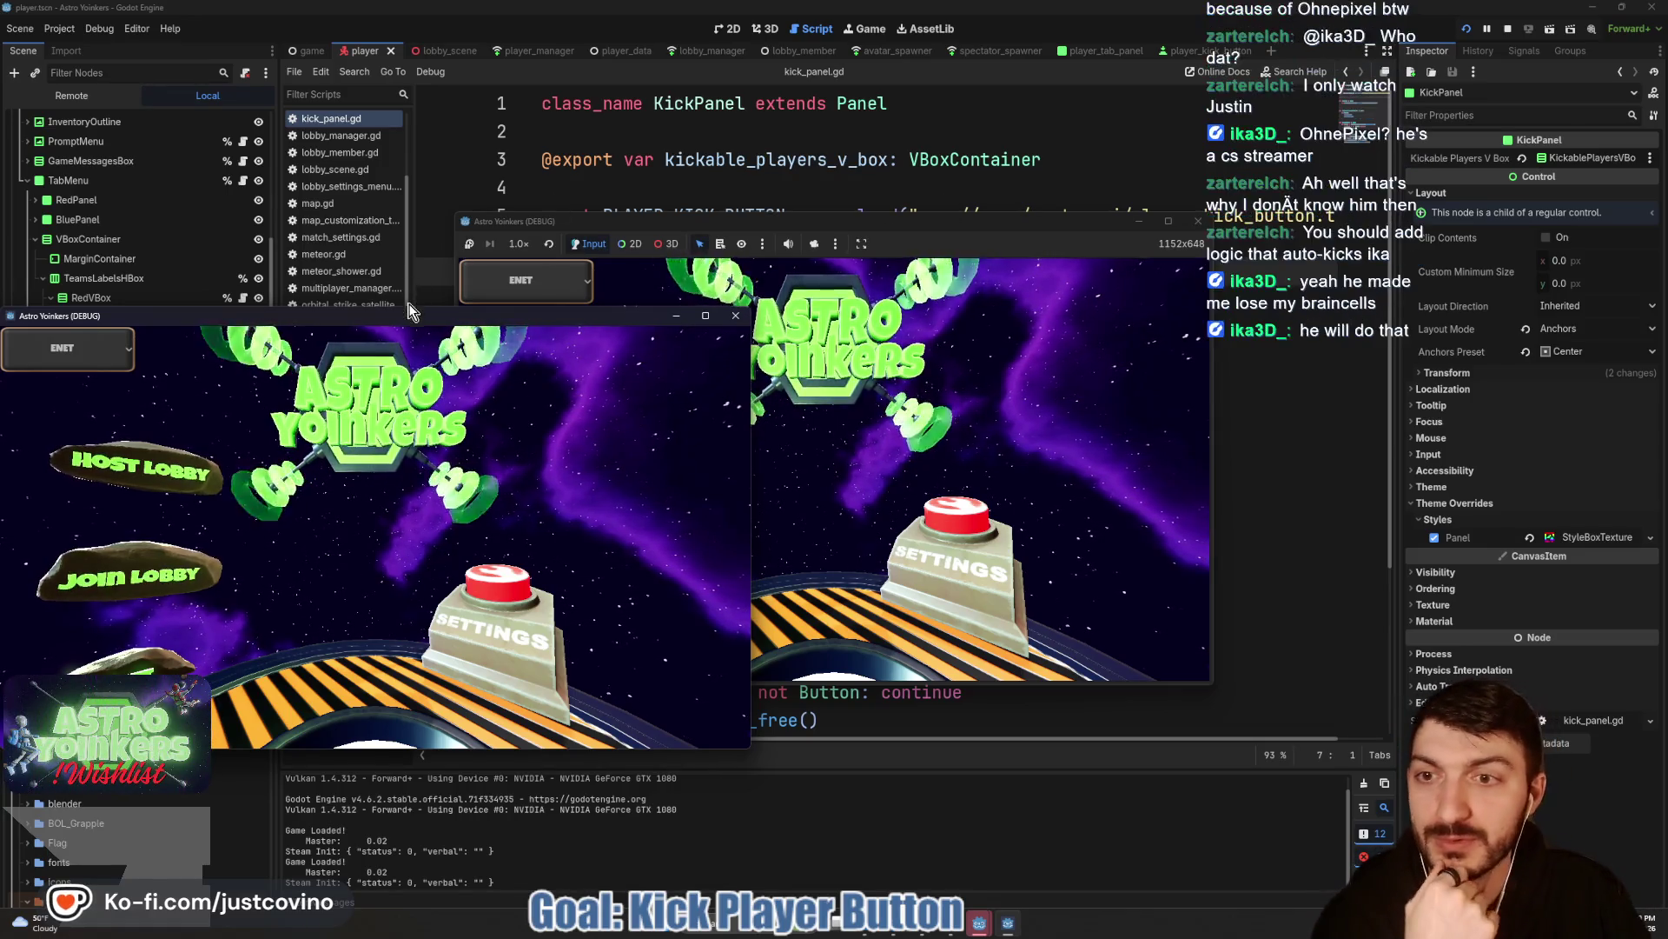
# Step: Arrange the two game windows side by side, host a lobby in the left one and join from the right
pyautogui.moveTo(319, 316)
pyautogui.mouseDown()
pyautogui.moveTo(1133, 317)
pyautogui.moveTo(1133, 294)
pyautogui.mouseUp()
pyautogui.moveTo(961, 222); pyautogui.dragTo(578, 223)
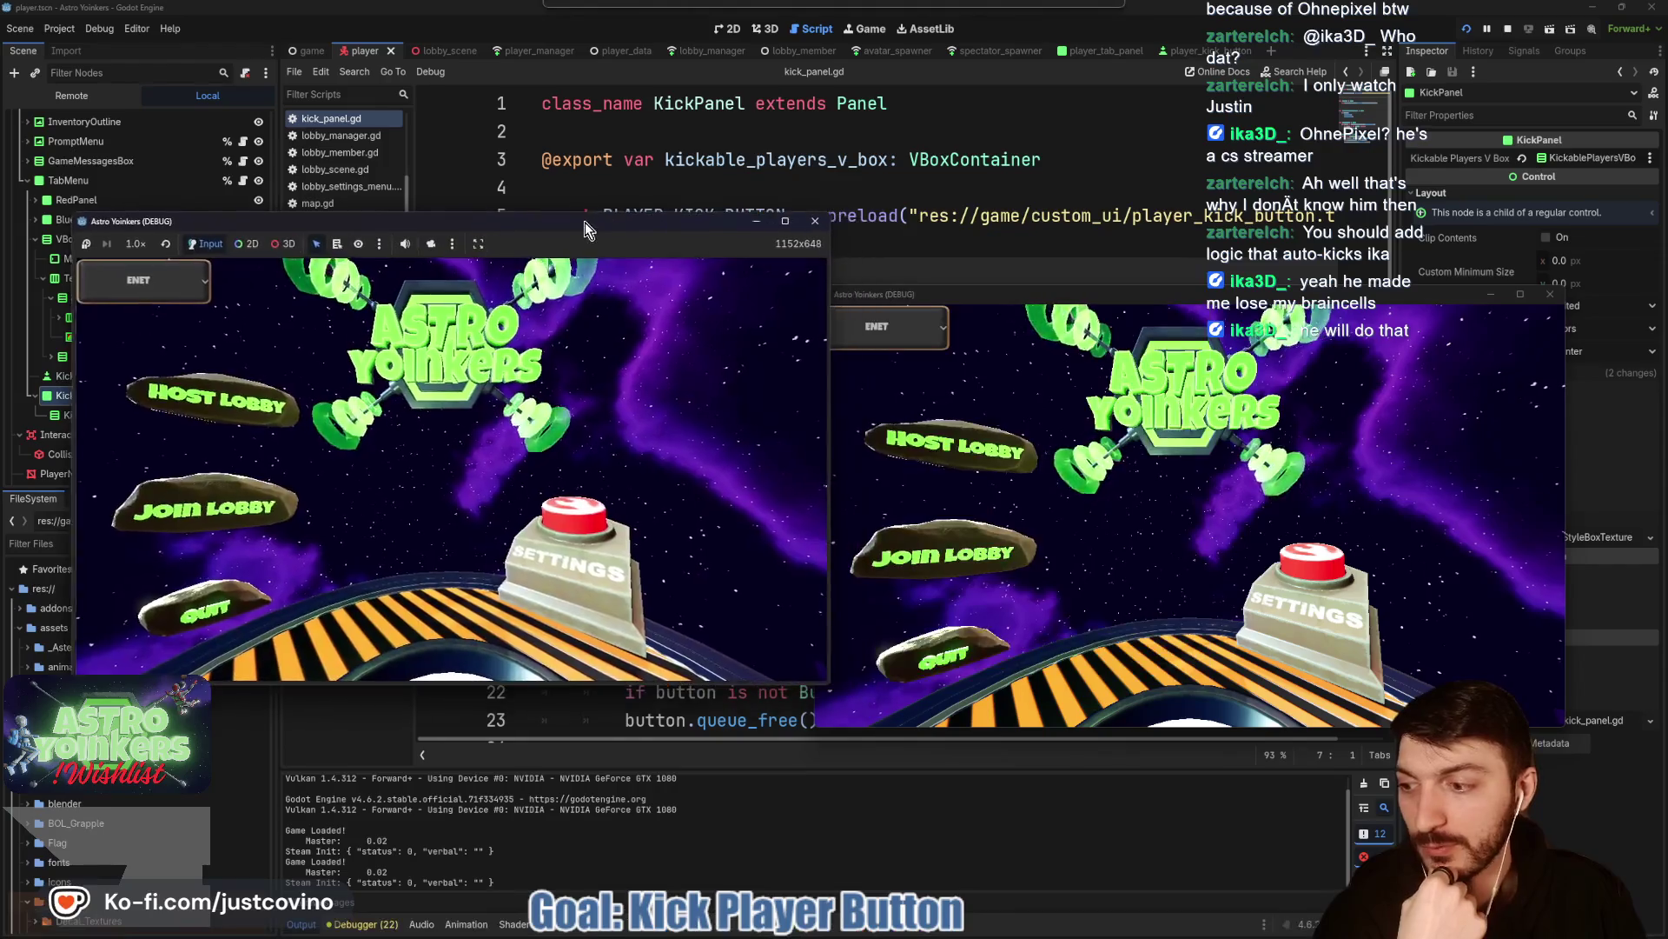
pyautogui.click(457, 421)
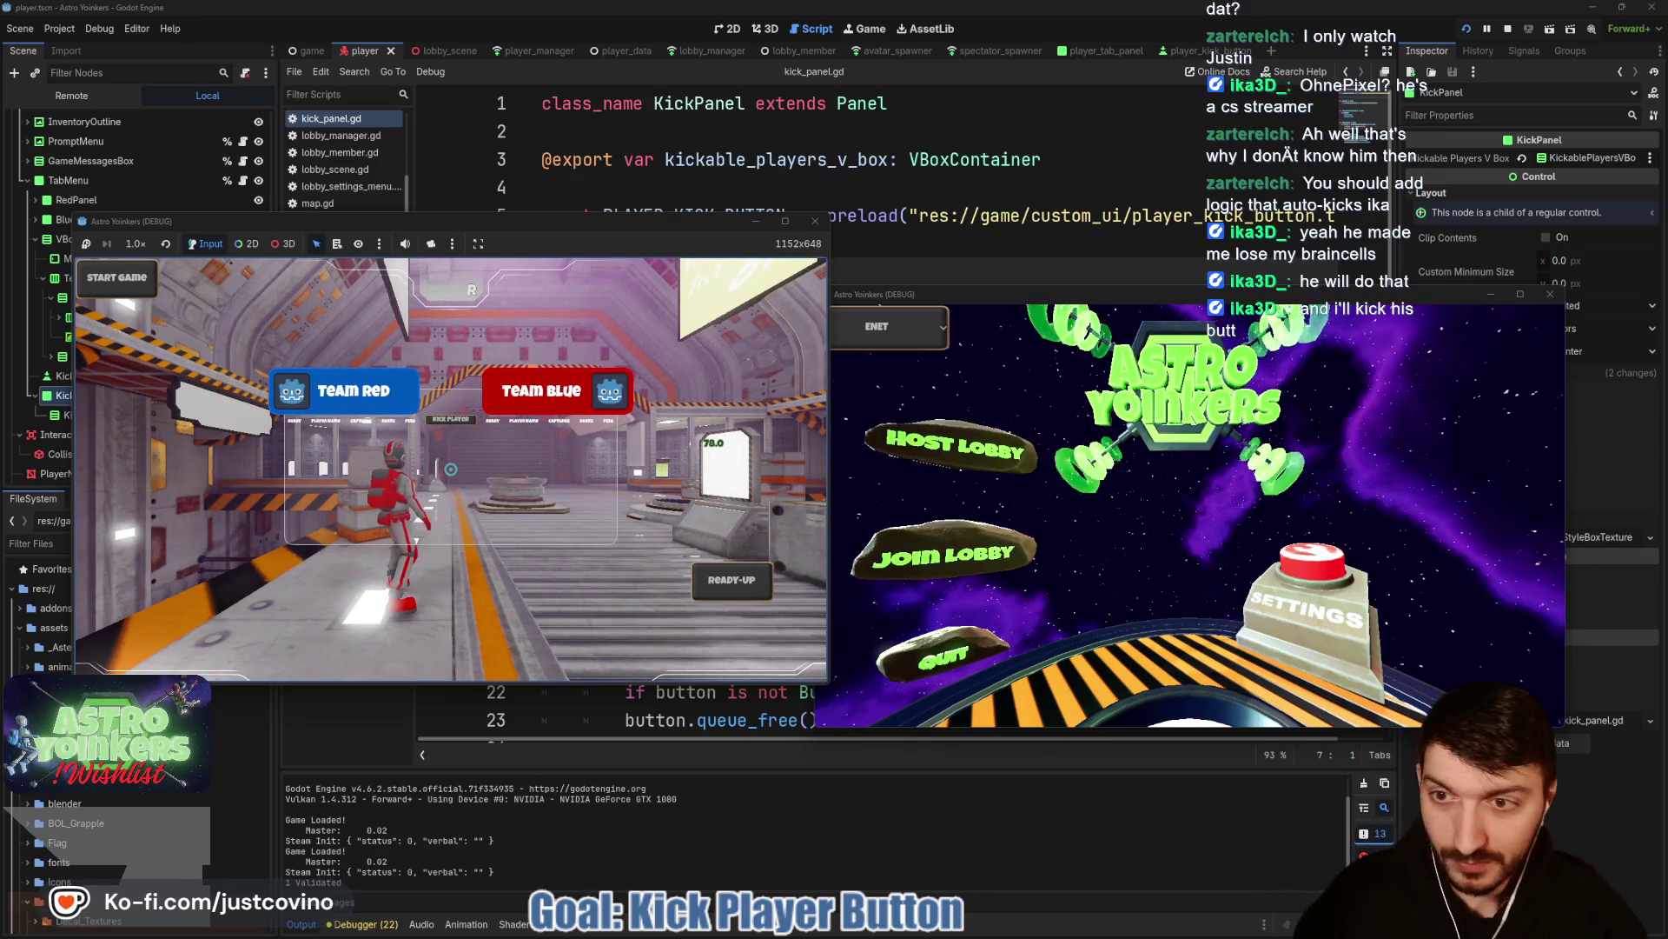
pyautogui.press('Tab')
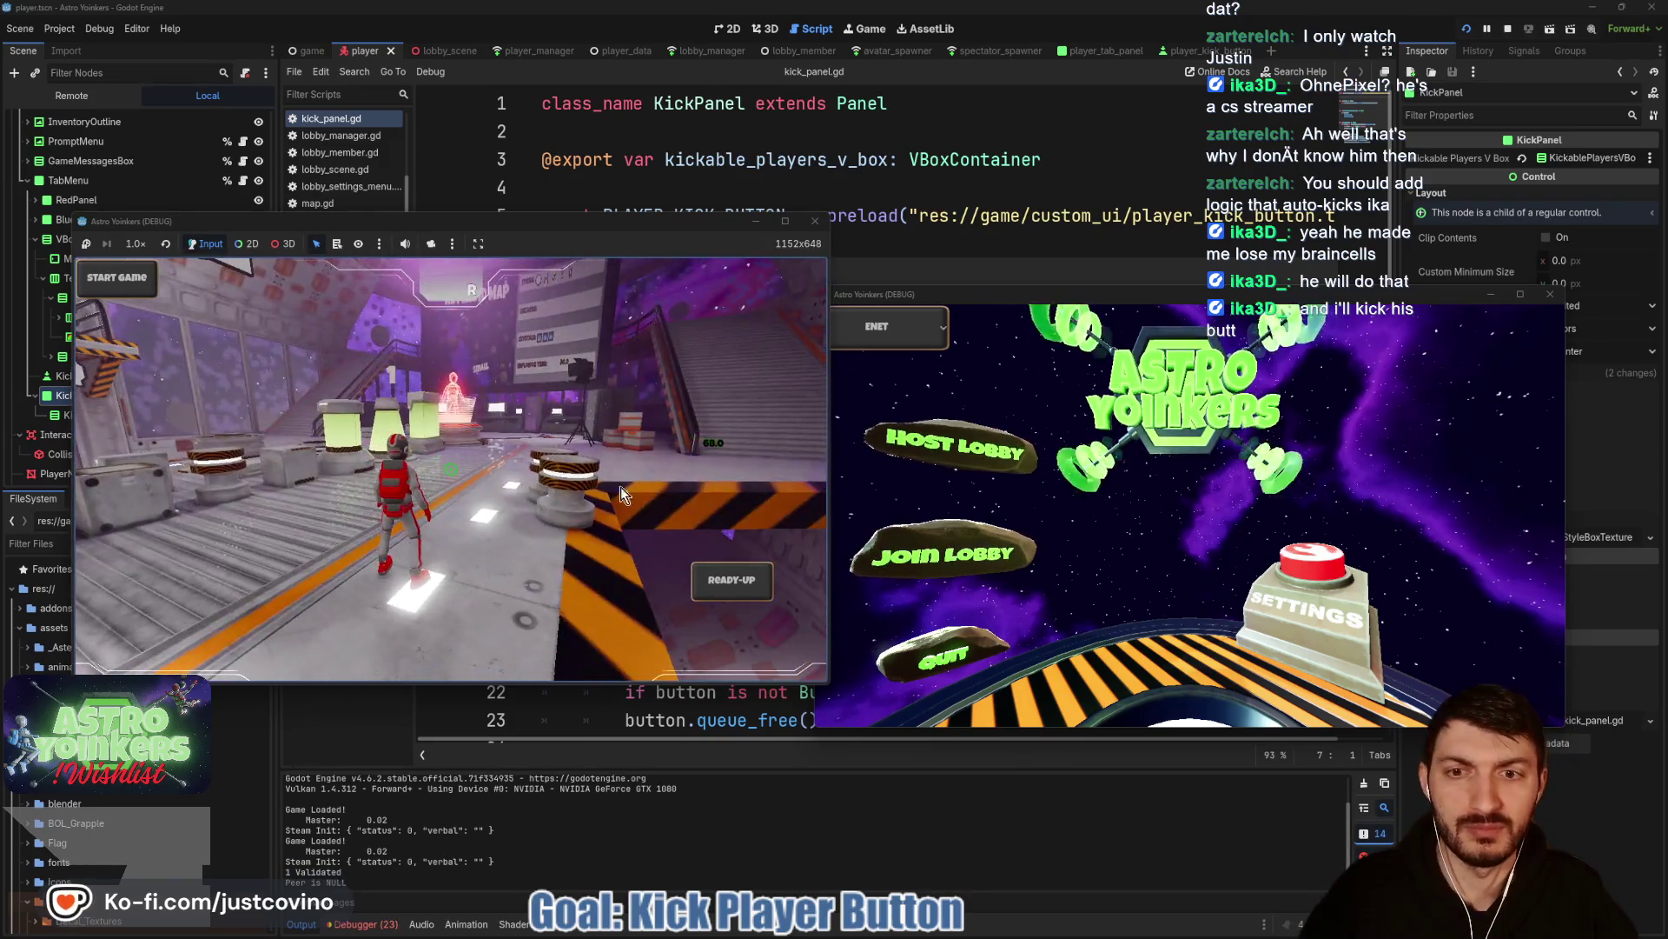
pyautogui.click(943, 552)
pyautogui.click(1216, 422)
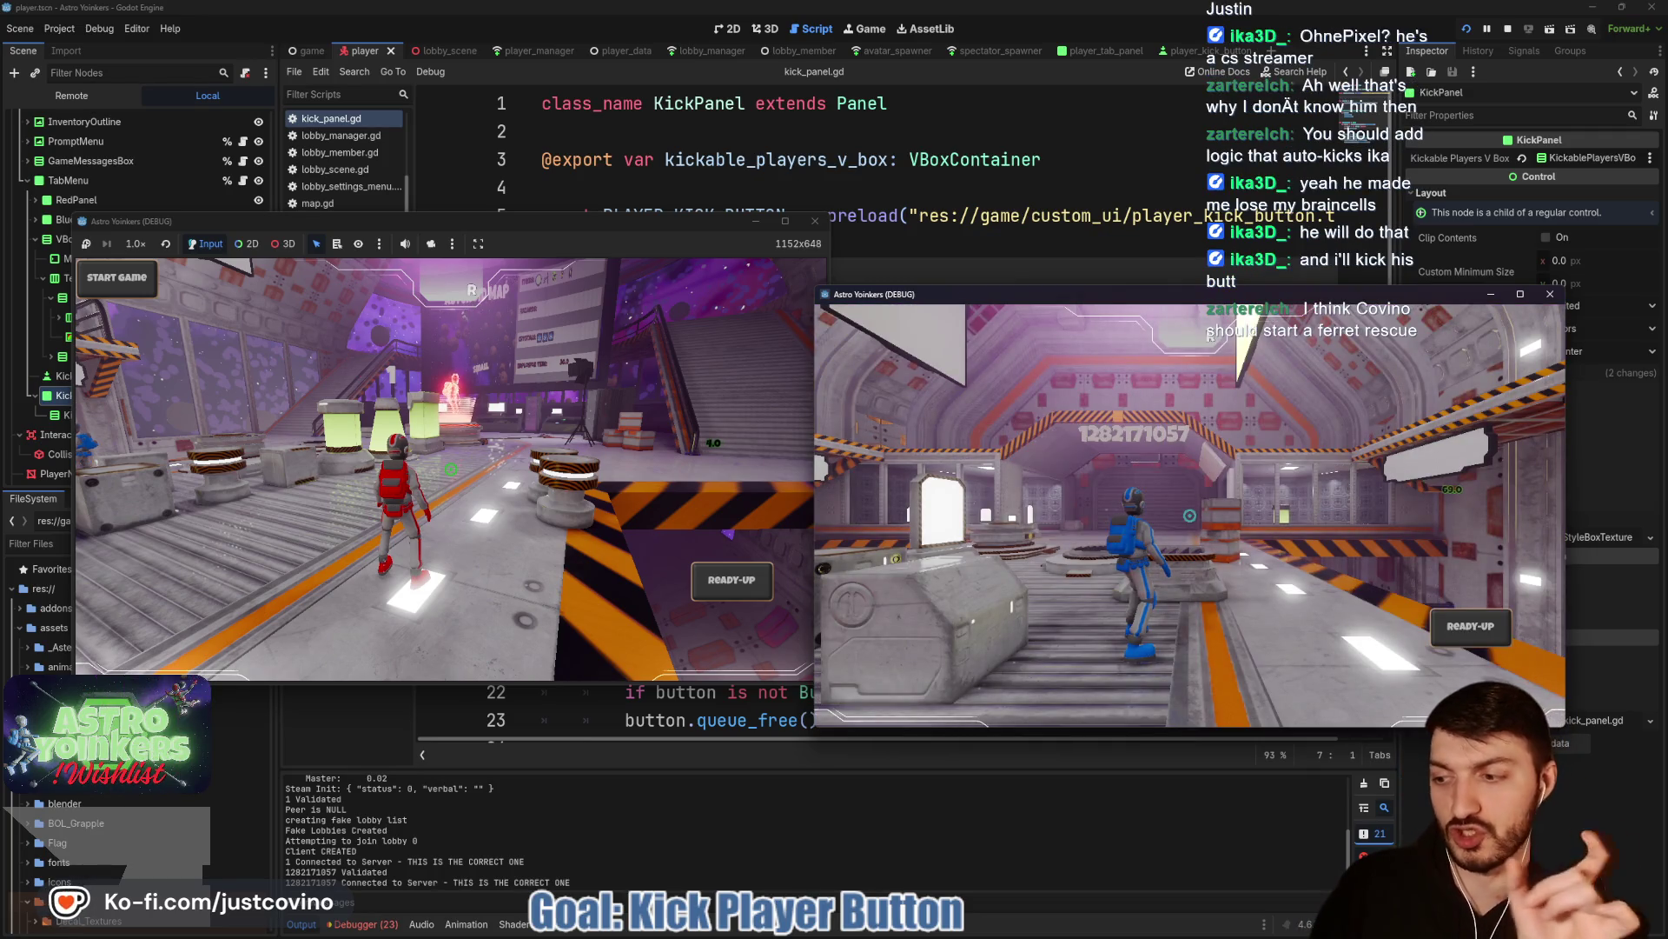
# Step: Walk the blue and red players around, then show and hide the scoreboard with its Kick Player column
pyautogui.press('w')
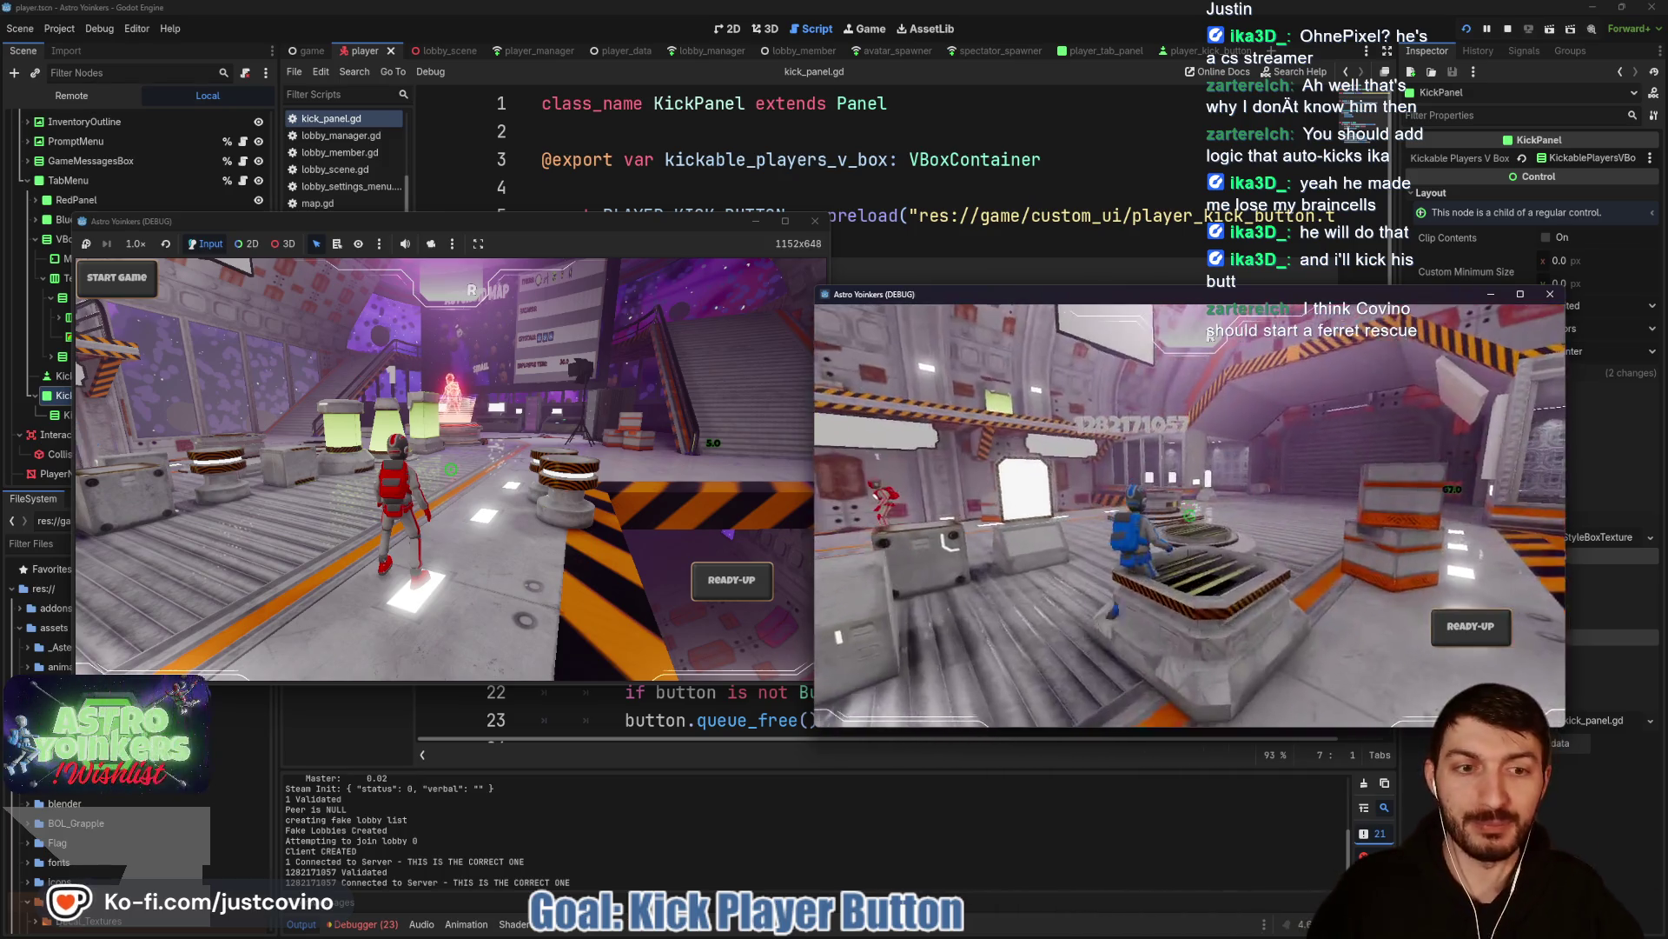
pyautogui.press('w')
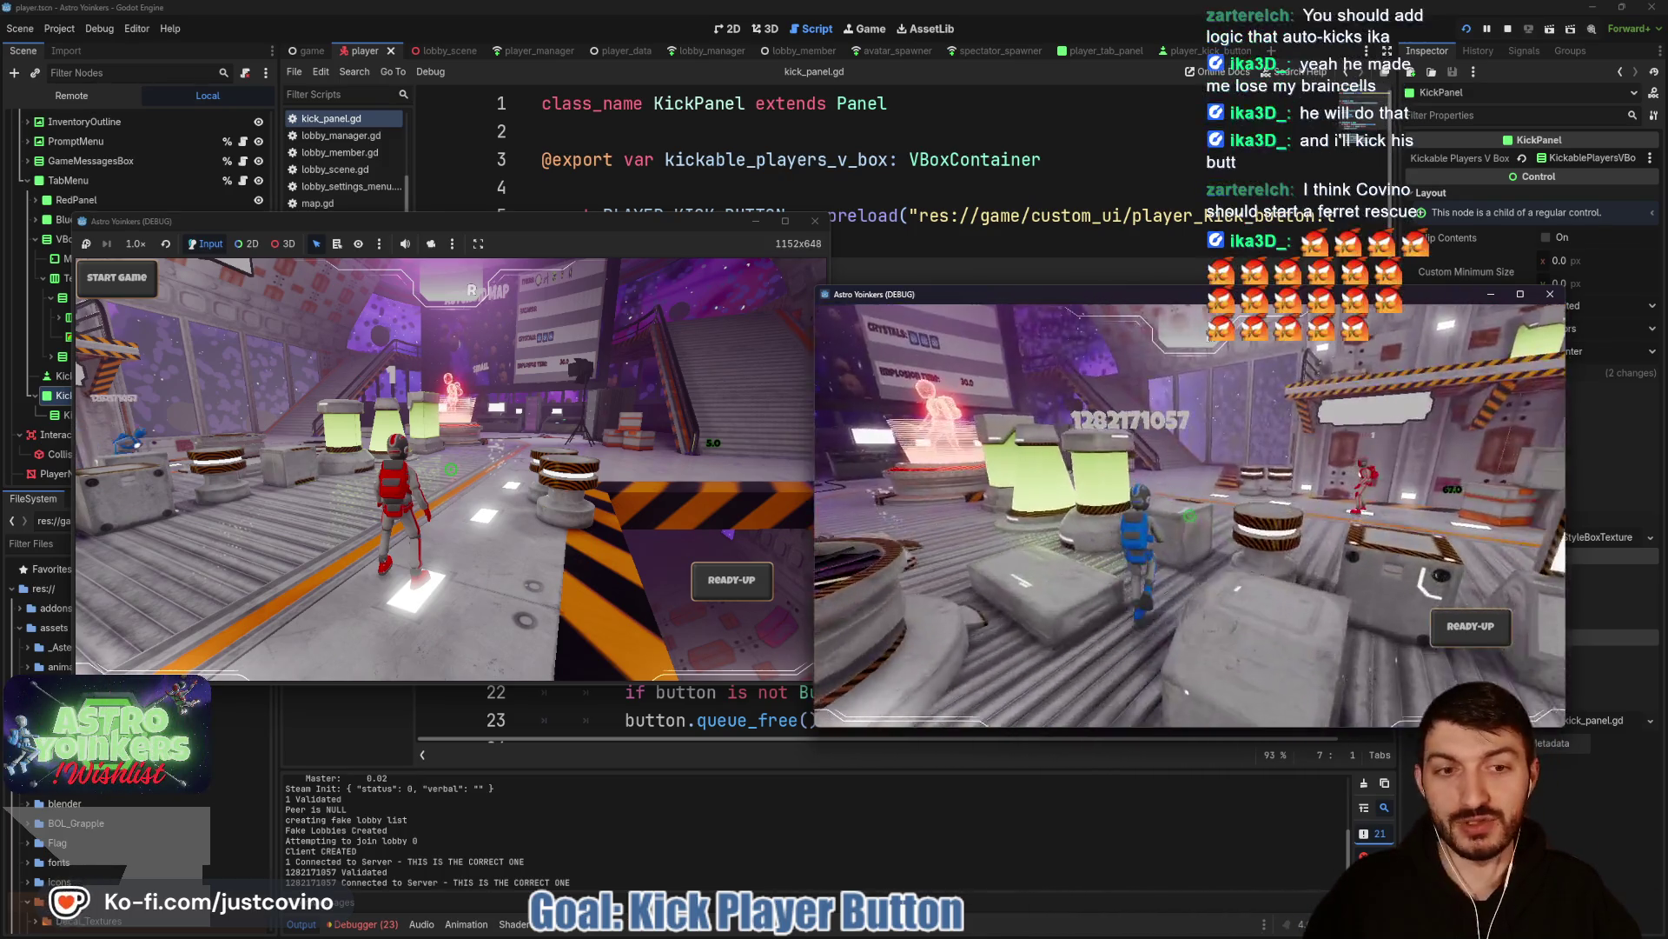
pyautogui.press('w')
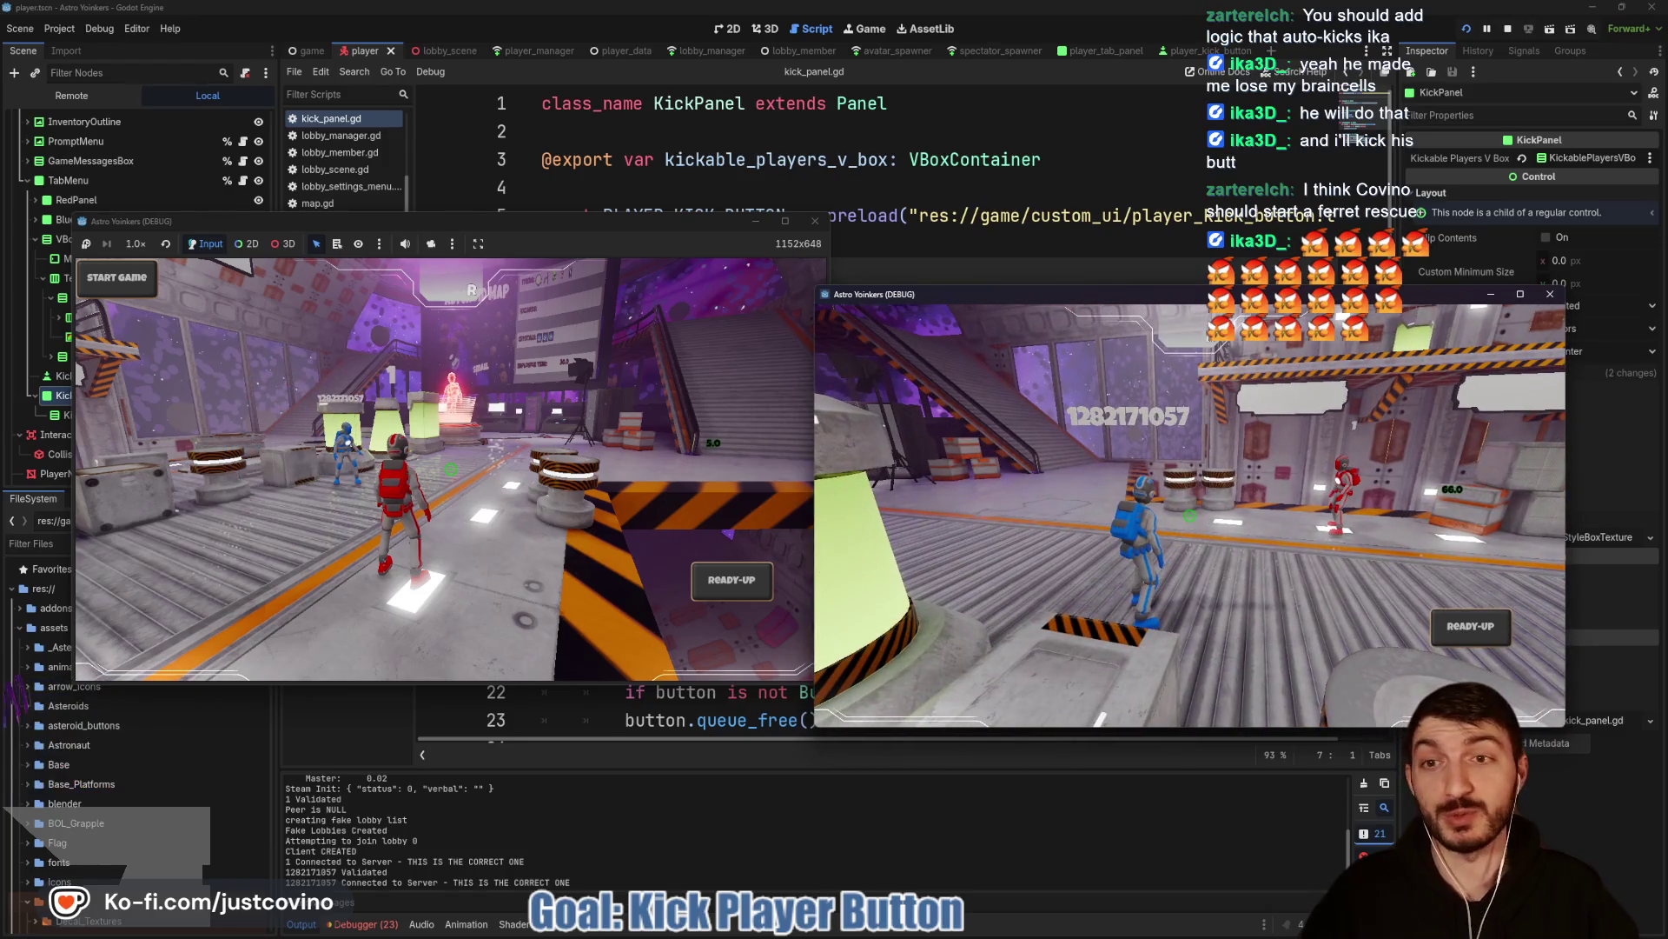
pyautogui.click(556, 238)
pyautogui.press('w')
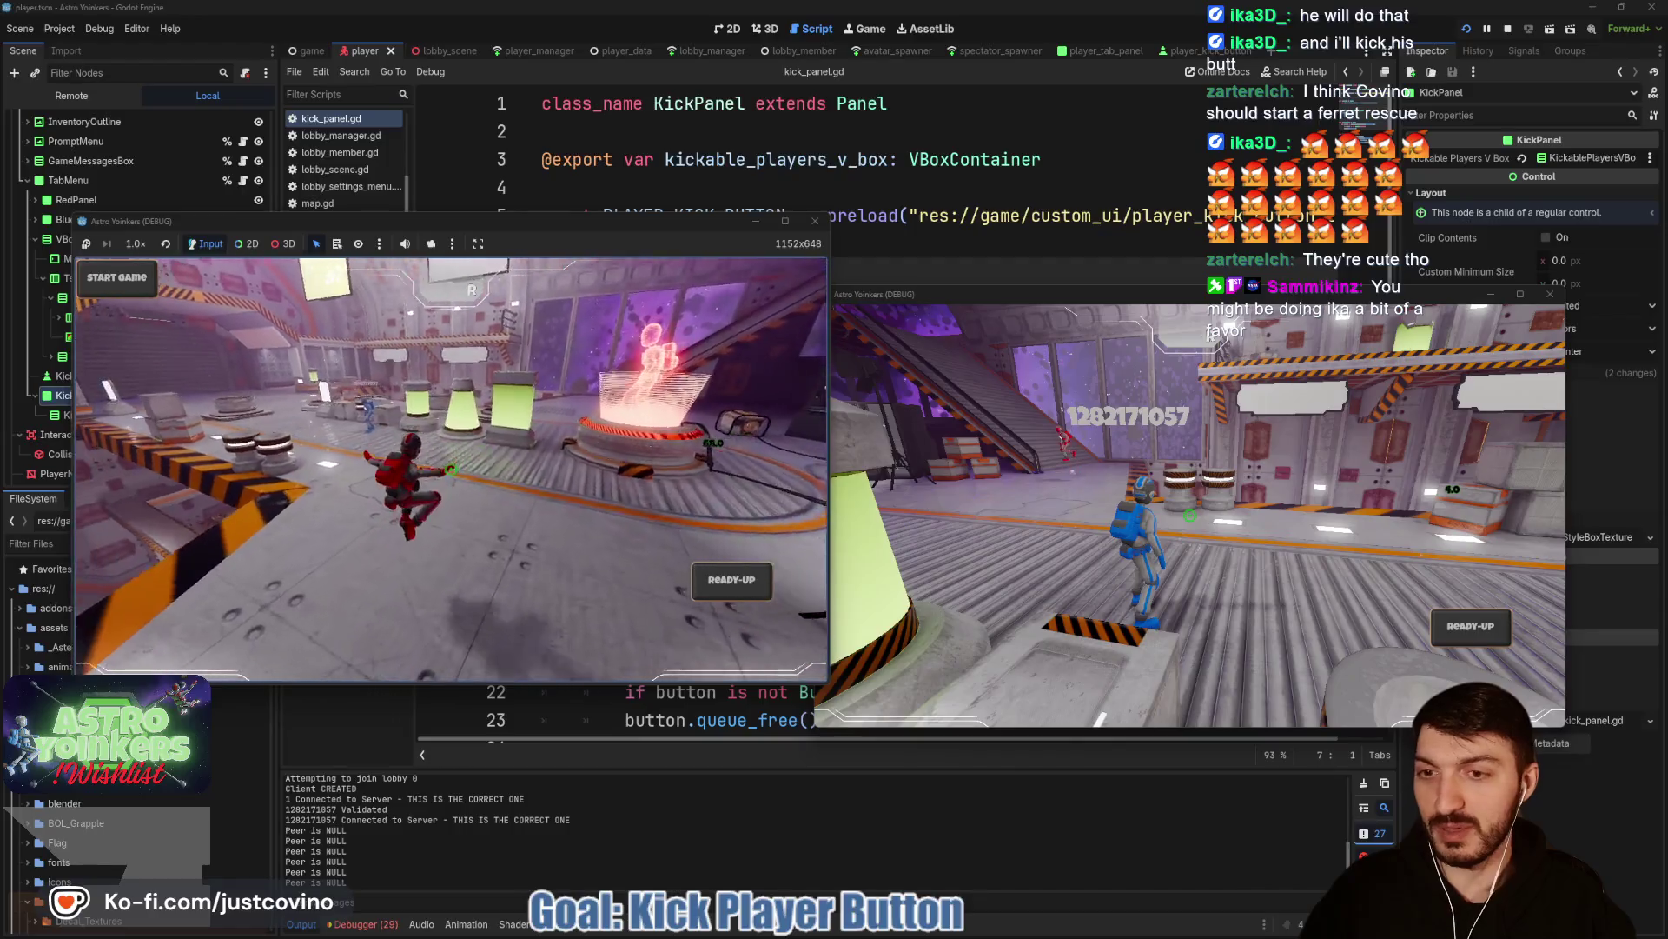
pyautogui.press('w')
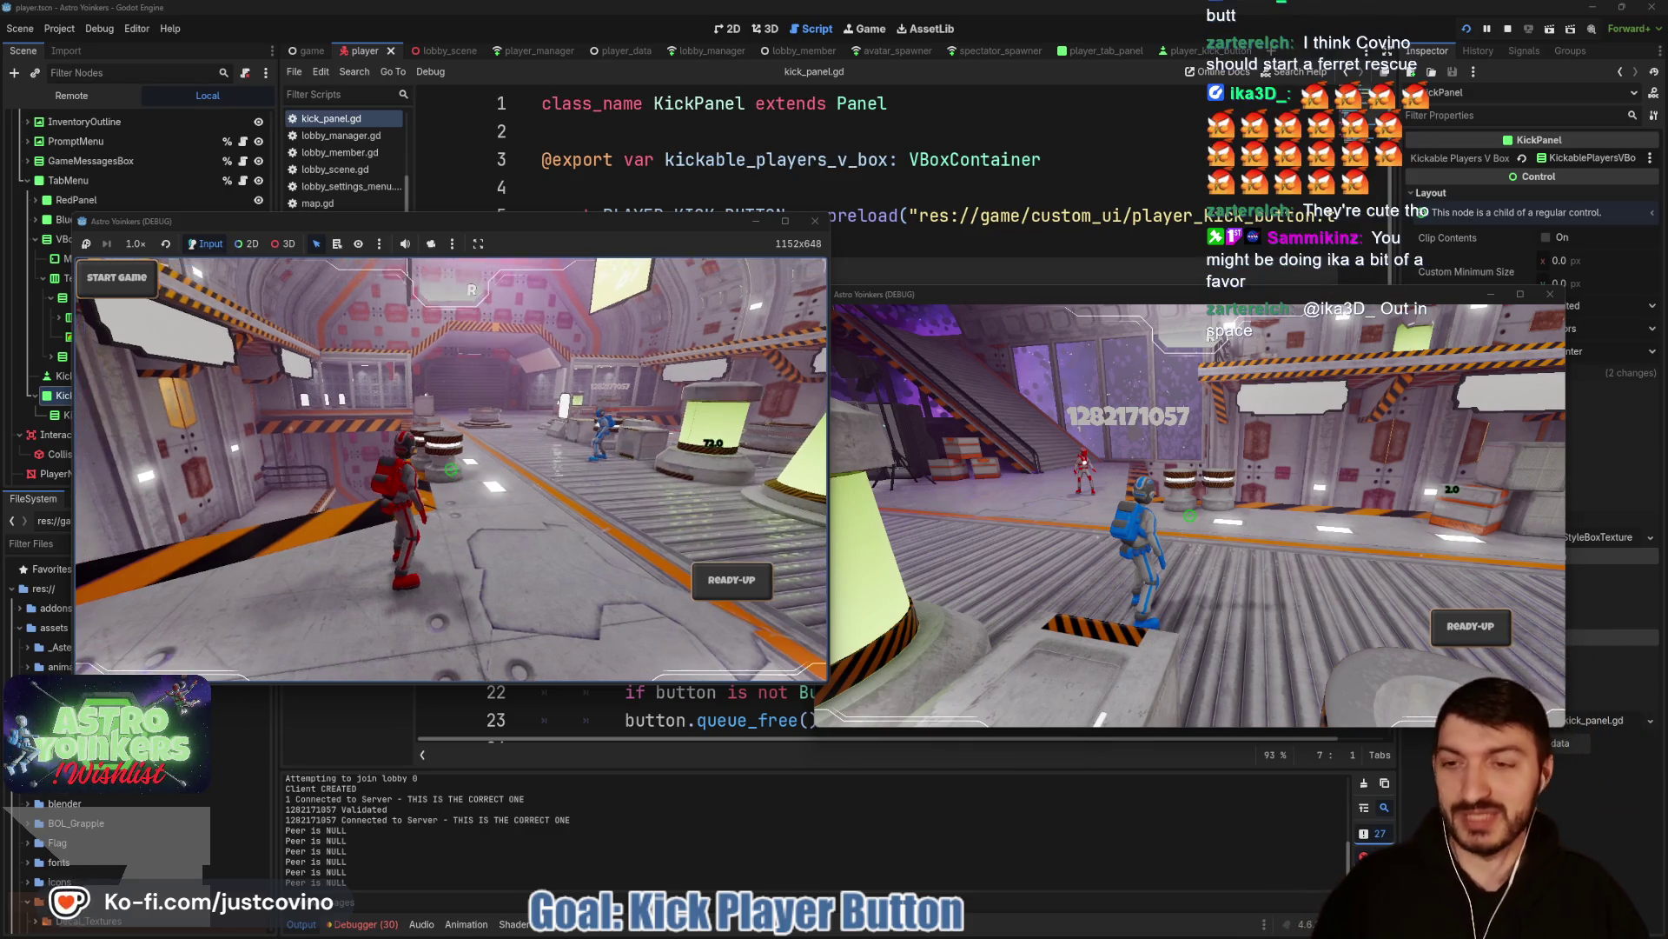
pyautogui.press('Tab')
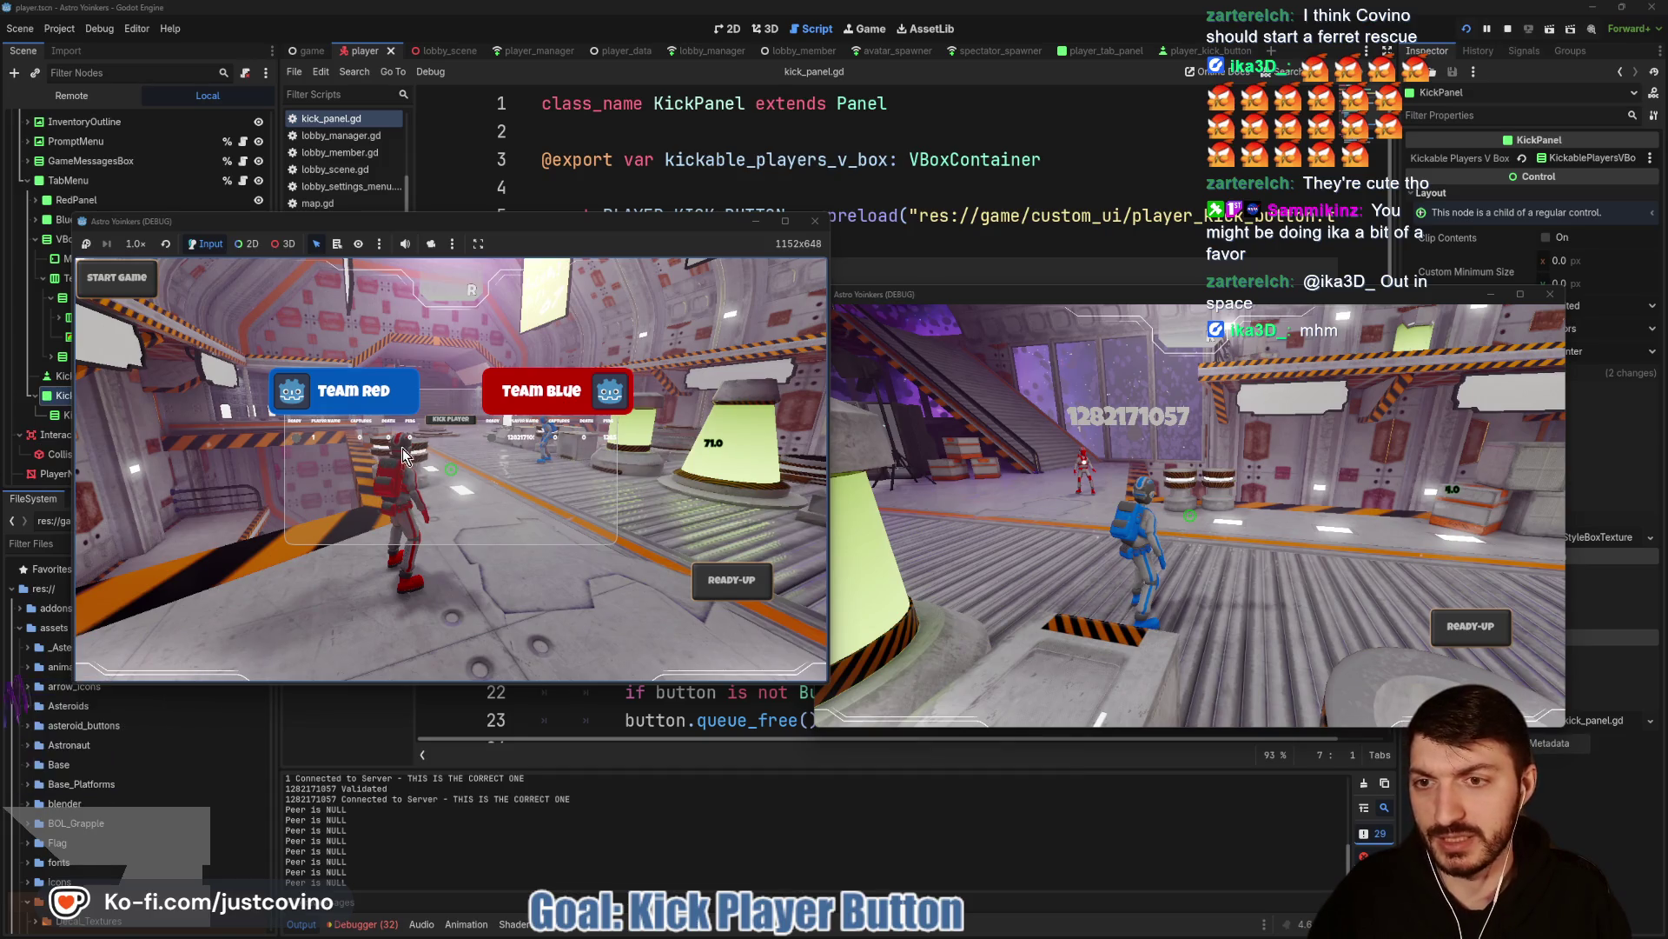
pyautogui.press('Tab')
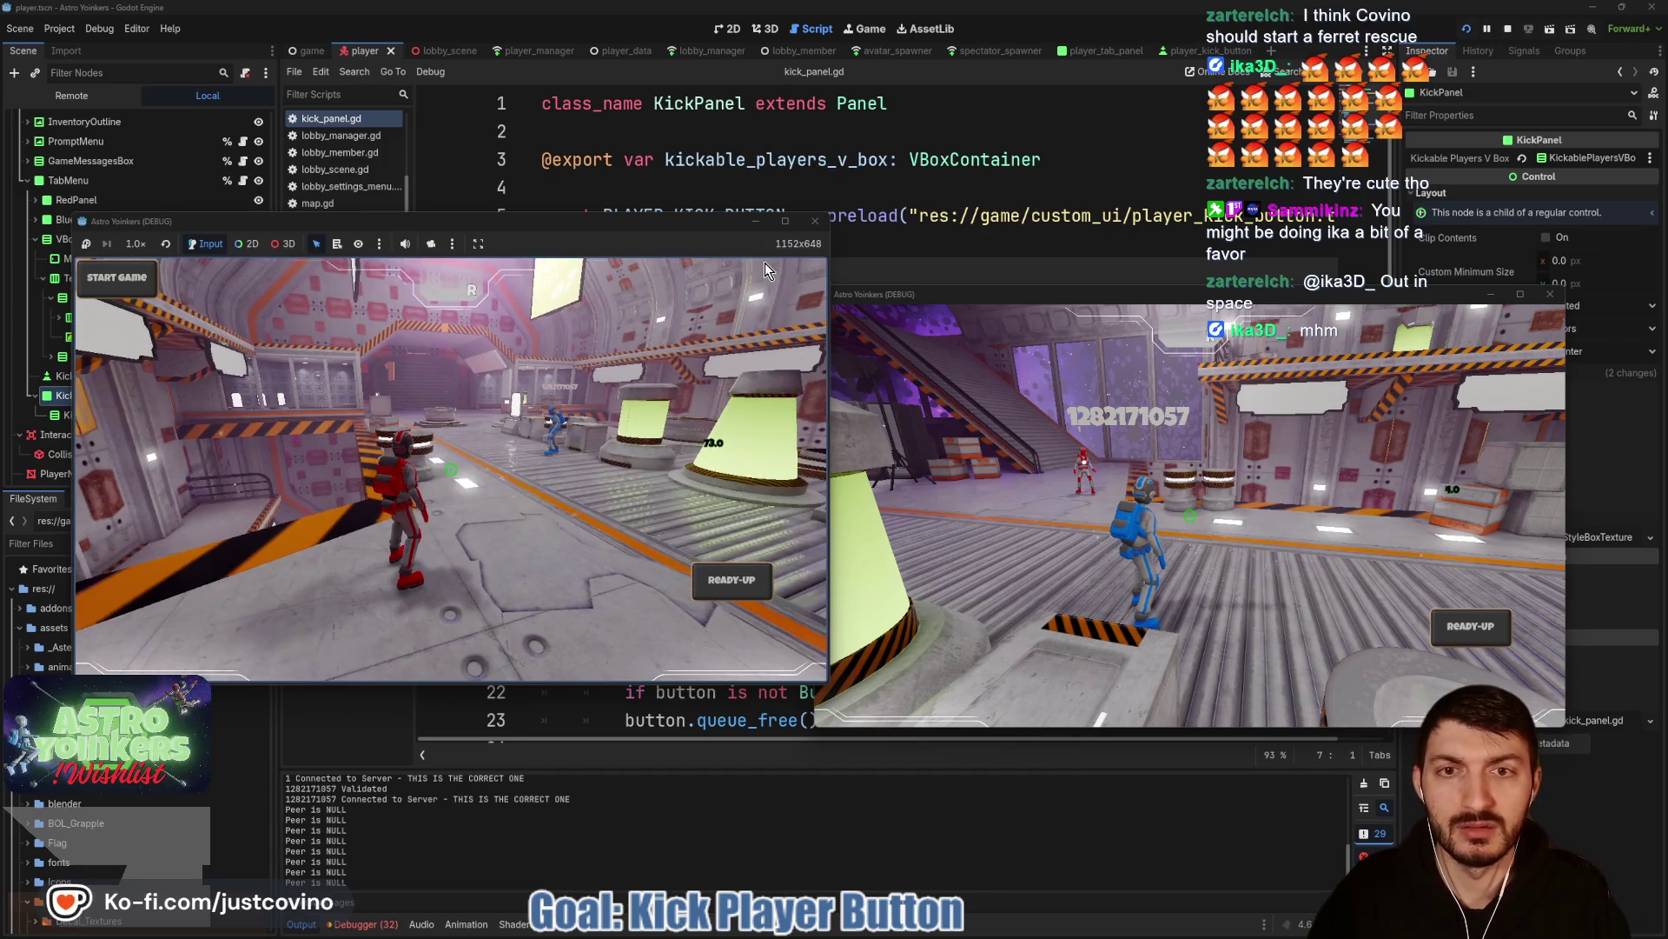
# Step: Maximize the game, mute its audio, show the scoreboard and outline the Team Red and Team Blue rows
pyautogui.click(786, 222)
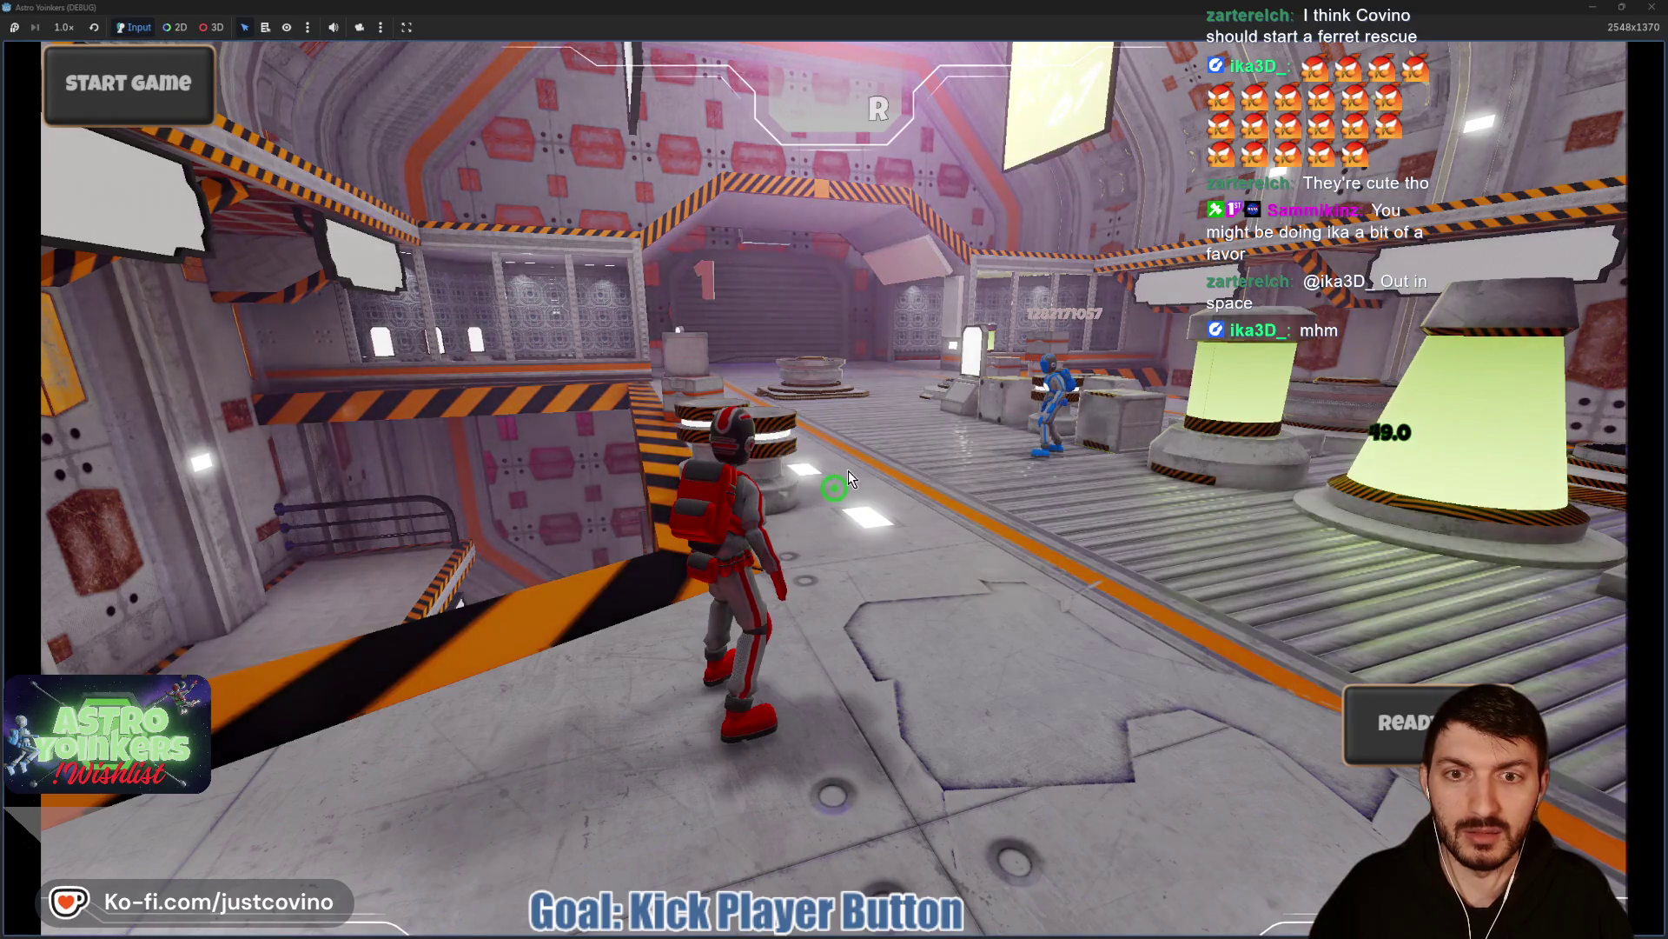
pyautogui.press('w')
pyautogui.press('space')
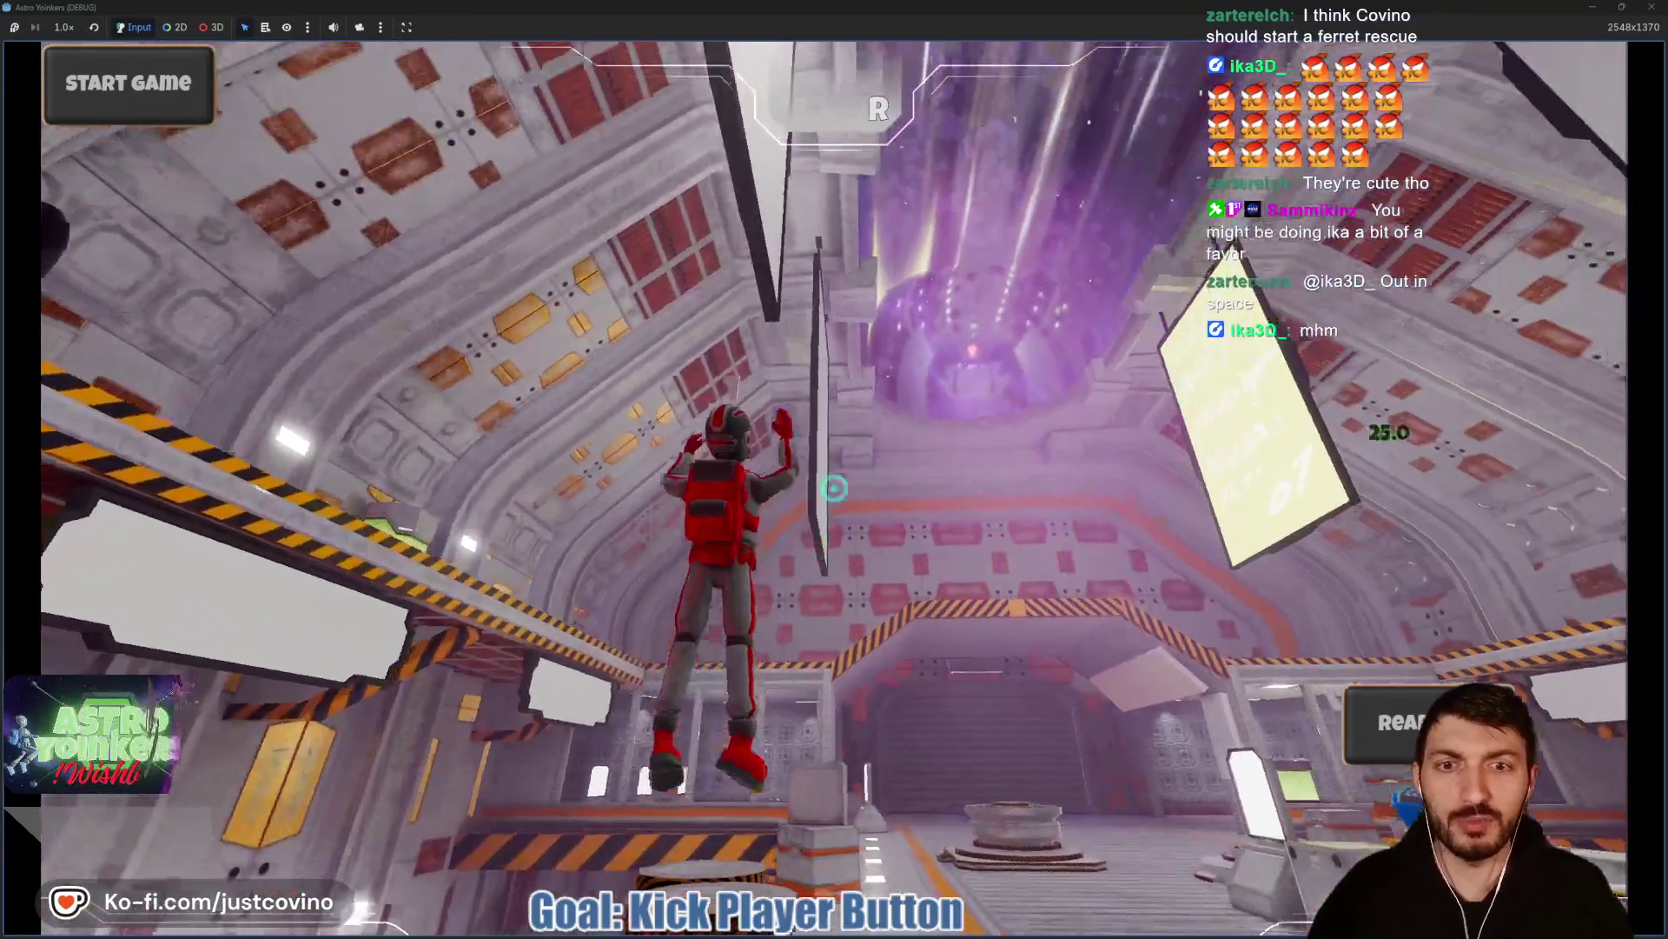
pyautogui.press('space')
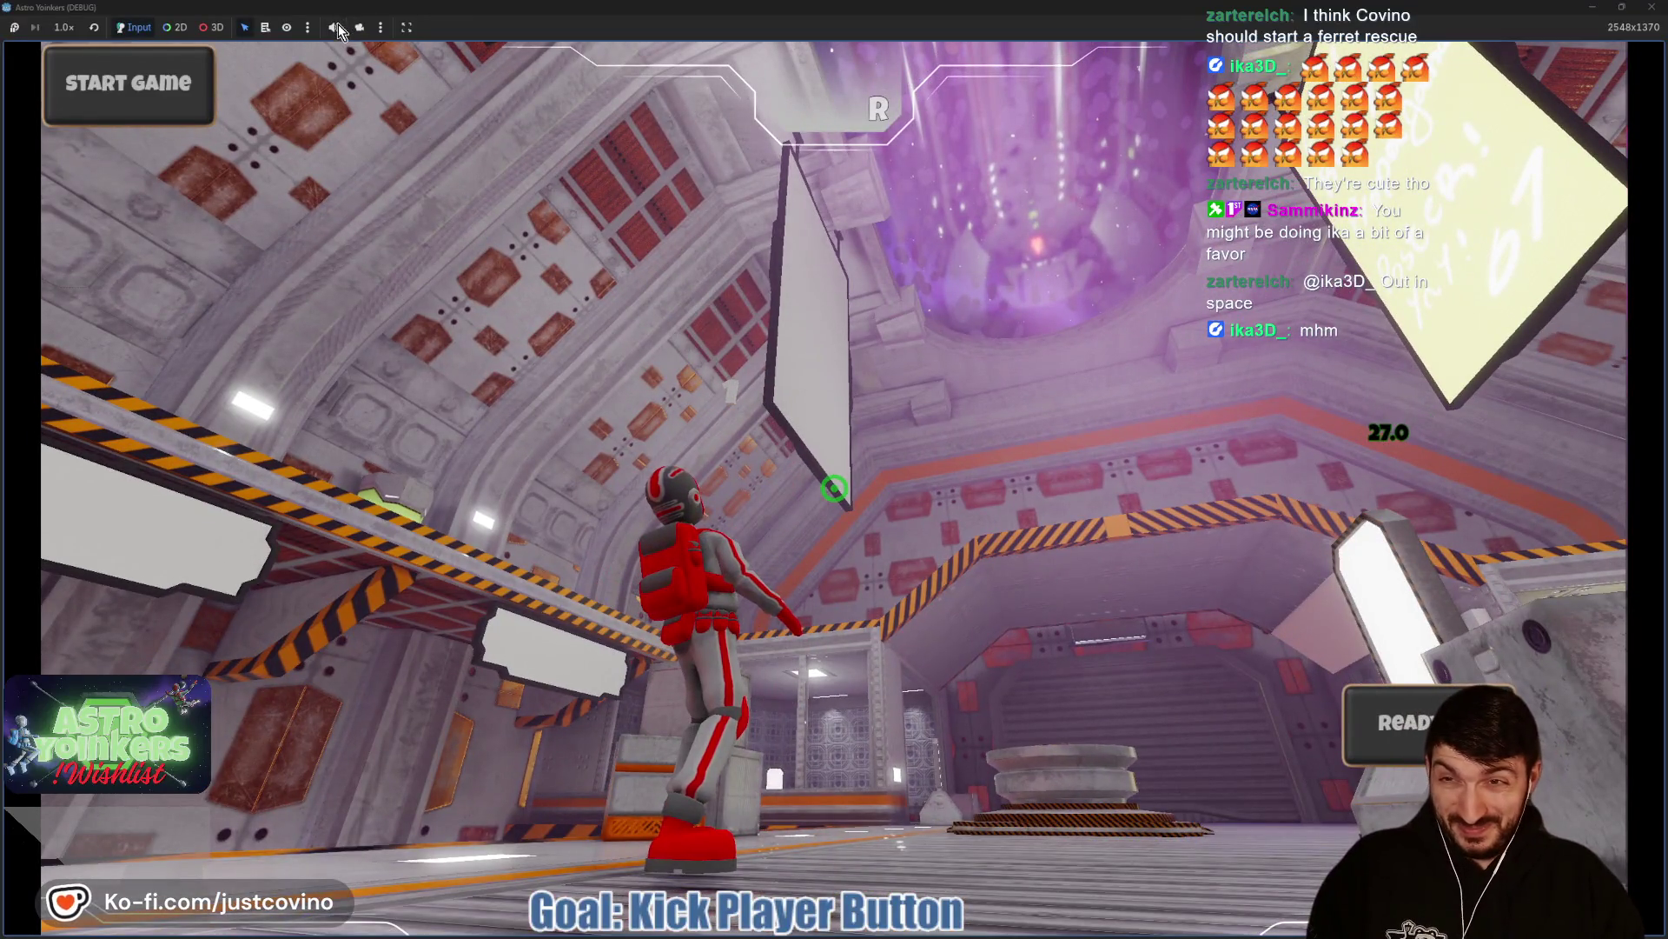
pyautogui.click(336, 27)
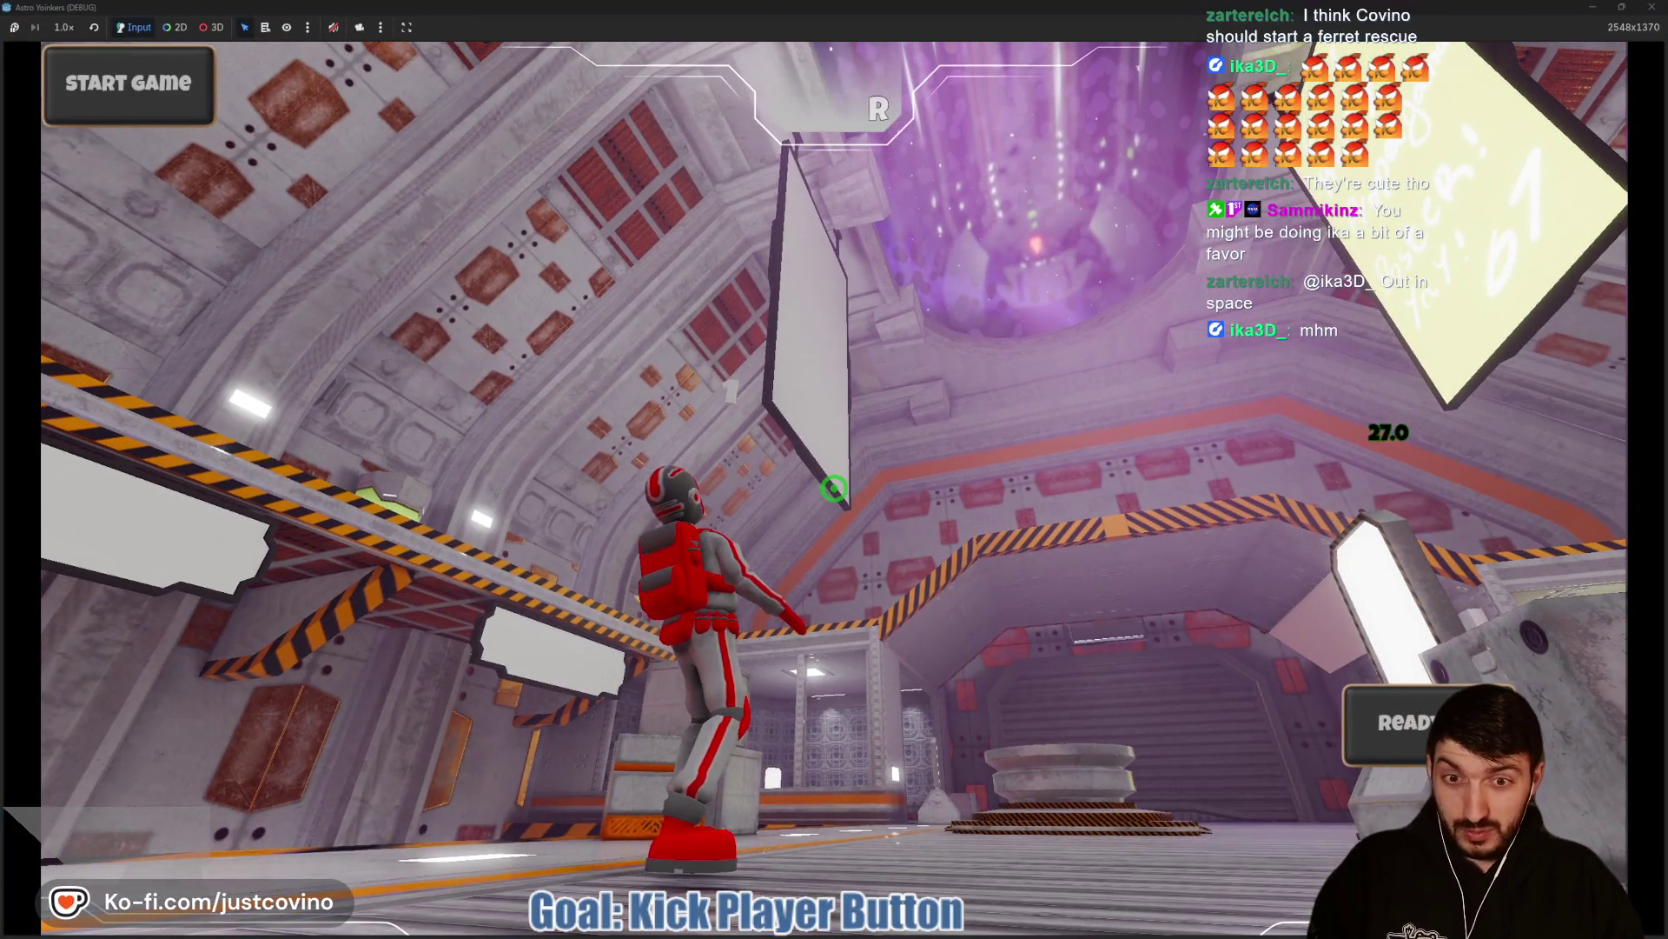
pyautogui.press('w')
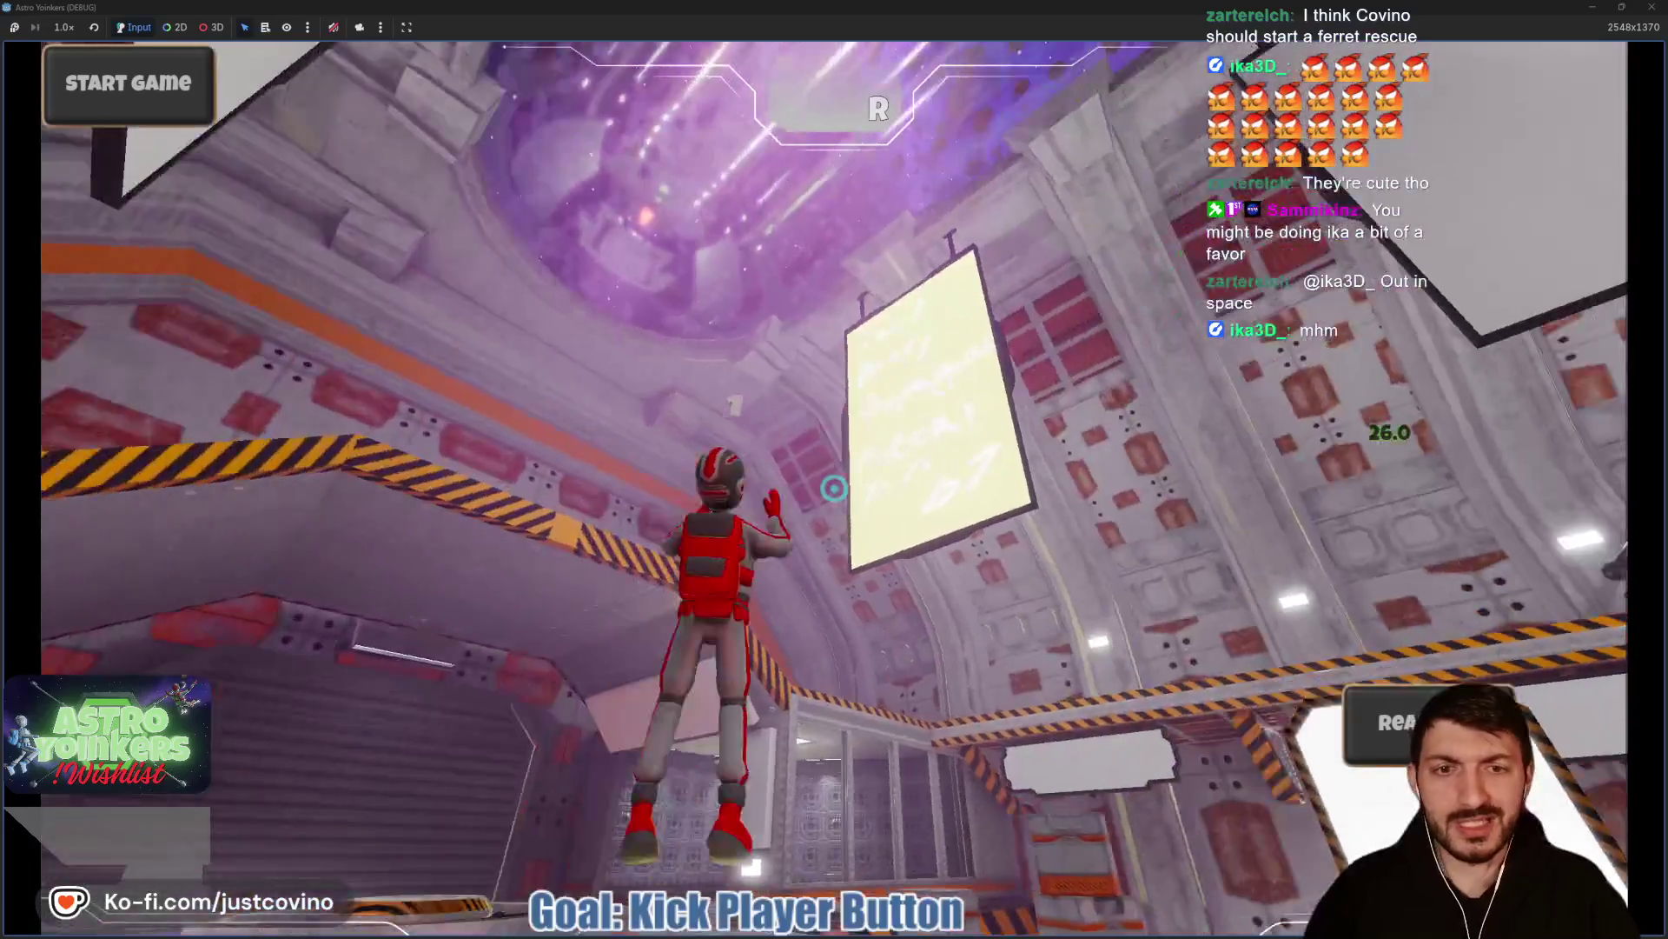
pyautogui.press('Tab')
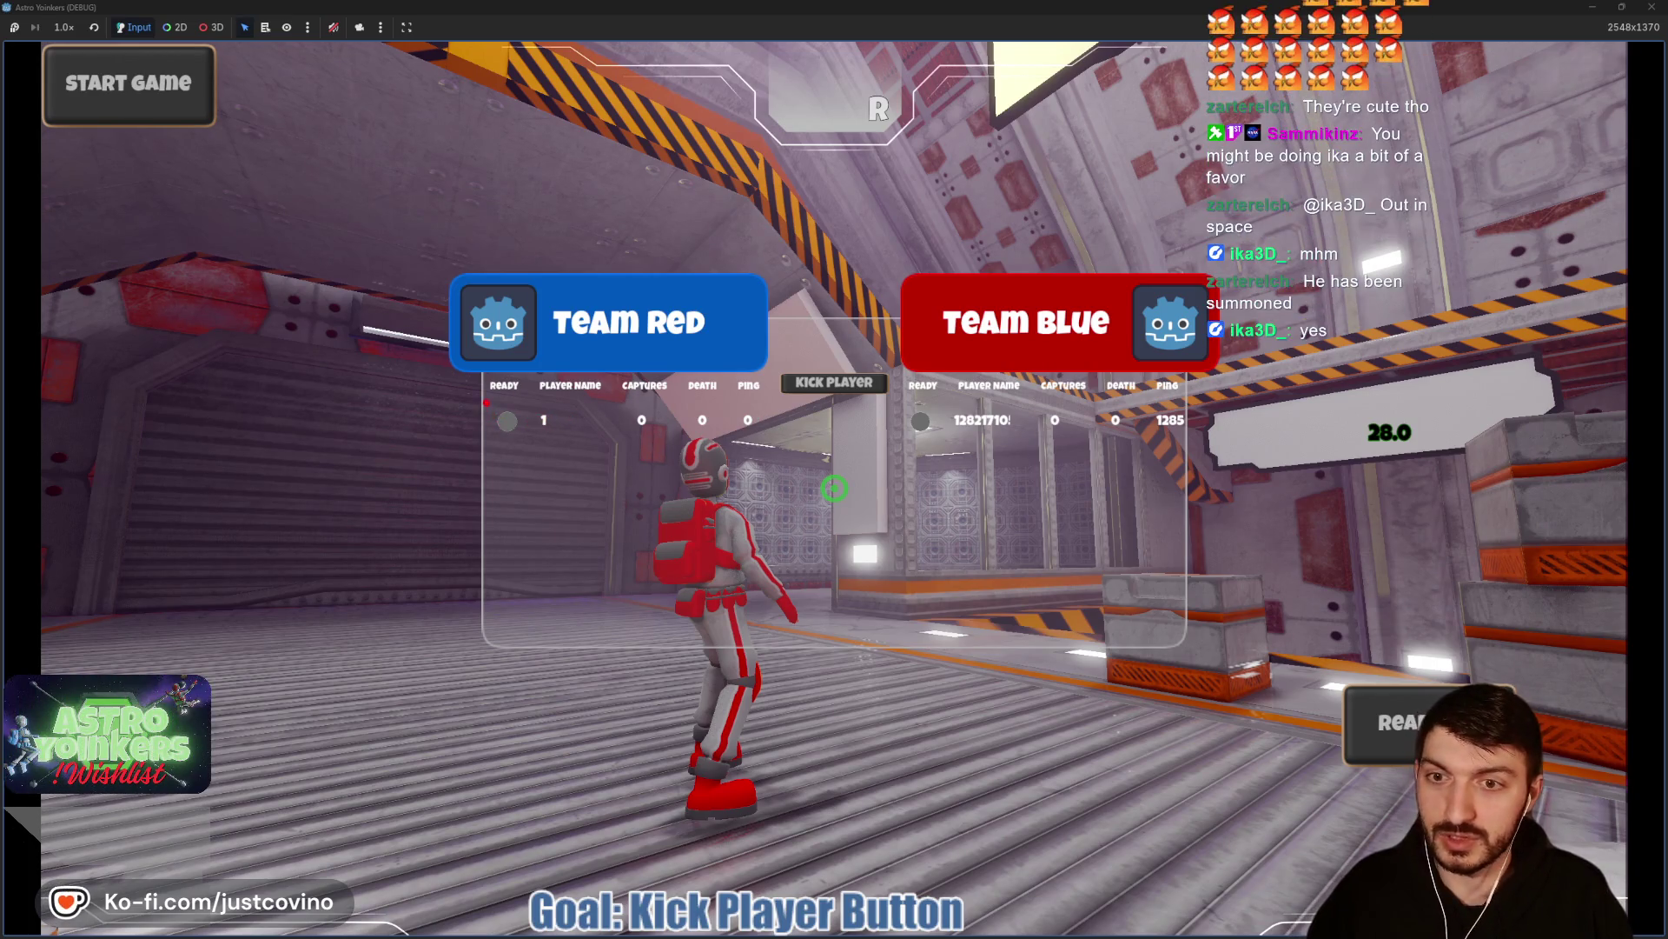
pyautogui.click(487, 402)
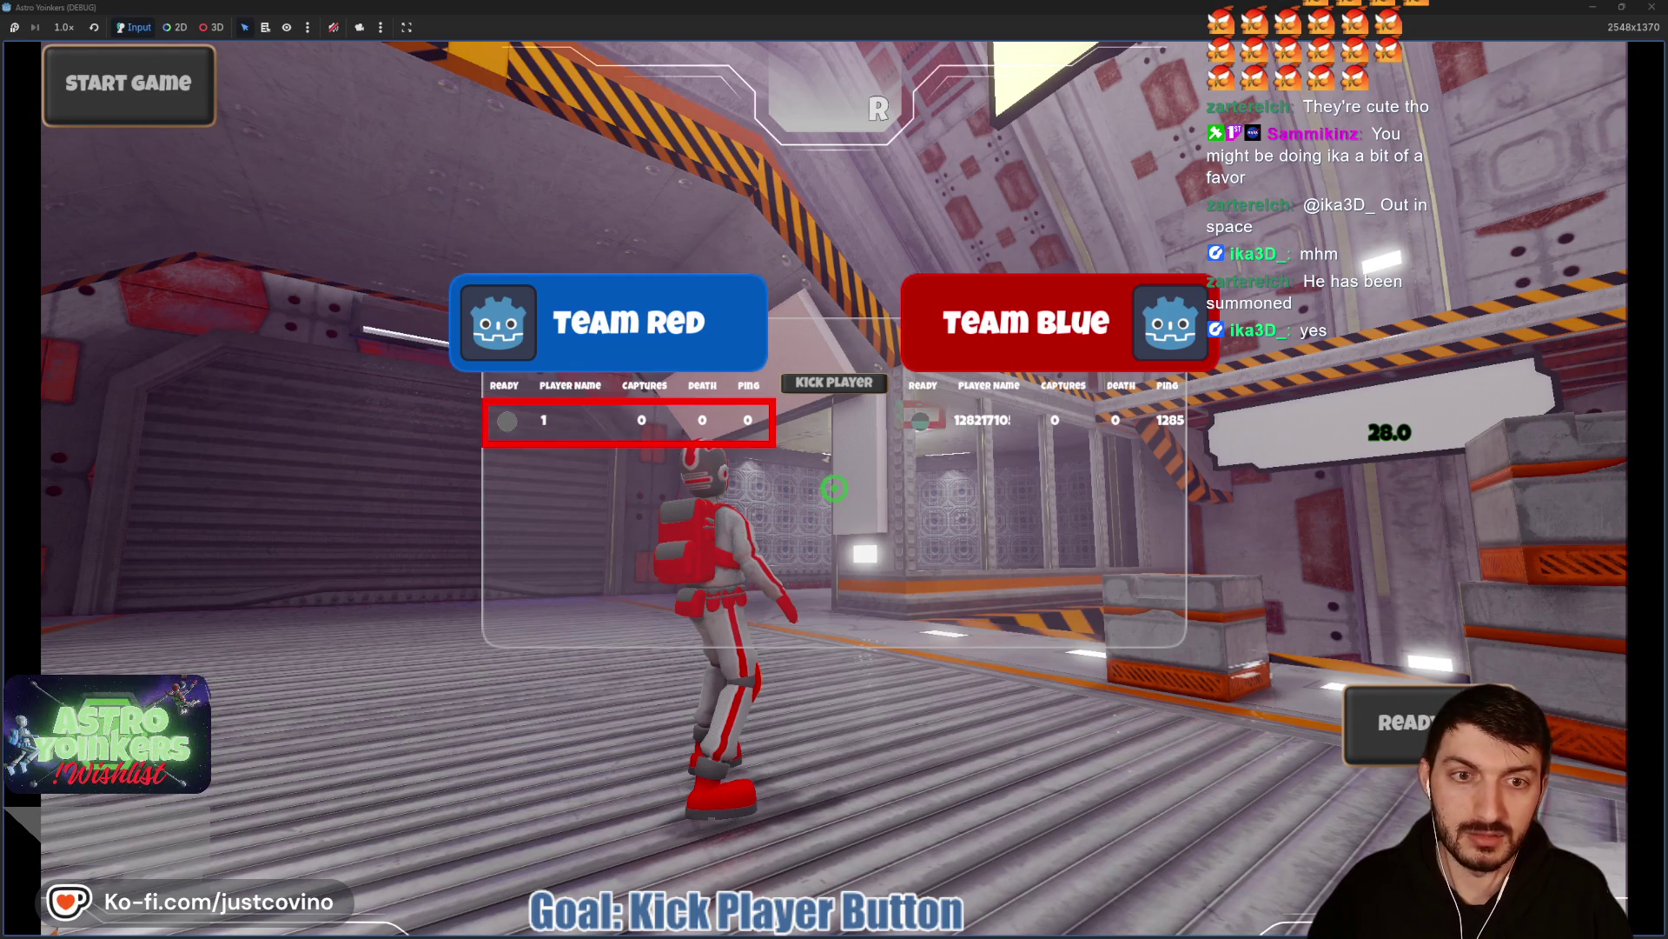
pyautogui.click(1189, 441)
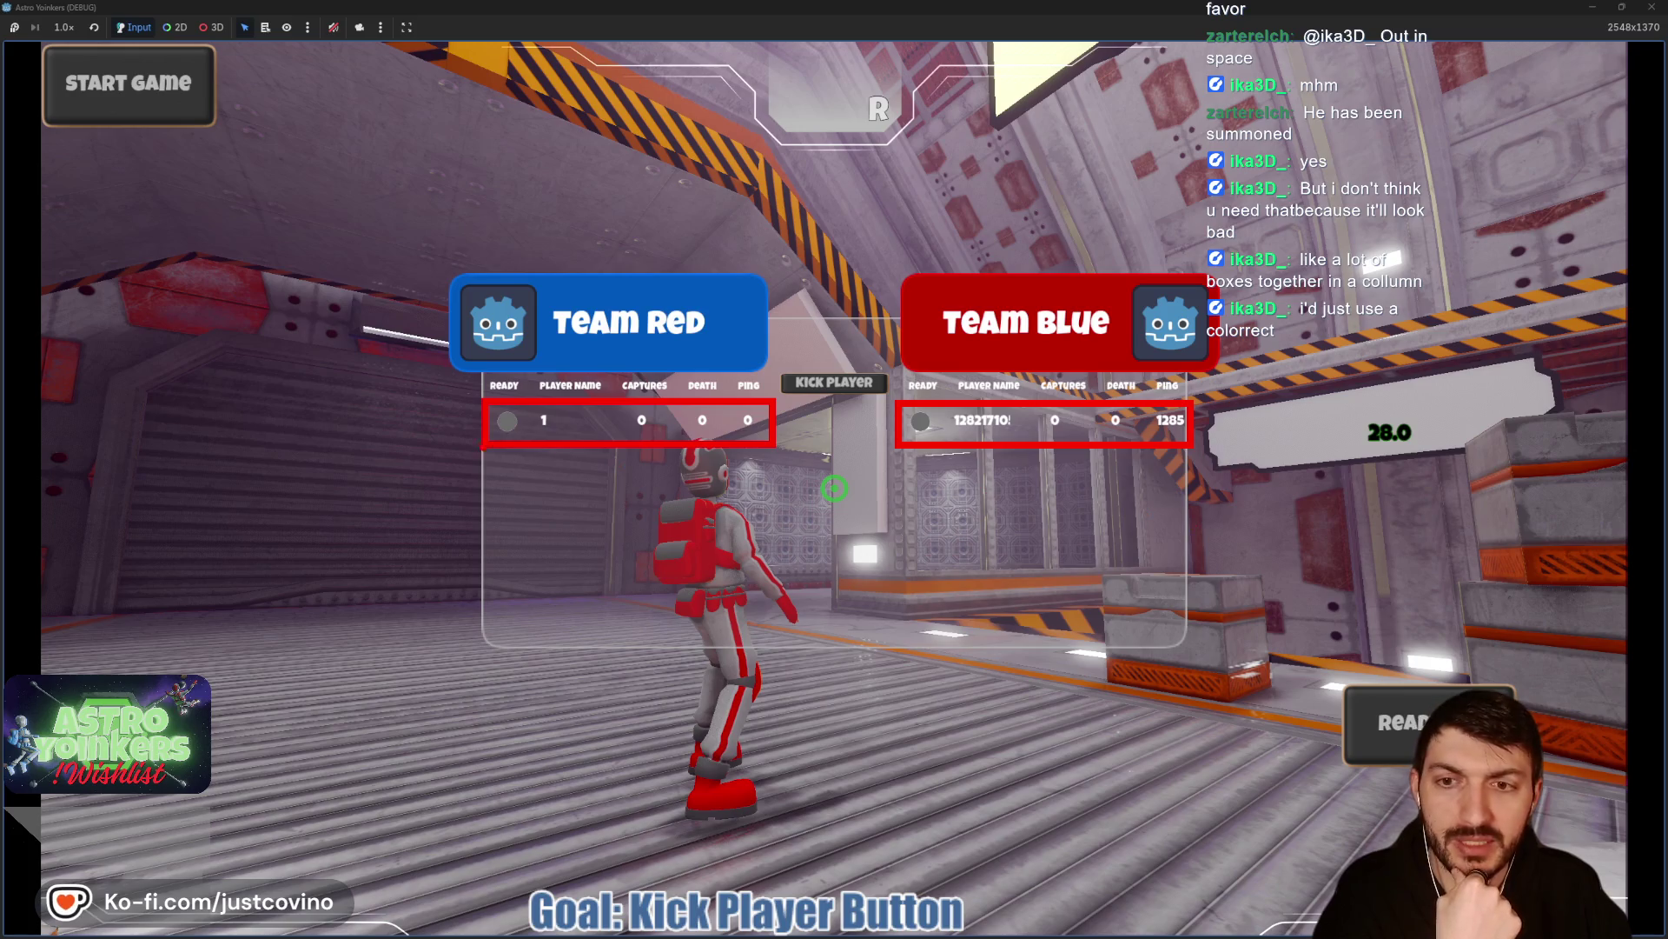
# Step: Draw three lines across the scoreboard rows, circle the Ready button, then hide the scoreboard
pyautogui.moveTo(500, 472); pyautogui.dragTo(1084, 472)
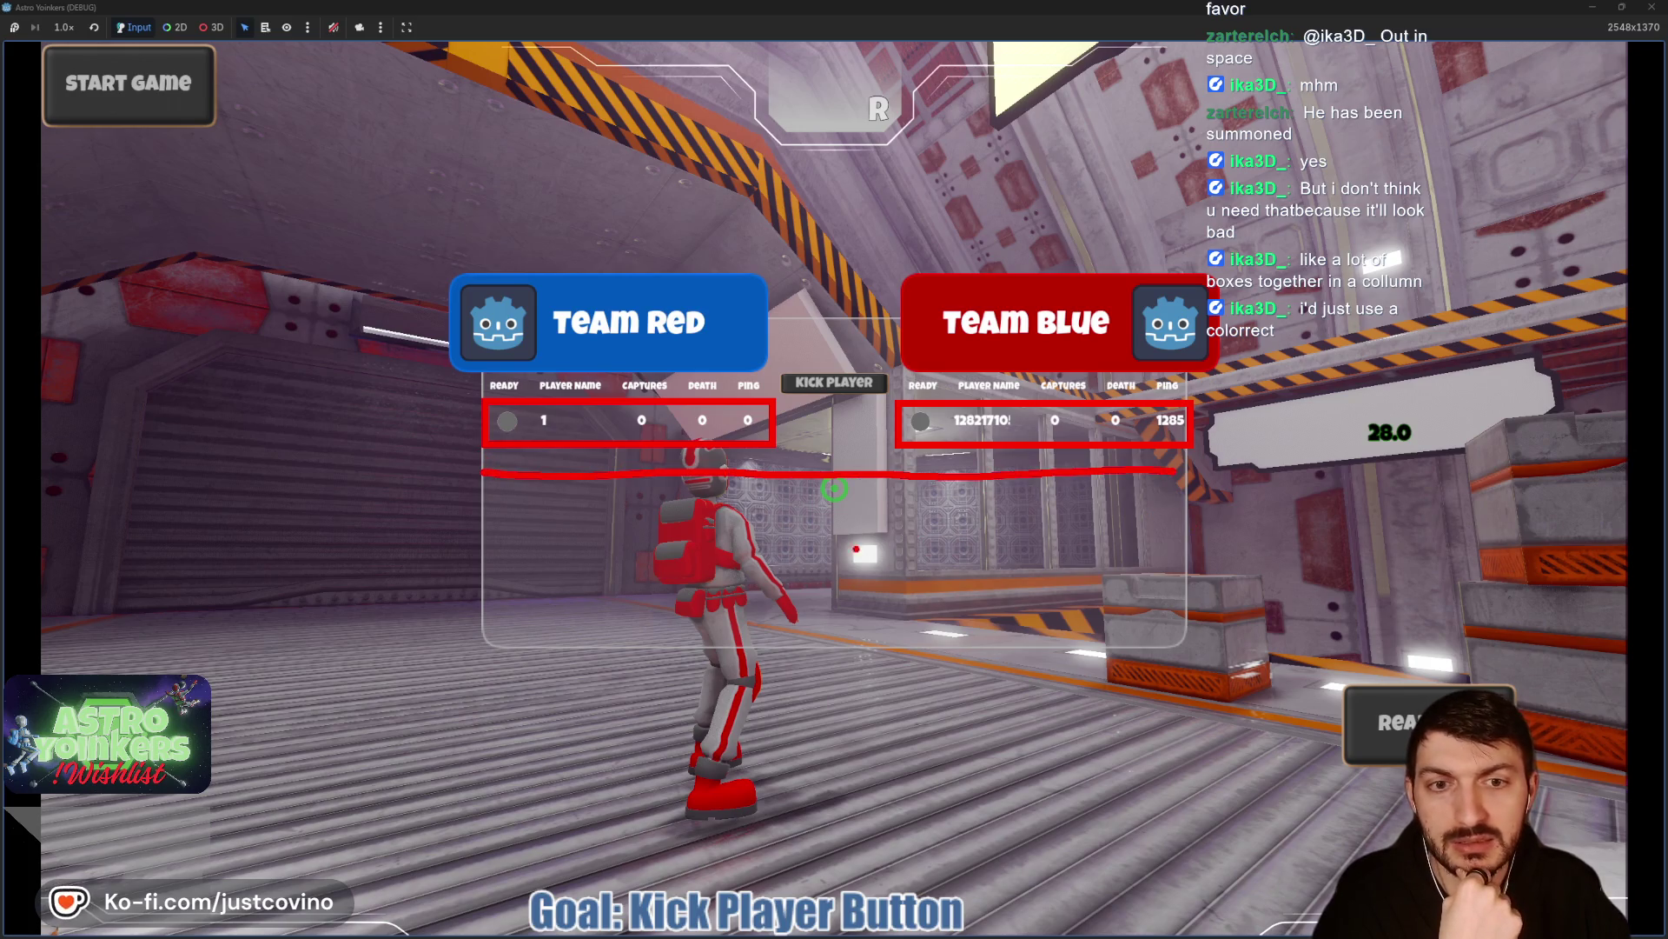
pyautogui.moveTo(484, 532); pyautogui.dragTo(1180, 525)
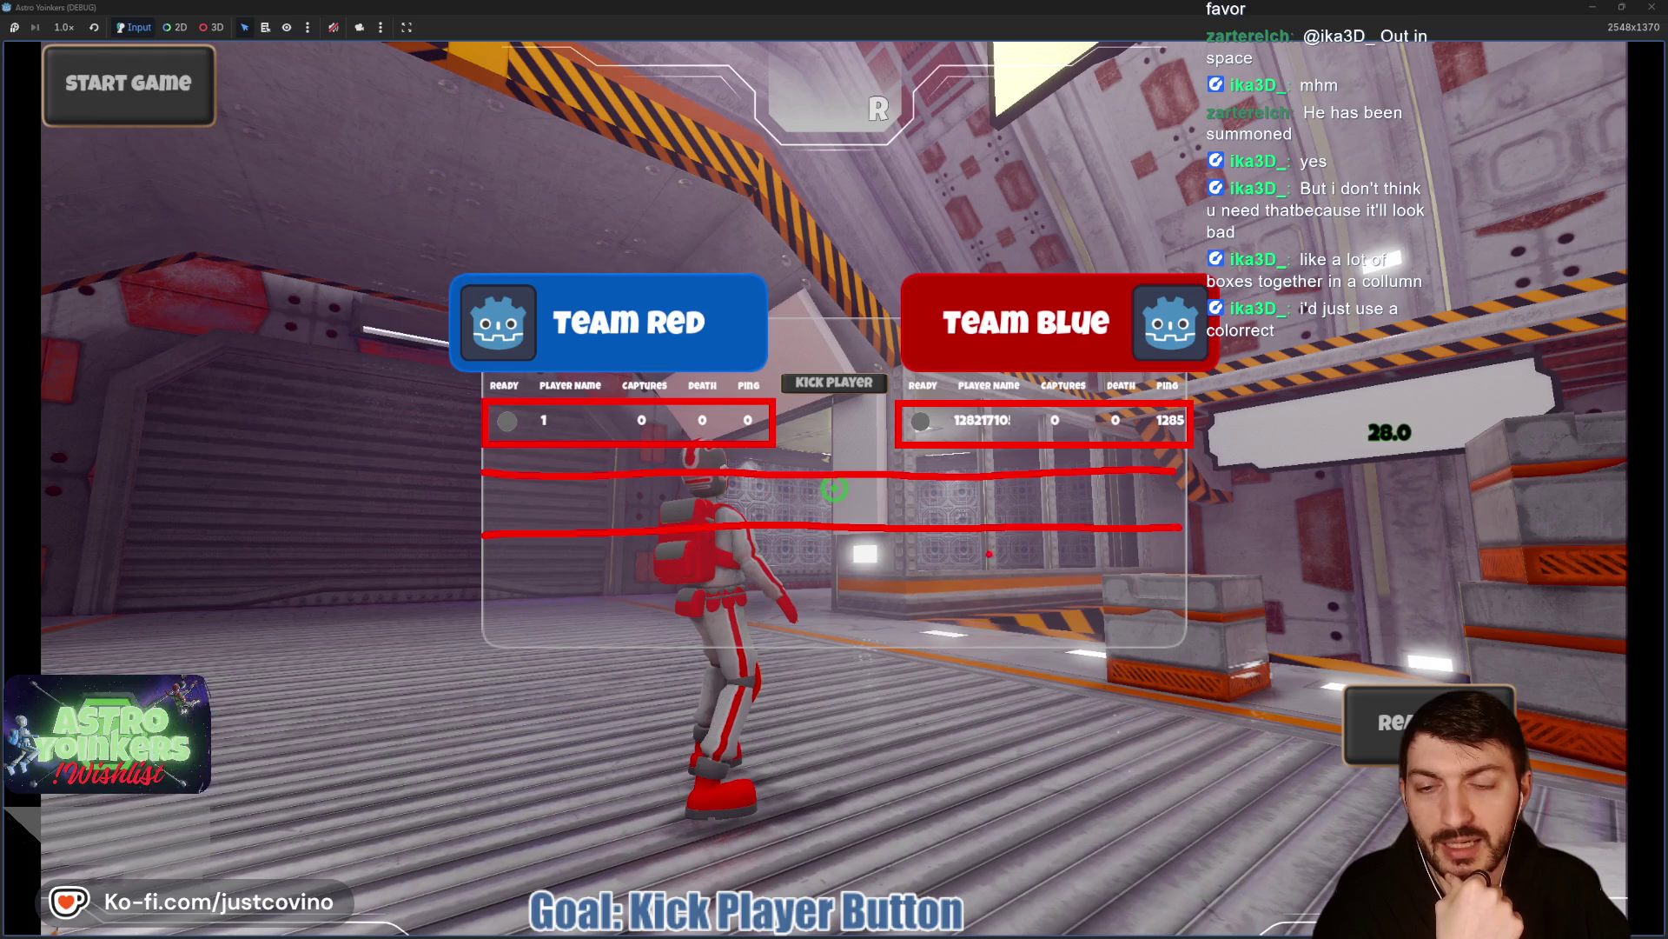
pyautogui.moveTo(492, 600); pyautogui.dragTo(1009, 605)
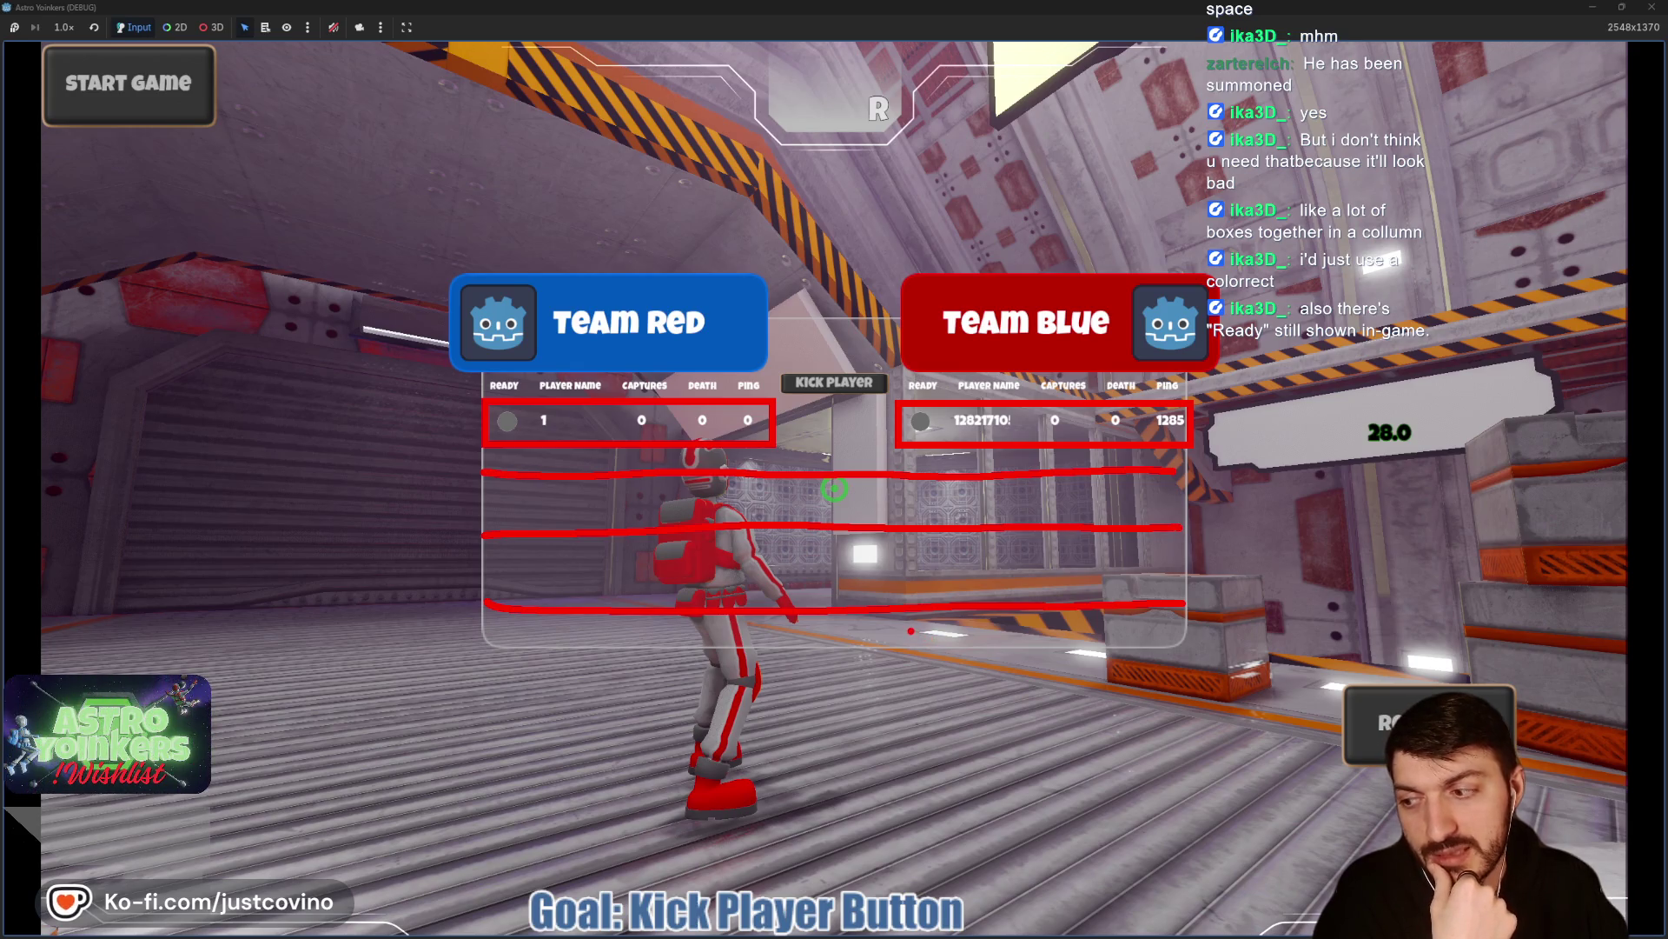
pyautogui.moveTo(1470, 657); pyautogui.dragTo(1399, 810)
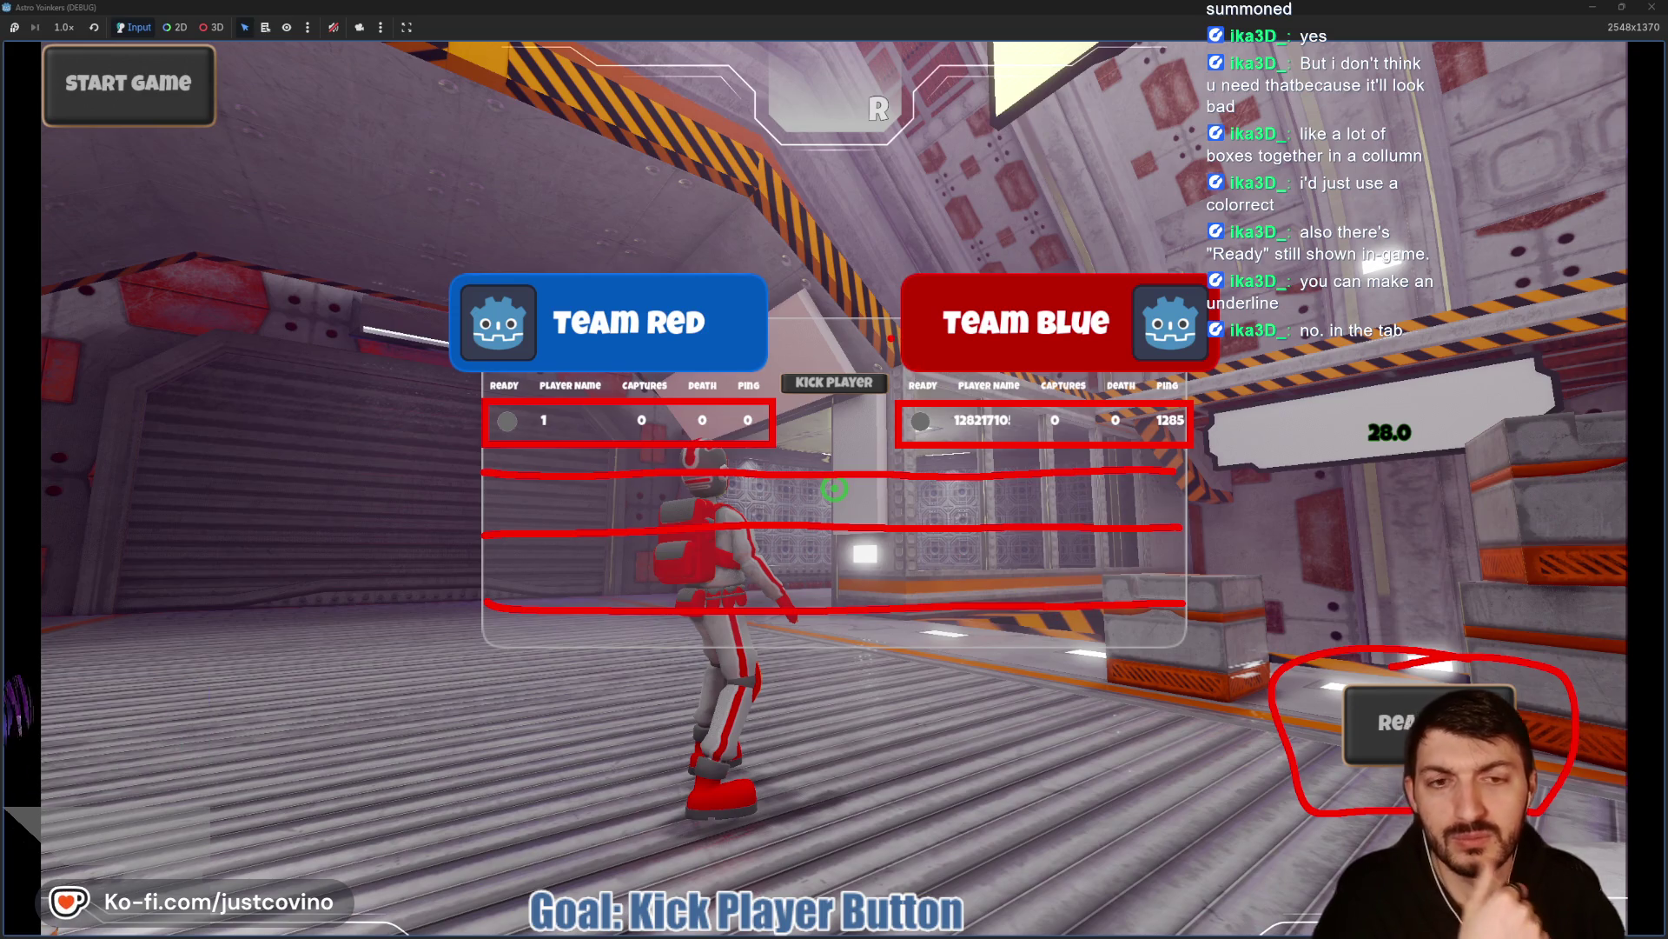
pyautogui.press('Tab')
pyautogui.press('Tab')
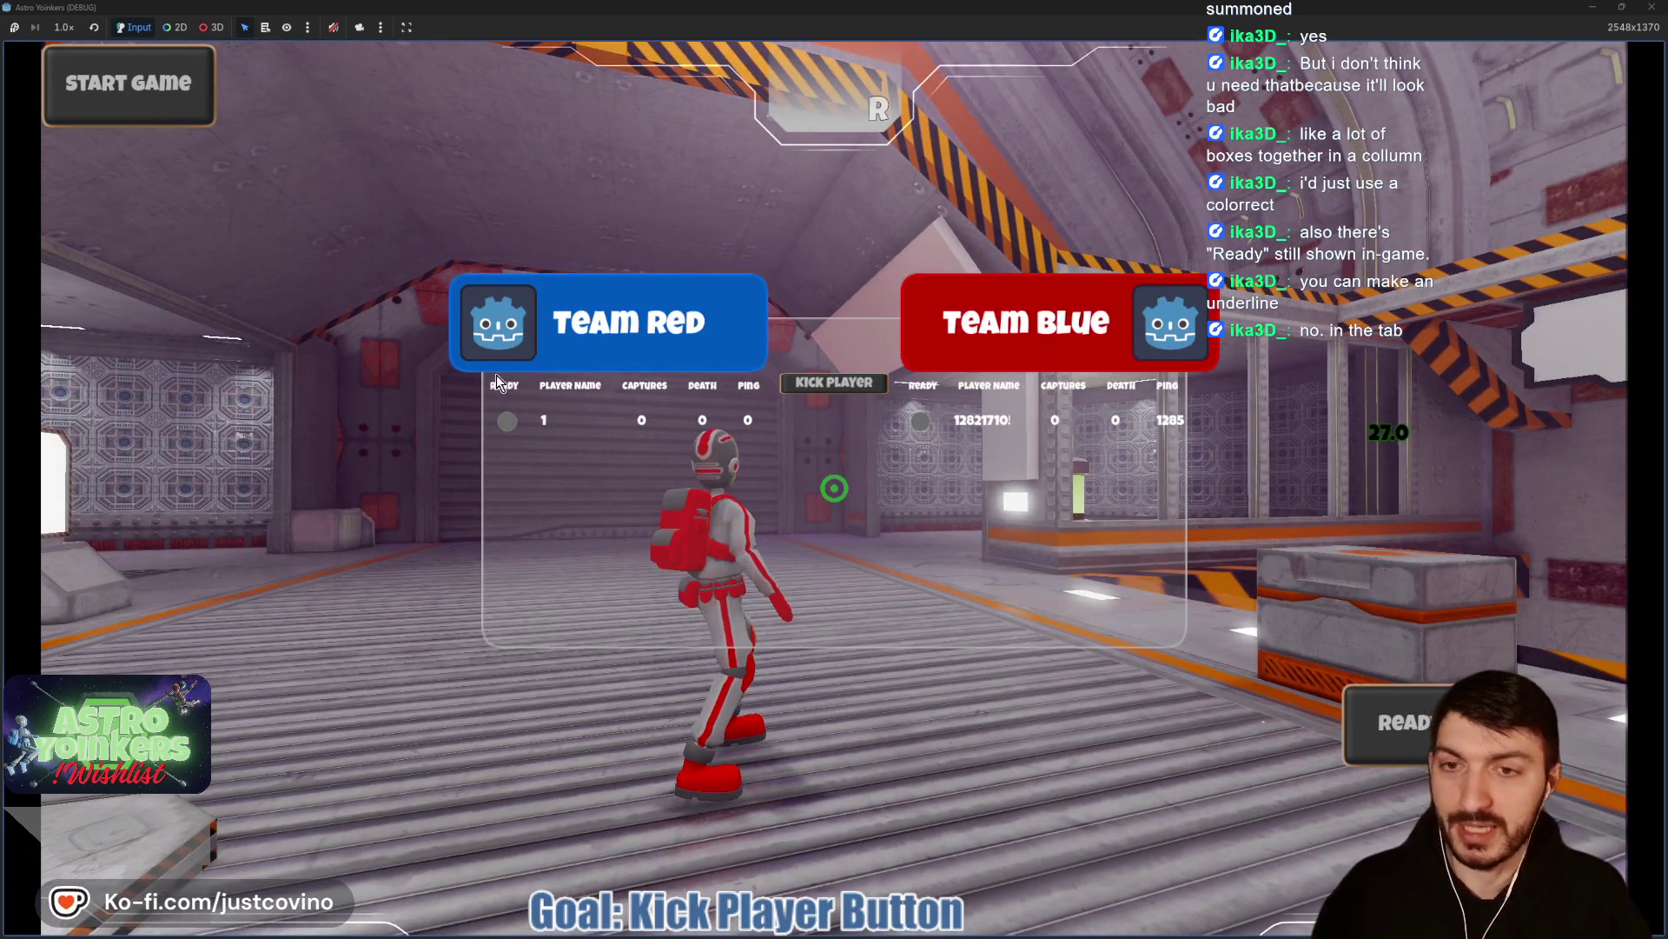
# Step: Mark the Ready column, then toggle the scoreboard on and off while running forward
pyautogui.moveTo(528, 372); pyautogui.dragTo(470, 447)
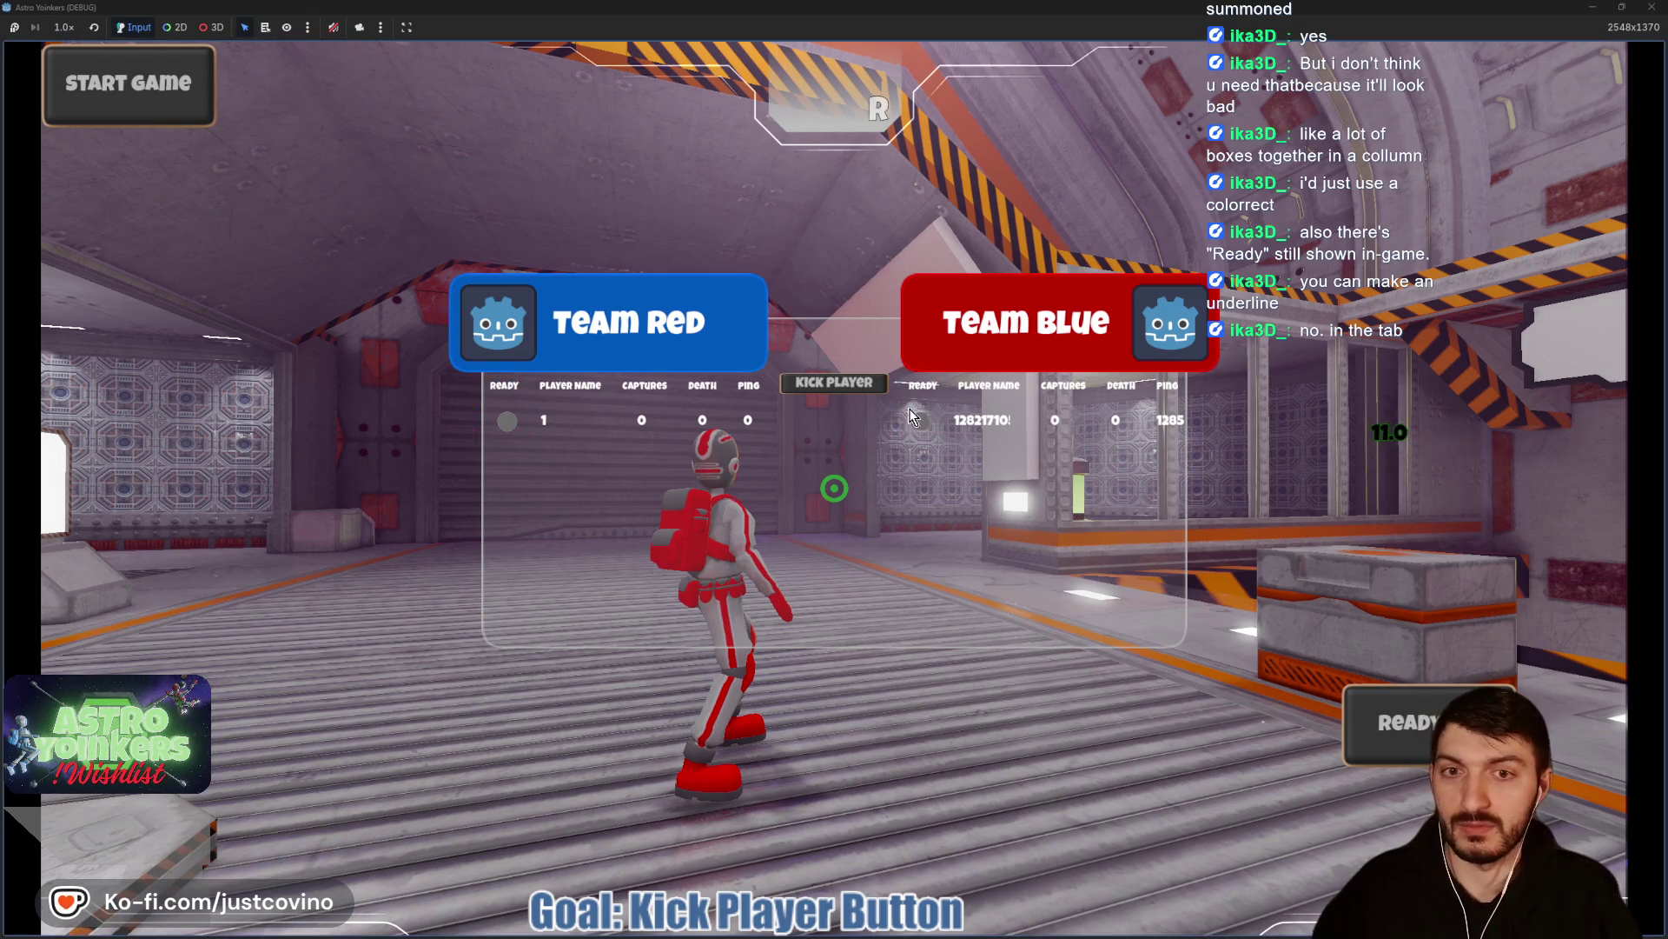
pyautogui.press('Tab')
pyautogui.press('w')
pyautogui.press('Tab')
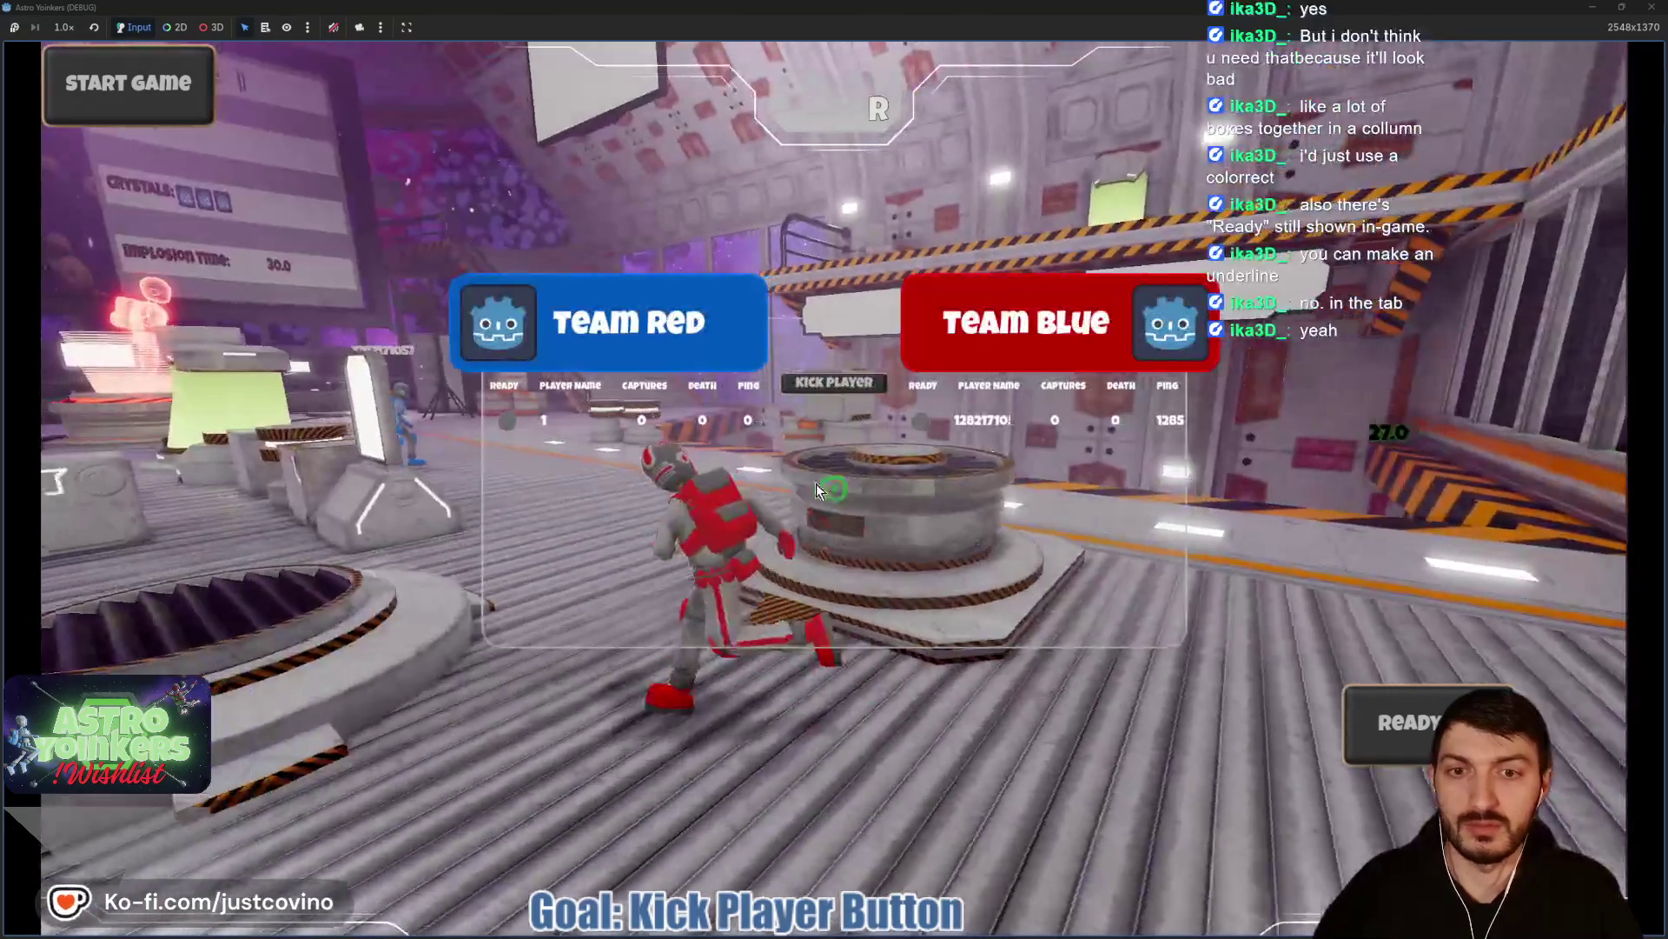
pyautogui.press('Tab')
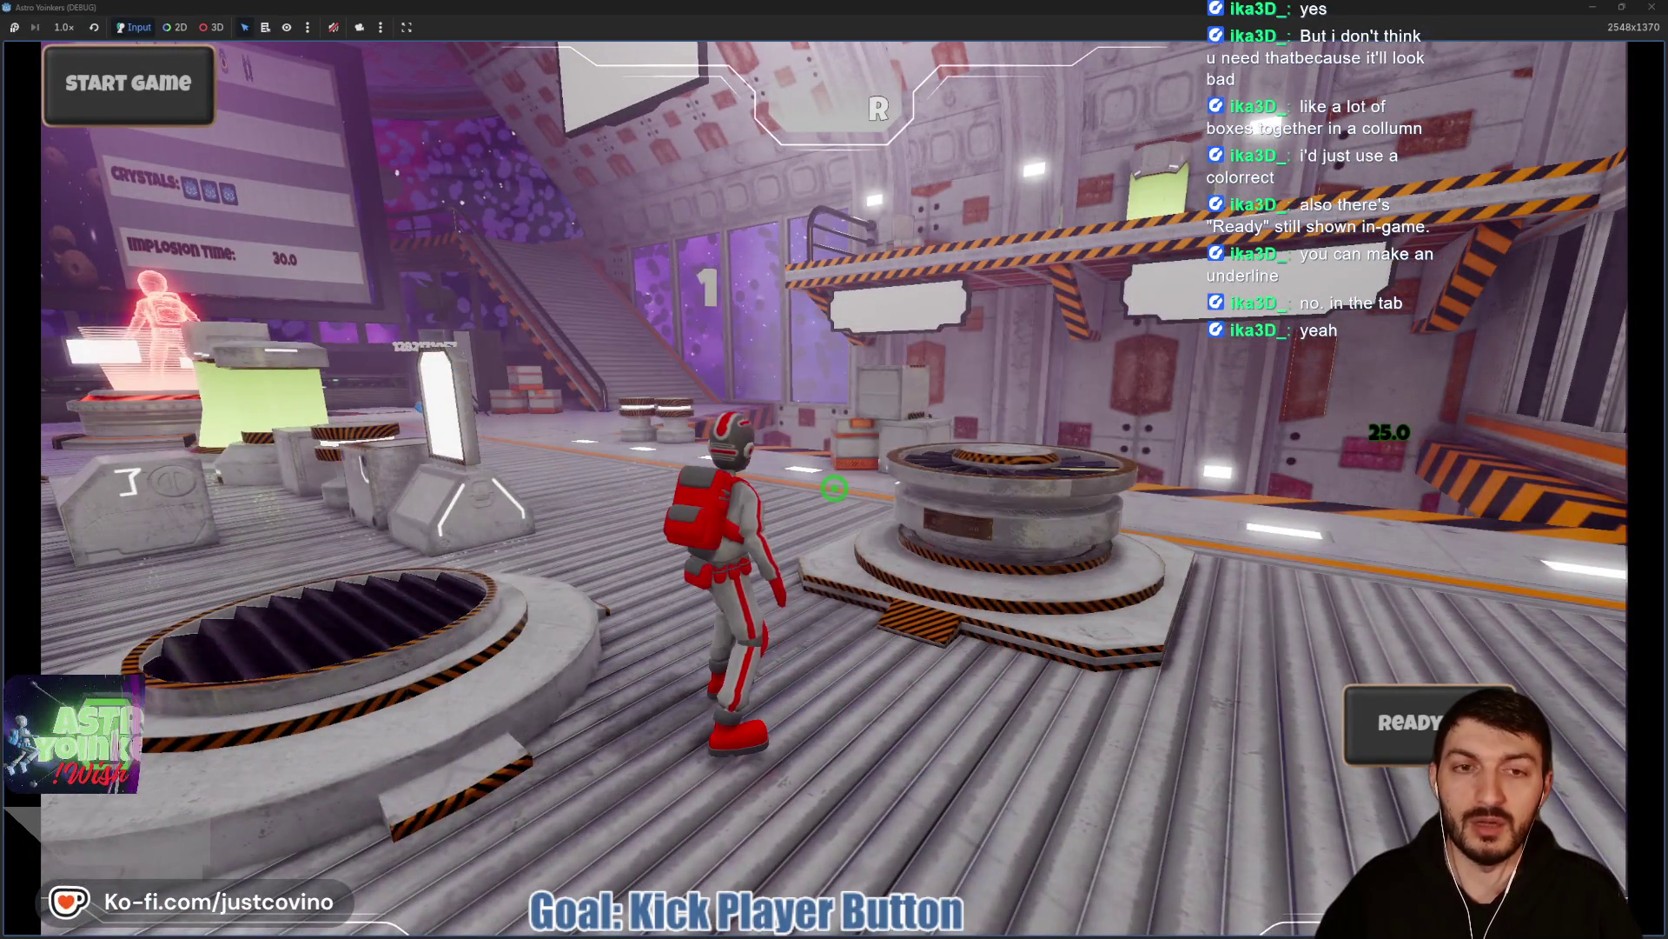
pyautogui.press('Tab')
pyautogui.press('Tab')
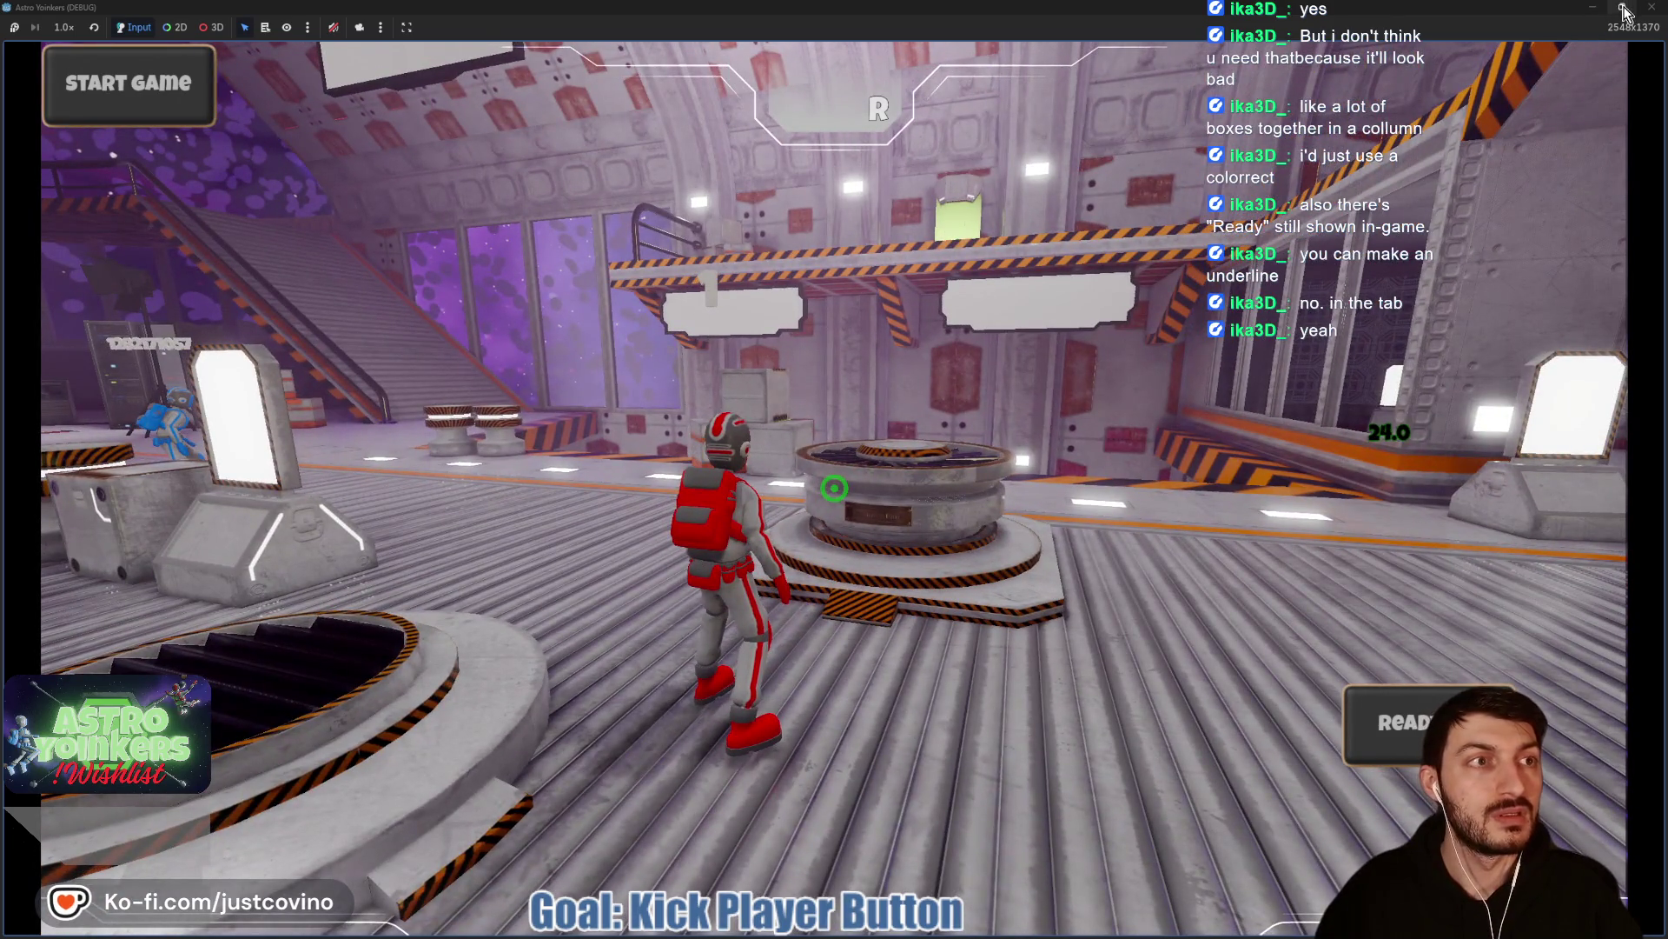
# Step: Stop the running game and enable Toggle Mode on the KickPlayerButton node
pyautogui.click(1625, 12)
pyautogui.click(1510, 30)
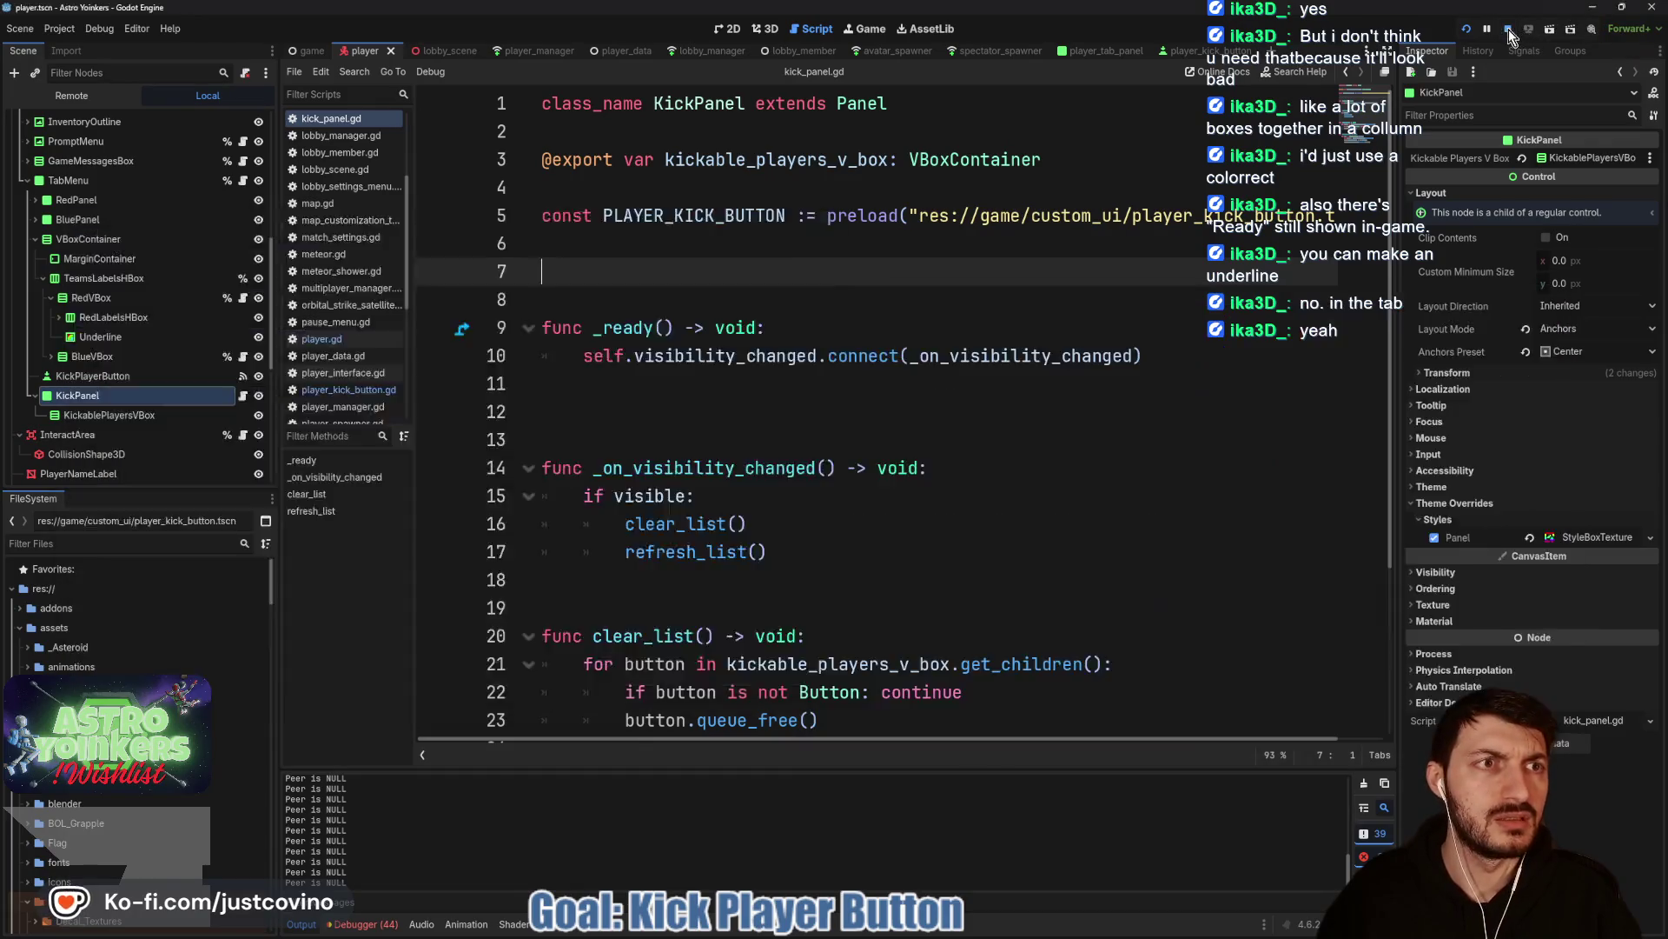
pyautogui.click(817, 411)
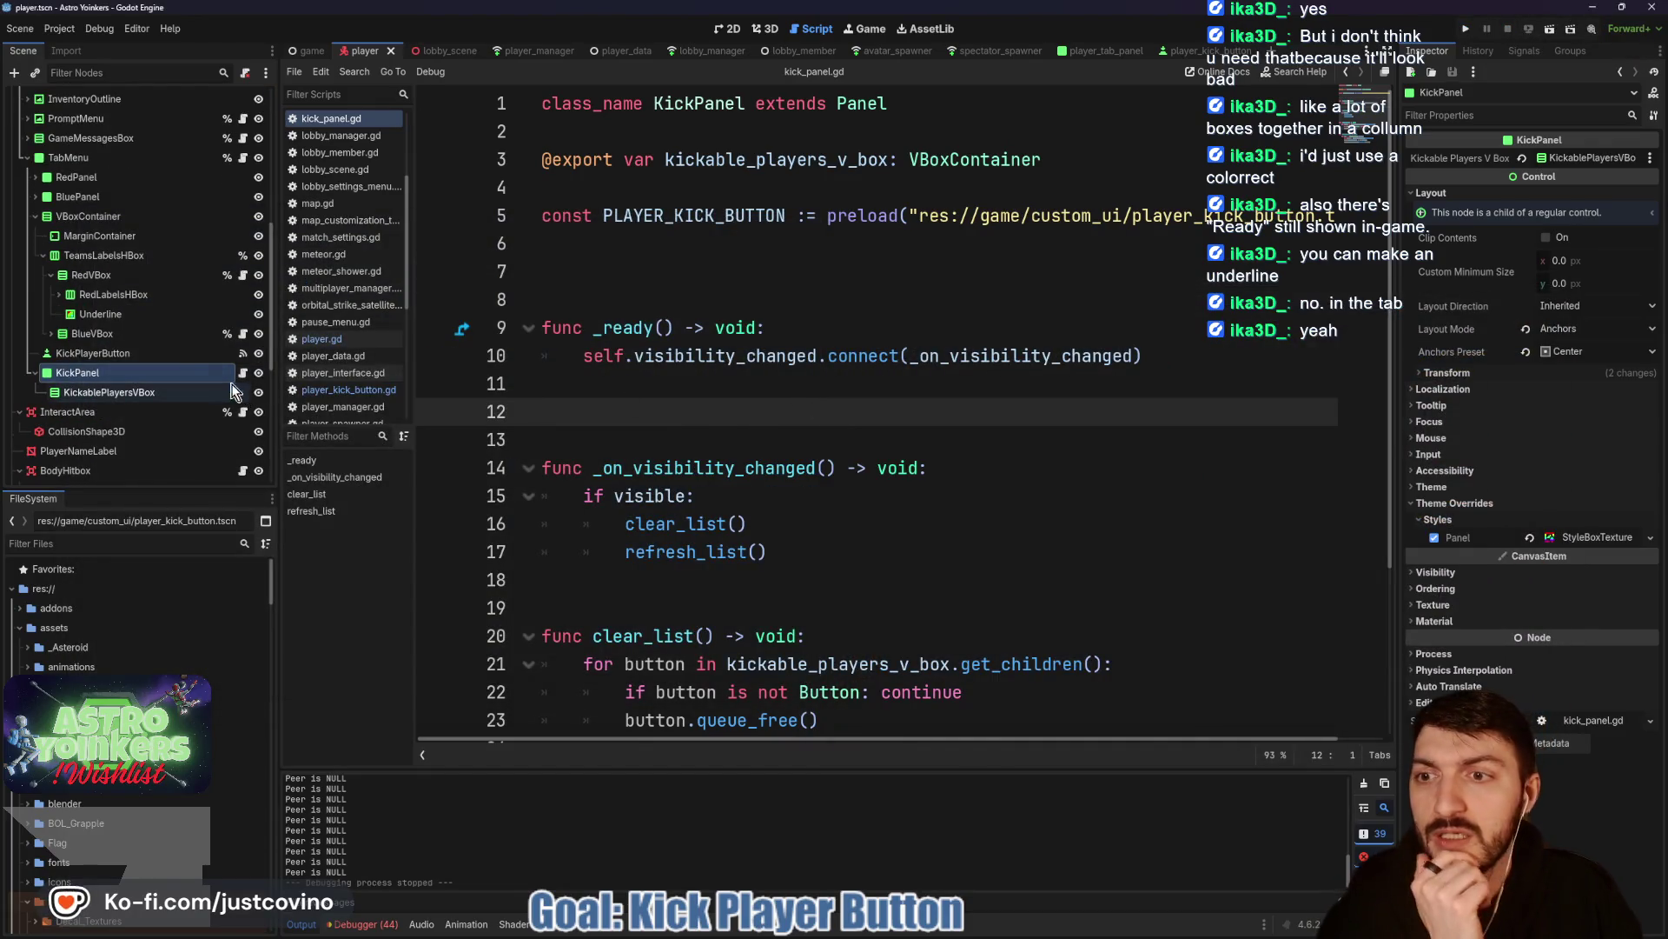
pyautogui.click(174, 352)
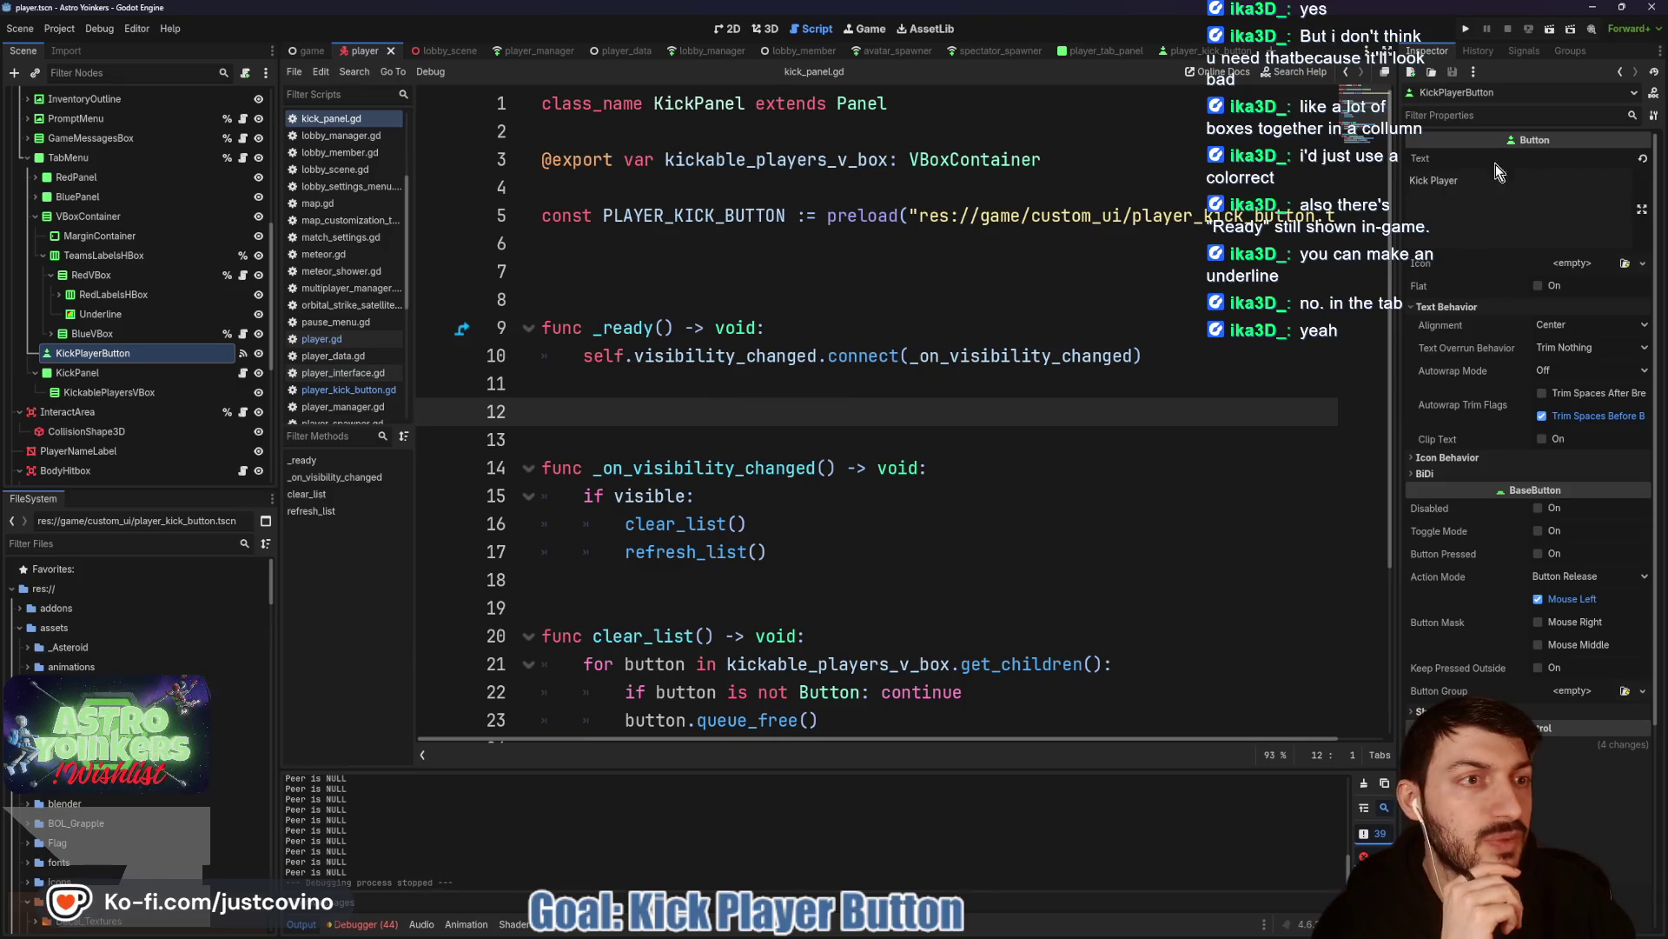
pyautogui.click(1538, 531)
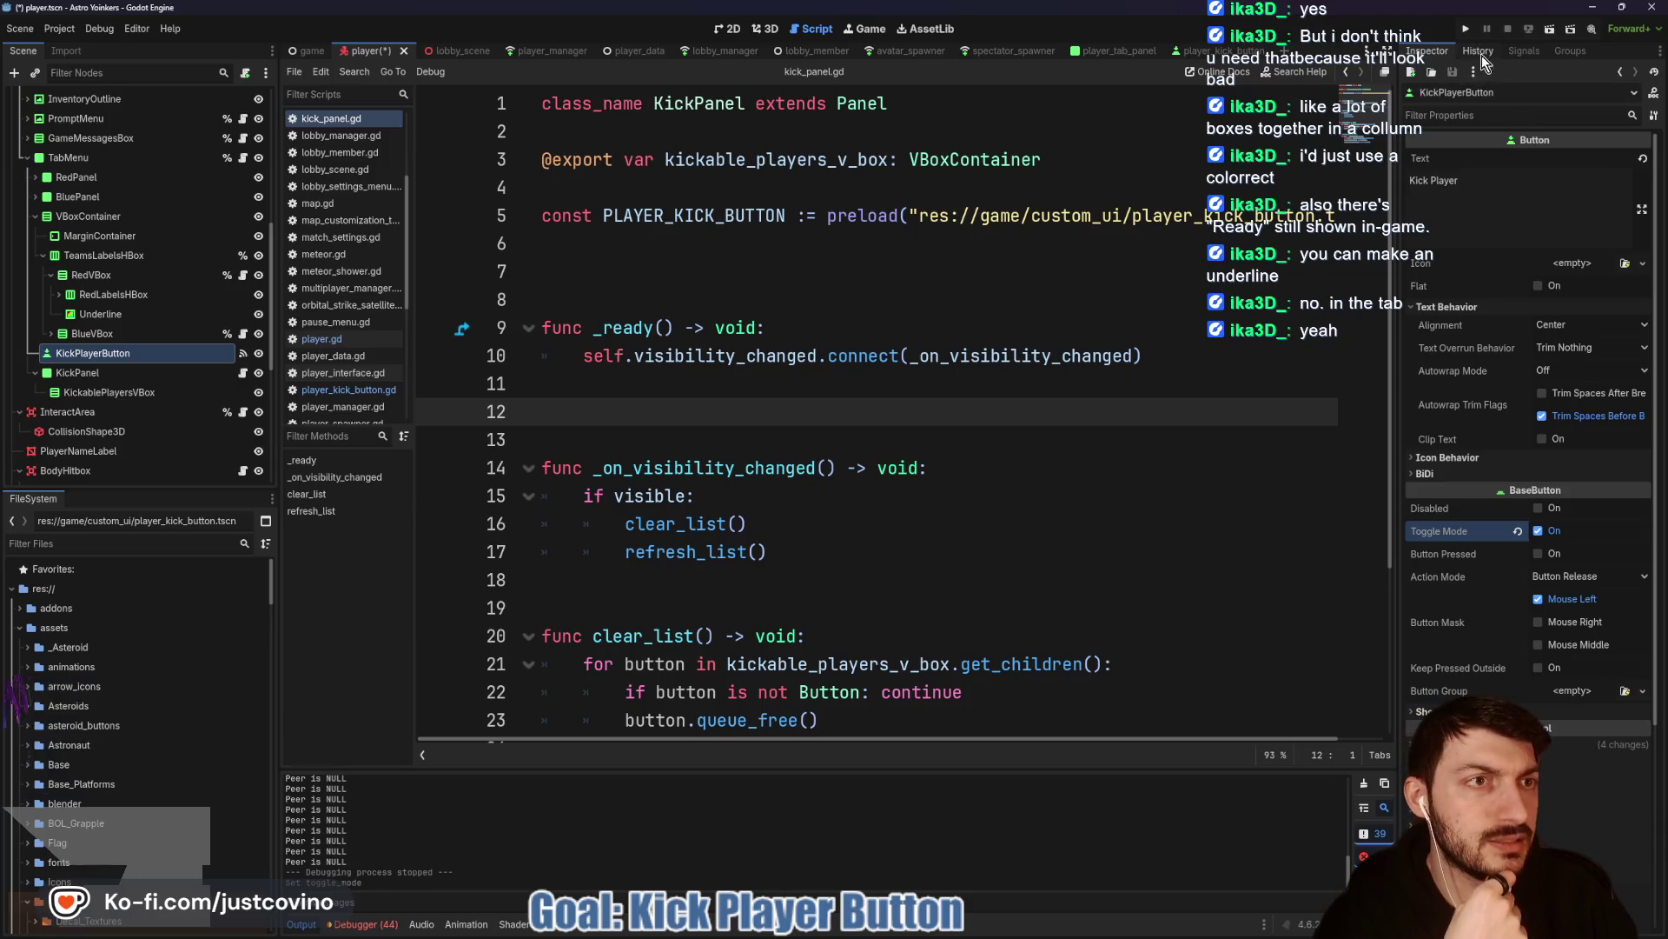
# Step: Review the button's existing pressed connection and the toggled handler on lines 24–26 of tab_menu.gd
pyautogui.click(1521, 52)
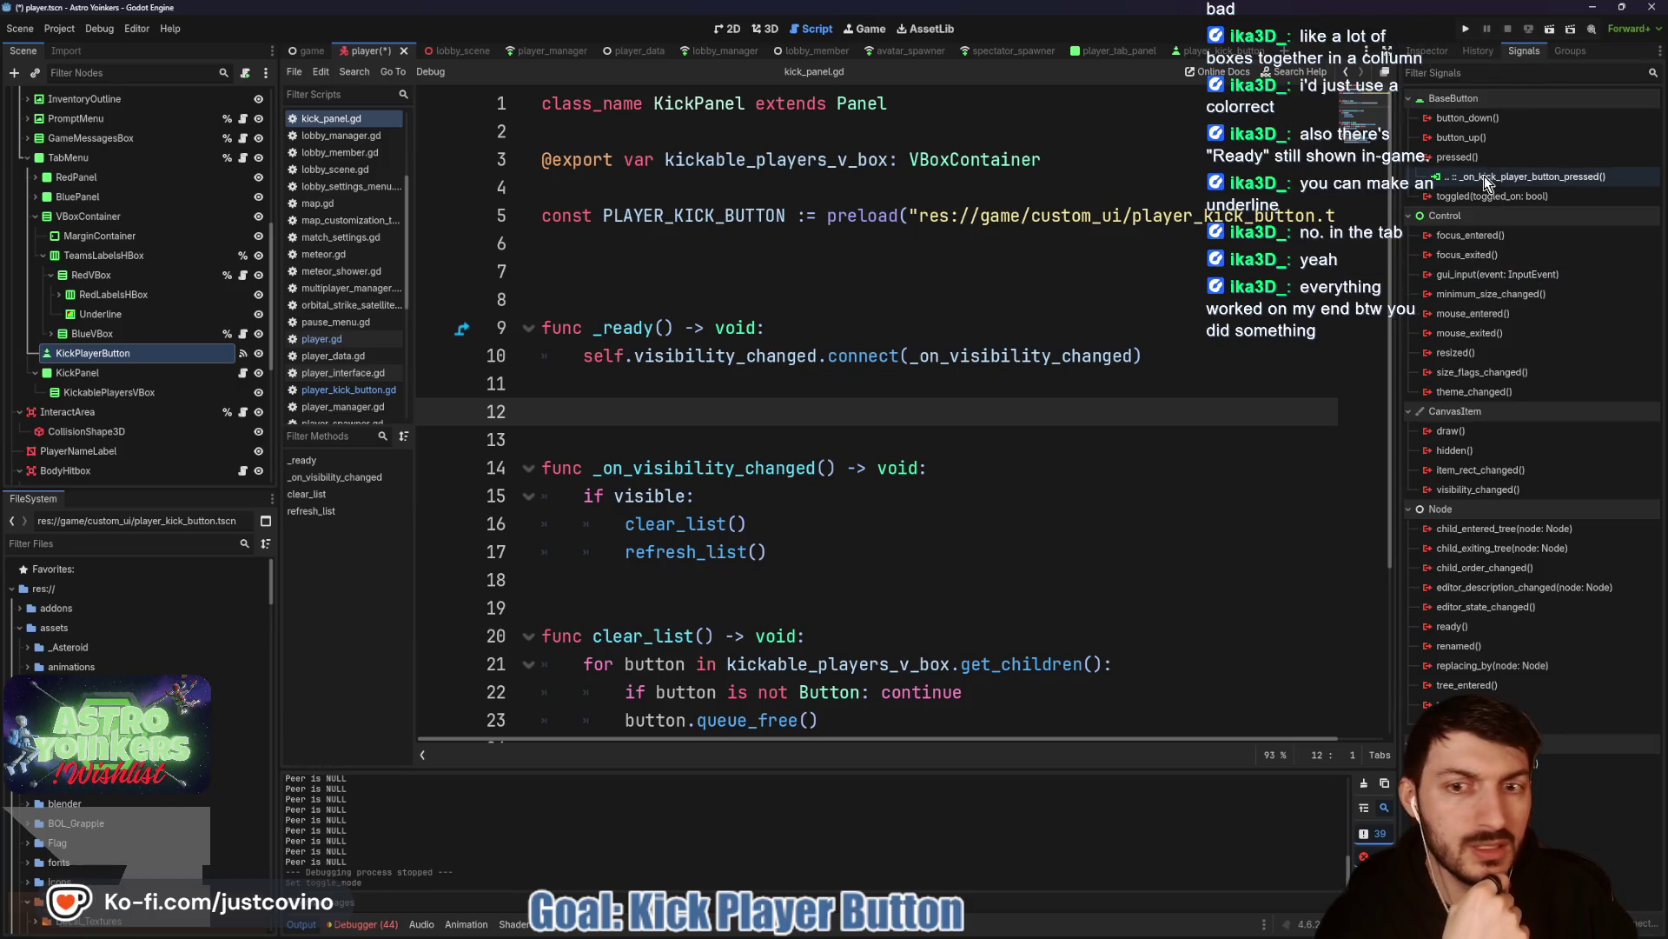
pyautogui.click(1488, 178)
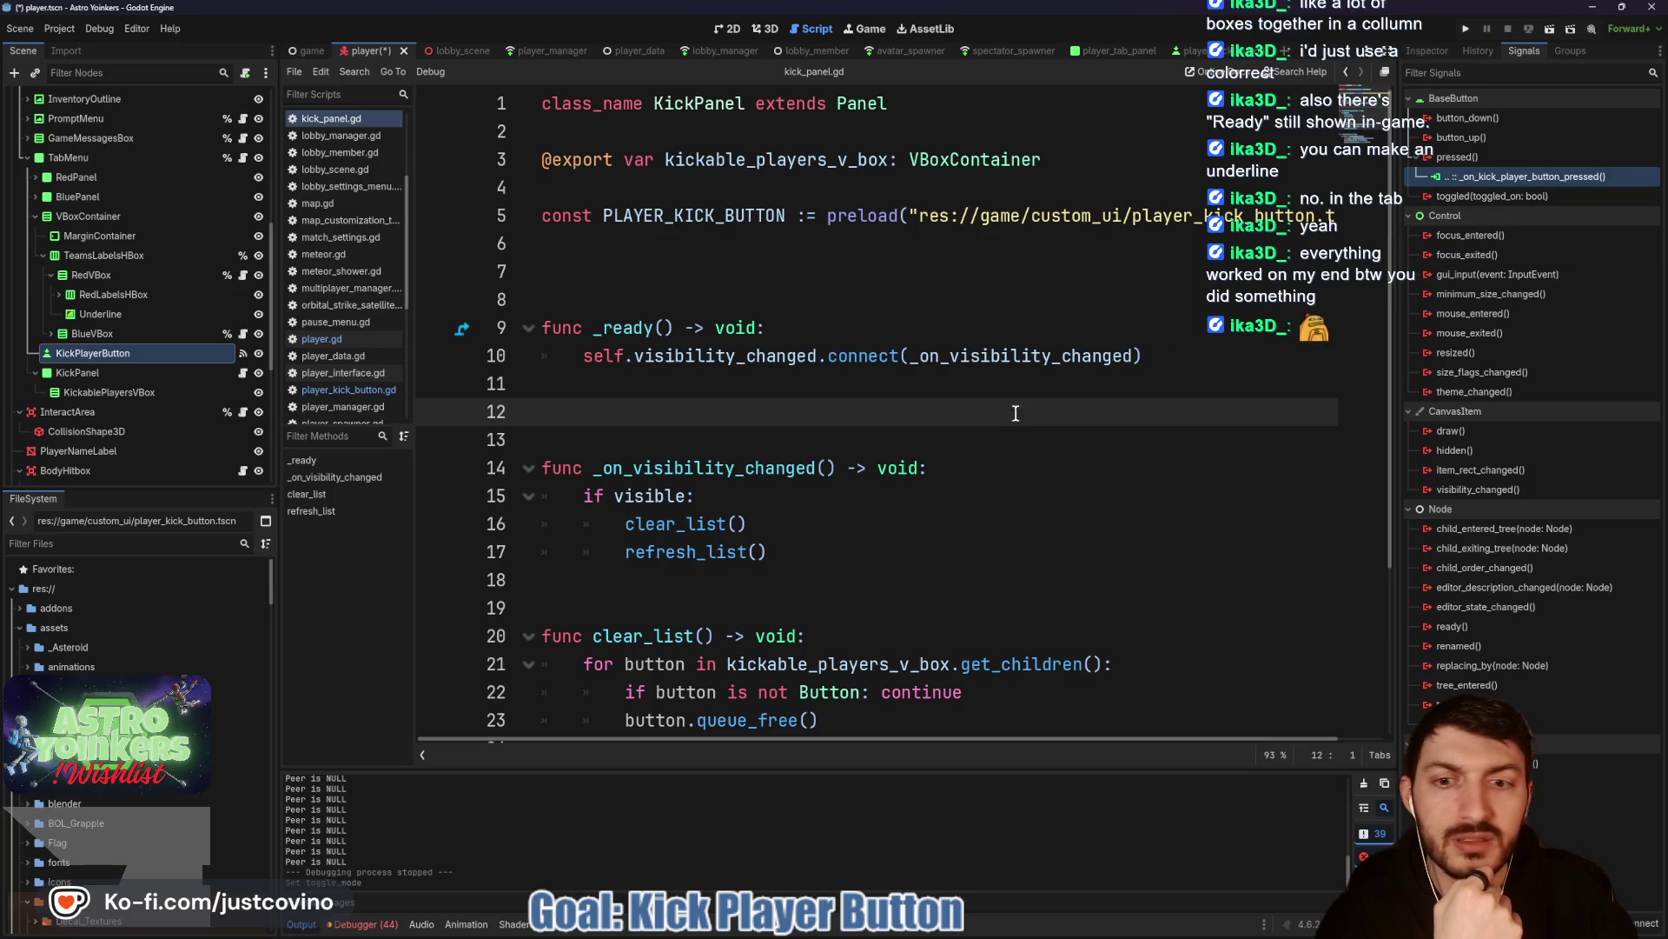
pyautogui.scroll(-3, 996, 427)
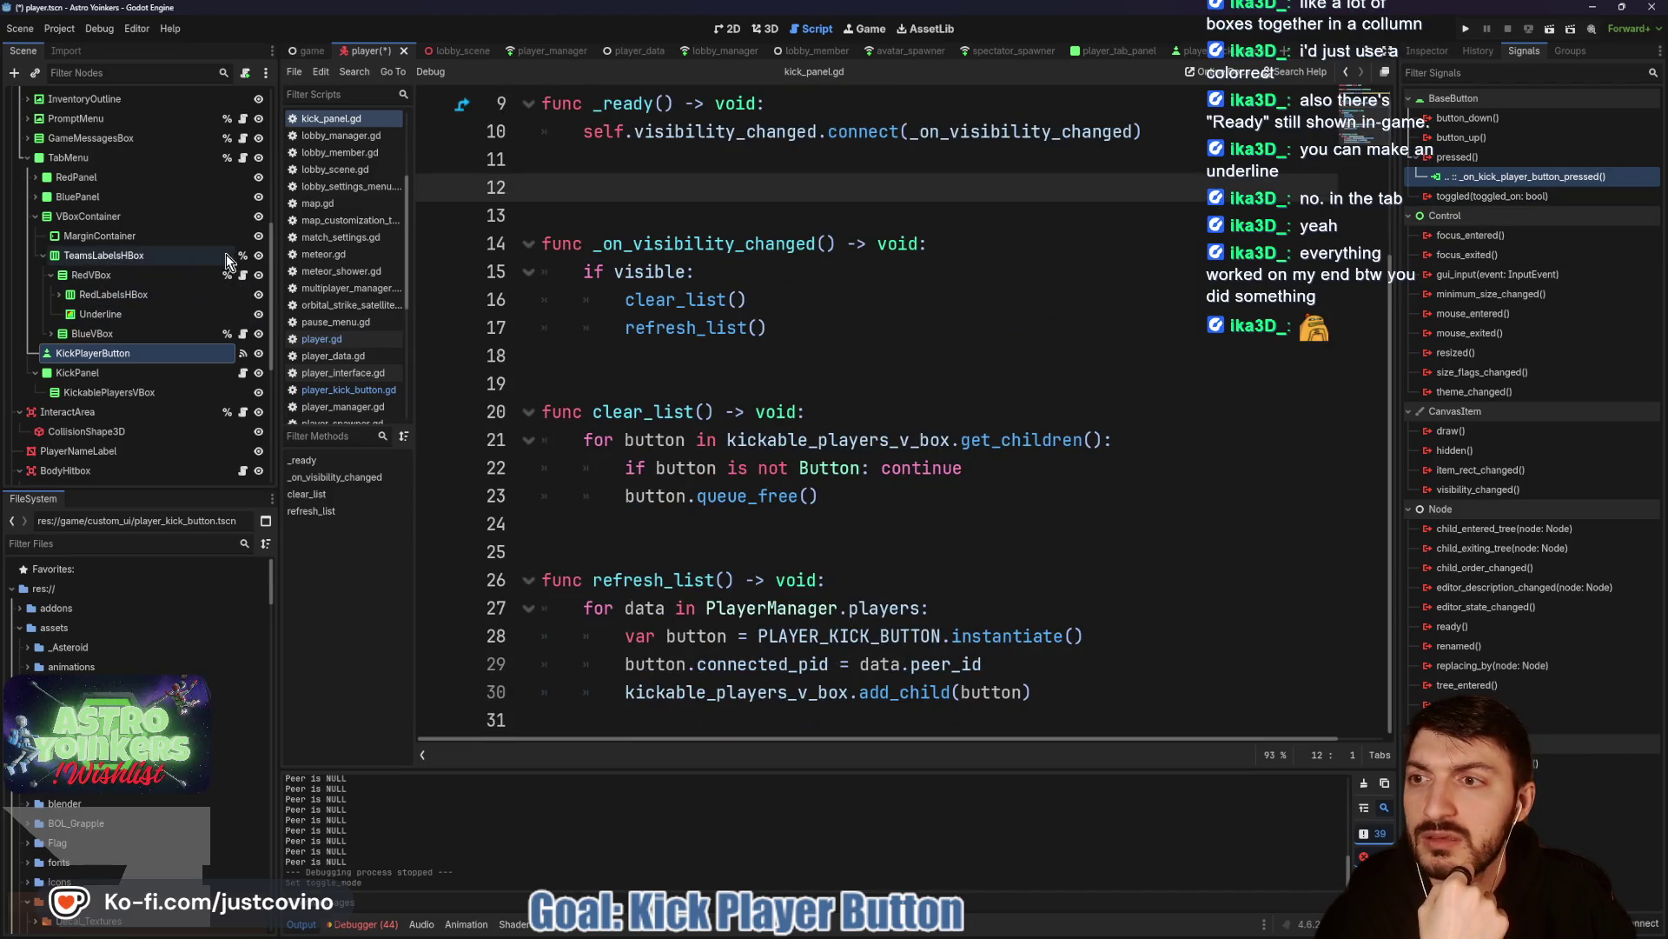
pyautogui.click(242, 158)
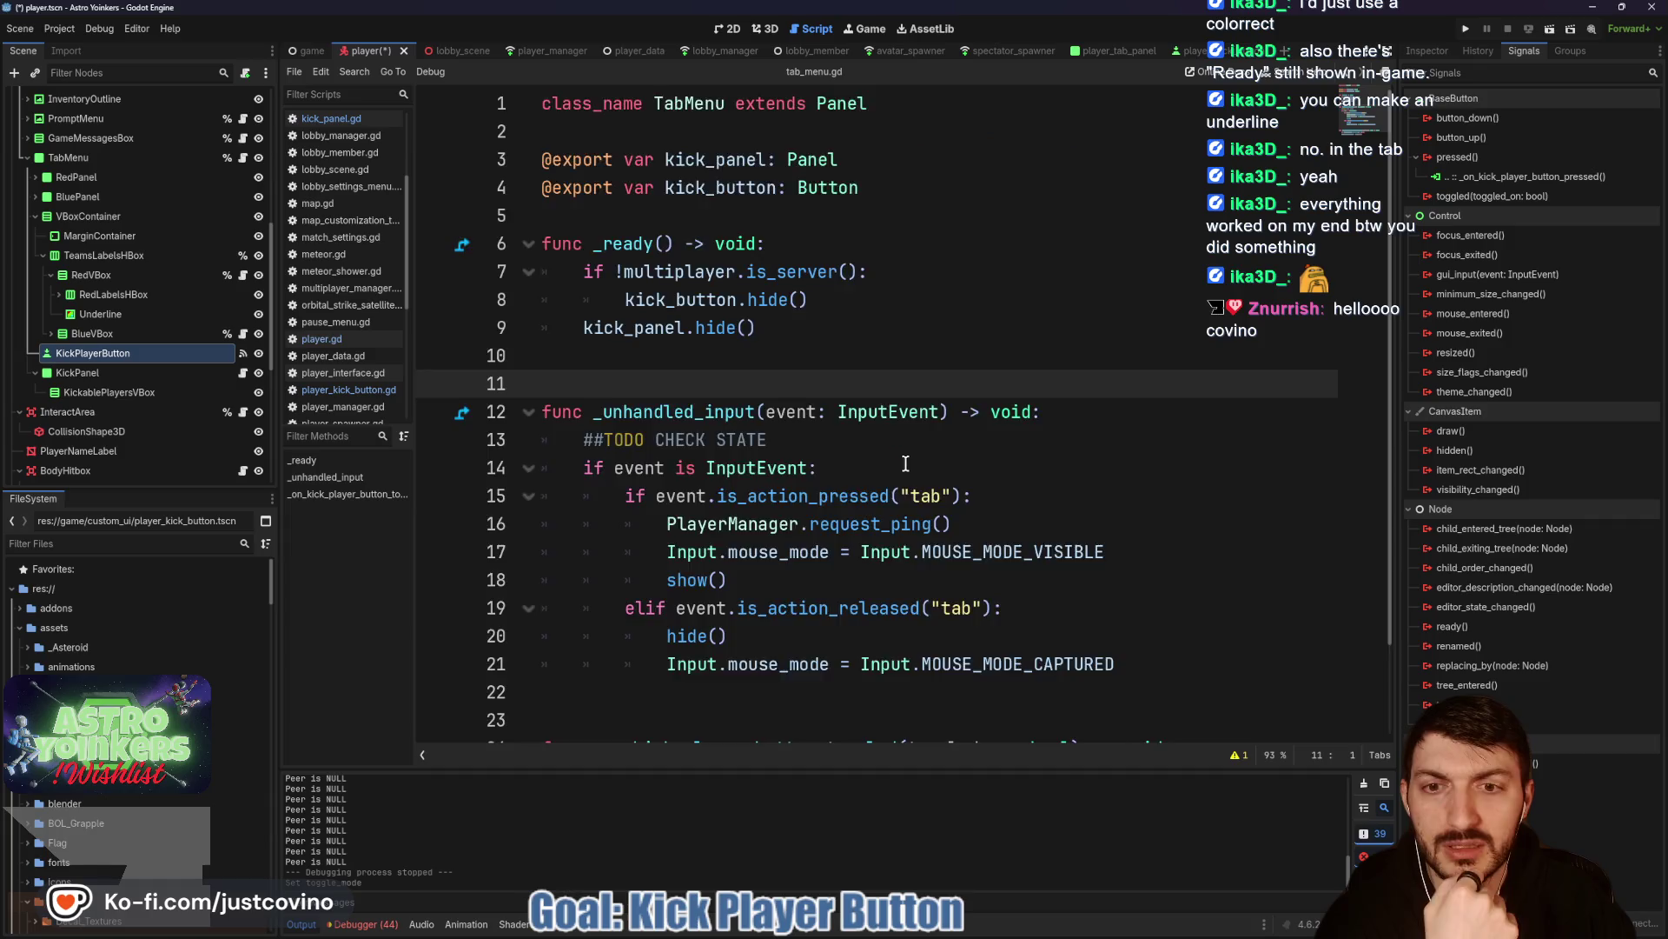
pyautogui.scroll(-2, 869, 720)
pyautogui.moveTo(543, 642); pyautogui.dragTo(988, 705)
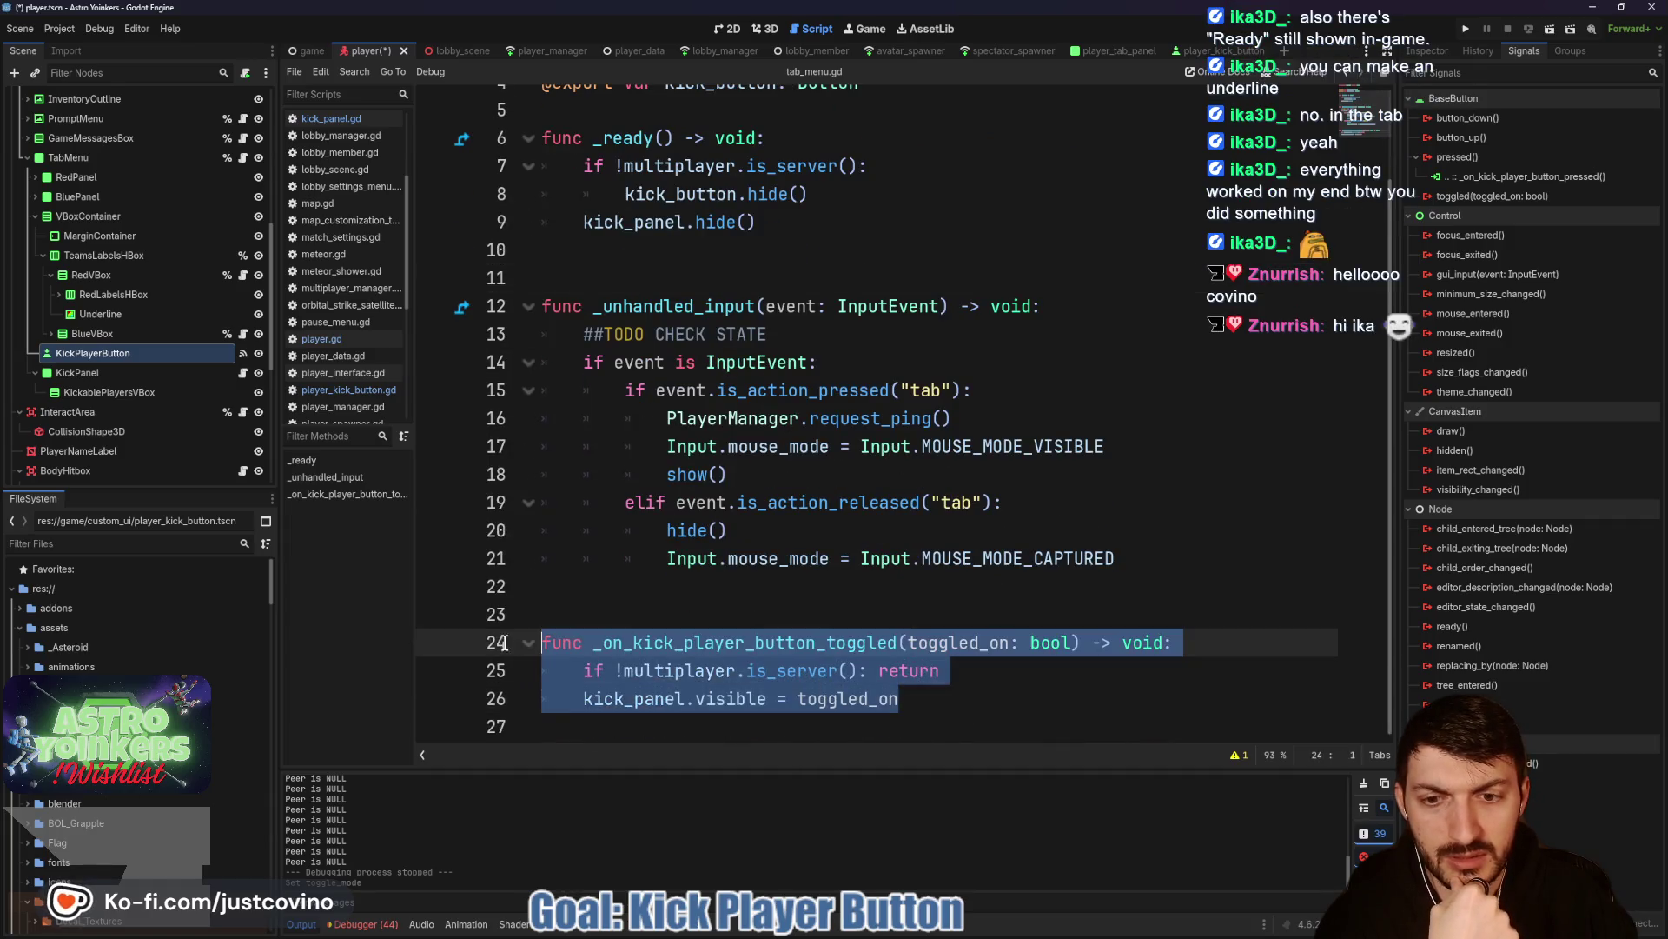
pyautogui.click(988, 707)
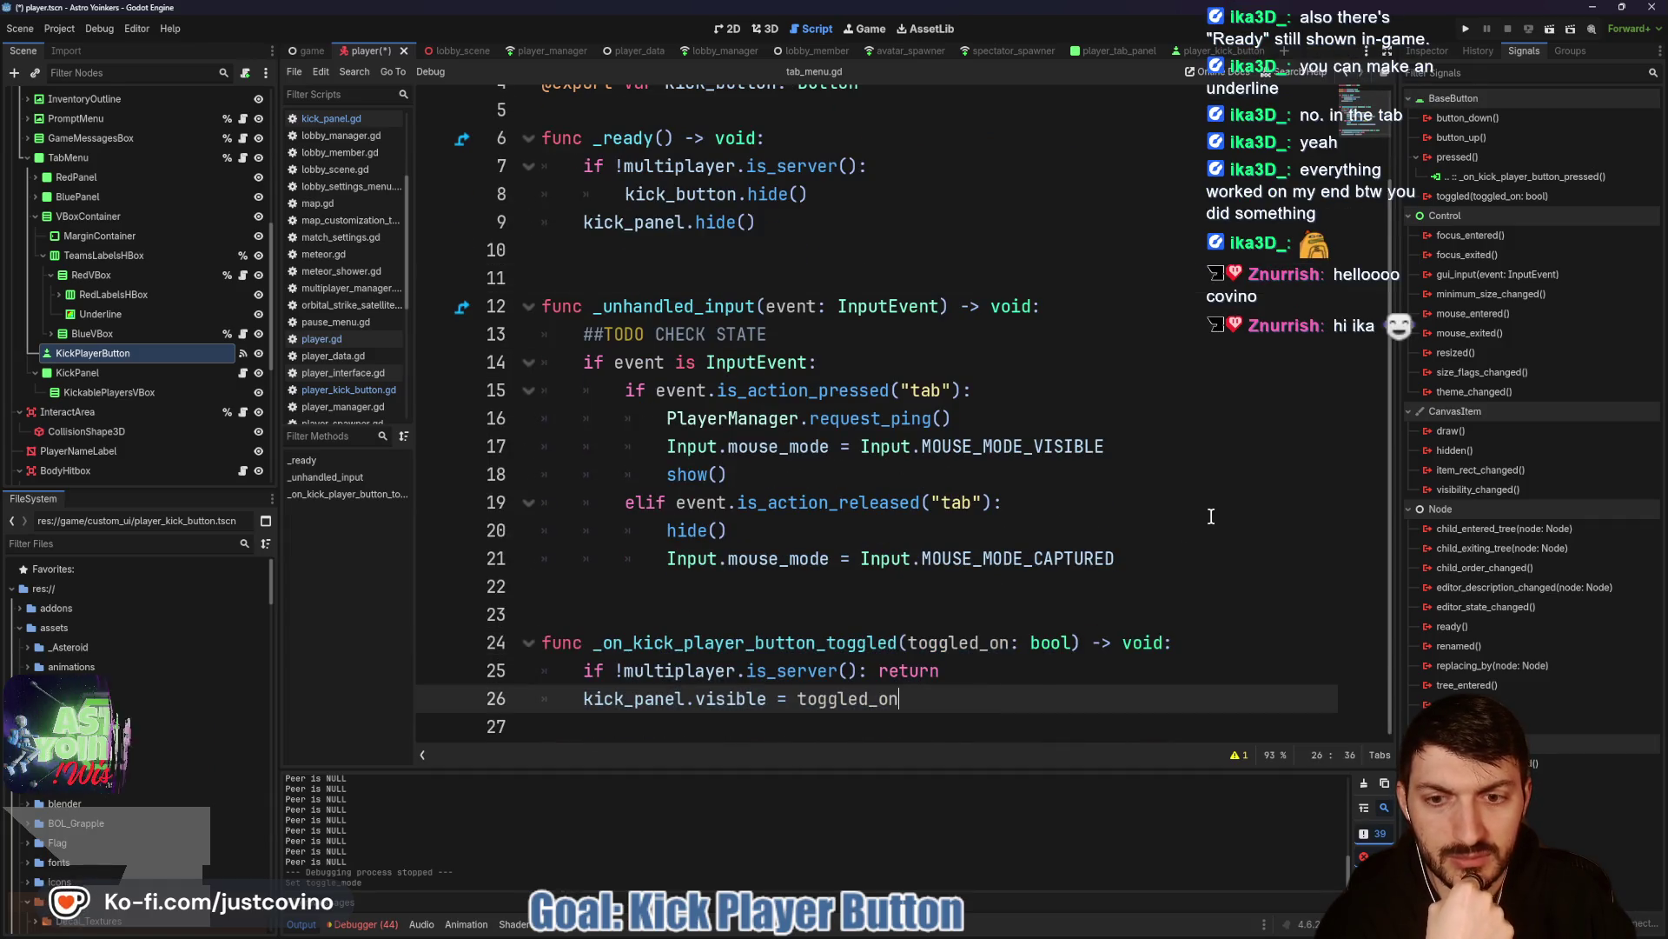
# Step: Disconnect the pressed signal and connect toggled to TabMenu's _on_kick_player_button_toggled
pyautogui.rightClick(1495, 177)
pyautogui.click(1495, 202)
pyautogui.doubleClick(1484, 178)
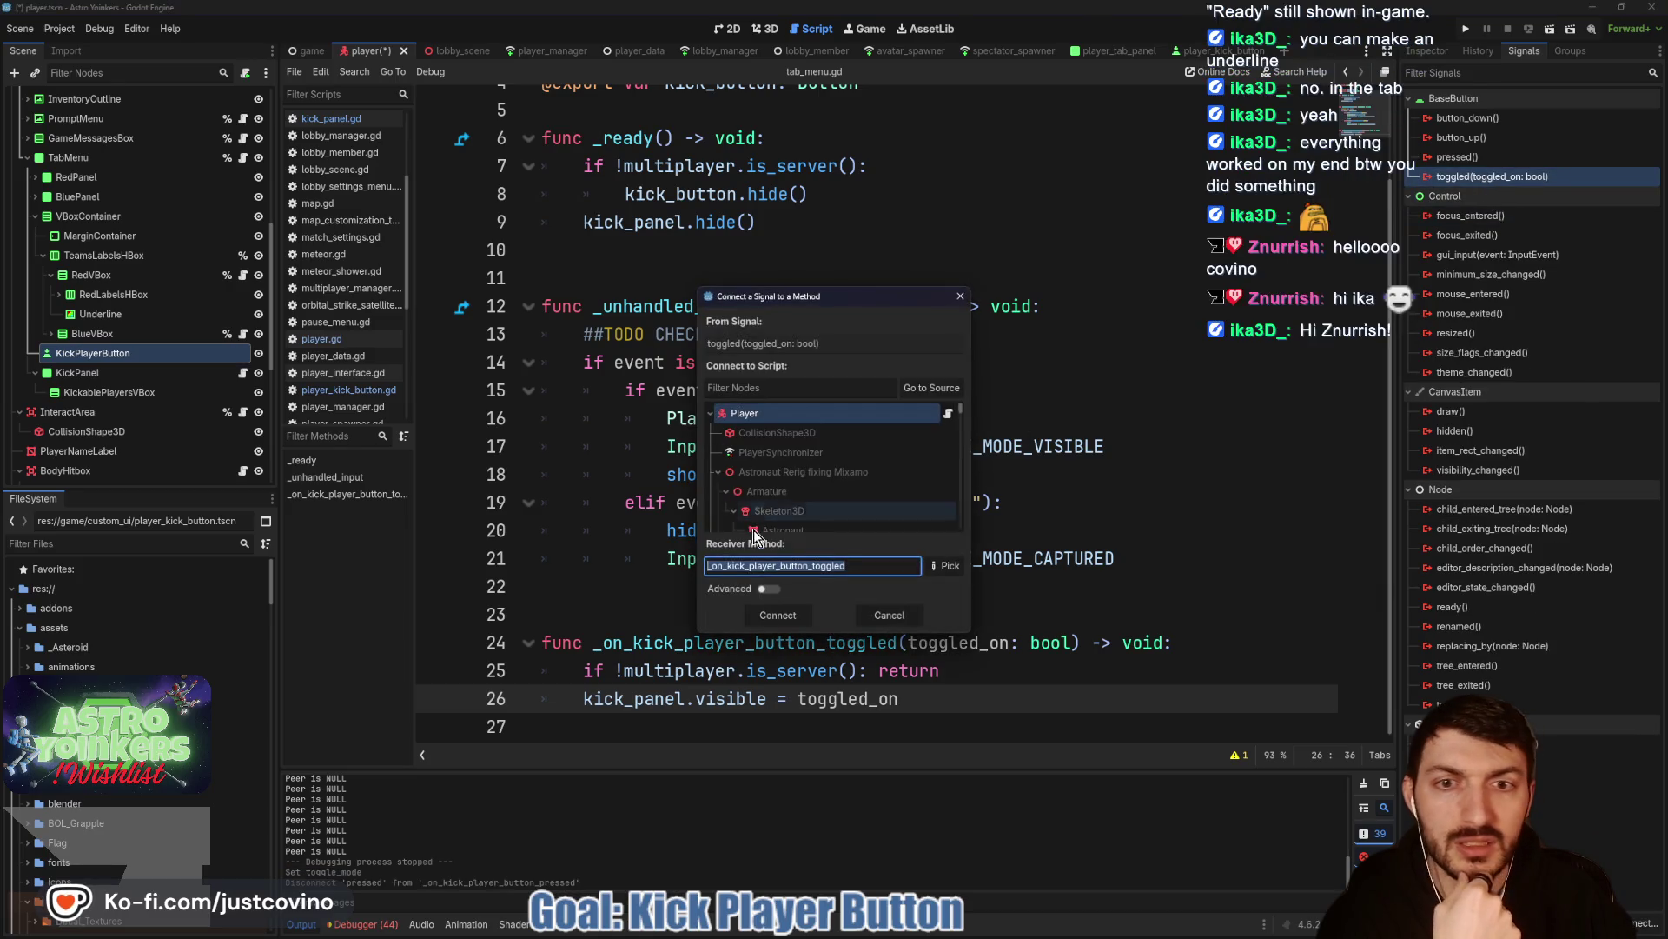
pyautogui.write('tb')
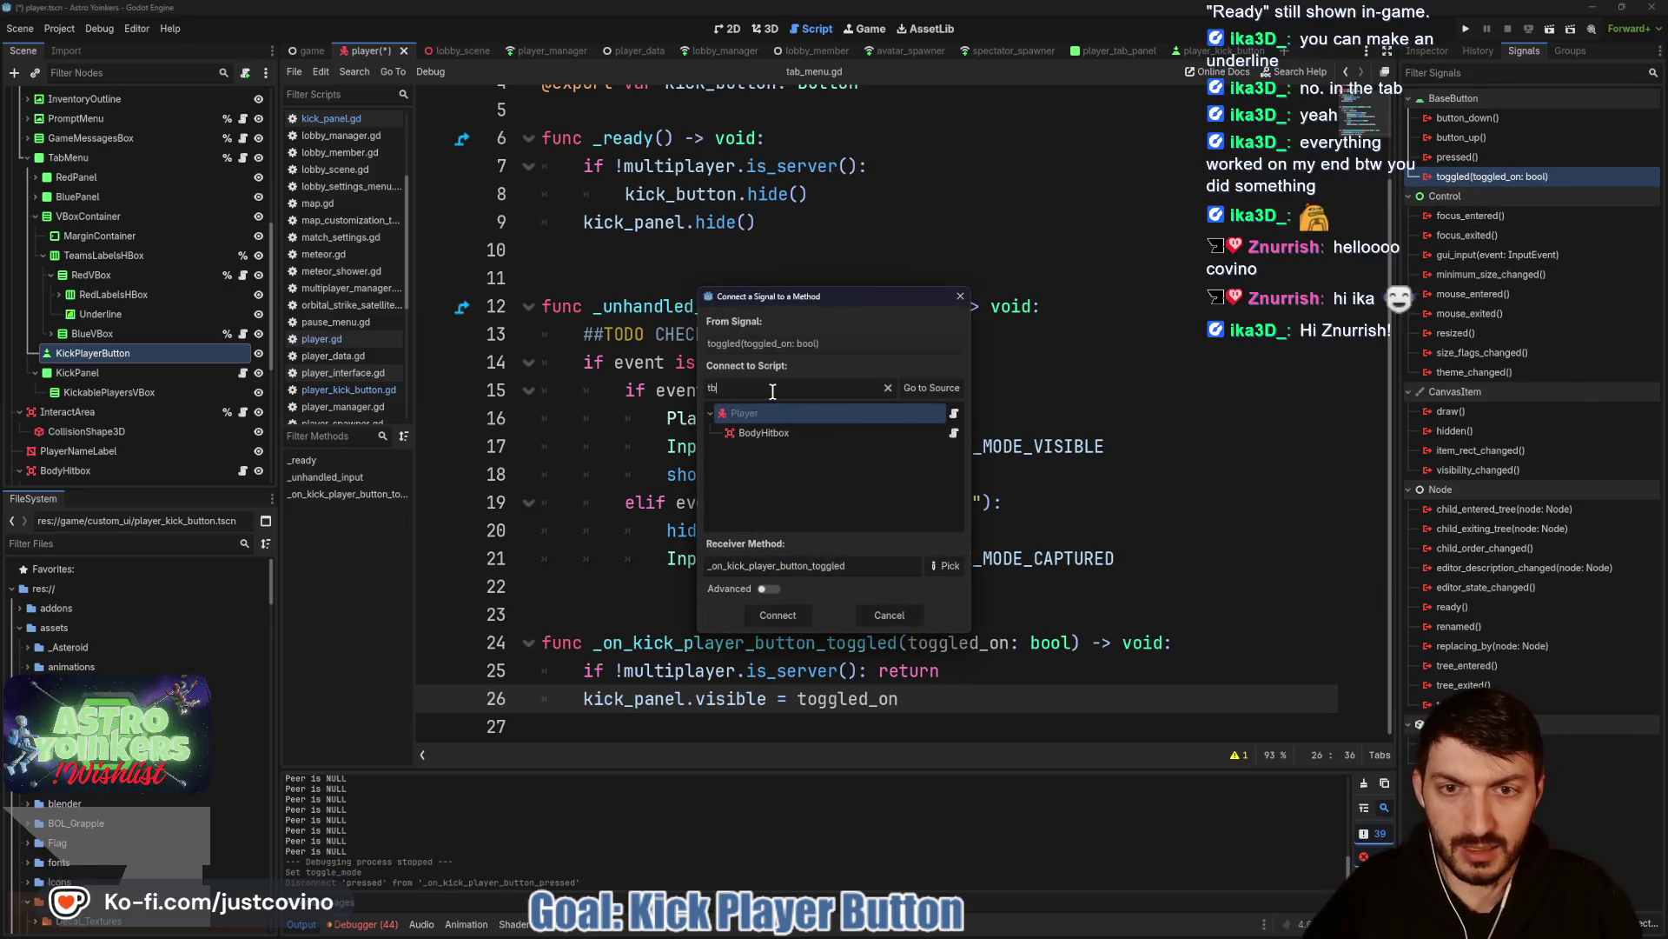
pyautogui.press('BackSpace')
pyautogui.write('ab')
pyautogui.click(787, 453)
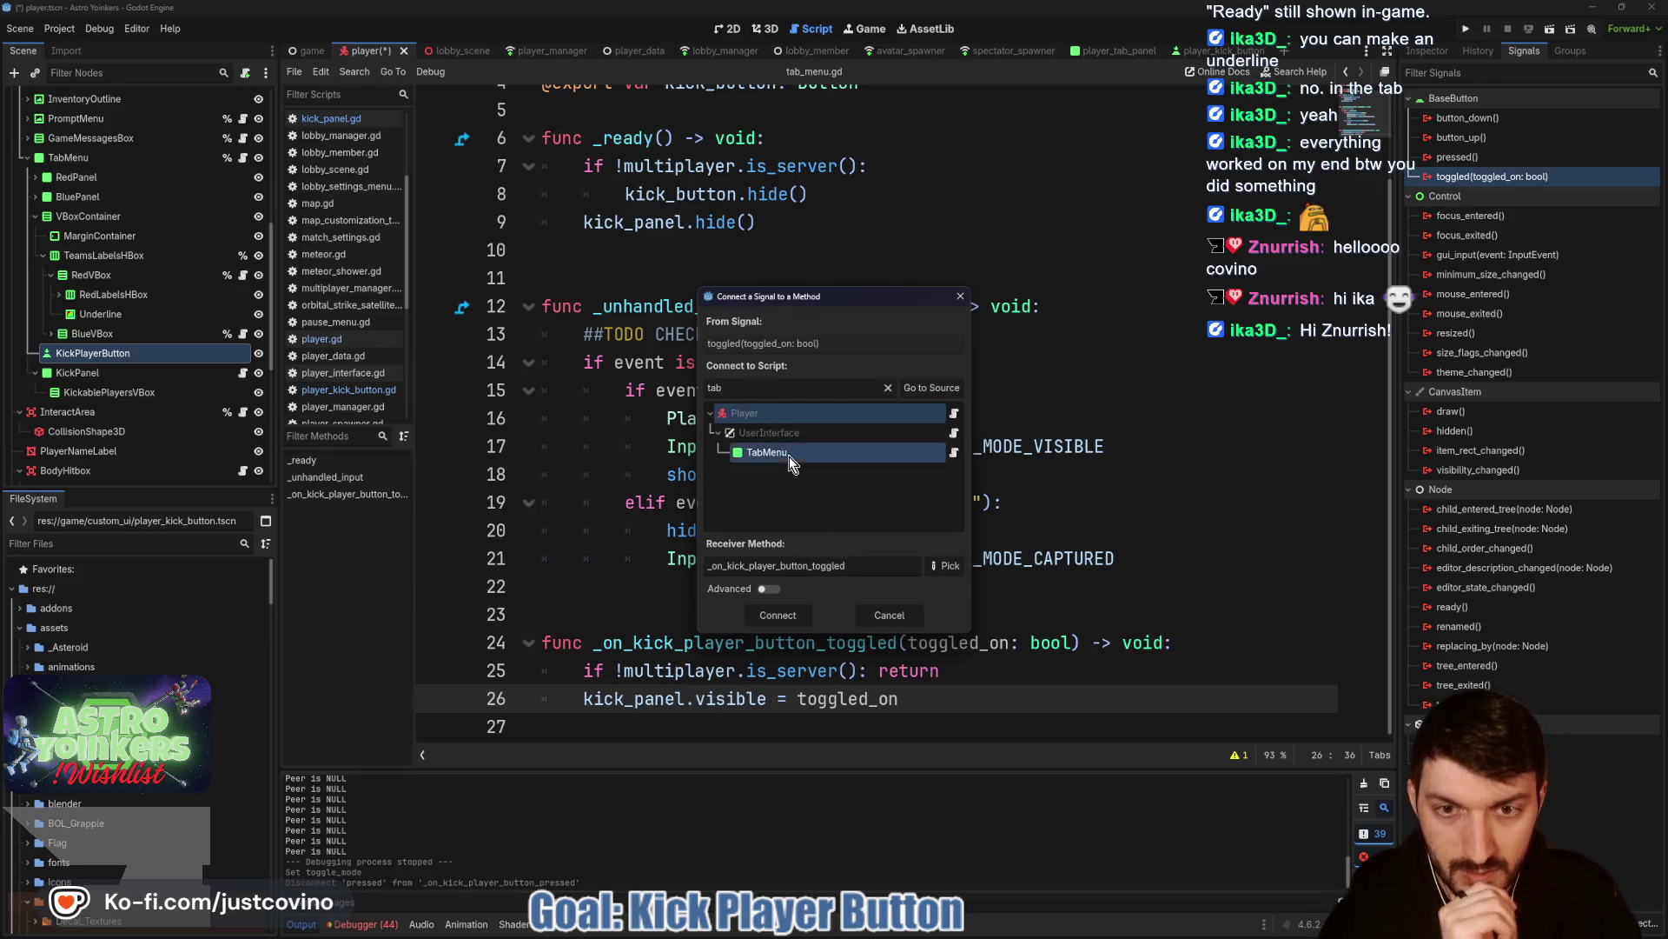
pyautogui.click(788, 621)
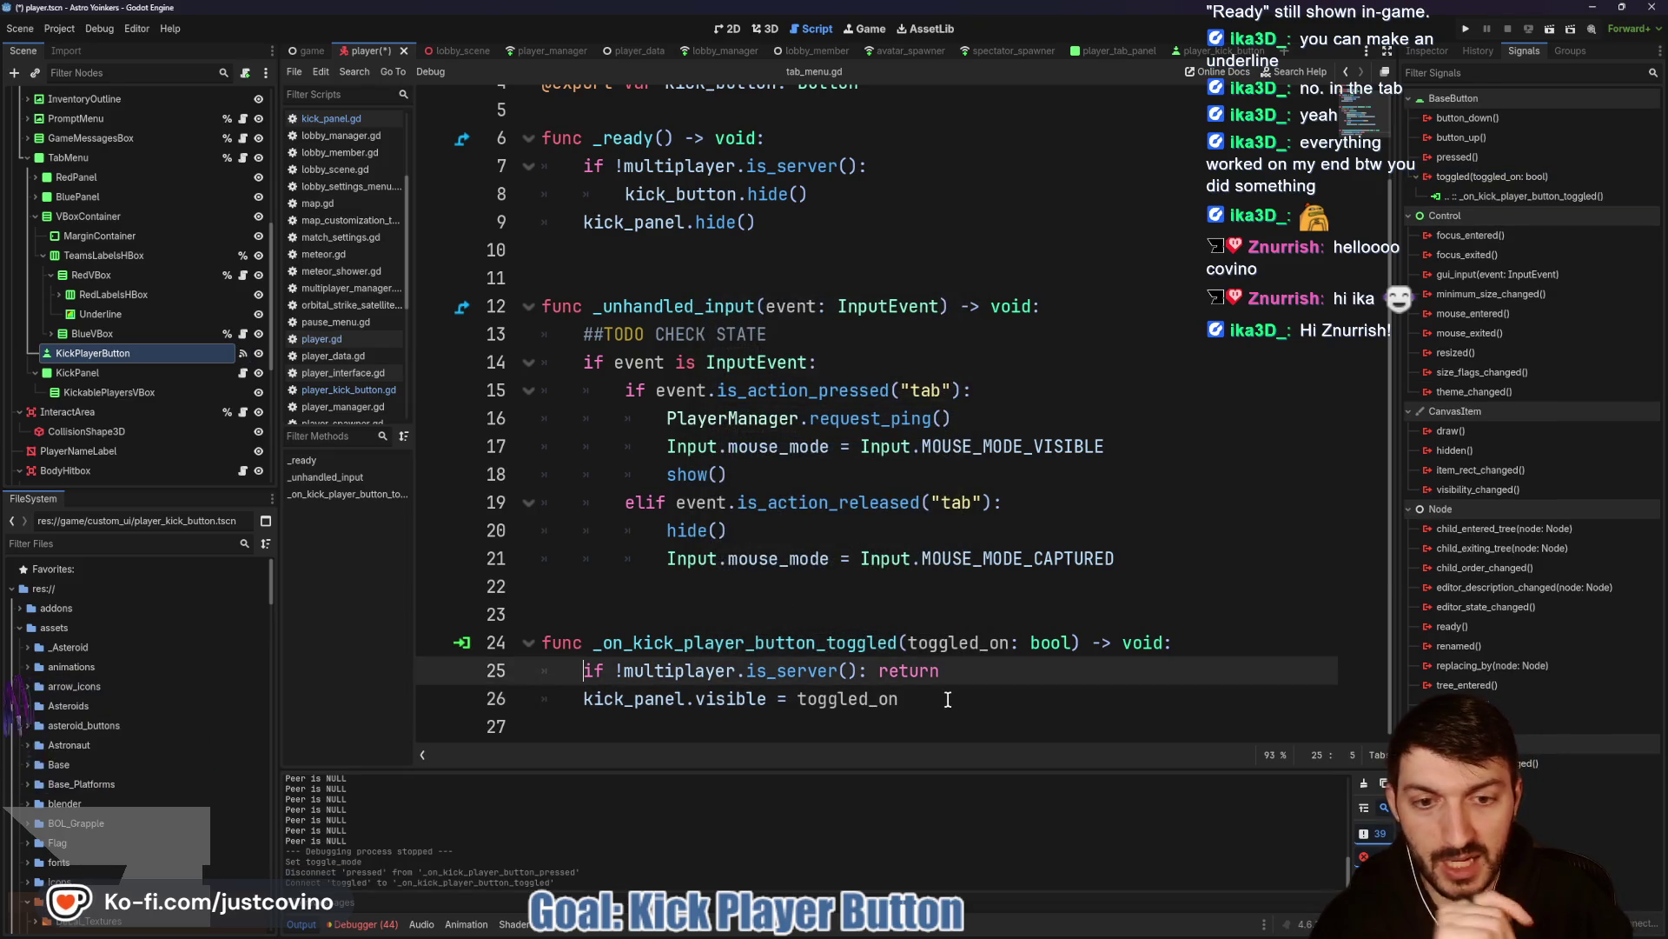
# Step: Save the player scene and relaunch Astro Yoinkers in two debug windows
pyautogui.hotkey('ctrl', 's')
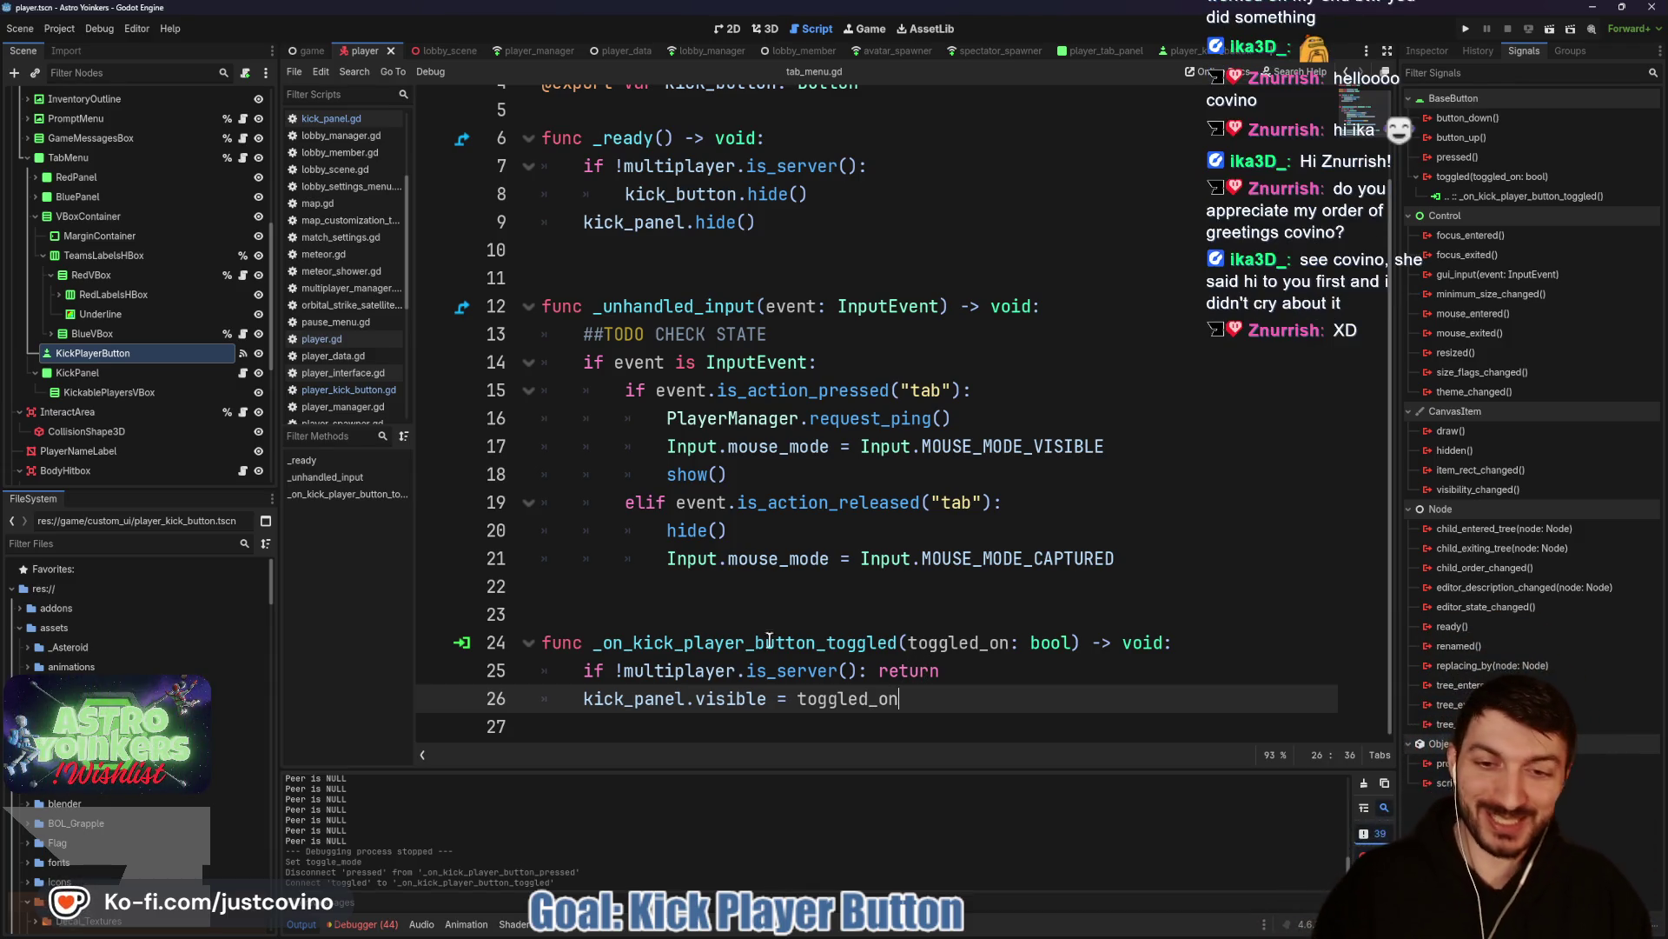
pyautogui.click(704, 608)
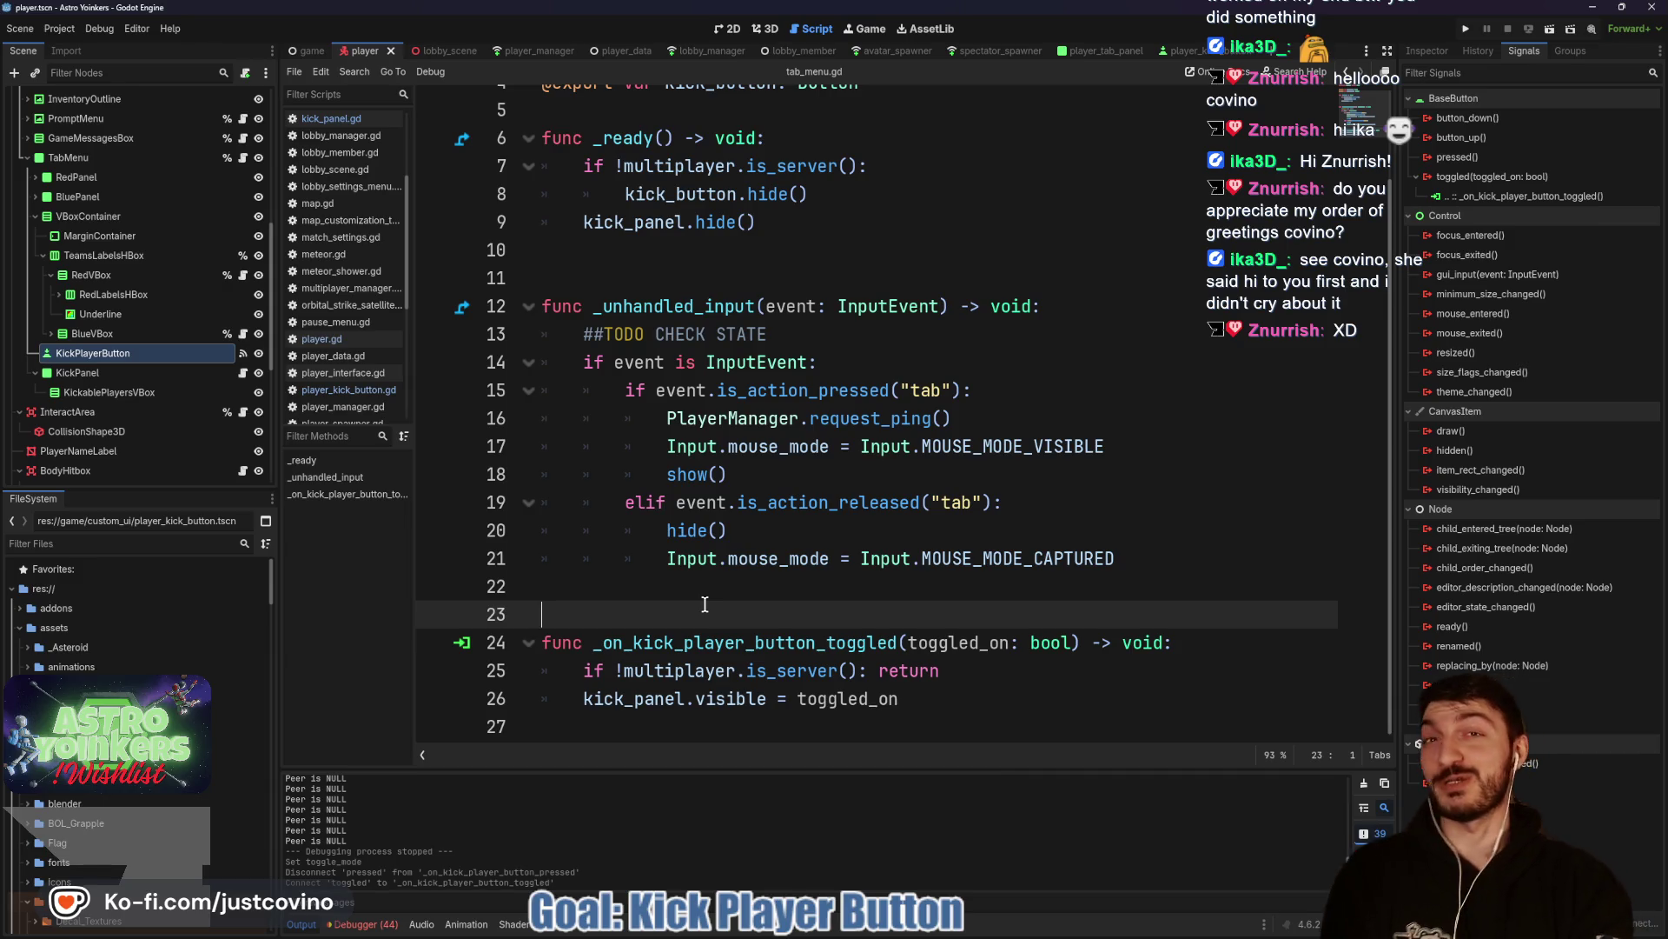
pyautogui.click(675, 598)
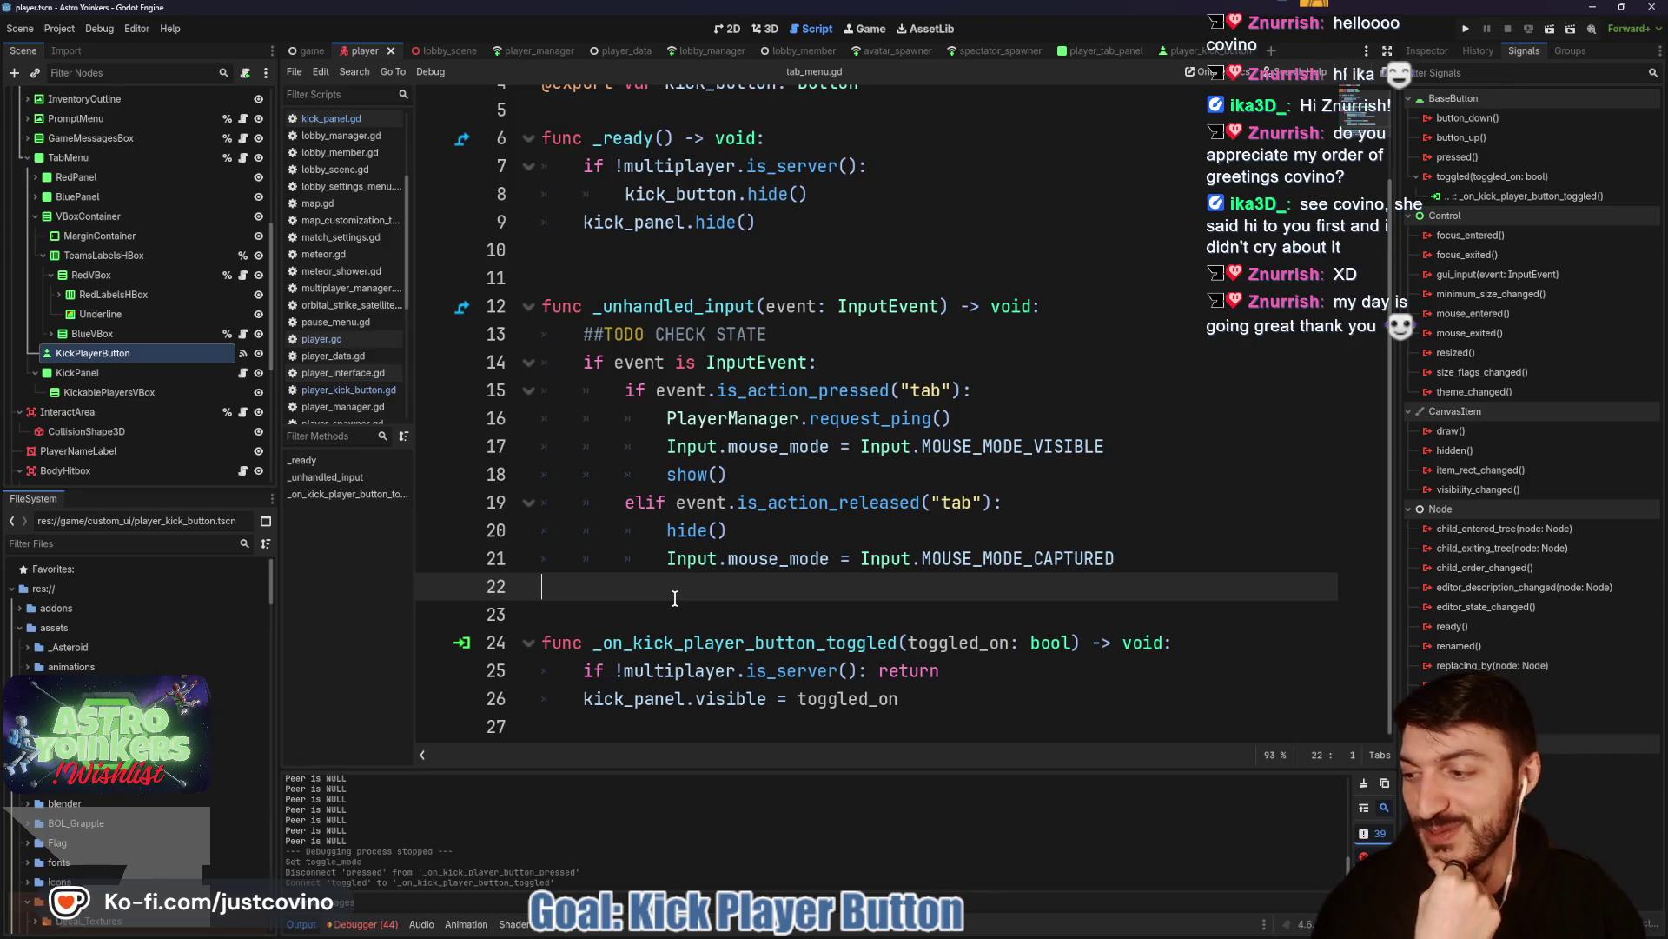
pyautogui.click(761, 611)
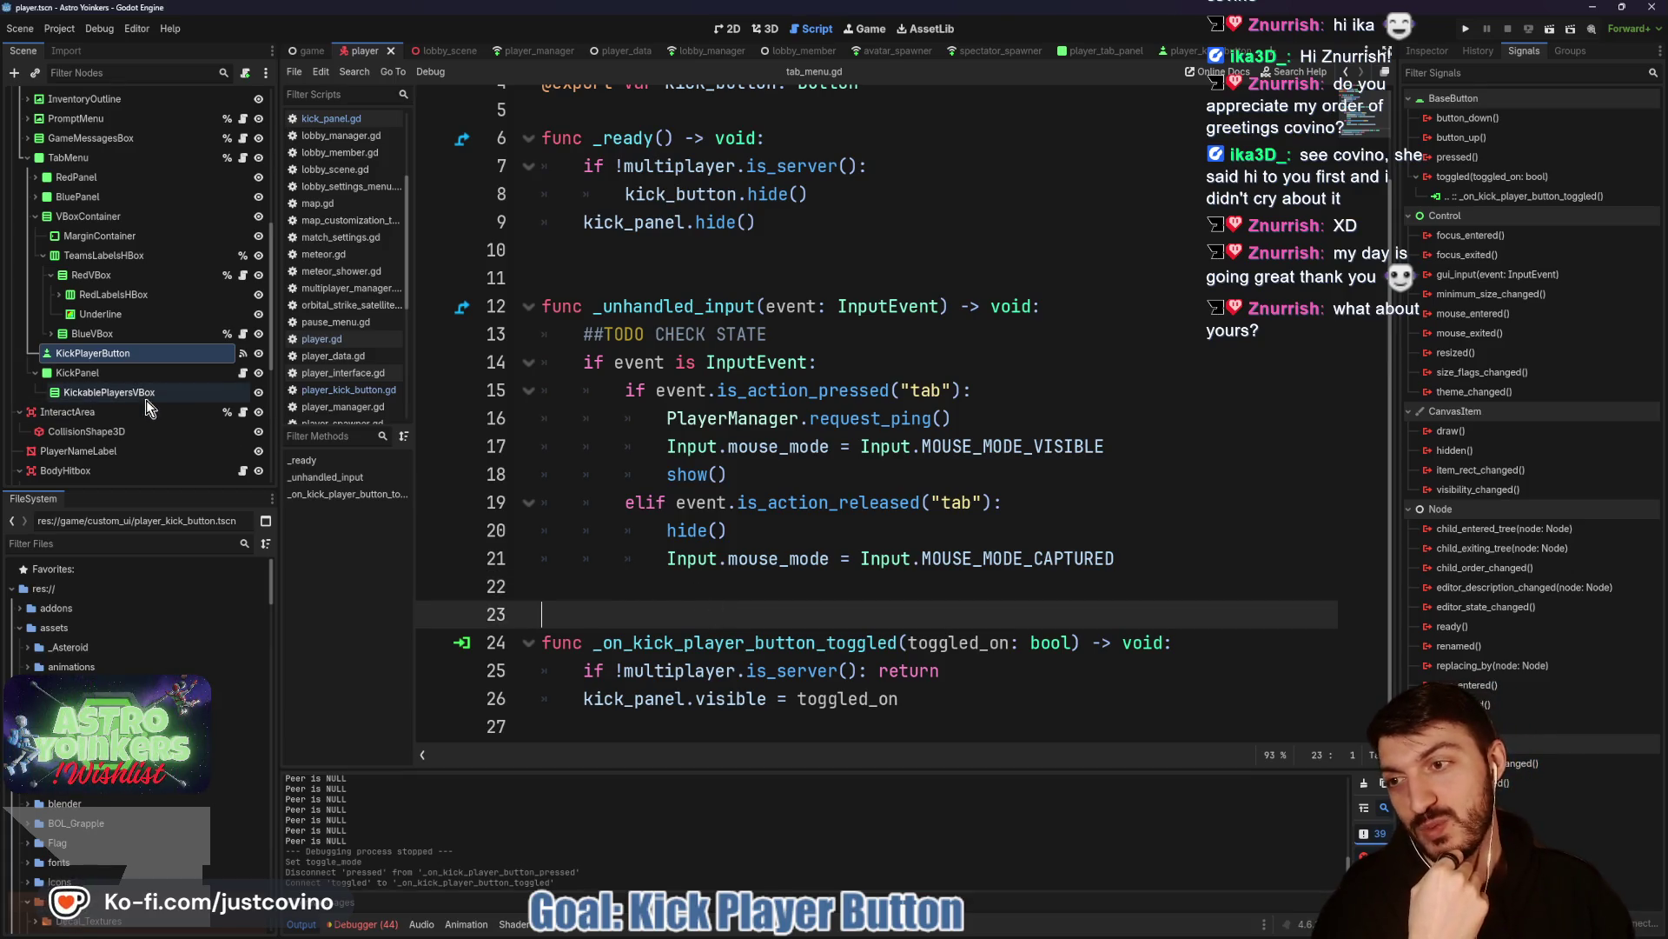
pyautogui.click(792, 588)
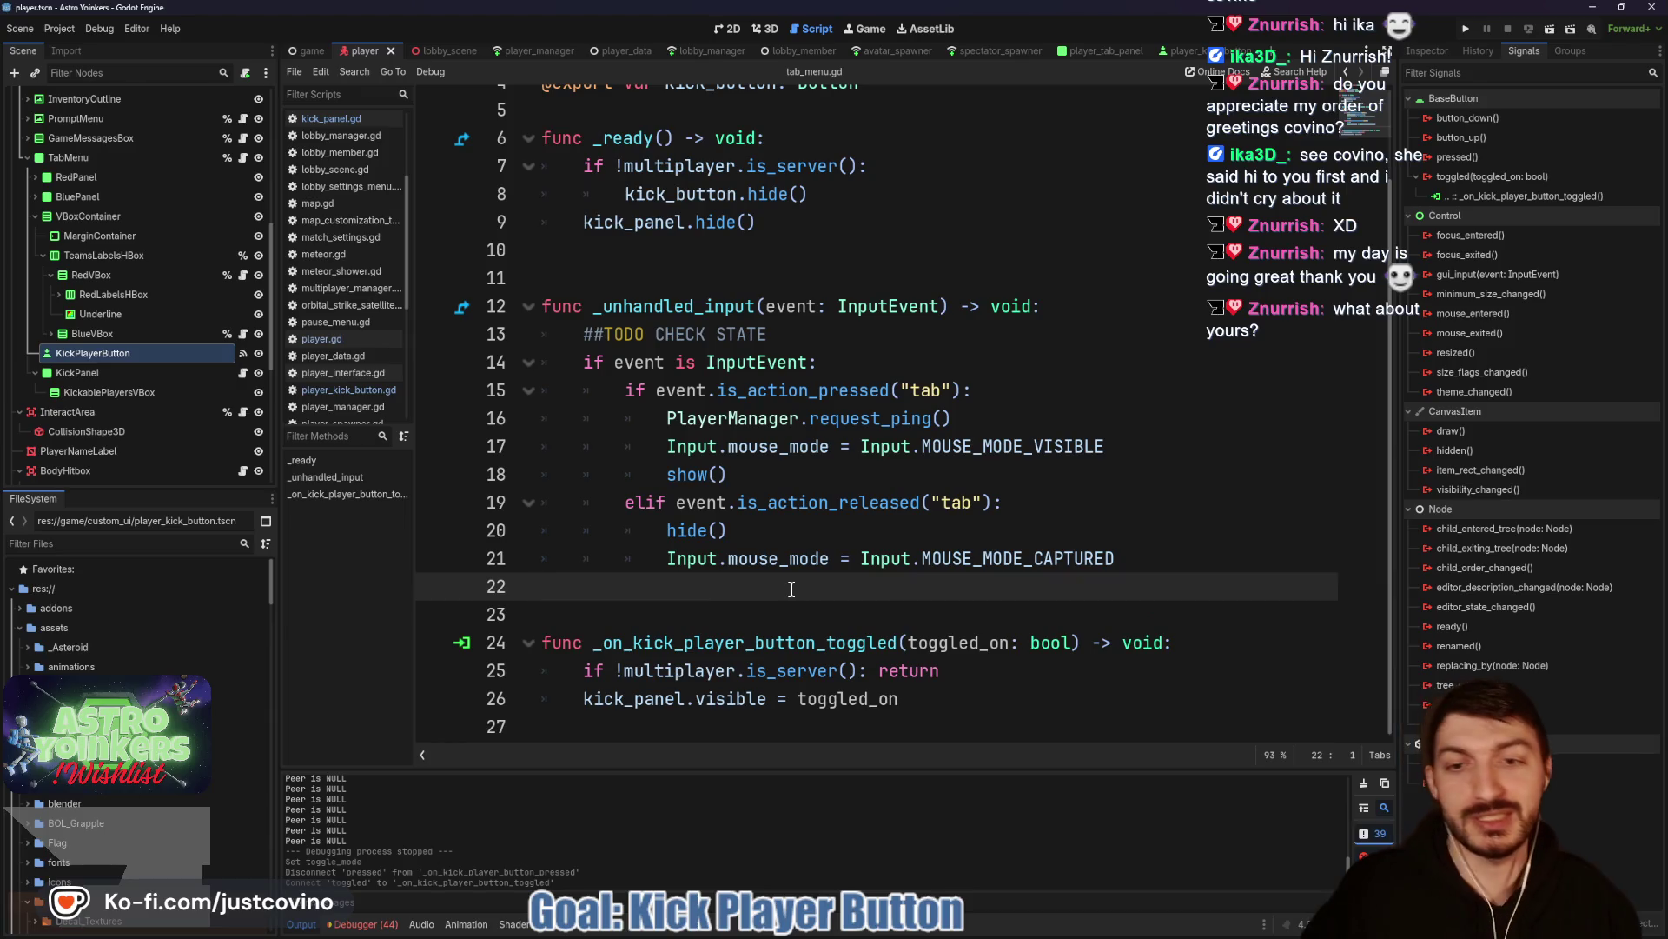
pyautogui.click(1467, 30)
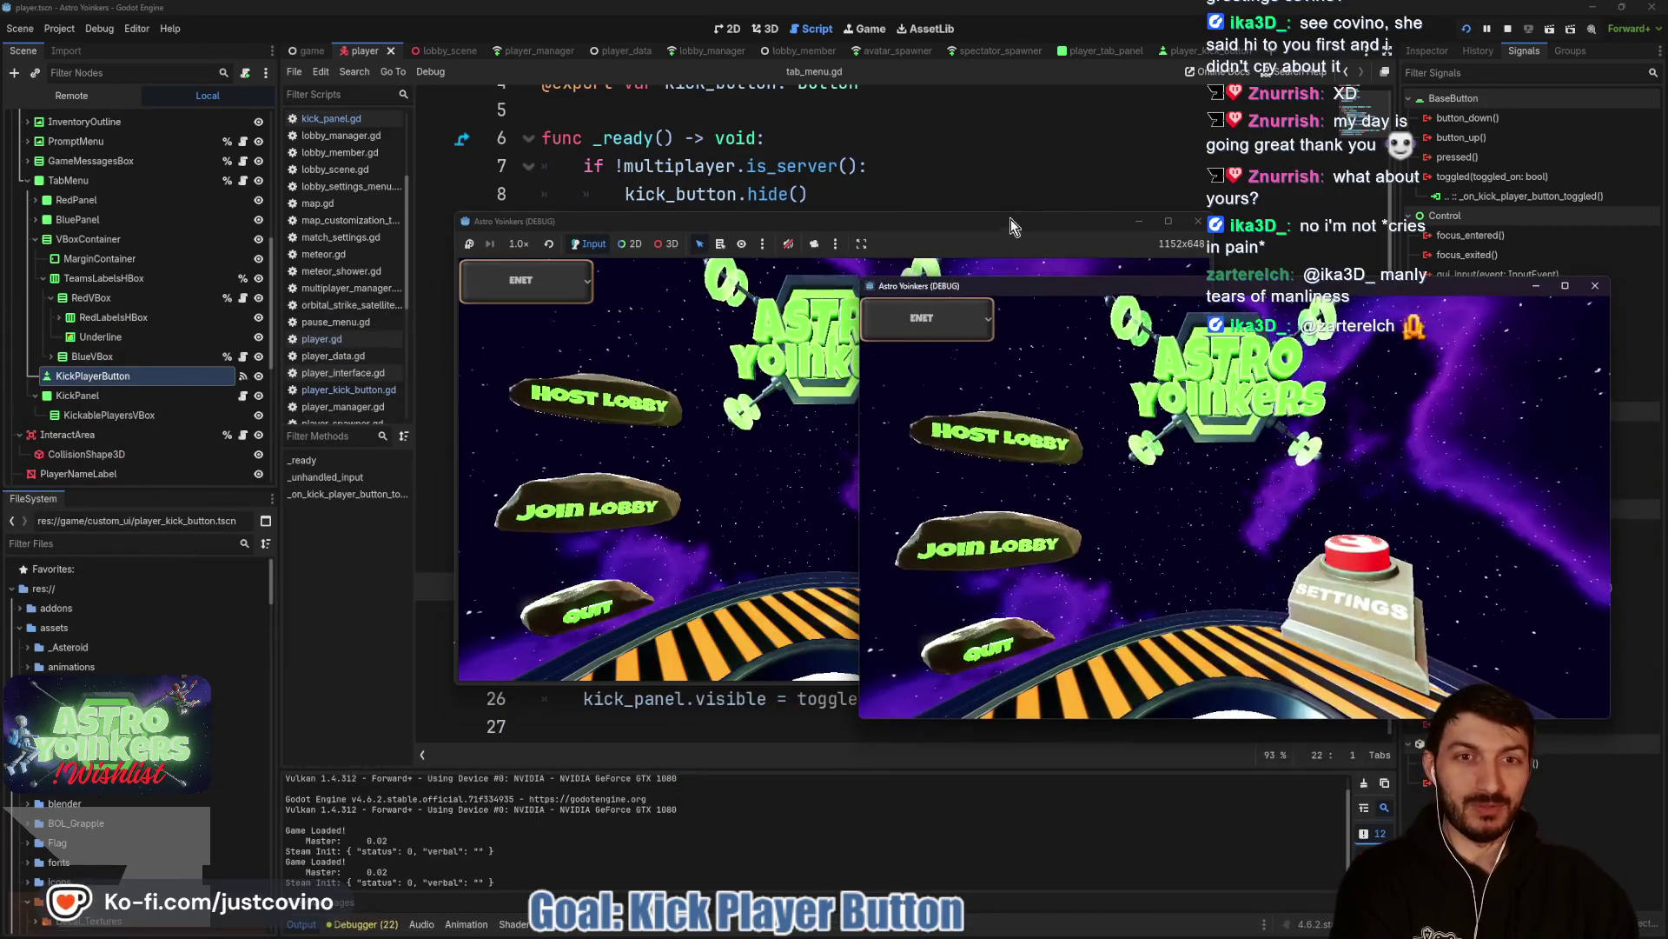
# Step: Host a lobby in the first game window and join it from the second window
pyautogui.click(271, 410)
pyautogui.click(513, 393)
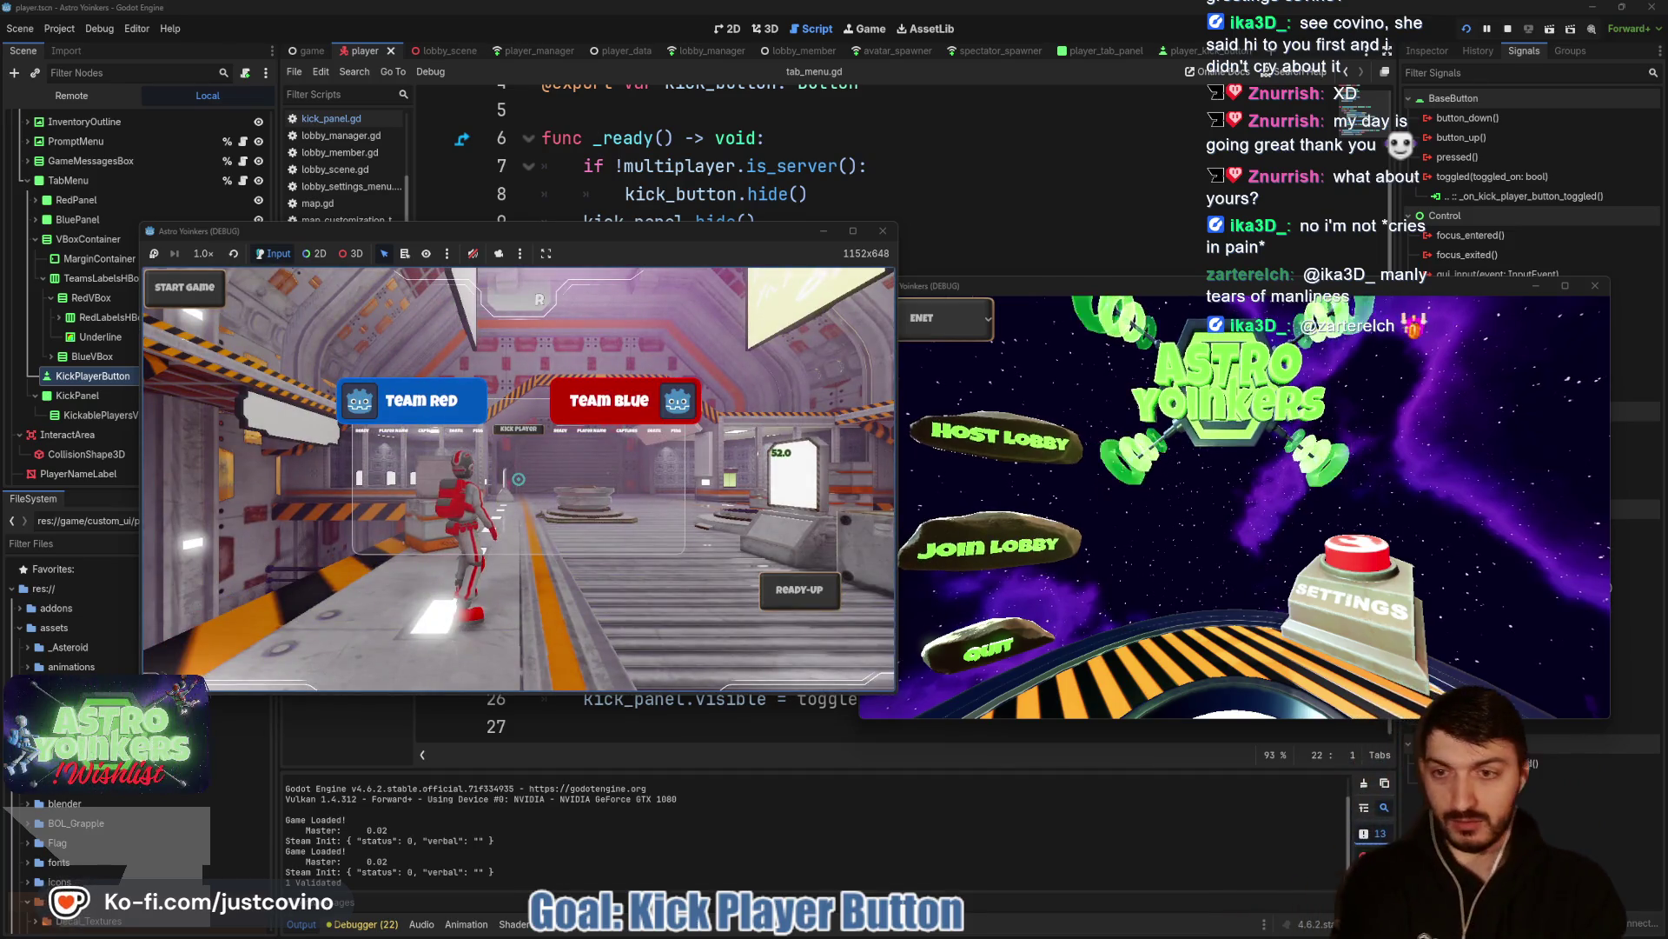
pyautogui.press('Tab')
pyautogui.press('Tab')
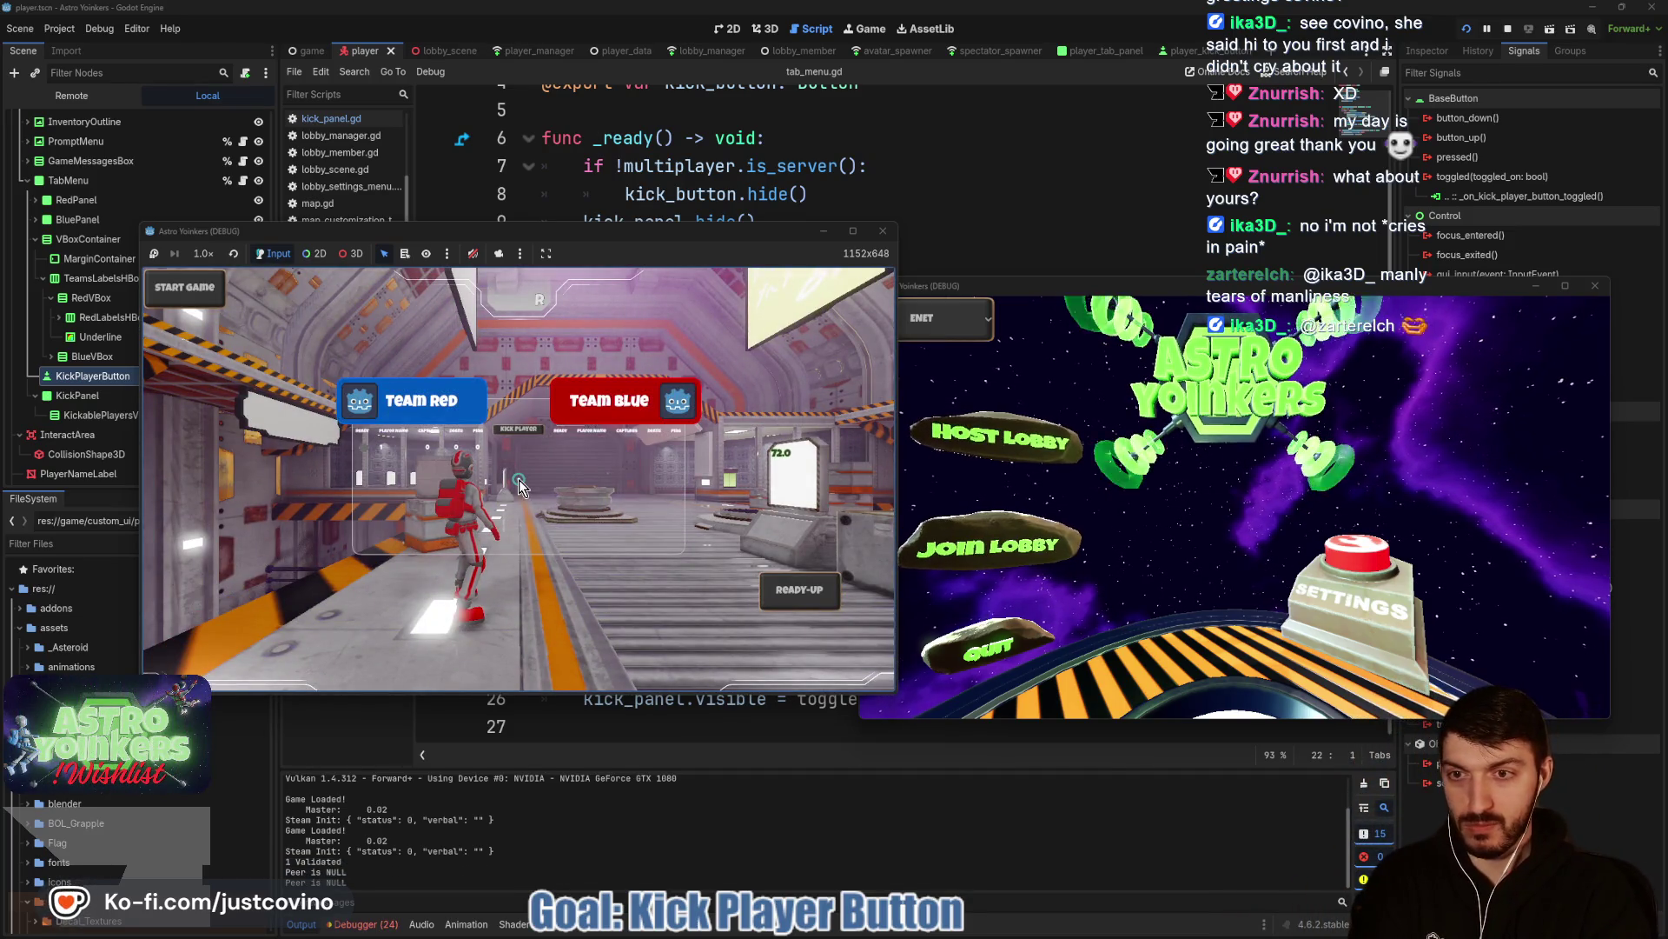
pyautogui.press('Tab')
pyautogui.press('Tab')
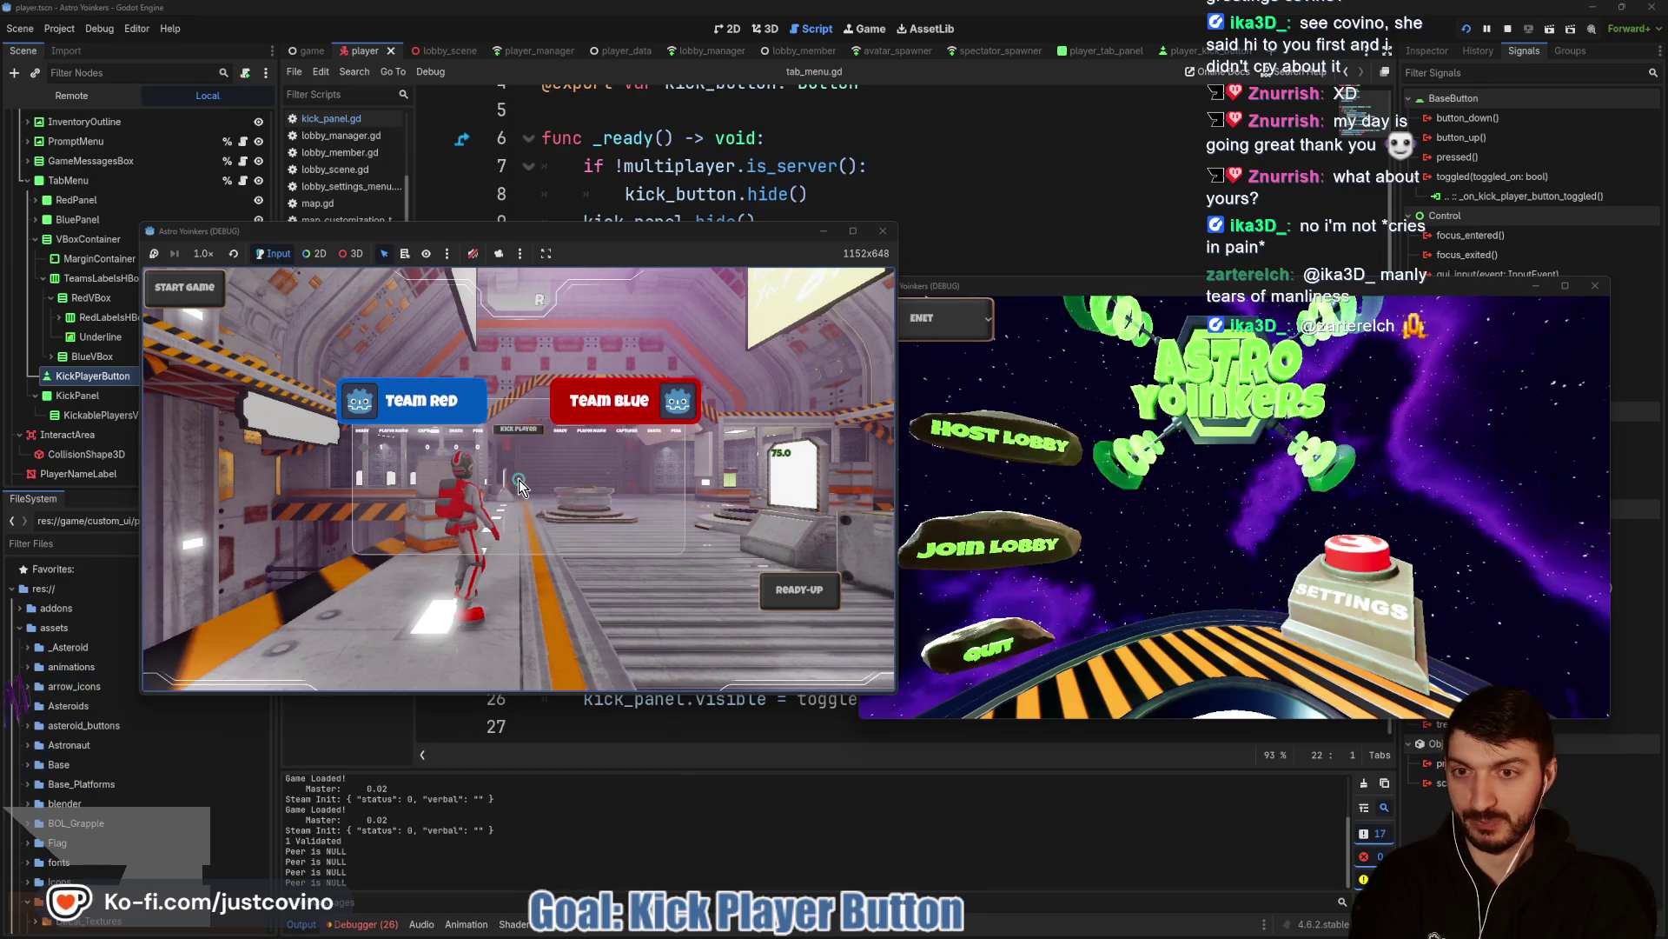
pyautogui.press('Tab')
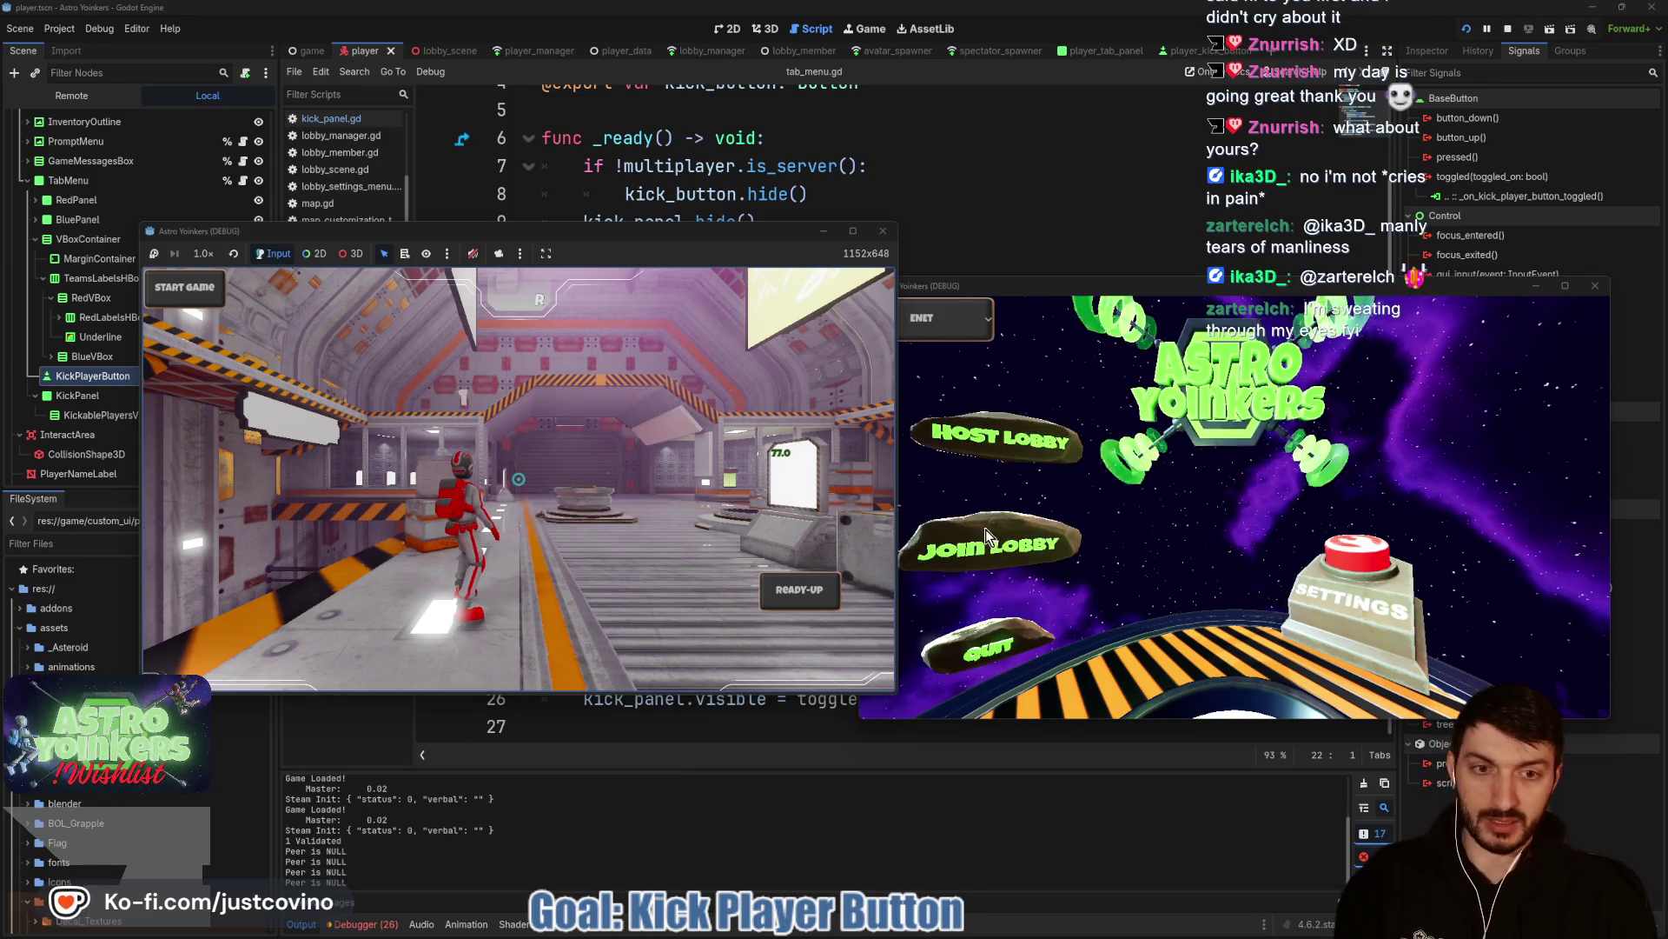
pyautogui.click(991, 545)
pyautogui.click(1320, 392)
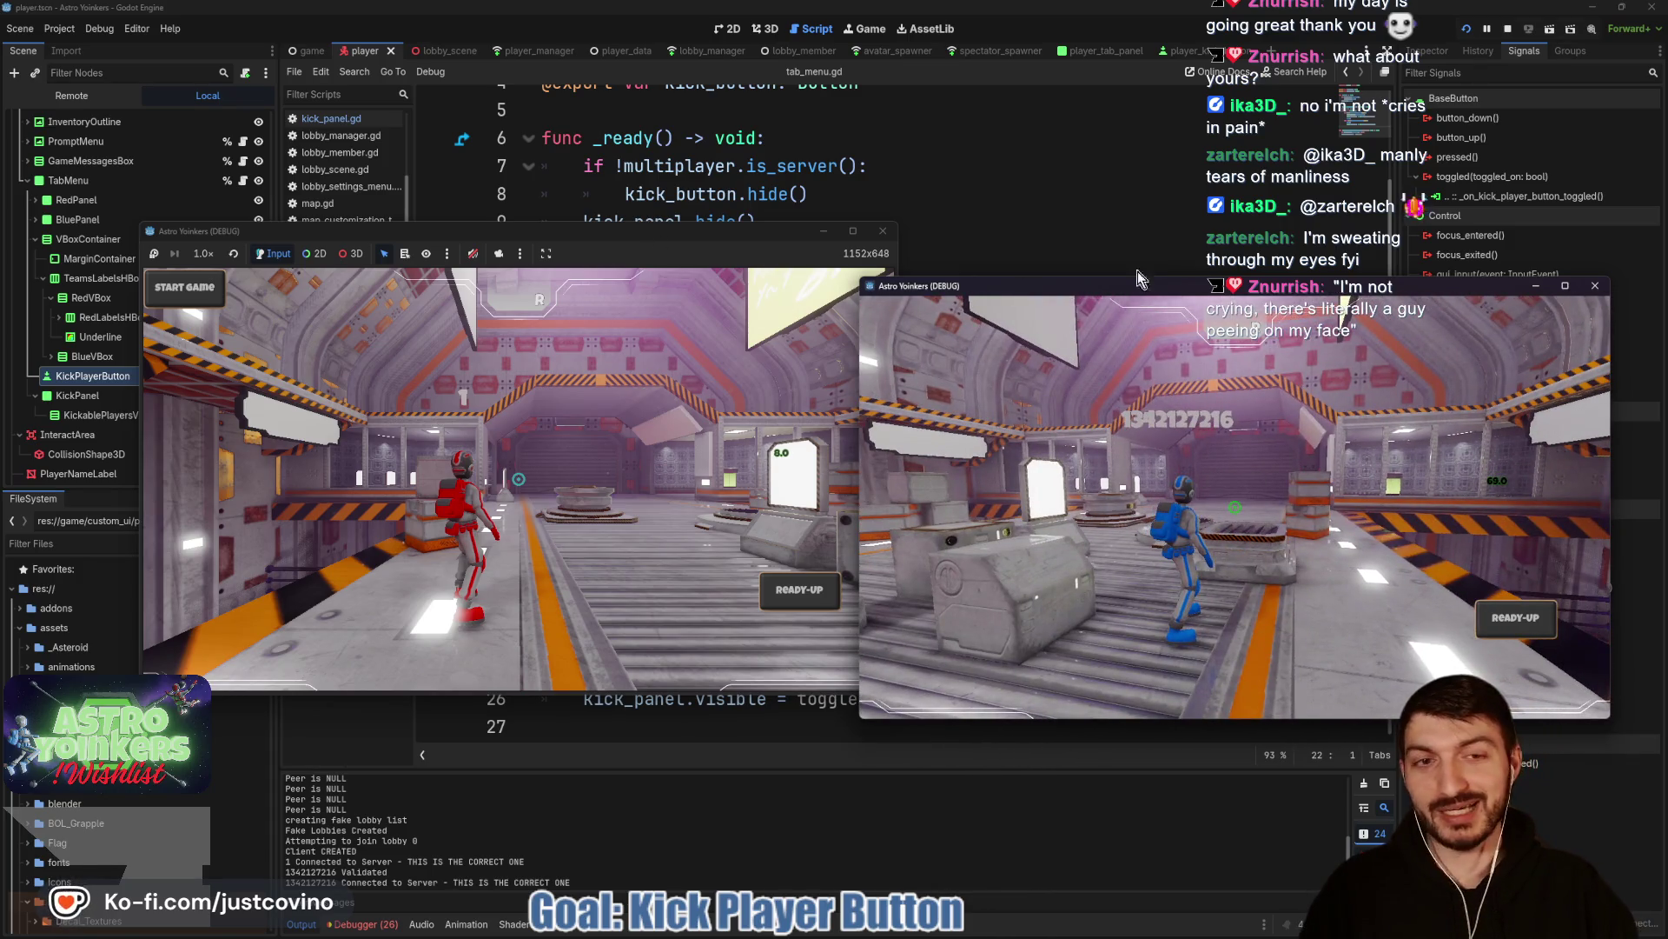
# Step: Place the windows side by side, open the host's tab menu and kick the second player
pyautogui.moveTo(1181, 294)
pyautogui.mouseDown()
pyautogui.moveTo(1235, 261)
pyautogui.moveTo(1220, 267)
pyautogui.mouseUp()
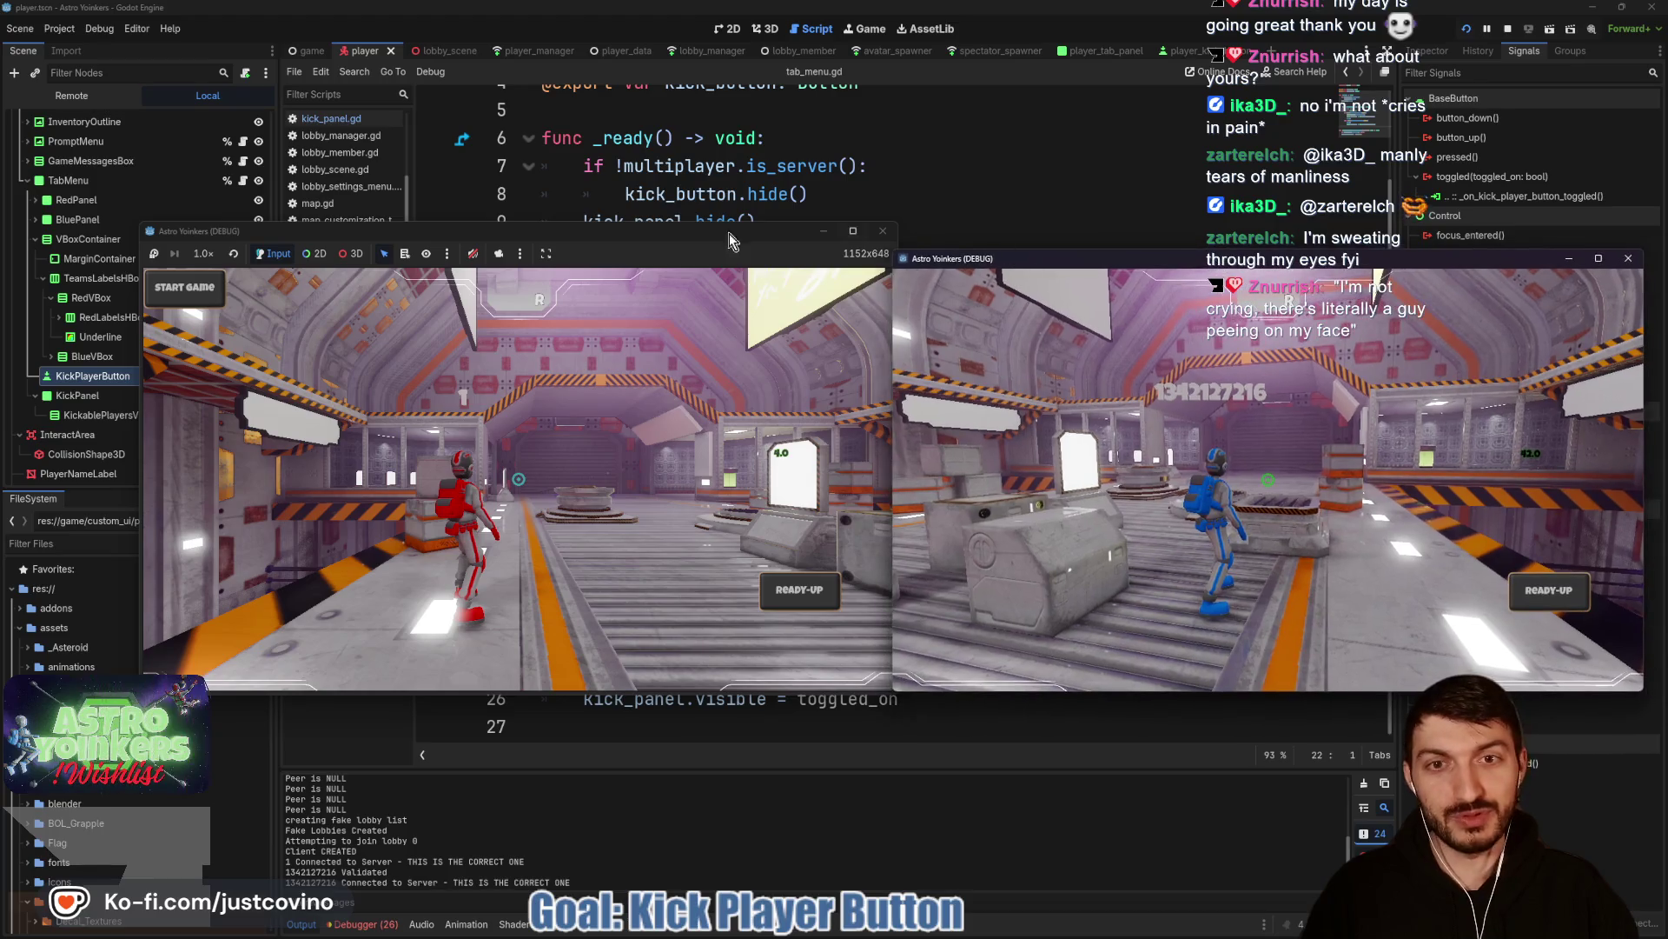
pyautogui.moveTo(619, 241)
pyautogui.mouseDown()
pyautogui.moveTo(561, 381)
pyautogui.moveTo(533, 264)
pyautogui.mouseUp()
pyautogui.moveTo(1008, 258); pyautogui.dragTo(979, 258)
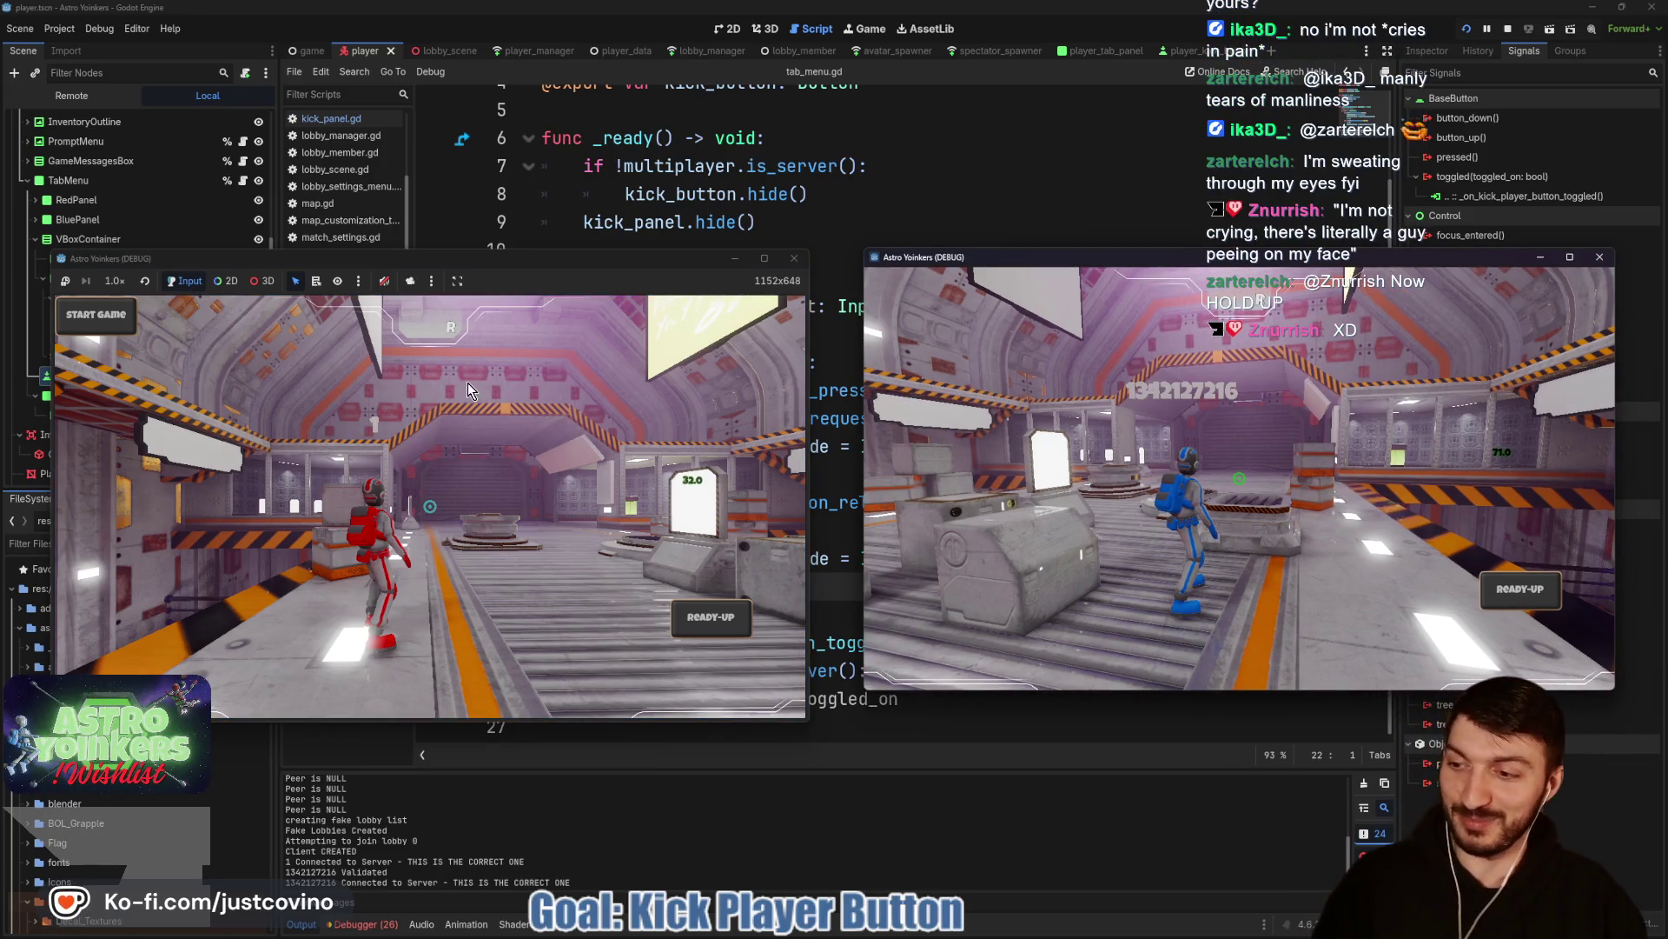
pyautogui.moveTo(505, 266); pyautogui.dragTo(537, 257)
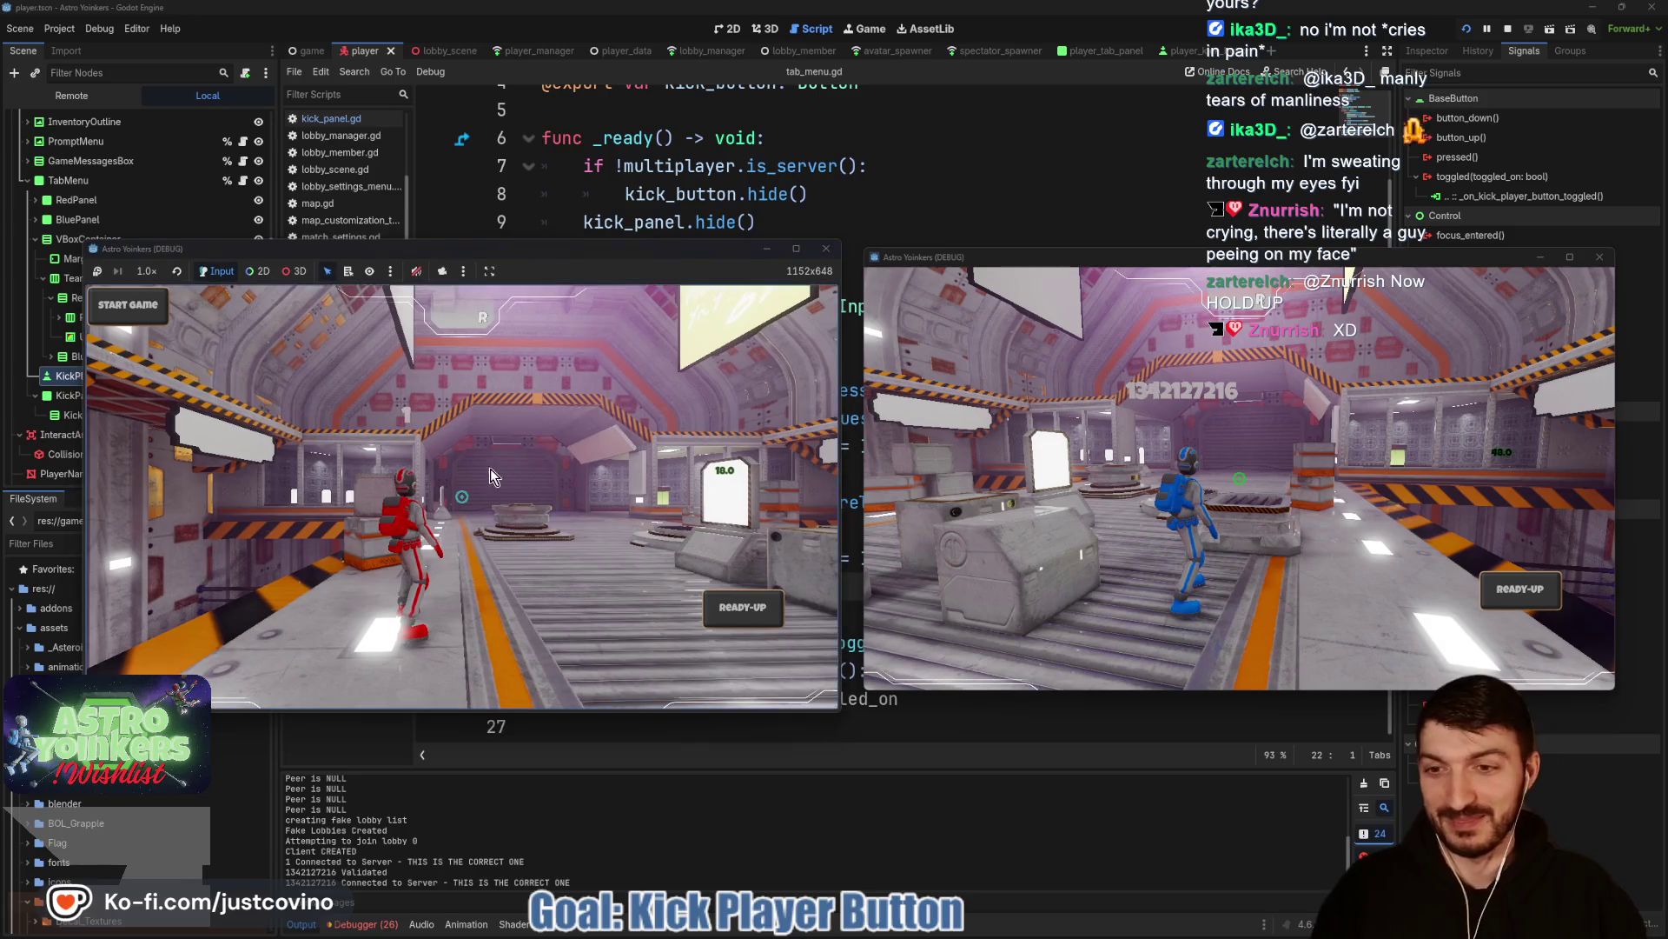
pyautogui.press('Tab')
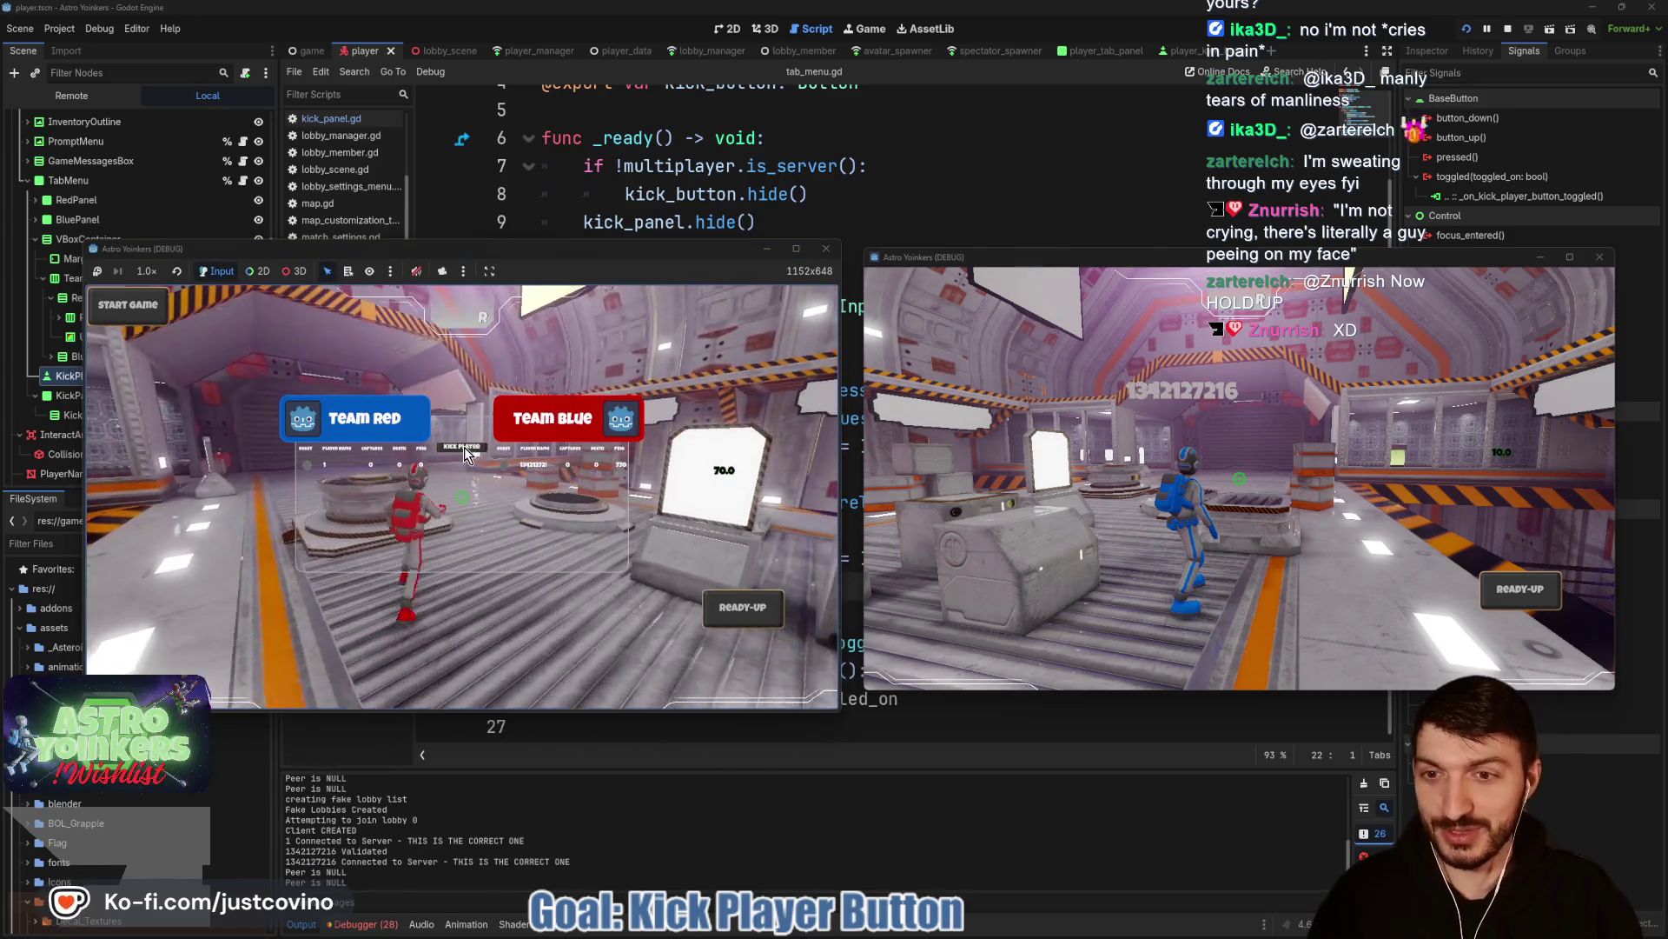
pyautogui.click(462, 447)
pyautogui.click(463, 483)
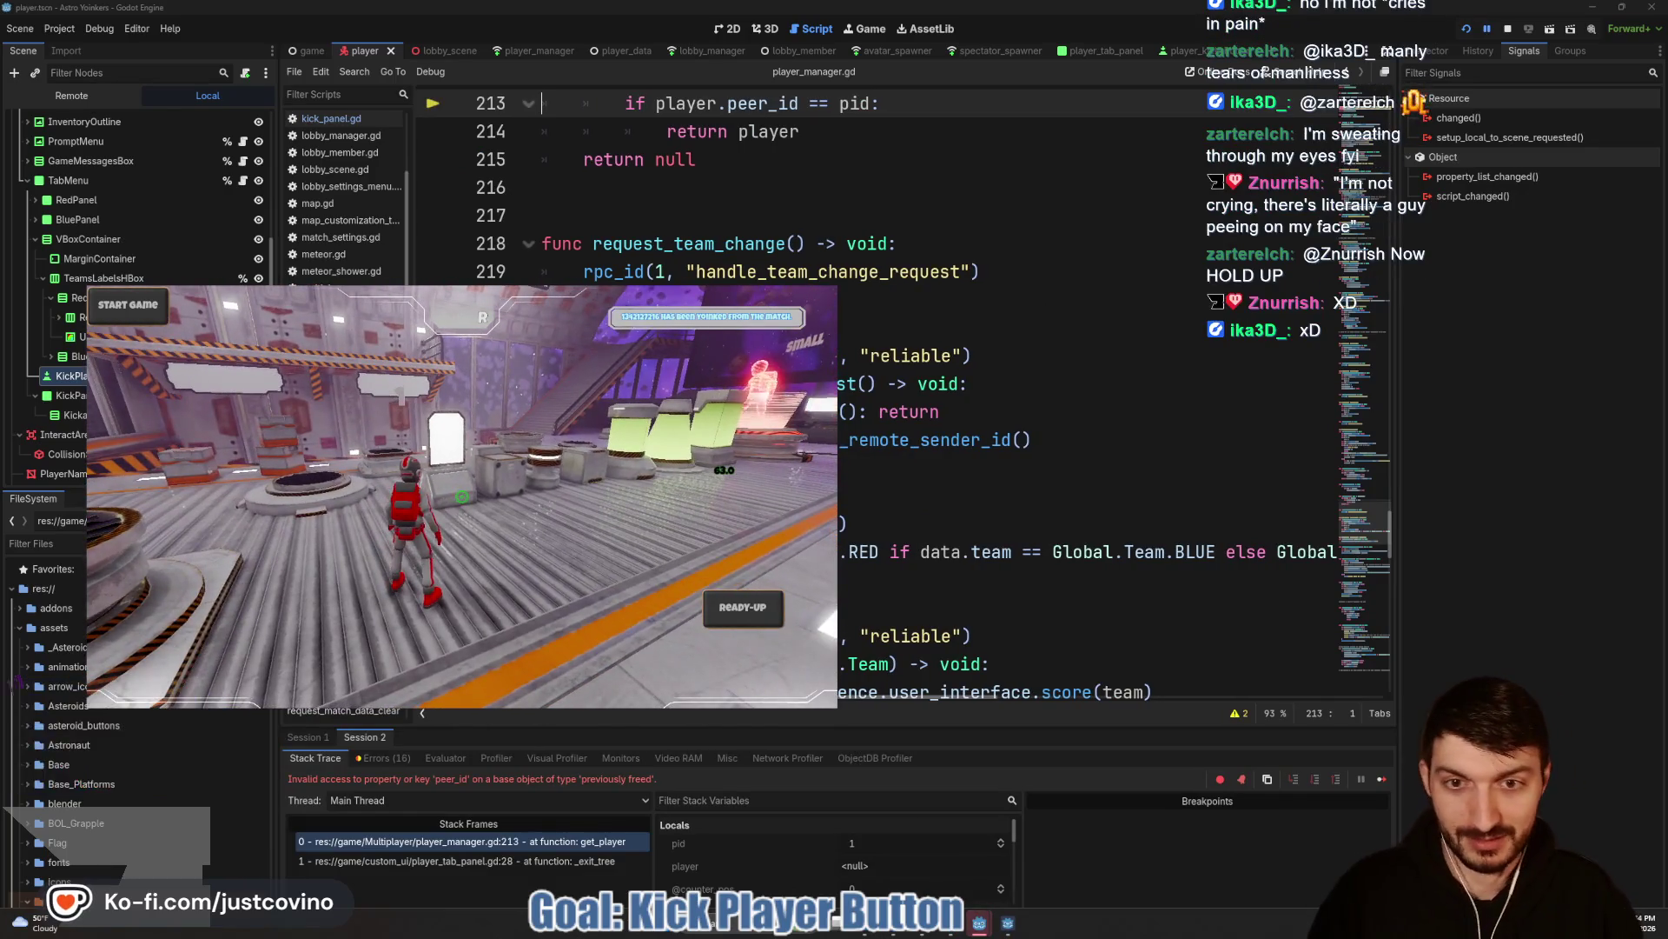
# Step: Select the get_player stack frame, confirm 'player' is null, and go to the for-loop line 212
pyautogui.click(988, 467)
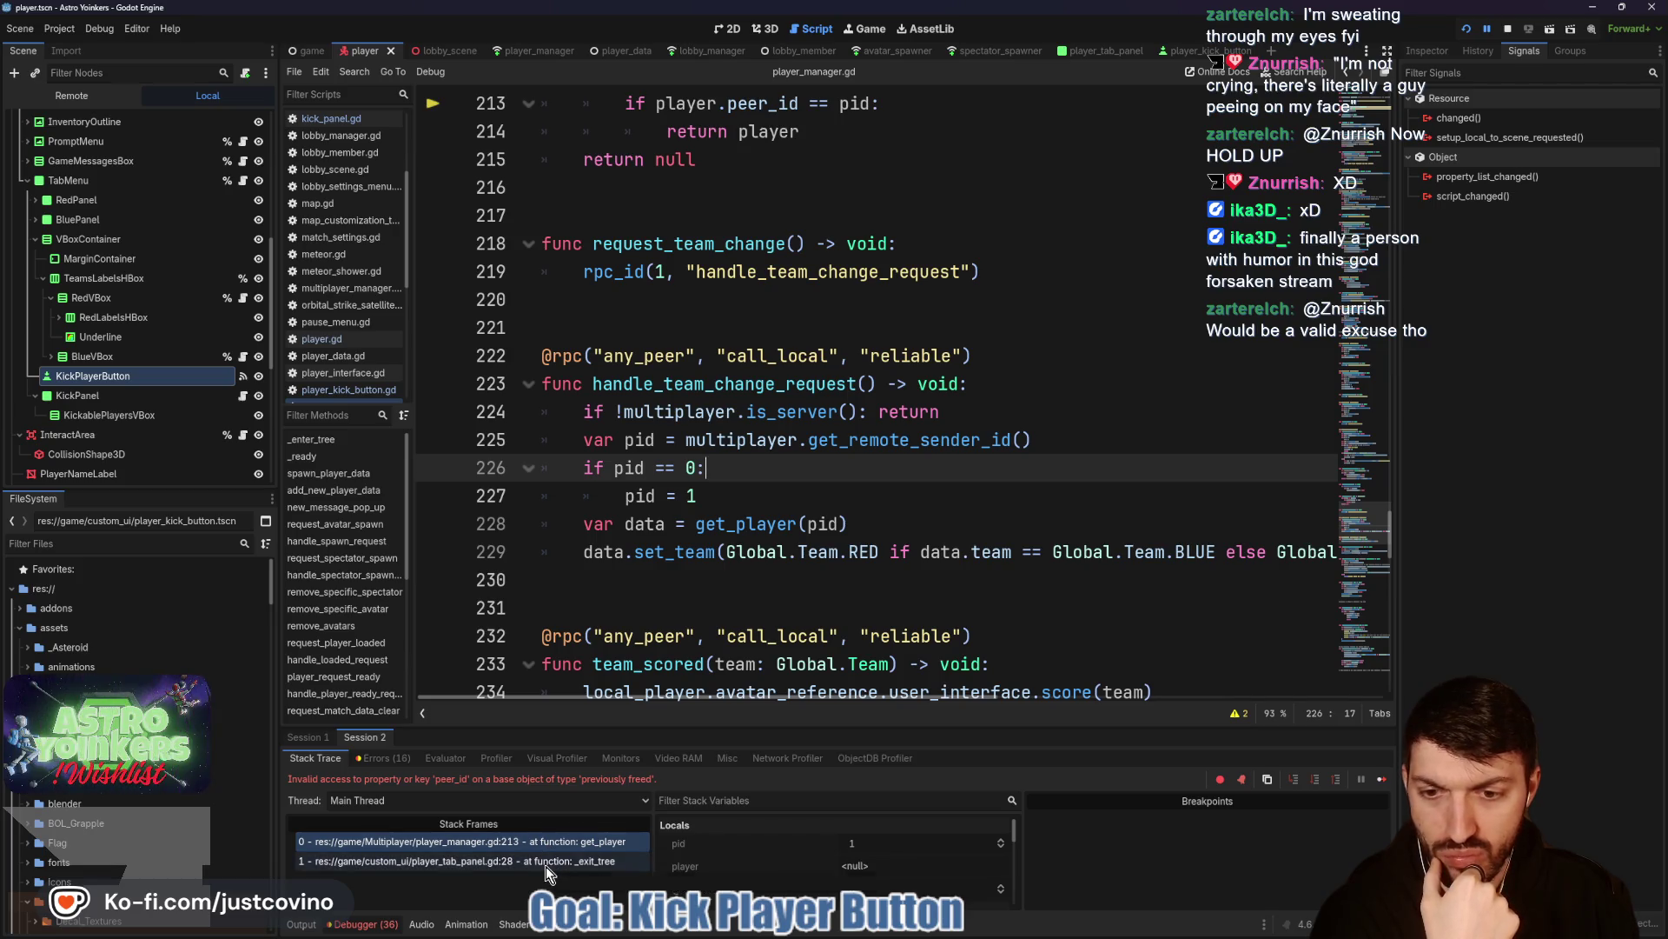
pyautogui.click(555, 843)
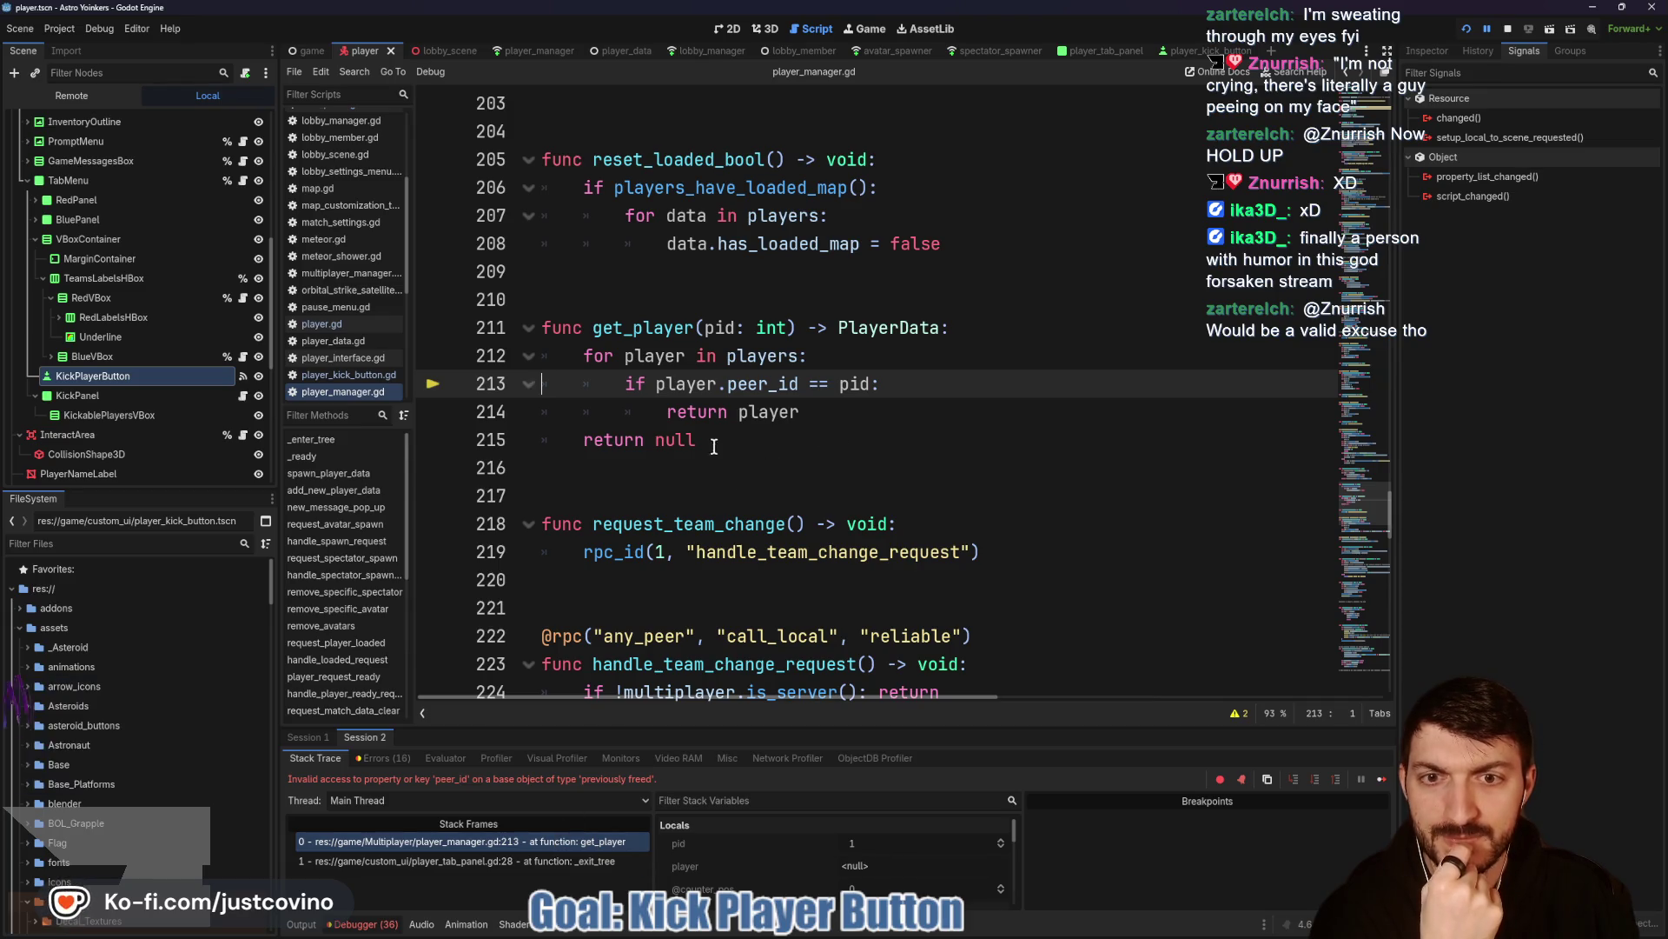
pyautogui.moveTo(718, 386)
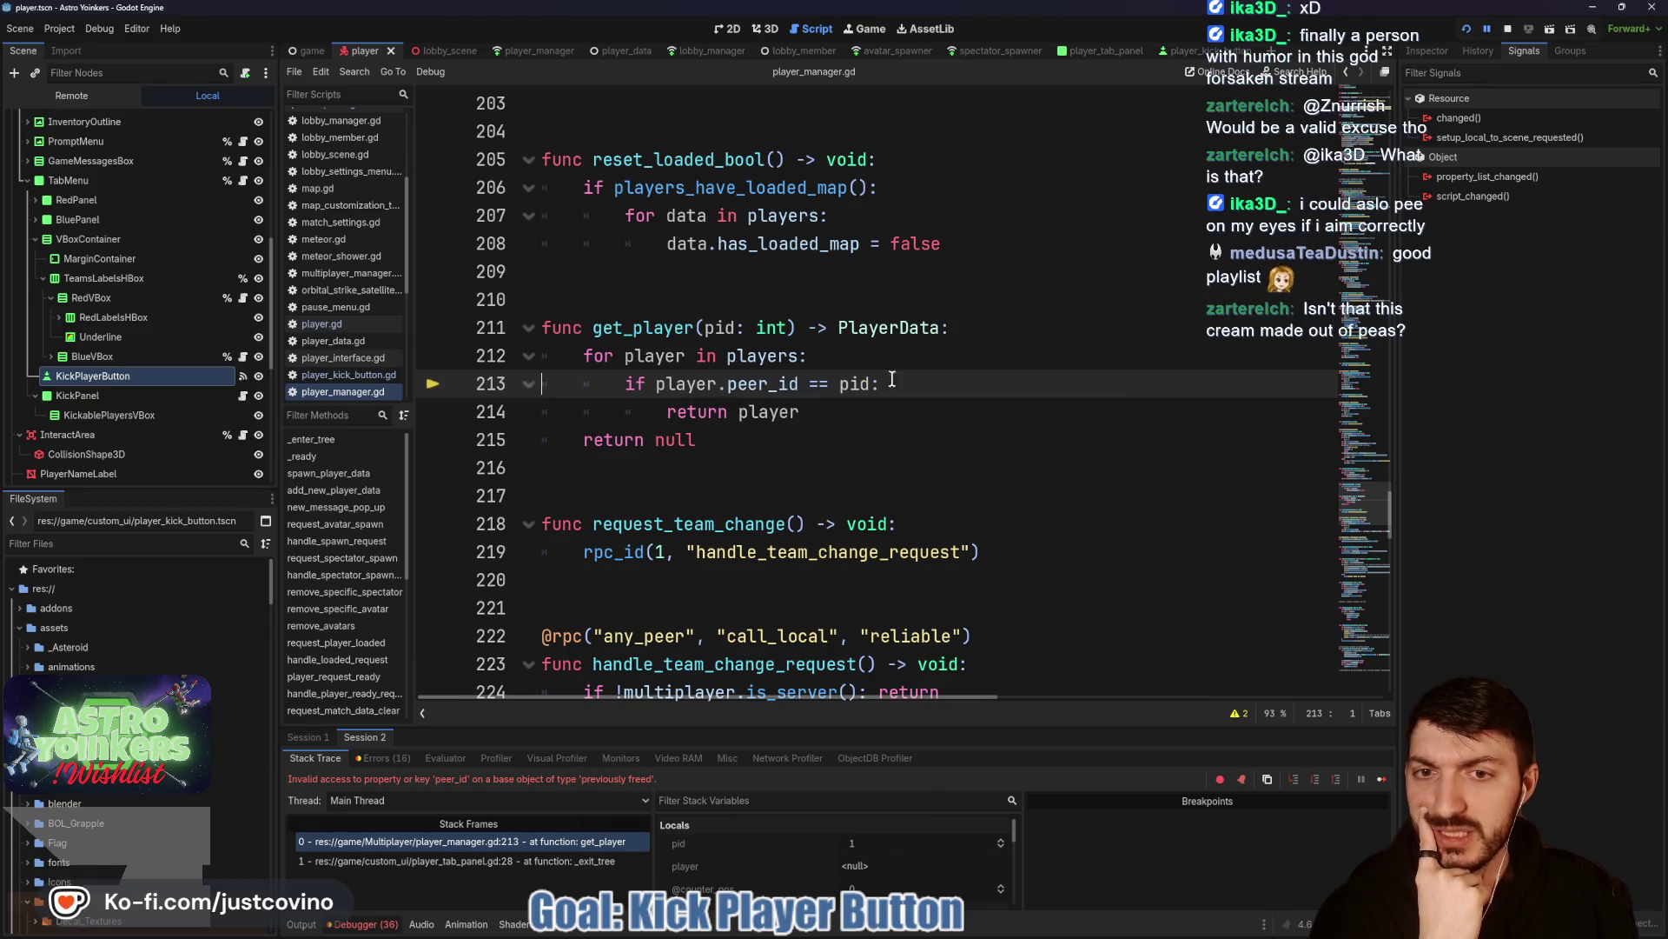
pyautogui.click(840, 356)
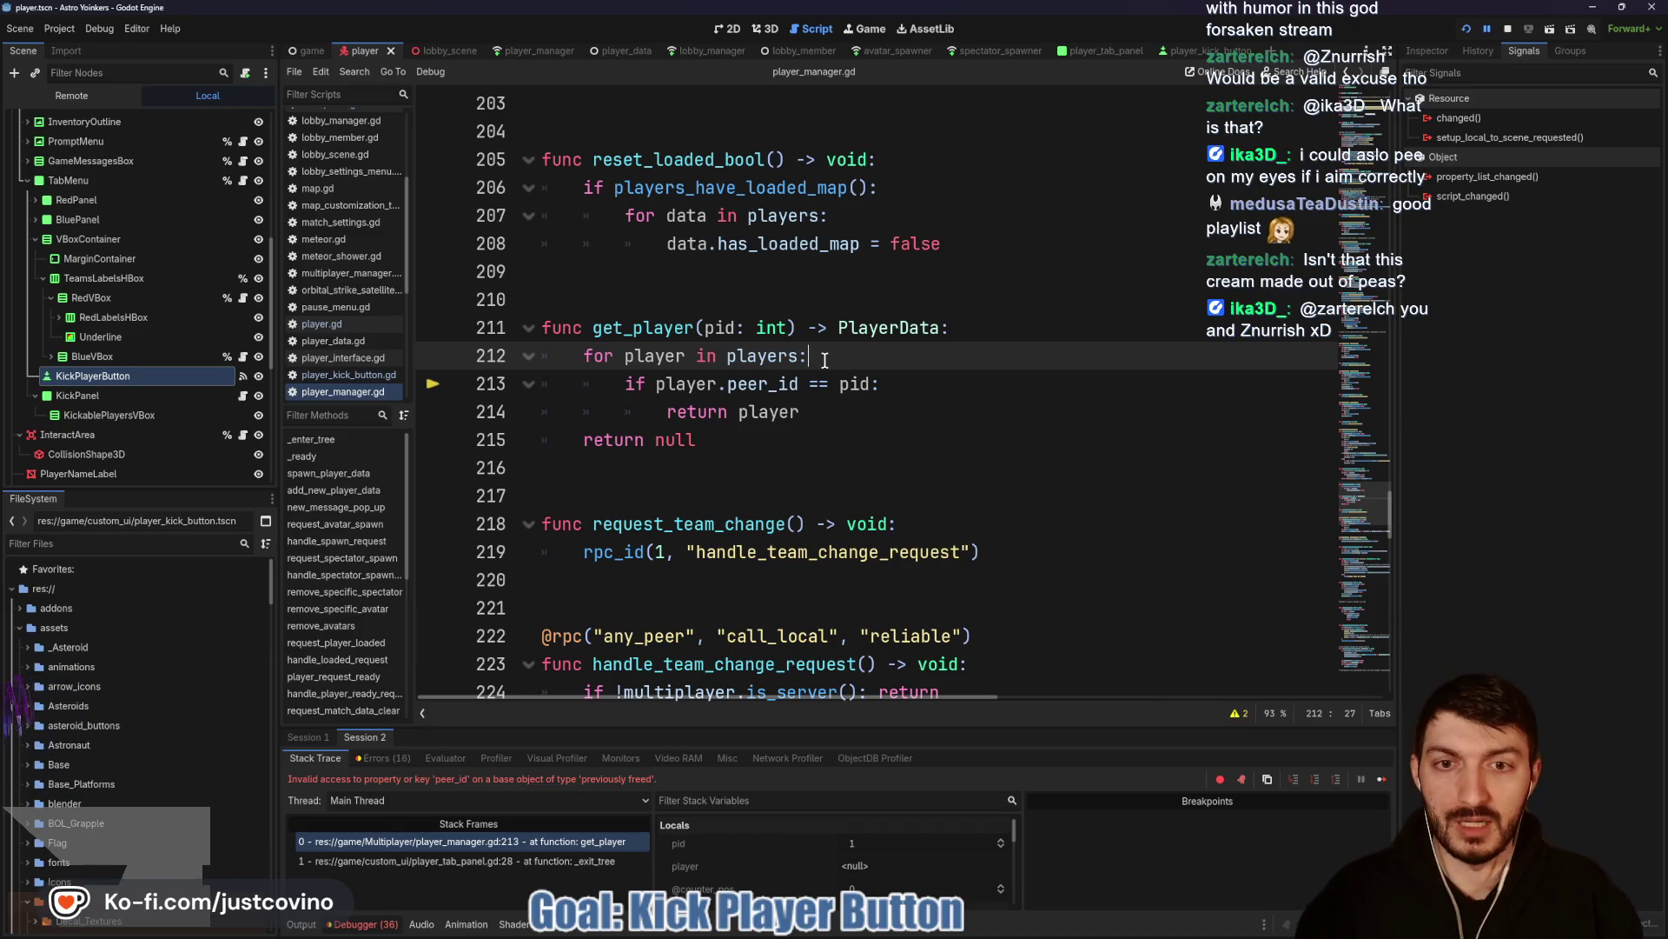
# Step: Add the line 'if is_instance_valid(player):' inside get_player's for loop
pyautogui.press('Return')
pyautogui.write('s_instance')
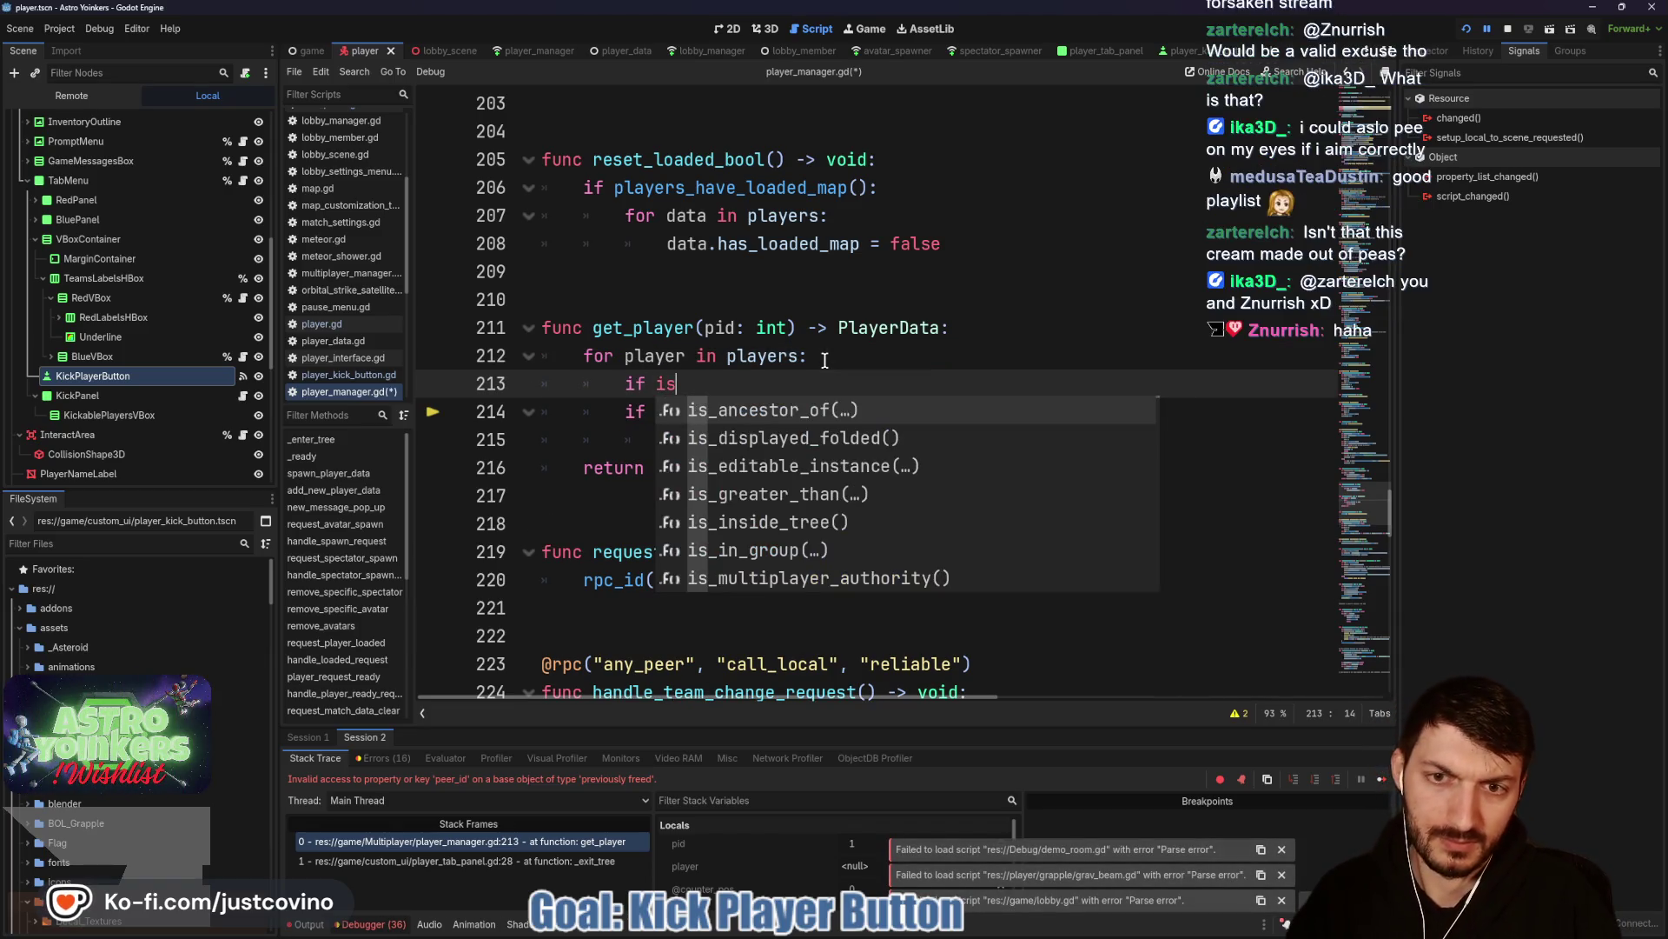
pyautogui.press('Down')
pyautogui.press('Down')
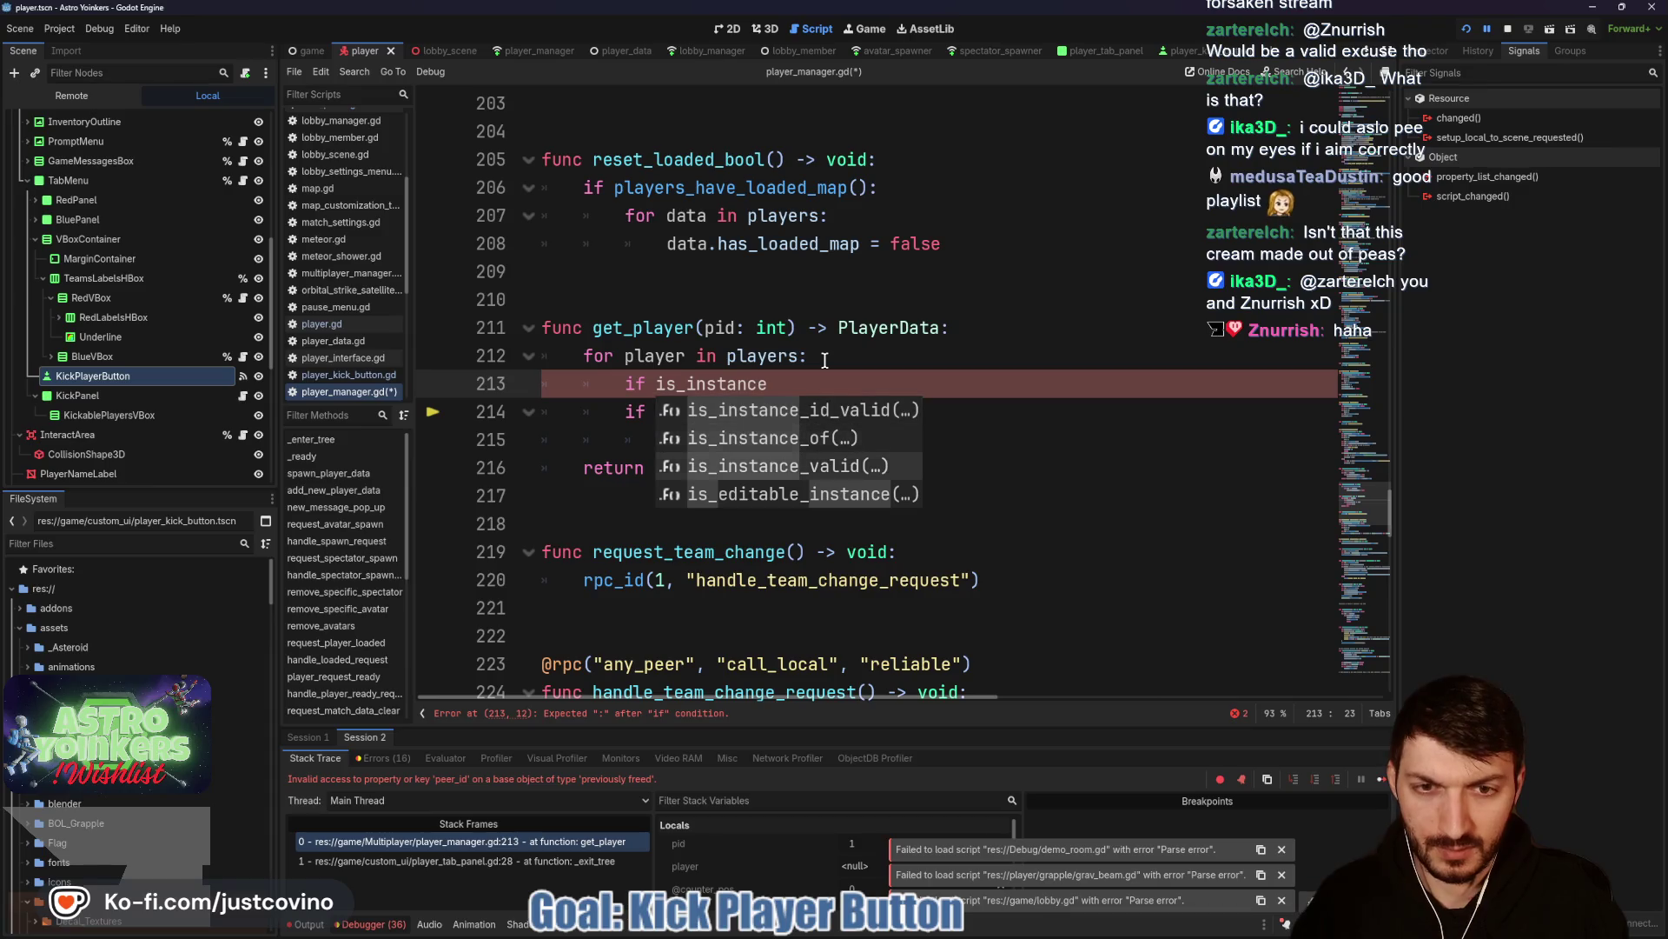
pyautogui.press('Return')
pyautogui.write('player"')
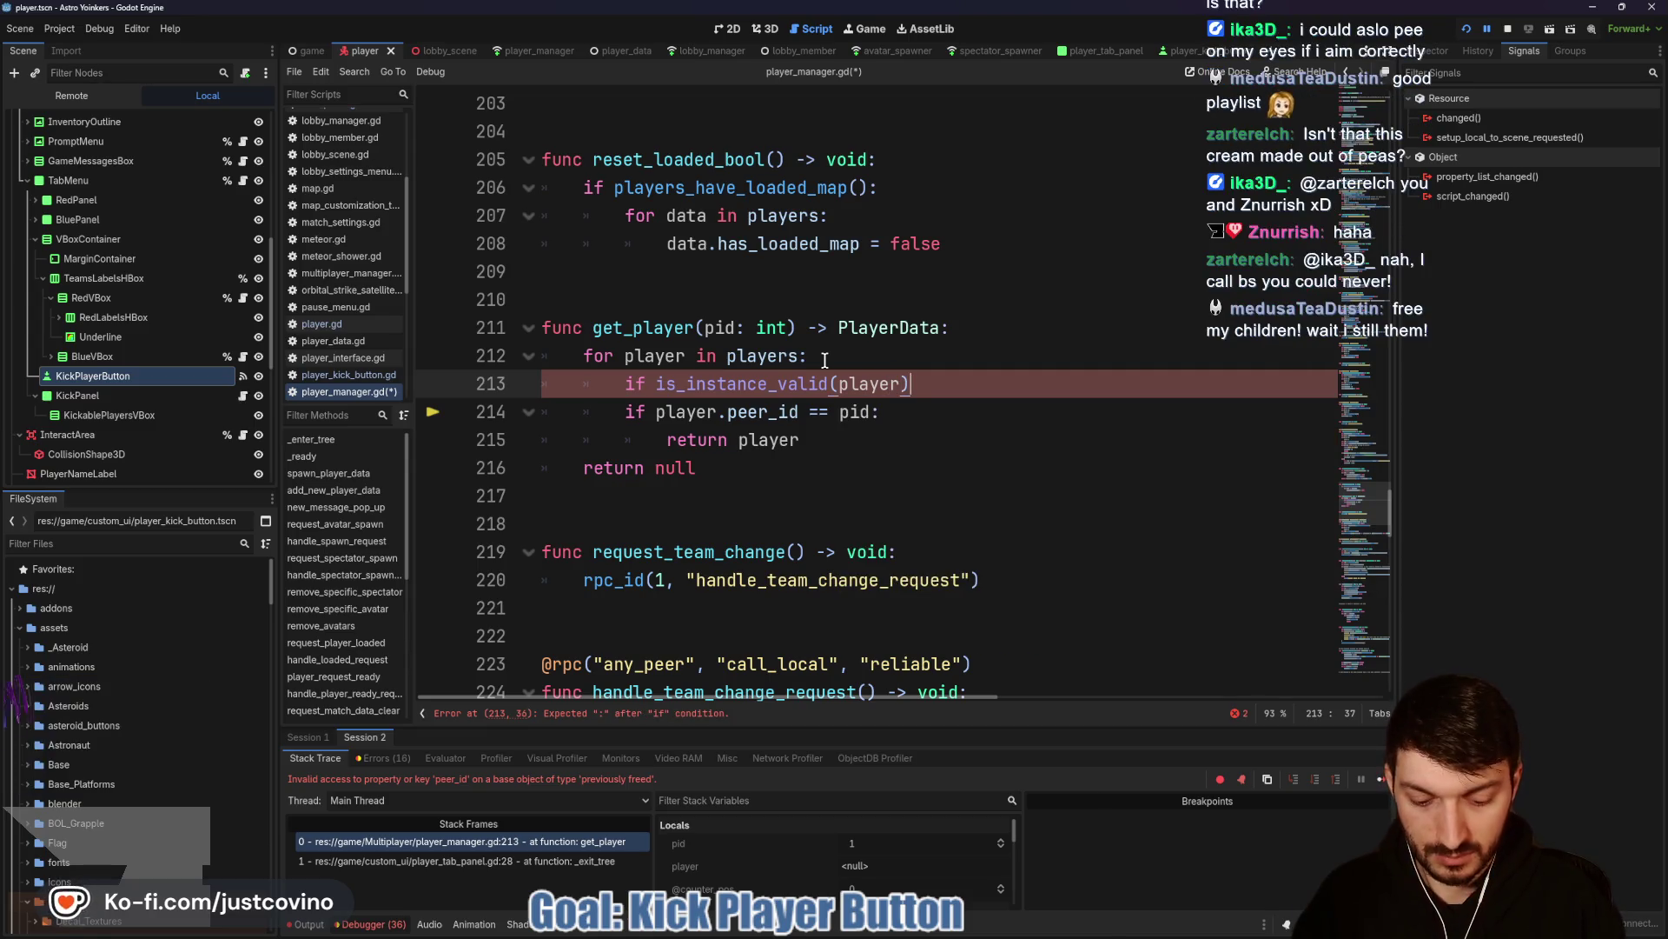
pyautogui.write(':')
pyautogui.click(577, 412)
# Step: Indent the peer_id check and 'return player' under the new guard, then relaunch with F5
pyautogui.press('Tab')
pyautogui.click(666, 440)
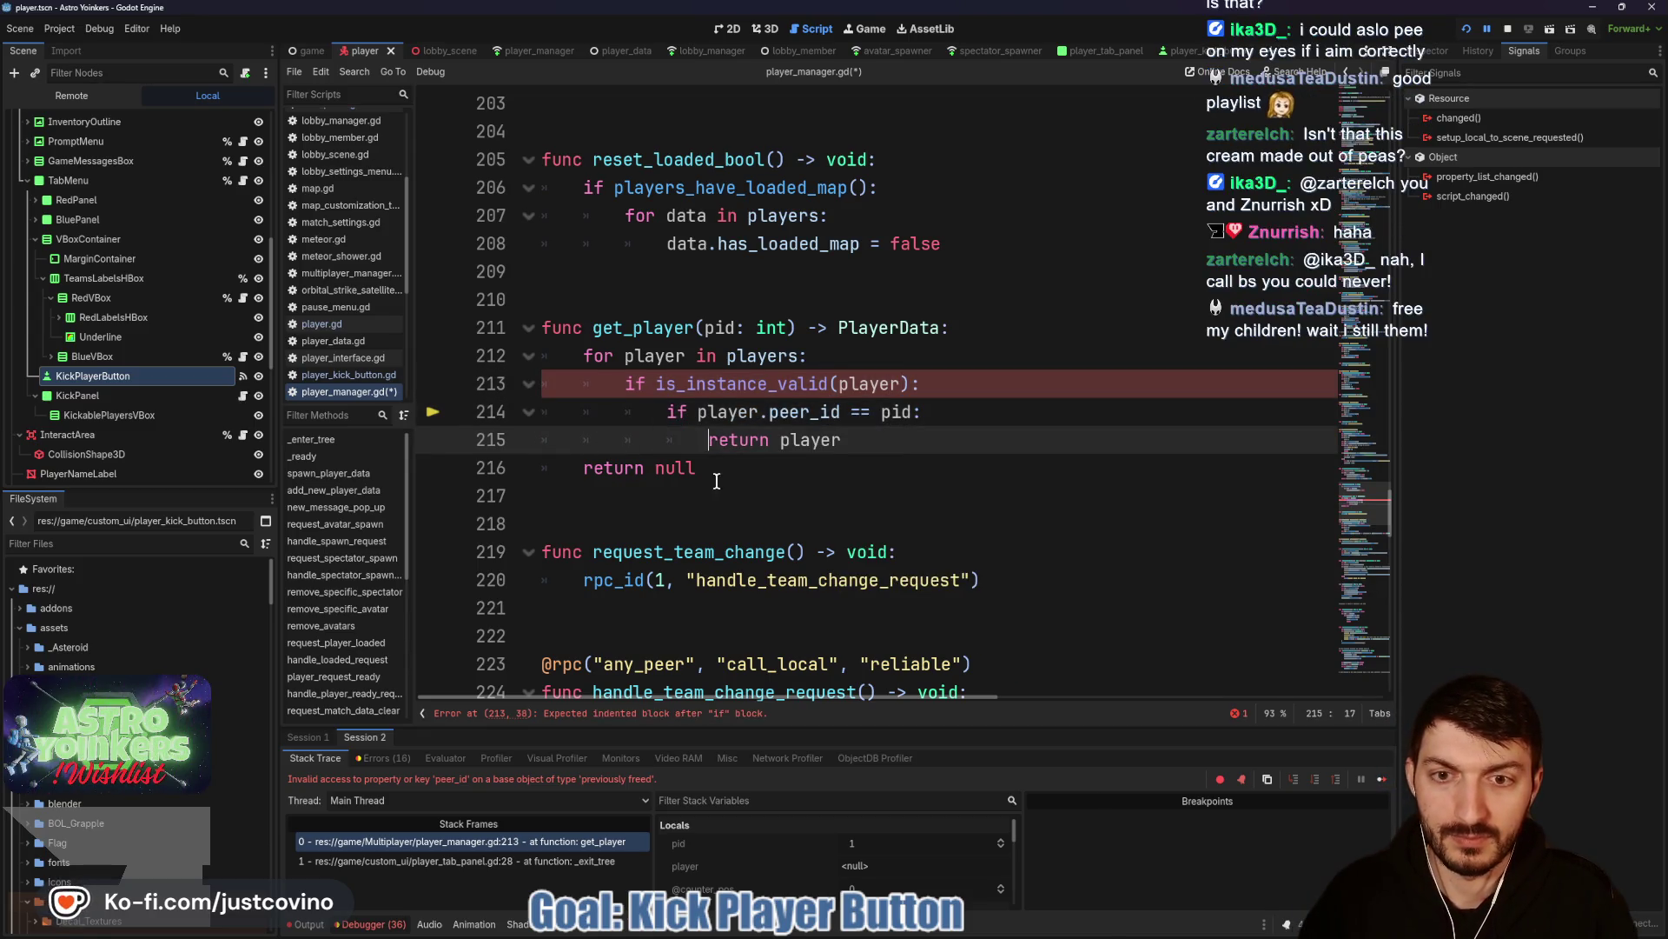
pyautogui.press('Tab')
pyautogui.click(696, 468)
pyautogui.press('F5')
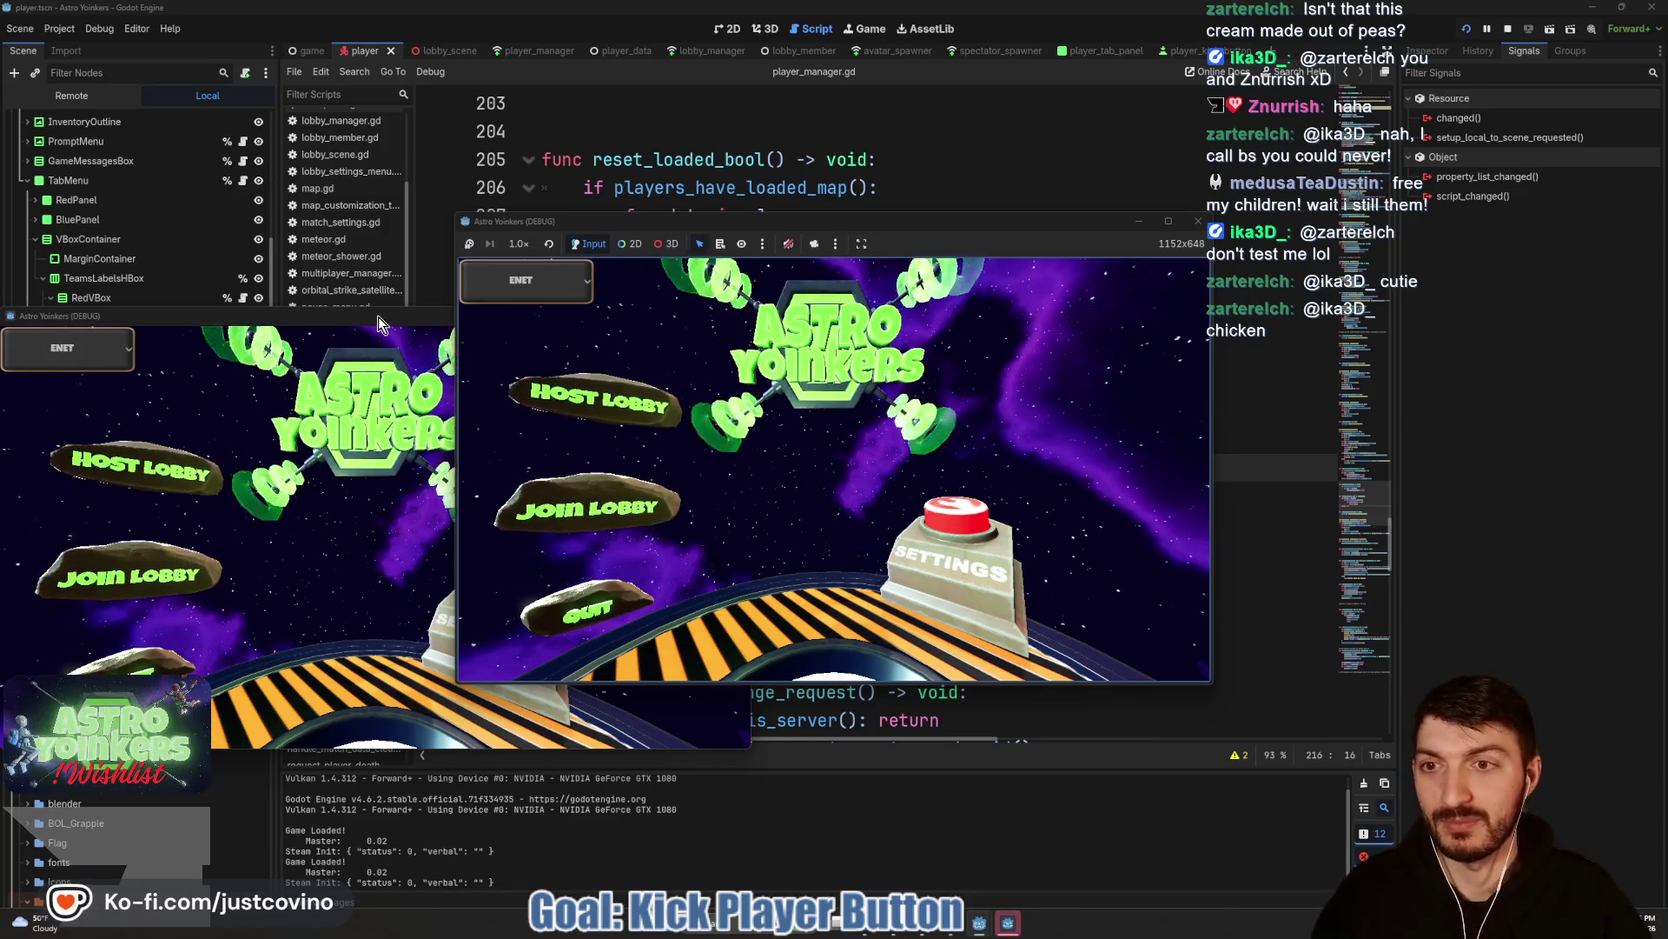
# Step: Arrange both debug windows, host a lobby in the left and join it from the right
pyautogui.moveTo(379, 317)
pyautogui.mouseDown()
pyautogui.moveTo(1121, 326)
pyautogui.moveTo(1213, 258)
pyautogui.mouseUp()
pyautogui.moveTo(666, 217); pyautogui.dragTo(293, 217)
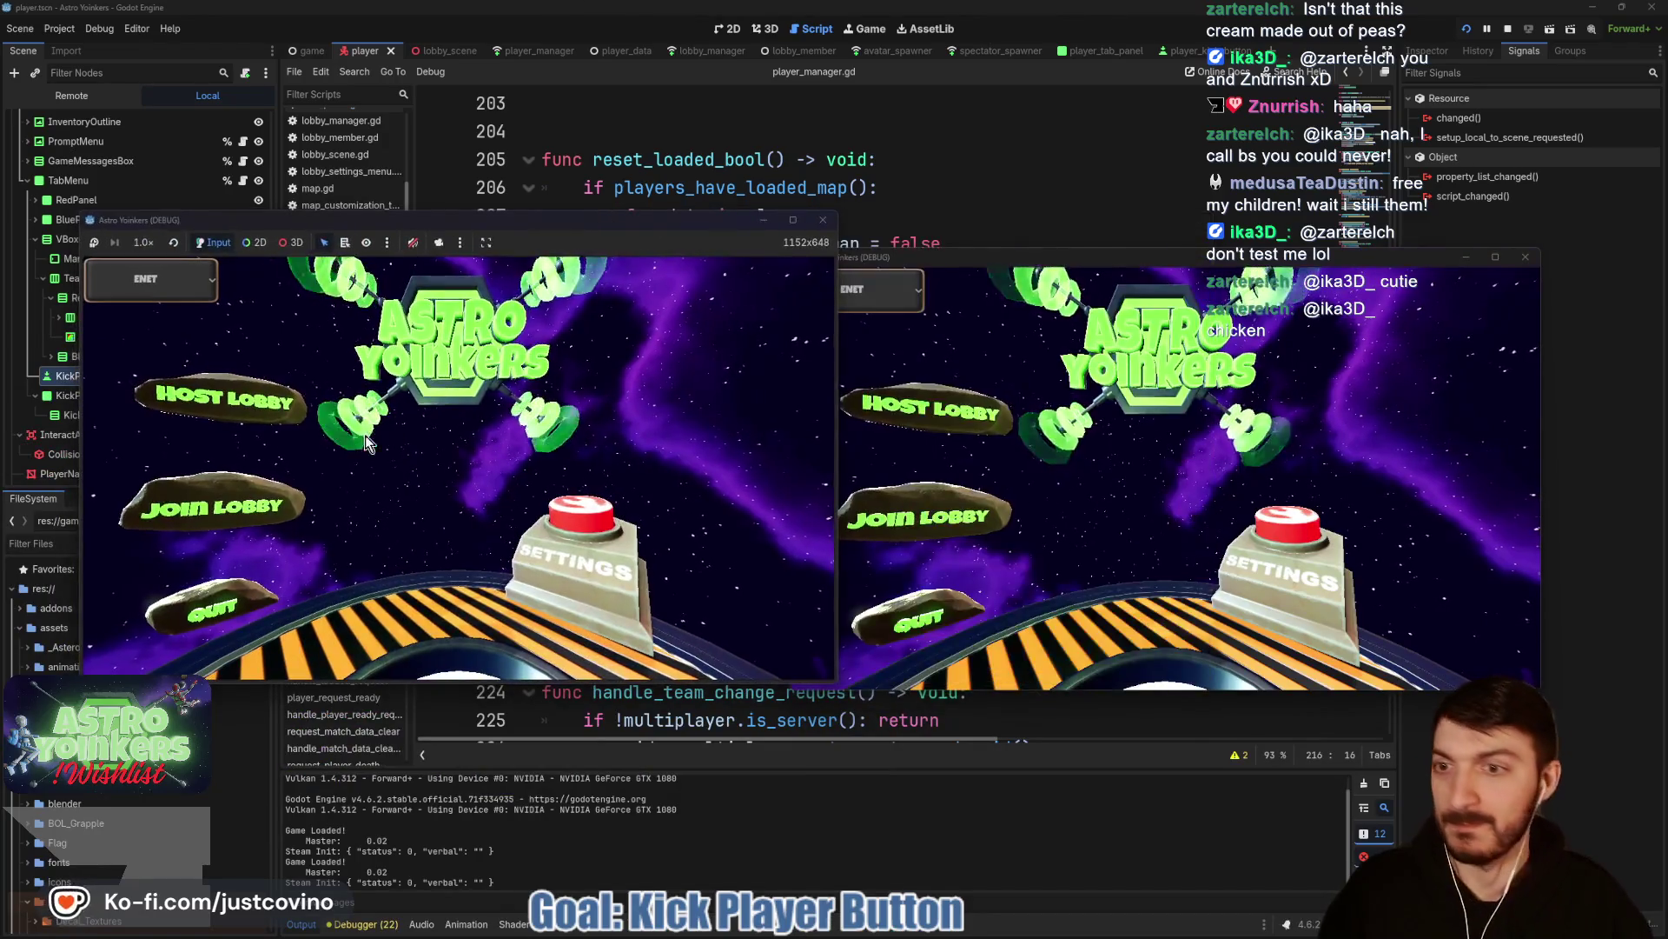
pyautogui.click(261, 404)
pyautogui.click(446, 415)
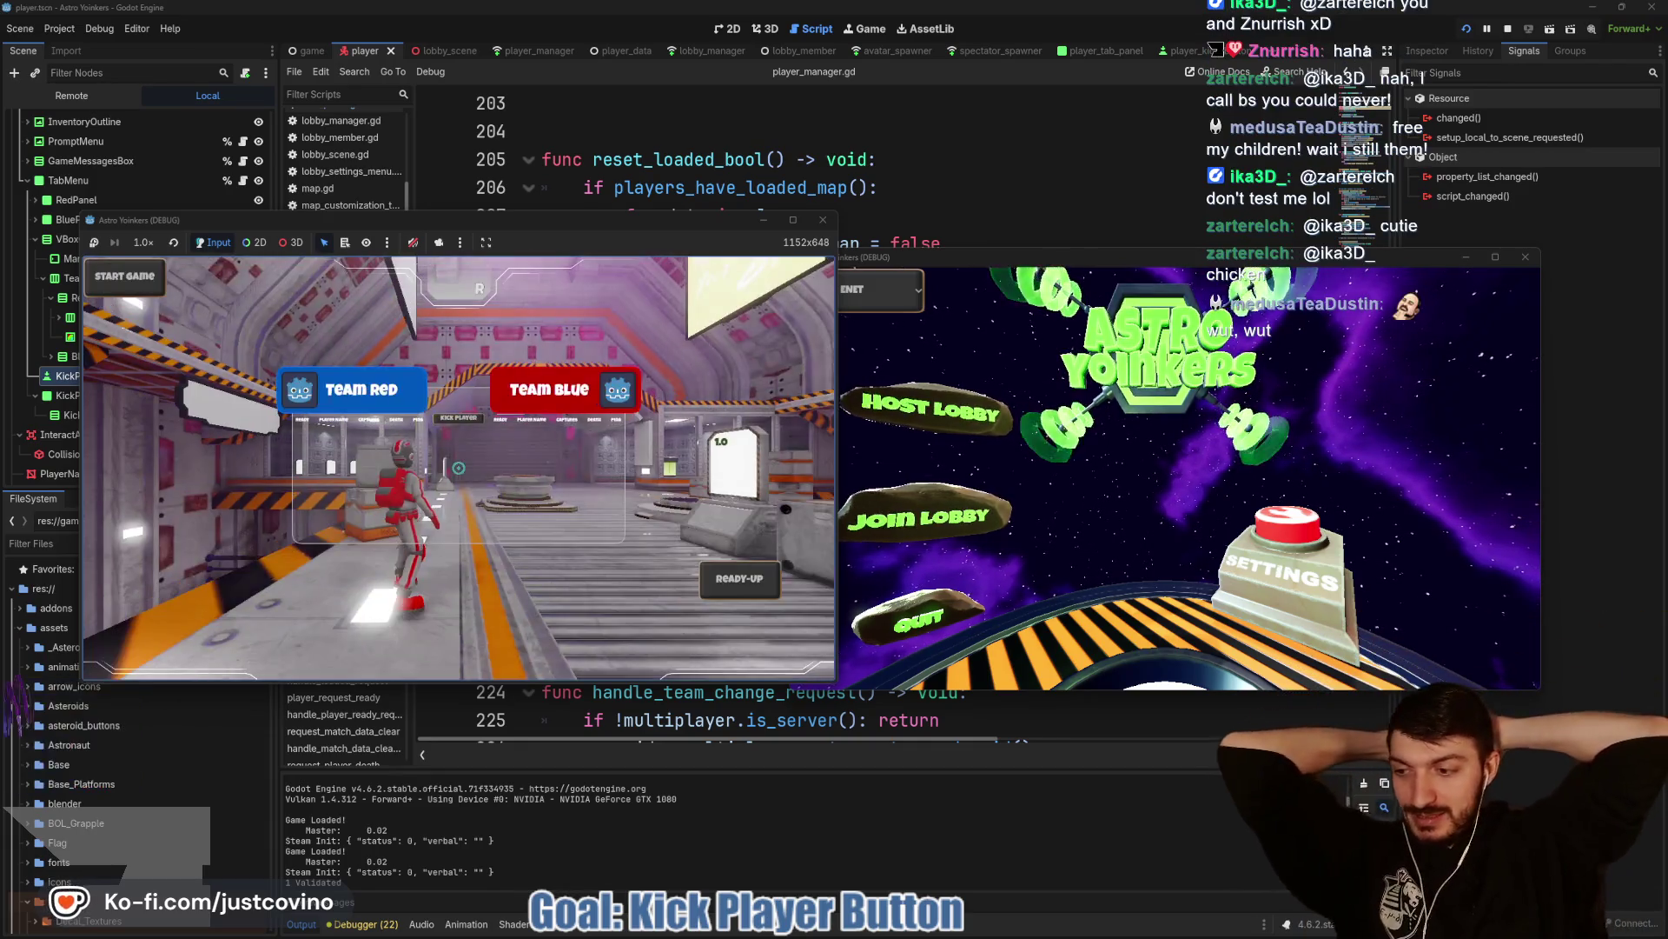
pyautogui.click(490, 476)
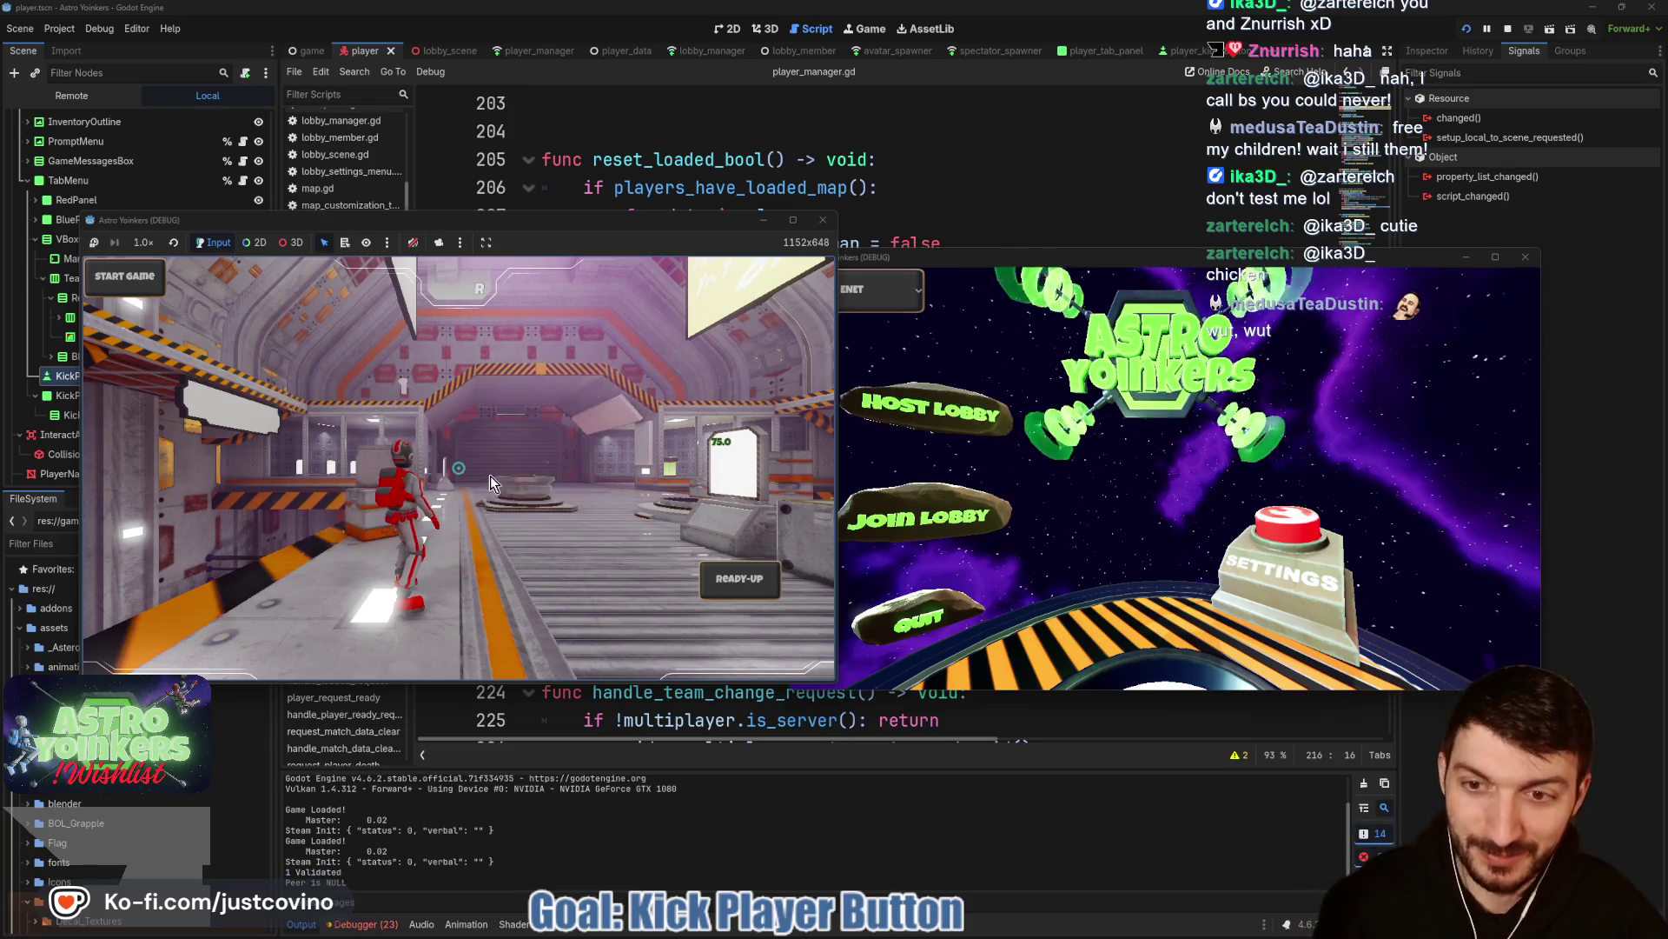
pyautogui.click(921, 519)
pyautogui.click(1213, 354)
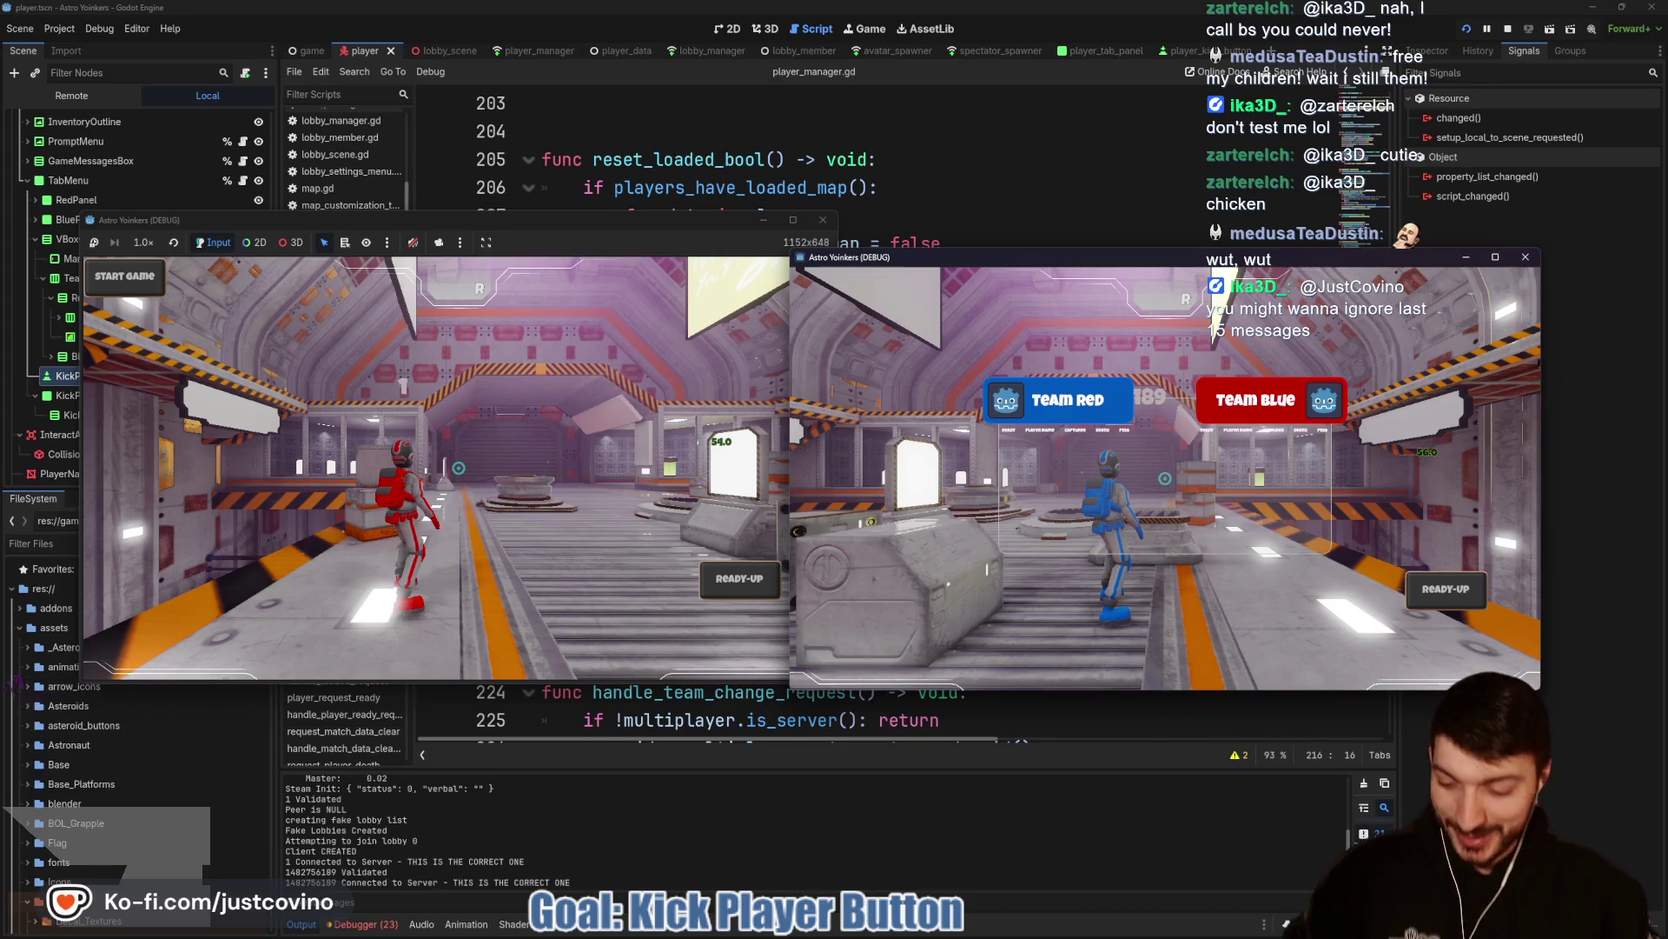
# Step: Kick the joined player from the host's scoreboard, hitting the data_changed-on-Nil error at line 28
pyautogui.click(597, 253)
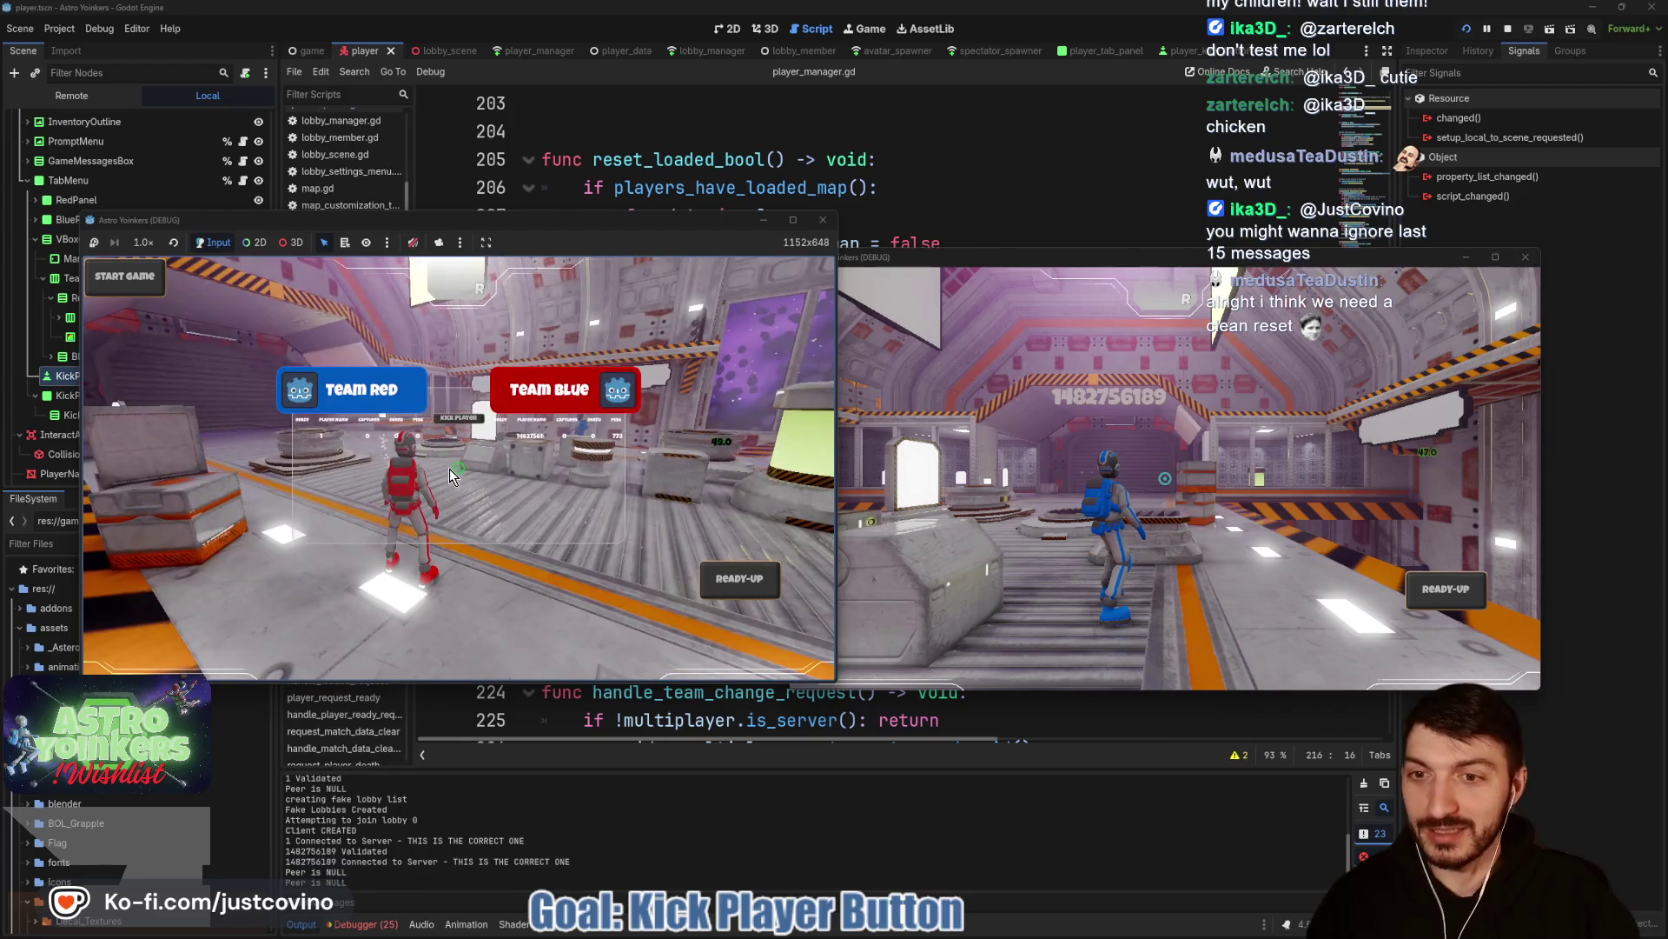
pyautogui.click(466, 417)
pyautogui.click(467, 434)
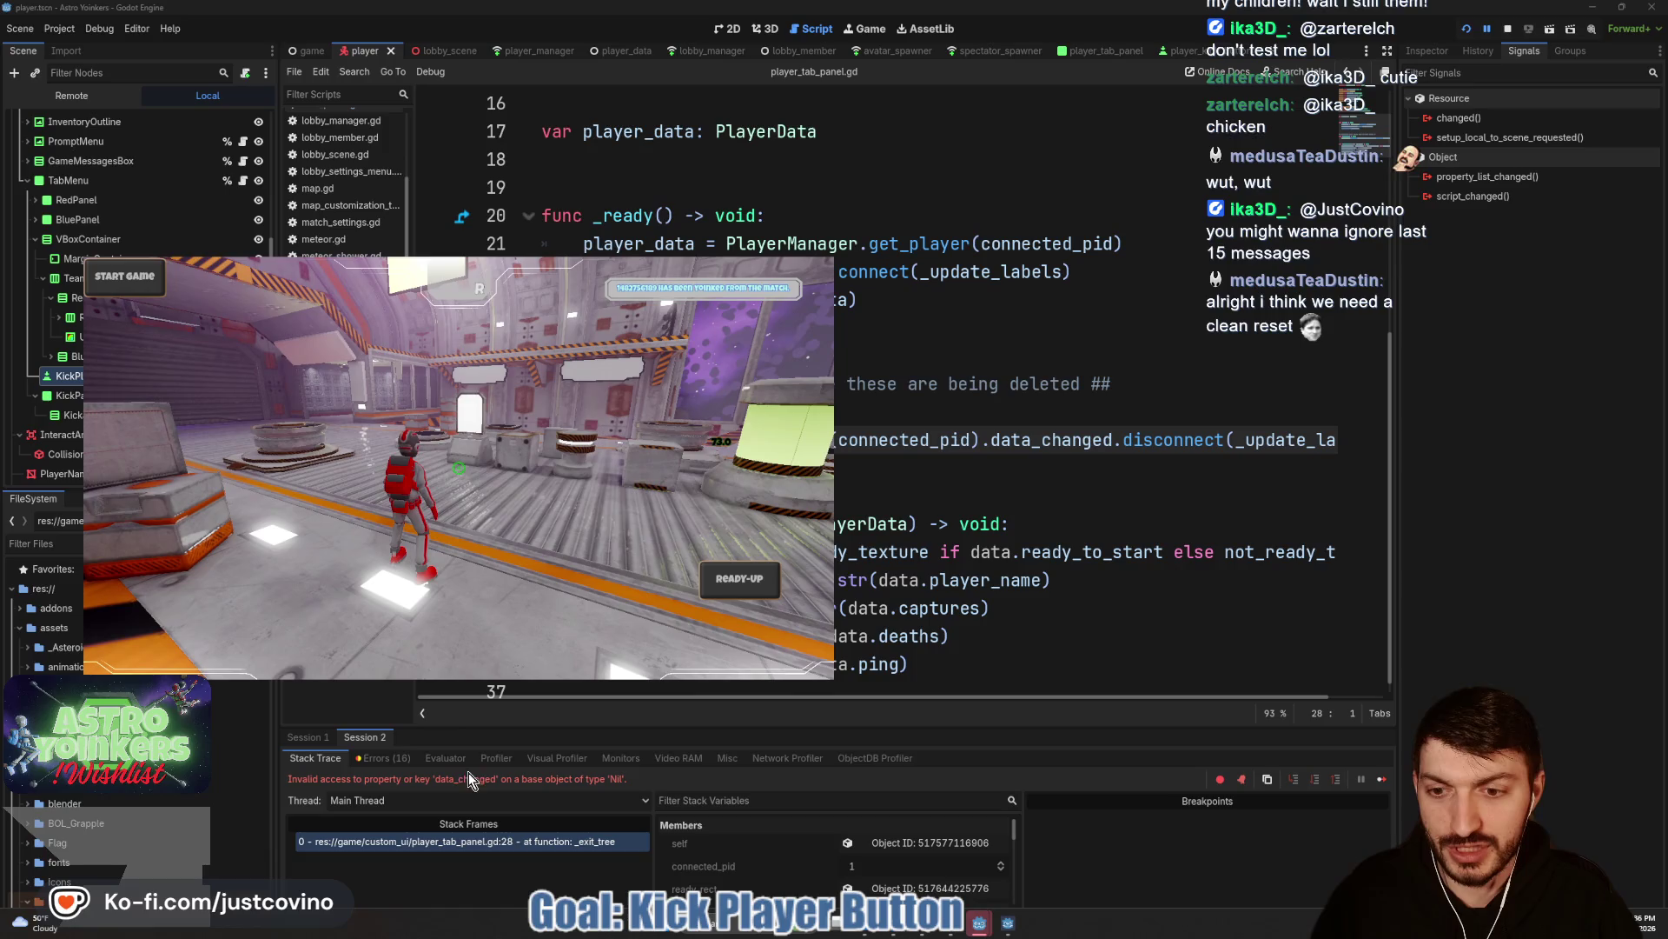
pyautogui.click(482, 839)
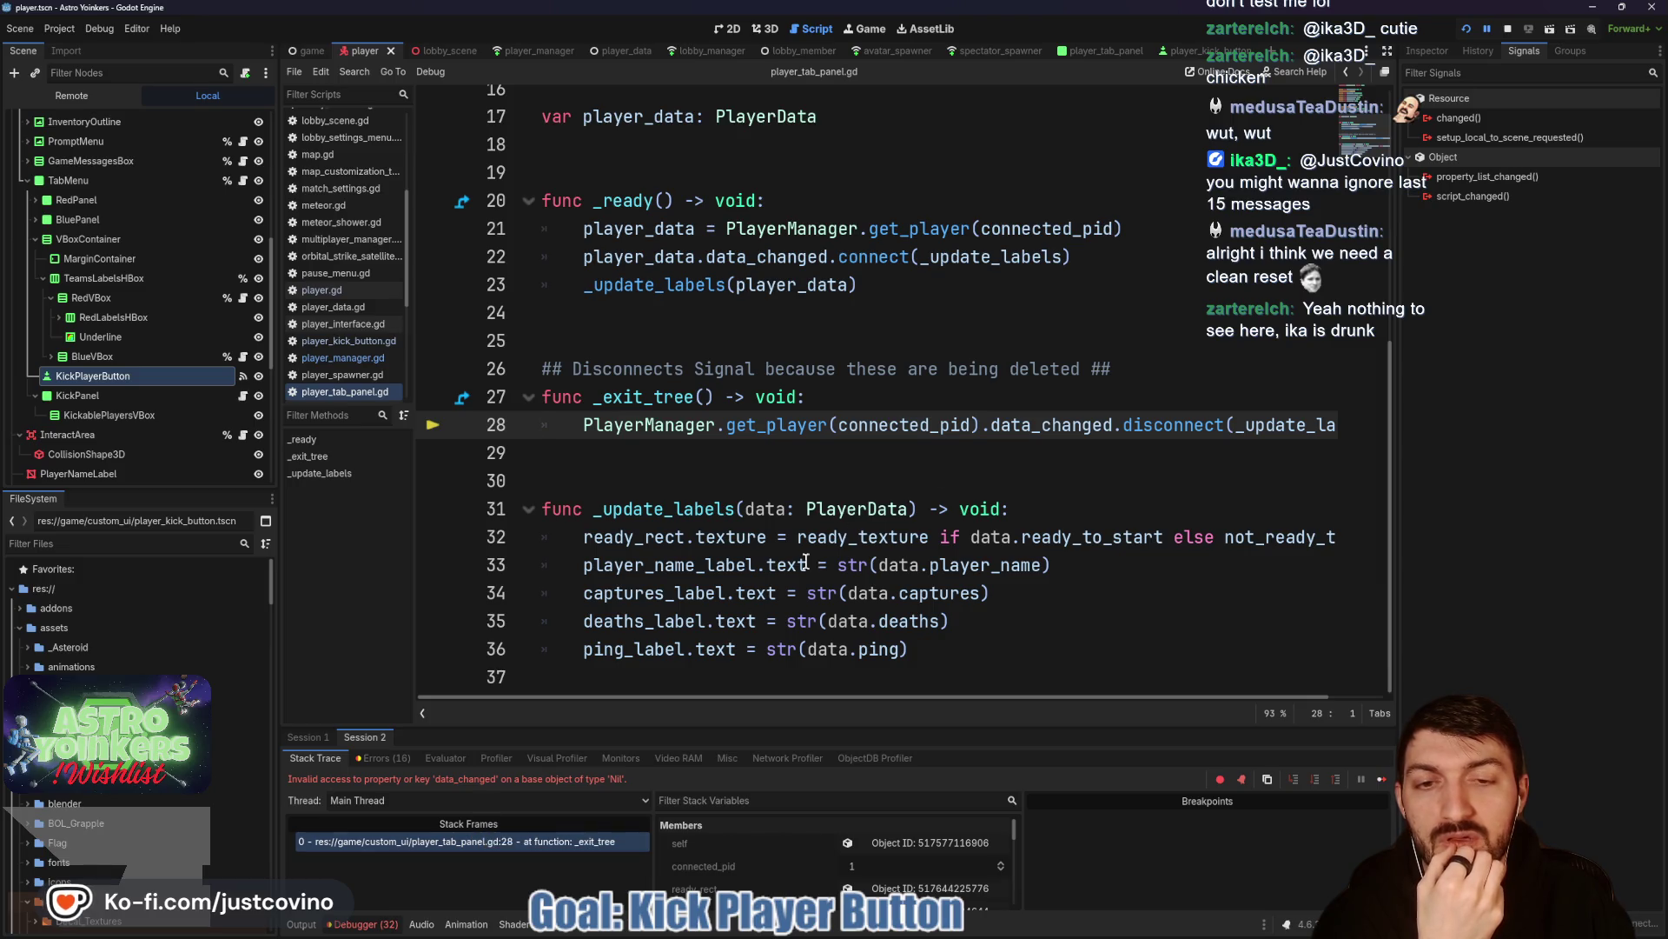
pyautogui.scroll(5, 820, 479)
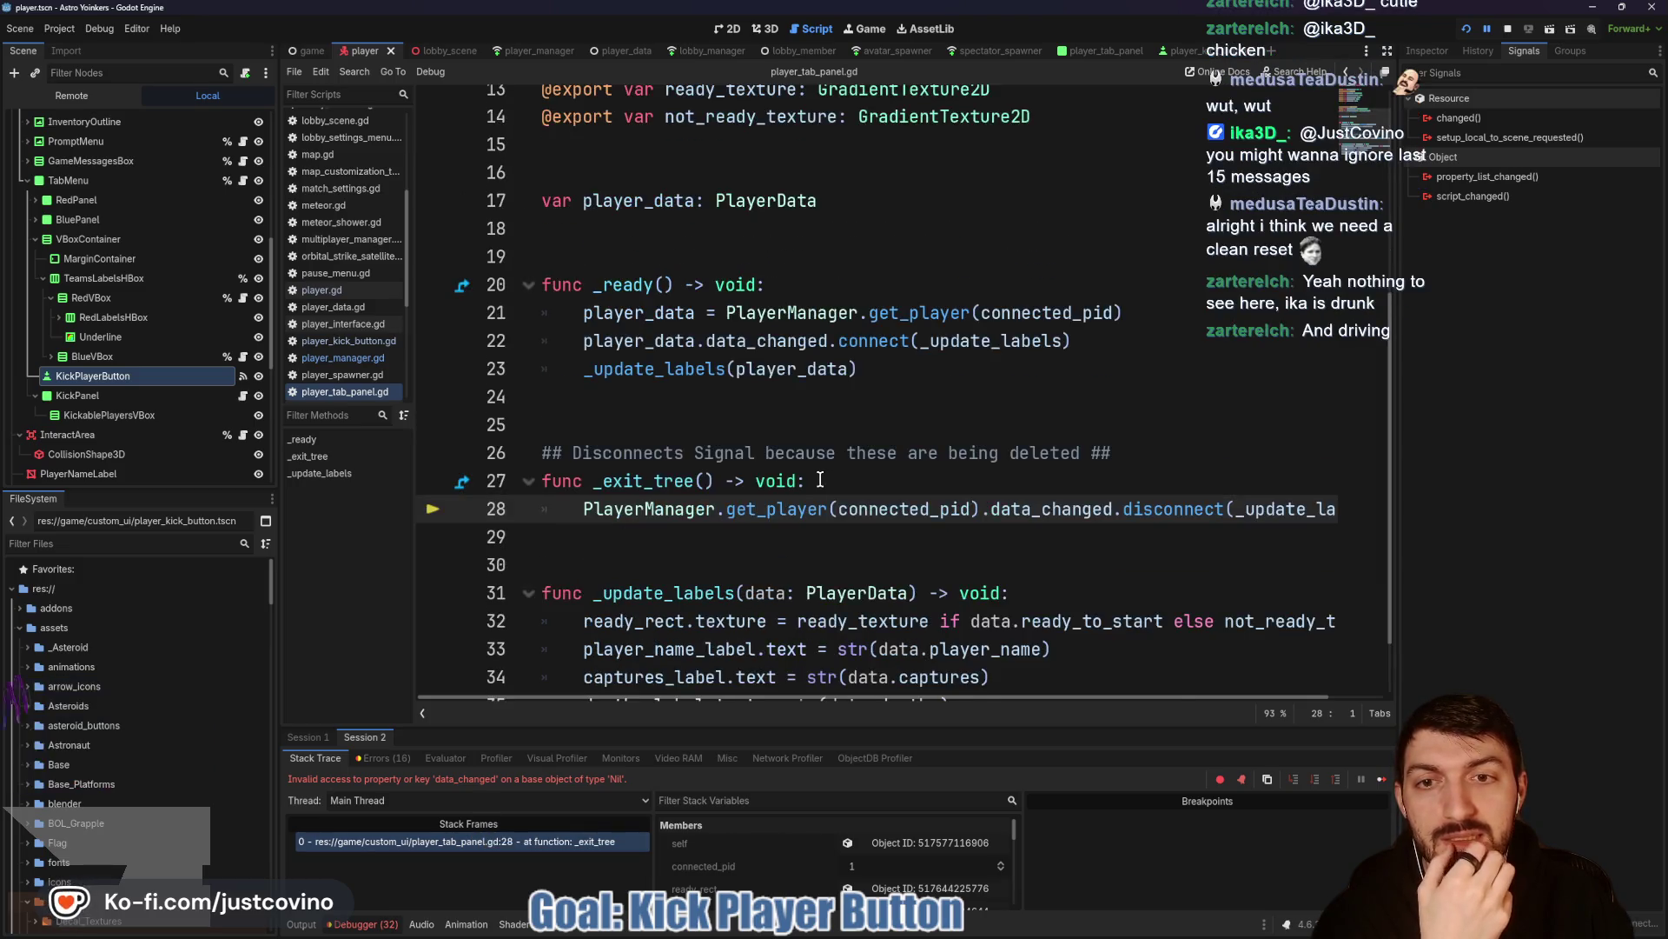
pyautogui.scroll(-4, 842, 498)
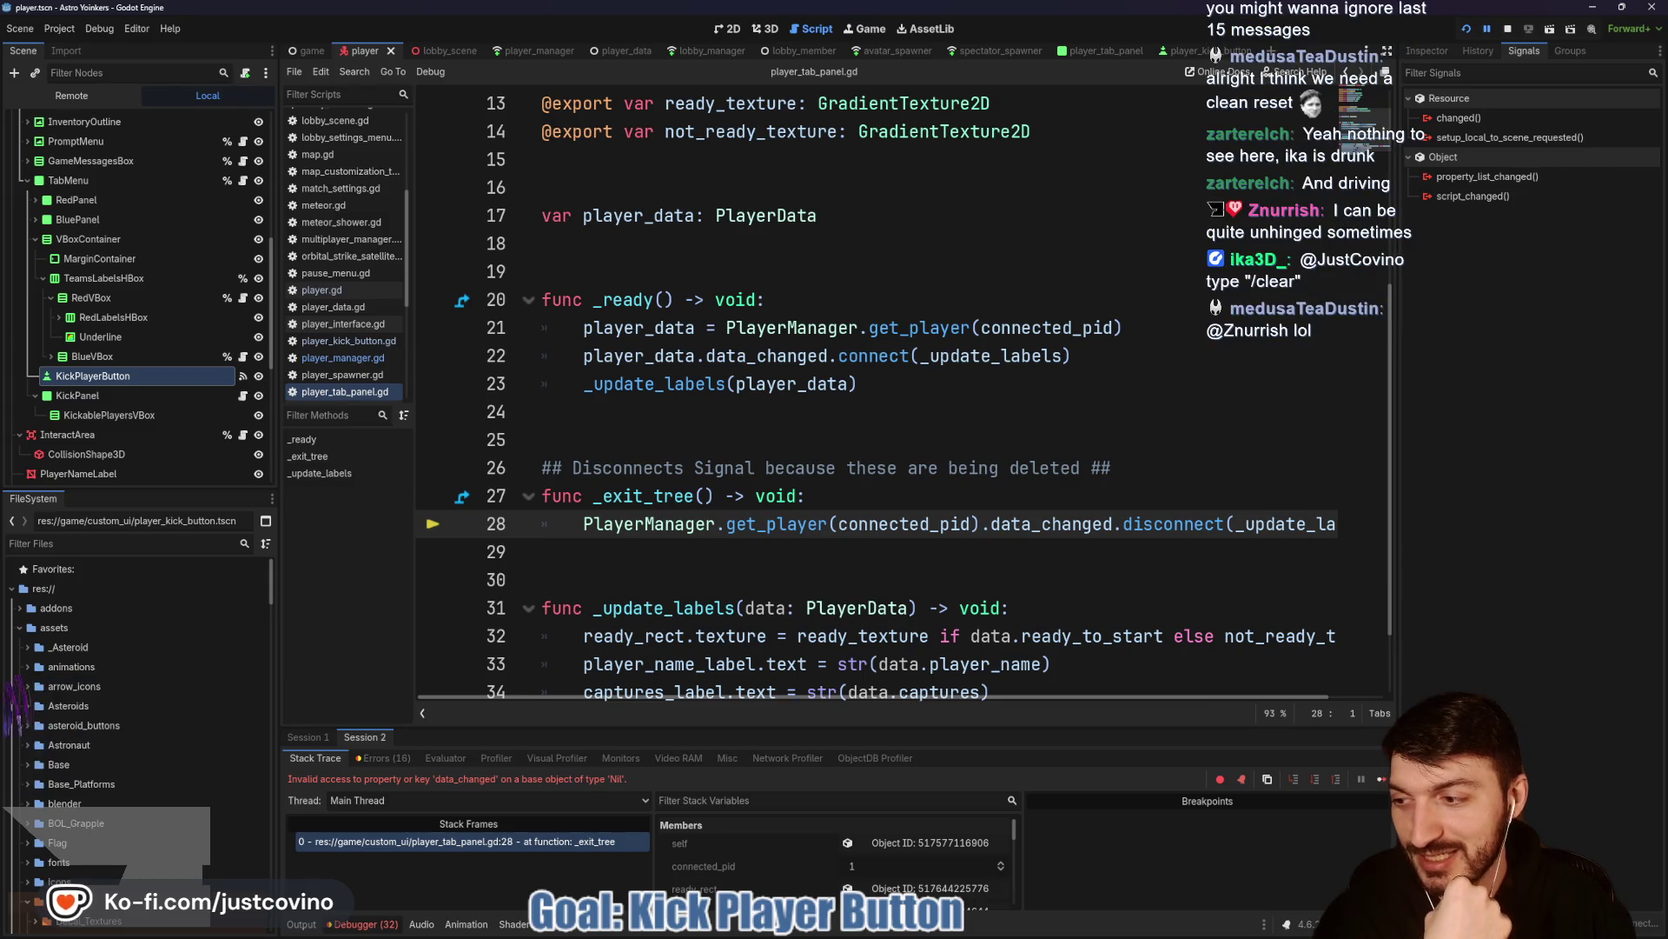
# Step: Bring up the Twitch chat popup and run /clear in the message box
pyautogui.hotkey('alt', 'Tab')
pyautogui.click(714, 554)
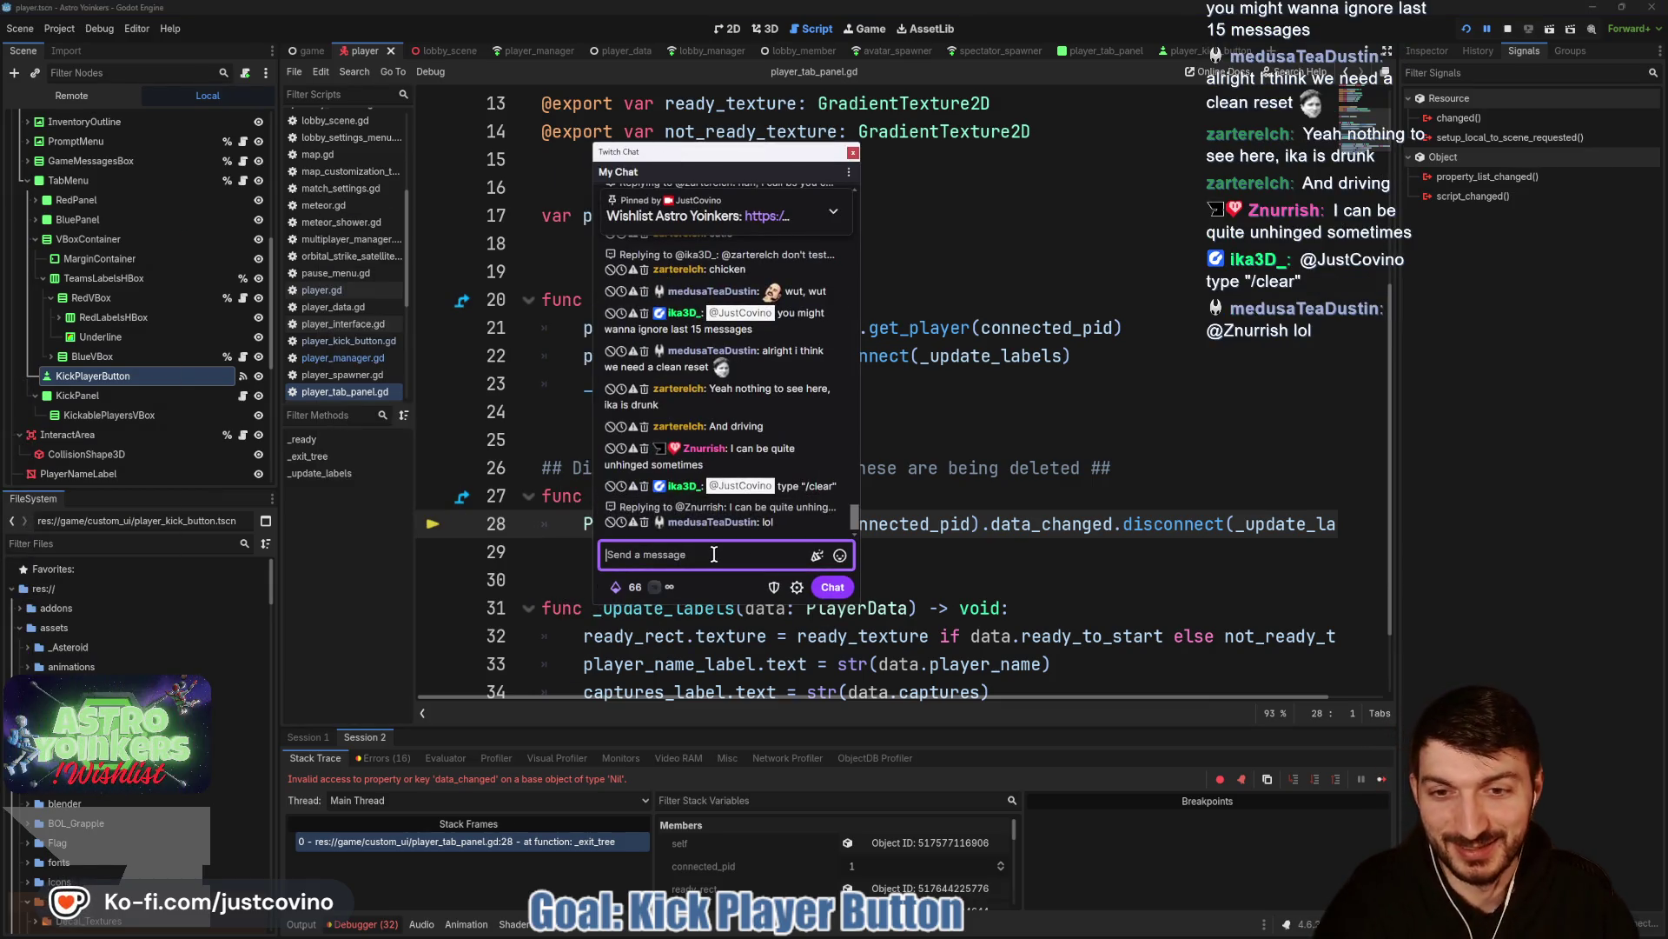
pyautogui.write('clear')
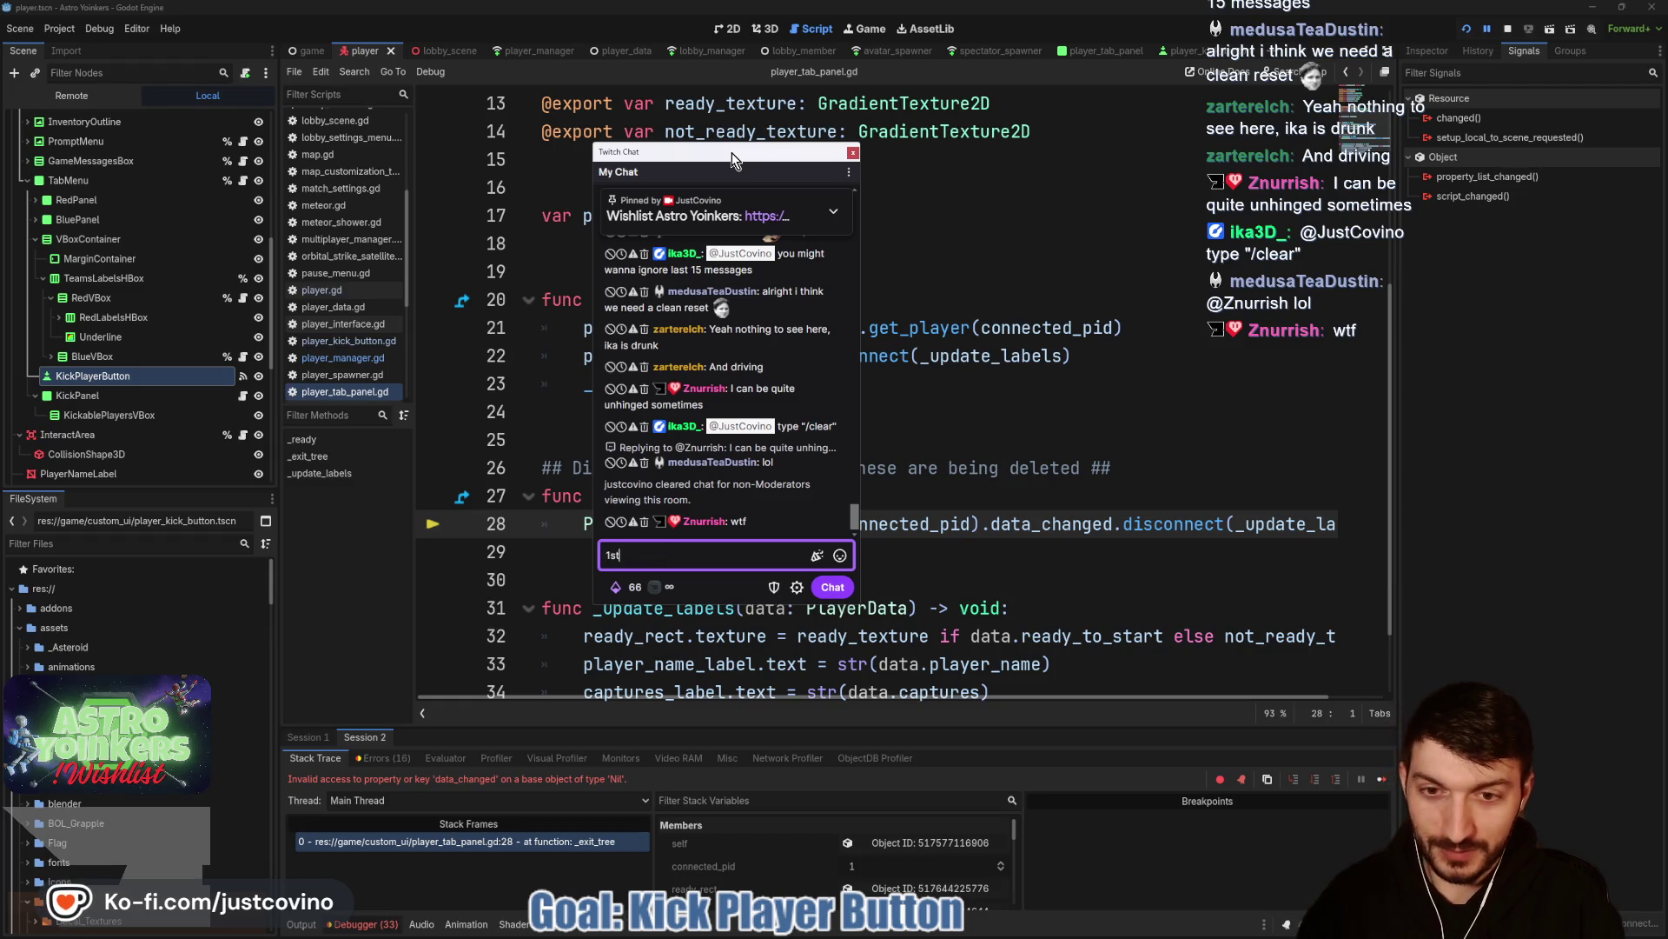
pyautogui.press('Return')
# Step: Post 'Hi everyone!' in chat, then drag the popup off the code editor
pyautogui.write('Hi everyone!')
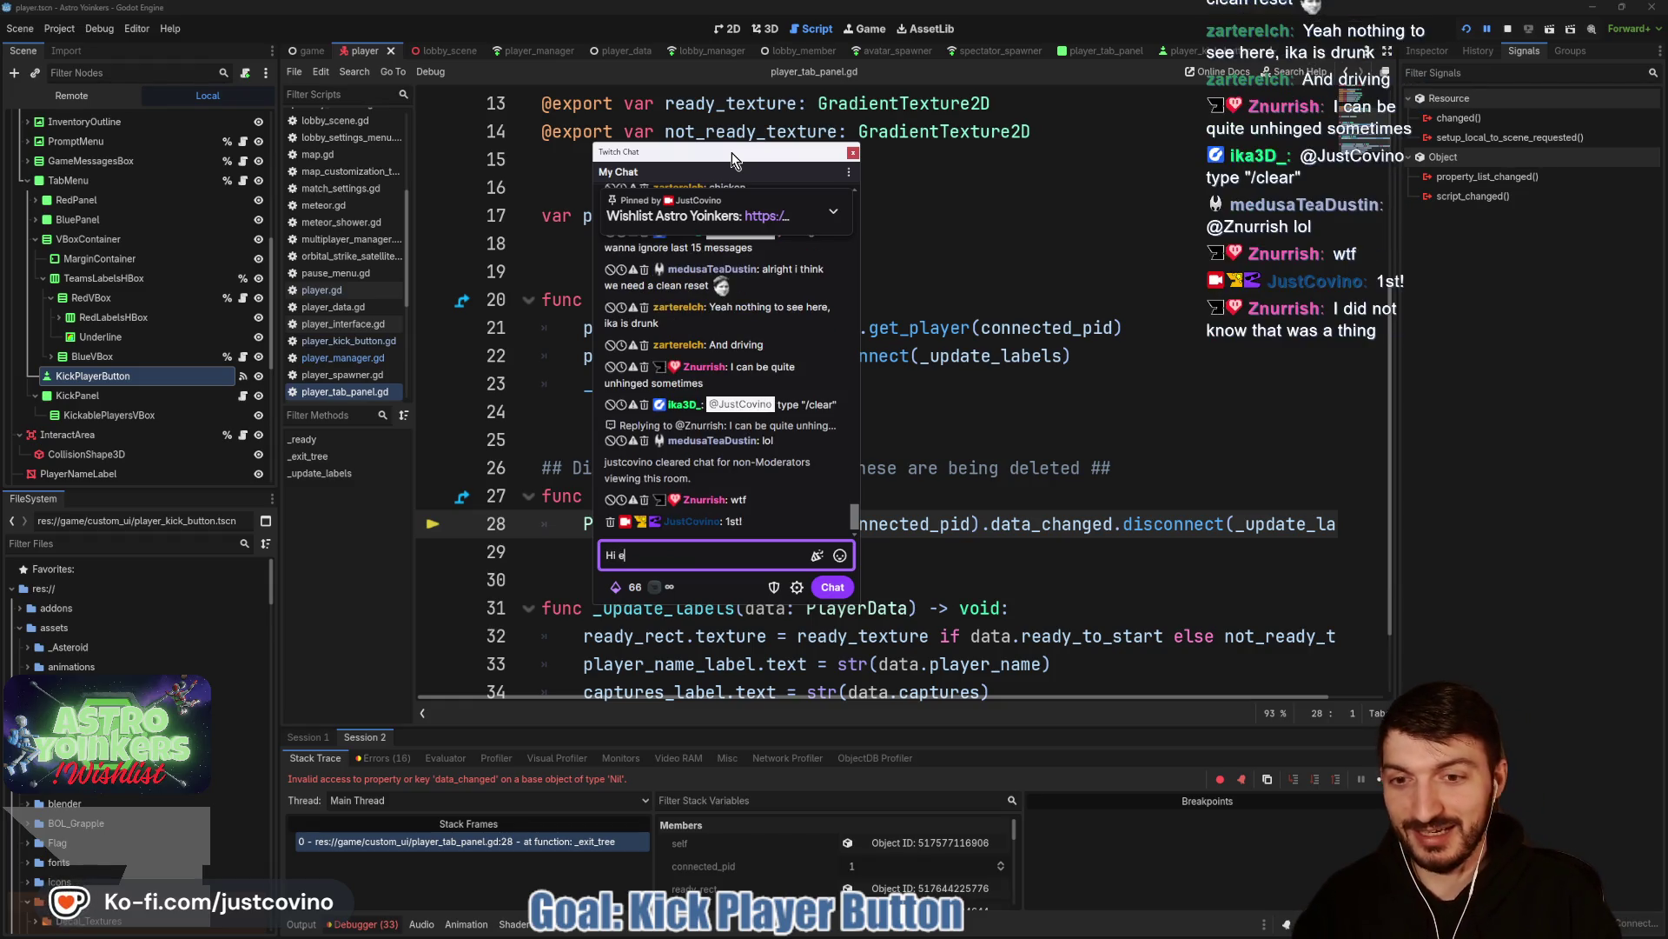
pyautogui.press('Return')
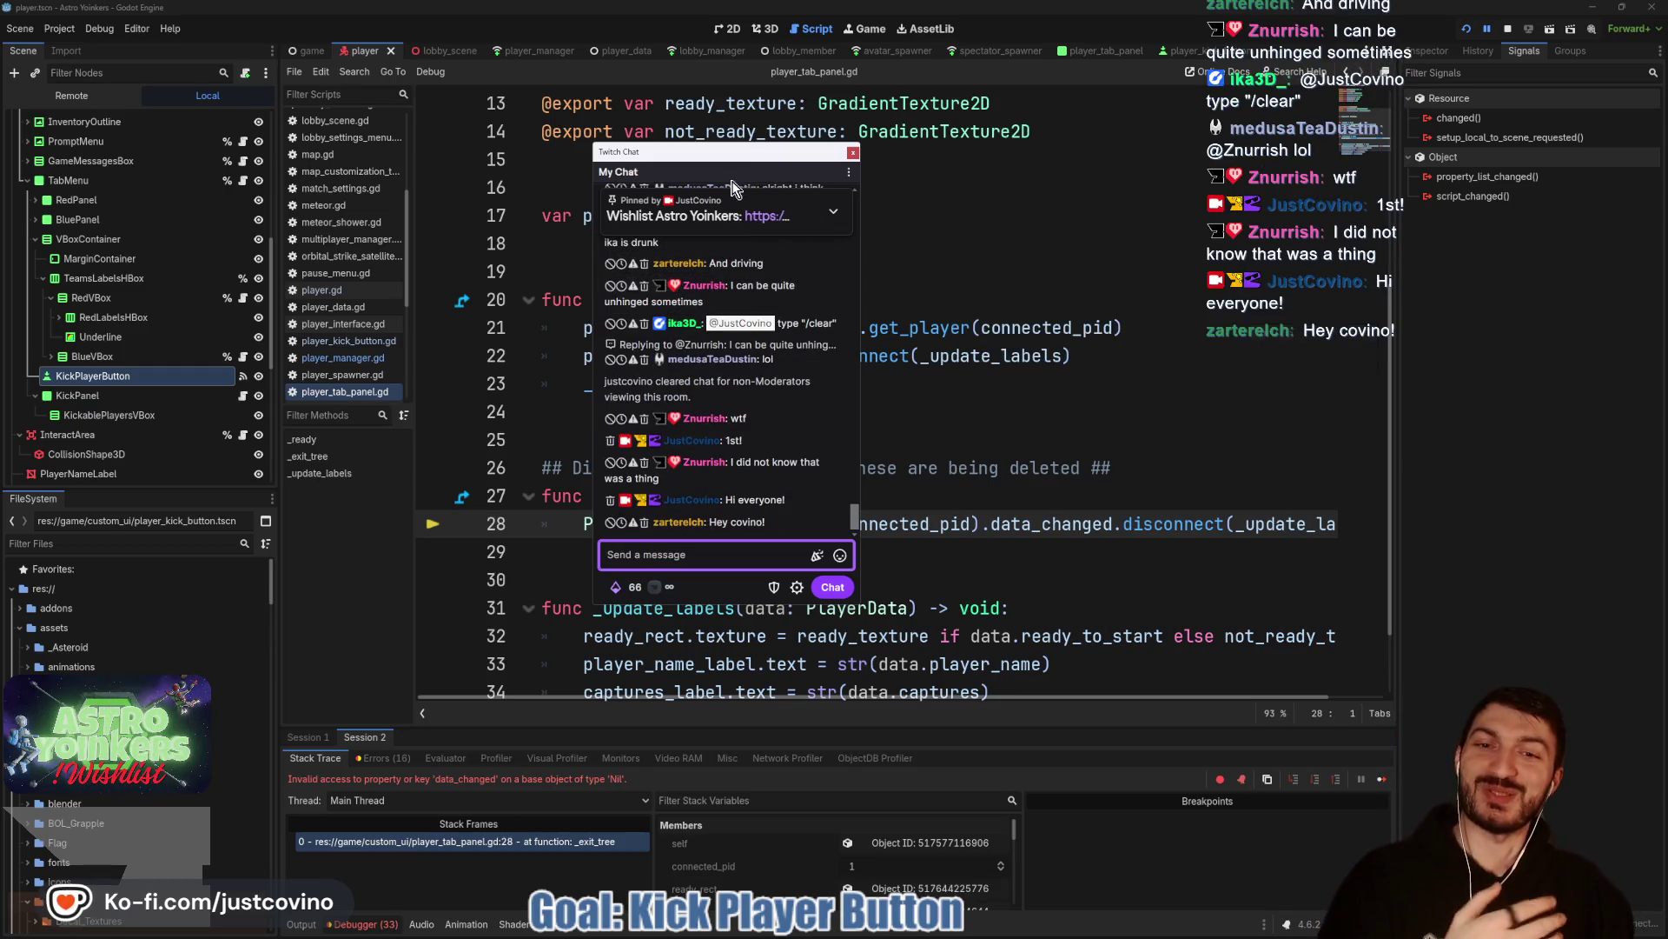
pyautogui.scroll(1, 743, 385)
pyautogui.scroll(-2, 743, 385)
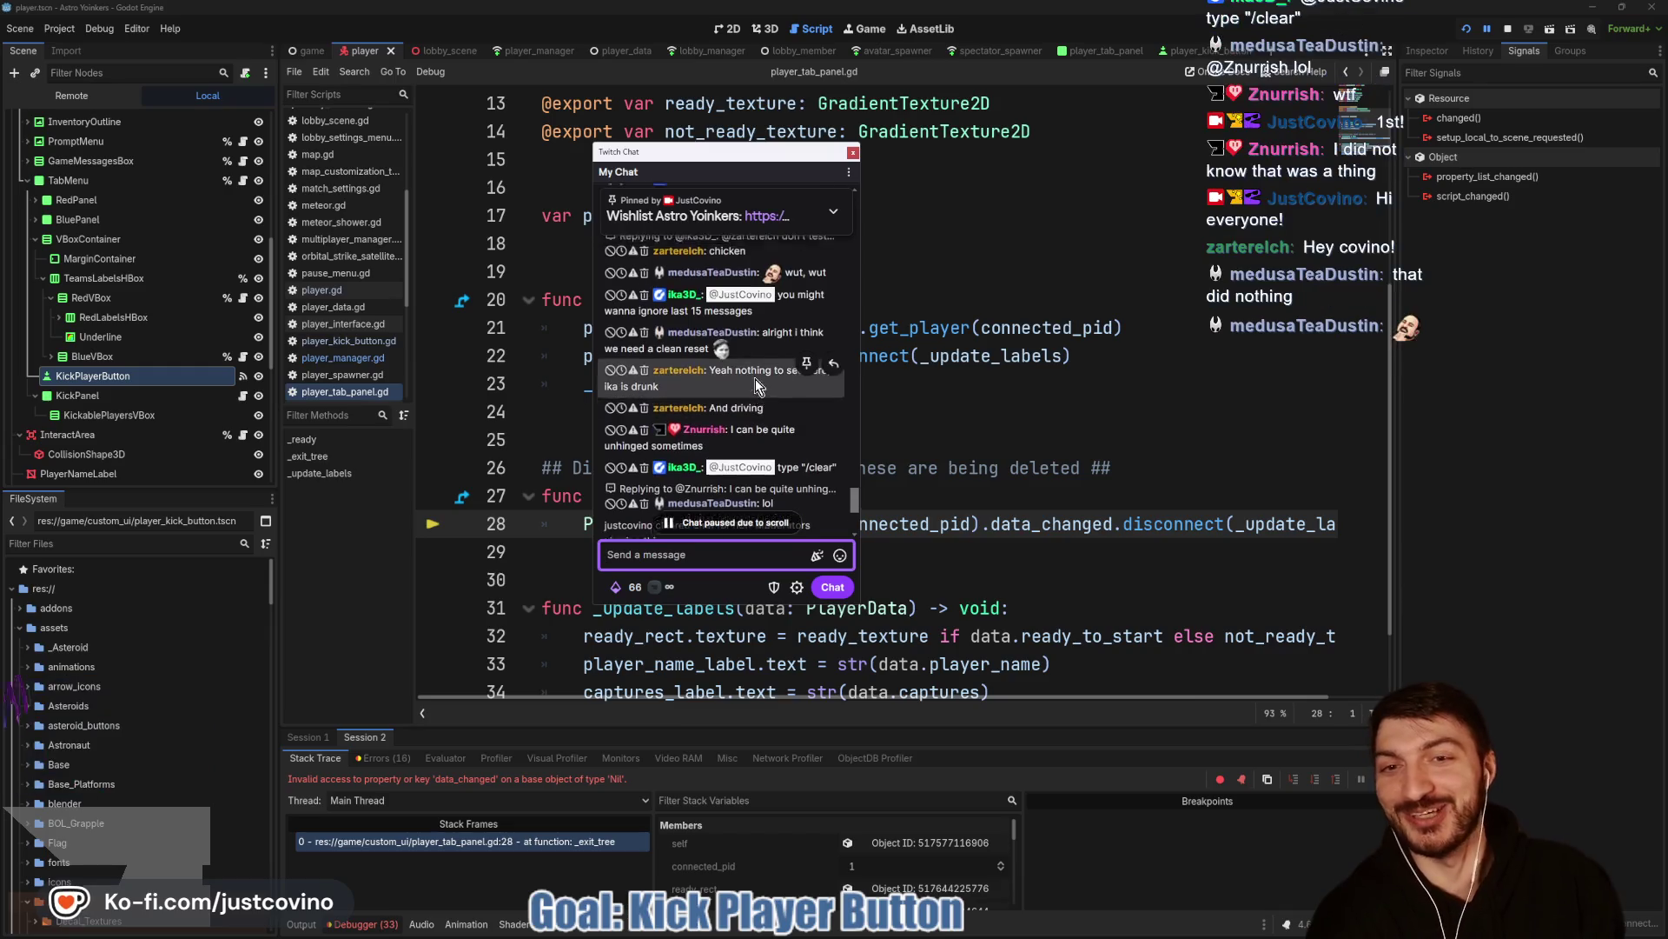
pyautogui.scroll(-1, 745, 372)
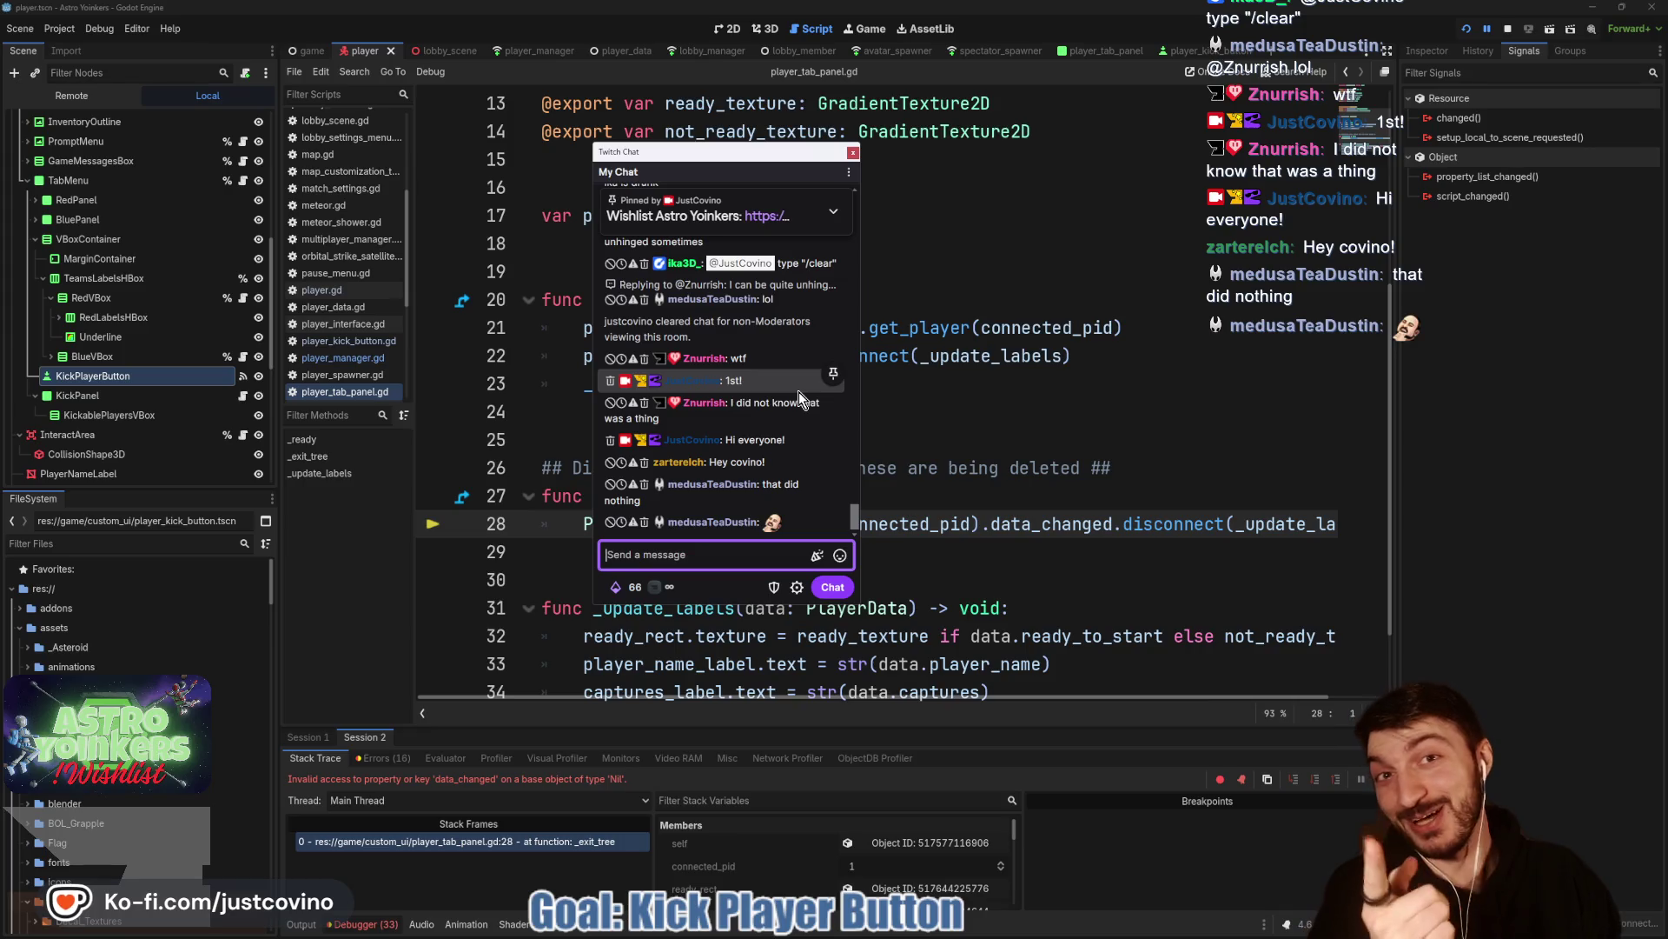
pyautogui.moveTo(743, 156); pyautogui.dragTo(0, 157)
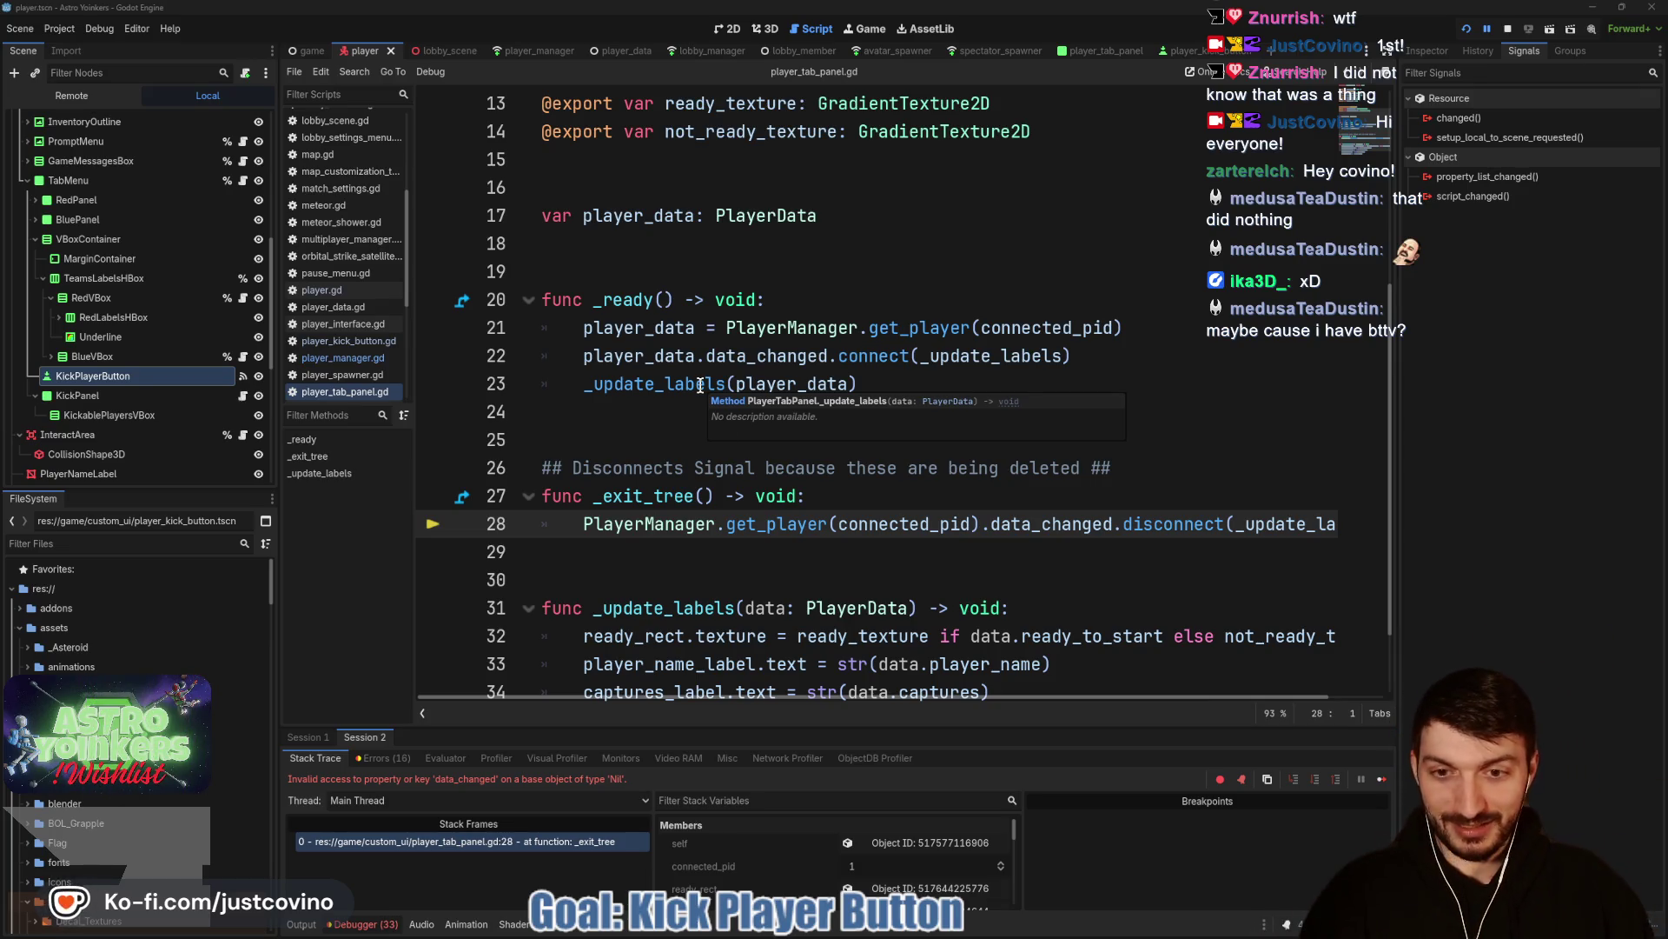
pyautogui.press('Down')
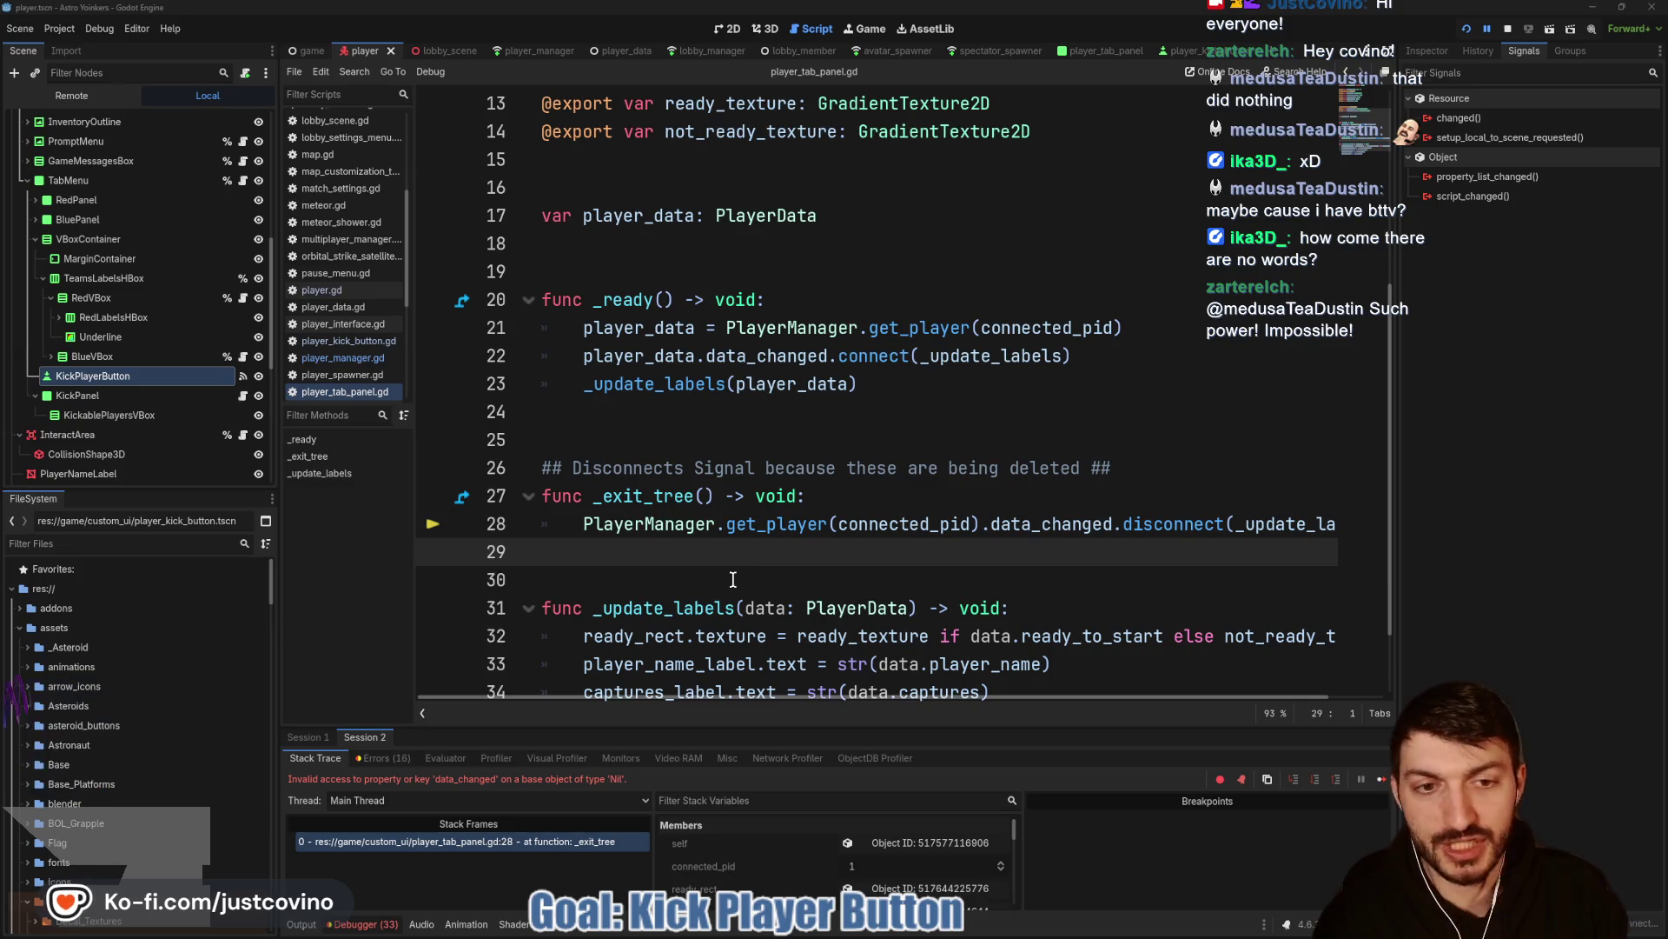
pyautogui.click(858, 503)
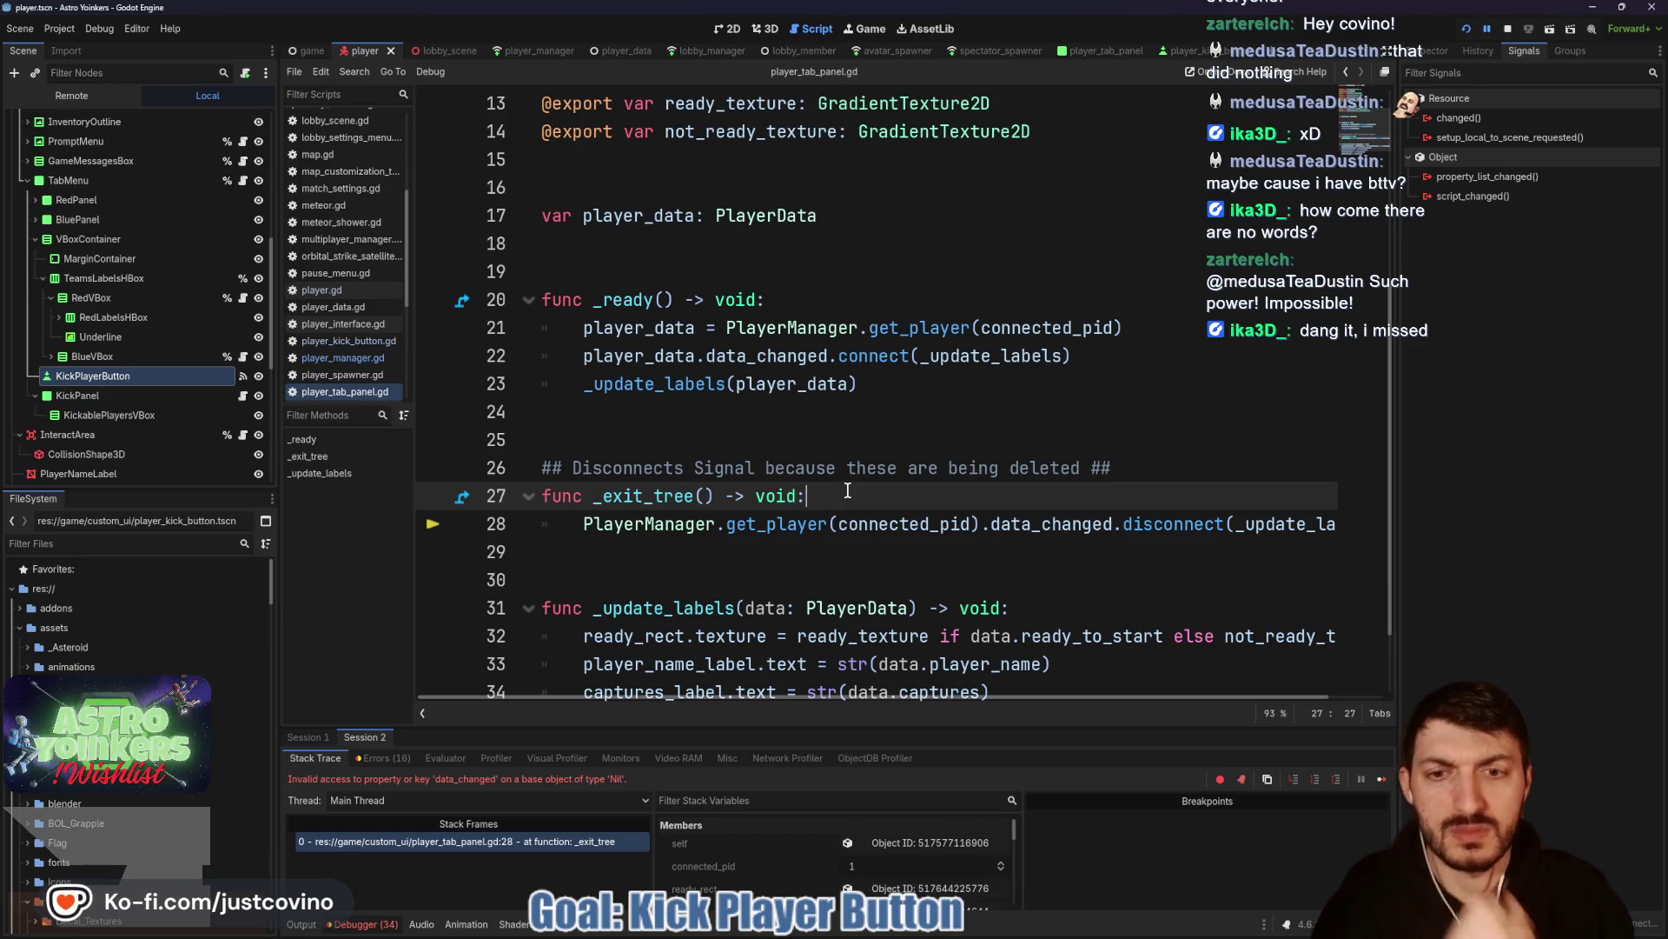
# Step: Add 'if PlayerManager.get_player(connected_pid) == null: return' to _exit_tree, save, and run the game
pyautogui.press('Return')
pyautogui.write('if PLayer')
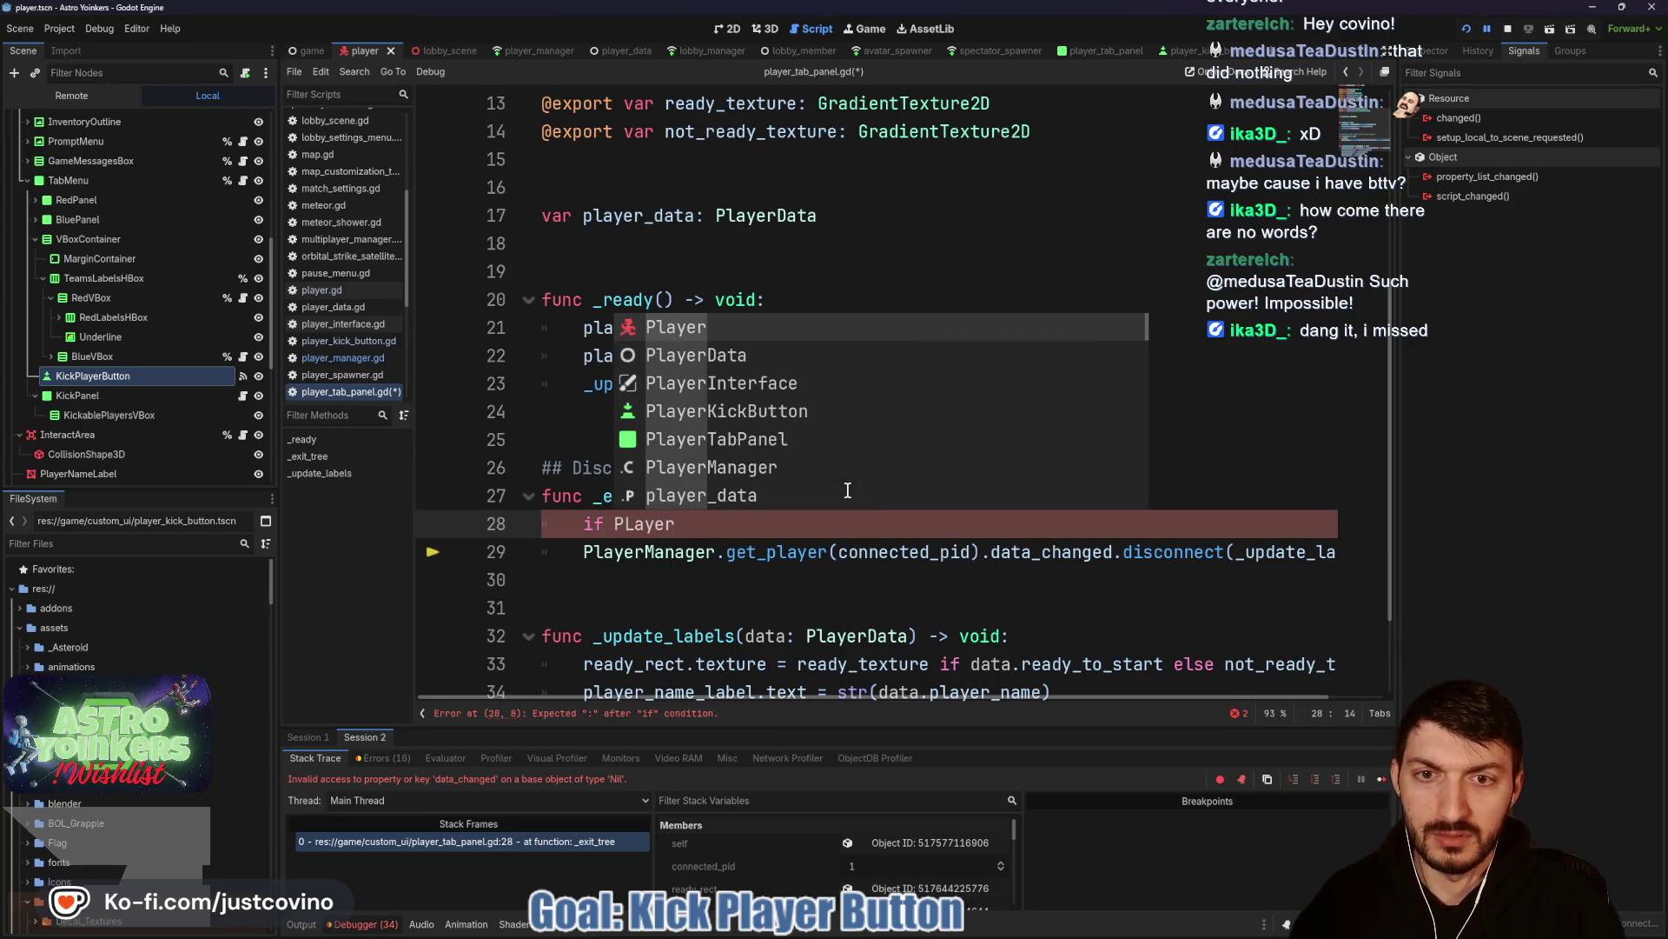
pyautogui.press('BackSpace')
pyautogui.press('BackSpace')
pyautogui.press('BackSpace')
pyautogui.write('lay')
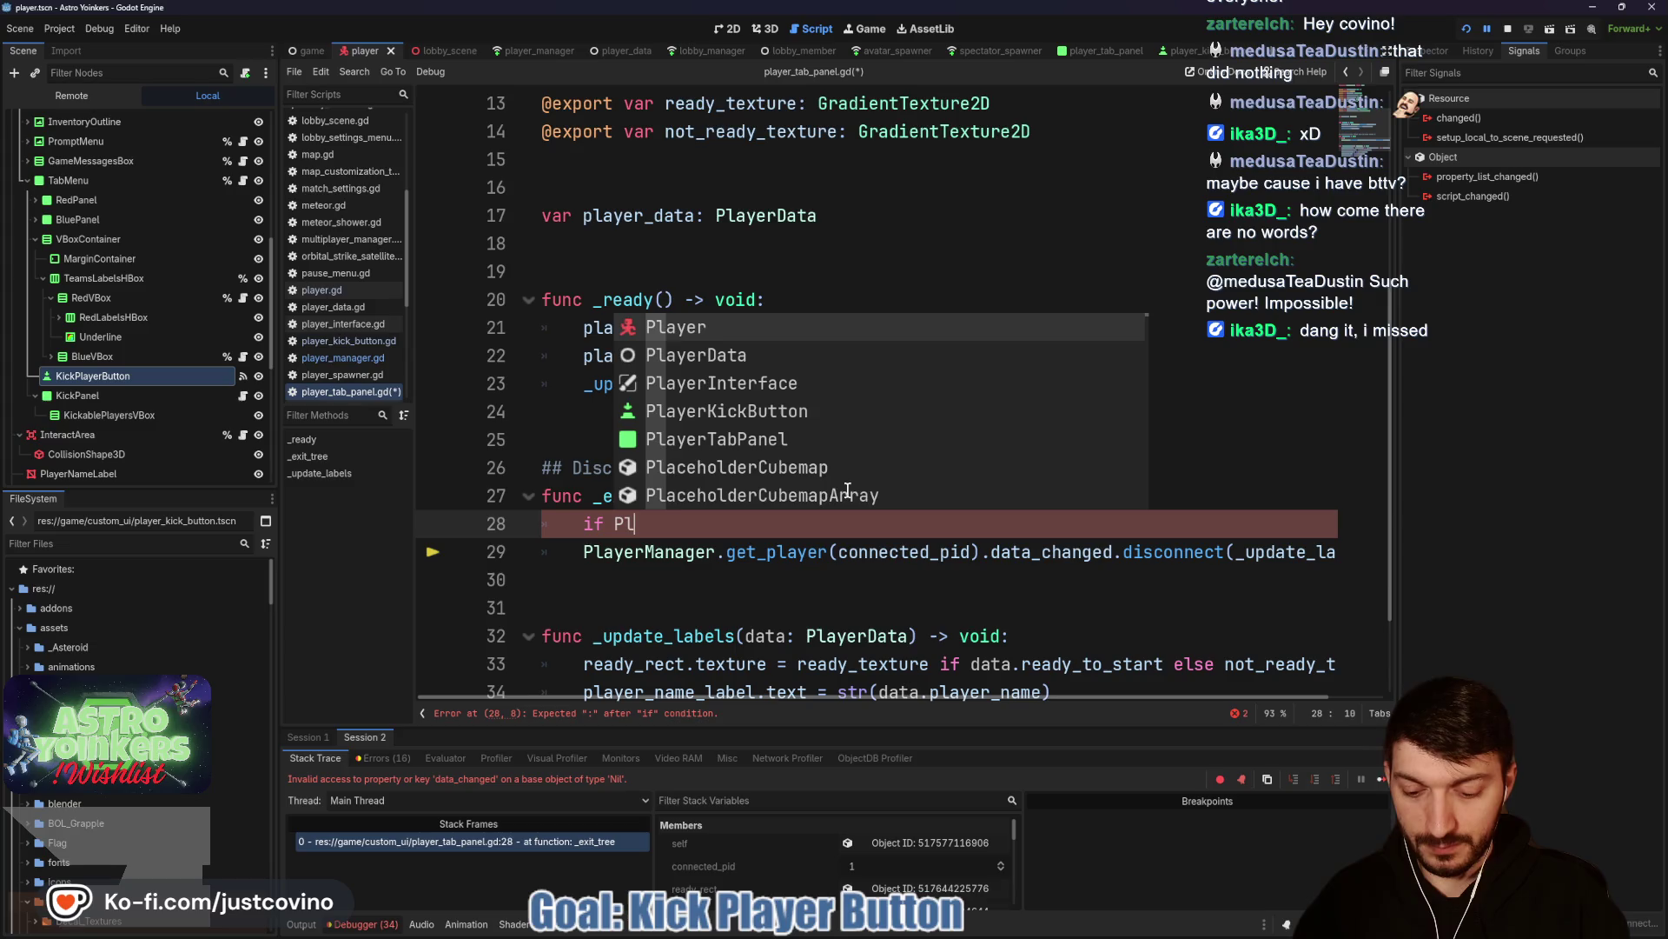
pyautogui.write('erM')
pyautogui.press('Return')
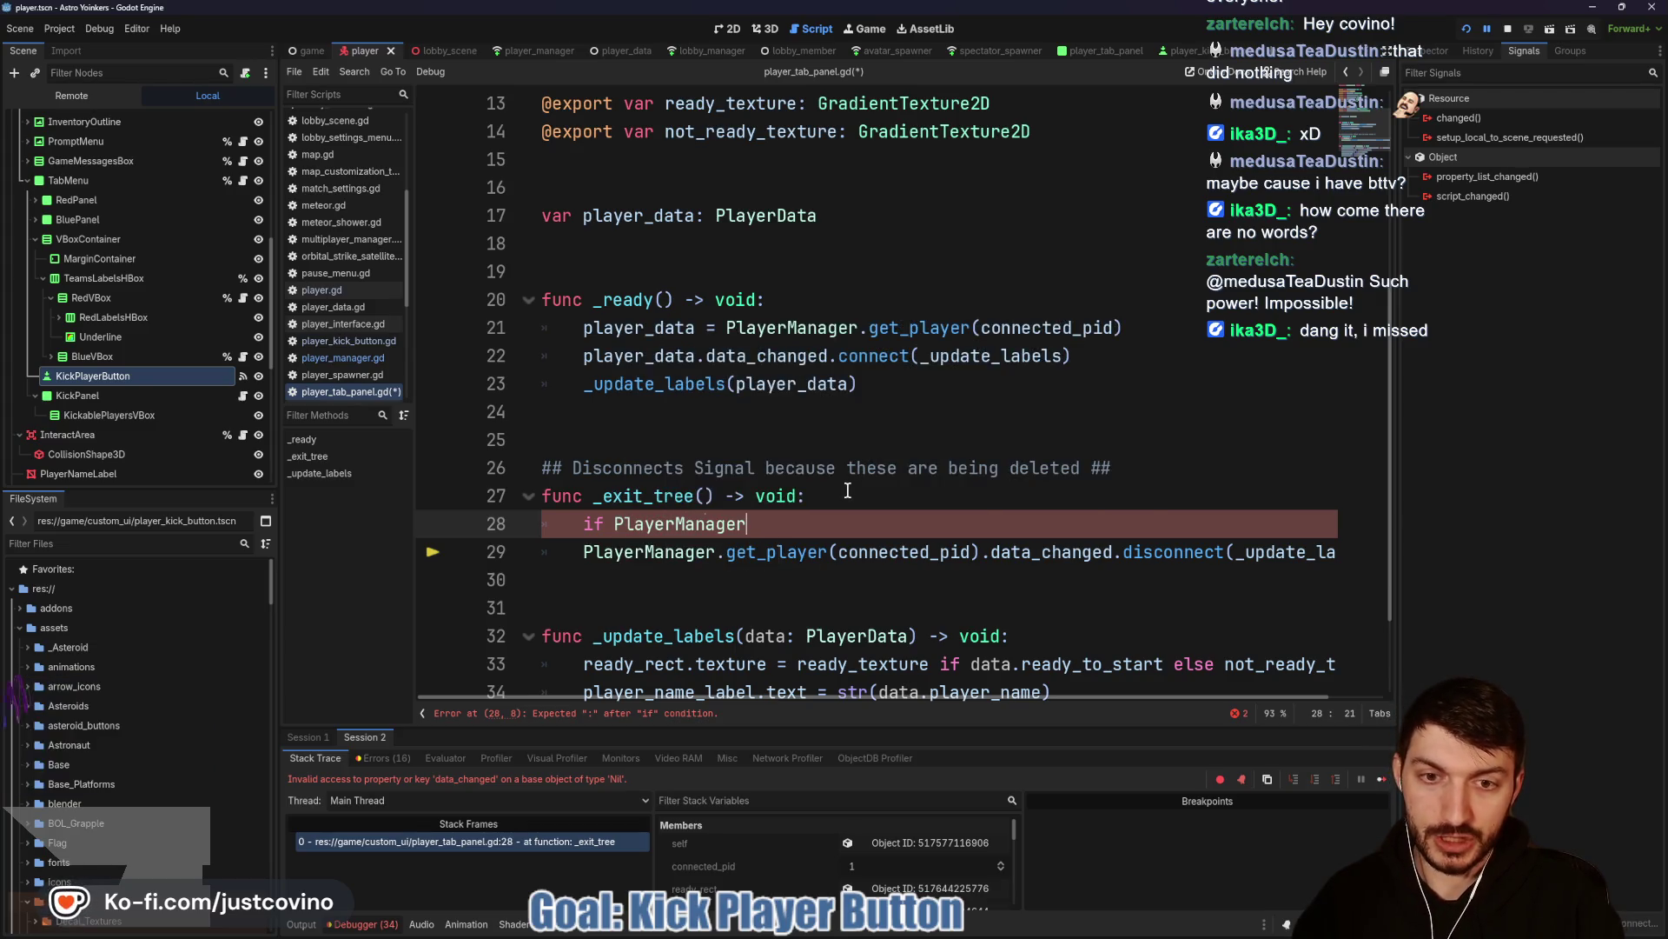
pyautogui.write('.get')
pyautogui.press('Return')
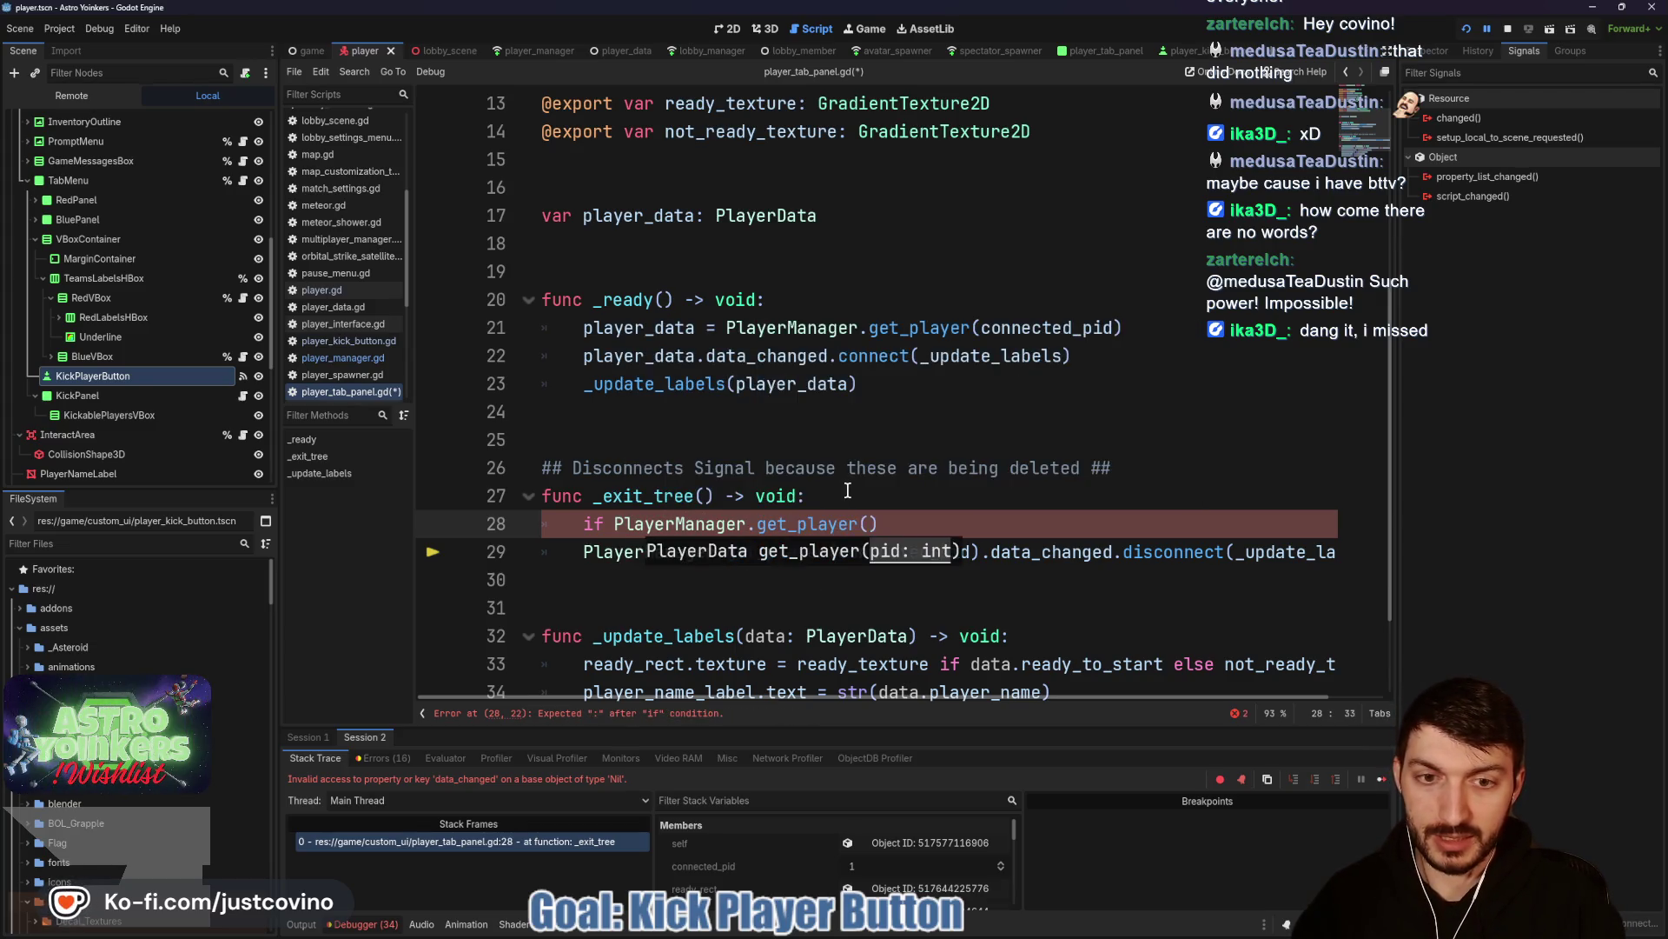
pyautogui.write('conn')
pyautogui.press('Return')
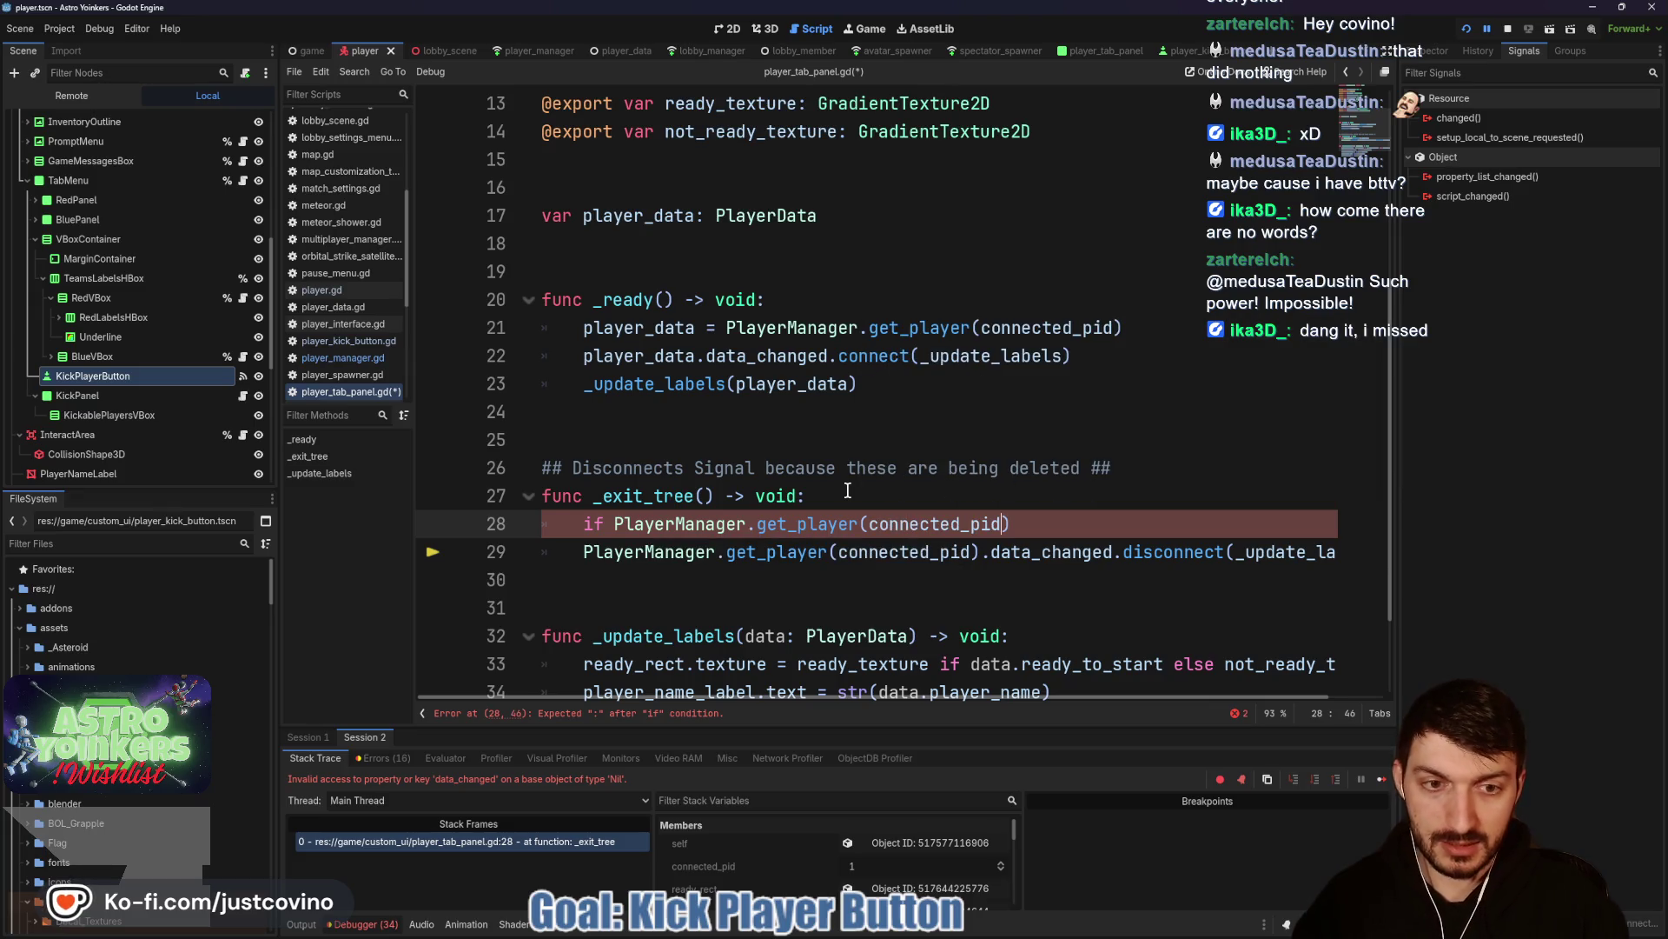
pyautogui.write('== null:')
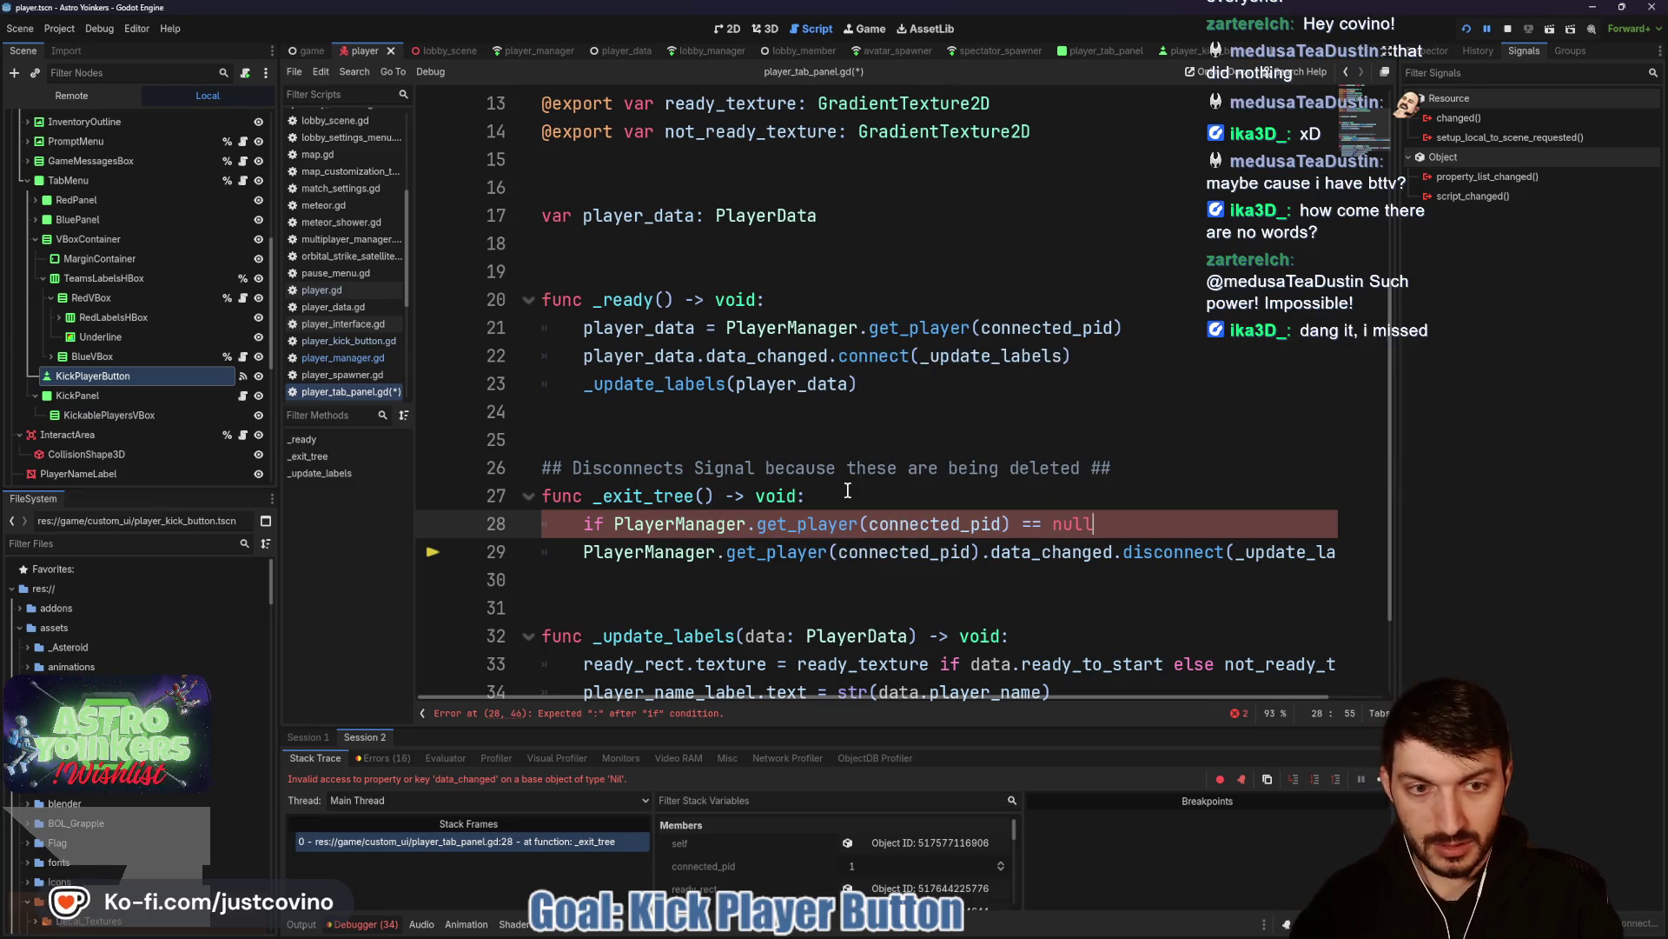
pyautogui.write(' retu')
pyautogui.press('Return')
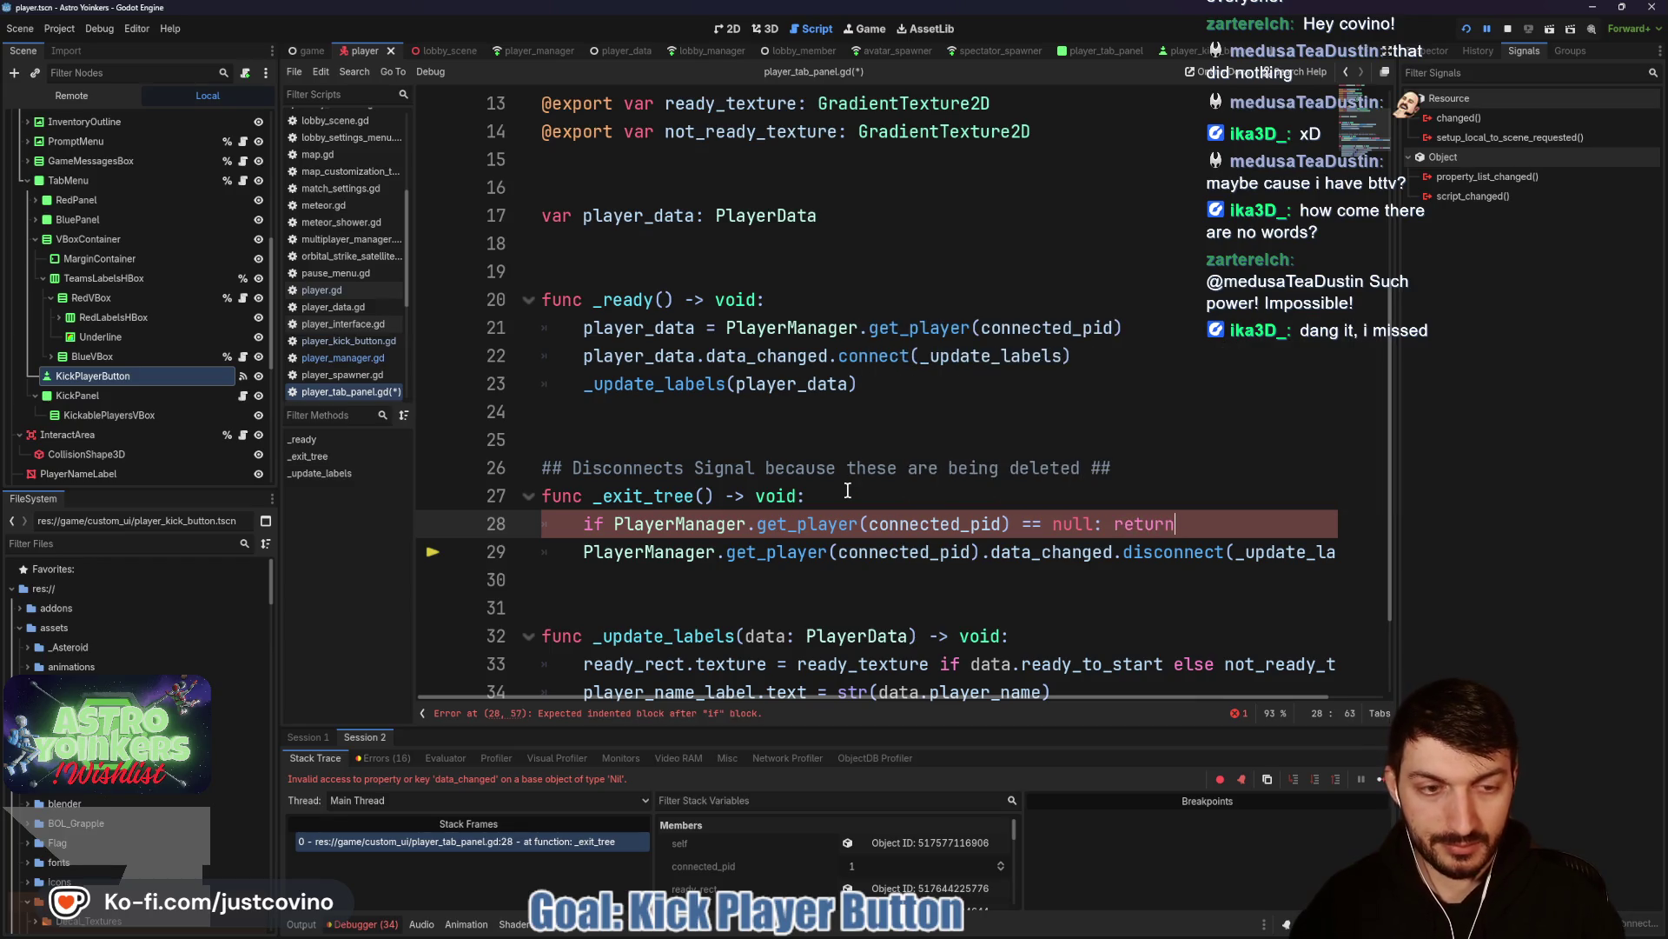
pyautogui.hotkey('ctrl', 's')
pyautogui.press('F5')
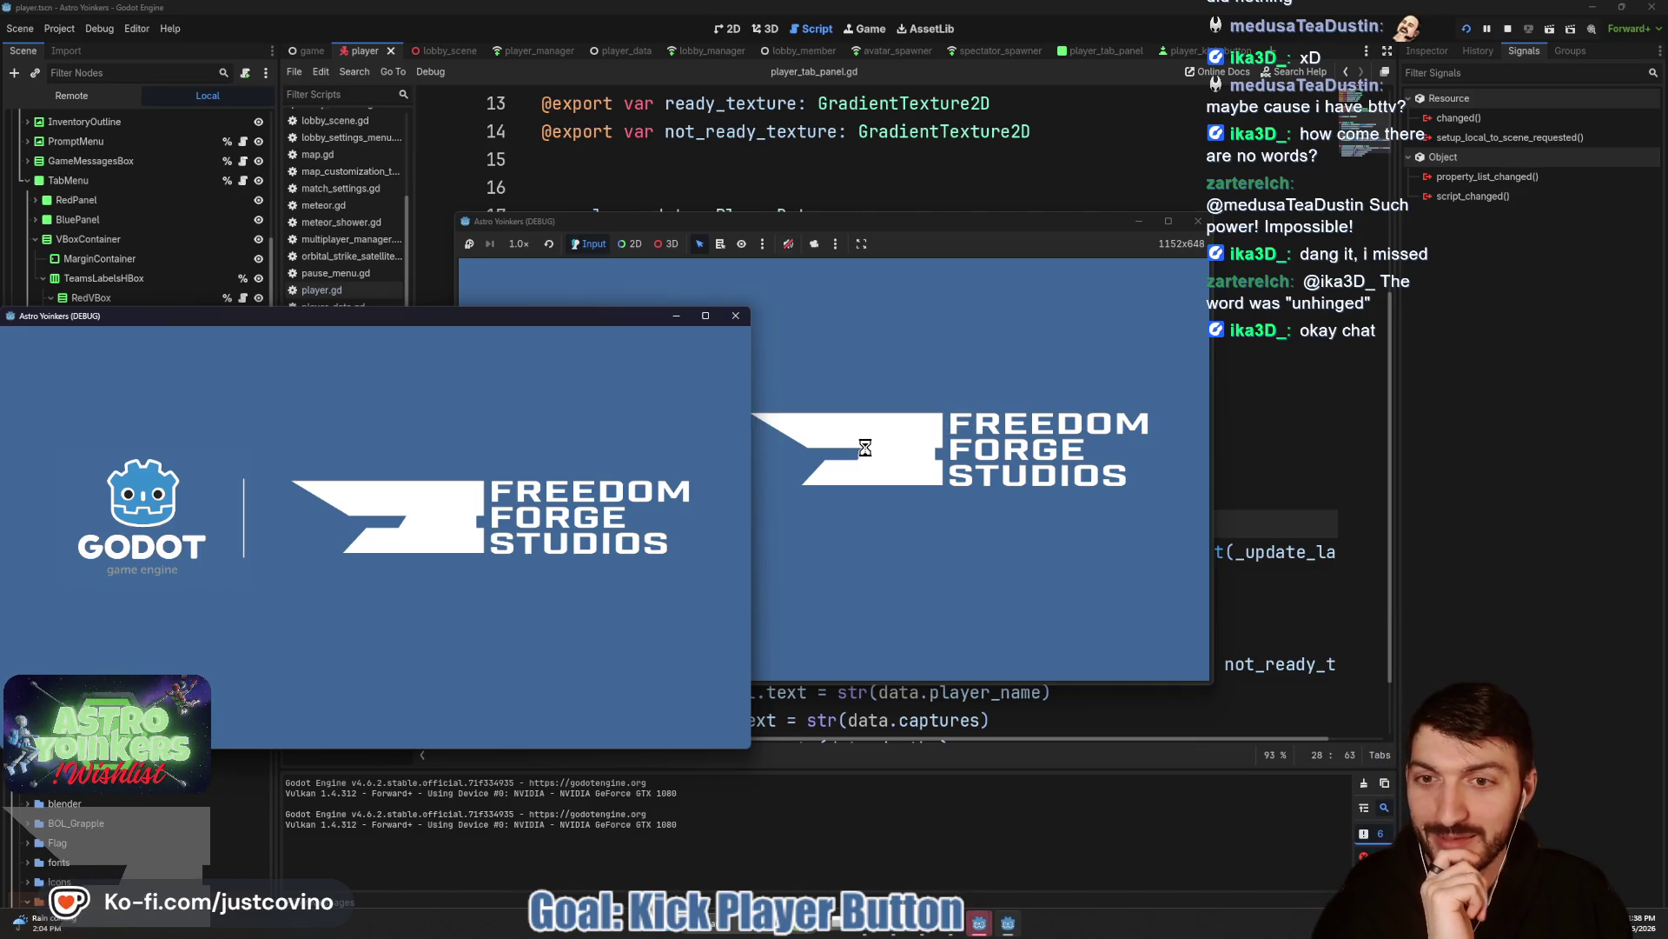
# Step: Place the first Astro Yoinkers debug window on the left half and the second on the right
pyautogui.moveTo(342, 310)
pyautogui.mouseDown()
pyautogui.moveTo(366, 328)
pyautogui.moveTo(1008, 291)
pyautogui.mouseUp()
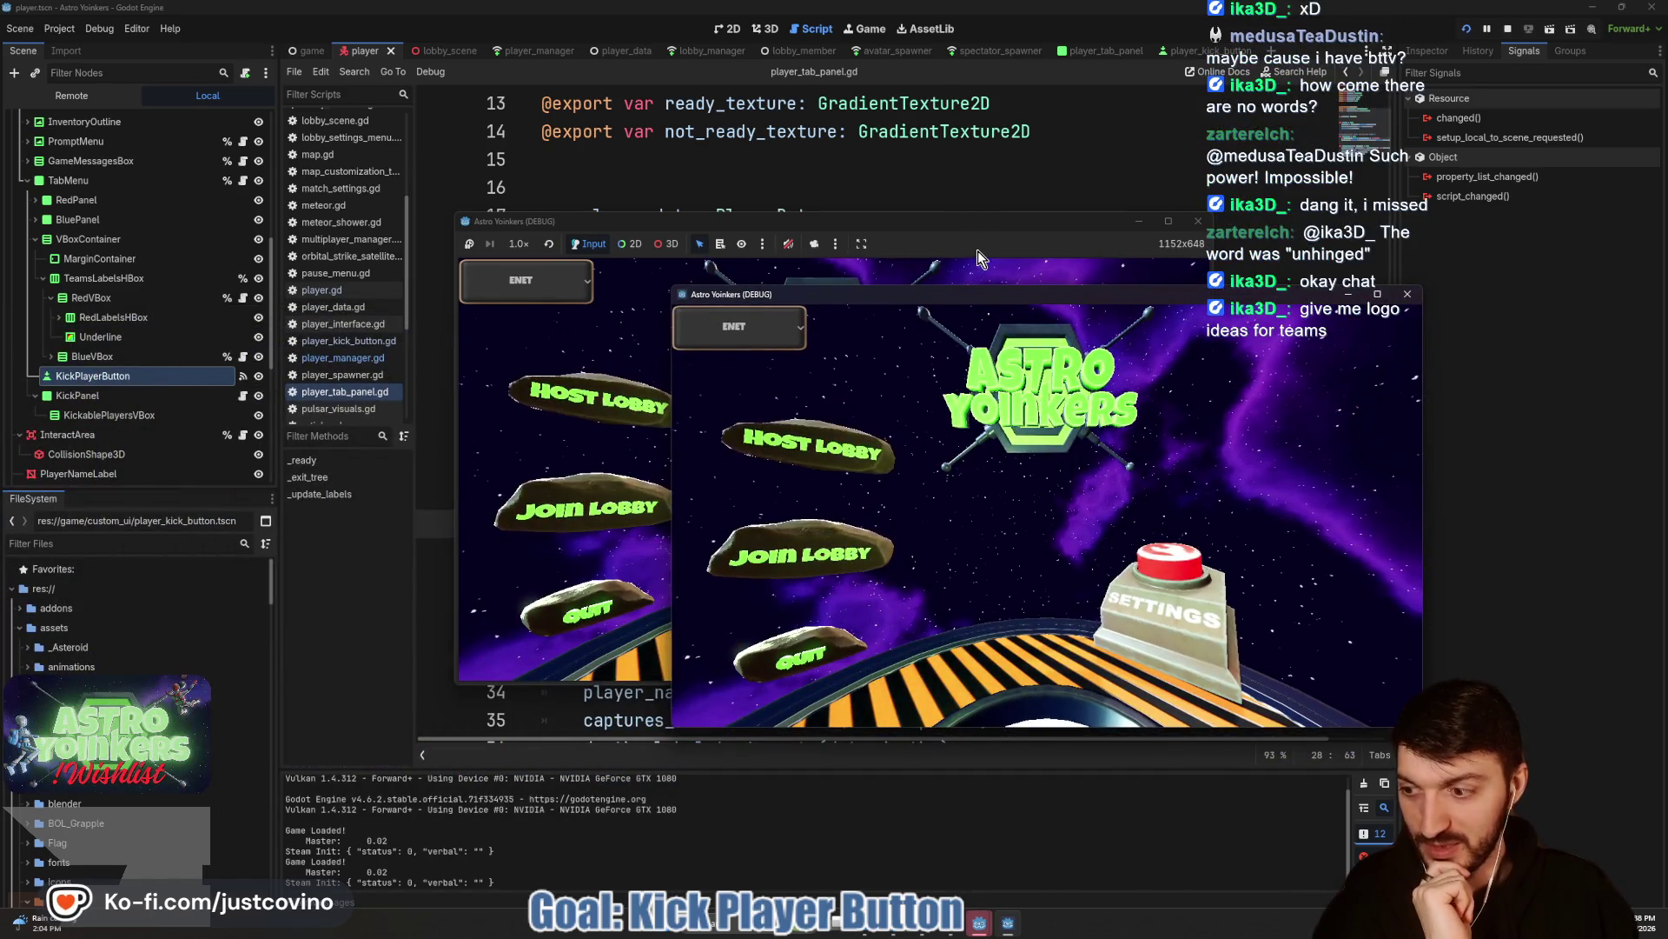
pyautogui.moveTo(972, 222)
pyautogui.mouseDown()
pyautogui.moveTo(614, 227)
pyautogui.moveTo(591, 258)
pyautogui.mouseUp()
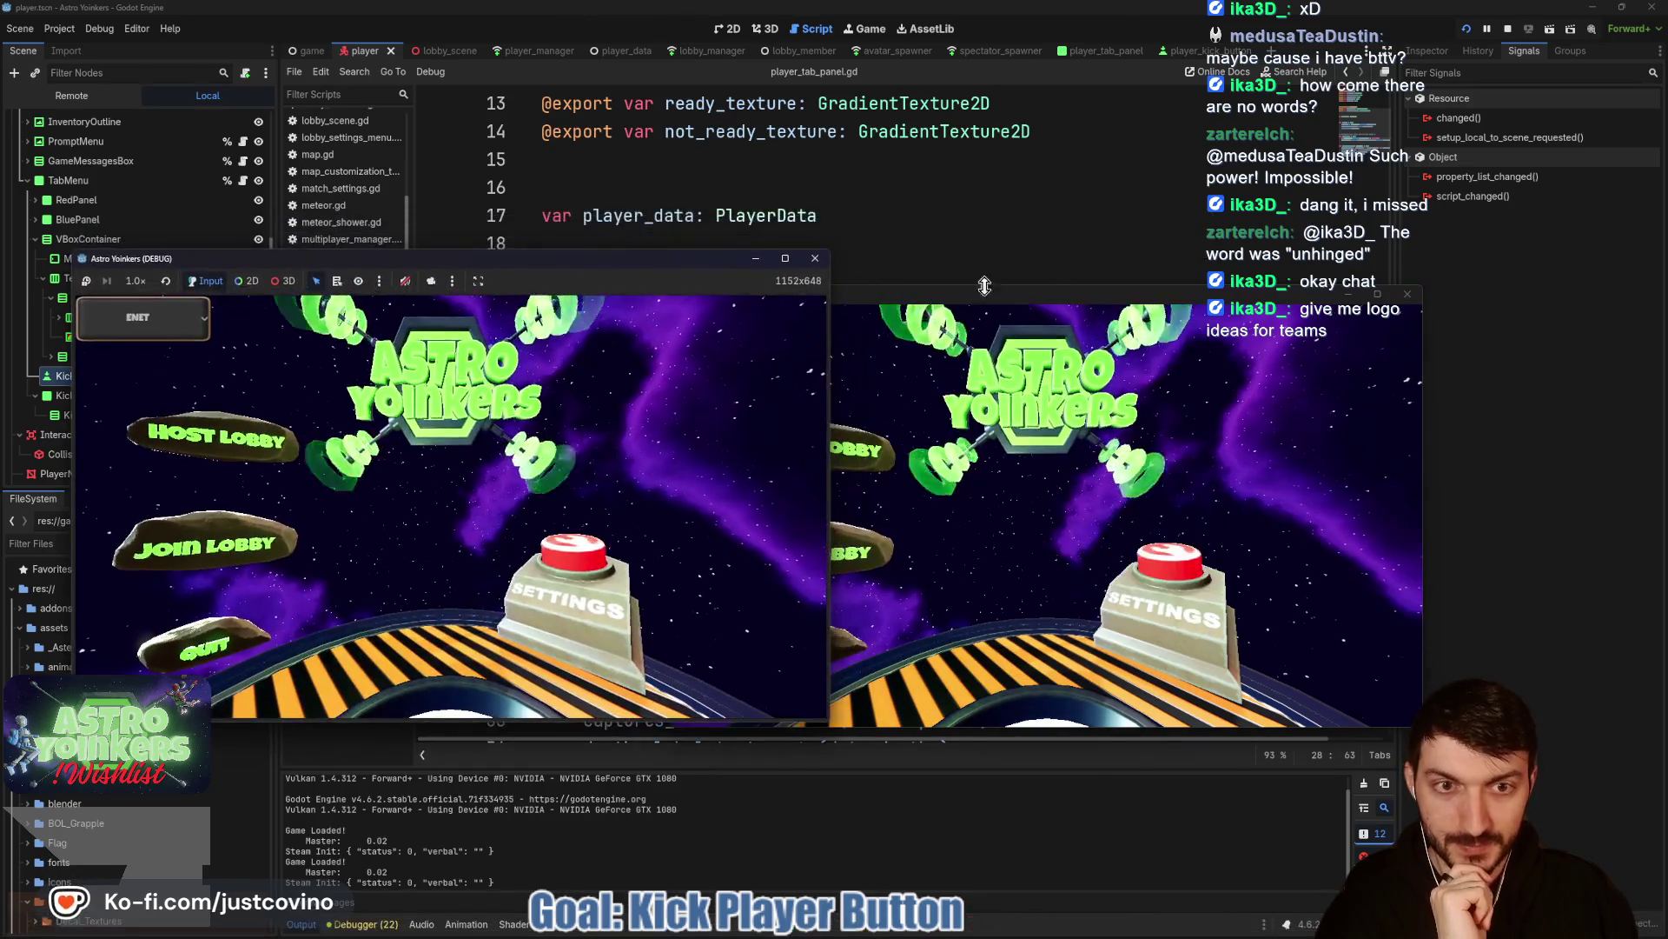
pyautogui.moveTo(1024, 289); pyautogui.dragTo(1172, 271)
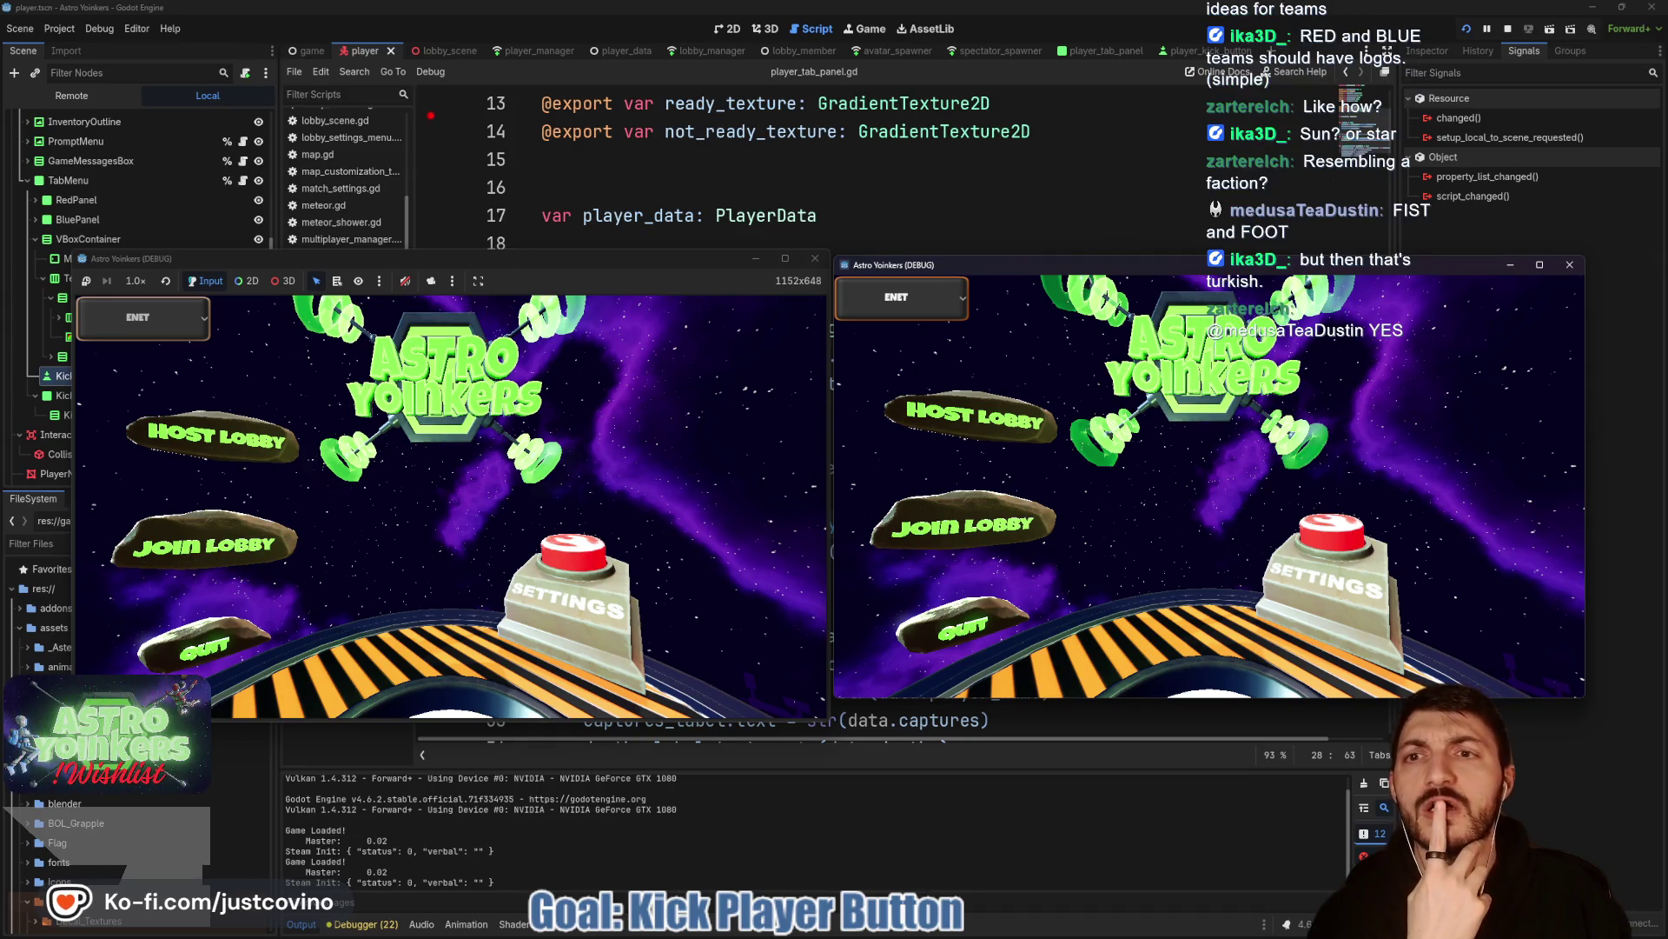
pyautogui.moveTo(430, 116)
pyautogui.mouseDown()
pyautogui.moveTo(387, 204)
pyautogui.moveTo(404, 95)
pyautogui.mouseUp()
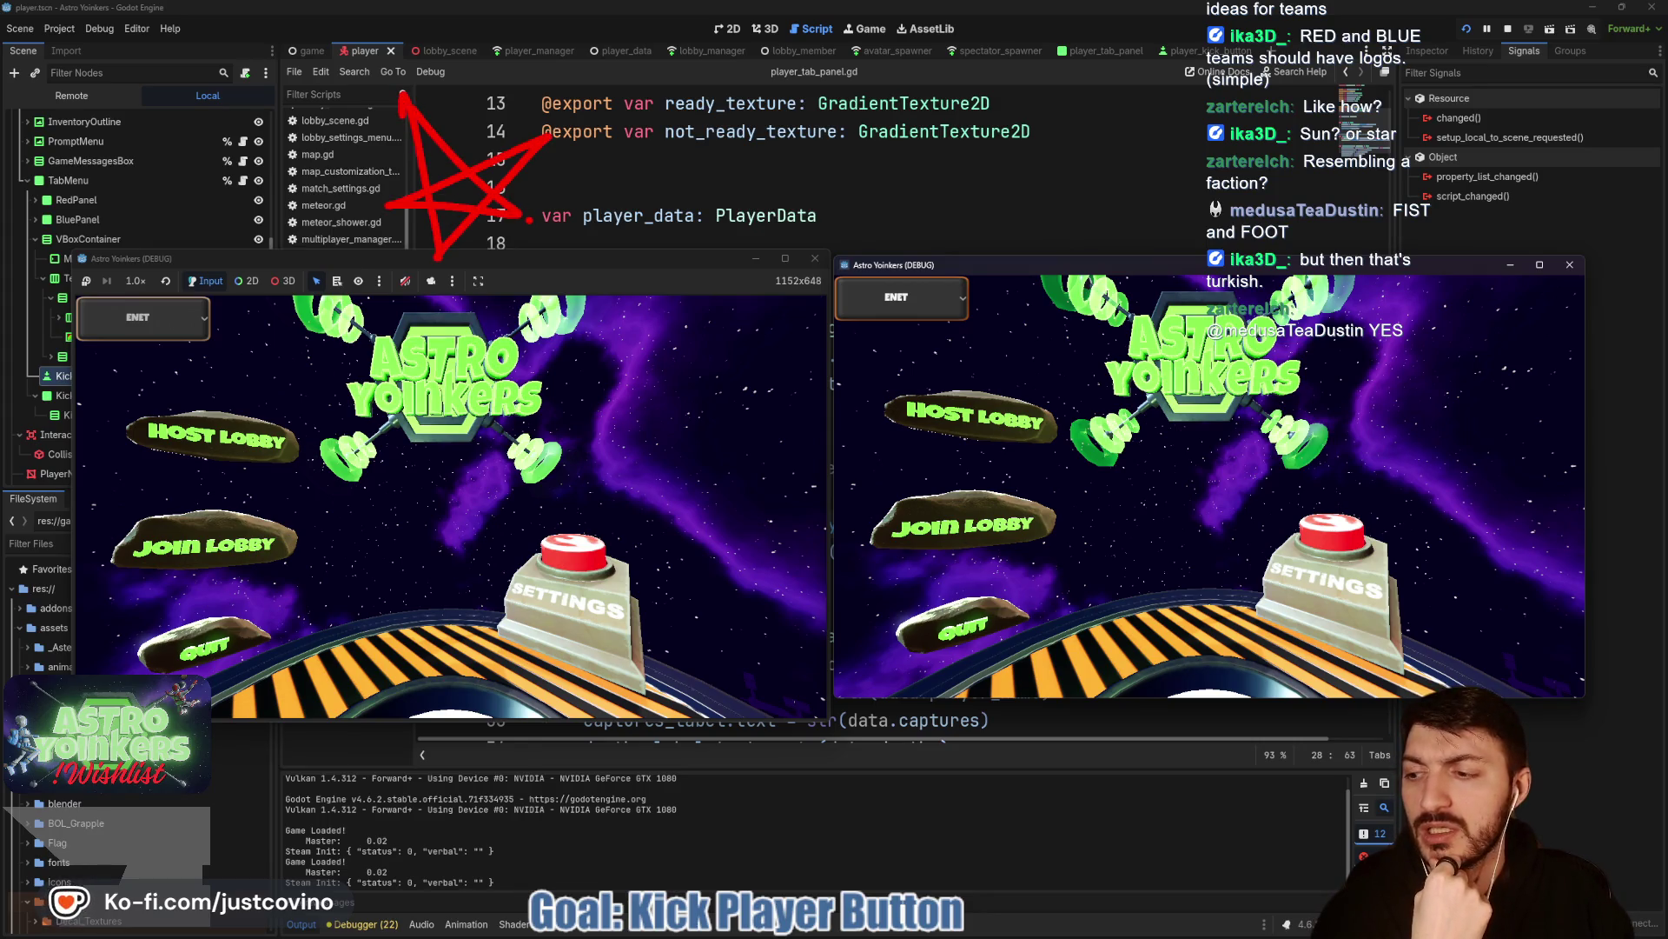
pyautogui.moveTo(674, 138); pyautogui.dragTo(702, 148)
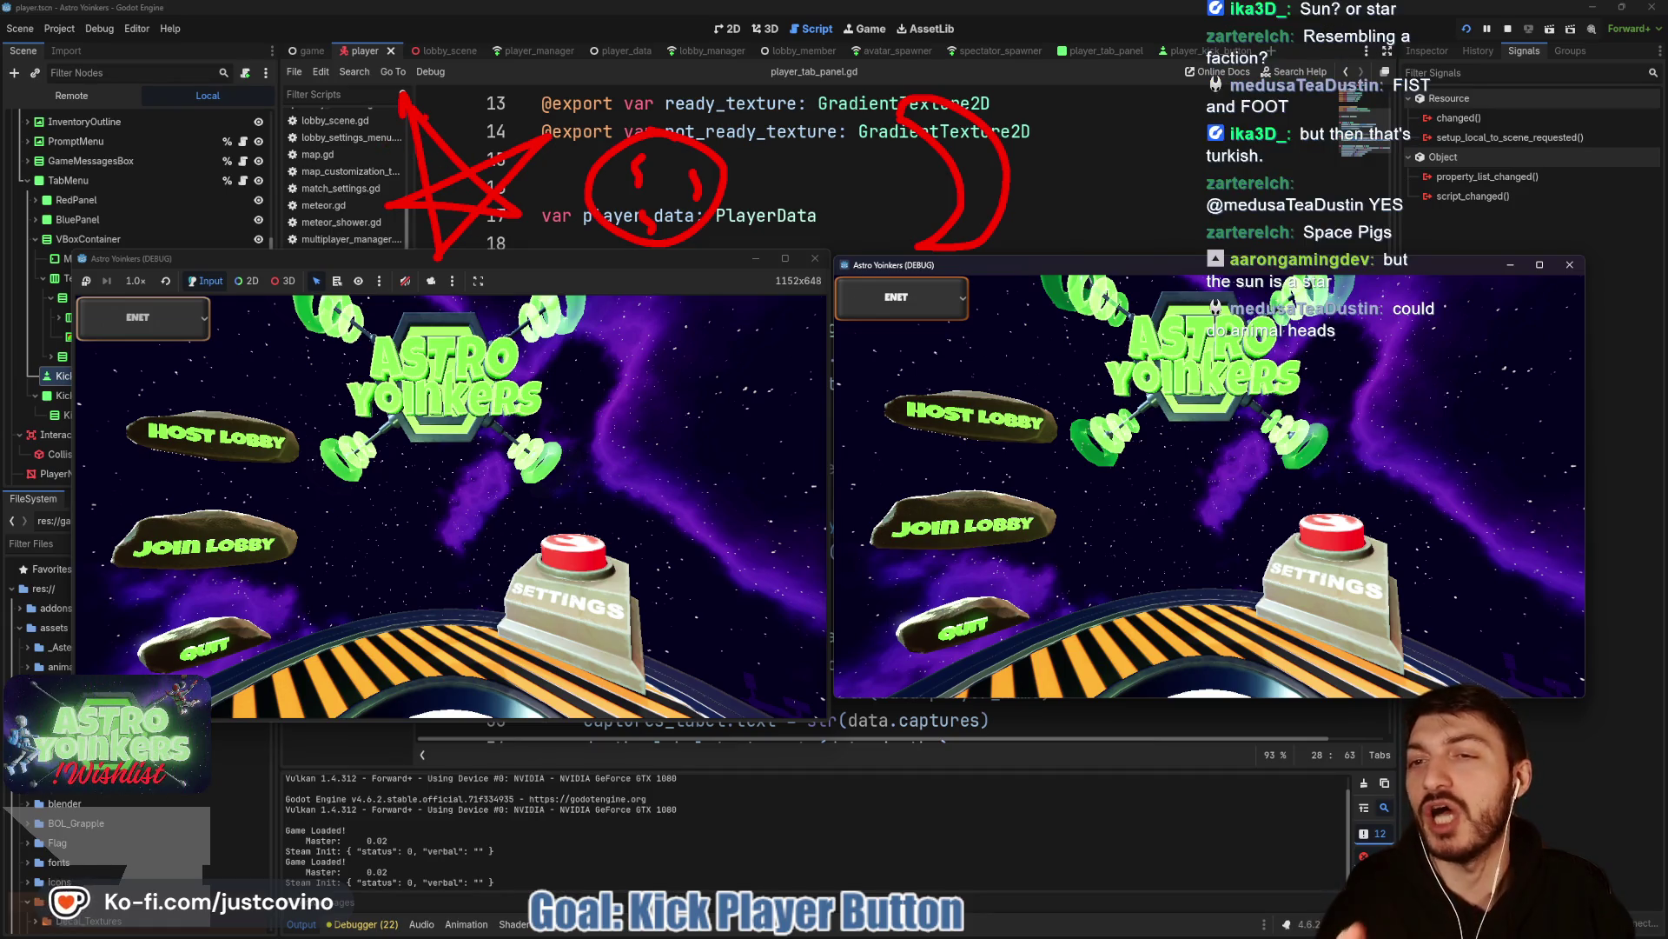
pyautogui.moveTo(538, 157); pyautogui.dragTo(513, 96)
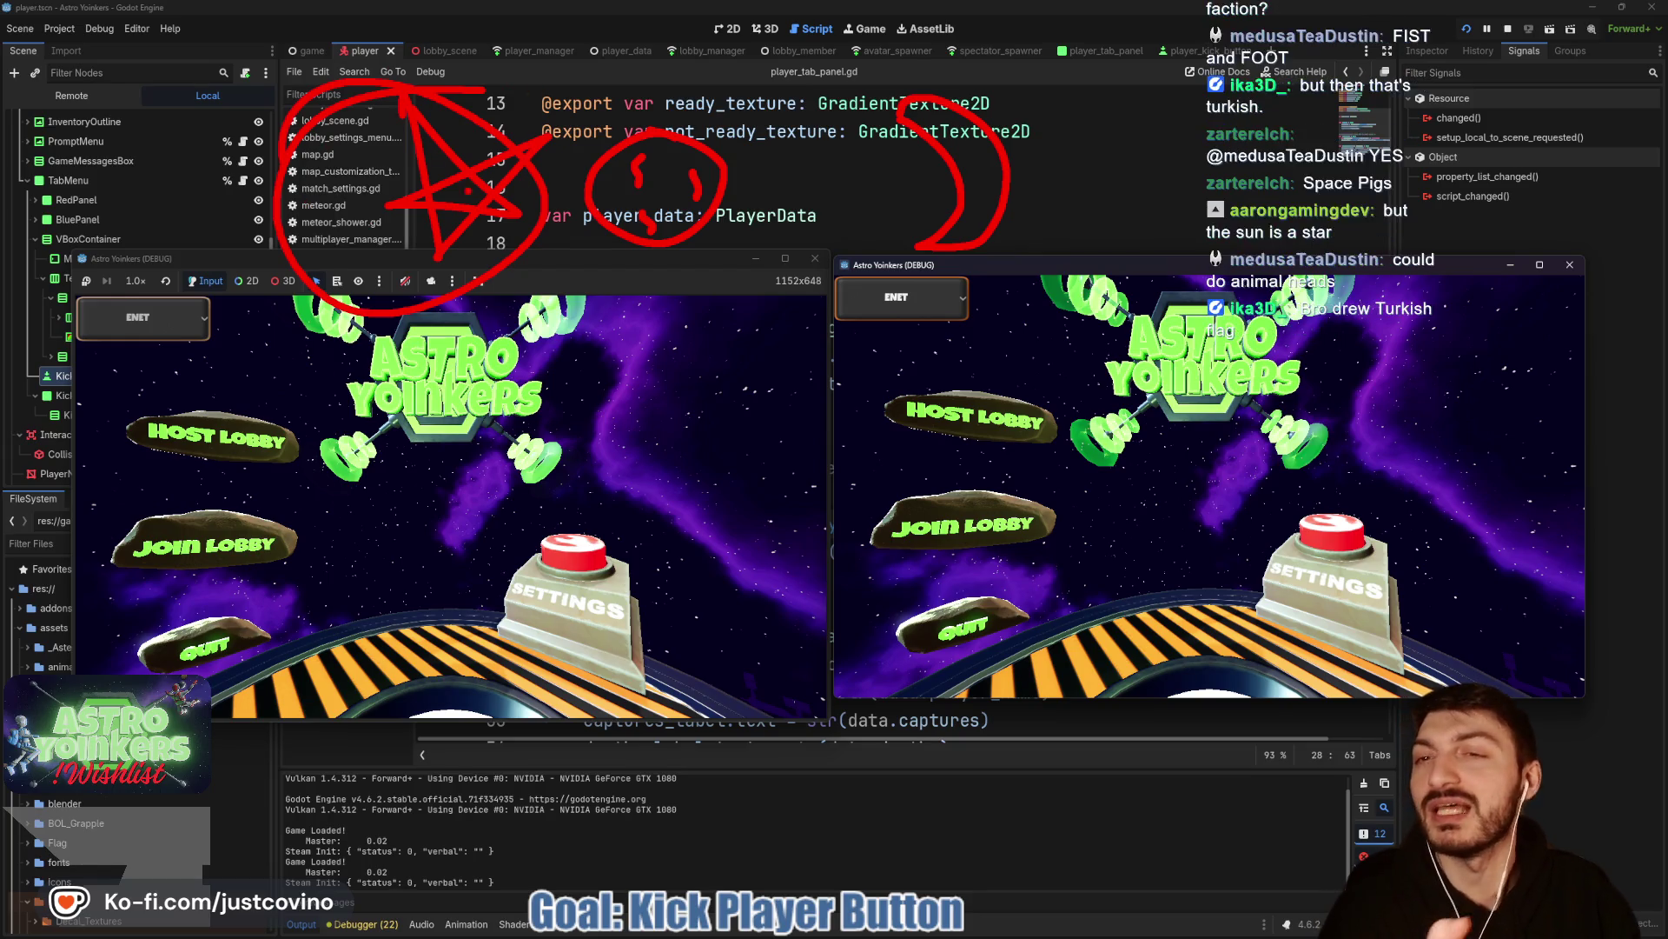
pyautogui.moveTo(552, 336)
pyautogui.mouseDown()
pyautogui.moveTo(483, 526)
pyautogui.moveTo(556, 348)
pyautogui.mouseUp()
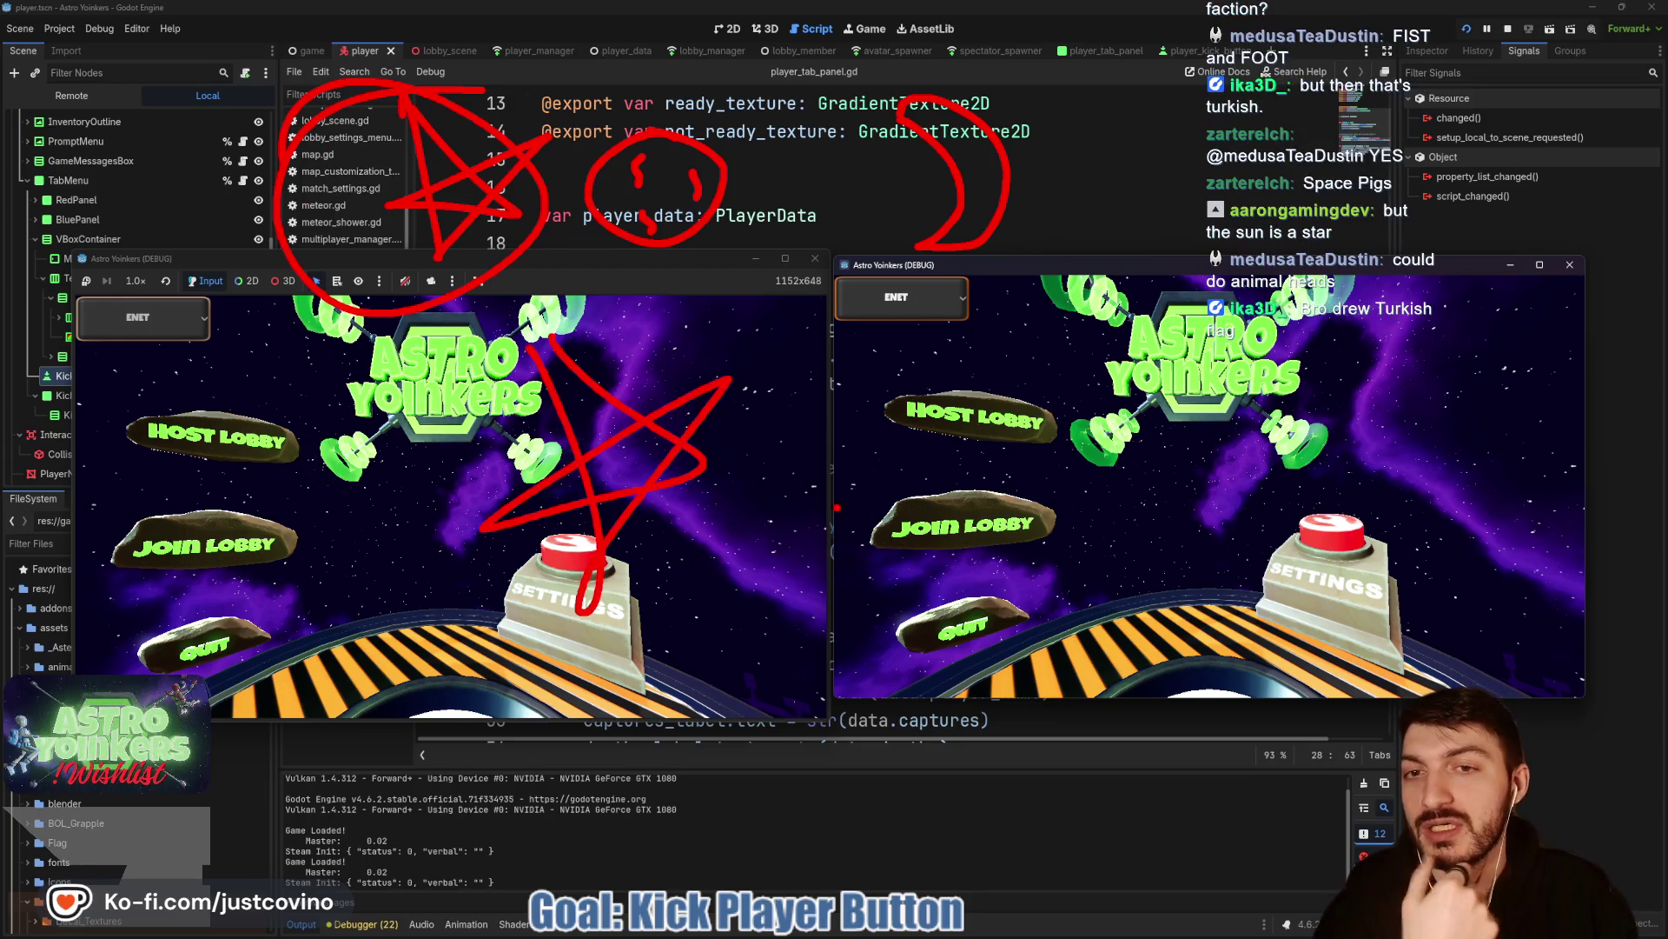
pyautogui.moveTo(930, 398)
pyautogui.mouseDown()
pyautogui.moveTo(1041, 456)
pyautogui.moveTo(902, 387)
pyautogui.mouseUp()
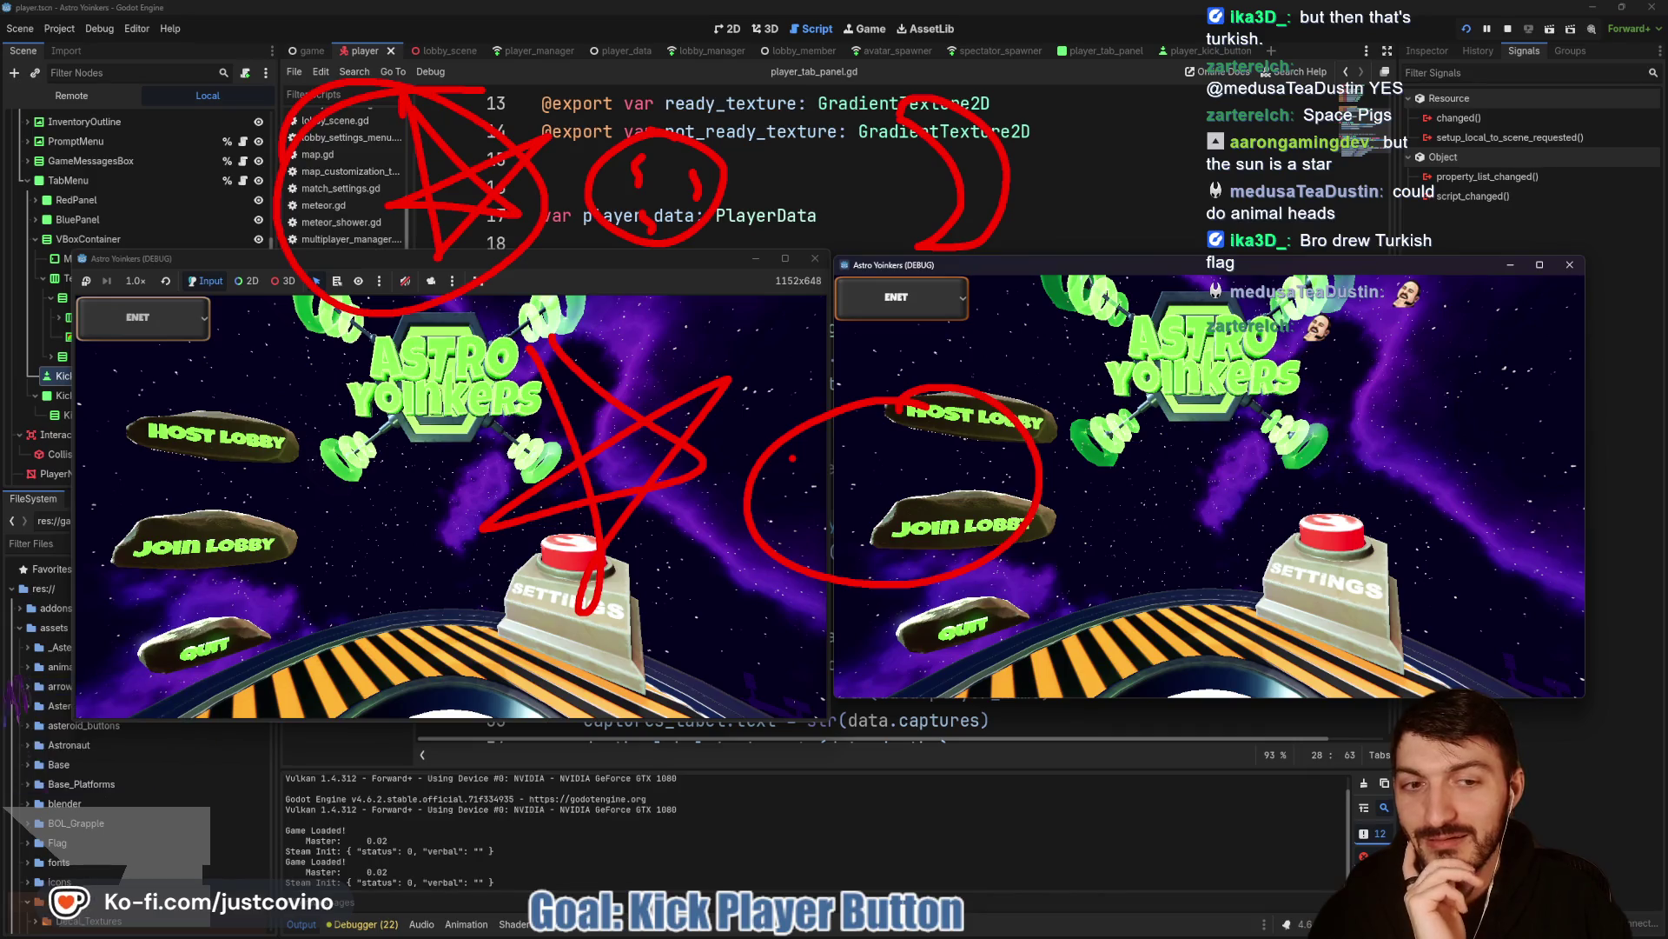
pyautogui.press('Escape')
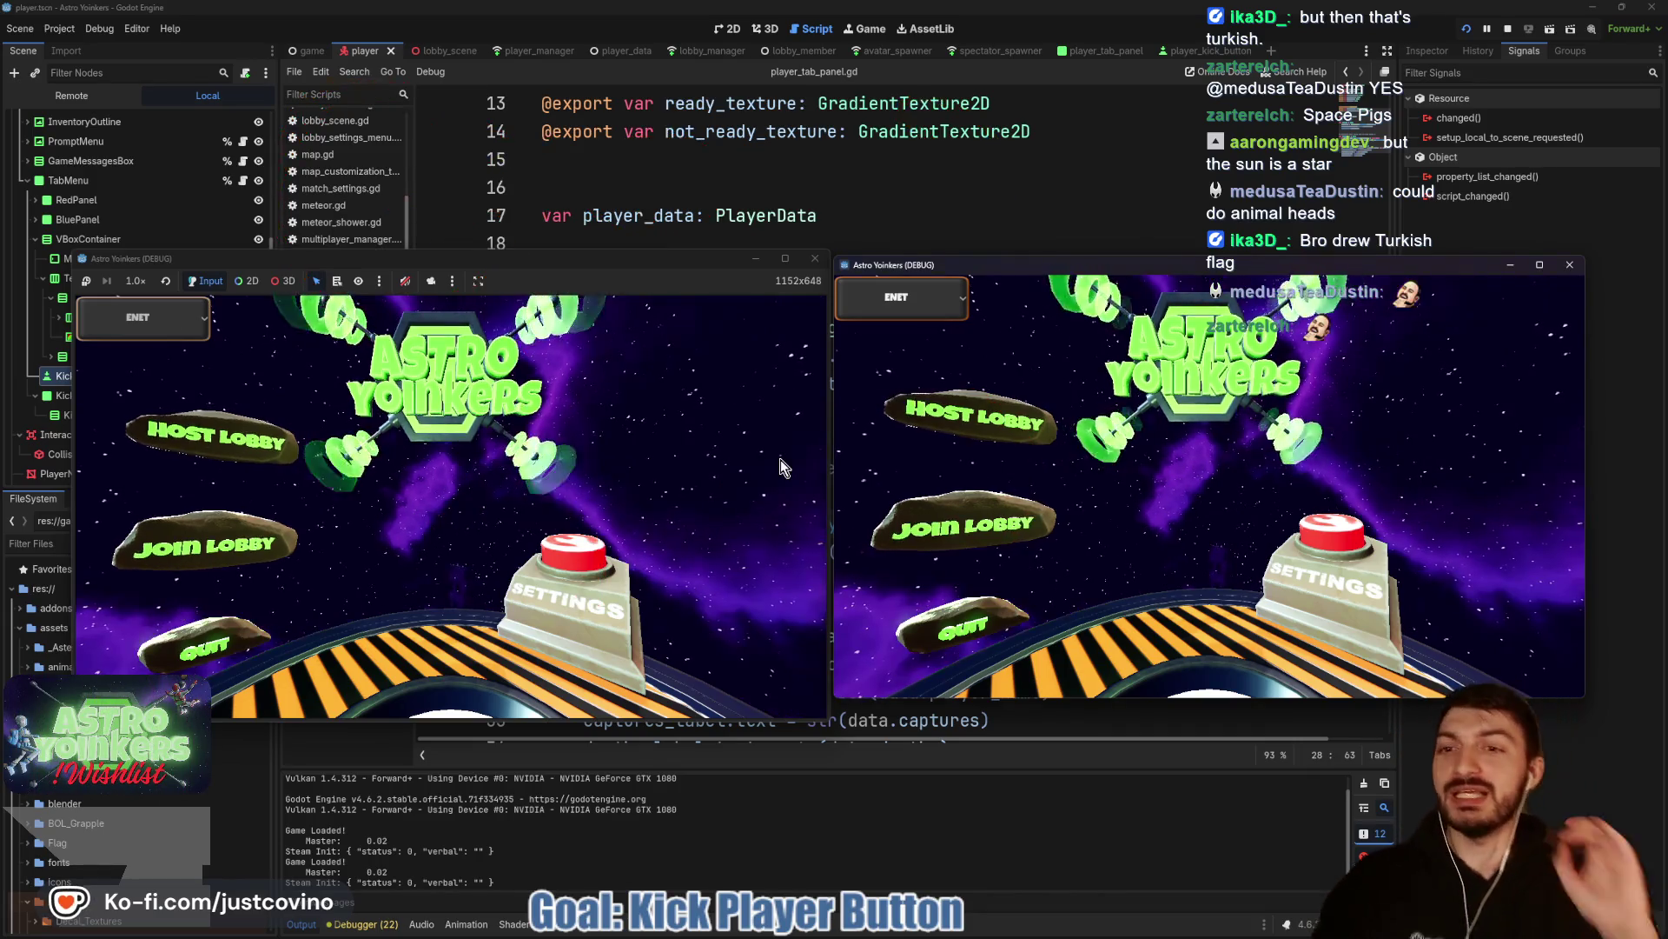
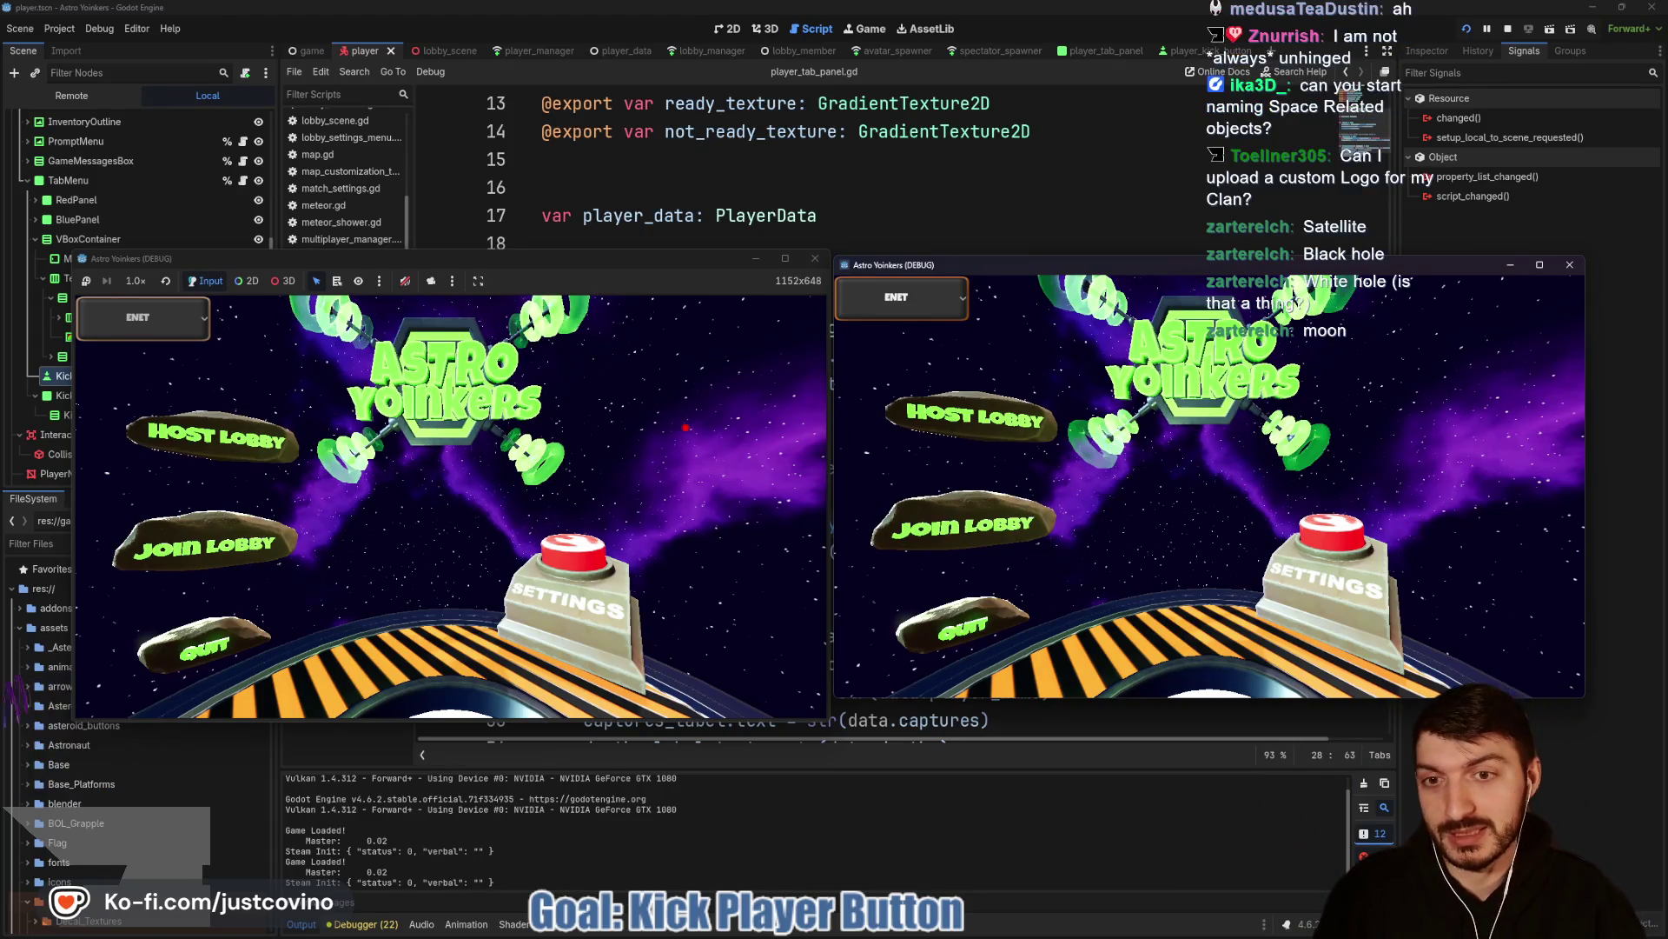
# Step: Sketch freehand strokes across both game windows, then clear all the sketches
pyautogui.moveTo(693, 410)
pyautogui.mouseDown()
pyautogui.moveTo(782, 443)
pyautogui.moveTo(708, 287)
pyautogui.moveTo(692, 417)
pyautogui.mouseUp()
pyautogui.moveTo(667, 543)
pyautogui.mouseDown()
pyautogui.moveTo(626, 630)
pyautogui.moveTo(646, 637)
pyautogui.mouseUp()
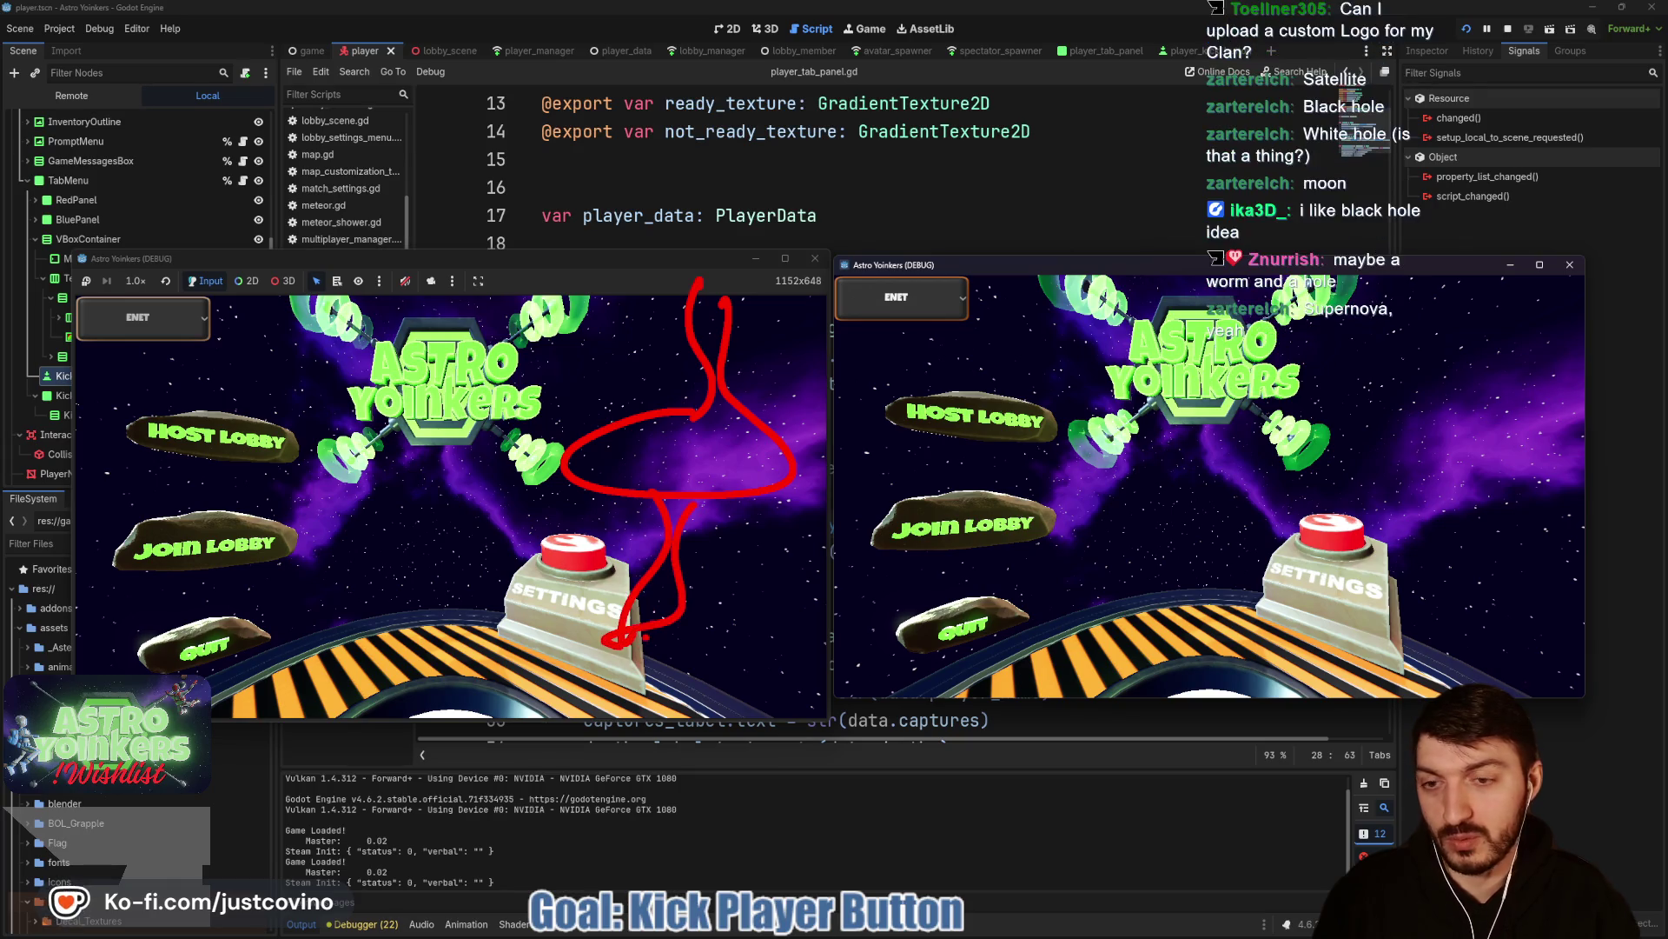
pyautogui.moveTo(530, 404); pyautogui.dragTo(417, 369)
pyautogui.moveTo(482, 519); pyautogui.dragTo(410, 548)
pyautogui.moveTo(899, 352); pyautogui.dragTo(808, 396)
pyautogui.moveTo(812, 435); pyautogui.dragTo(921, 521)
pyautogui.moveTo(777, 413); pyautogui.dragTo(791, 433)
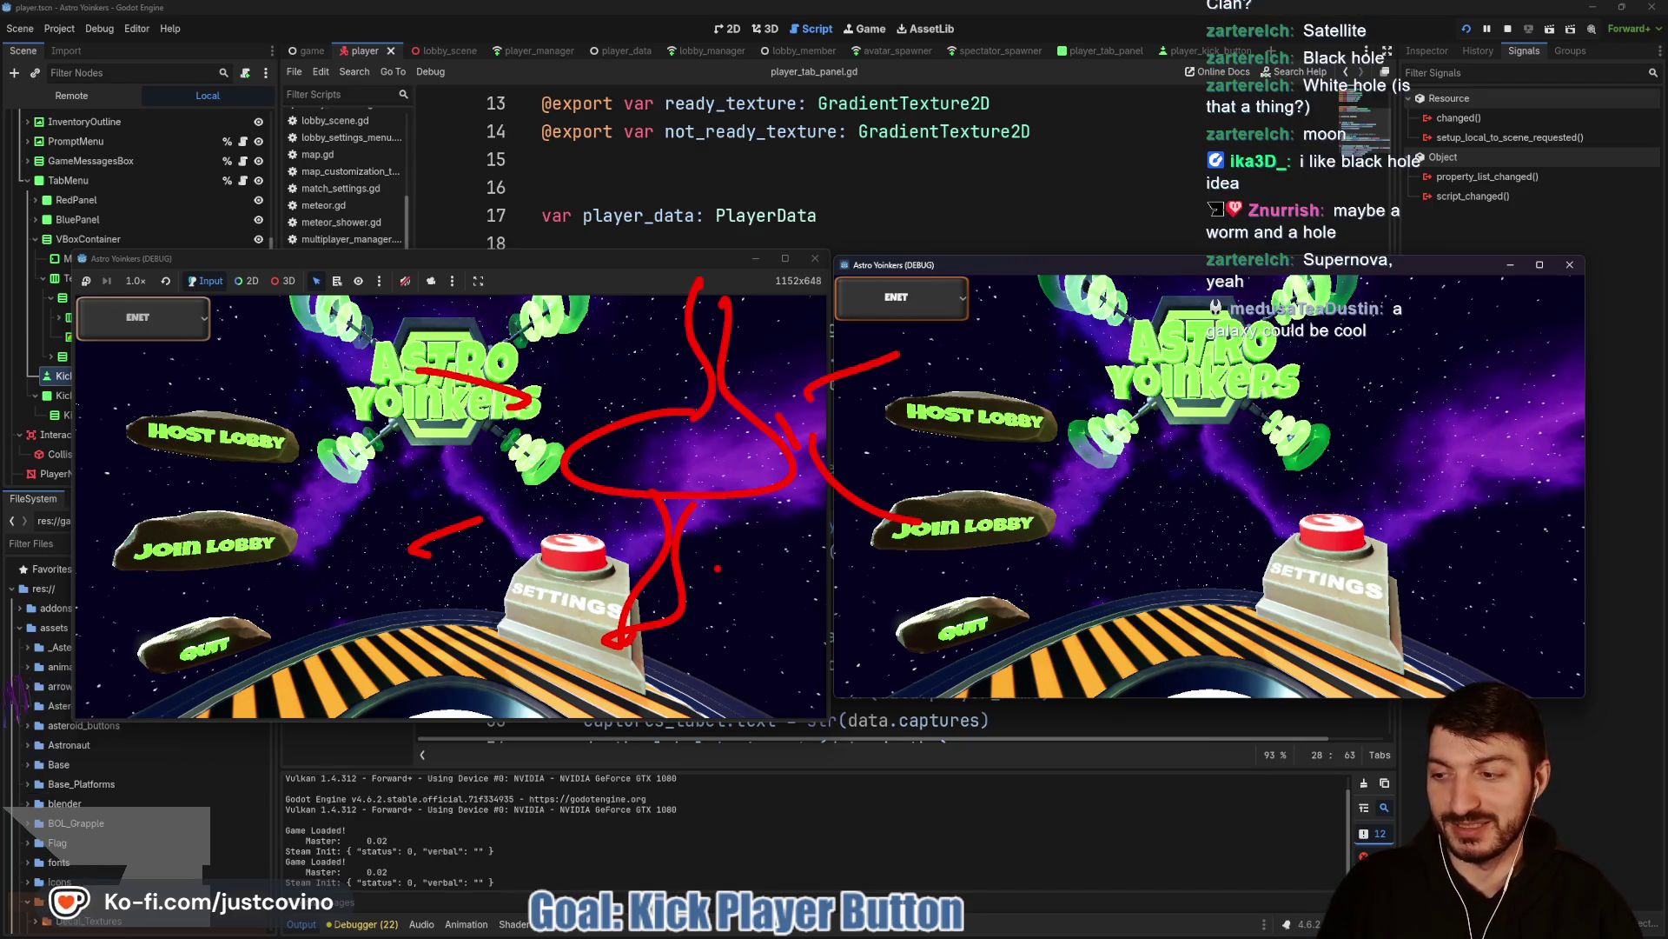
pyautogui.press('Escape')
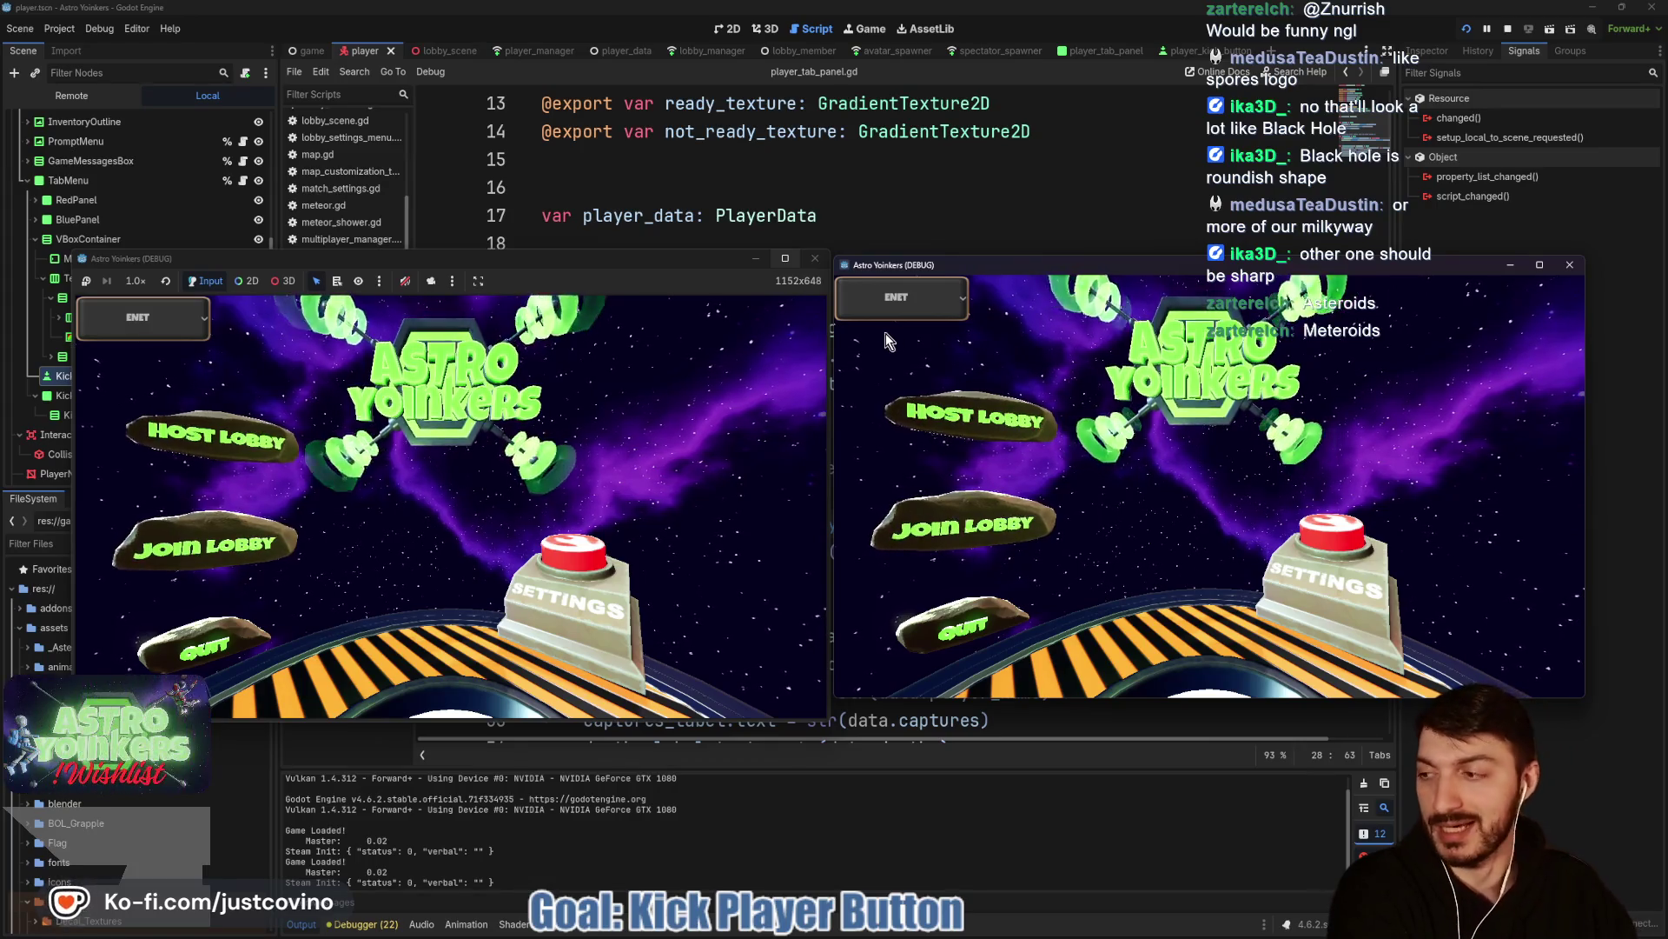
# Step: Host a new lobby in the first game instance and dismiss the scoreboard overlay
pyautogui.click(258, 443)
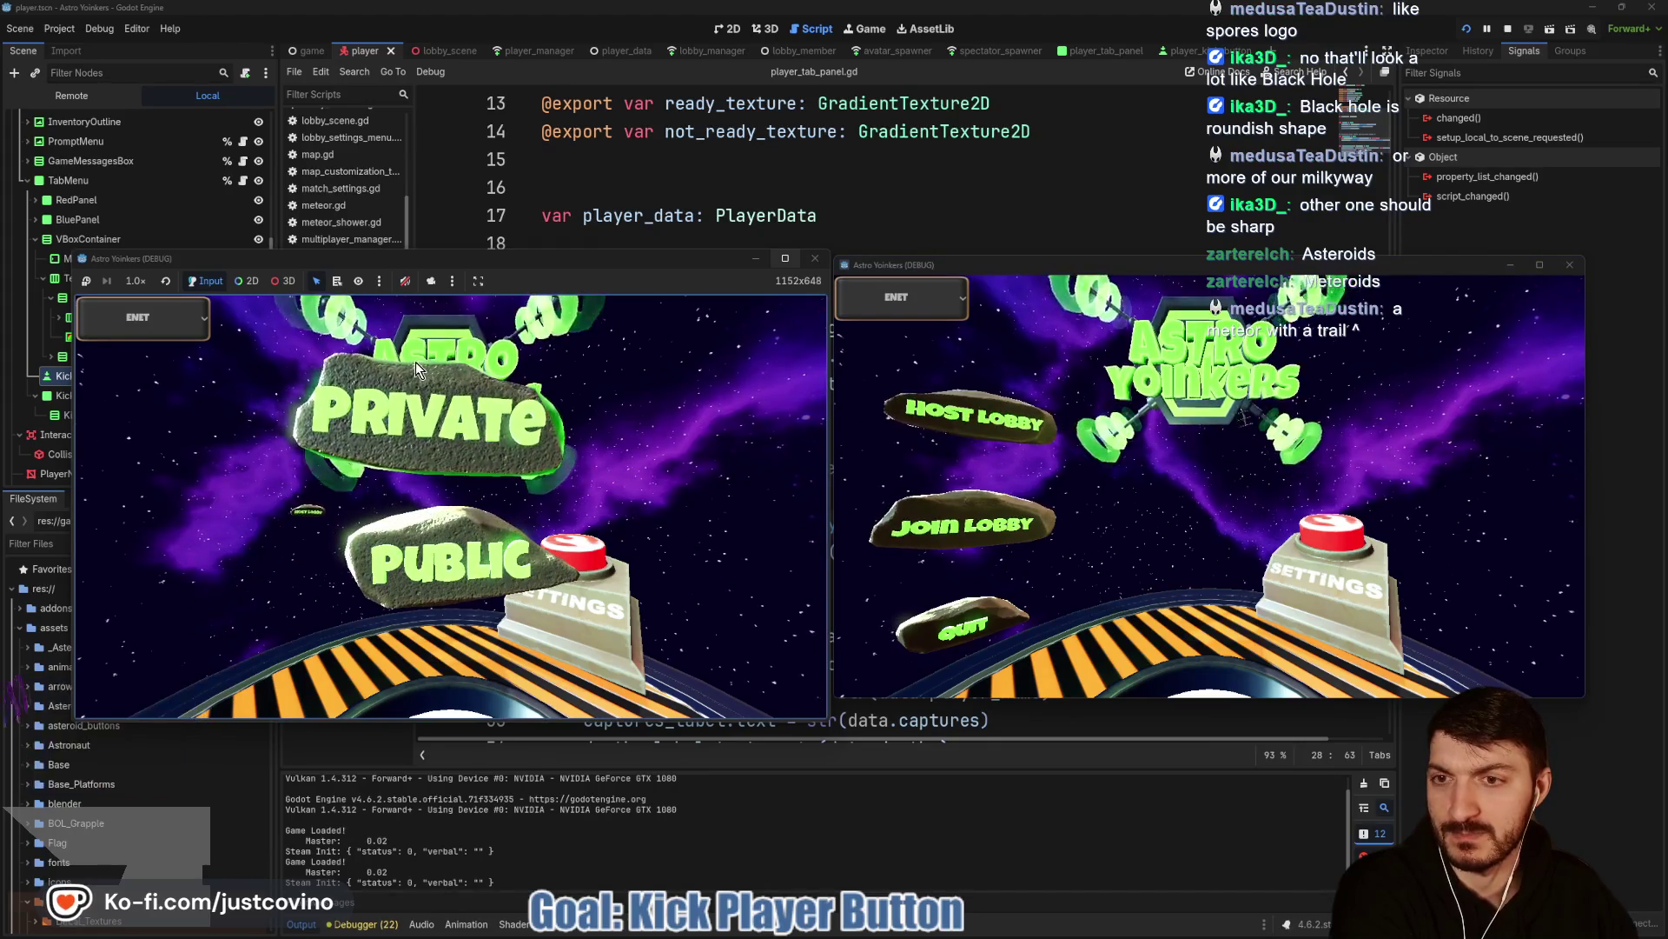
pyautogui.click(417, 400)
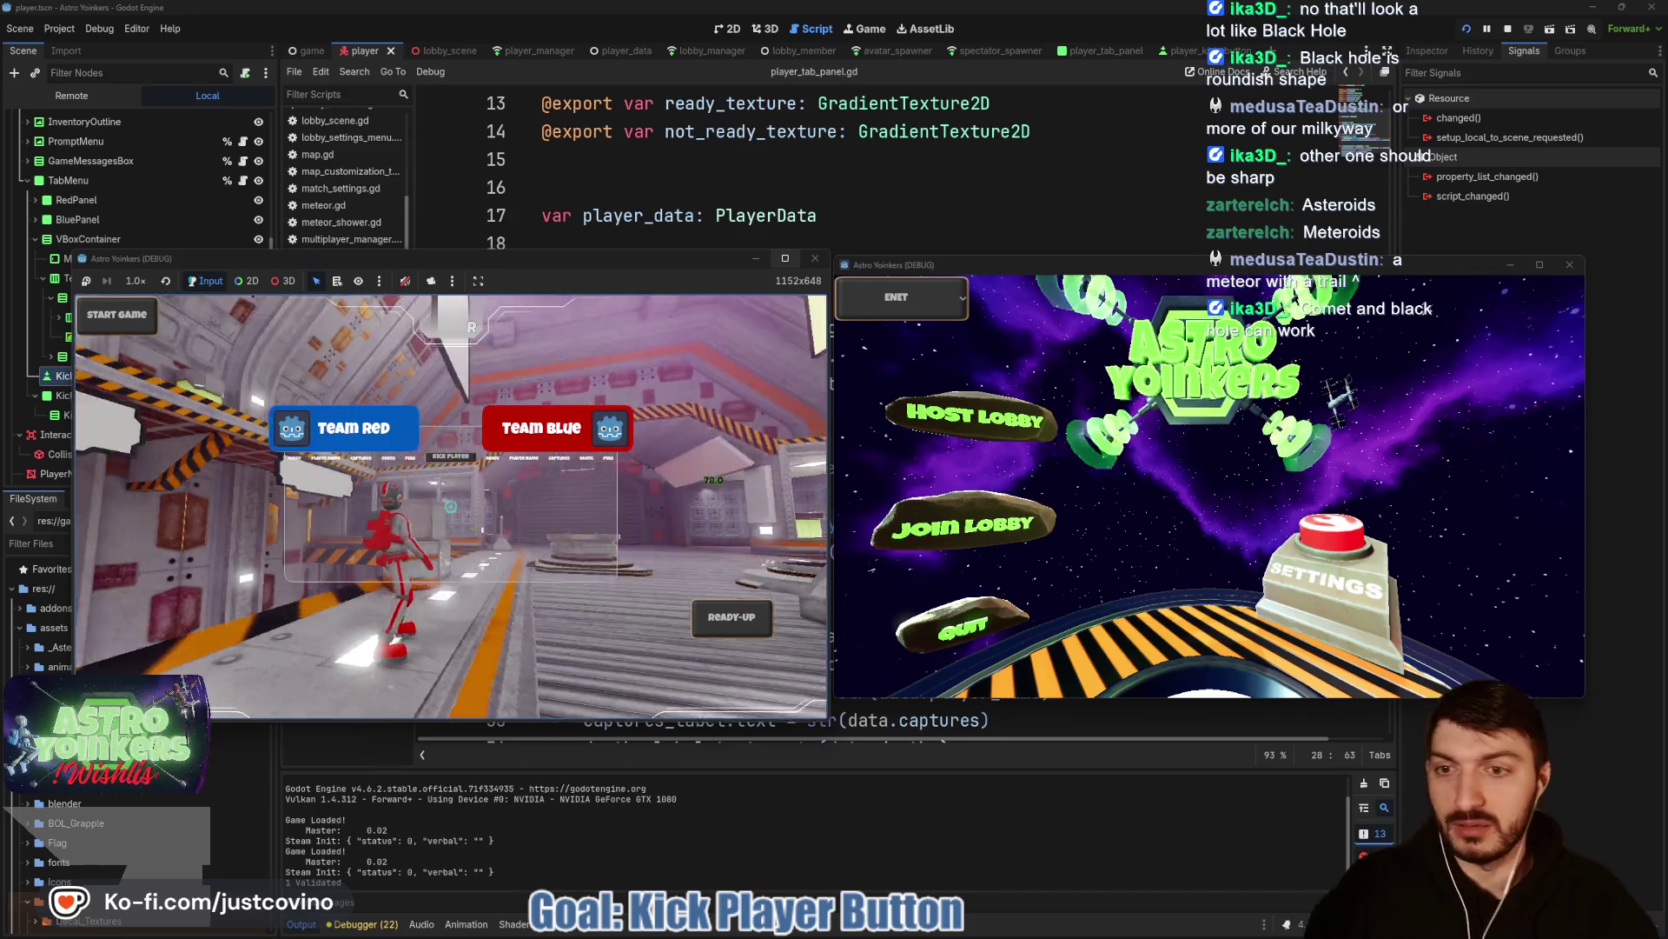
pyautogui.press('Tab')
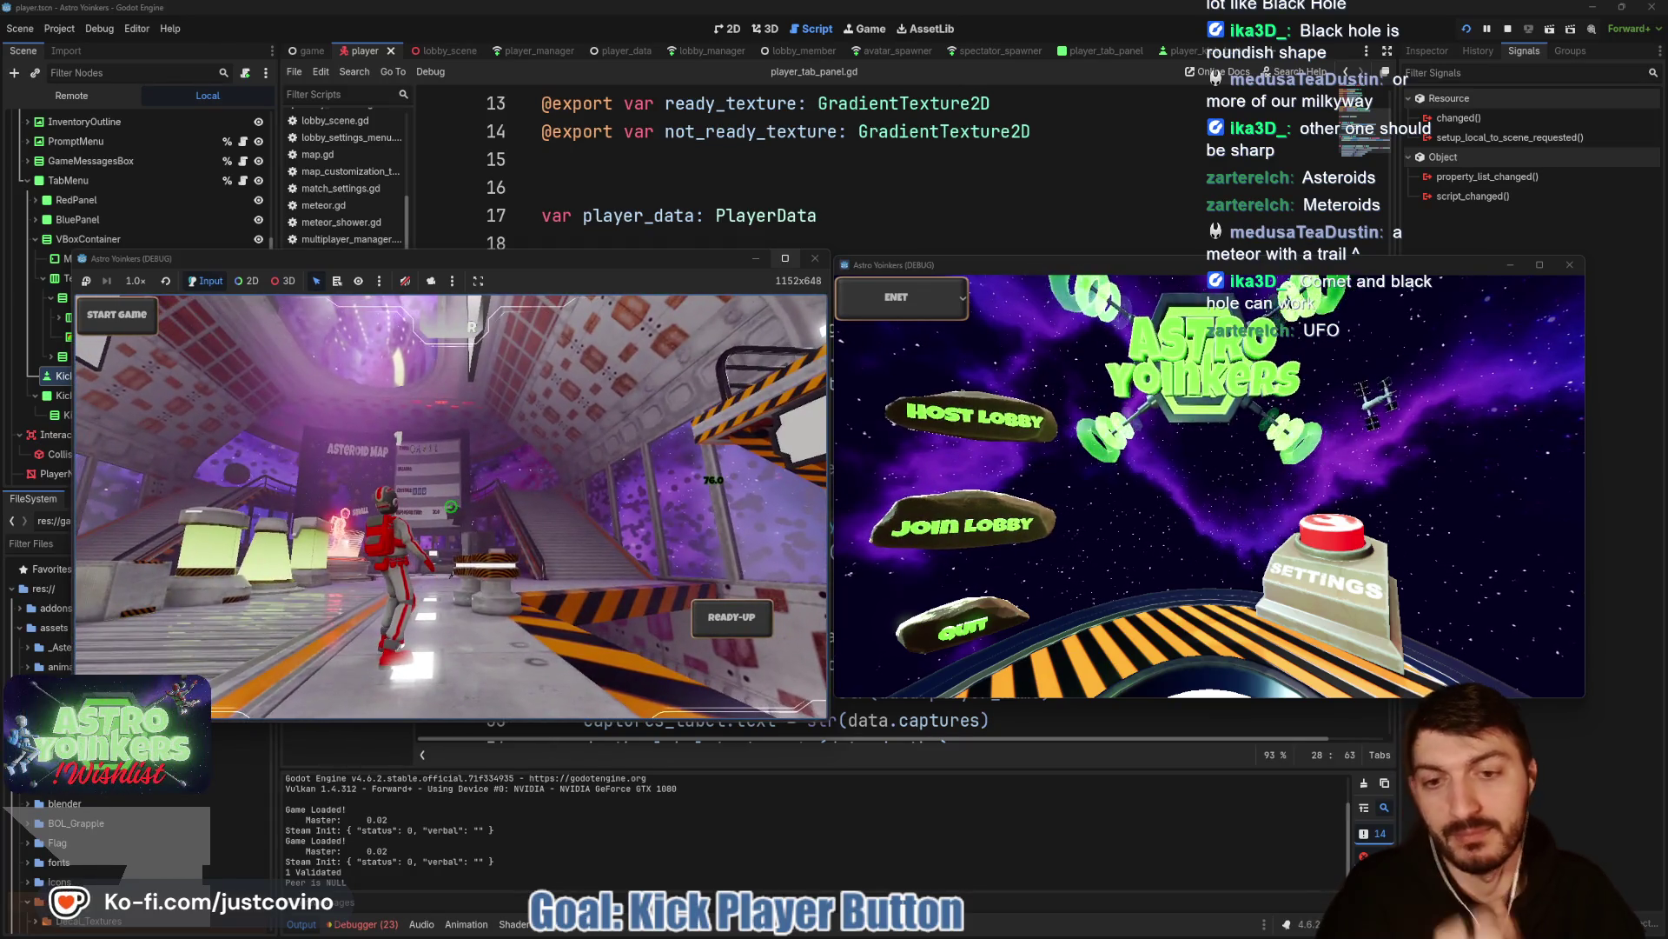
# Step: Join lobby 0 from the second instance, then toggle the host's team scoreboard
pyautogui.click(934, 520)
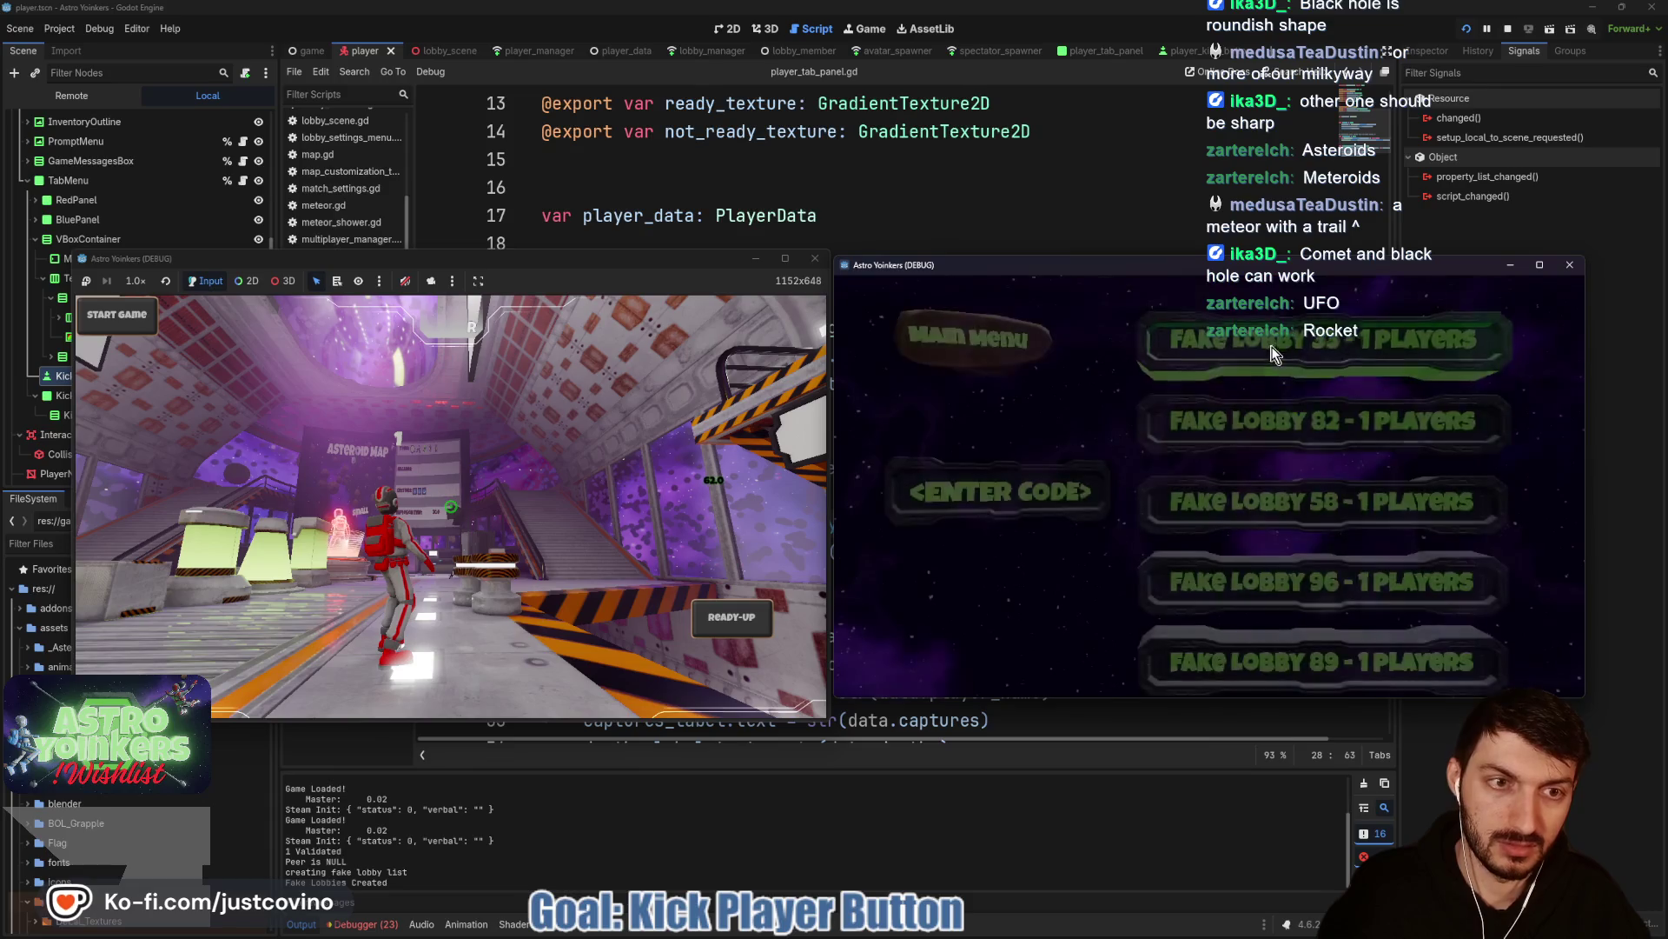
pyautogui.click(1286, 341)
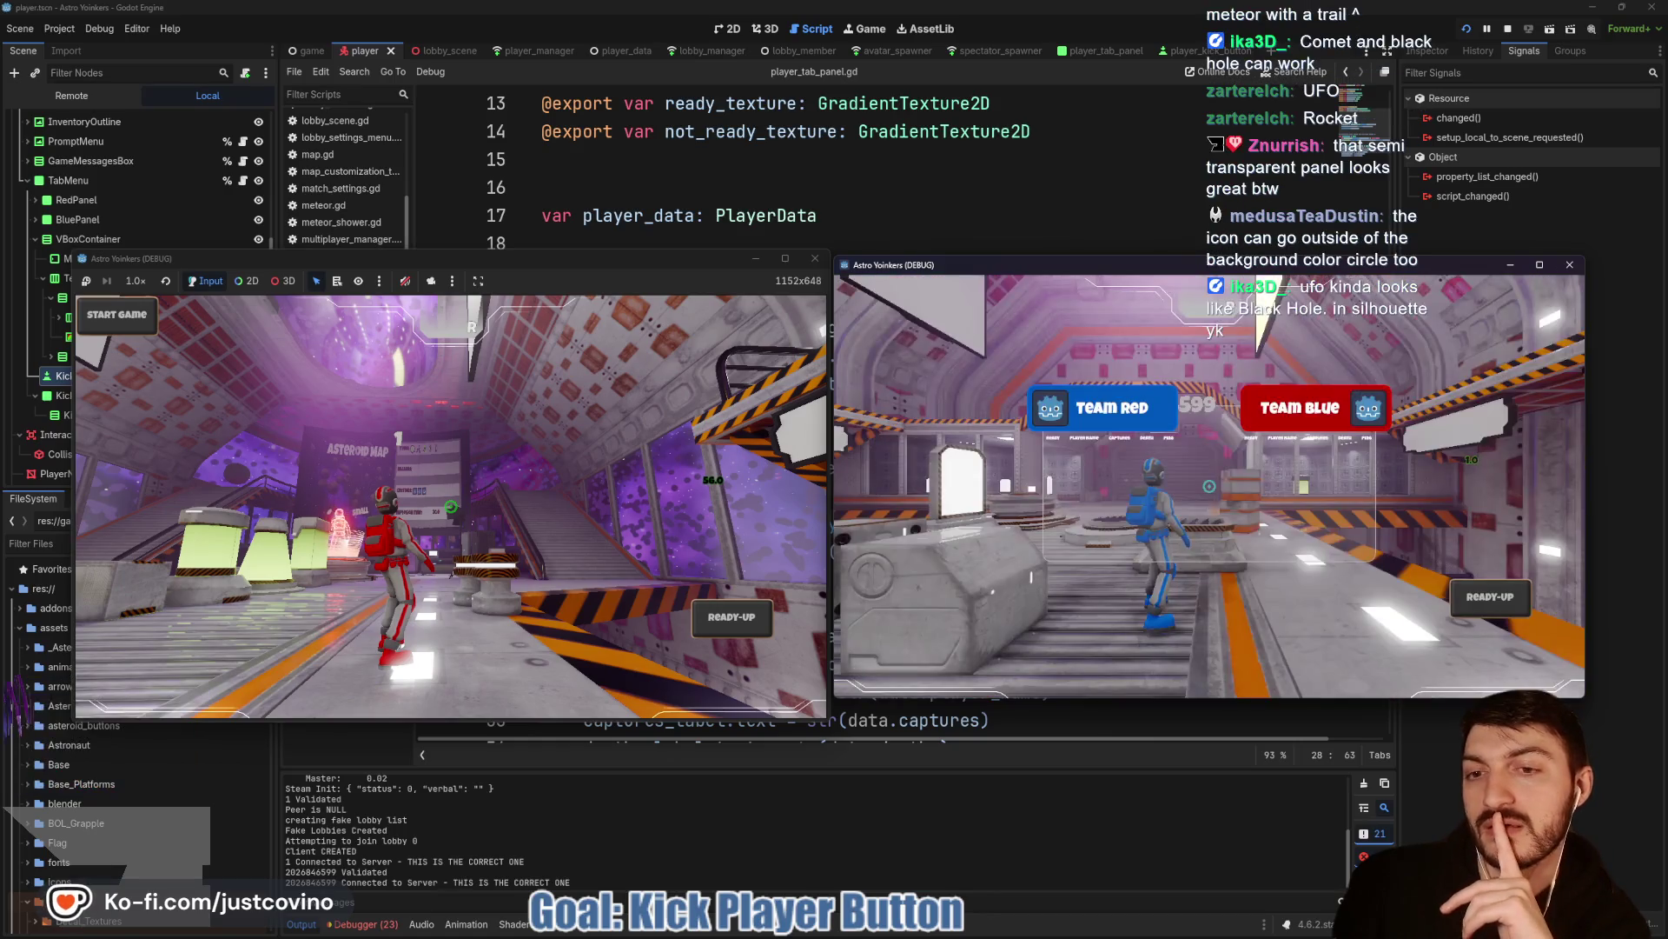
pyautogui.press('Tab')
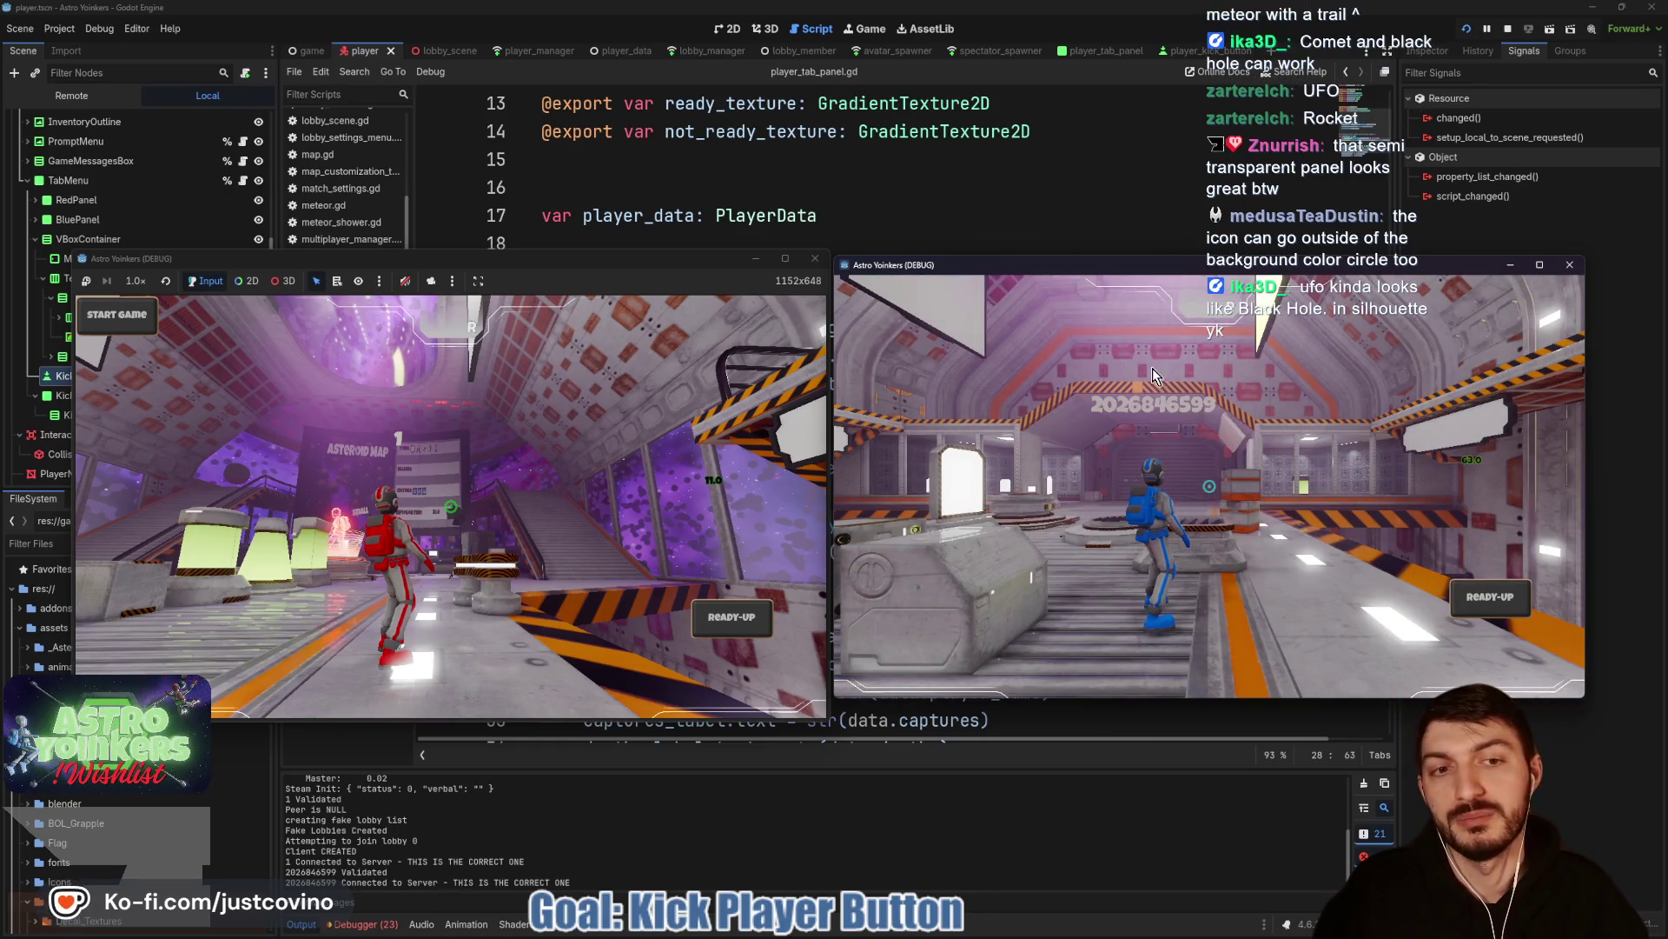
pyautogui.click(650, 268)
pyautogui.press('Tab')
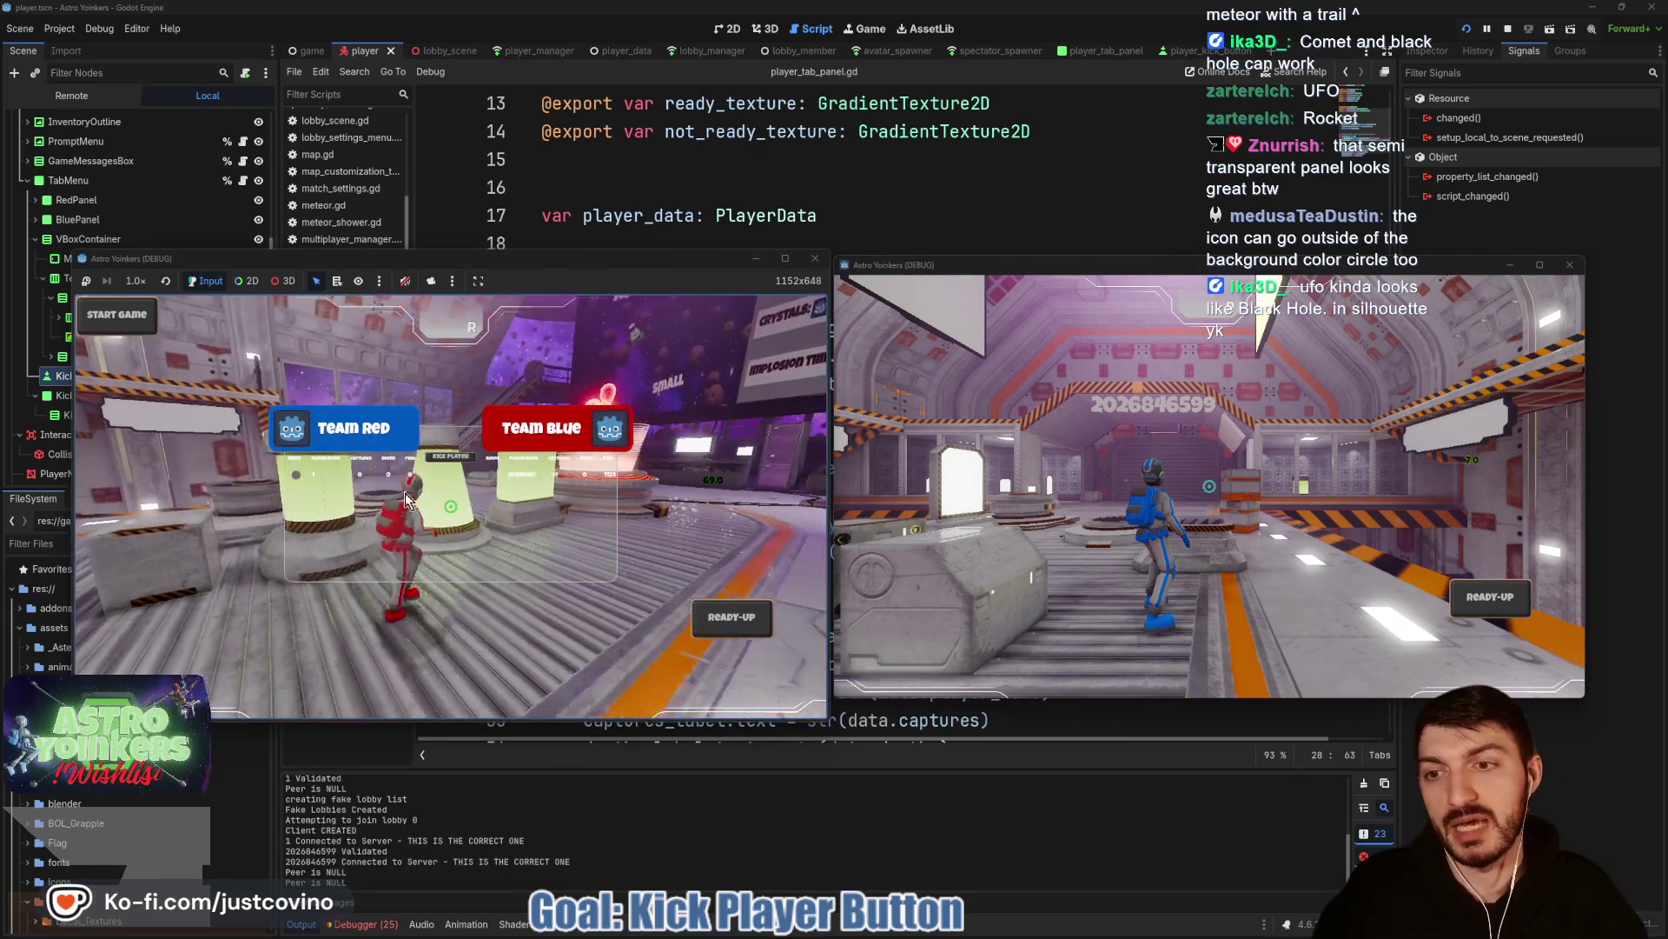
pyautogui.press('Tab')
# Step: Maximize the host window, review its scoreboard's Kick Player column, then restore the window size
pyautogui.click(786, 258)
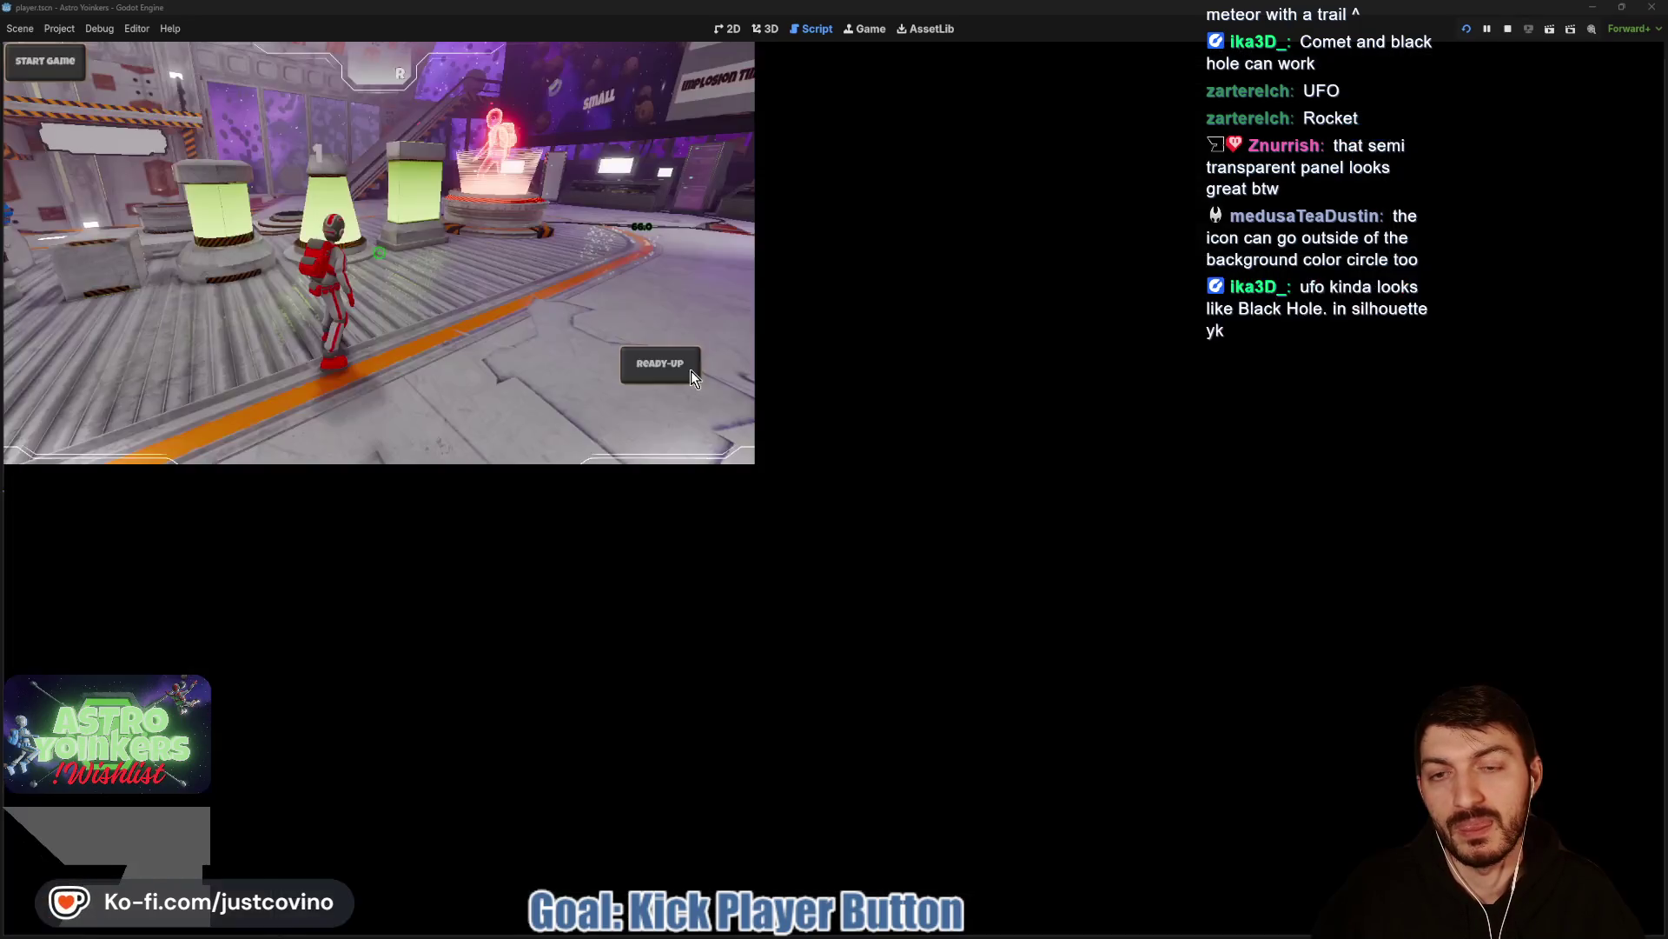
pyautogui.press('Tab')
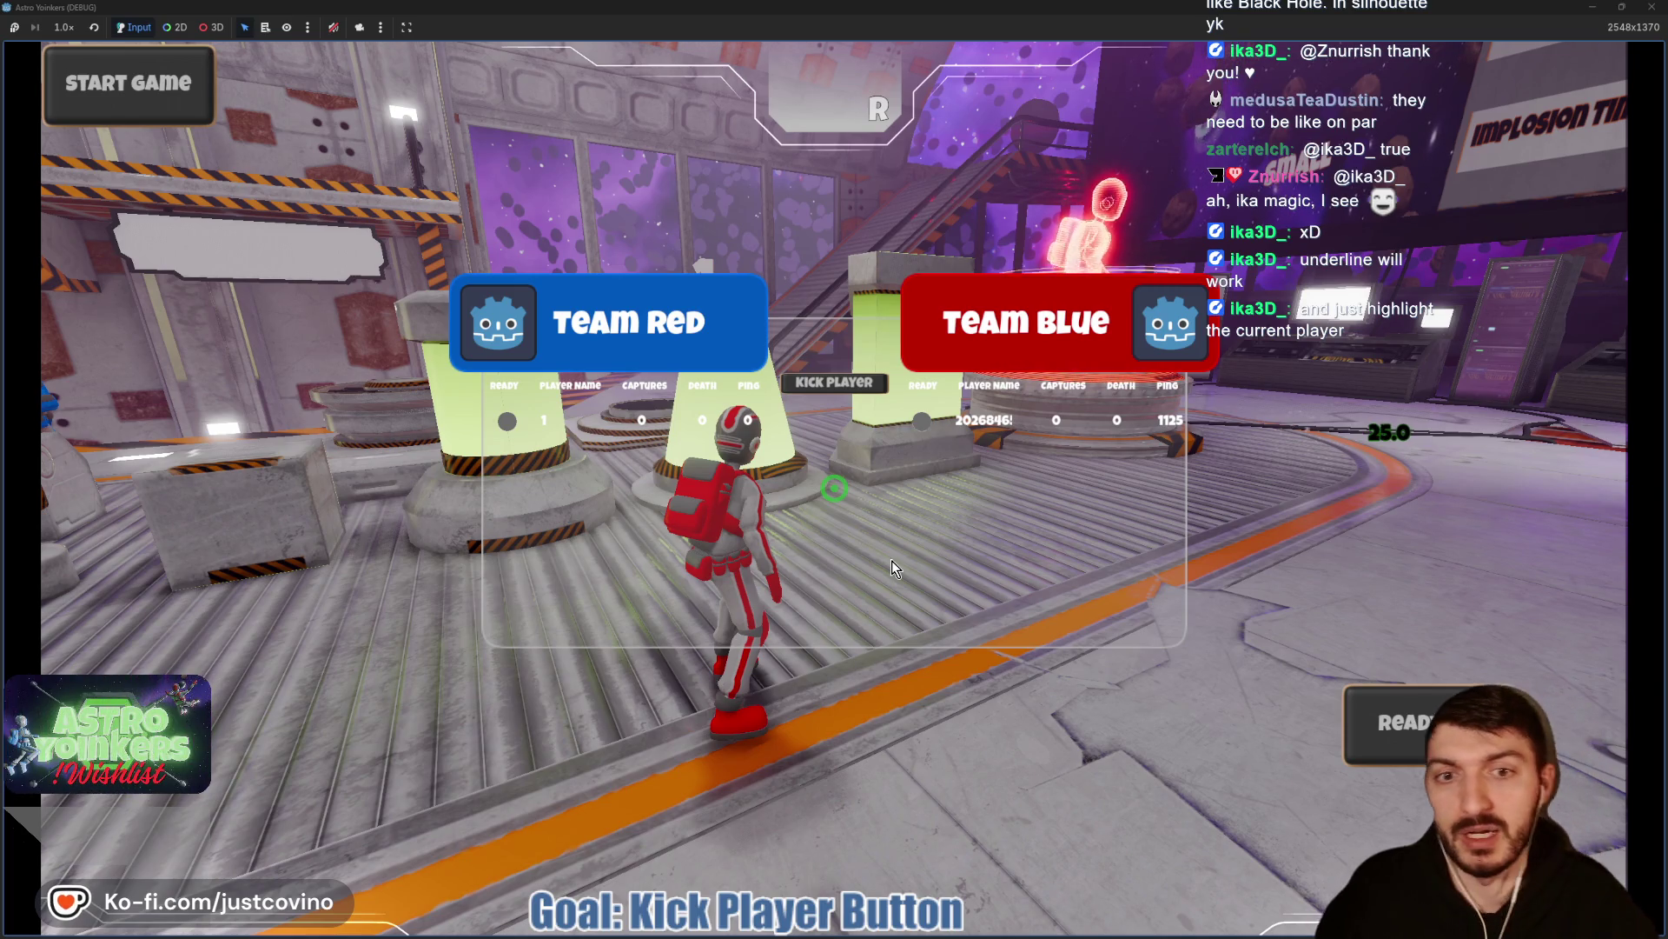
pyautogui.press('Tab')
pyautogui.press('super+Down')
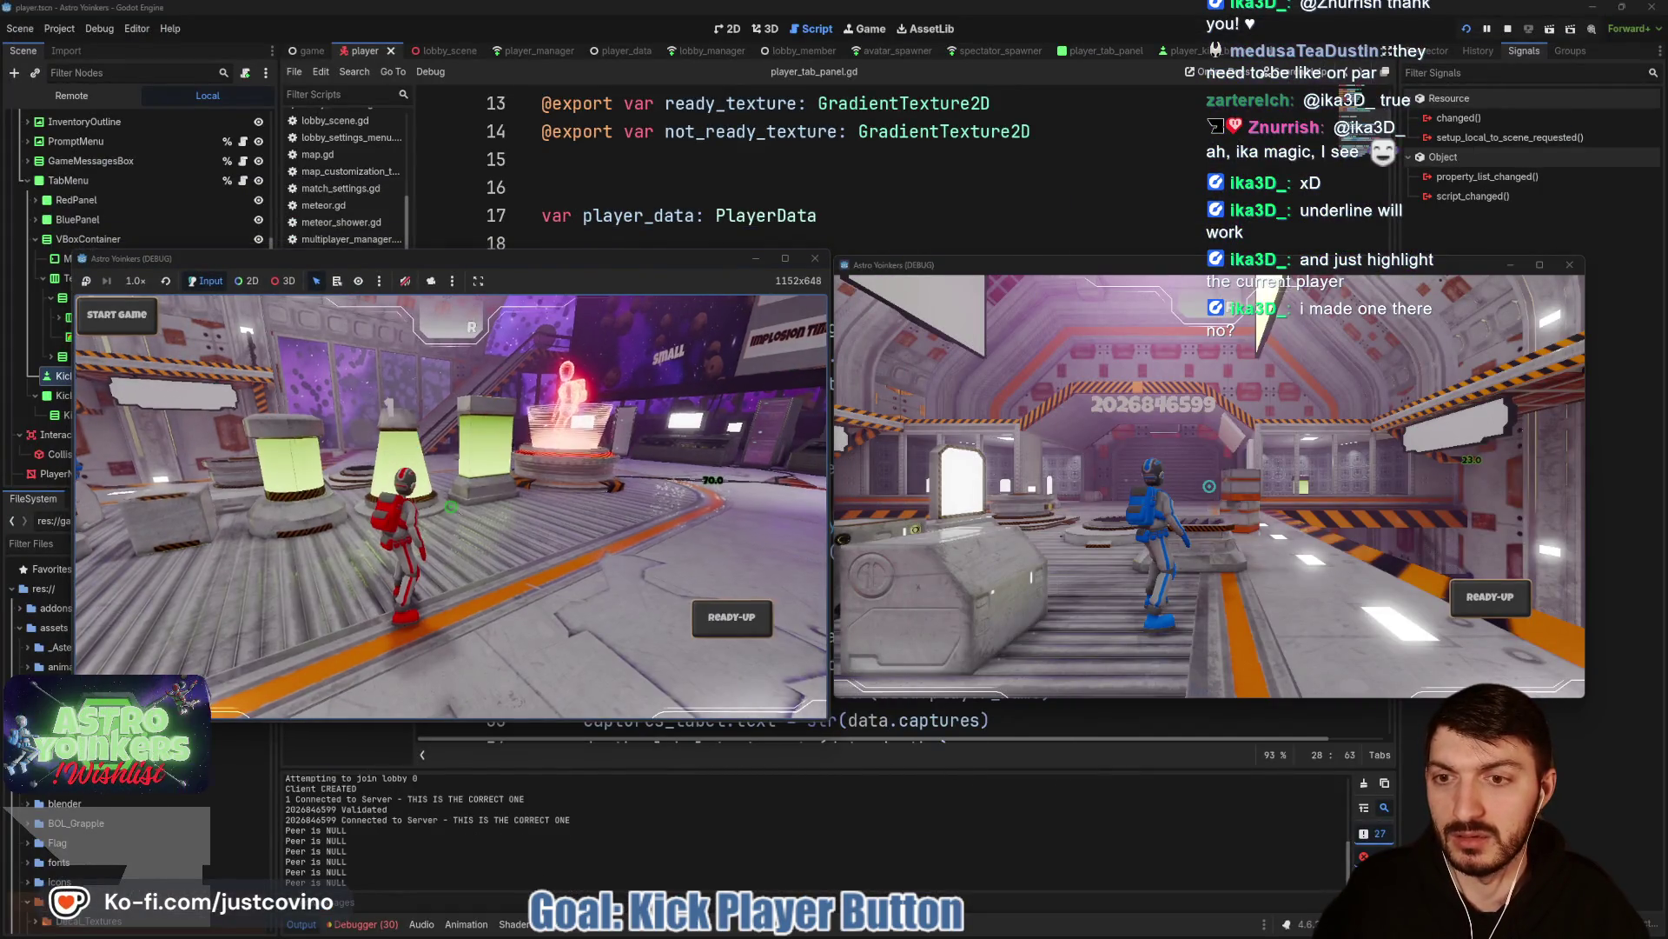
# Step: Reopen the host's scoreboard, kick the joined player, and close the scoreboard
pyautogui.press('Tab')
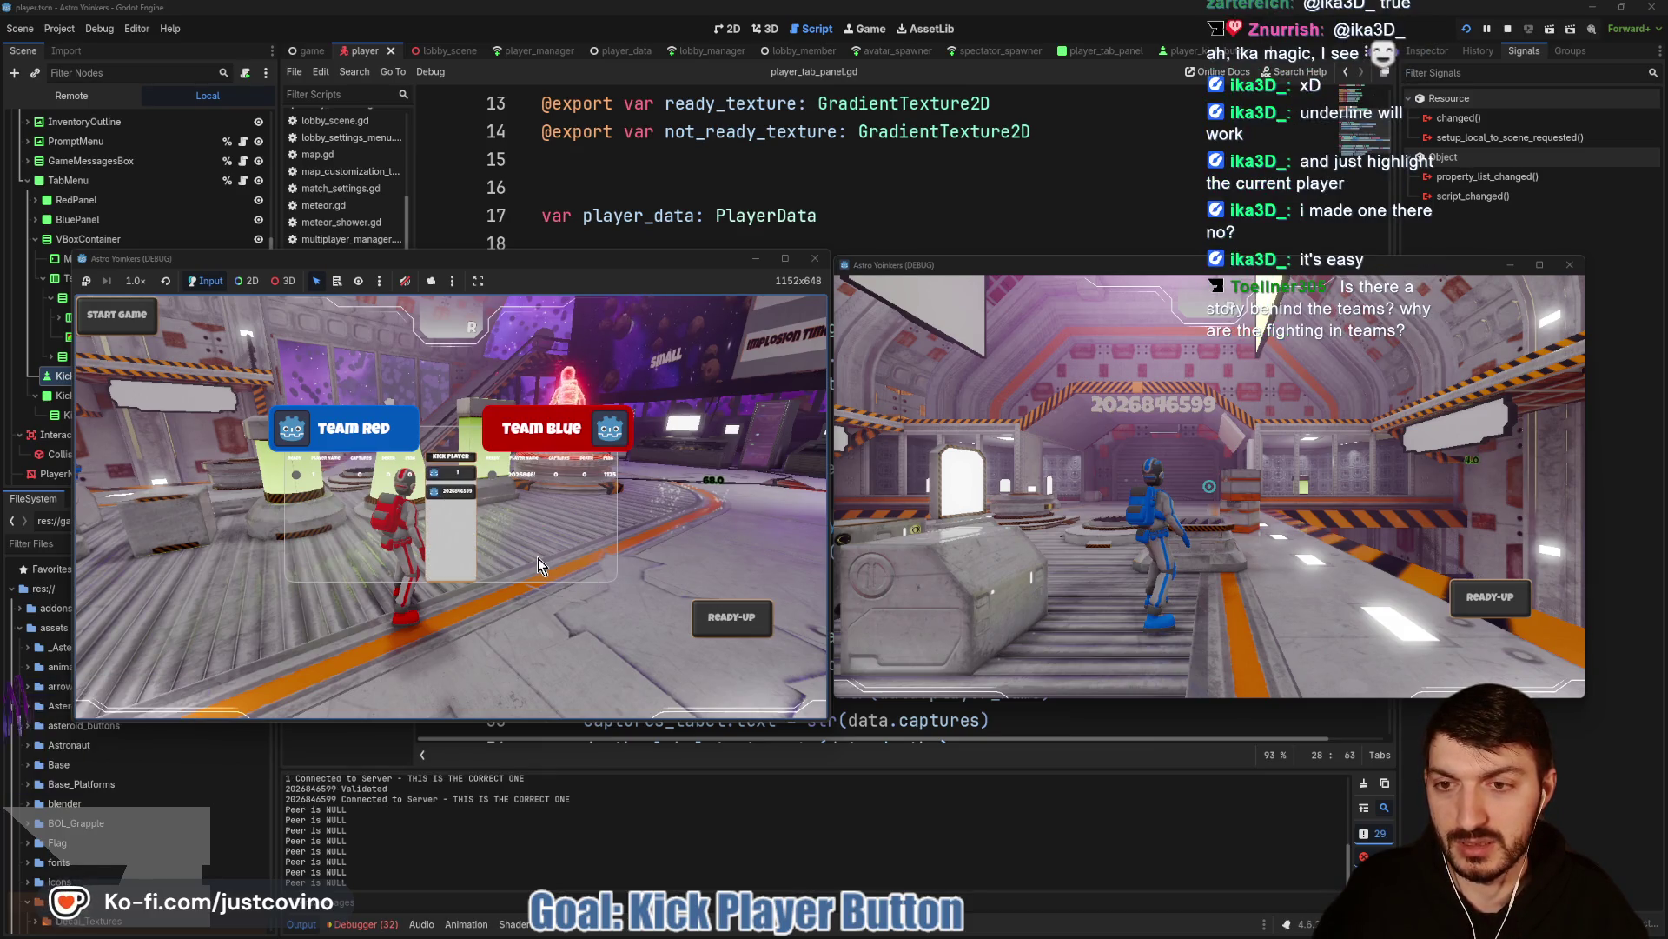
pyautogui.press('Tab')
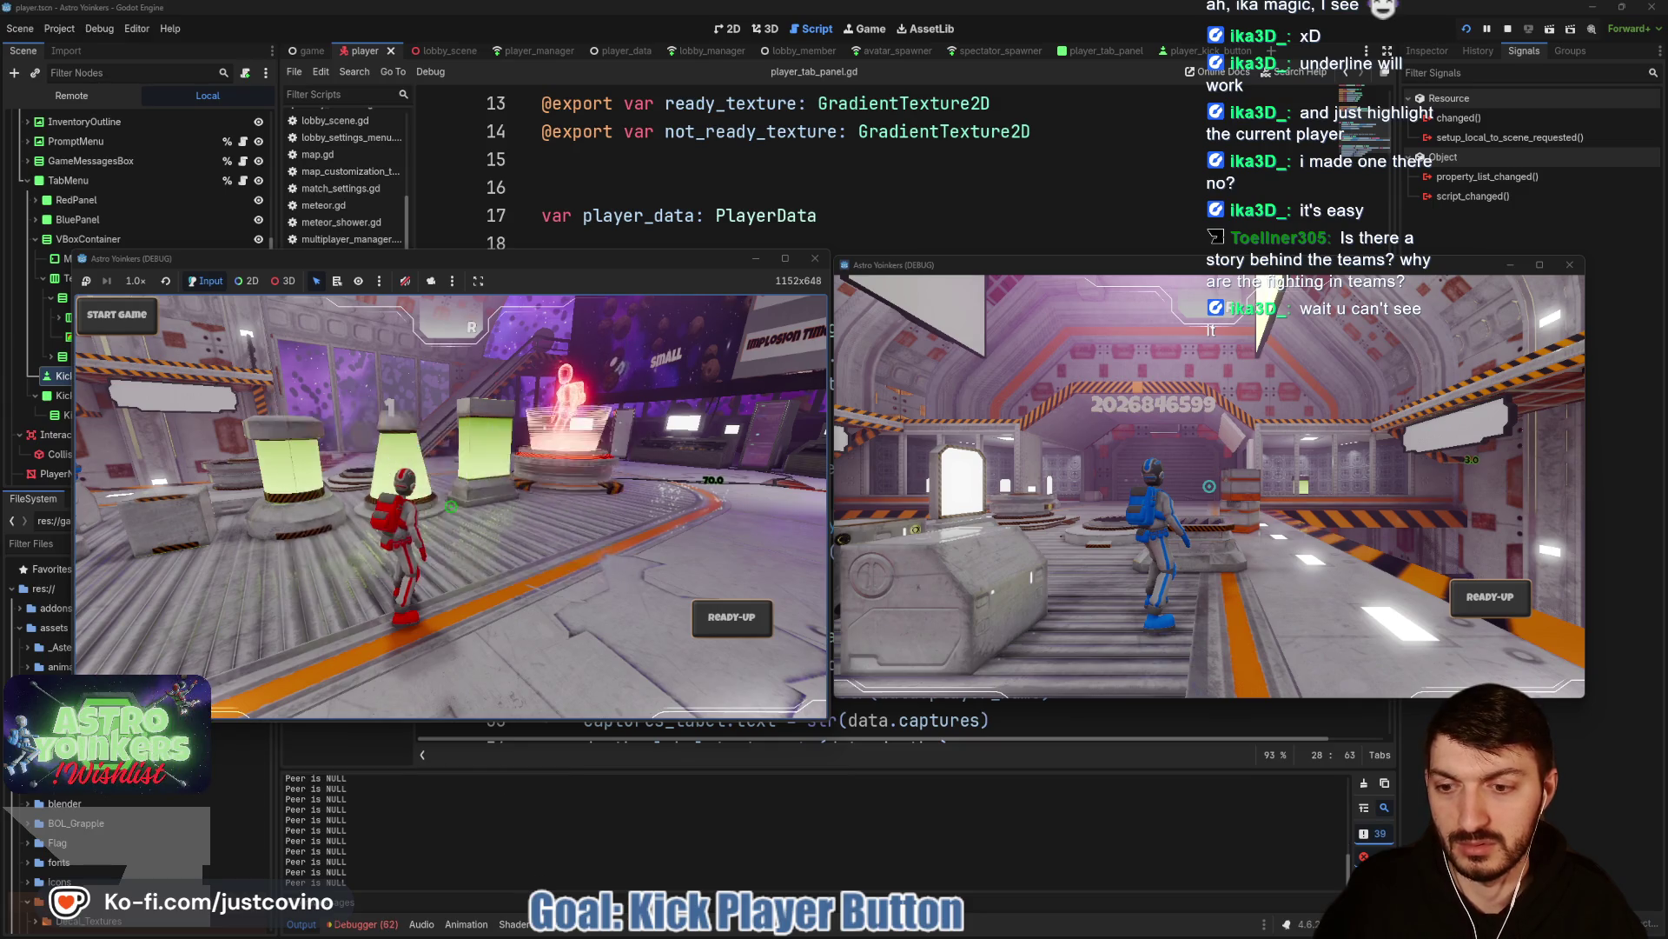
pyautogui.press('Tab')
pyautogui.press('Tab')
pyautogui.press('Tab')
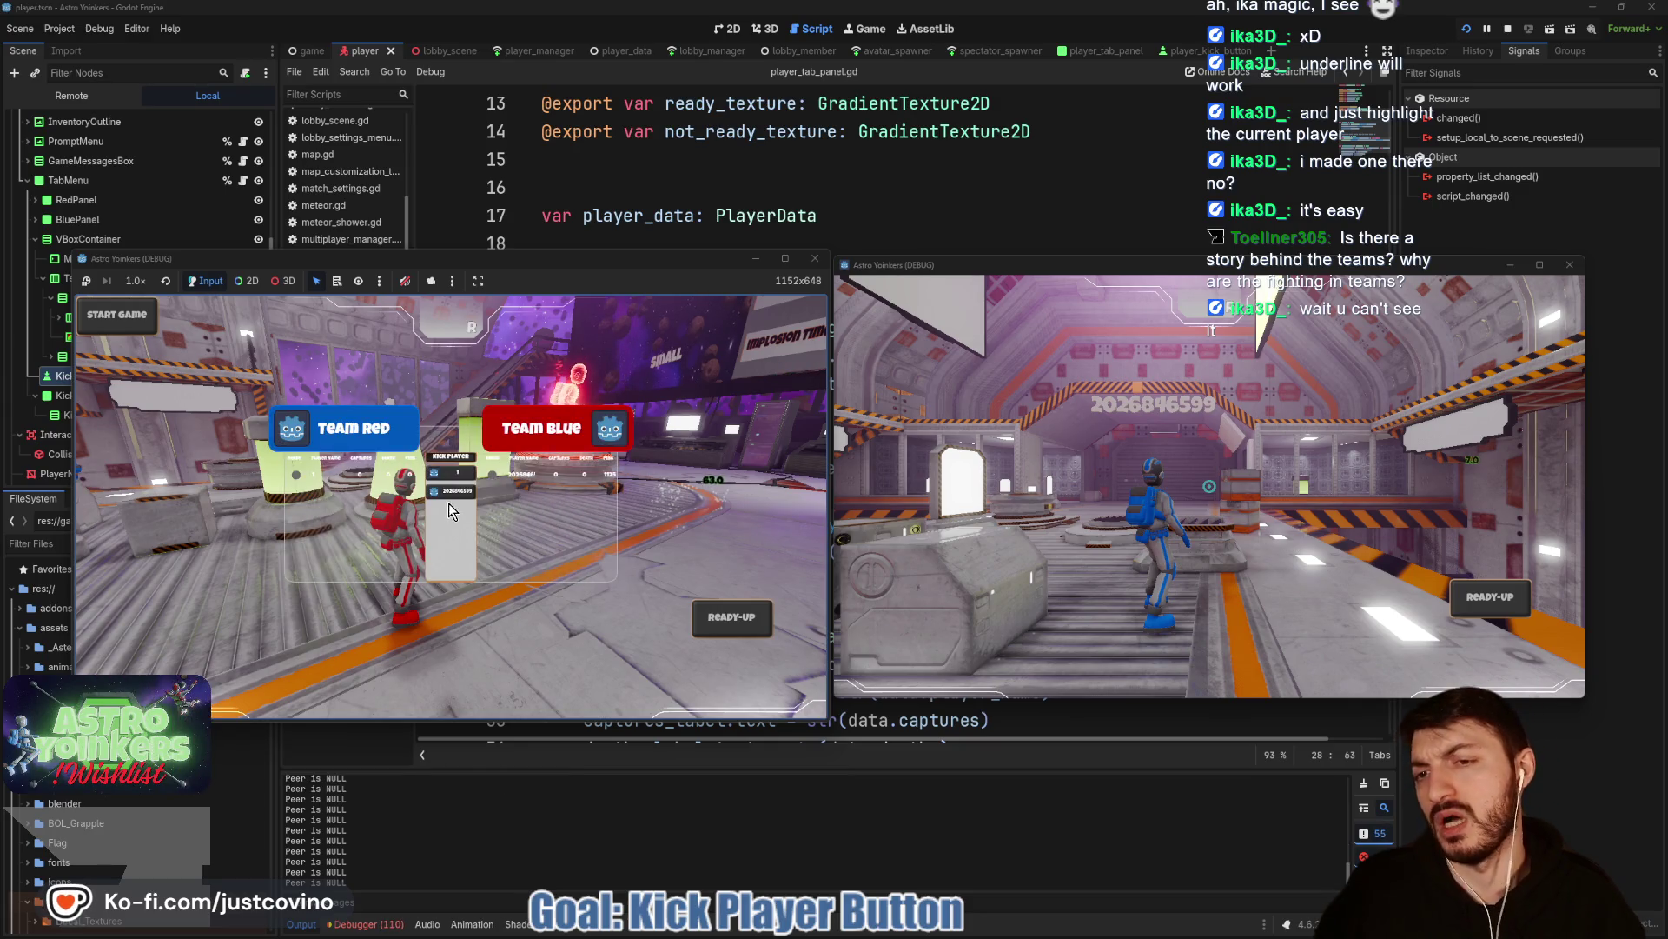
pyautogui.click(452, 492)
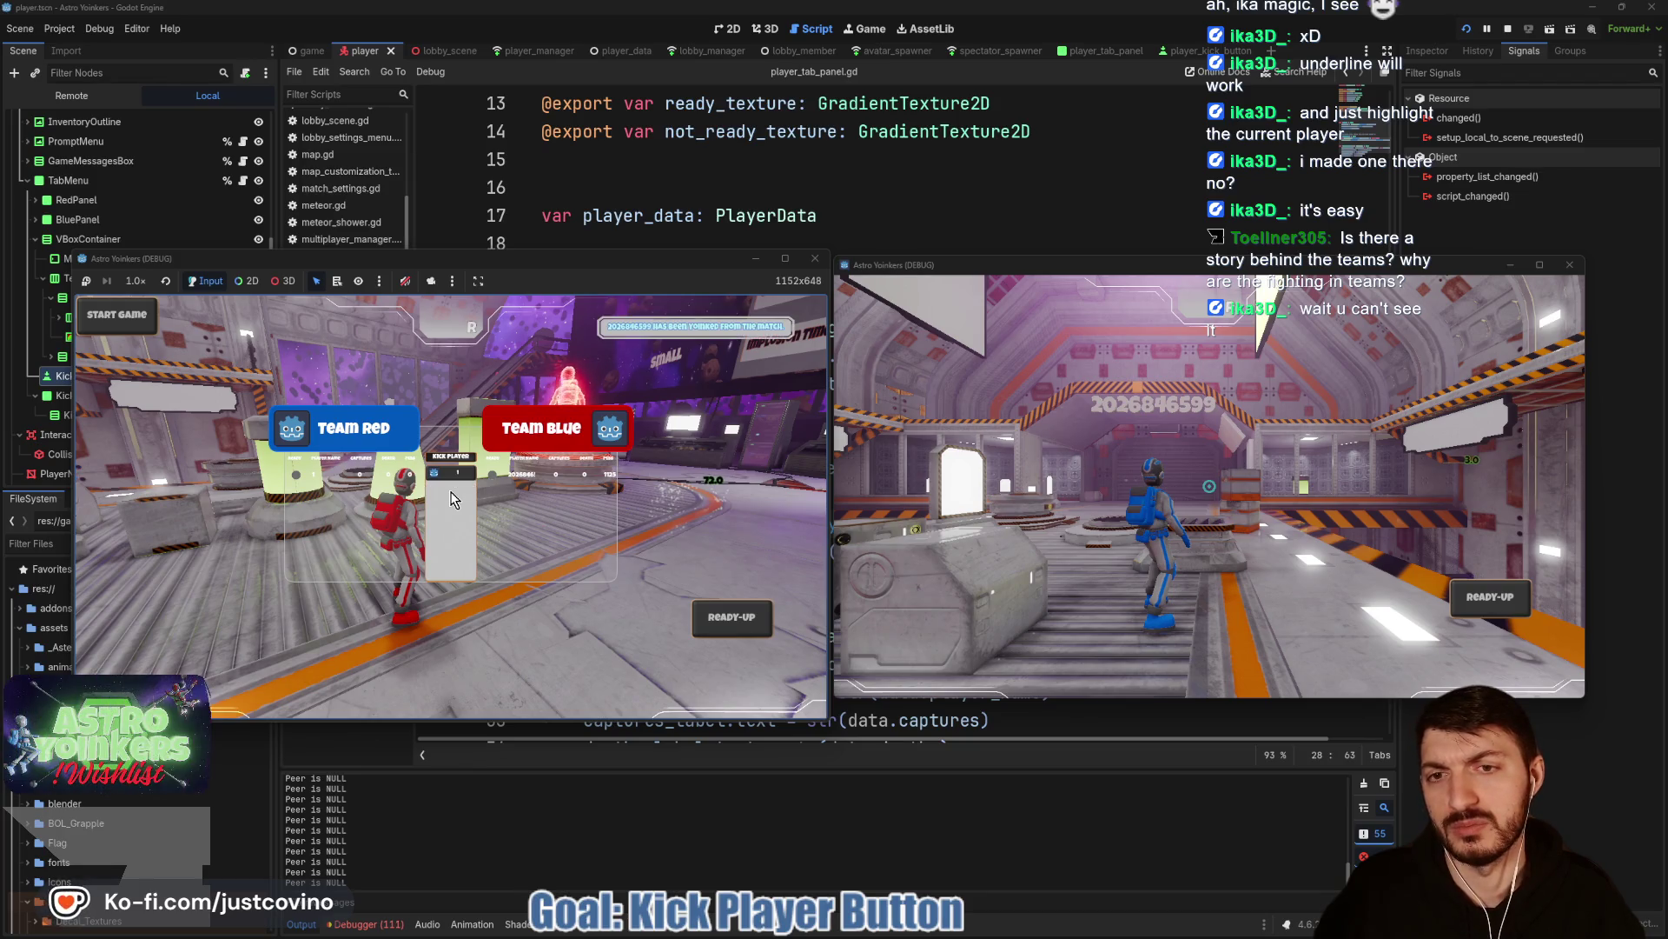
pyautogui.press('Tab')
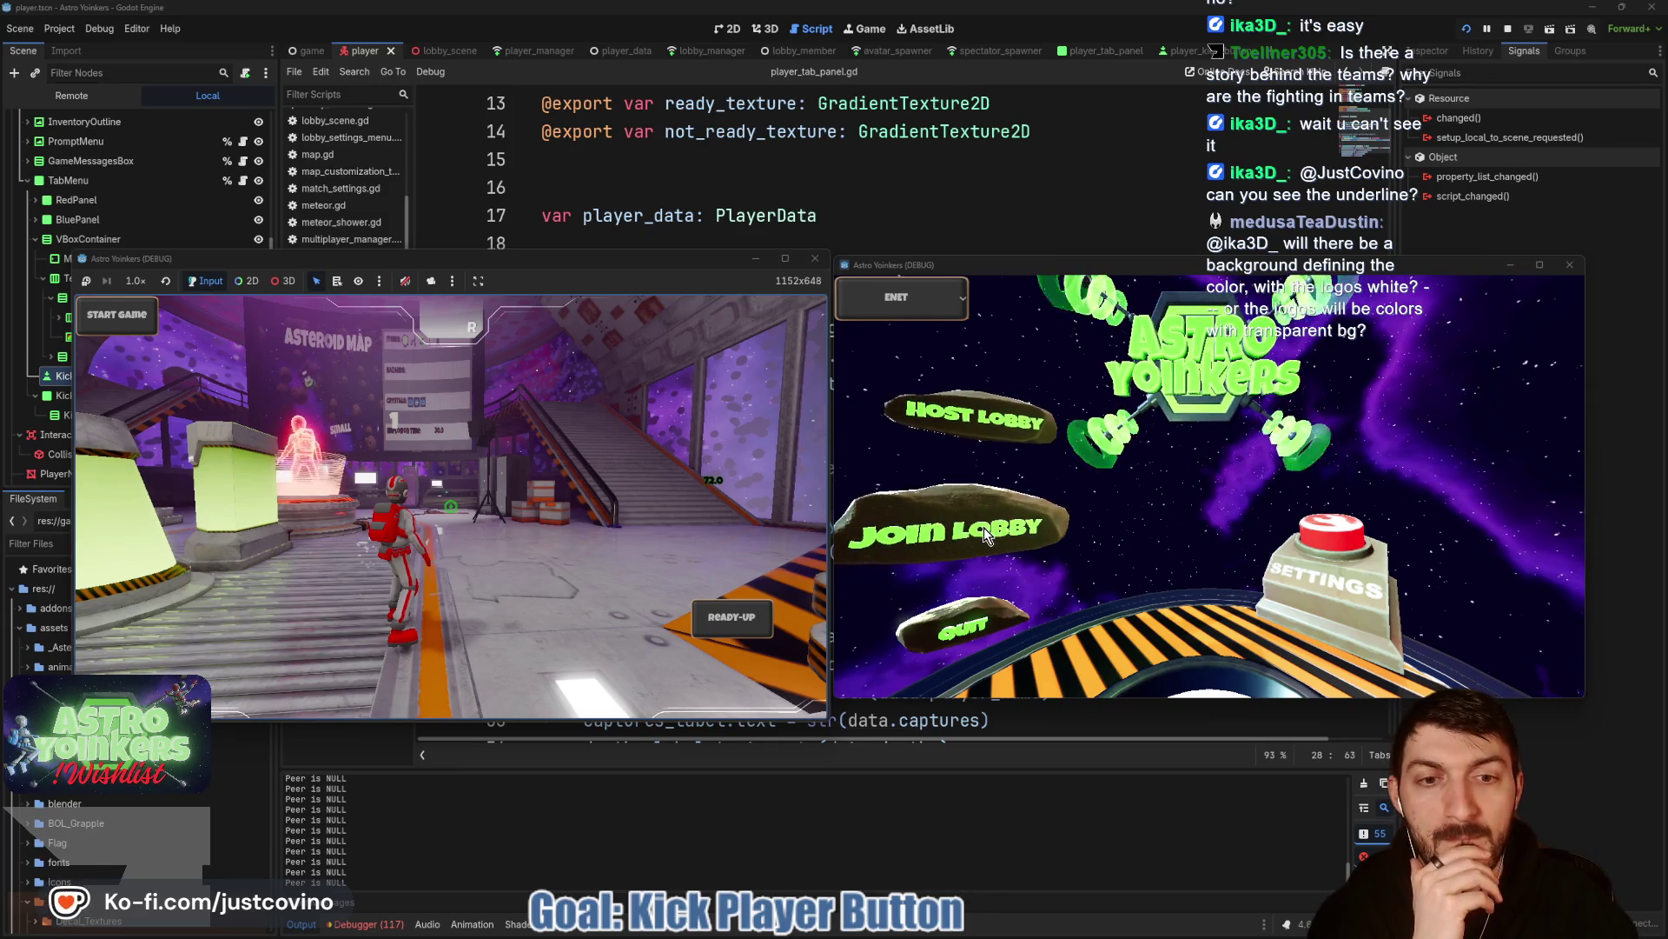
# Step: Inspect the Remote scene tree and debugger, expanding PlayerManager to check the host and kicked player nodes
pyautogui.click(69, 97)
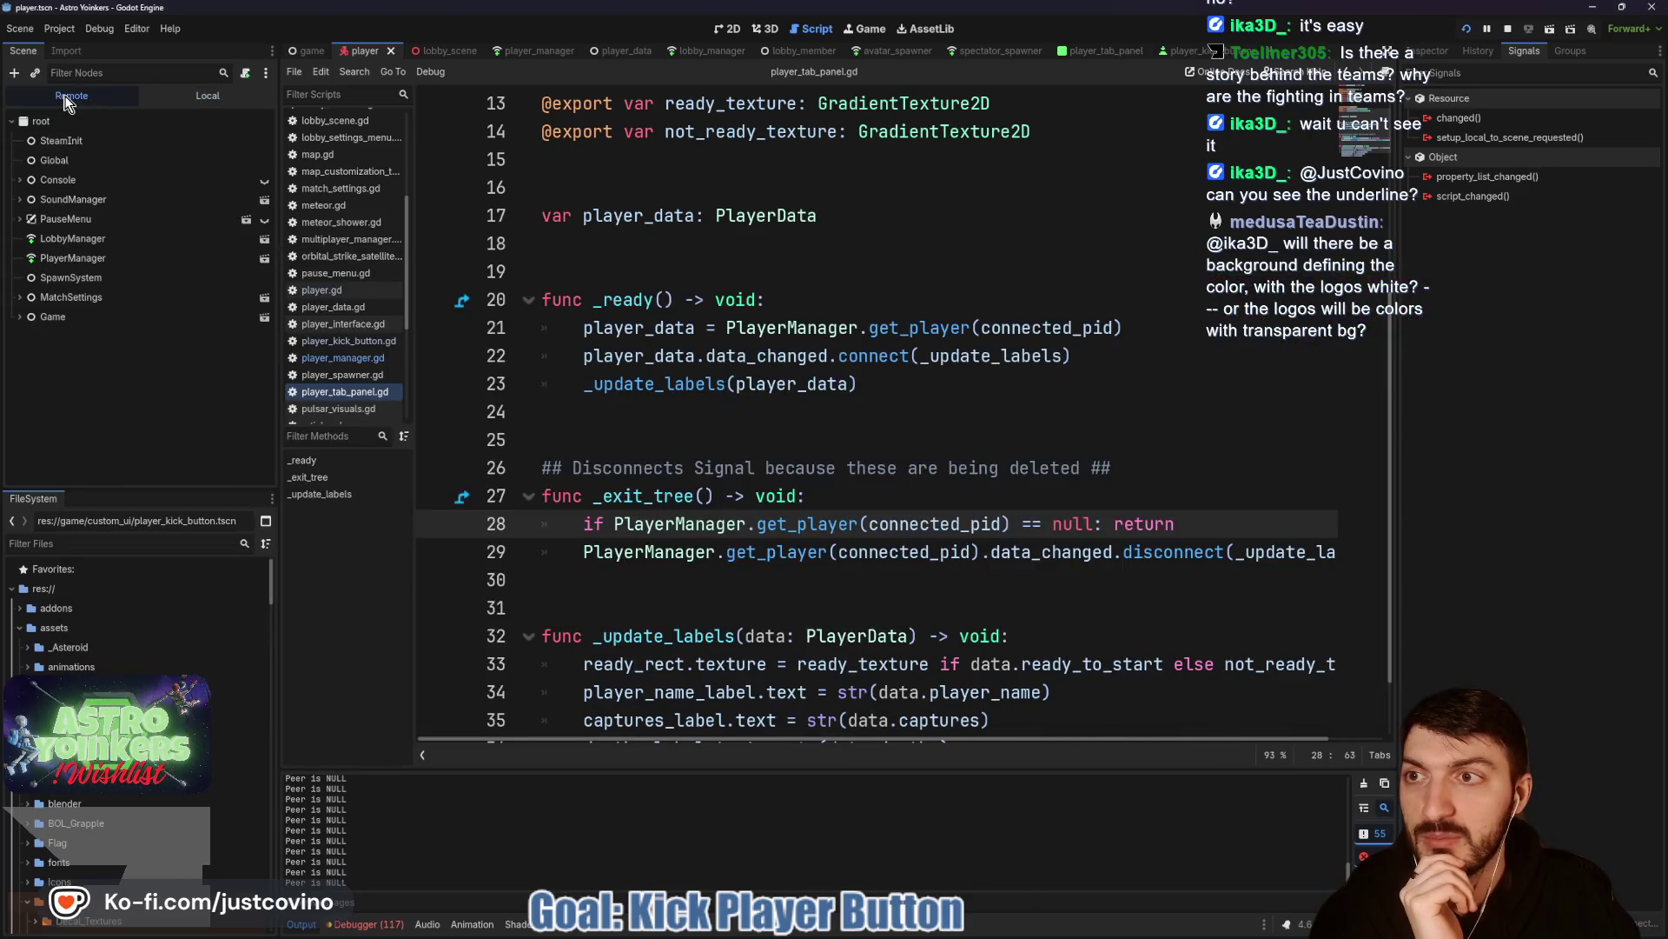
pyautogui.click(367, 924)
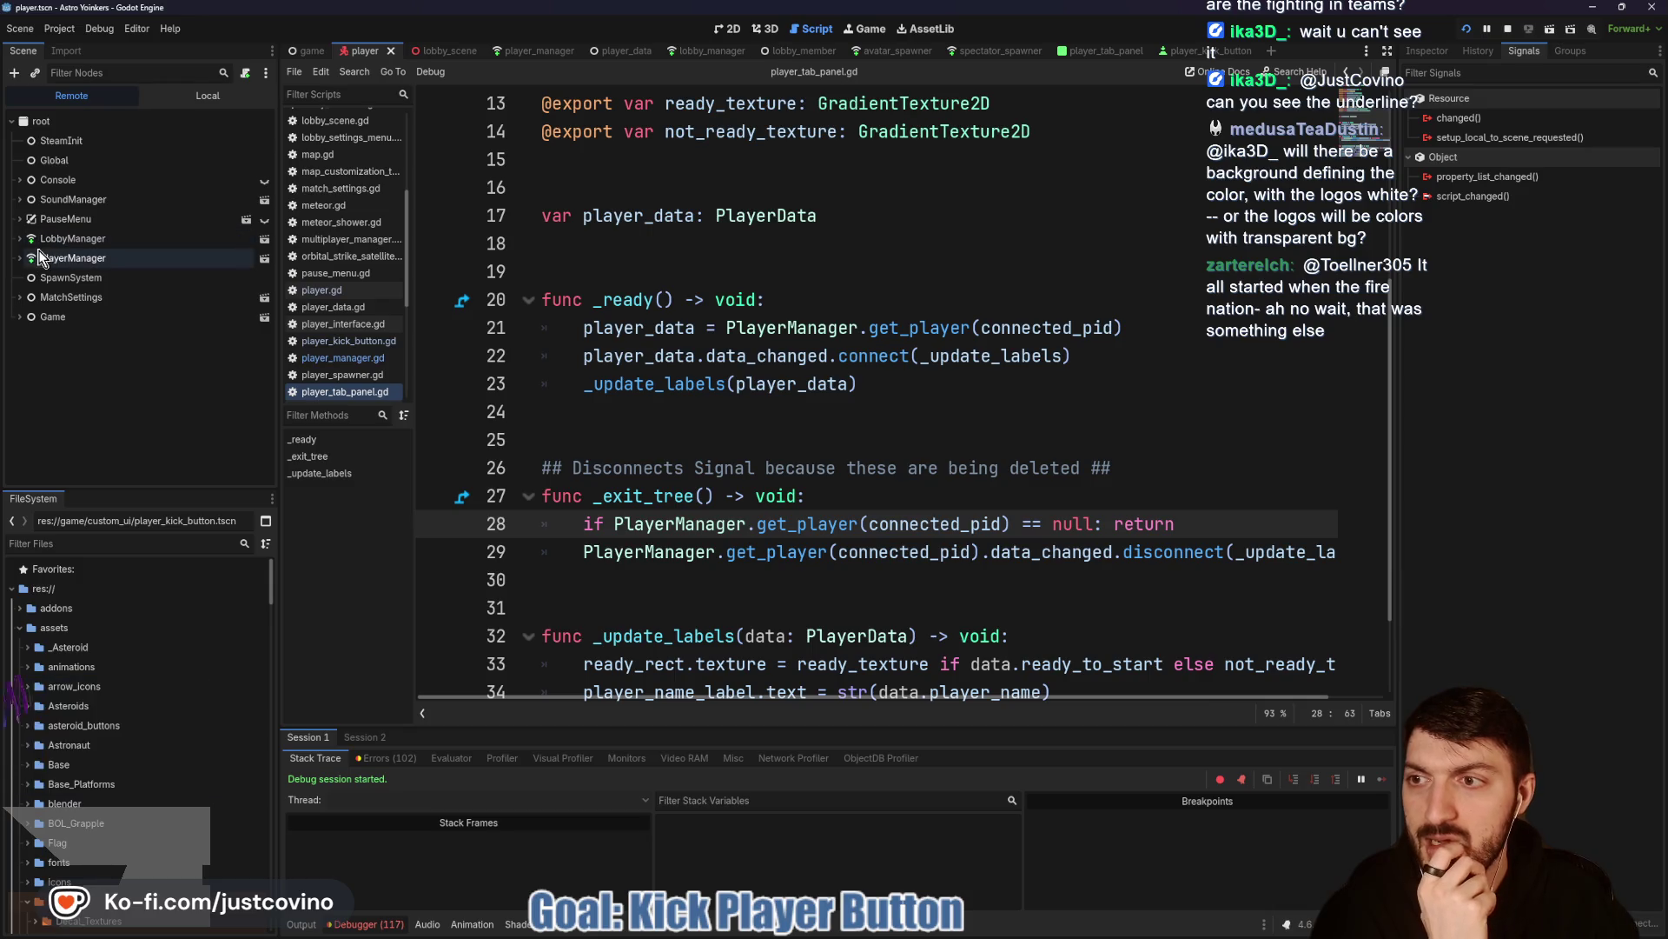
pyautogui.click(19, 258)
pyautogui.click(66, 299)
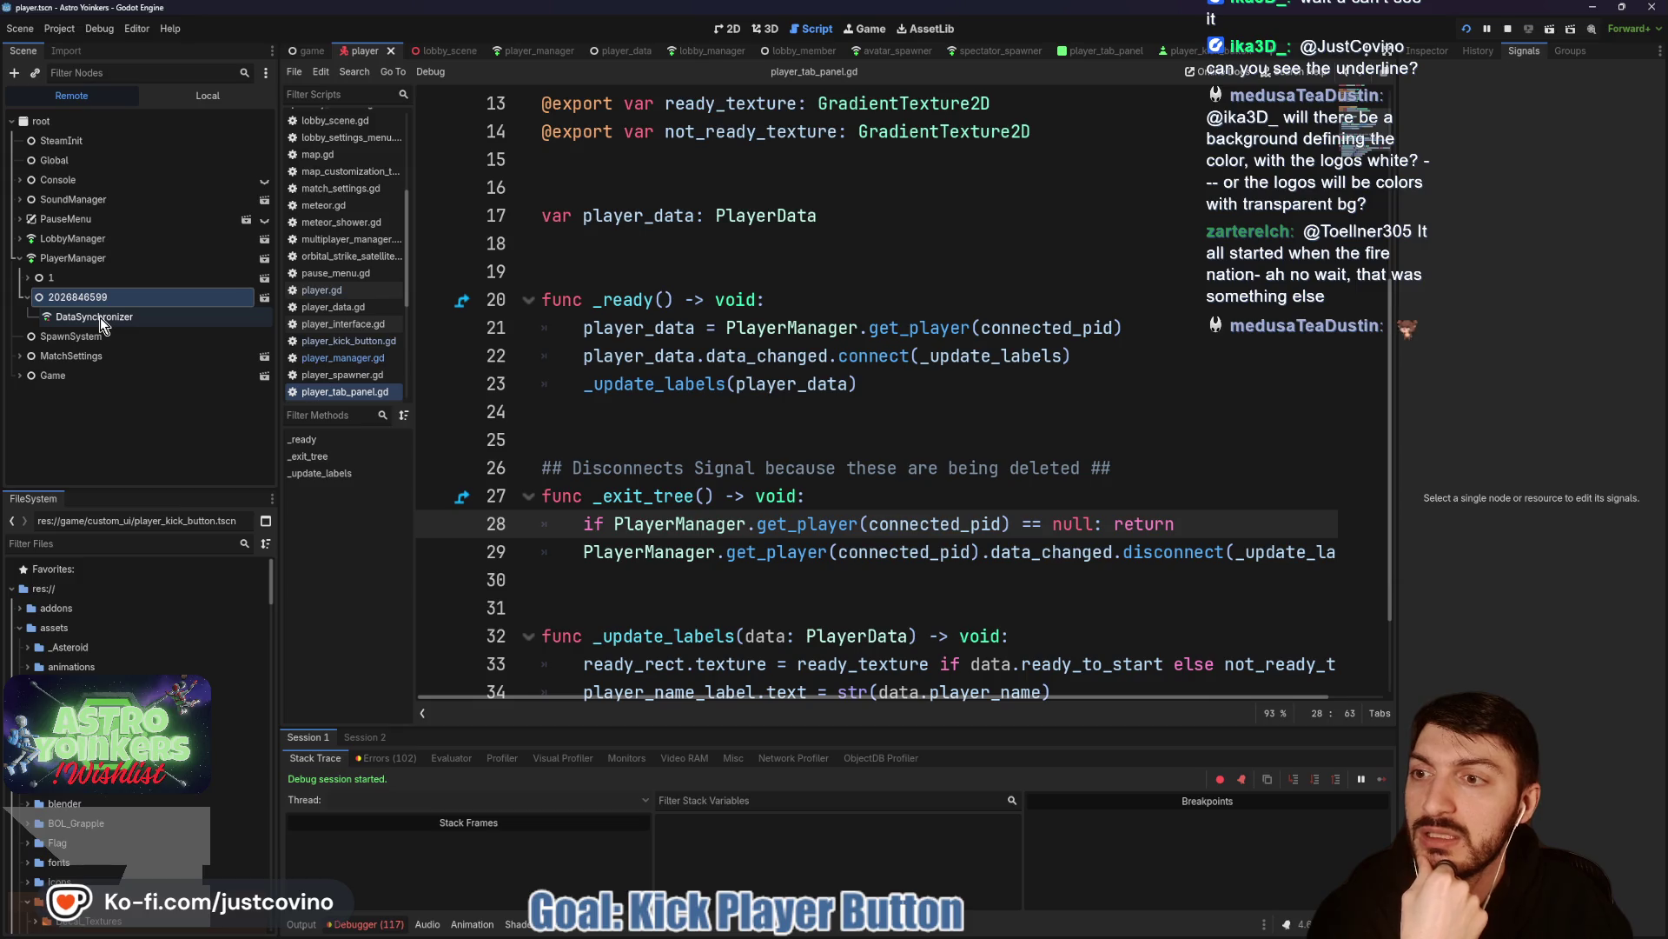
pyautogui.click(70, 278)
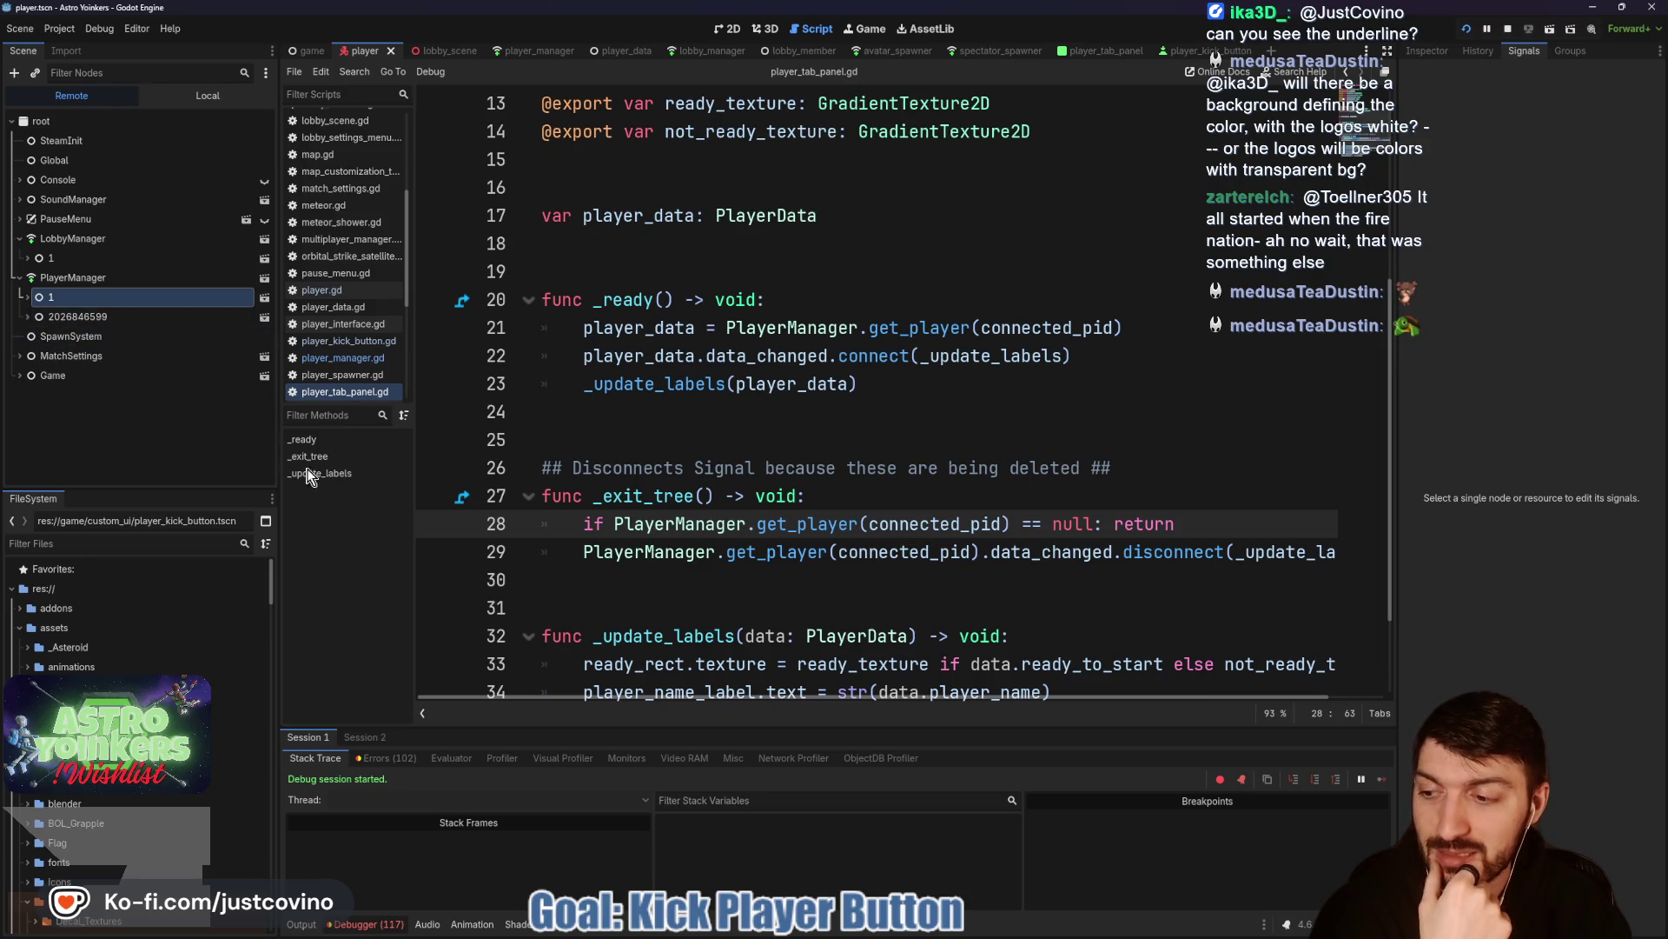
# Step: Rejoin the lobby from the second game to trigger the tab_team_box.gd 'team' error, then stop the game
pyautogui.moveTo(929, 934)
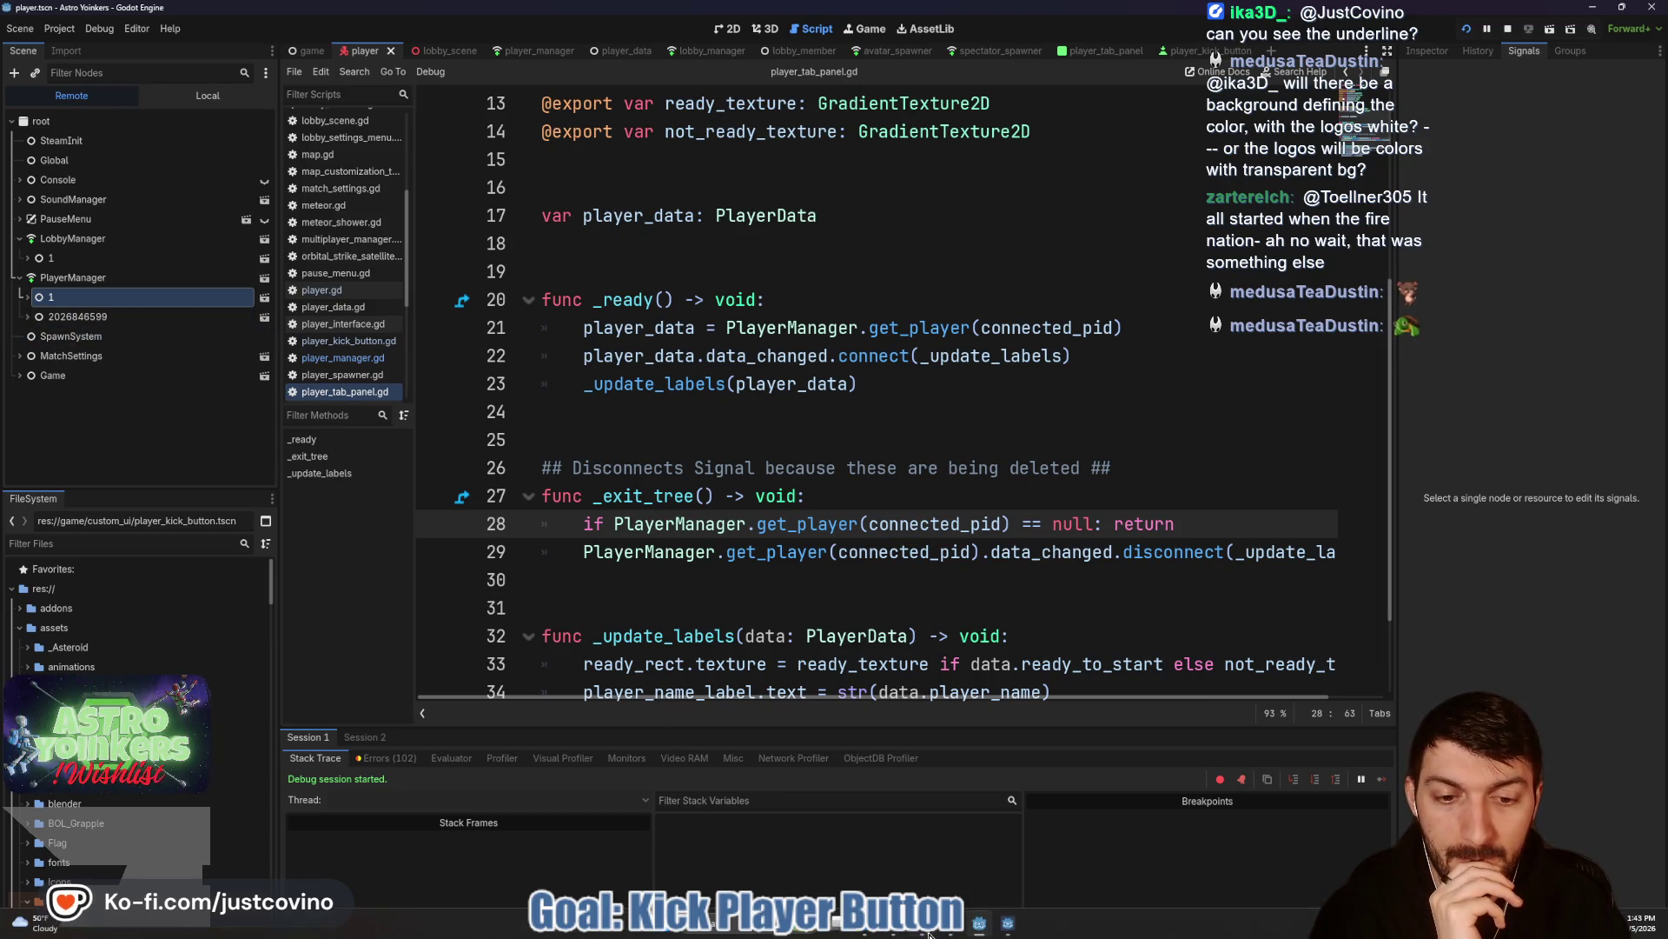
pyautogui.click(1007, 923)
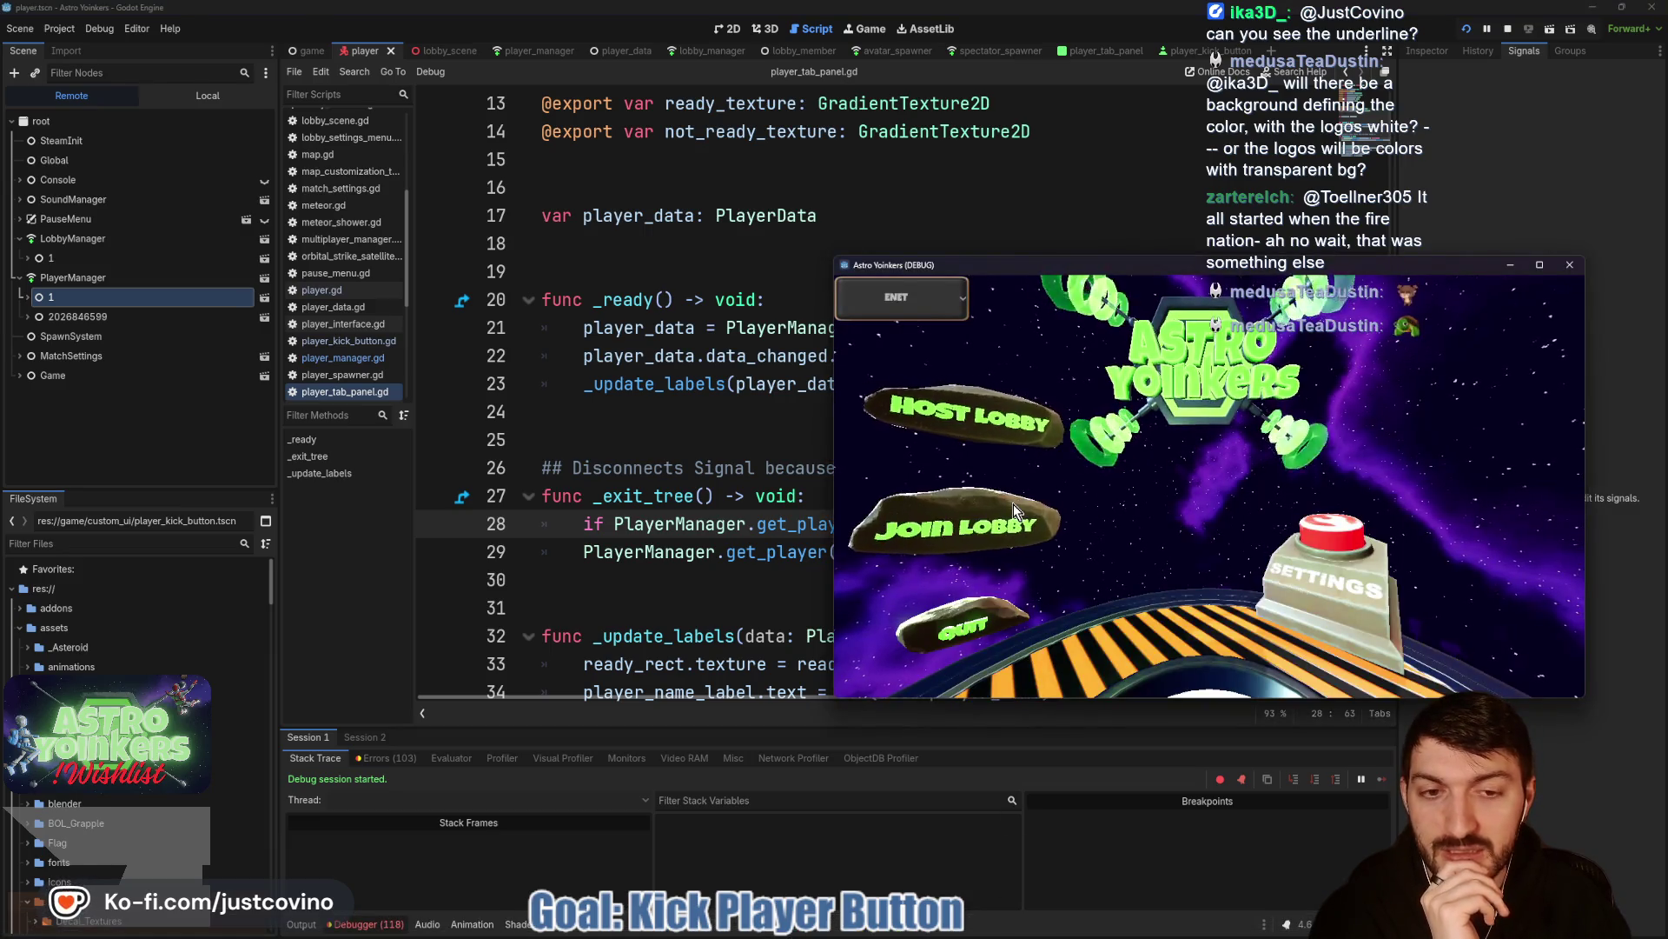
pyautogui.click(956, 525)
pyautogui.click(1229, 368)
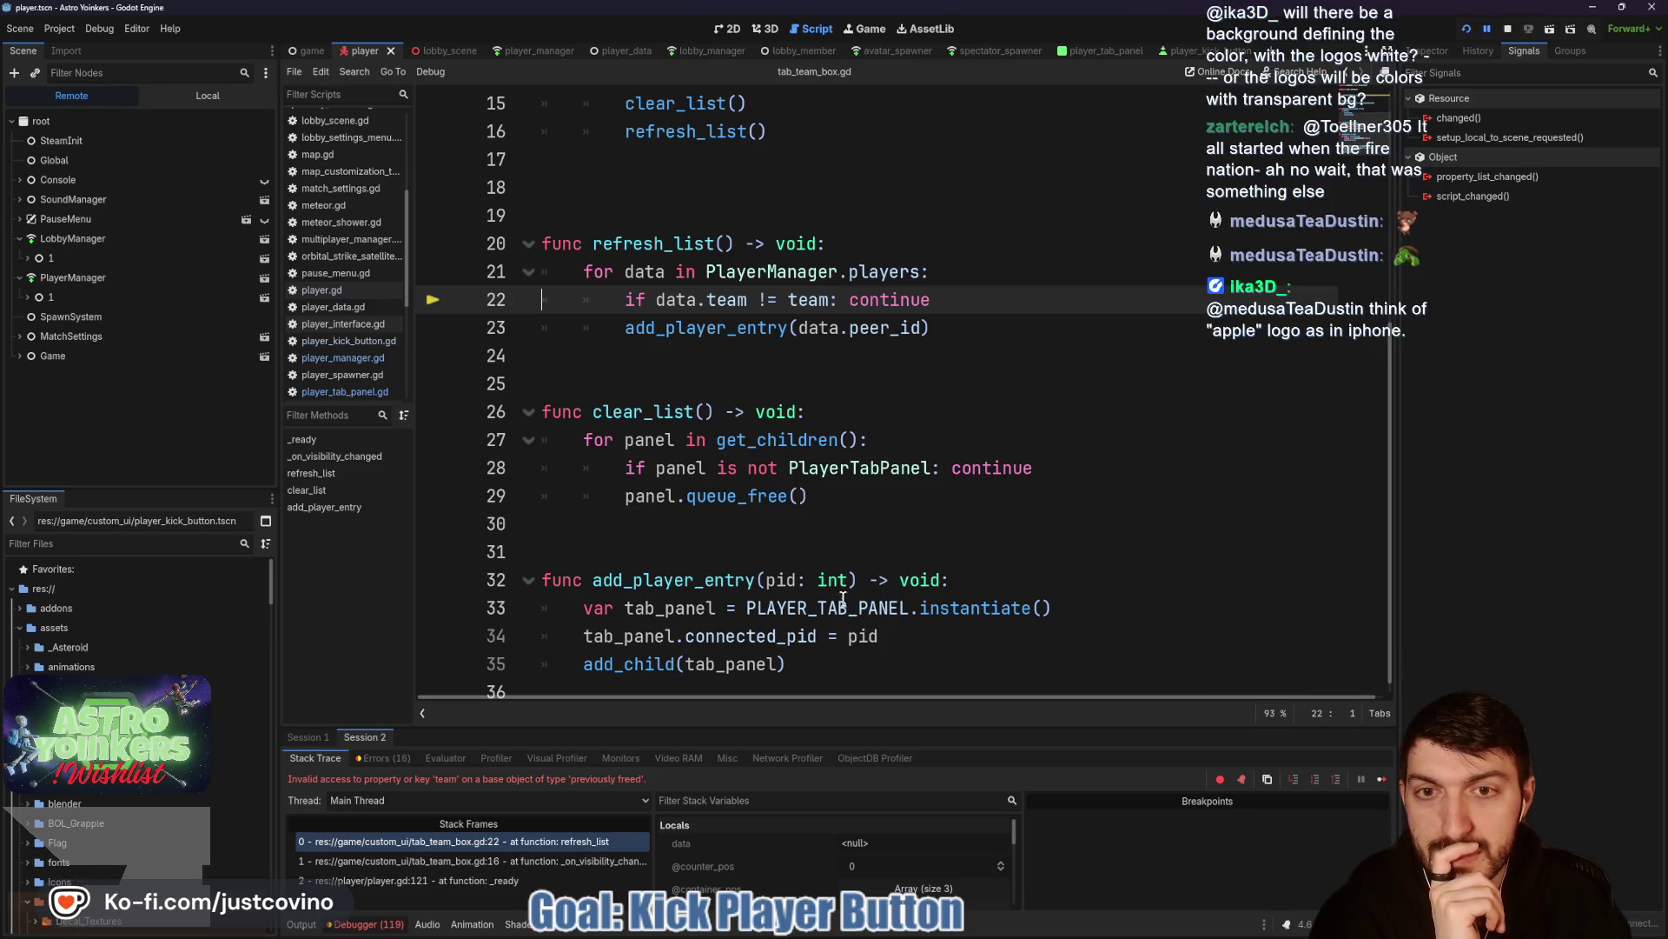
pyautogui.click(1509, 28)
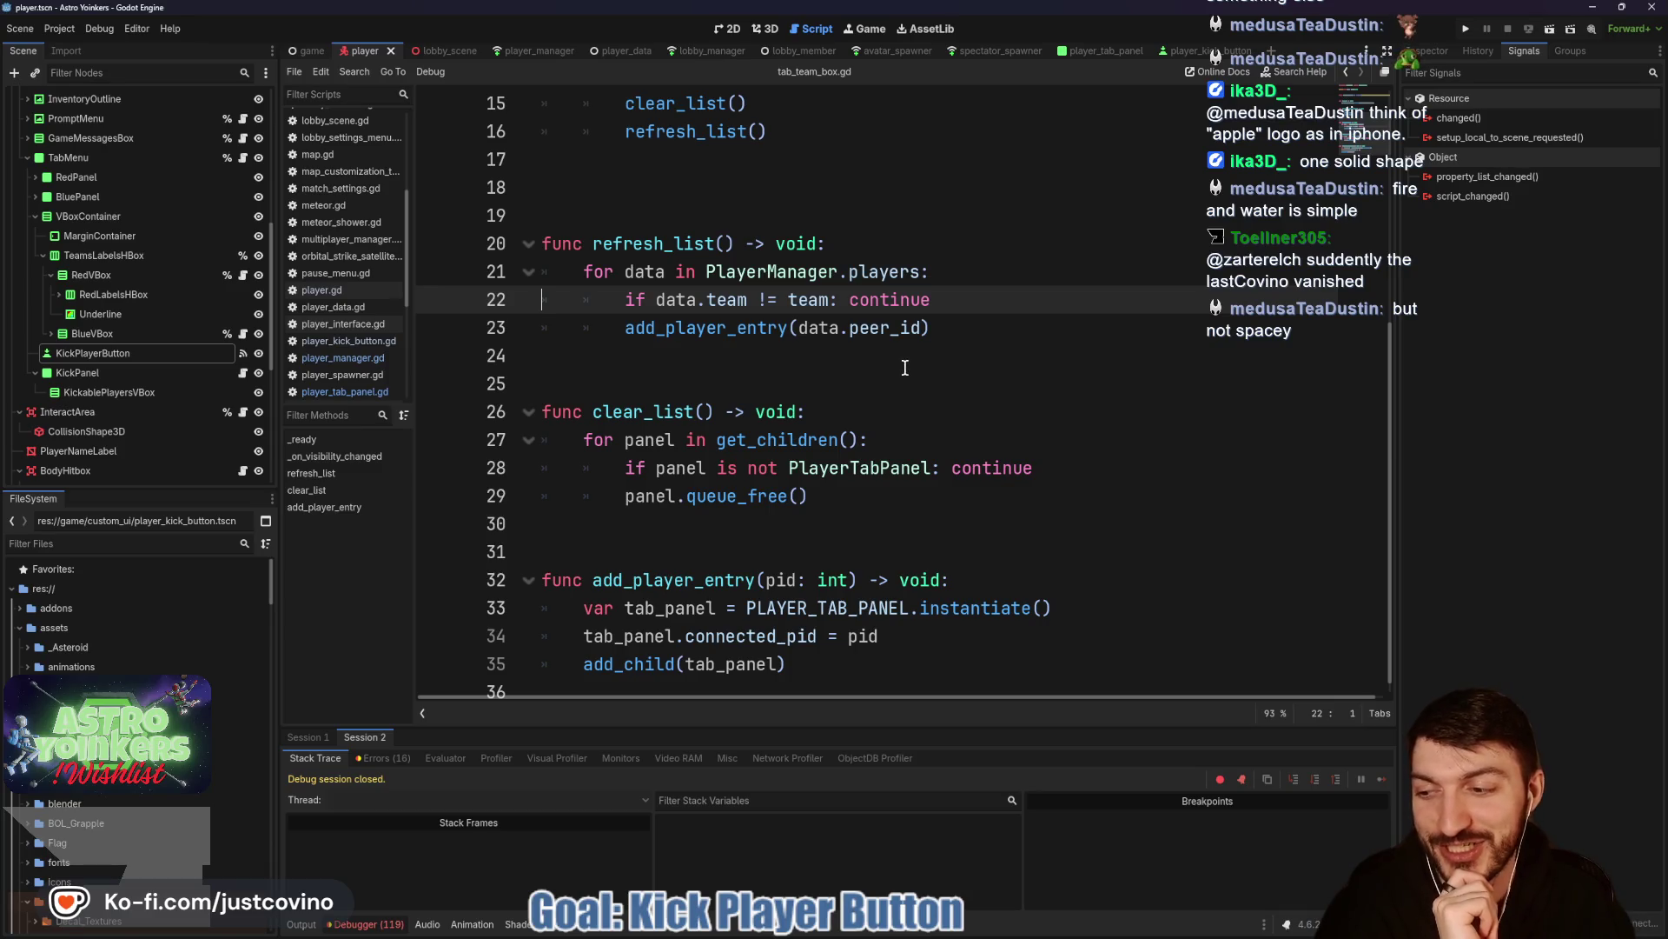
pyautogui.click(803, 370)
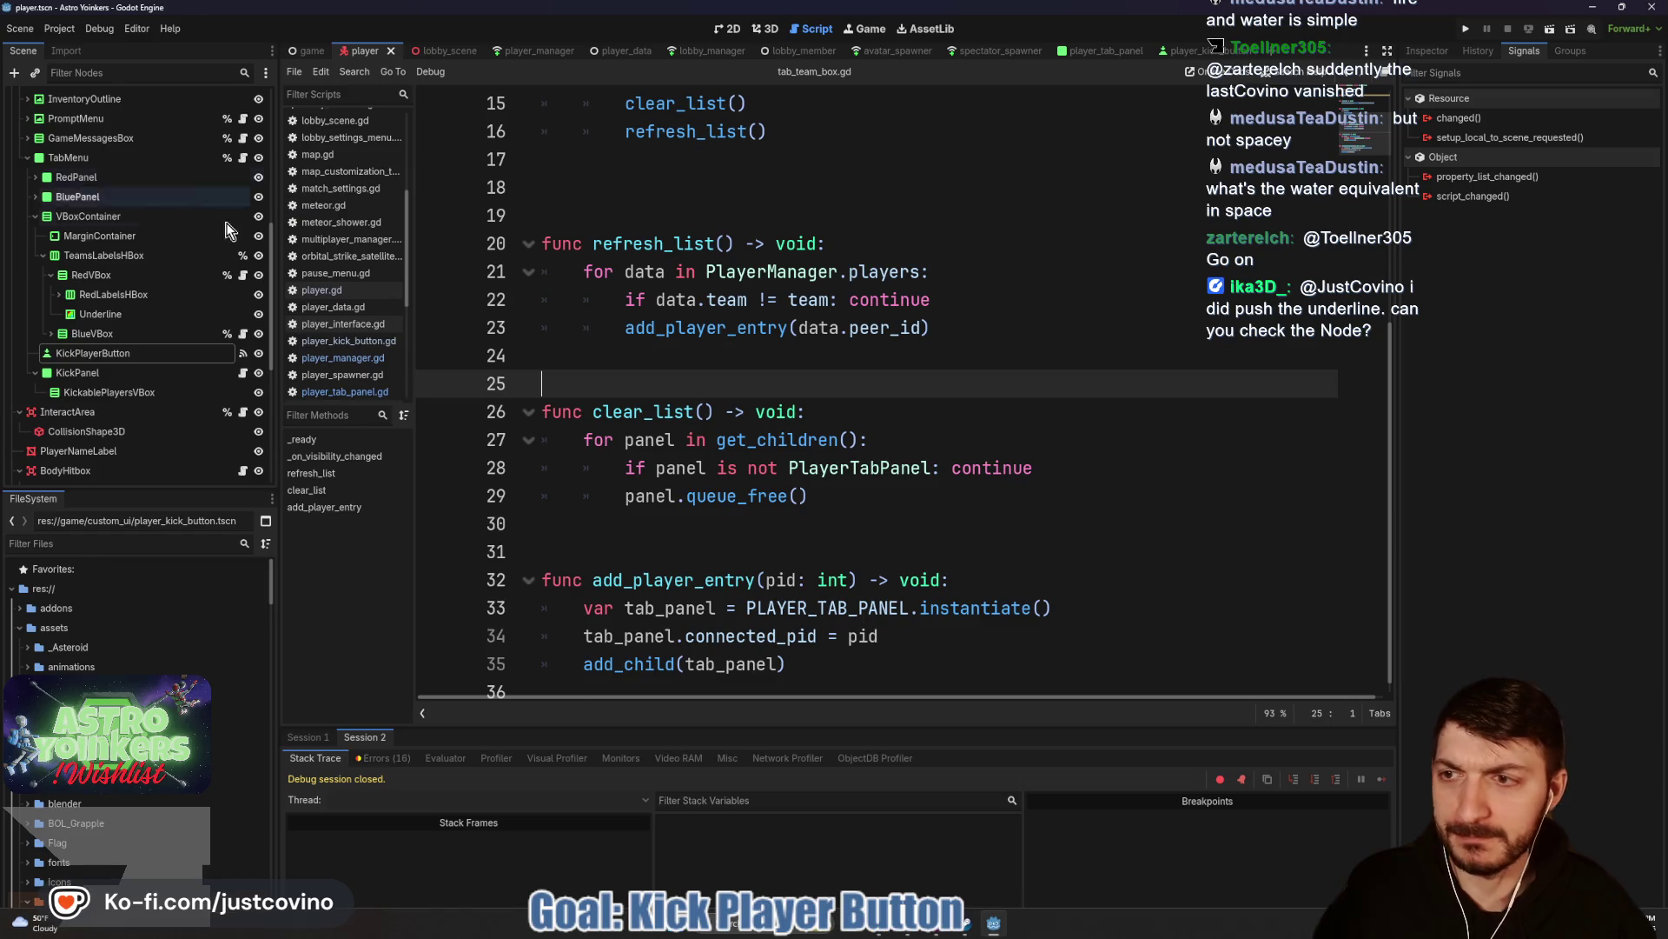
# Step: Preview KickPanel's panel texture style, then bring GitHub Desktop forward showing the three changed files
pyautogui.click(36, 373)
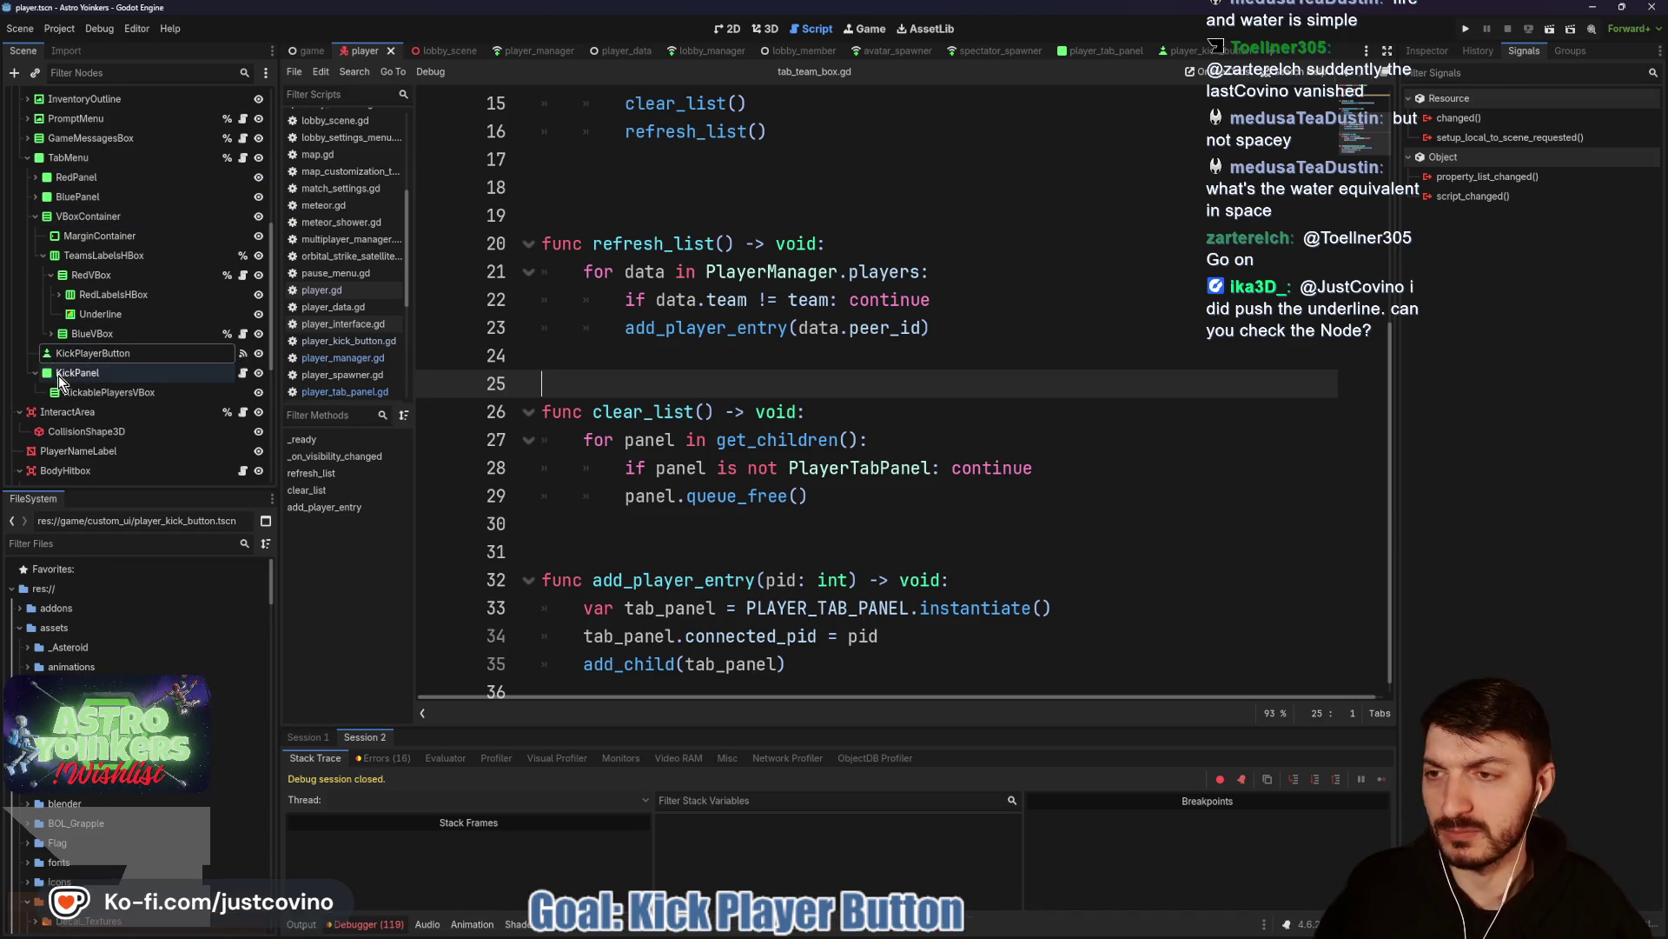
pyautogui.click(95, 377)
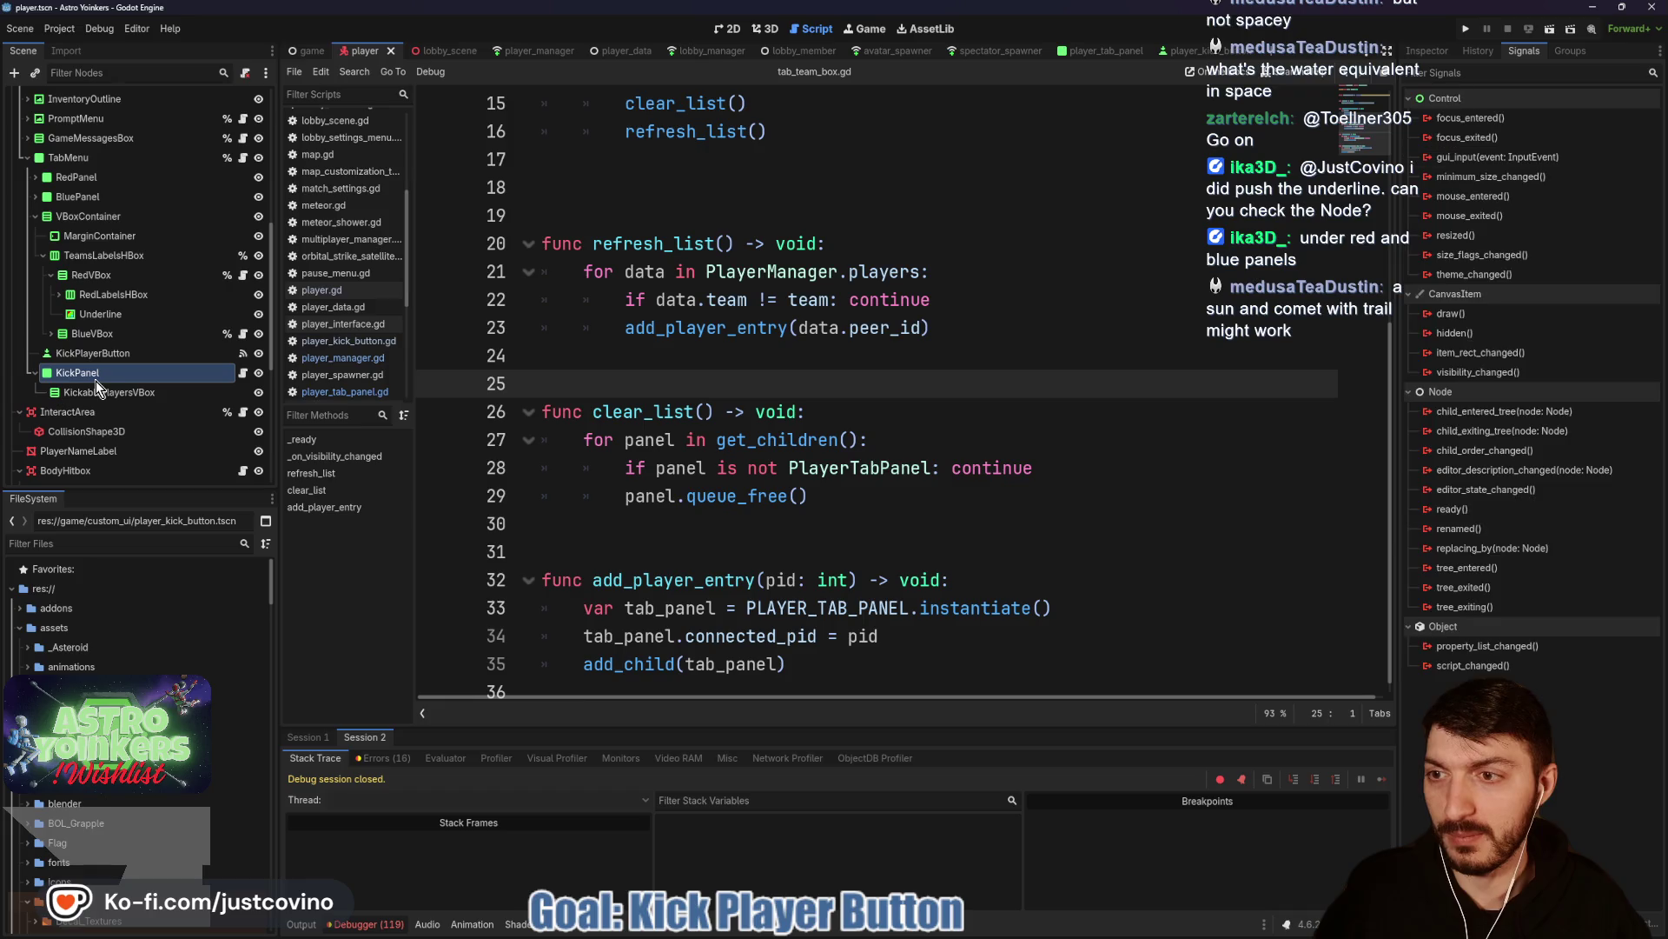
pyautogui.click(1440, 56)
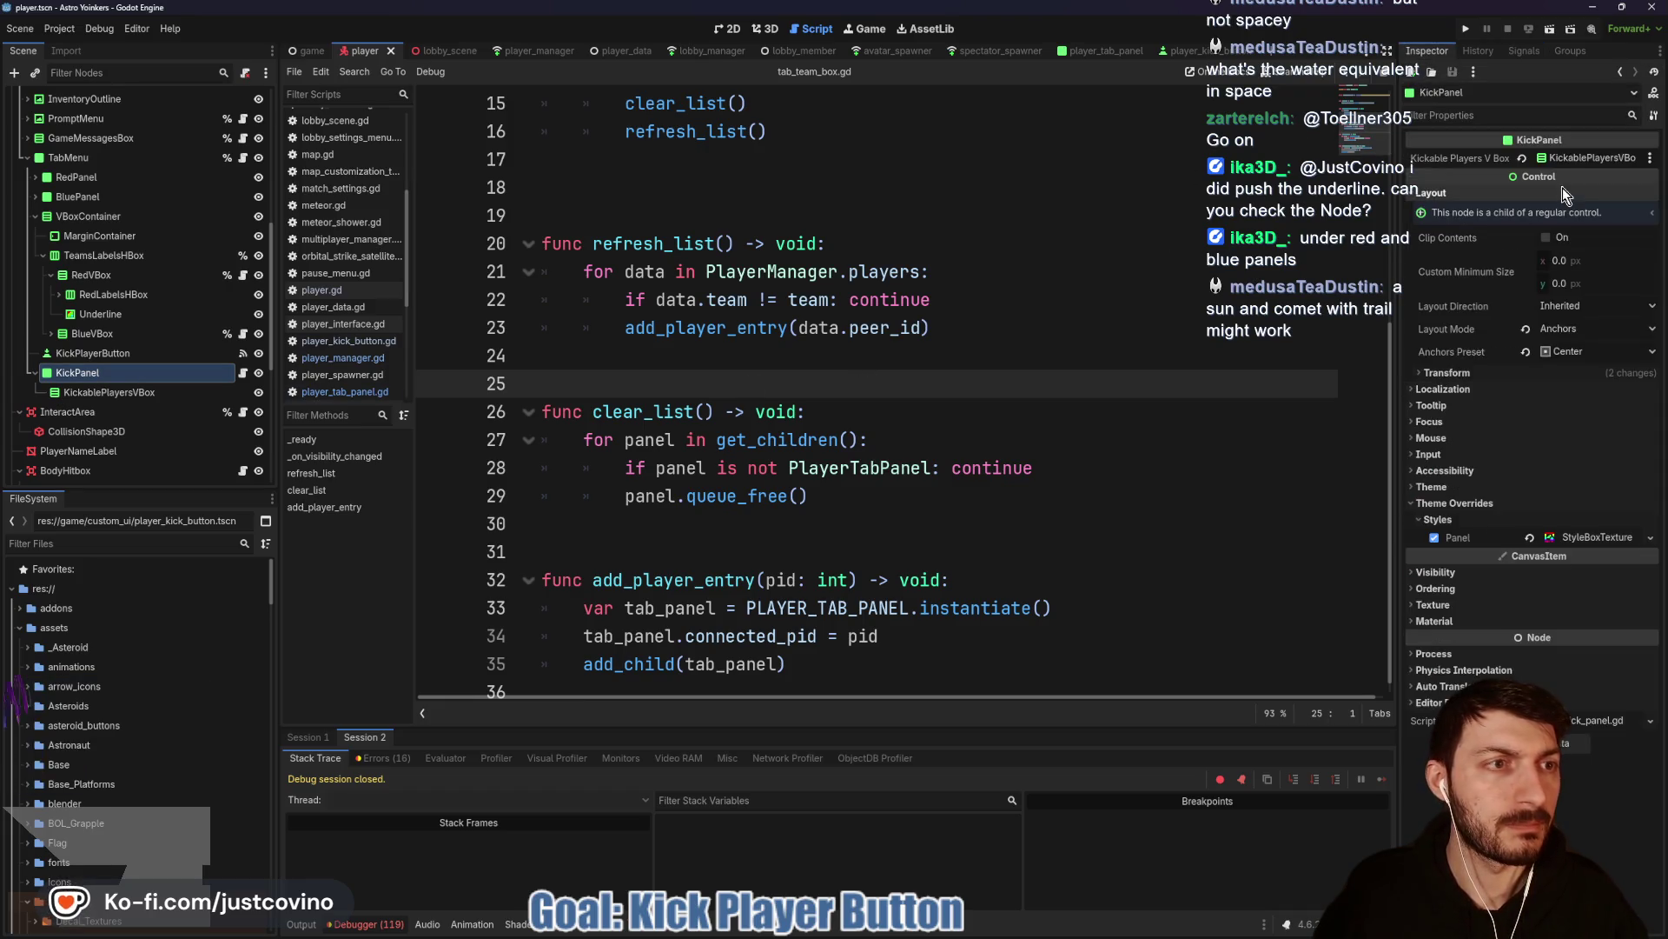
pyautogui.click(1573, 538)
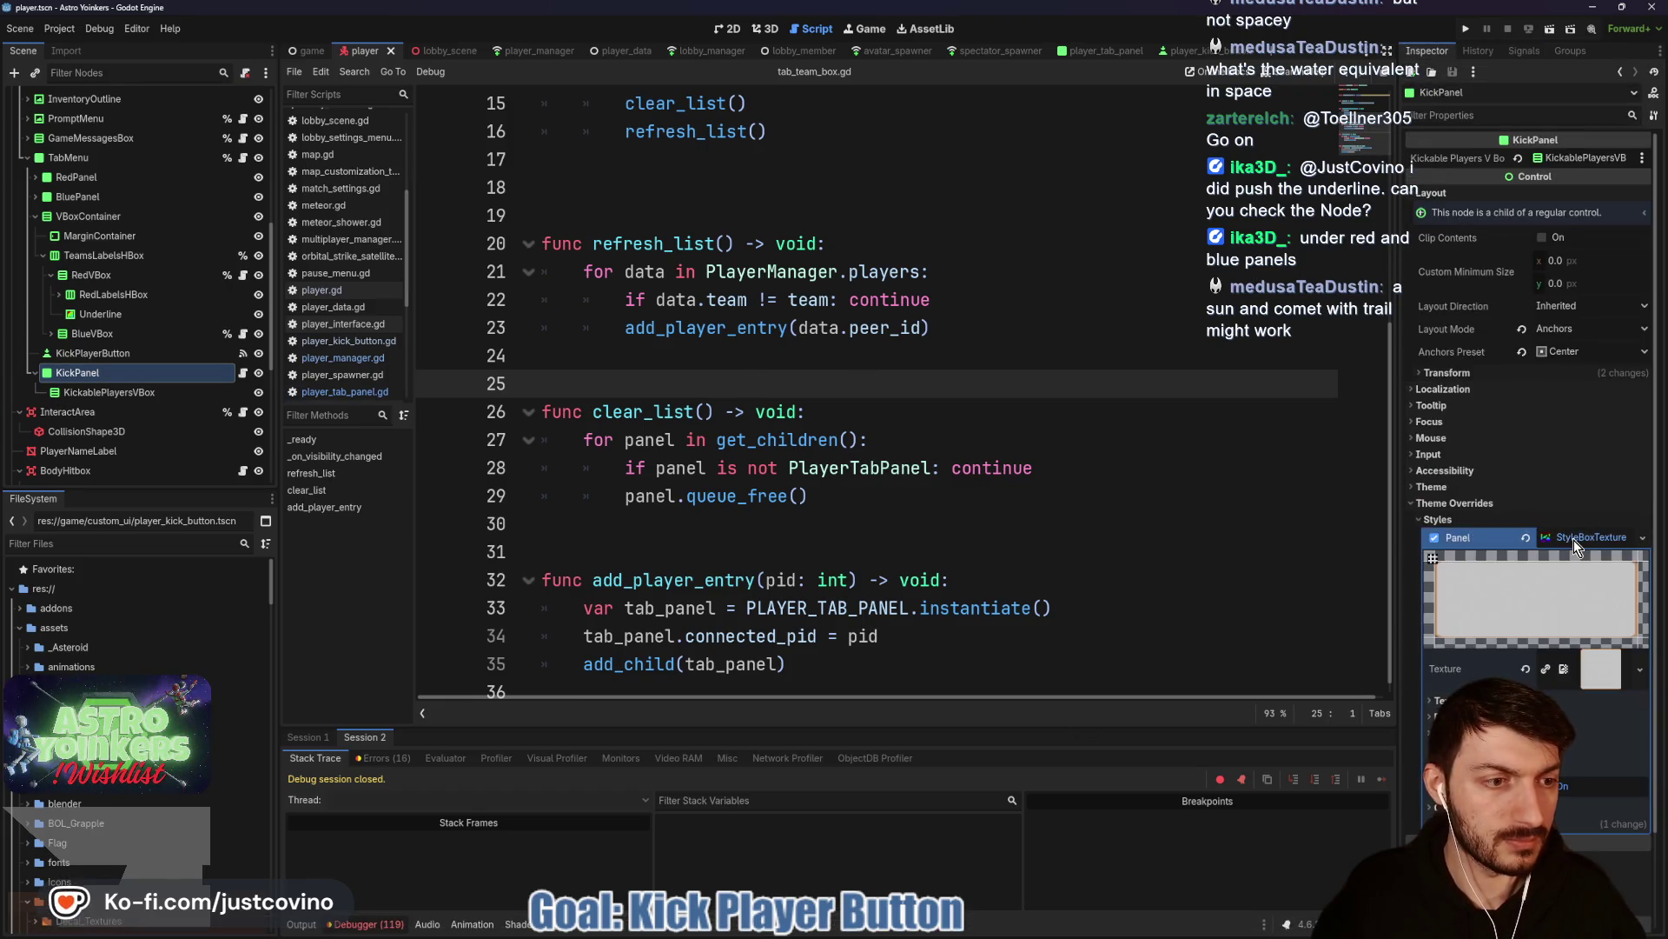
pyautogui.click(1592, 539)
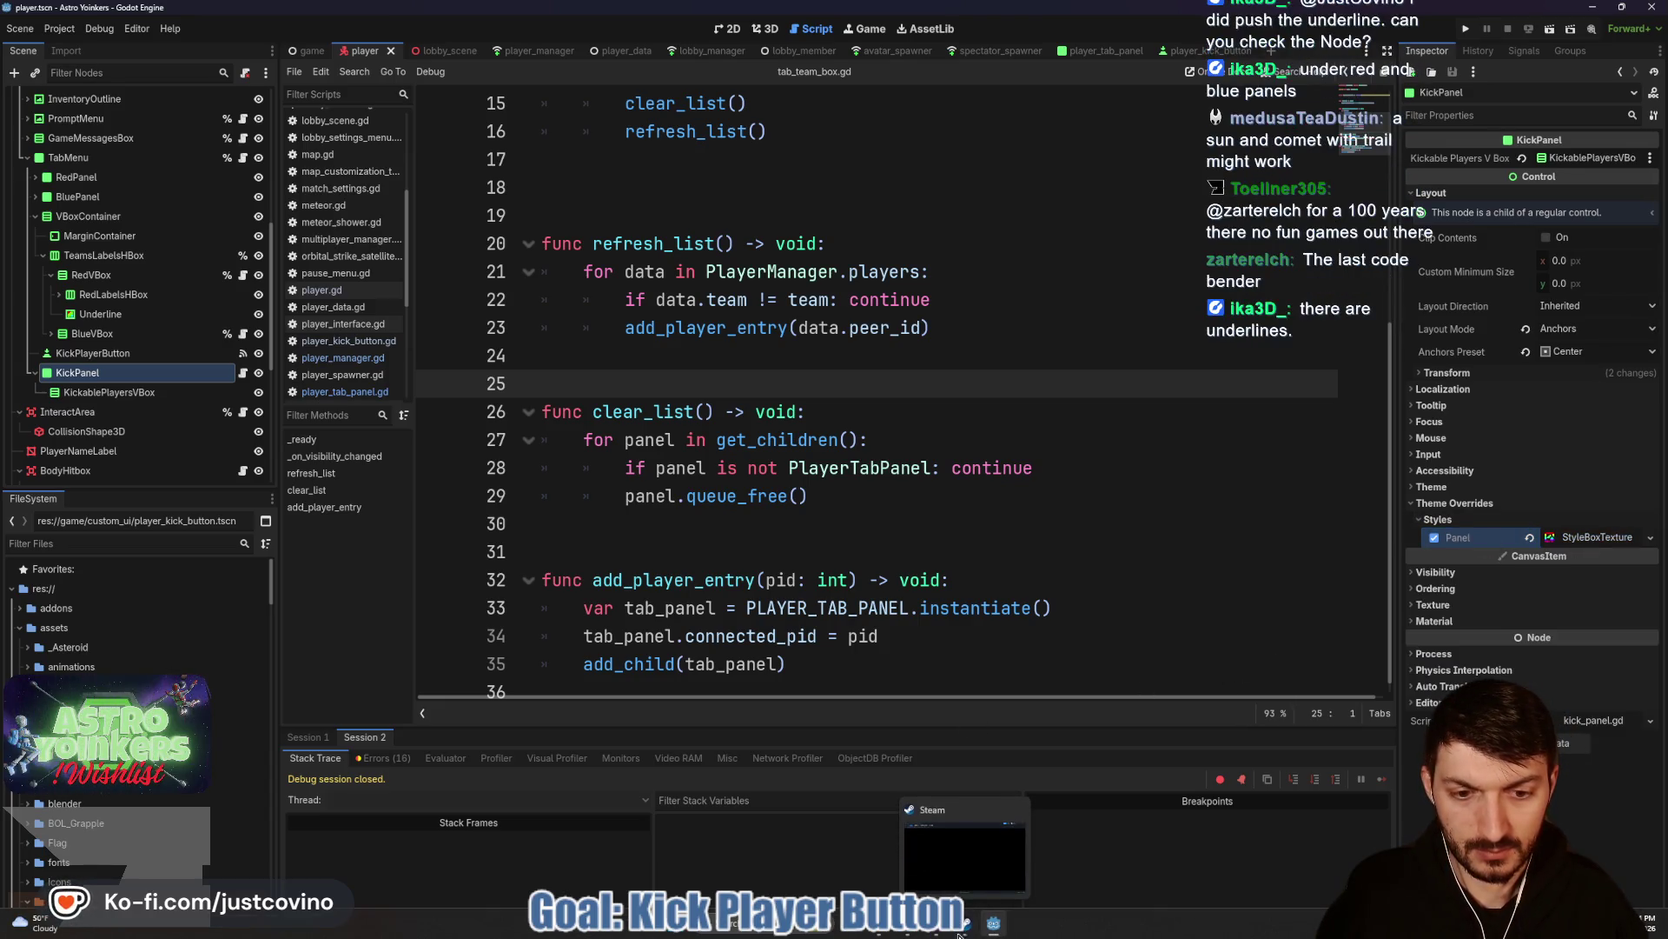
pyautogui.click(943, 932)
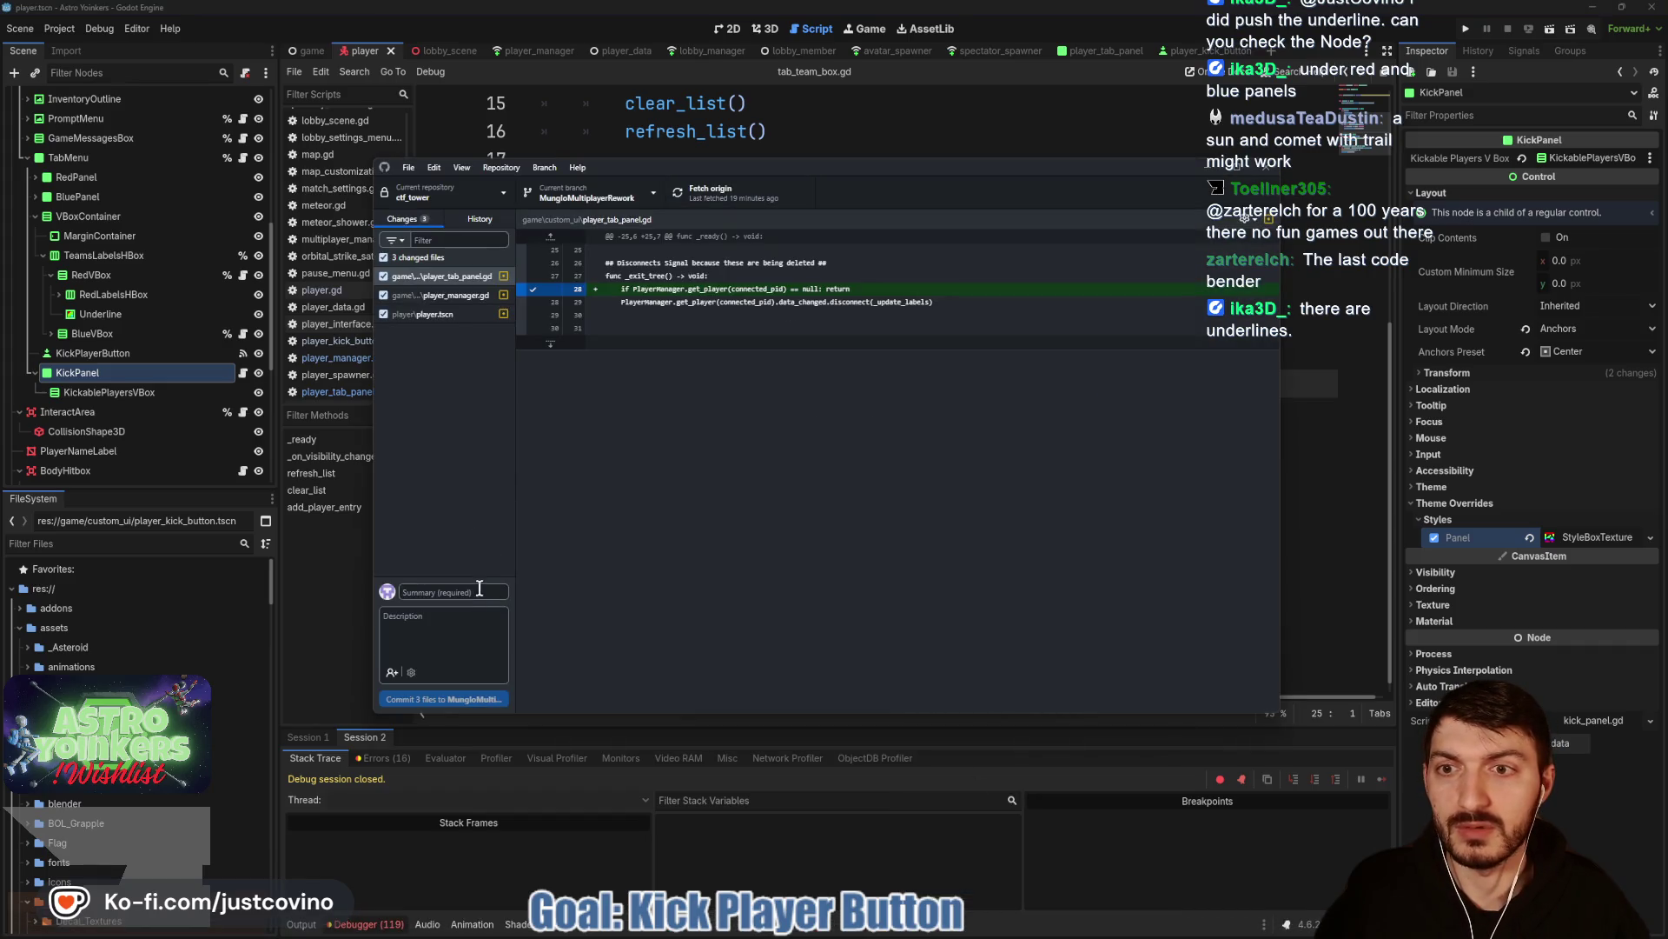
# Step: Review the player_manager.gd diff, commit all three files as 'player node checks', and push to origin
pyautogui.click(452, 296)
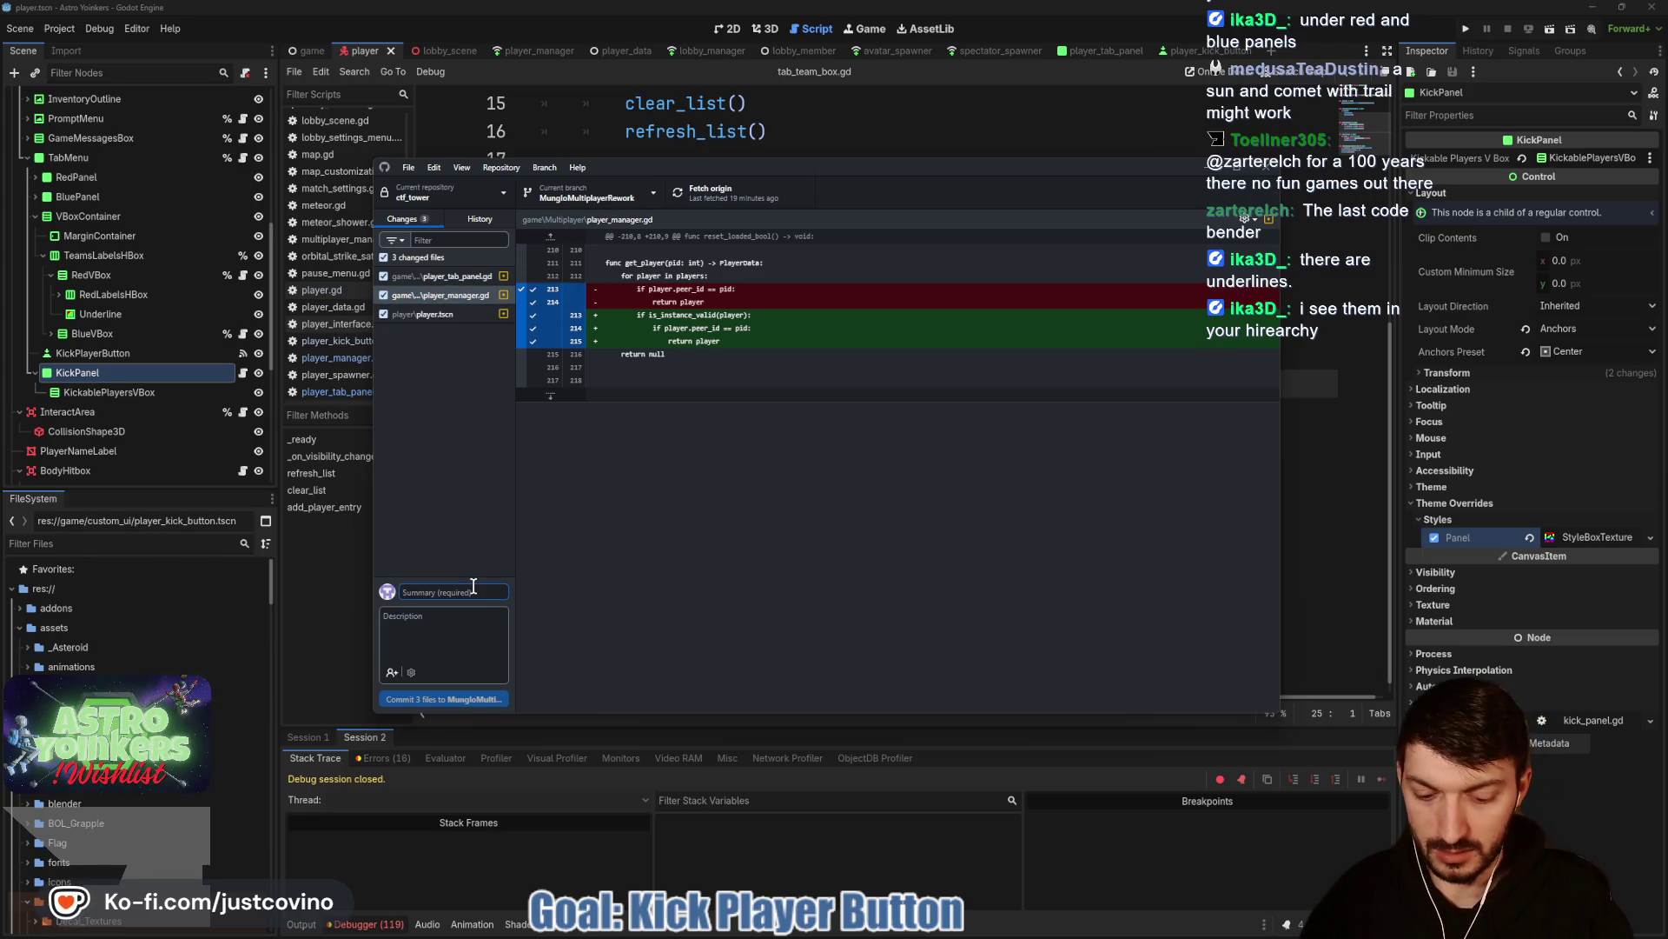
pyautogui.write('layer node checks')
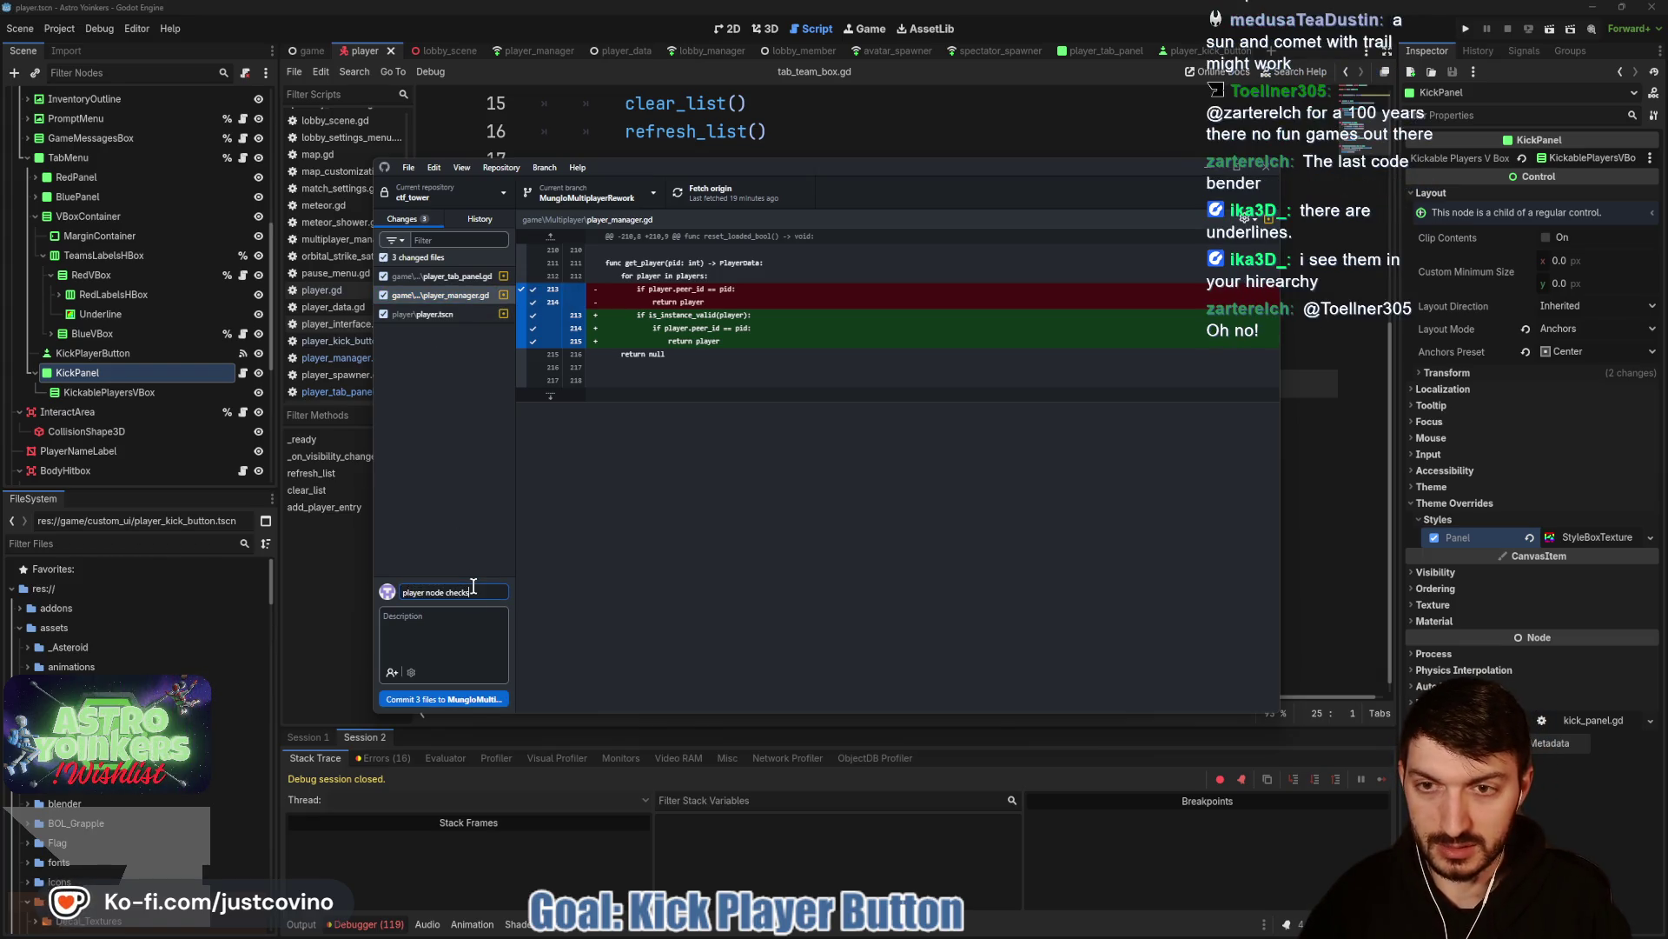
pyautogui.click(471, 701)
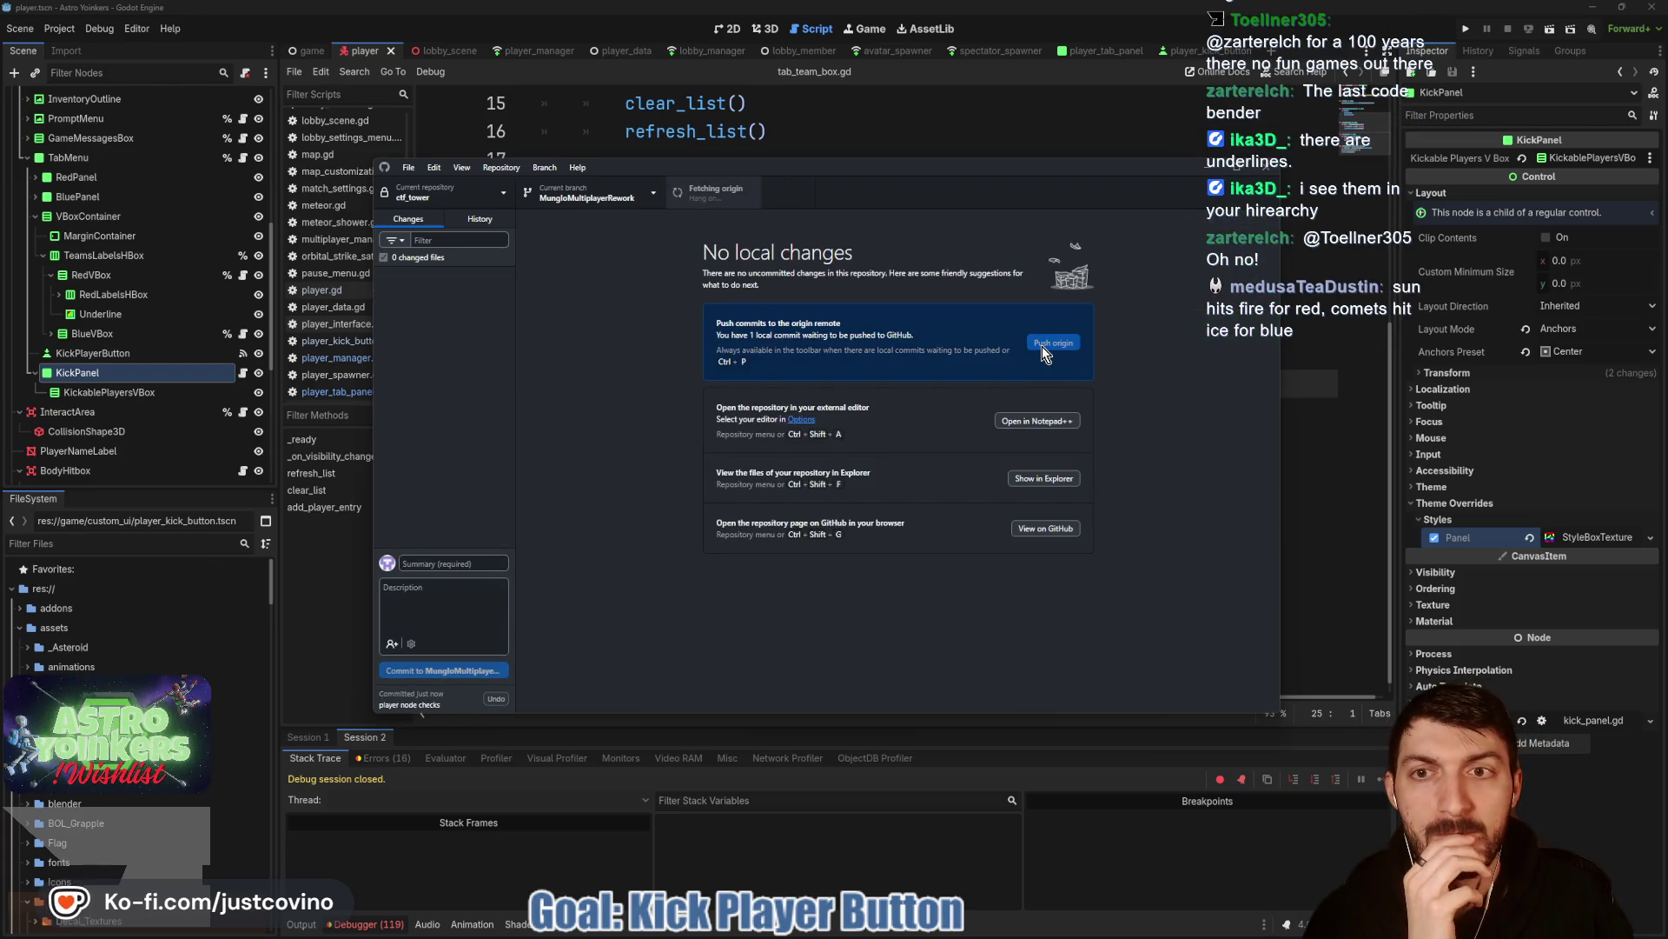
pyautogui.click(1041, 346)
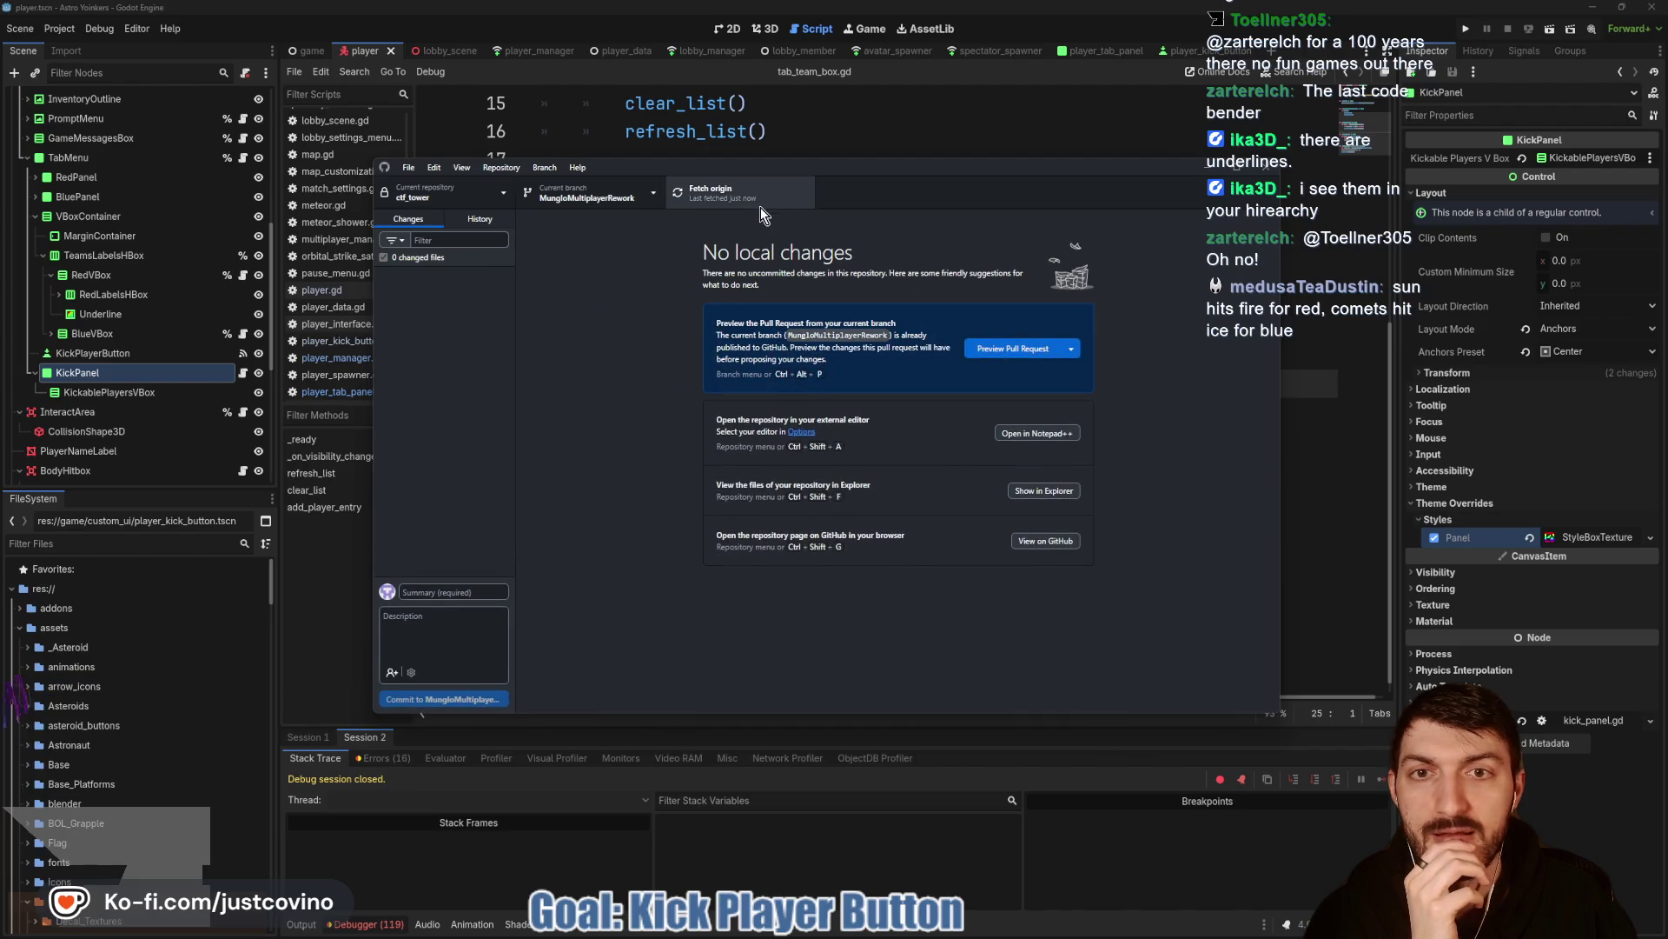
pyautogui.click(835, 146)
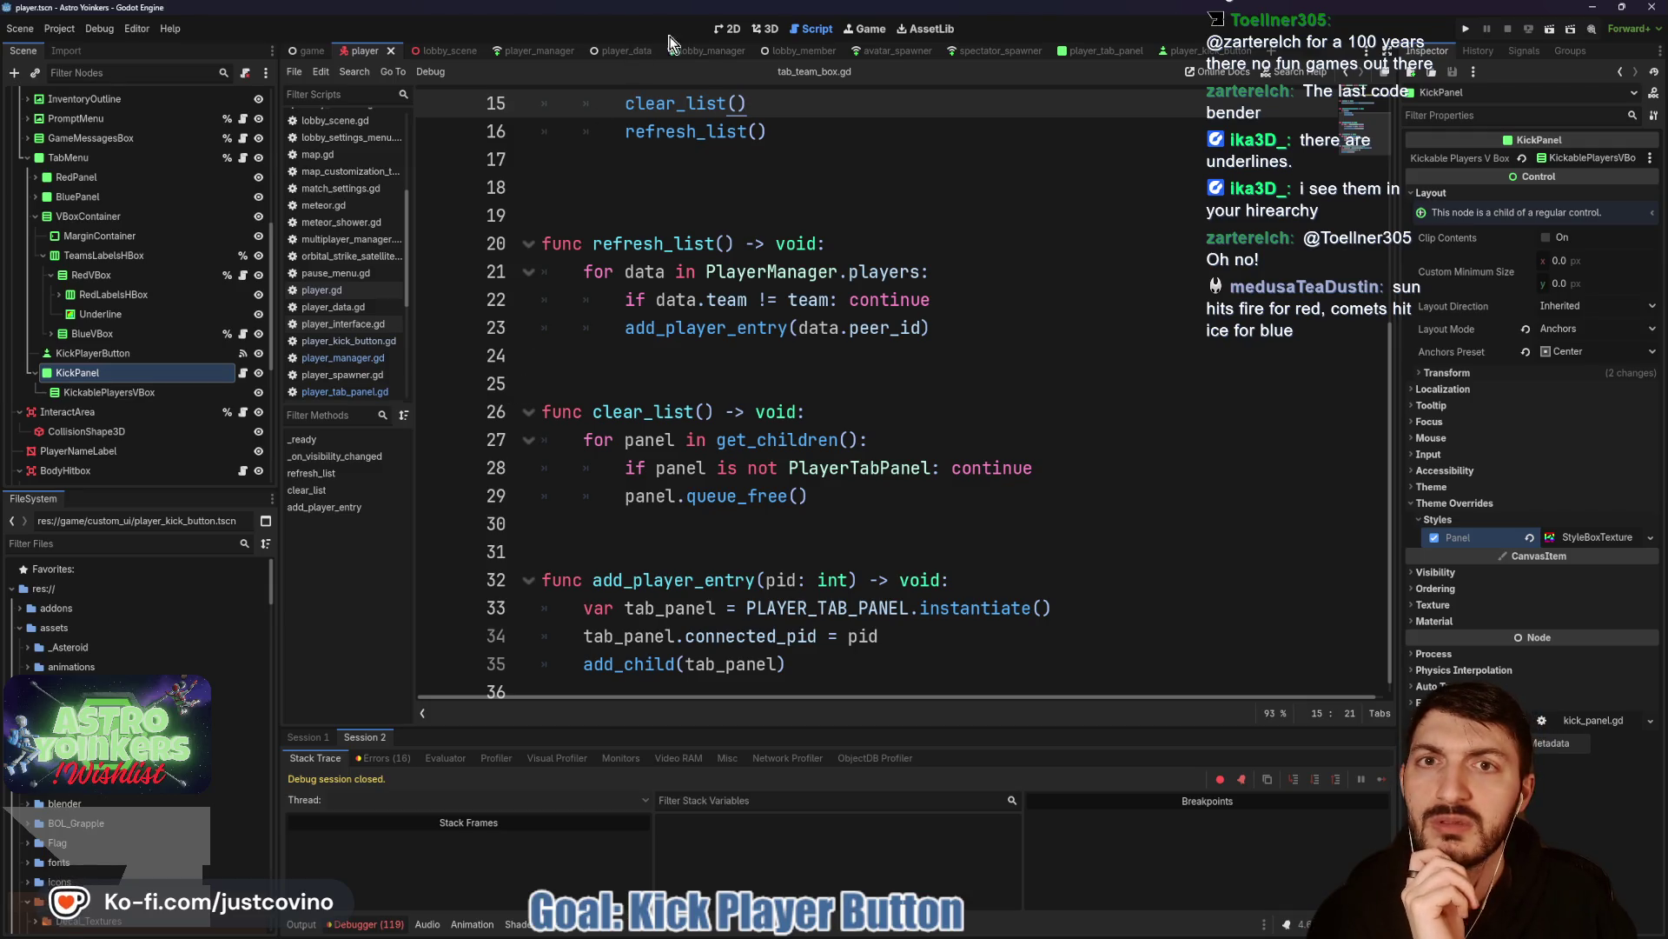
# Step: In the 2D view, expand KickPanel's panel StyleBoxTexture to preview its texture
pyautogui.click(737, 29)
pyautogui.scroll(-2, 613, 446)
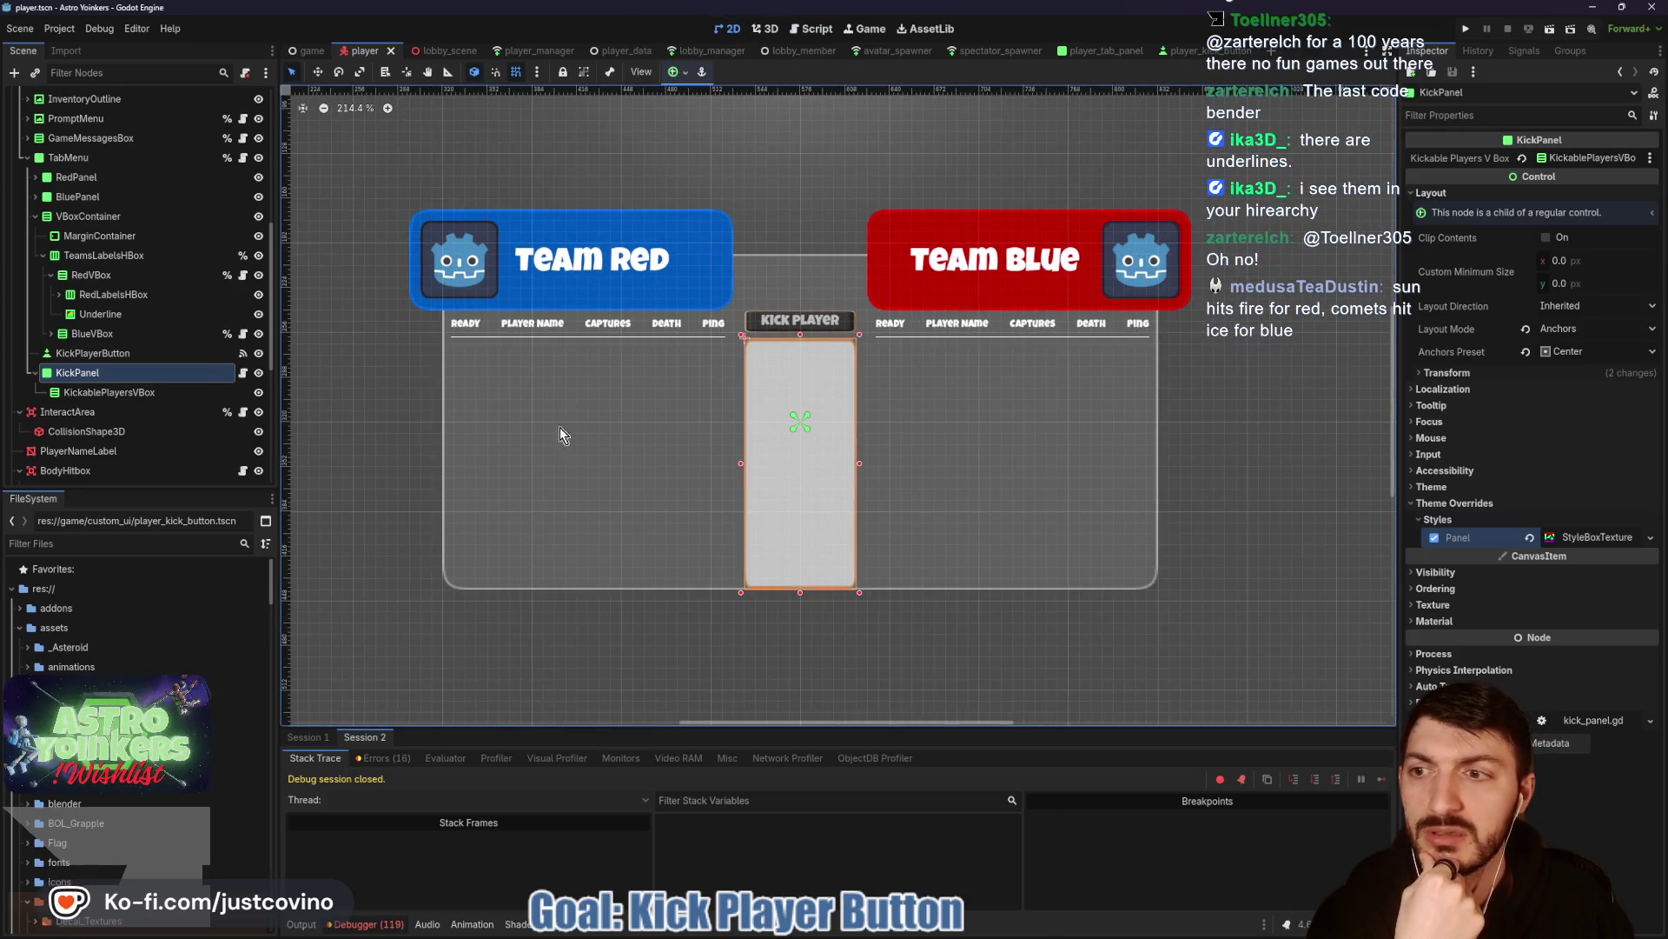
pyautogui.scroll(2, 102, 336)
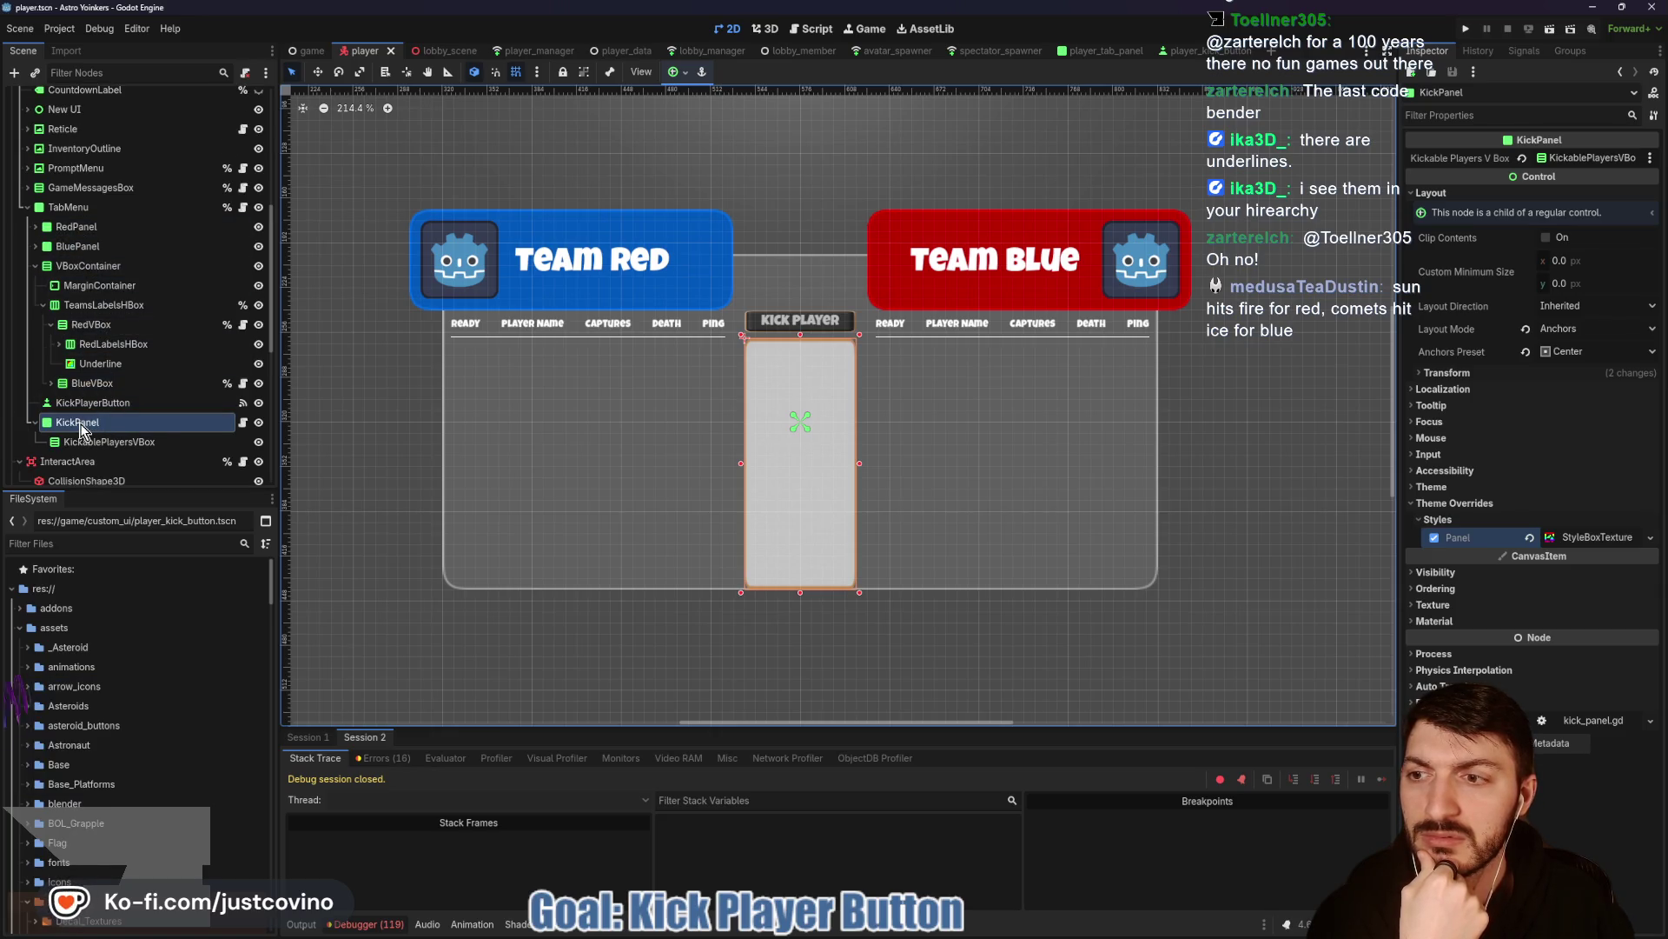
pyautogui.click(1607, 536)
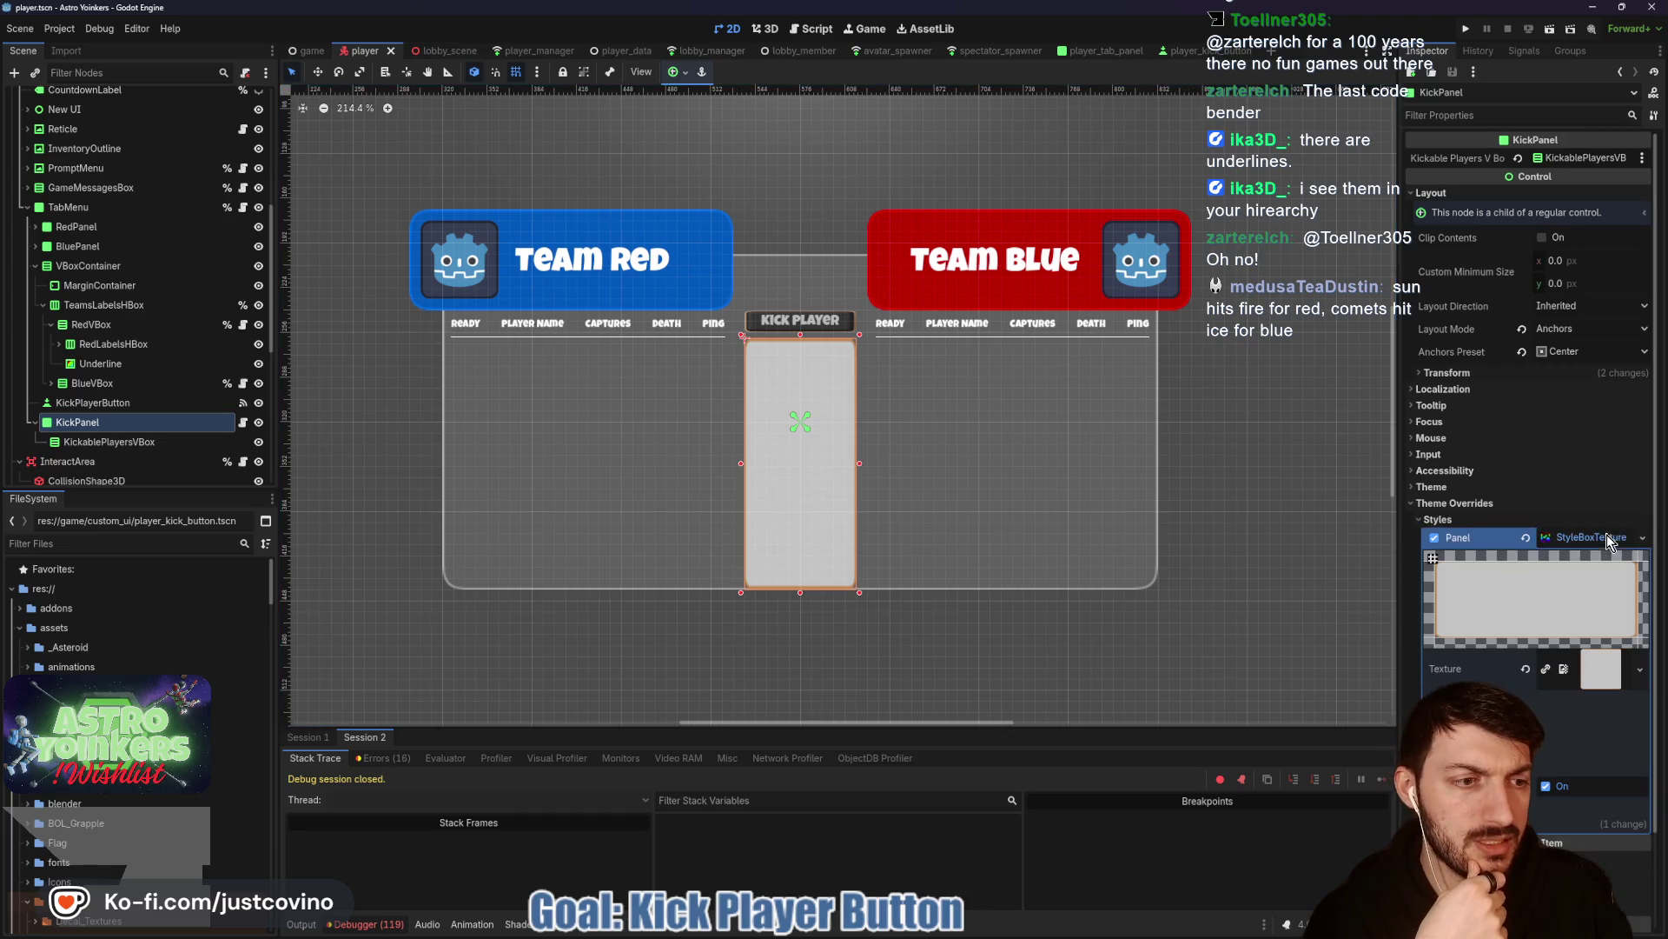
pyautogui.click(1600, 677)
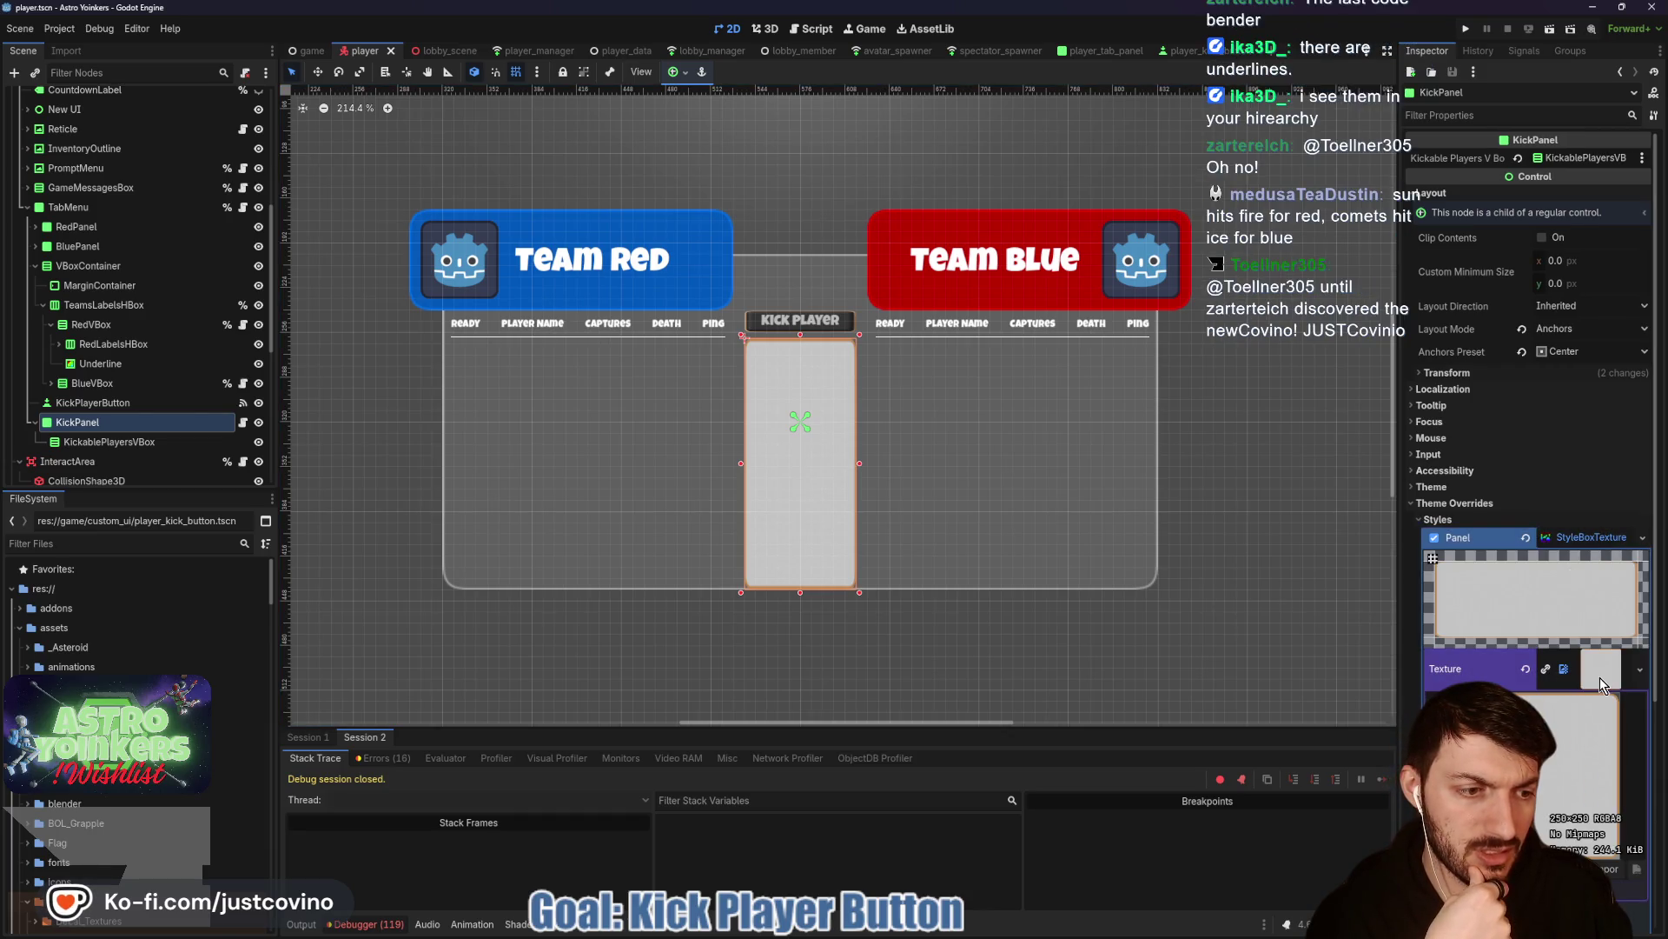
pyautogui.scroll(-4, 1553, 456)
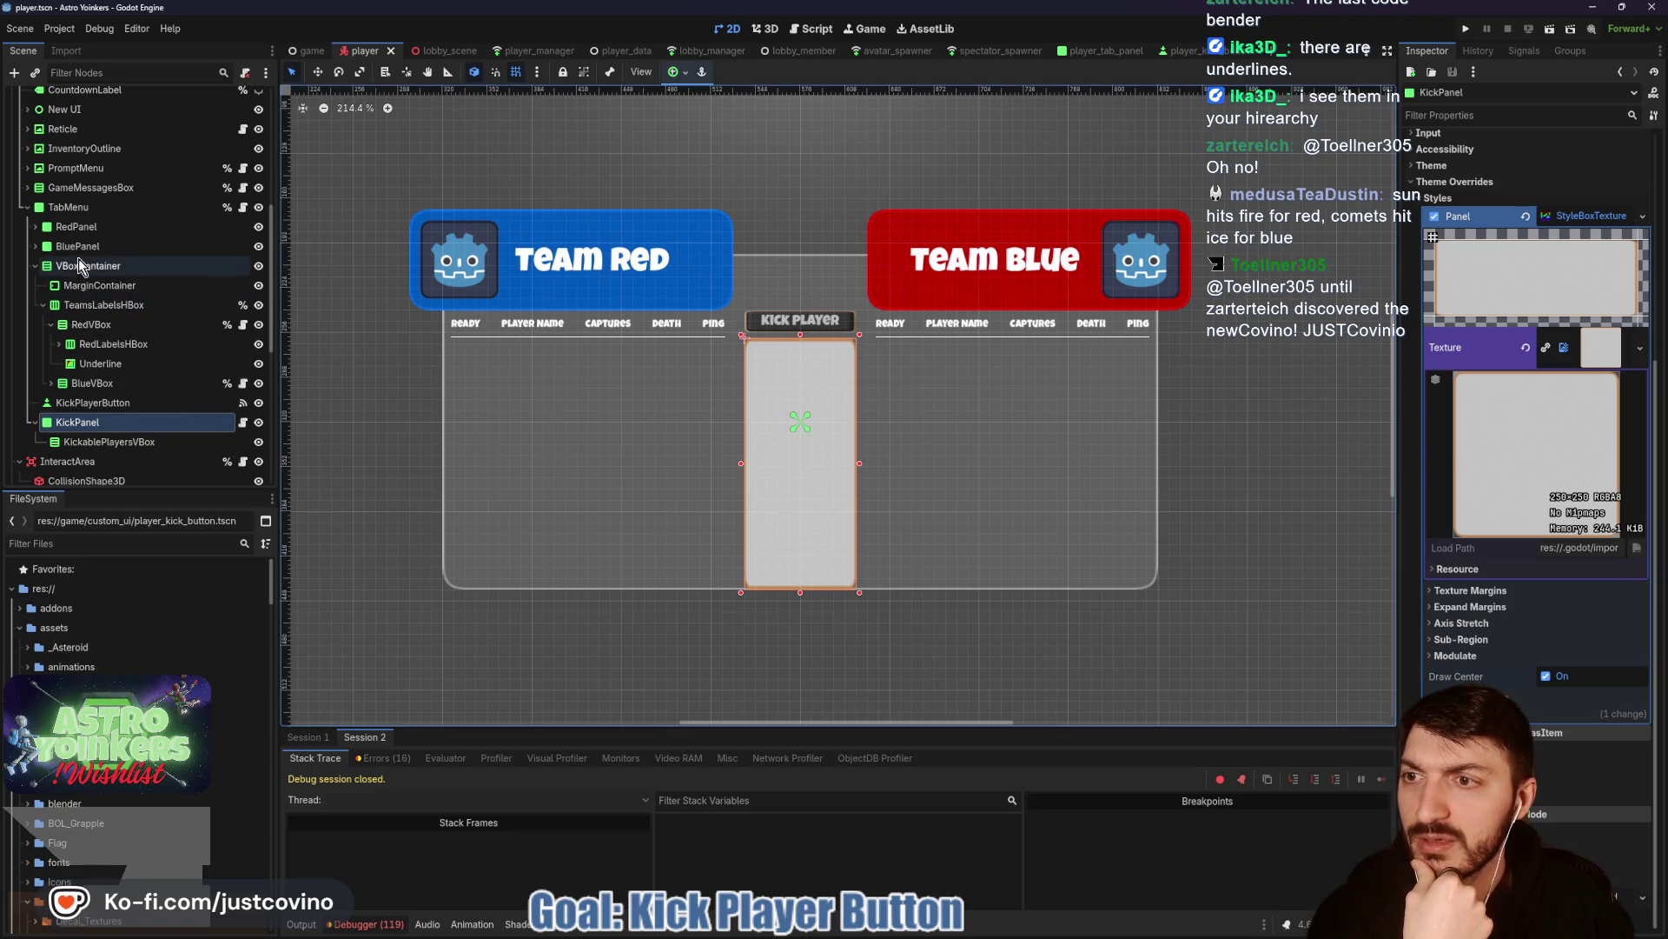
# Step: Select TabMenu and collapse its panel stylebox and texture sub-resource
pyautogui.click(69, 207)
pyautogui.scroll(-5, 1547, 424)
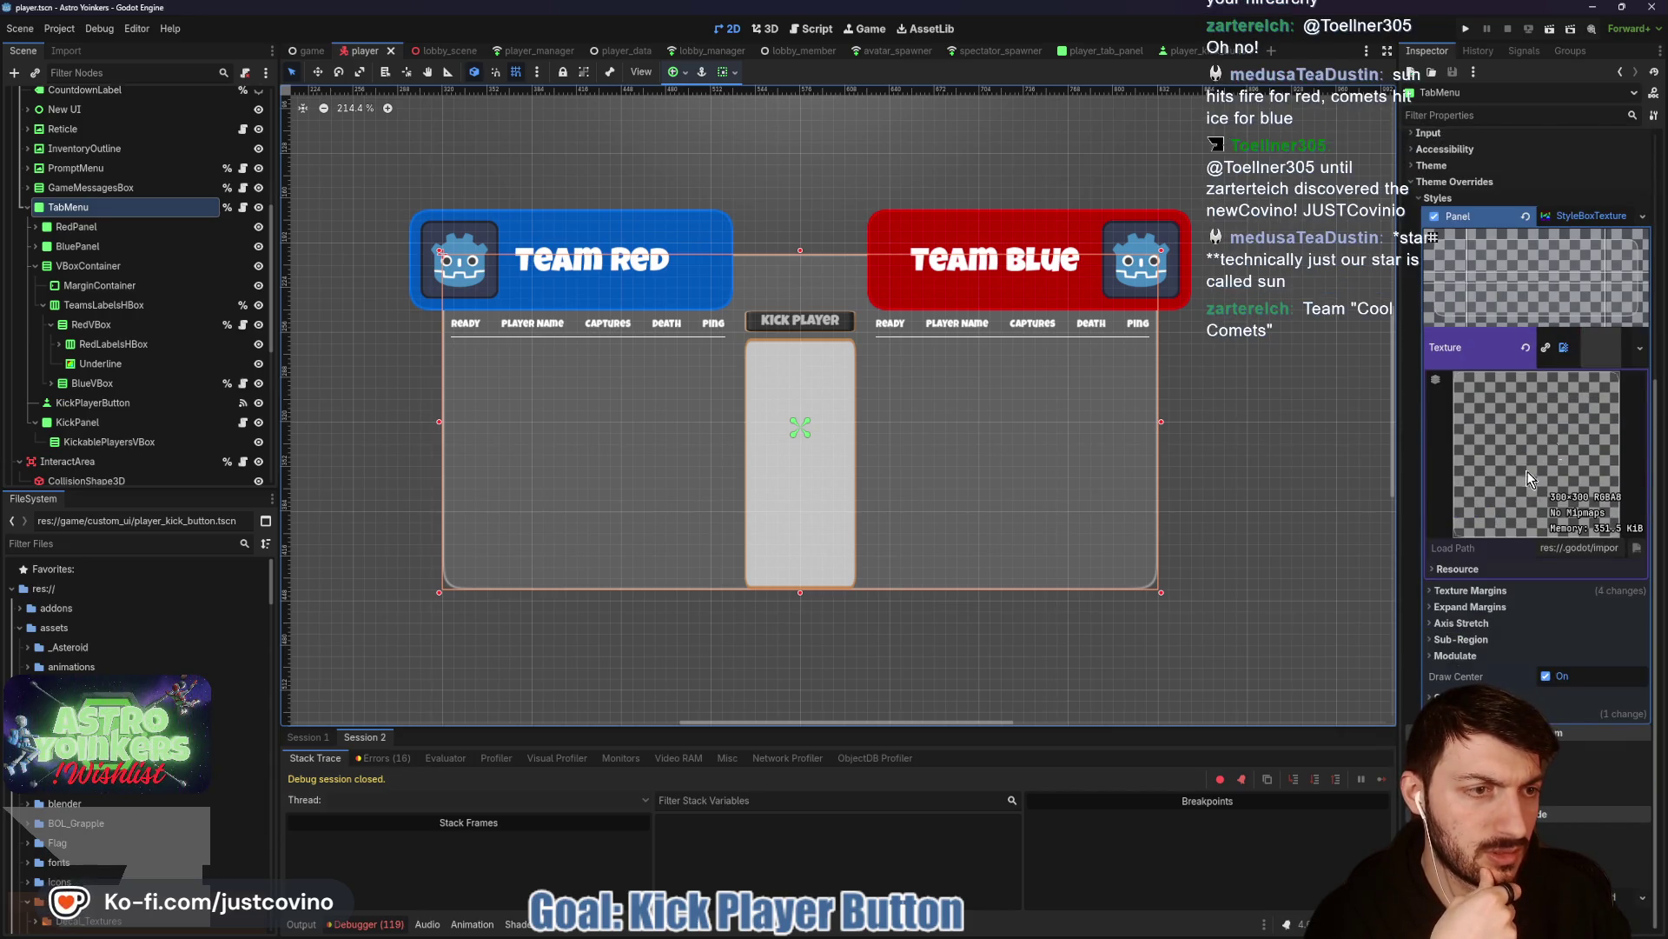
pyautogui.click(1606, 345)
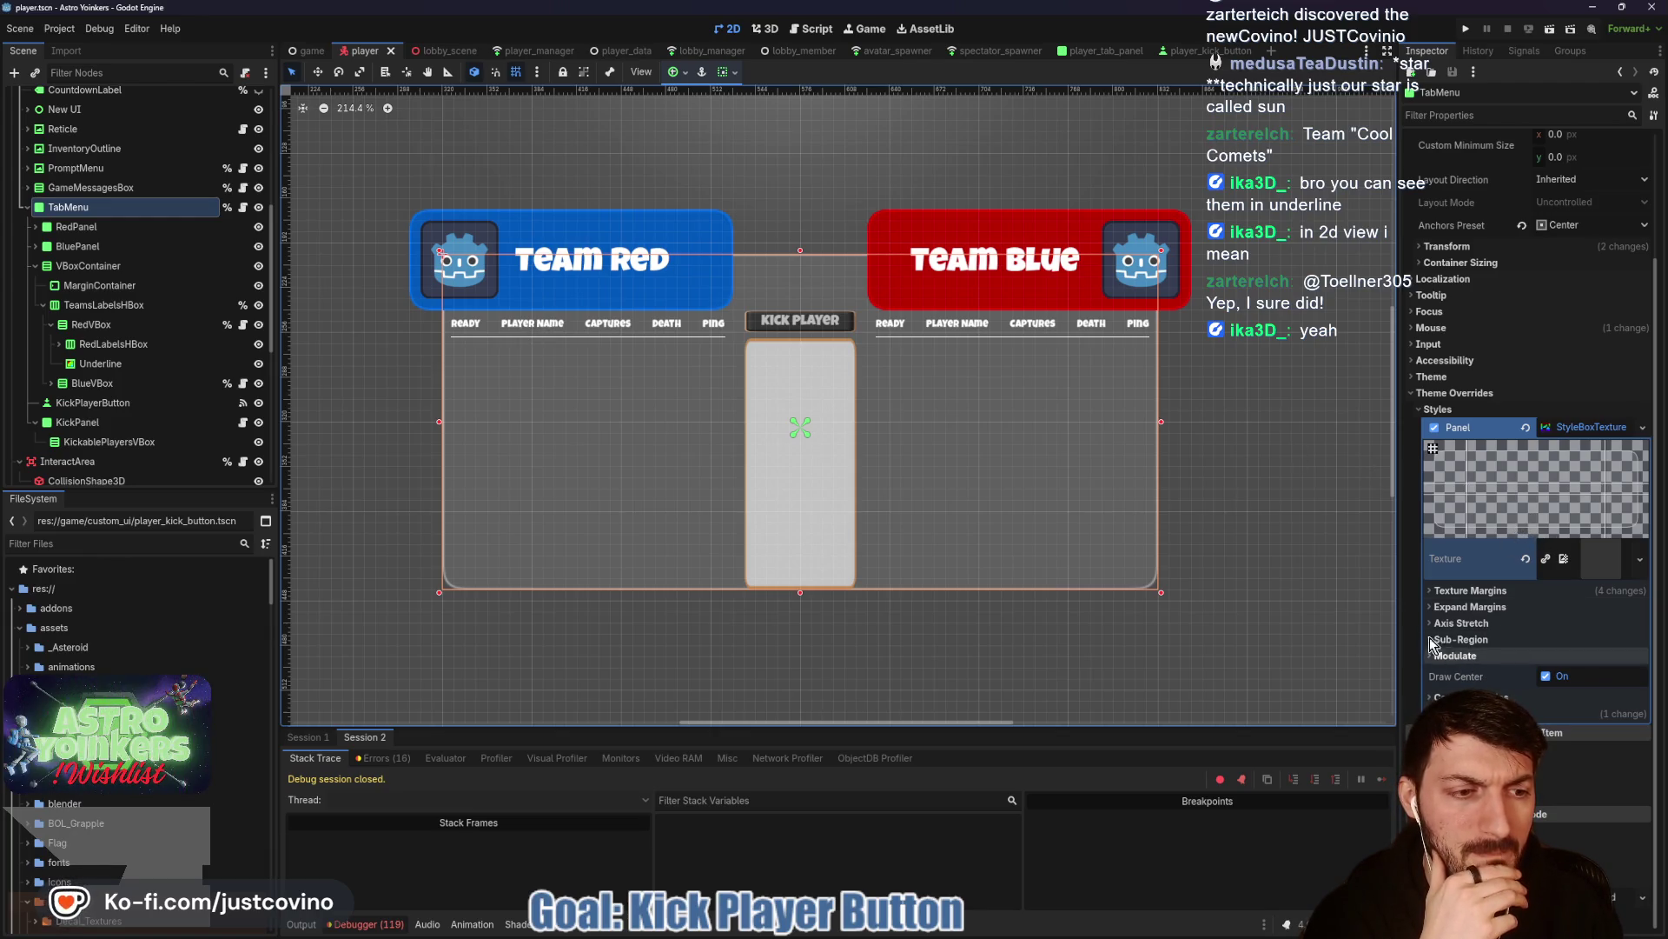
pyautogui.click(1594, 429)
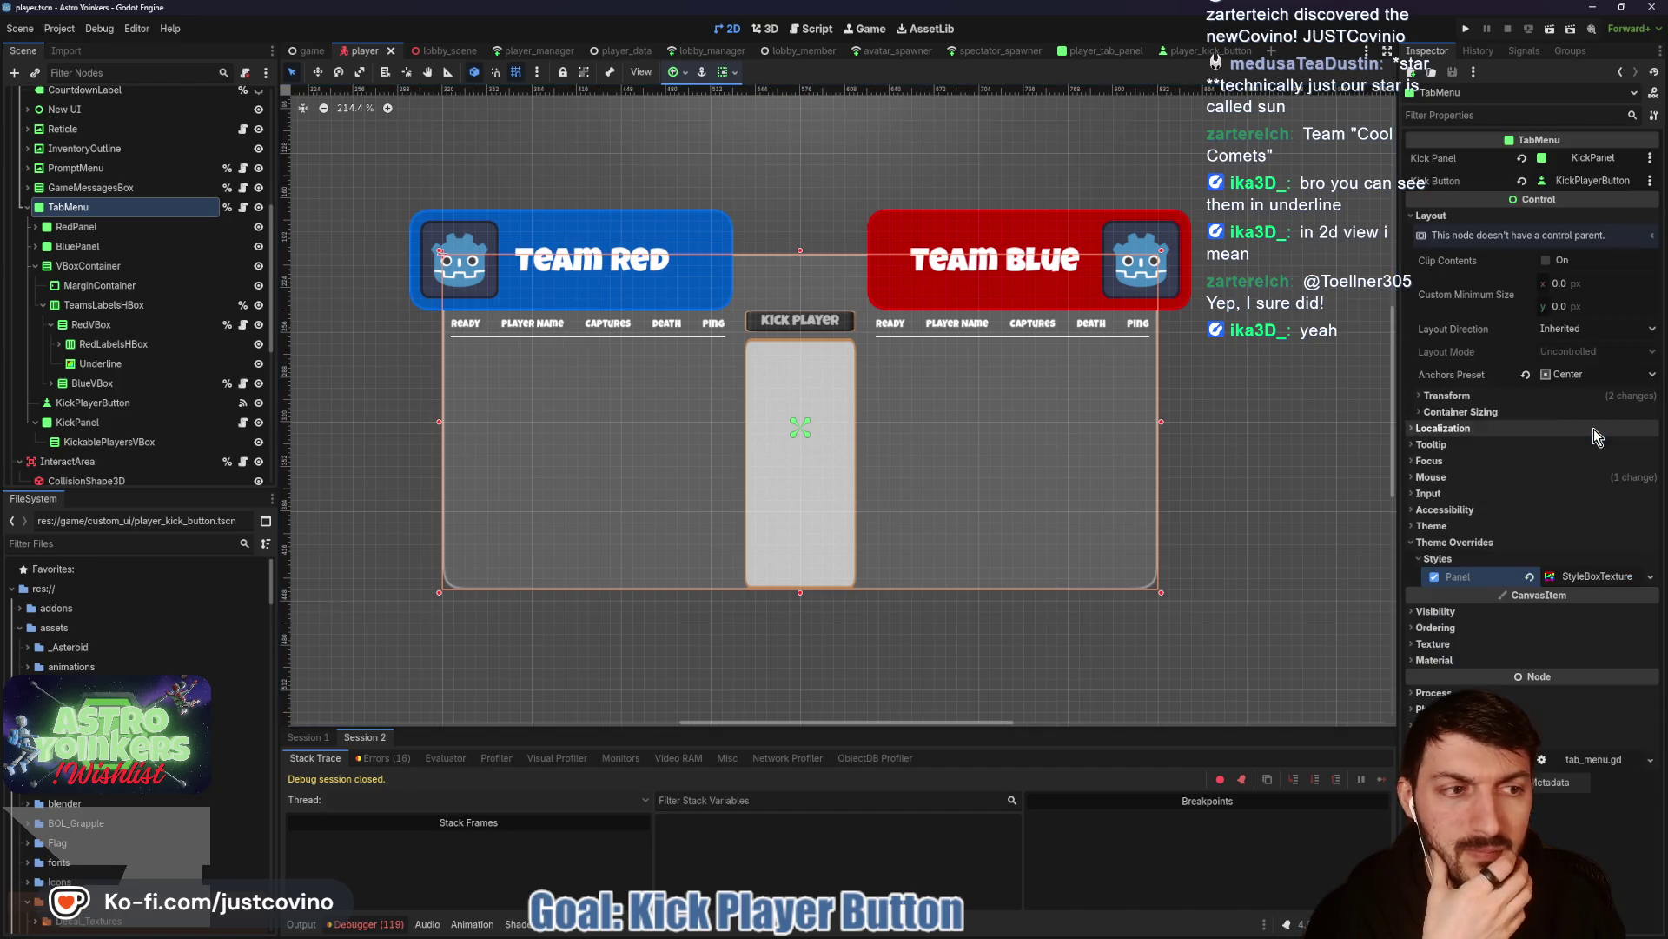
pyautogui.click(1097, 56)
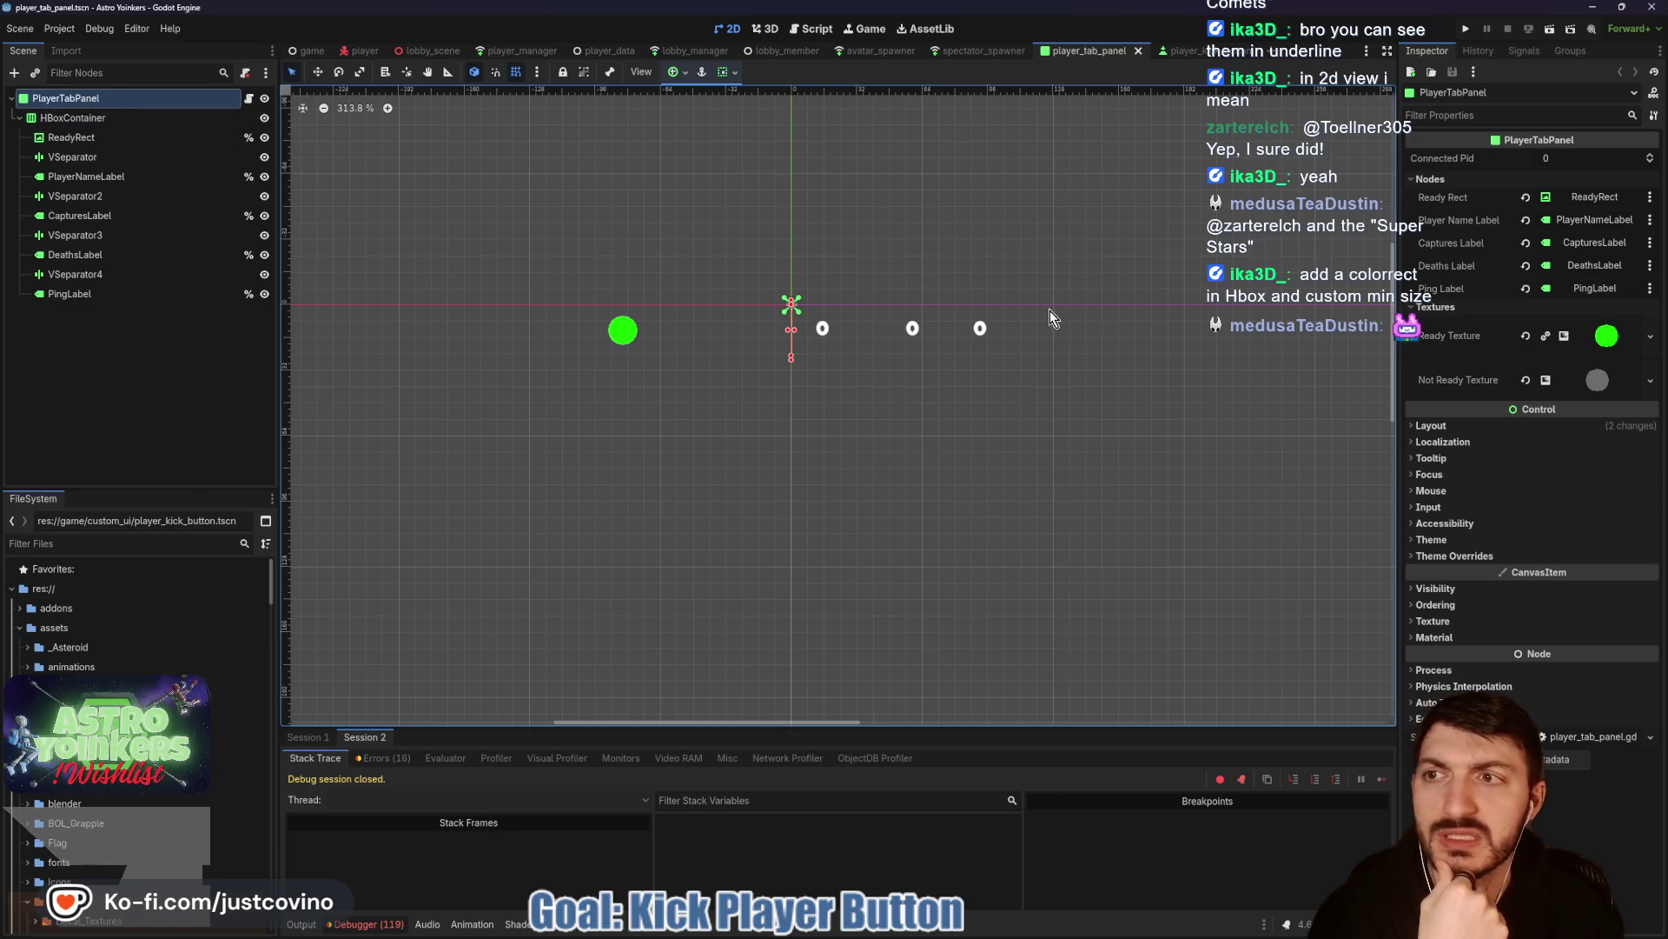
# Step: Check the panel's layout and size settings, then hide KickPanel in the player scene
pyautogui.click(1447, 426)
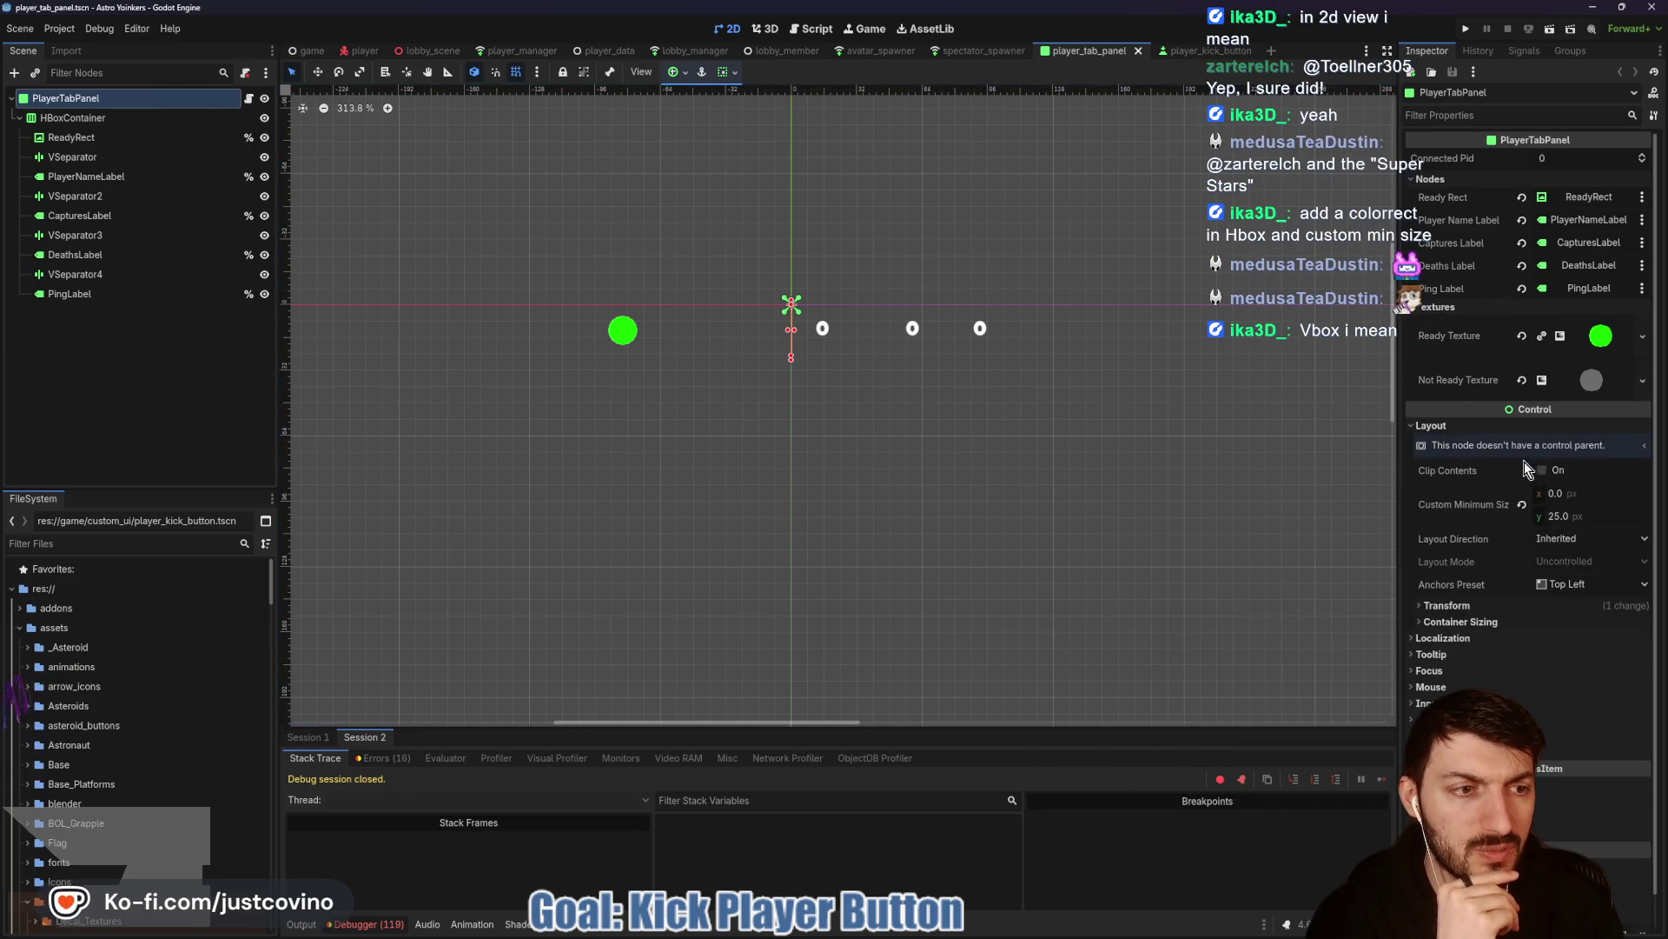
pyautogui.click(1448, 609)
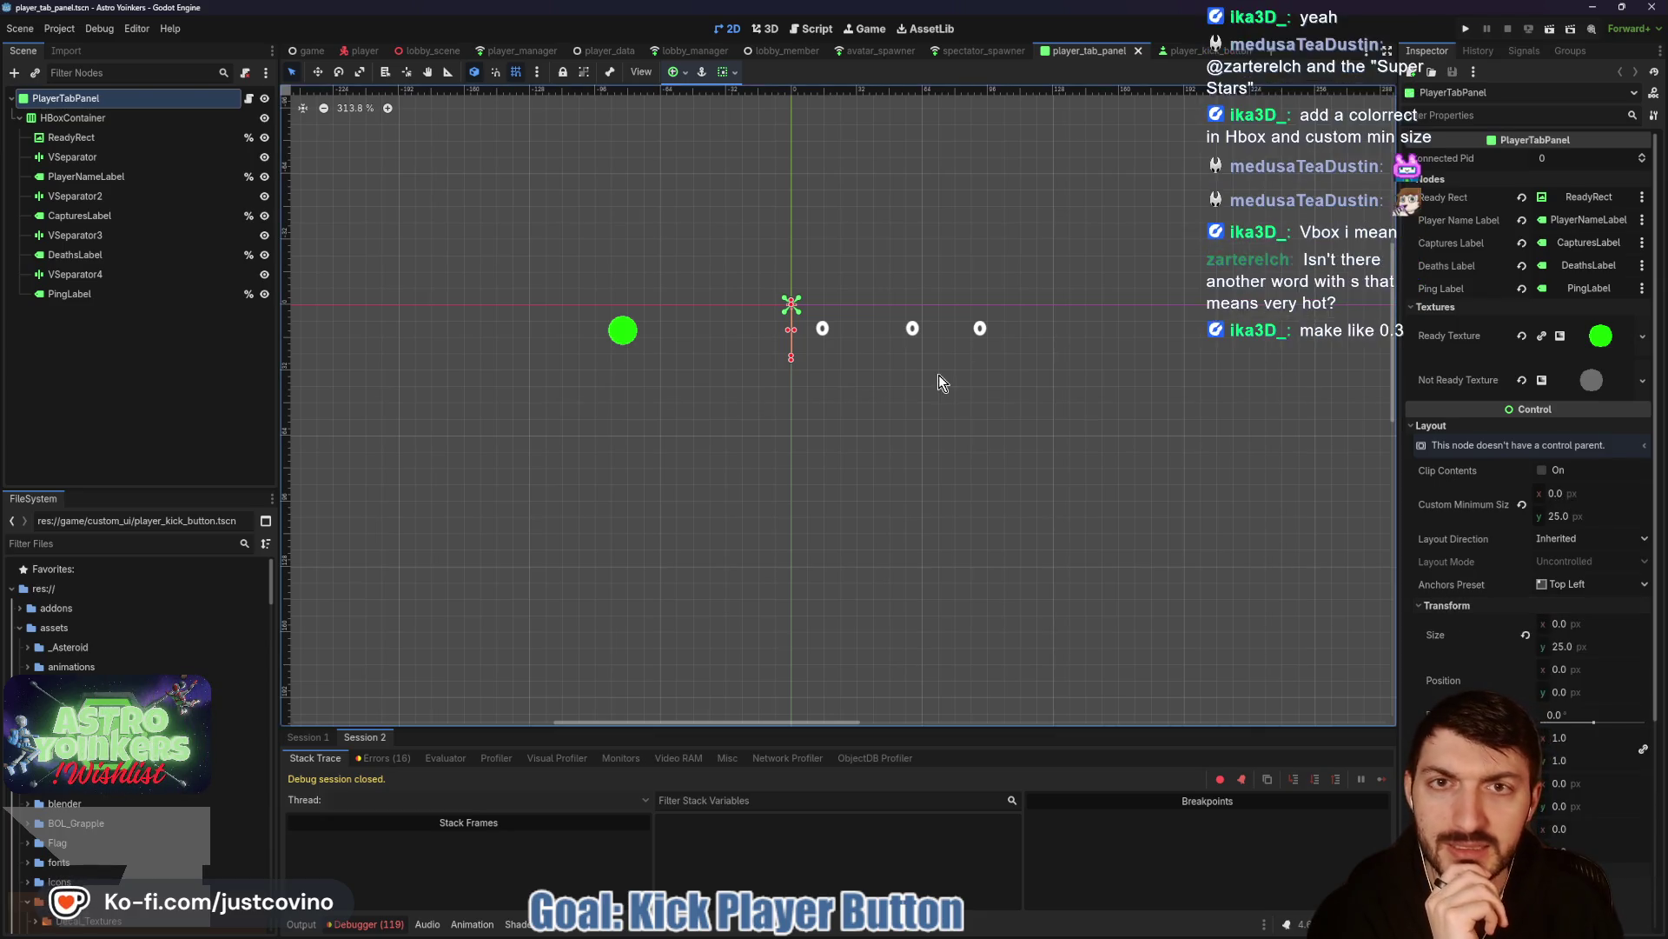
pyautogui.click(358, 50)
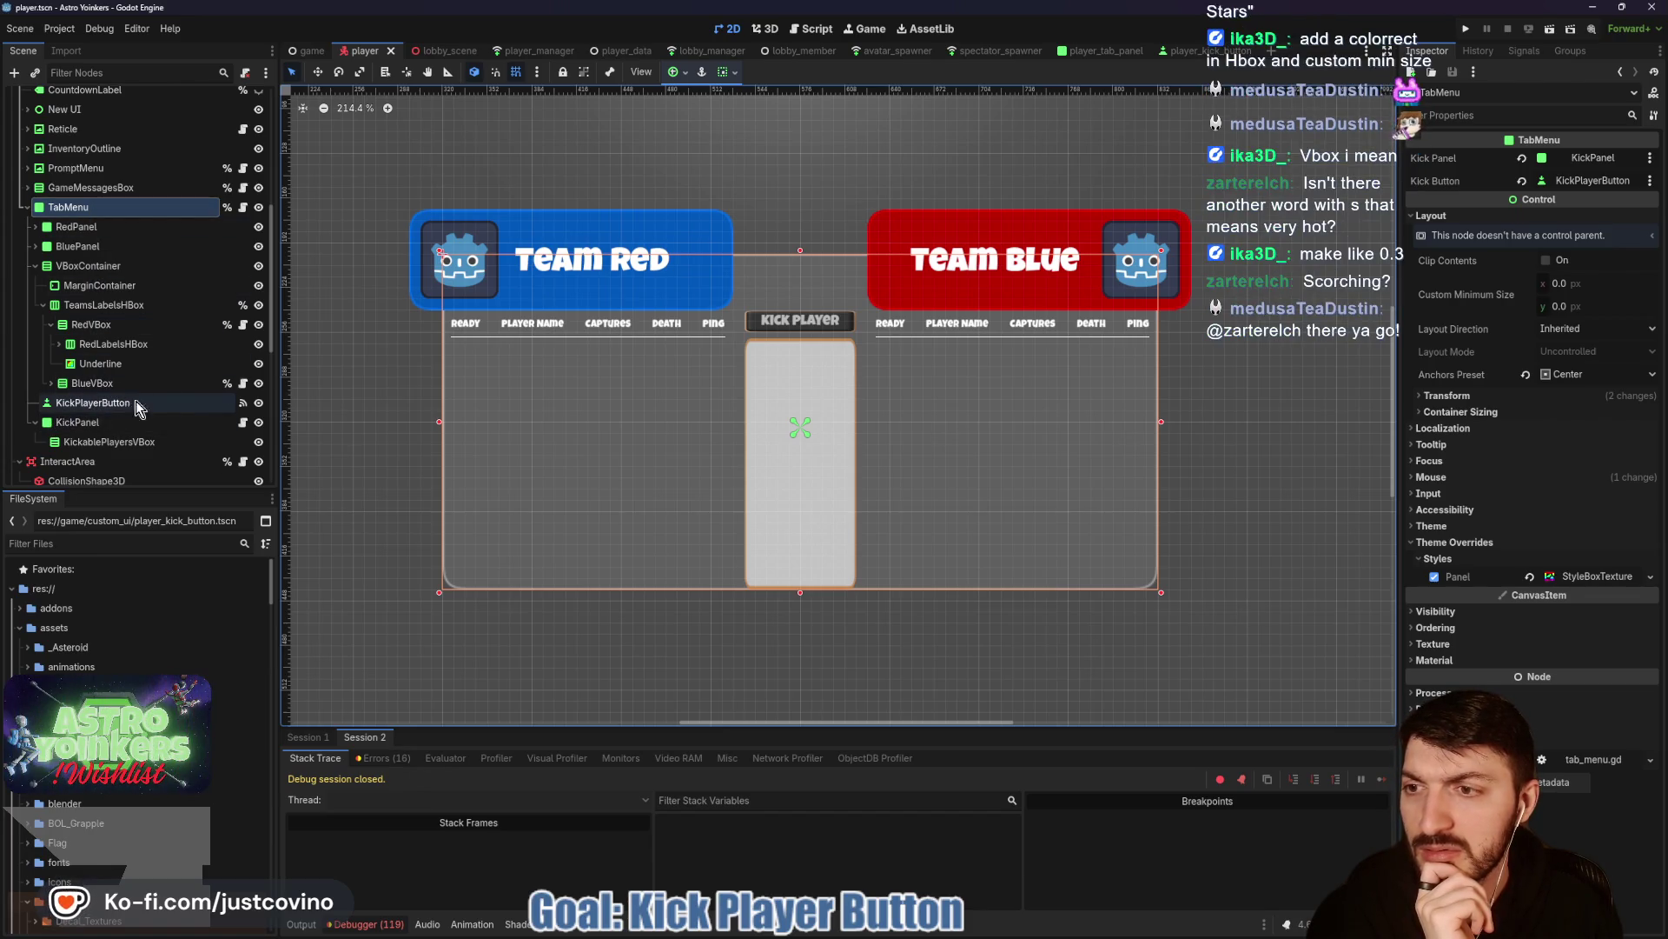
pyautogui.click(258, 422)
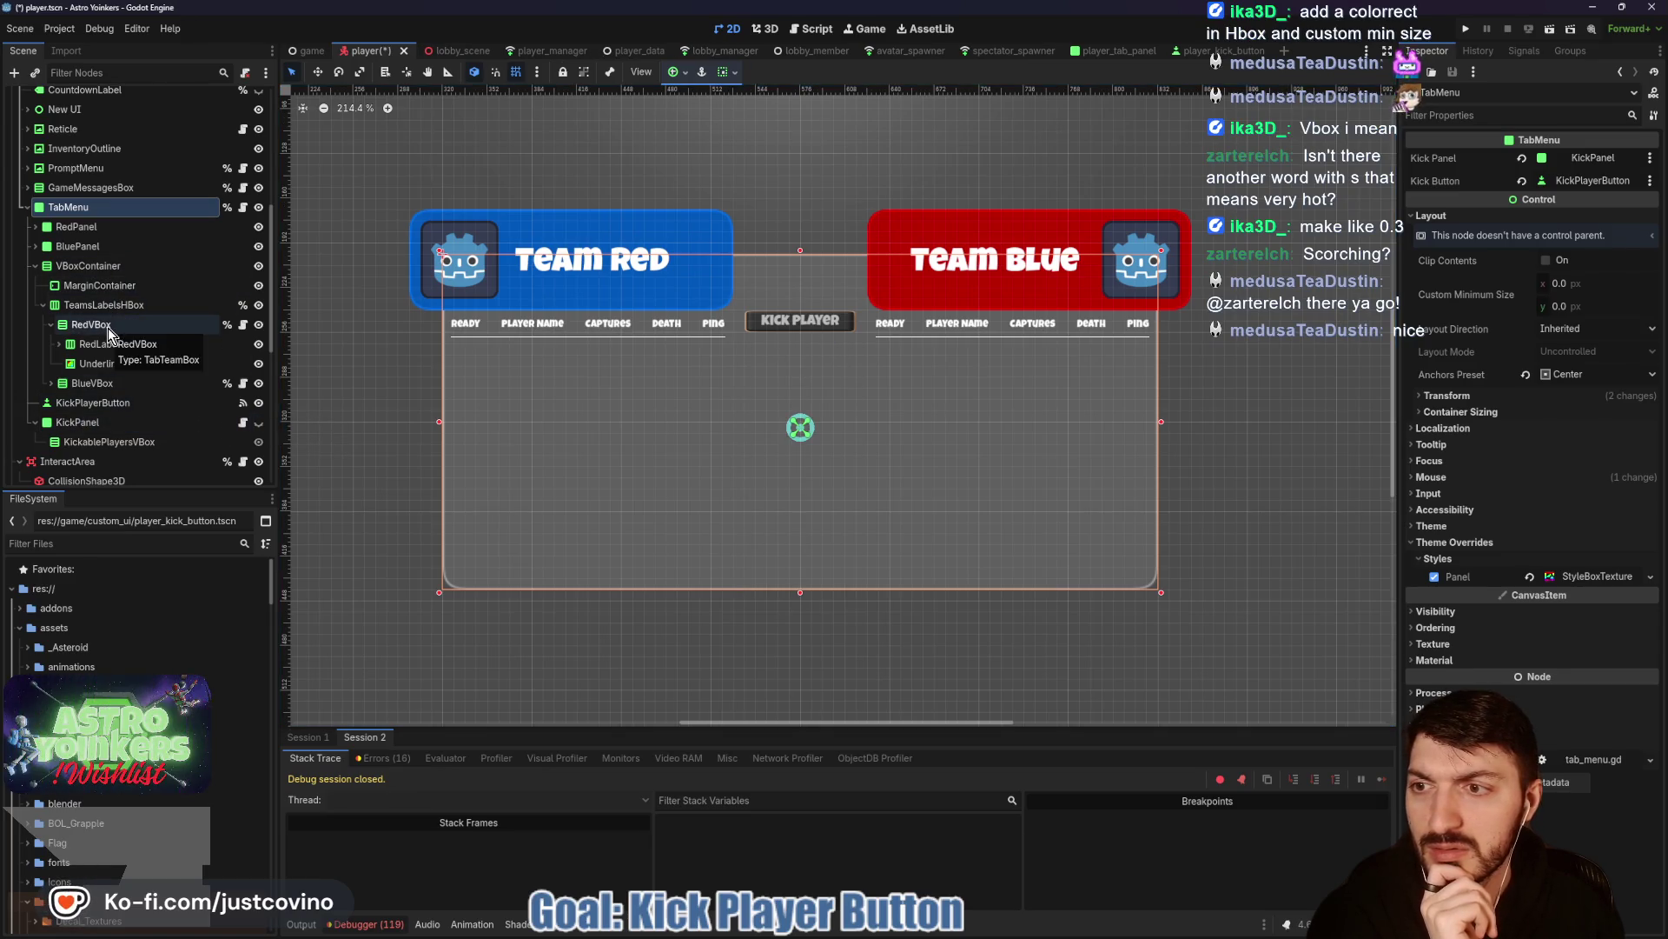
# Step: Copy the Underline node and check its layout minimum size before returning to player_tab_panel
pyautogui.click(95, 367)
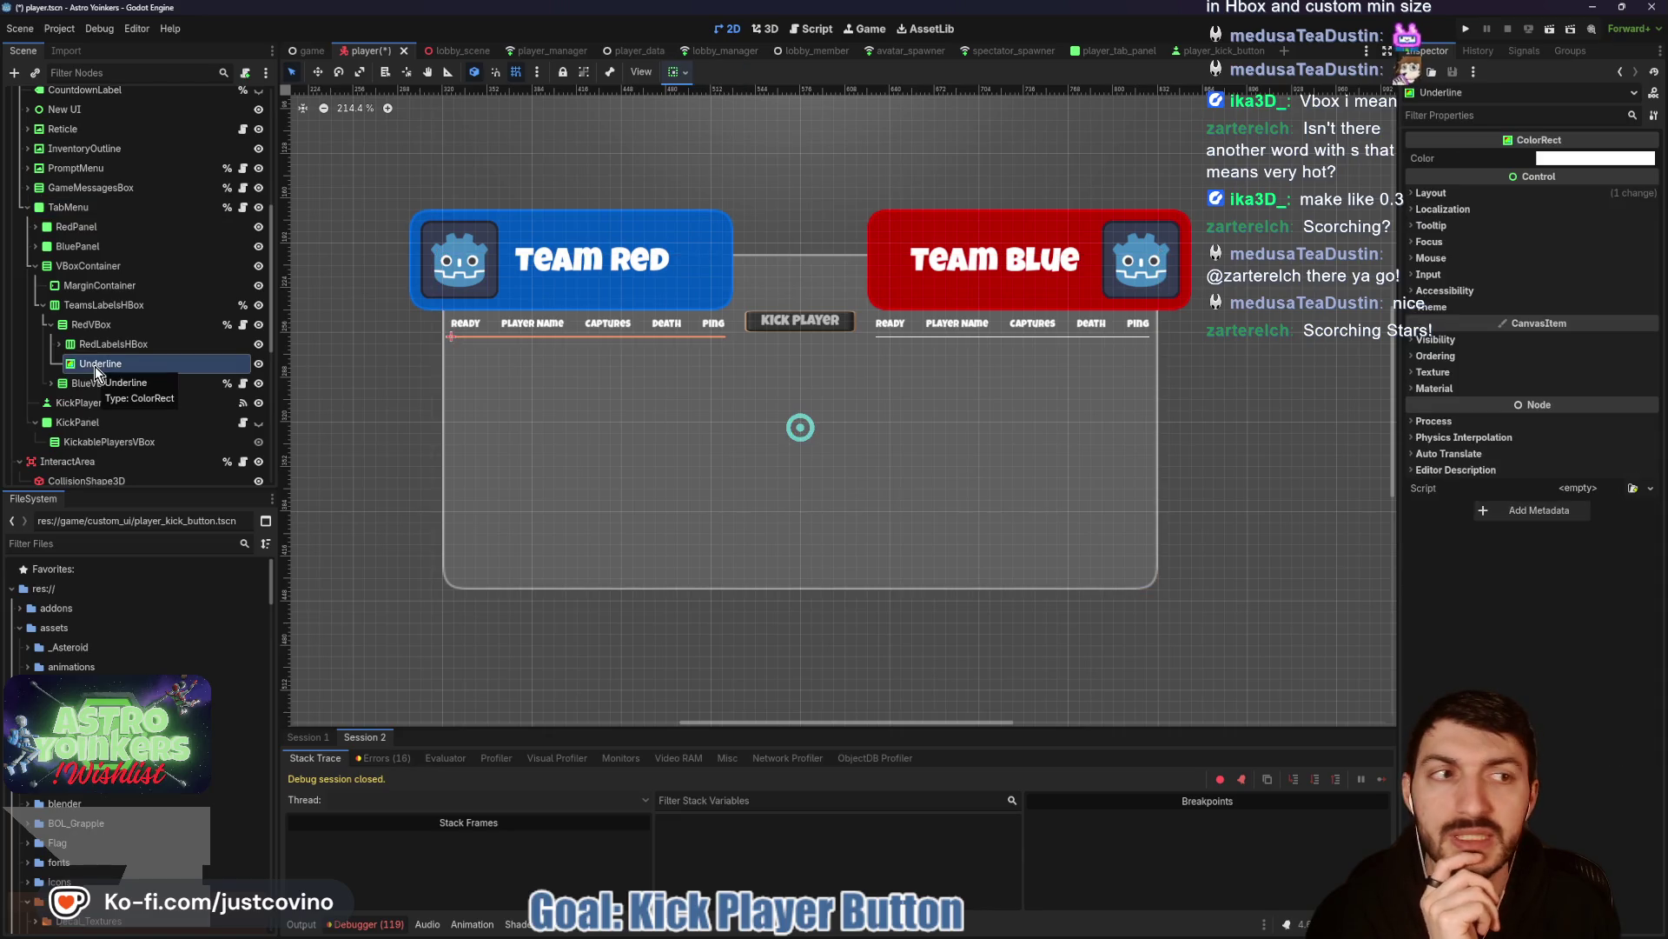
pyautogui.rightClick(96, 367)
pyautogui.click(185, 446)
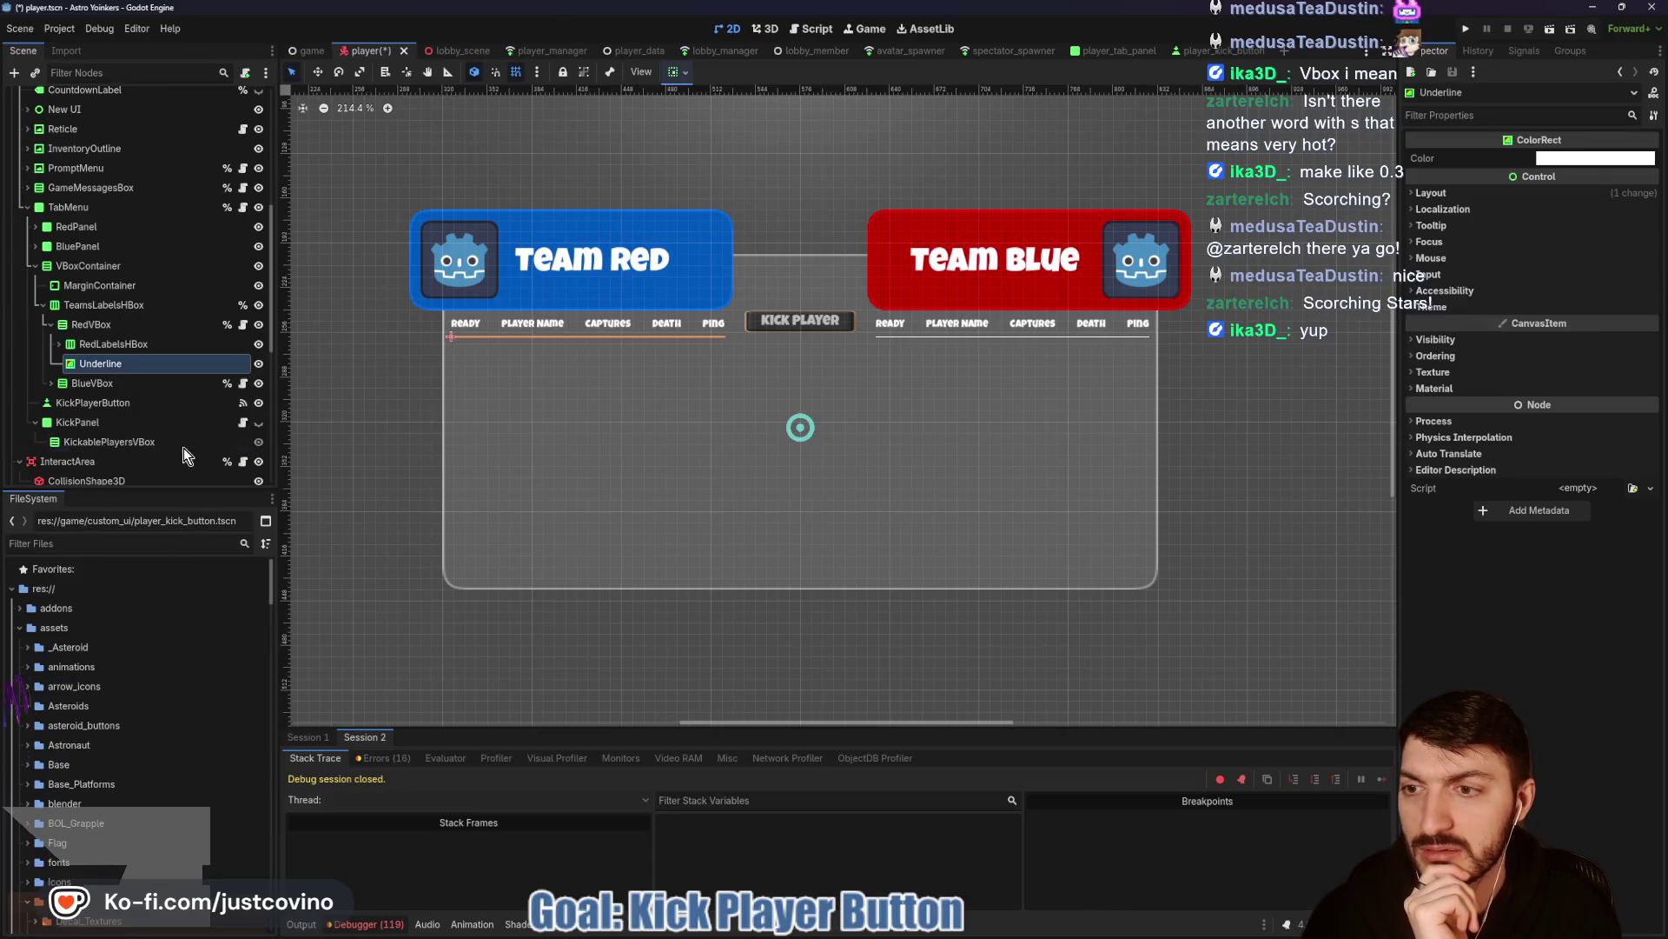
pyautogui.click(1427, 192)
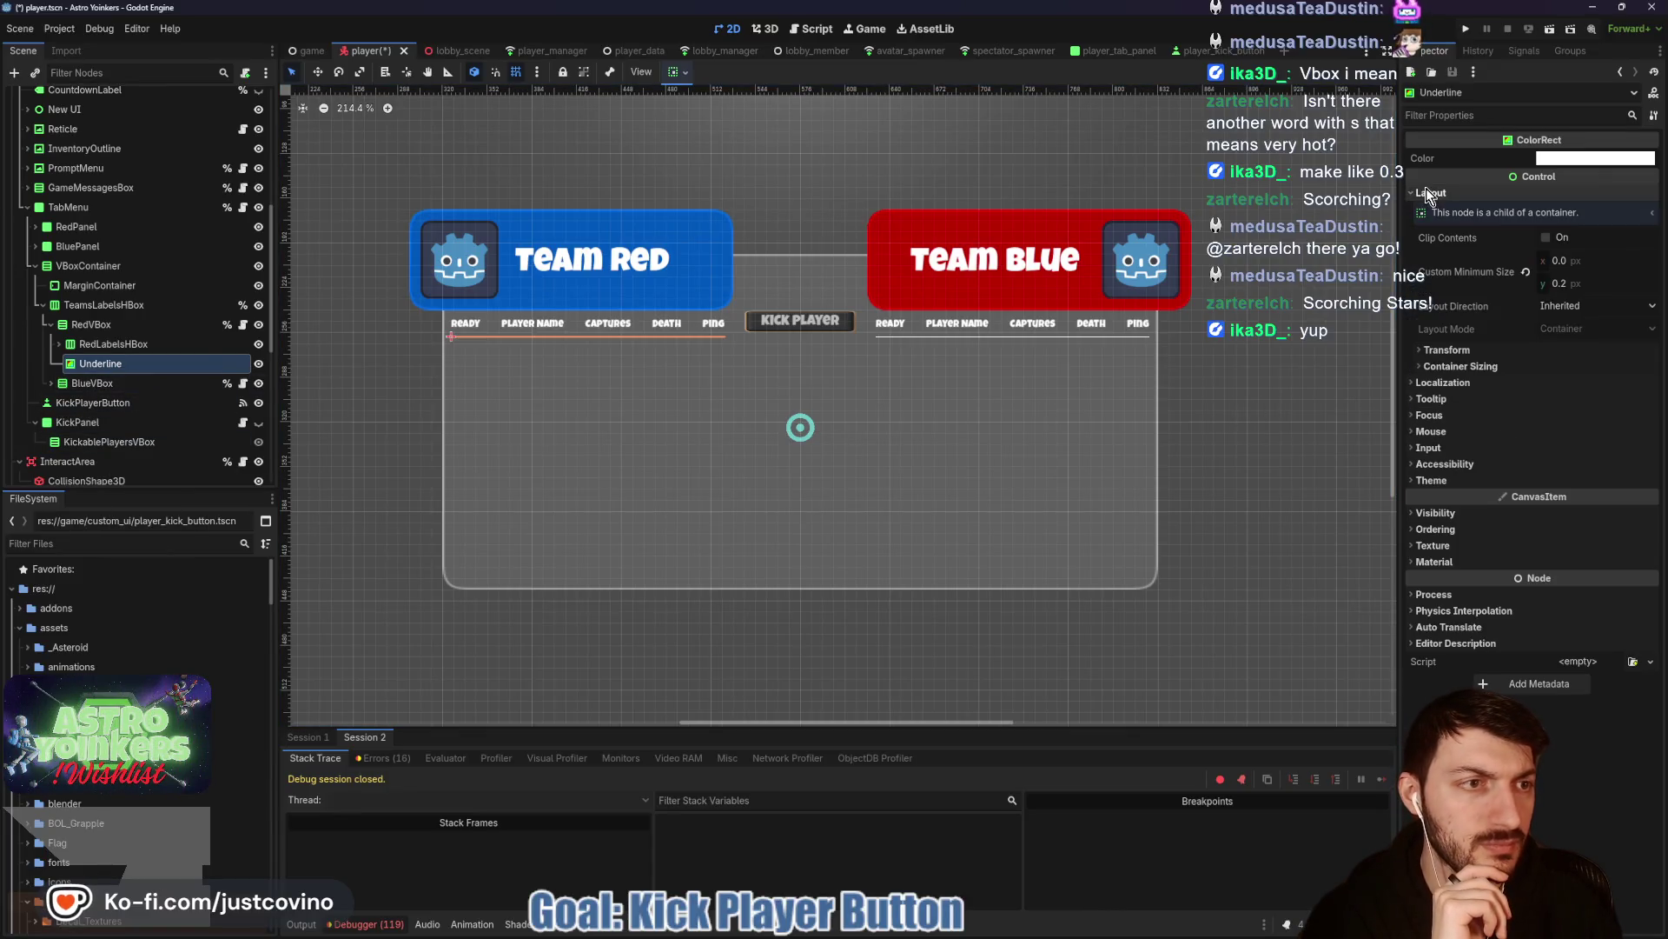
pyautogui.click(1239, 50)
pyautogui.click(1097, 50)
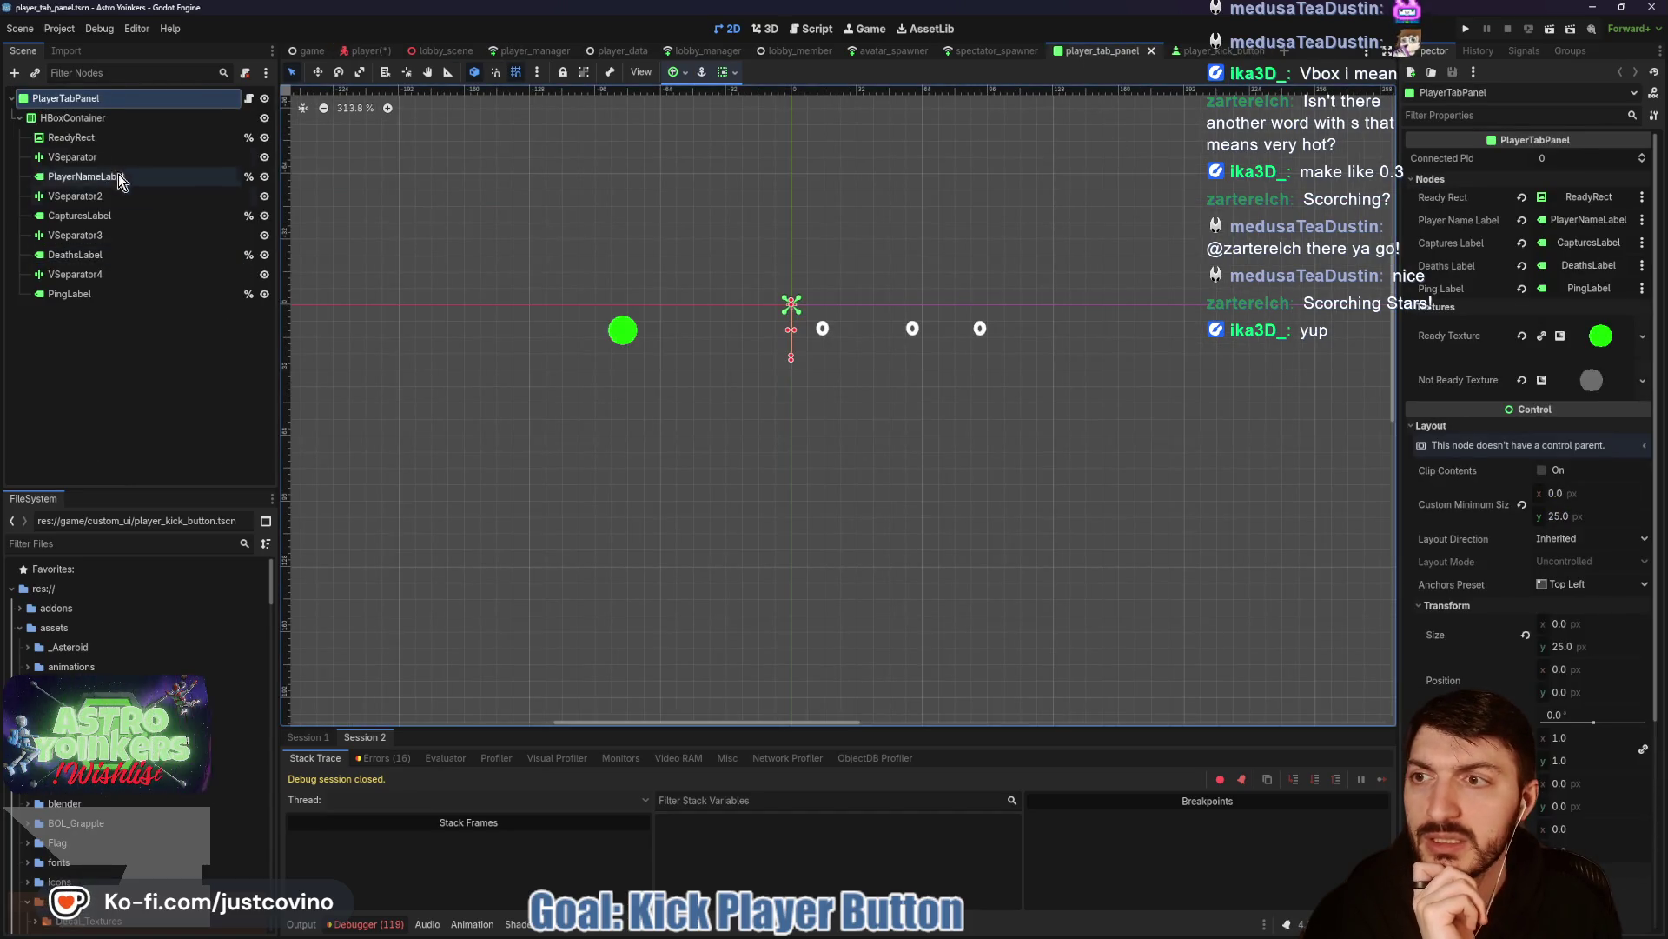
pyautogui.click(20, 118)
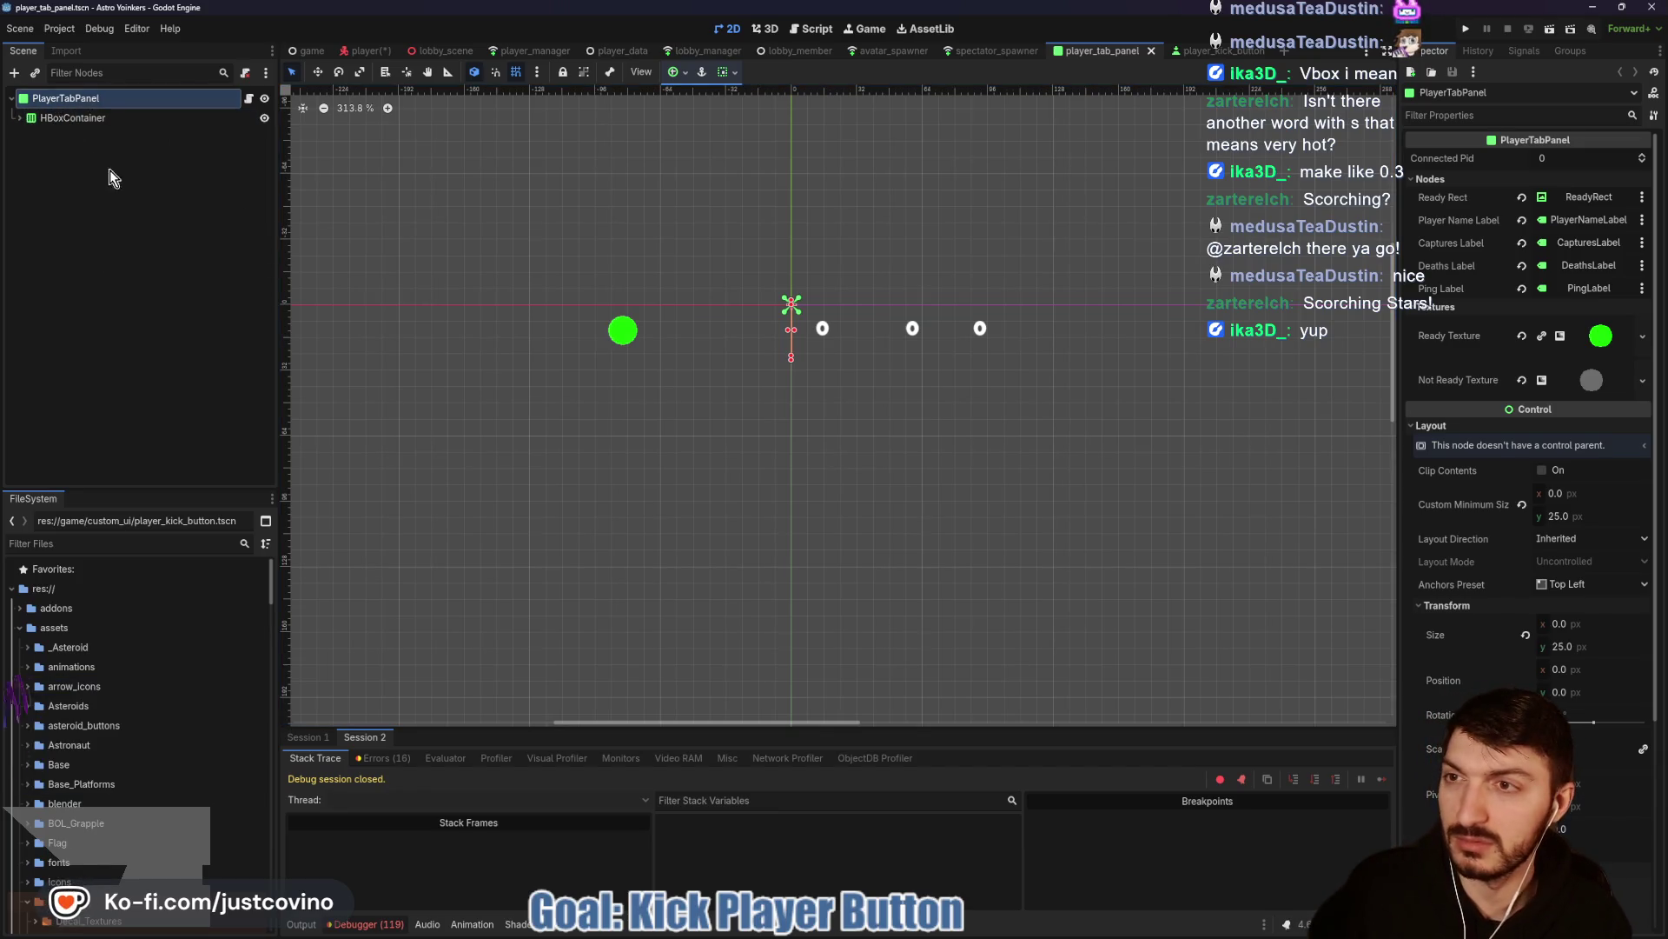
pyautogui.hotkey('ctrl', 'v')
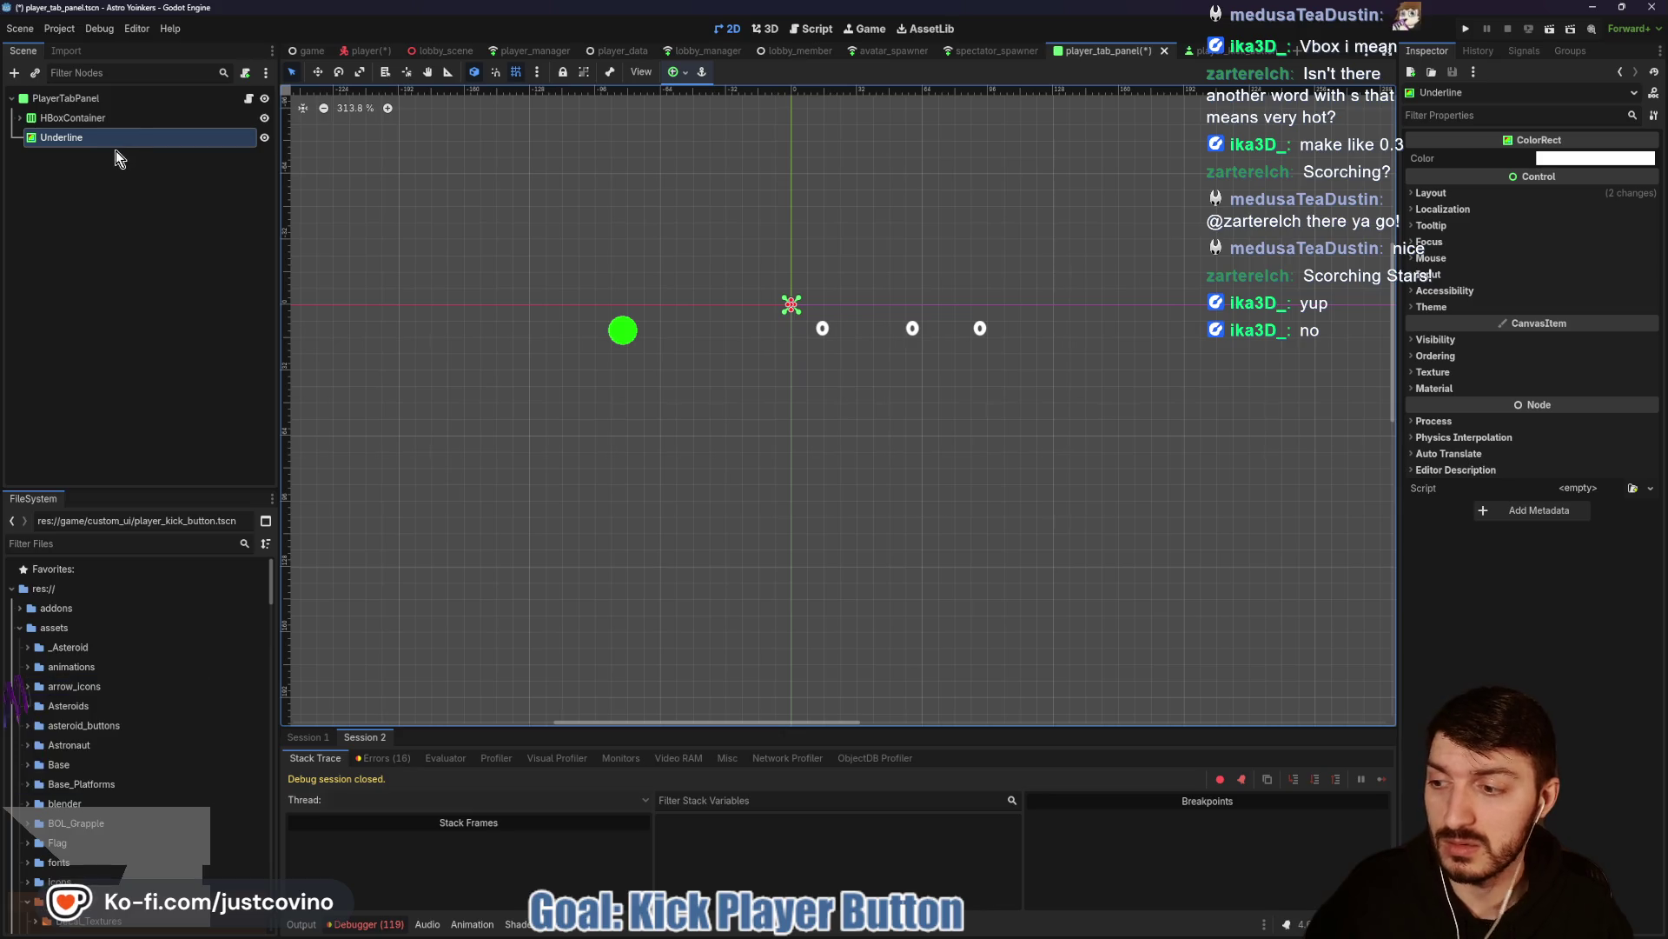
pyautogui.click(69, 120)
pyautogui.click(81, 137)
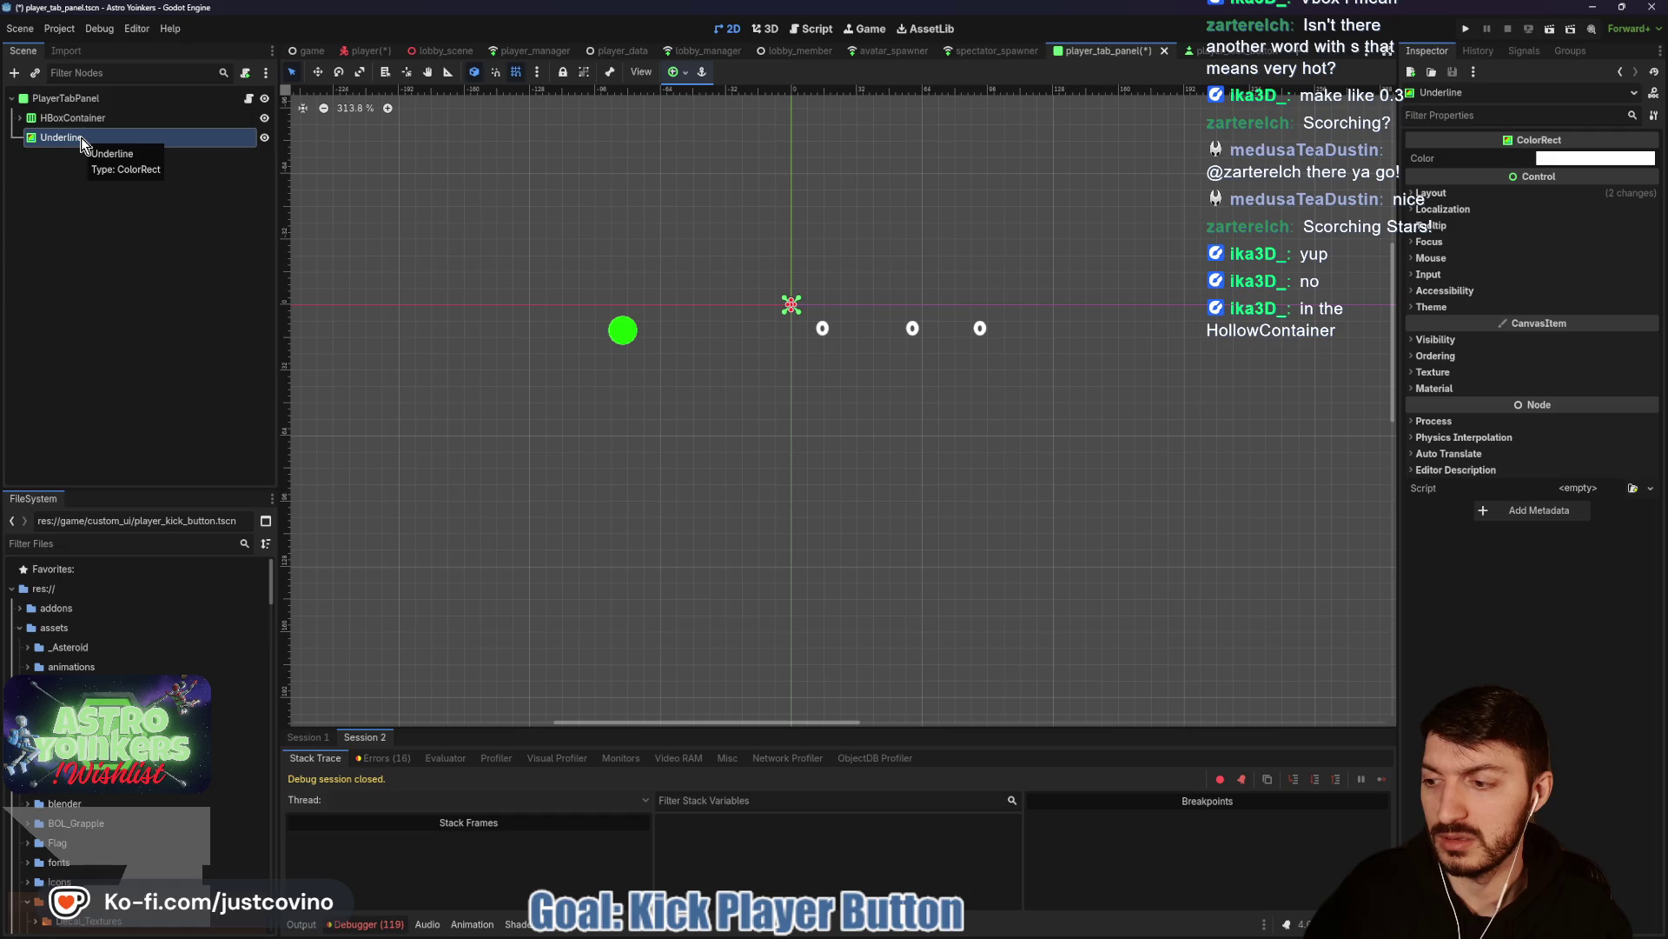
pyautogui.press('Delete')
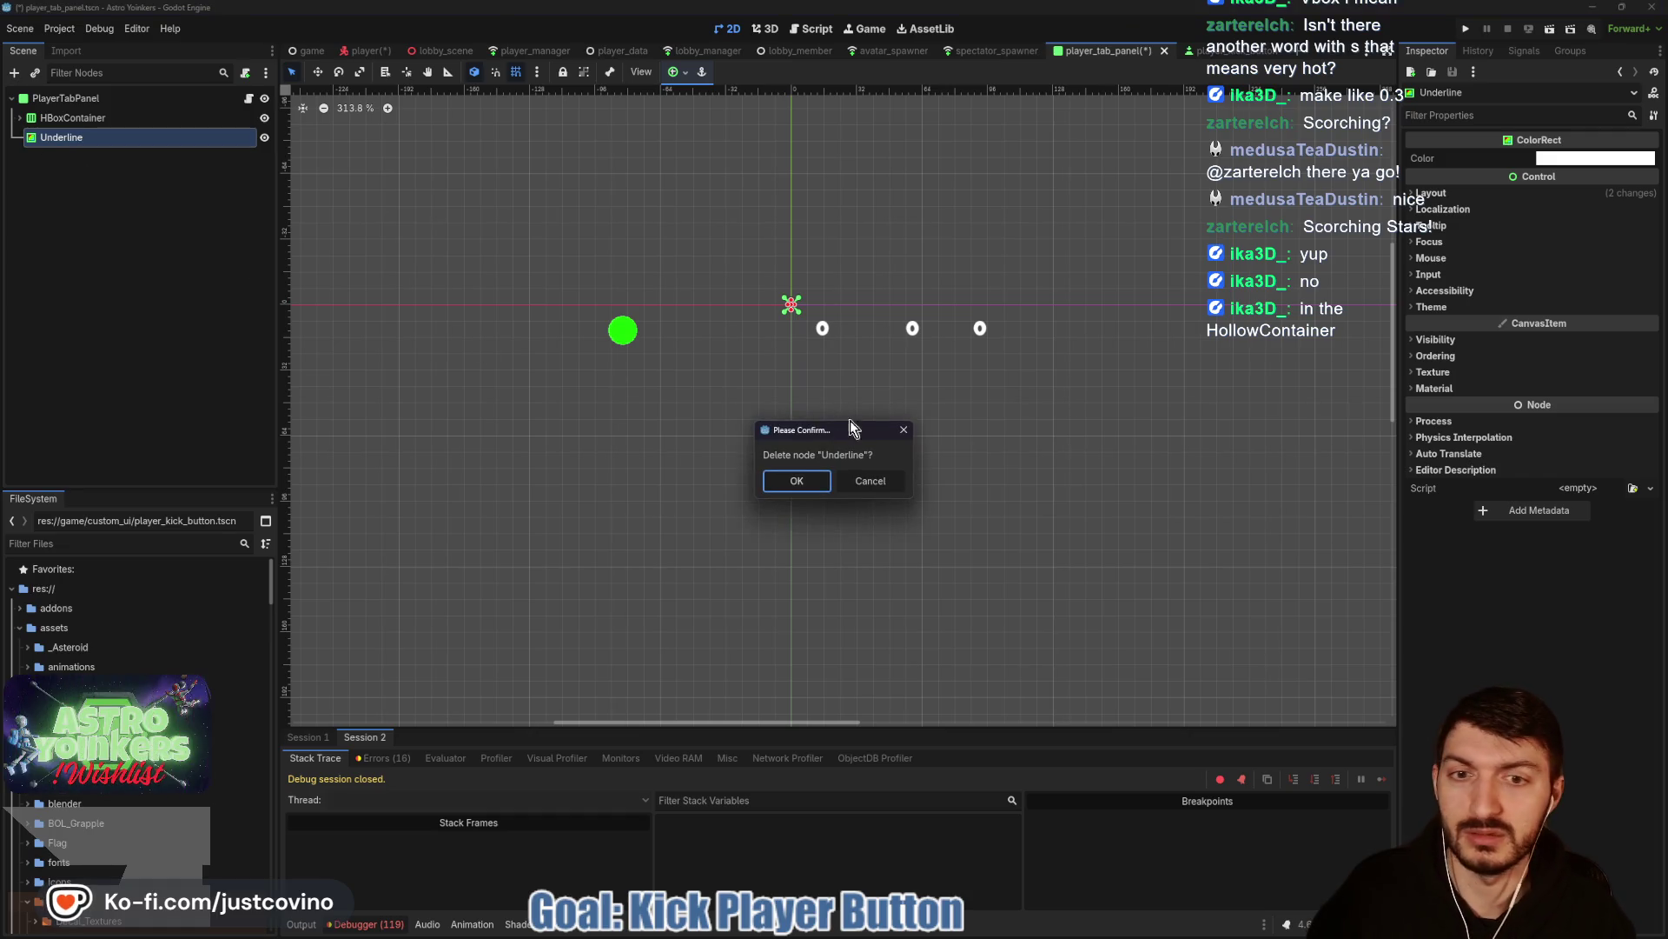
pyautogui.click(797, 474)
pyautogui.hotkey('ctrl', 's')
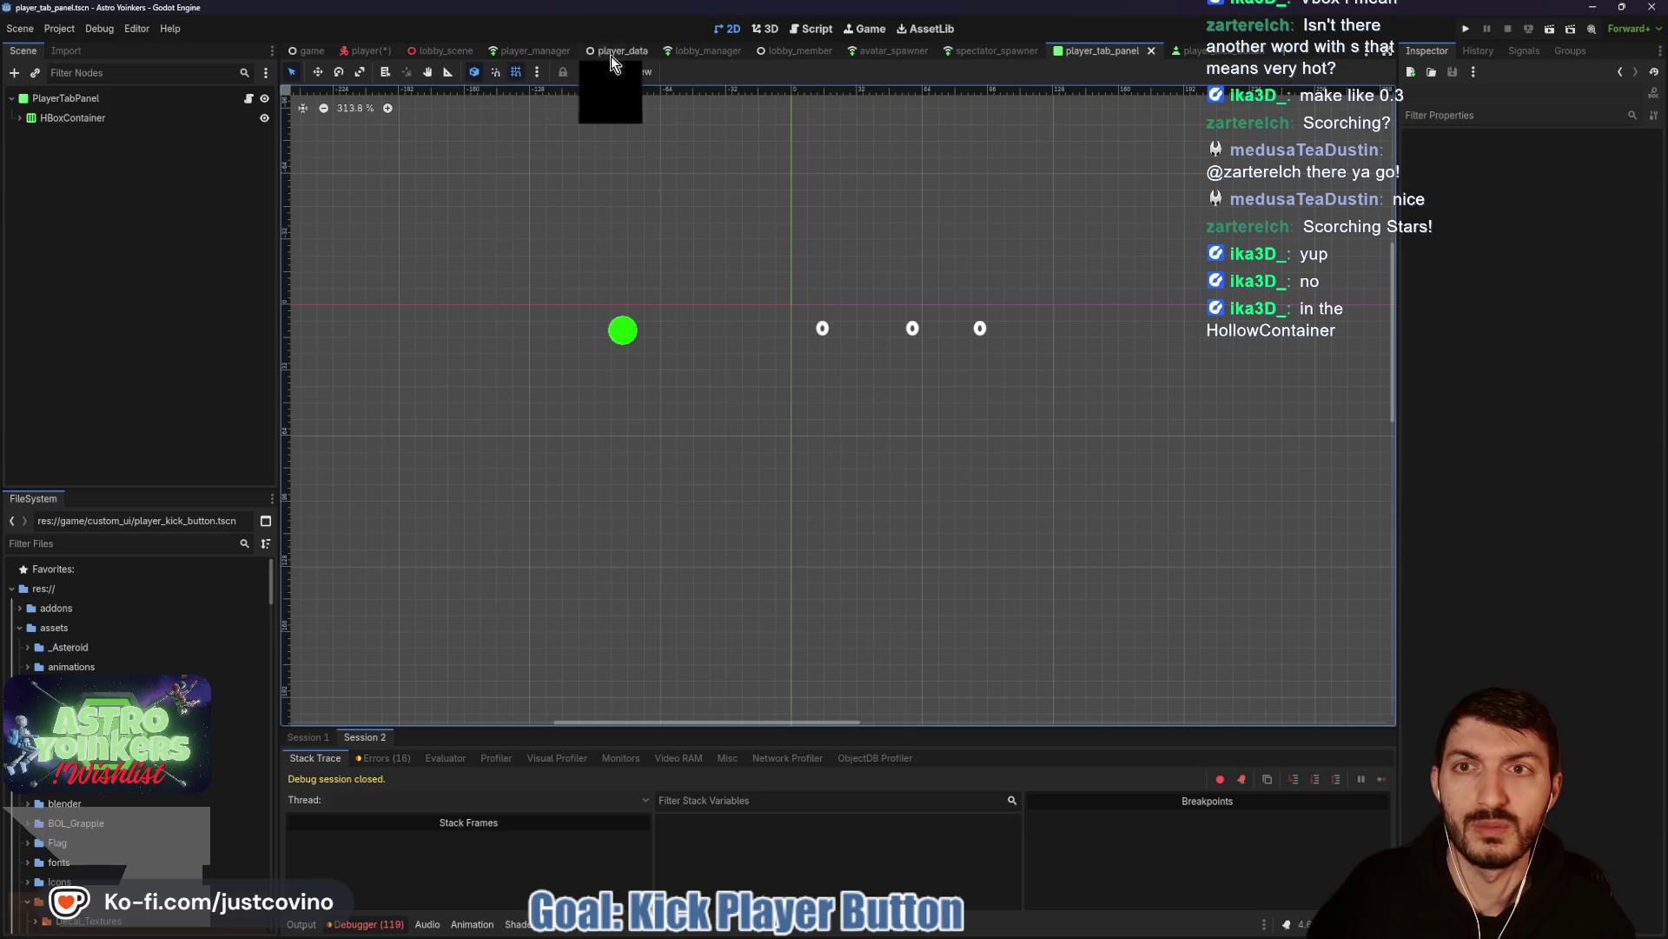
# Step: Instance player_tab_panel.tscn under RedVBox via quick-open, then open that instance's scene for editing
pyautogui.click(369, 51)
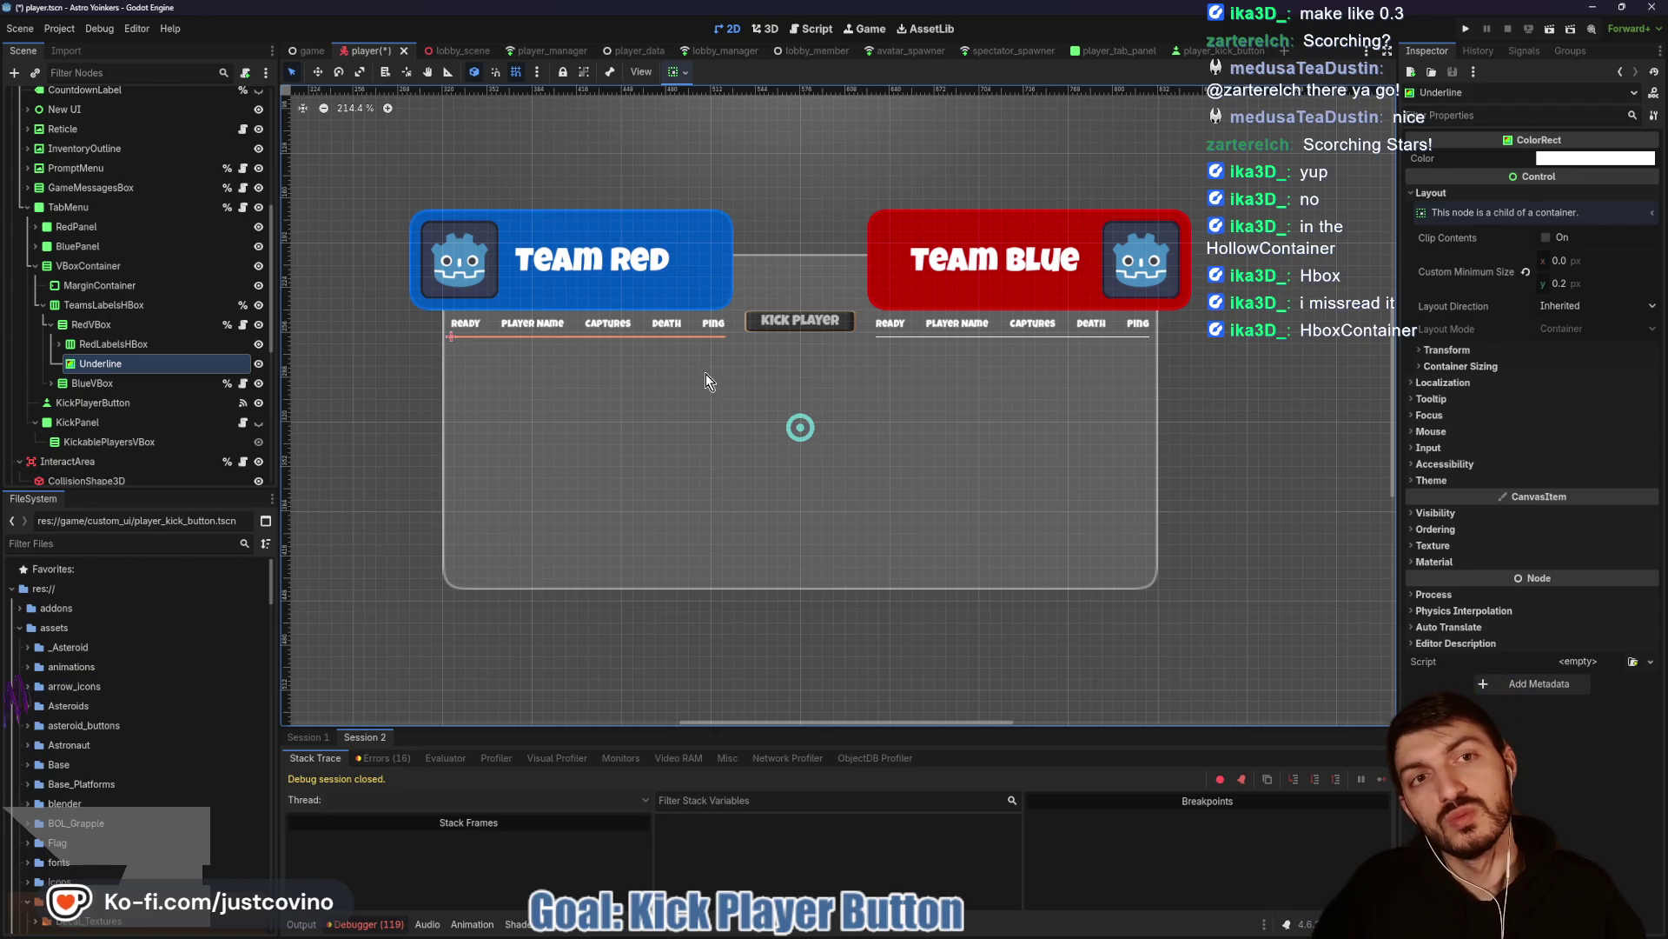
pyautogui.click(96, 326)
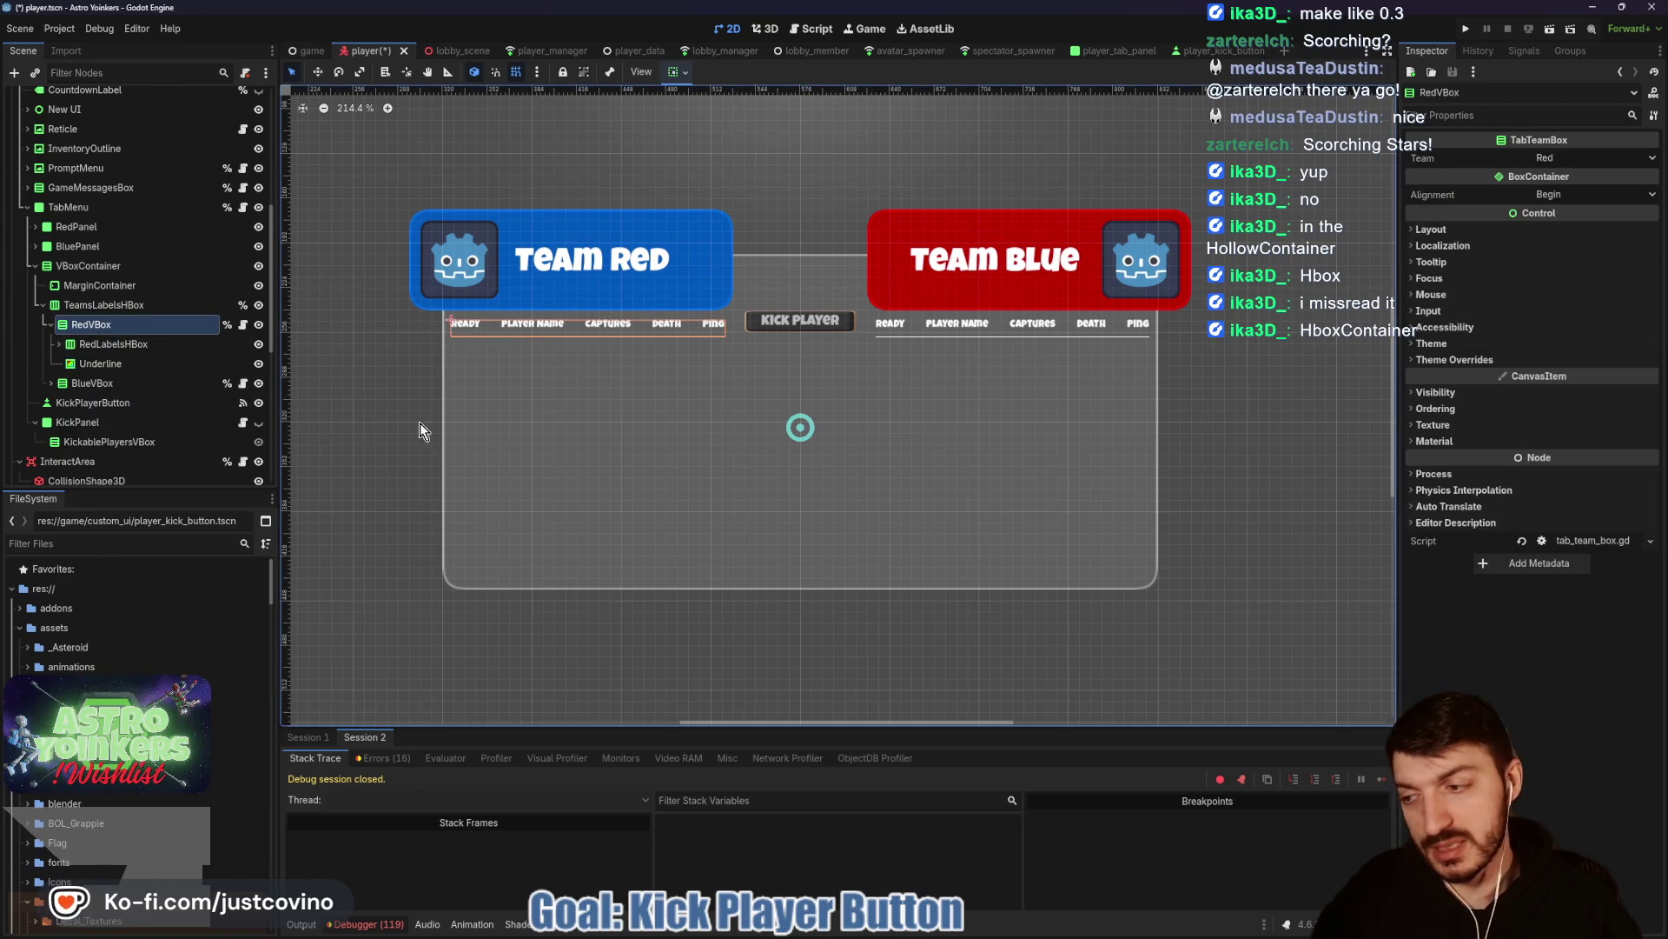
pyautogui.hotkey('ctrl', 'shift', 'o')
pyautogui.write('player')
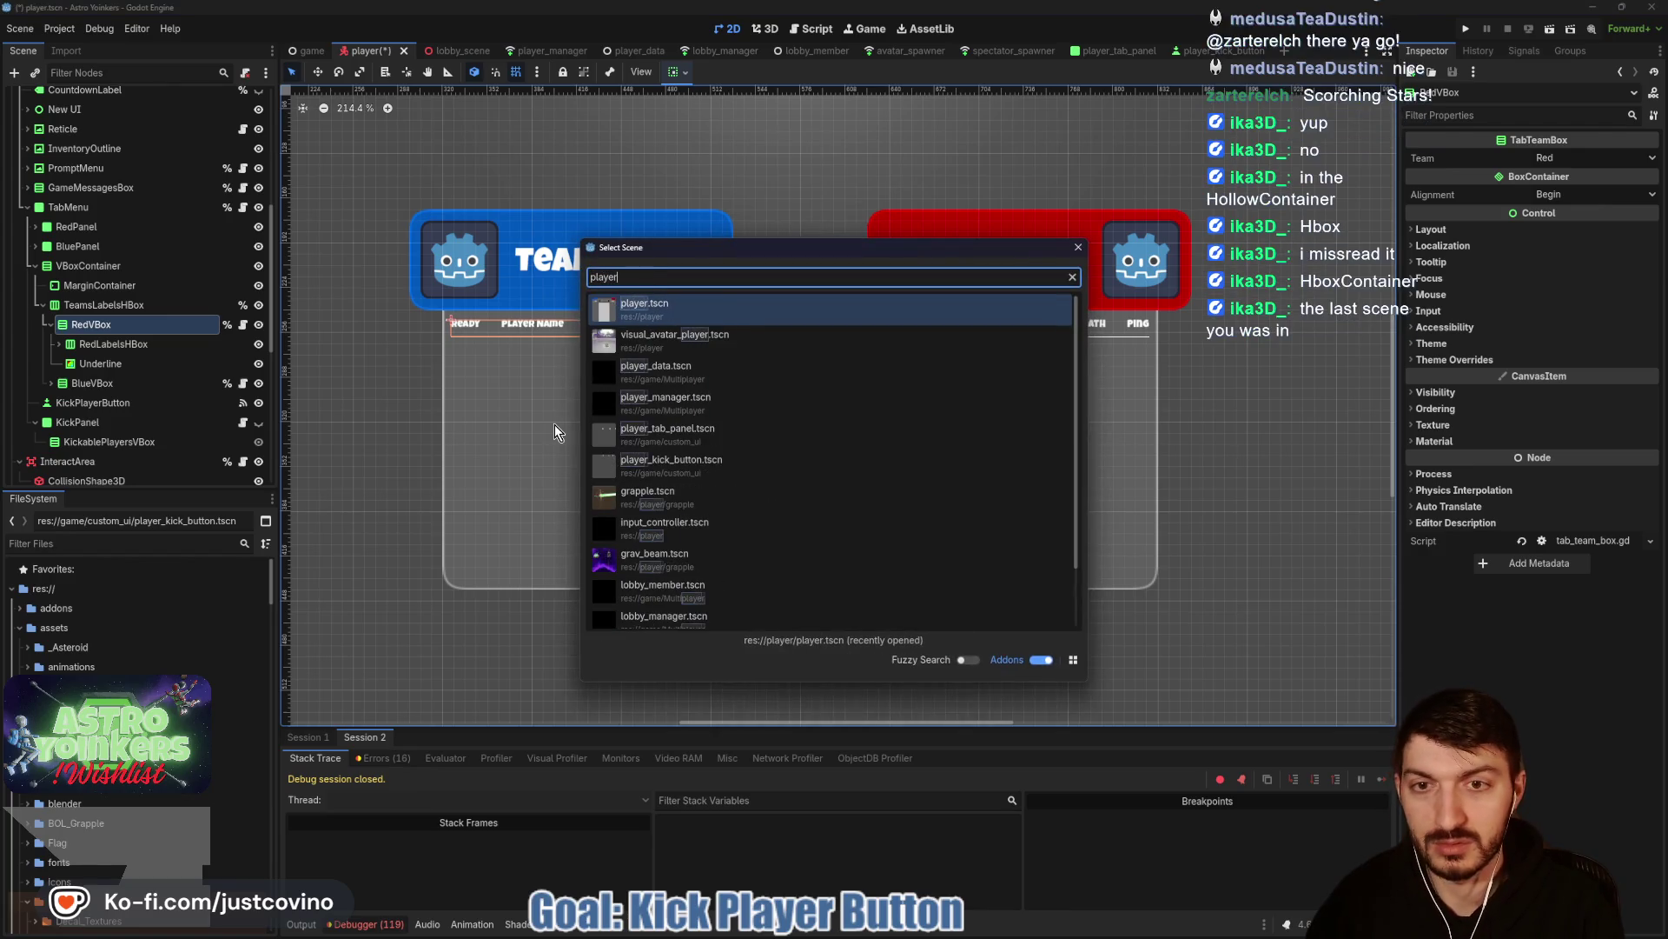
pyautogui.write('_tab')
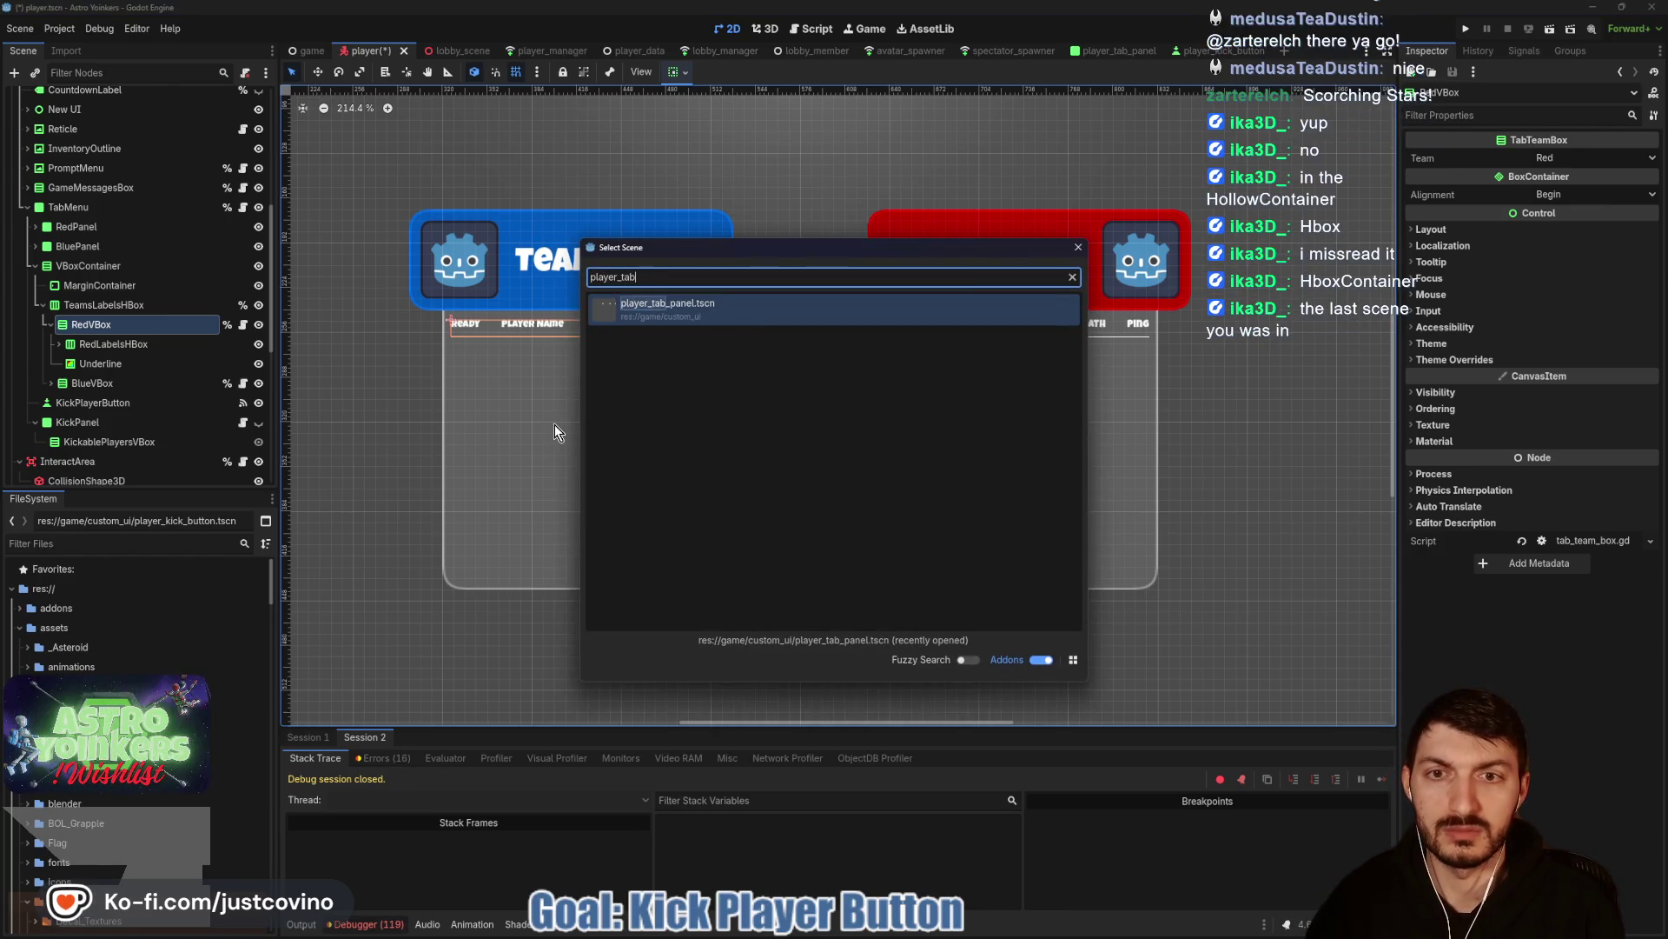
pyautogui.press('Return')
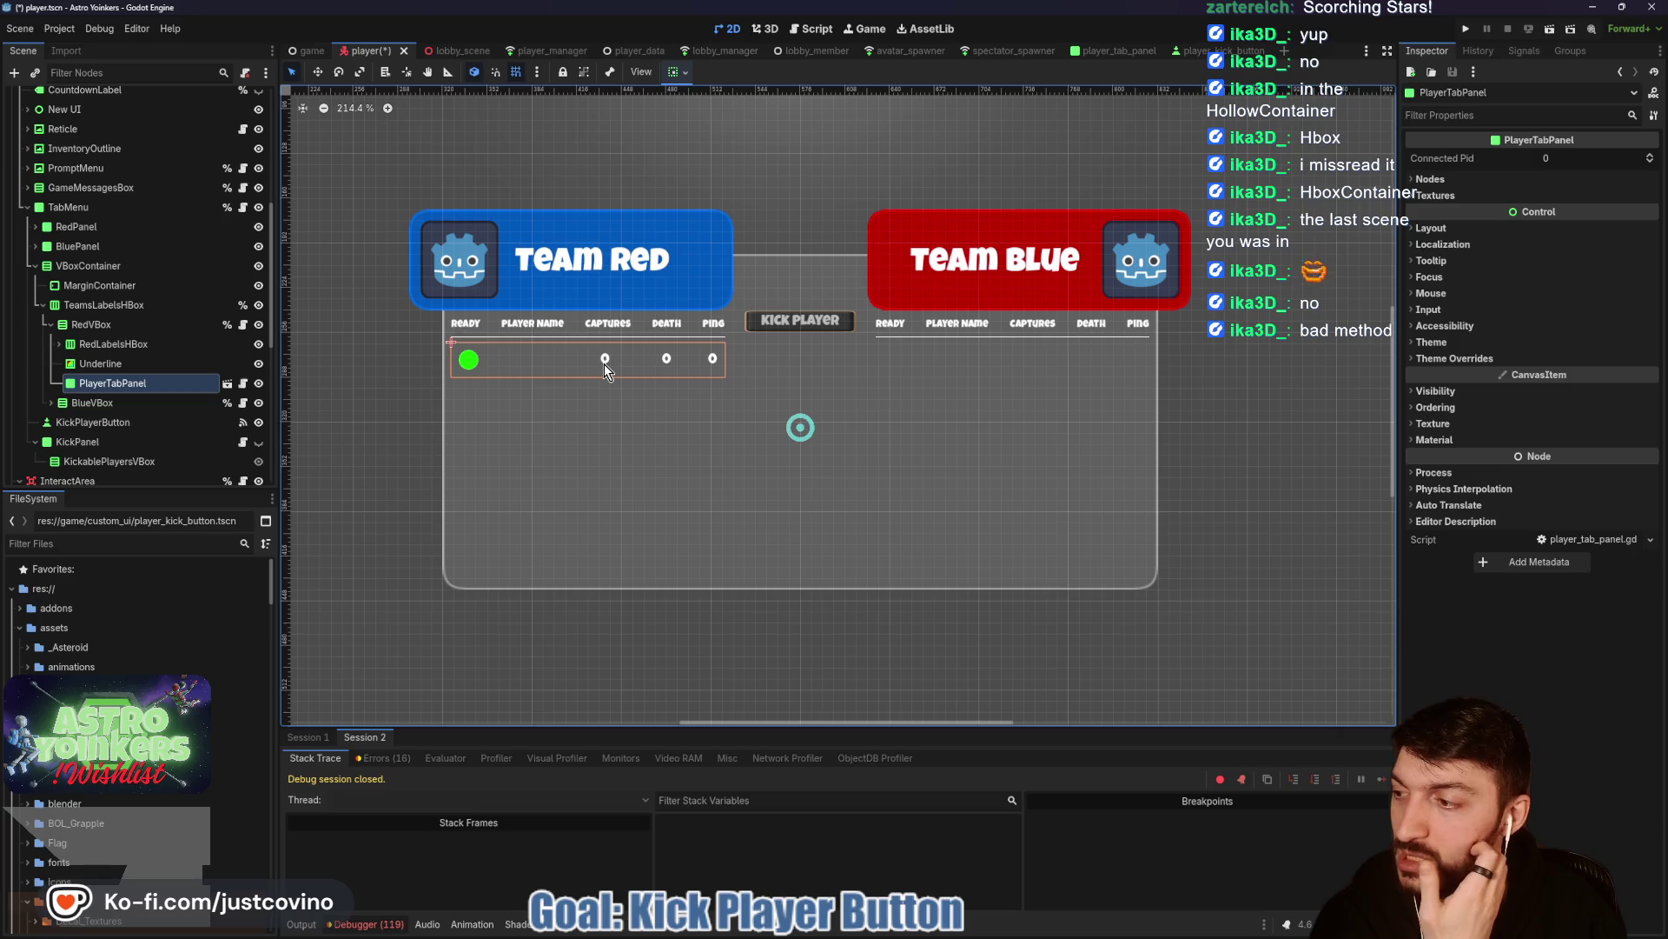
pyautogui.doubleClick(605, 370)
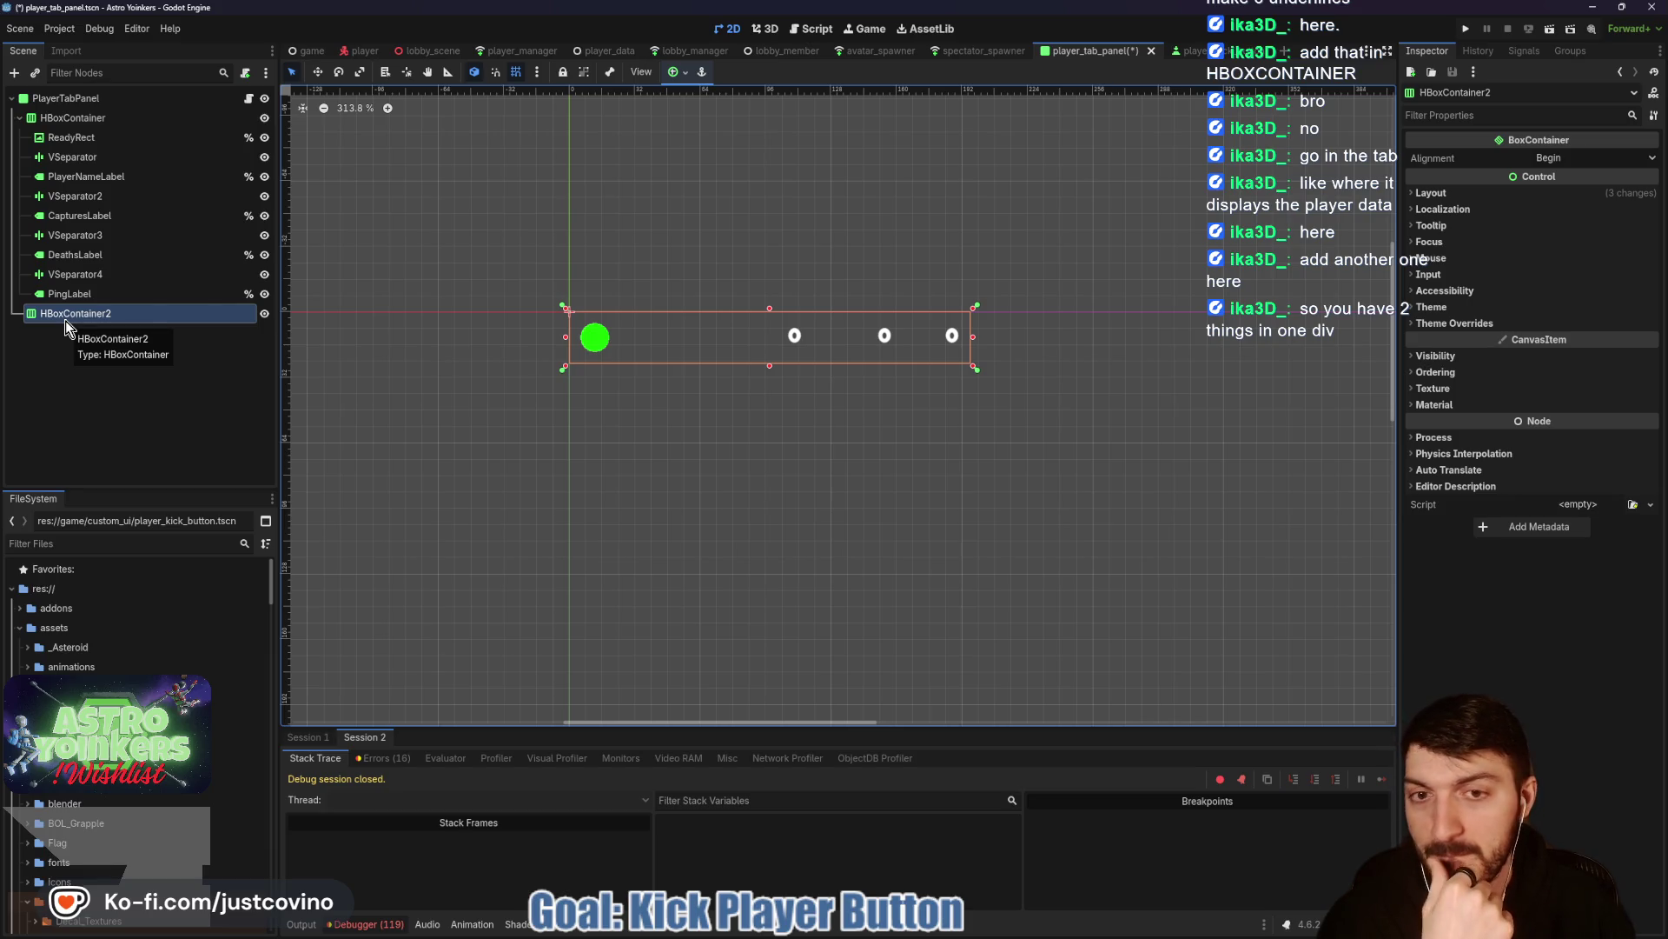
pyautogui.click(1550, 160)
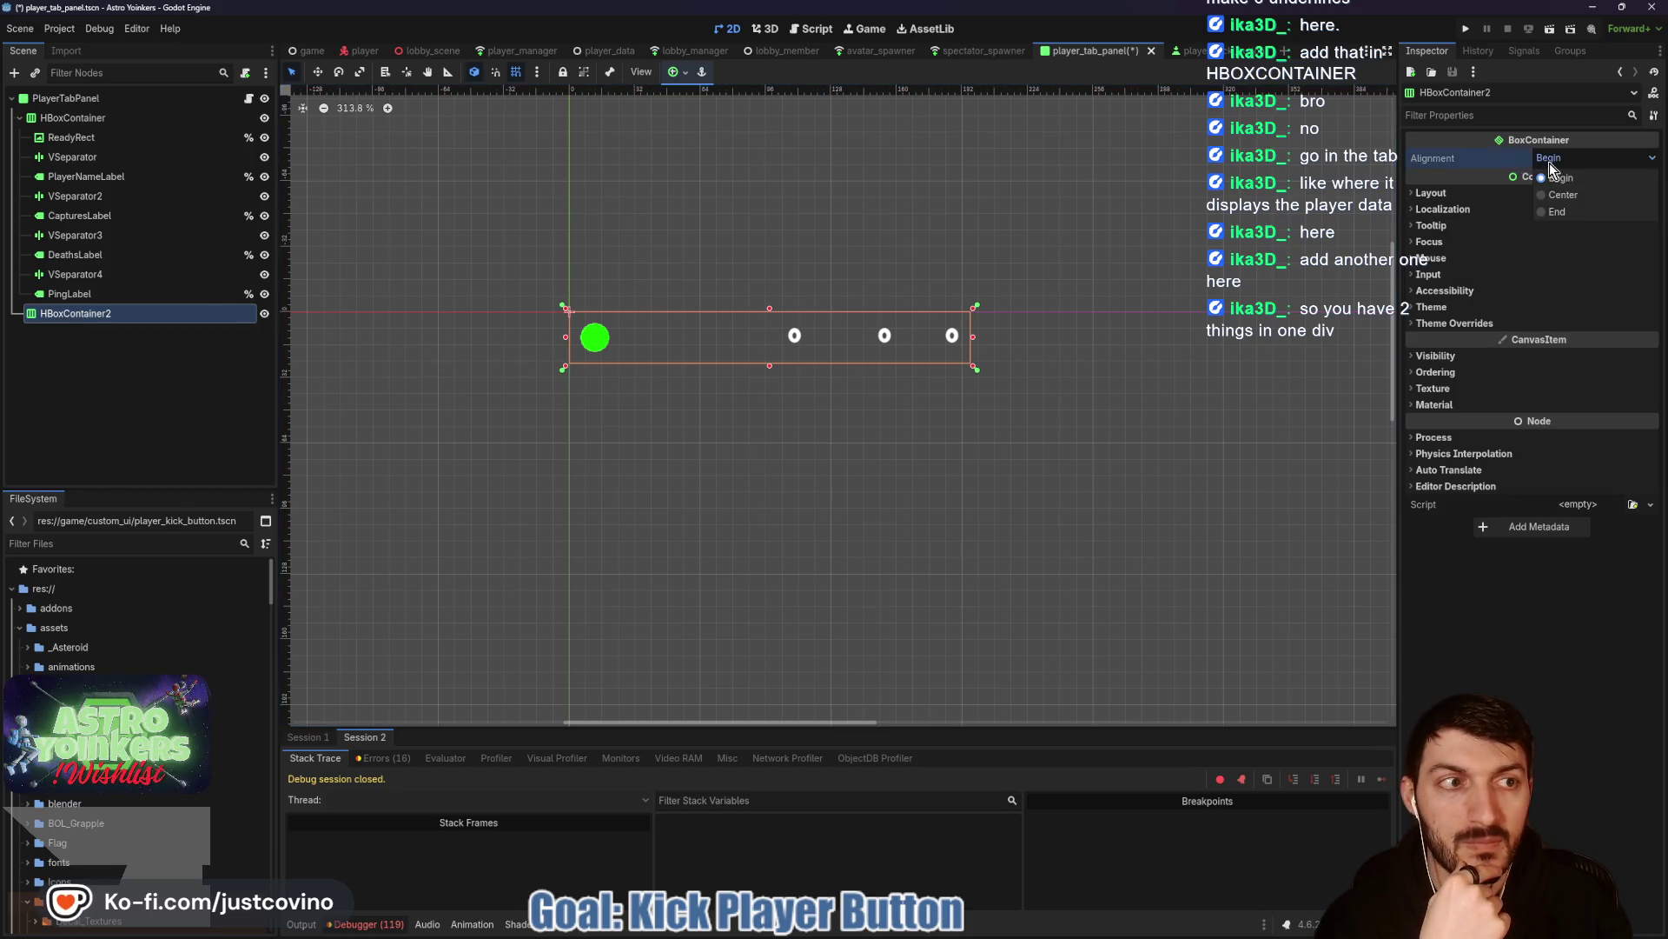
pyautogui.click(128, 318)
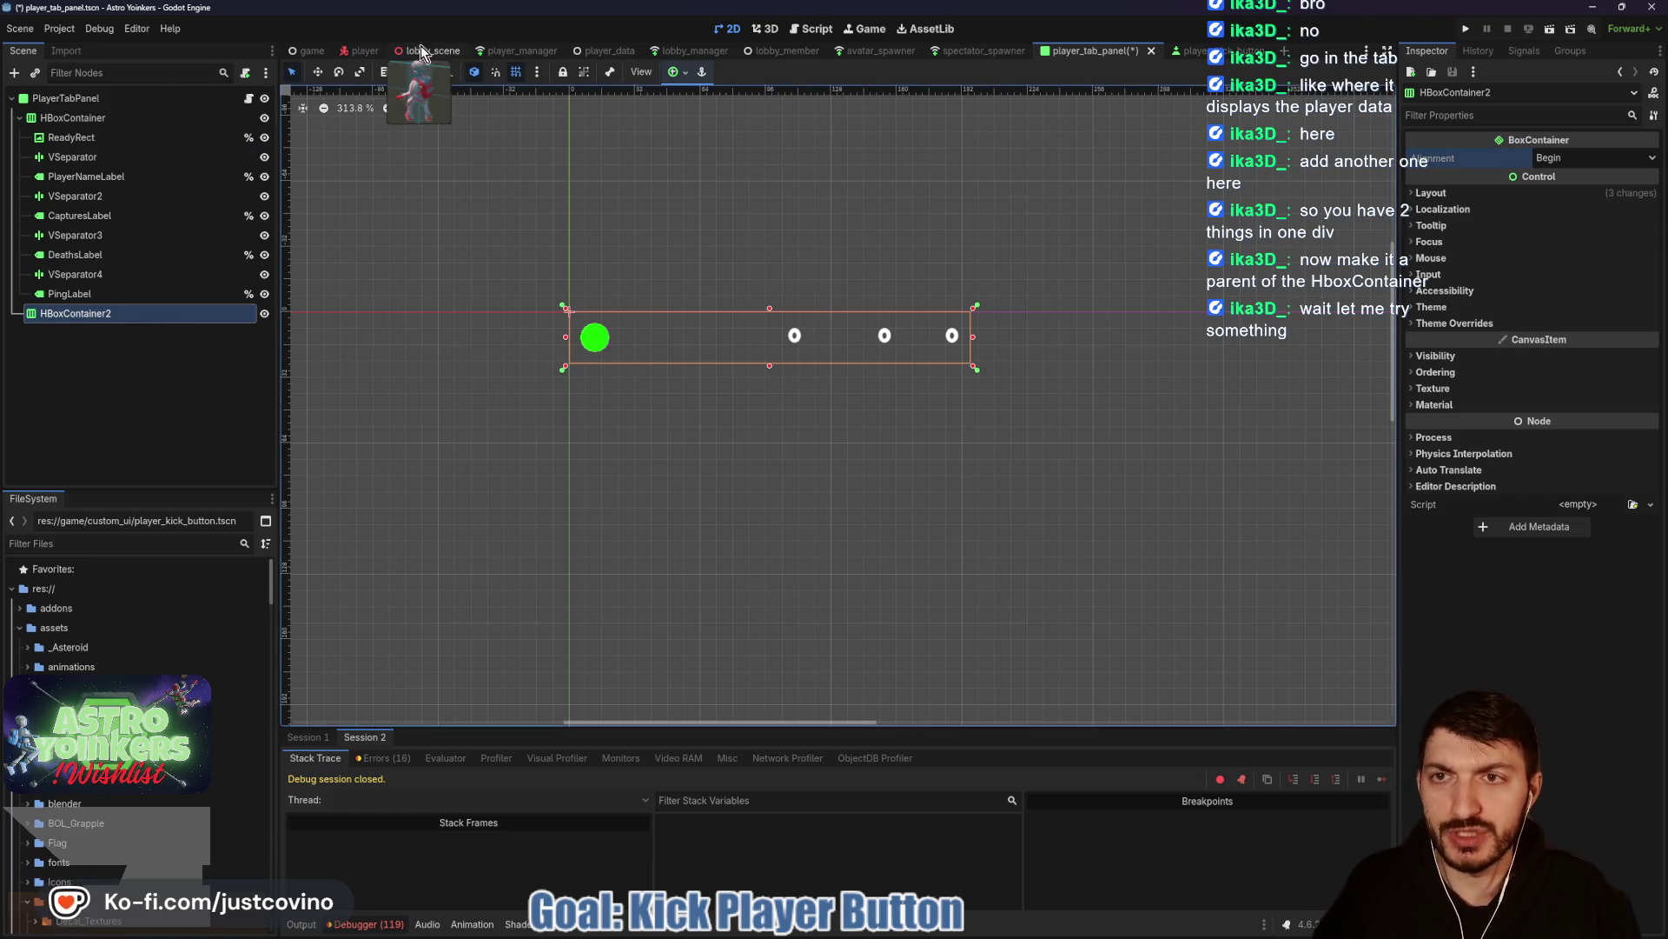
# Step: Paste the player scene's Underline under PlayerTabPanel and anchor it Center Bottom
pyautogui.click(365, 50)
pyautogui.click(109, 405)
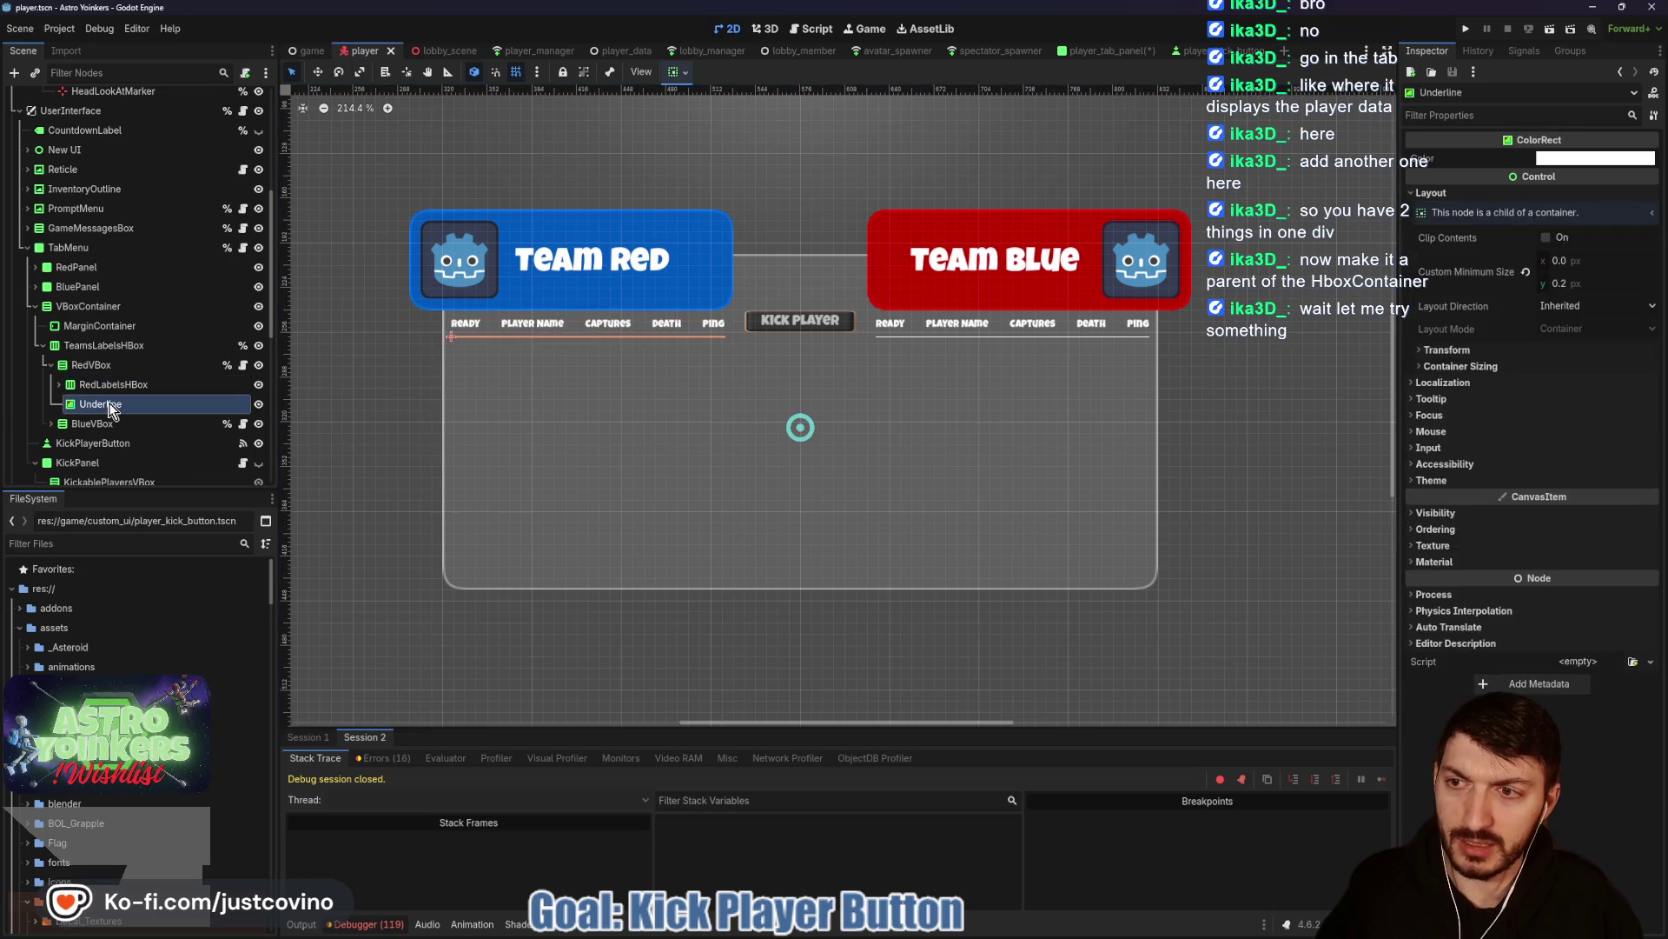
pyautogui.click(1094, 50)
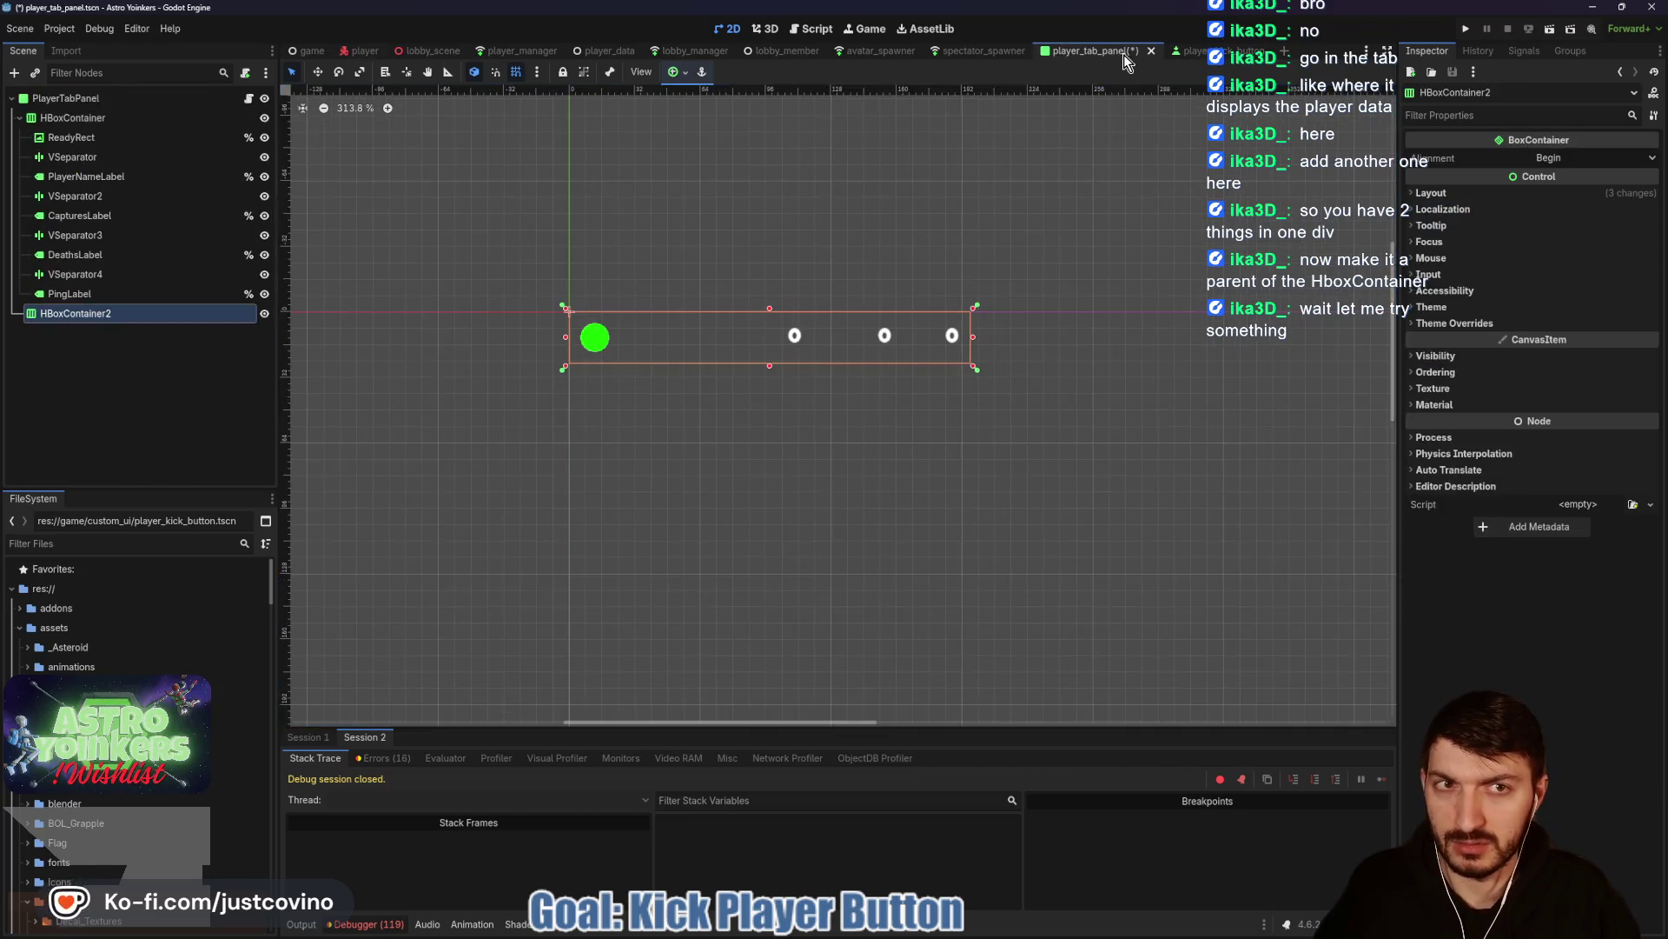
pyautogui.click(72, 98)
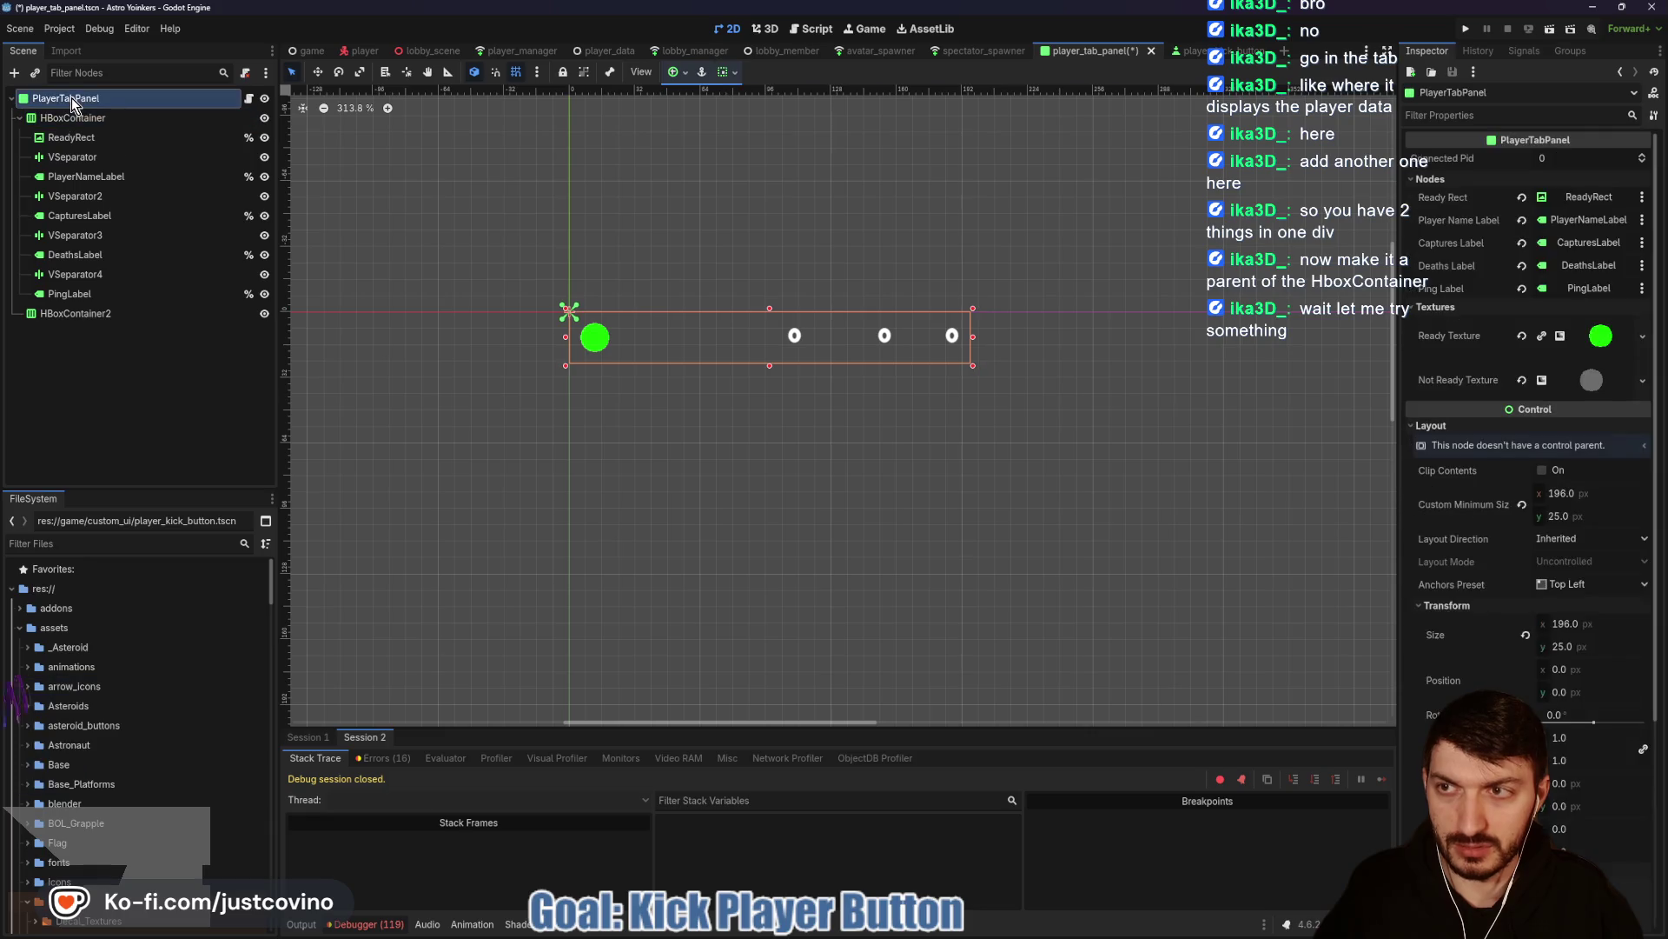
pyautogui.hotkey('ctrl', 'v')
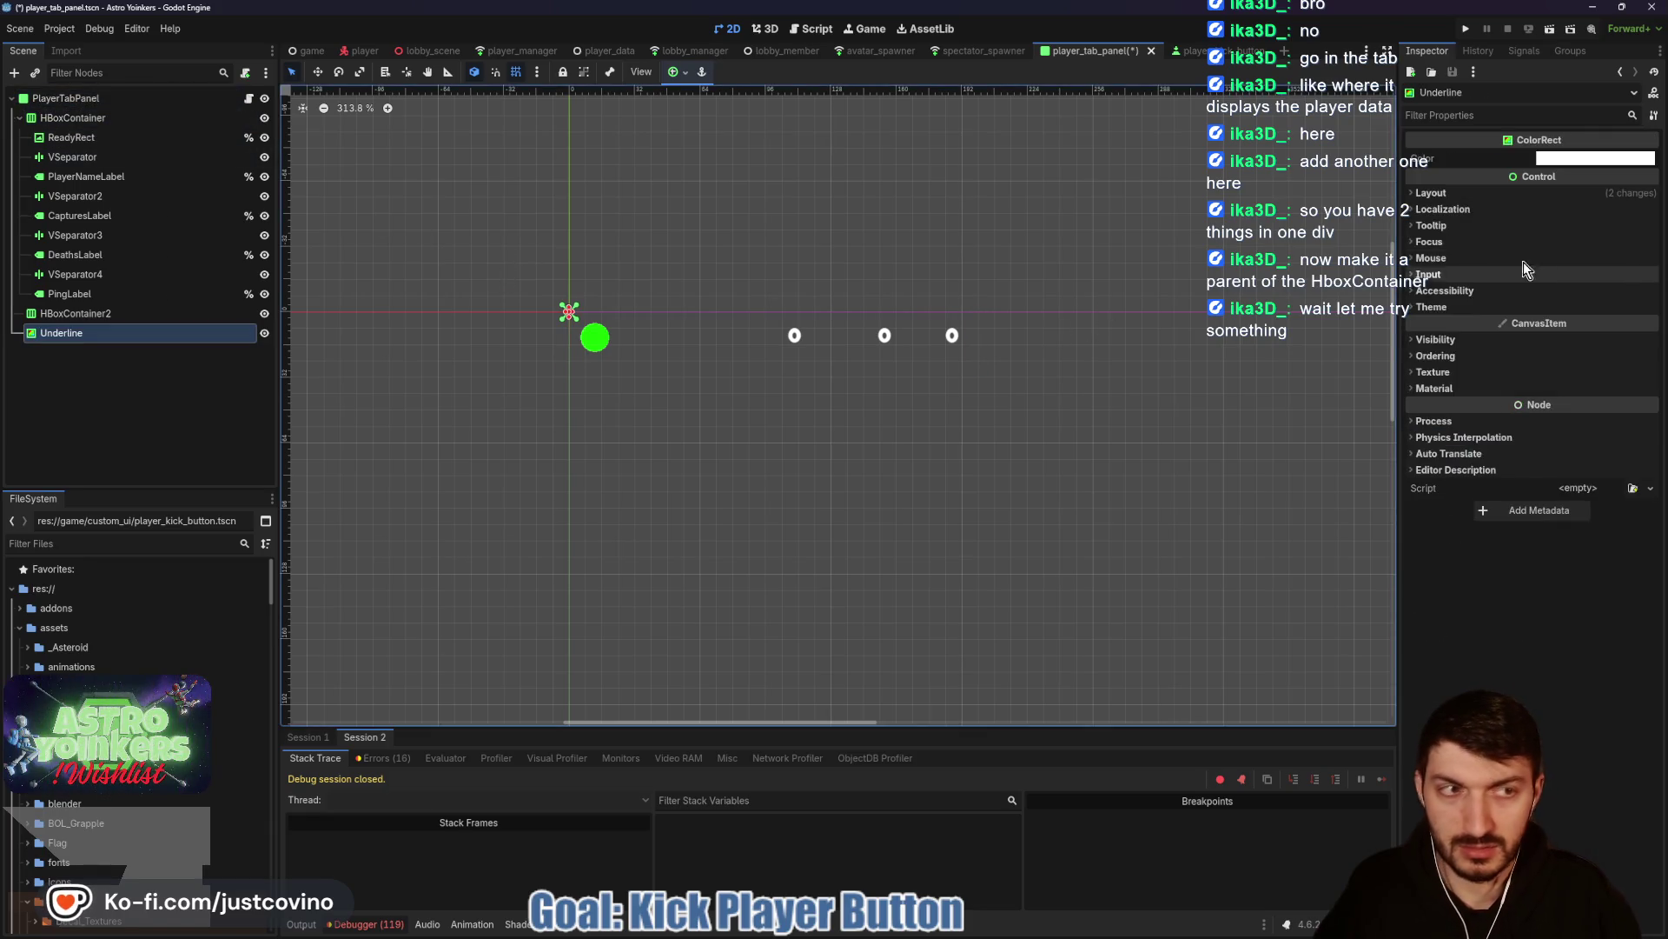
pyautogui.click(1526, 193)
pyautogui.click(1564, 259)
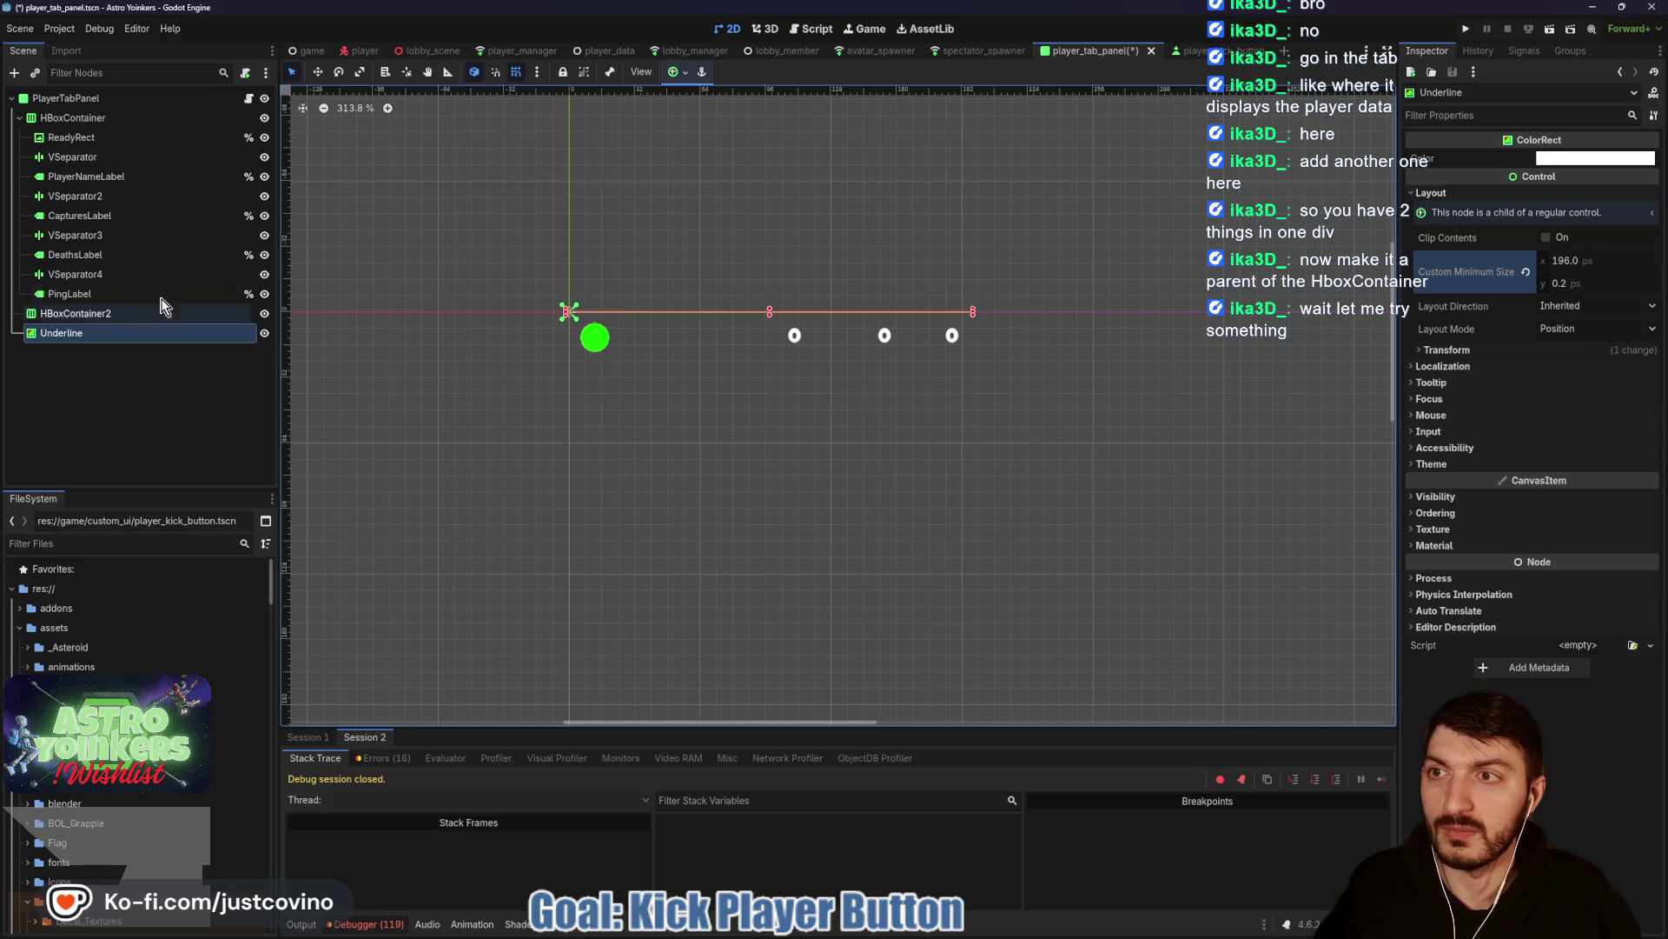
pyautogui.click(686, 74)
pyautogui.click(706, 172)
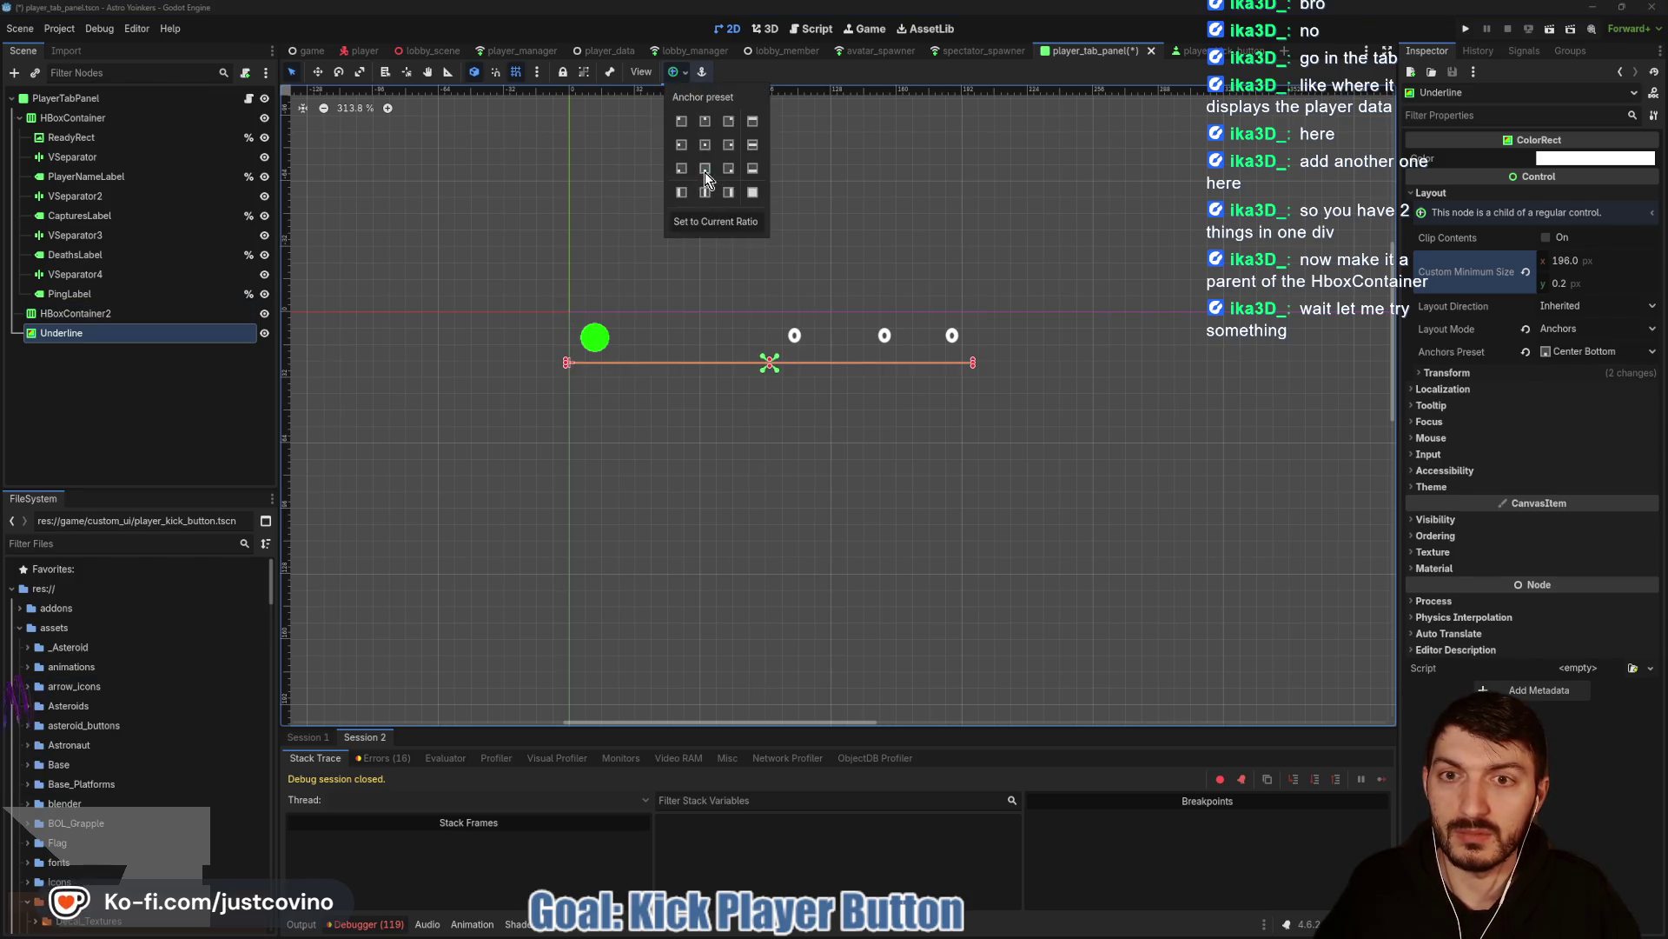
# Step: Delete HBoxContainer2, save the player_tab_panel scene, and return to the player scene
pyautogui.click(90, 309)
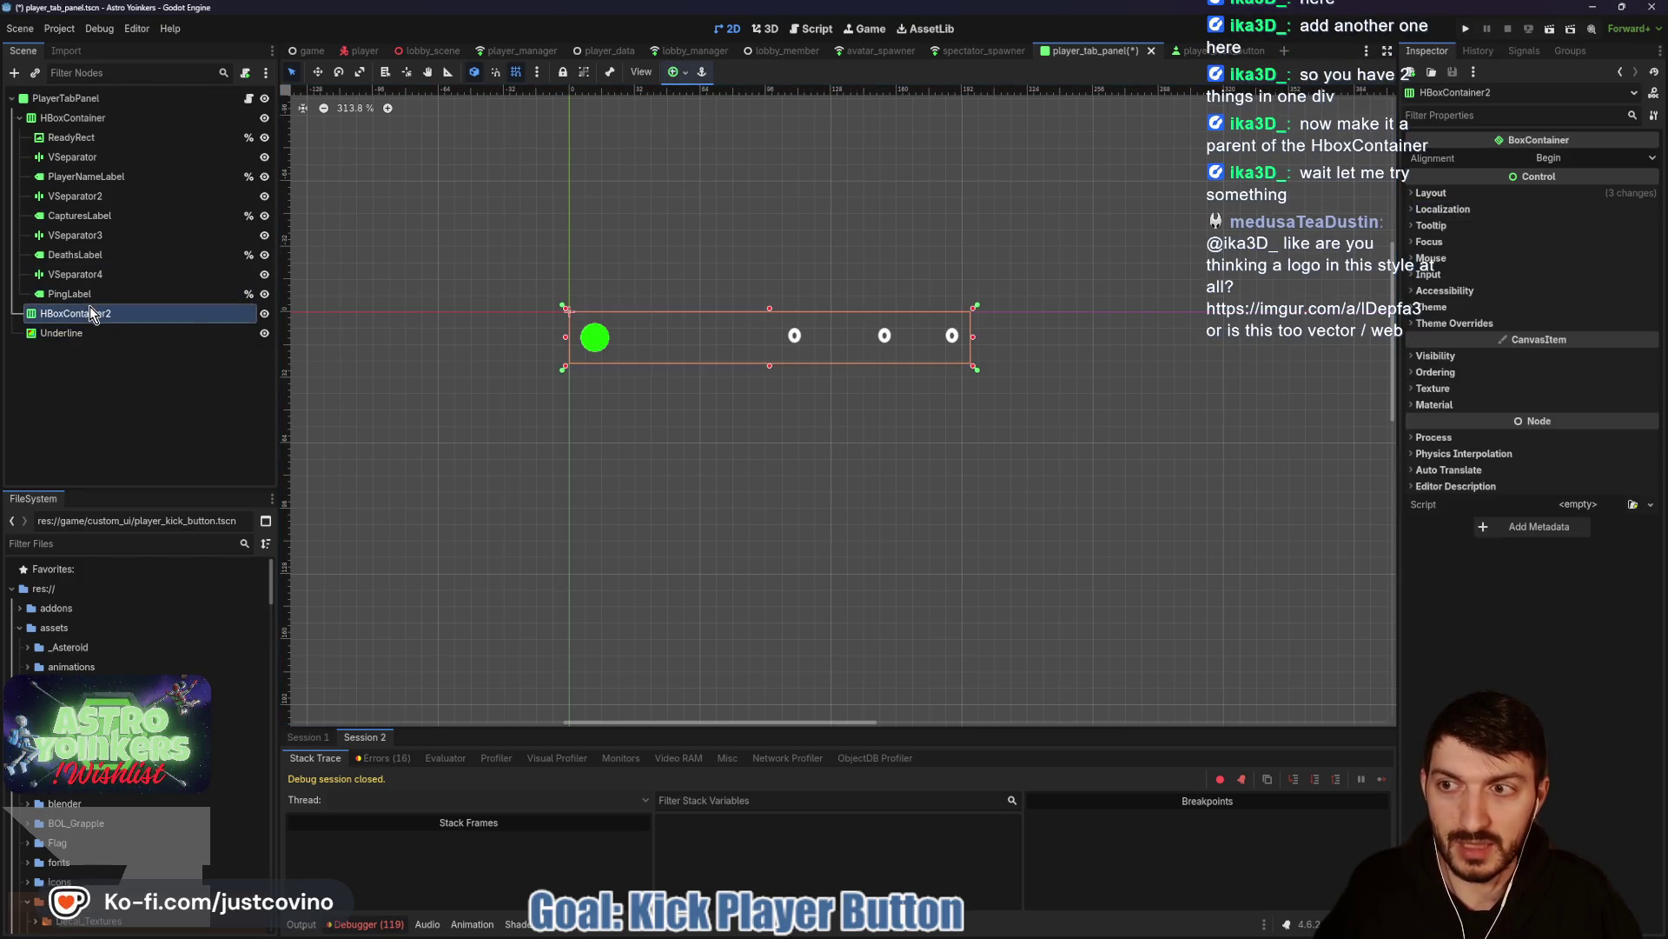
pyautogui.press('Delete')
pyautogui.click(791, 481)
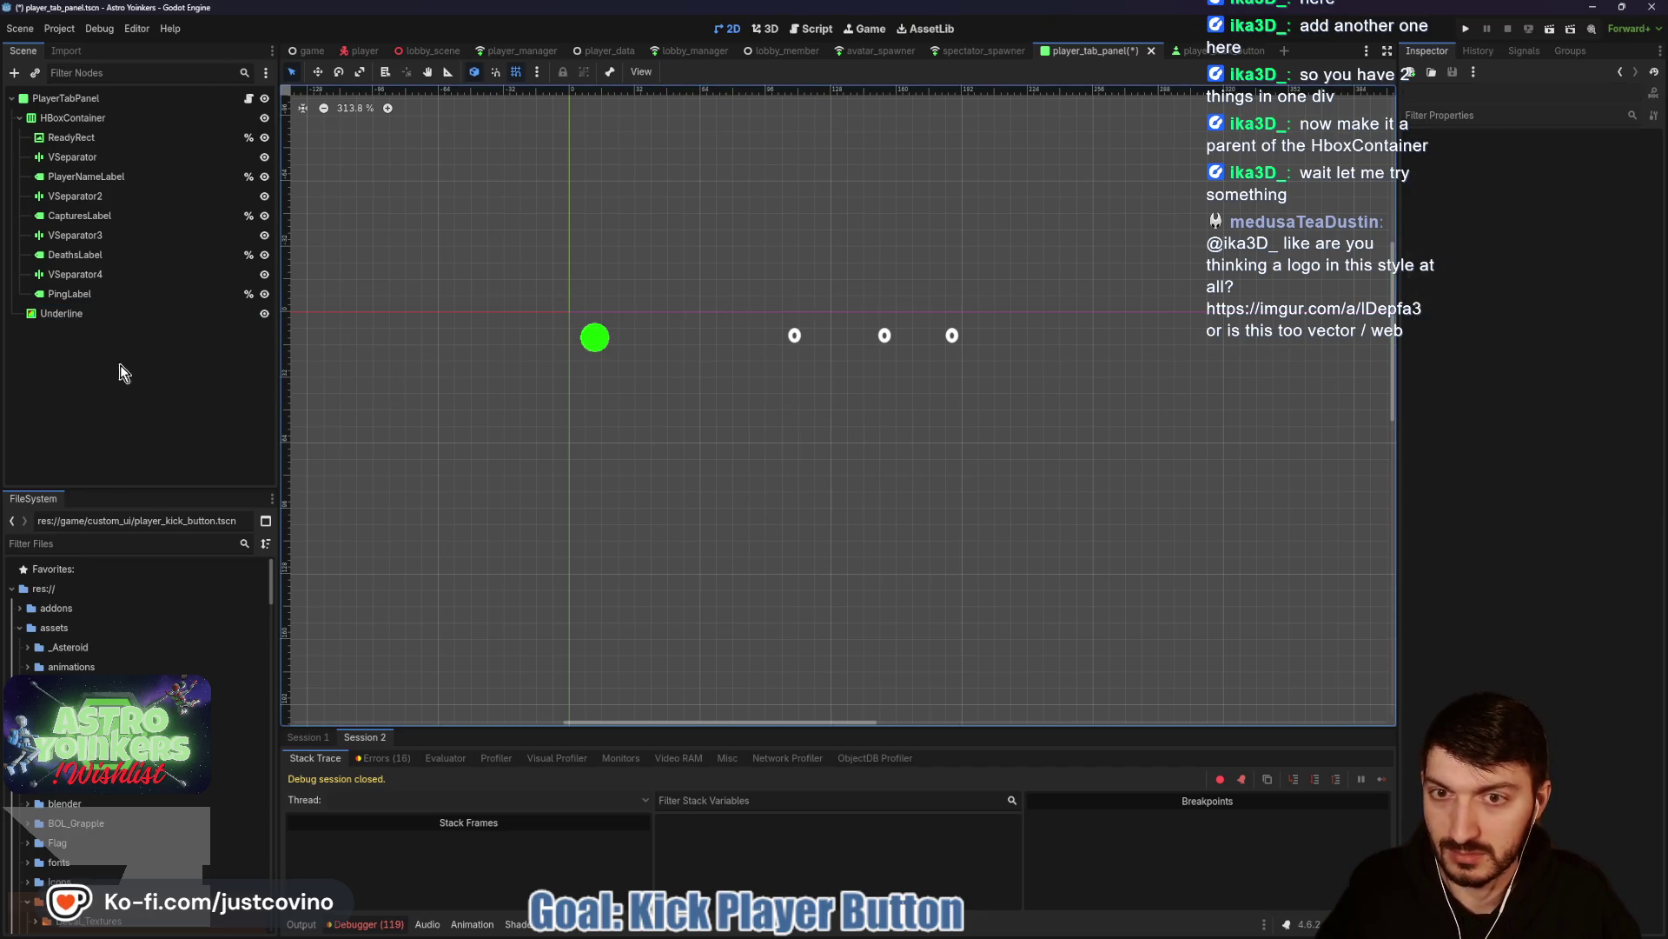
pyautogui.click(86, 315)
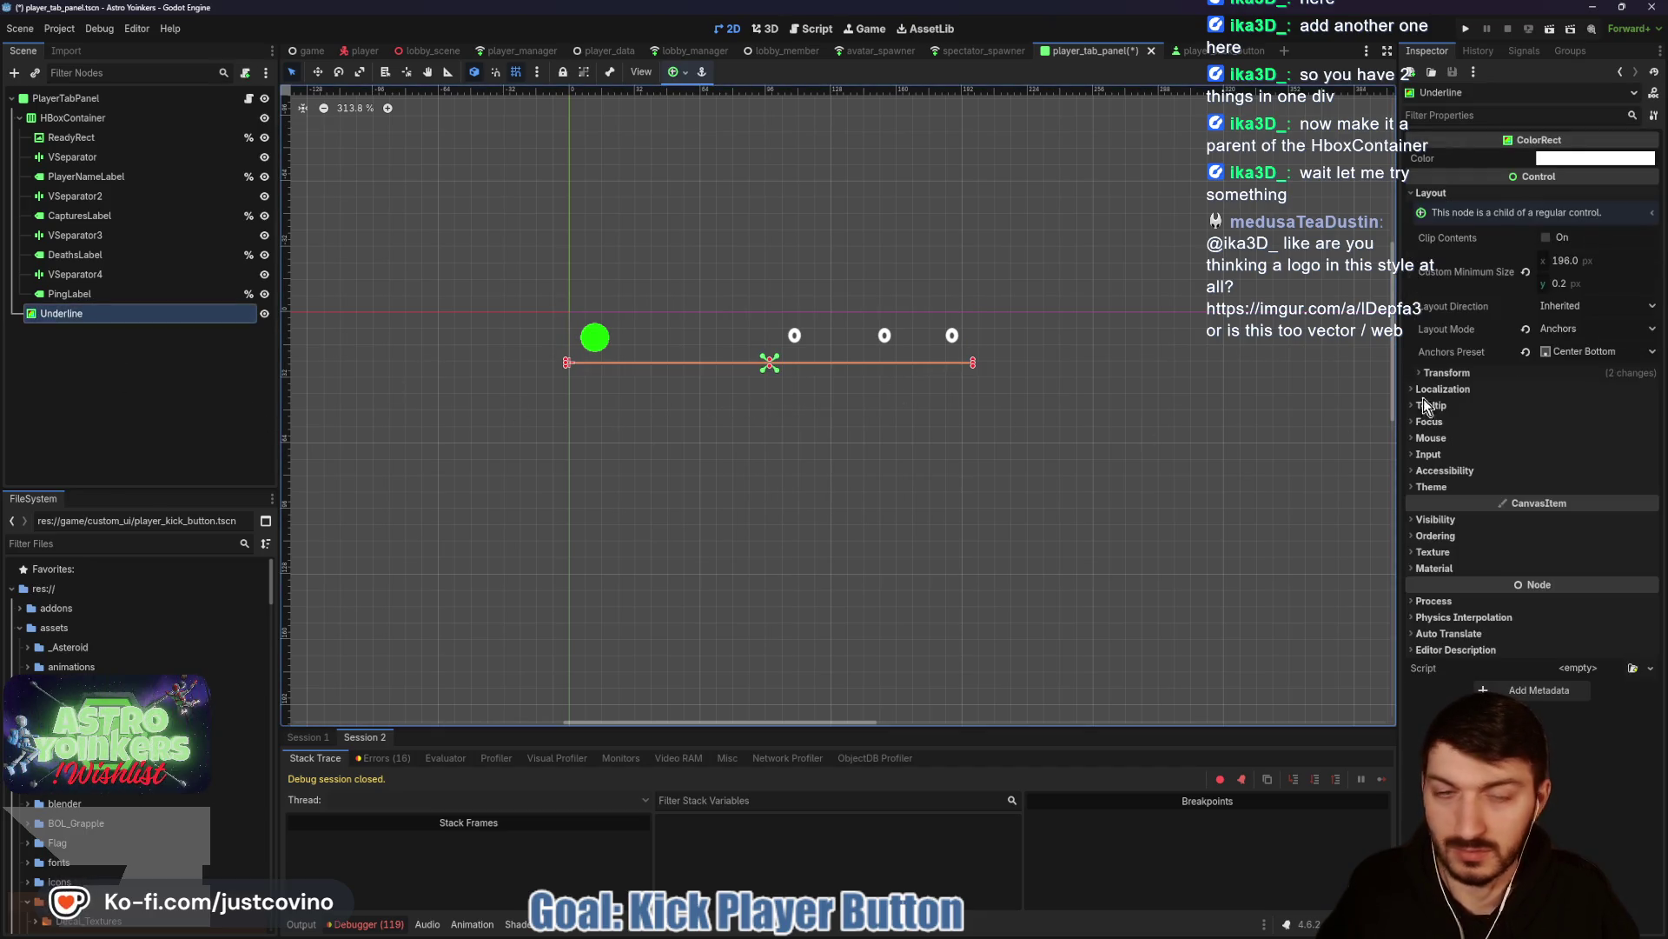
pyautogui.hotkey('ctrl', 's')
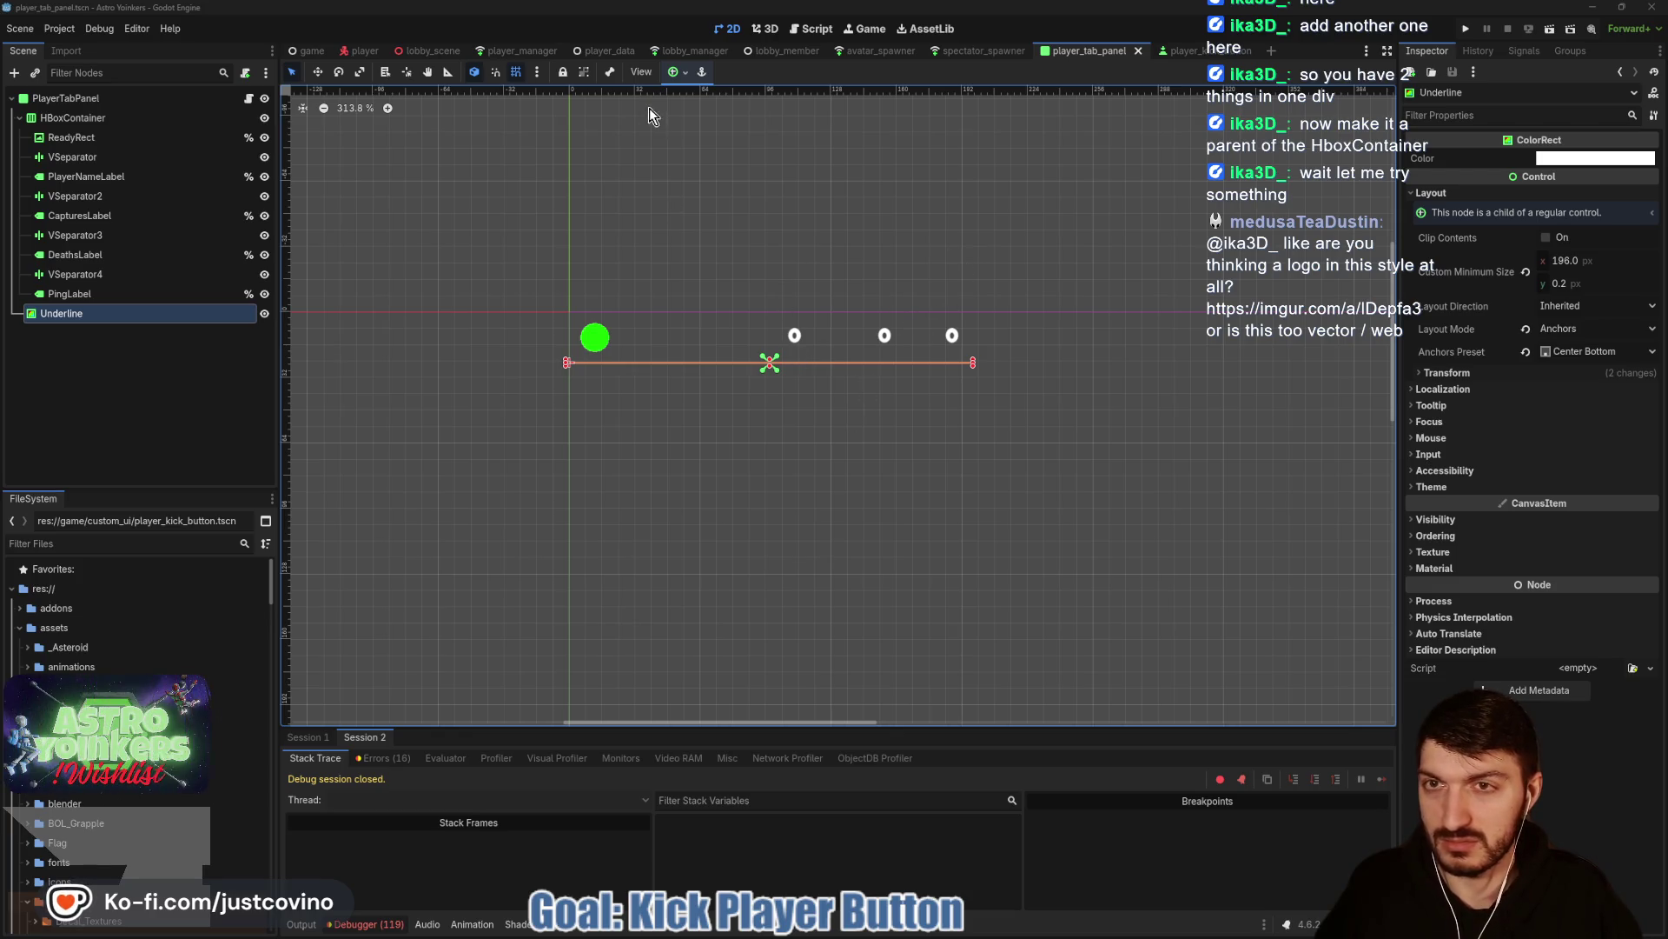
pyautogui.click(370, 51)
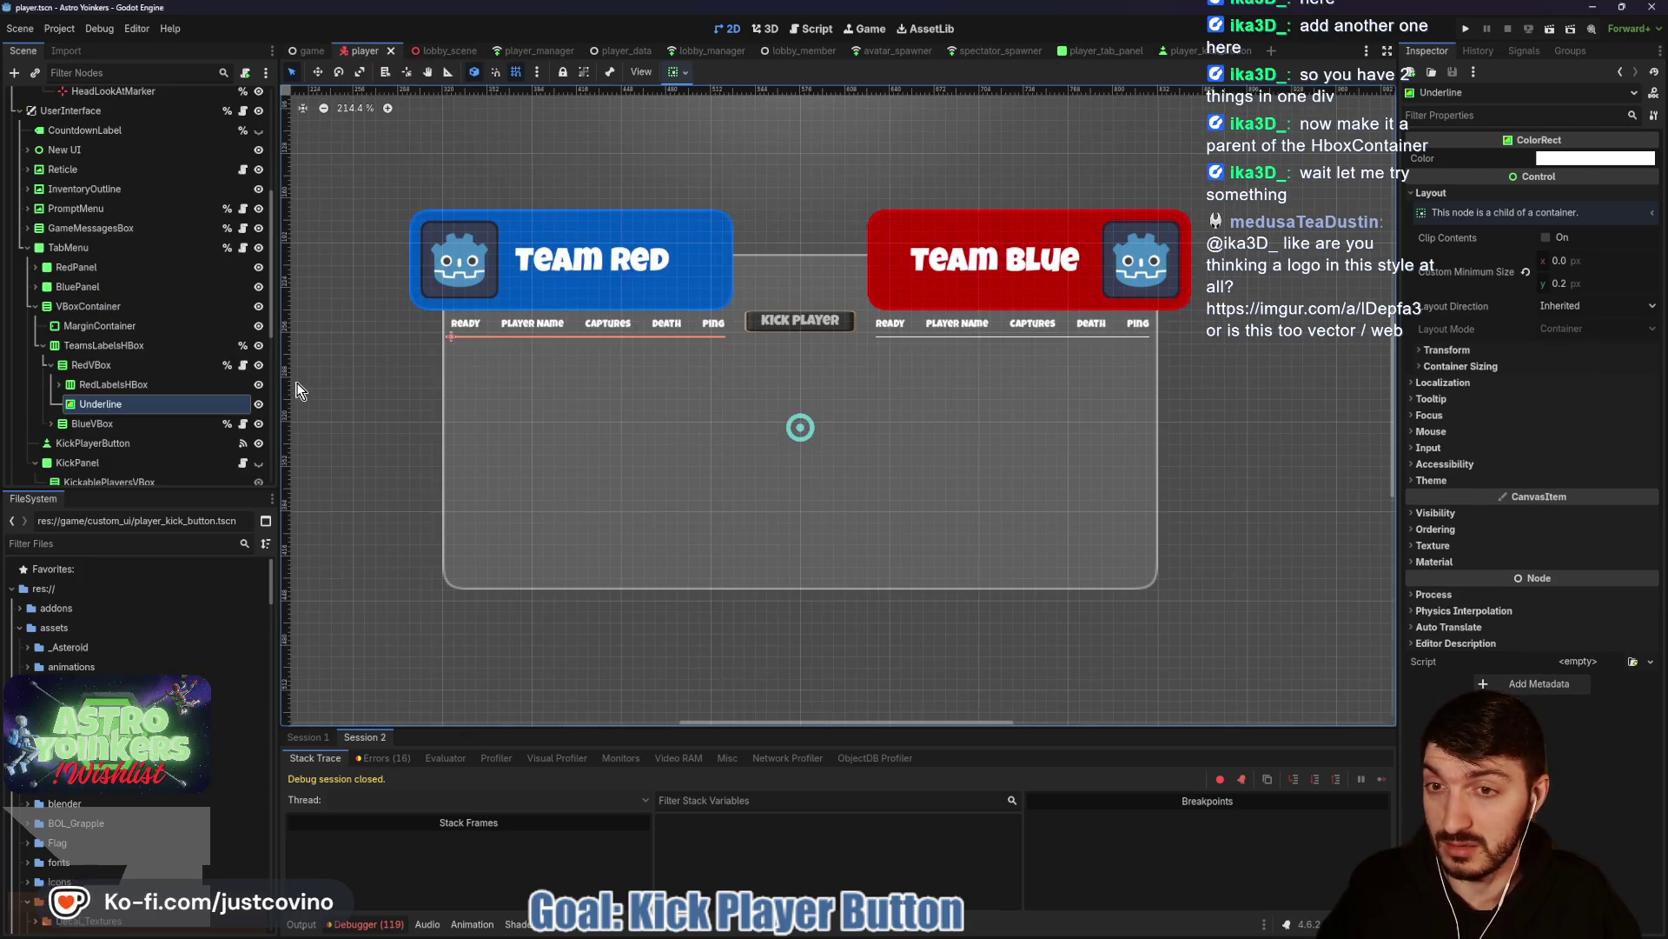
# Step: Instance player_tab_panel.tscn under RedVBox and frame the Team Red scoreboard in the 2D view
pyautogui.click(95, 371)
pyautogui.hotkey('ctrl', 'shift', 'o')
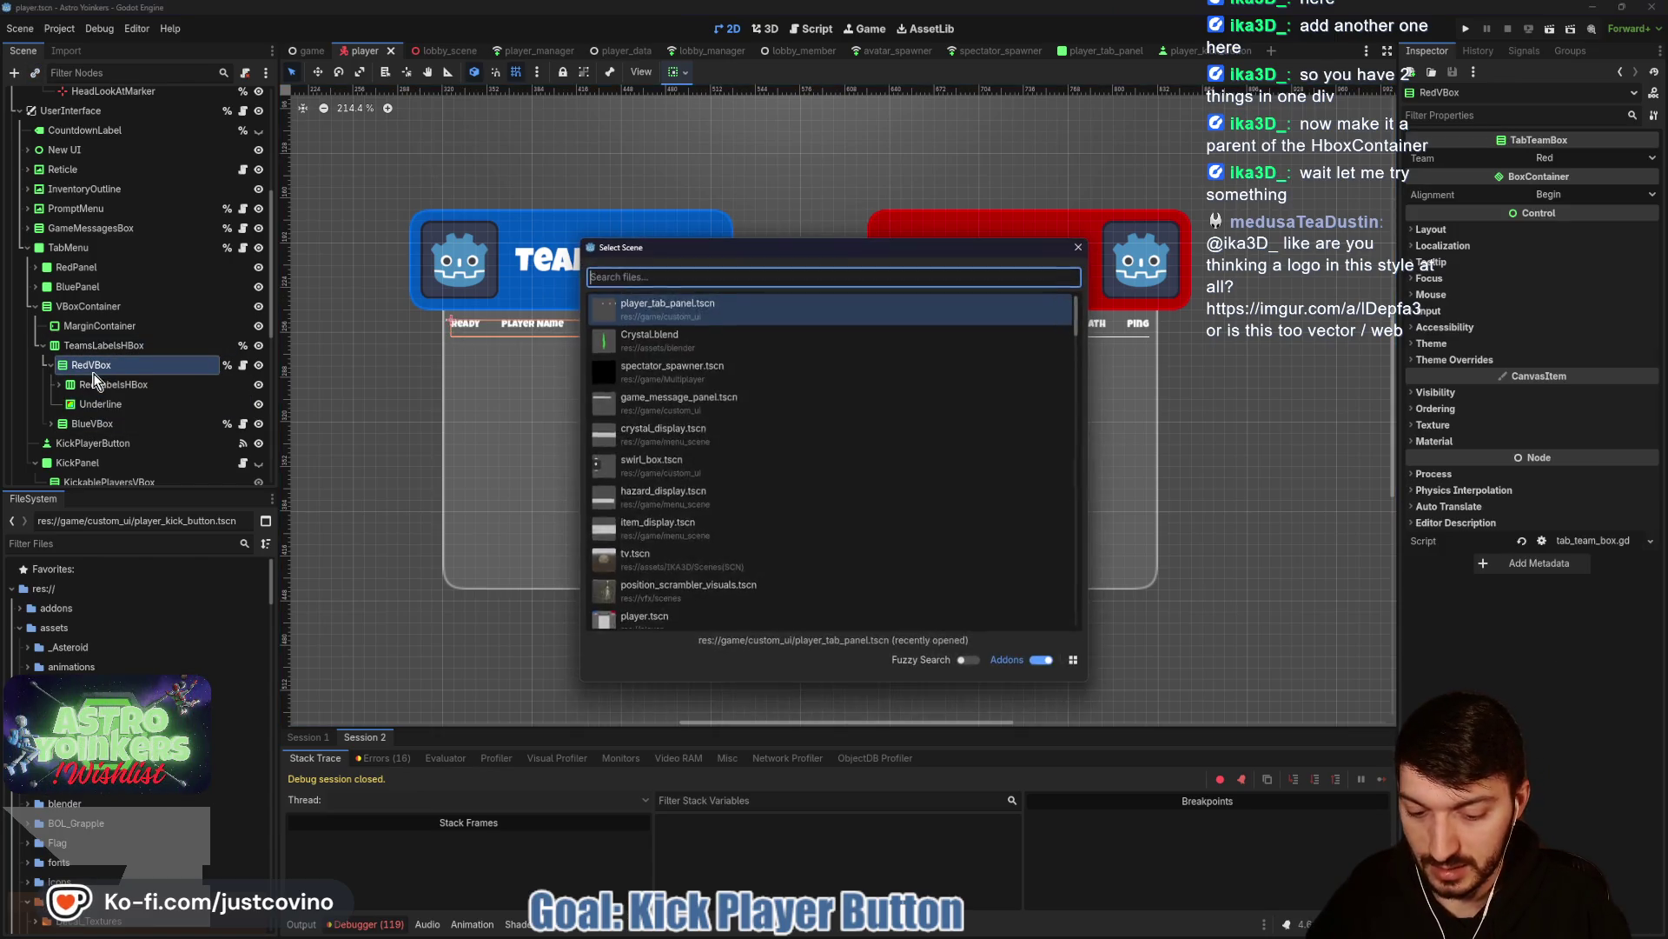
pyautogui.write('player')
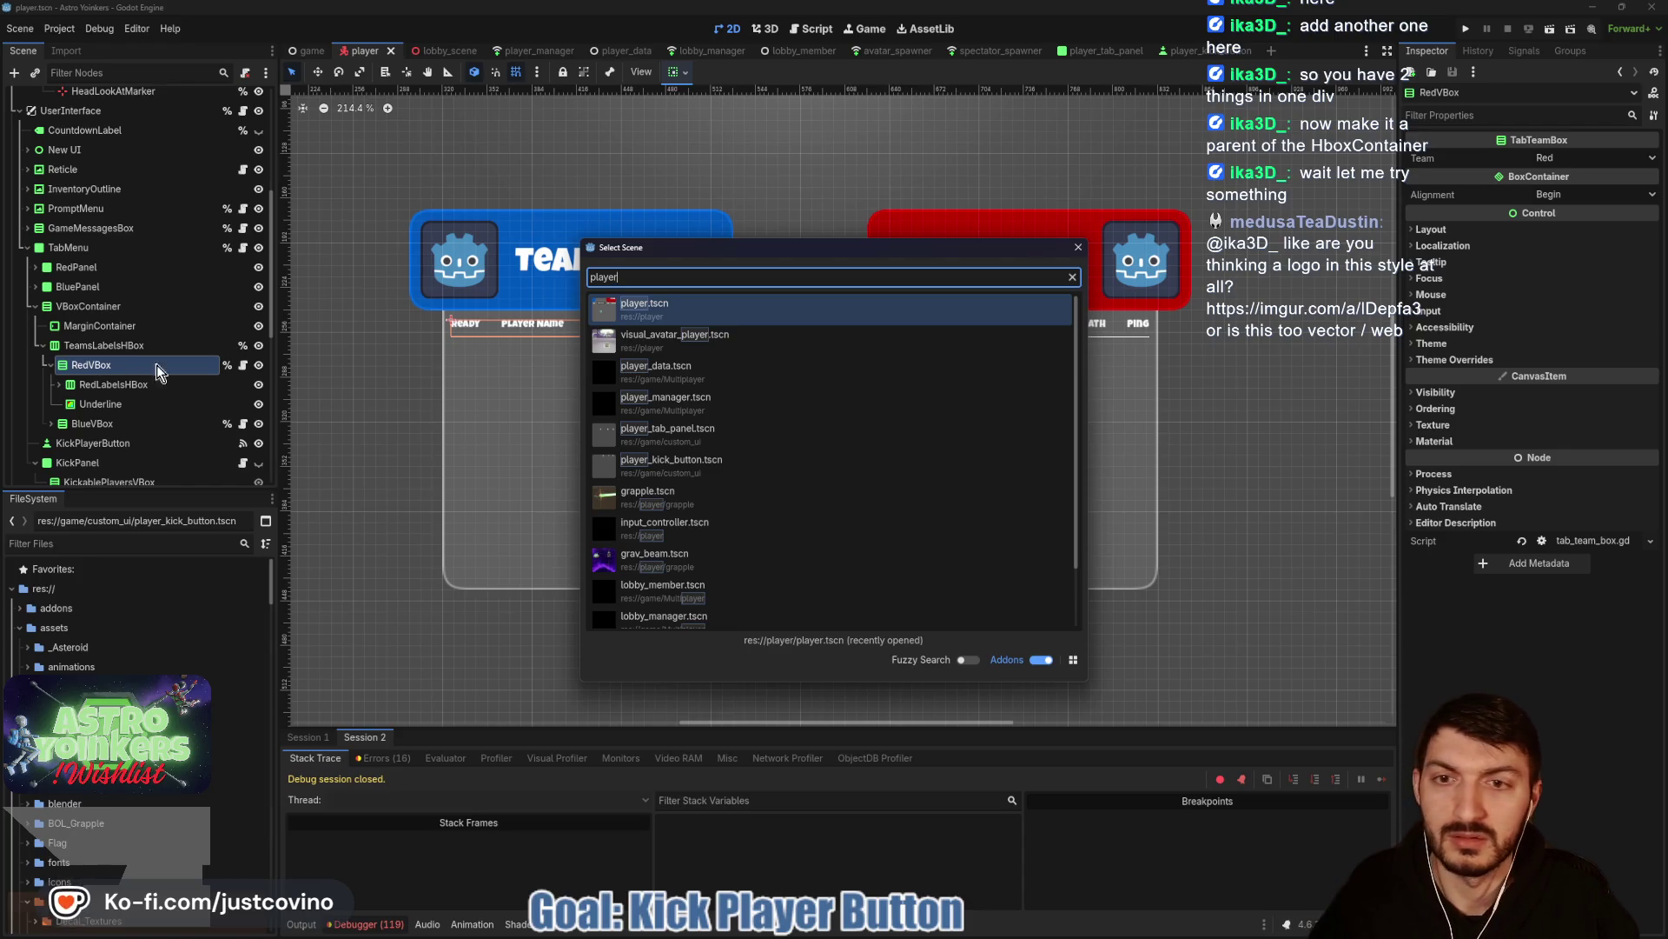
pyautogui.write('_tab')
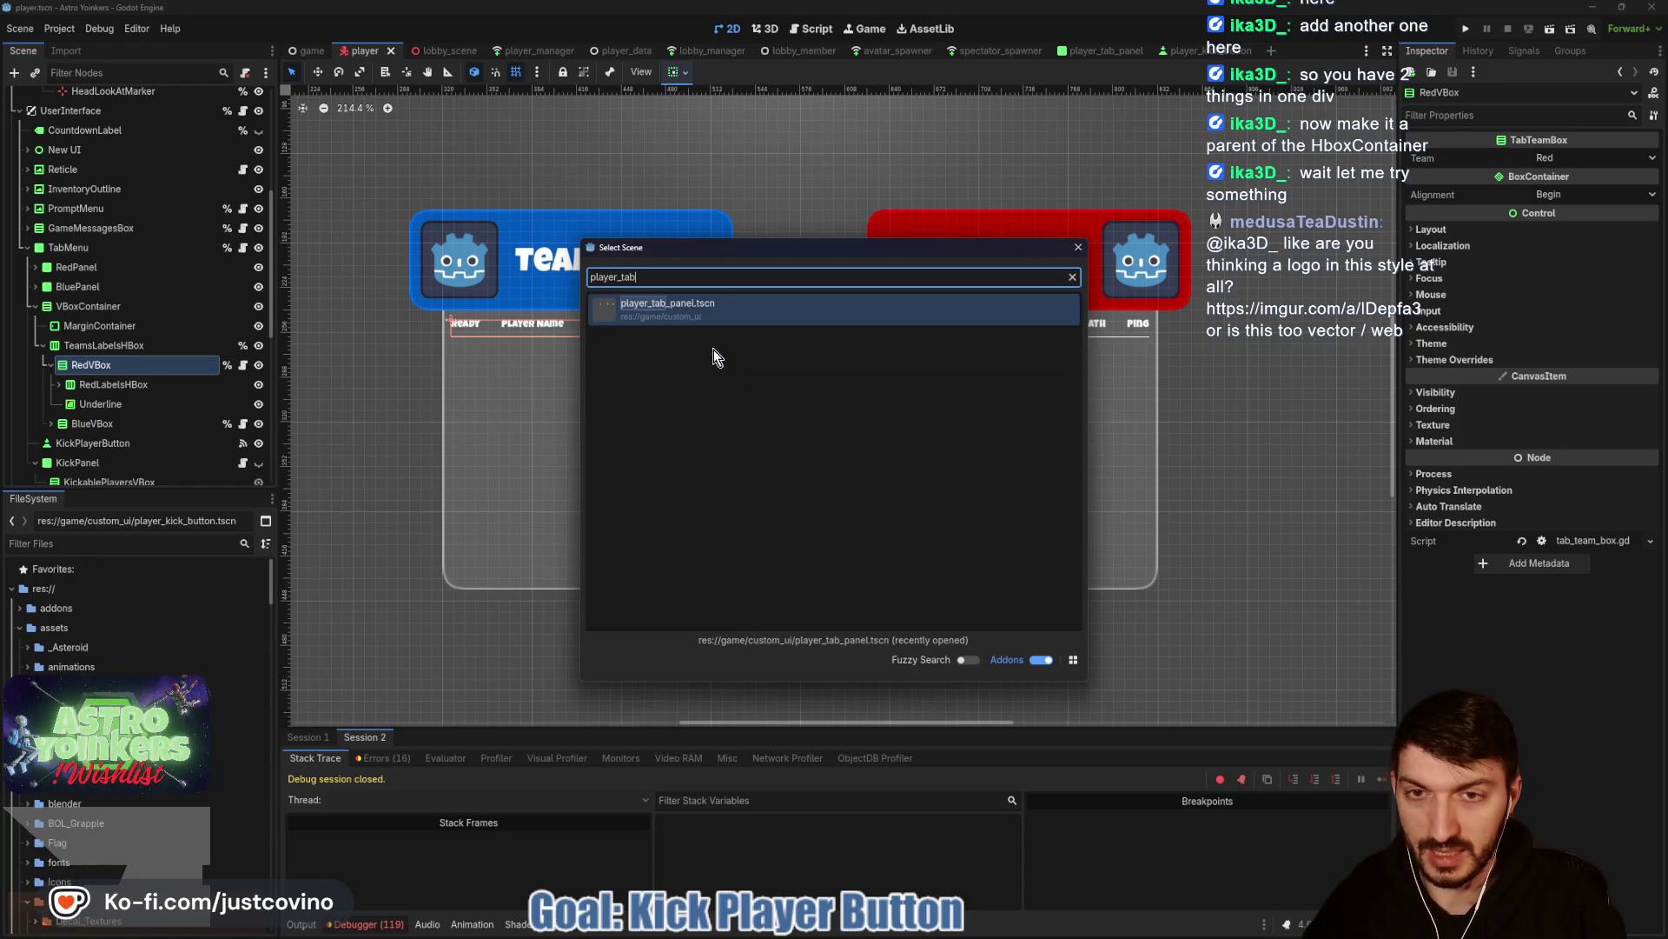
pyautogui.press('Return')
pyautogui.click(382, 402)
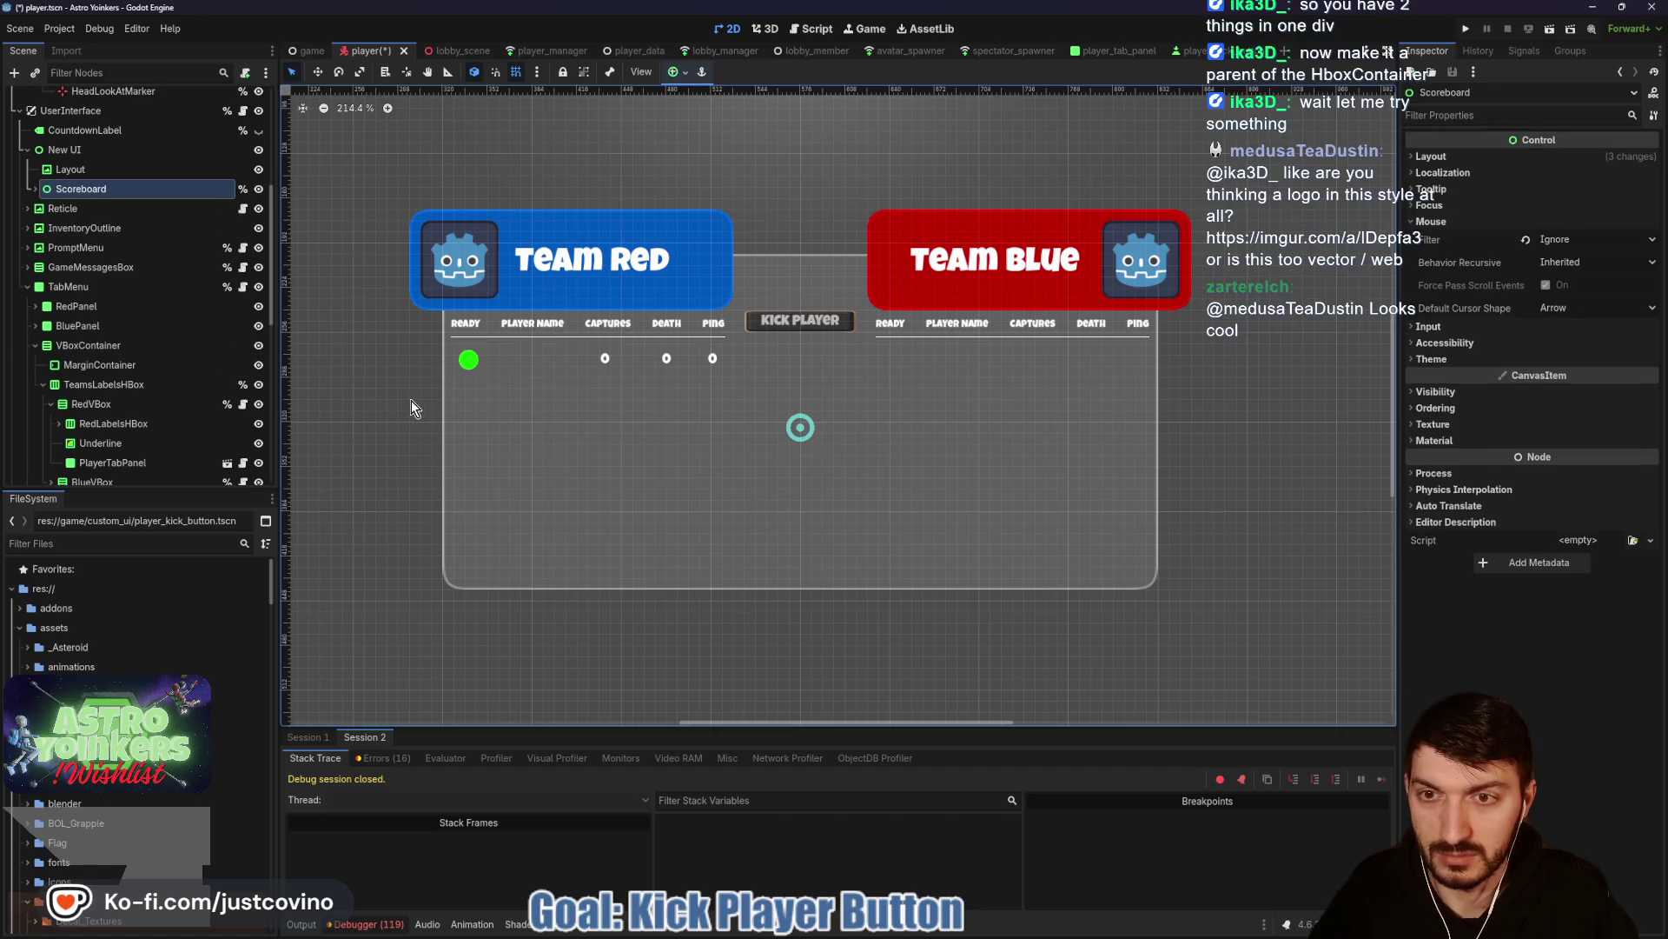
pyautogui.scroll(3, 619, 380)
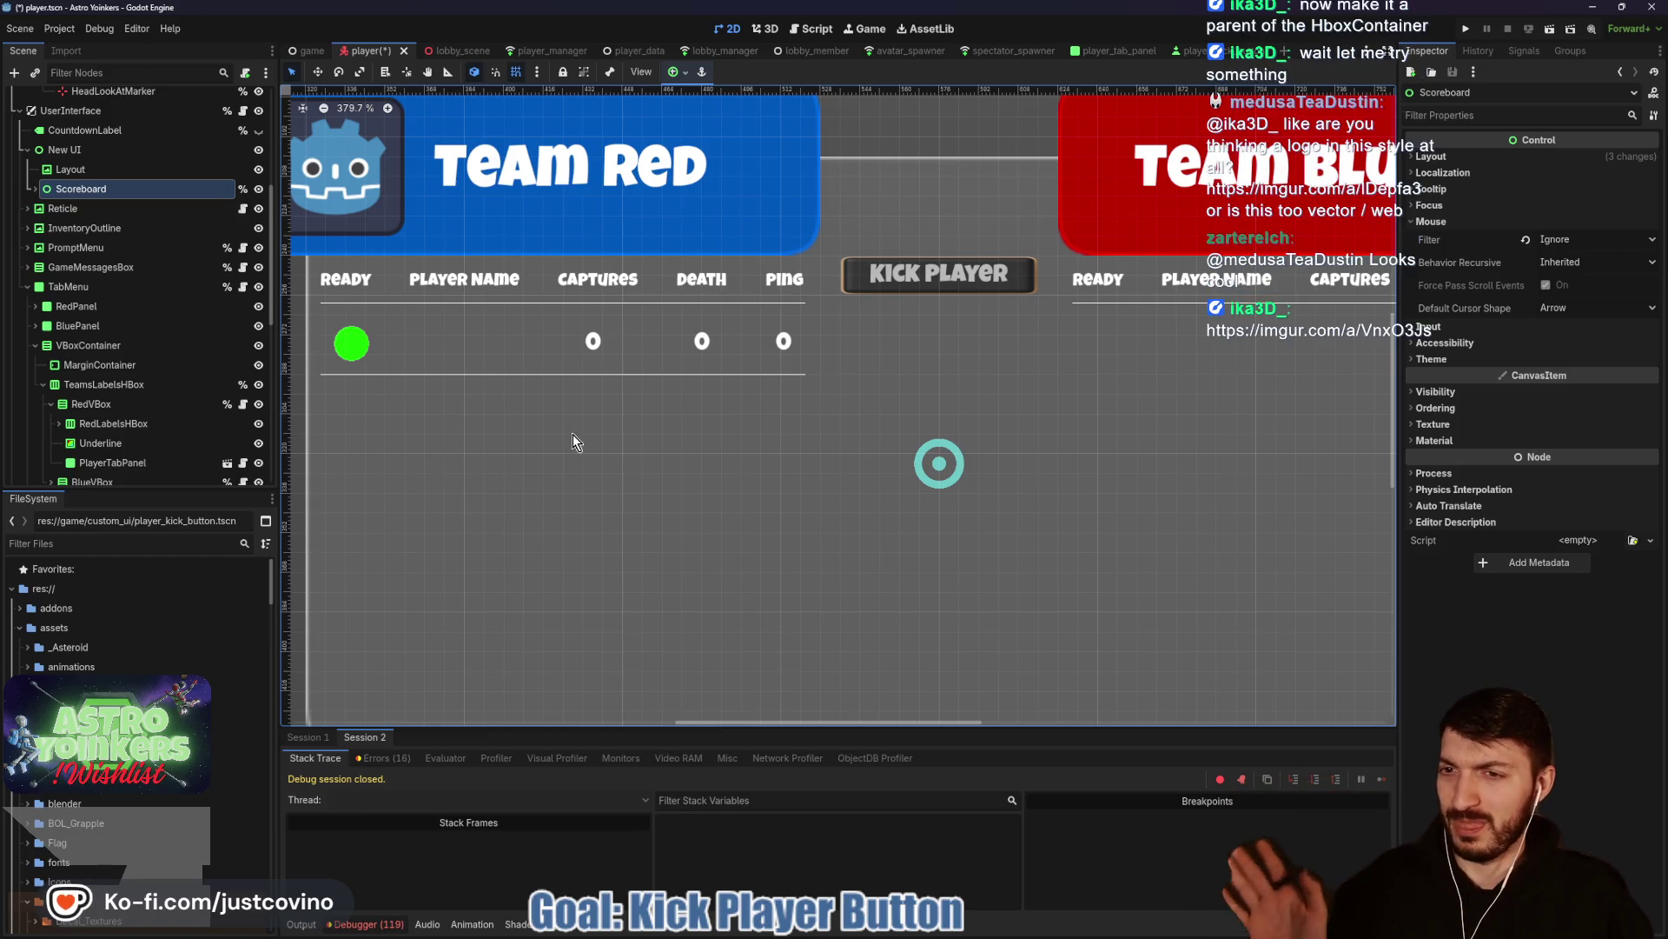
pyautogui.moveTo(573, 433); pyautogui.dragTo(643, 438)
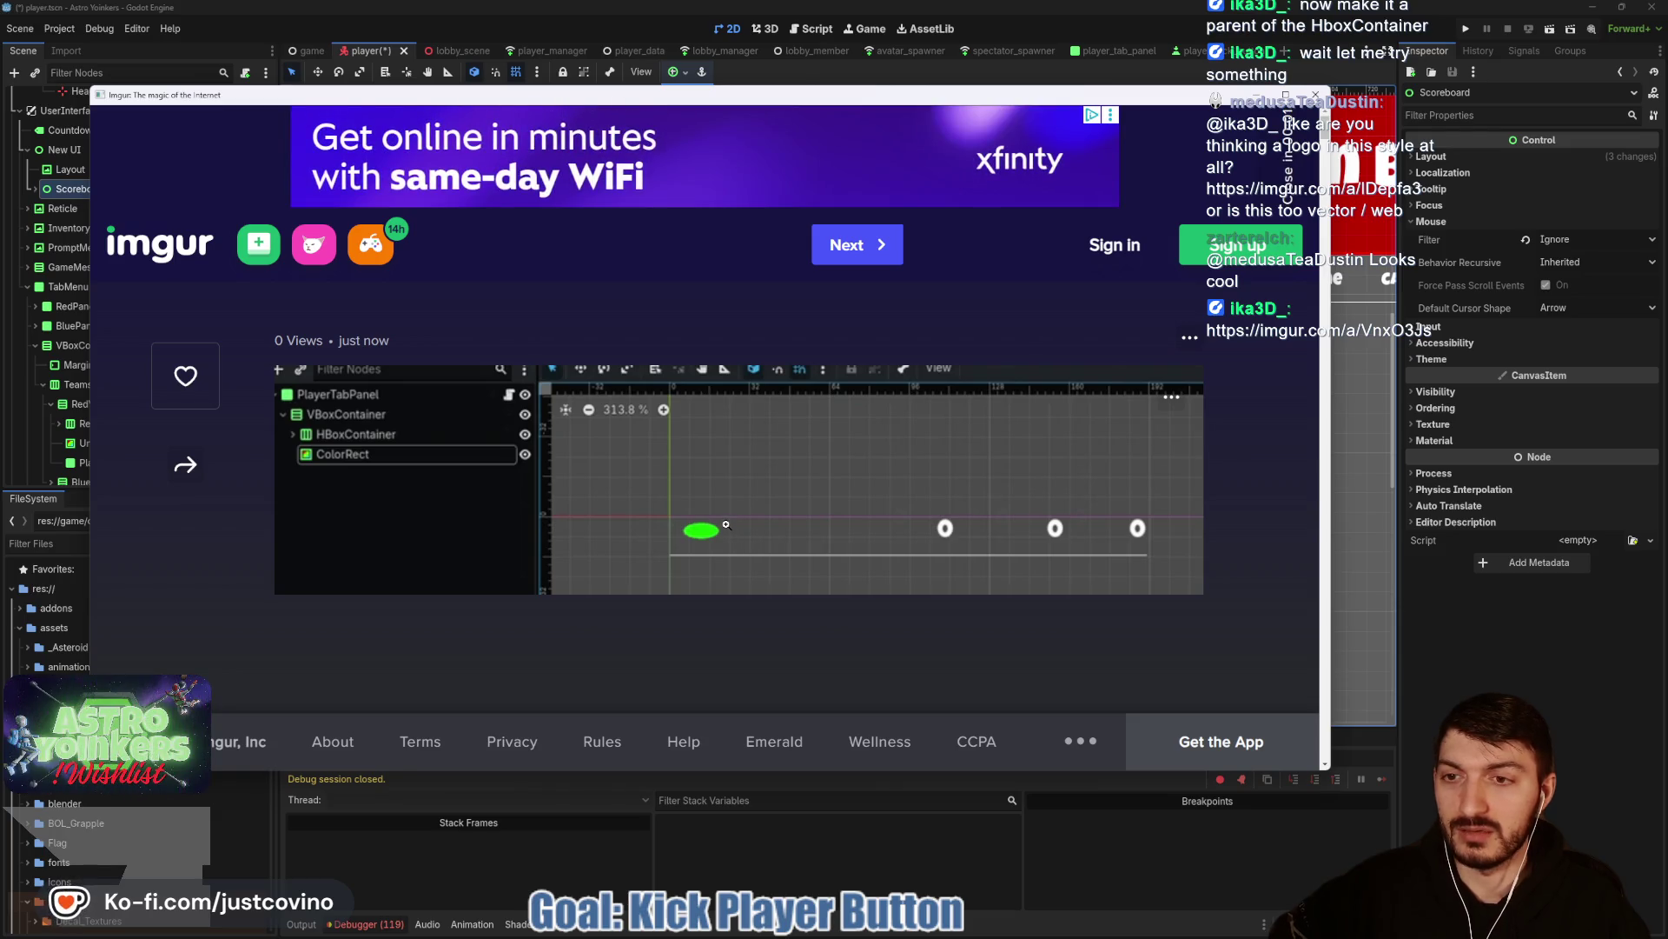
# Step: Leave the Imgur image page and bring the Godot editor back to the front
pyautogui.hotkey('alt', 'Tab')
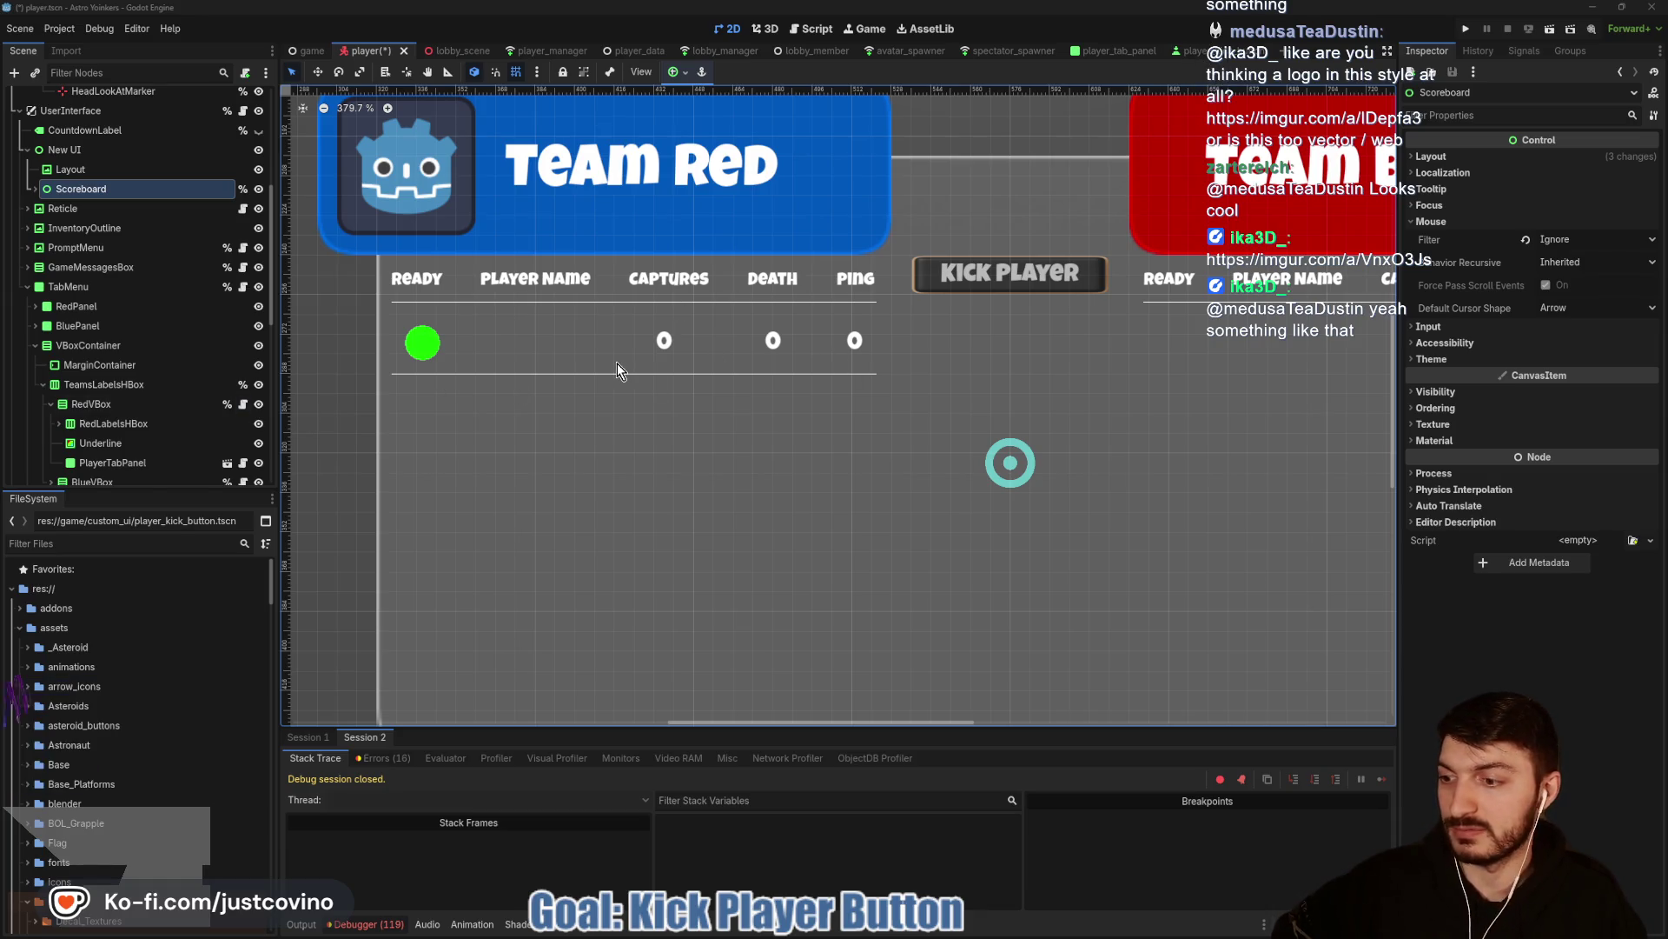
# Step: Set the Underline's mouse filter to Ignore in player_tab_panel and save the scene
pyautogui.click(1107, 50)
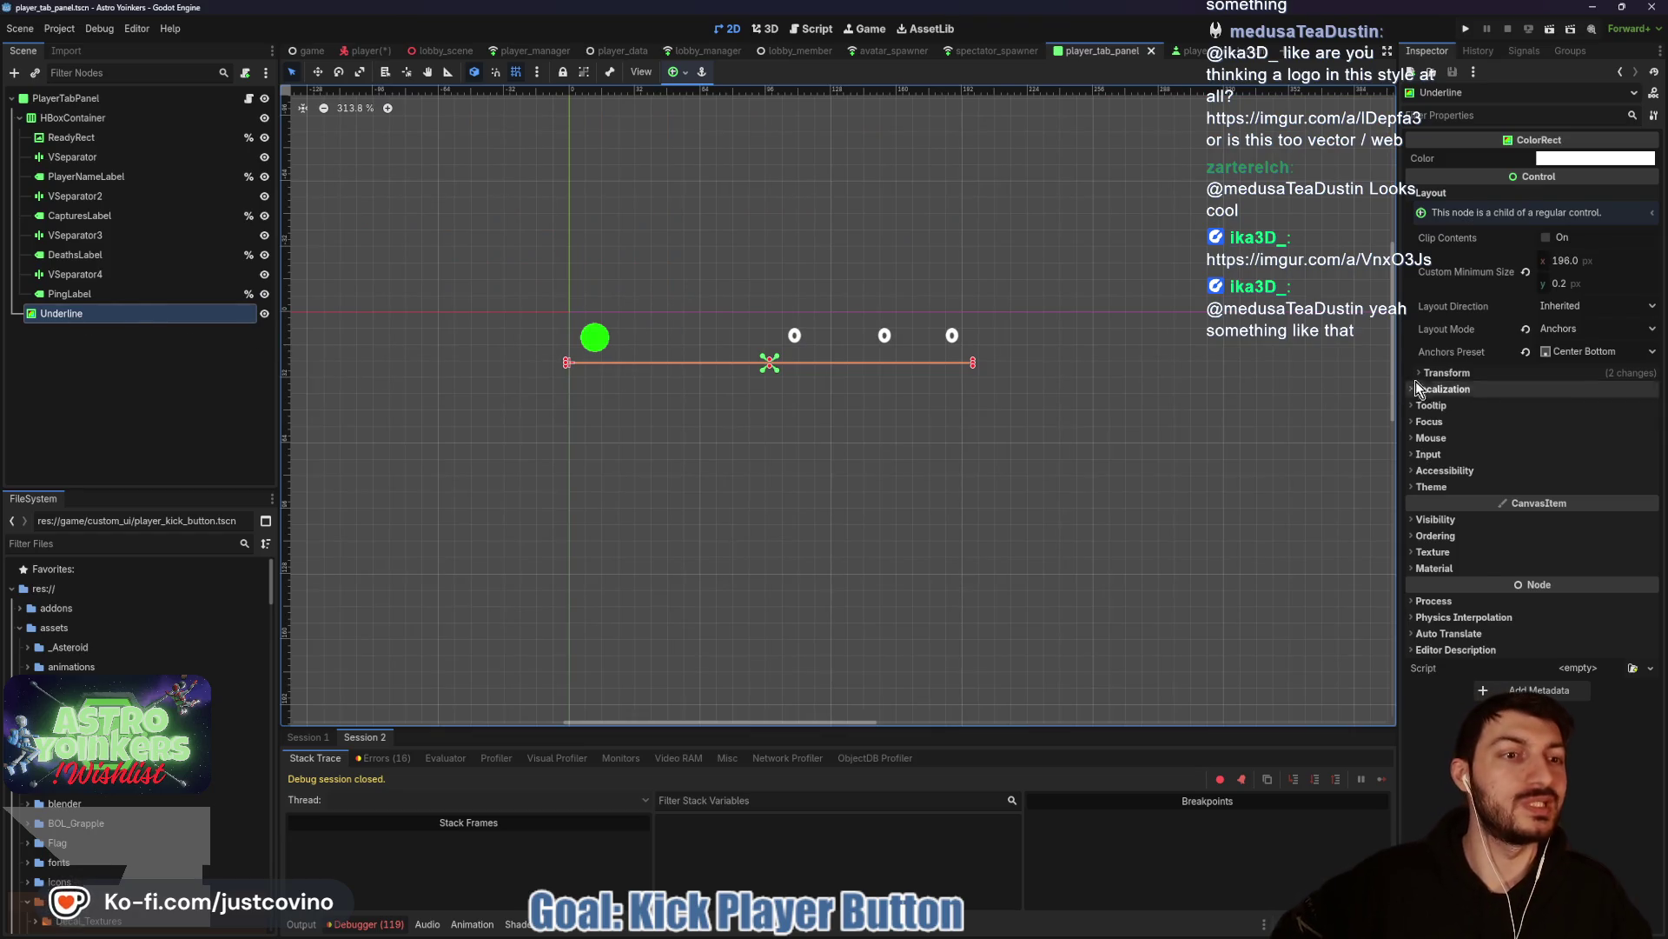
pyautogui.click(1431, 437)
pyautogui.click(1597, 455)
pyautogui.click(1598, 508)
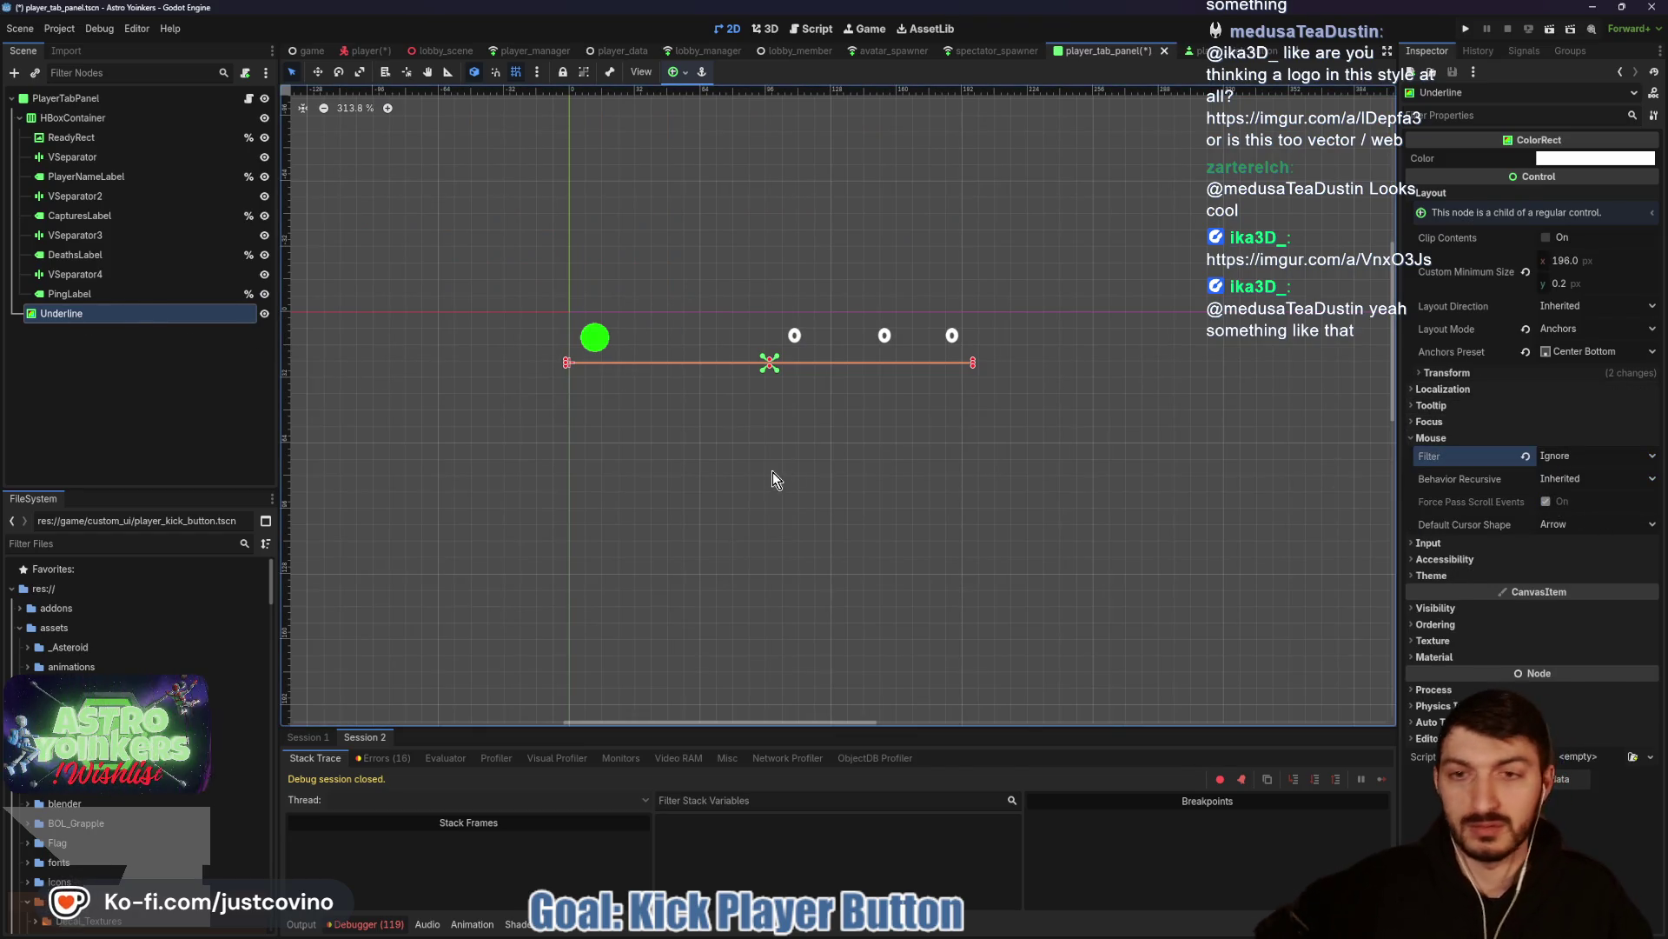
pyautogui.hotkey('ctrl', 's')
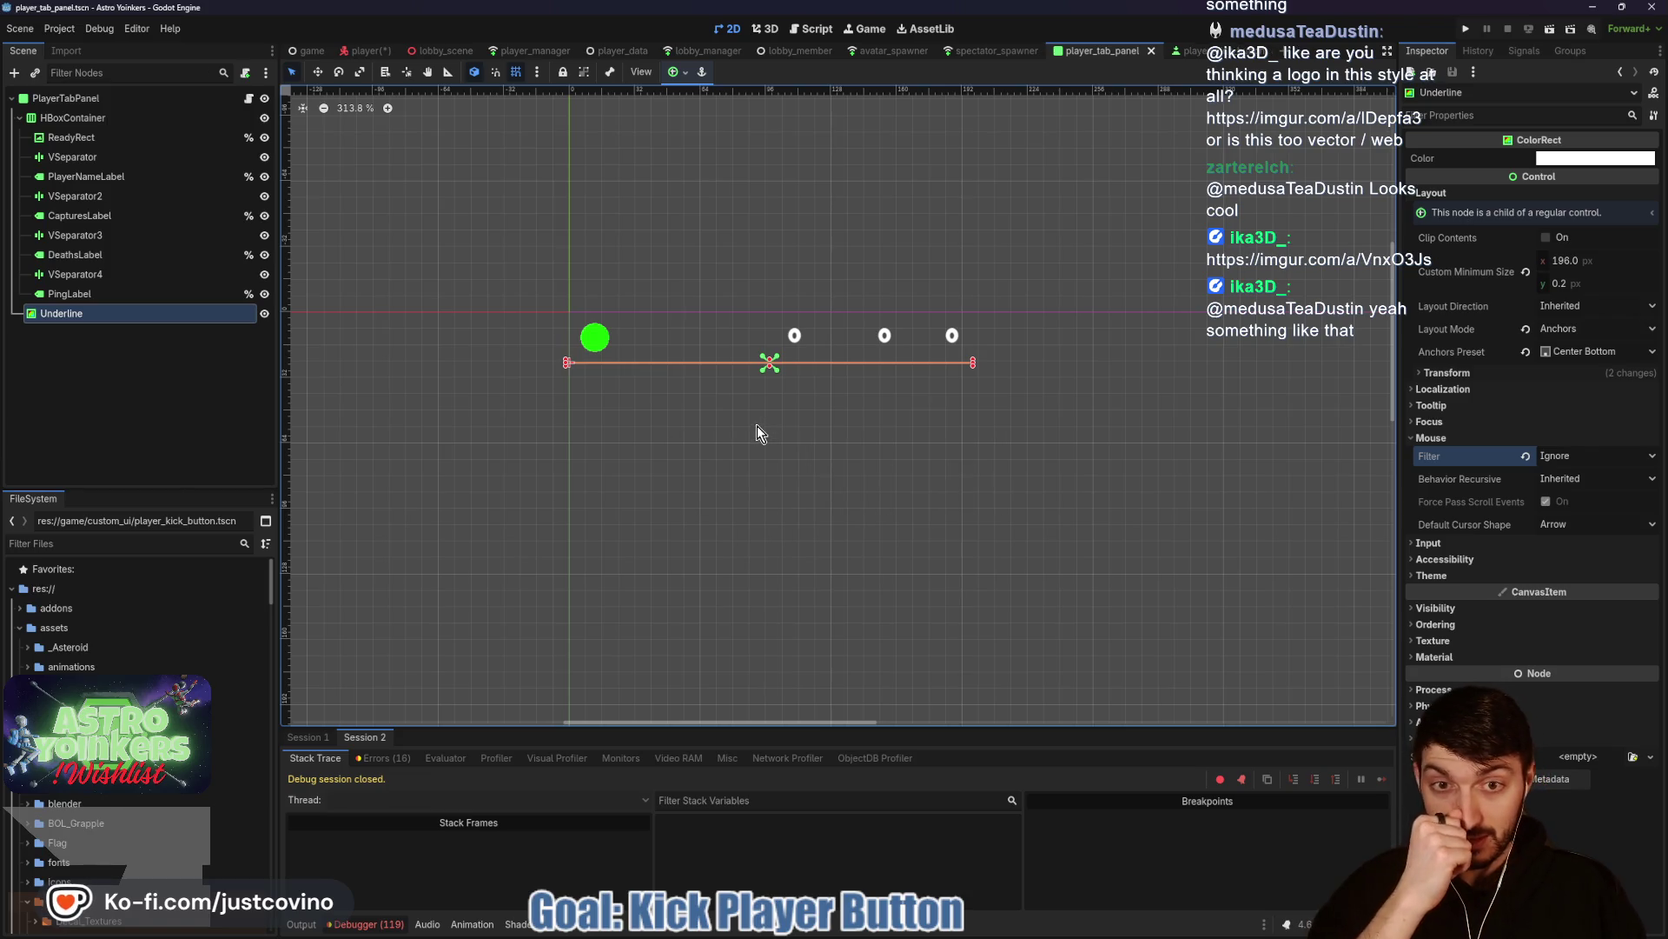
pyautogui.click(117, 399)
pyautogui.hotkey('ctrl', 's')
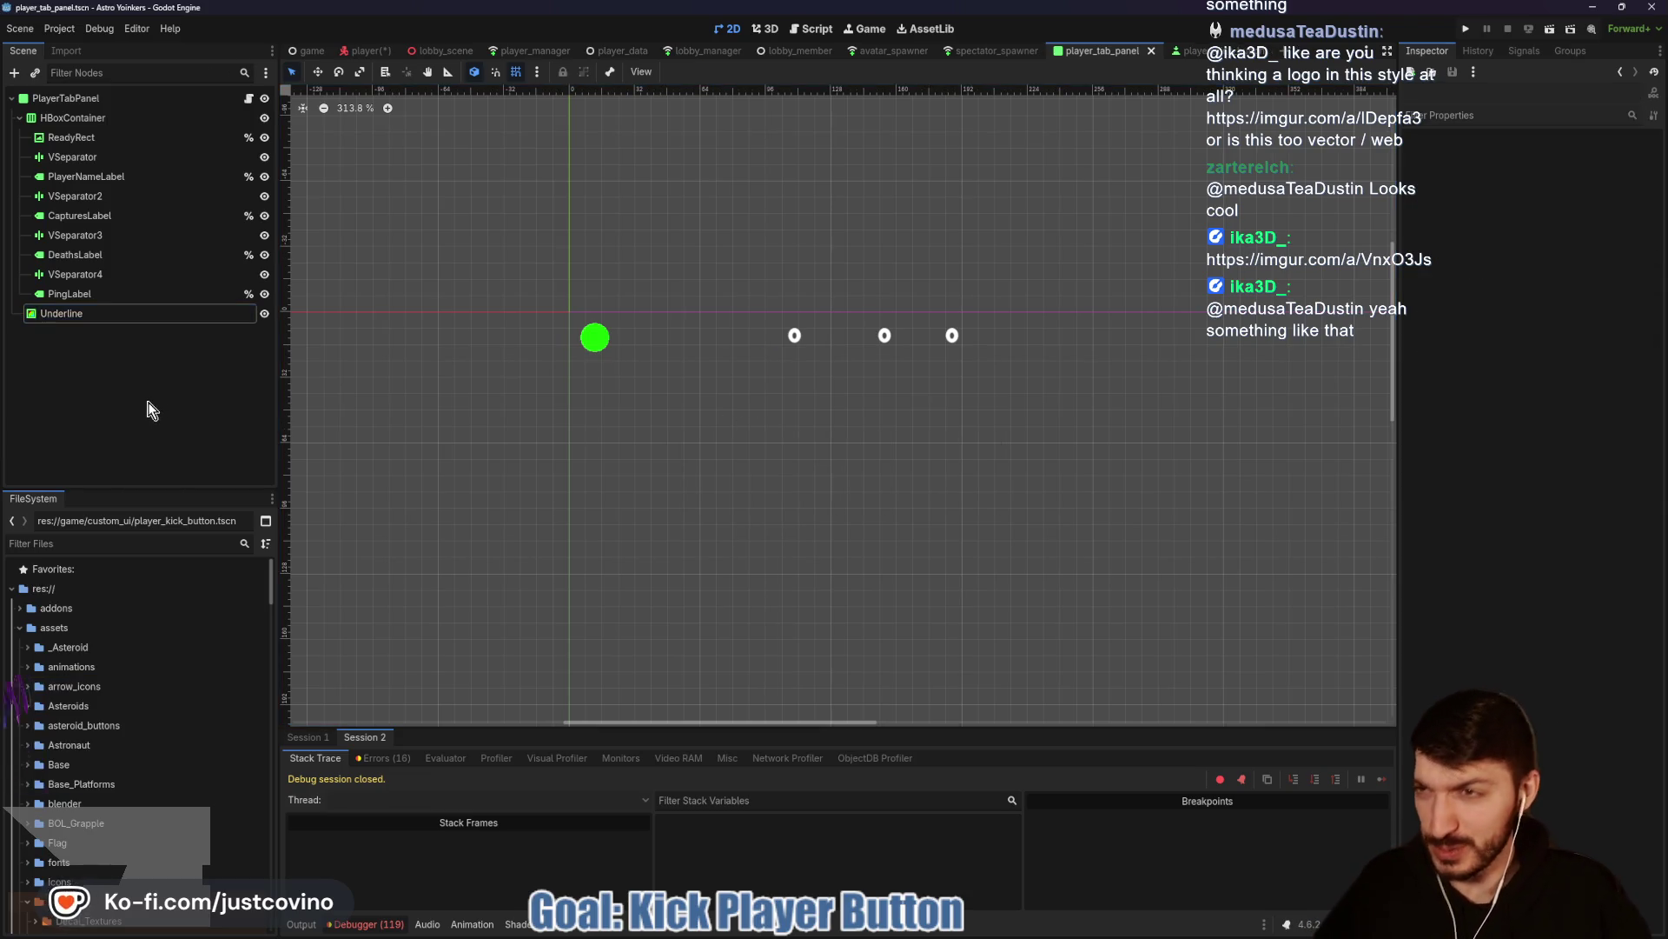
# Step: Delete the PlayerTabPanel instance from RedVBox in the player scene and save
pyautogui.click(365, 50)
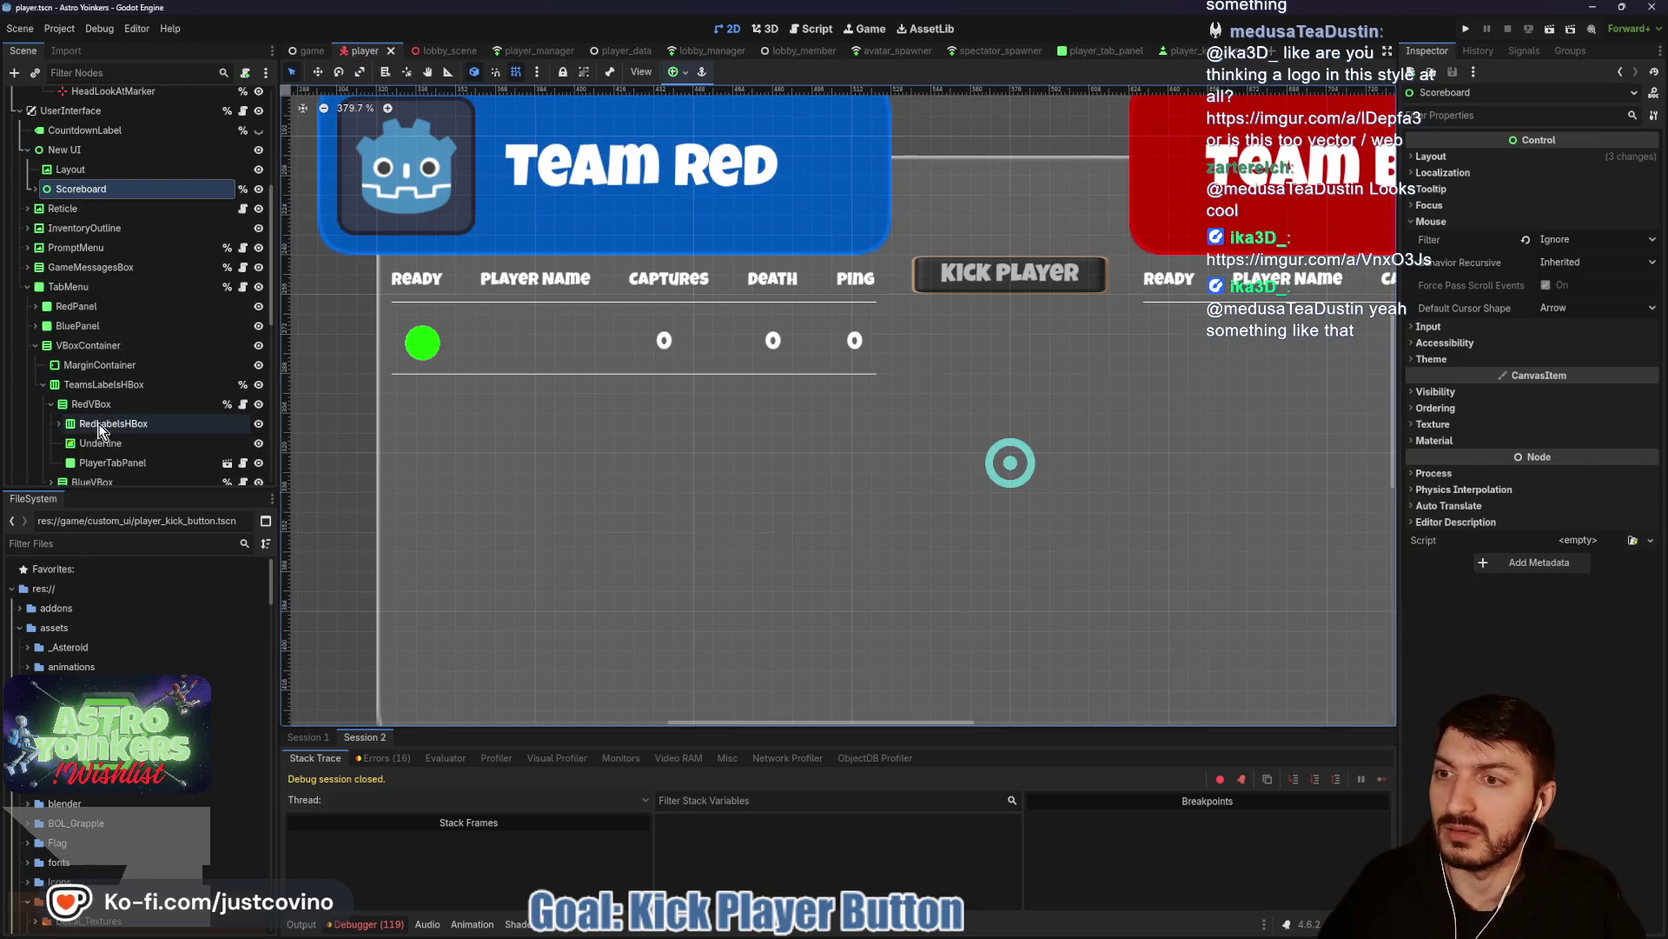
pyautogui.click(113, 462)
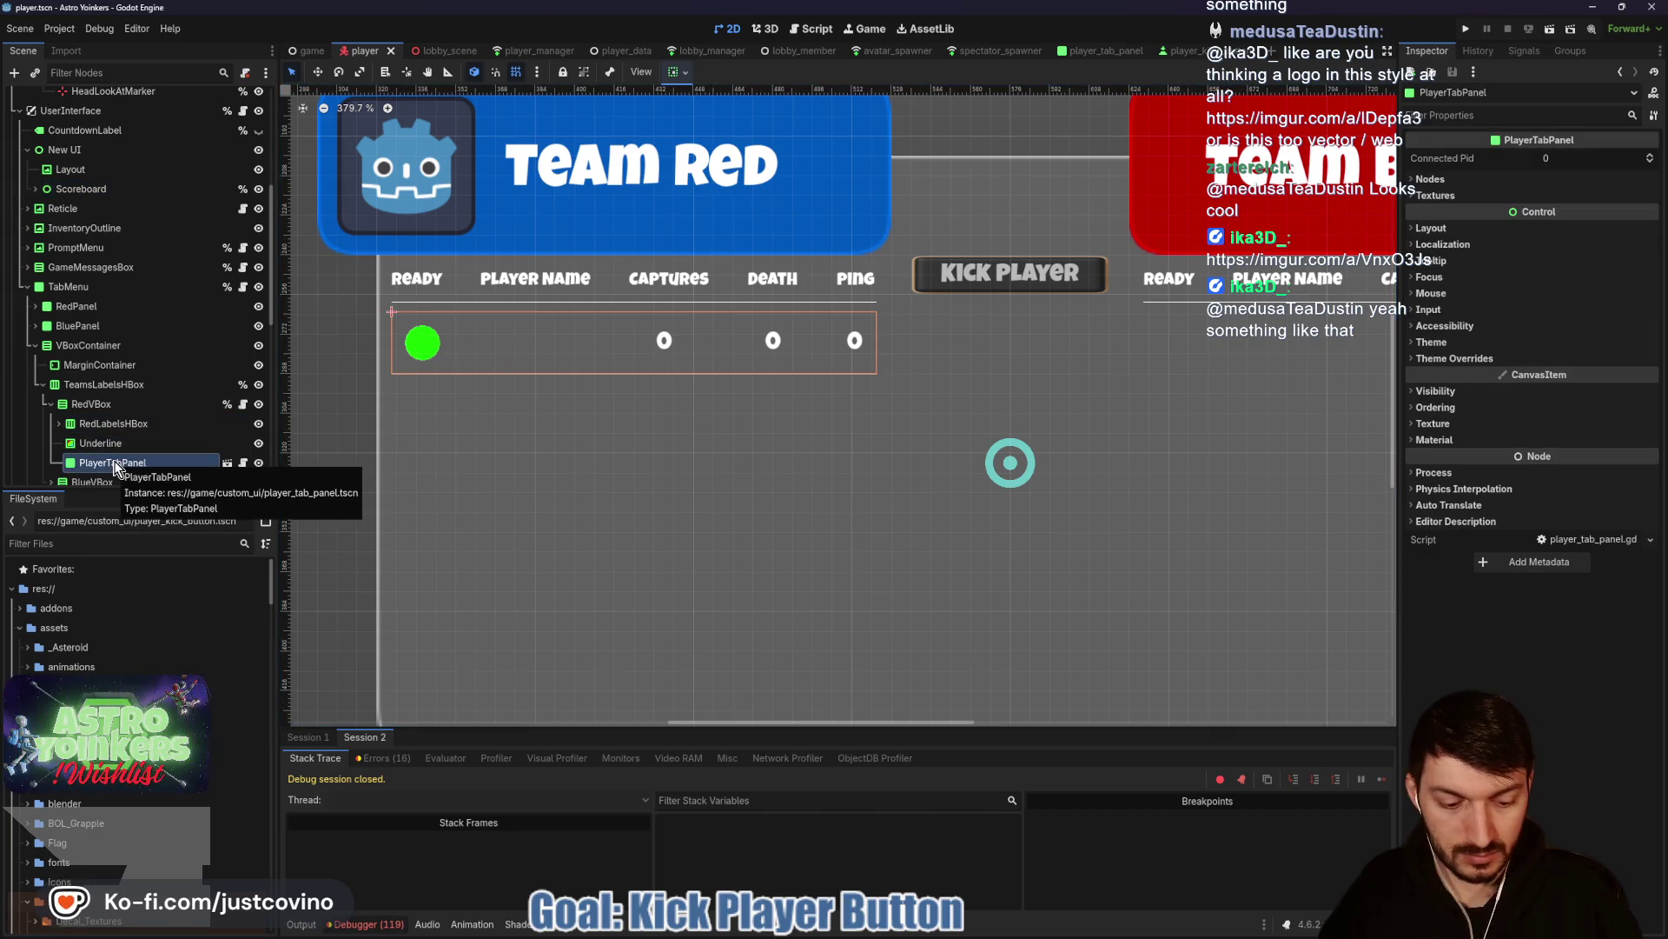
pyautogui.press('Delete')
pyautogui.click(795, 481)
pyautogui.hotkey('ctrl', 's')
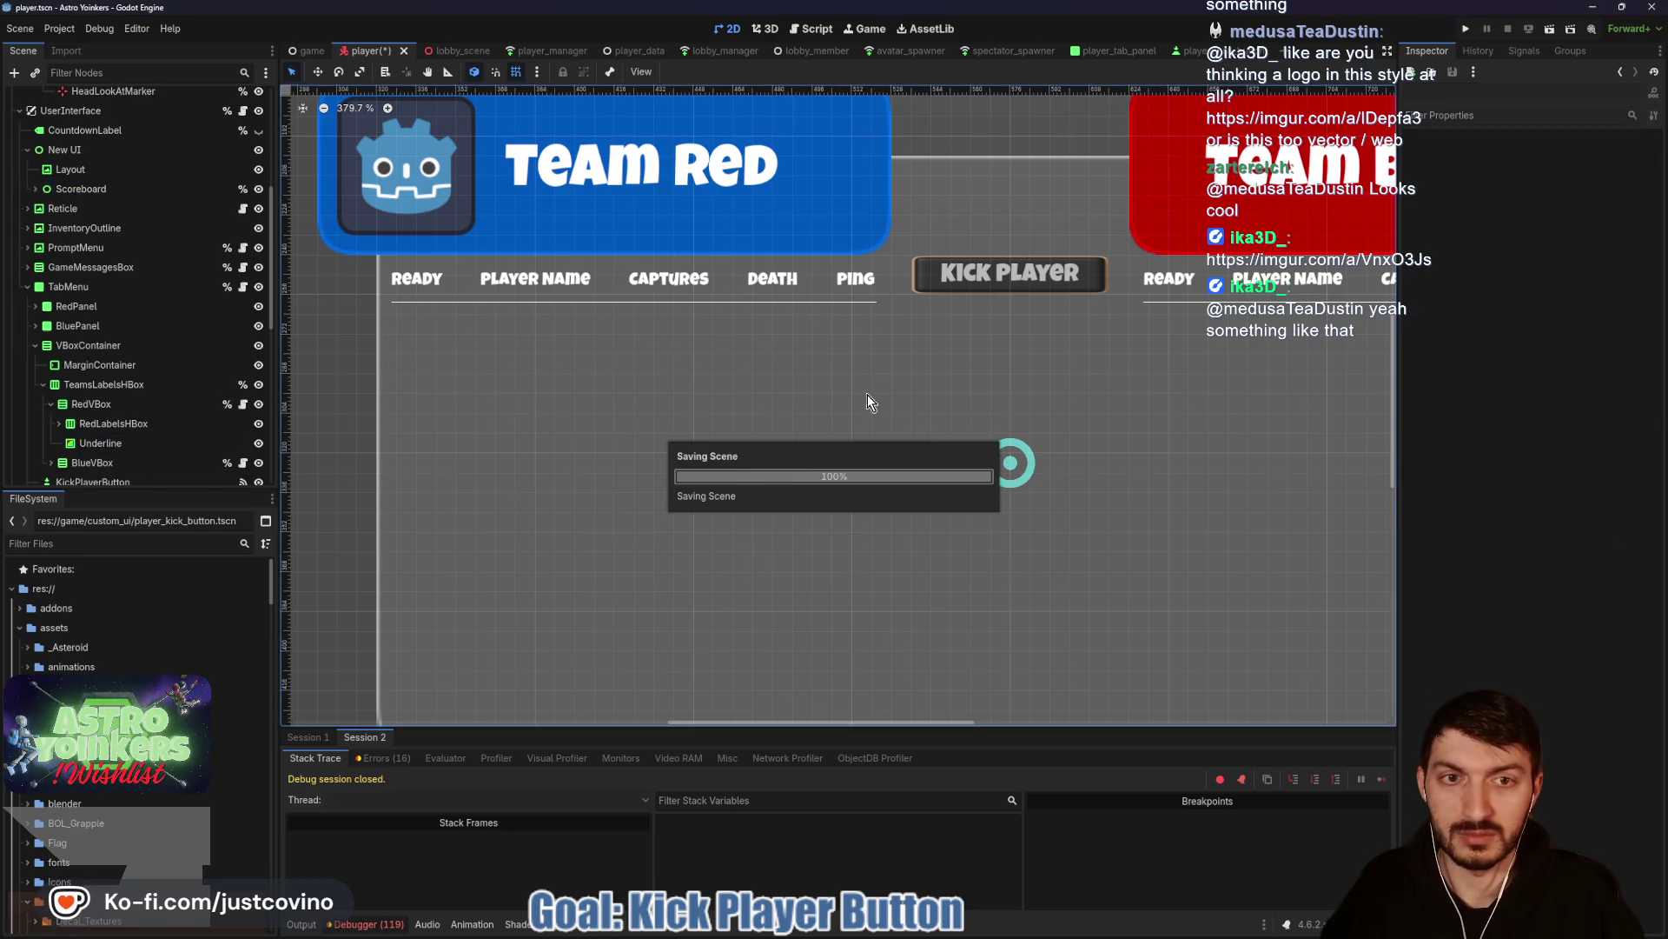
# Step: Commit the two changed files as 'player tab added', then run the project from Godot
pyautogui.click(988, 936)
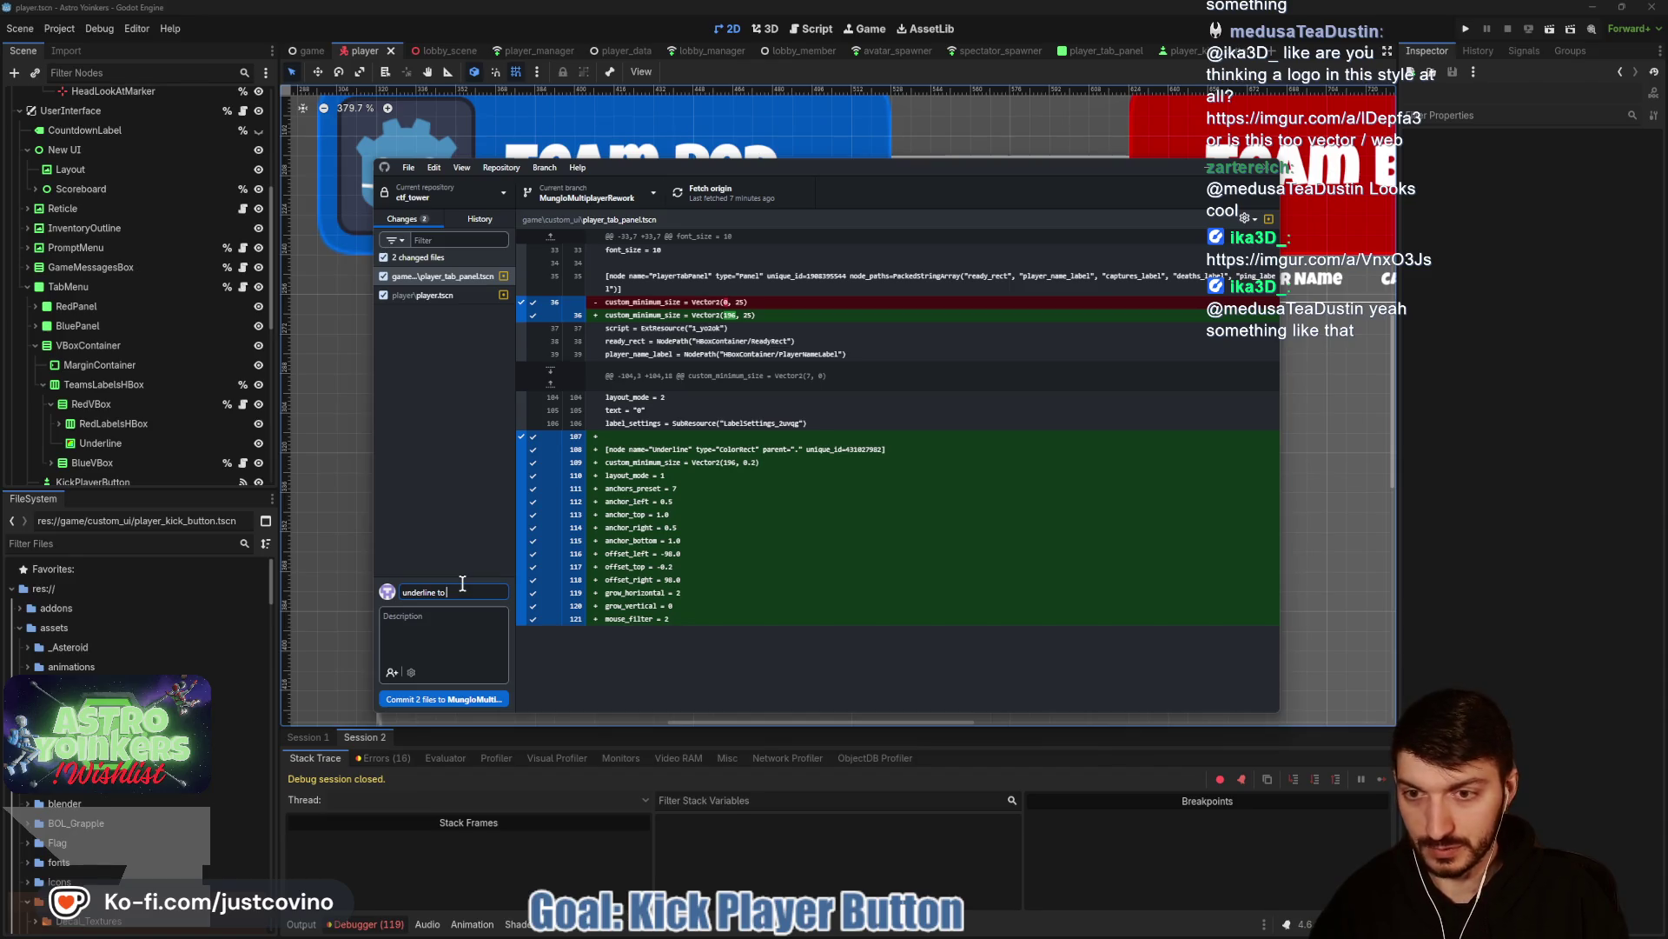
pyautogui.write('player tab added')
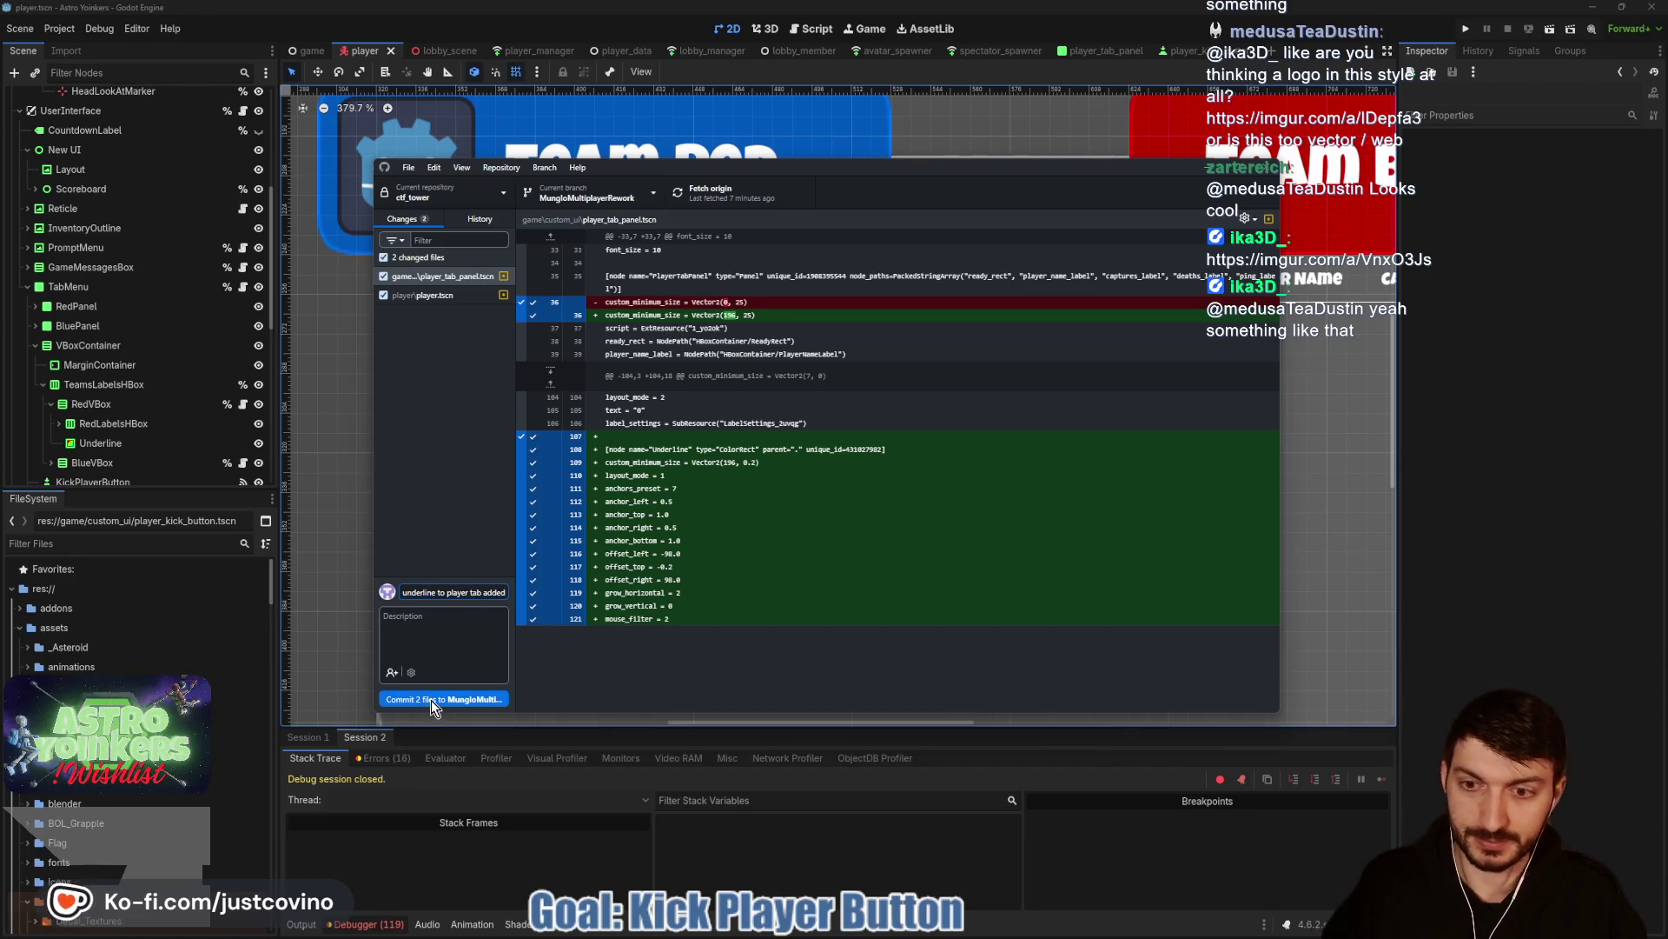
pyautogui.click(432, 701)
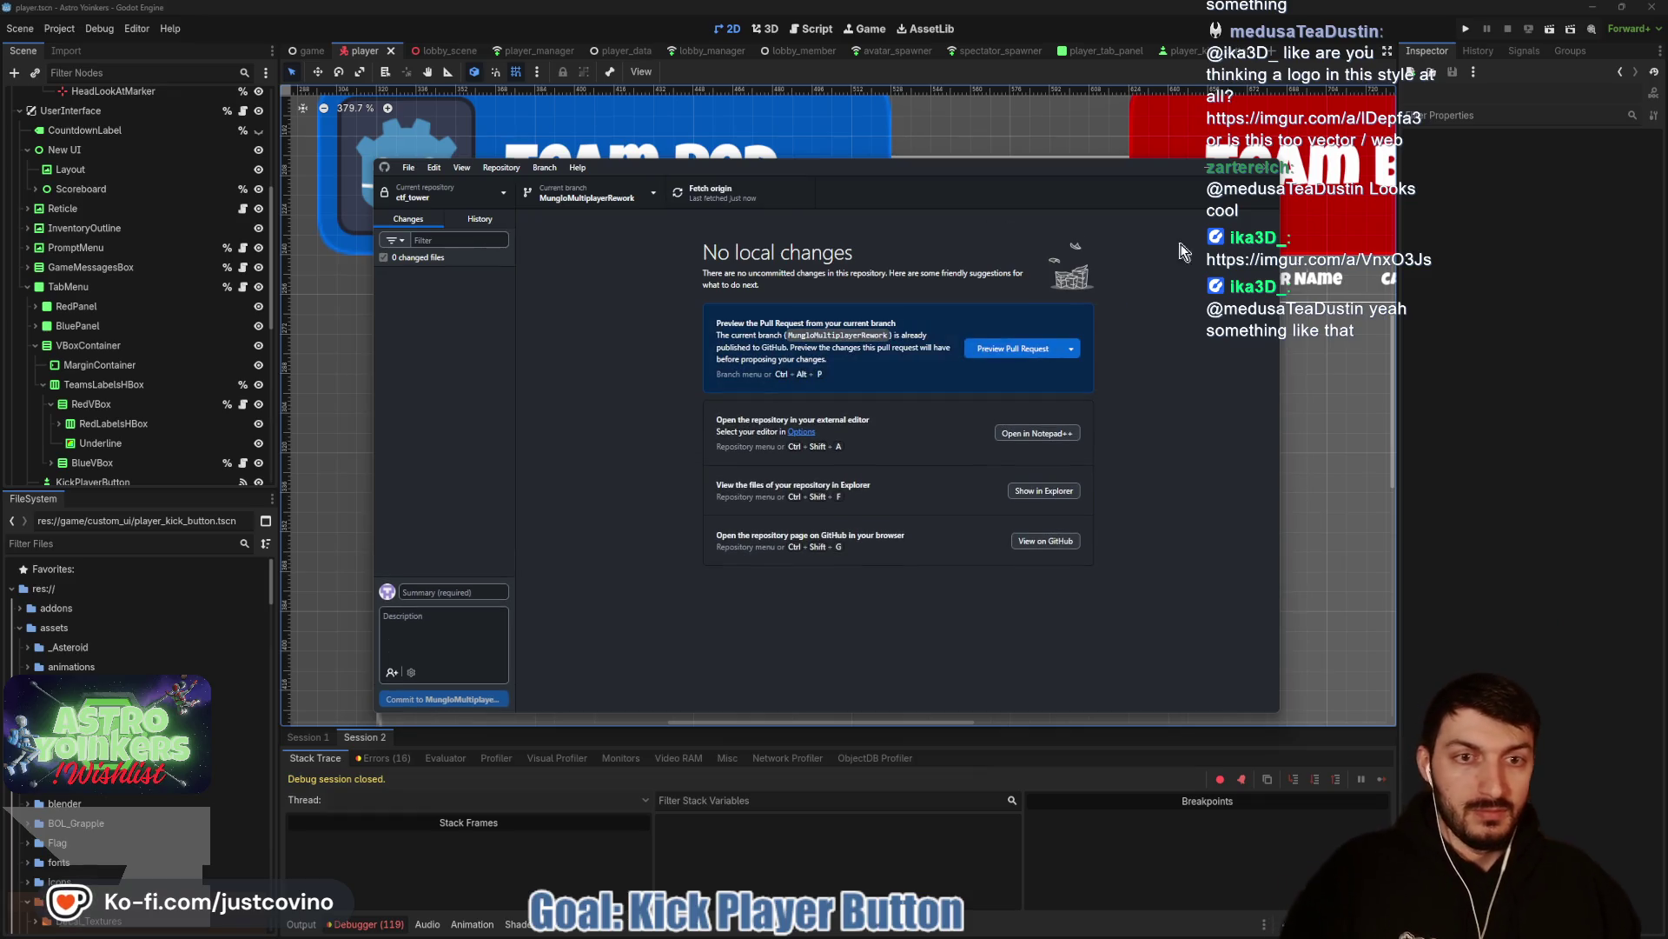
pyautogui.click(1479, 94)
pyautogui.click(1468, 31)
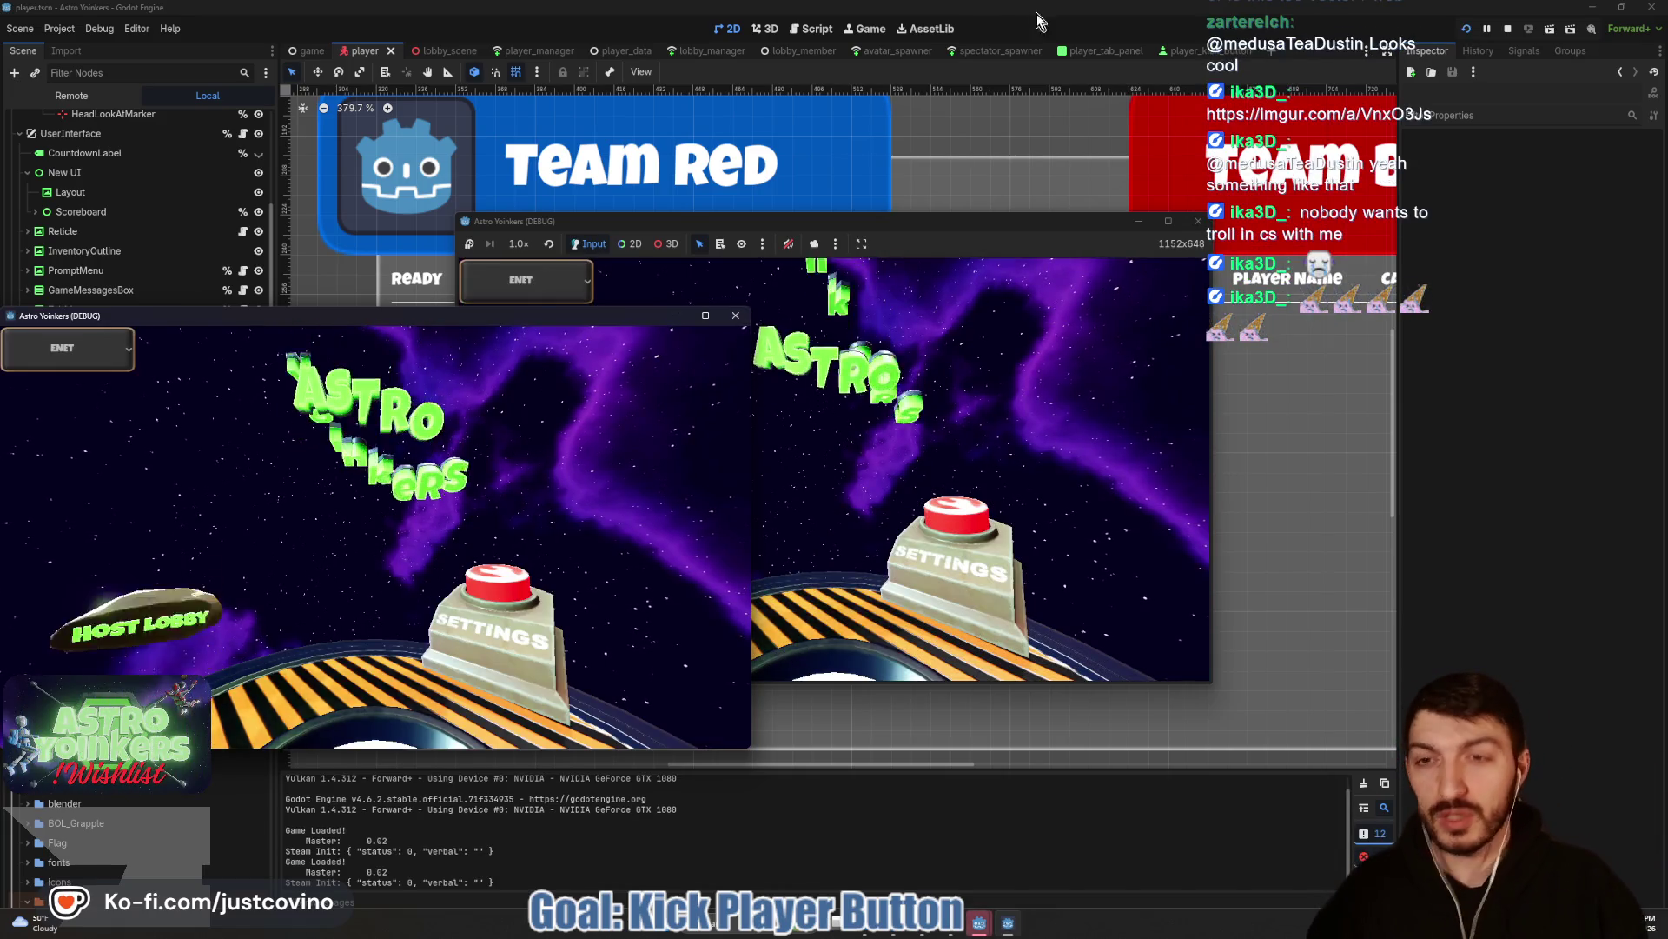
# Step: Arrange the two game windows side by side and host a private lobby in the left one
pyautogui.moveTo(346, 316); pyautogui.dragTo(1104, 304)
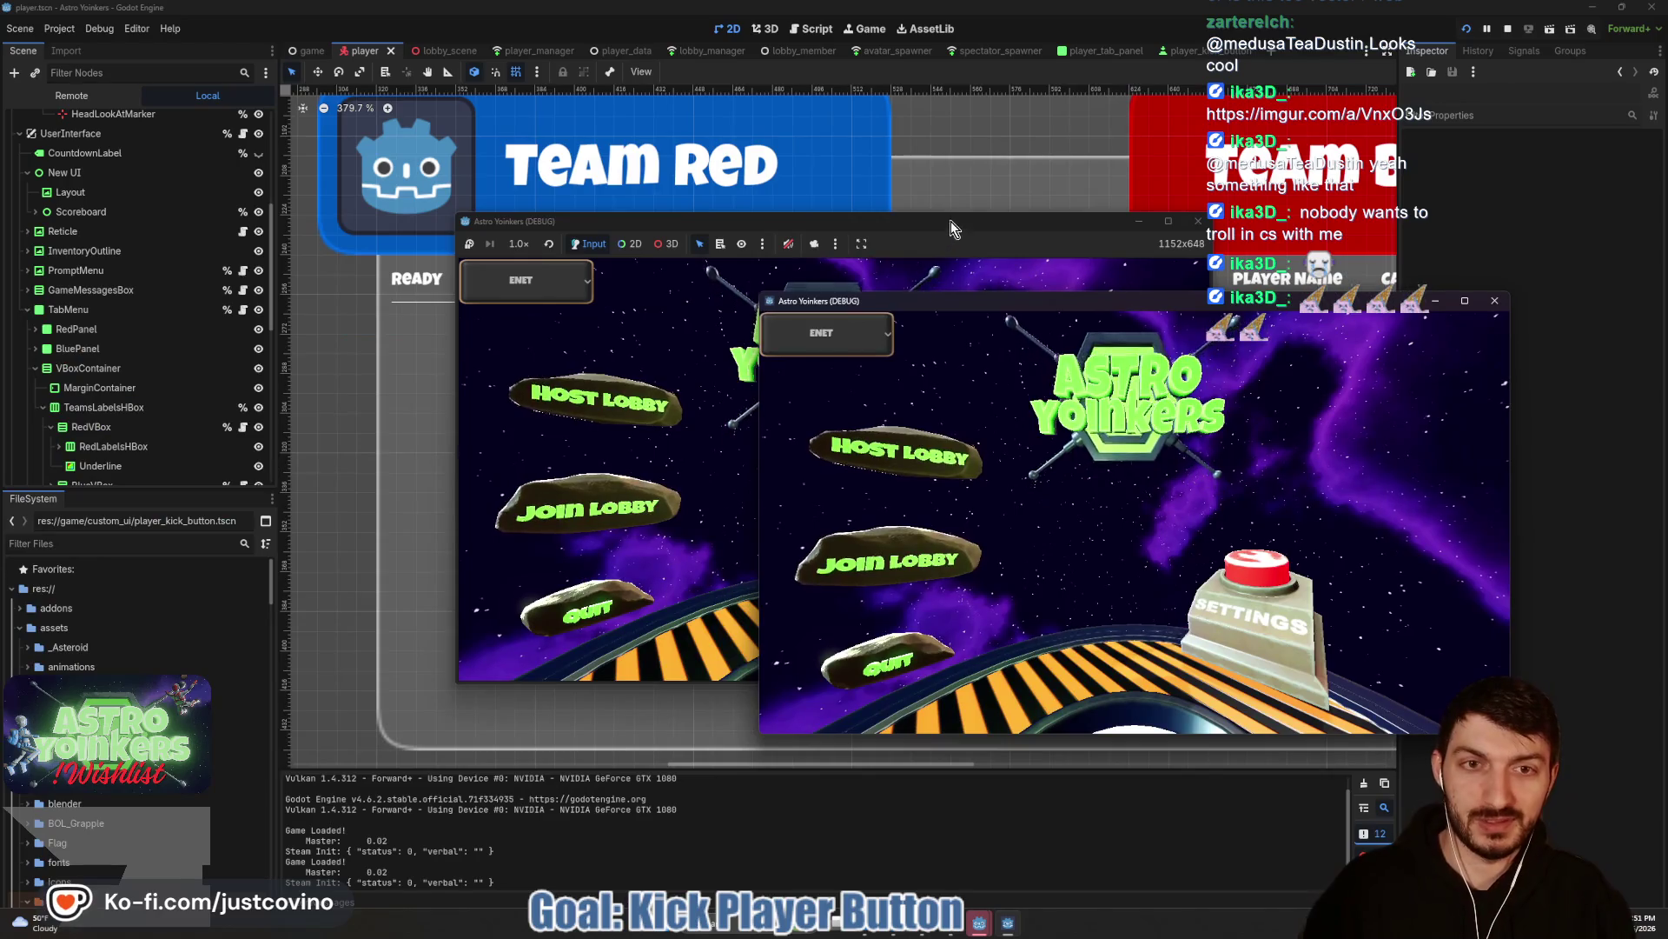
pyautogui.moveTo(950, 221); pyautogui.dragTo(545, 243)
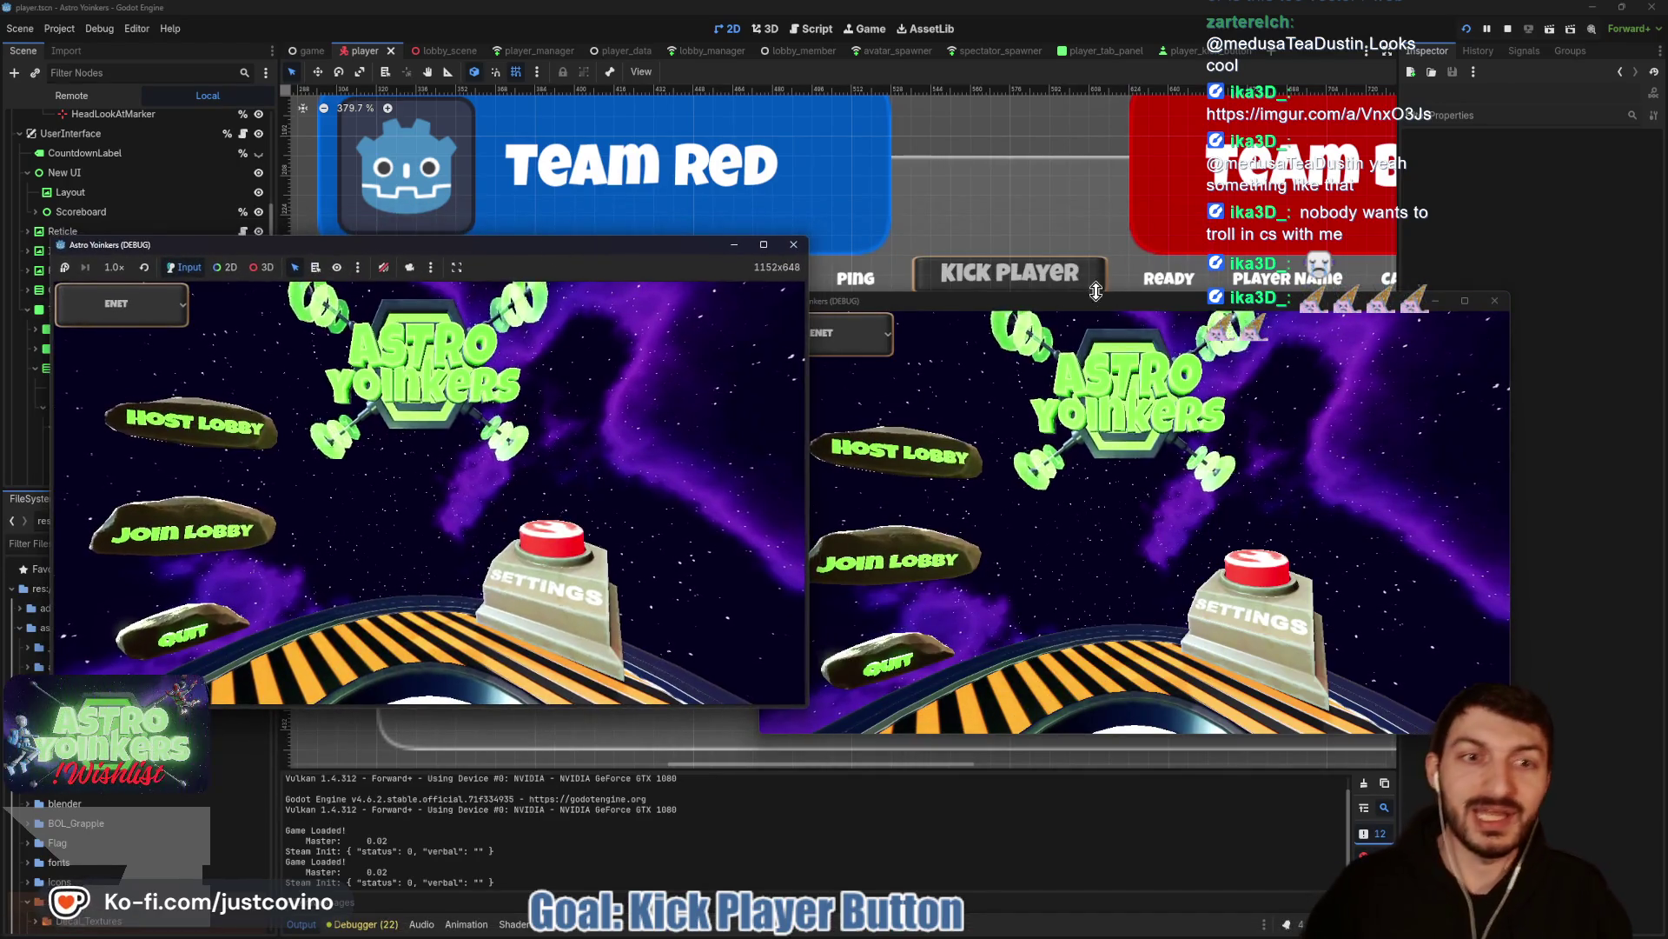
pyautogui.moveTo(1082, 301)
pyautogui.mouseDown()
pyautogui.moveTo(1204, 257)
pyautogui.moveTo(1150, 247)
pyautogui.mouseUp()
pyautogui.click(209, 416)
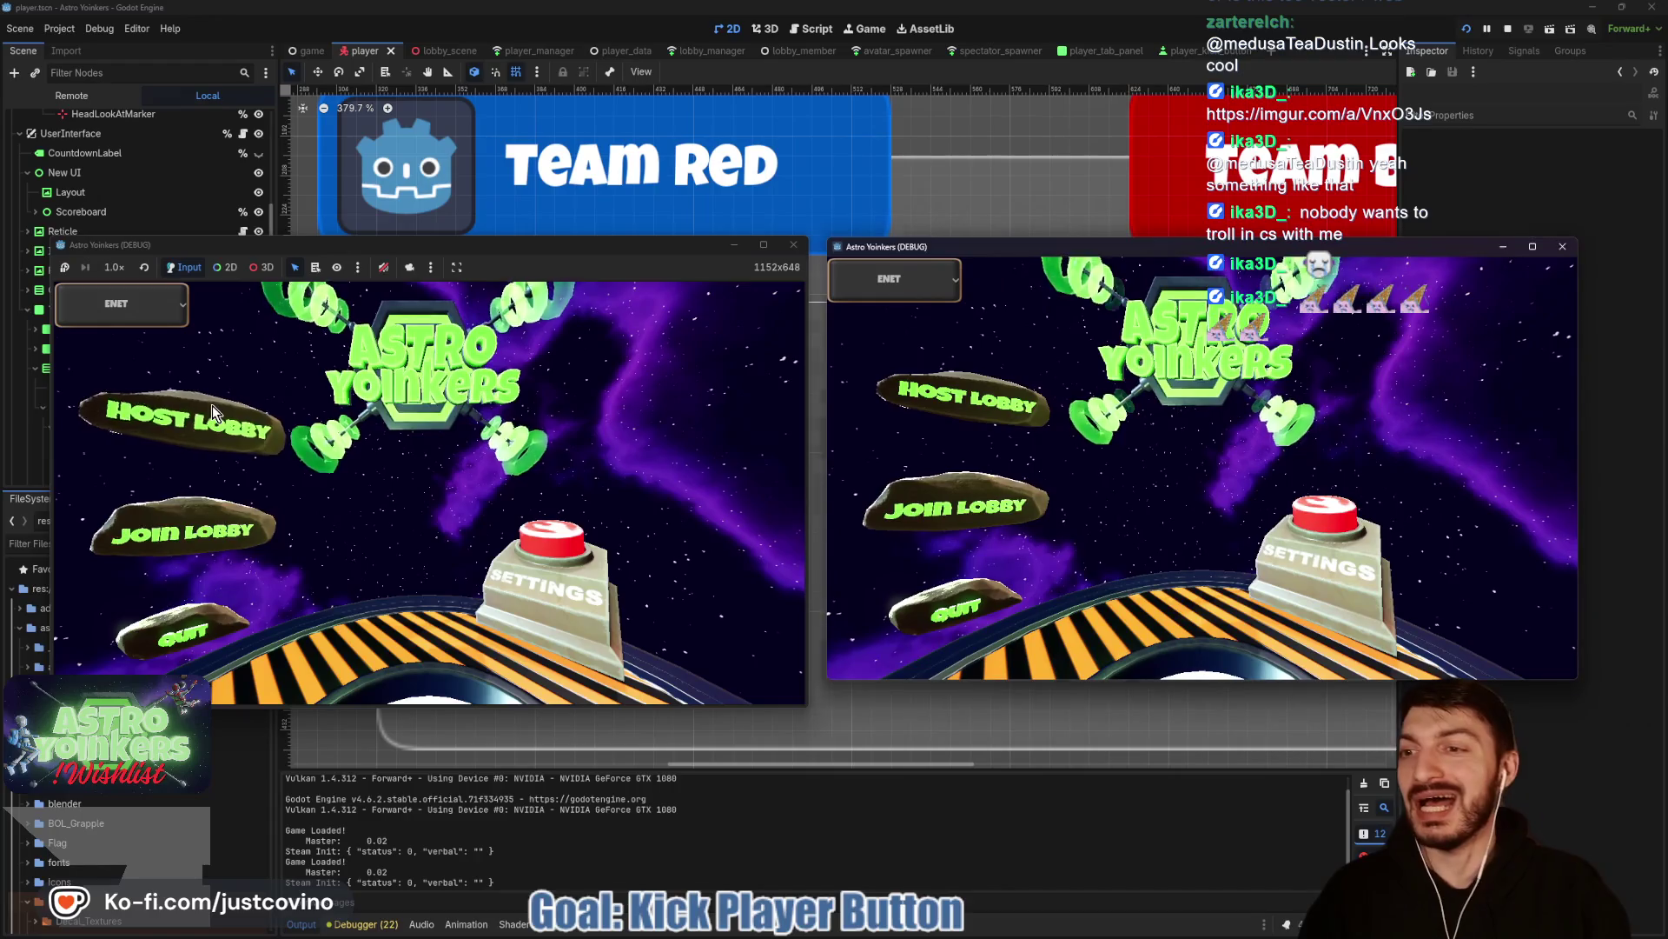
pyautogui.click(410, 425)
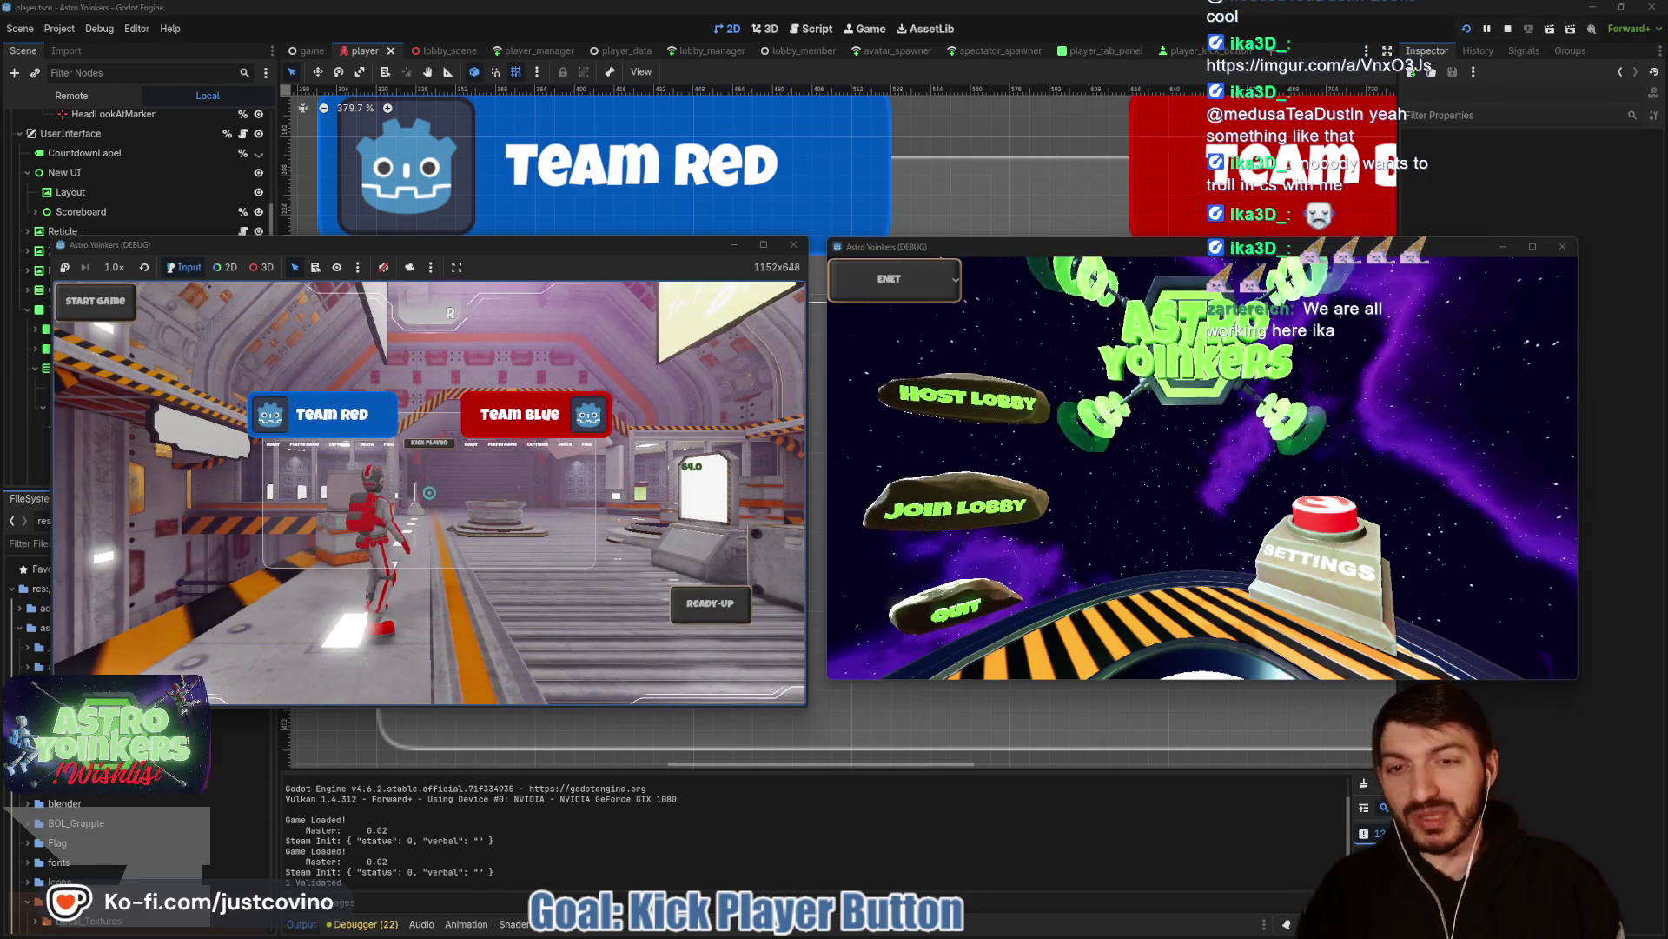
pyautogui.press('Tab')
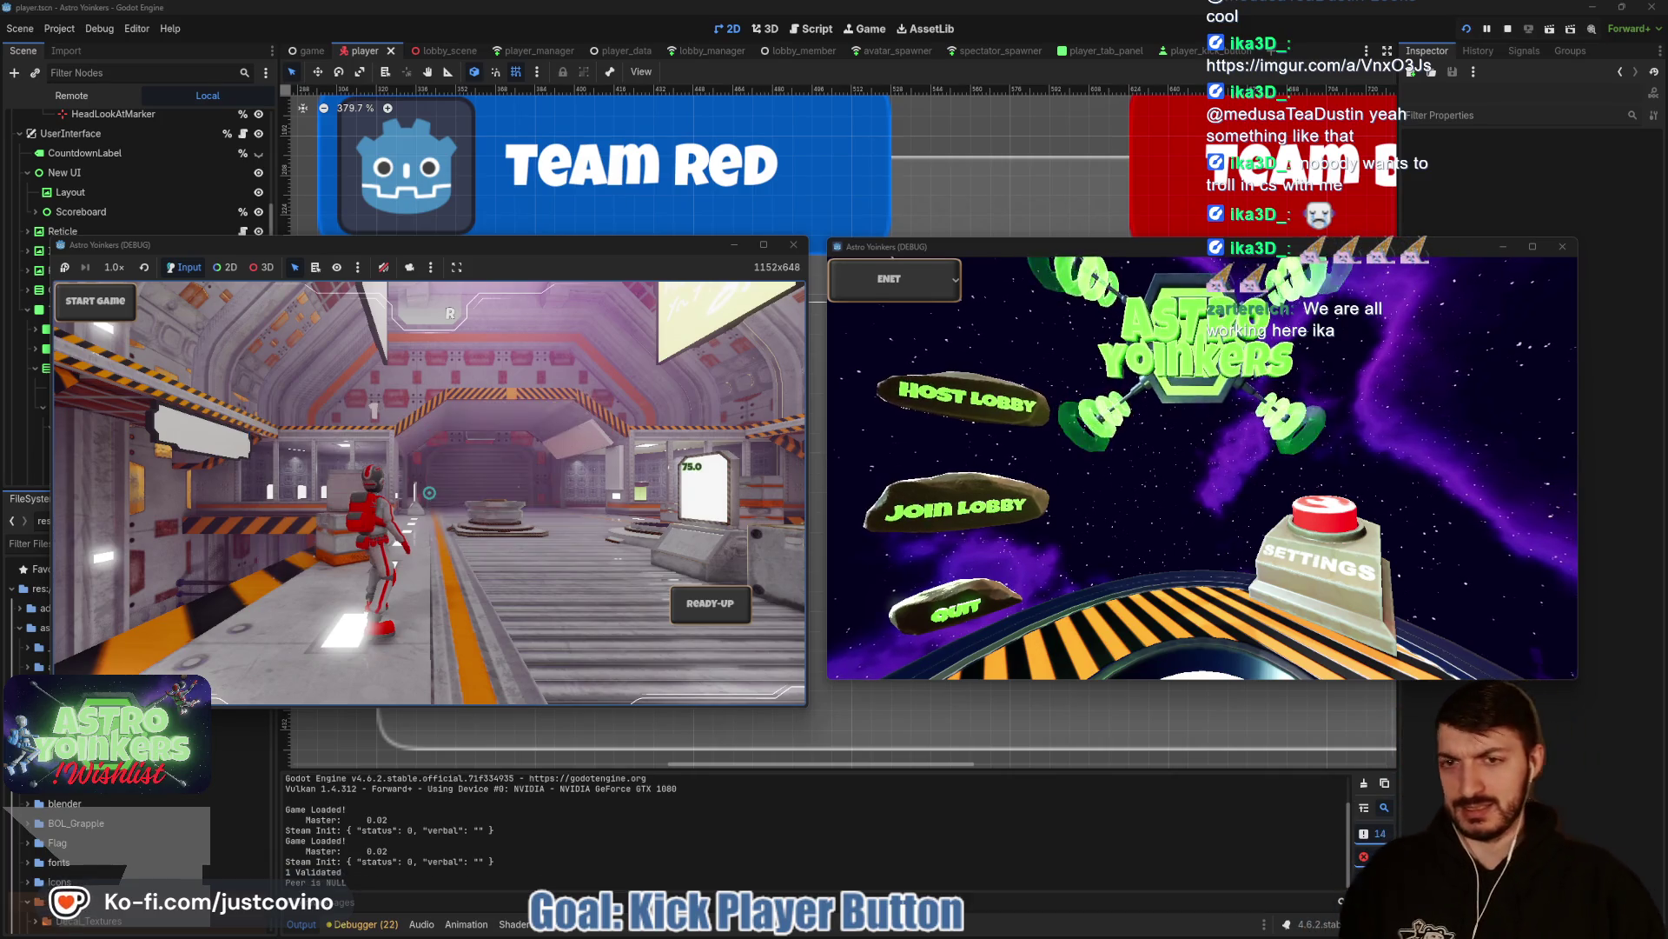
# Step: Join the first lobby from the right game, check the scoreboard, and enlarge the left window
pyautogui.click(956, 506)
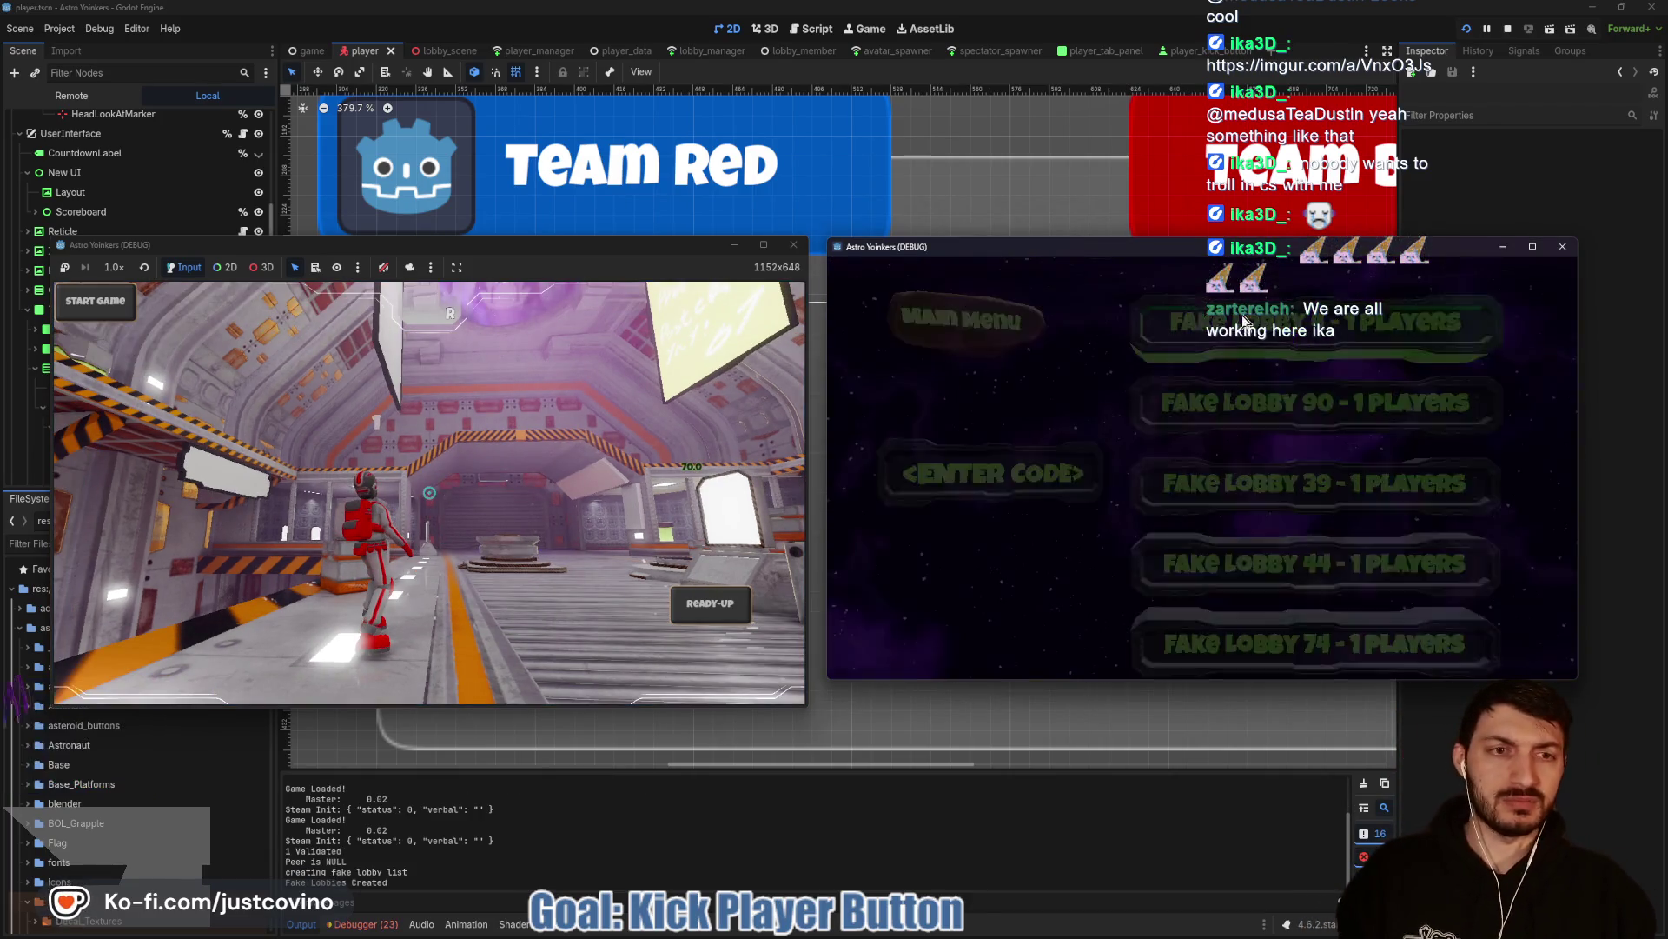
pyautogui.click(1260, 326)
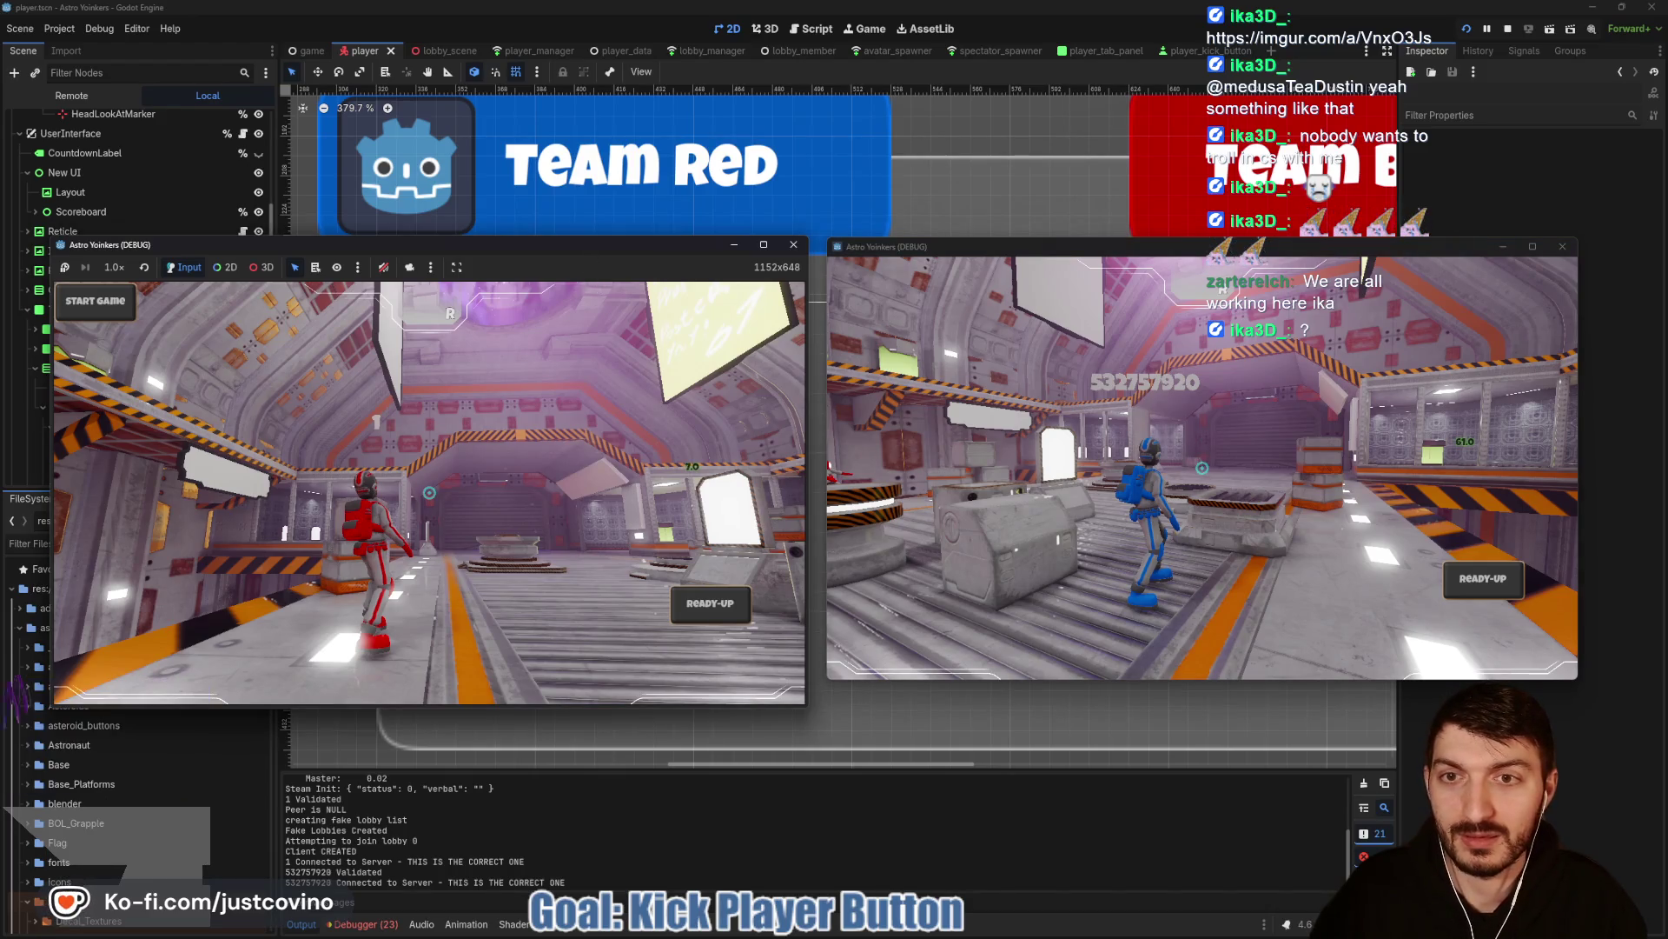
pyautogui.press('Tab')
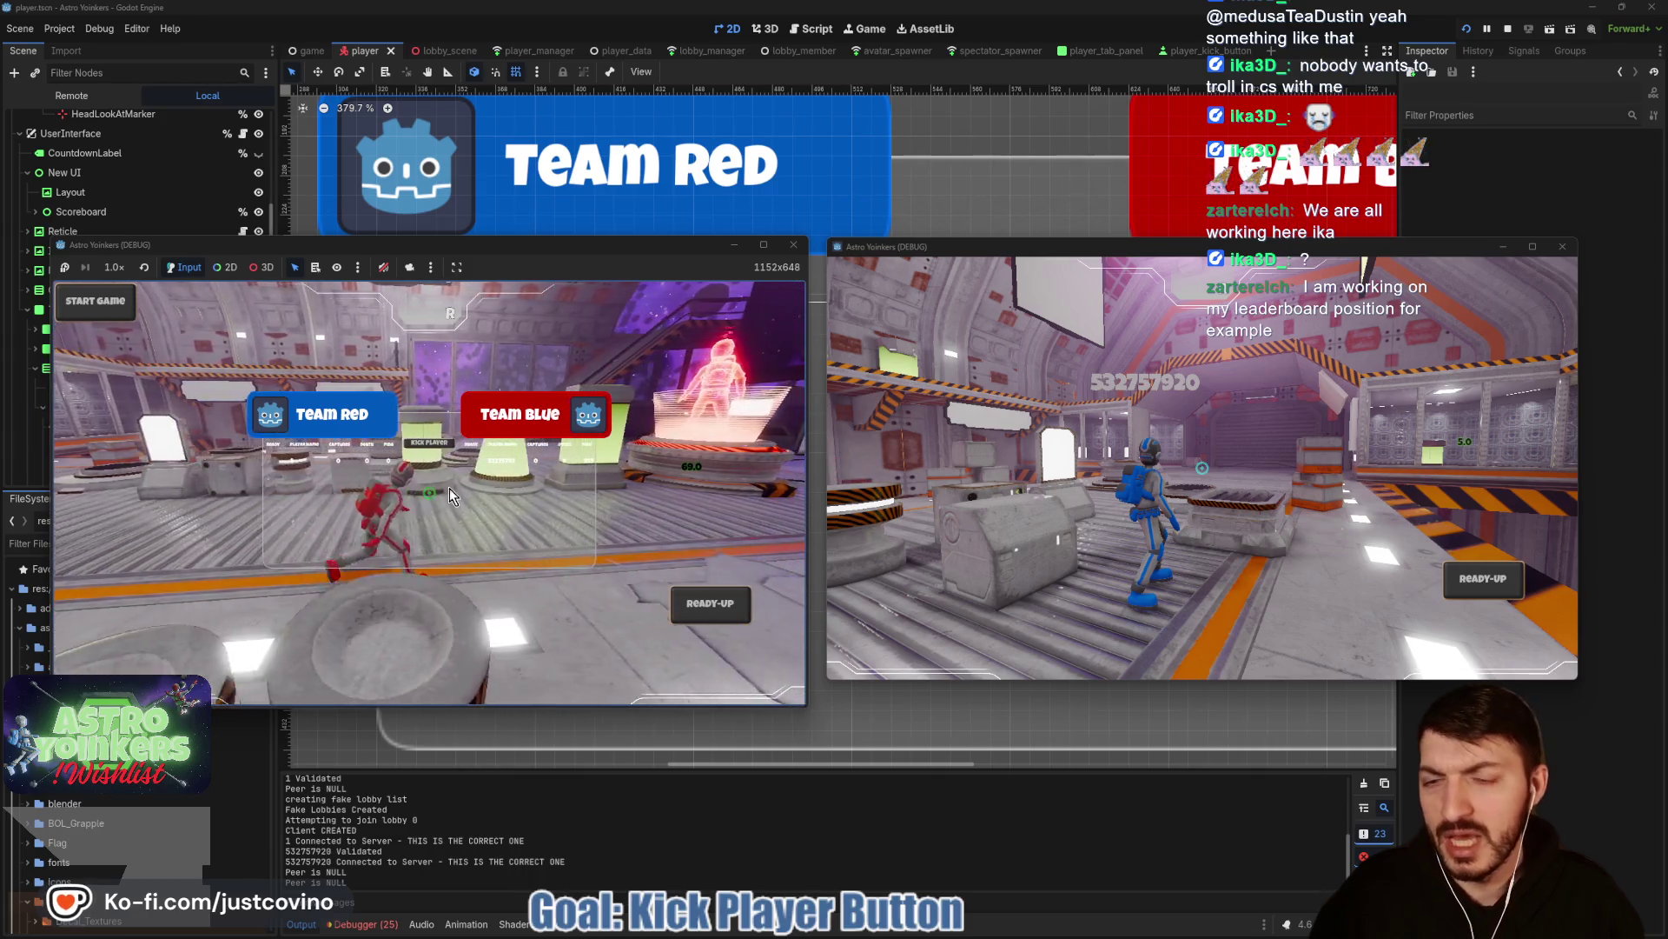
pyautogui.press('Tab')
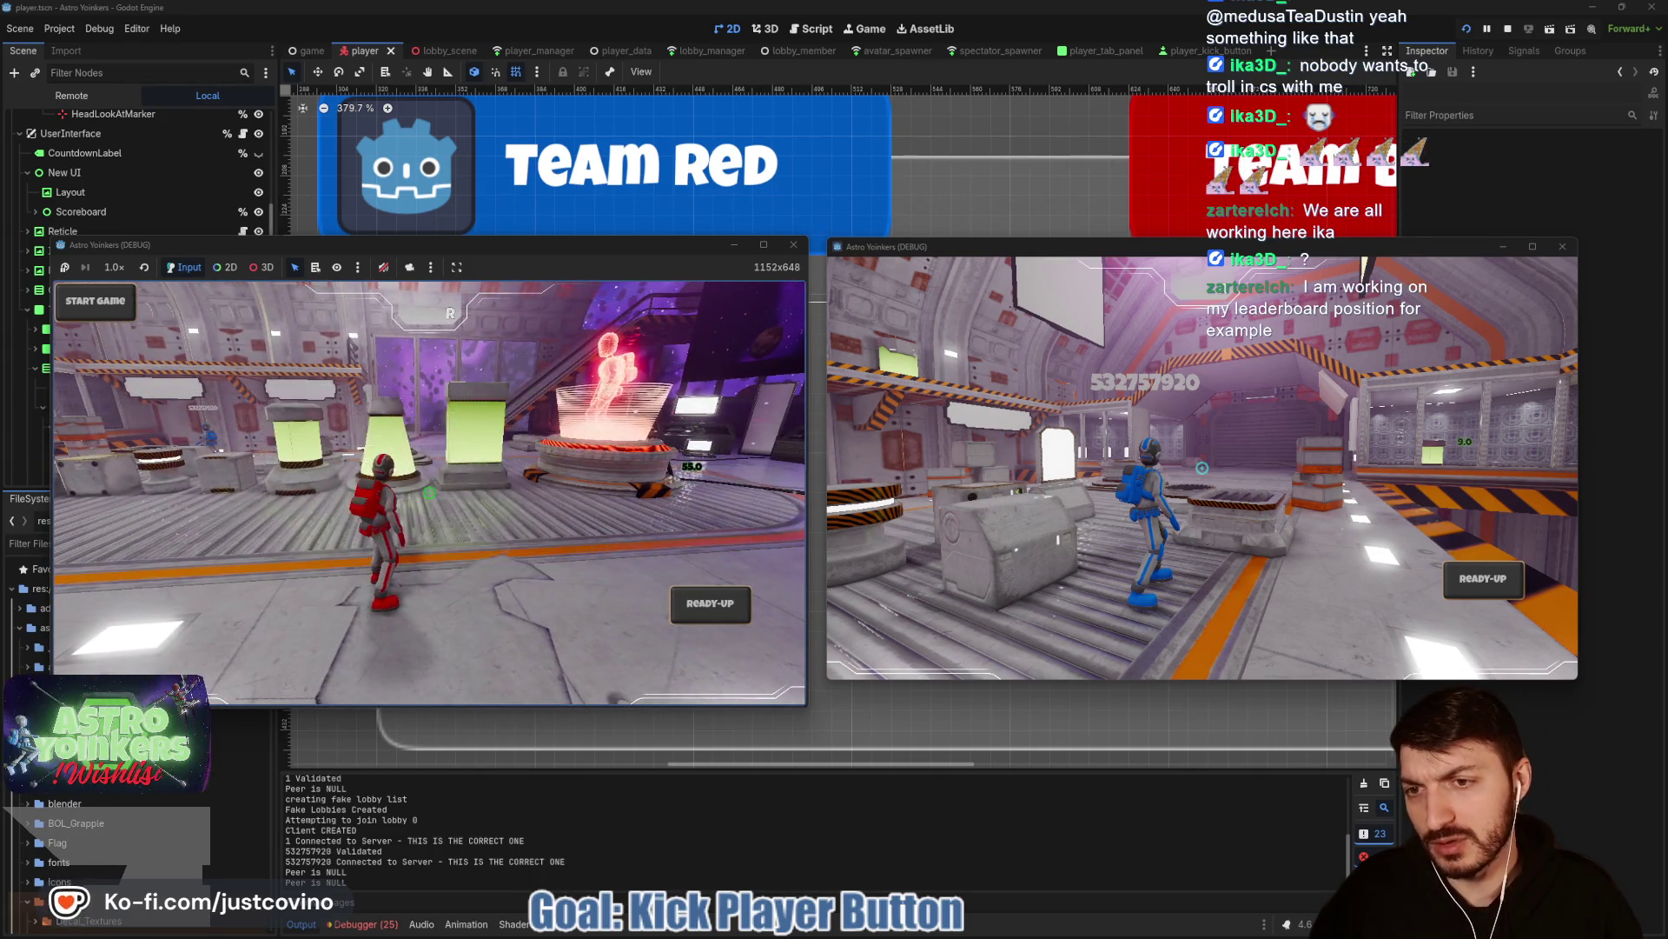
pyautogui.press('Tab')
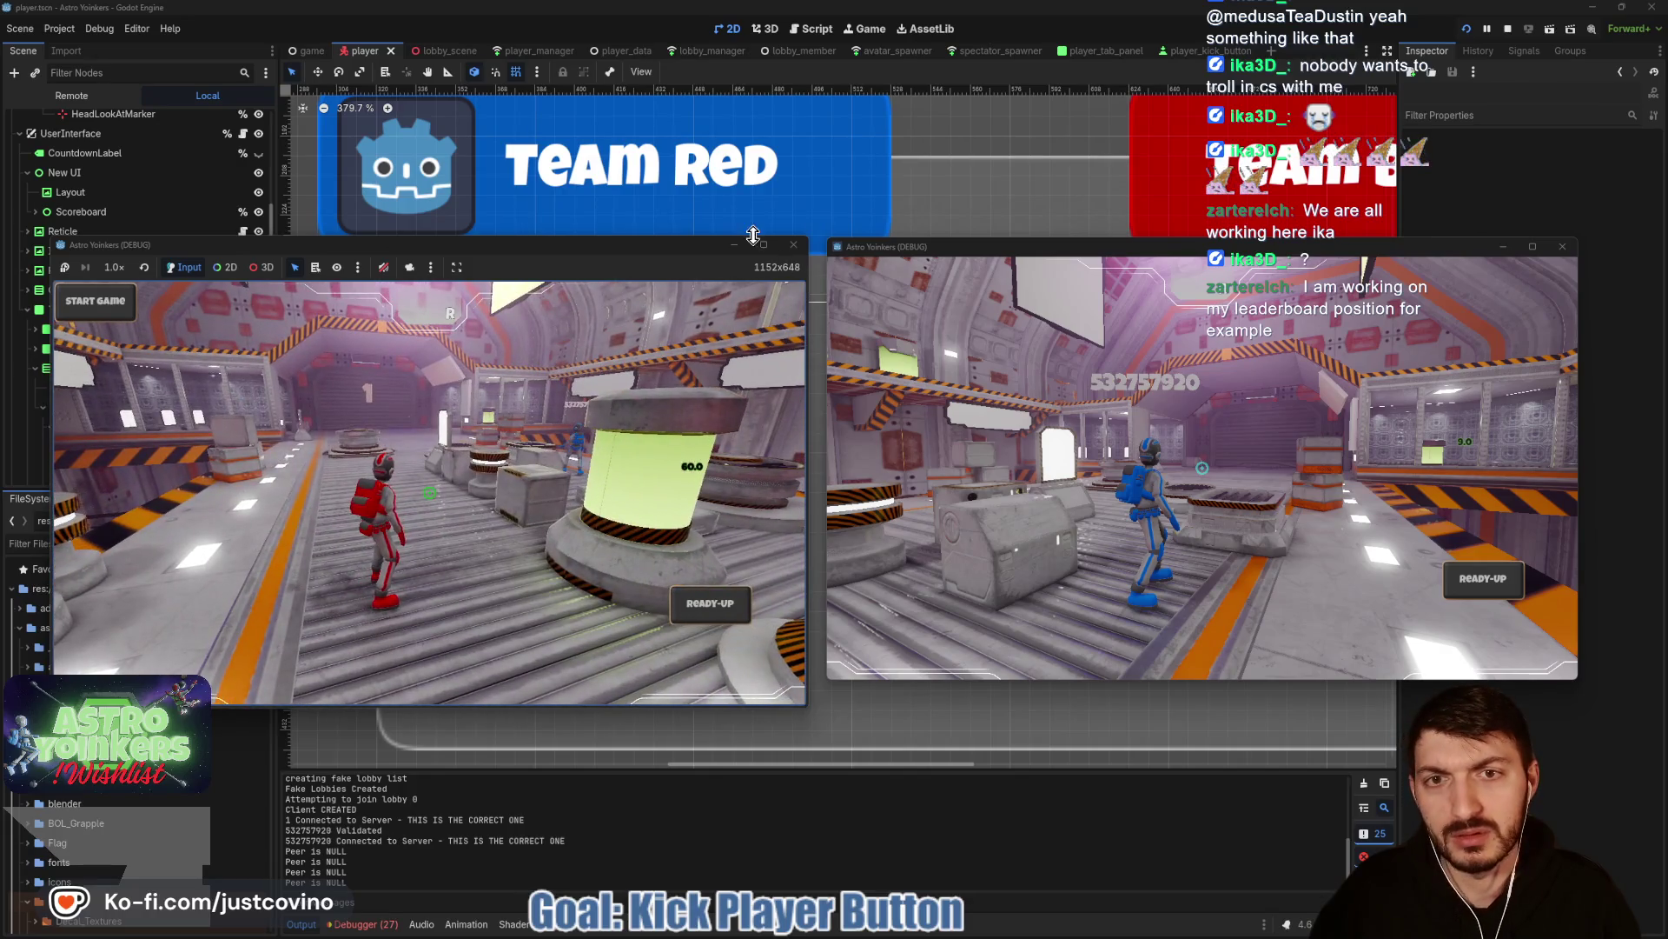
# Step: Toggle the Kick Player scoreboard while running the red character around, then close the game
pyautogui.press('Tab')
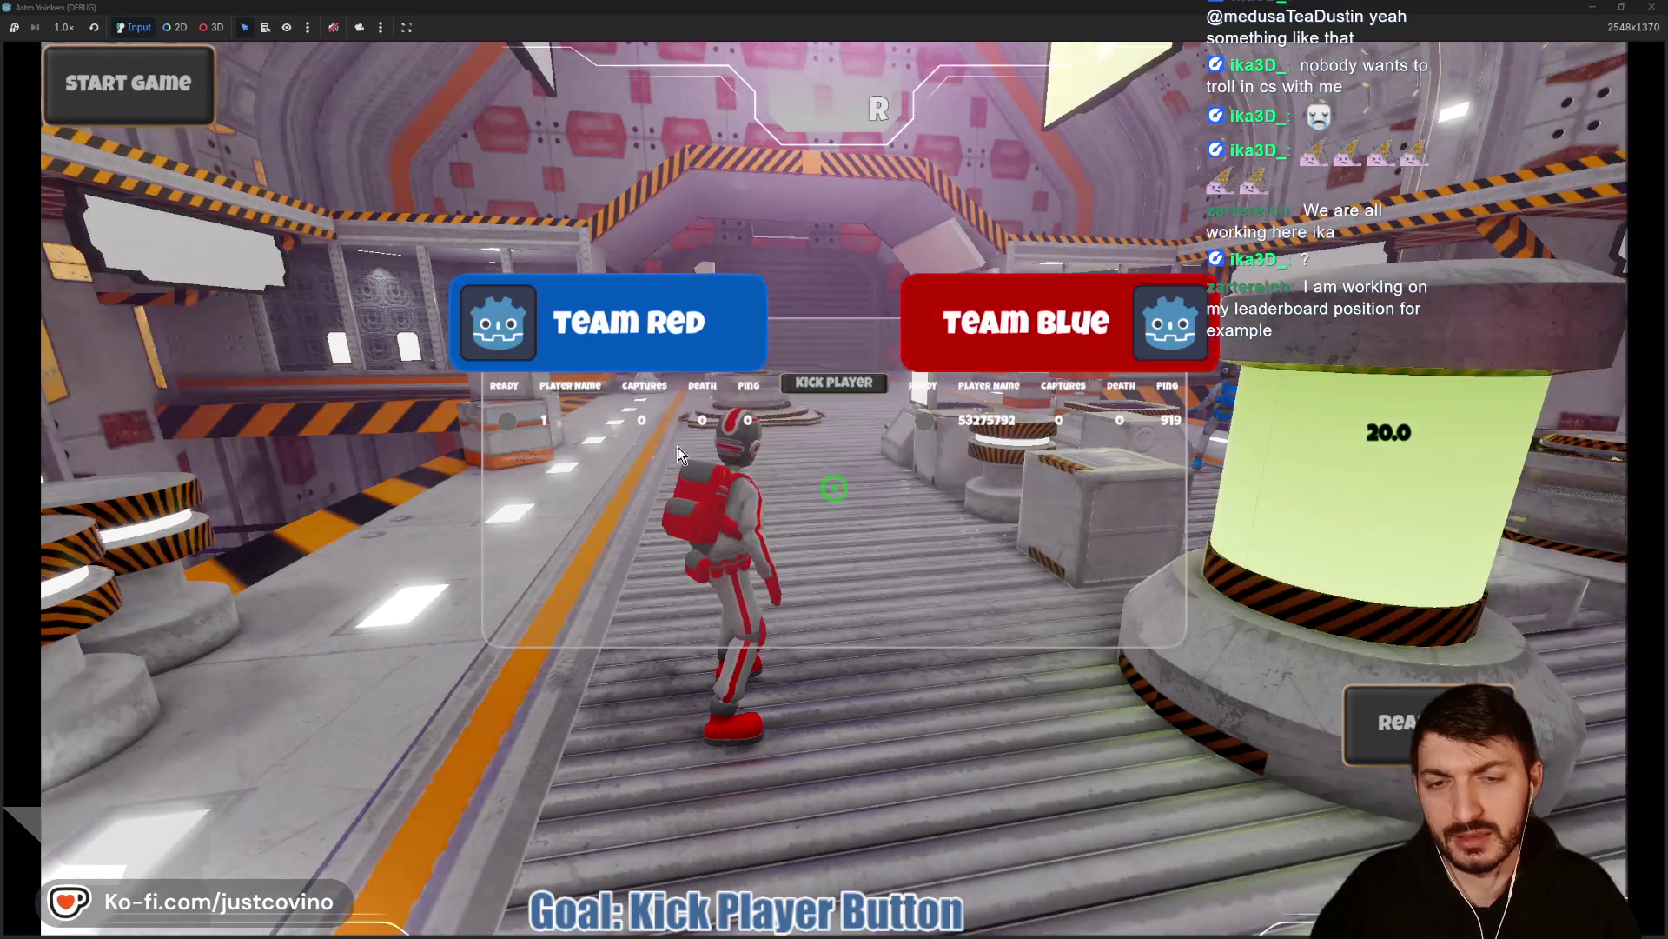
pyautogui.press('Tab')
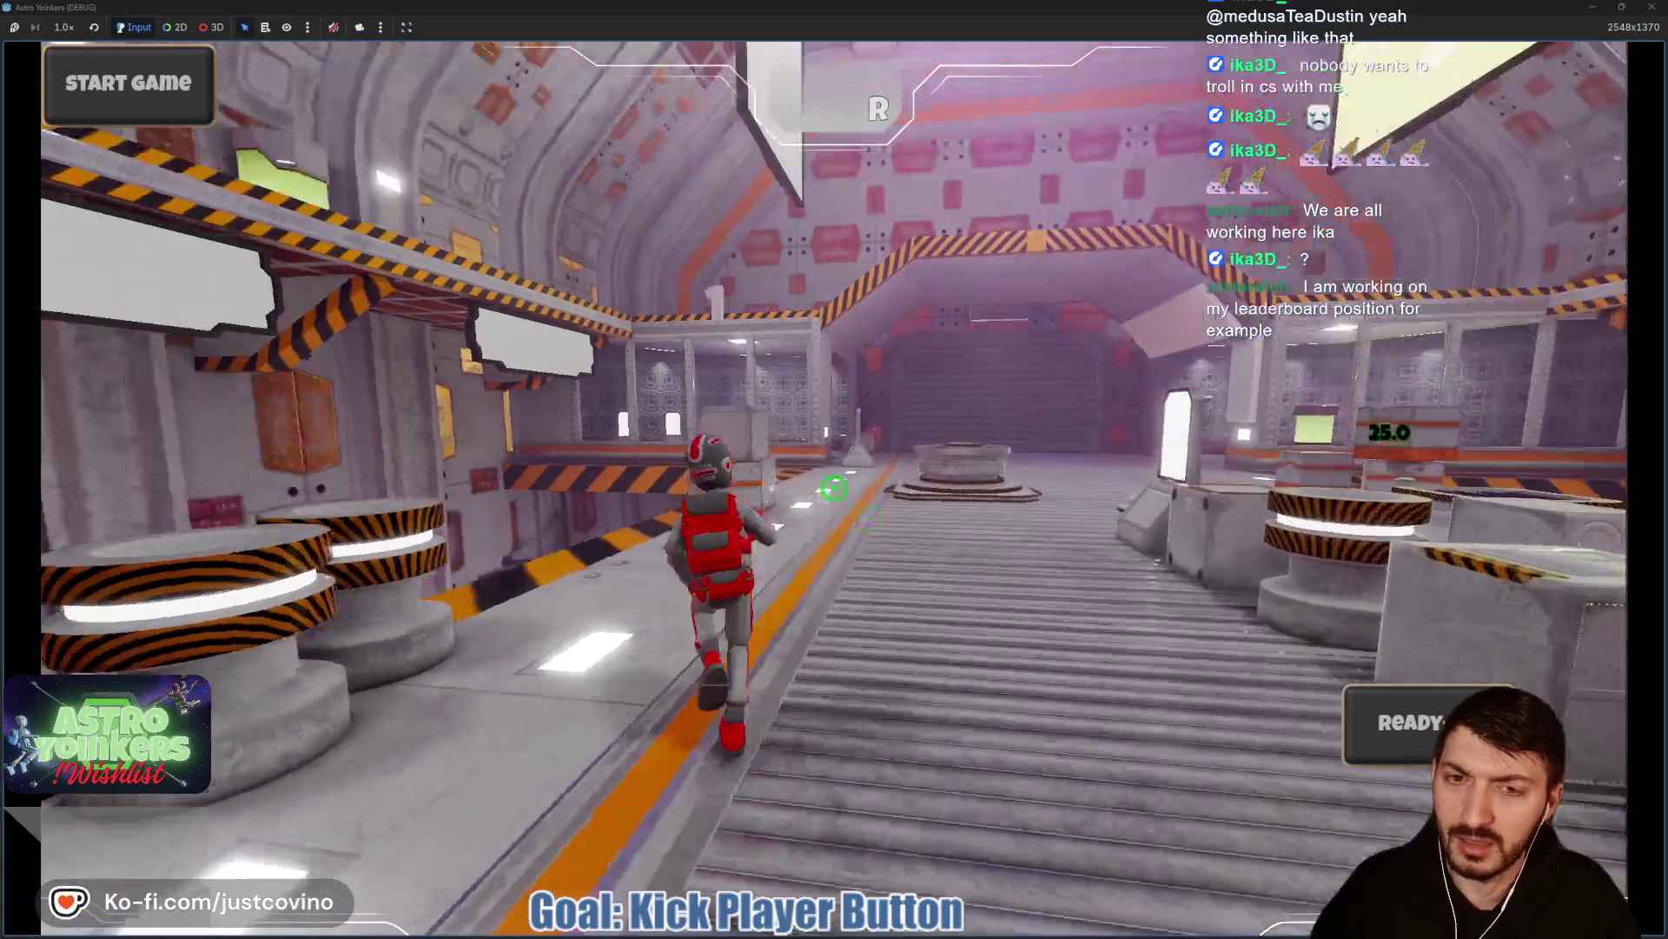
pyautogui.press('Tab')
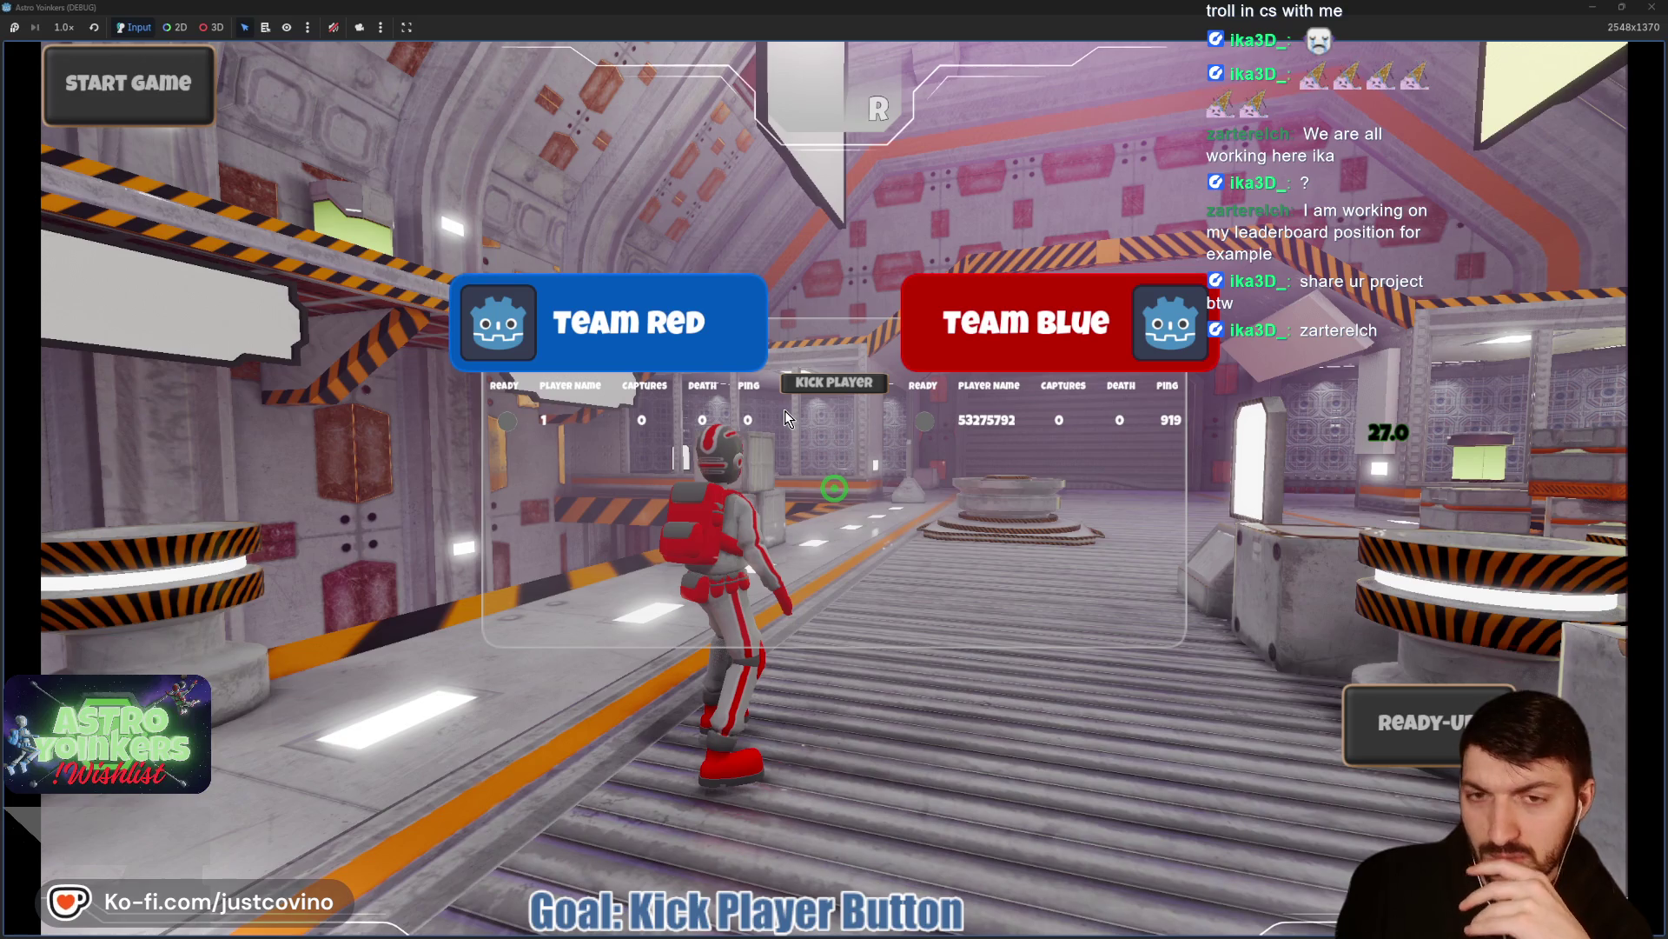
pyautogui.press('w')
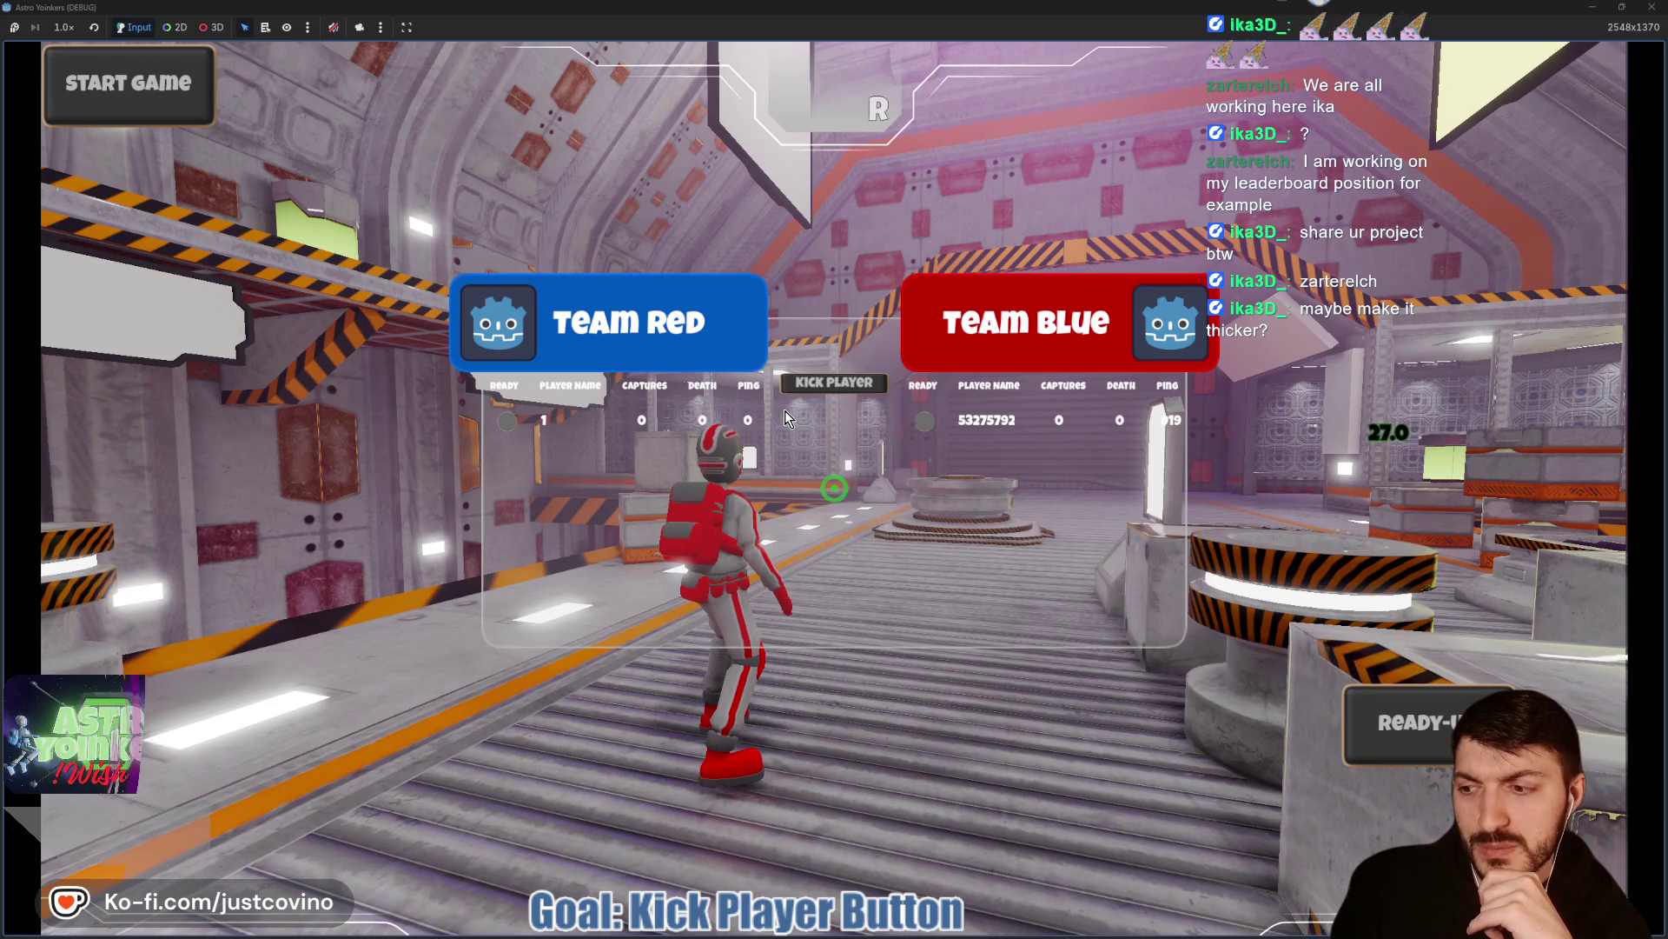
pyautogui.press('Tab')
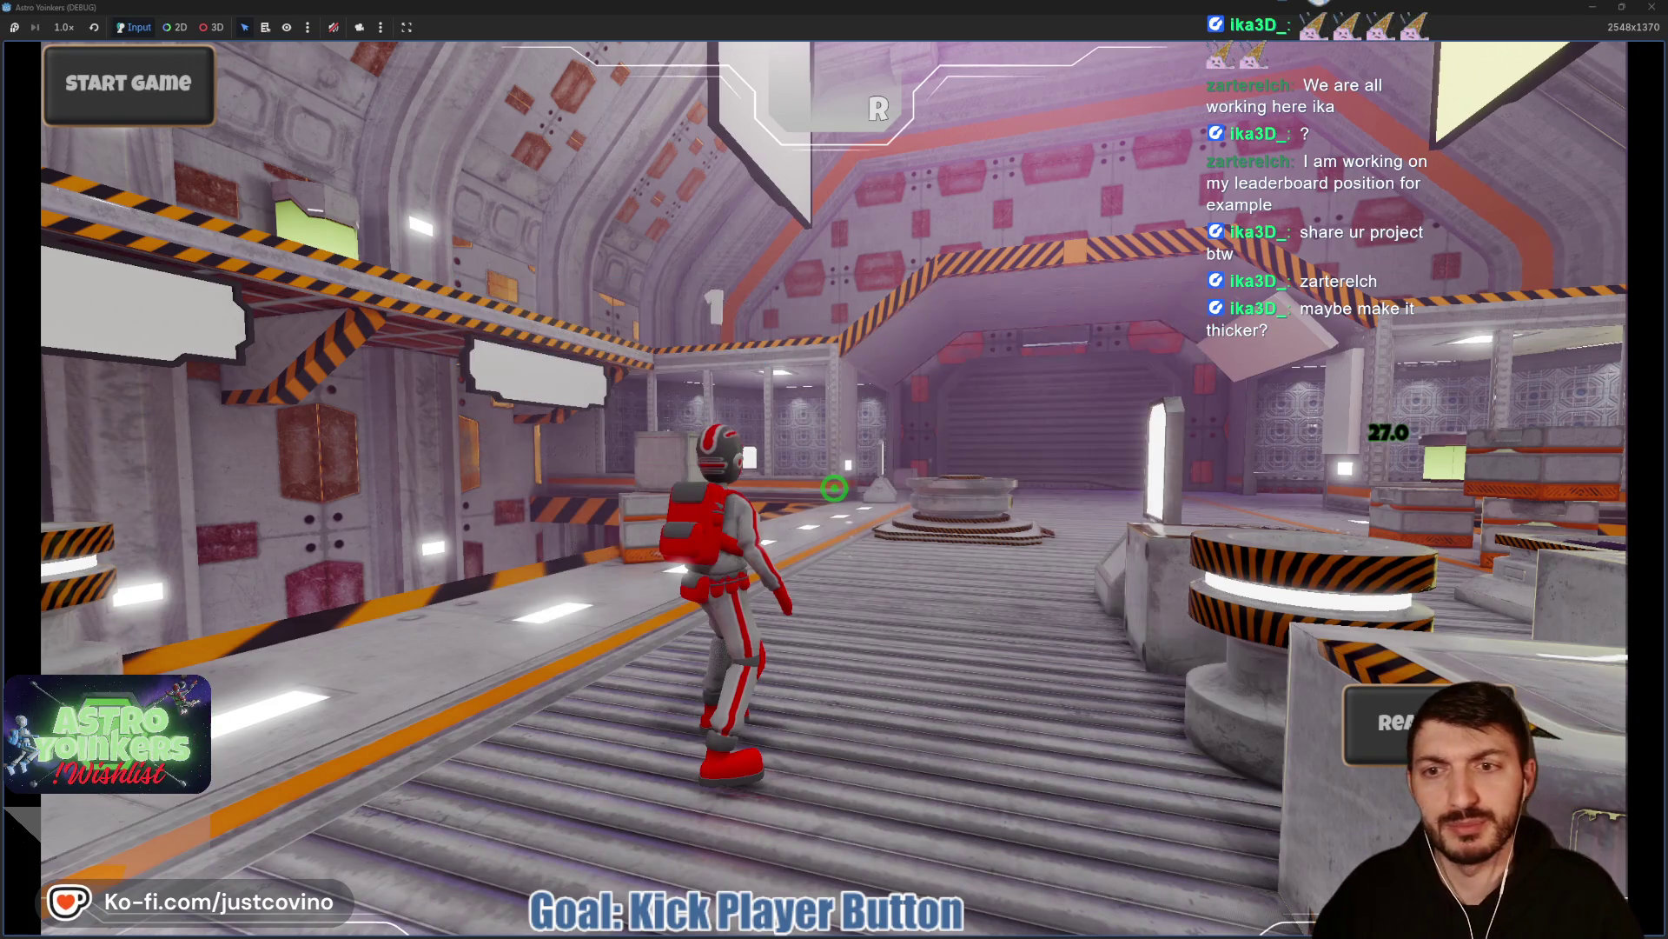
pyautogui.press('Tab')
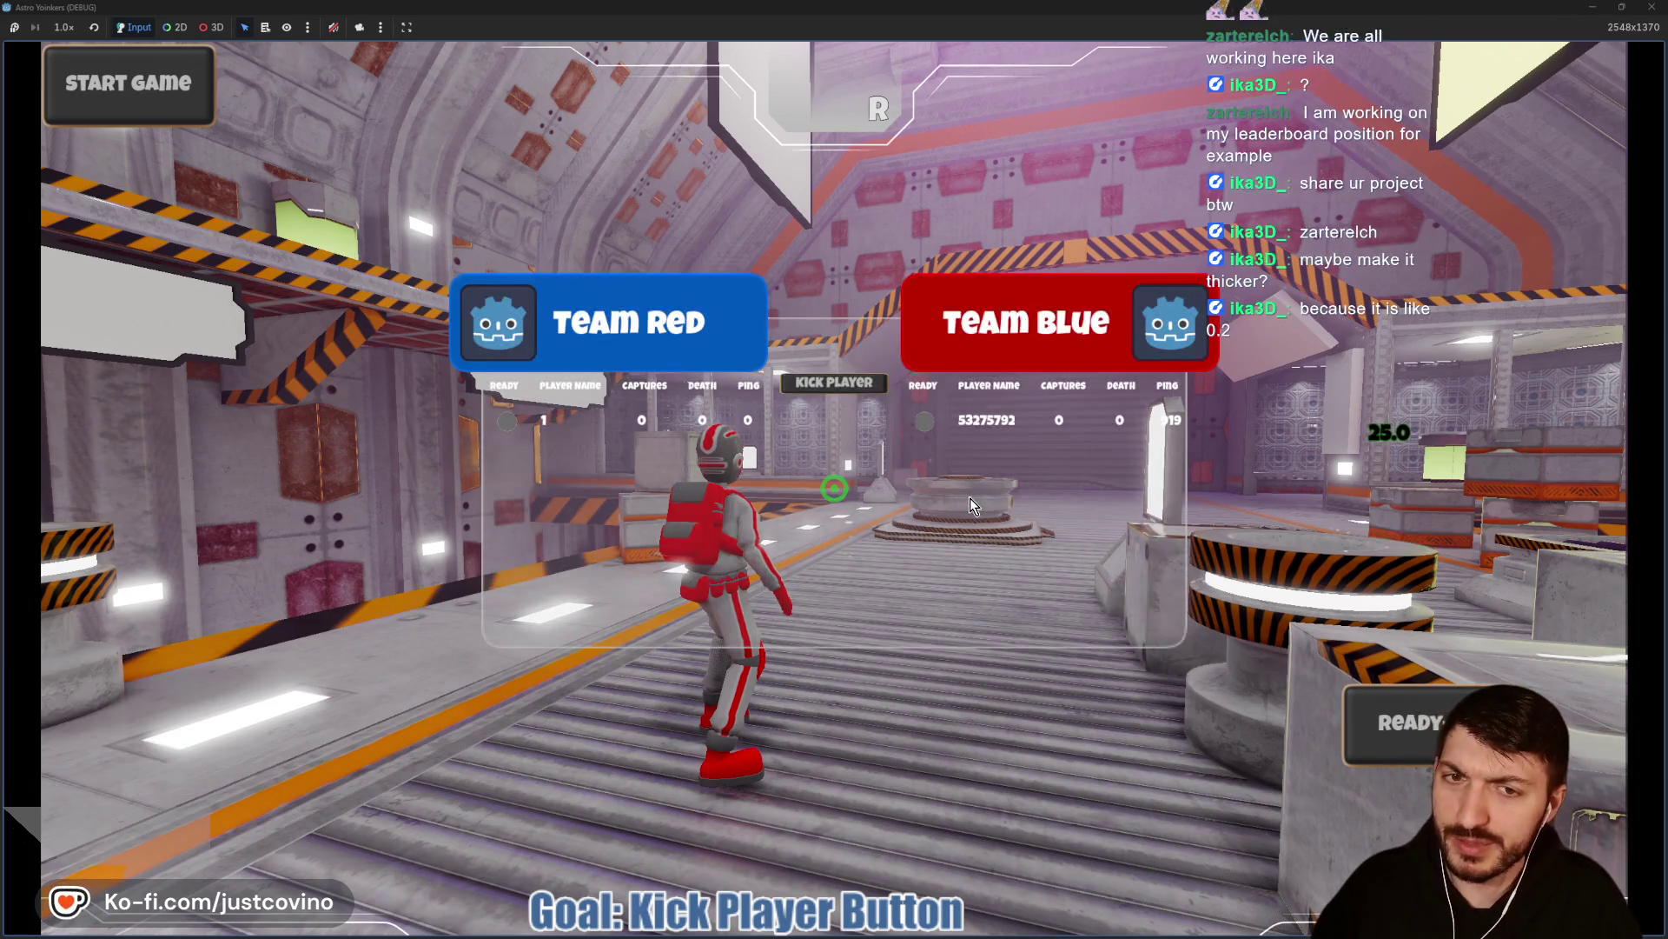
pyautogui.press('Tab')
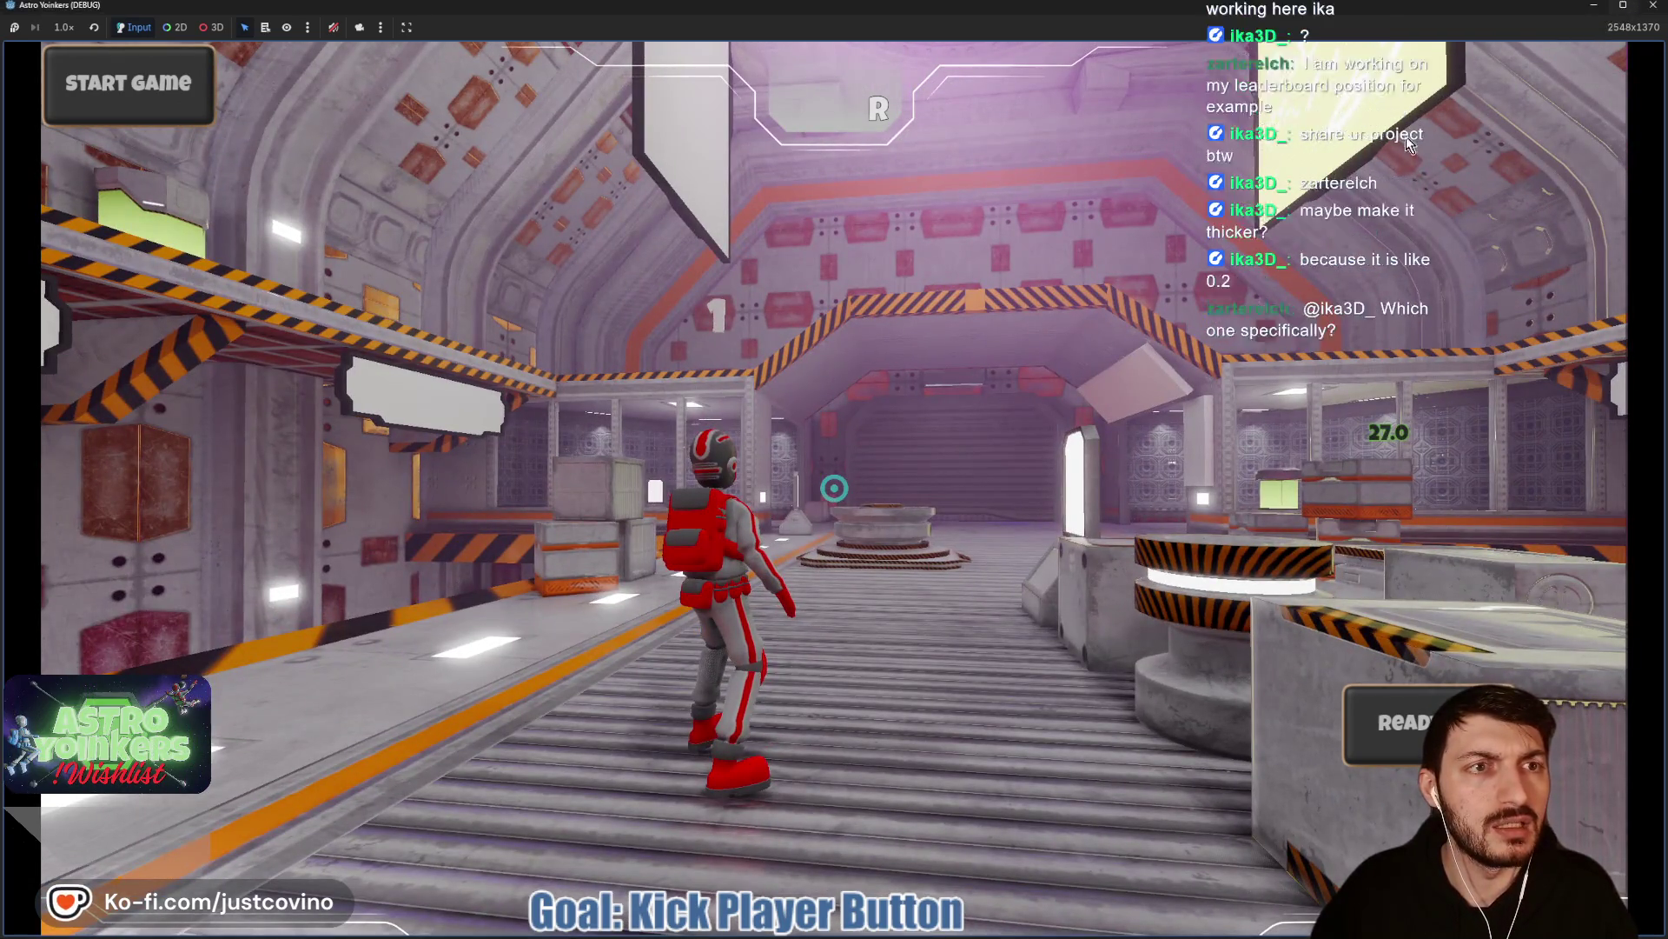
pyautogui.click(1651, 7)
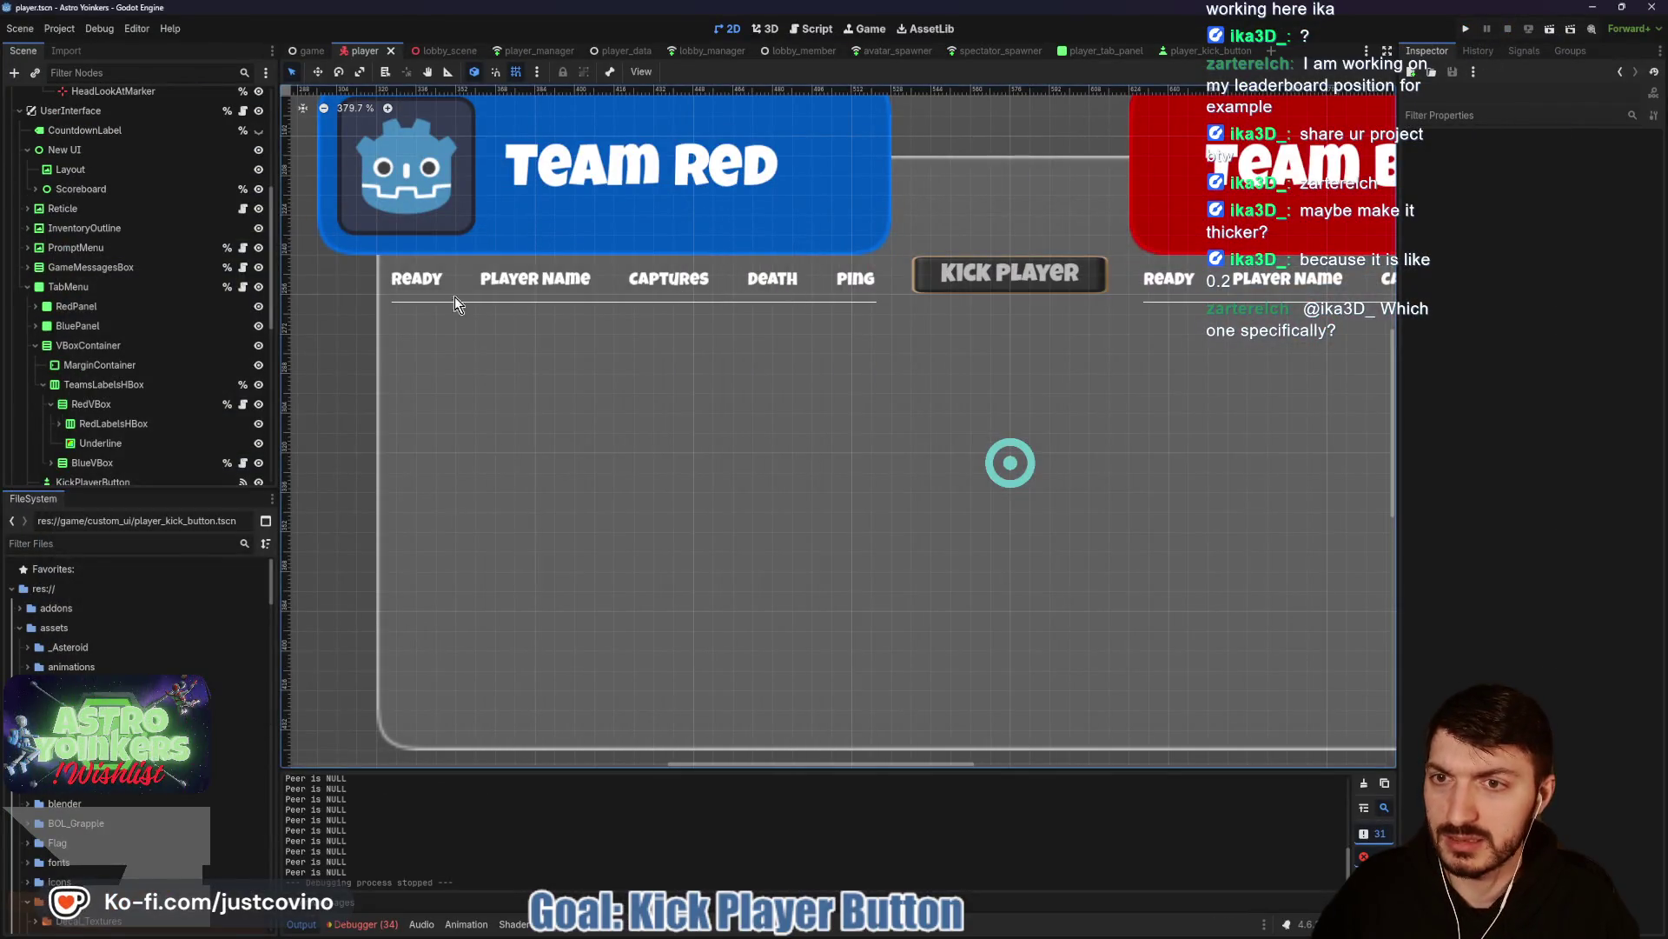
# Step: Set the player scene Underline's custom minimum height to 0.4 and save
pyautogui.click(119, 441)
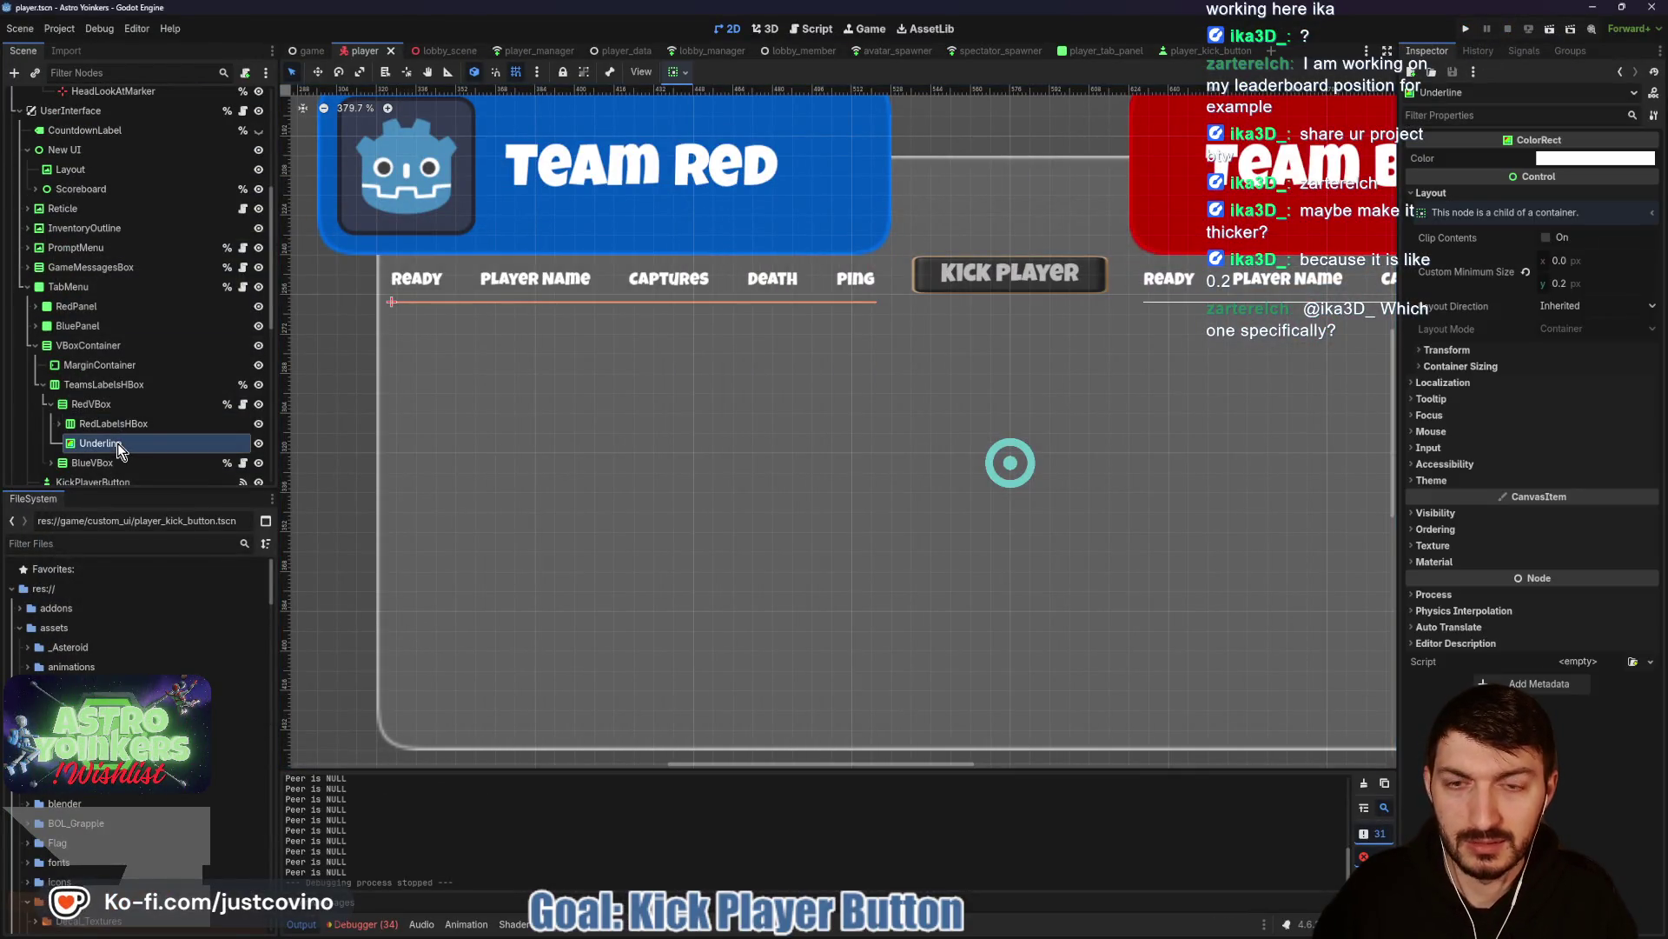
pyautogui.click(1569, 284)
pyautogui.write('0.4')
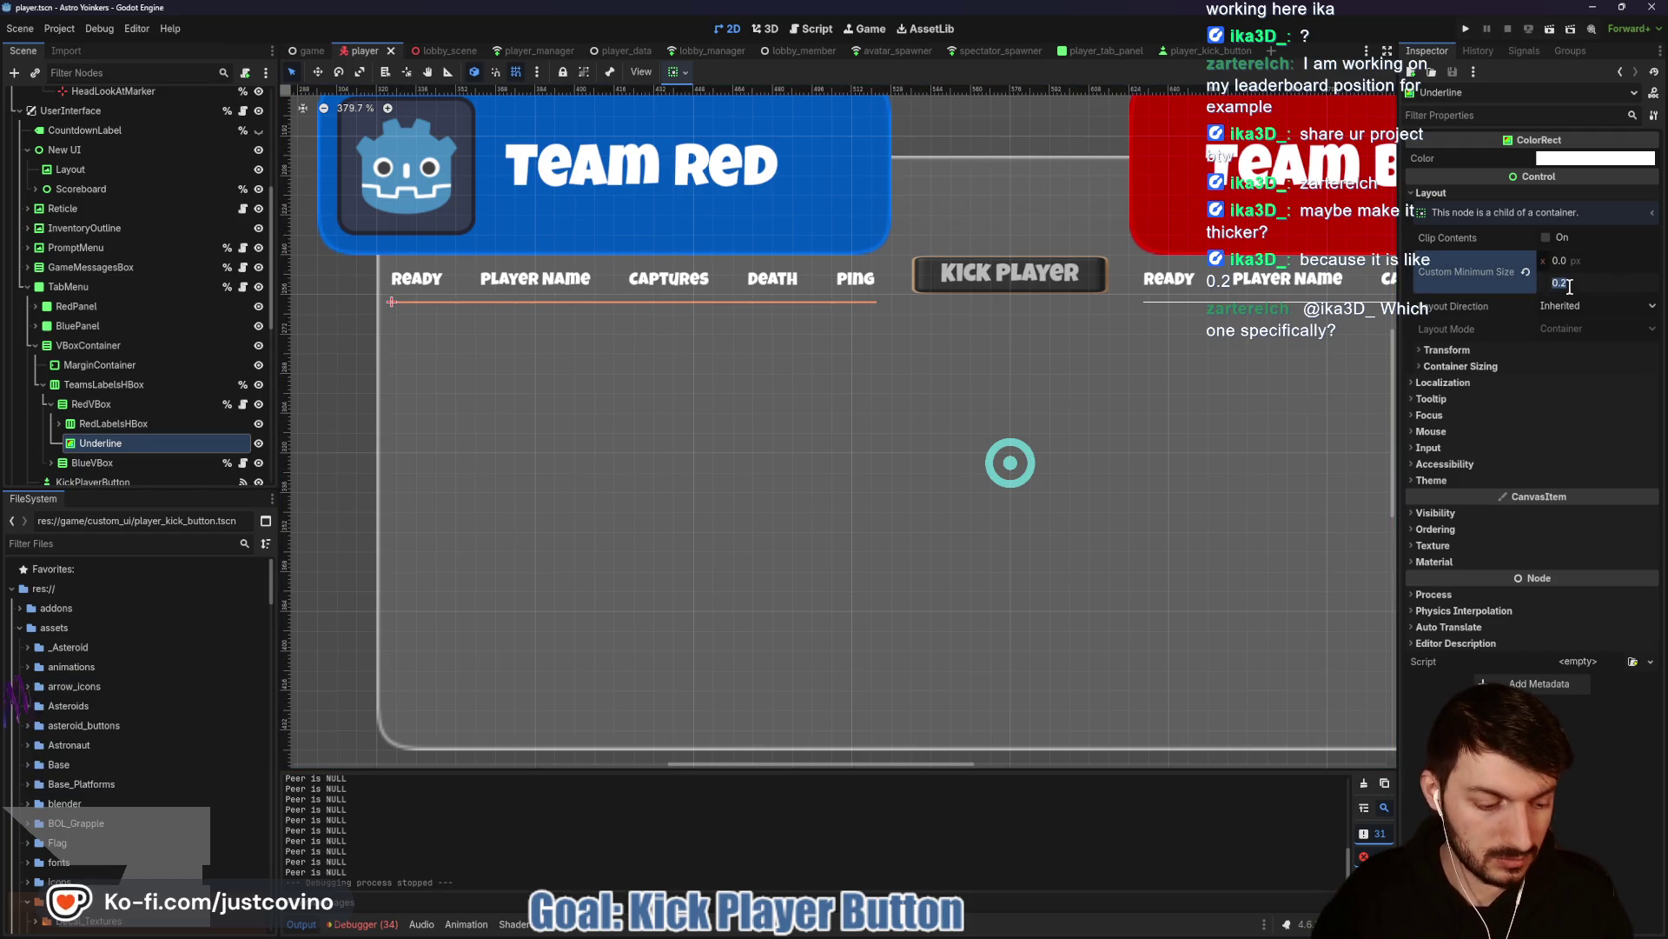
pyautogui.press('Return')
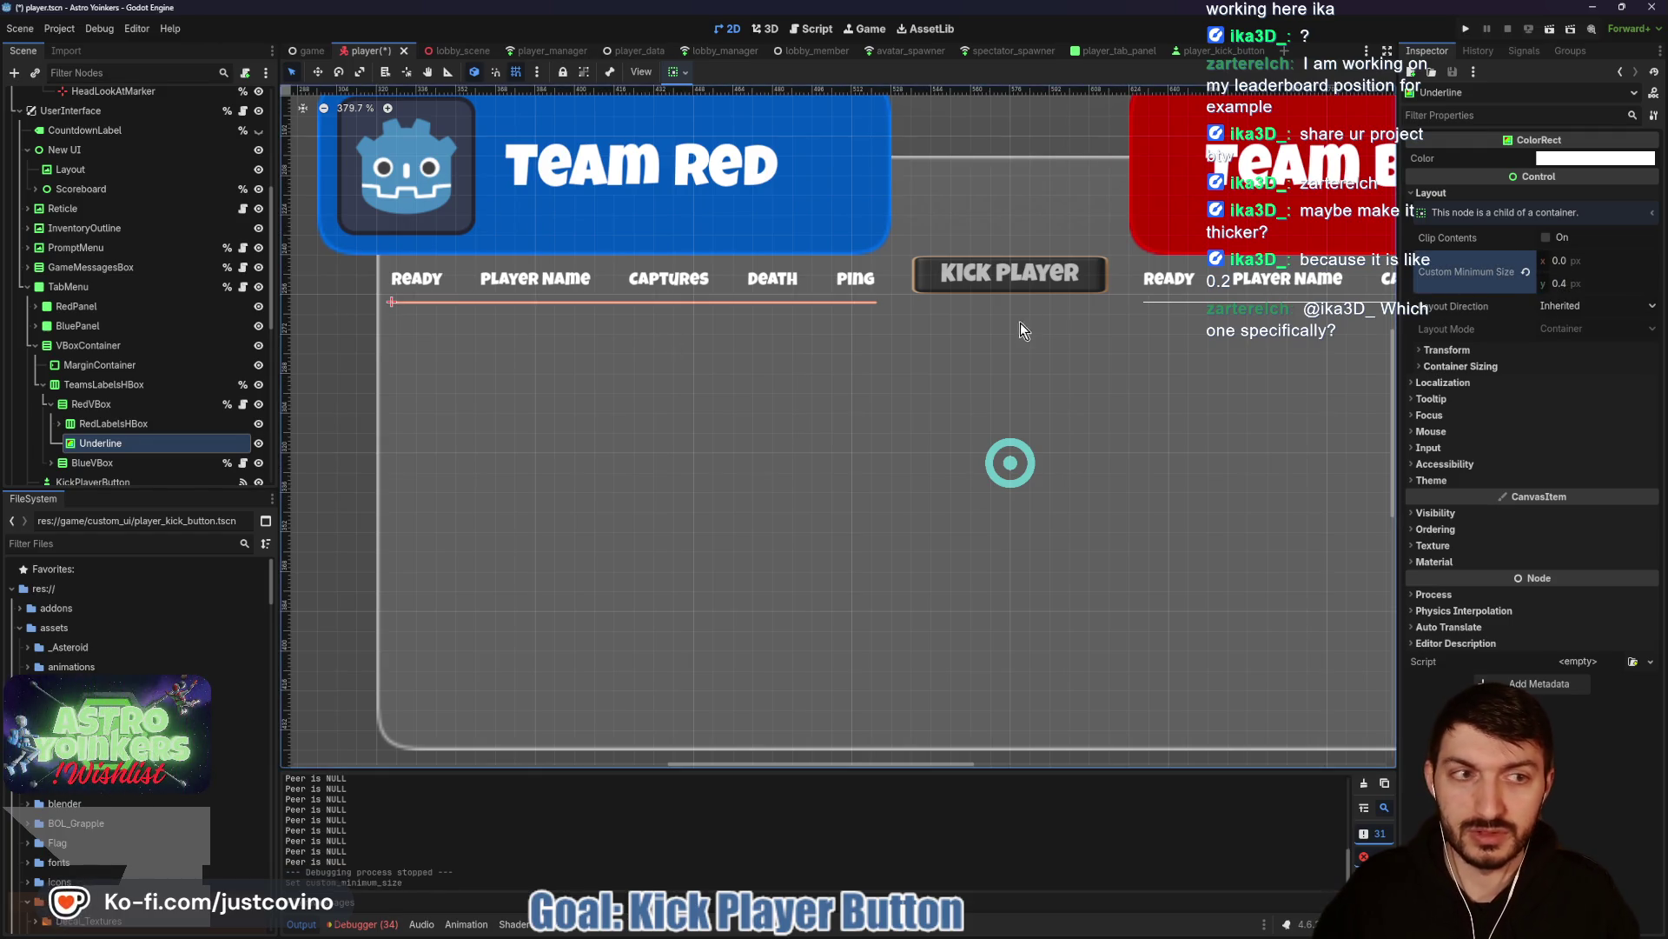
pyautogui.hotkey('ctrl', 's')
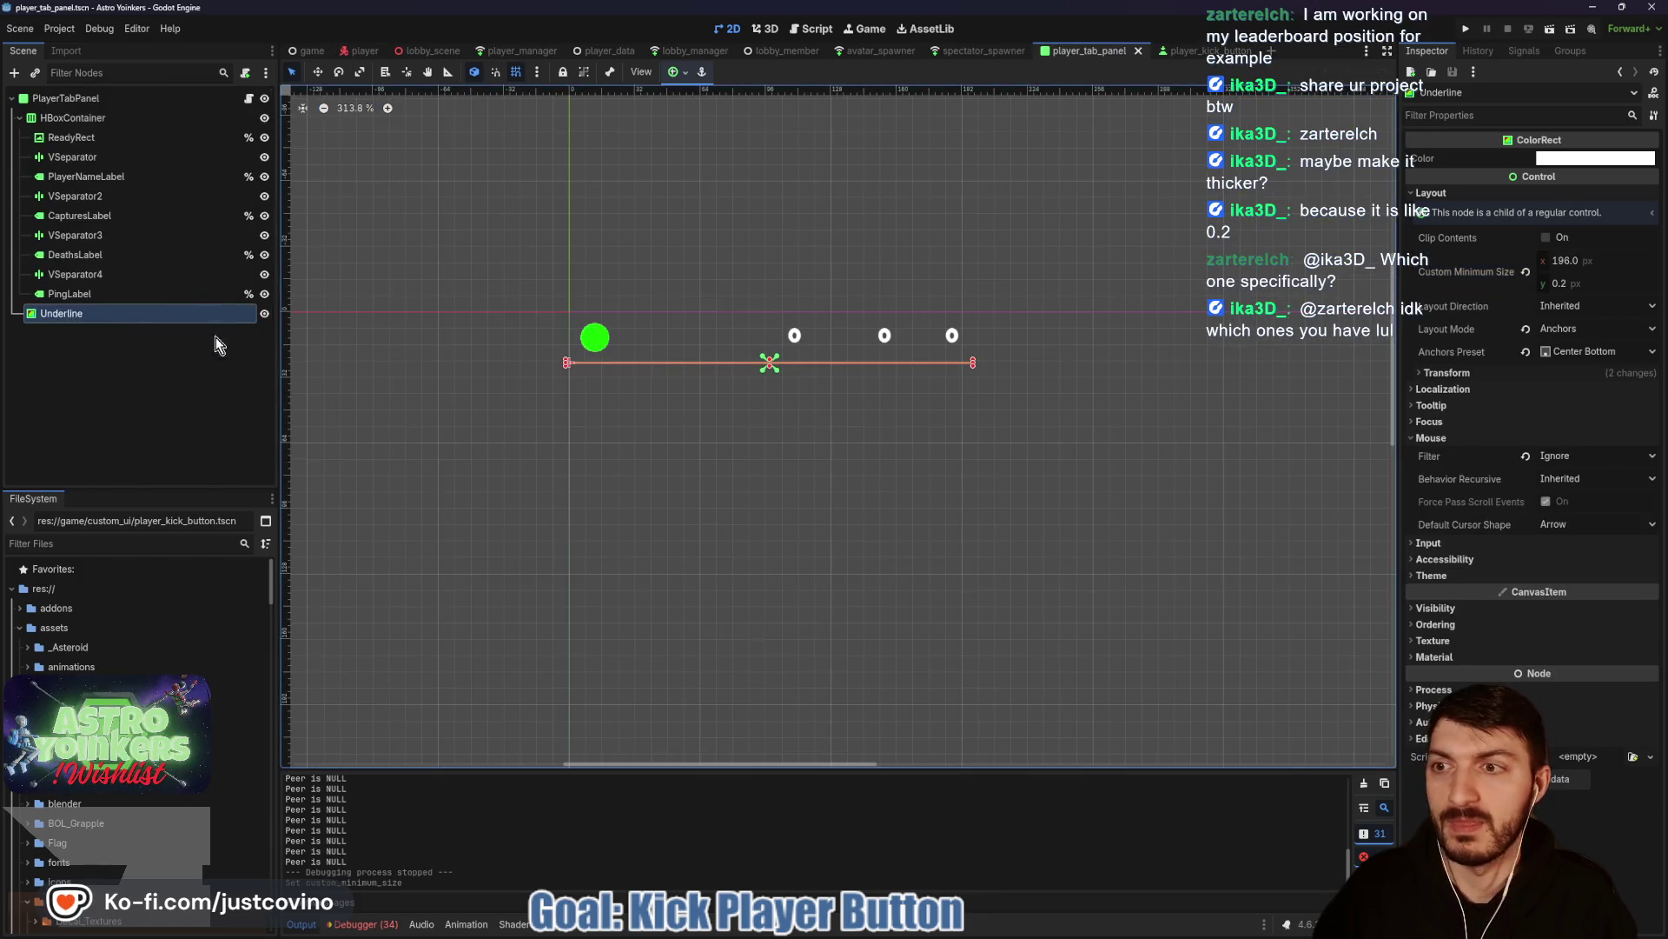
# Step: Give the player_tab_panel Underline the same 0.4 height, save, and launch the game
pyautogui.click(1578, 282)
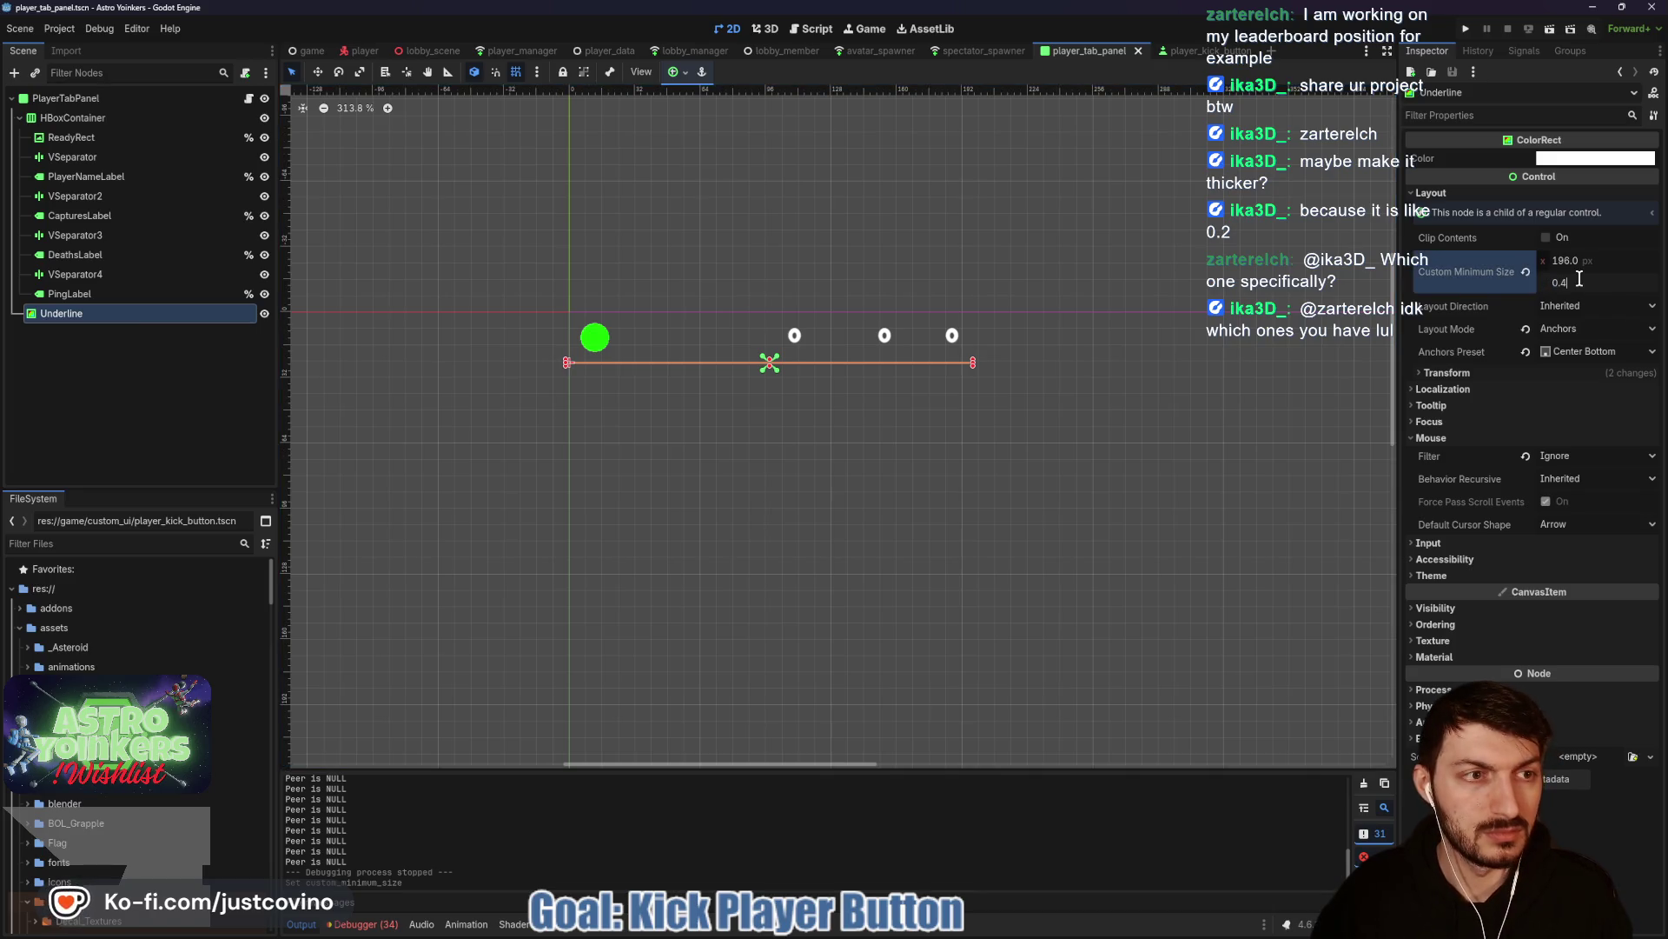
pyautogui.hotkey('ctrl', 's')
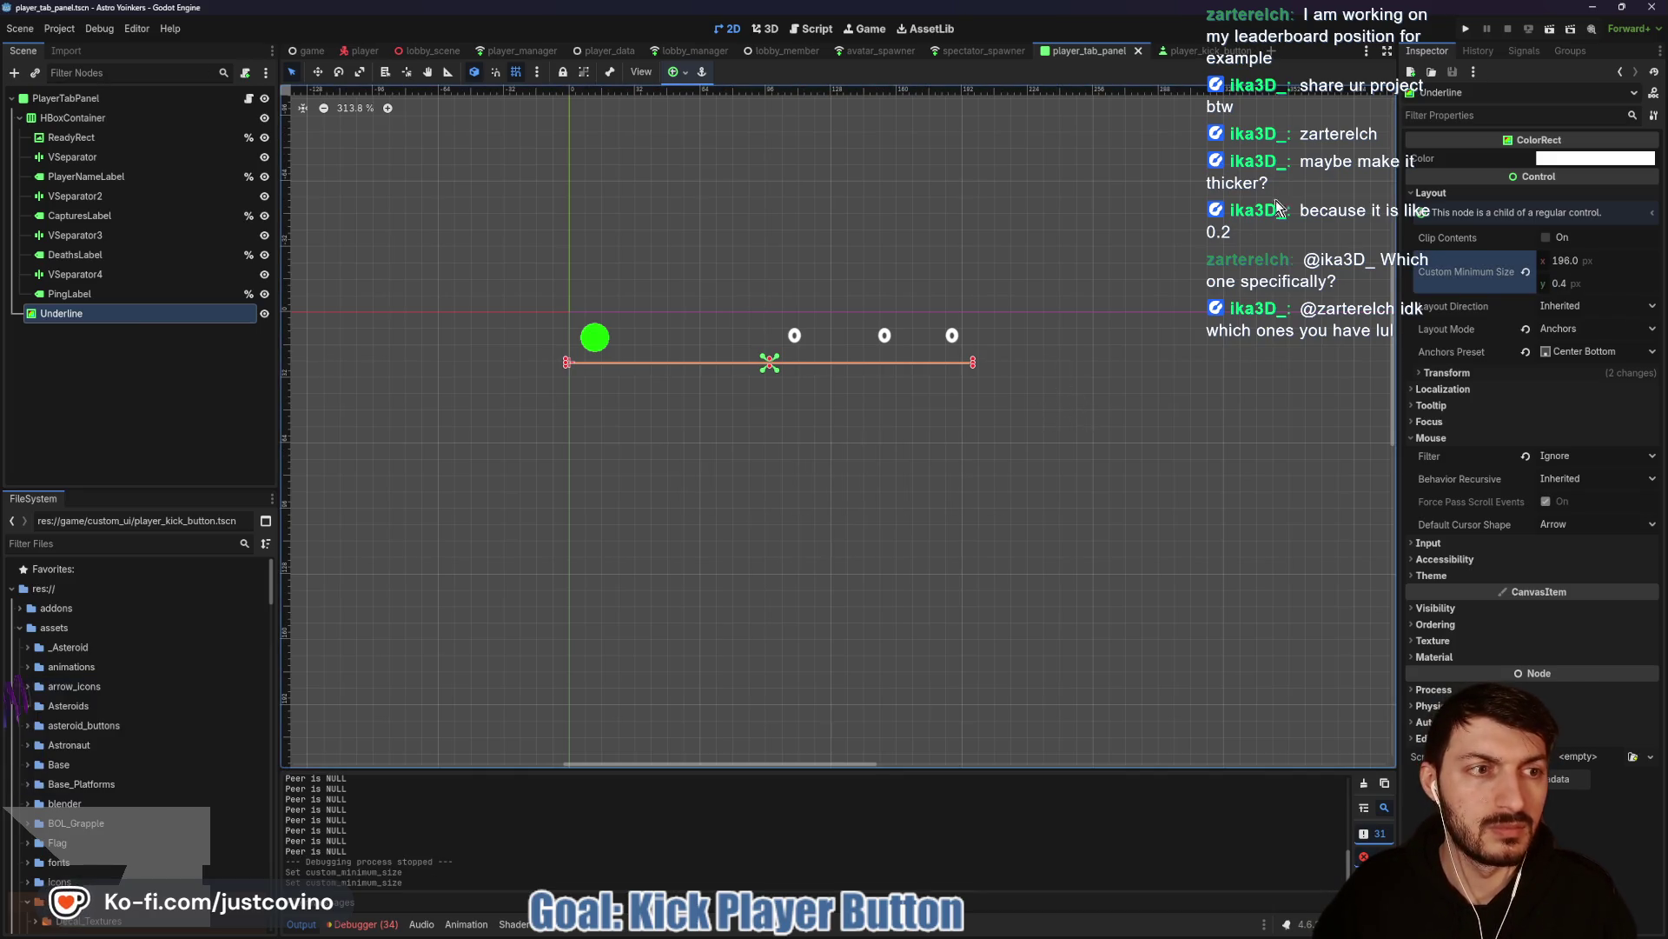
pyautogui.click(1464, 31)
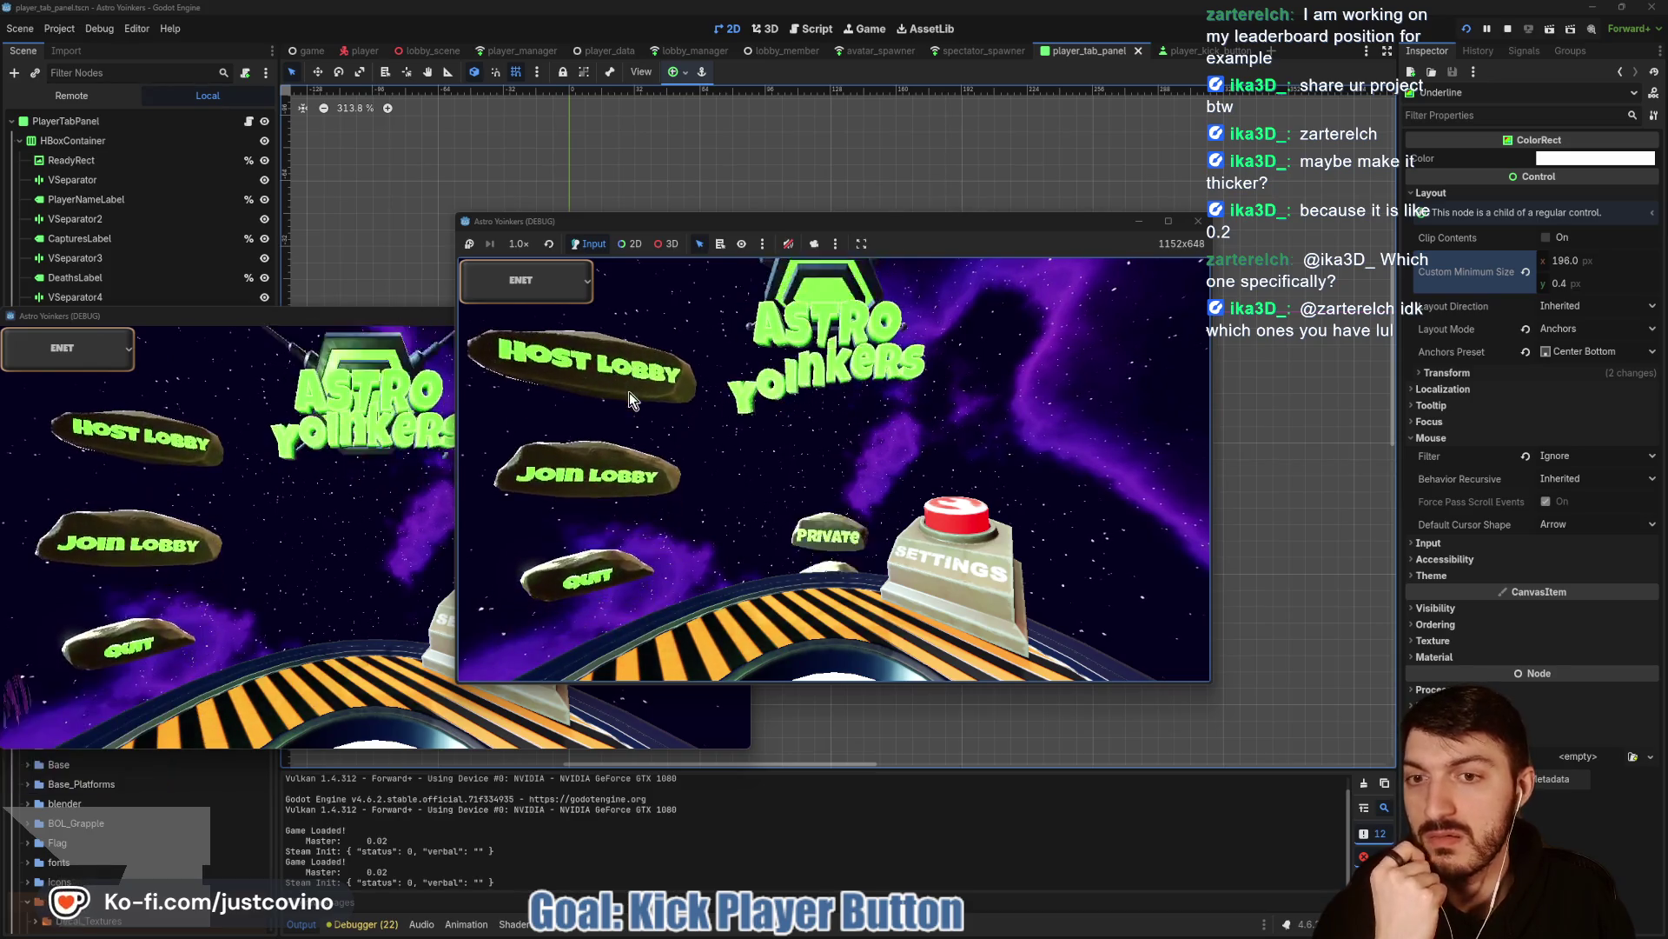
# Step: Host a private lobby, move the character, and make the game fill the screen
pyautogui.click(629, 393)
pyautogui.click(813, 391)
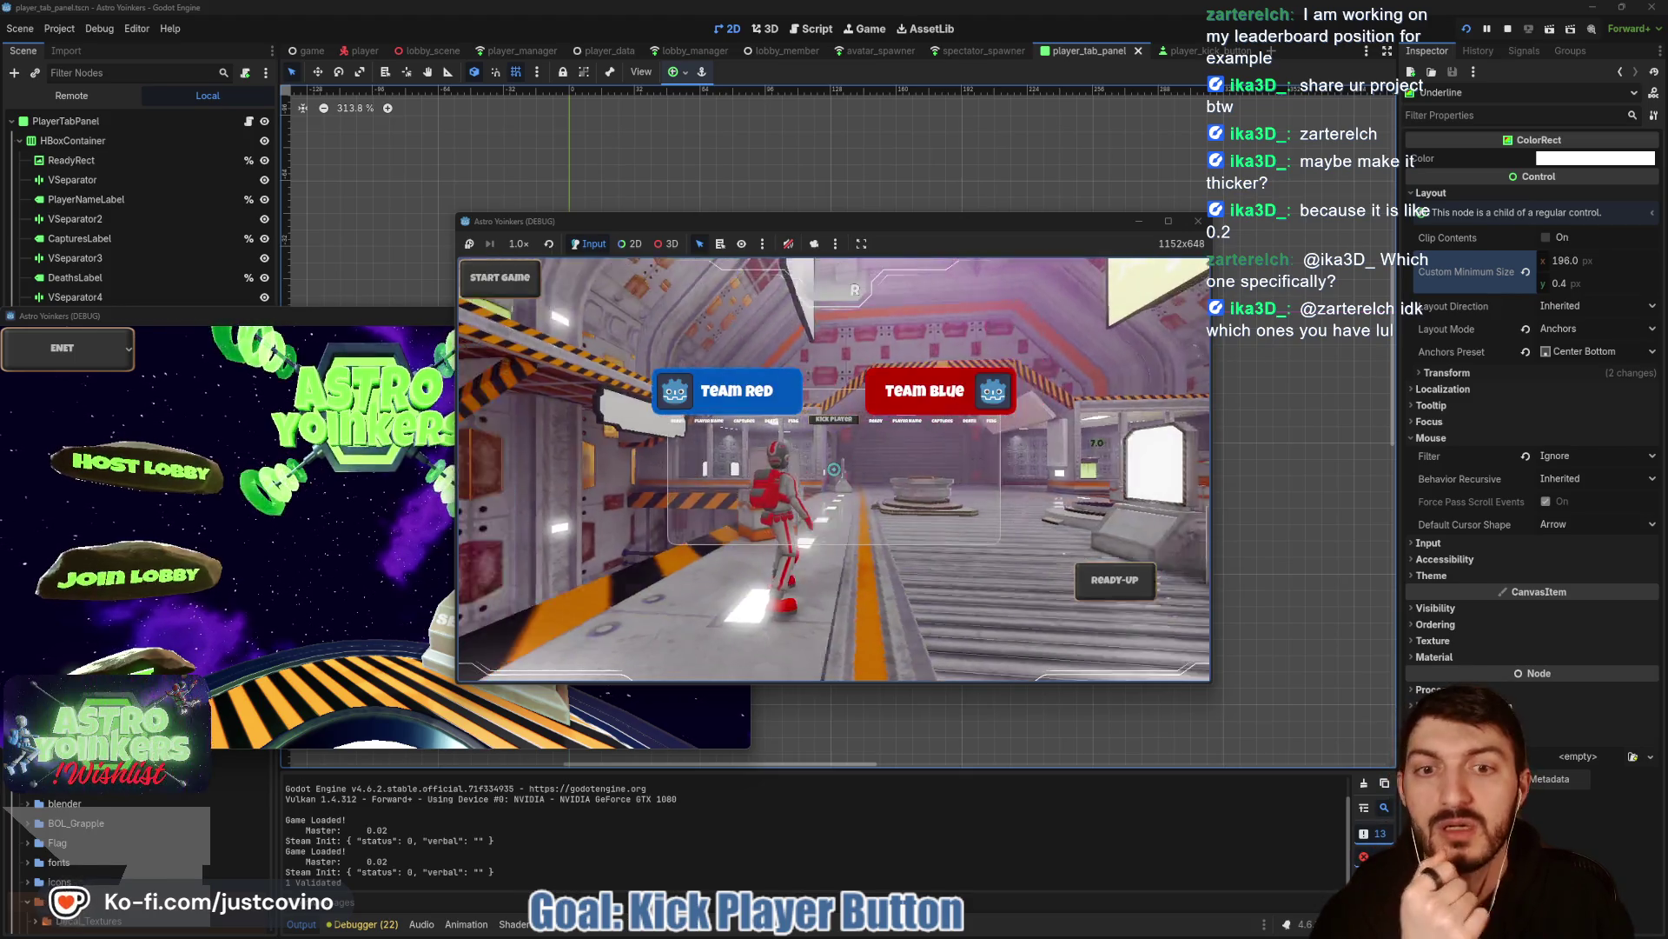
pyautogui.press('w')
pyautogui.press('d')
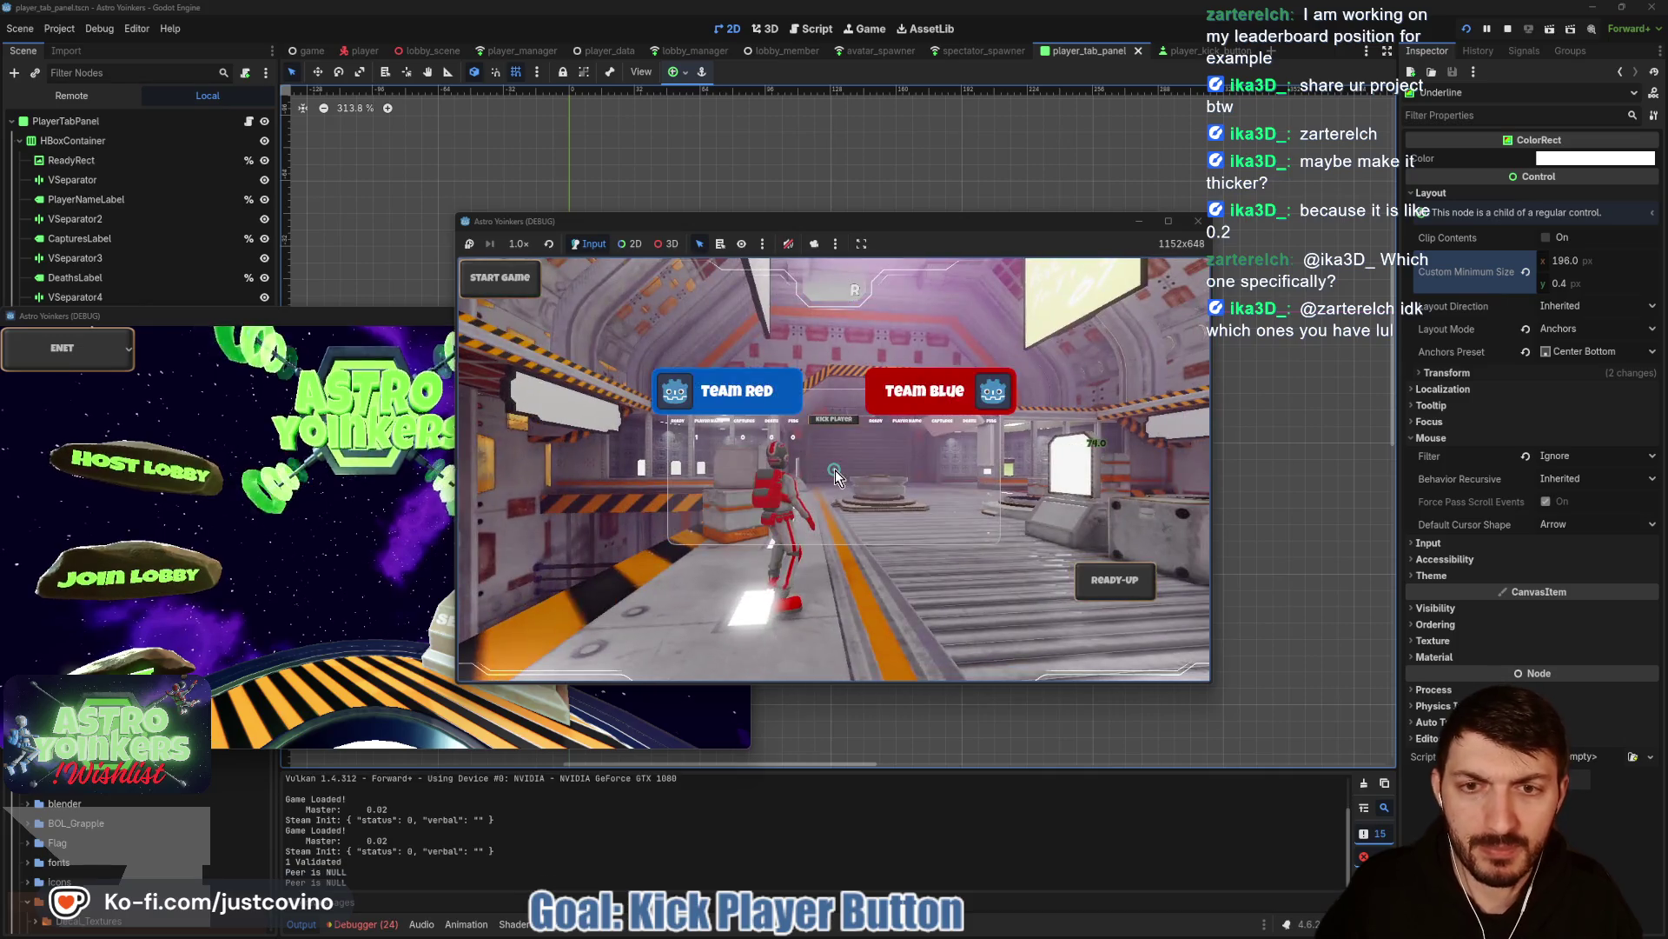
pyautogui.click(1168, 223)
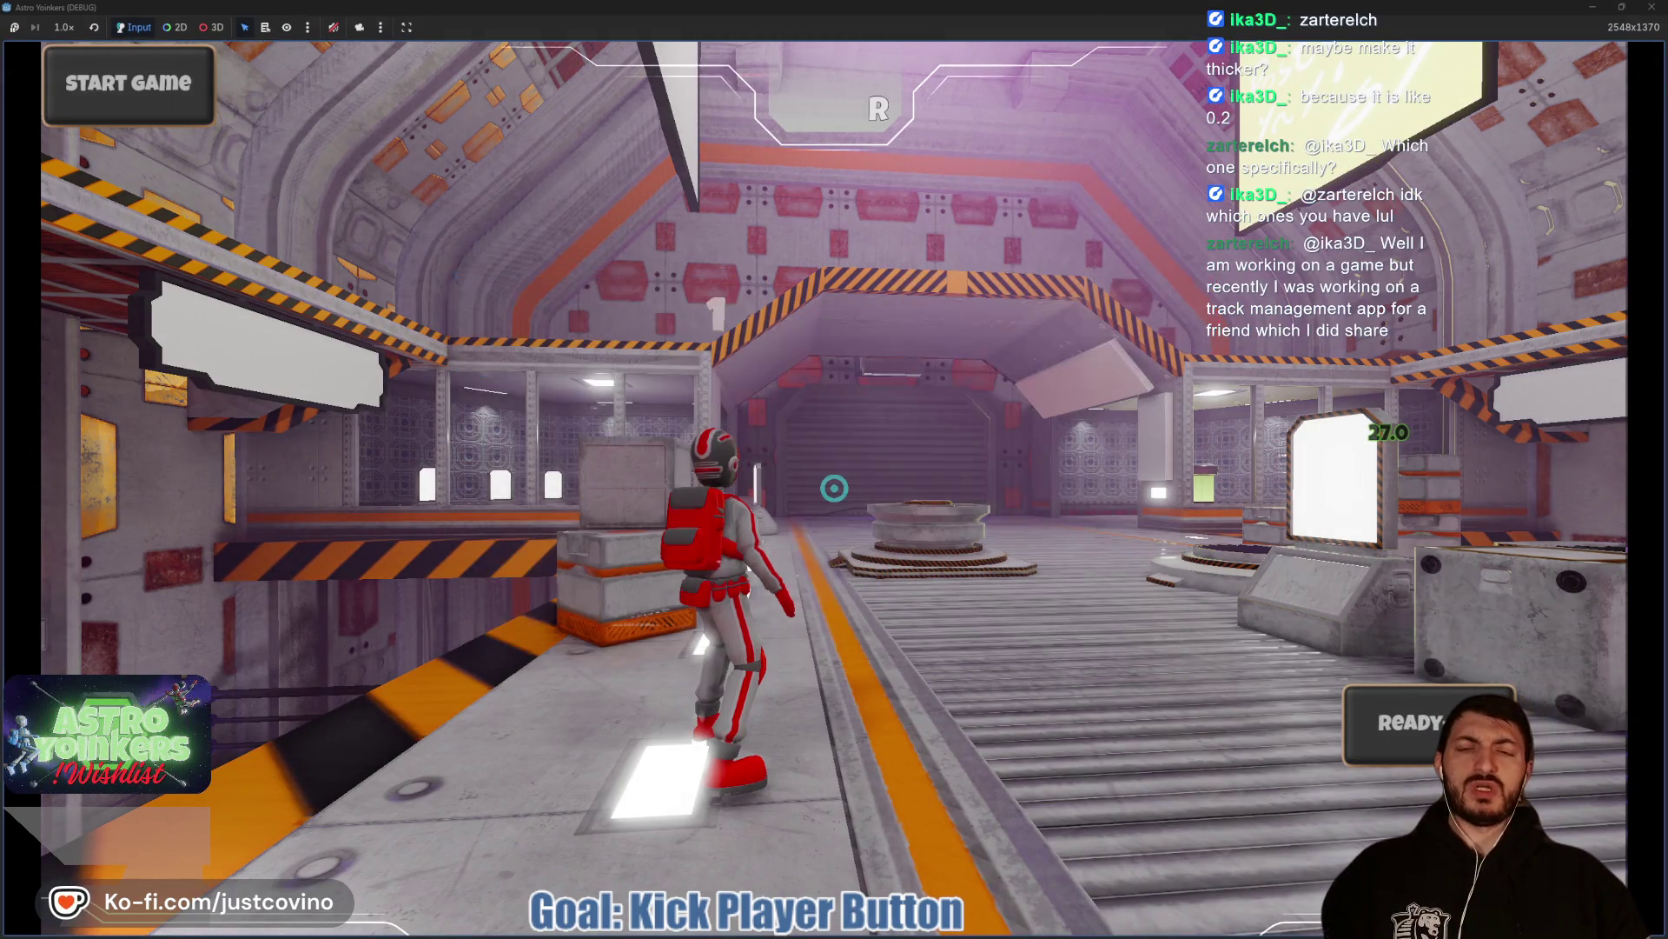
# Step: Toggle the scoreboard while running through the hangar, restore the window, and stop the game
pyautogui.press('Tab')
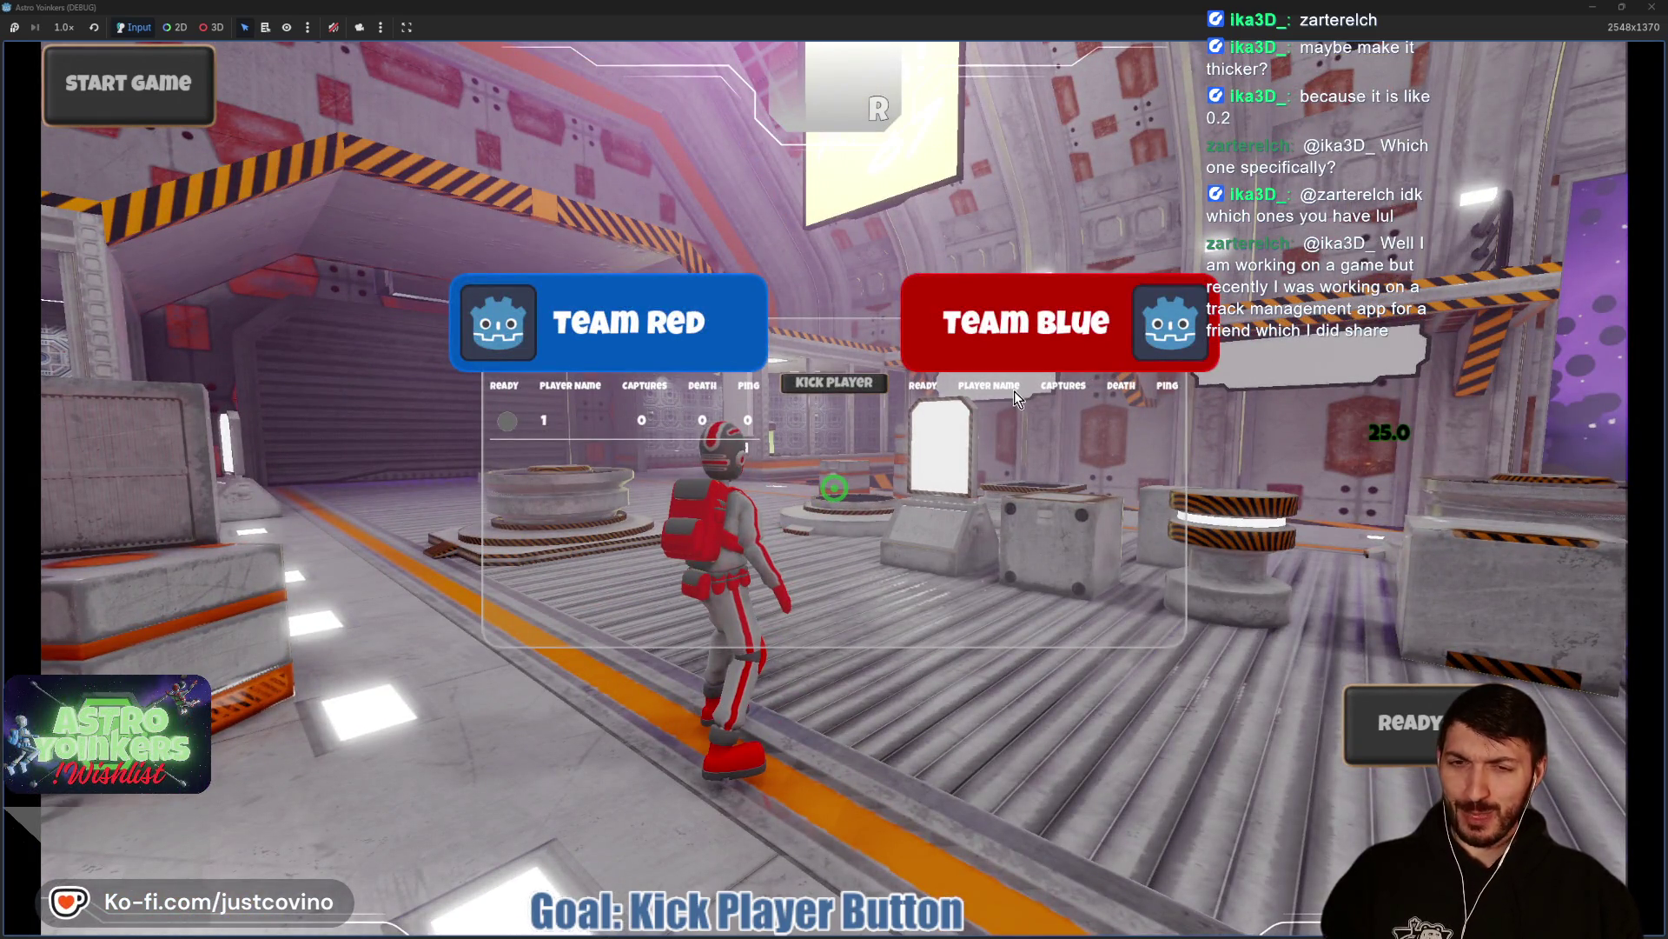
pyautogui.press('Tab')
pyautogui.press('Tab')
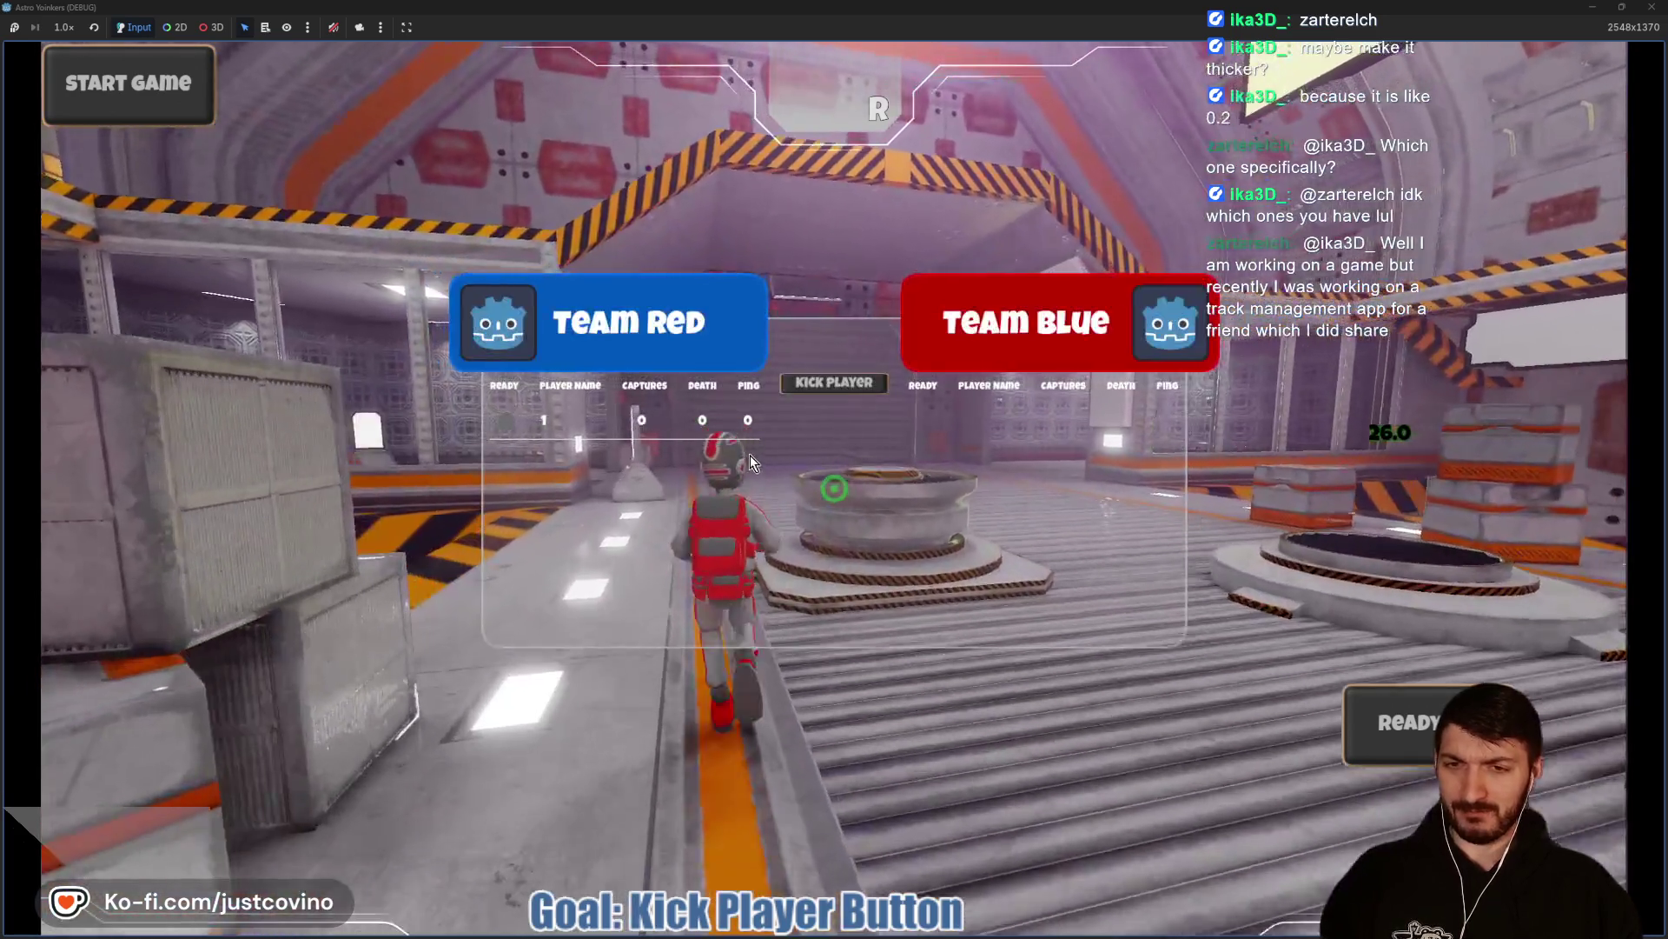
pyautogui.press('w')
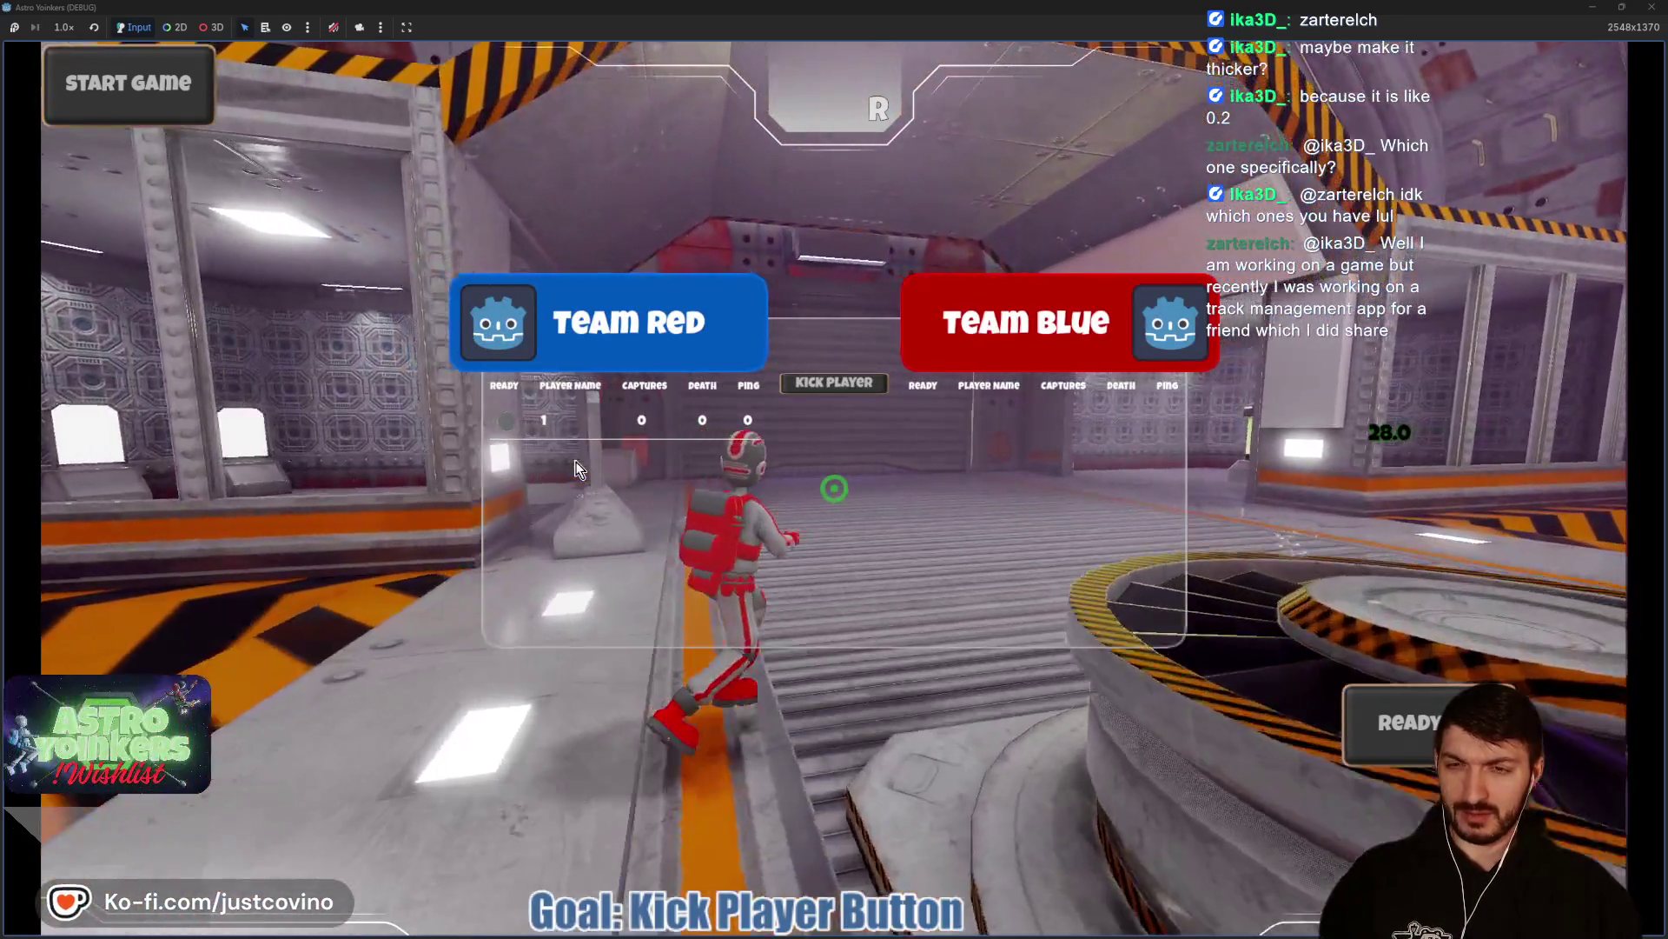
pyautogui.press('w')
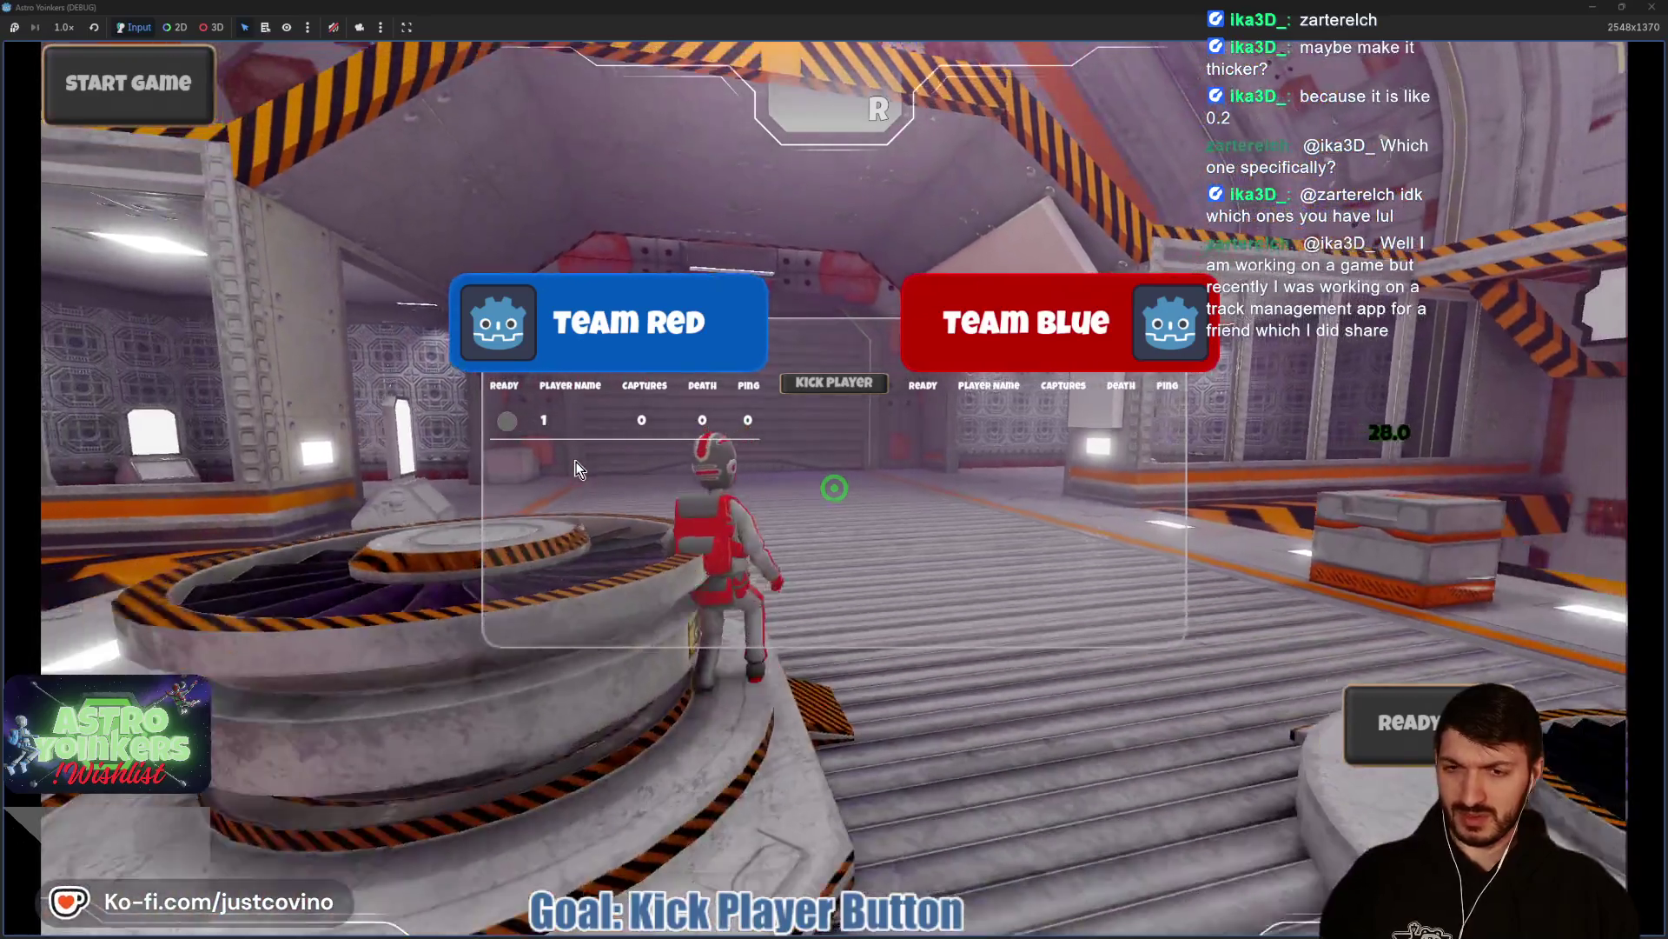
pyautogui.press('w')
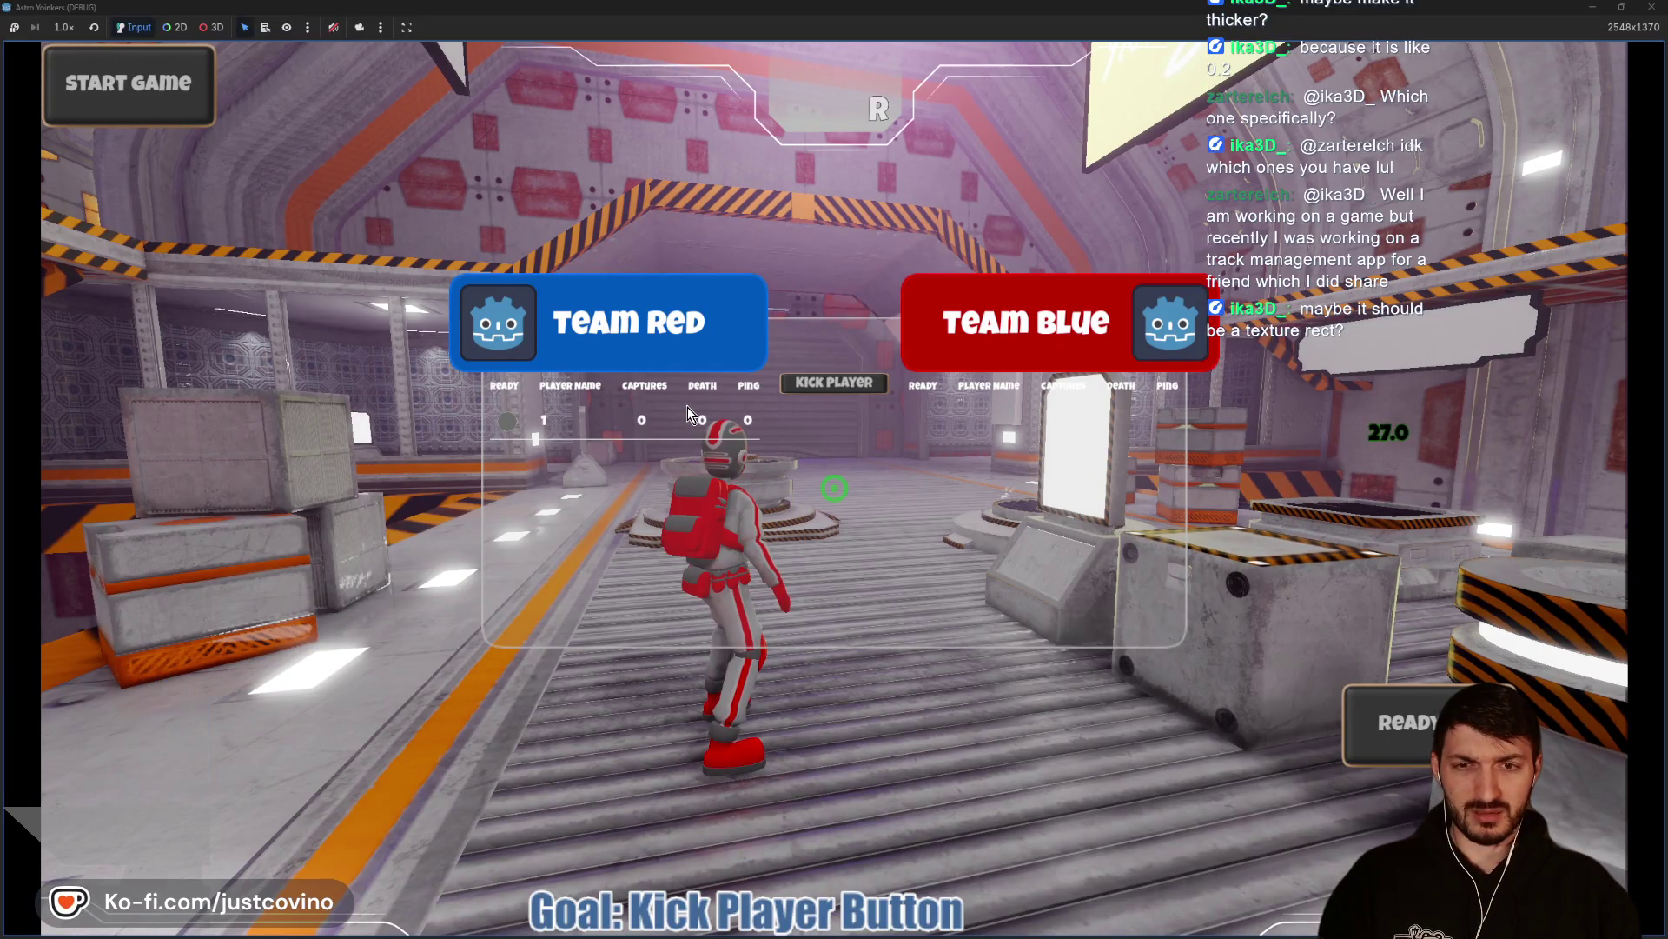
pyautogui.press('Tab')
pyautogui.press('super+Down')
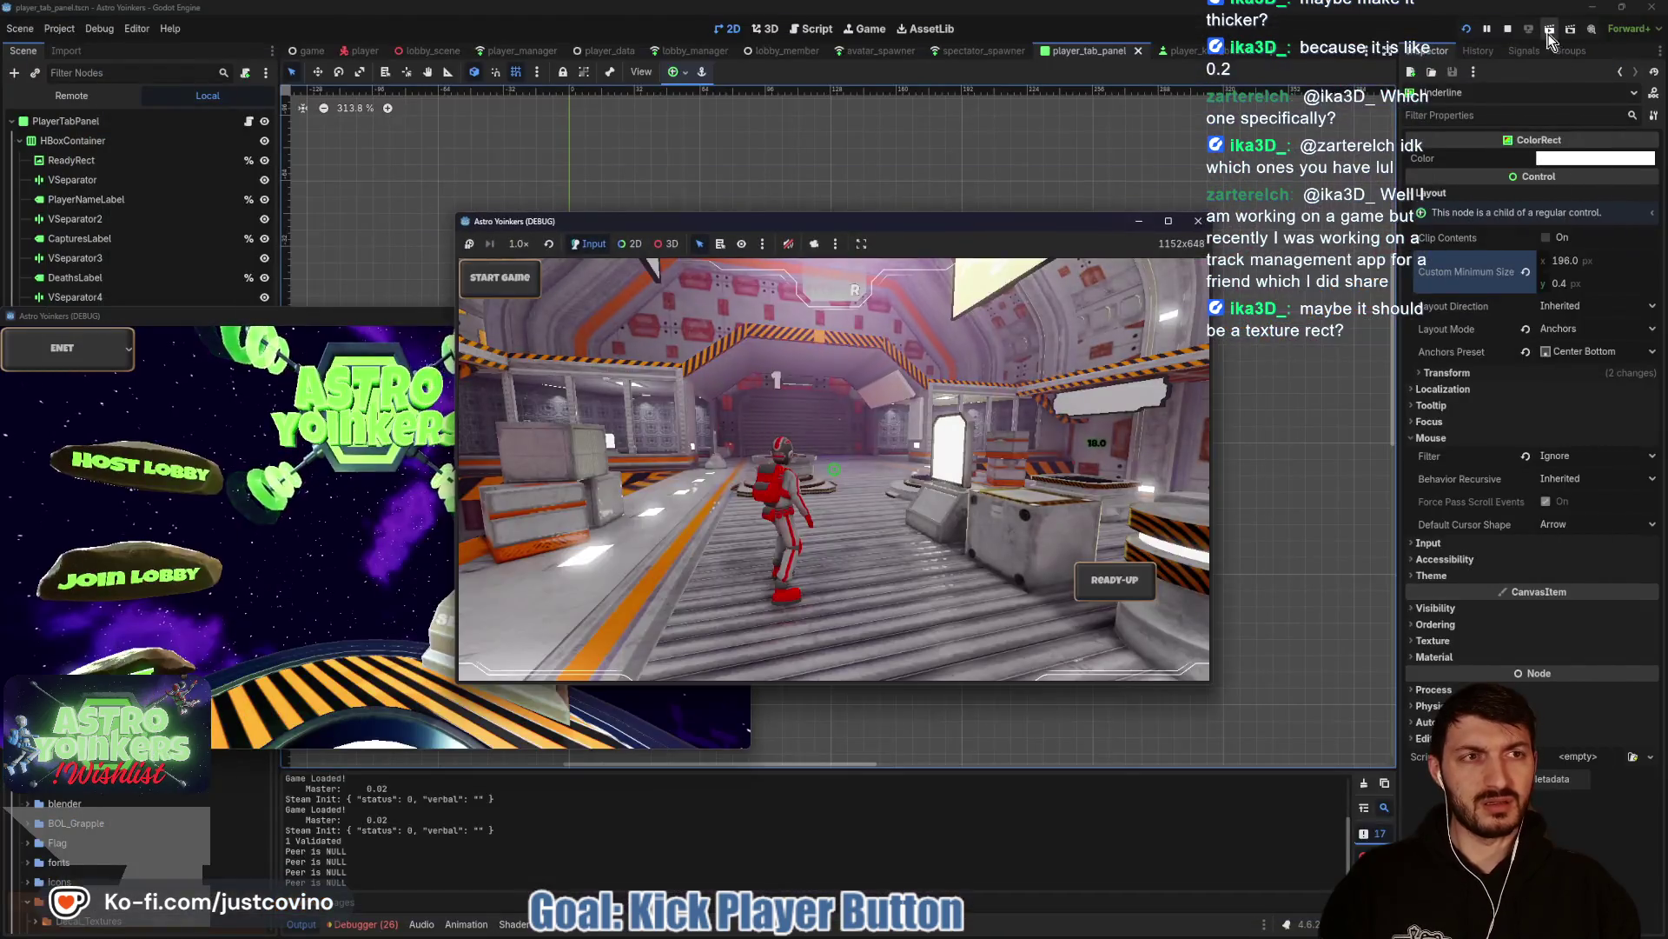
pyautogui.press('F8')
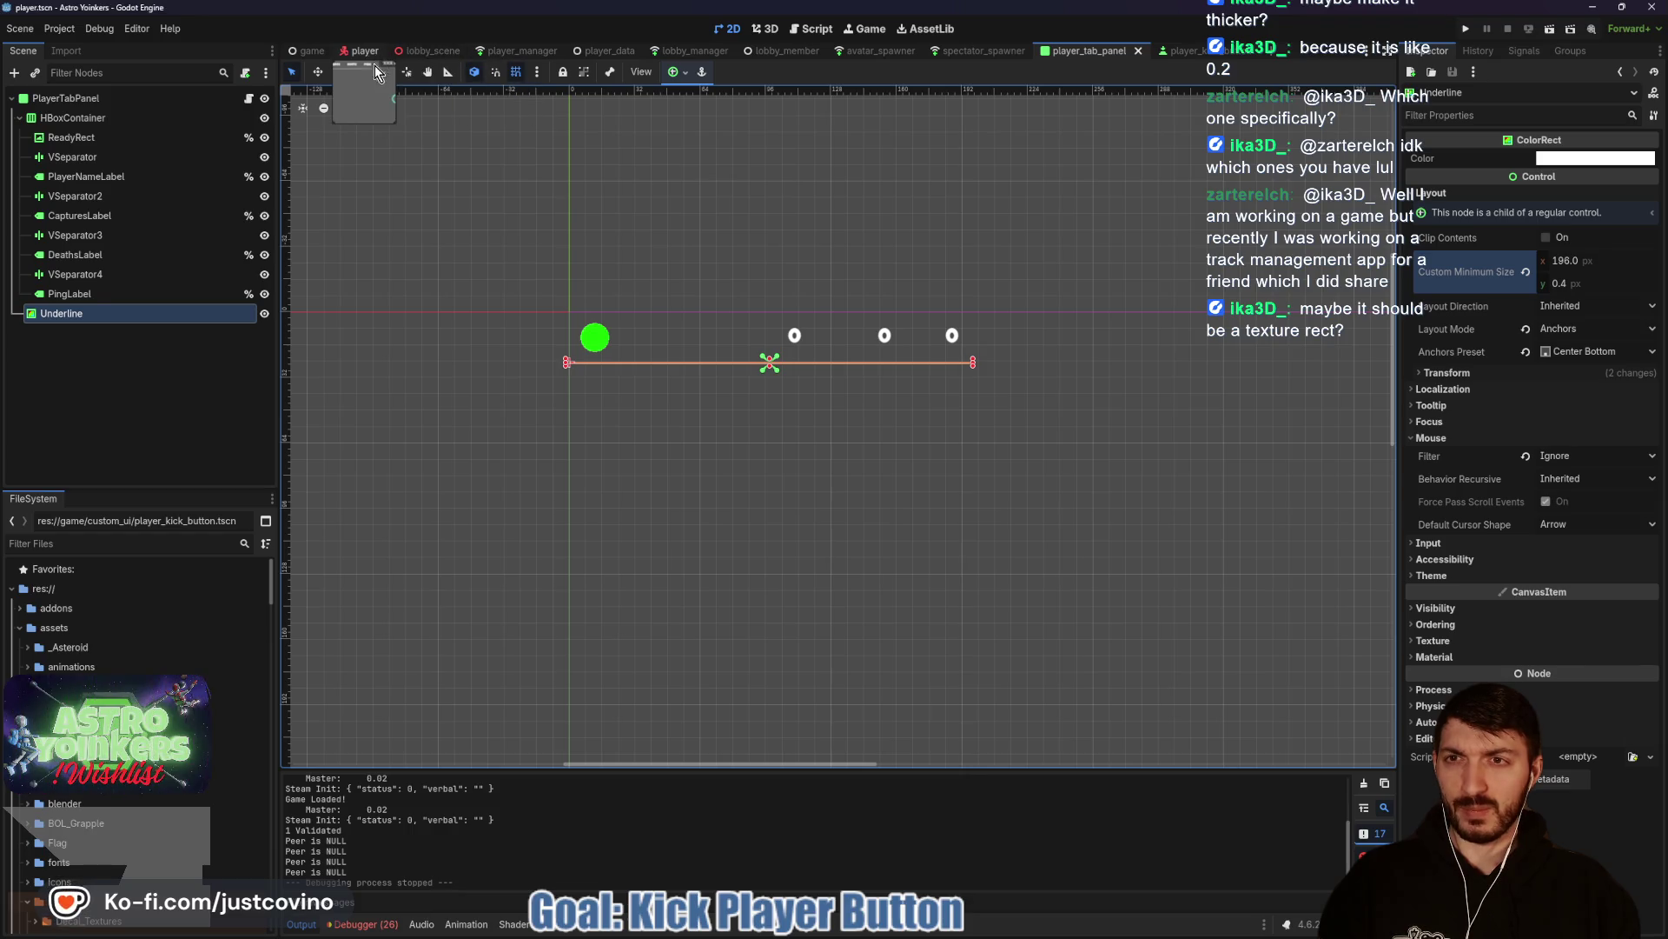
# Step: Select the red and blue Underlines, set their minimum height to 0.6, save, and run
pyautogui.click(364, 51)
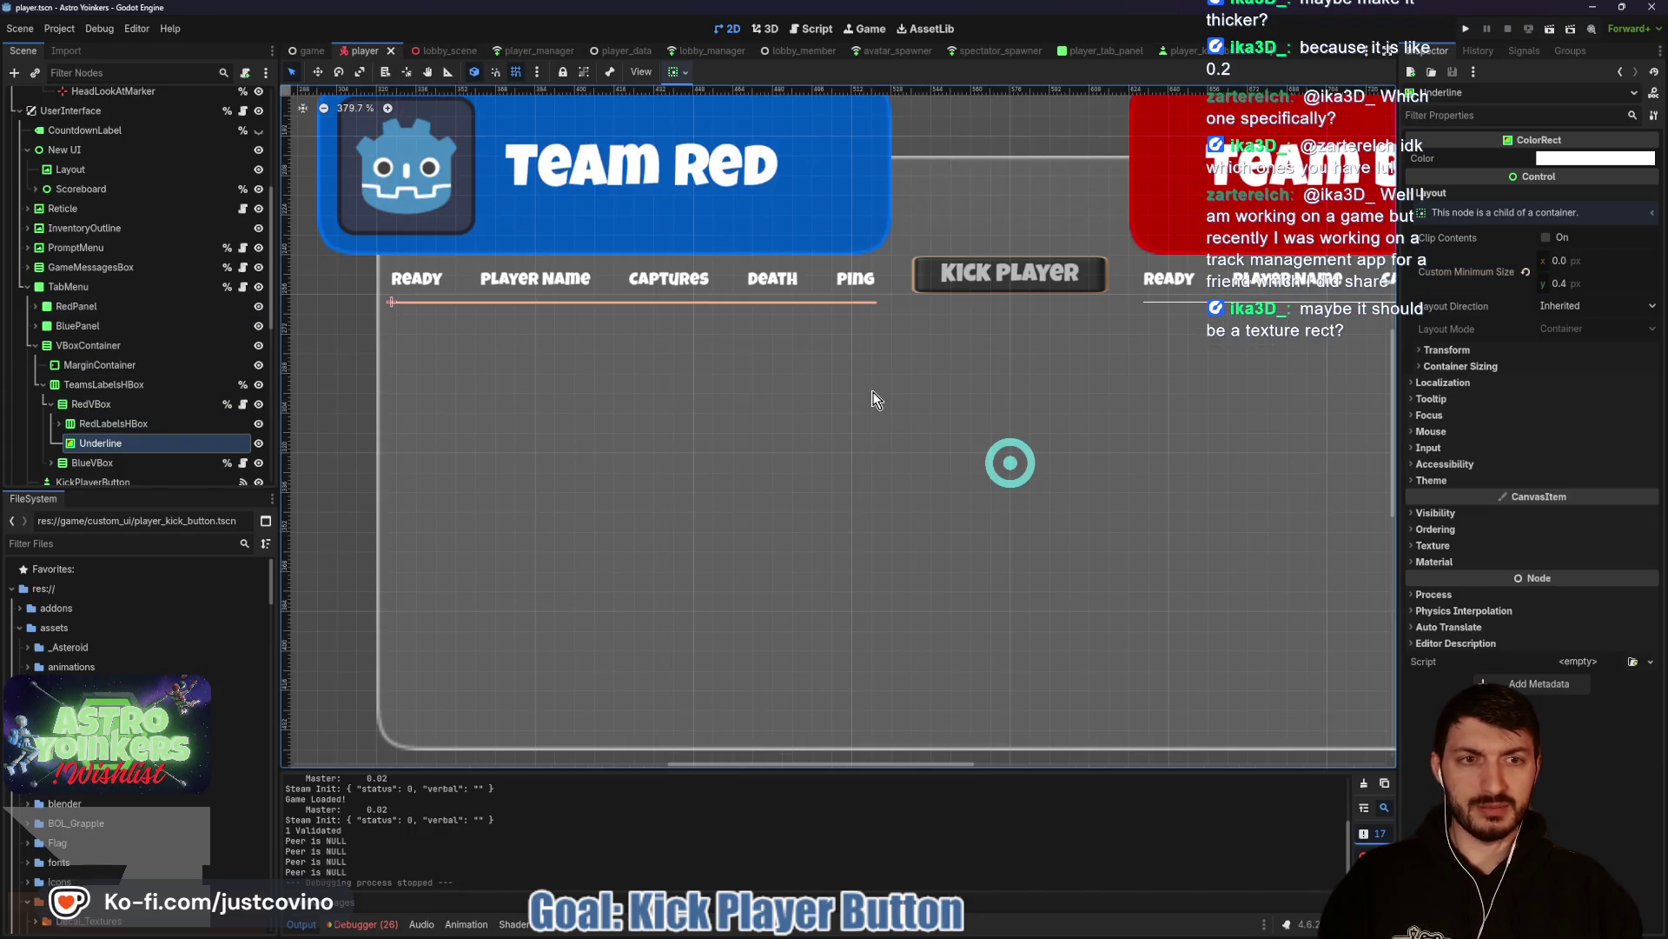
pyautogui.scroll(-3, 122, 447)
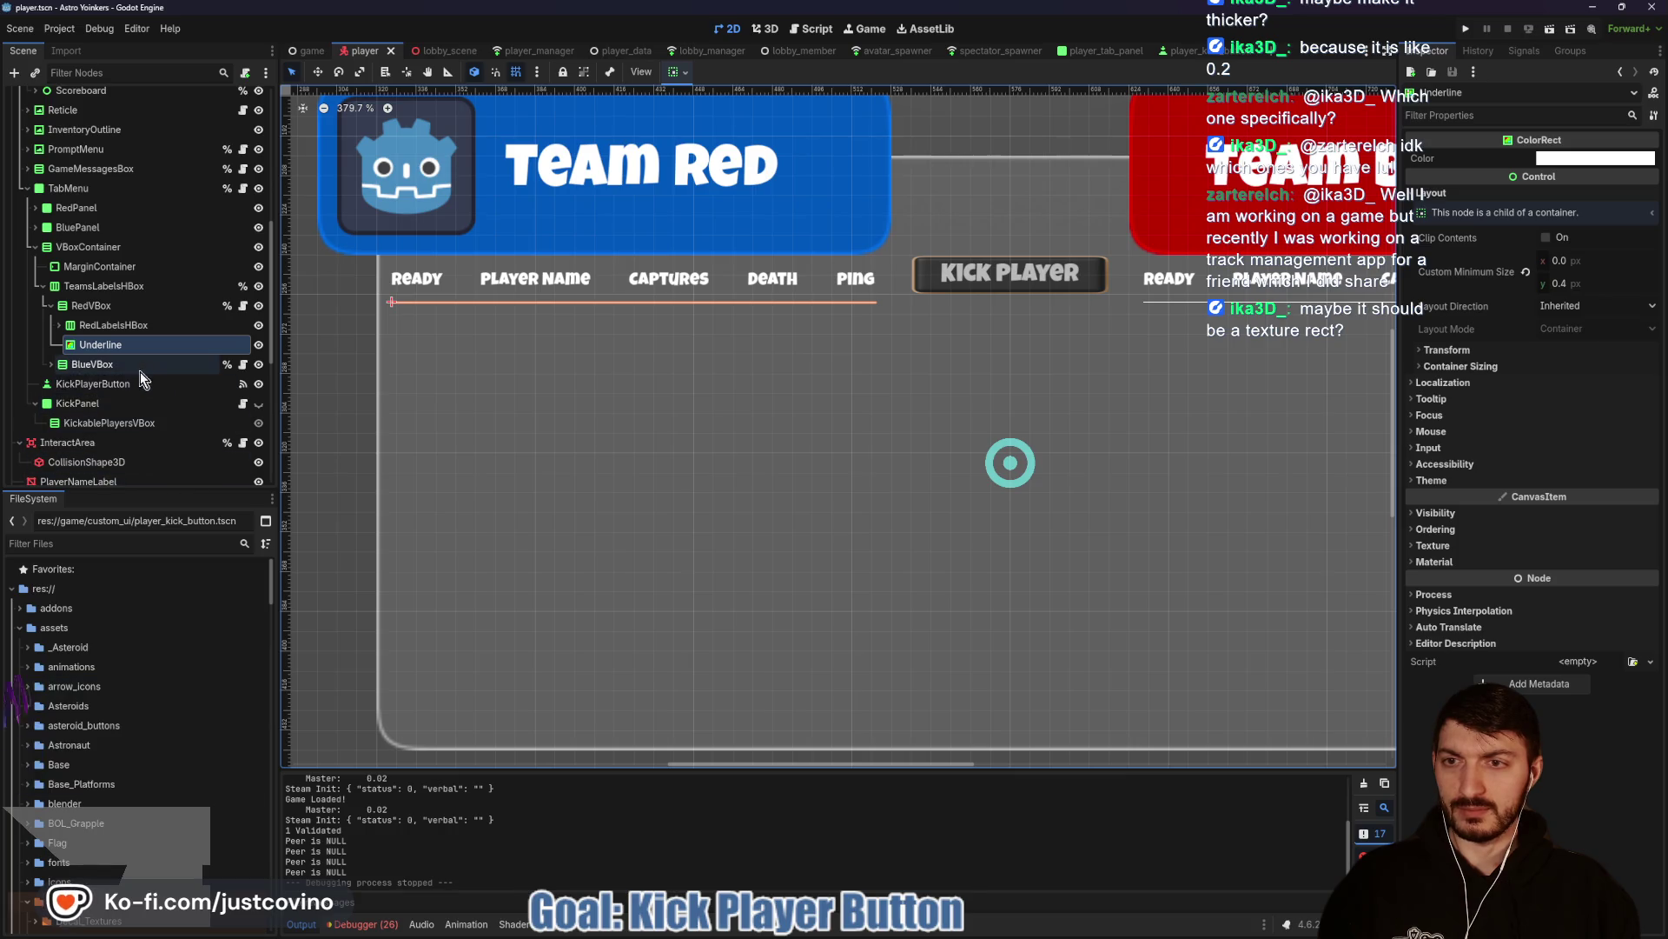
pyautogui.scroll(-3, 447, 407)
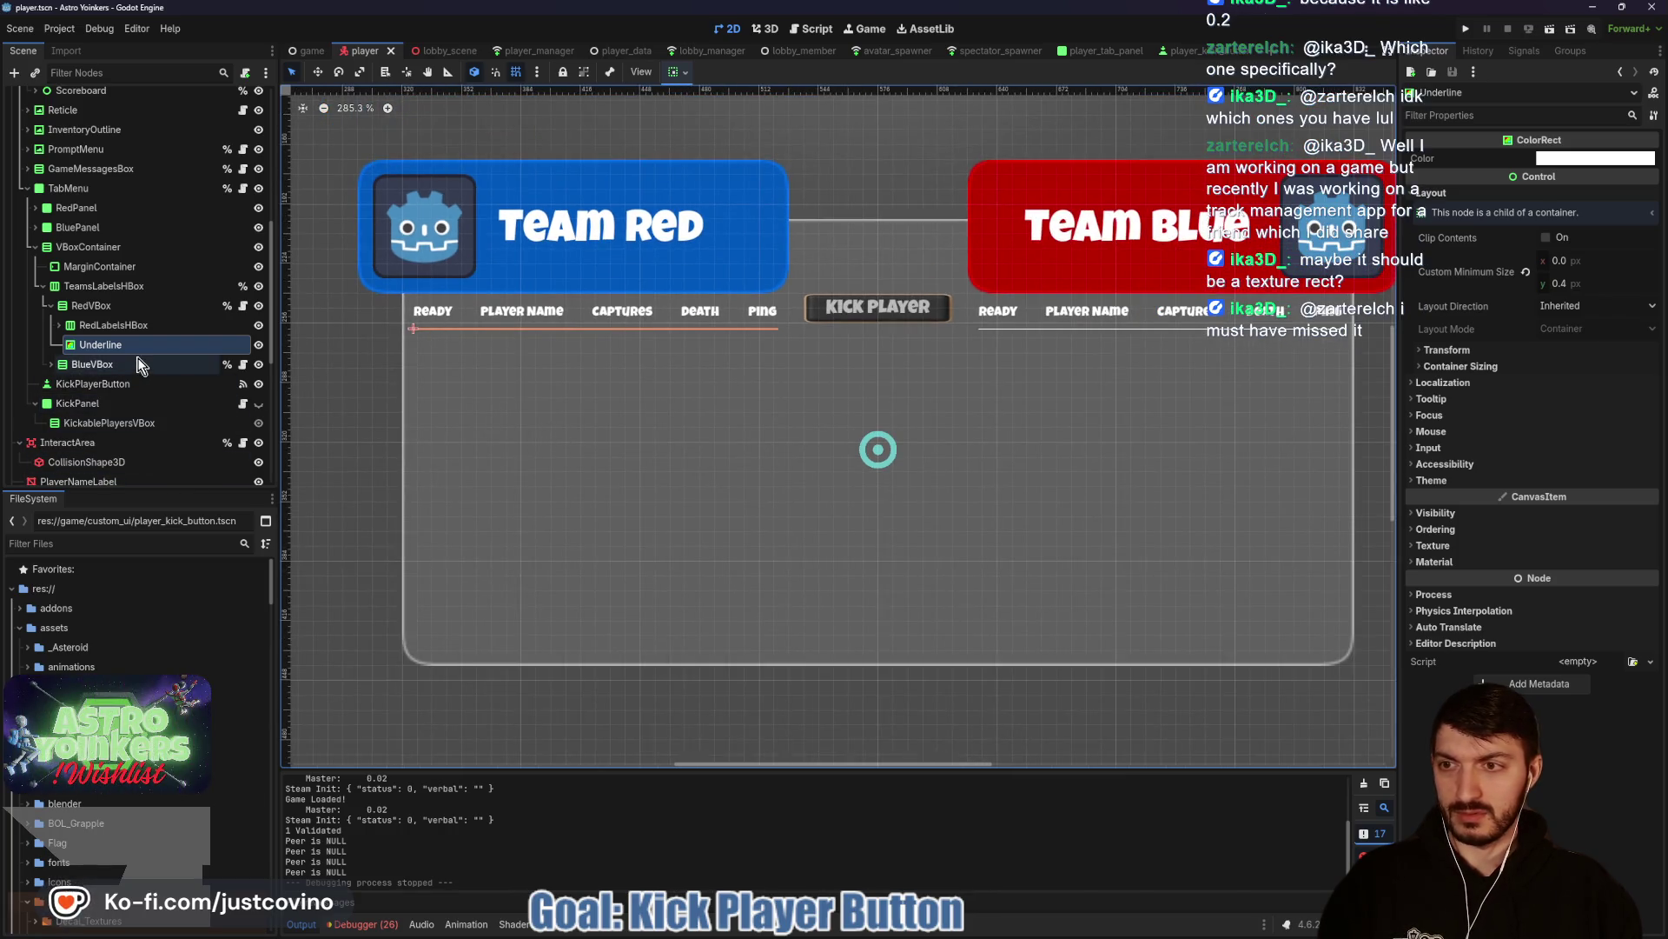
pyautogui.click(50, 365)
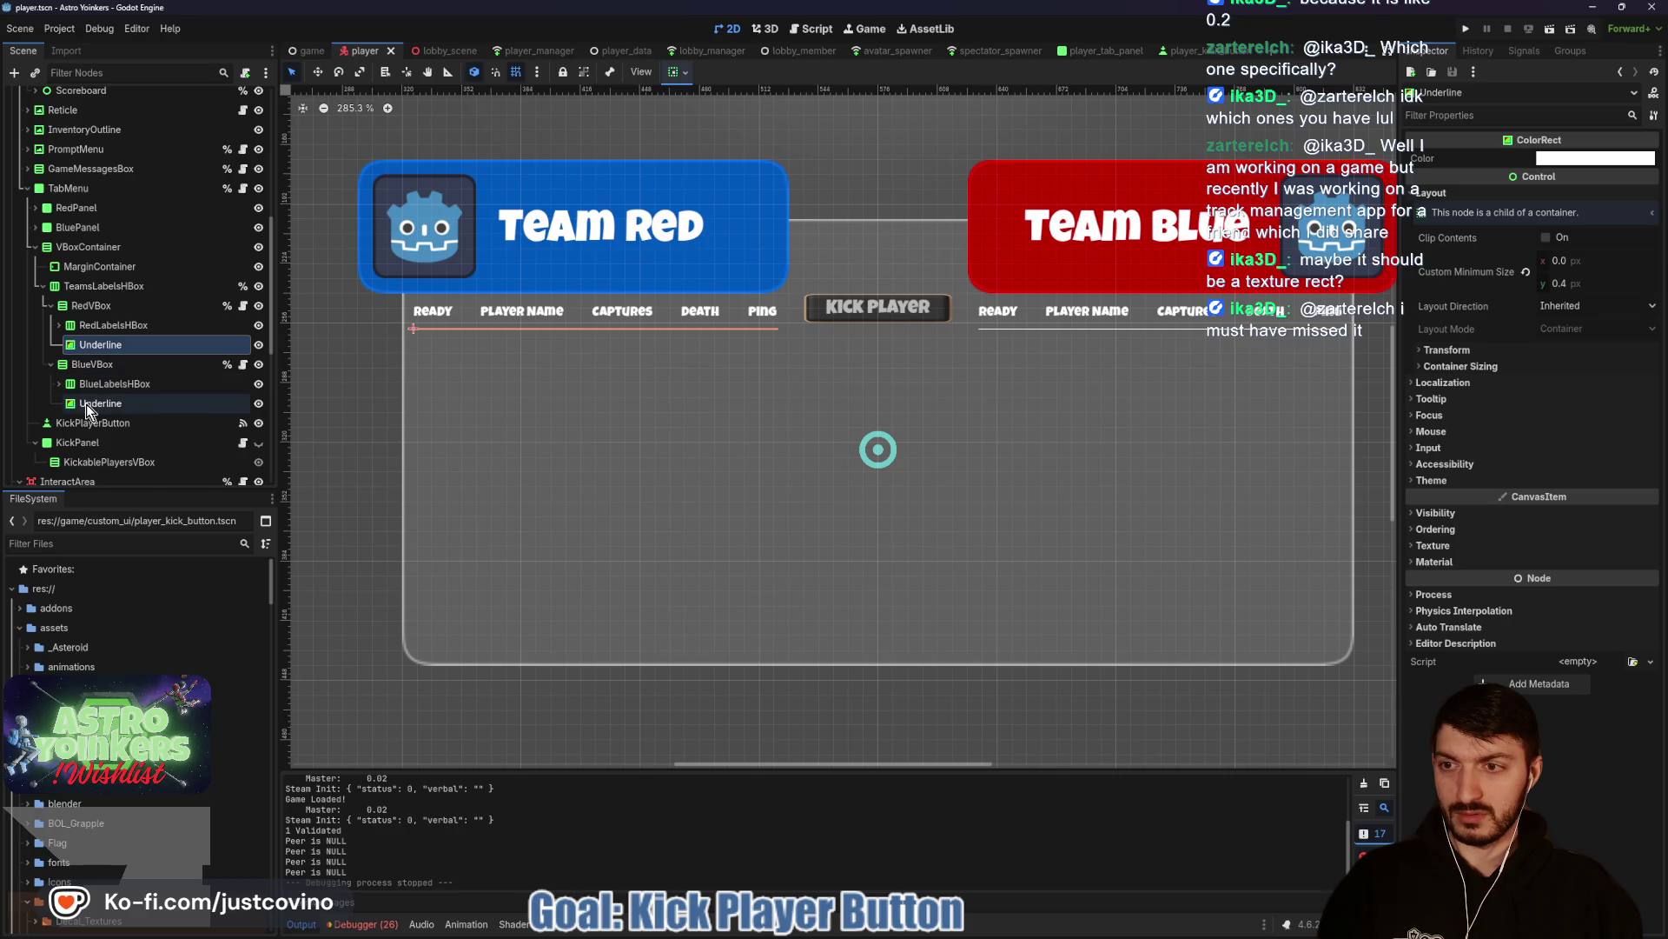
pyautogui.keyDown('ctrl'); pyautogui.click(96, 404); pyautogui.keyUp('ctrl')
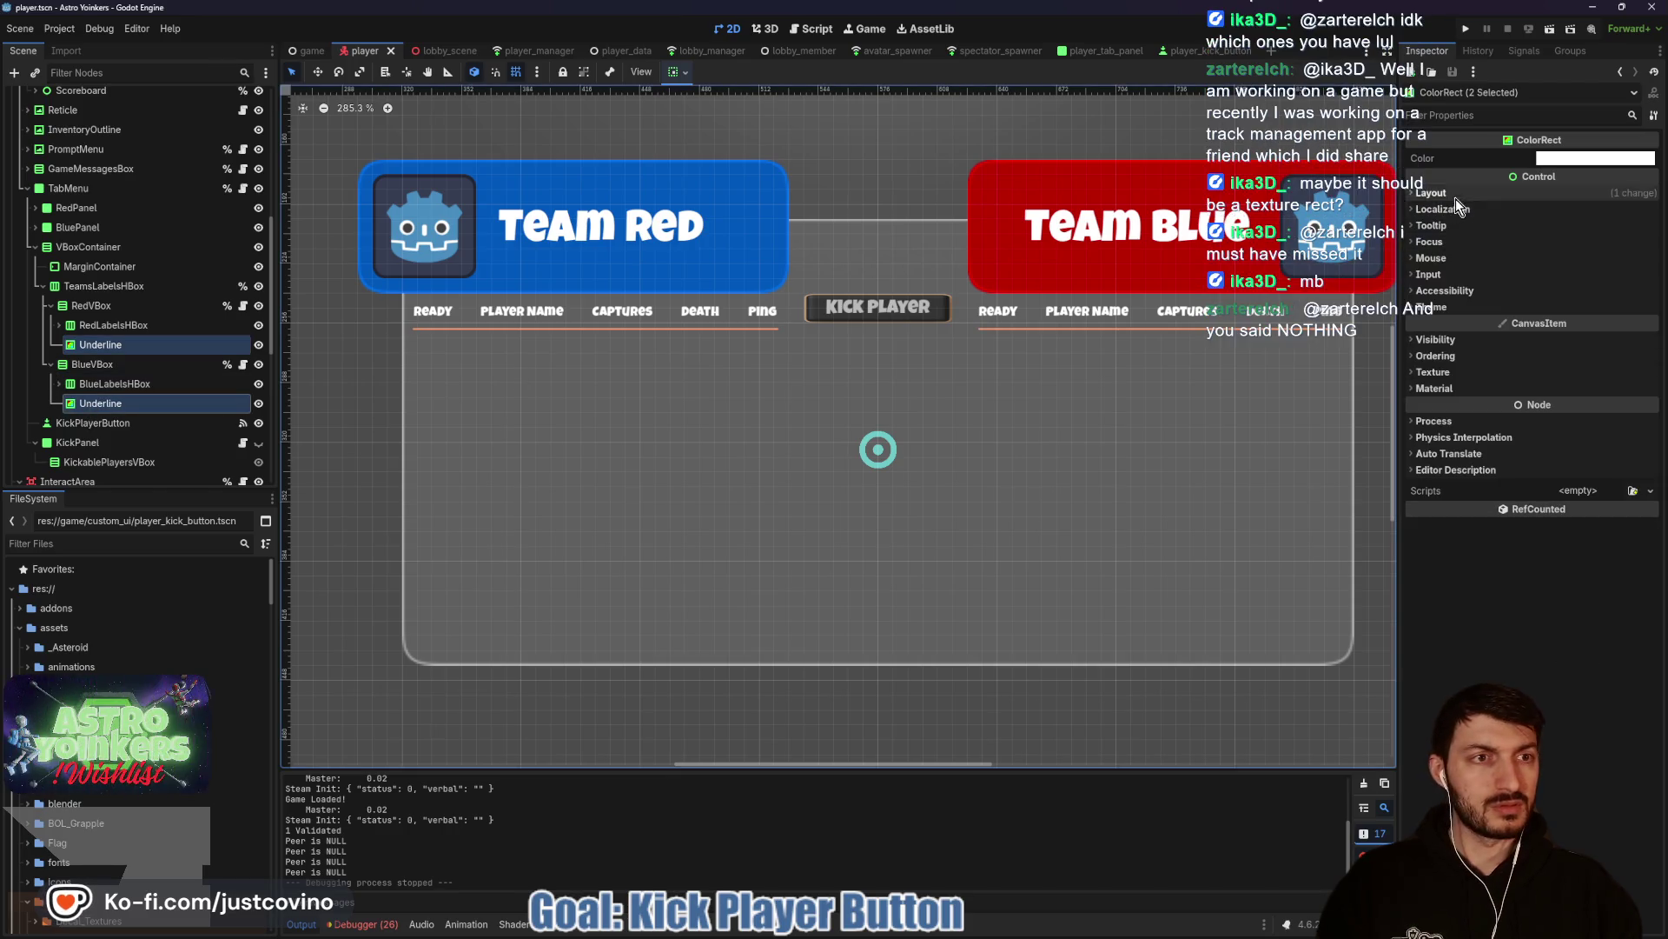
pyautogui.click(1582, 255)
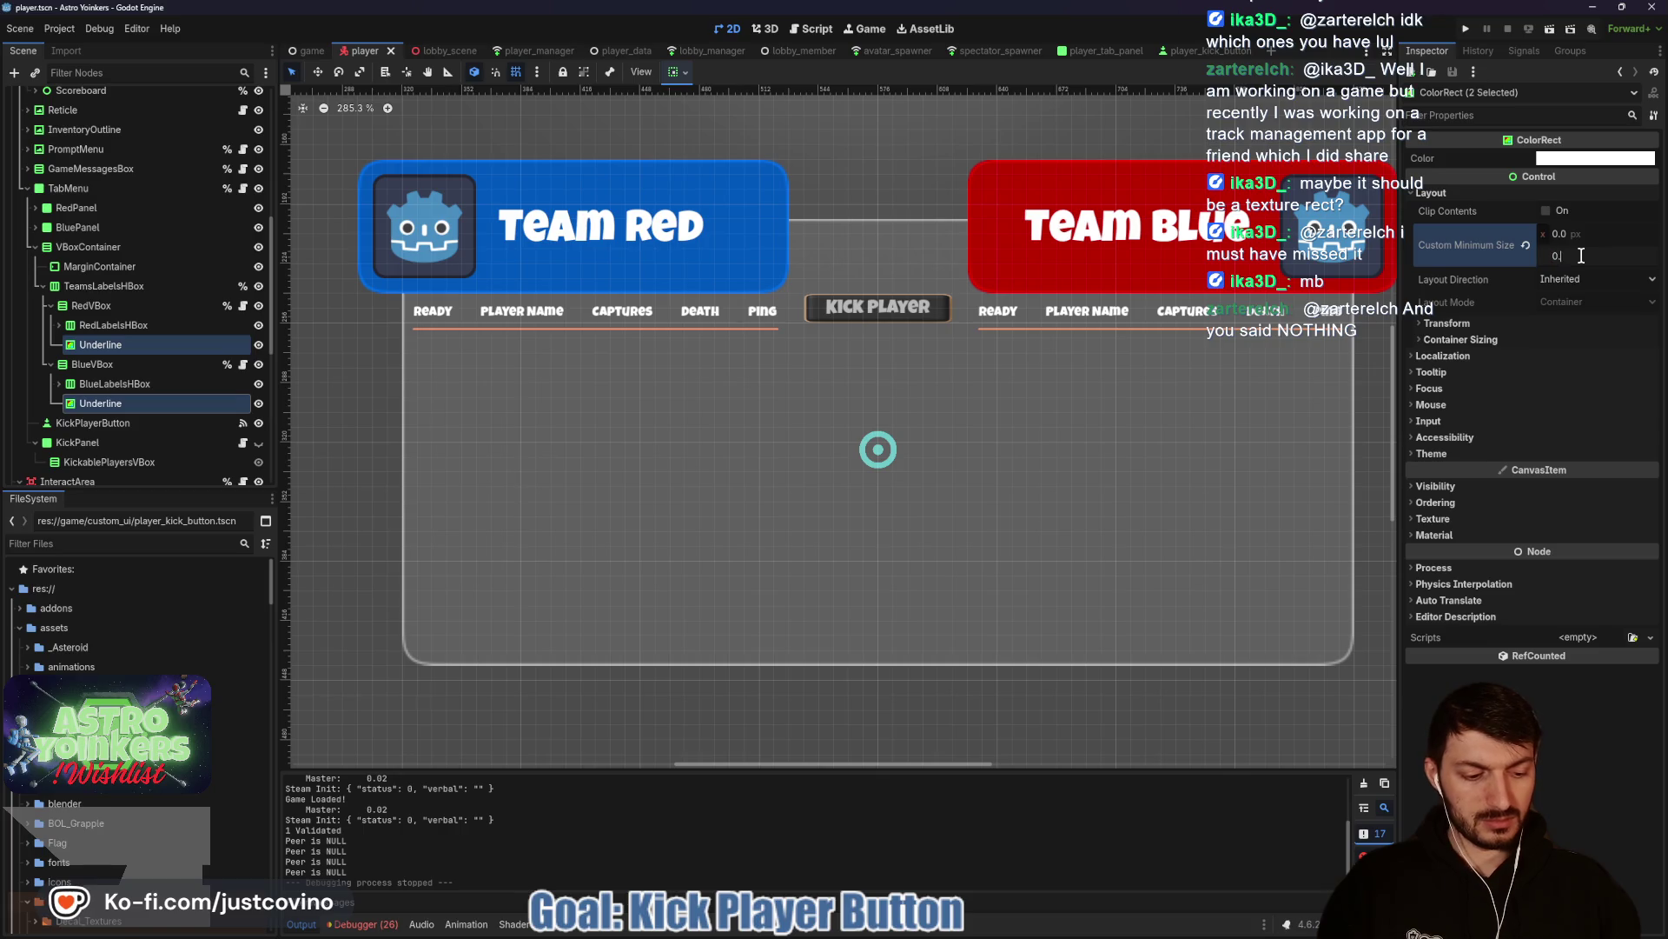
pyautogui.press('Return')
pyautogui.hotkey('ctrl', 's')
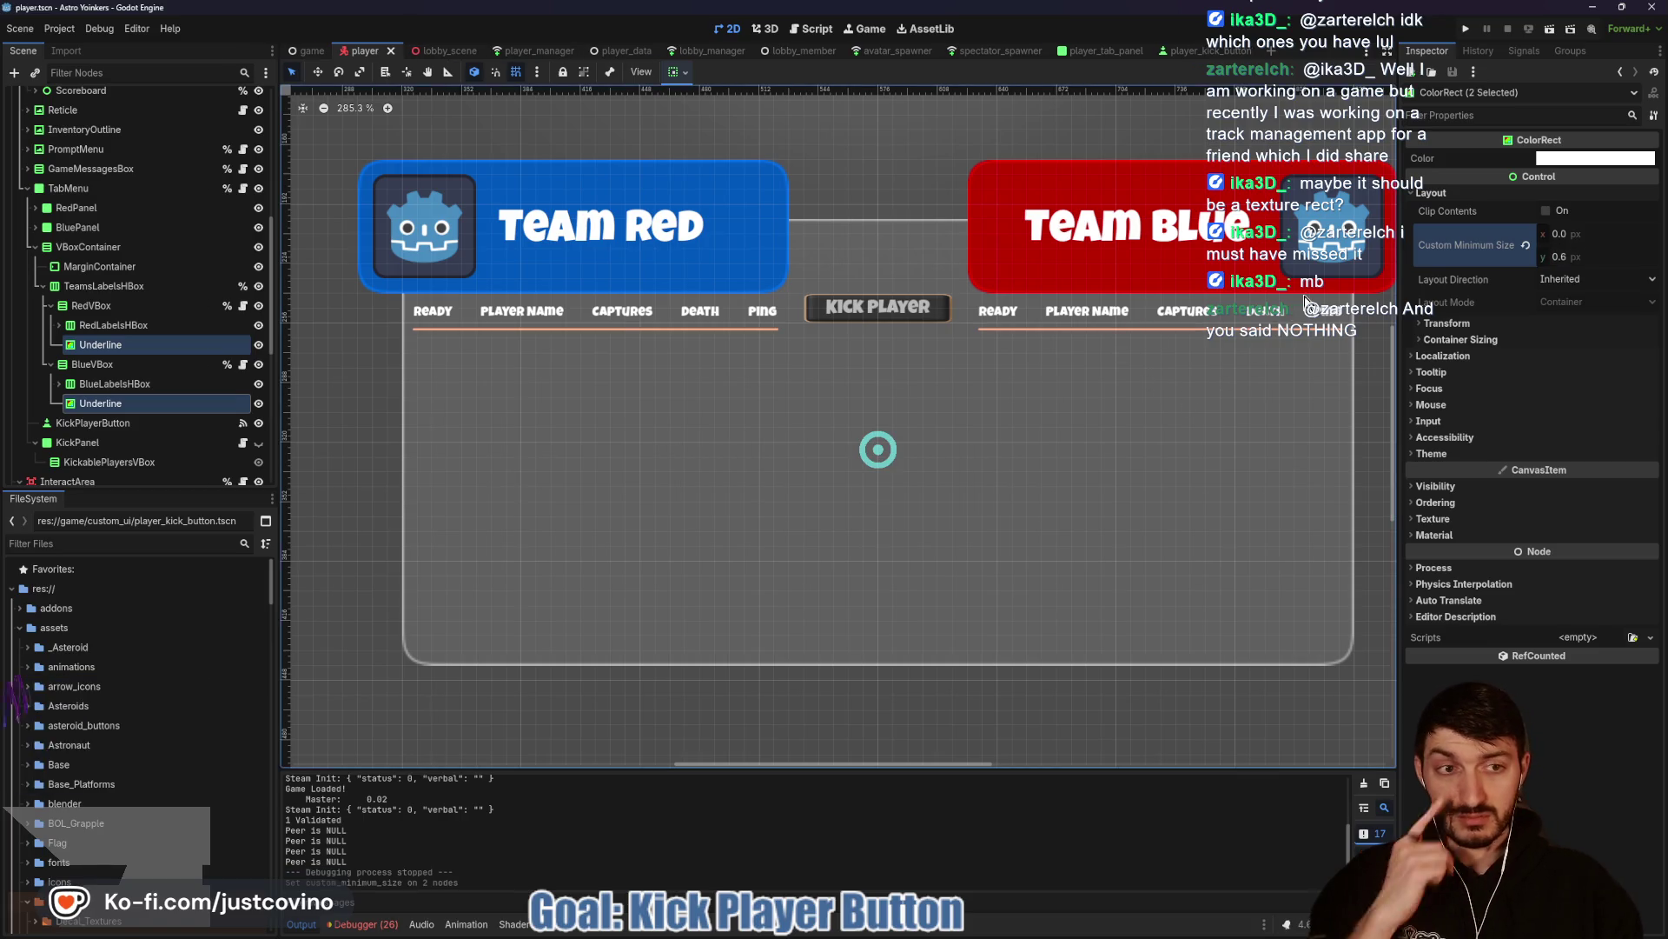
pyautogui.click(1464, 31)
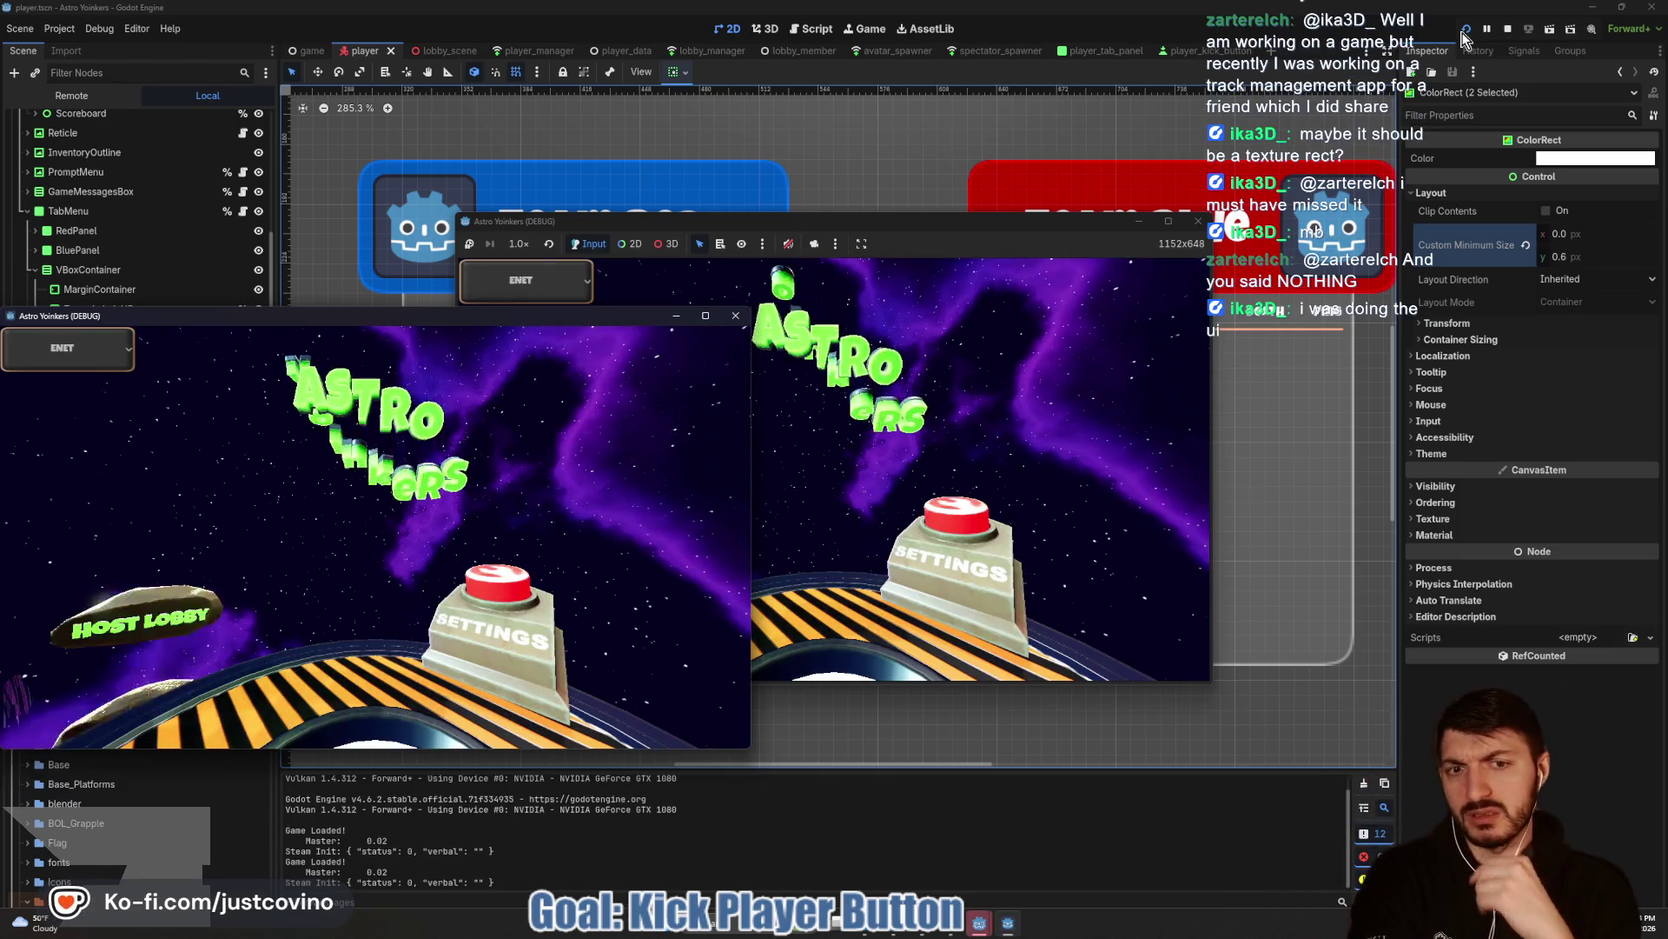
# Step: Host a private lobby from the second game window and make it fill the screen
pyautogui.click(916, 225)
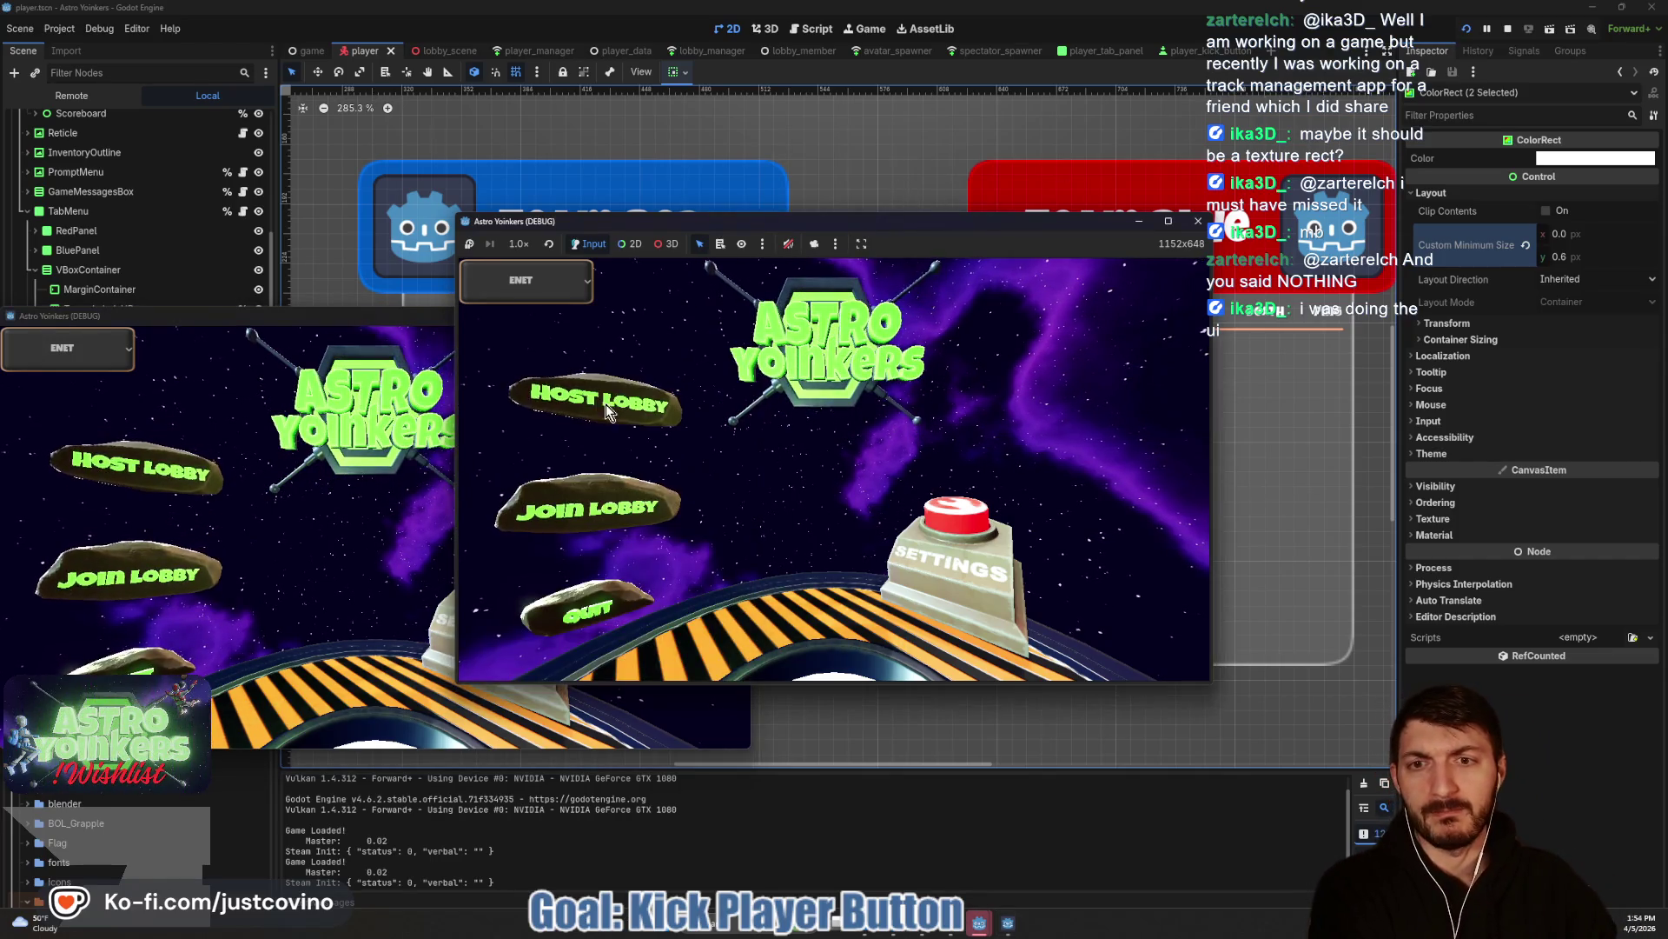
pyautogui.click(600, 413)
pyautogui.click(827, 436)
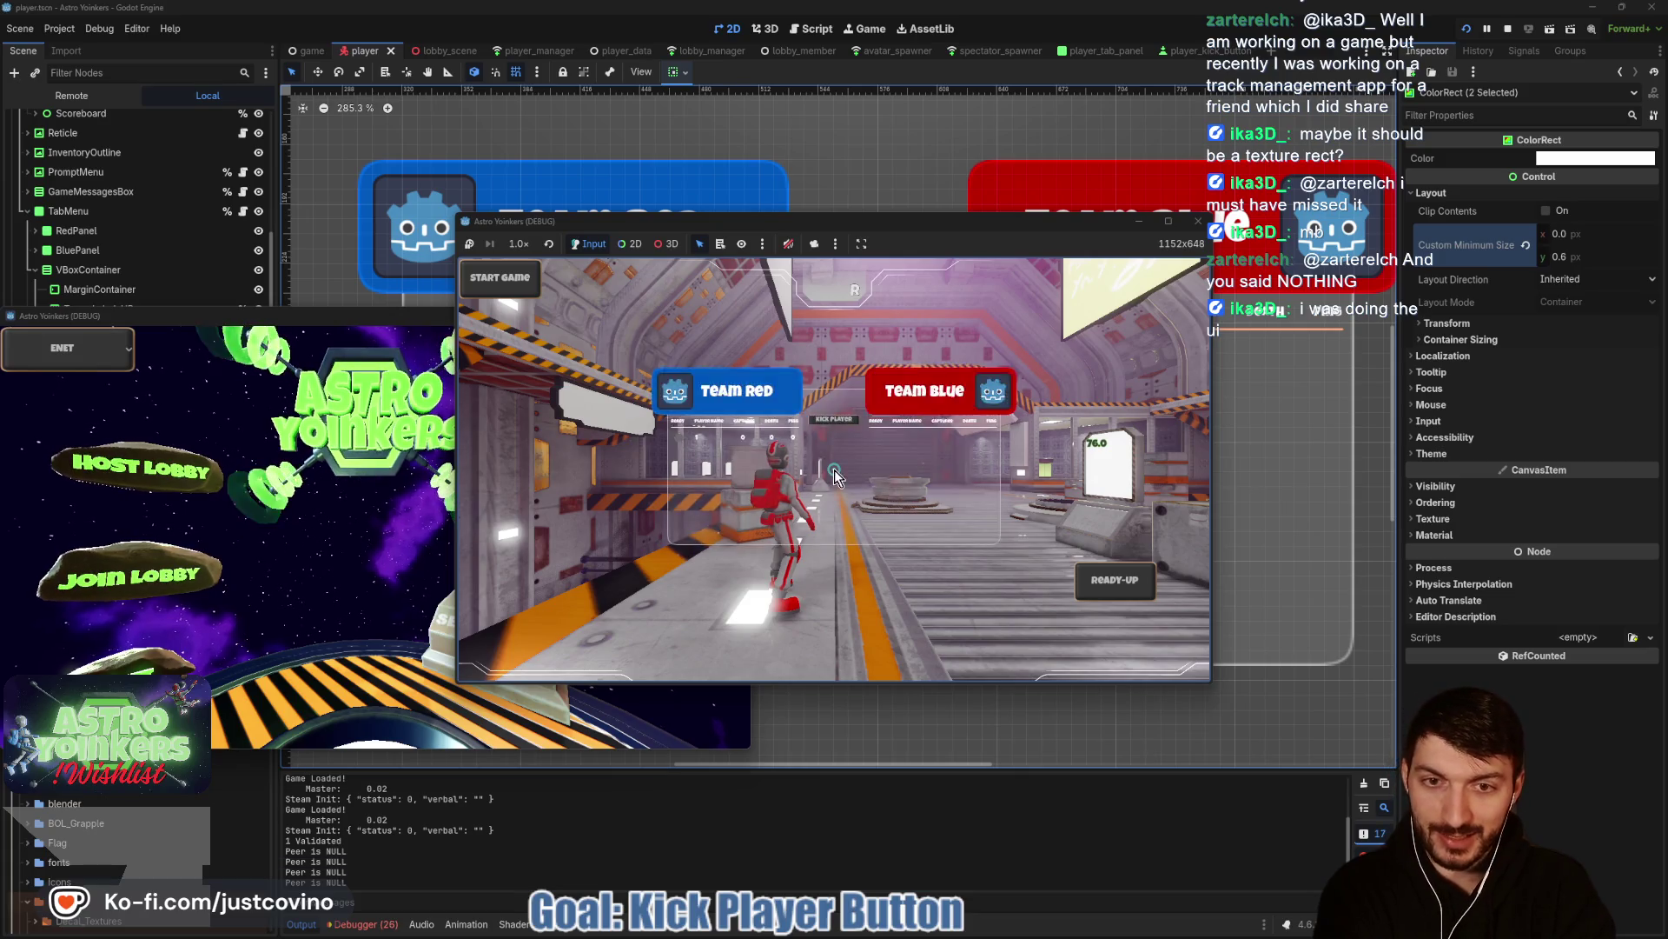
pyautogui.press('Tab')
pyautogui.click(1169, 220)
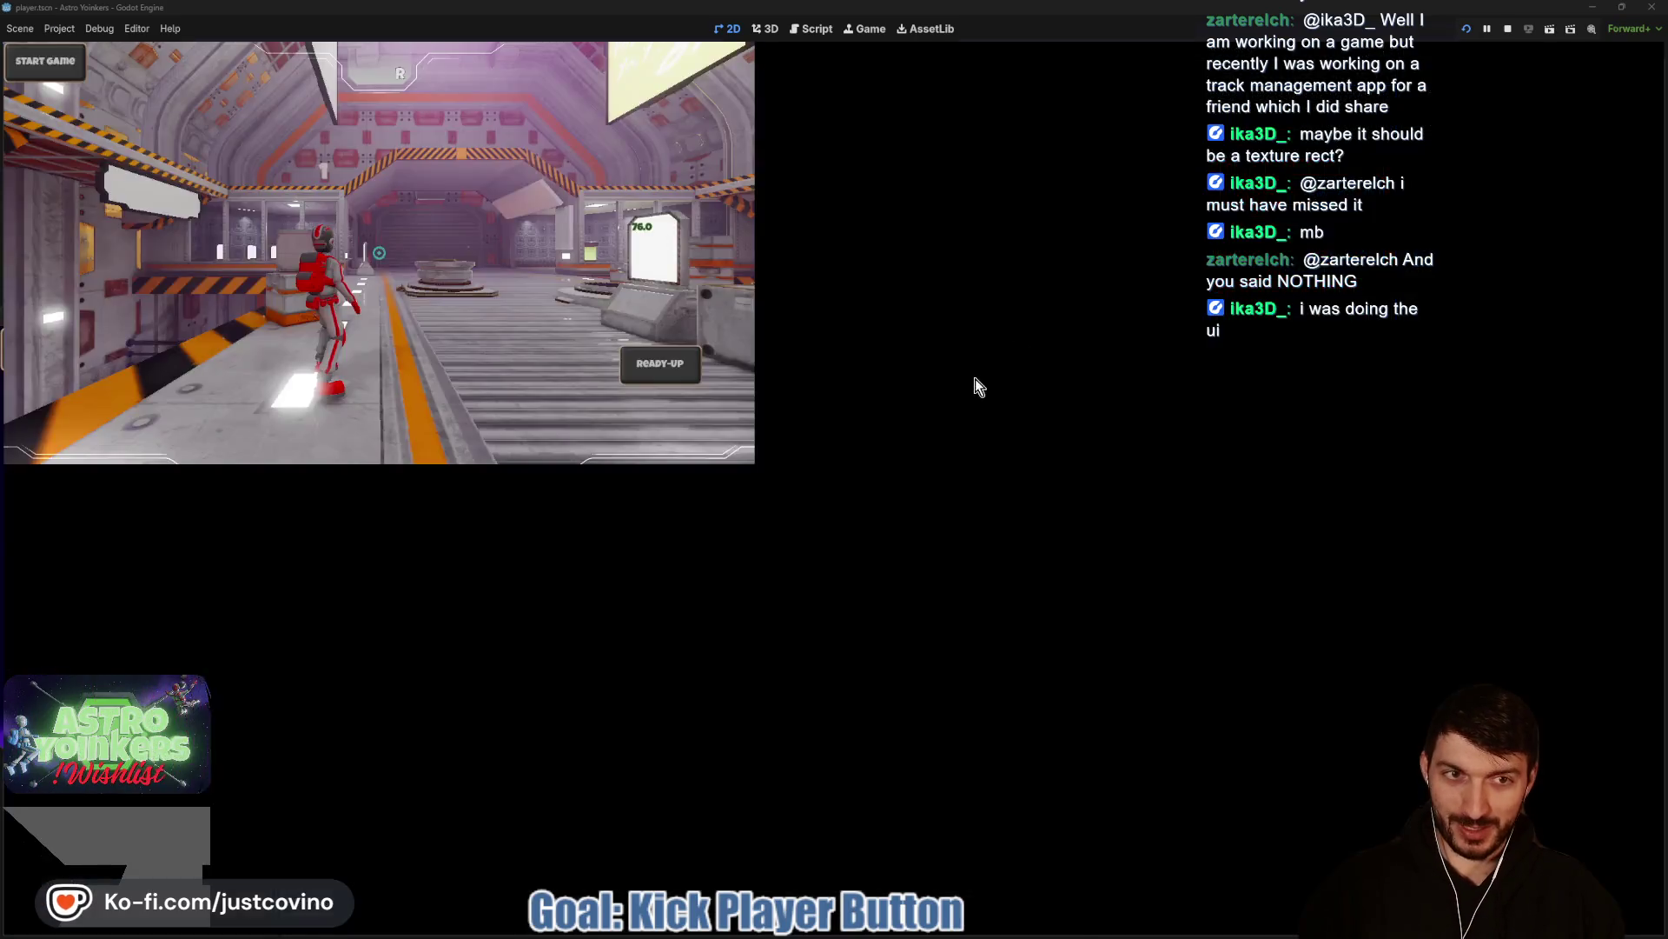
pyautogui.press('Tab')
# Step: Run the character into the hangar toggling the scoreboard, then restore the smaller window
pyautogui.press('w')
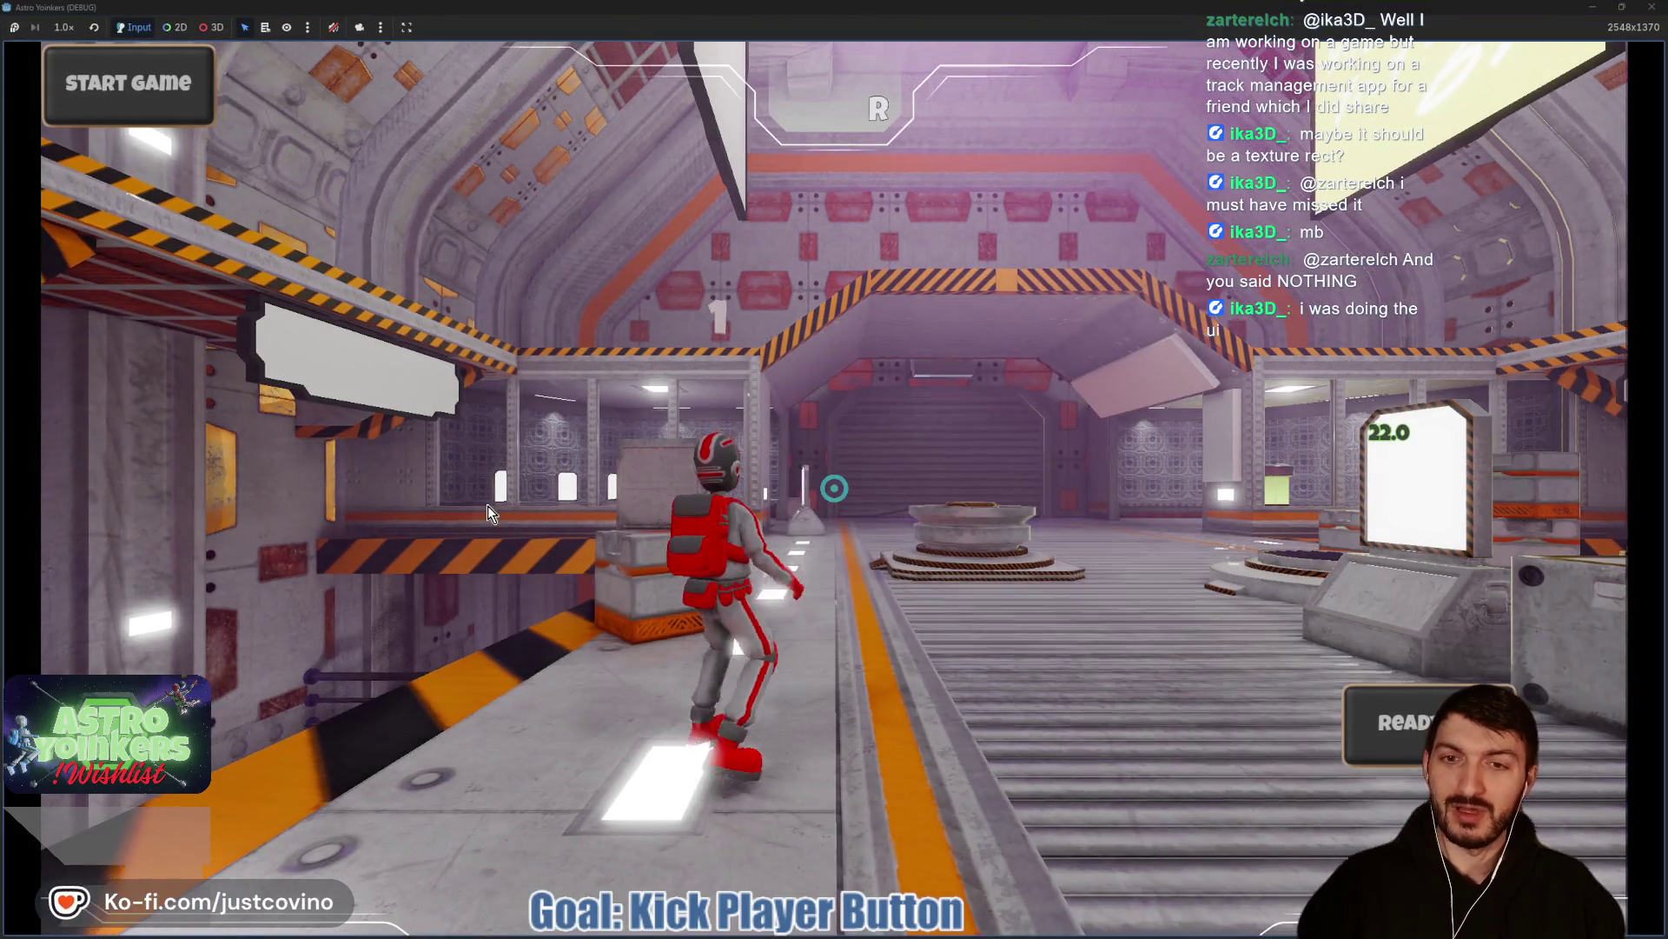
pyautogui.press('Tab')
pyautogui.press('w')
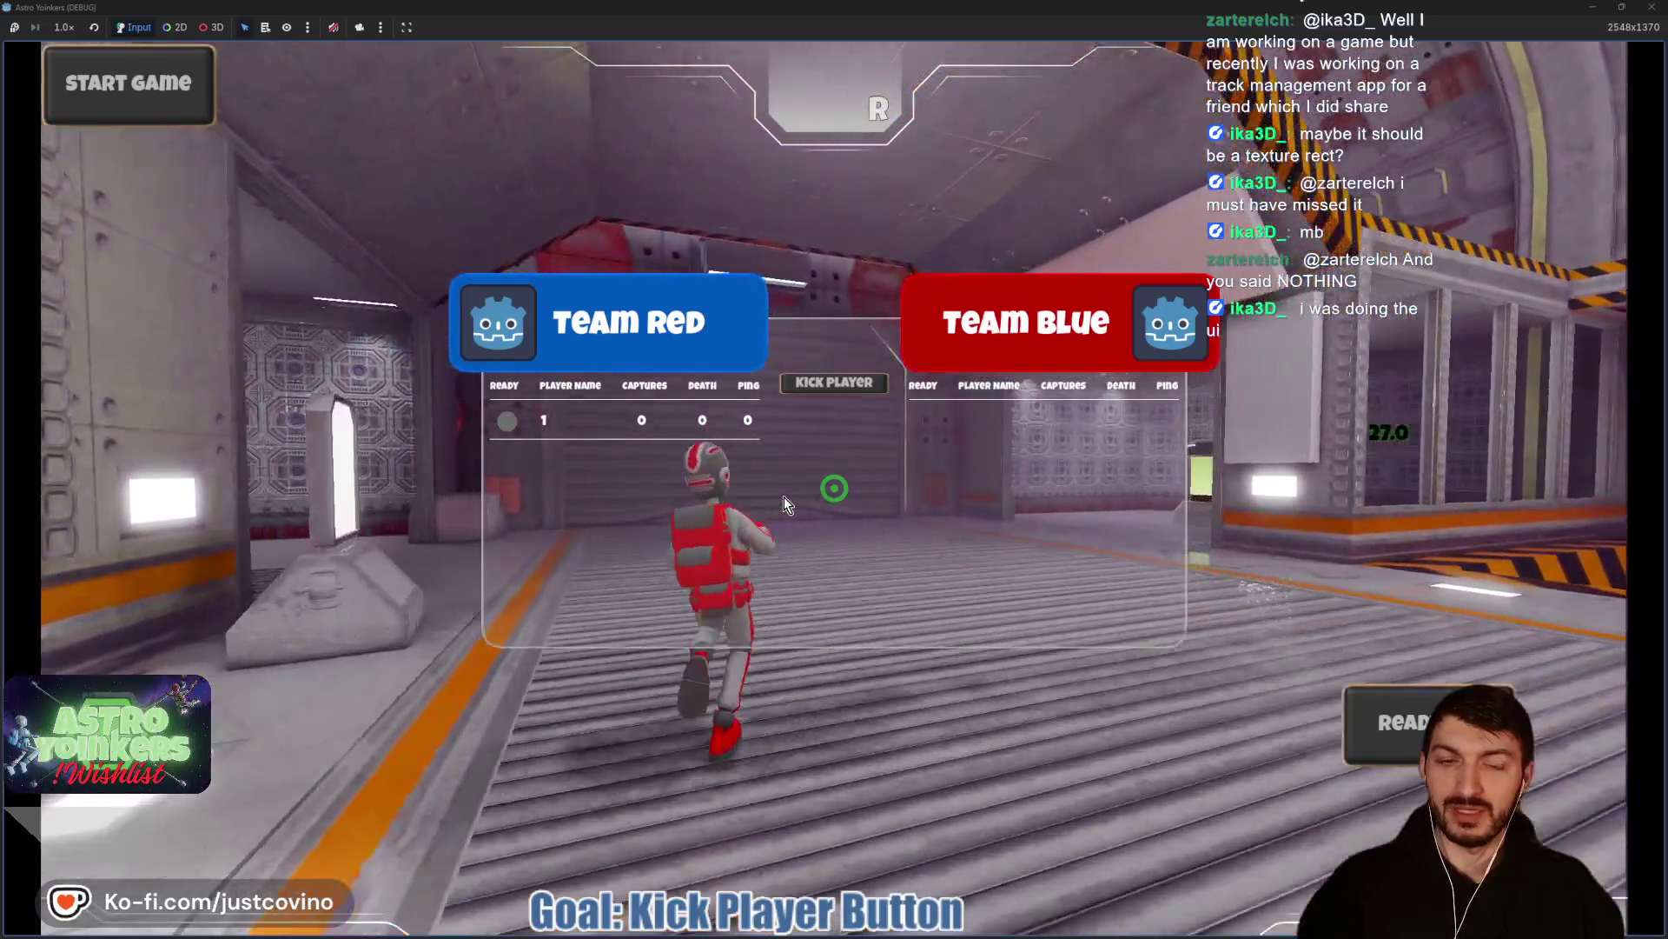
pyautogui.press('Tab')
pyautogui.press('Tab')
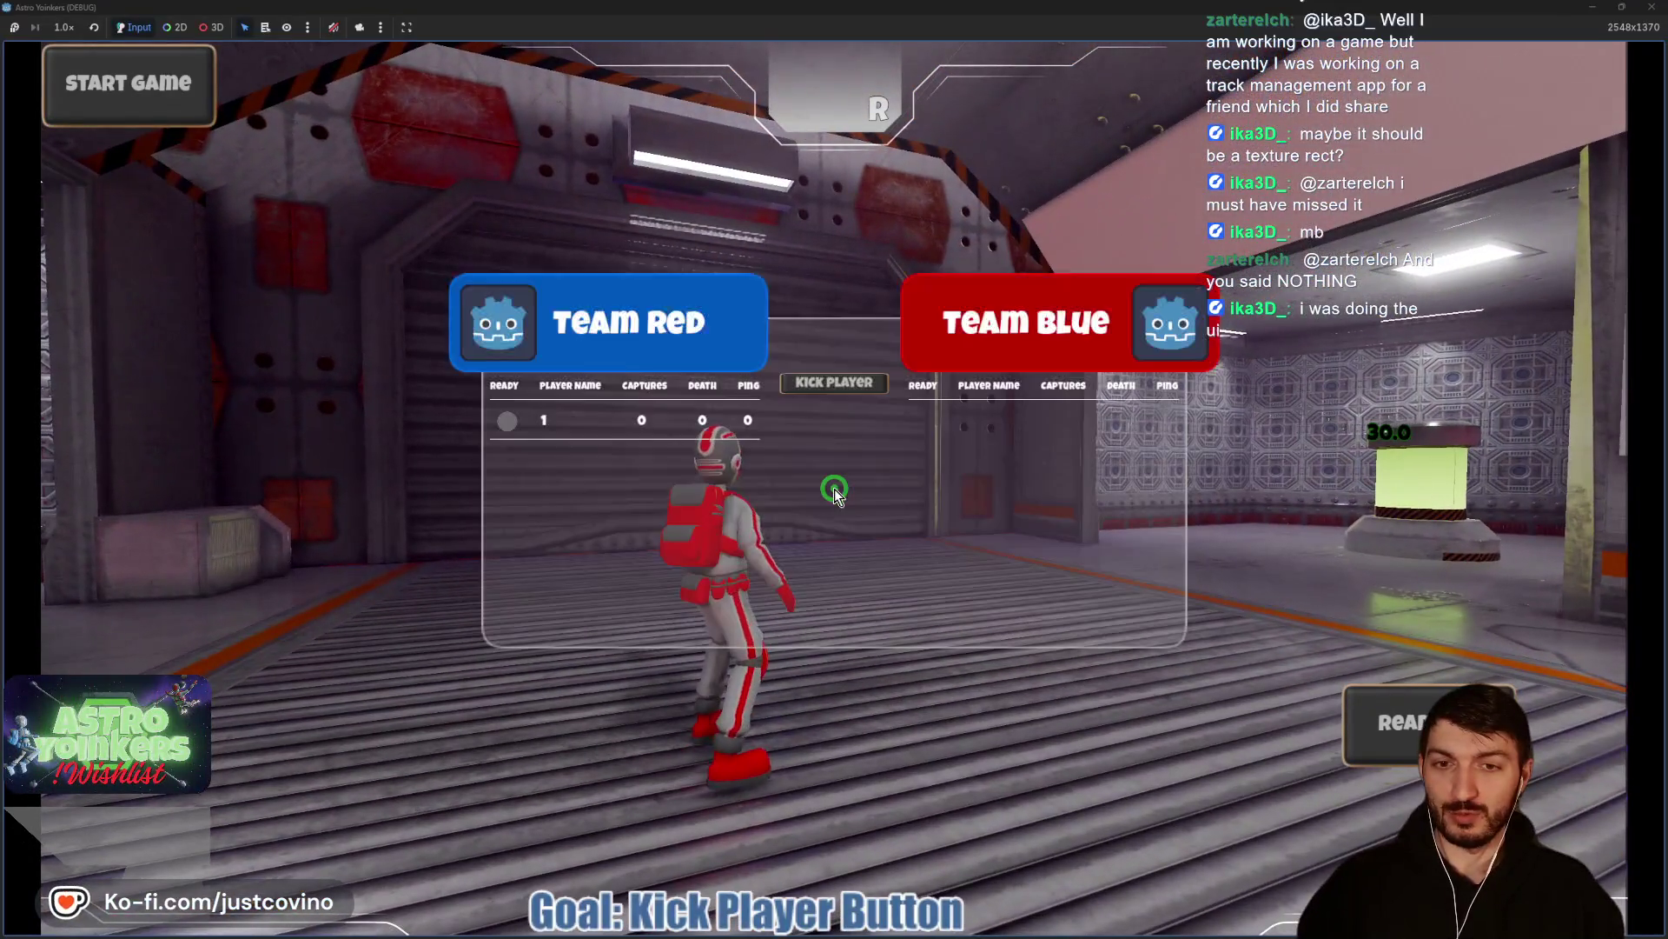
pyautogui.press('Tab')
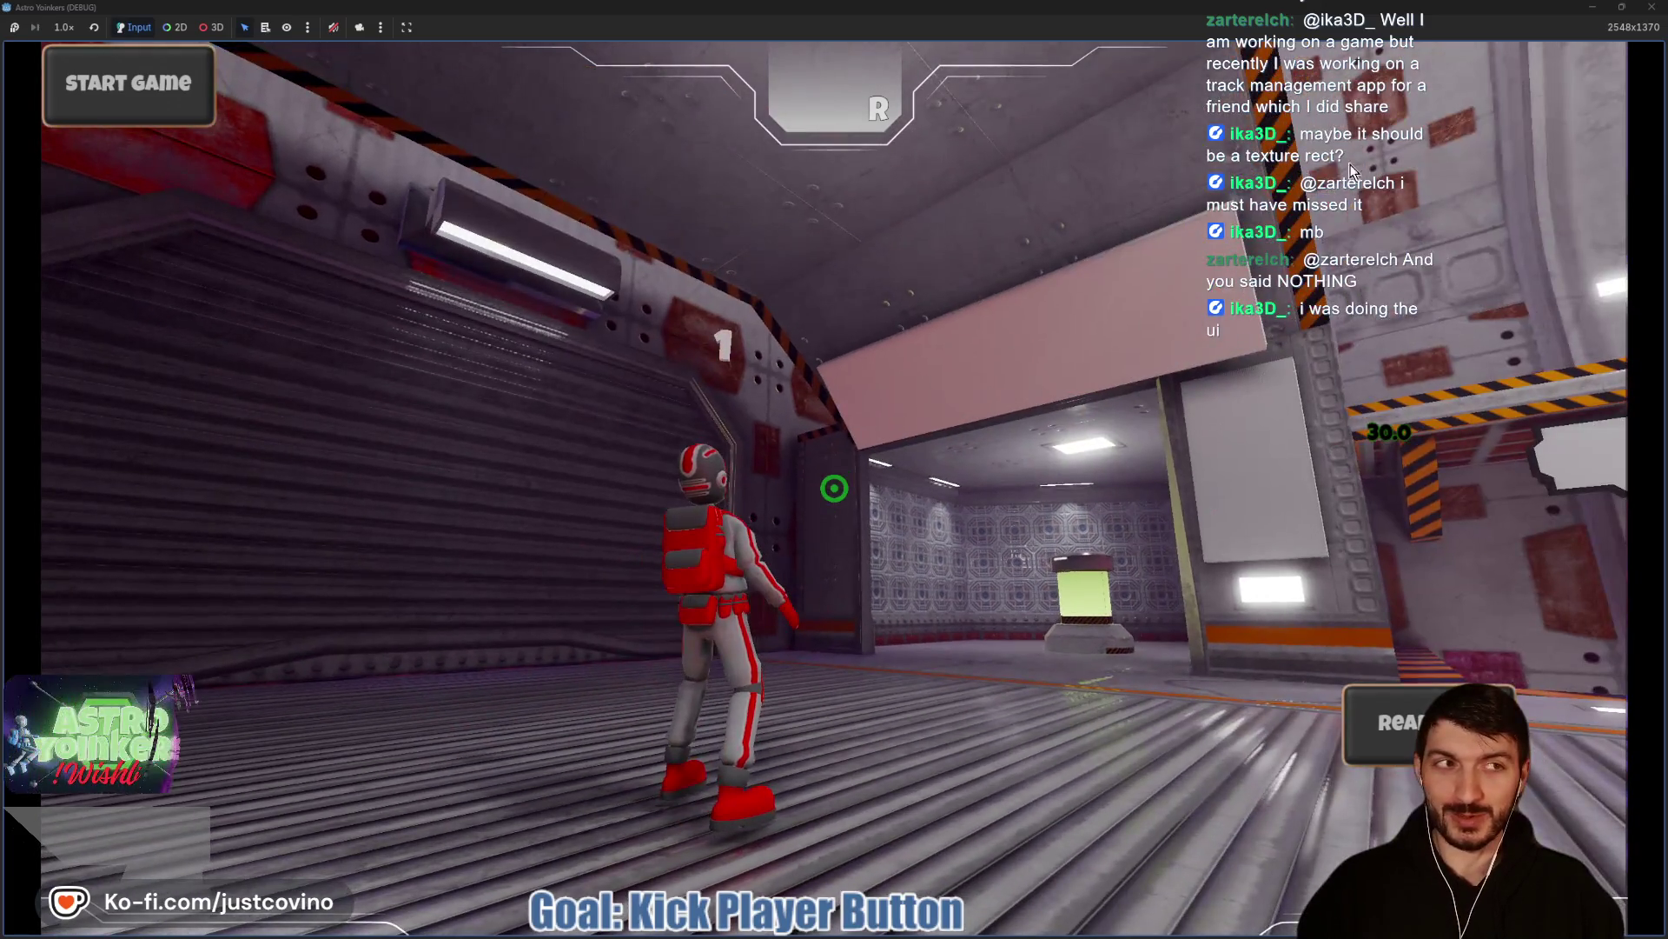
pyautogui.click(1622, 10)
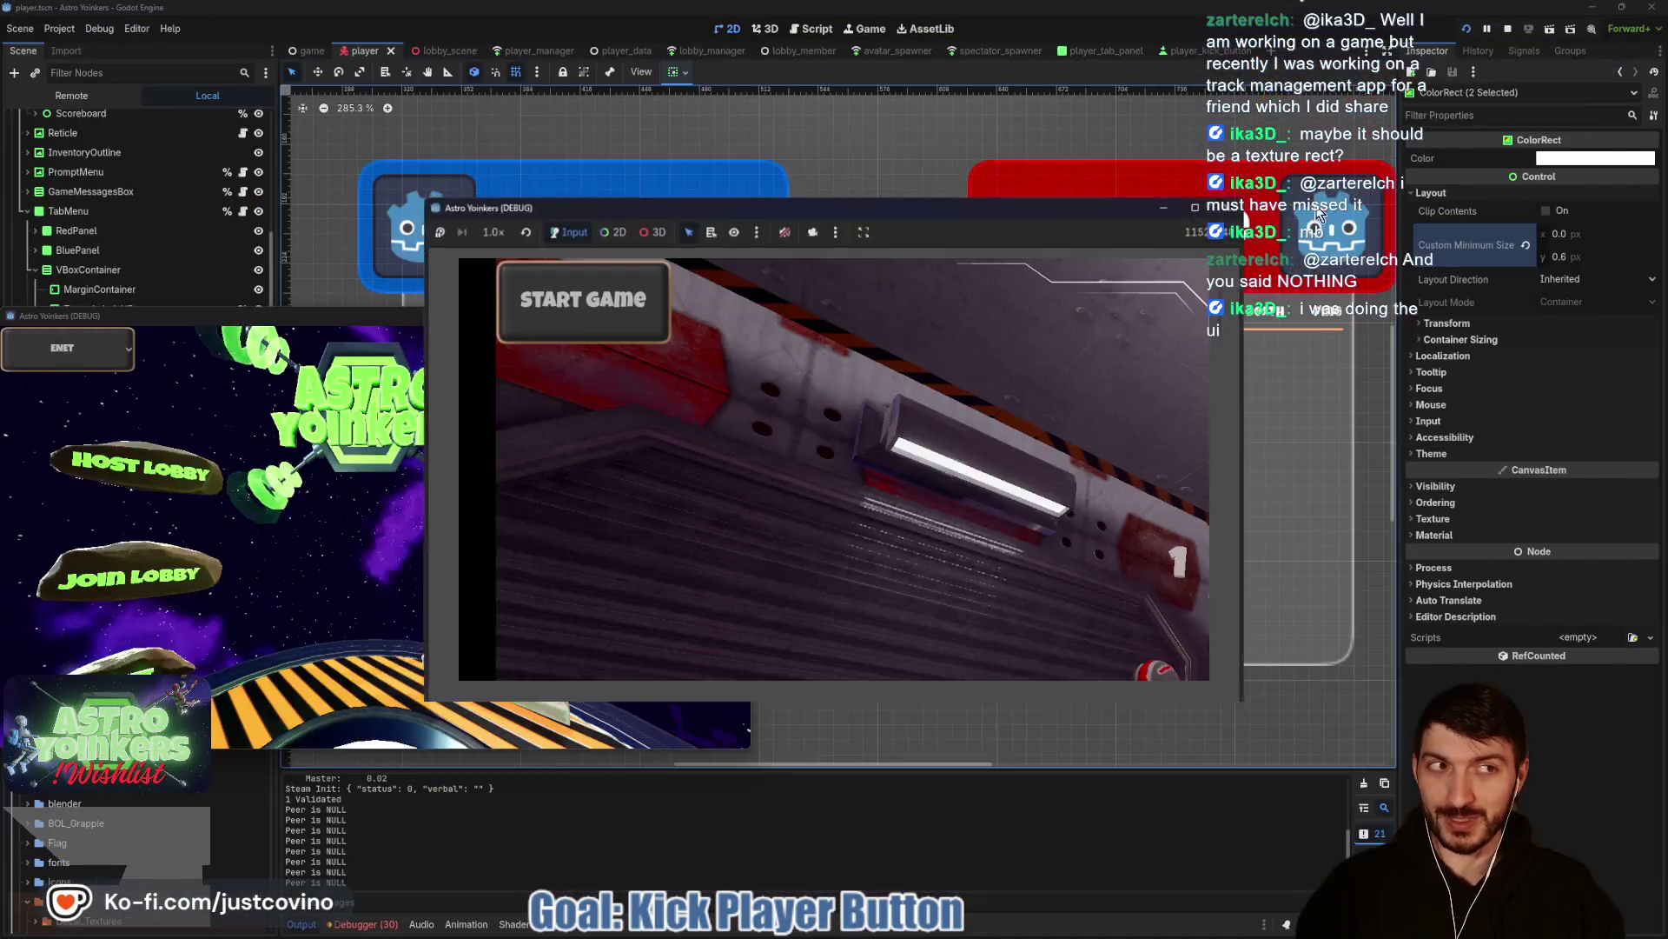
pyautogui.press('Tab')
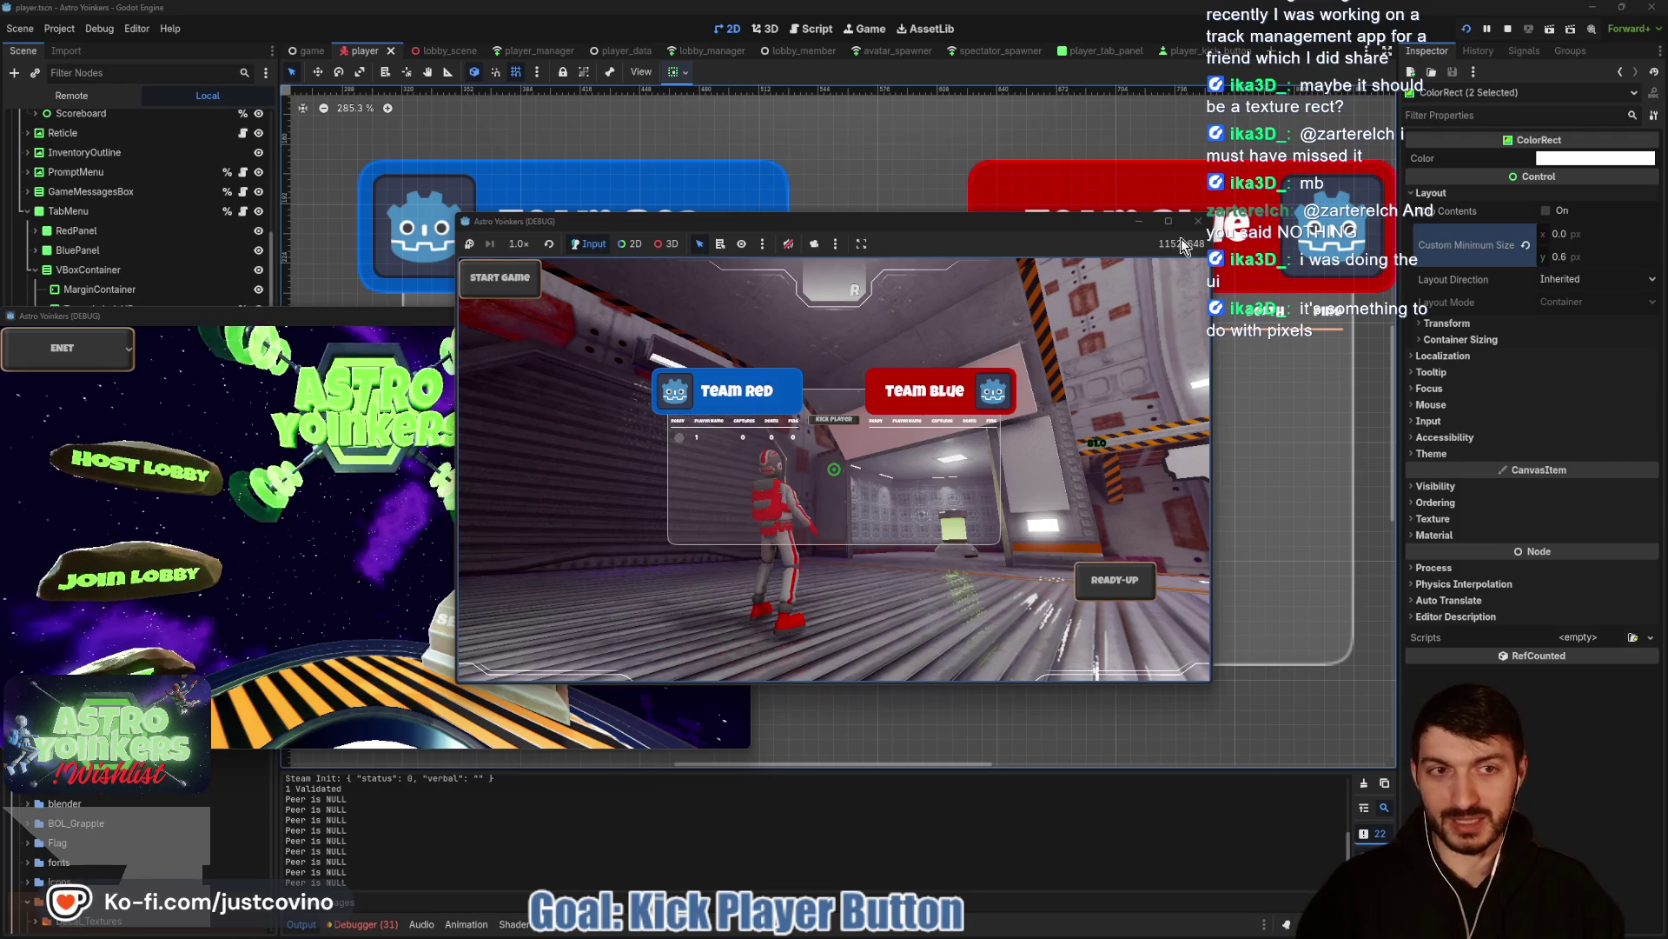
pyautogui.moveTo(1166, 222)
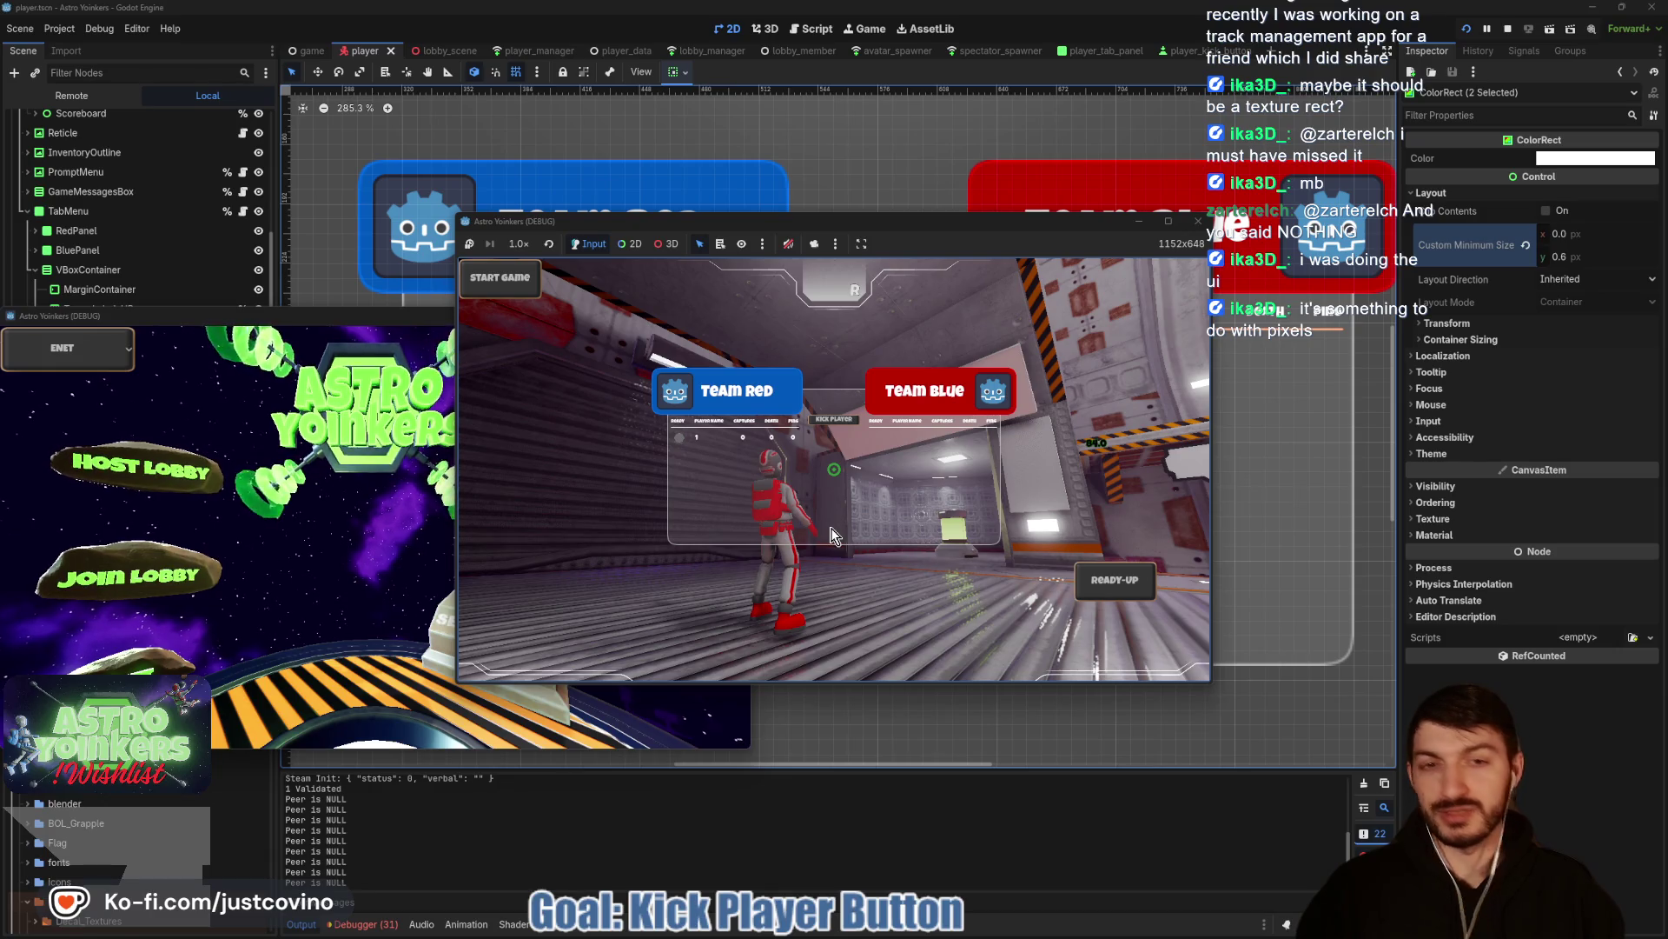
pyautogui.press('Tab')
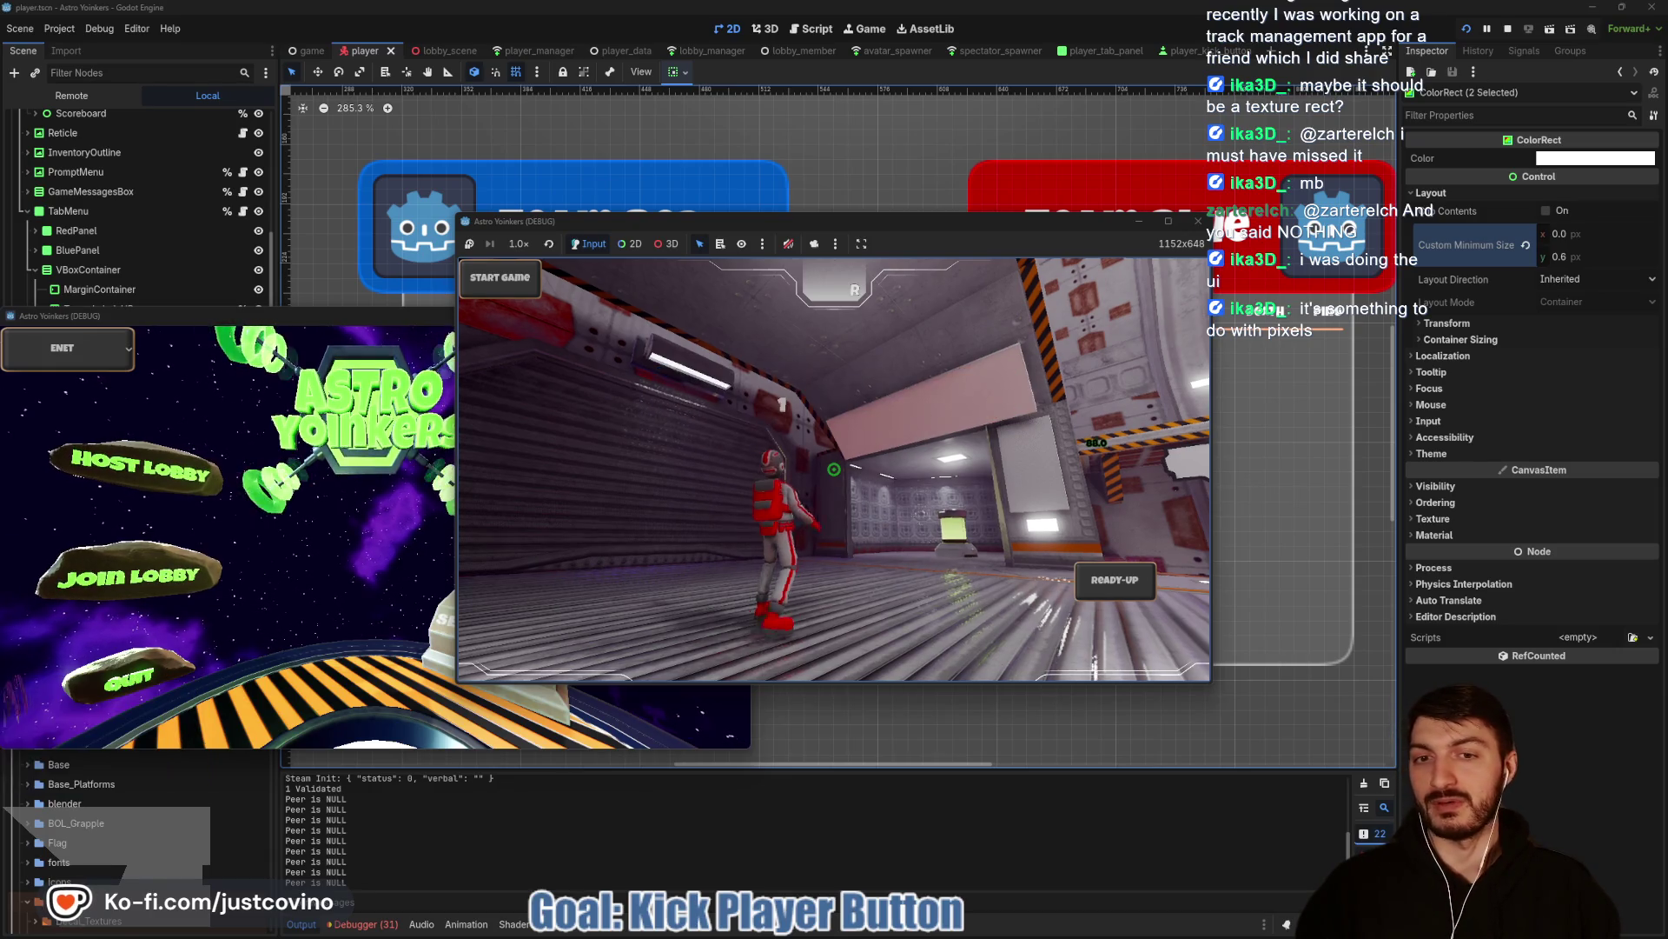
# Step: Enter the Asteroid Map room, line up both game windows, and join the hosted lobby
pyautogui.press('w')
pyautogui.moveTo(374, 335)
pyautogui.mouseDown()
pyautogui.moveTo(1017, 325)
pyautogui.moveTo(1265, 274)
pyautogui.moveTo(1325, 294)
pyautogui.mouseUp()
pyautogui.moveTo(1021, 228); pyautogui.dragTo(685, 245)
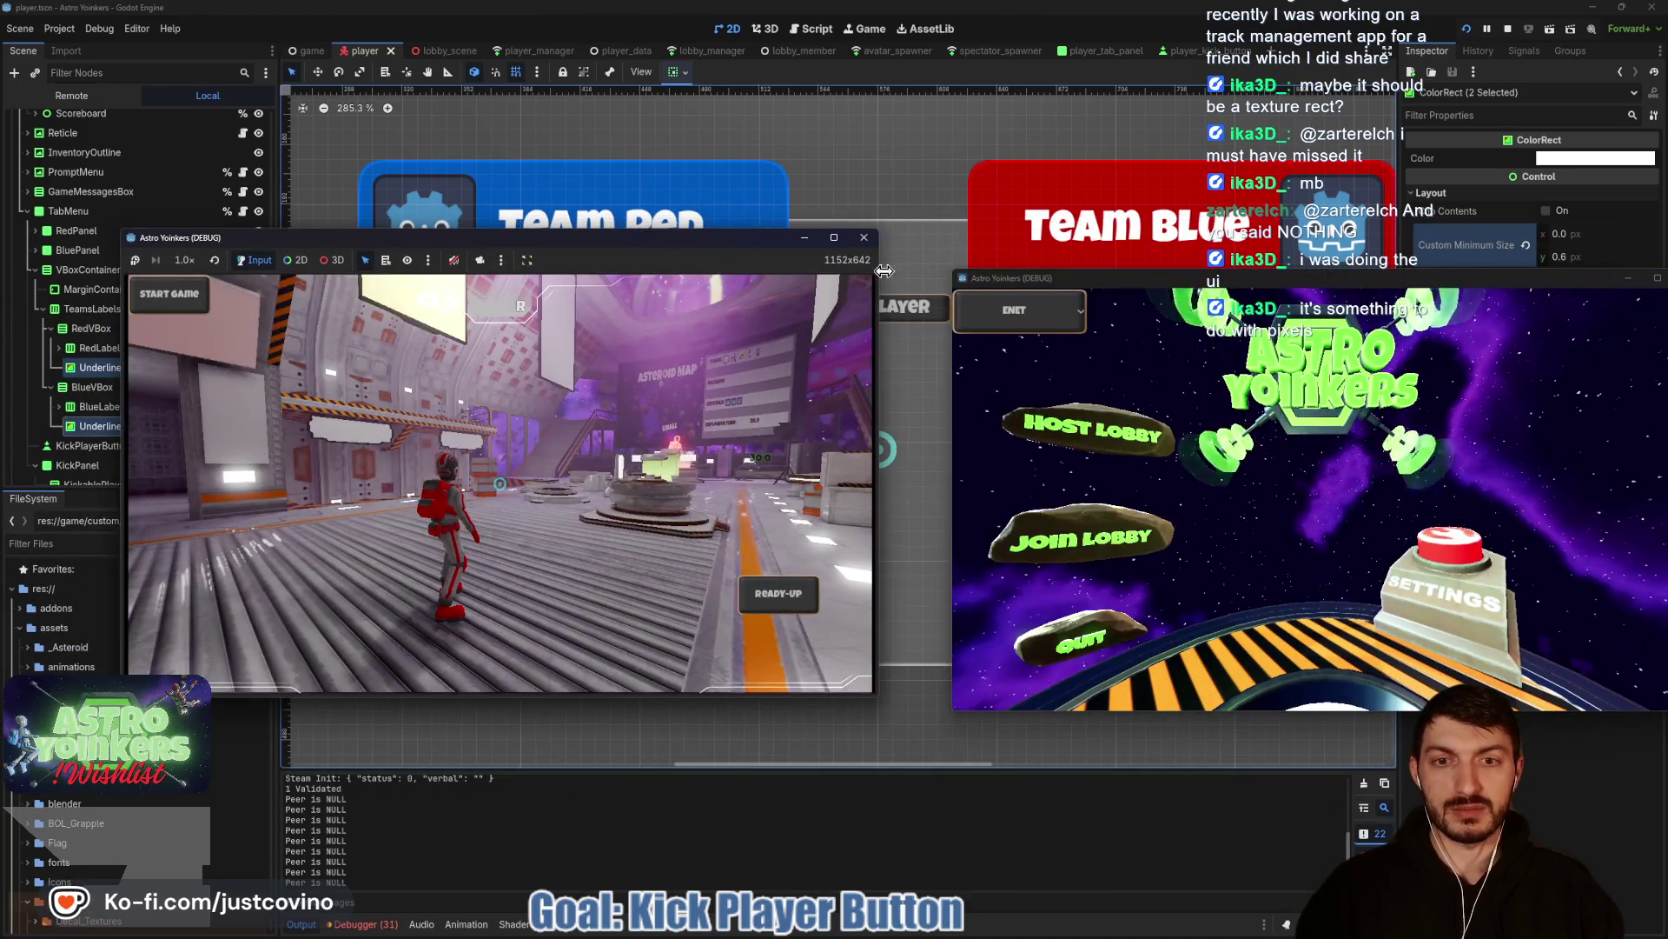
pyautogui.moveTo(1303, 278); pyautogui.dragTo(1214, 243)
pyautogui.click(991, 506)
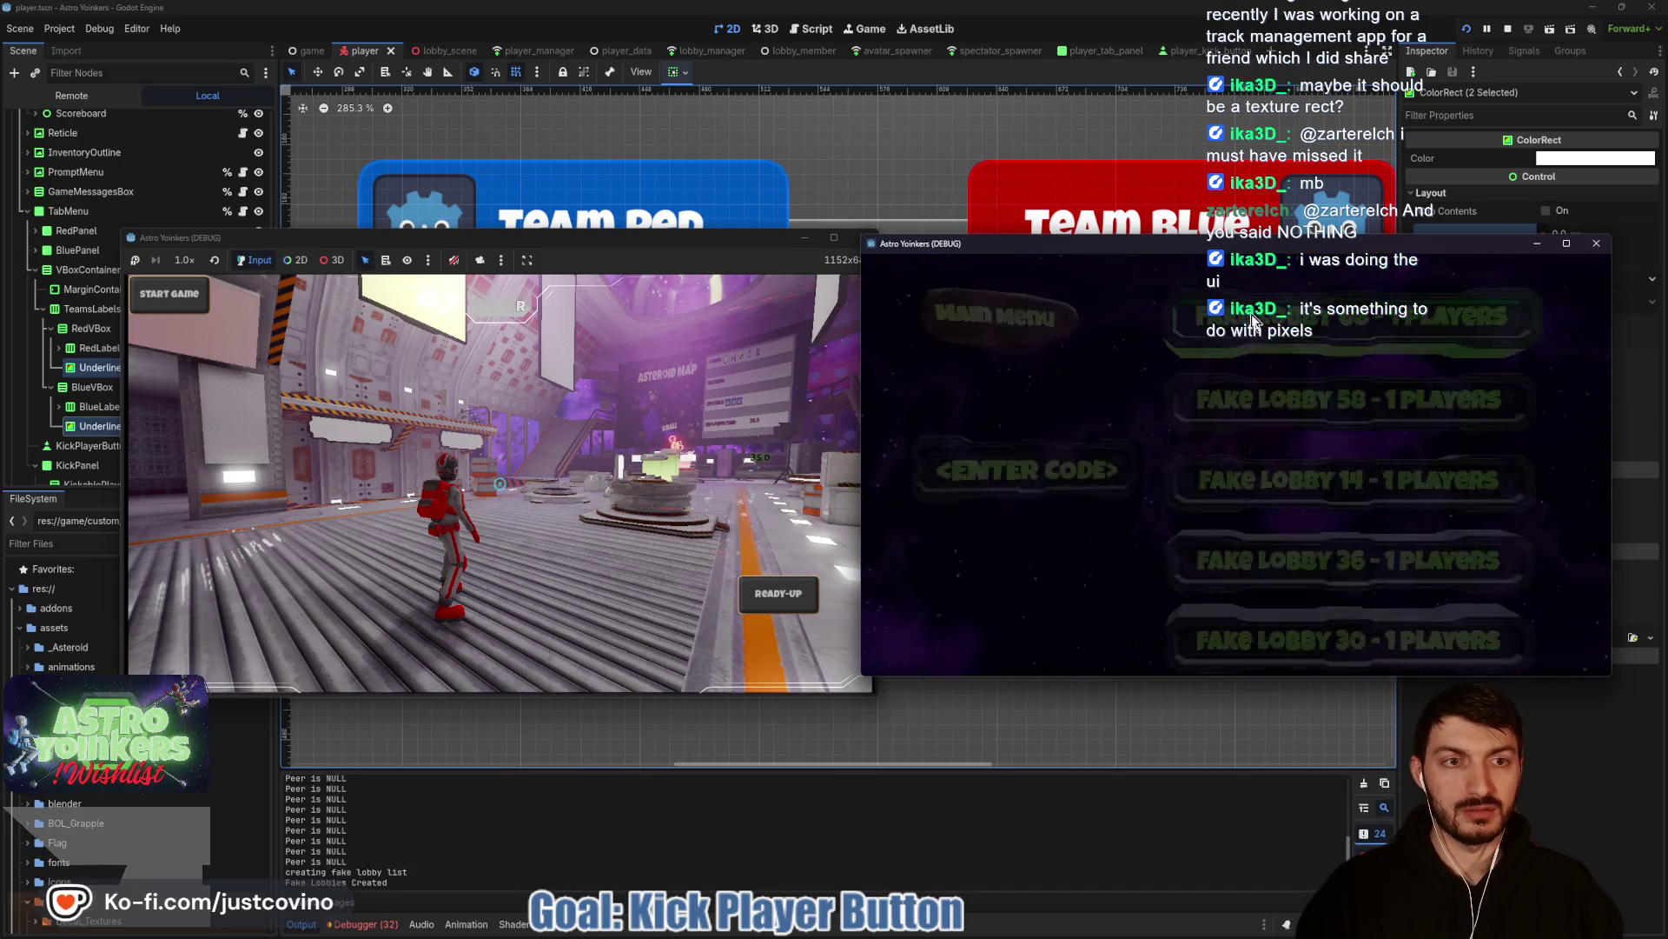
pyautogui.click(1163, 441)
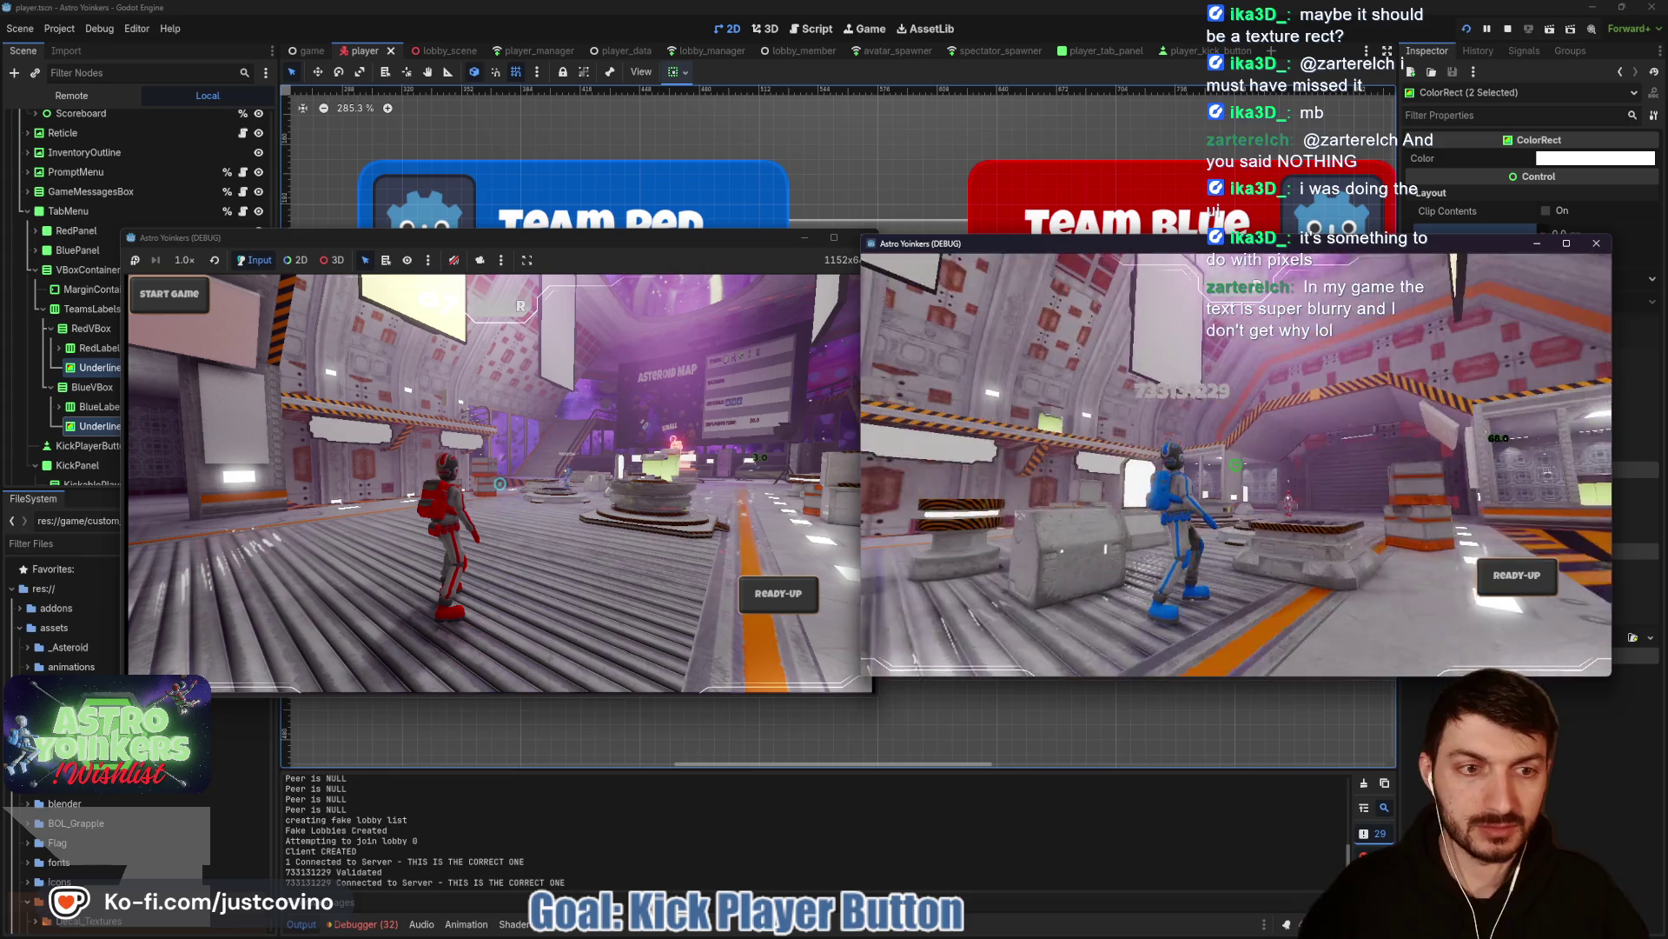
# Step: Kick the joined player from the host's scoreboard, then show the Remote scene tree
pyautogui.click(738, 252)
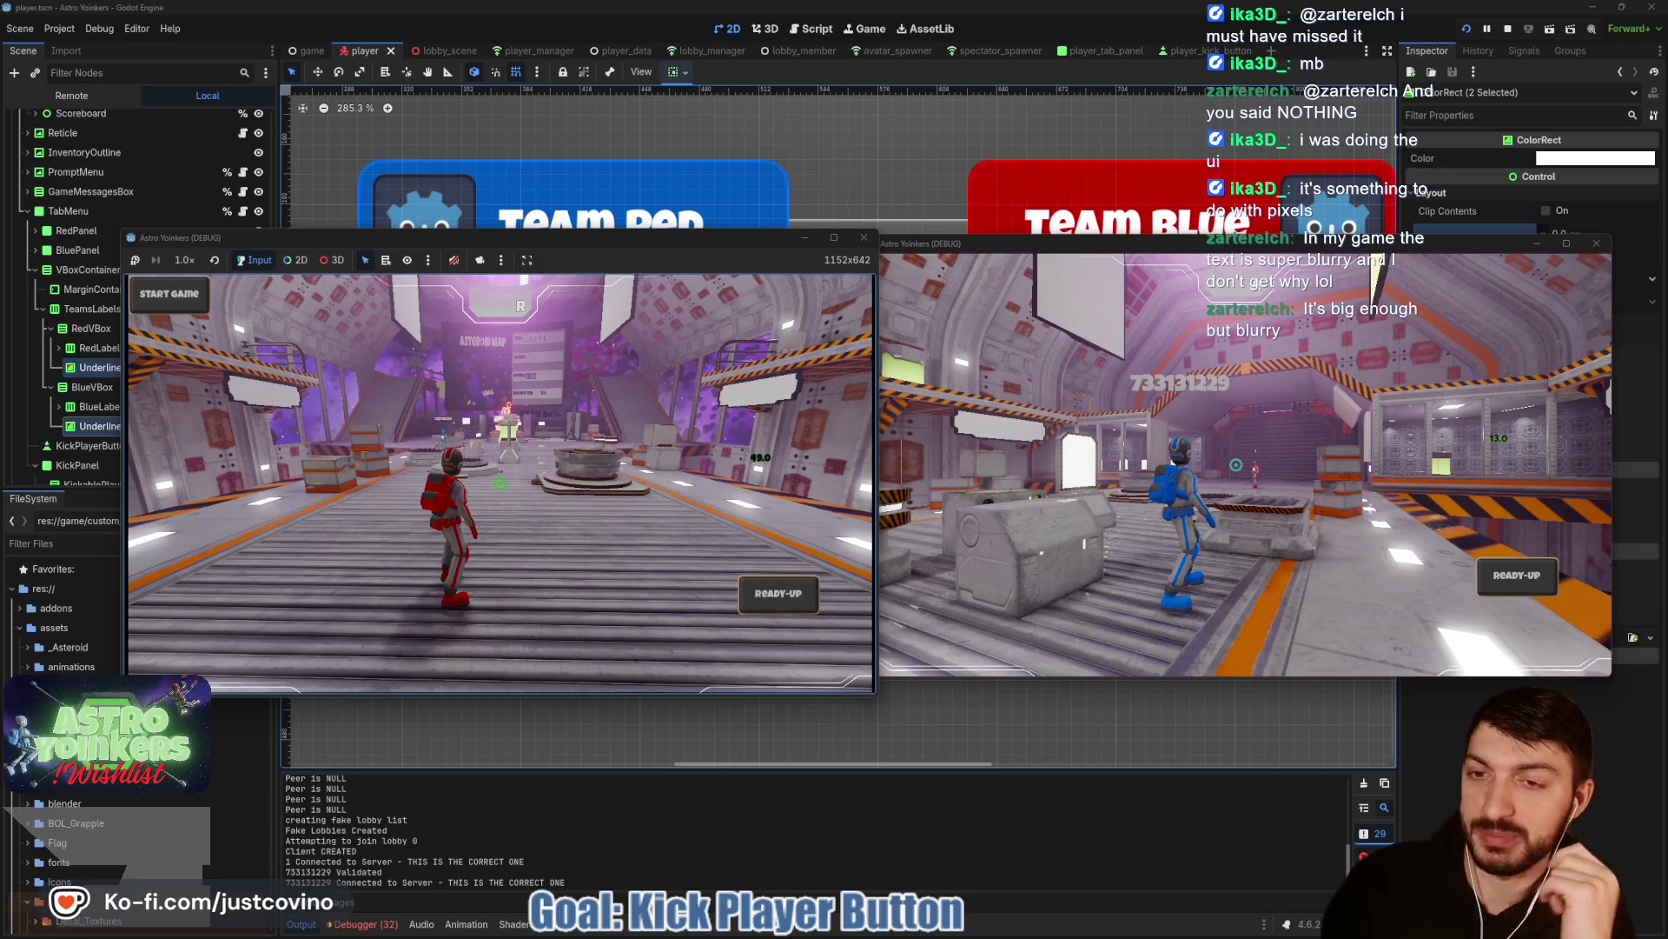
pyautogui.press('Tab')
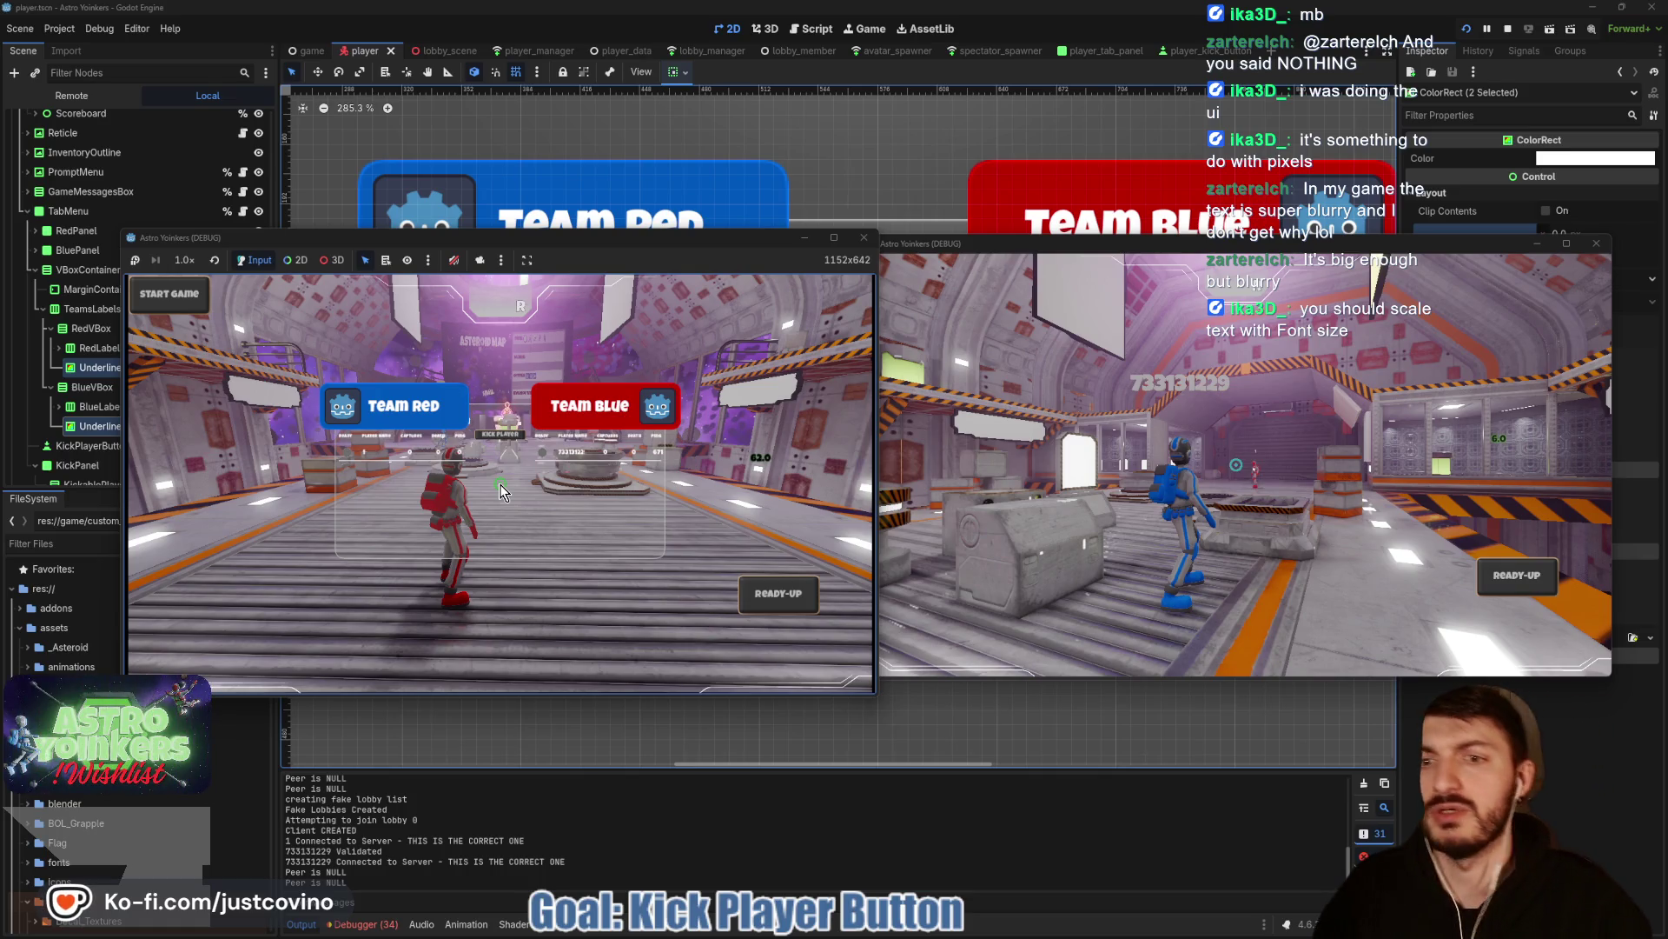
pyautogui.click(486, 437)
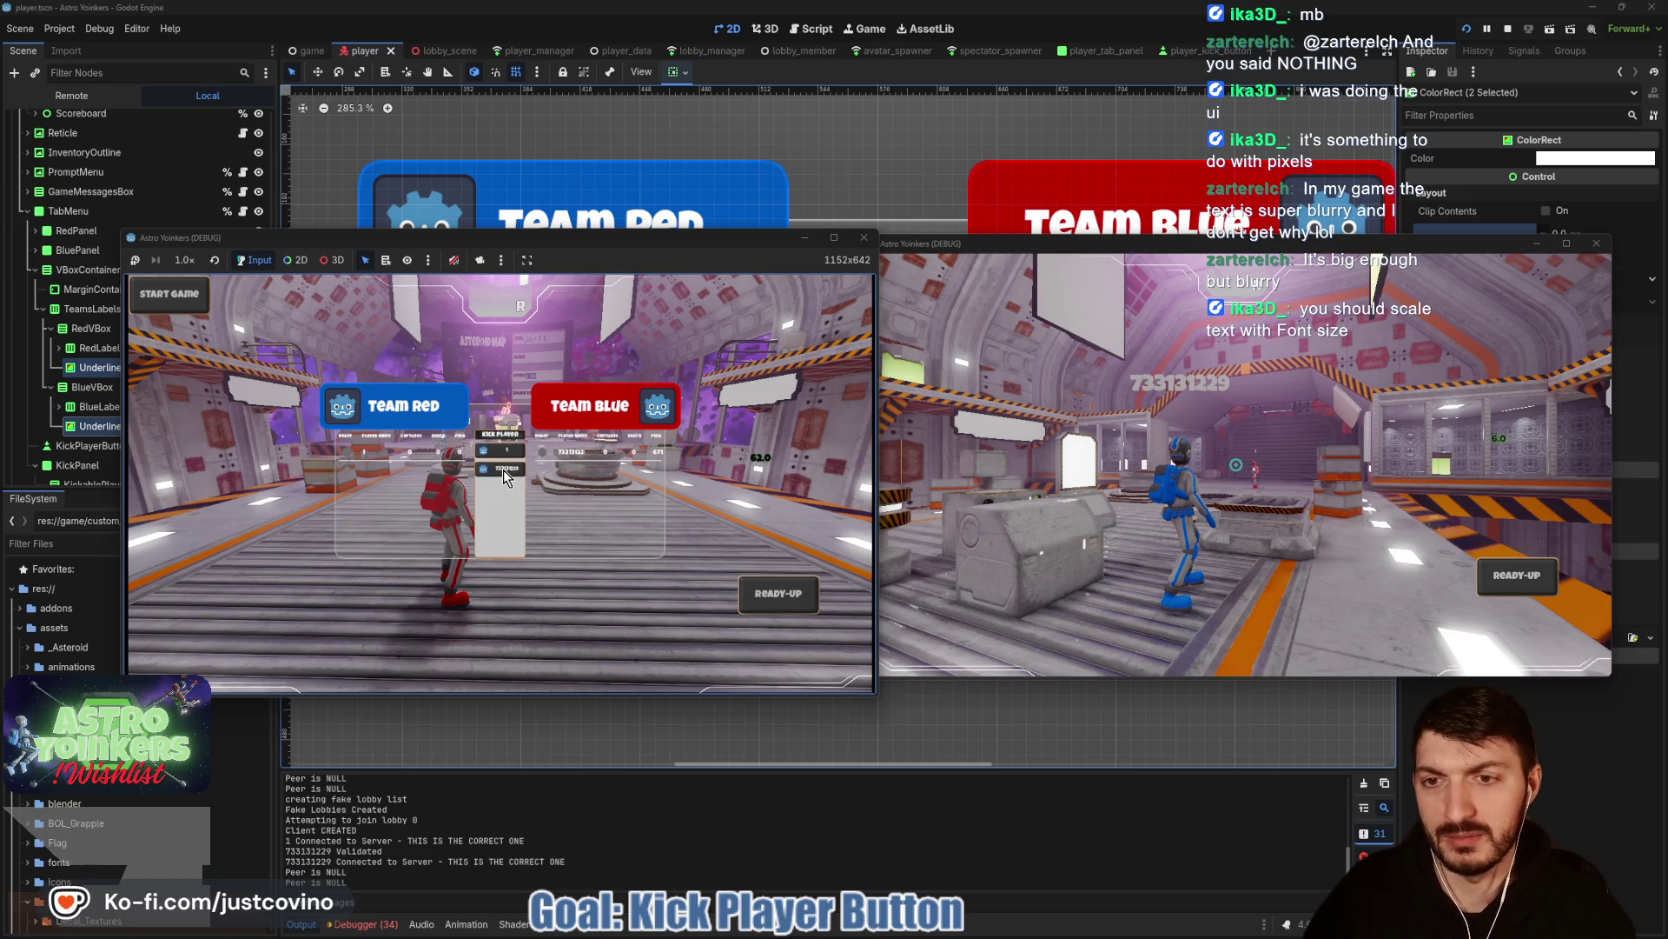
pyautogui.click(504, 469)
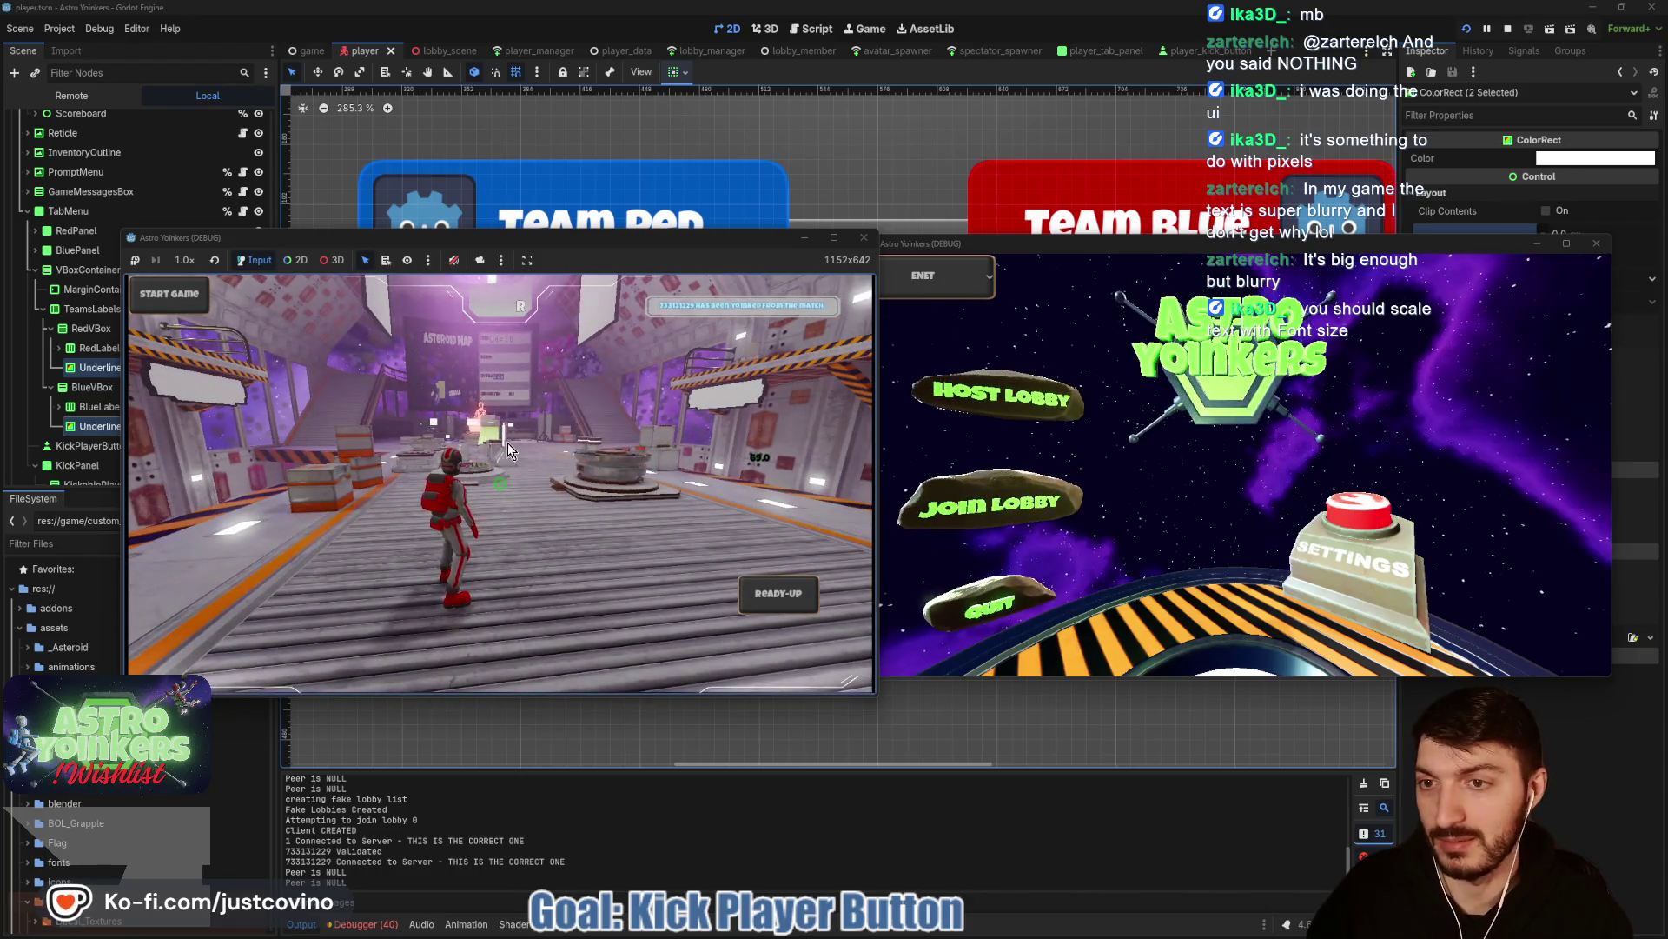
pyautogui.click(92, 95)
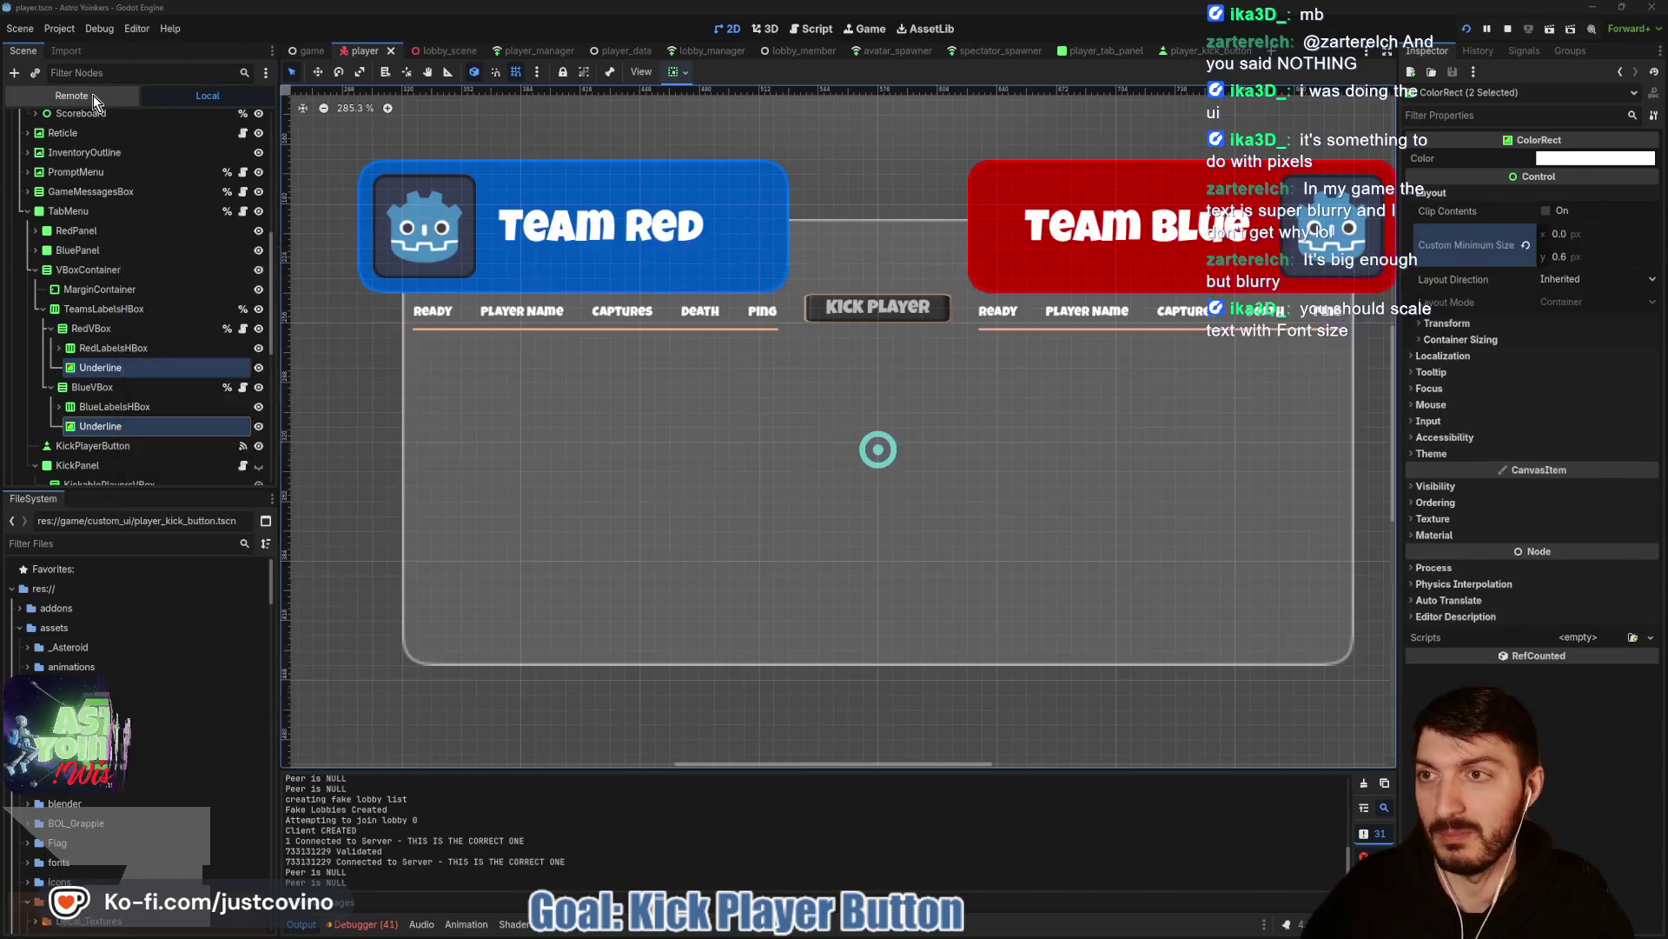
# Step: Check debugger errors and inspect PlayerManager's player data node, then stop the game and return to scripts
pyautogui.click(364, 924)
pyautogui.click(389, 759)
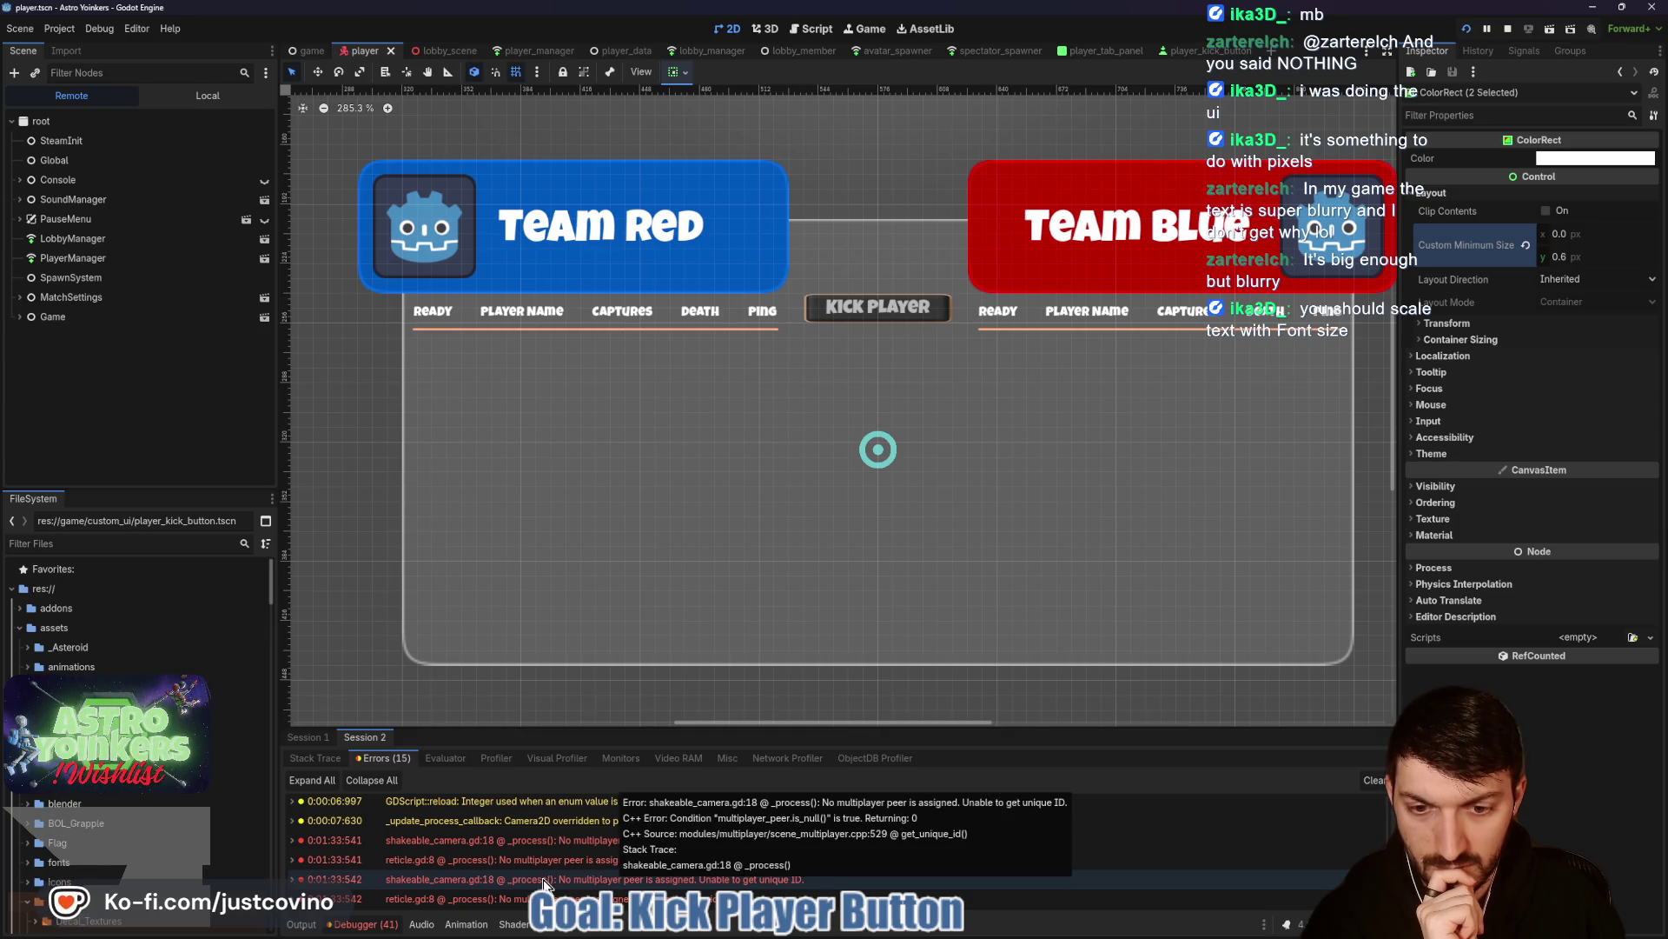
pyautogui.moveTo(533, 862)
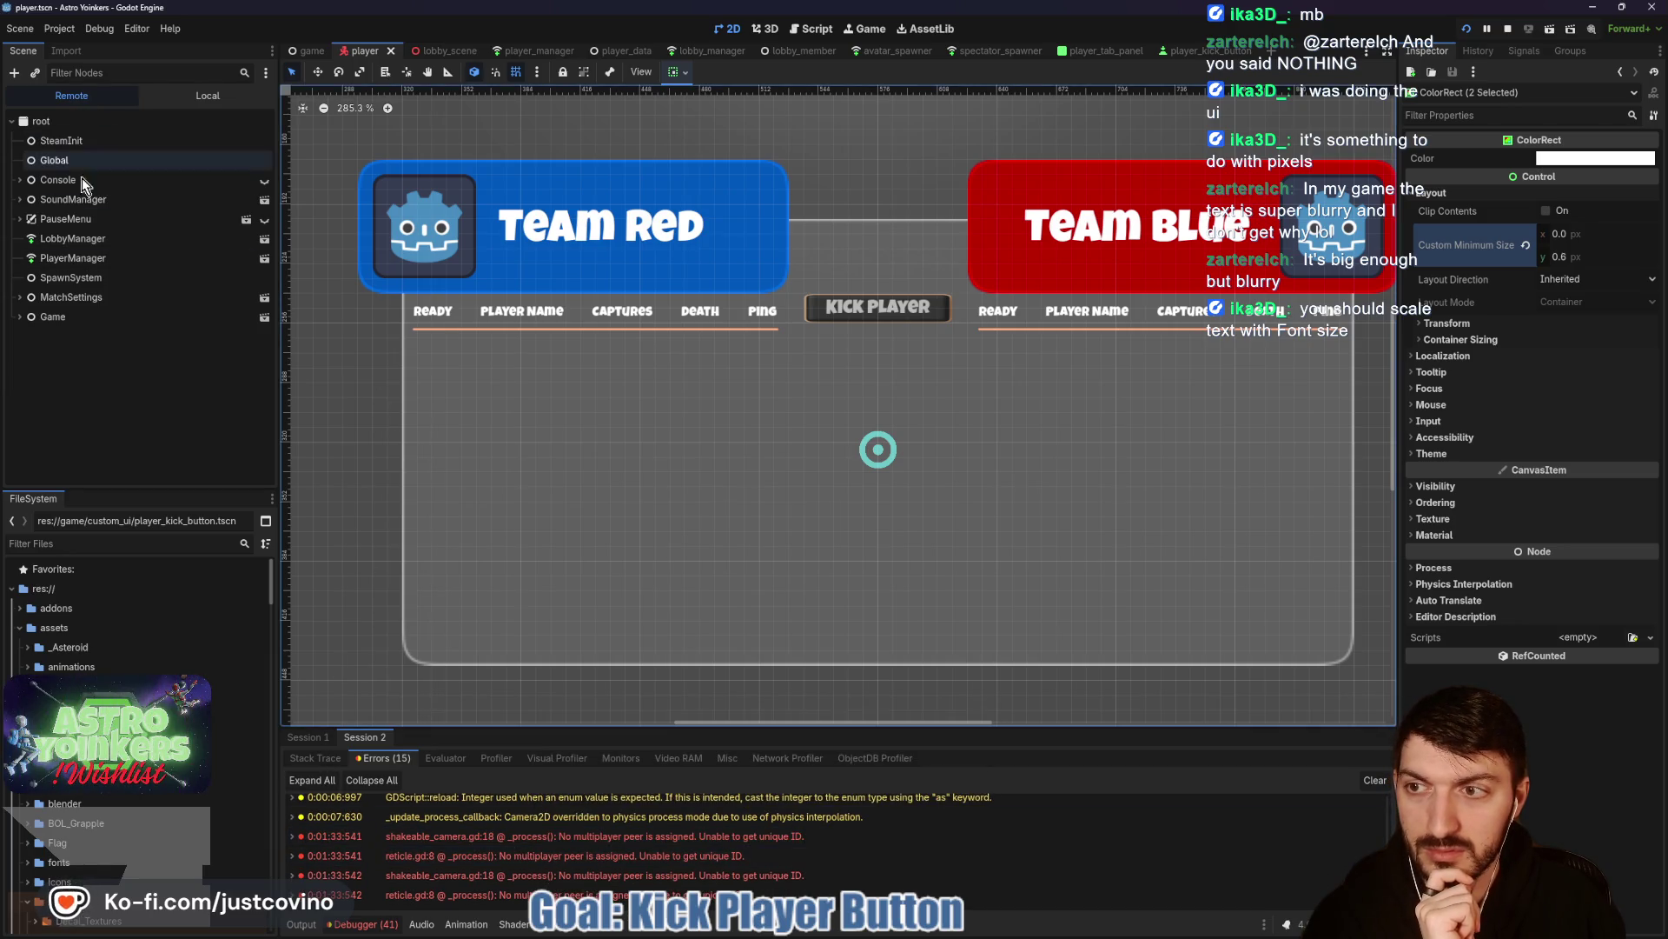
pyautogui.click(309, 737)
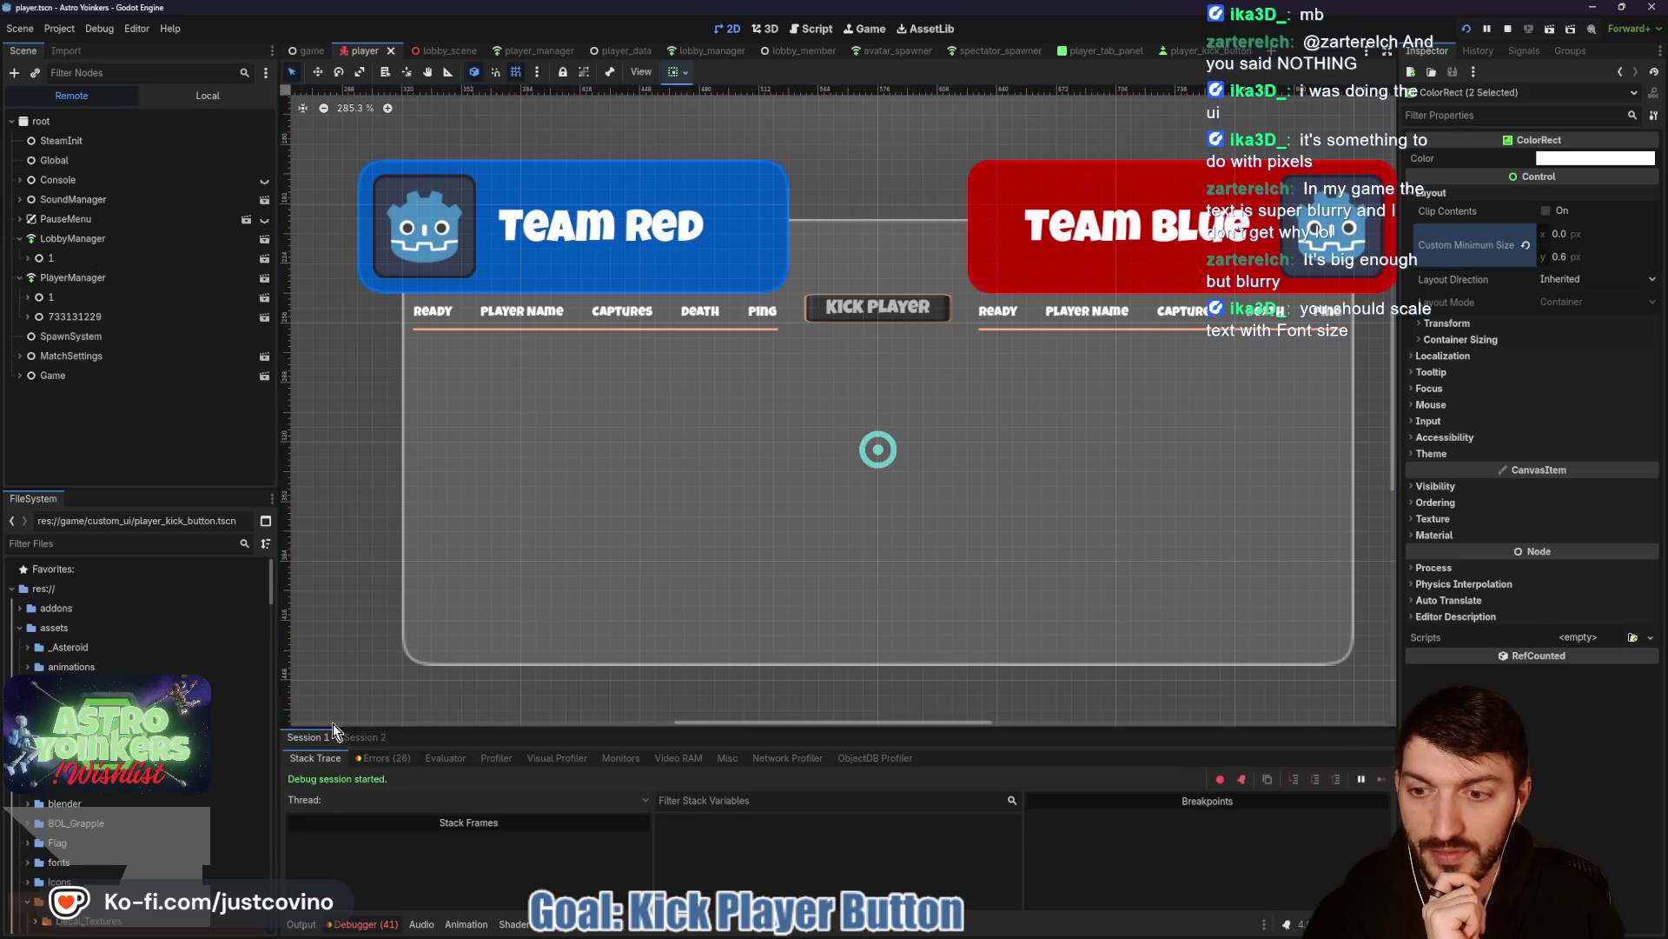
pyautogui.click(59, 318)
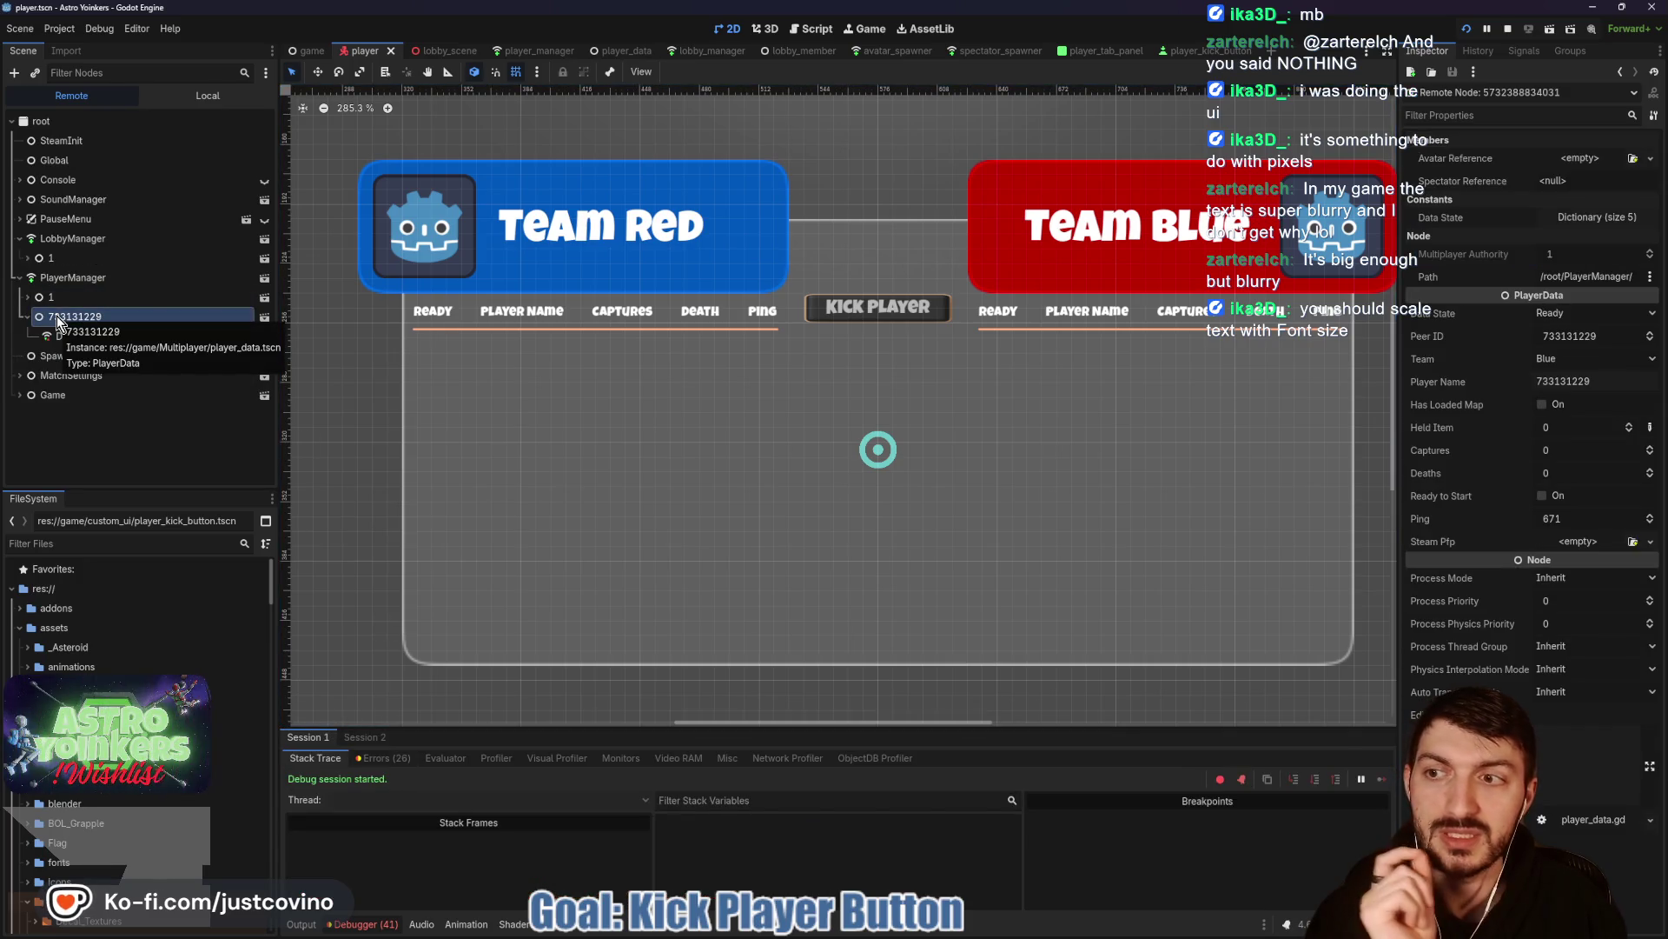
pyautogui.click(28, 318)
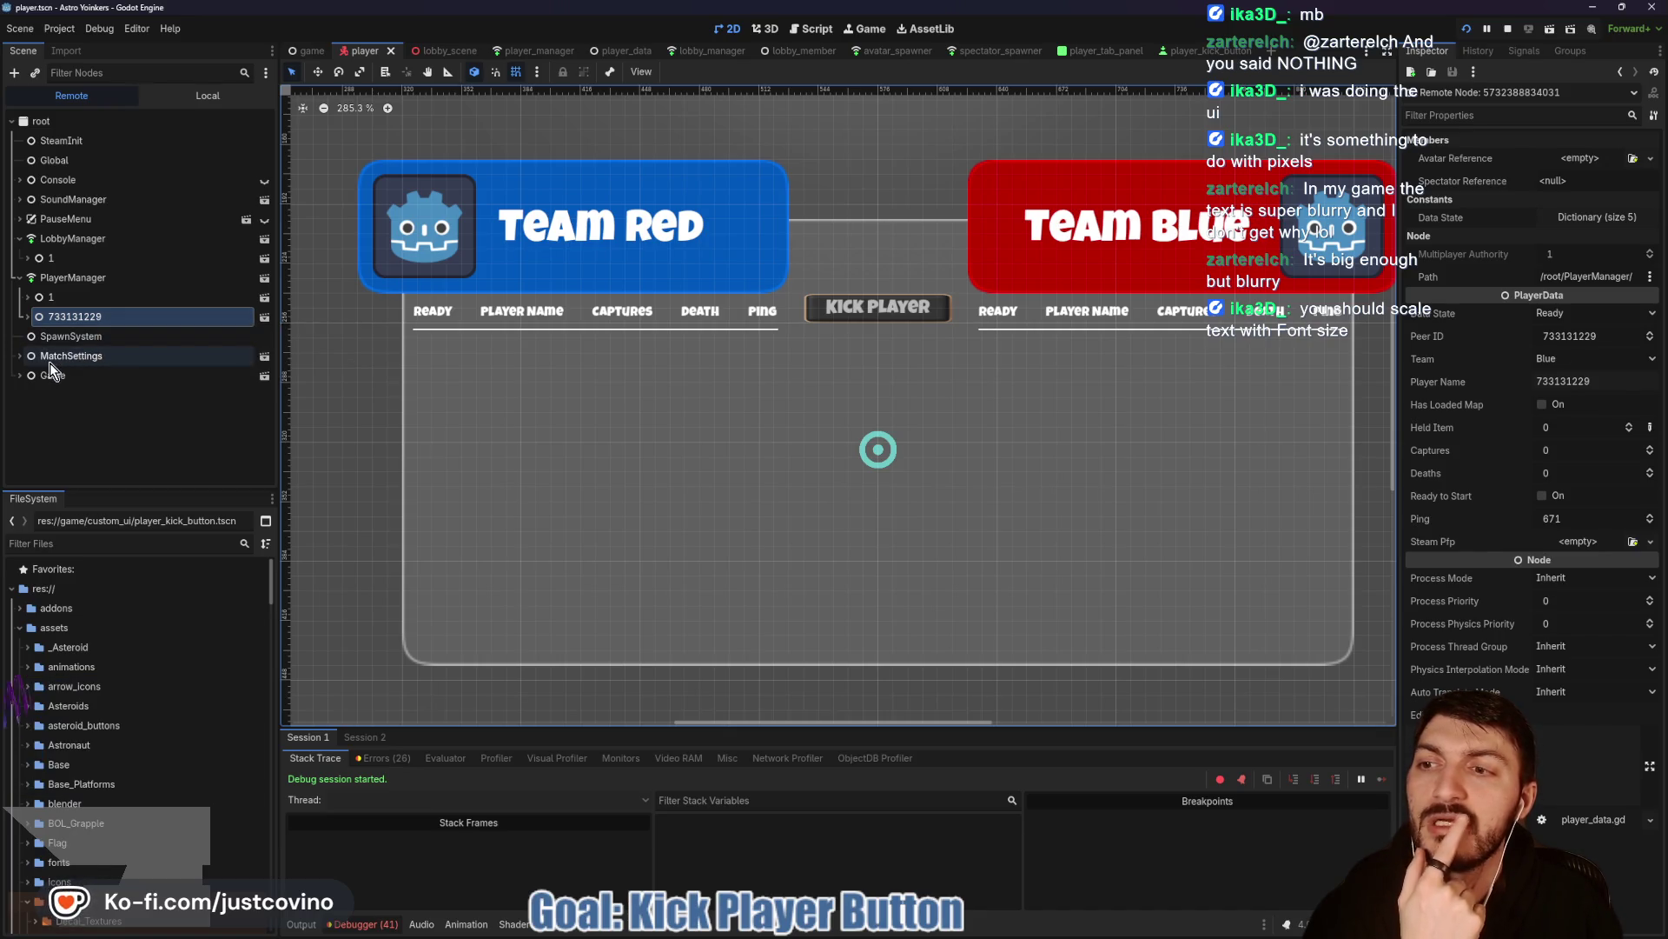
pyautogui.click(1511, 31)
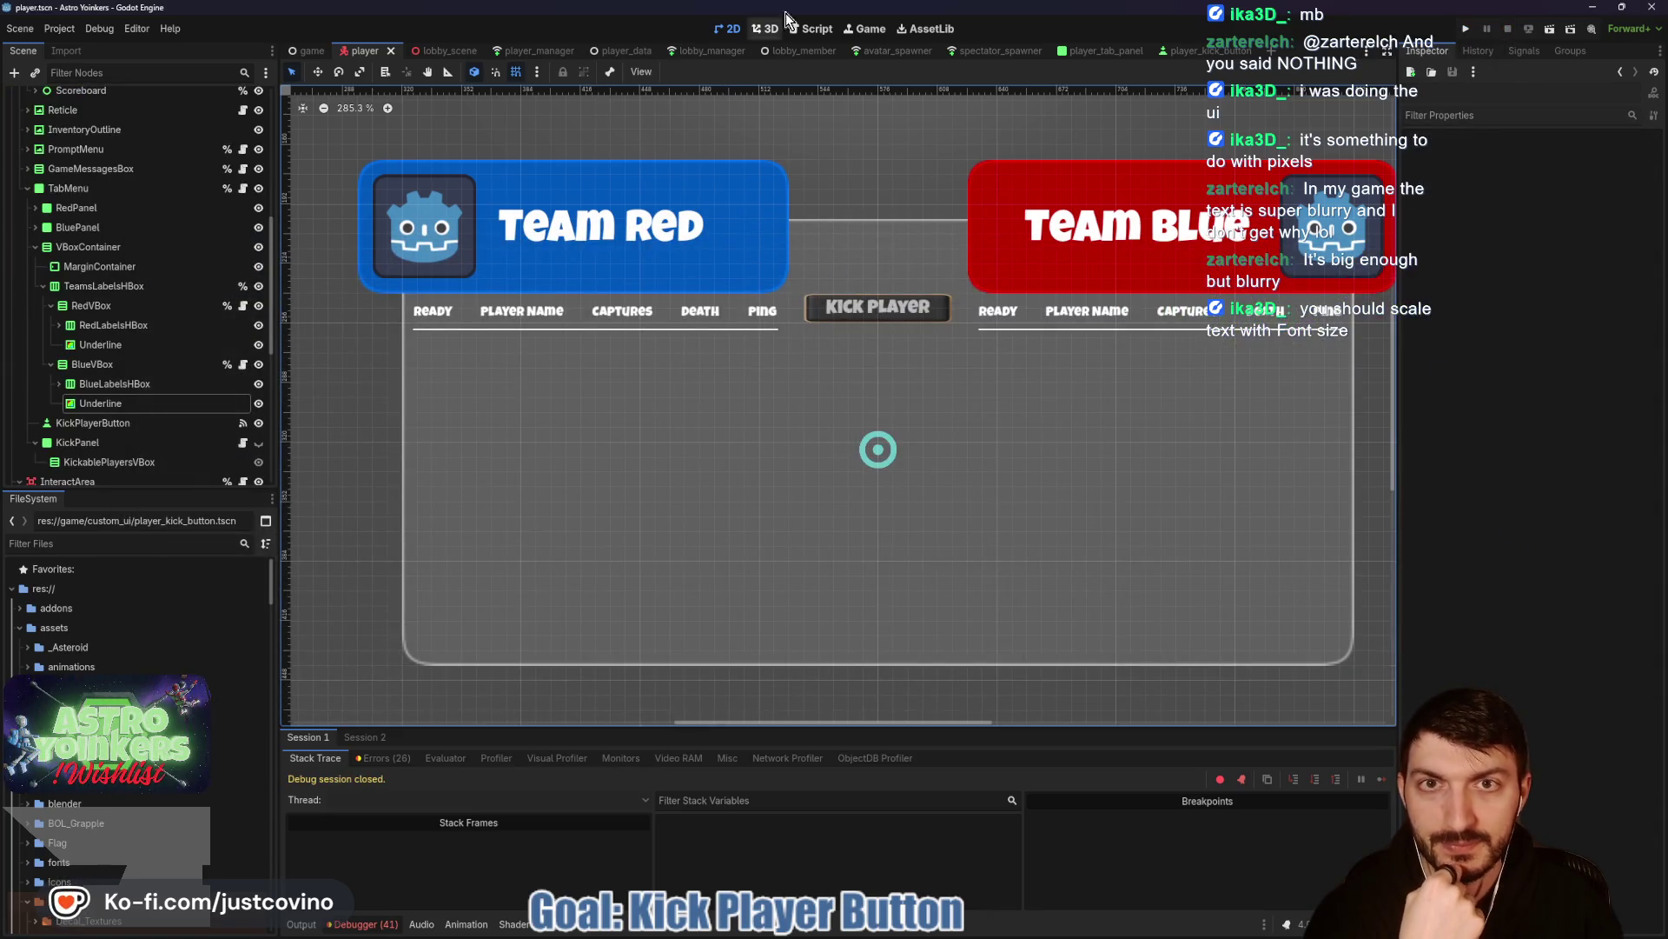
pyautogui.click(815, 29)
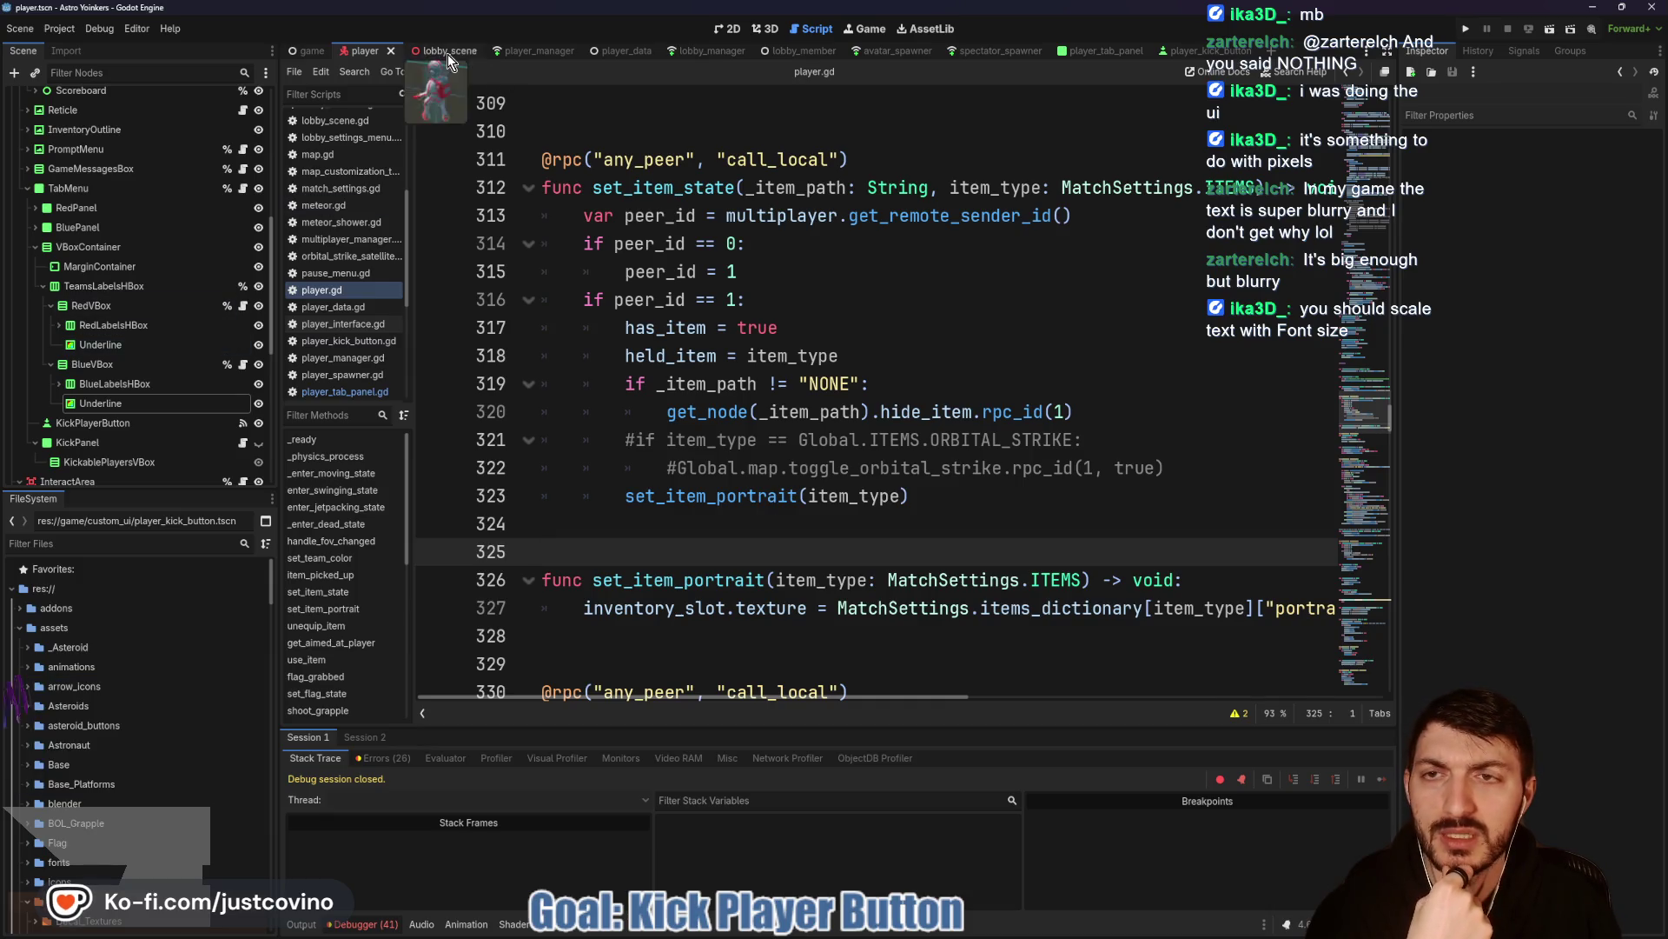
# Step: Open player_manager.gd and locate kick_player and its remove_data call
pyautogui.click(524, 51)
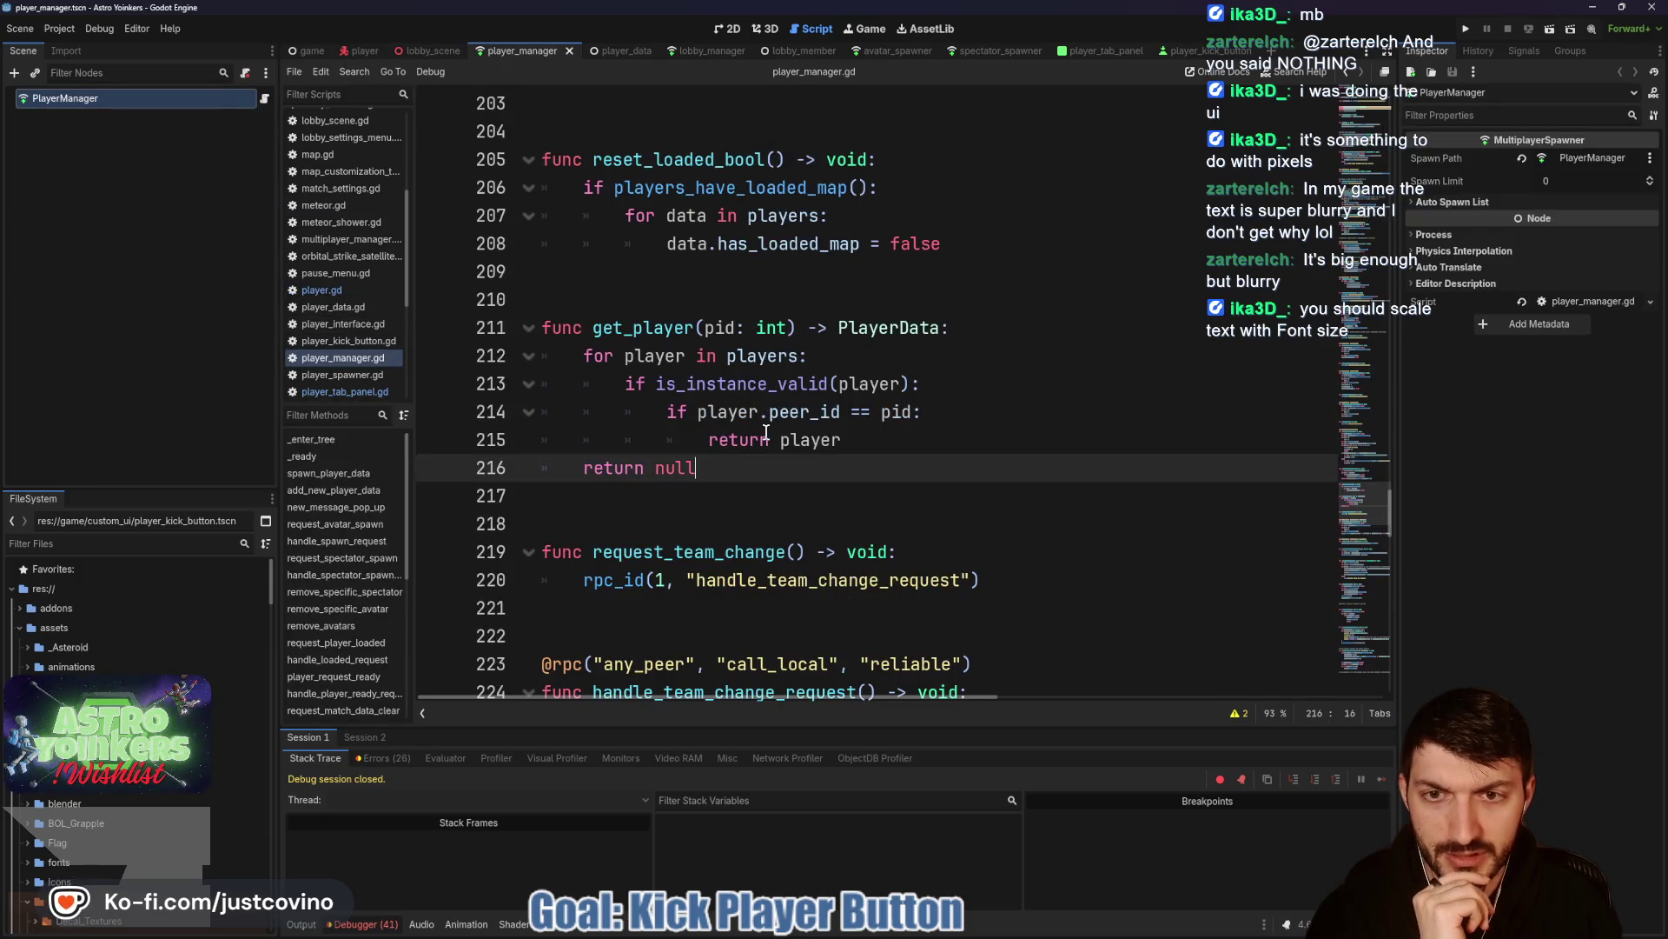
pyautogui.scroll(-10, 744, 478)
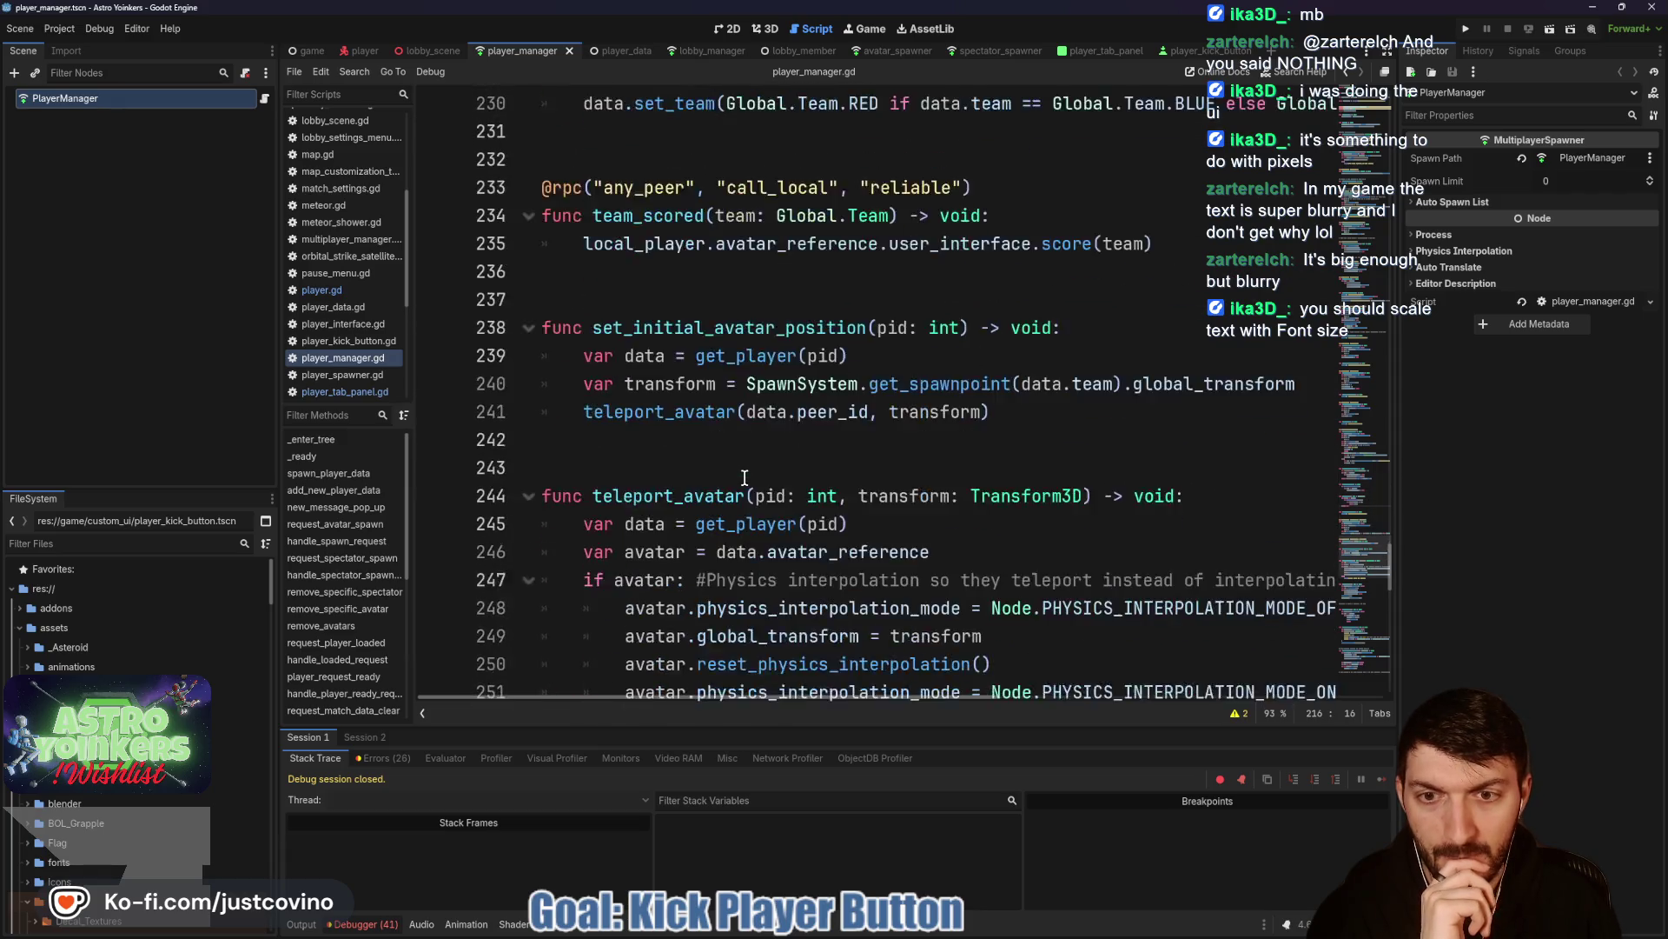
pyautogui.scroll(-6, 745, 478)
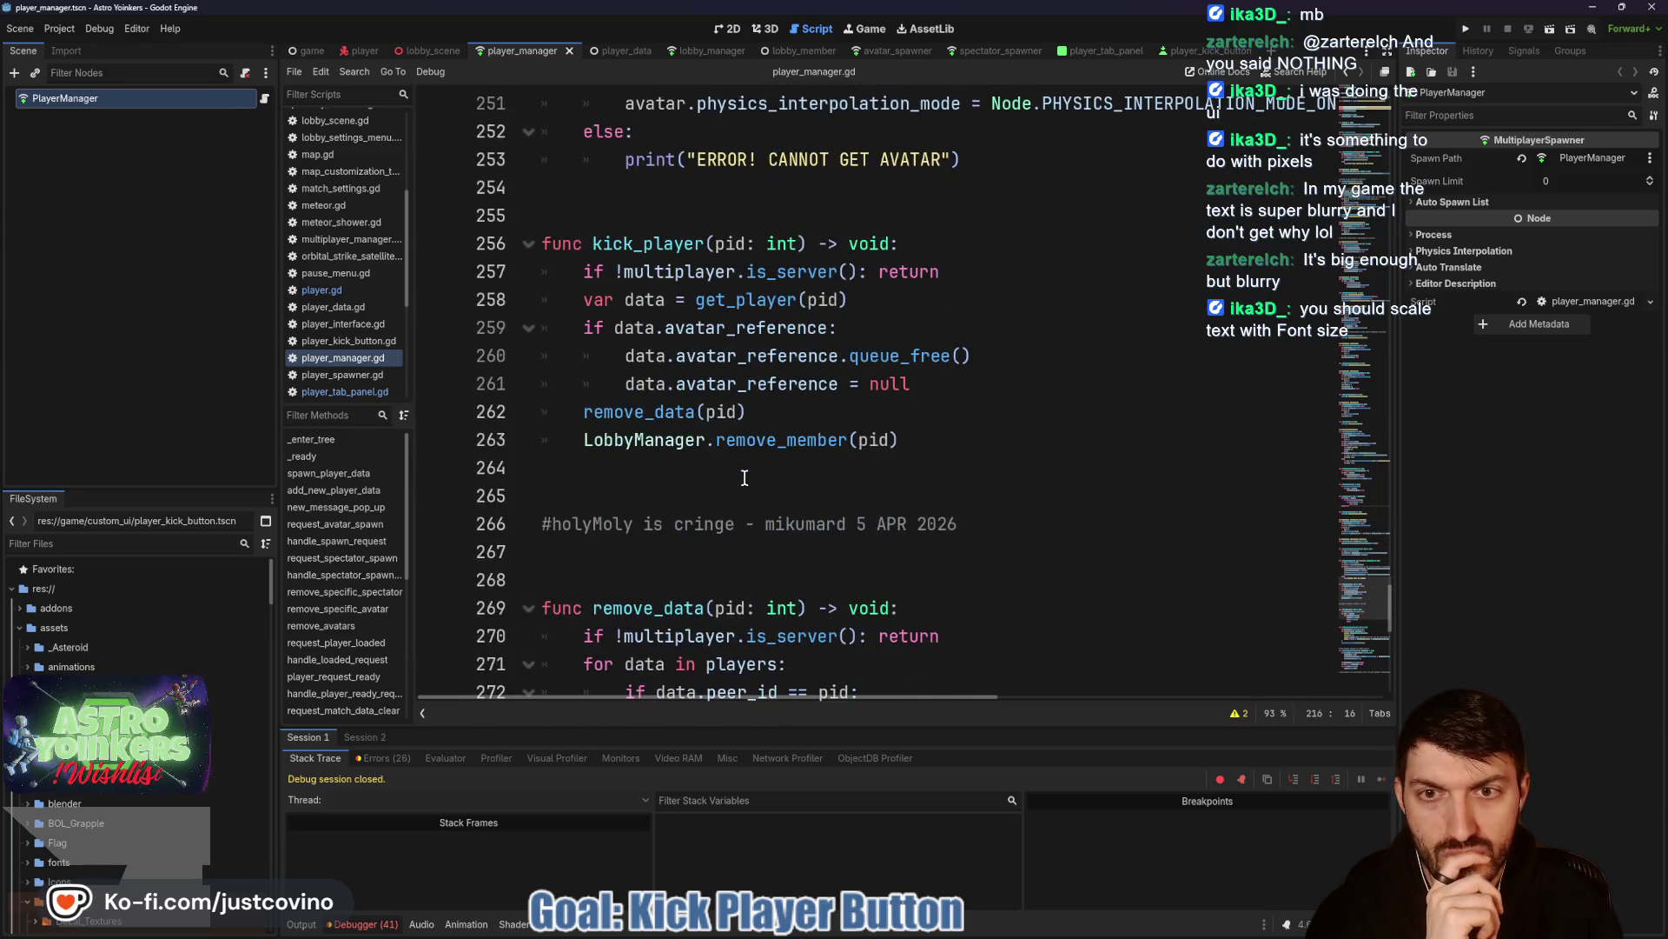
pyautogui.scroll(-1, 744, 478)
pyautogui.scroll(2, 745, 478)
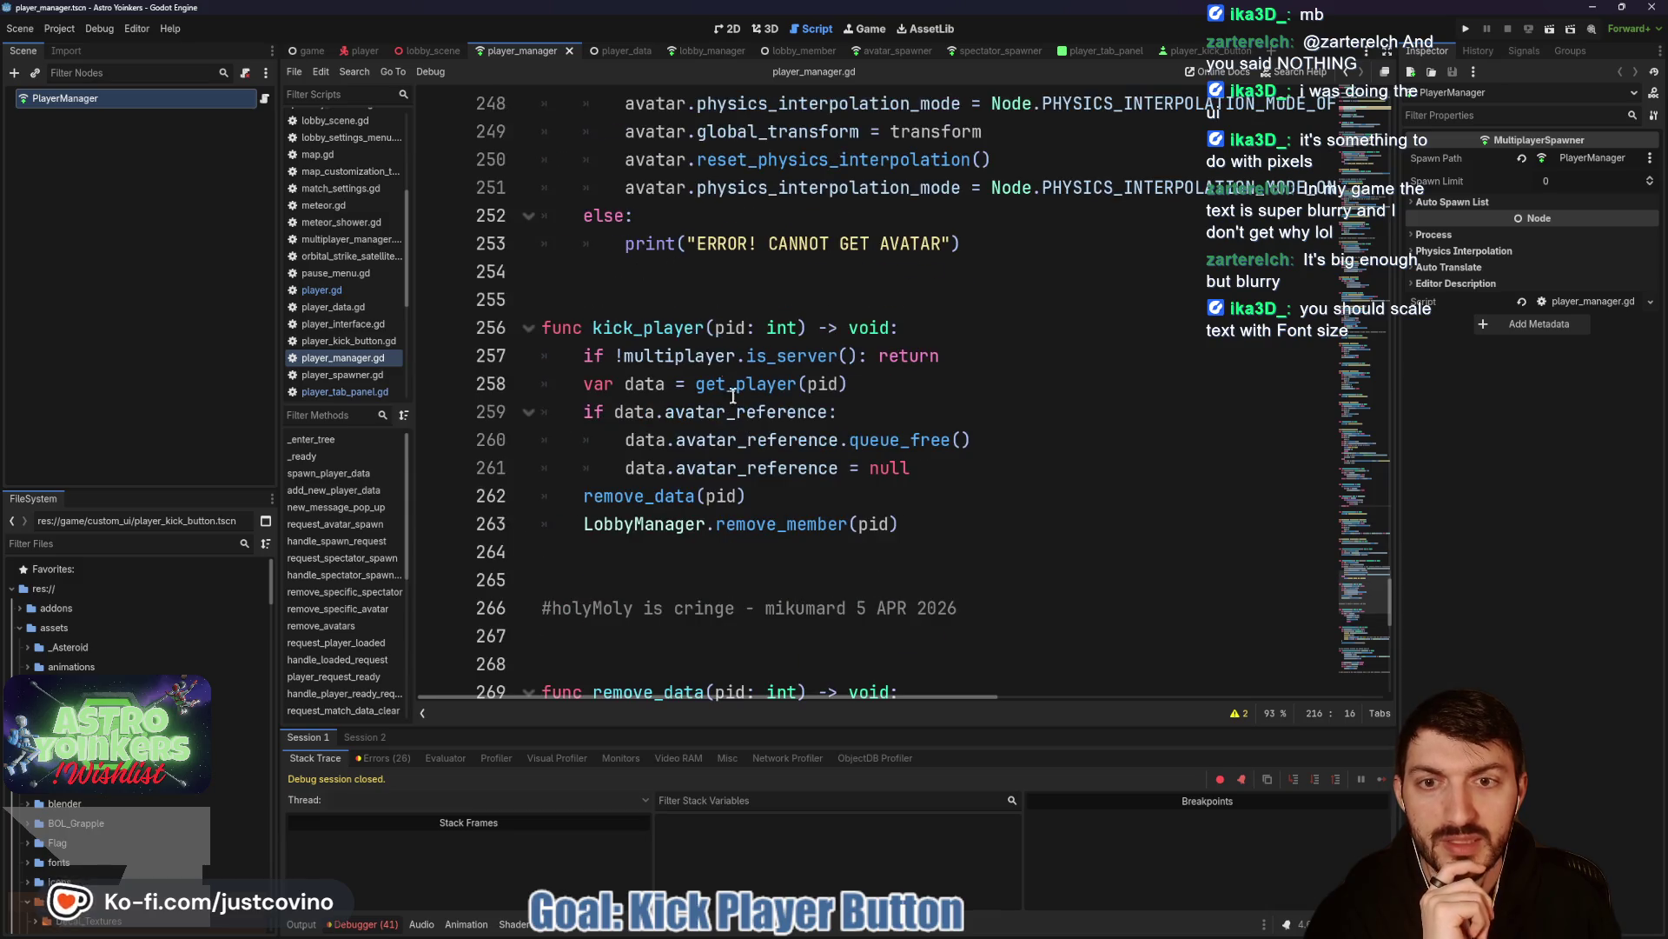
pyautogui.doubleClick(627, 327)
pyautogui.doubleClick(626, 495)
pyautogui.scroll(-4, 662, 358)
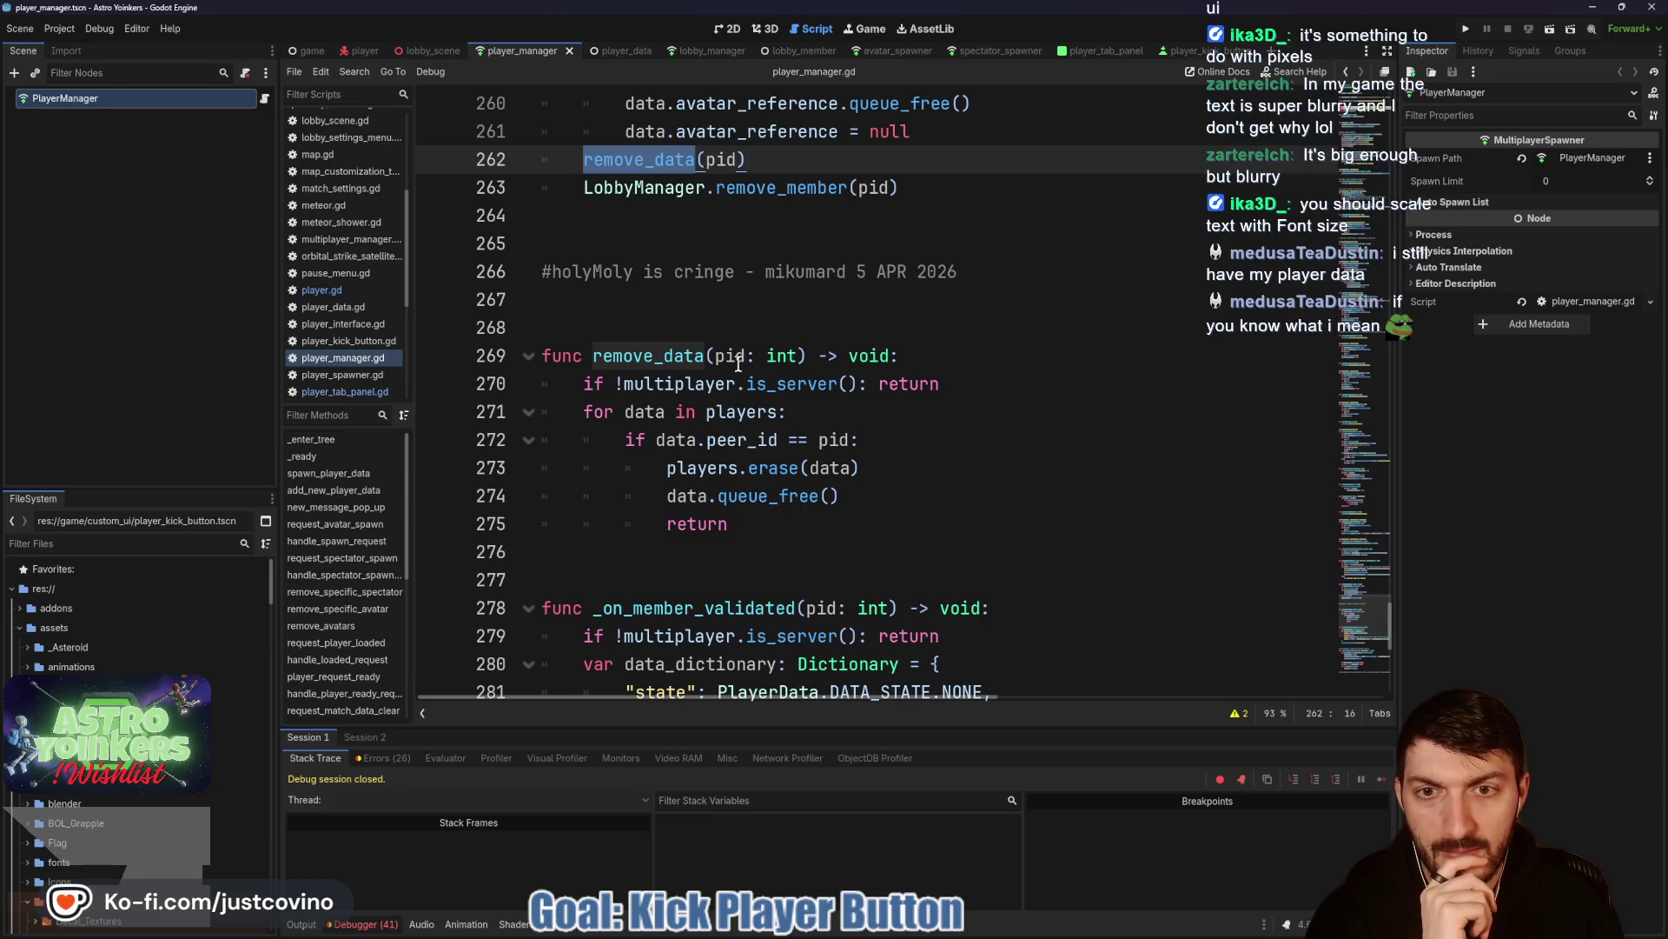
# Step: Rename both remove_data occurrences to remove_player_data with two carets and save
pyautogui.click(669, 356)
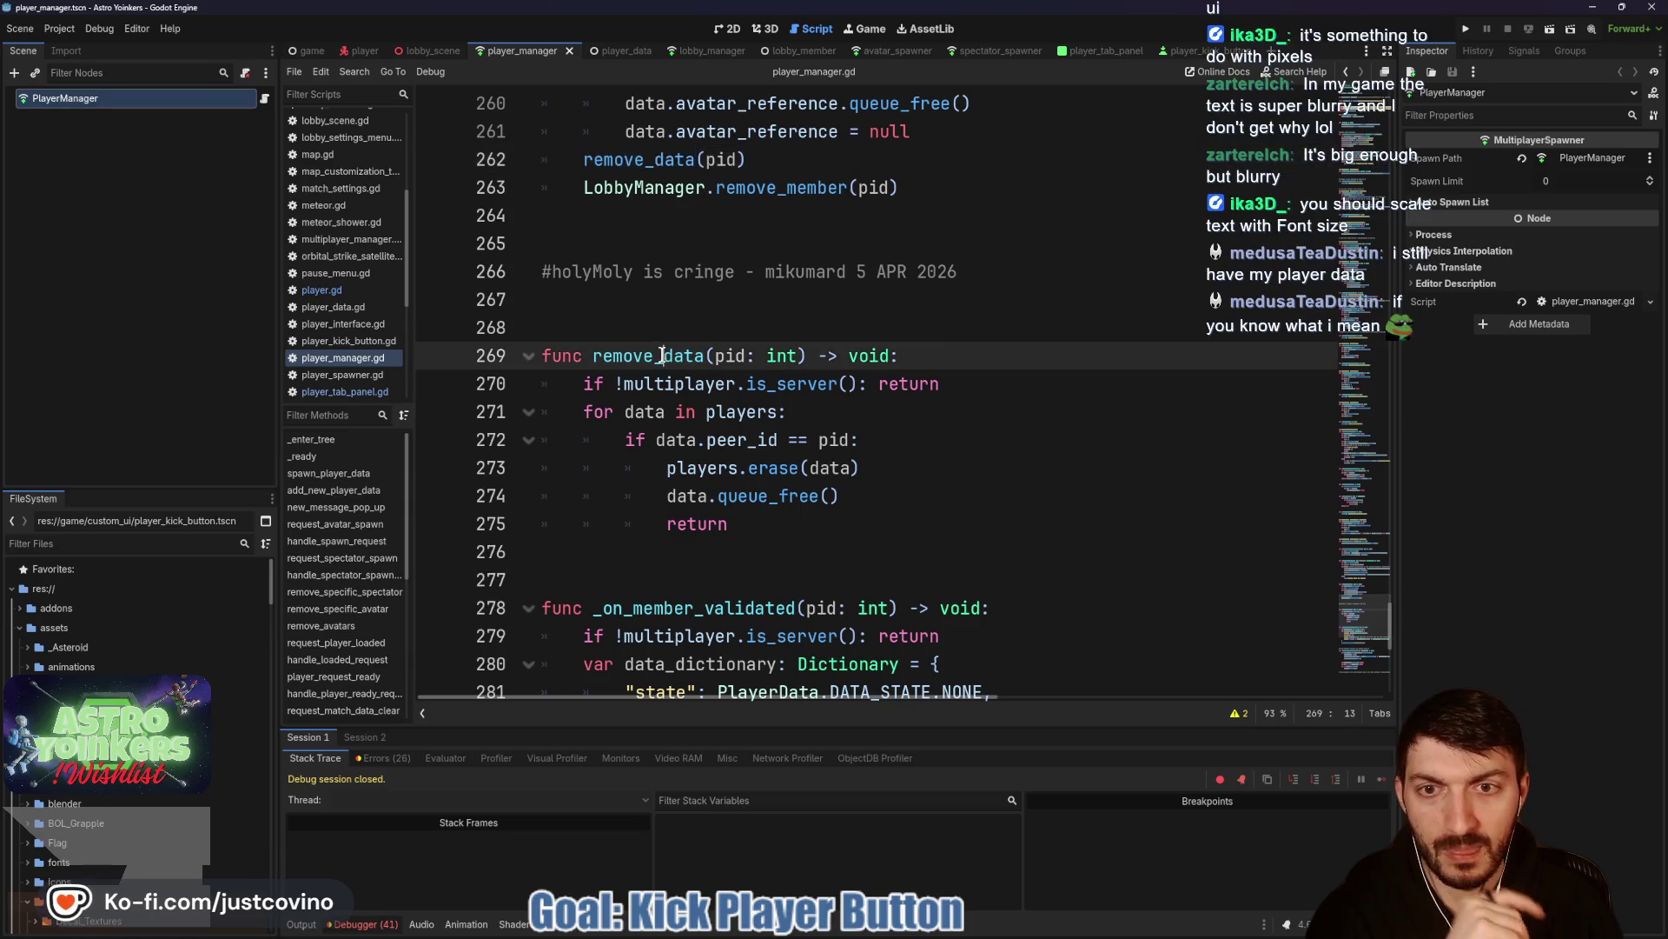
pyautogui.keyDown('alt'); pyautogui.click(658, 159); pyautogui.keyUp('alt')
pyautogui.write('pla')
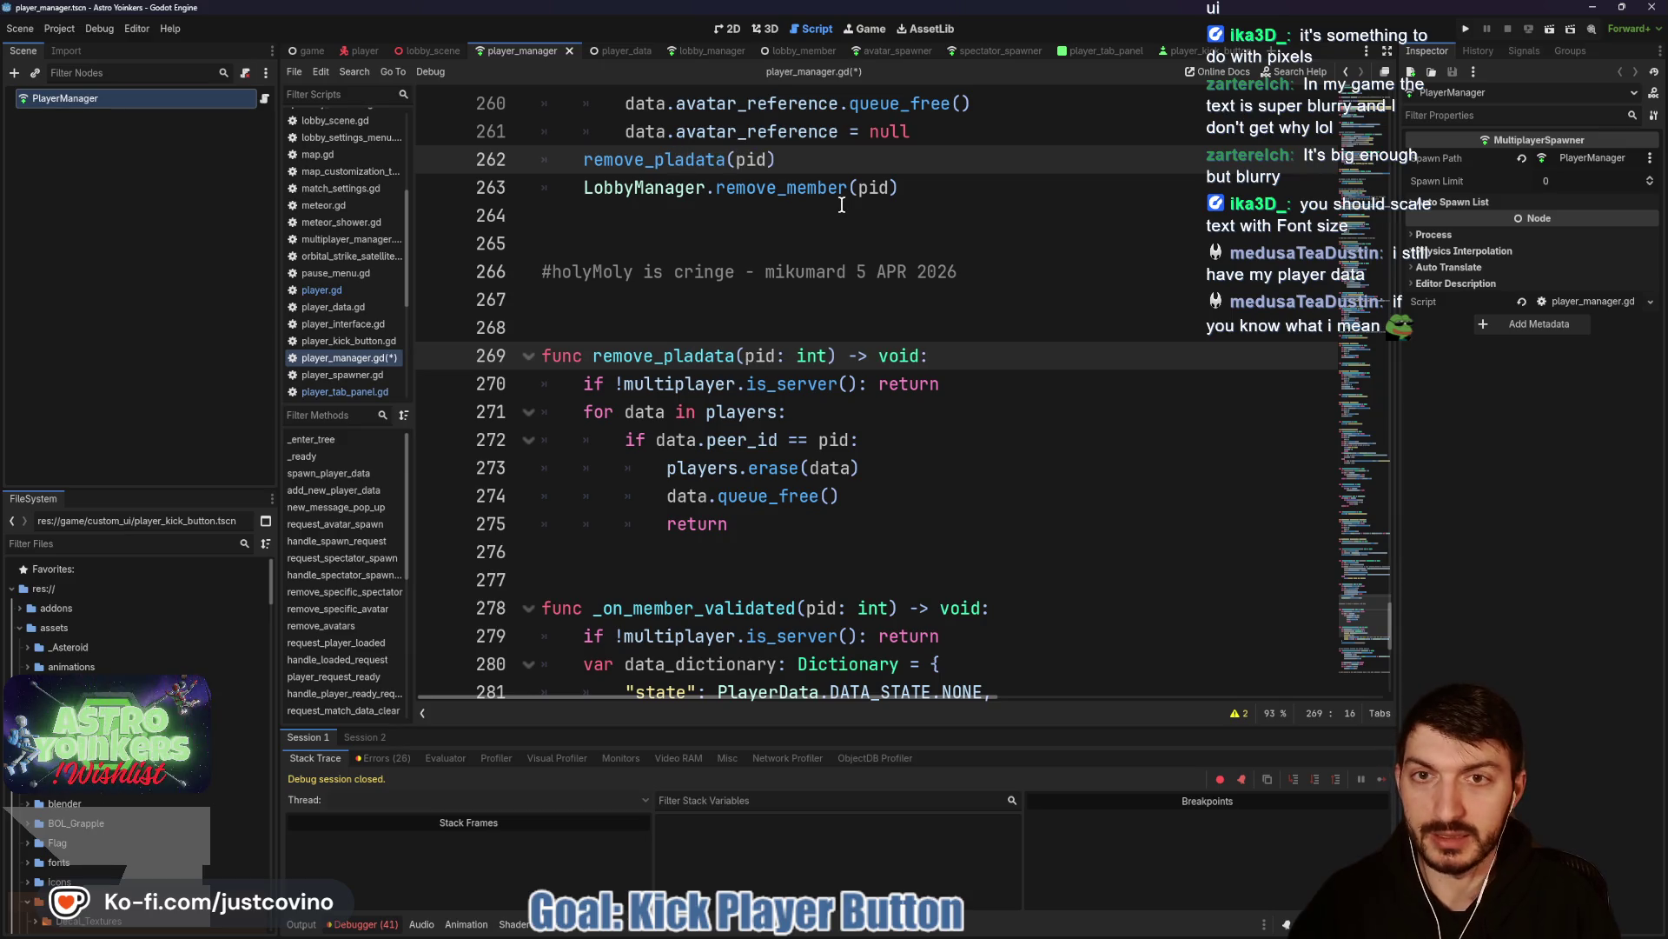
pyautogui.write('yer_')
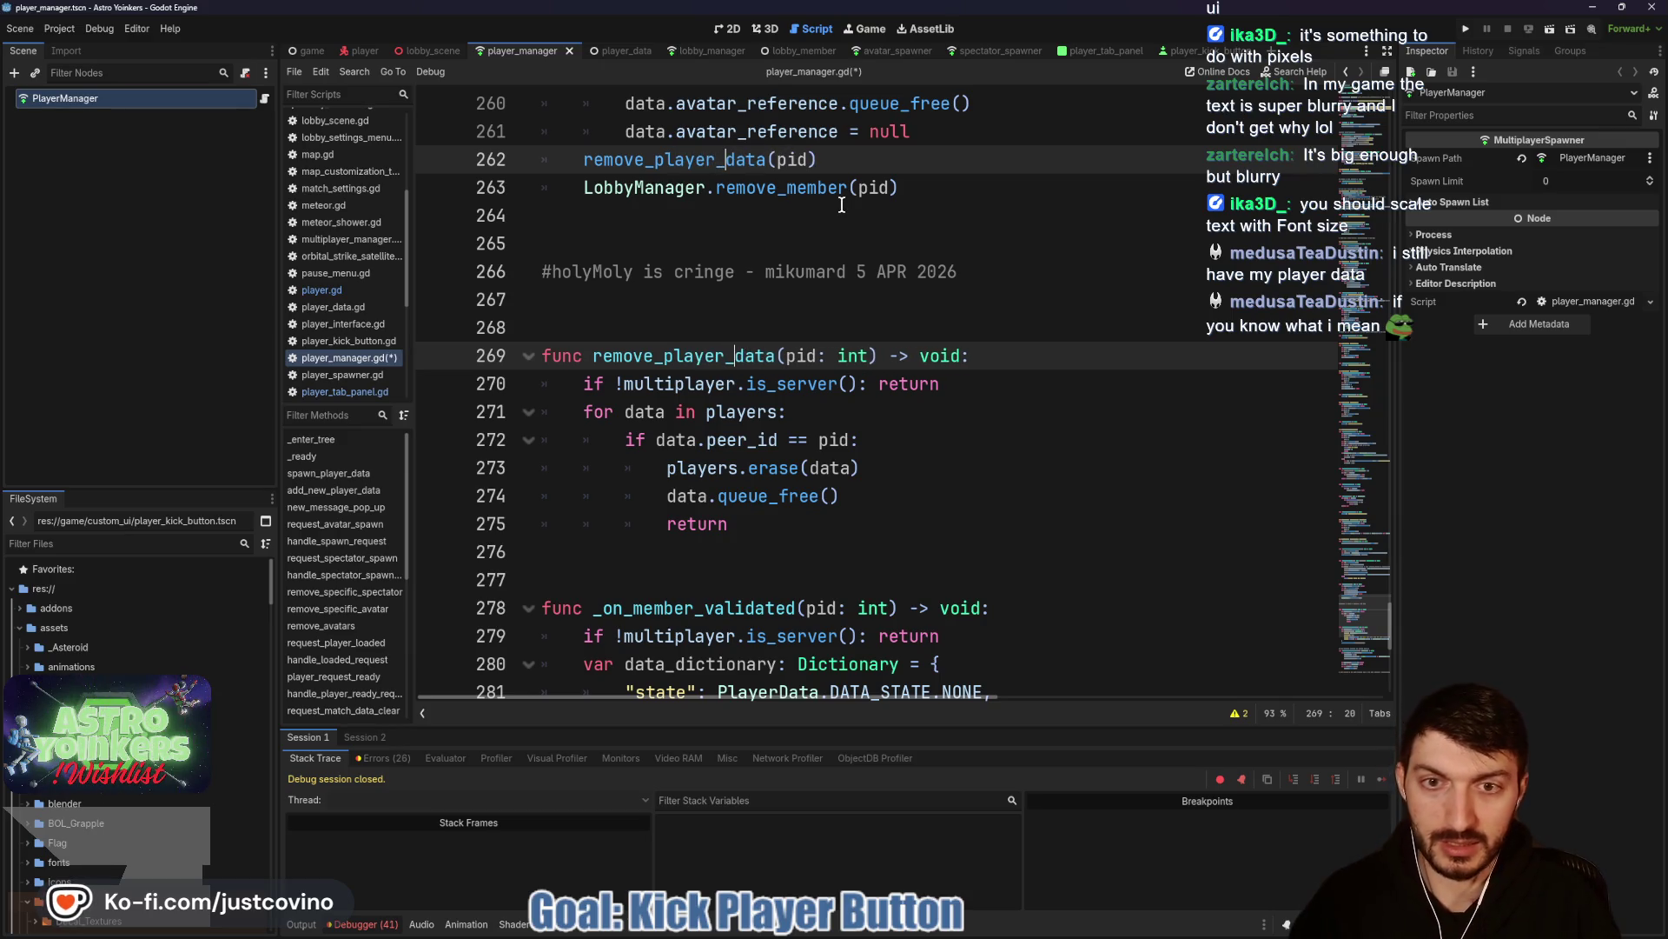
pyautogui.click(941, 383)
pyautogui.hotkey('ctrl', 's')
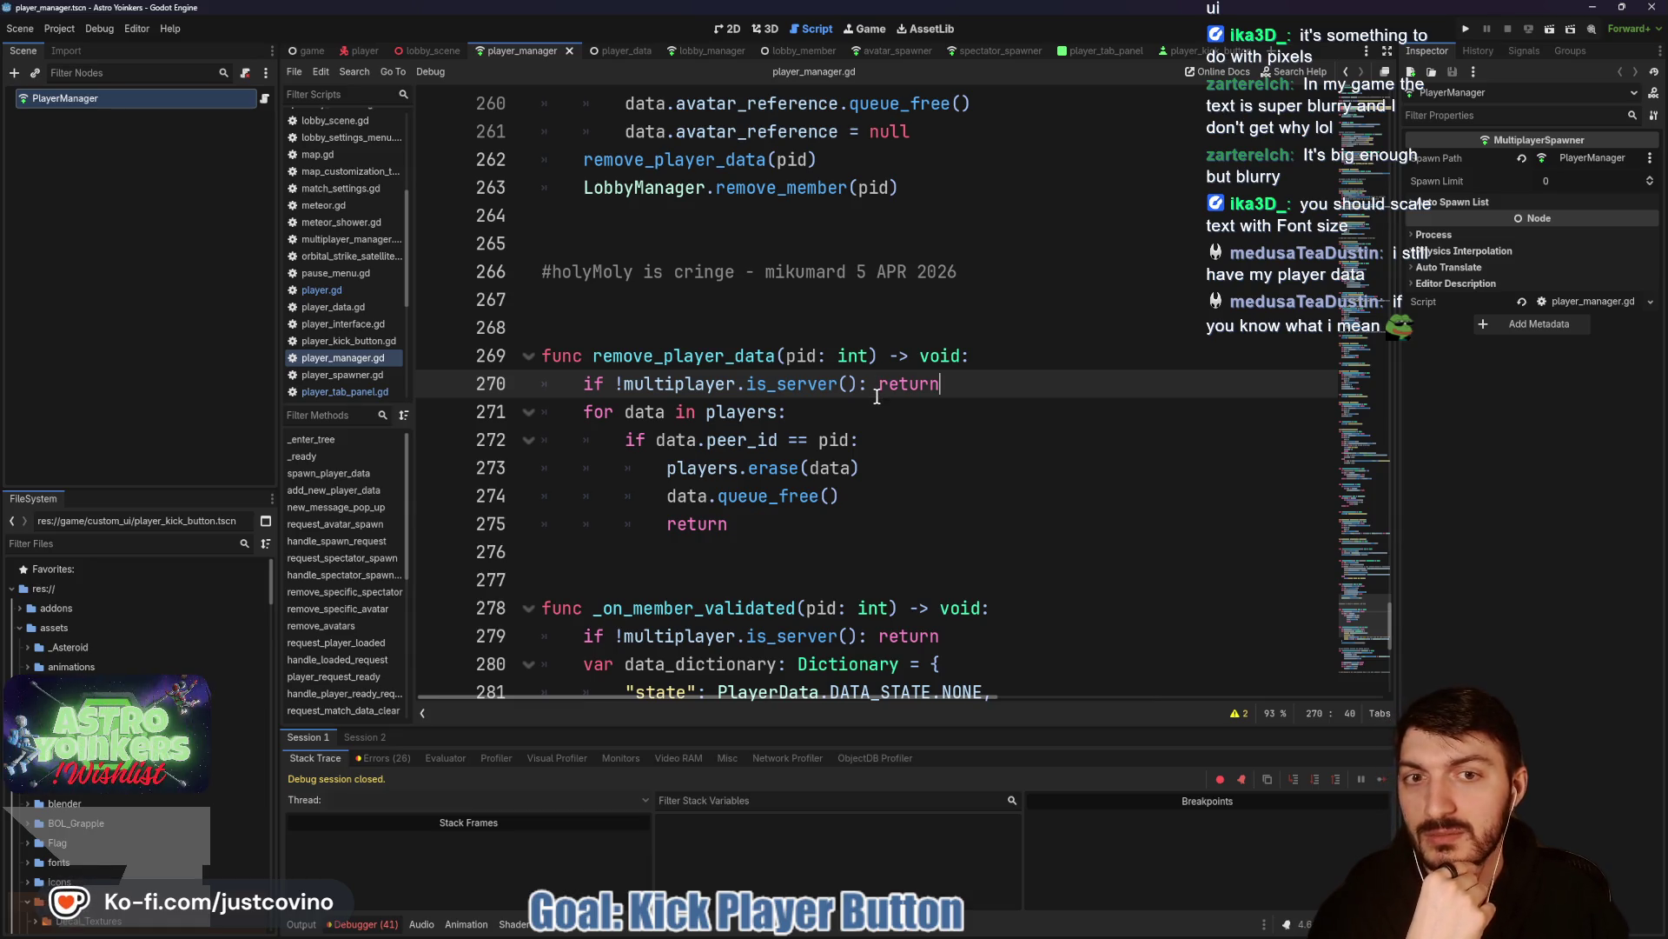
pyautogui.click(662, 323)
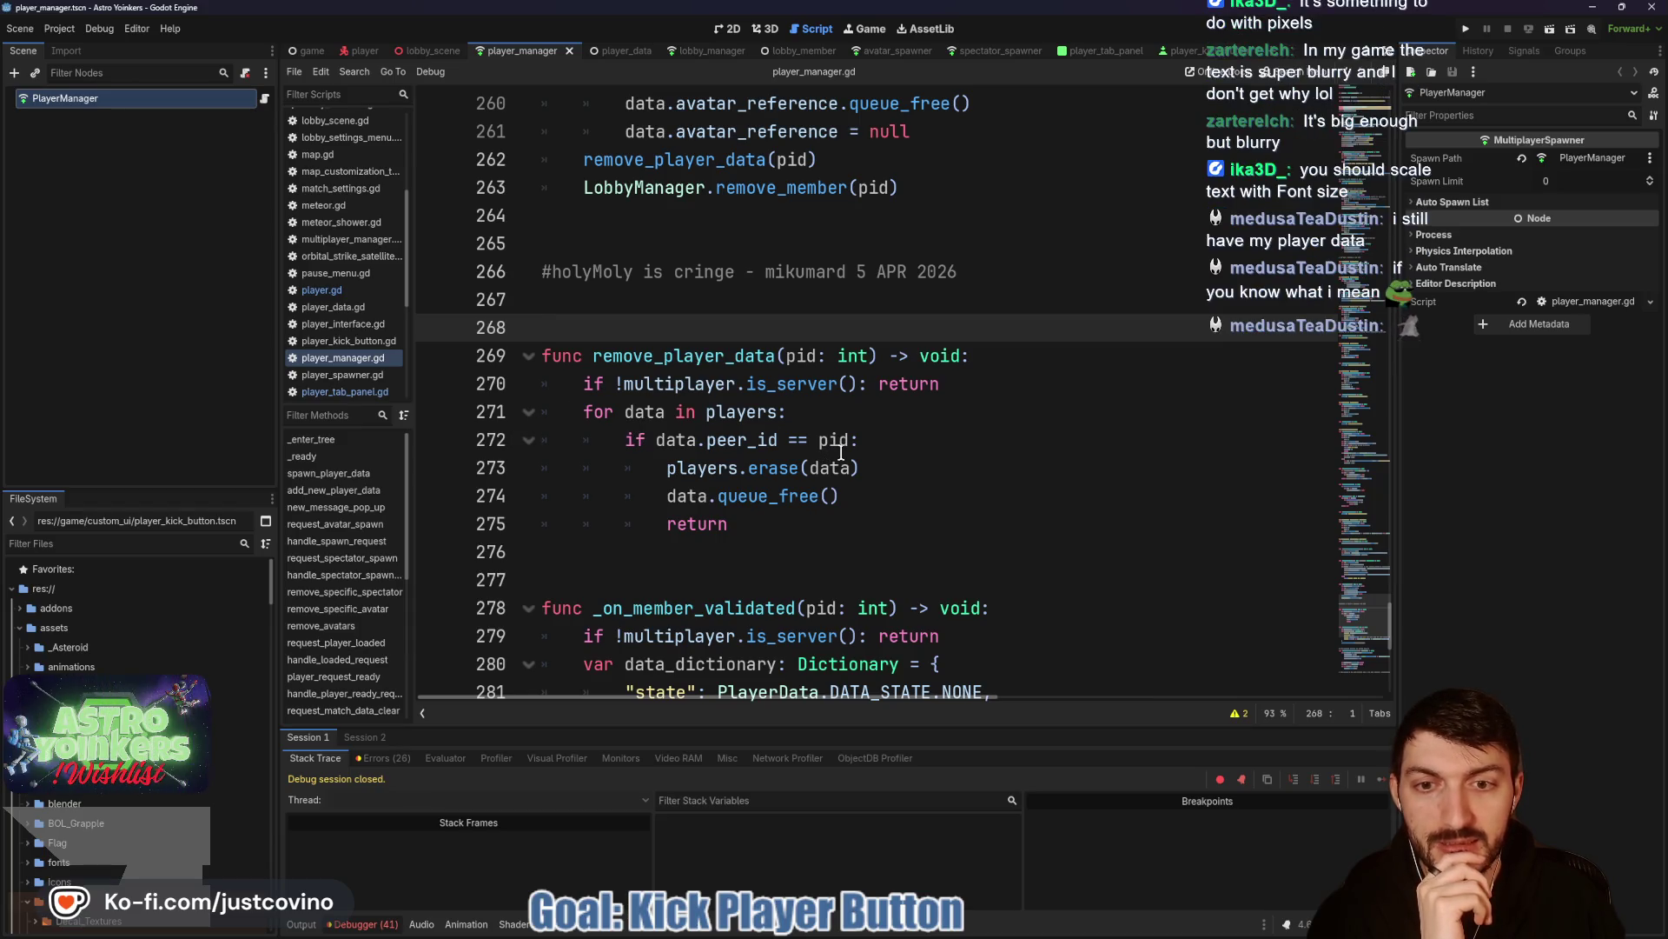
pyautogui.moveTo(887, 466); pyautogui.dragTo(664, 468)
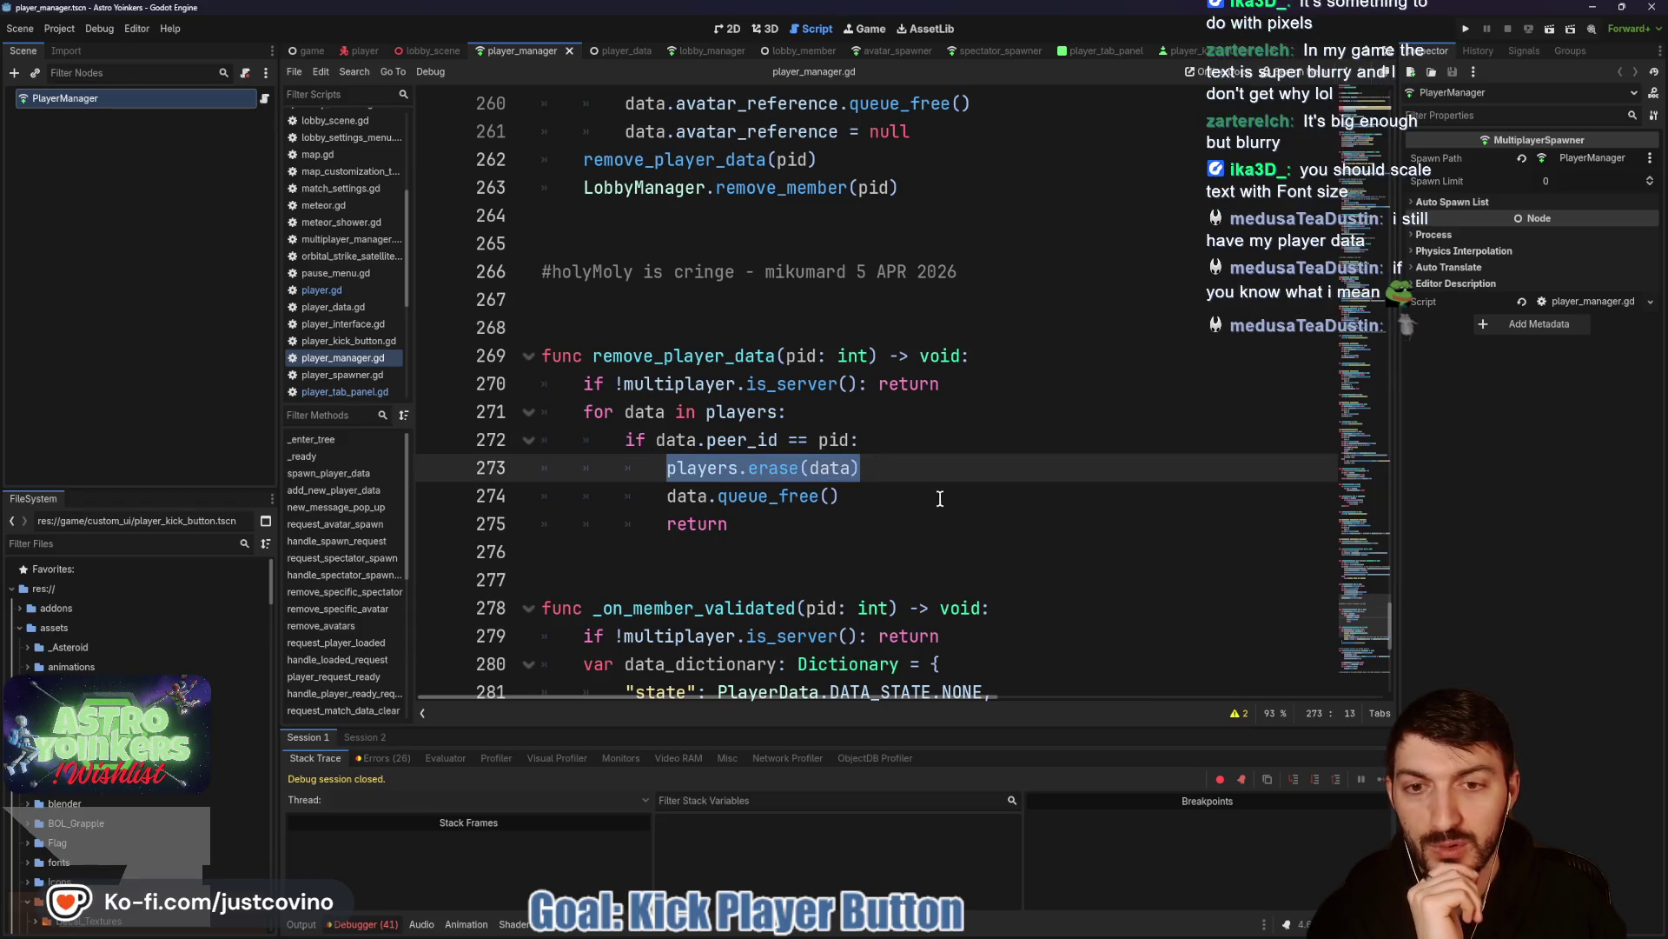
pyautogui.moveTo(921, 497); pyautogui.dragTo(626, 497)
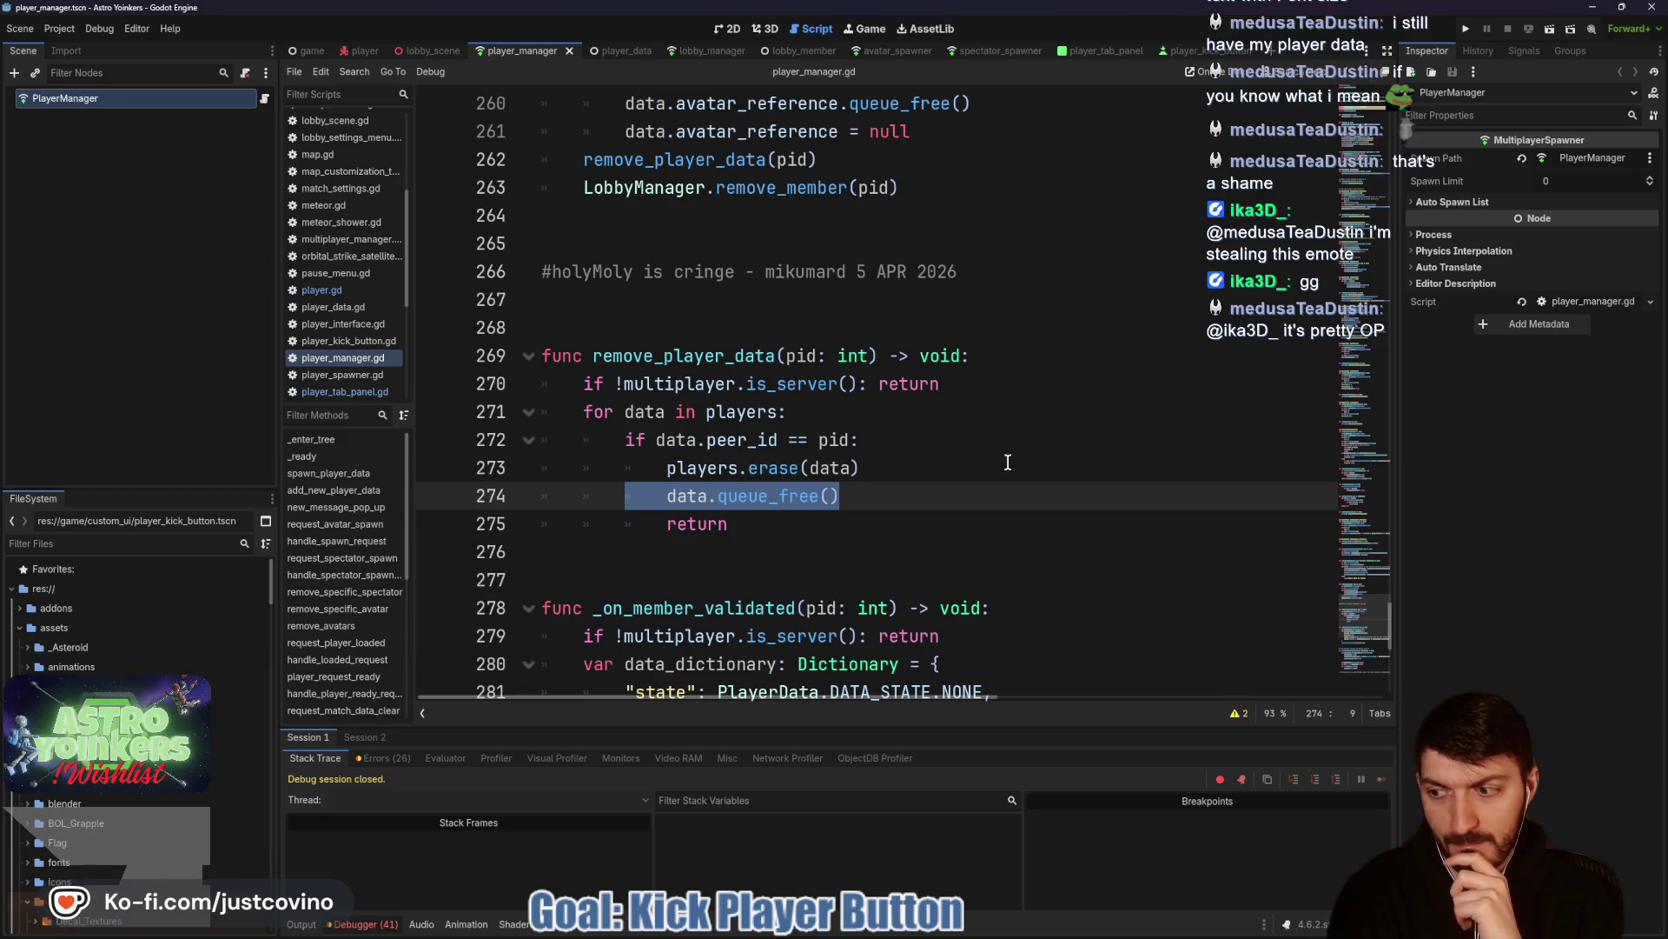
pyautogui.click(883, 517)
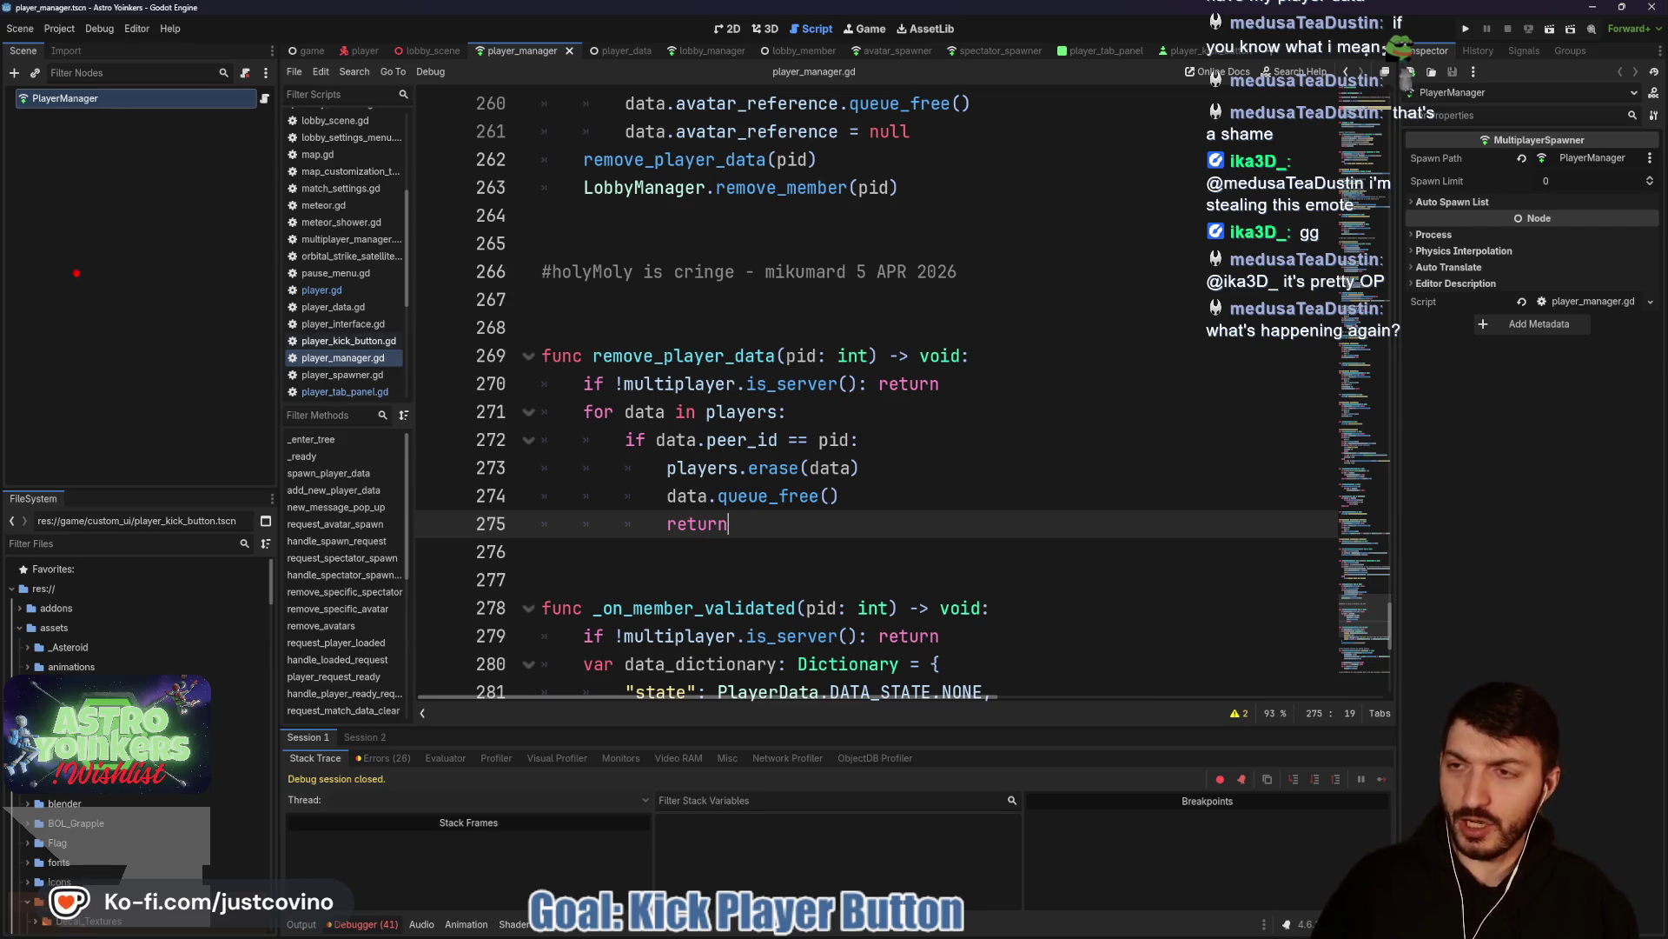
pyautogui.moveTo(755, 337)
pyautogui.mouseDown()
pyautogui.moveTo(504, 352)
pyautogui.moveTo(939, 573)
pyautogui.moveTo(634, 325)
pyautogui.mouseUp()
pyautogui.scroll(3, 699, 272)
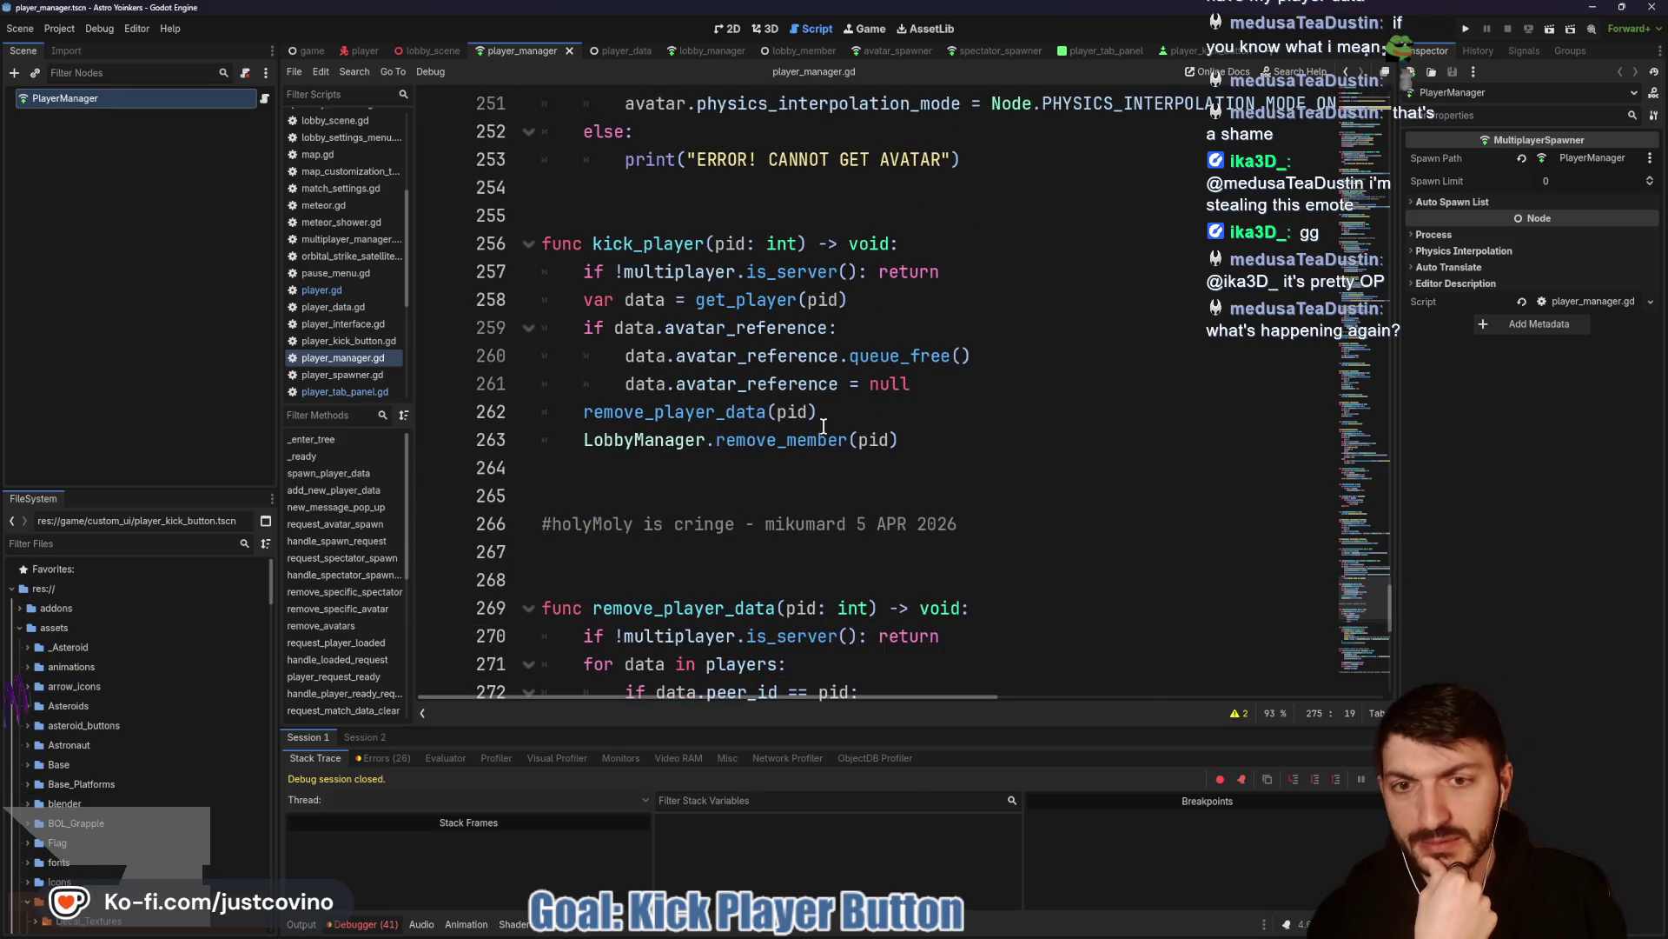
pyautogui.scroll(-2, 827, 420)
pyautogui.scroll(-1, 826, 417)
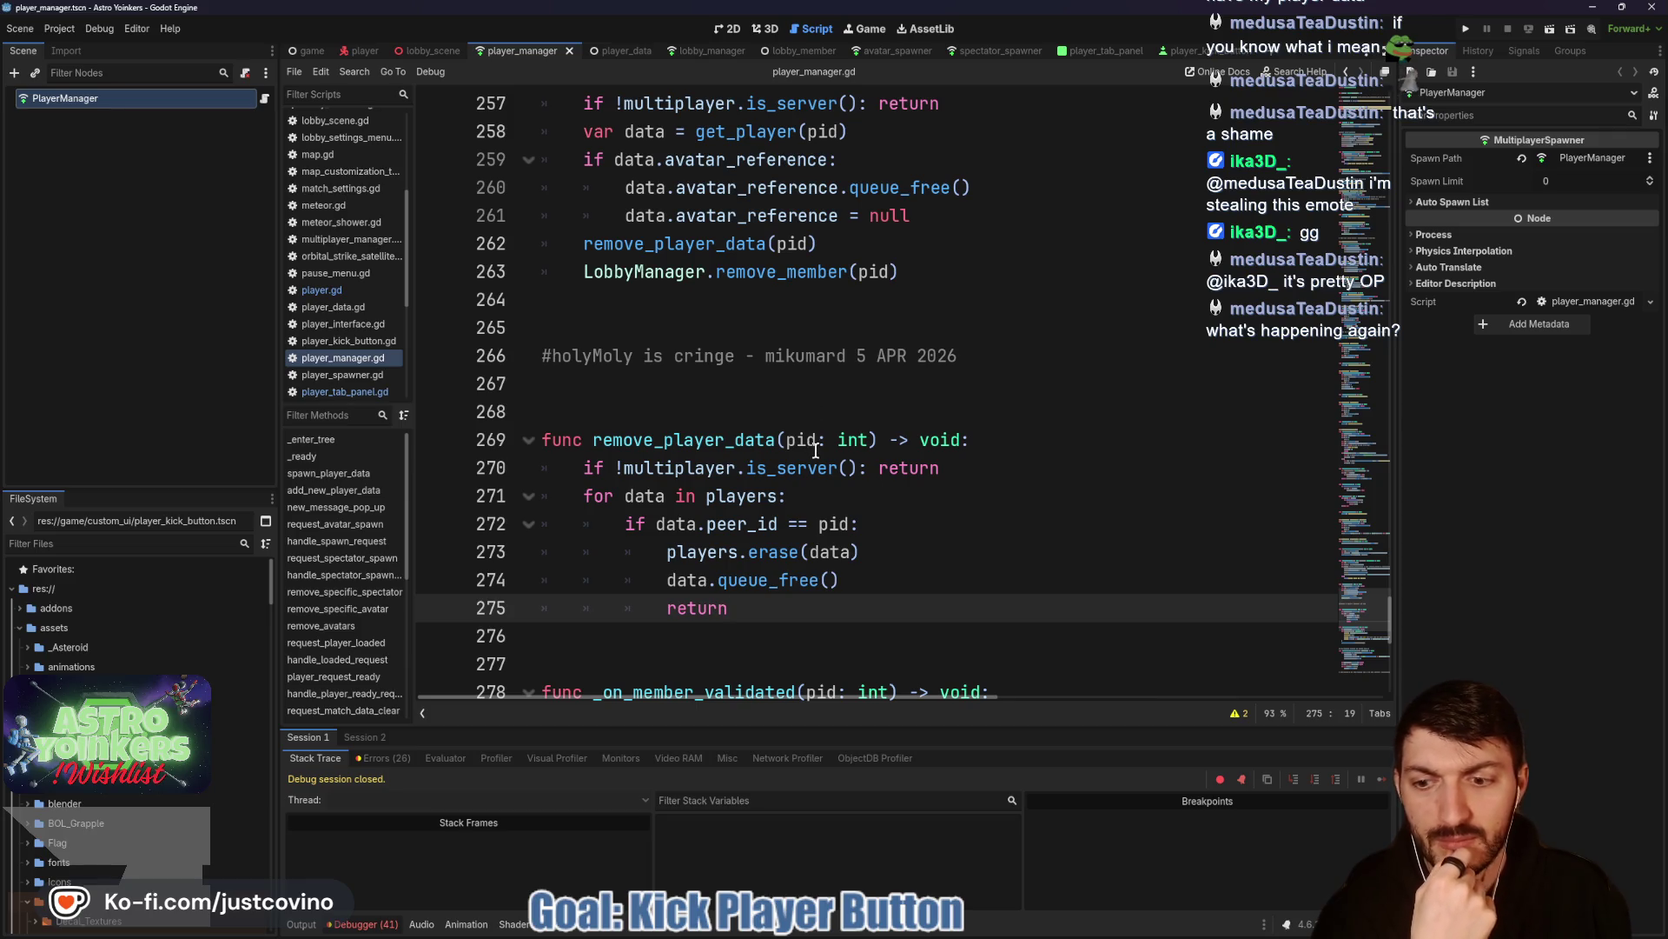
# Step: Review the Session 2 errors, collapse the debugger panel, and switch to the player scene
pyautogui.click(398, 759)
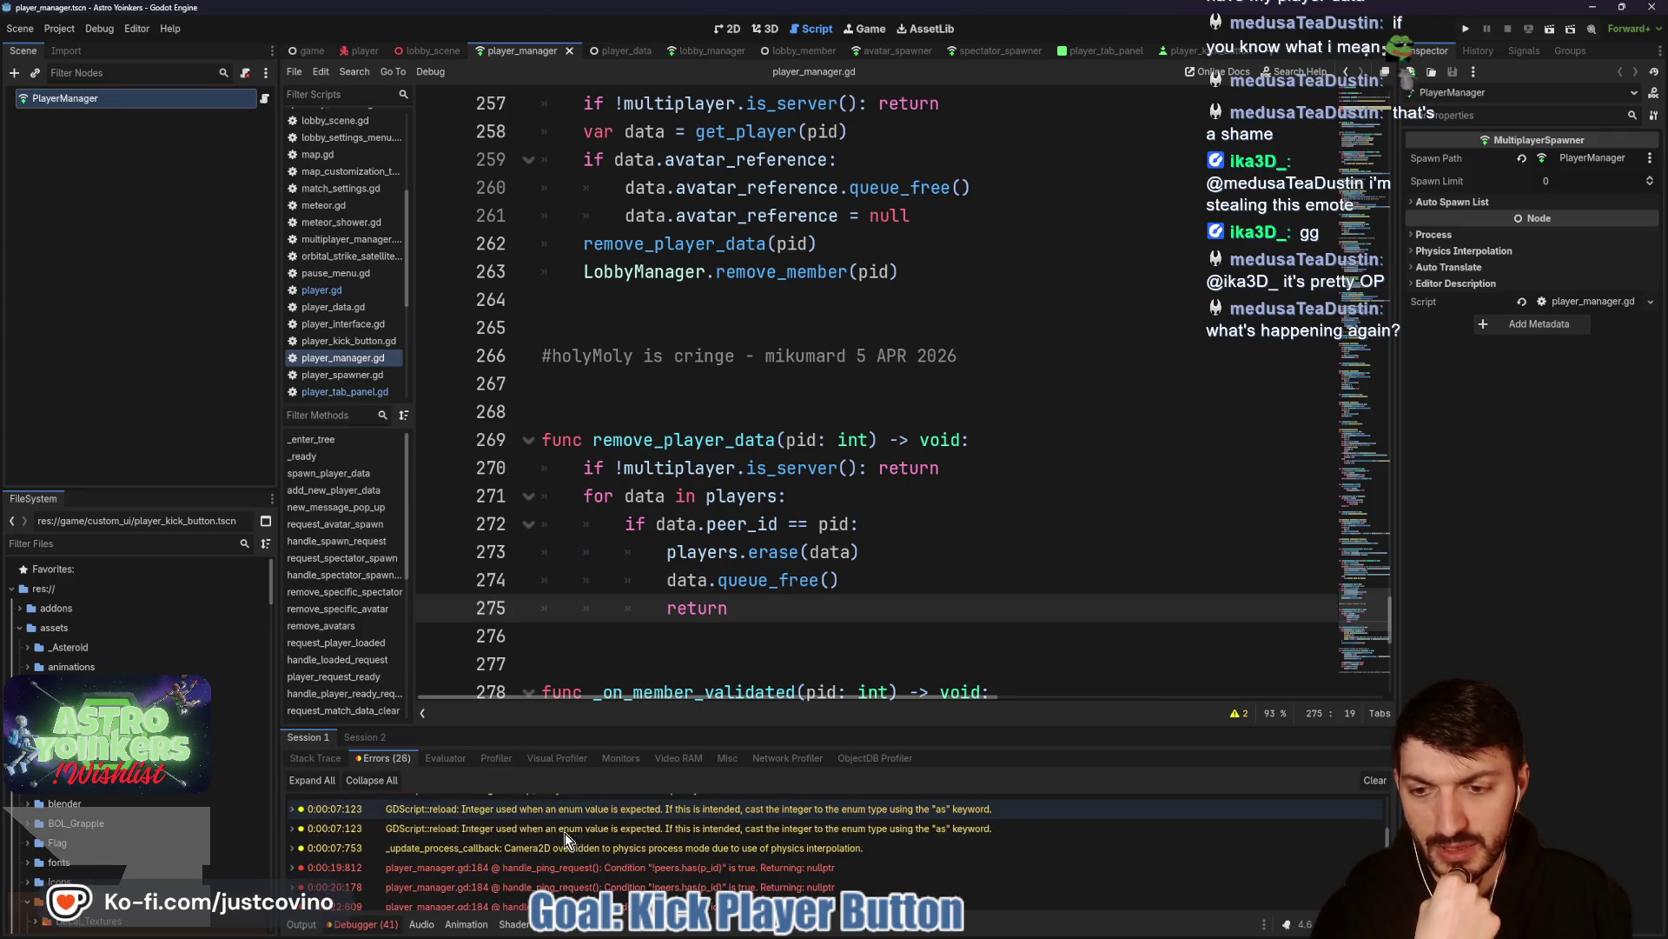
pyautogui.scroll(-3, 845, 838)
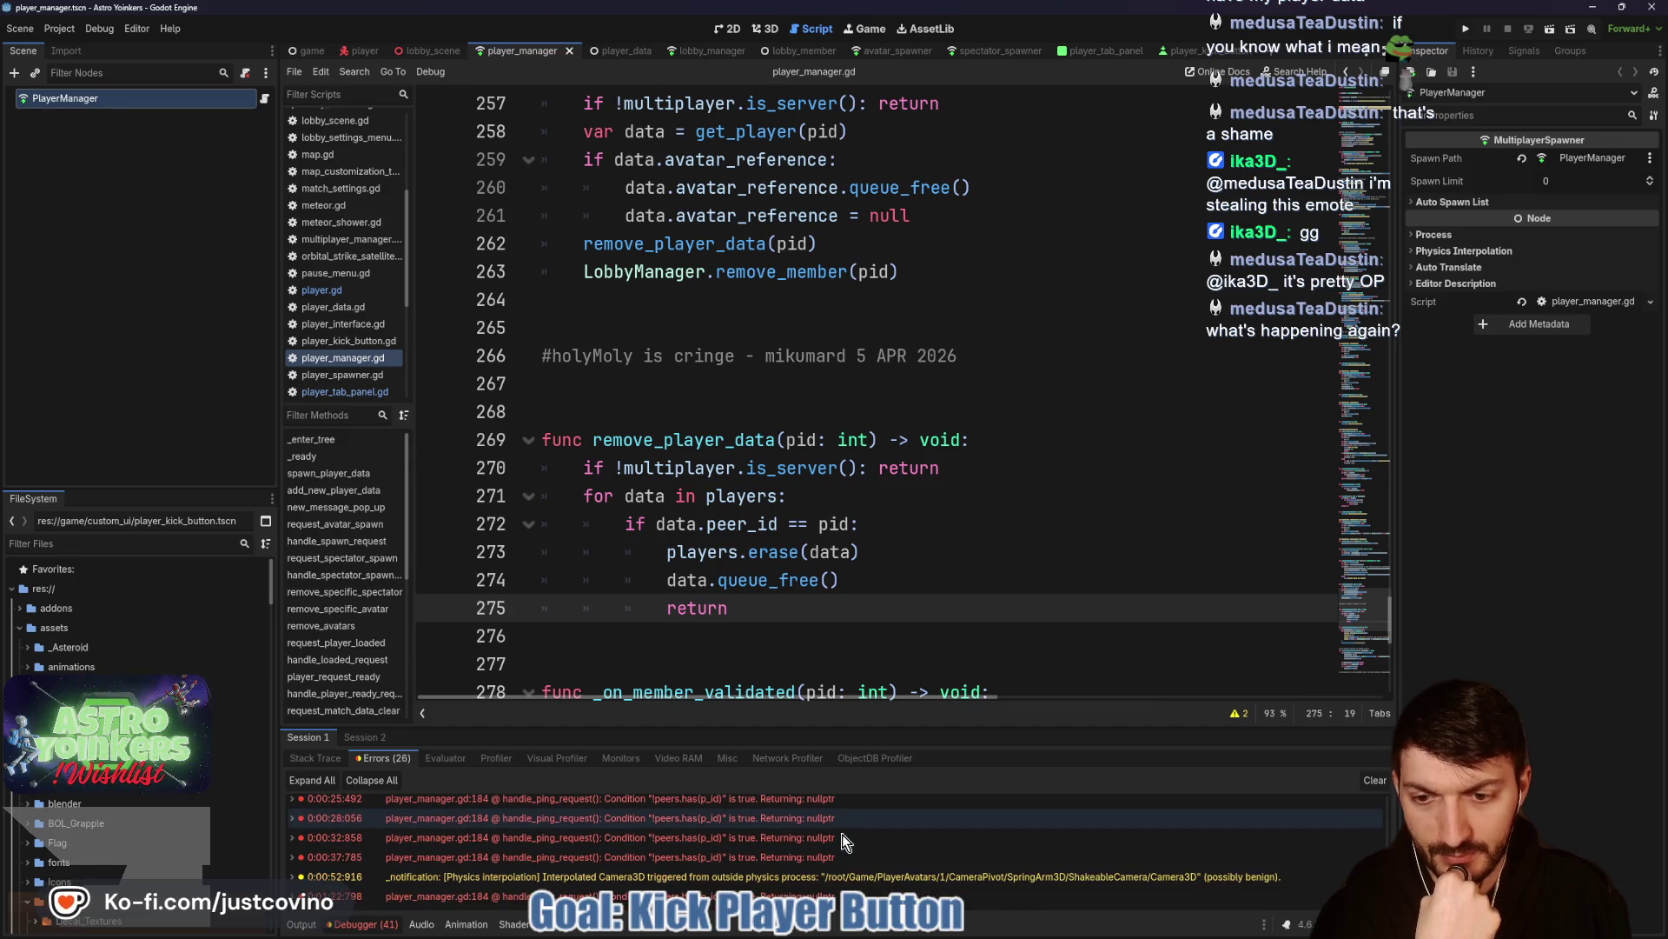
pyautogui.click(365, 737)
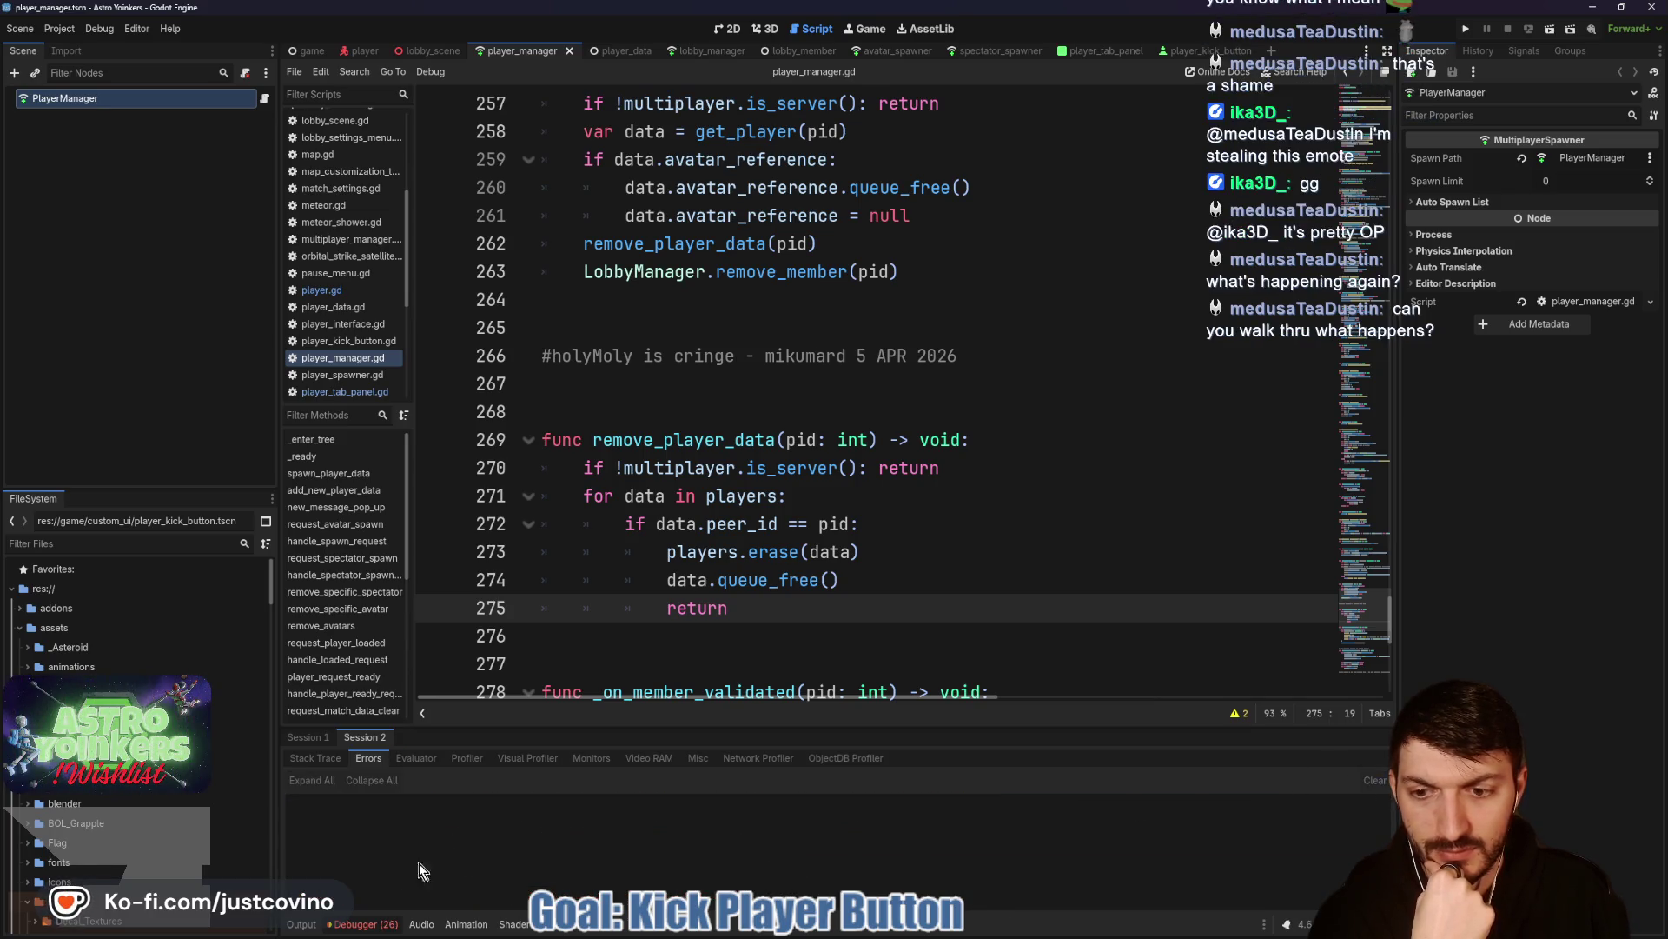
pyautogui.click(303, 926)
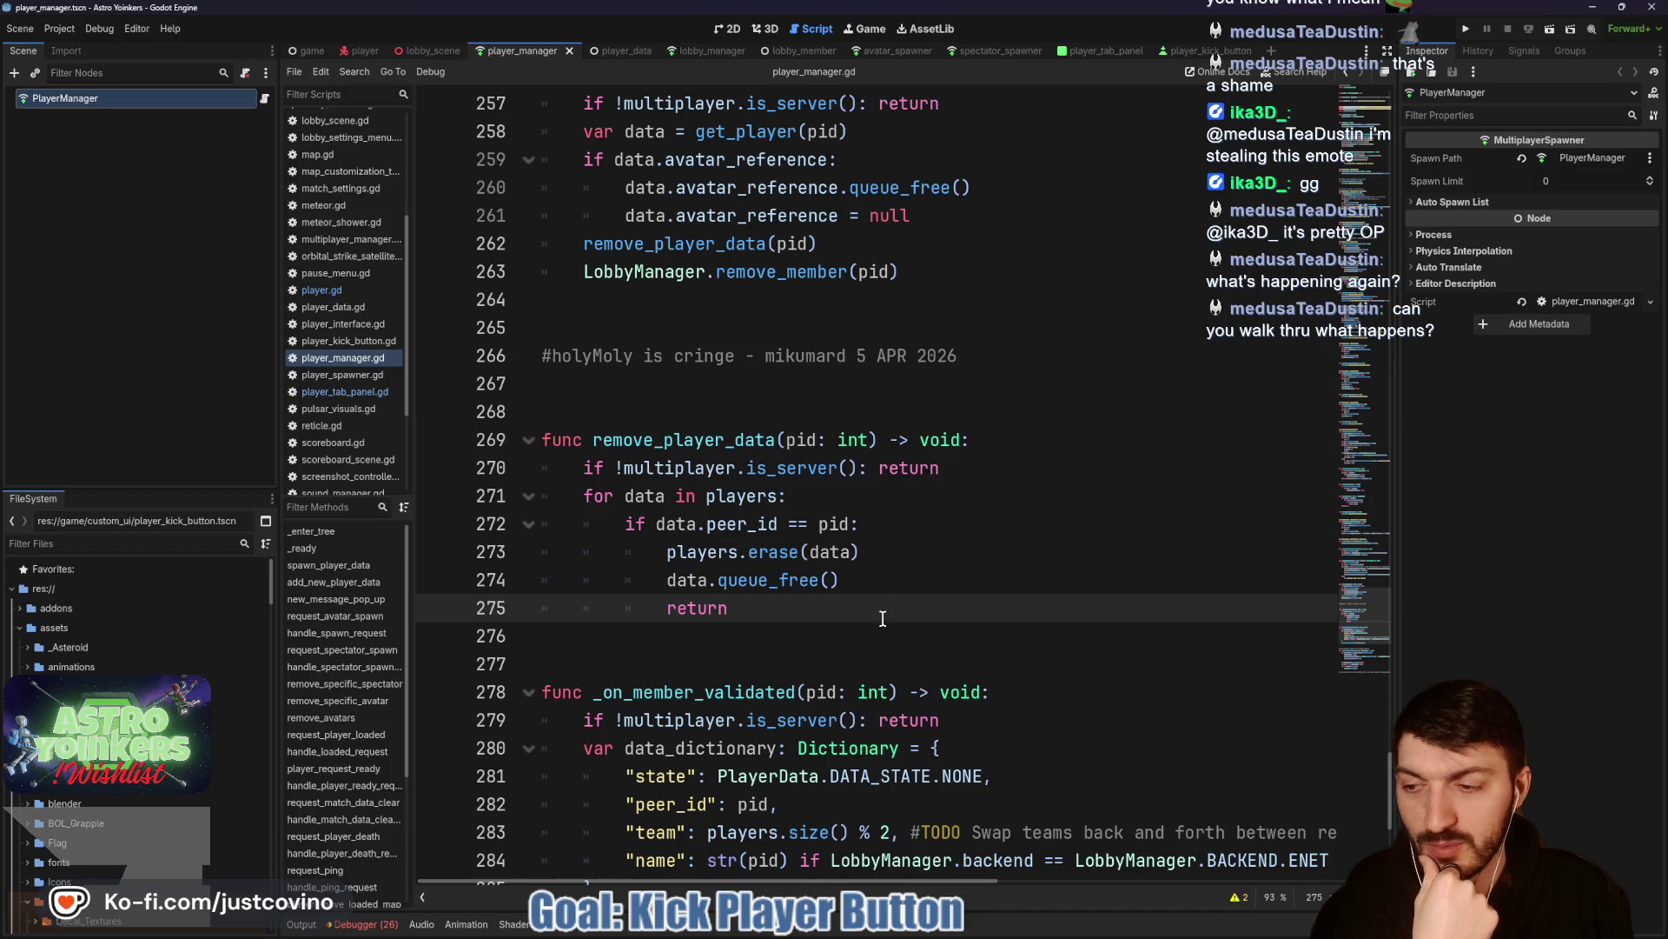
pyautogui.scroll(2, 860, 572)
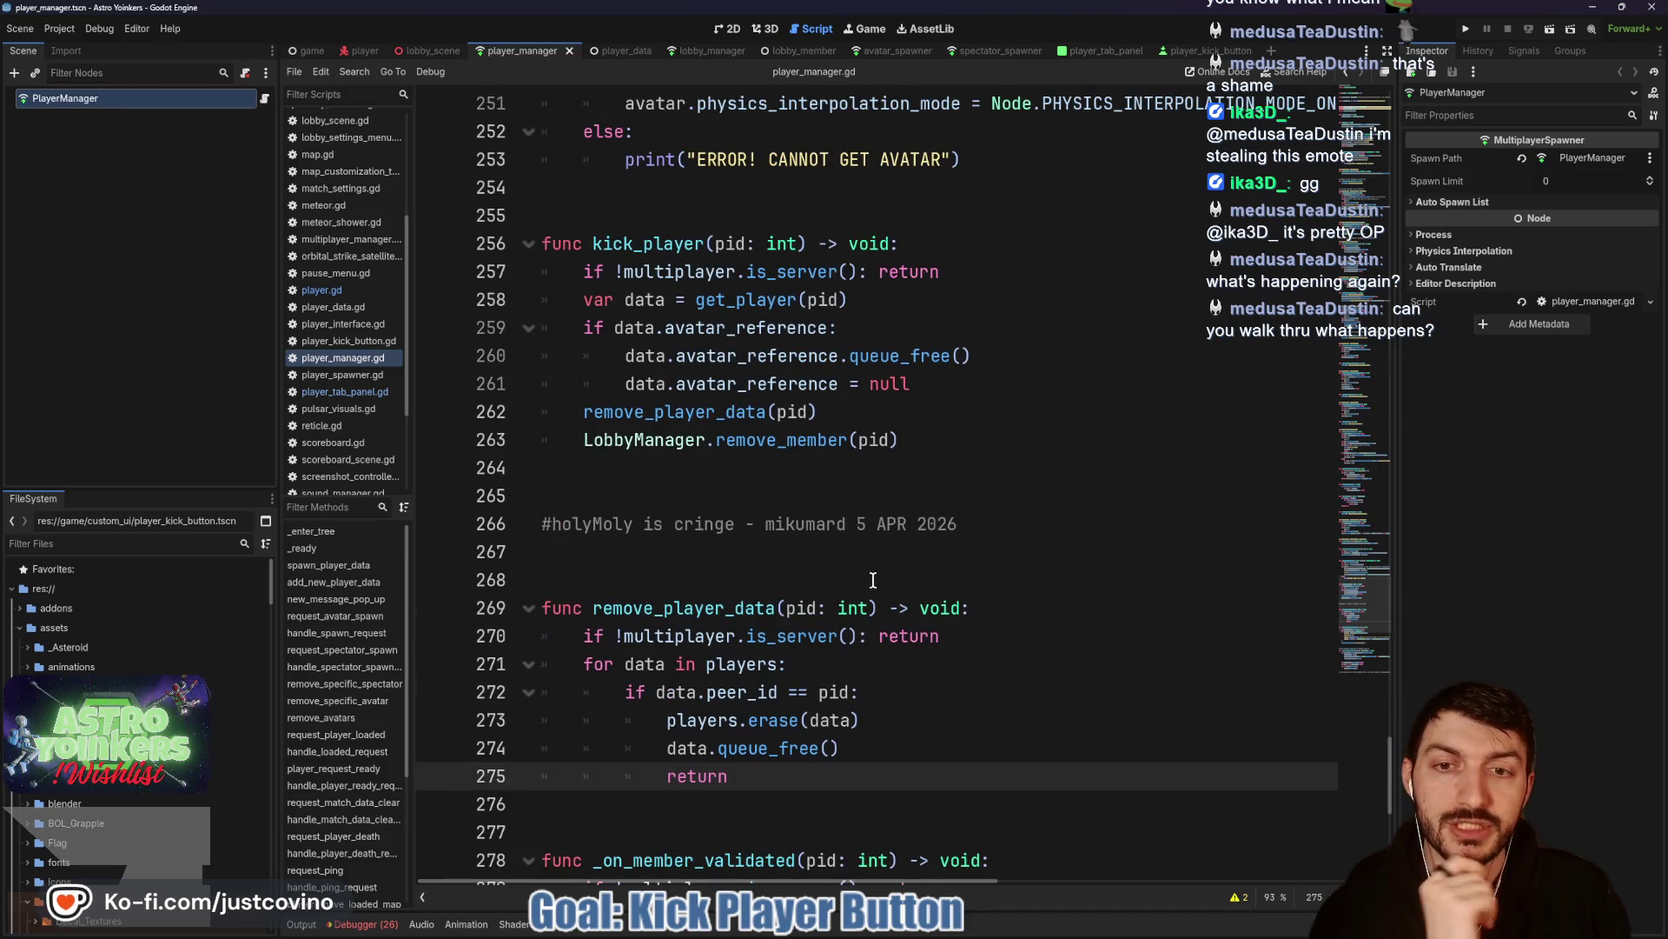
pyautogui.click(361, 51)
pyautogui.scroll(2, 186, 373)
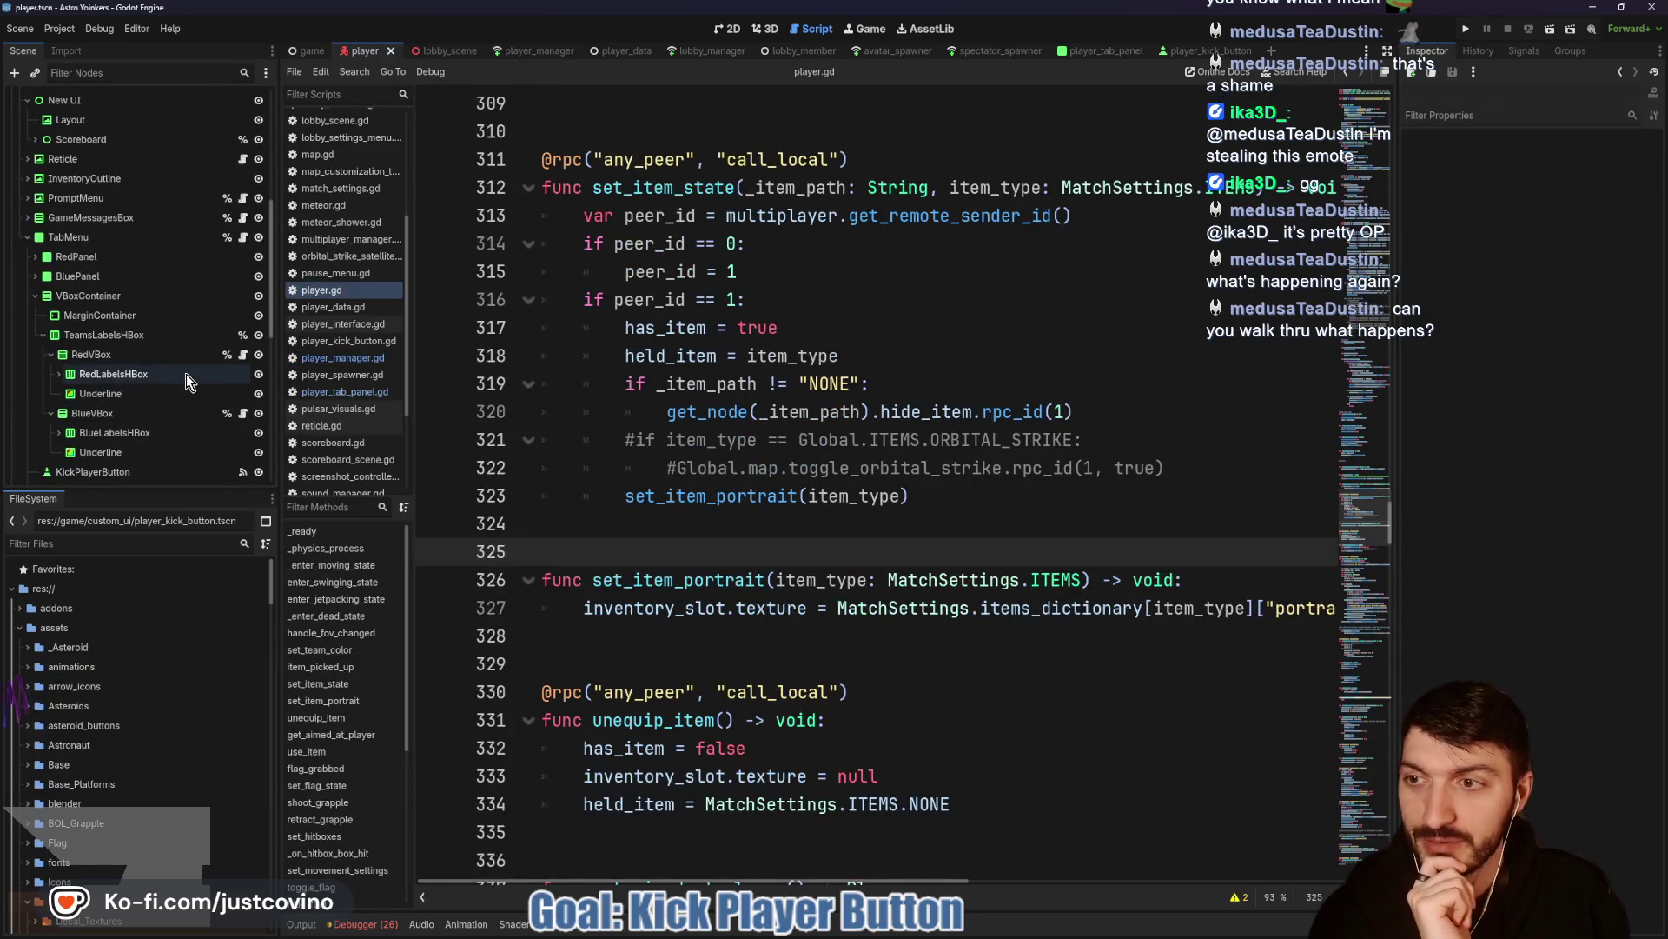
# Step: Review the kick button handling in the TabMenu and KickPanel scripts
pyautogui.click(242, 237)
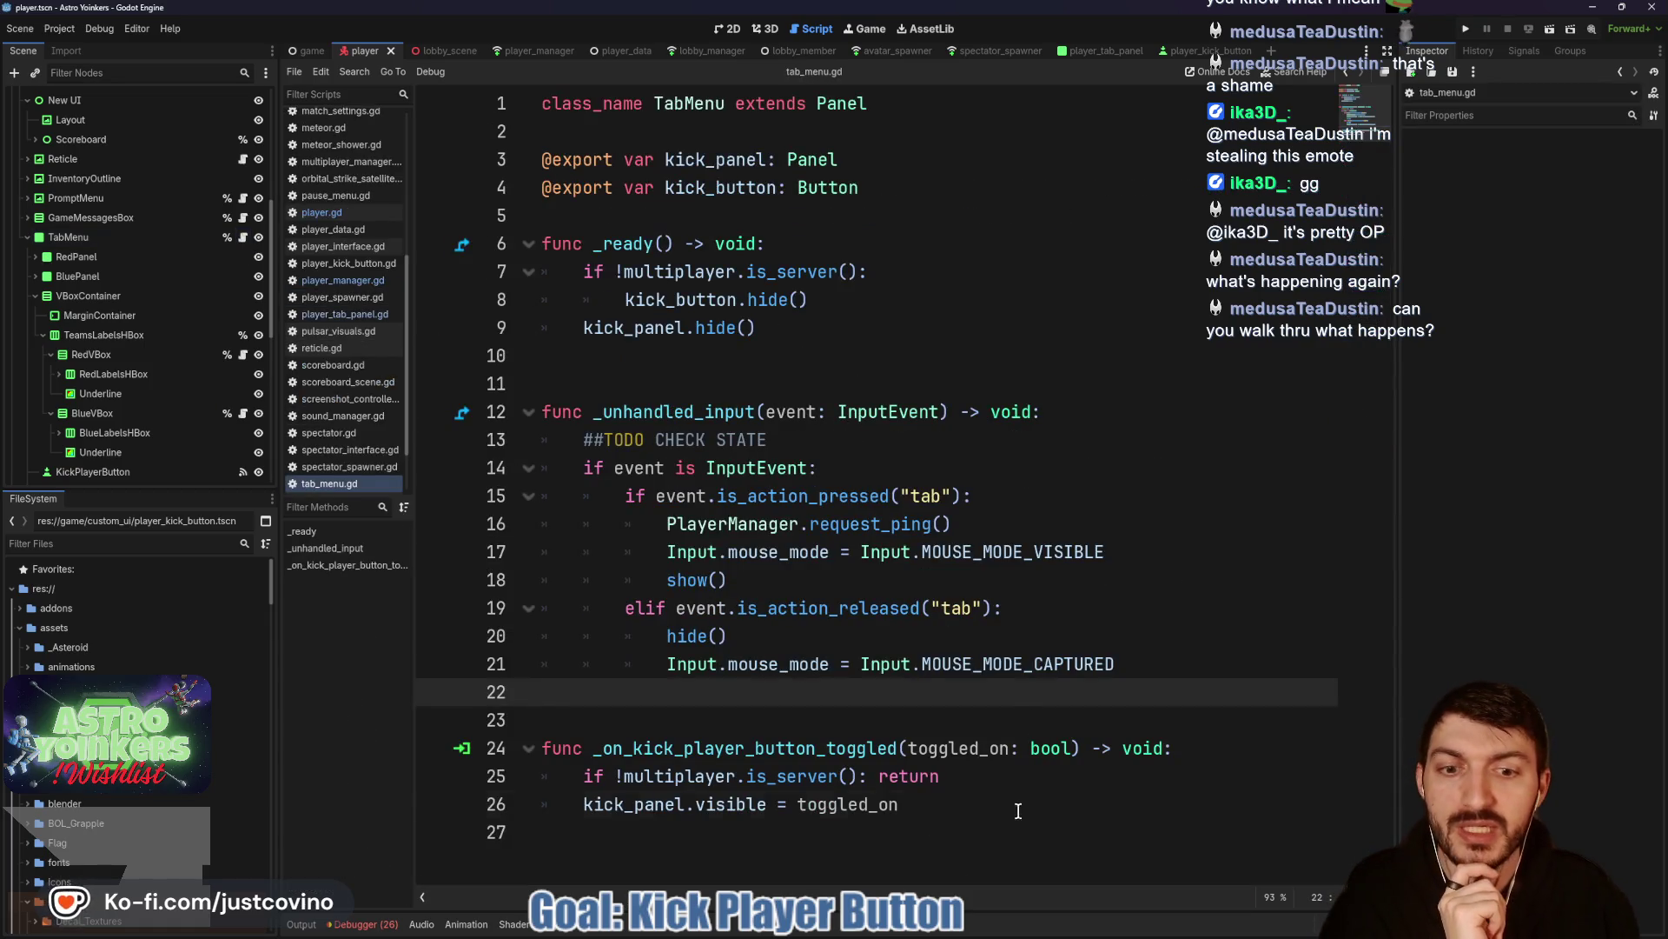
pyautogui.moveTo(929, 808)
pyautogui.mouseDown()
pyautogui.moveTo(528, 763)
pyautogui.moveTo(540, 741)
pyautogui.mouseUp()
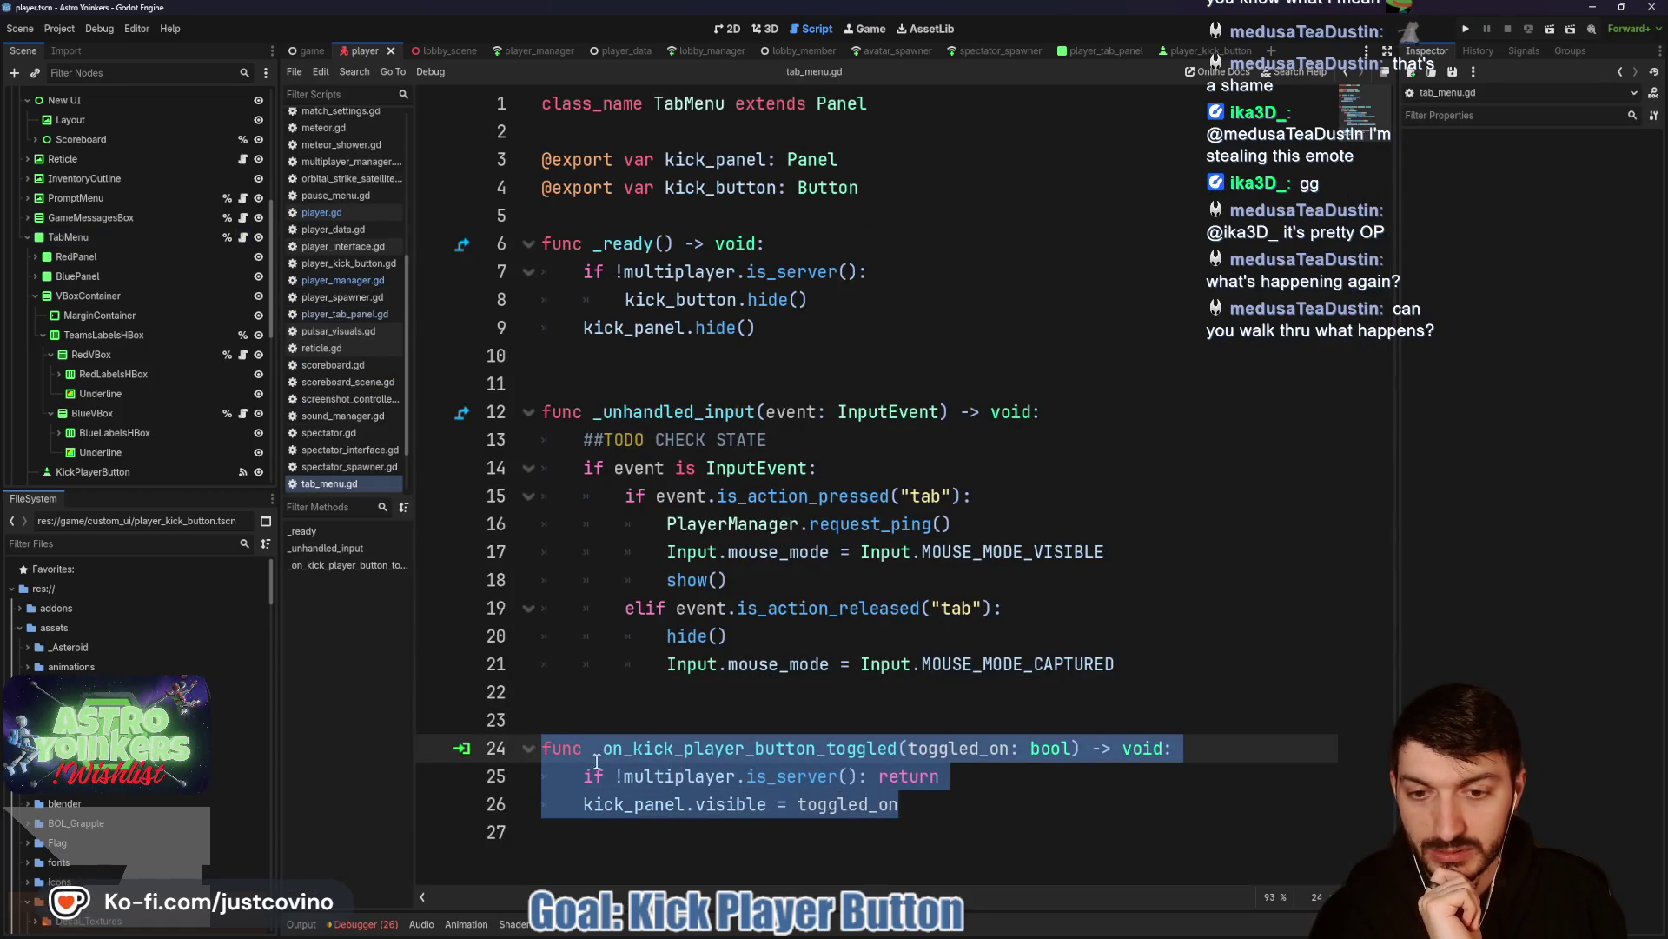
pyautogui.scroll(-2, 180, 449)
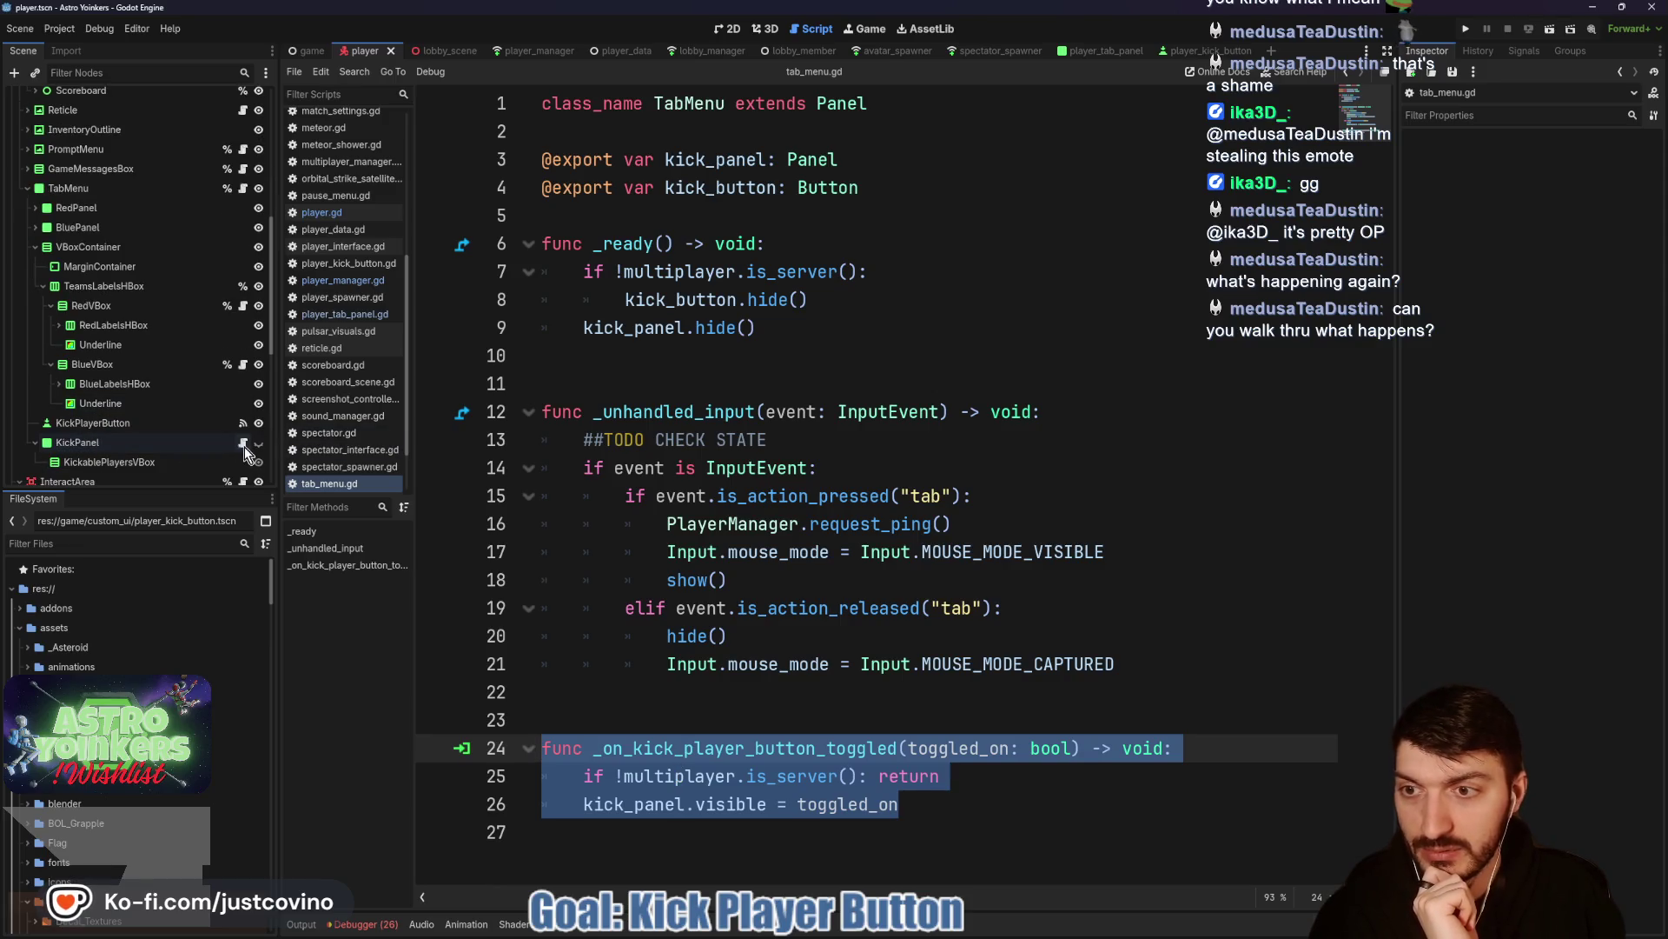
pyautogui.click(244, 443)
pyautogui.scroll(-1, 819, 477)
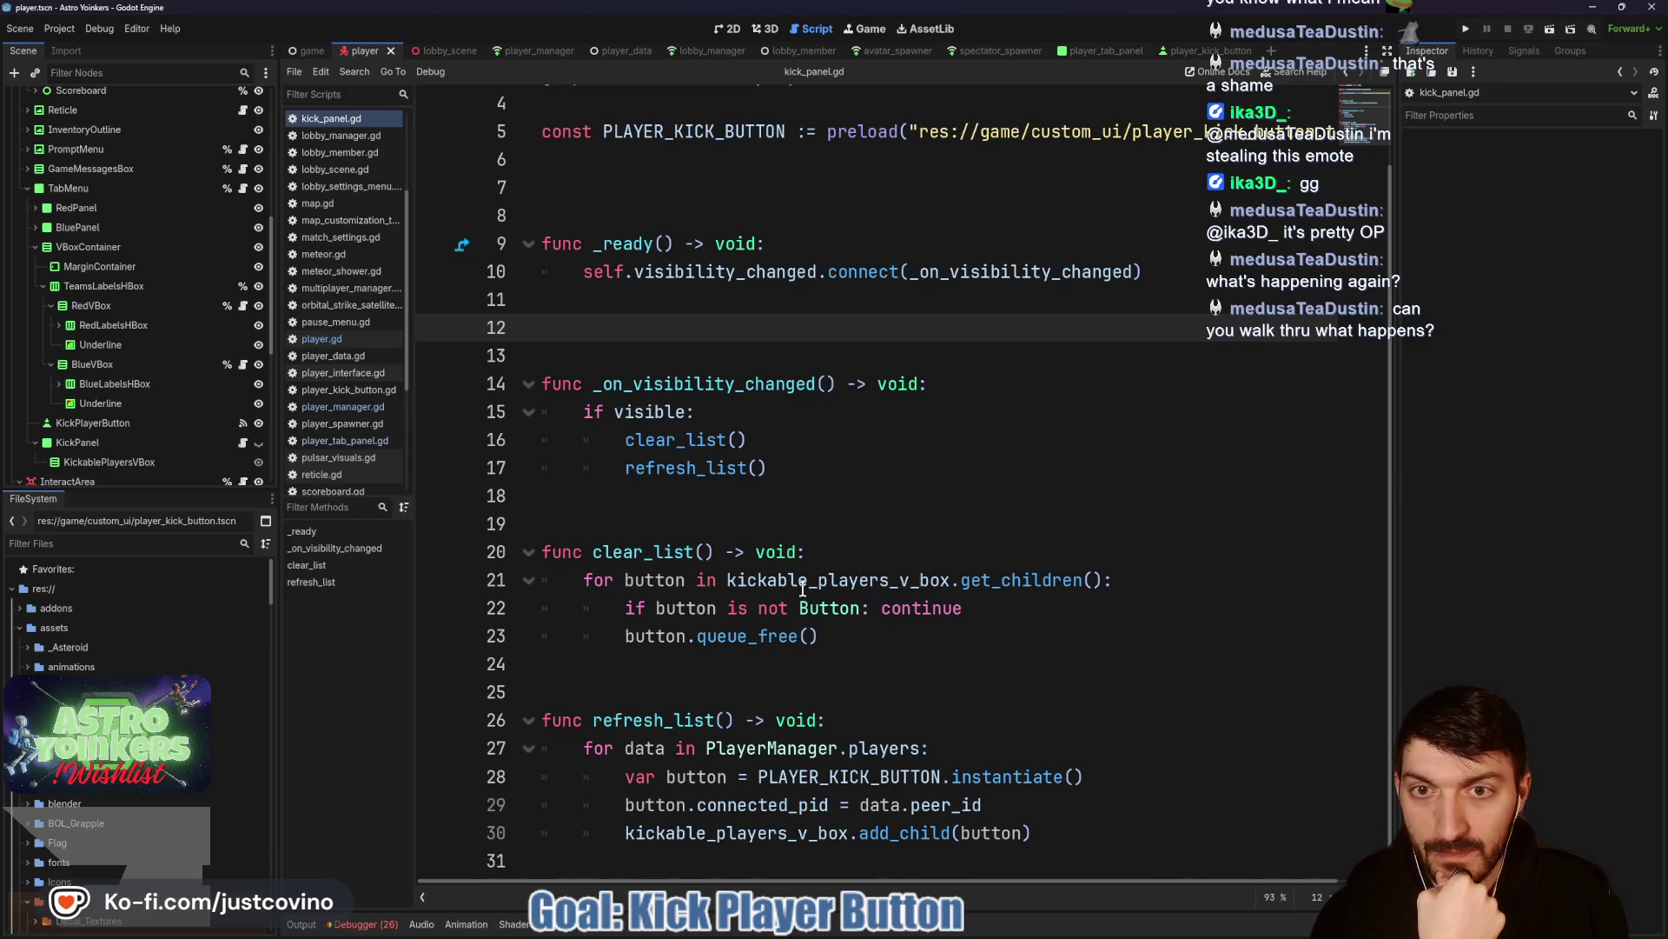
pyautogui.moveTo(803, 588)
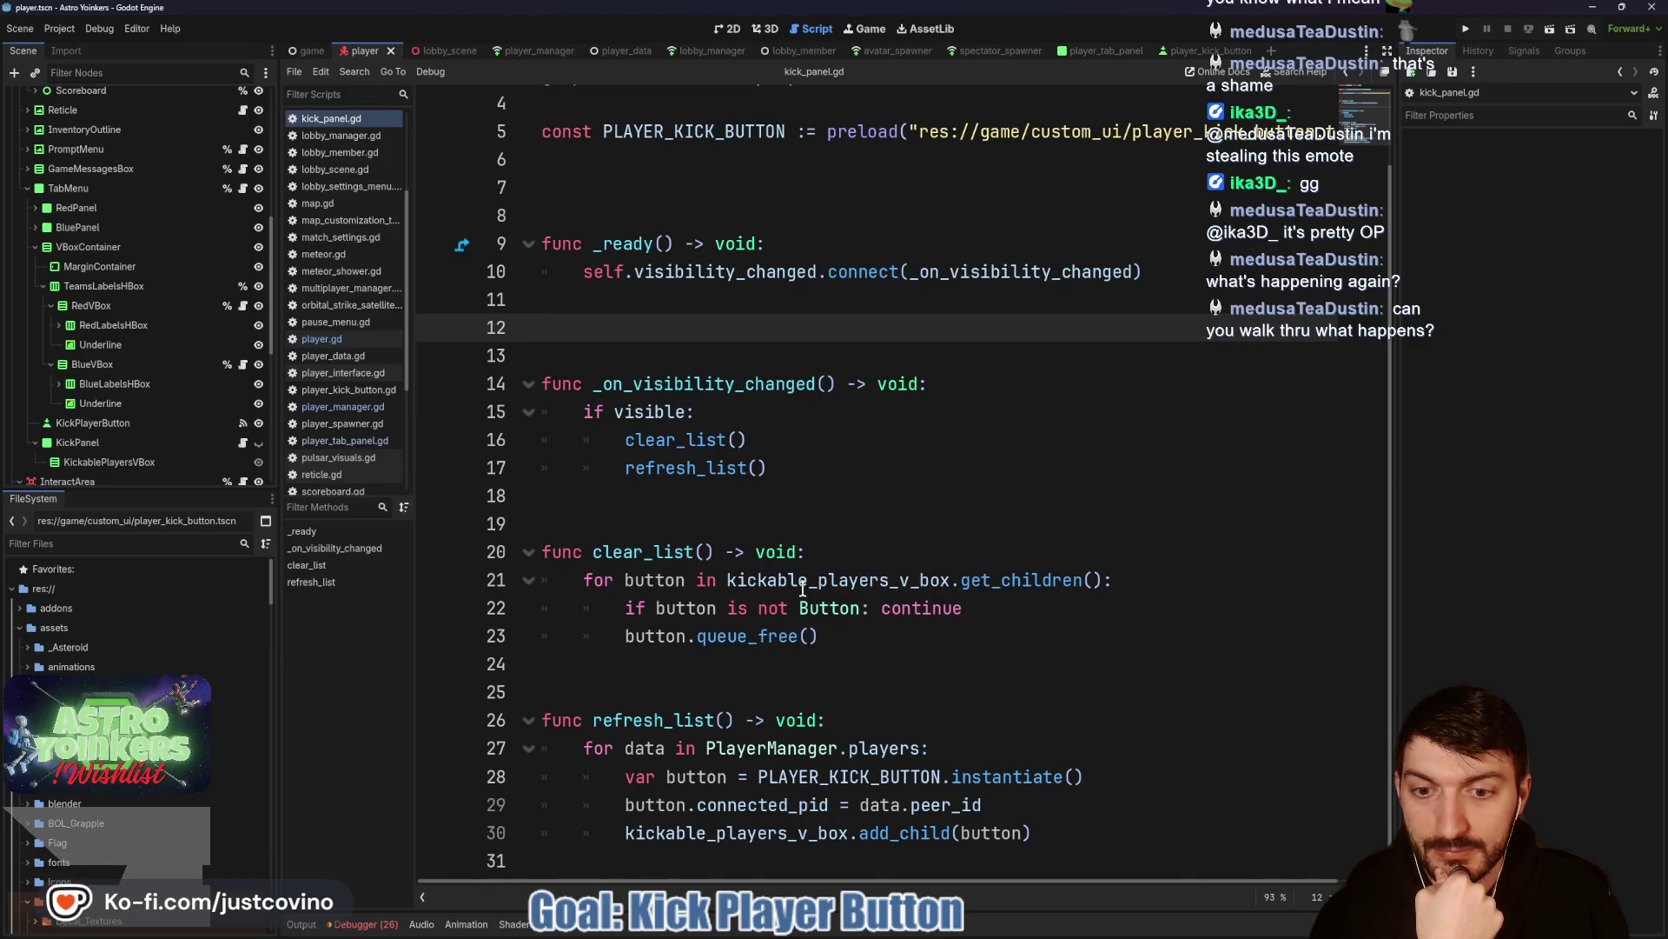
# Step: Open player_kick_button.gd and delete the unused steam variable line
pyautogui.click(1204, 50)
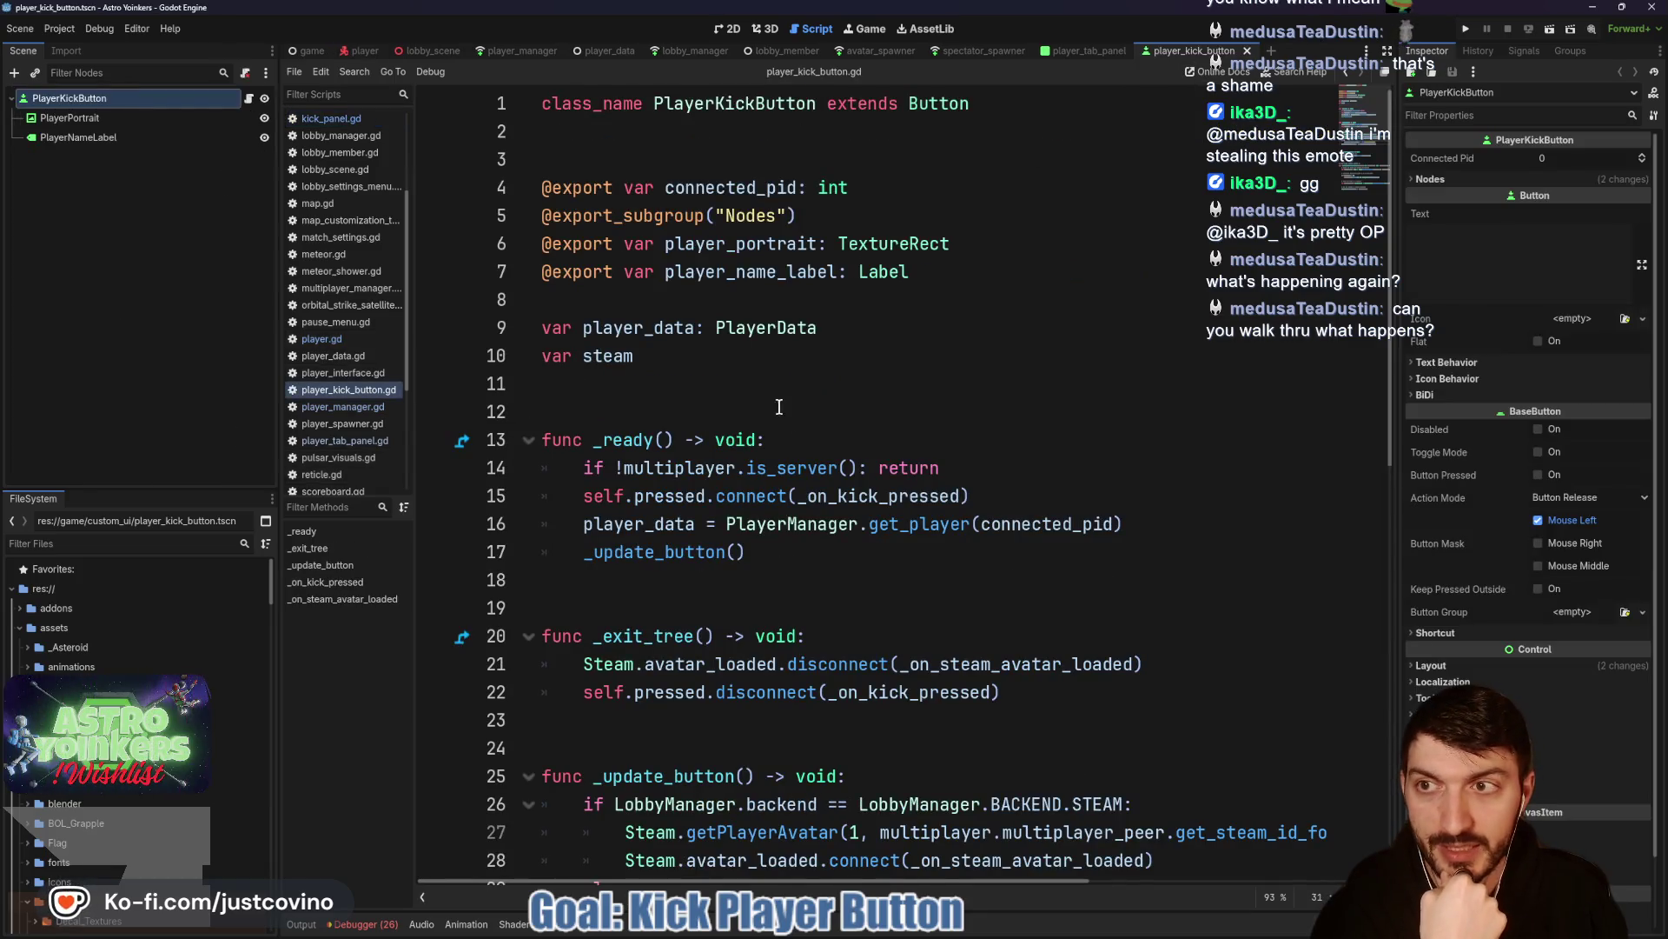
pyautogui.scroll(-1, 814, 432)
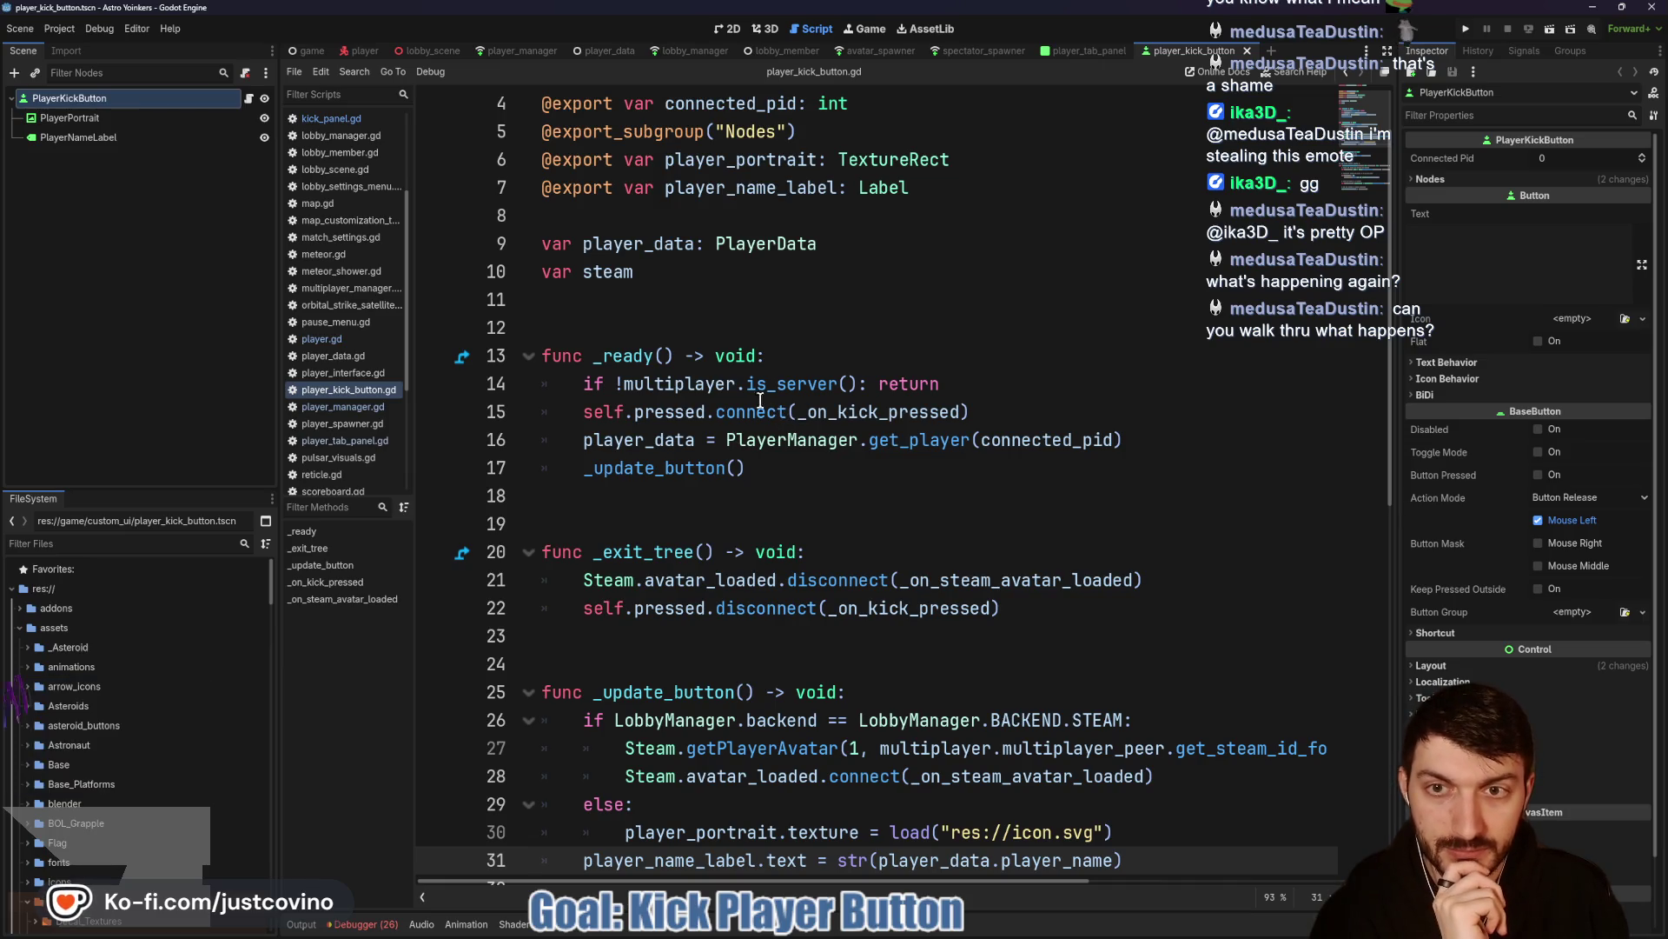
pyautogui.moveTo(670, 272); pyautogui.dragTo(504, 274)
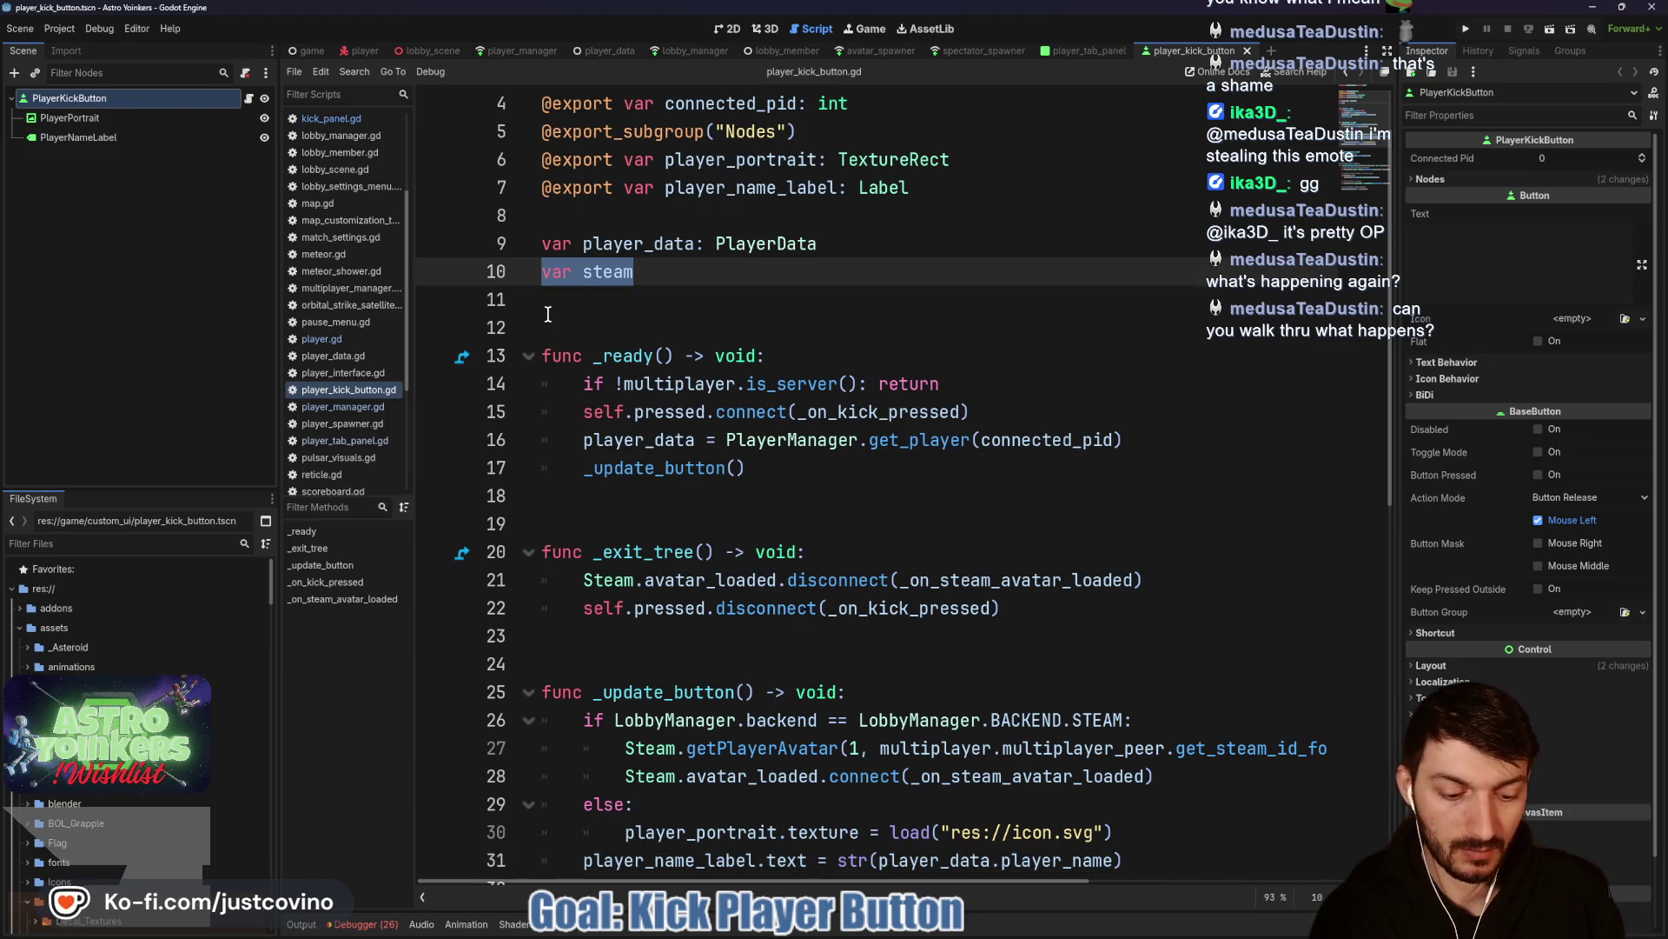
pyautogui.press('BackSpace')
pyautogui.press('BackSpace')
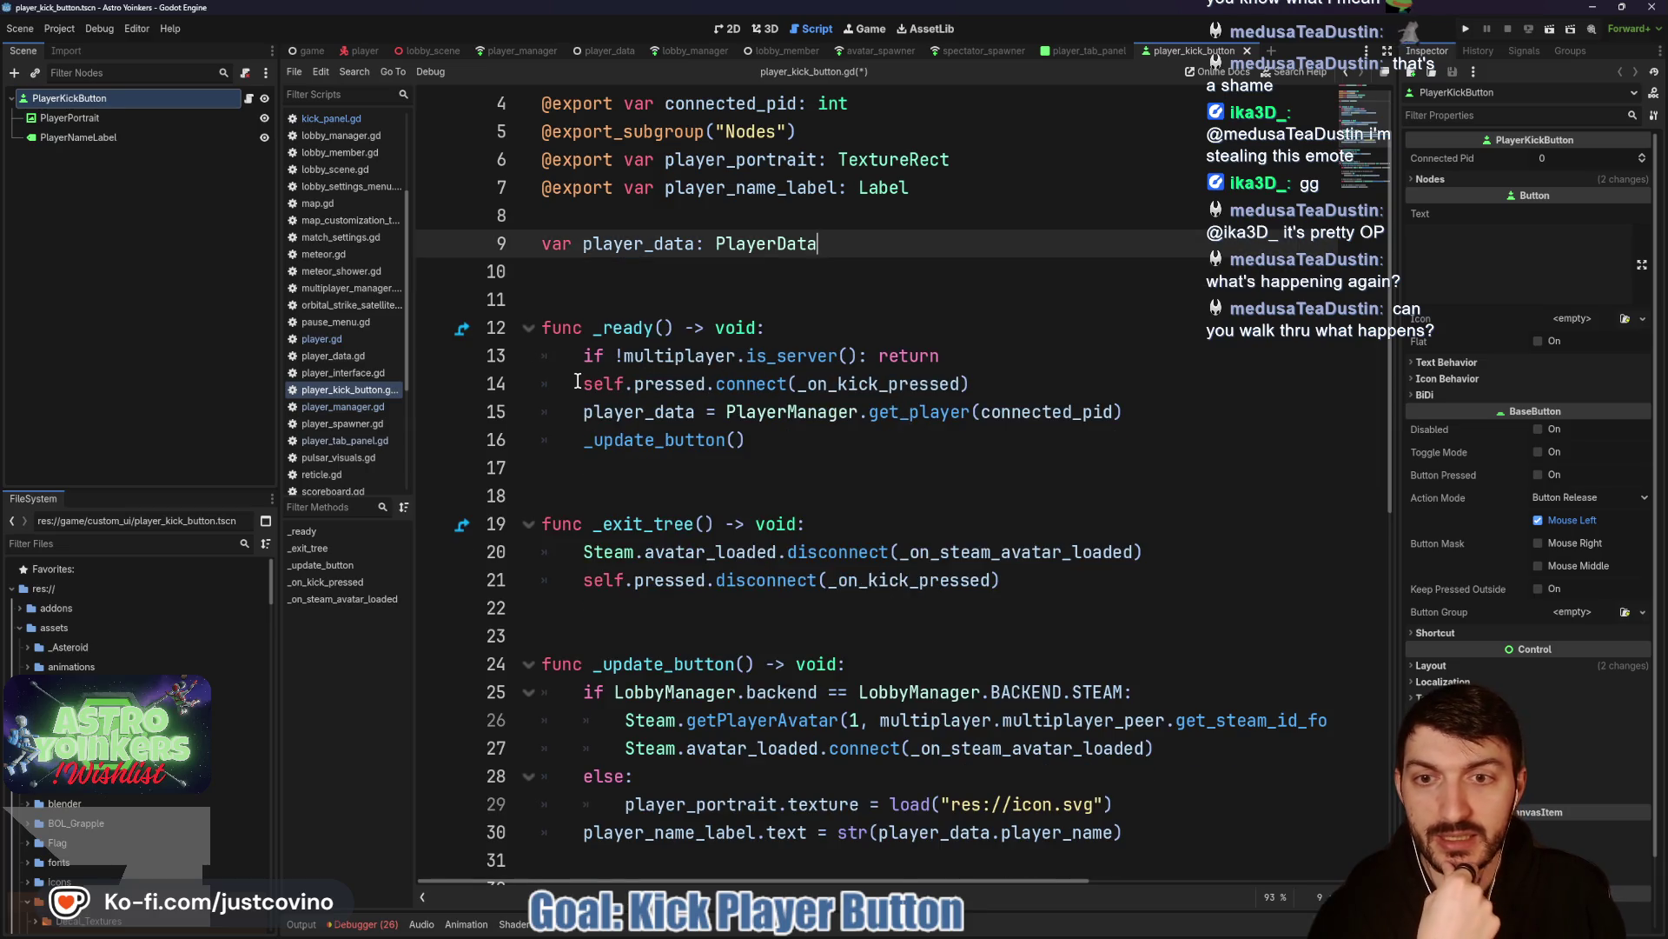
# Step: Review the pressed signal connection, connected_pid and _update_button uses, and the leave_host rpc call
pyautogui.moveTo(577, 382); pyautogui.dragTo(1055, 383)
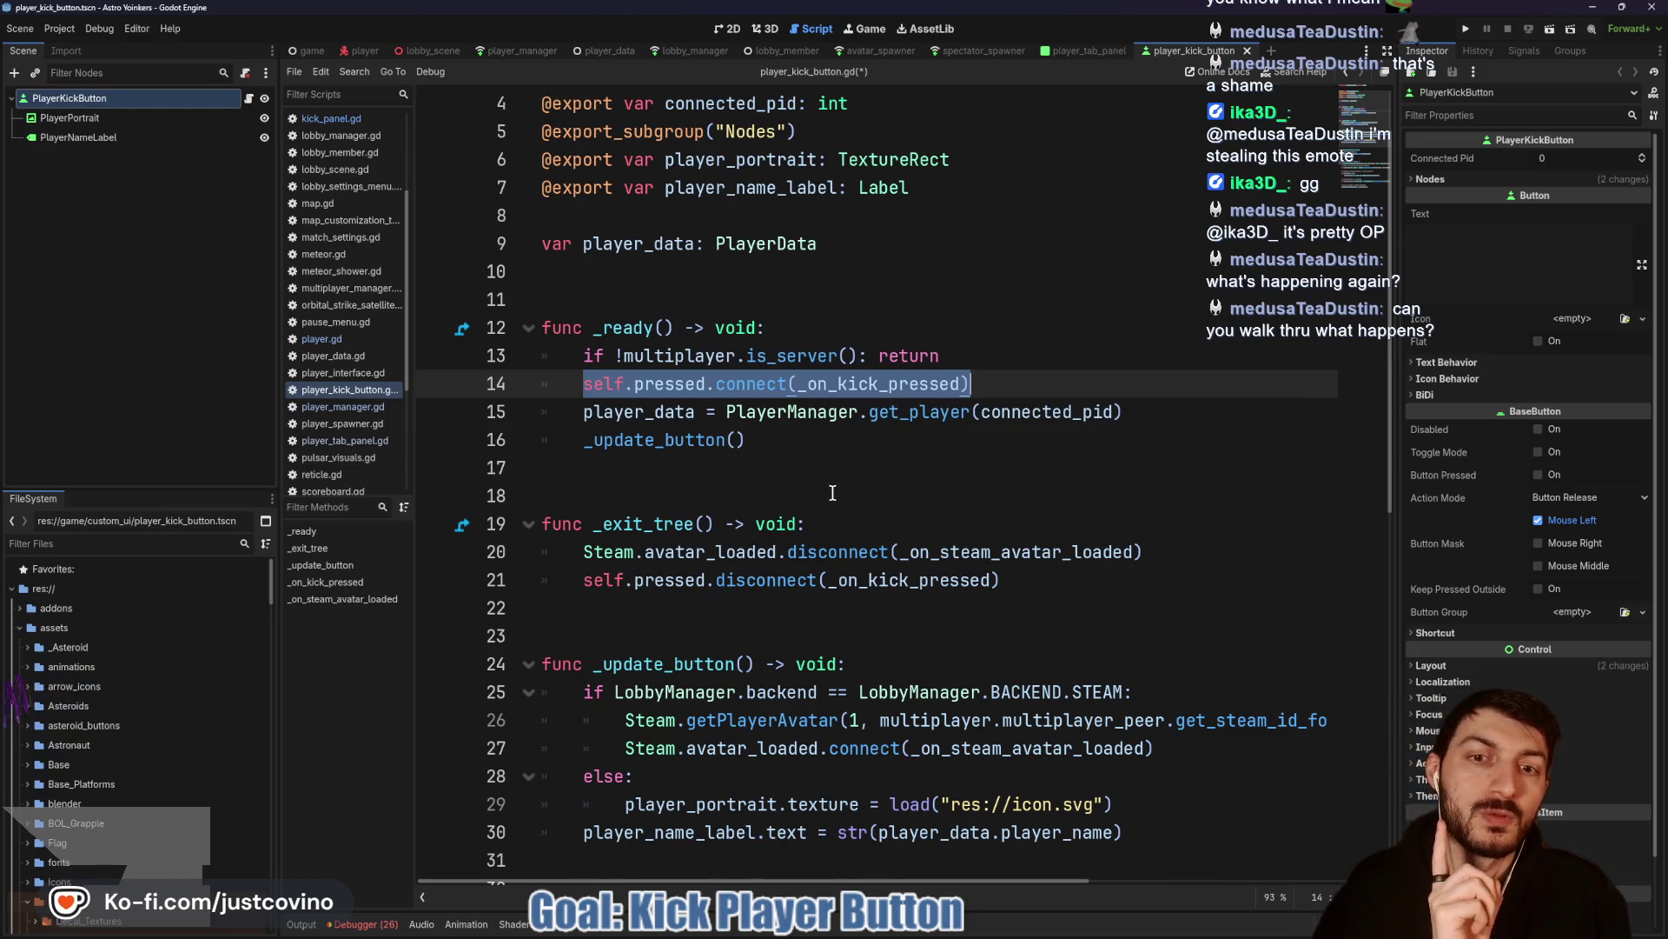
pyautogui.click(640, 410)
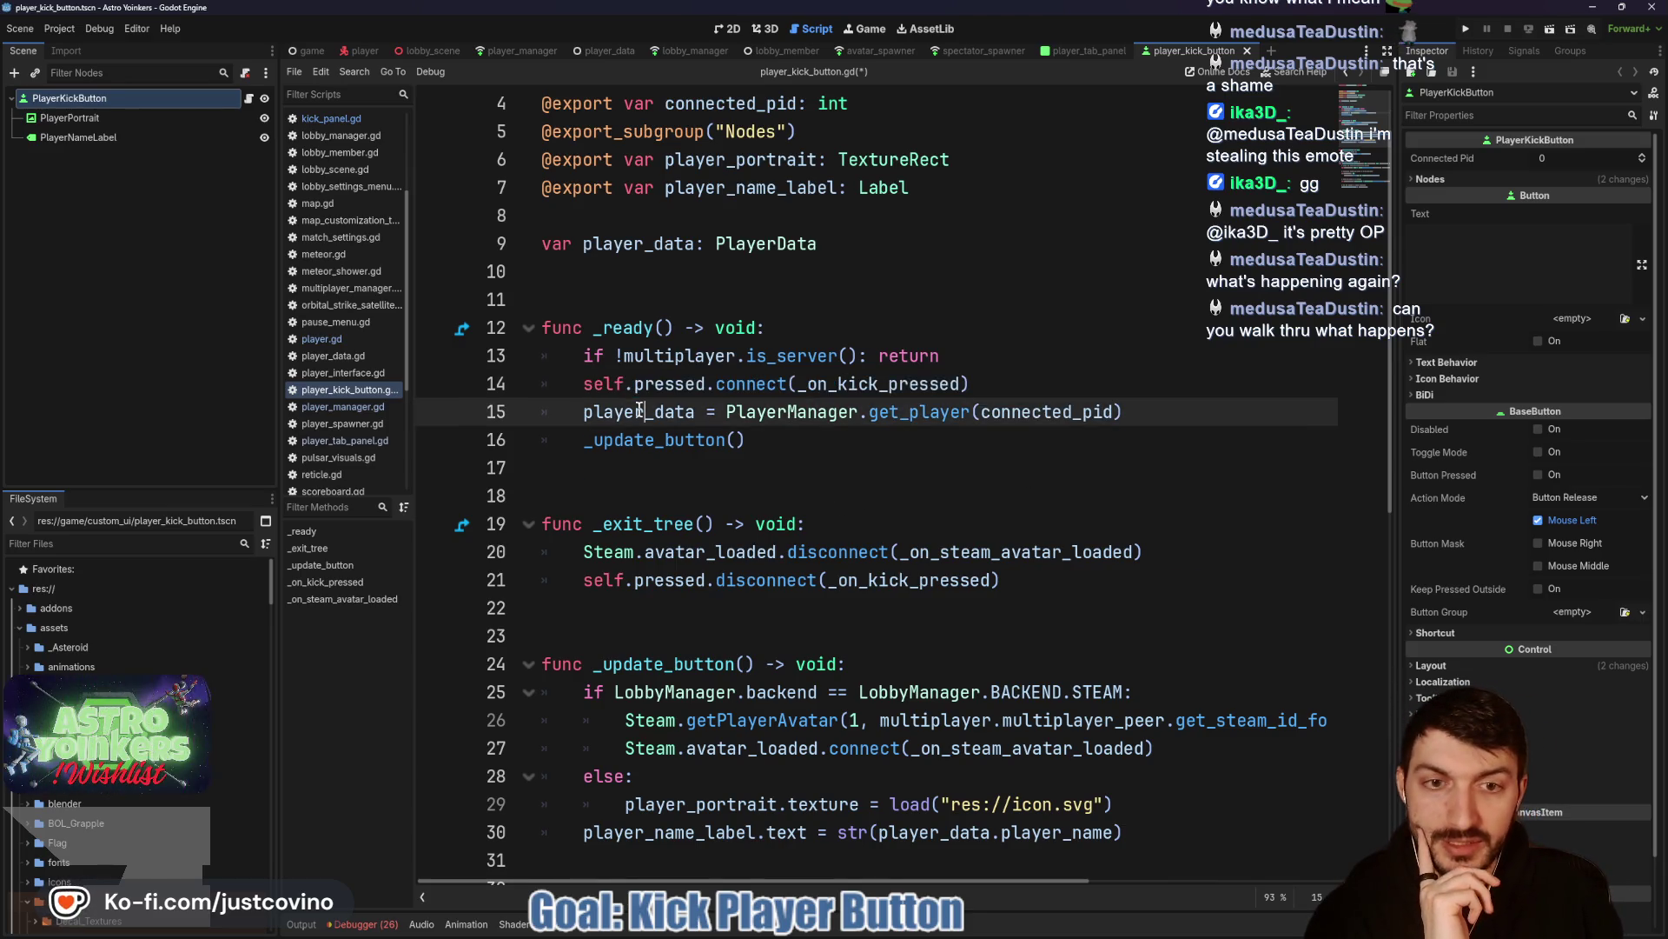
pyautogui.doubleClick(1036, 402)
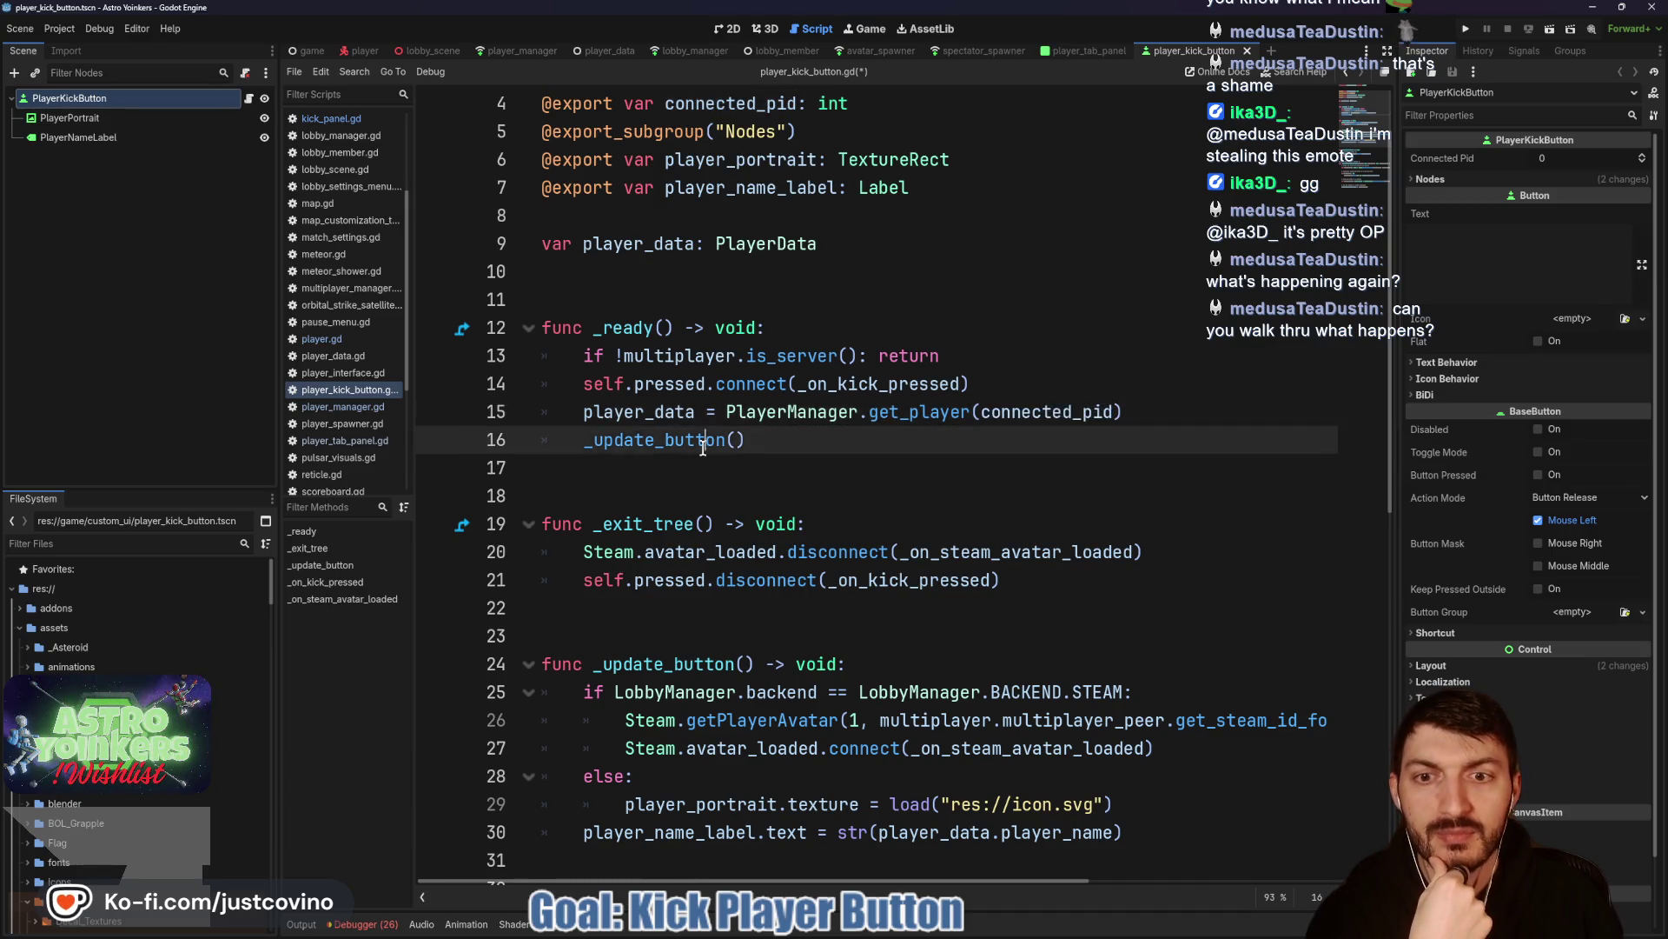
pyautogui.doubleClick(715, 440)
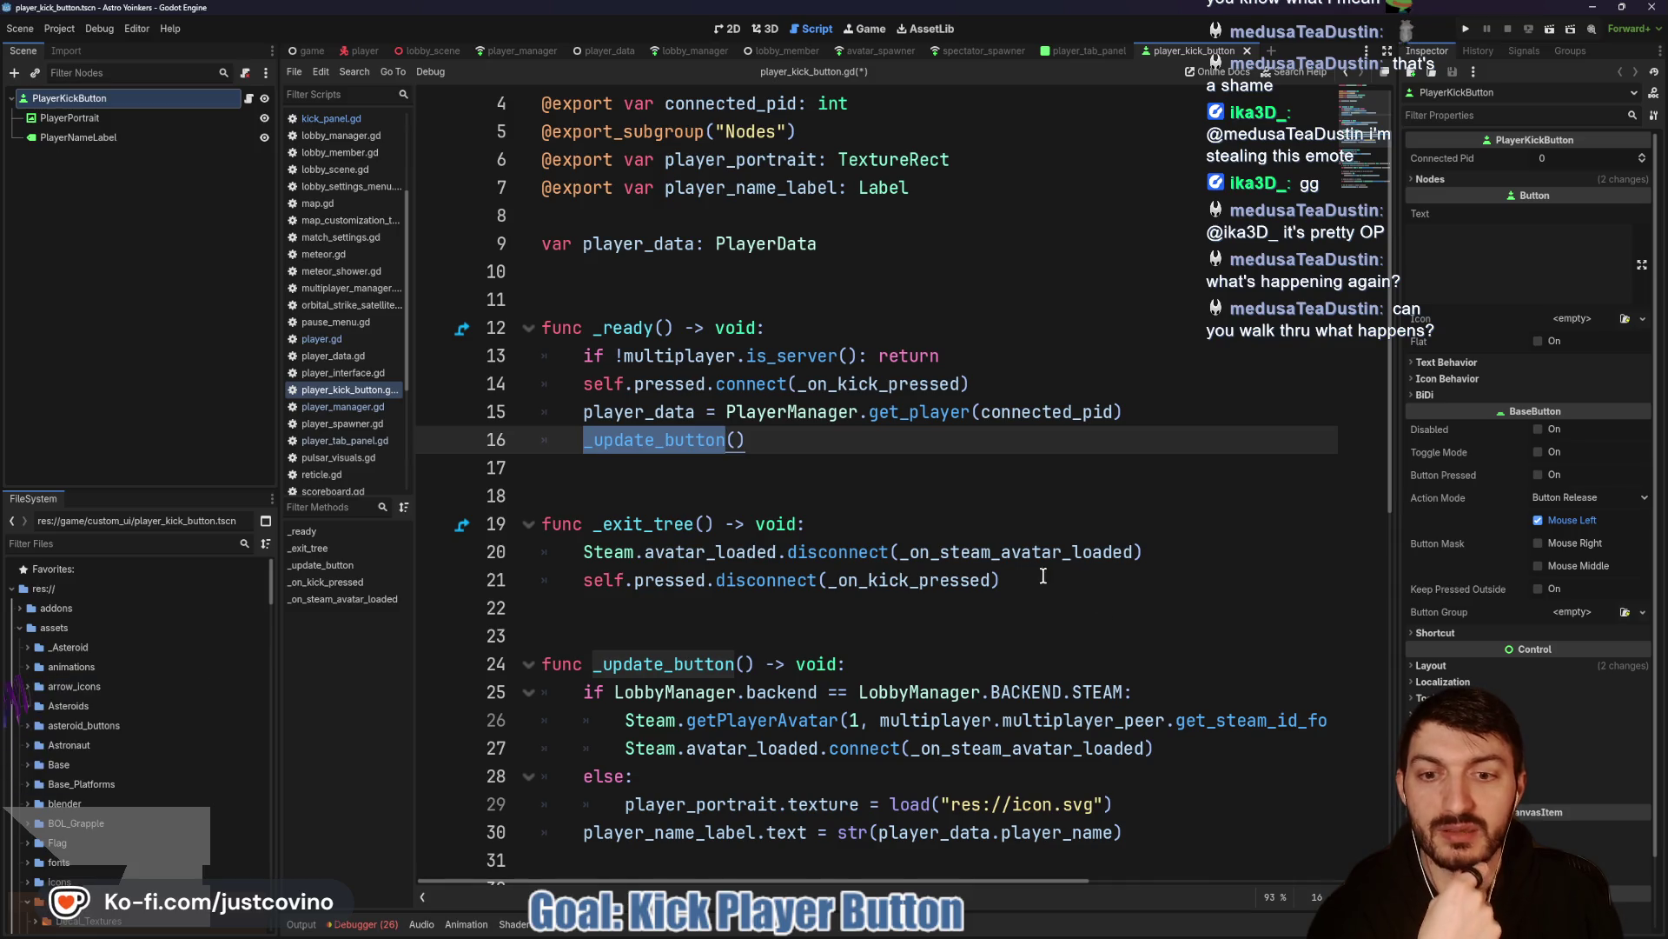
pyautogui.scroll(-3, 1025, 569)
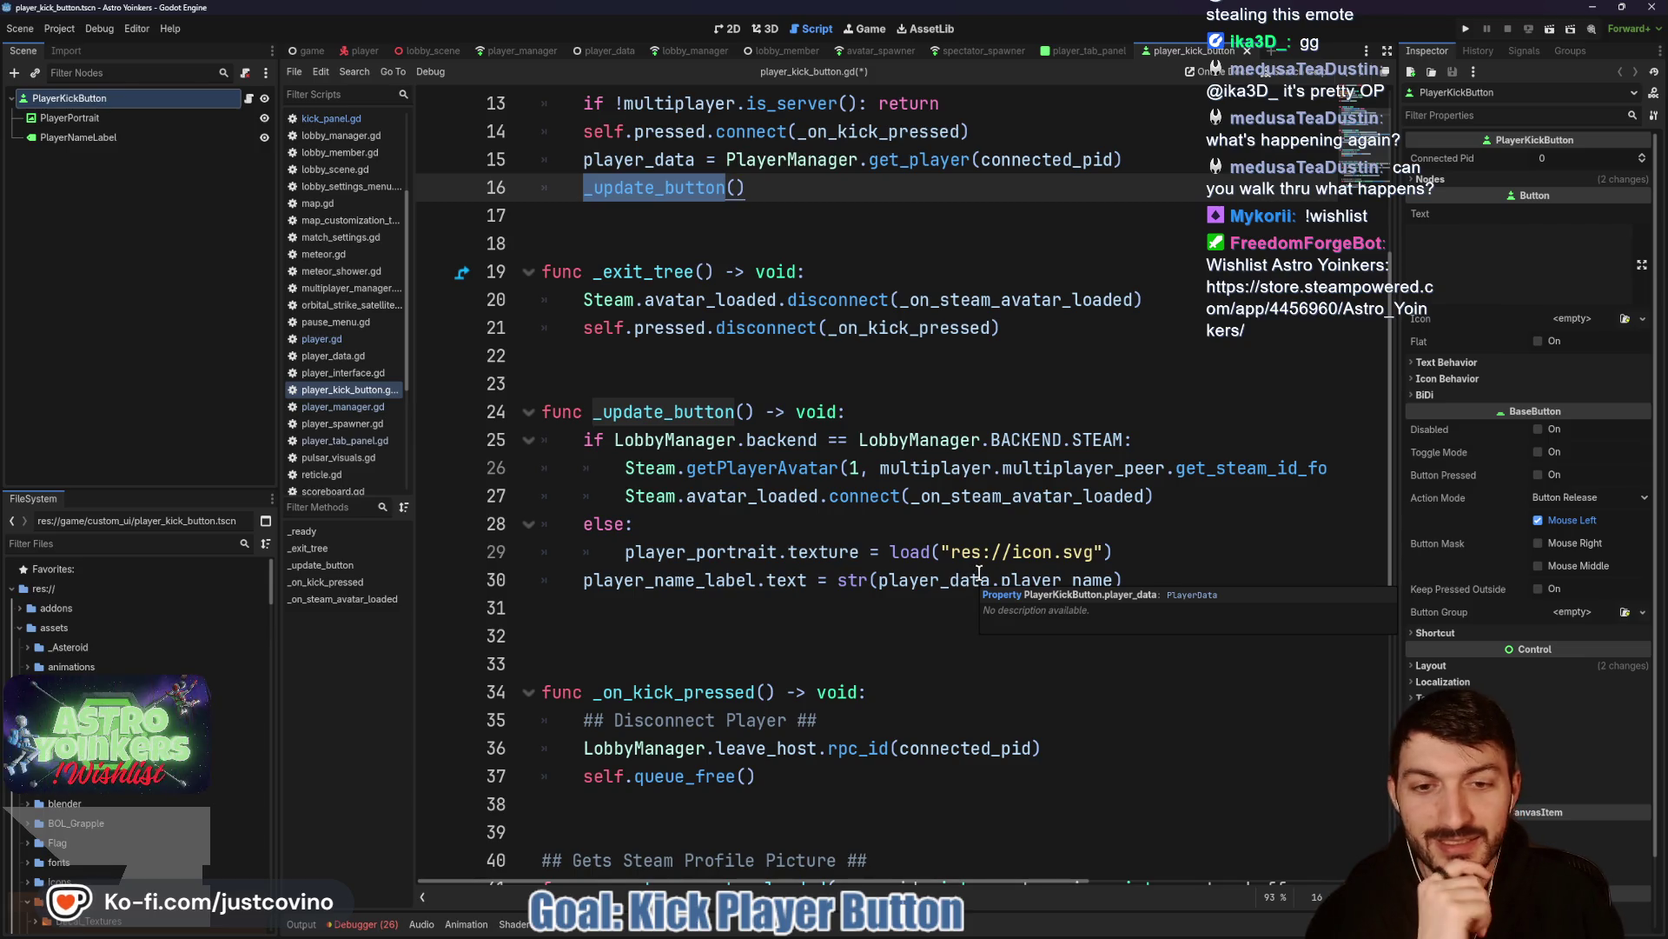
pyautogui.scroll(-2, 924, 569)
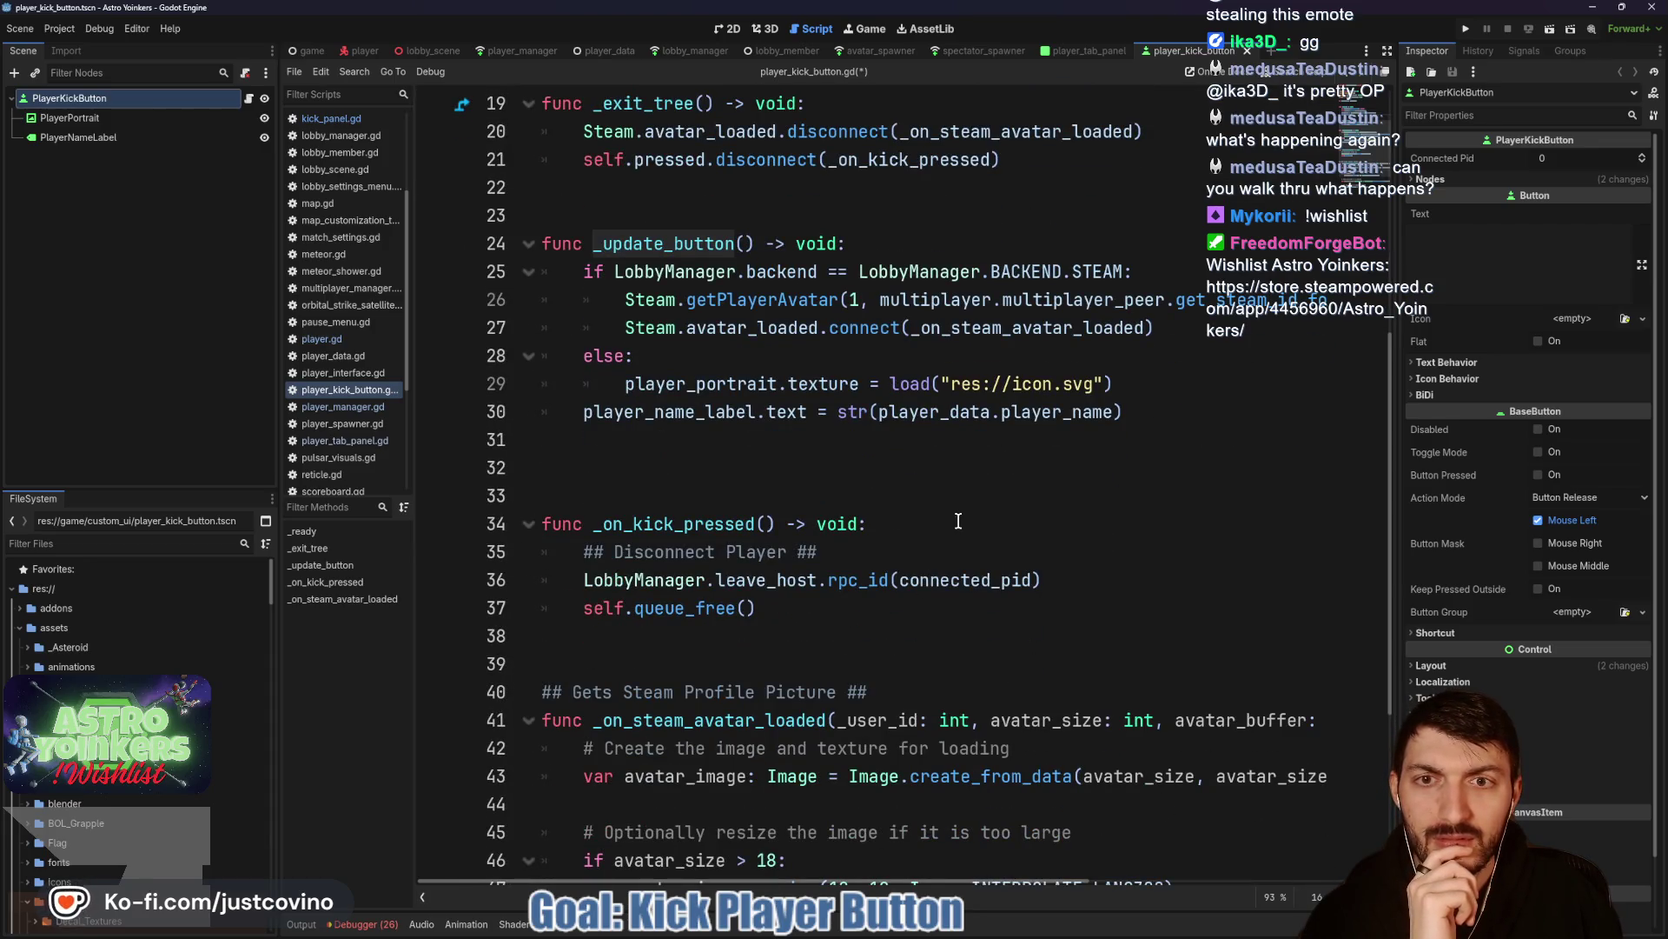
pyautogui.scroll(-3, 959, 521)
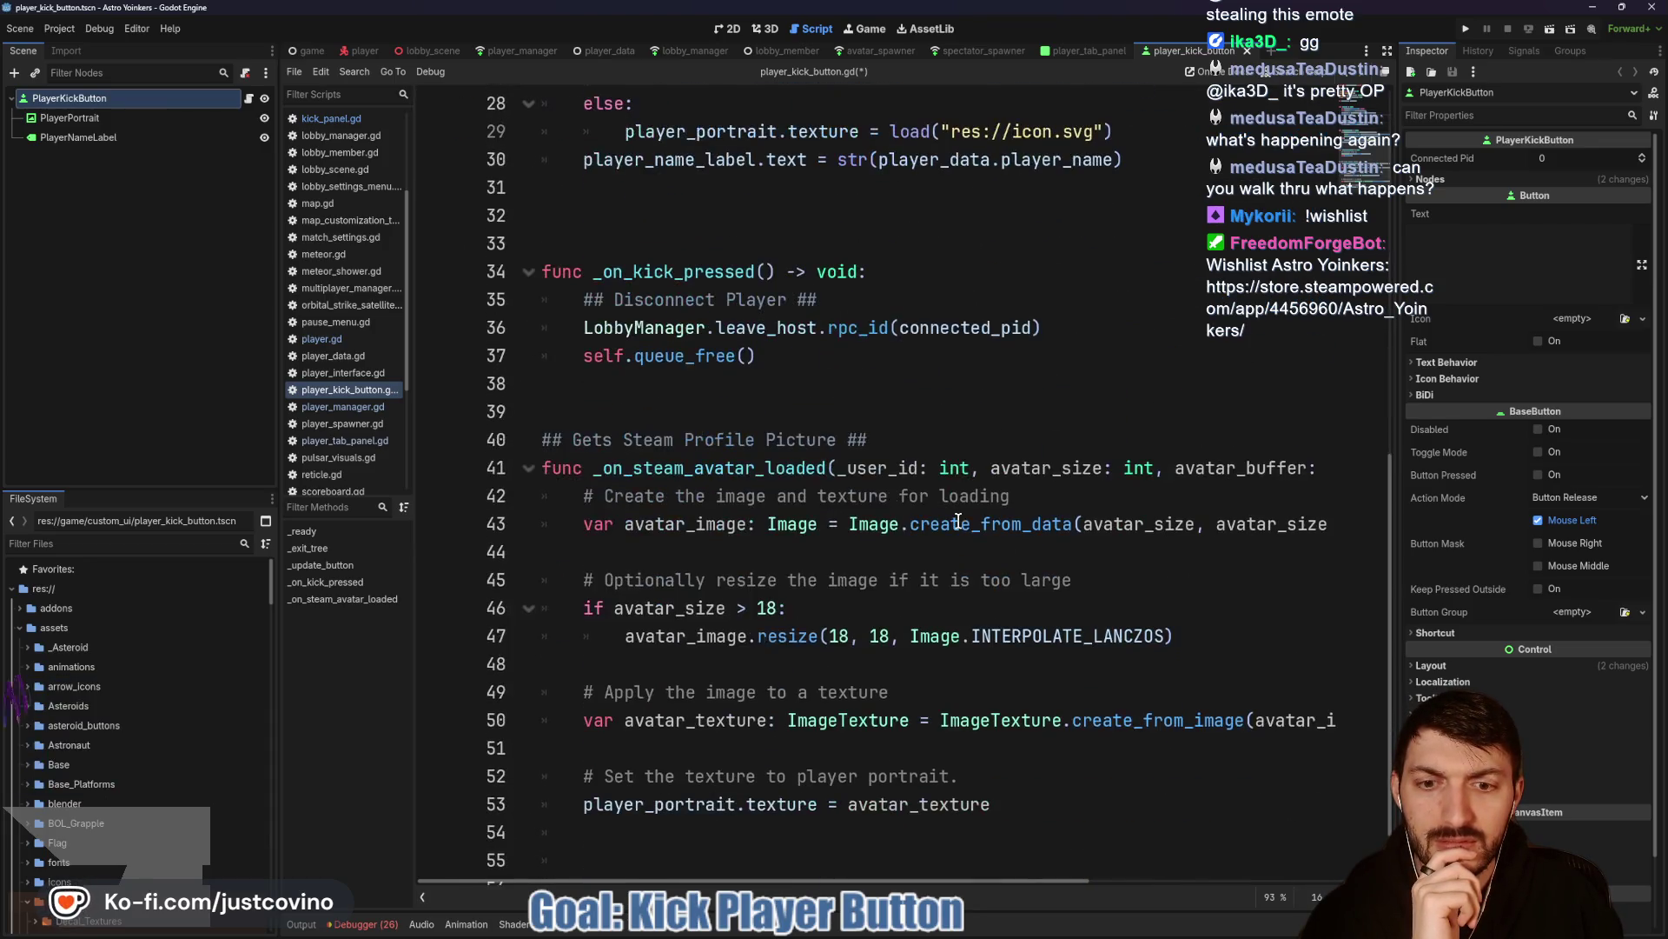
pyautogui.scroll(4, 962, 520)
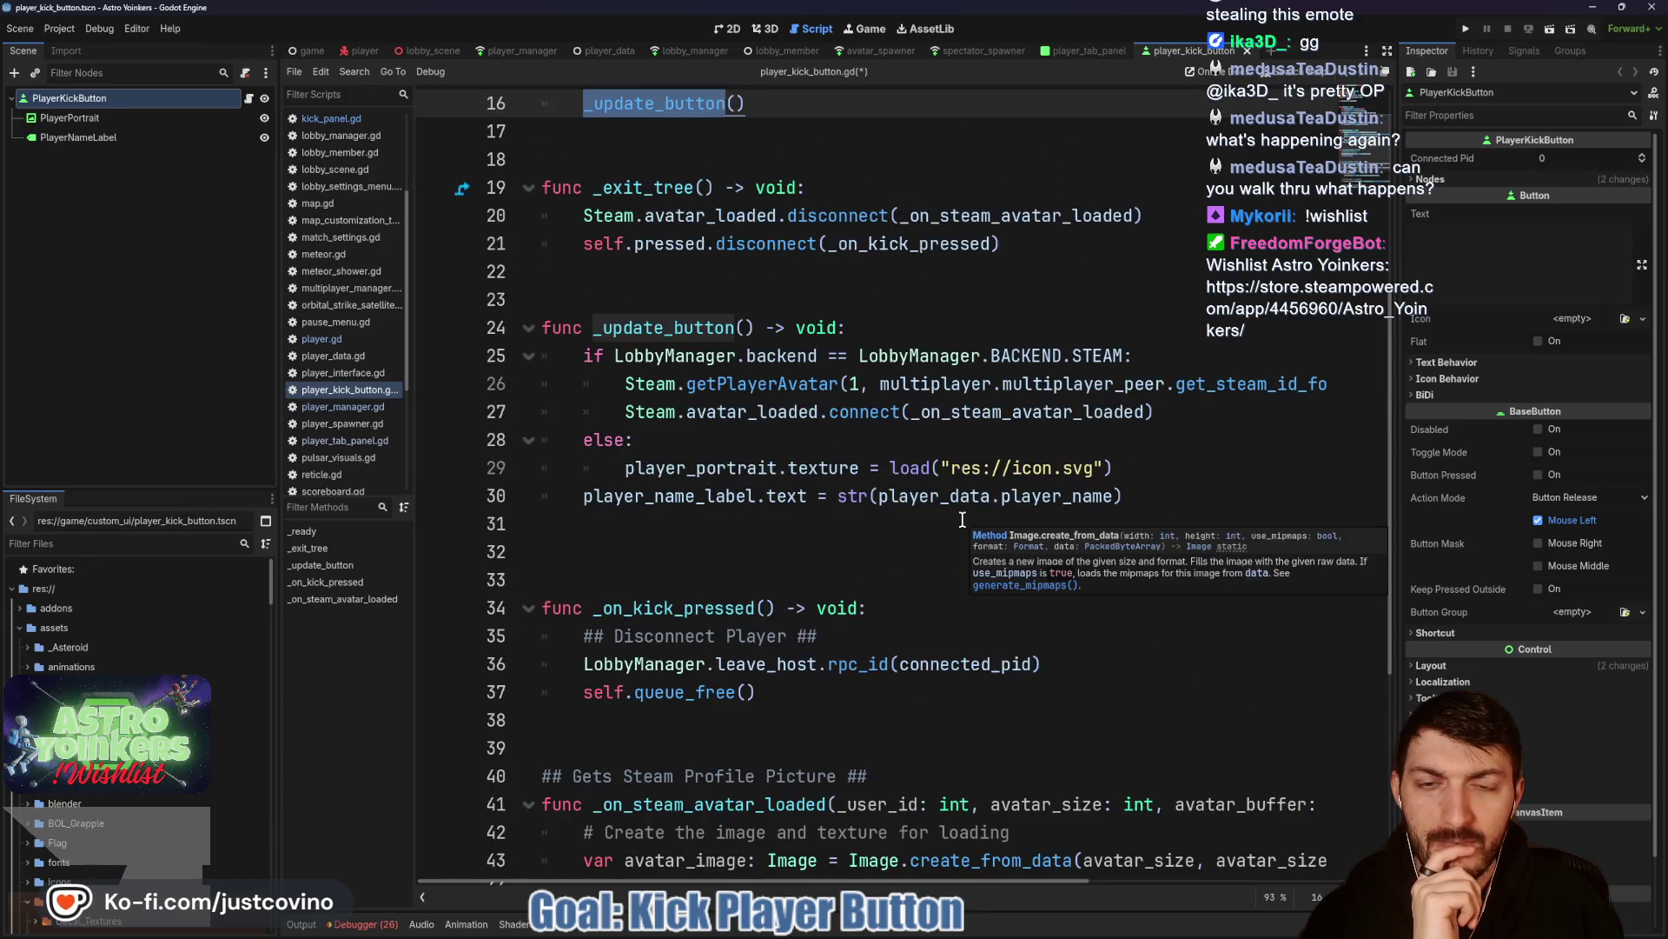
pyautogui.moveTo(1041, 663); pyautogui.dragTo(541, 663)
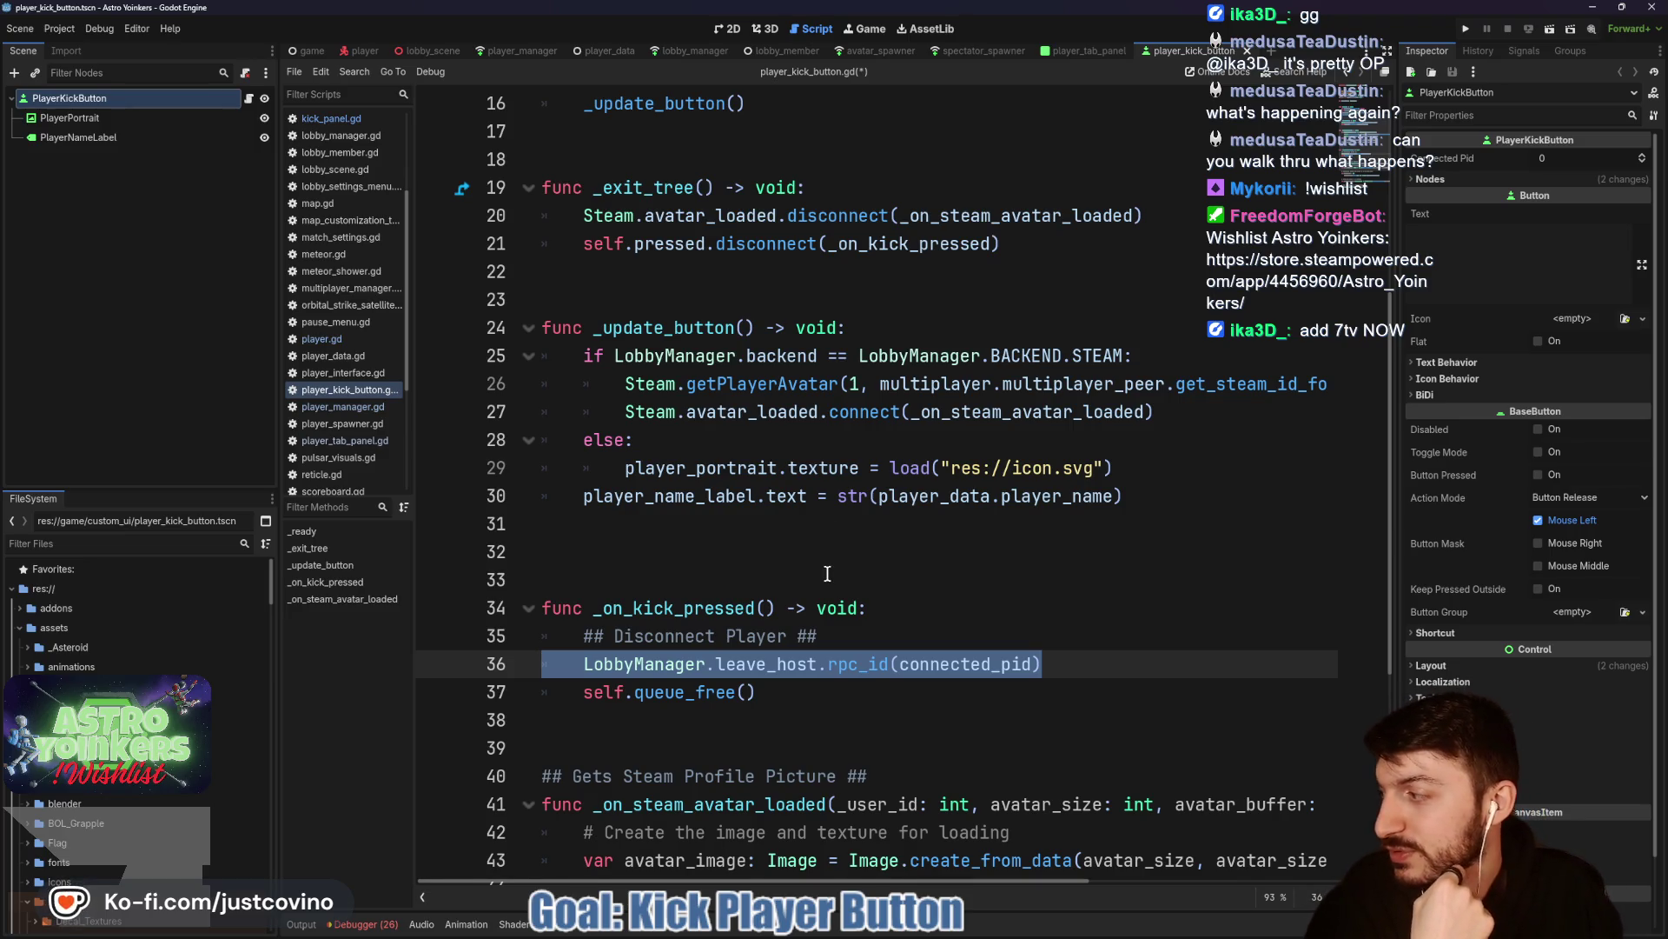
pyautogui.click(897, 561)
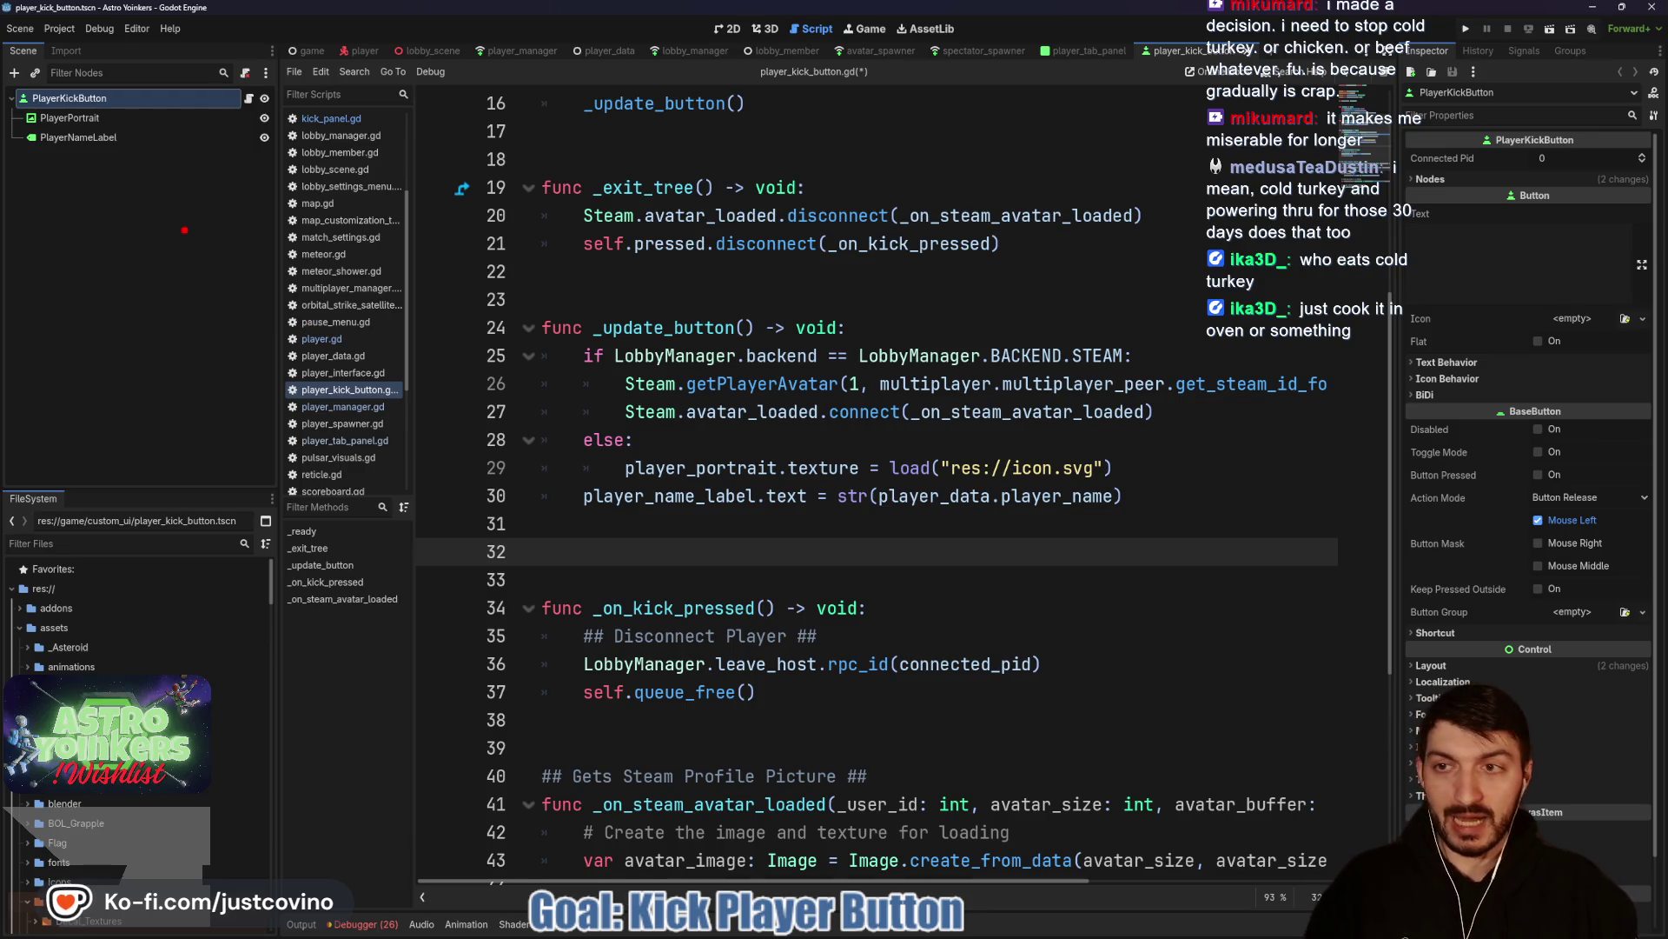
pyautogui.moveTo(191, 301)
pyautogui.mouseDown()
pyautogui.moveTo(336, 300)
pyautogui.moveTo(336, 367)
pyautogui.moveTo(473, 375)
pyautogui.mouseUp()
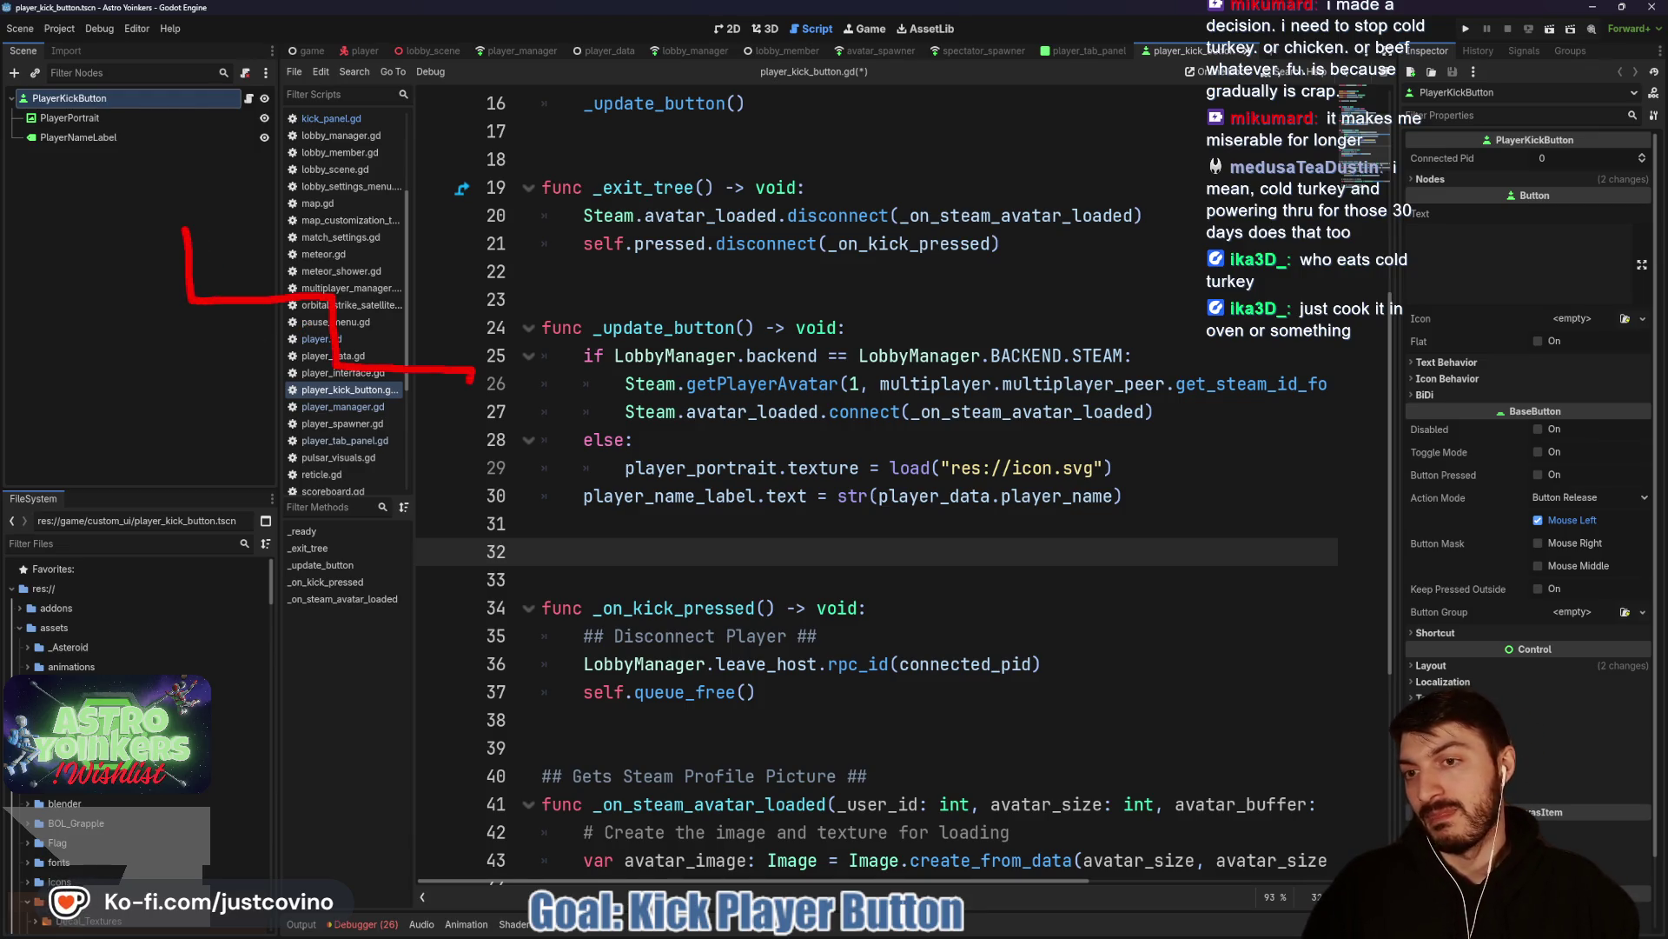
pyautogui.moveTo(469, 451)
pyautogui.mouseDown()
pyautogui.moveTo(595, 454)
pyautogui.moveTo(606, 532)
pyautogui.moveTo(692, 532)
pyautogui.mouseUp()
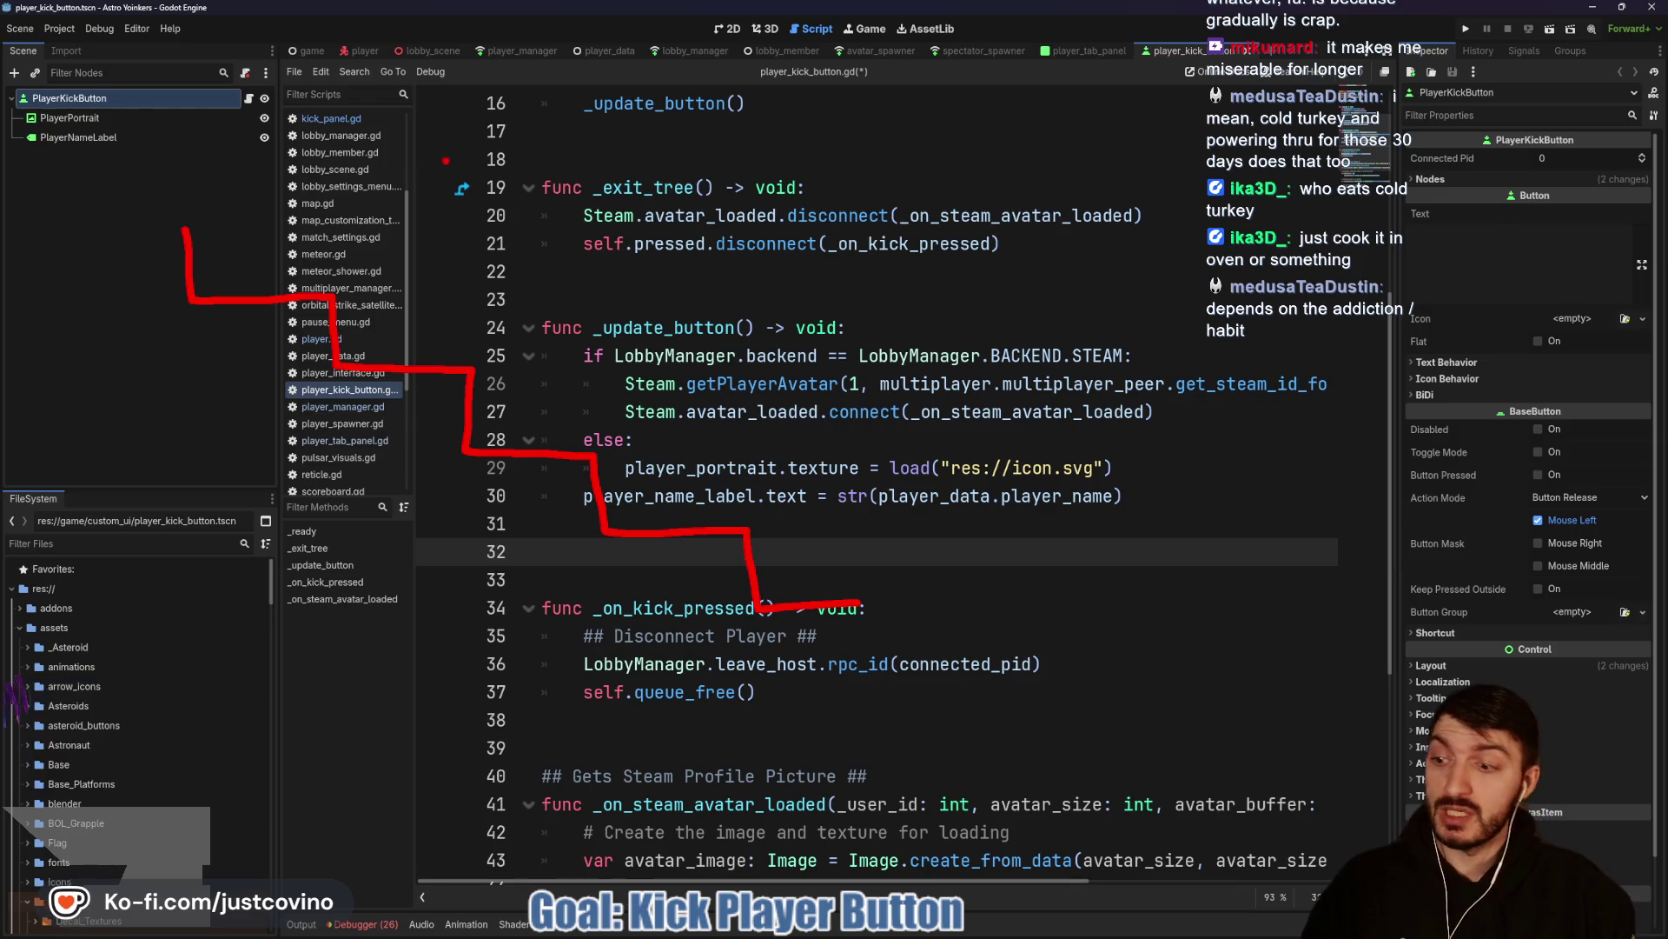
pyautogui.moveTo(388, 126); pyautogui.dragTo(480, 207)
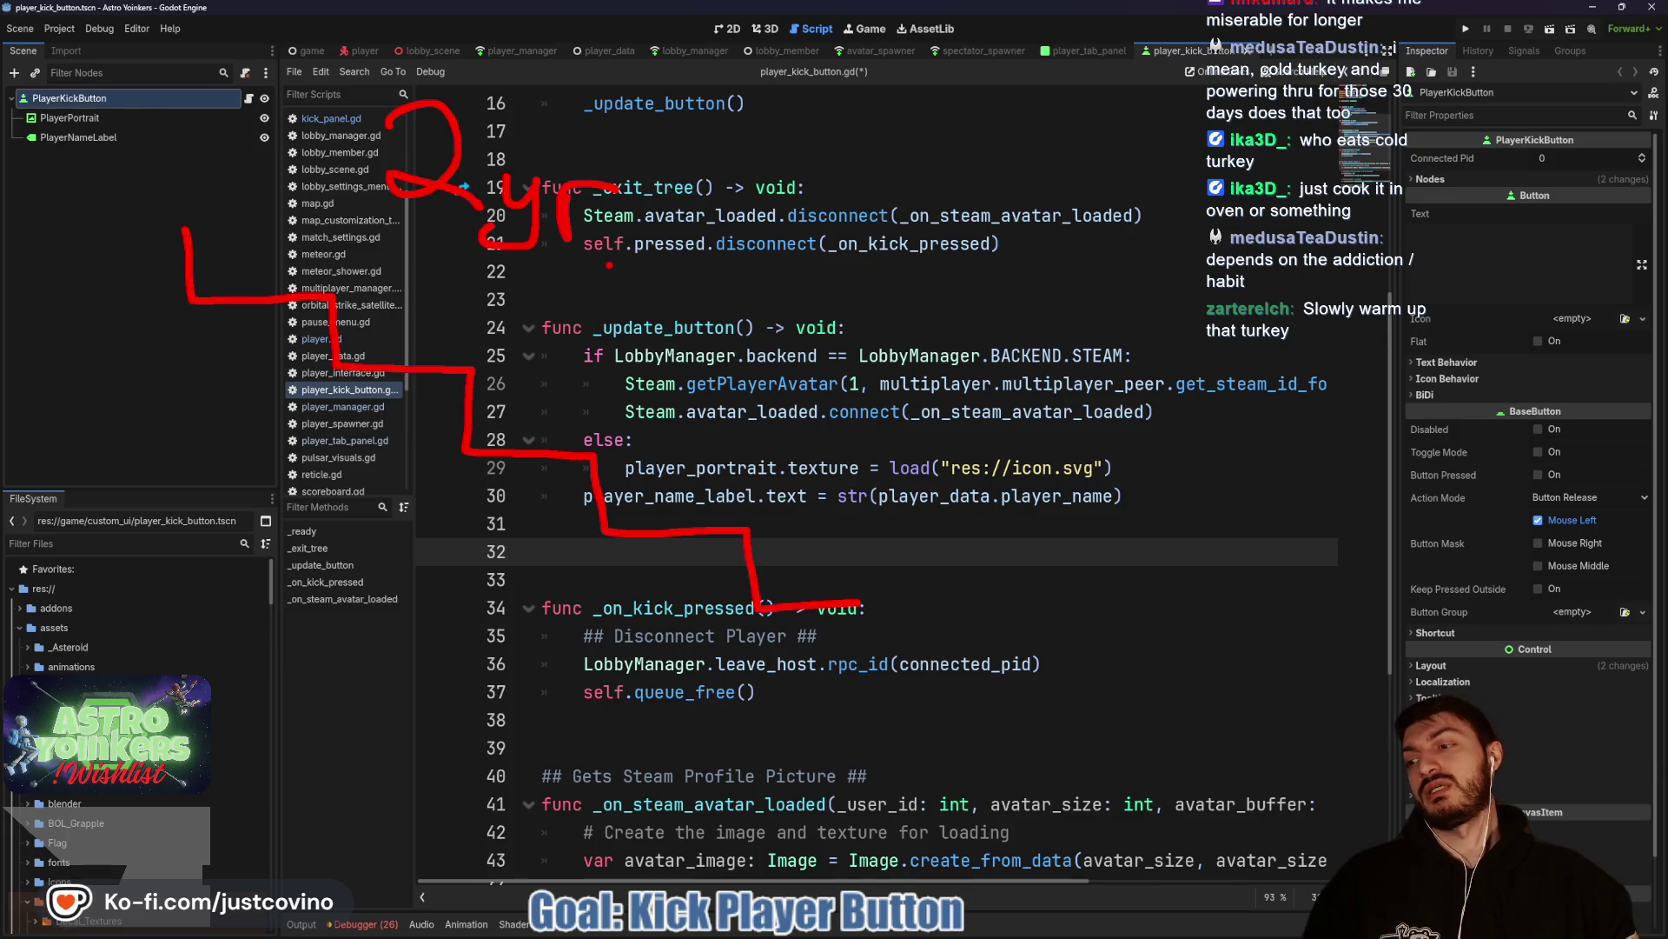
pyautogui.moveTo(648, 111); pyautogui.dragTo(1129, 294)
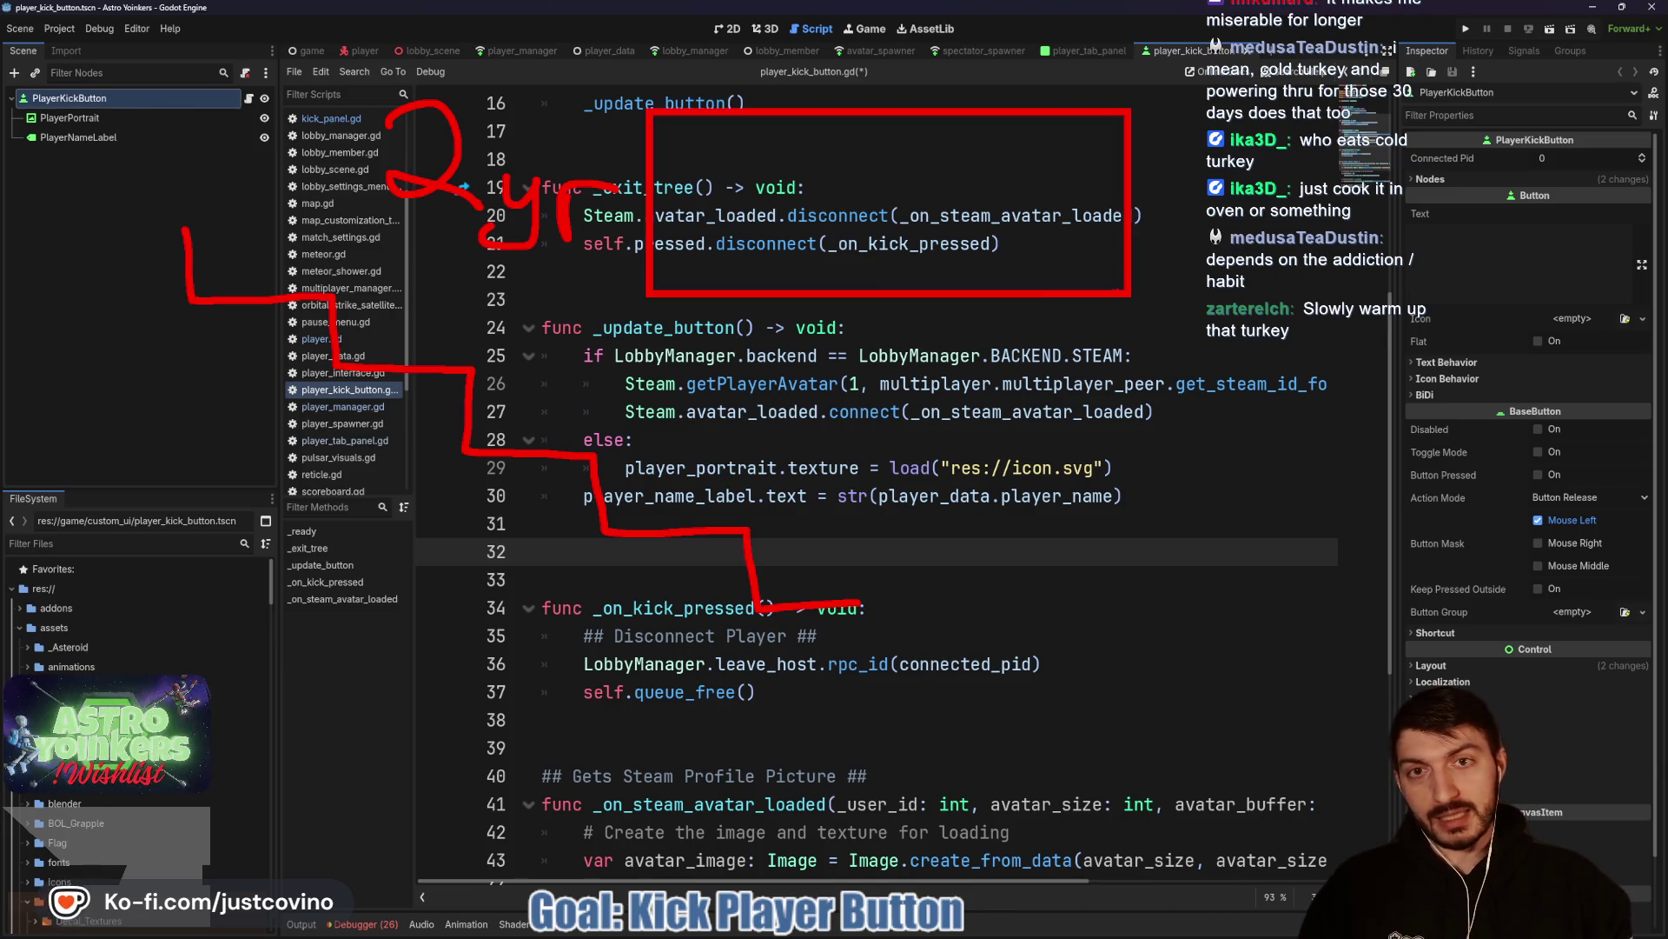
pyautogui.moveTo(714, 158)
pyautogui.mouseDown()
pyautogui.moveTo(777, 174)
pyautogui.moveTo(718, 242)
pyautogui.mouseUp()
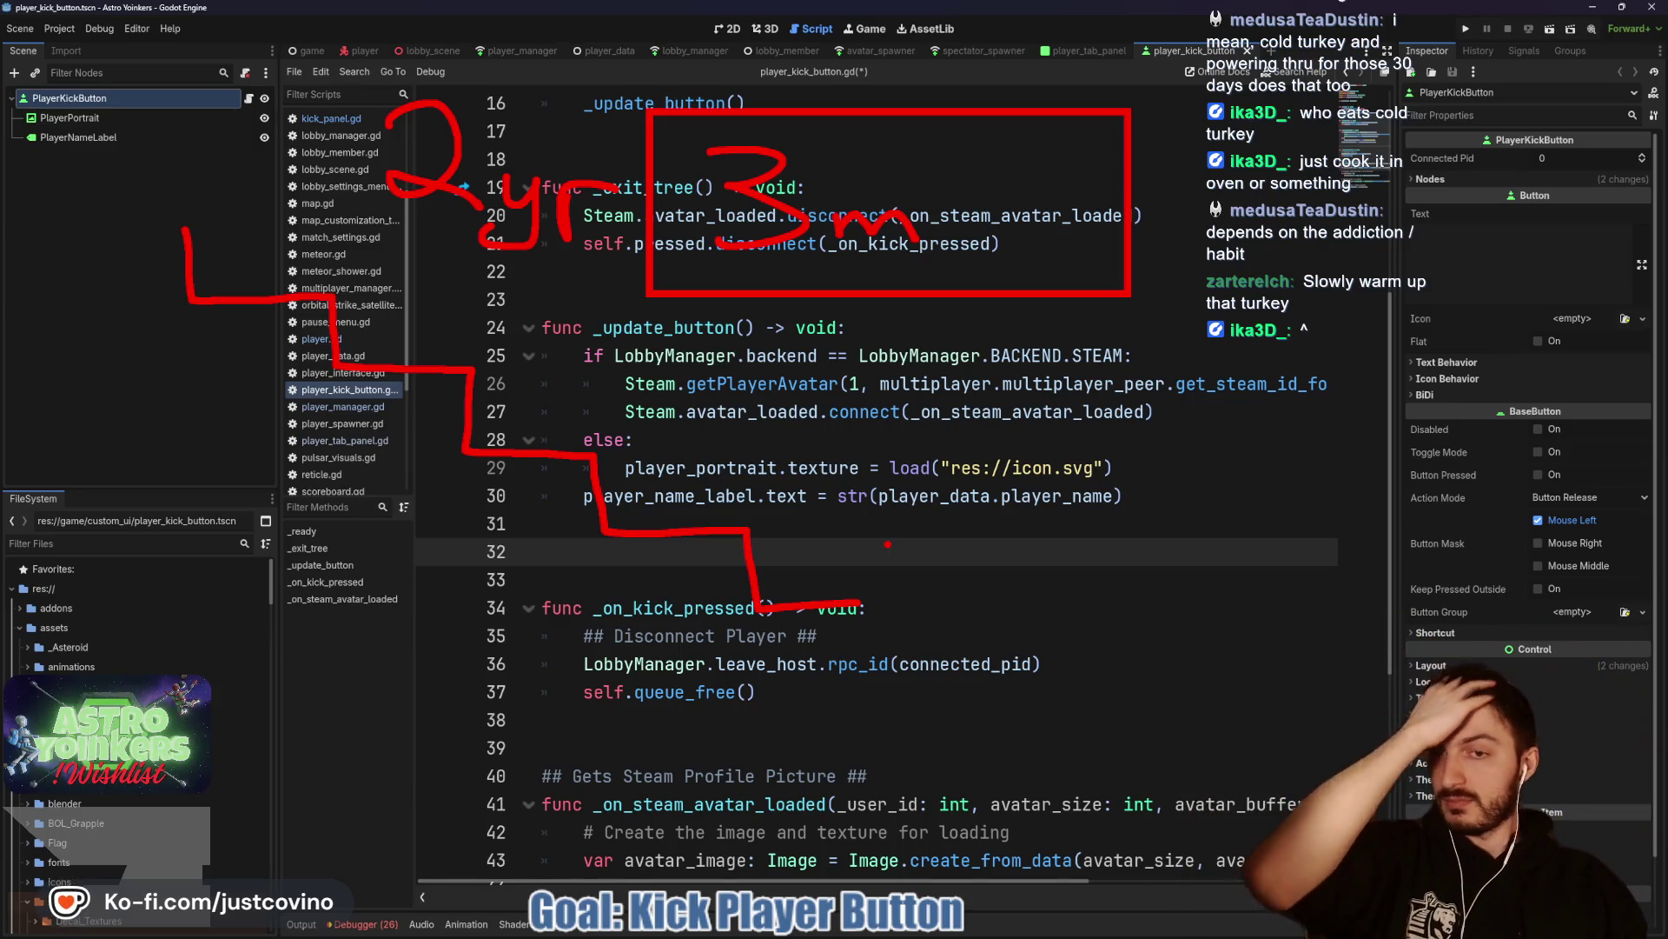
pyautogui.press('Escape')
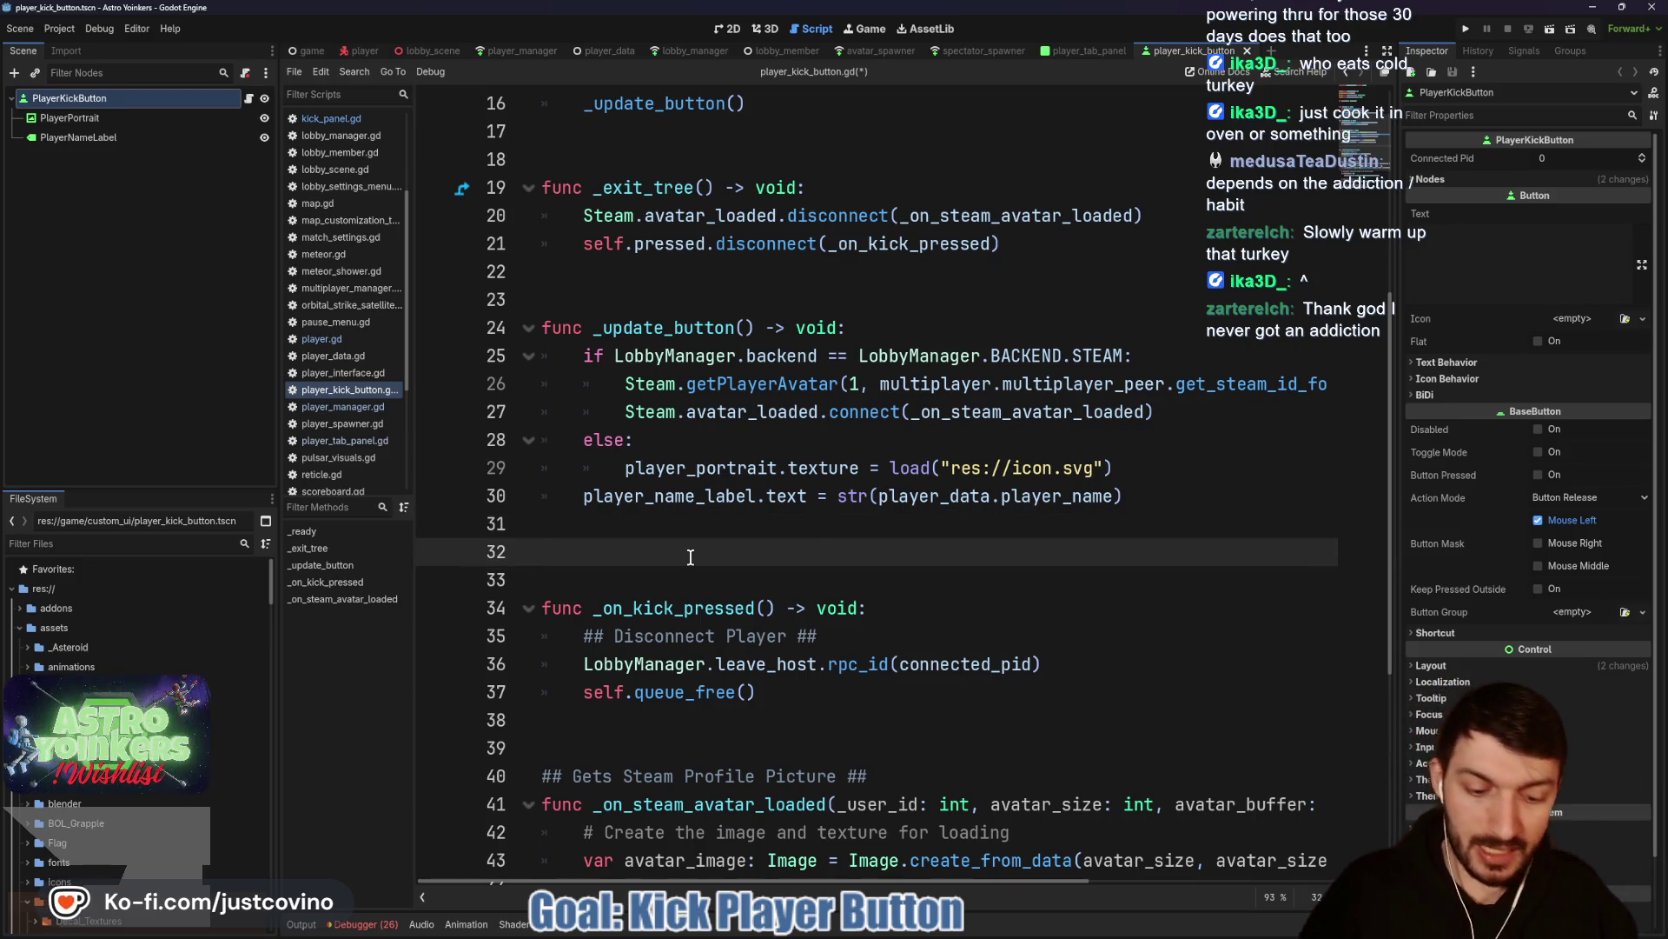
# Step: Delete the extra blank line above _on_kick_pressed and save player_kick_button.gd
pyautogui.press('BackSpace')
pyautogui.hotkey('ctrl', 's')
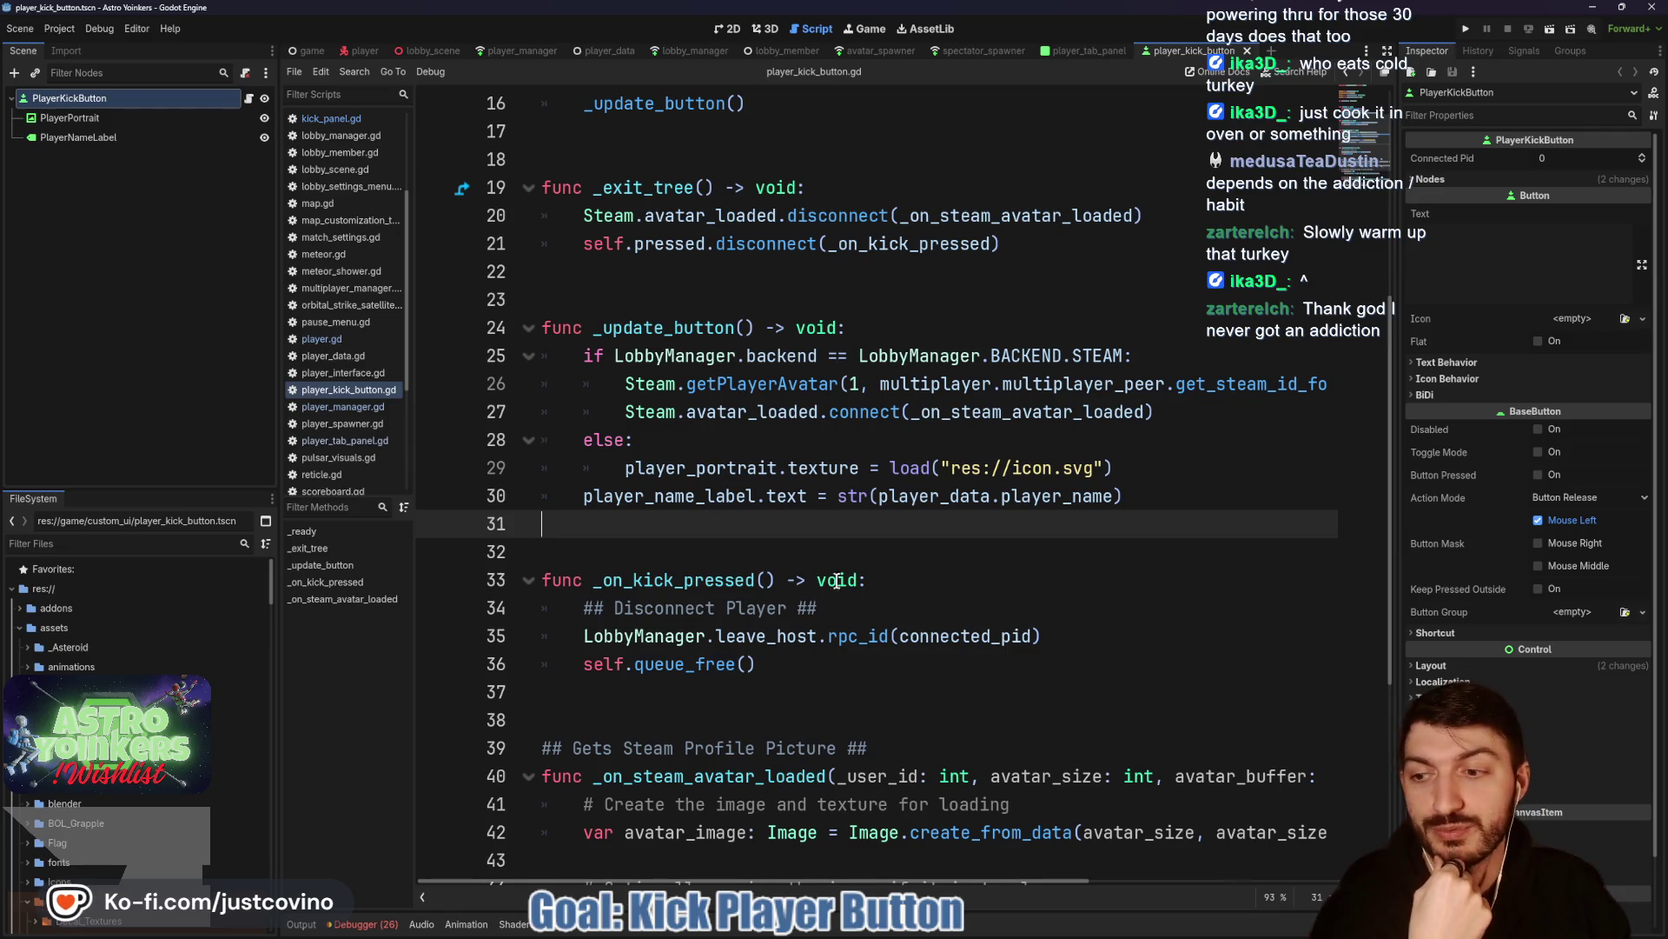
pyautogui.scroll(-1, 980, 569)
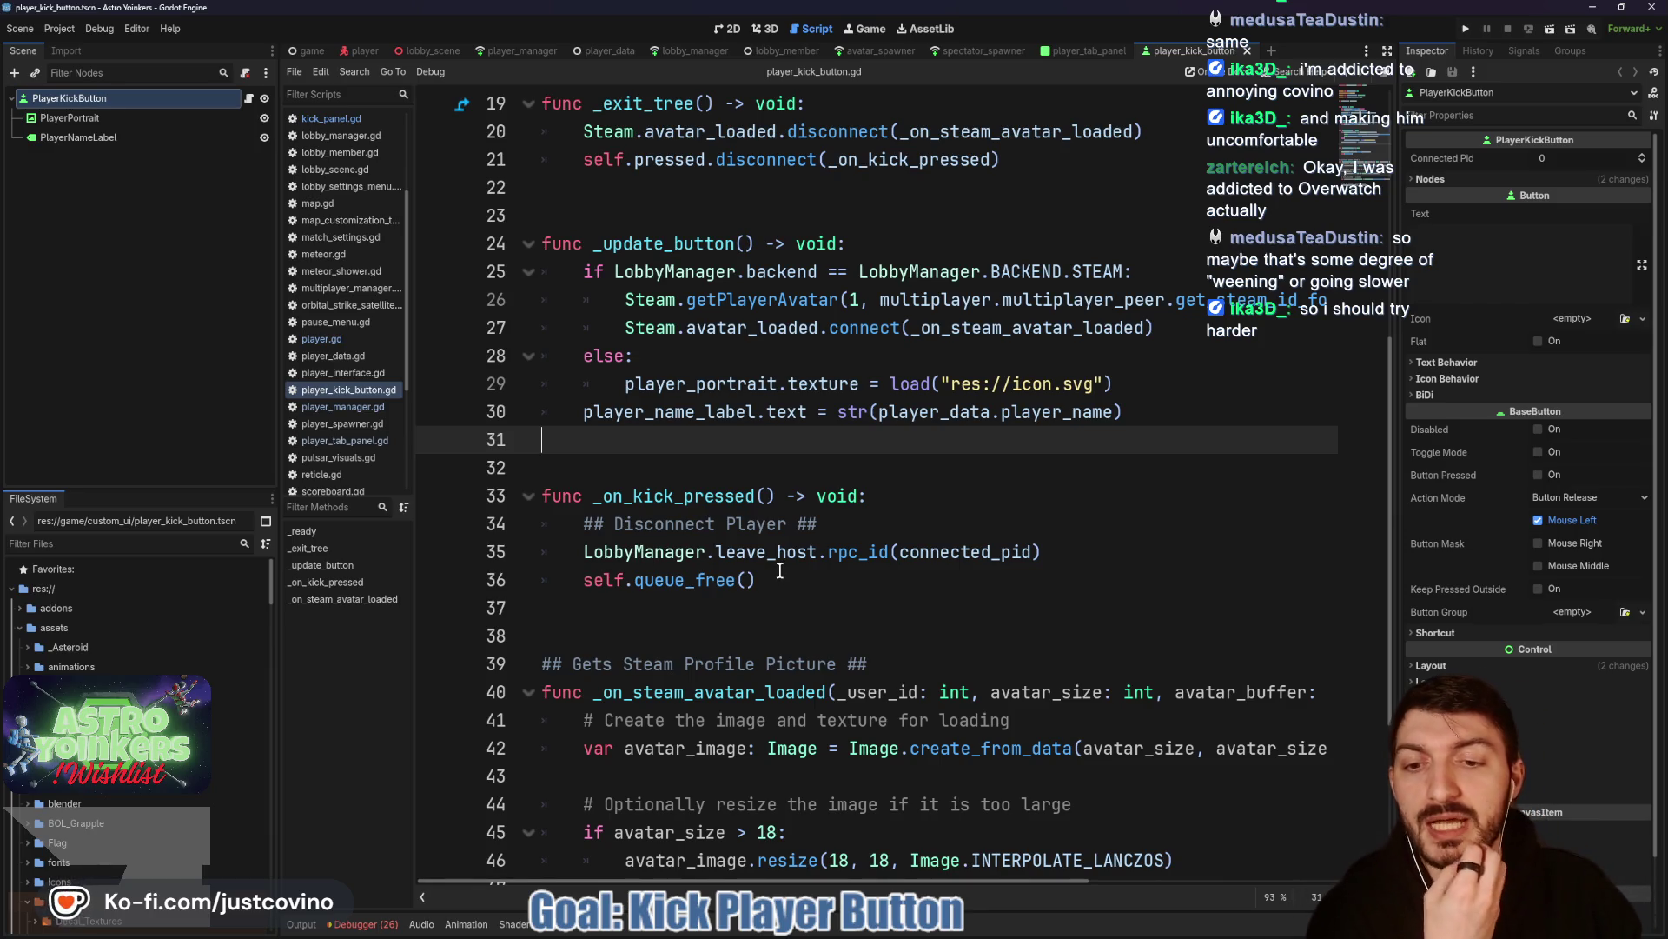
# Step: Open the LobbyManager script and review the line that closes the multiplayer peer
pyautogui.keyDown('ctrl'); pyautogui.click(657, 553); pyautogui.keyUp('ctrl')
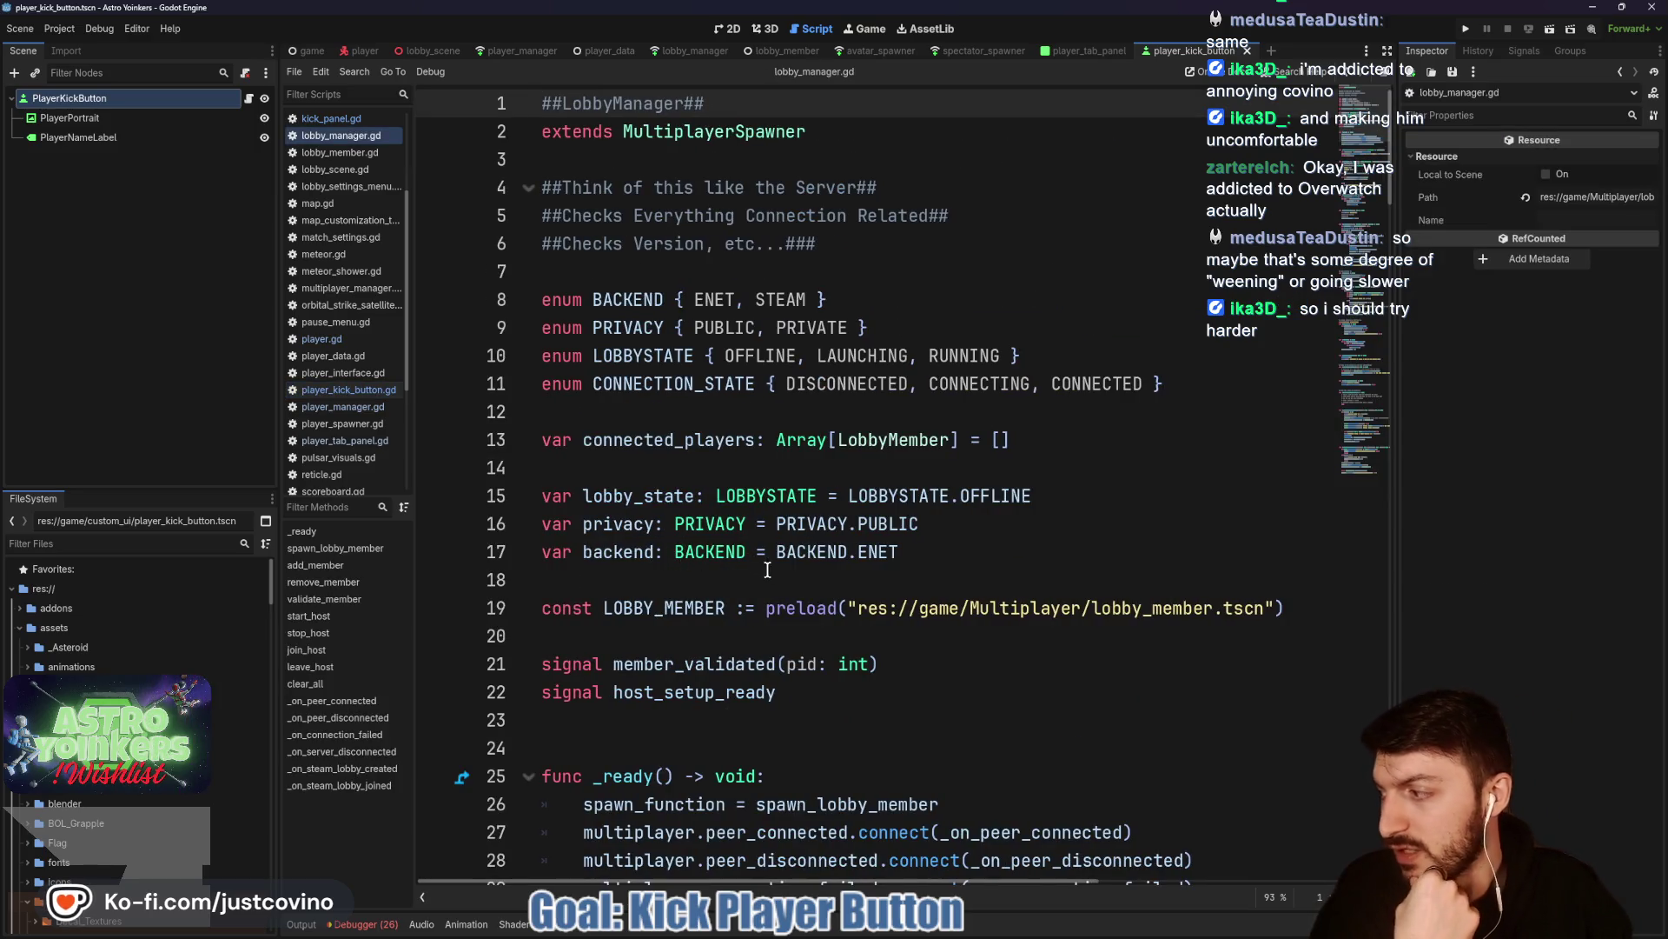
pyautogui.scroll(-5, 769, 571)
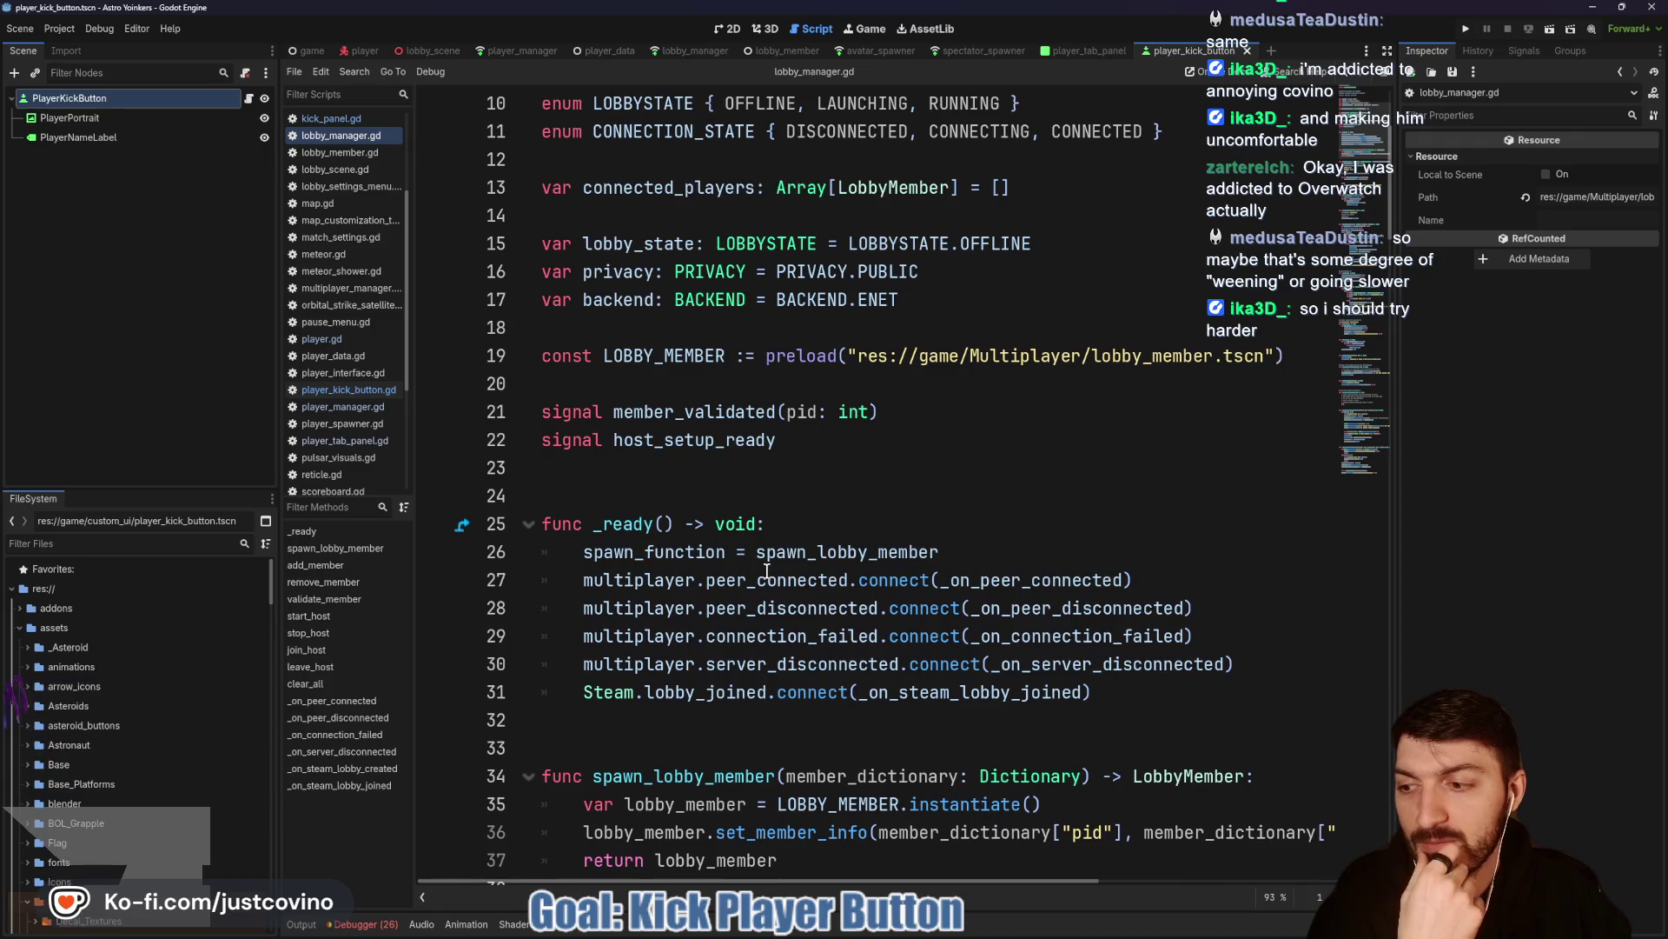
pyautogui.scroll(-17, 768, 571)
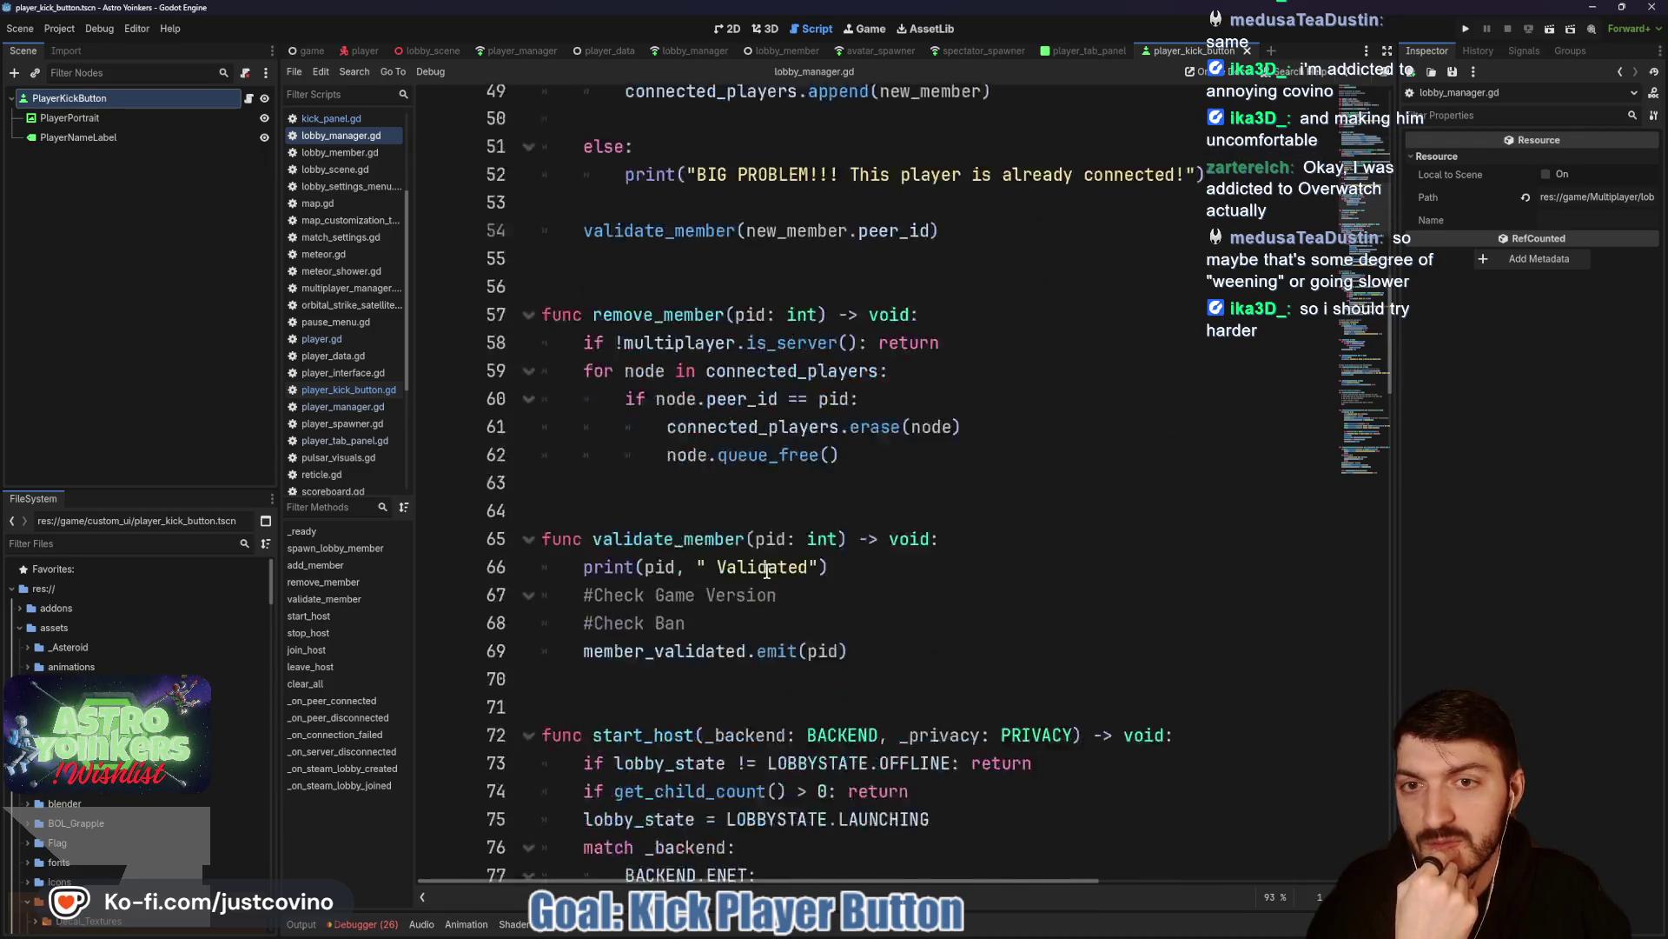
pyautogui.scroll(-15, 767, 571)
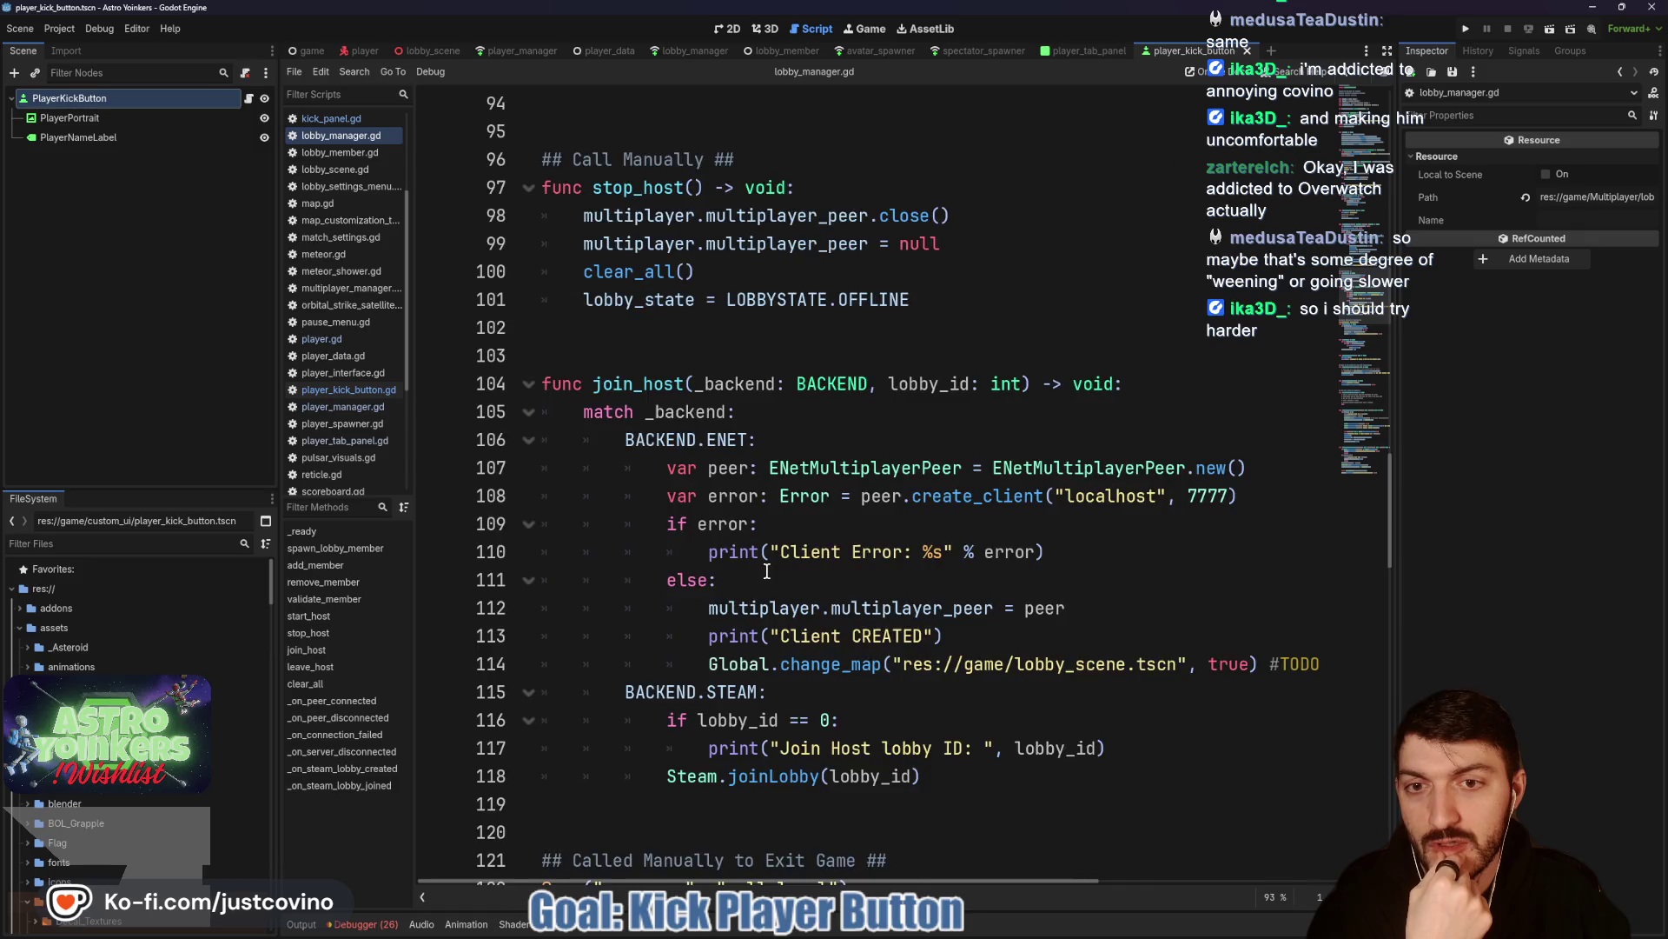
pyautogui.scroll(-2, 767, 571)
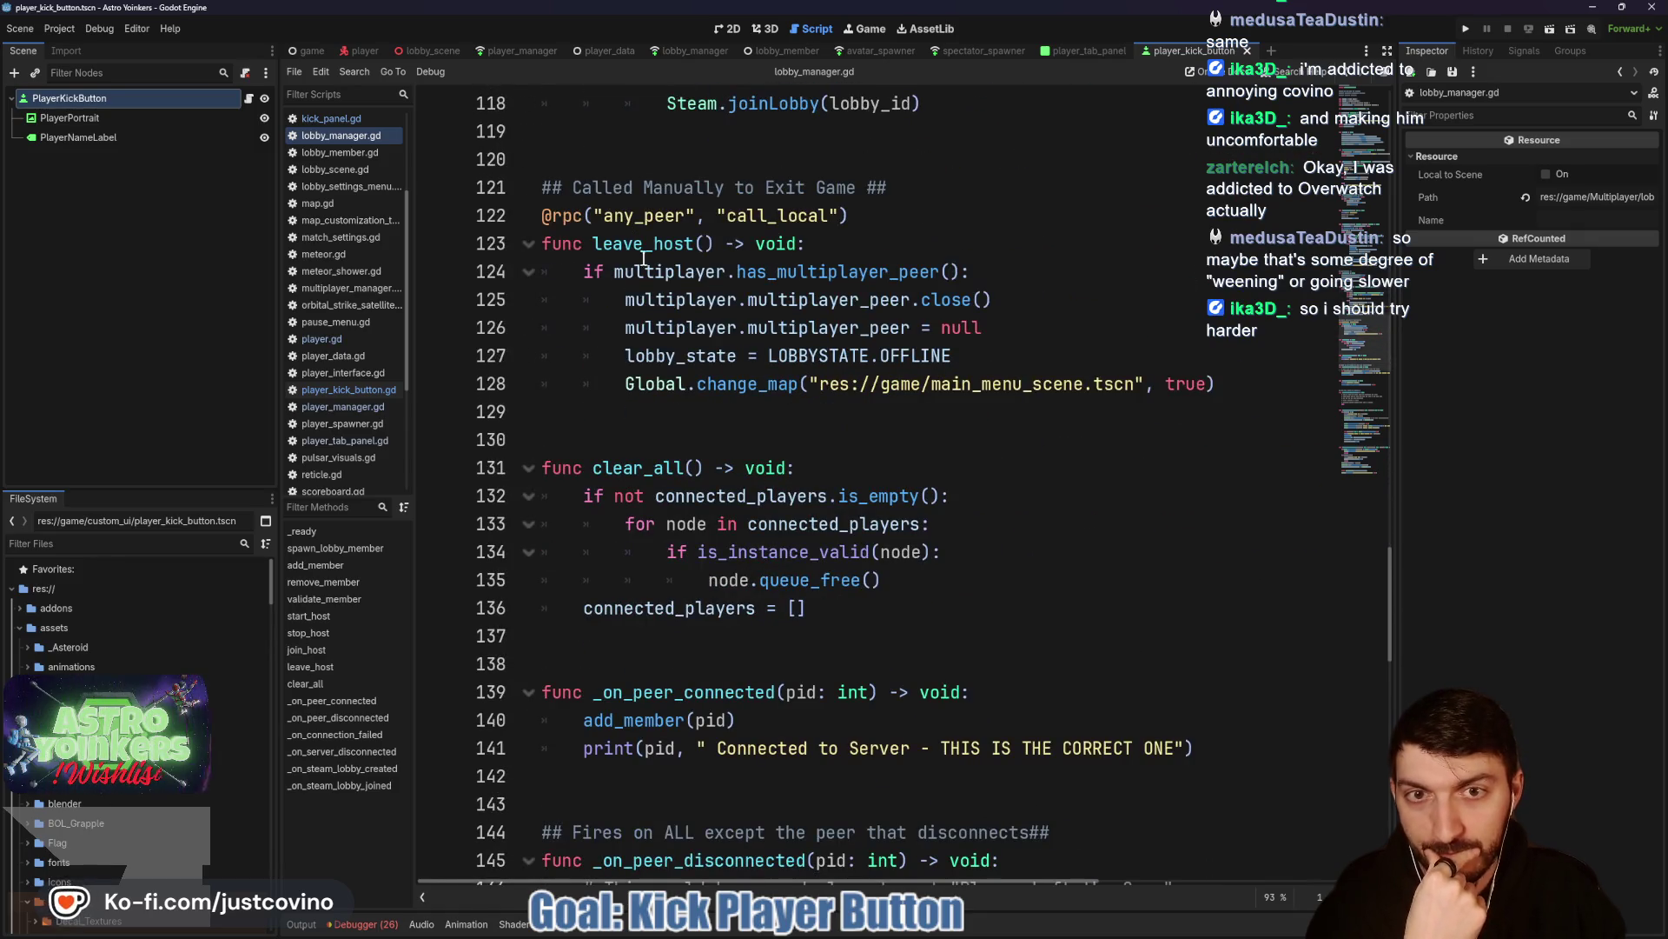
pyautogui.moveTo(1049, 293); pyautogui.dragTo(560, 292)
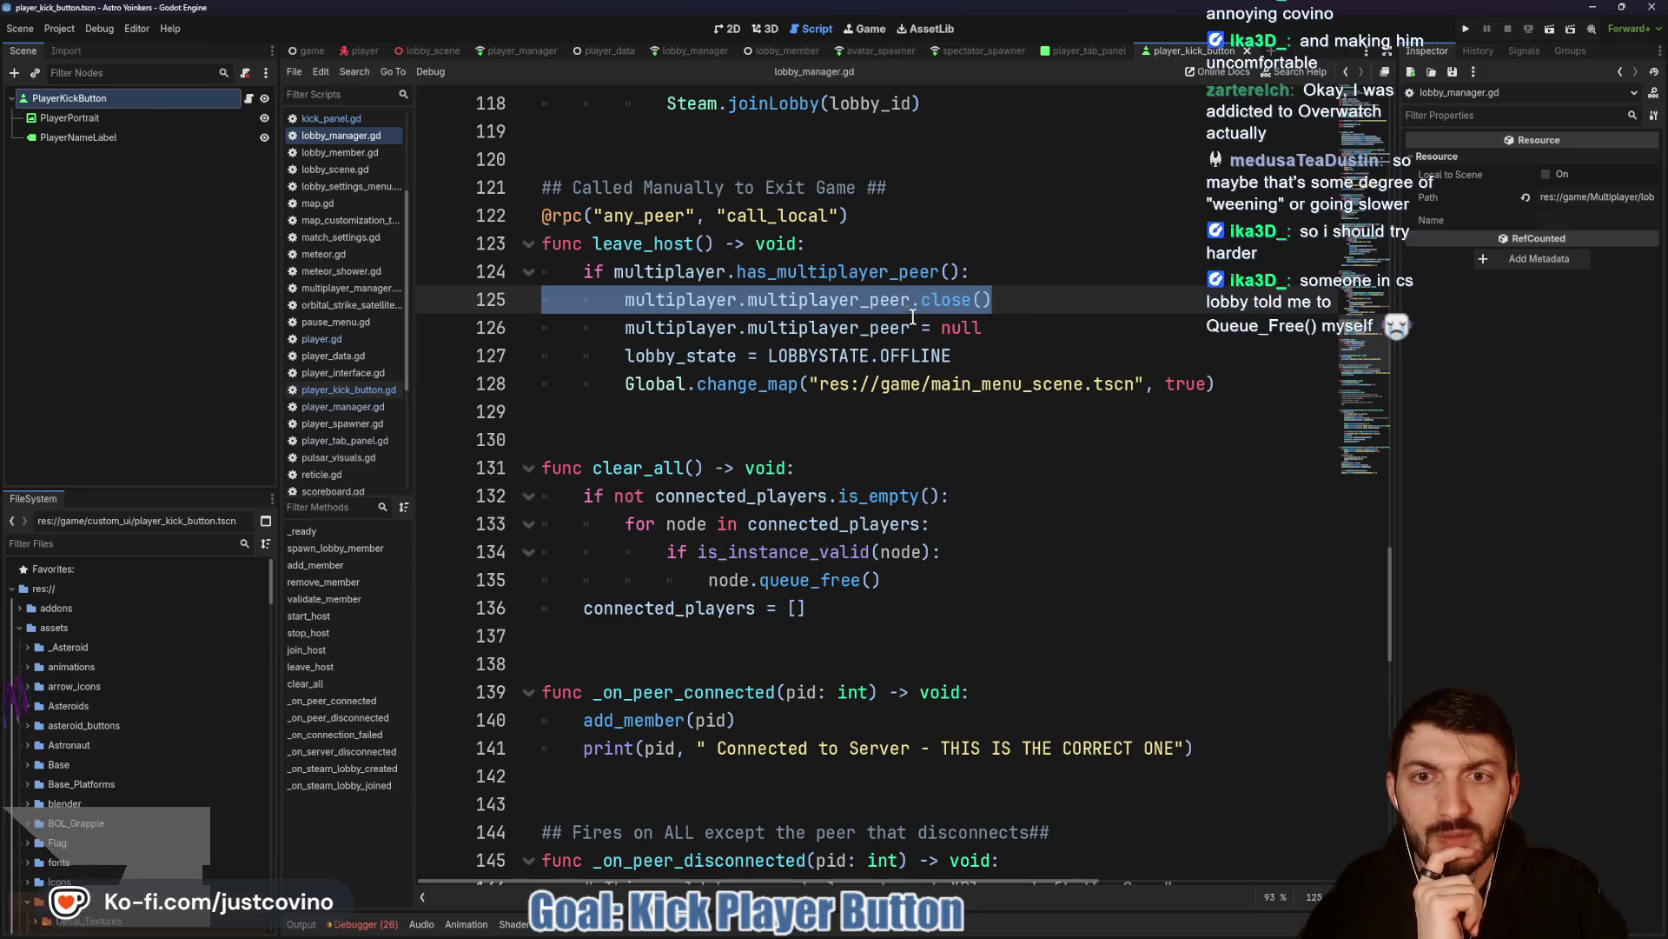
pyautogui.moveTo(909, 315)
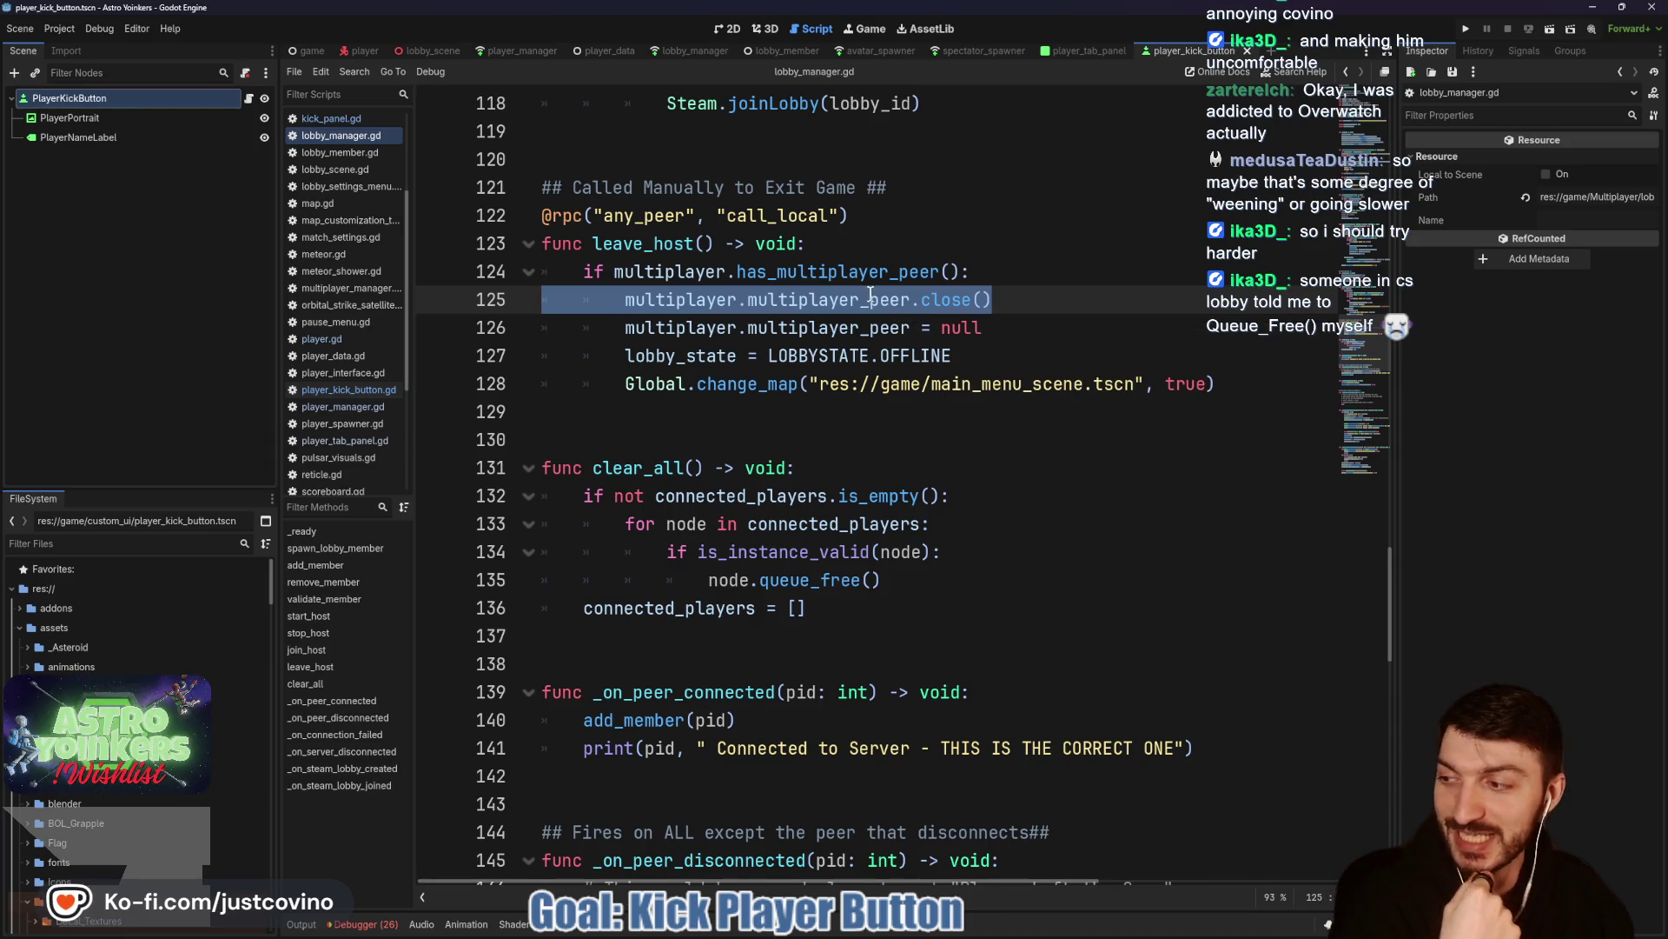
pyautogui.click(844, 247)
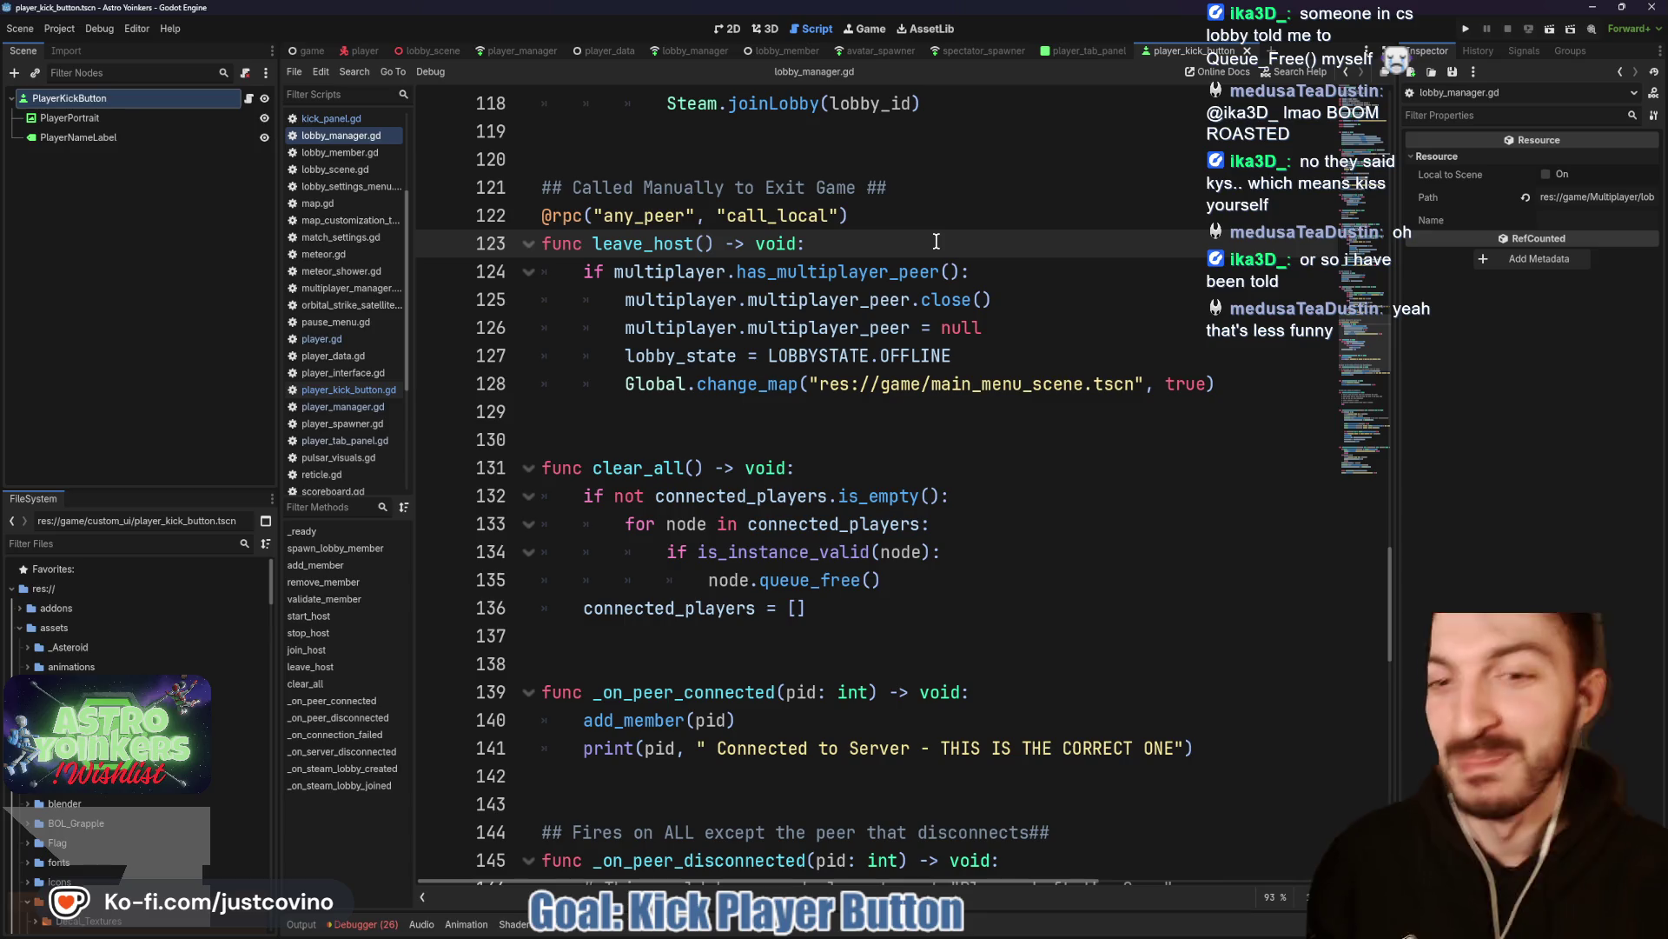
# Step: Look over the leave_host declaration, then return to player_kick_button.gd
pyautogui.click(737, 421)
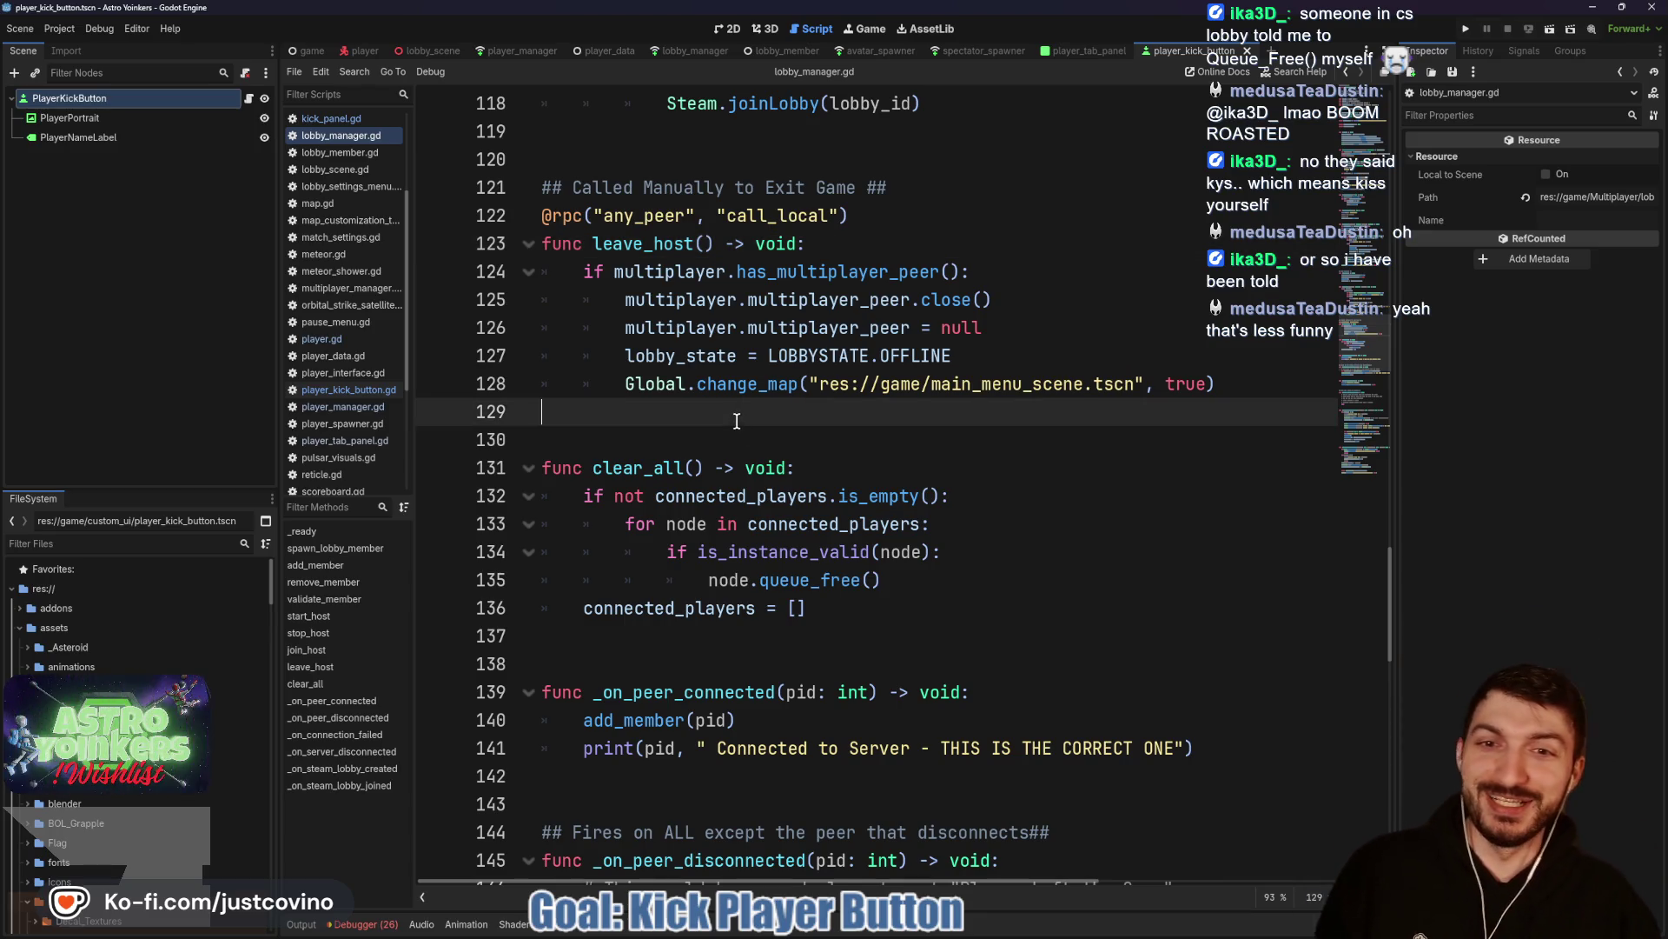
pyautogui.click(854, 249)
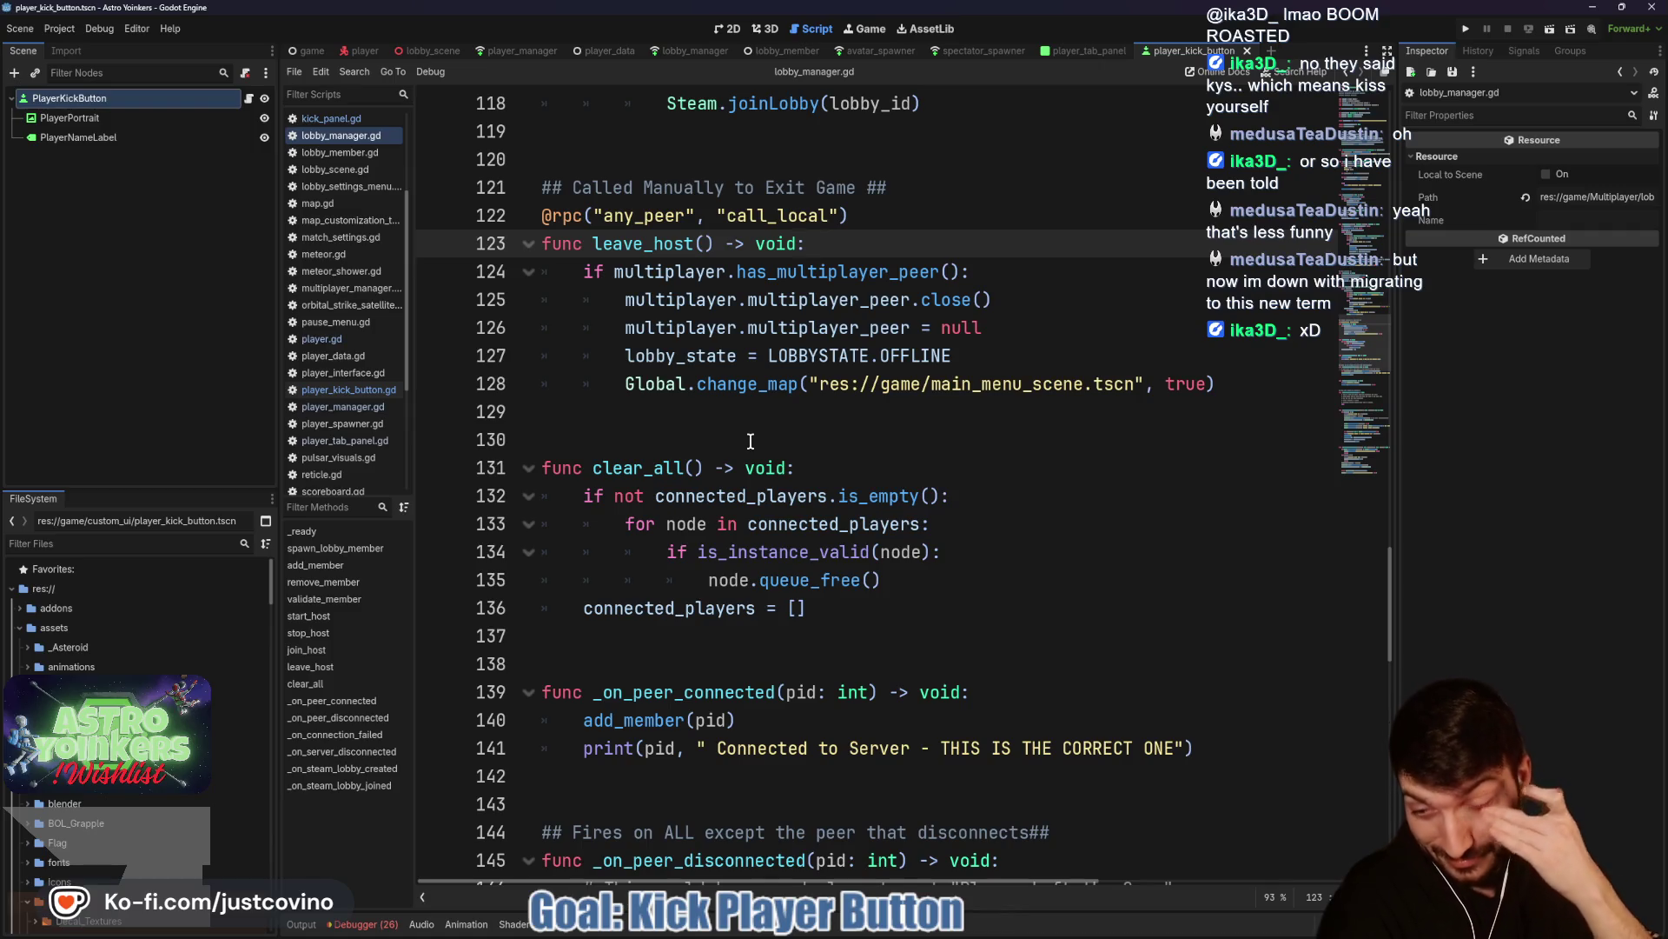
pyautogui.click(750, 441)
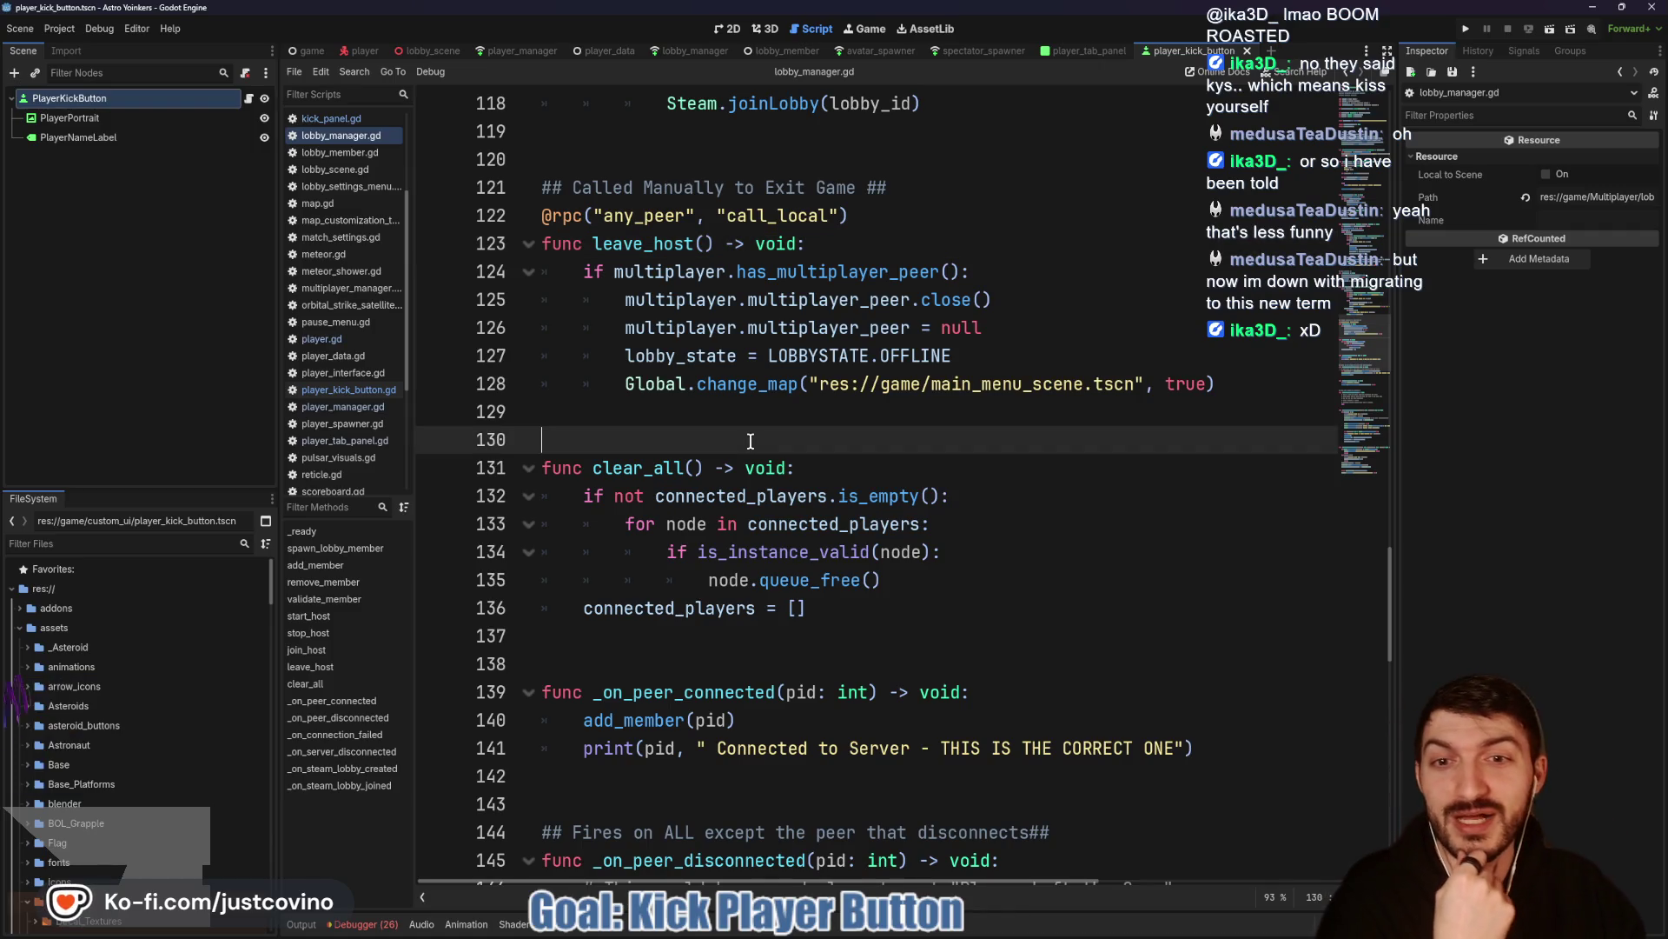
pyautogui.click(702, 416)
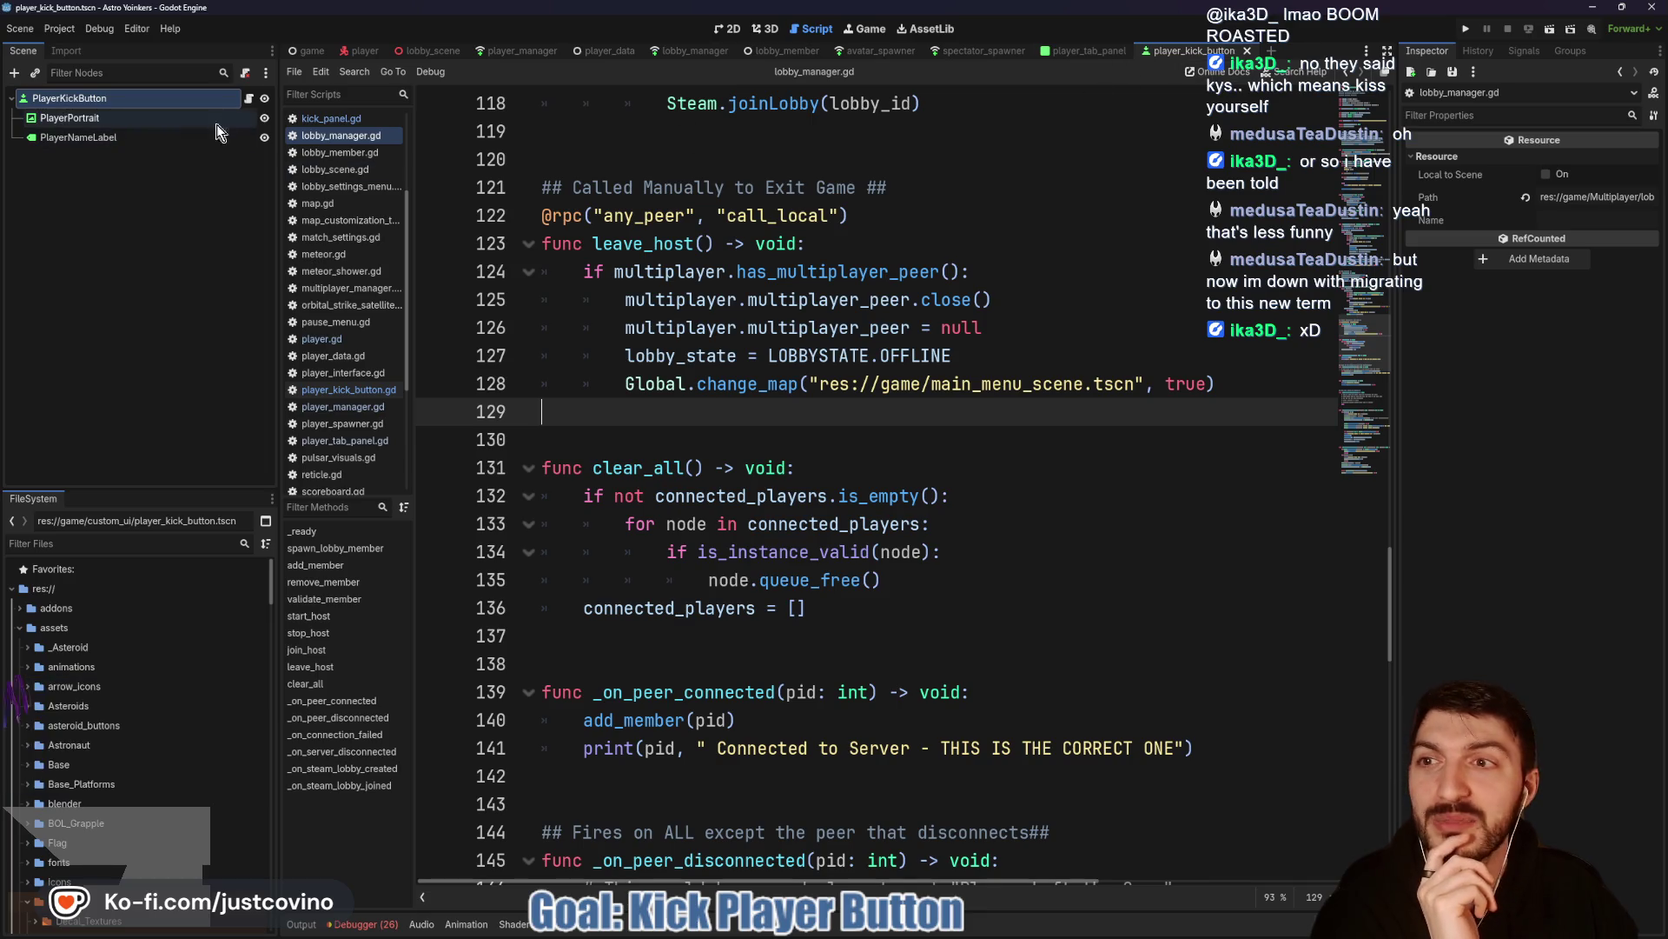
pyautogui.click(248, 98)
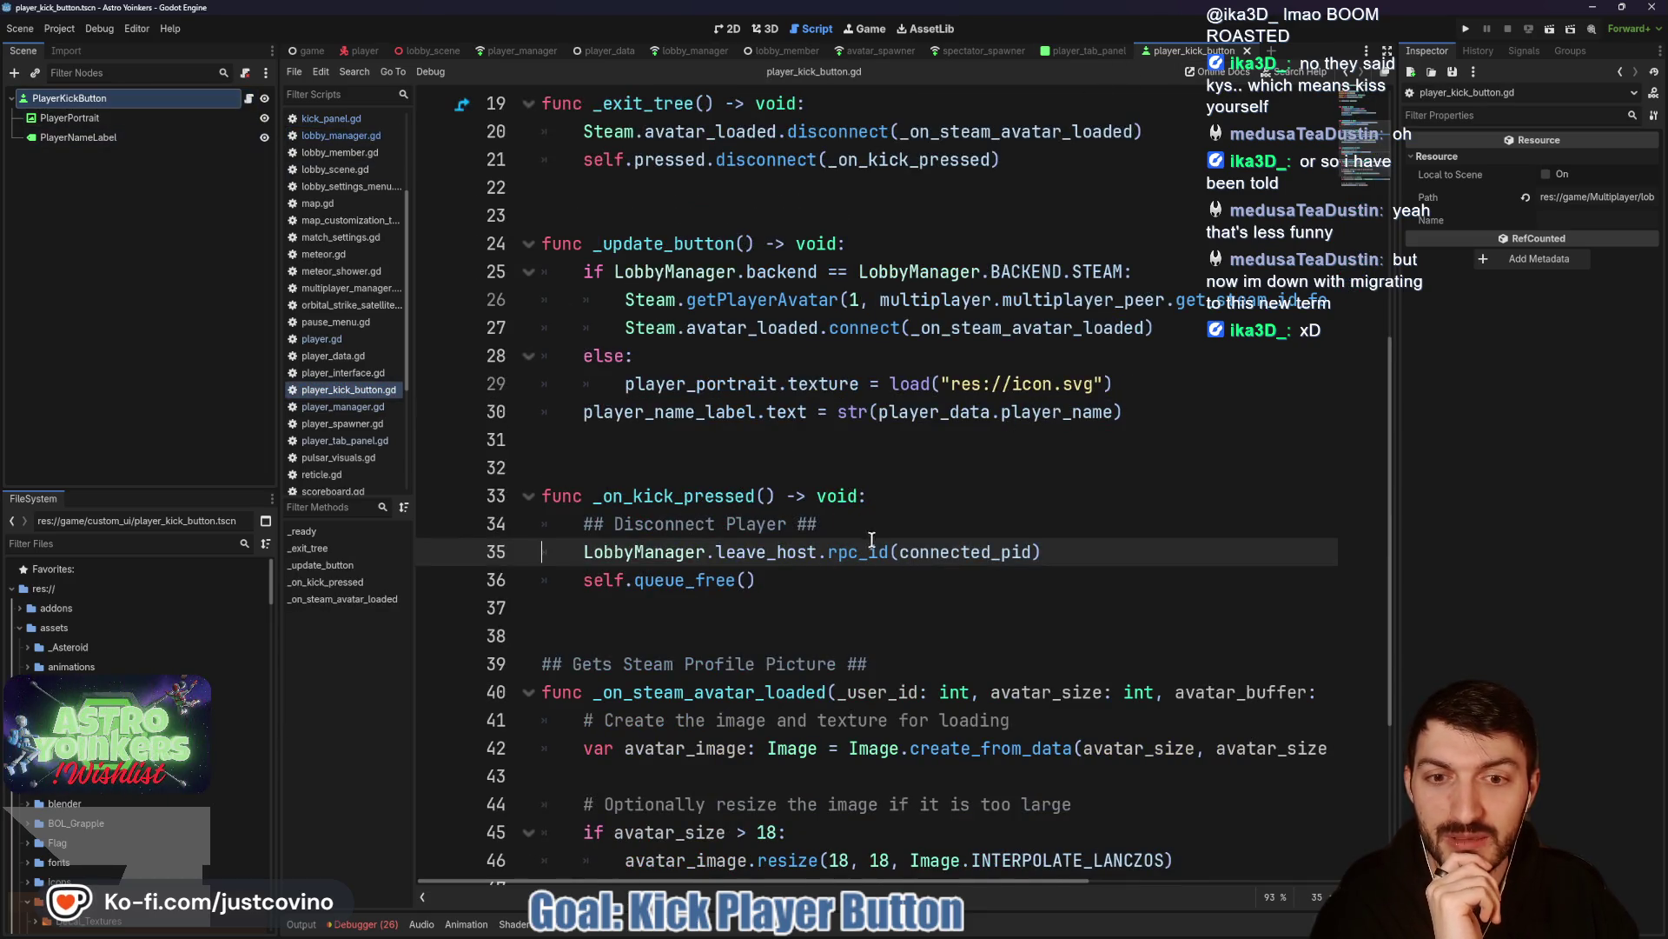
# Step: Compare kick_player and remove_player_data in player_manager.gd against the kick button script
pyautogui.click(844, 527)
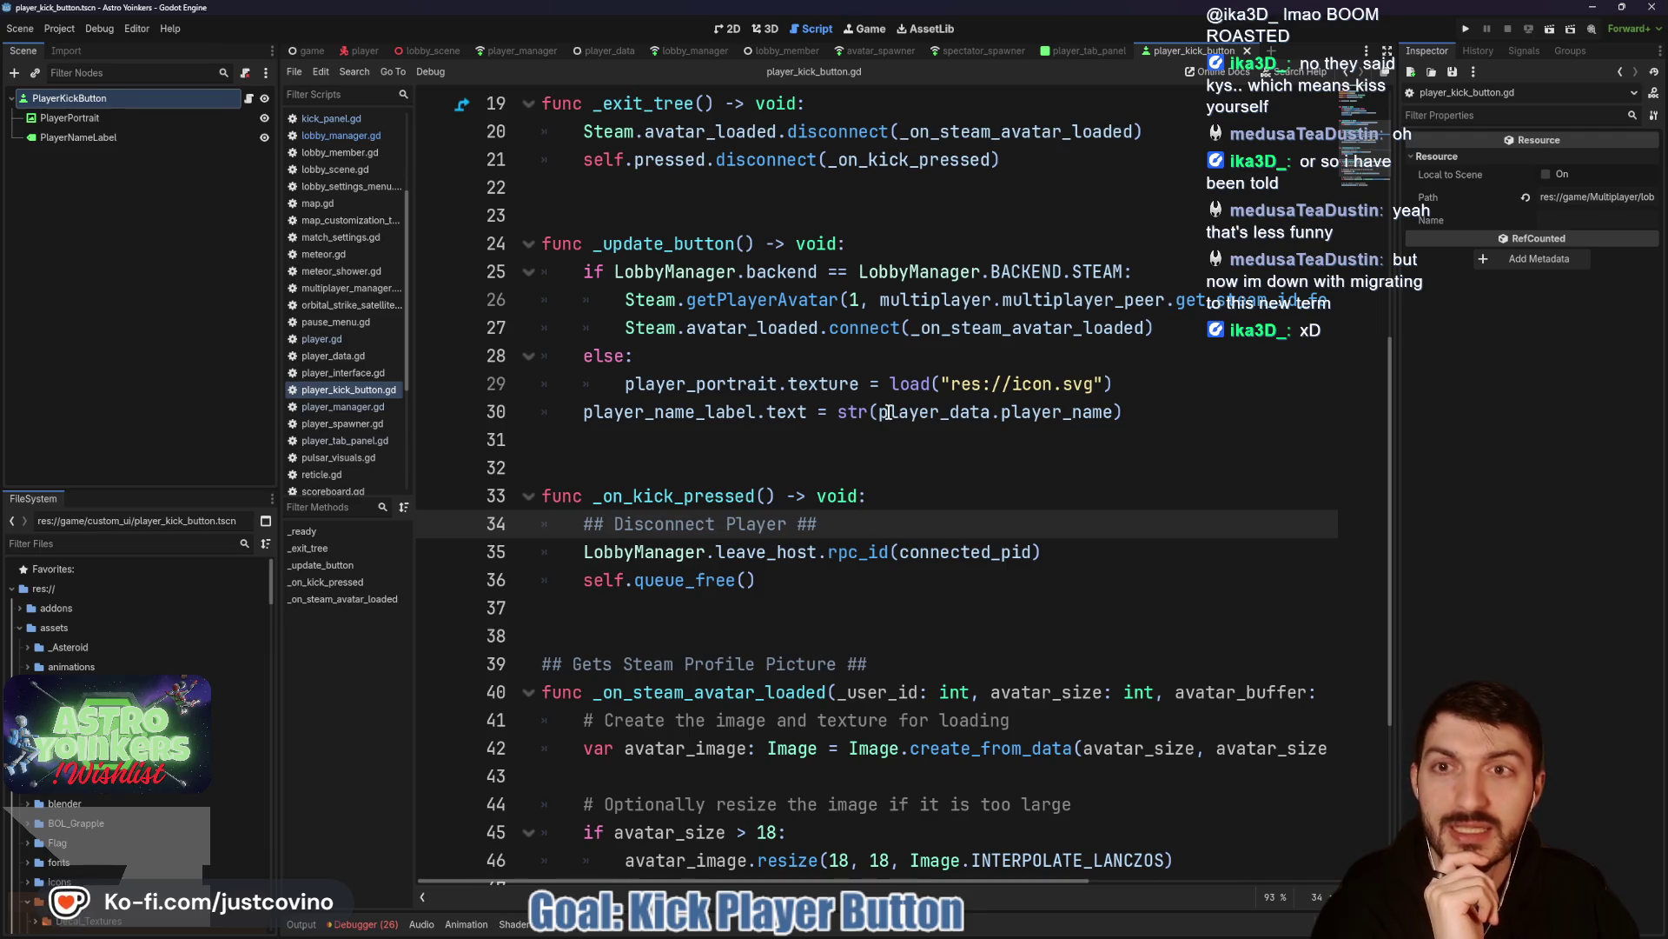
pyautogui.click(522, 51)
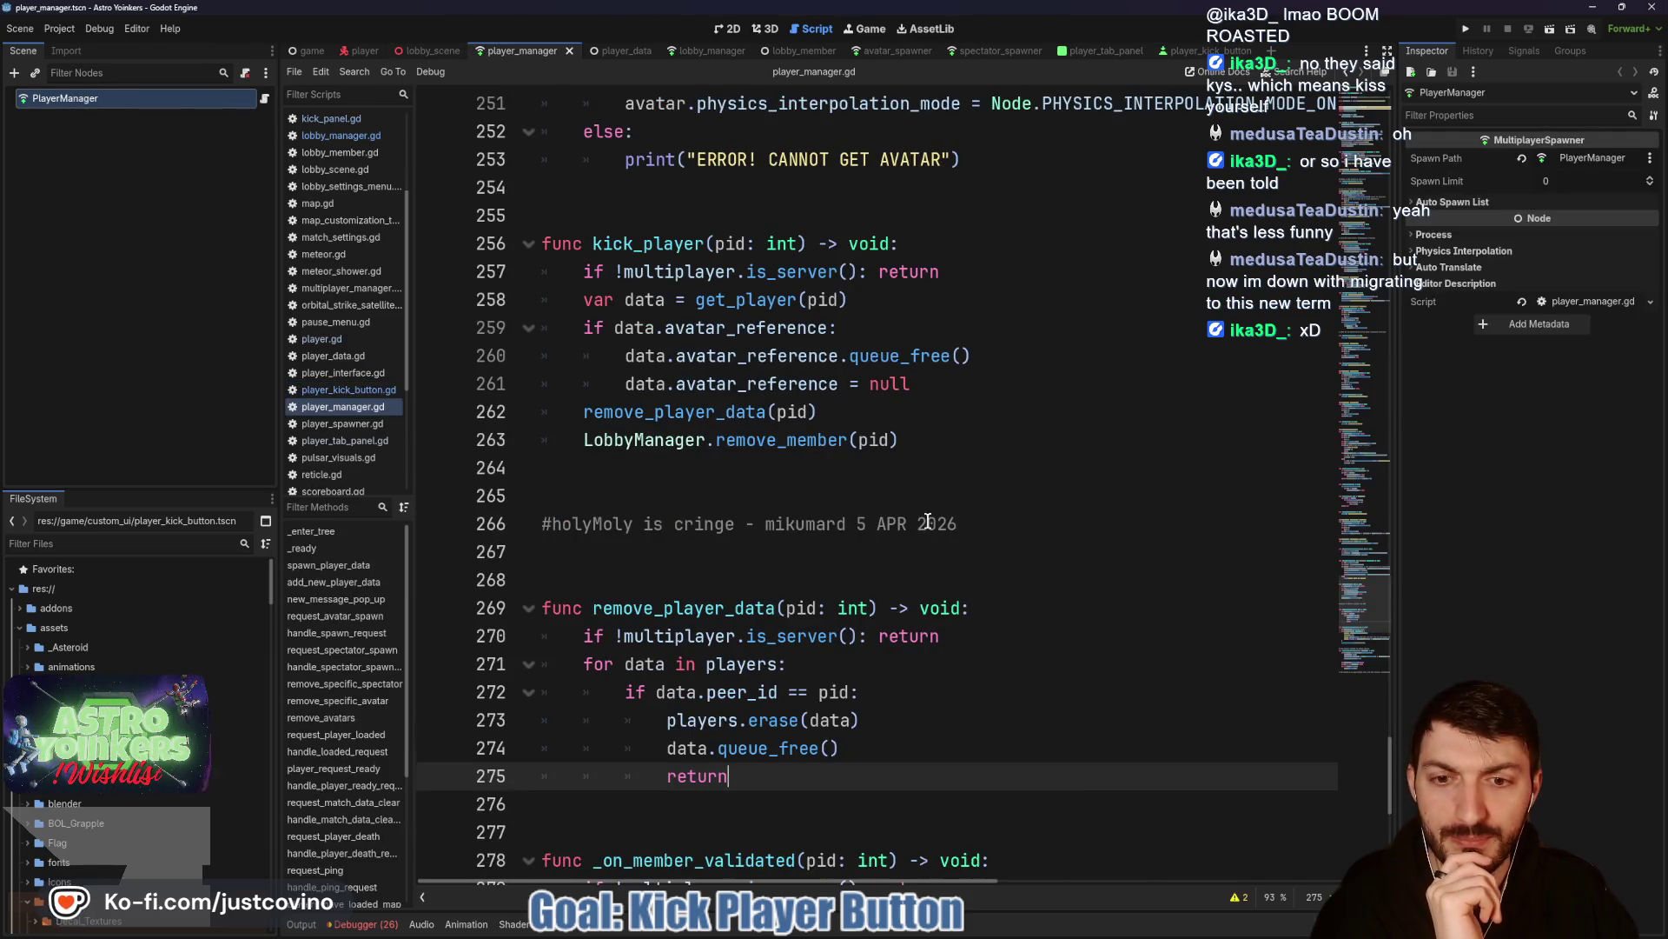
pyautogui.scroll(-1, 886, 545)
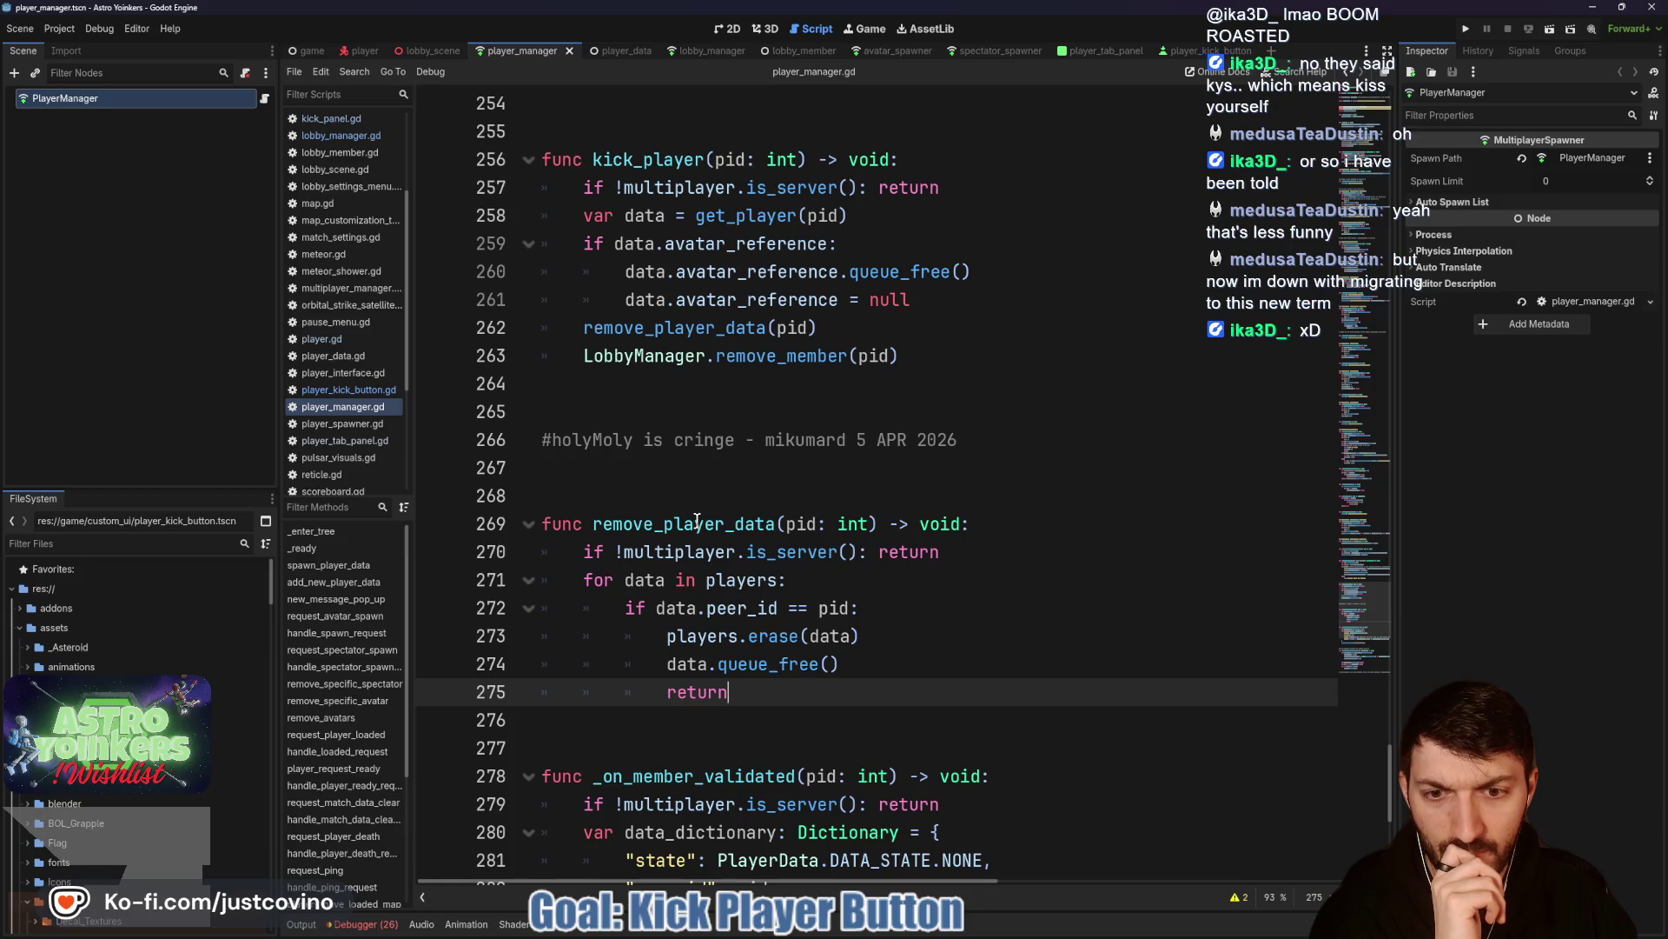
pyautogui.doubleClick(697, 521)
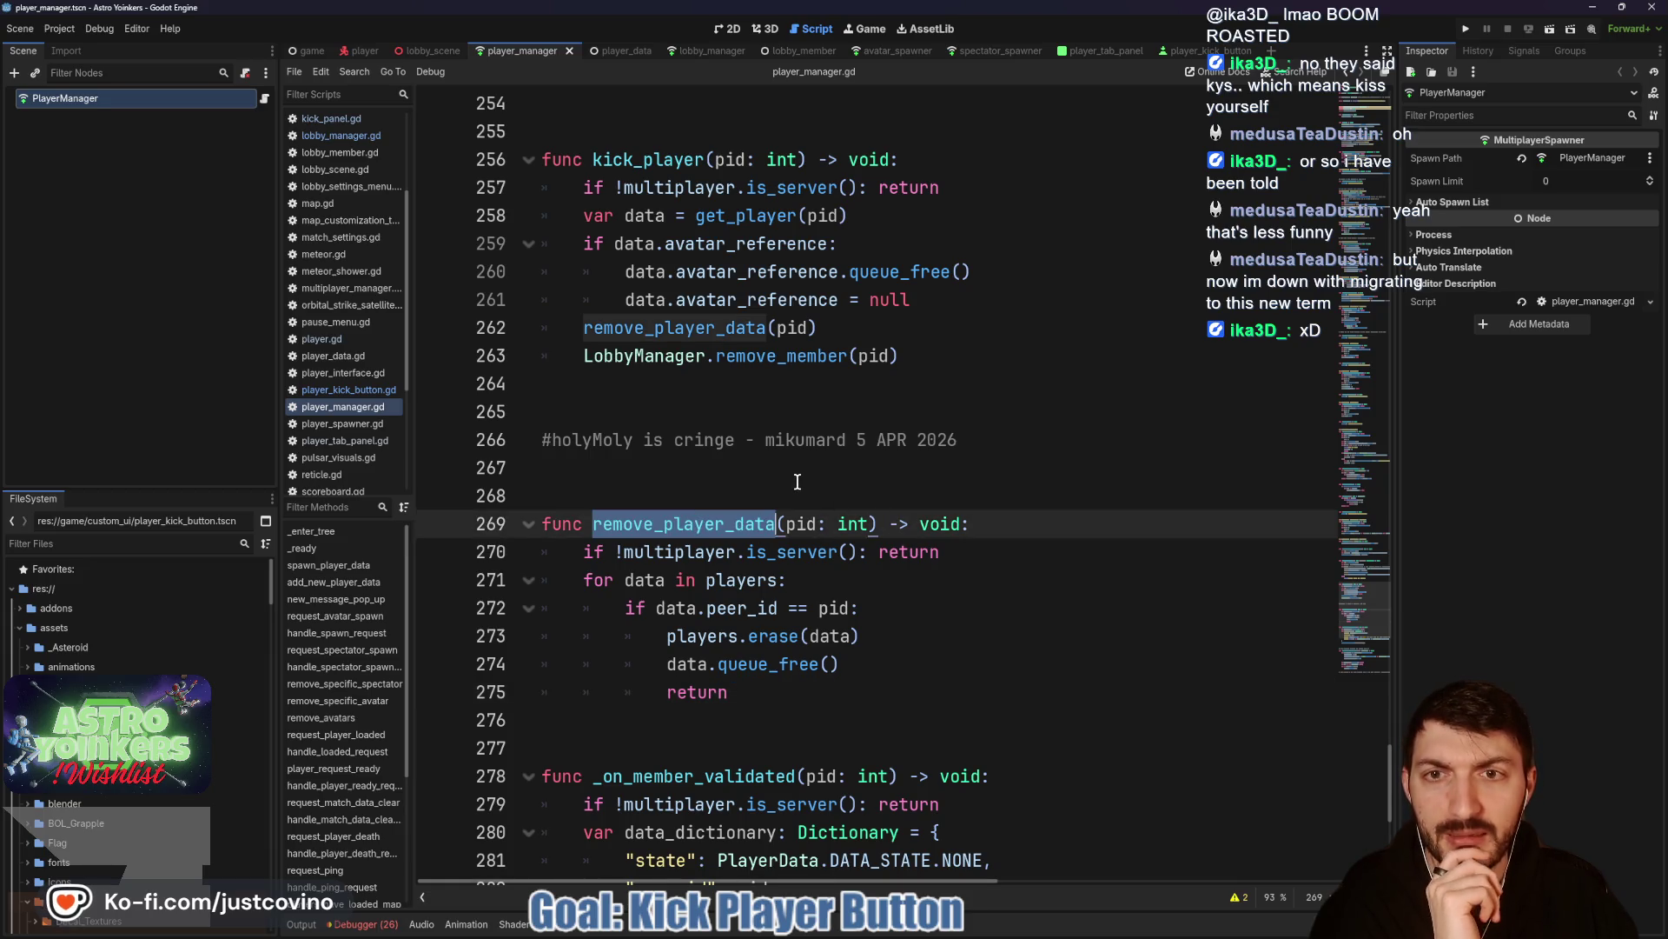
pyautogui.scroll(2, 798, 480)
pyautogui.doubleClick(654, 326)
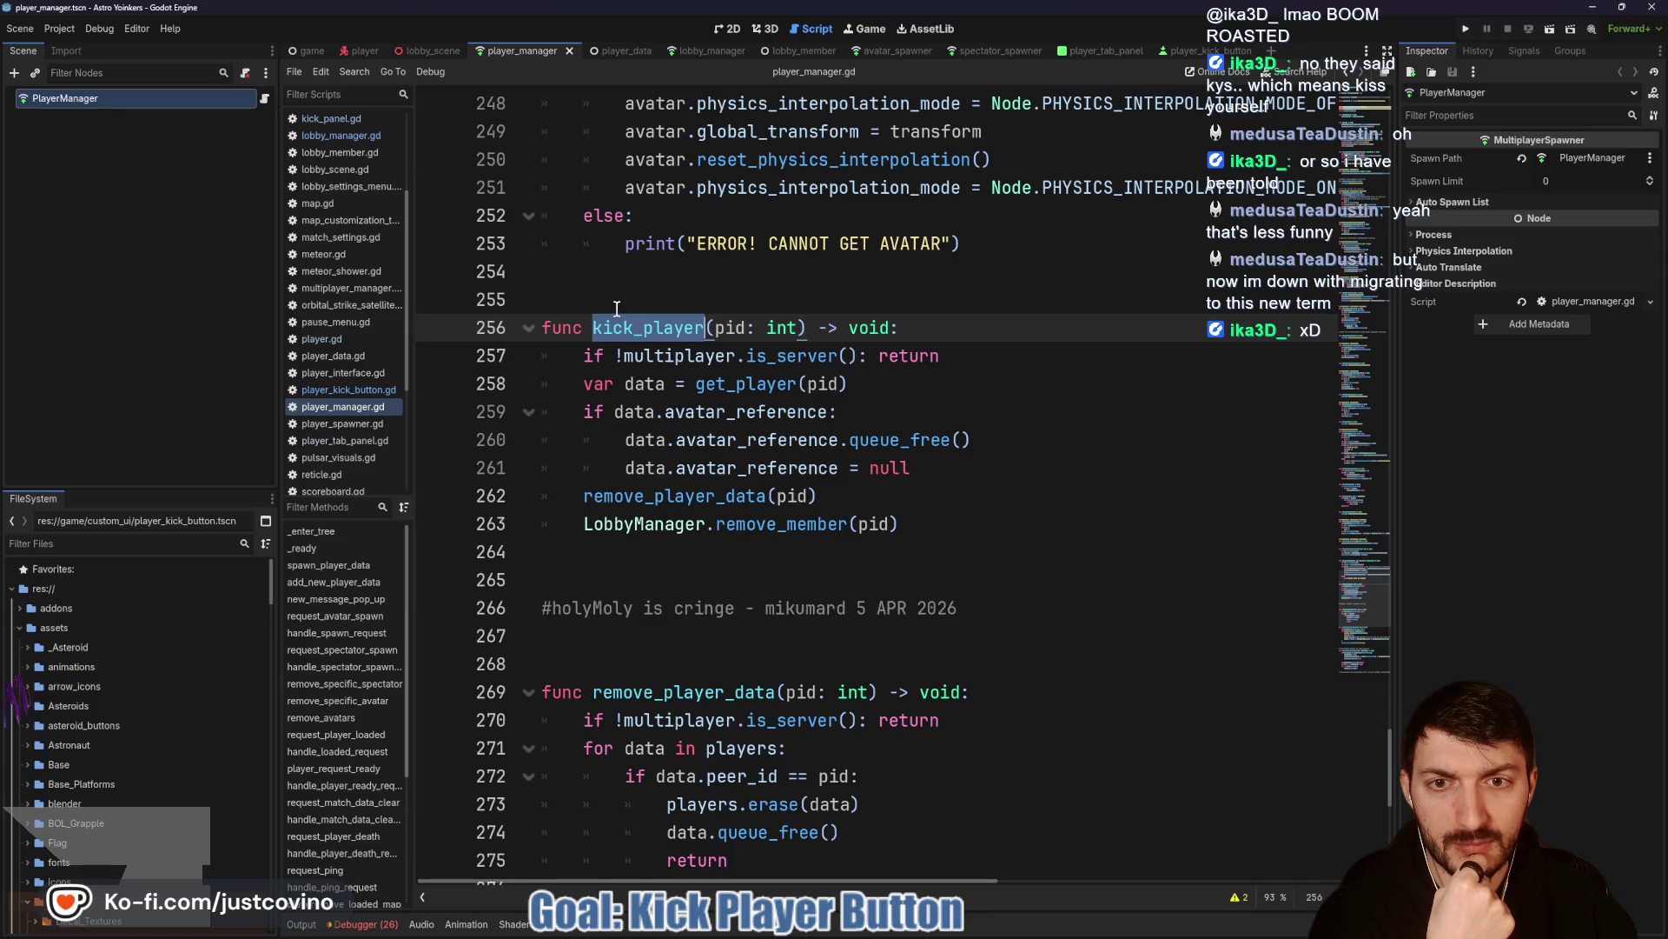
pyautogui.click(1194, 51)
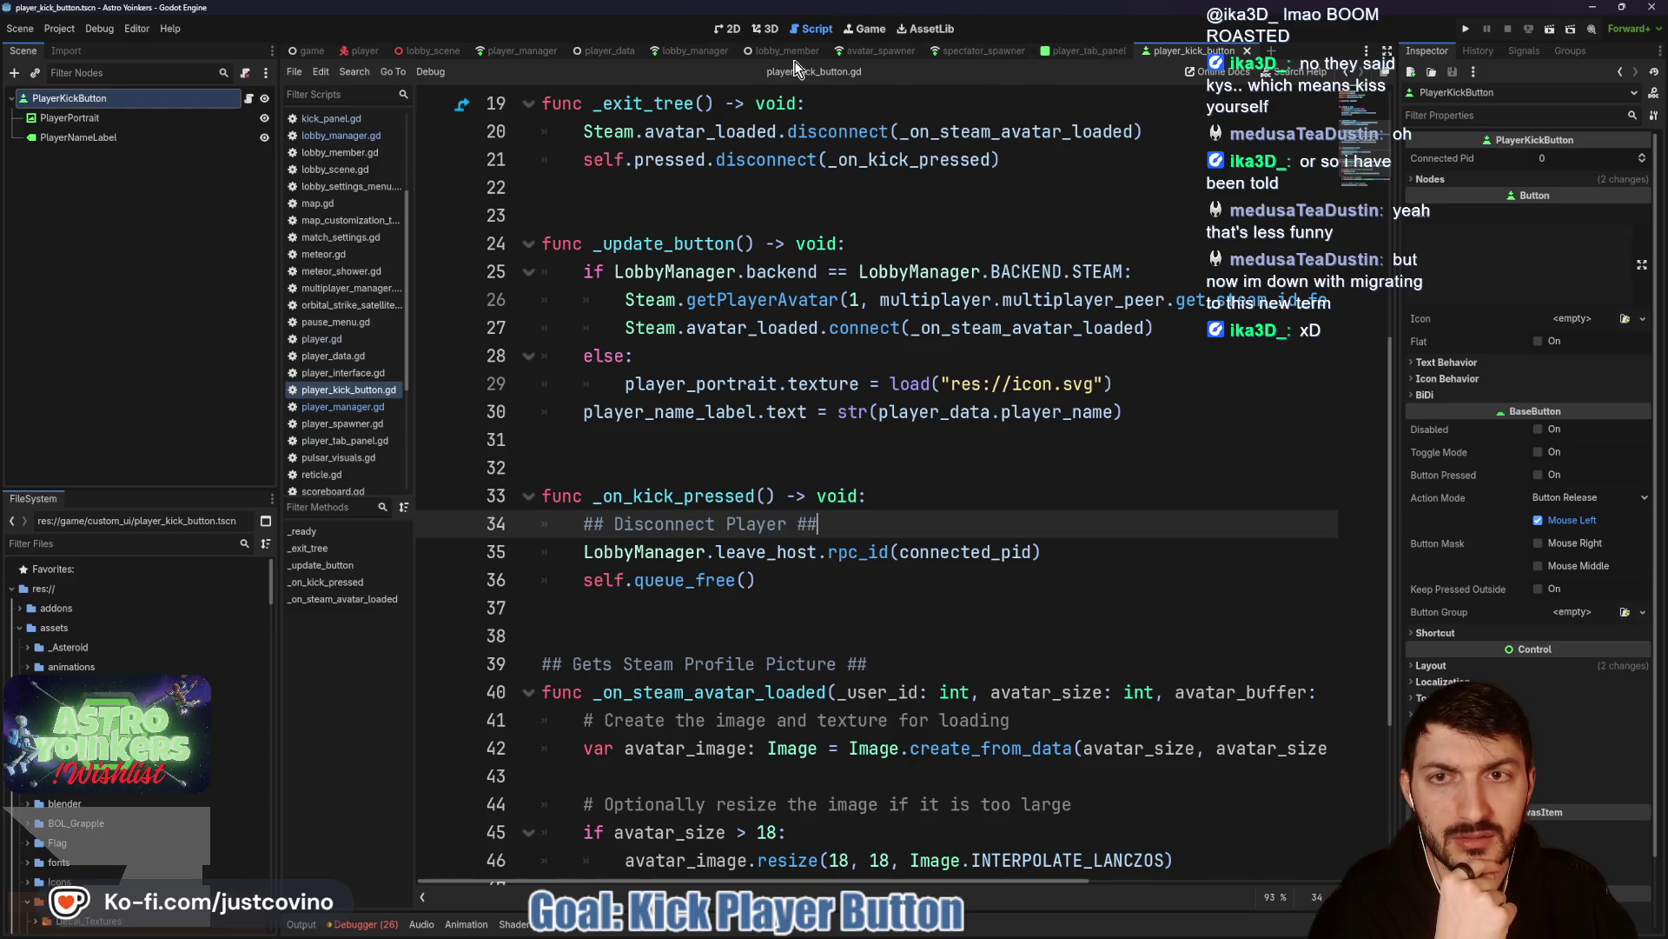
pyautogui.click(522, 51)
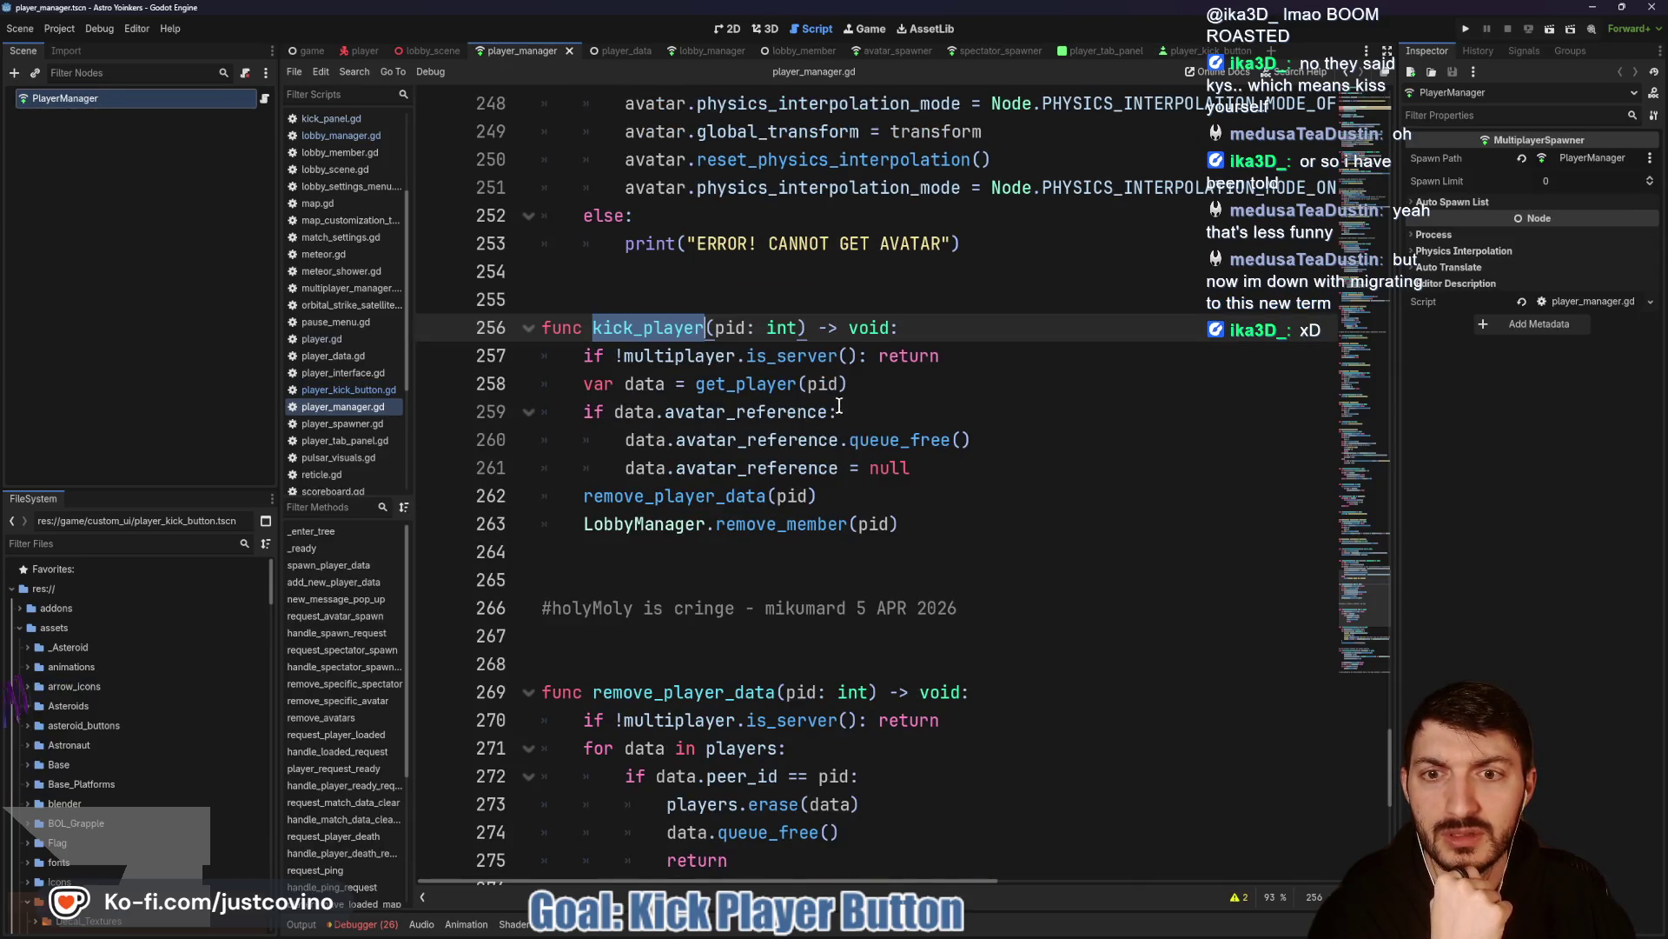
pyautogui.click(644, 300)
pyautogui.press('Return')
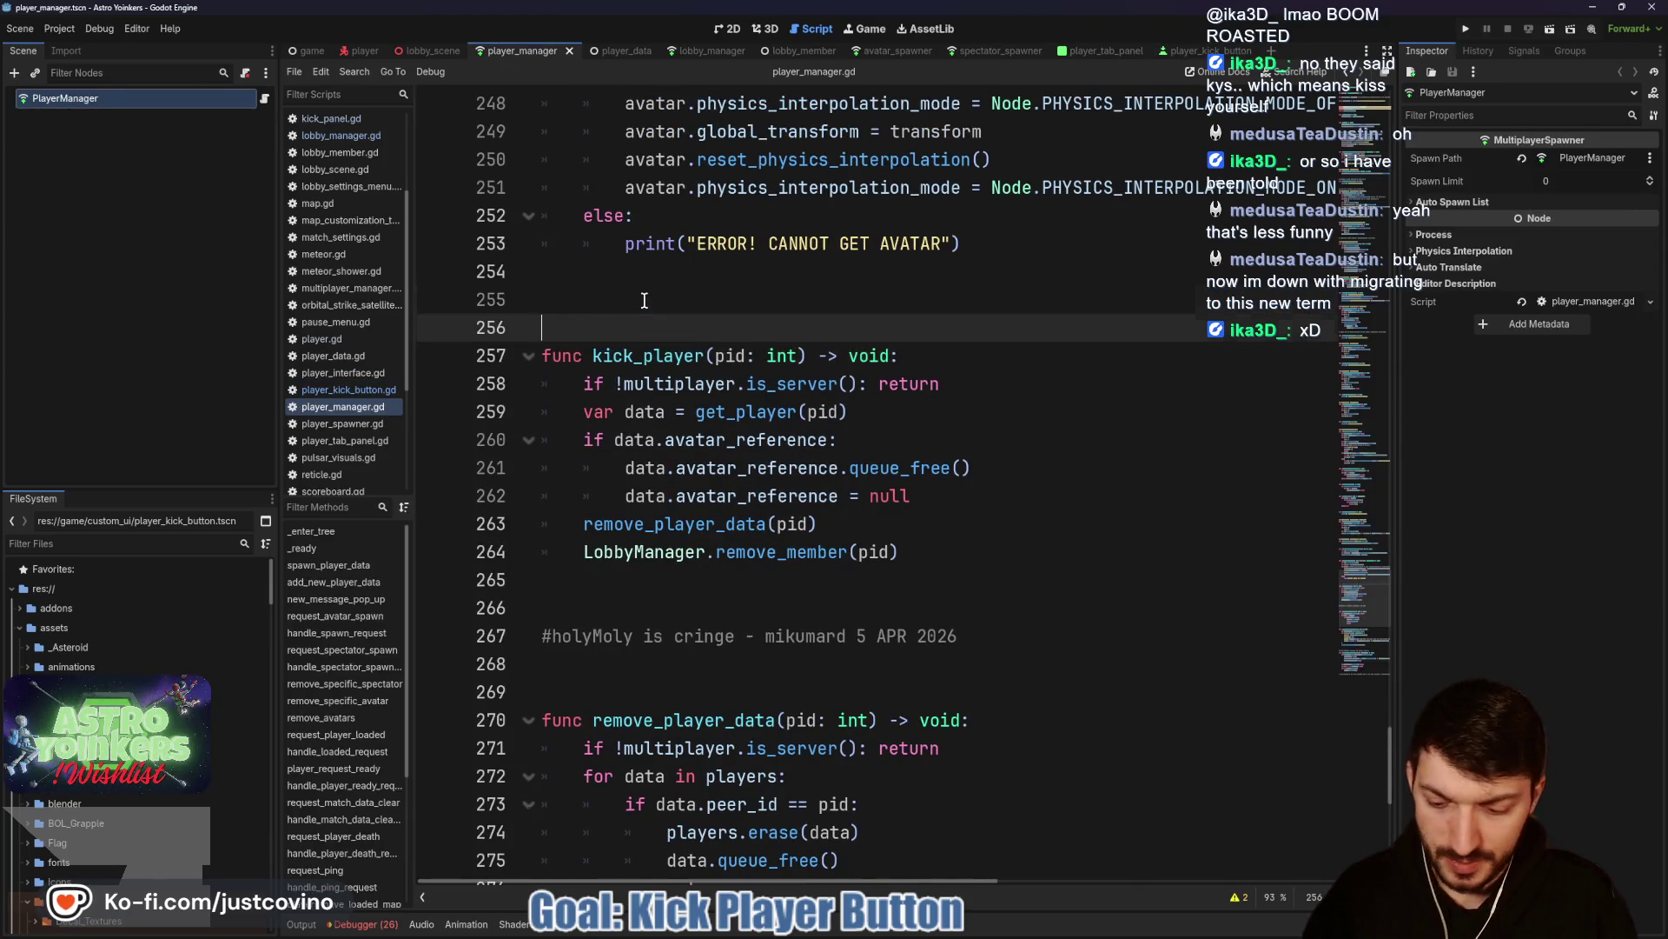
pyautogui.write('@rpc(')
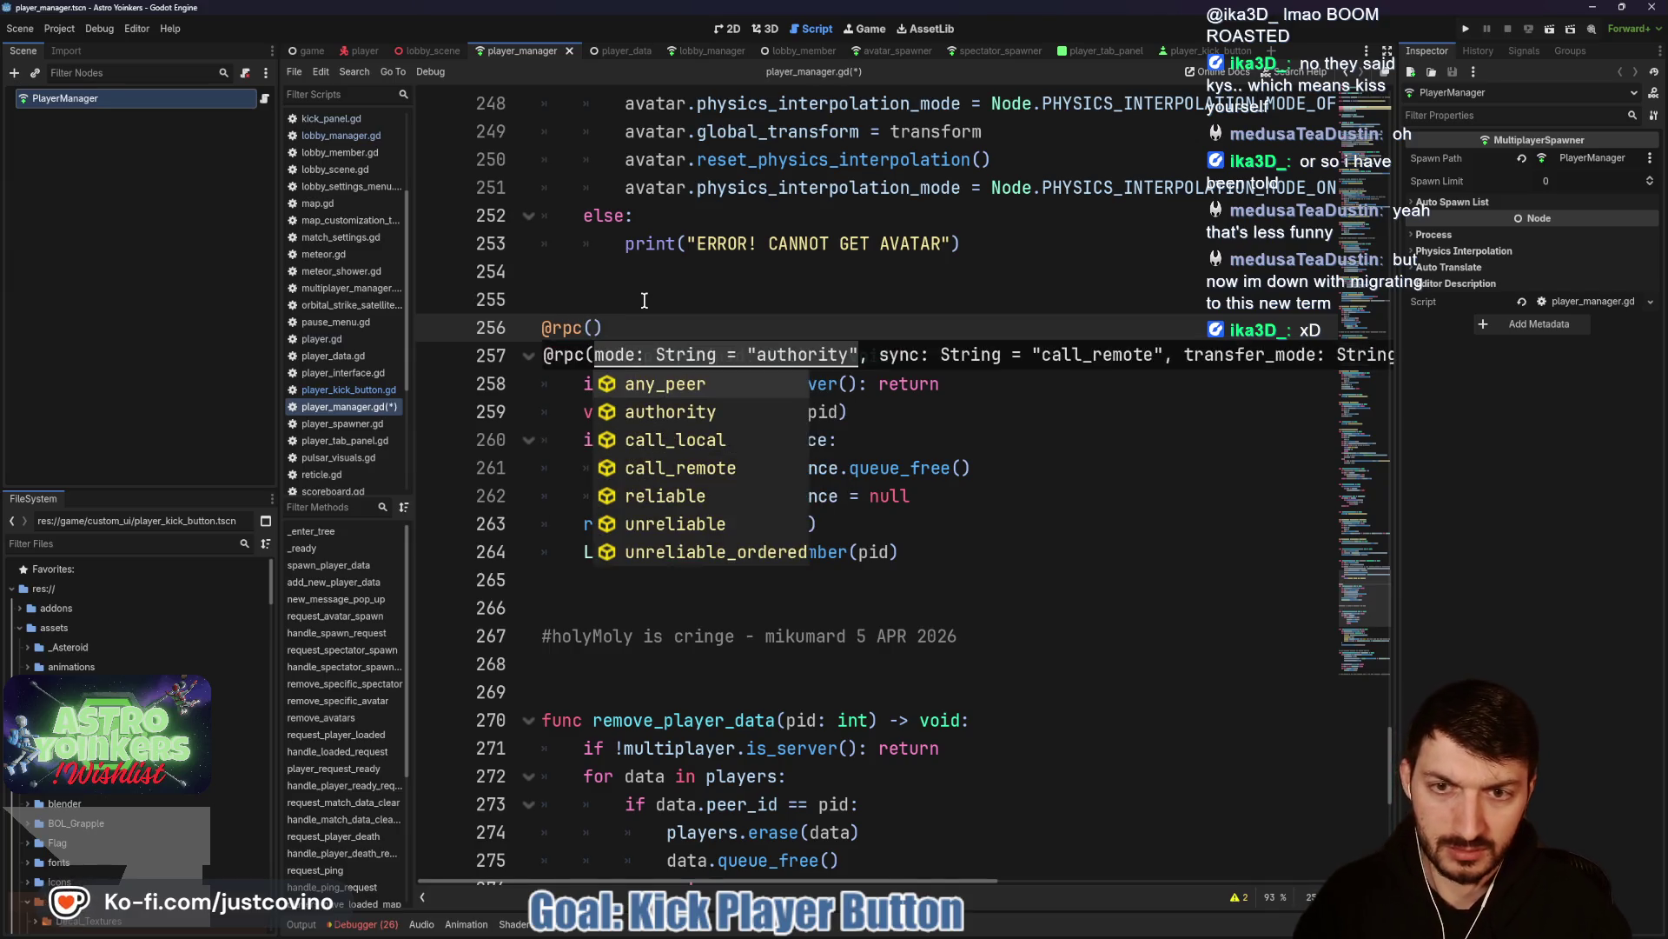
pyautogui.press('Return')
pyautogui.write(',')
pyautogui.press('Down')
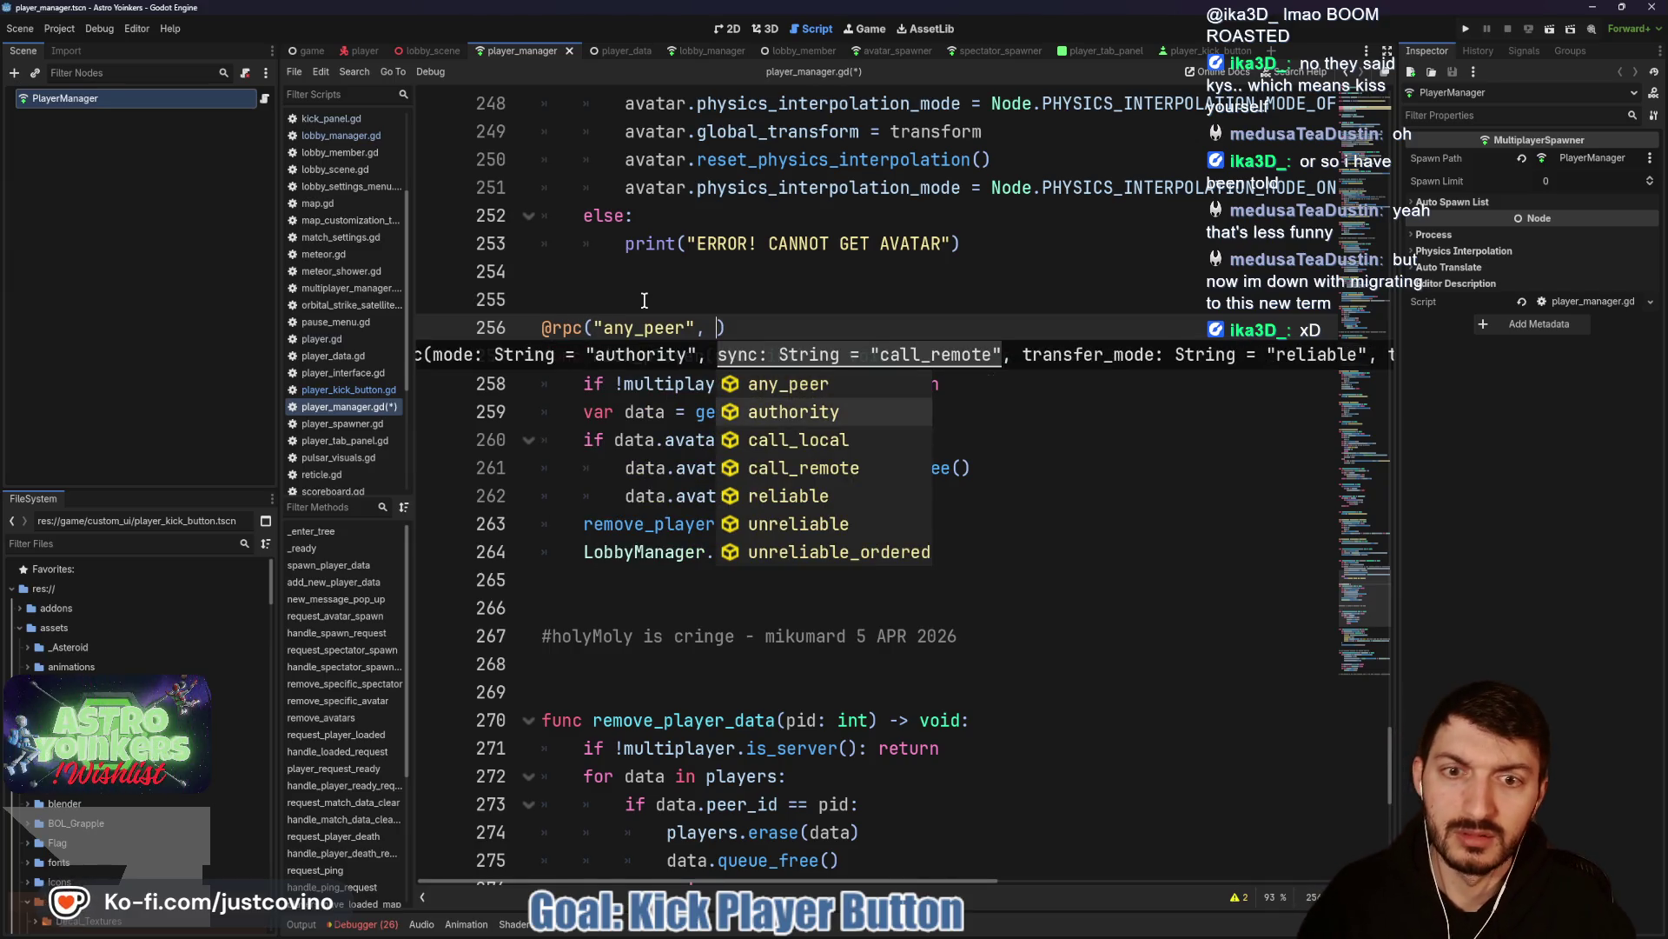
pyautogui.press('Down')
pyautogui.press('Return')
pyautogui.press('End')
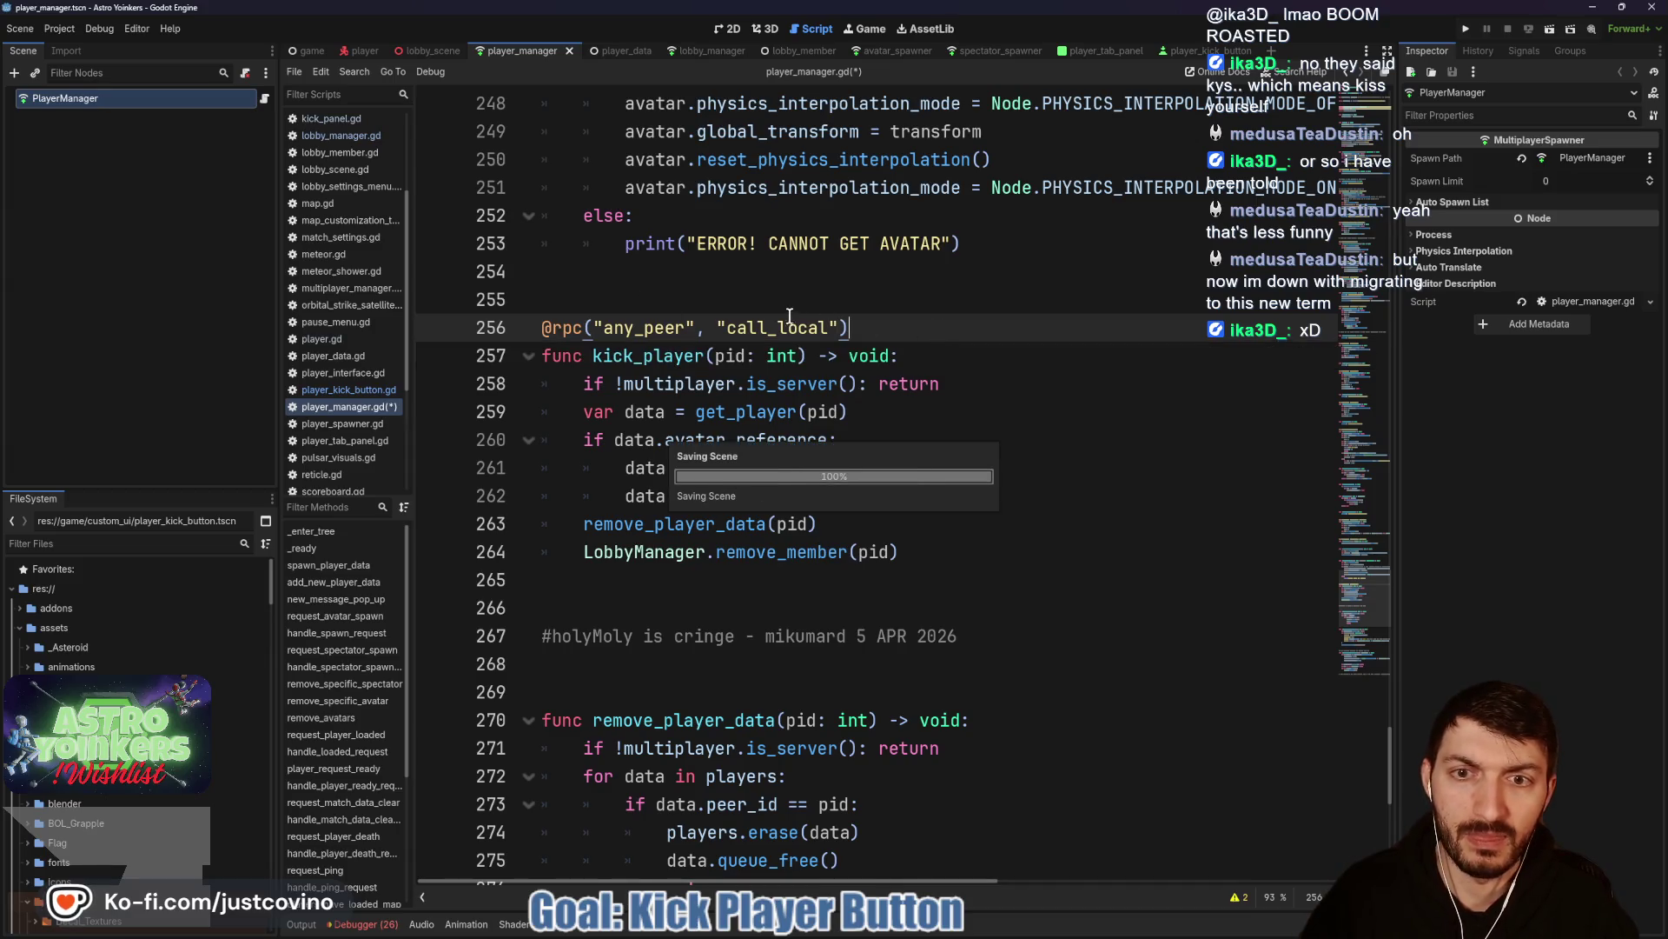
pyautogui.hotkey('ctrl', 's')
# Step: Insert PlayerManager.kick_player.rpc_id(1, connected_pid) under the Disconnect Player comment, before leave_host
pyautogui.click(1197, 51)
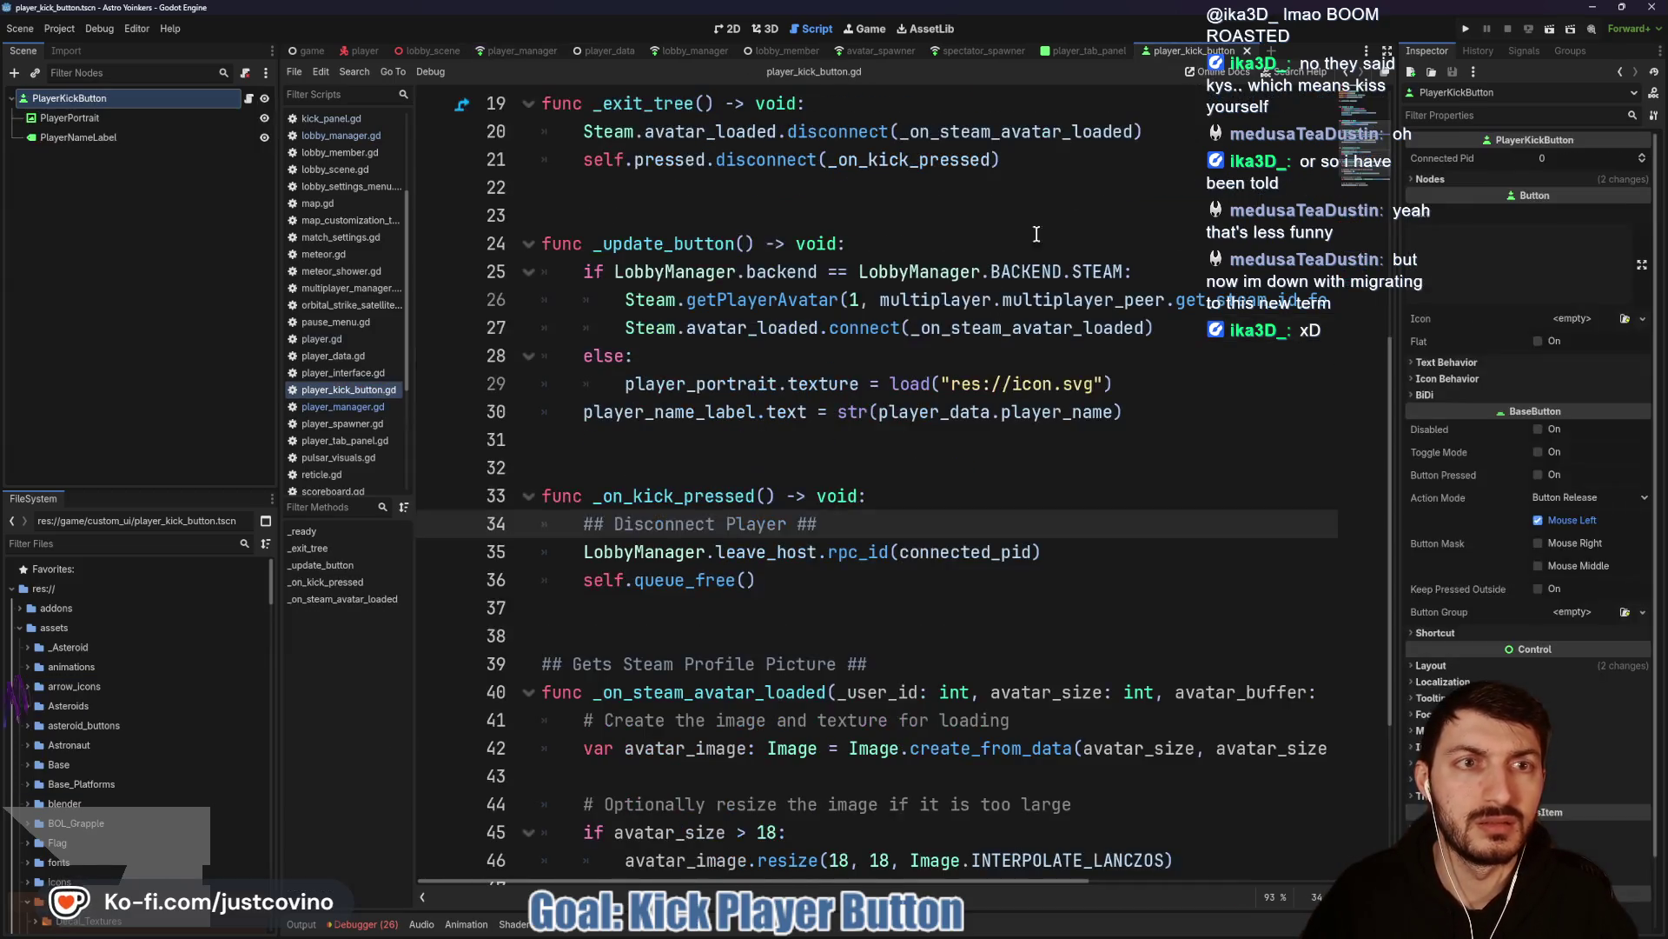
pyautogui.click(923, 525)
pyautogui.press('Return')
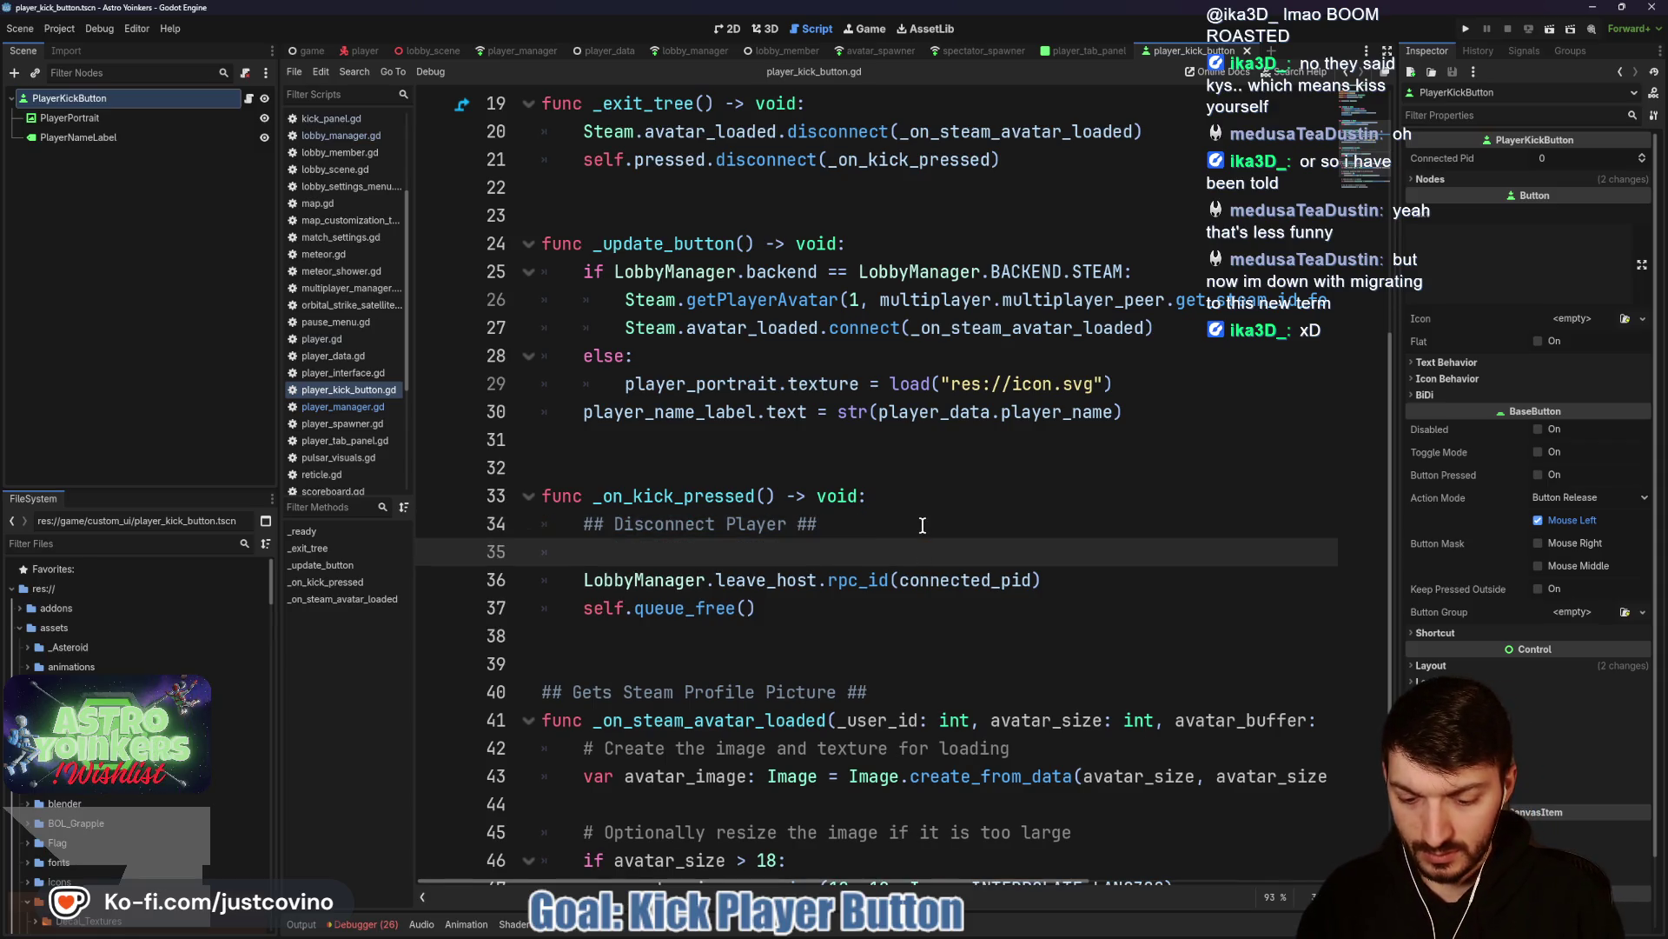
pyautogui.write('PlayerManager.')
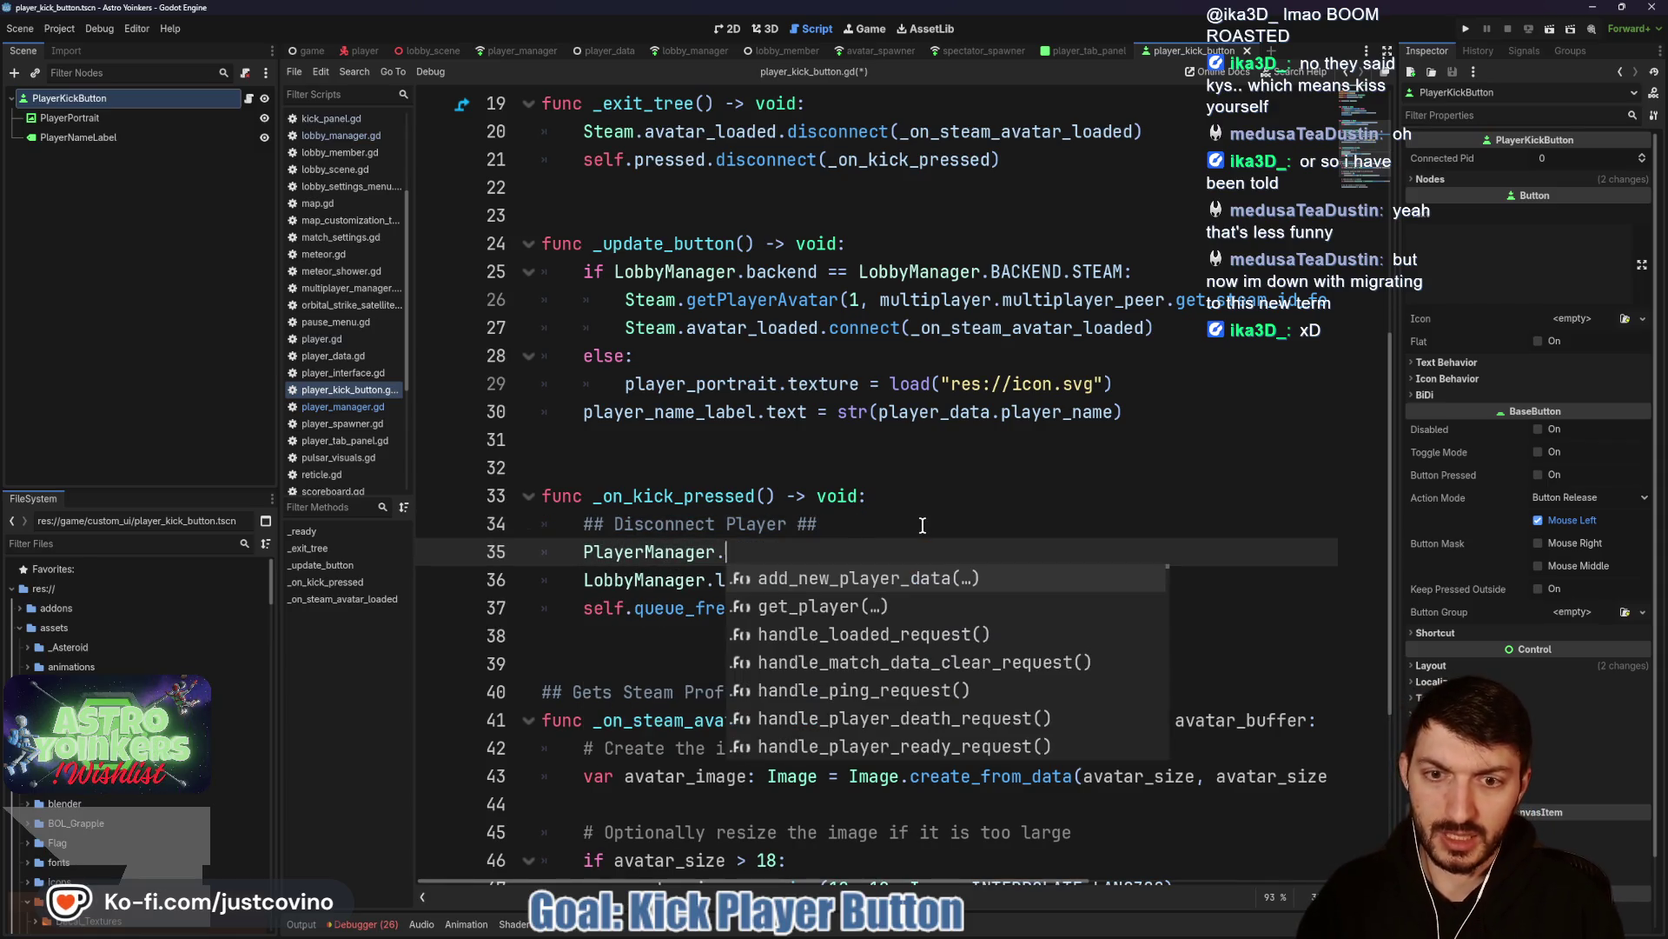
pyautogui.write('kick')
pyautogui.press('Return')
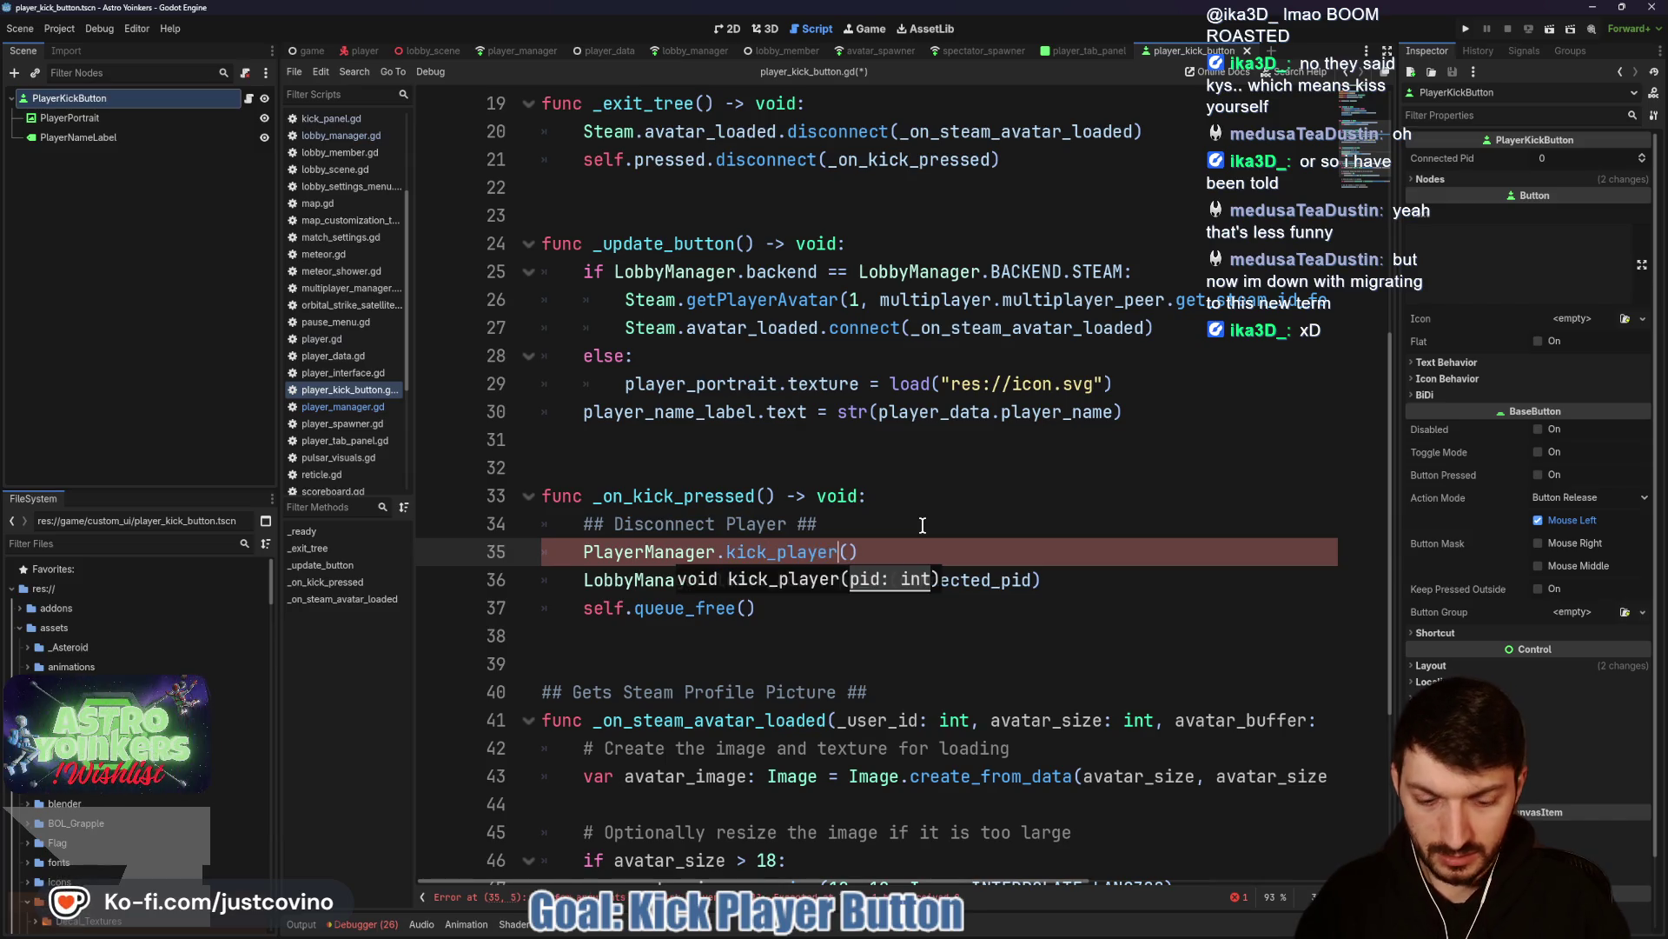
pyautogui.write('.rpc_id(')
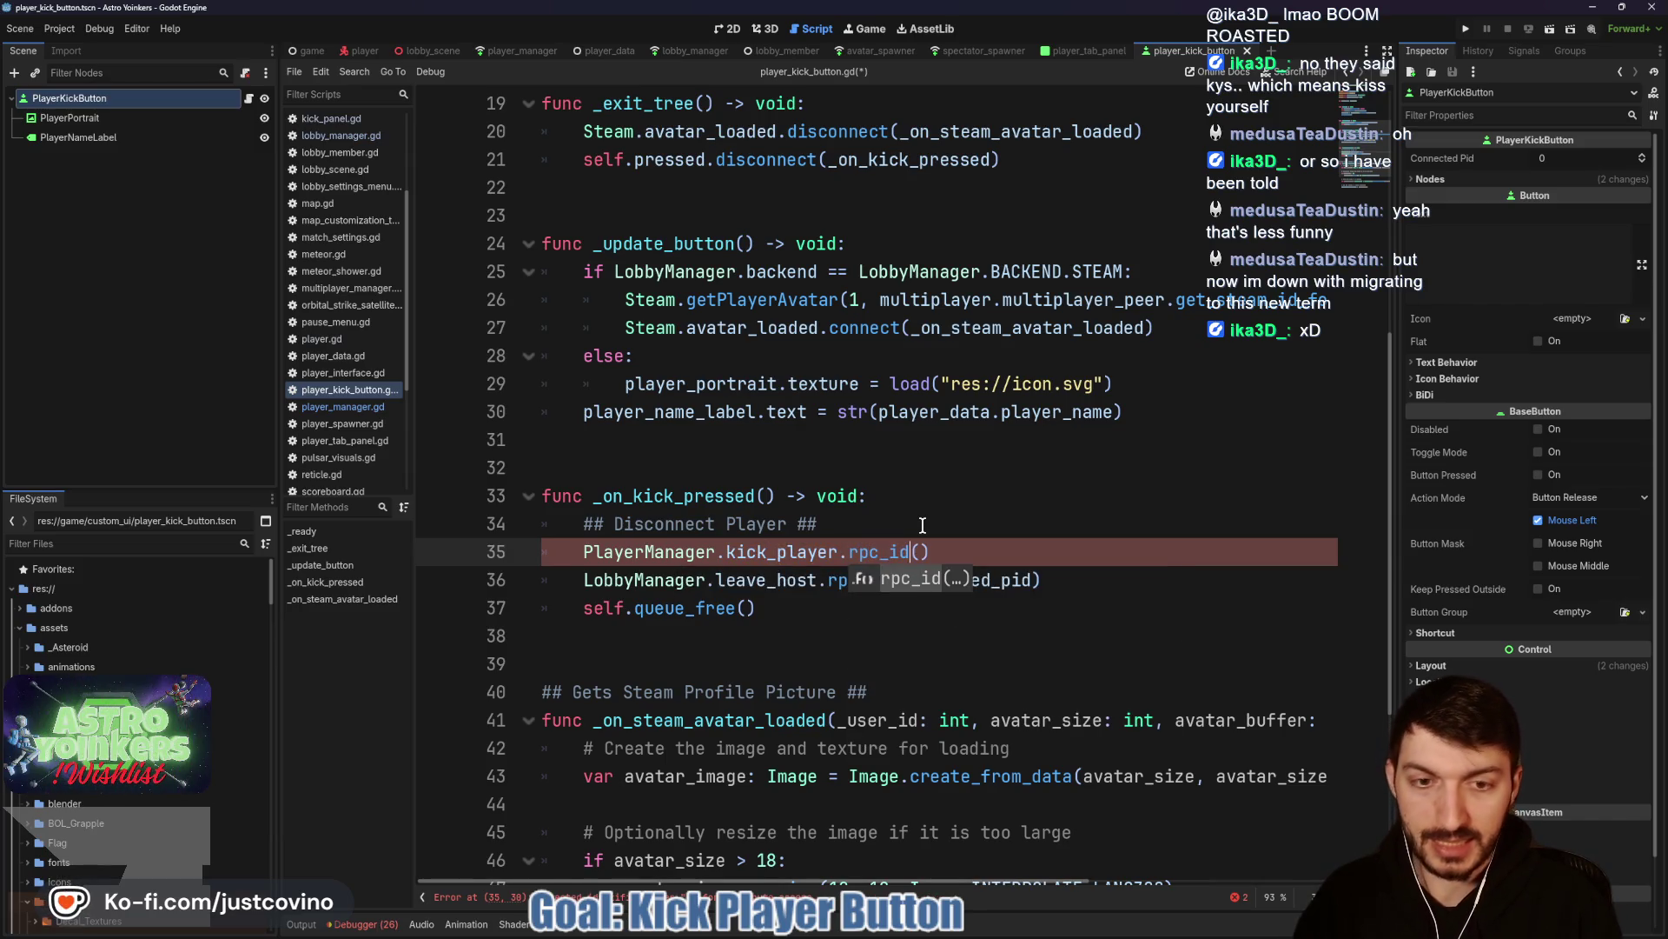
pyautogui.write('1, conn')
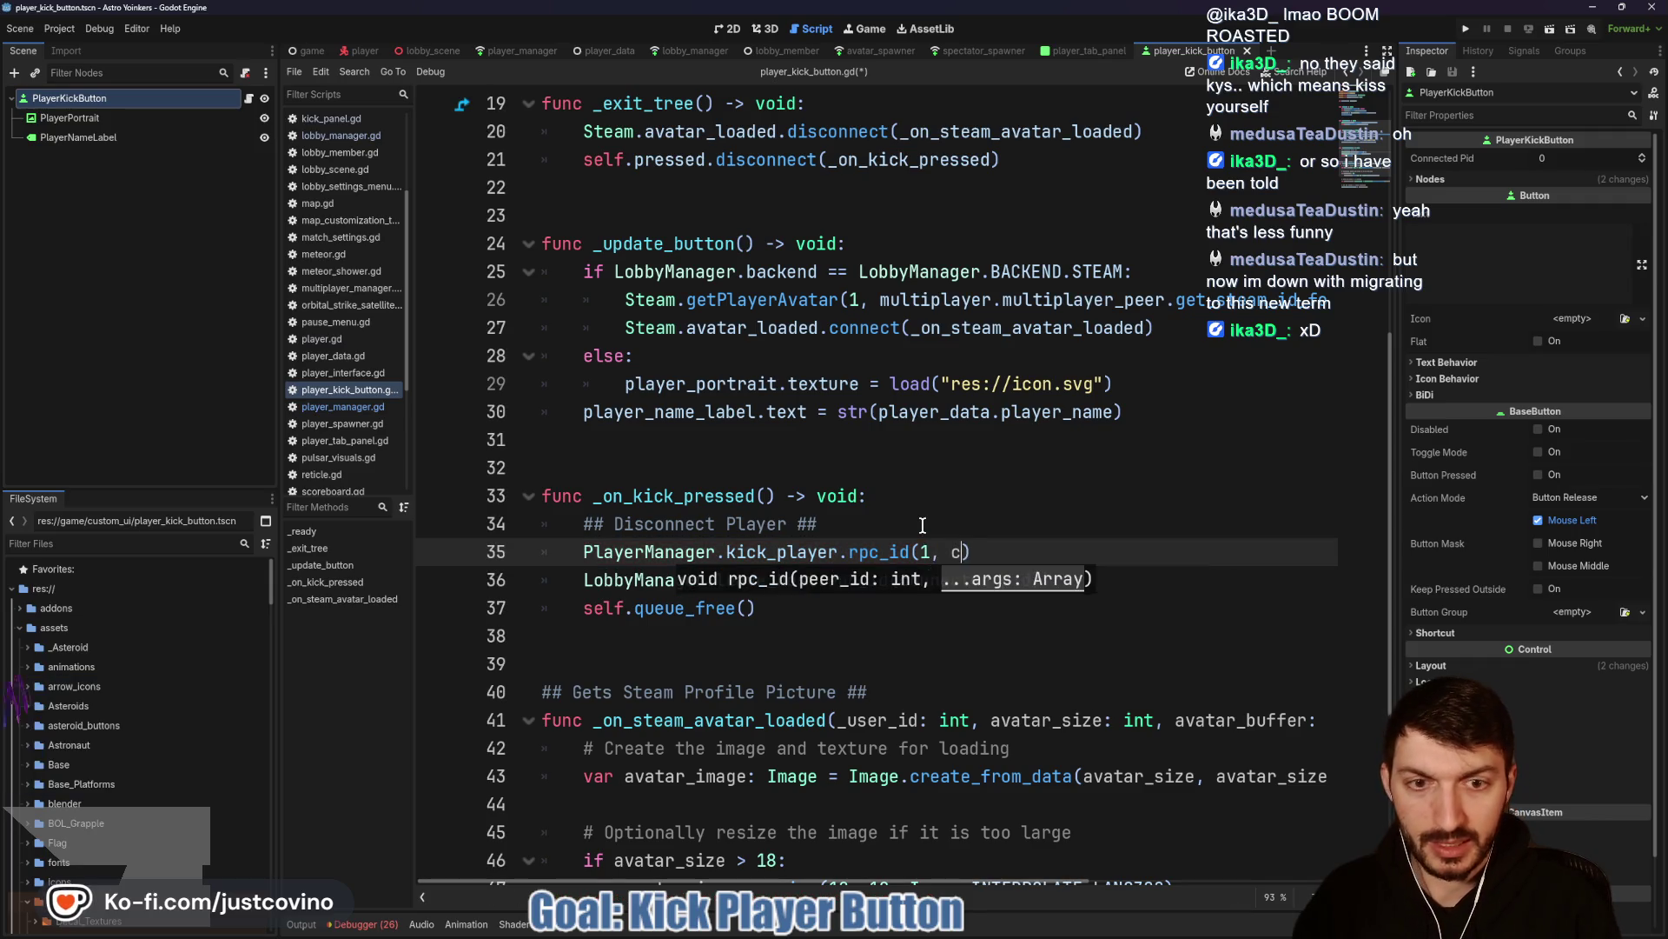
pyautogui.press('Return')
pyautogui.moveTo(1052, 580); pyautogui.dragTo(825, 627)
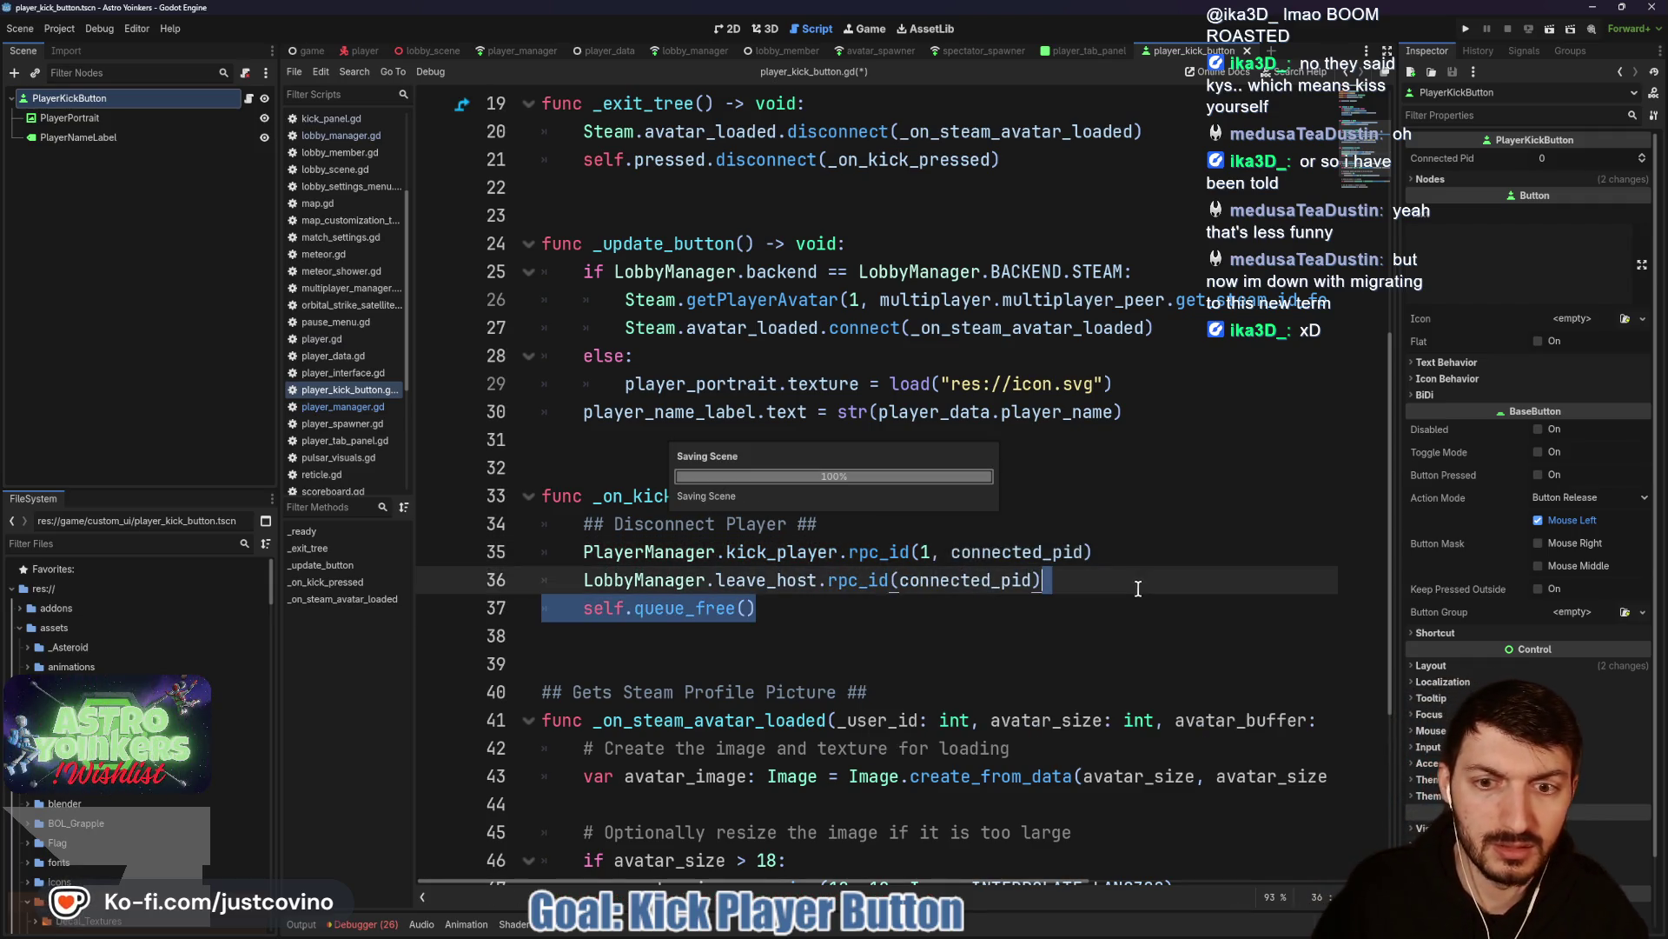
pyautogui.click(825, 627)
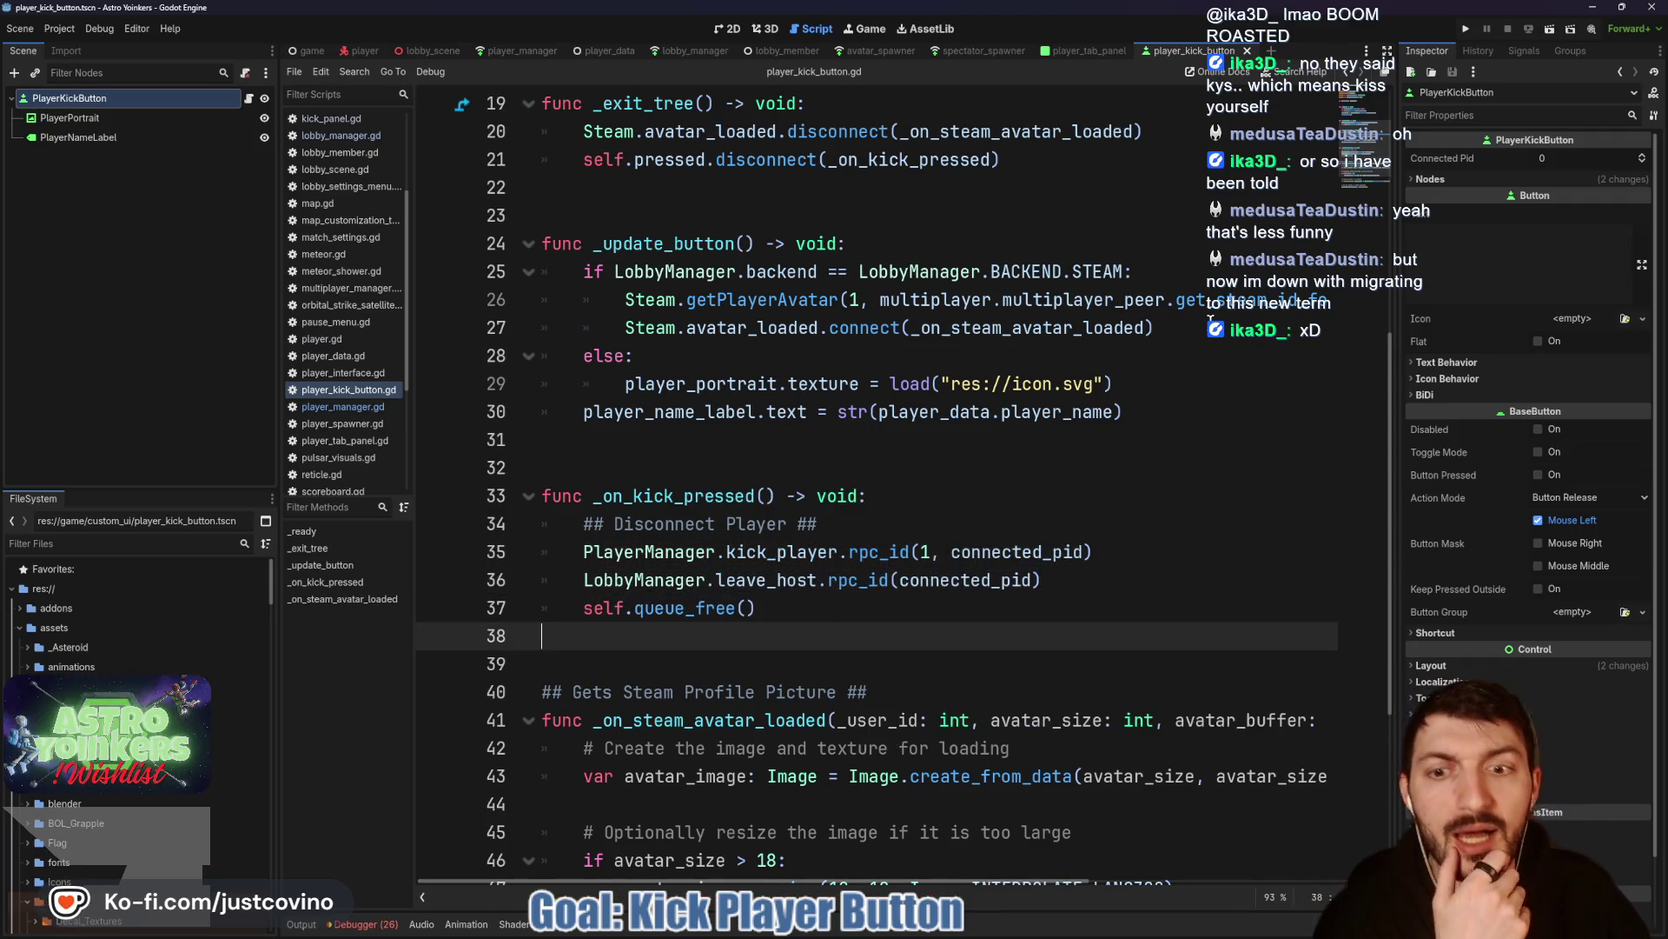
# Step: Run the game, host a lobby in one window and join it from the other
pyautogui.click(1466, 31)
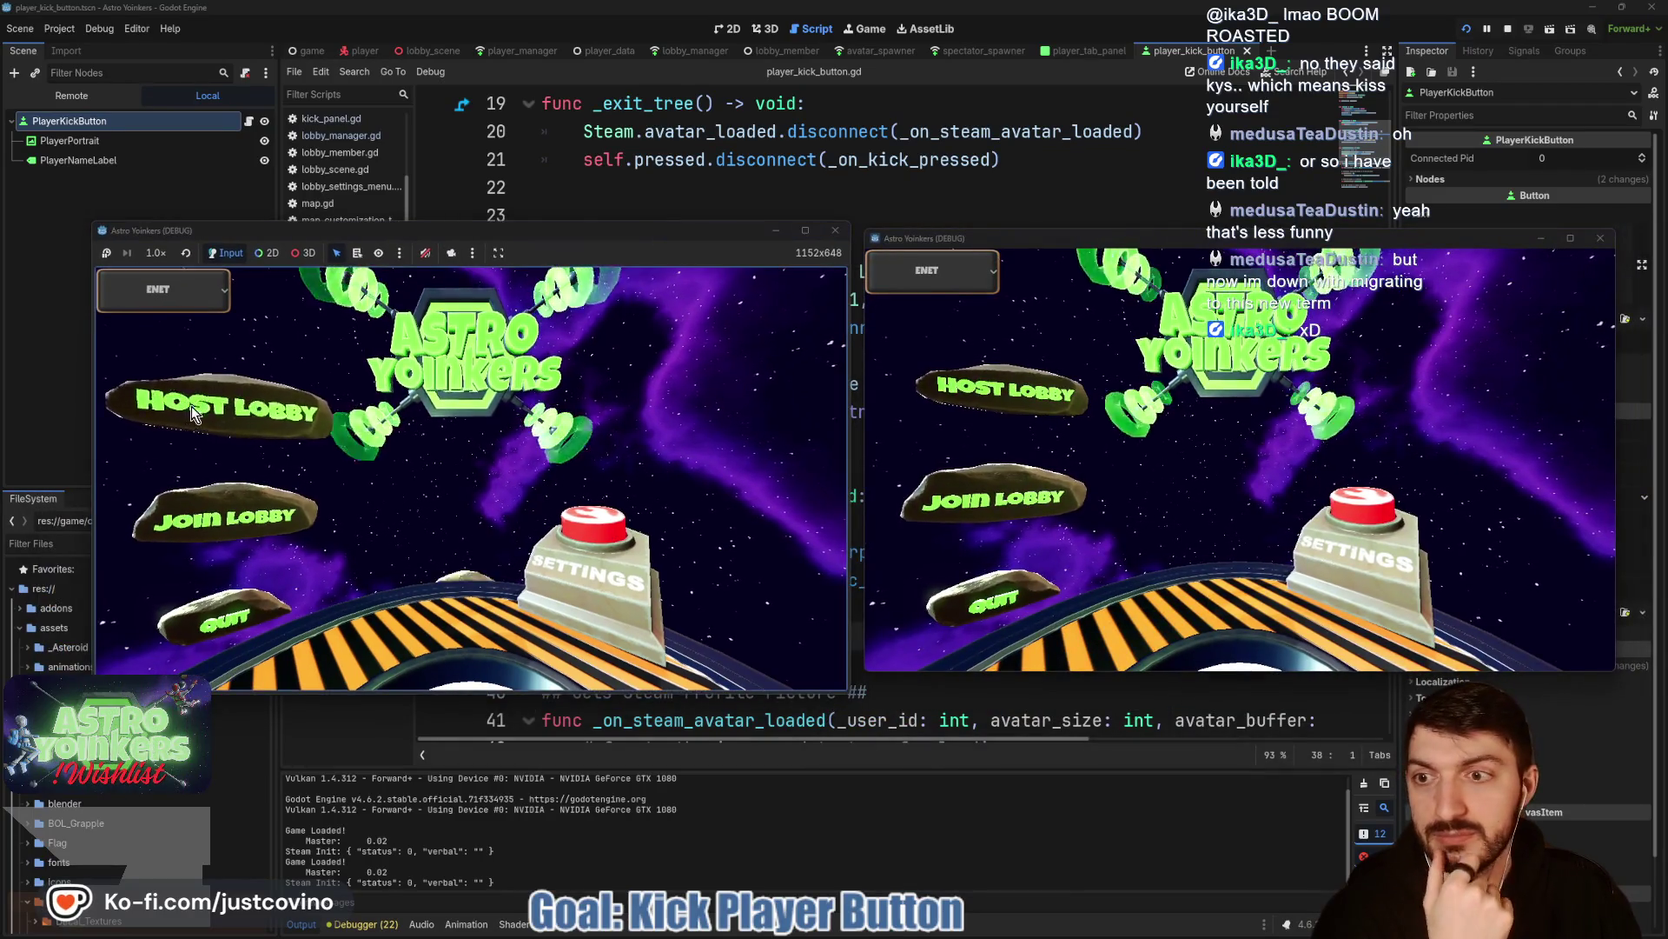
pyautogui.click(191, 405)
pyautogui.click(497, 398)
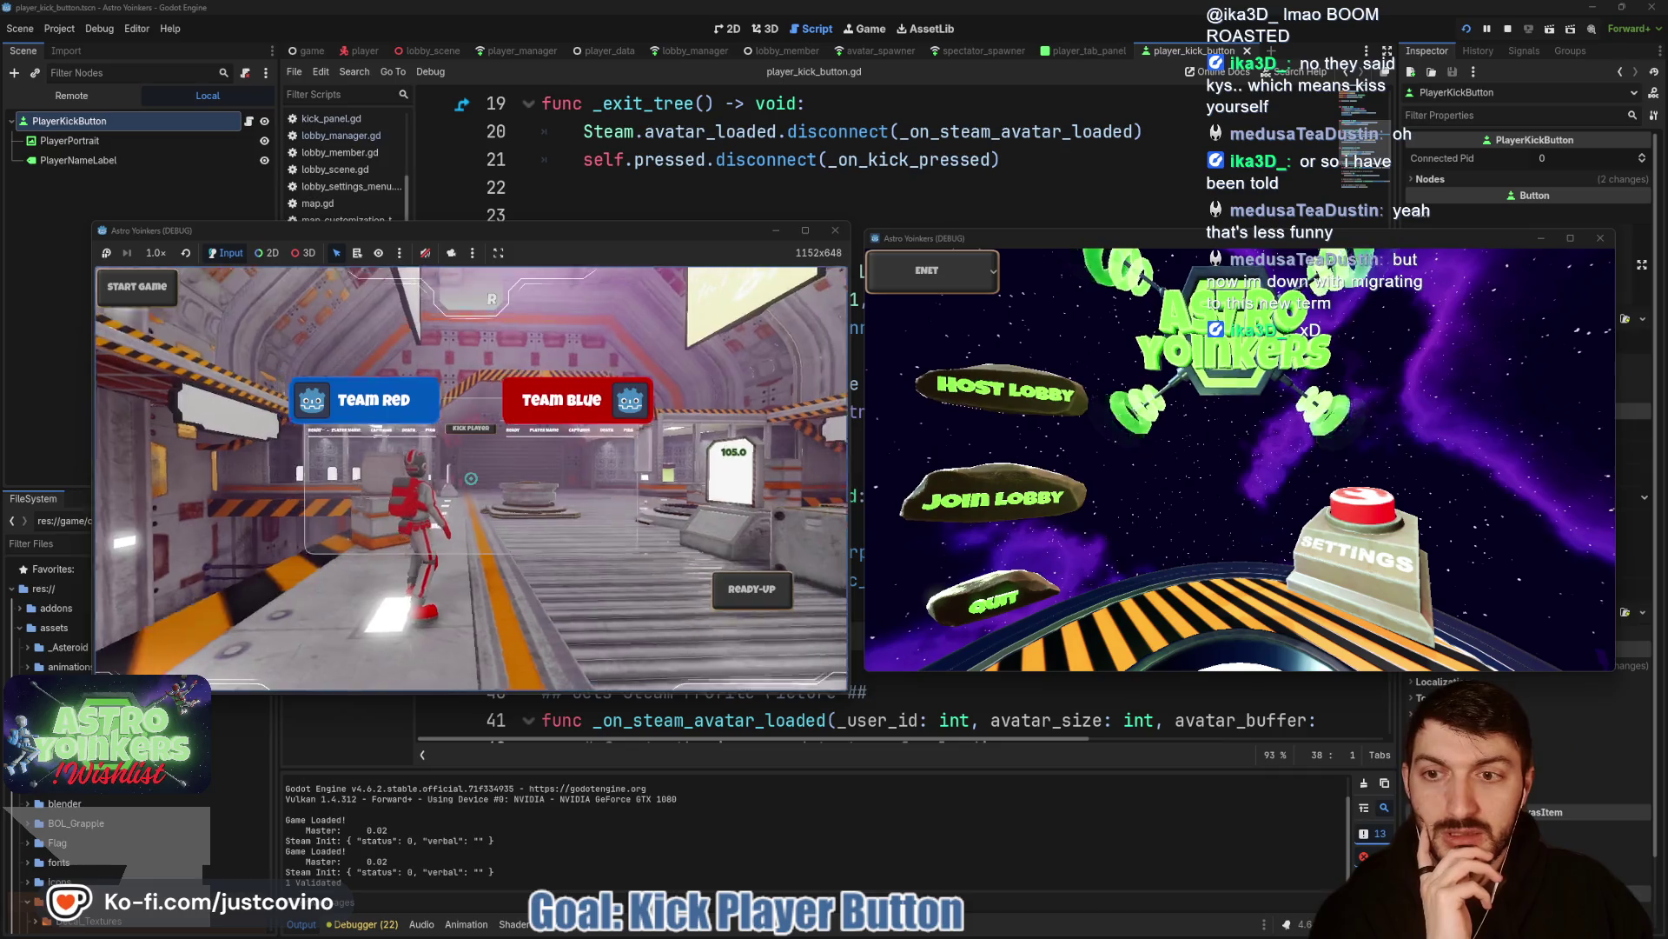
pyautogui.press('Tab')
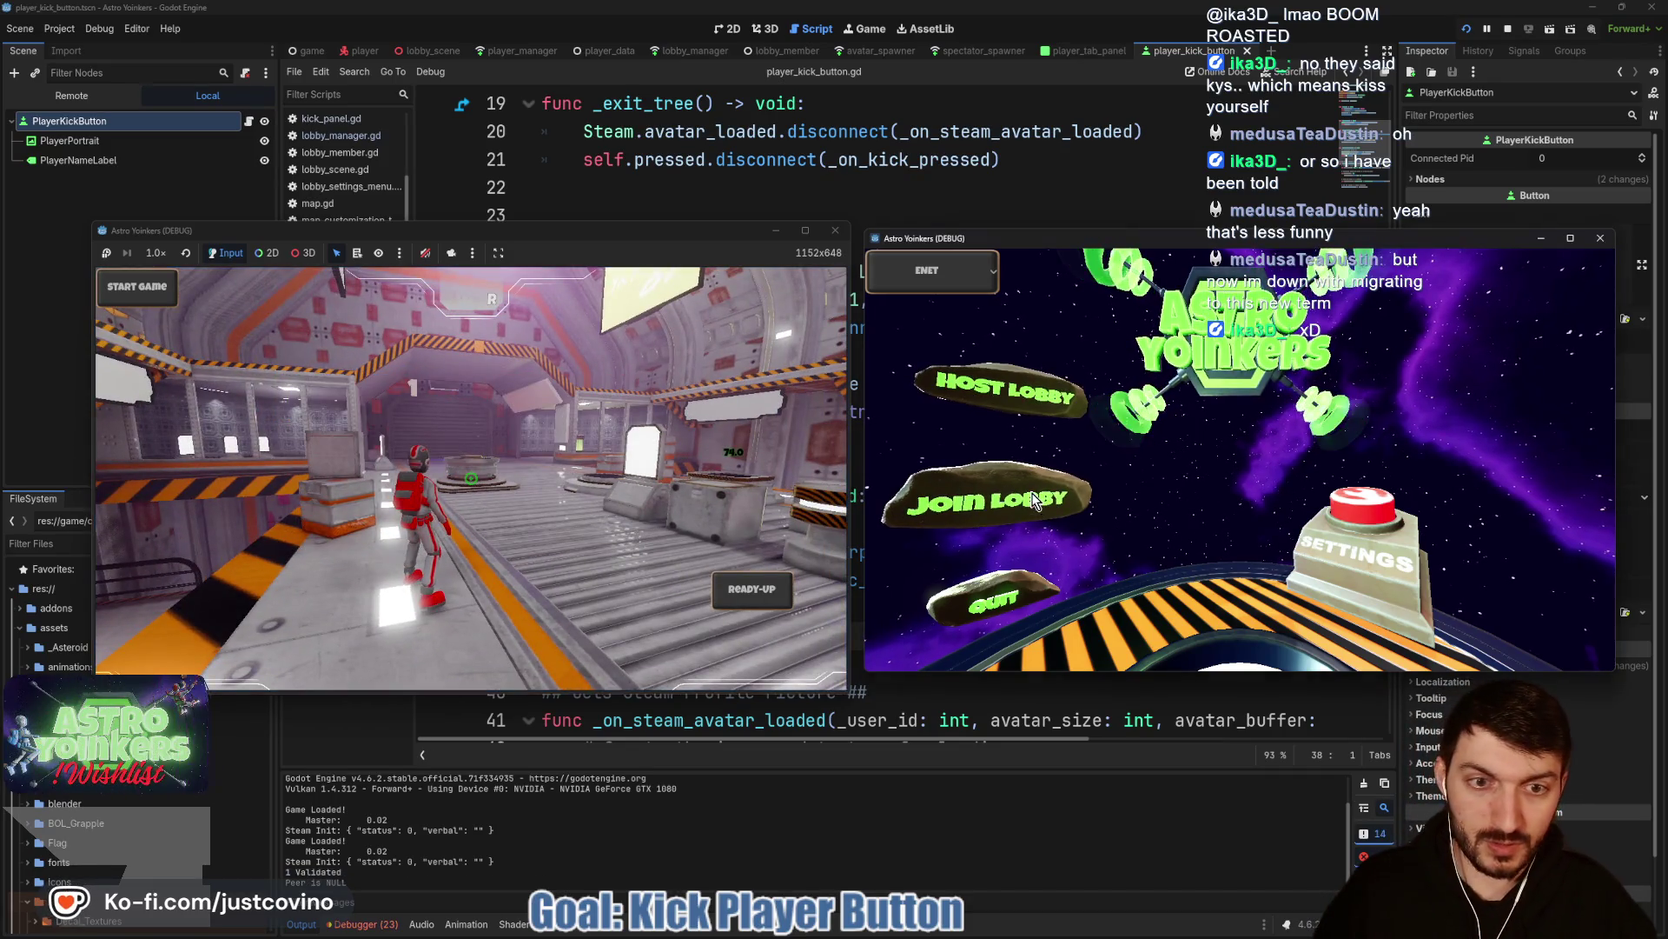
pyautogui.click(993, 498)
pyautogui.click(1326, 315)
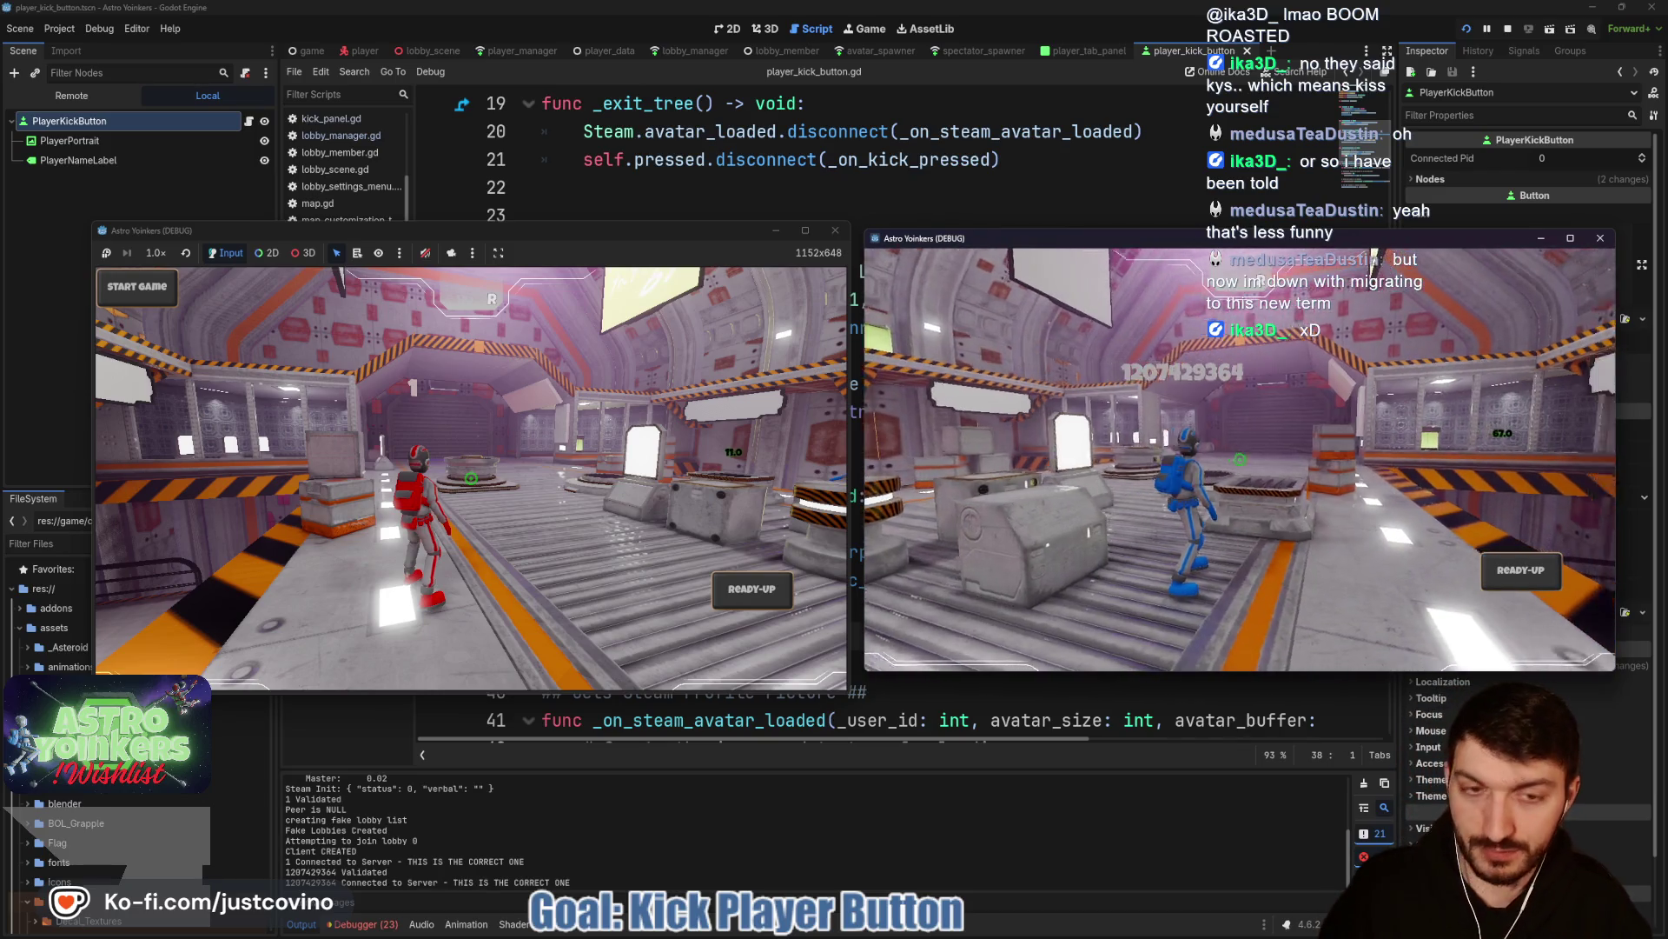
# Step: From the host's scoreboard, kick the joined player
pyautogui.click(664, 237)
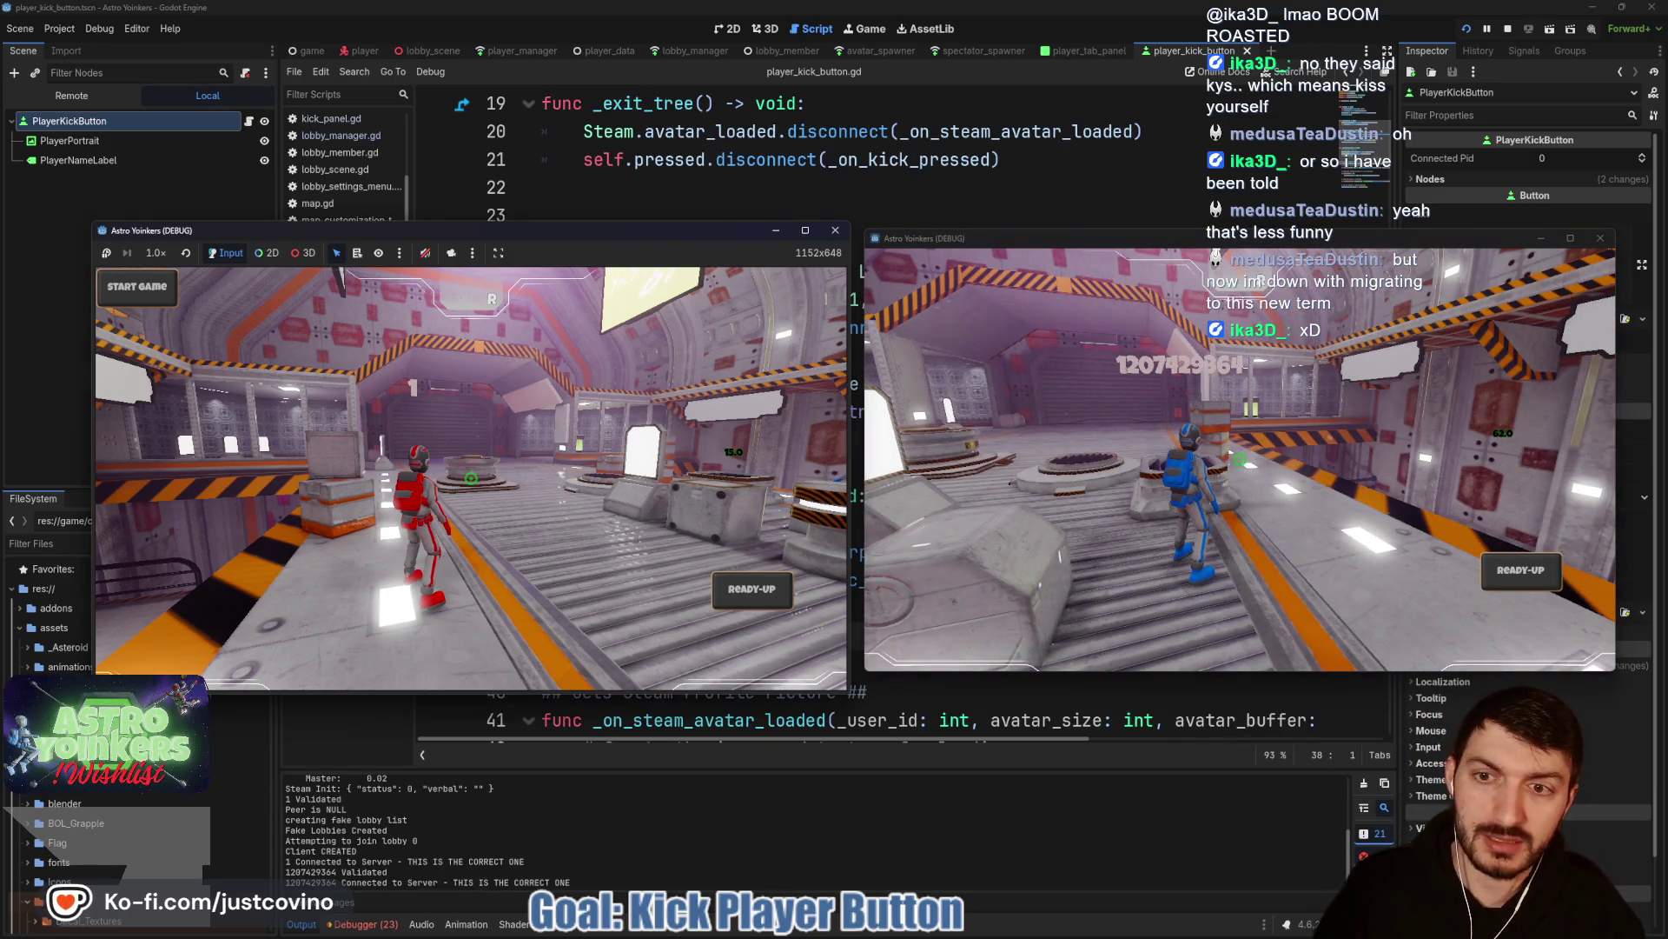
pyautogui.press('Tab')
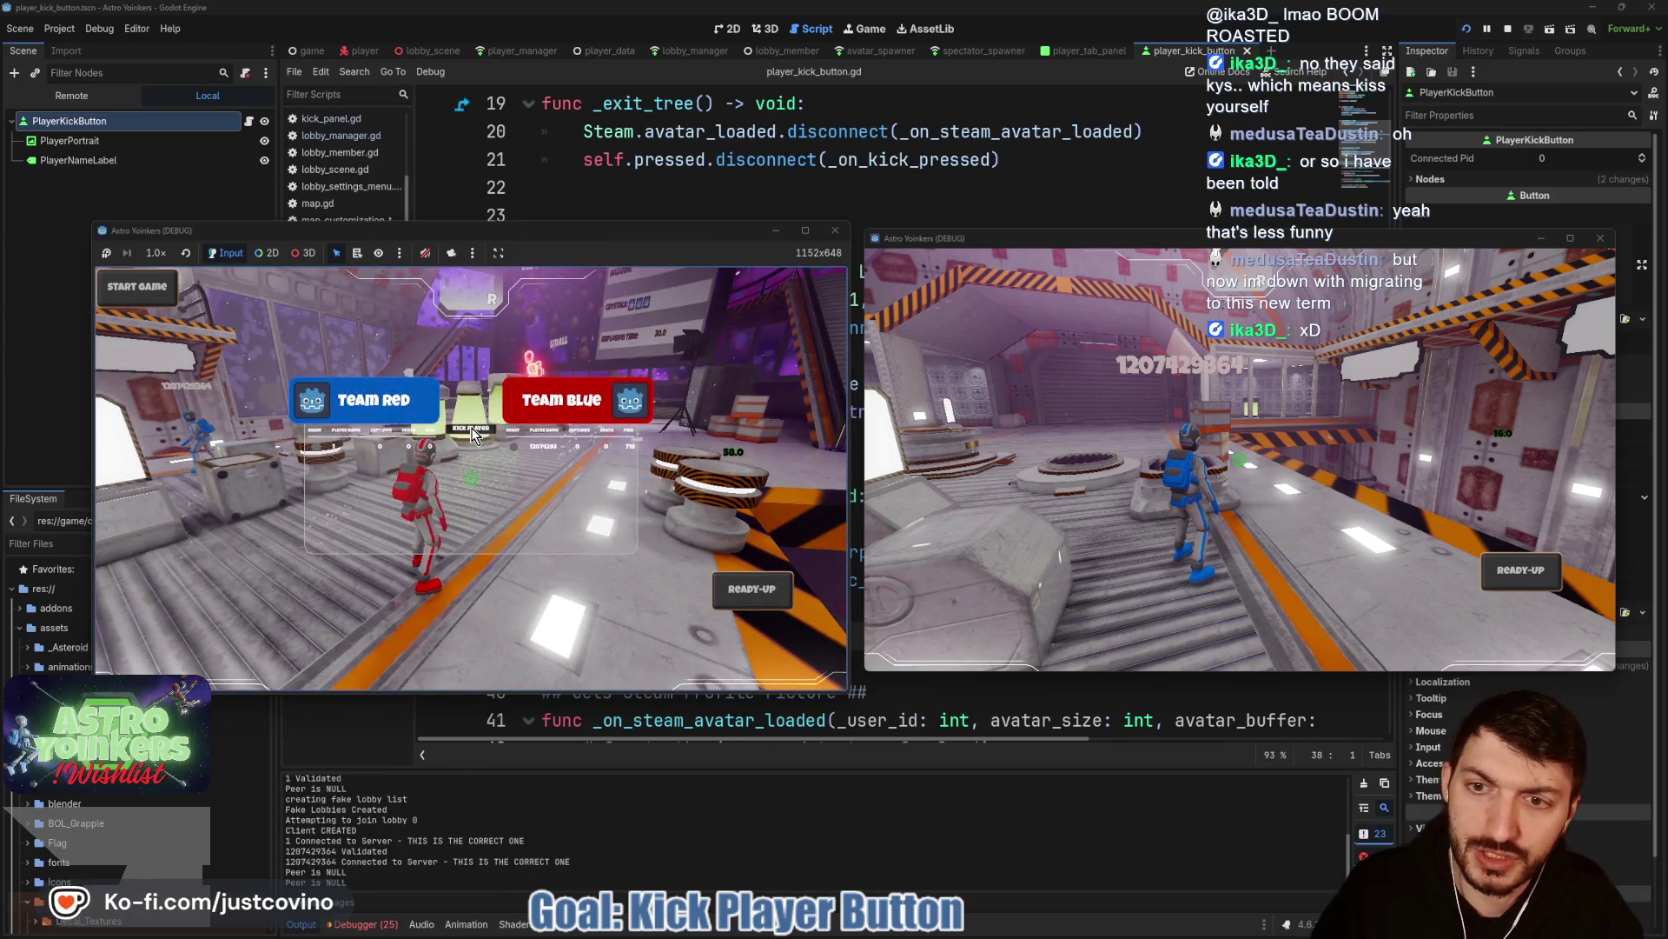
pyautogui.click(472, 430)
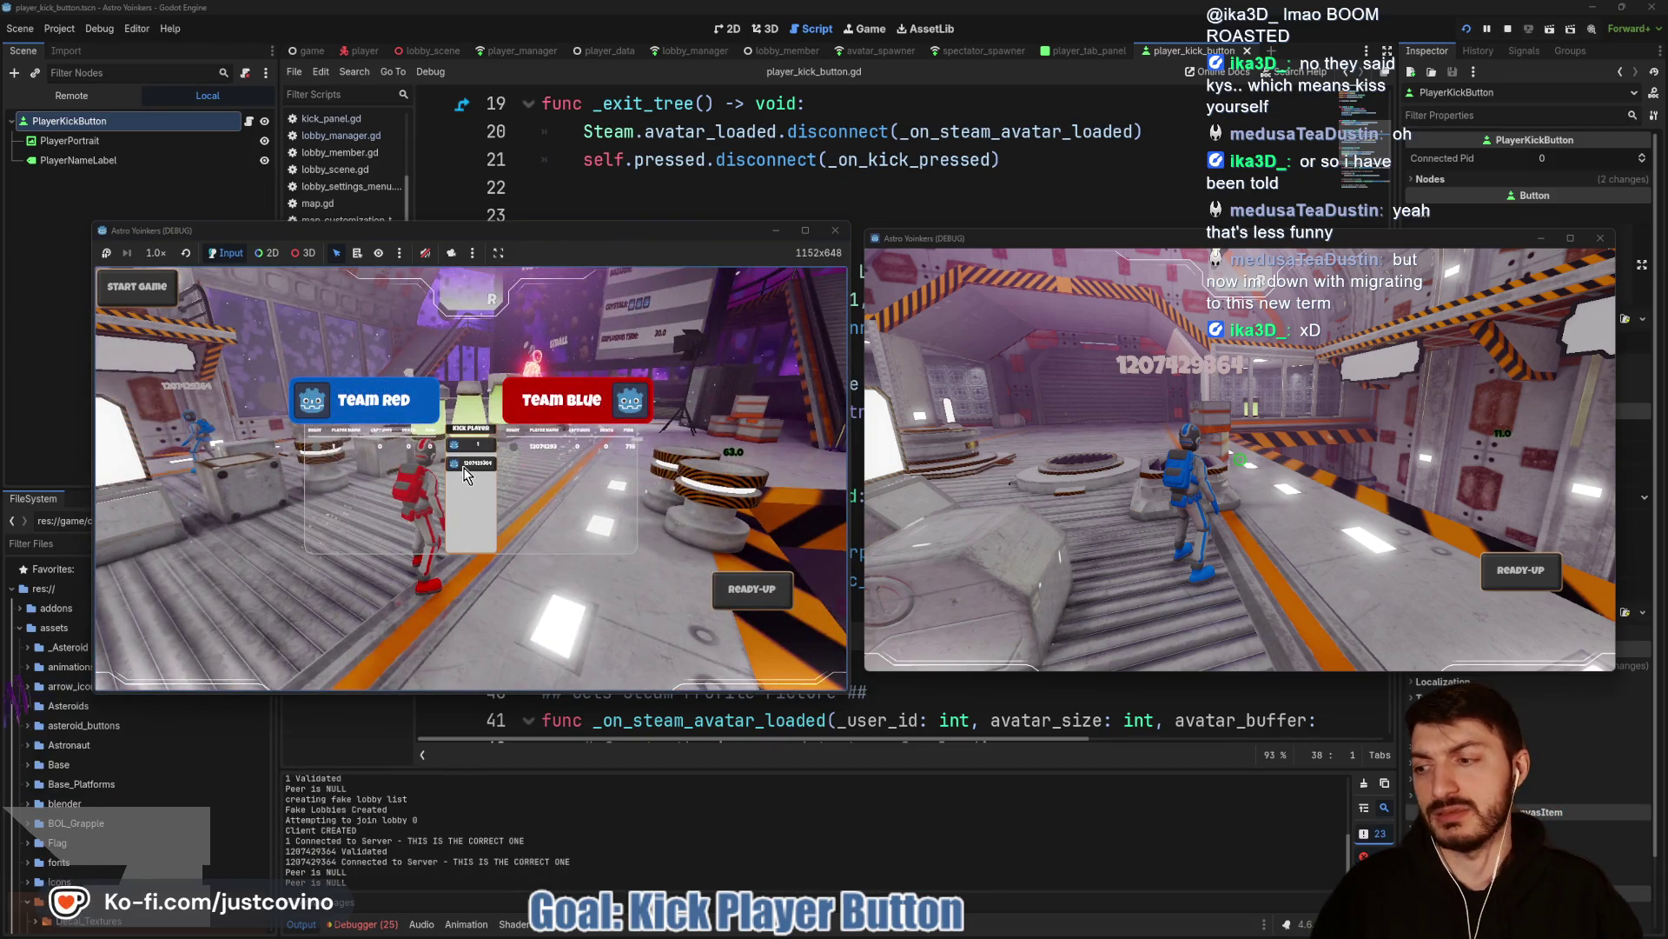
pyautogui.click(474, 463)
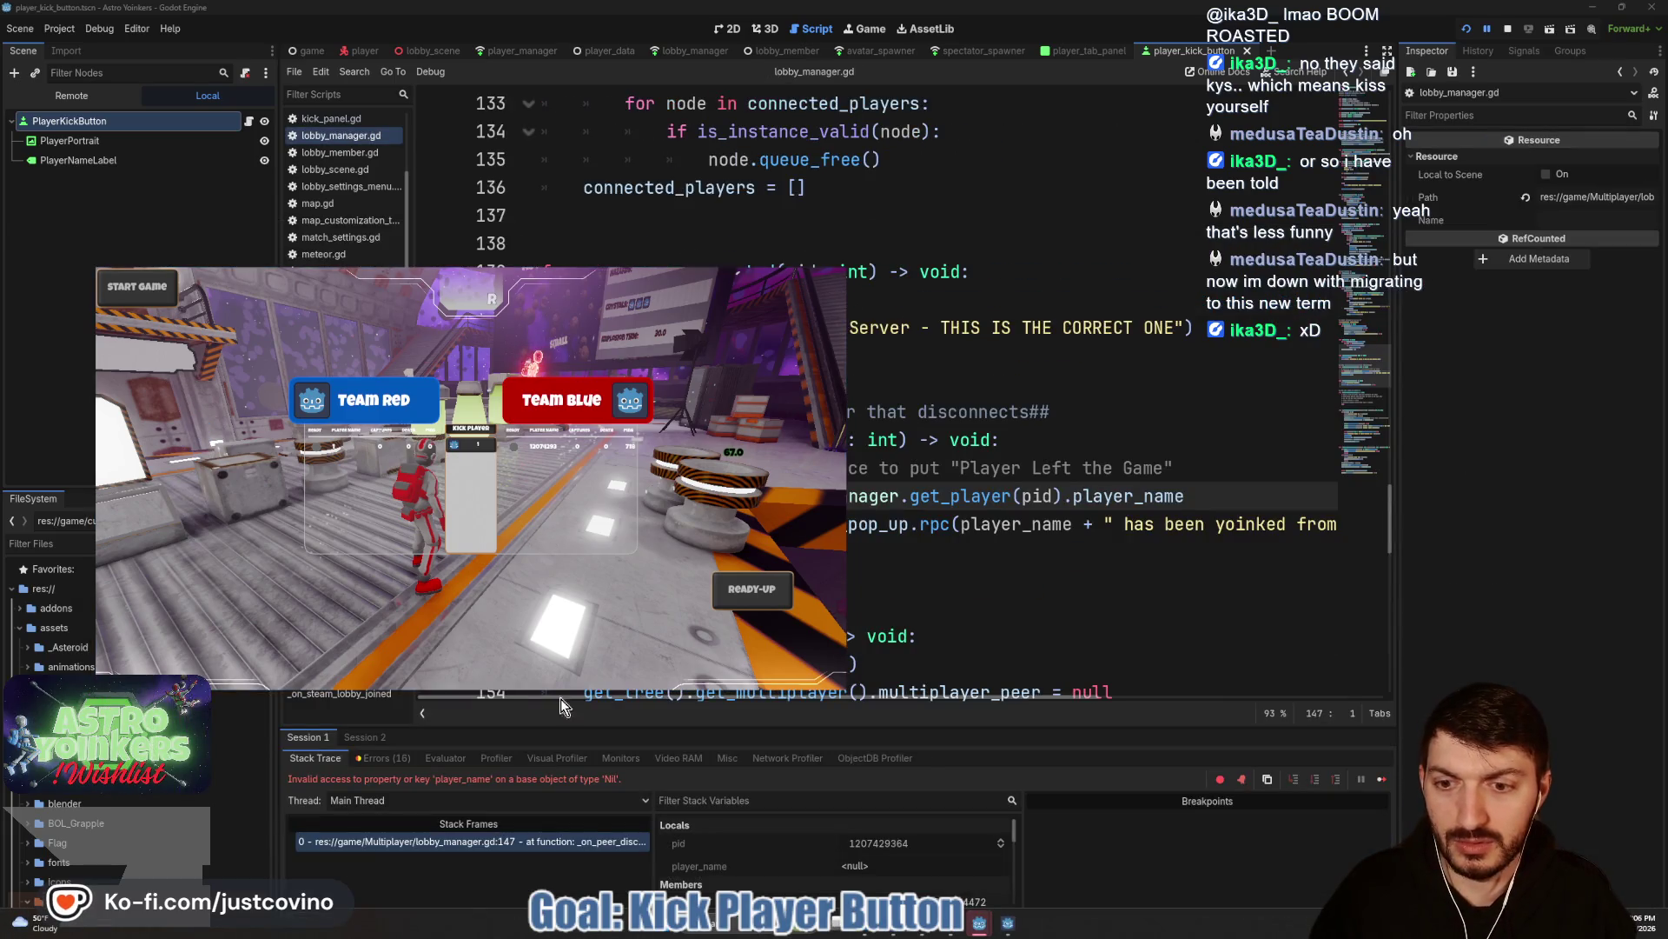
# Step: In player_kick_button.gd, move LobbyManager.leave_host.rpc_id(connected_pid) above the kick_player call and save
pyautogui.click(527, 840)
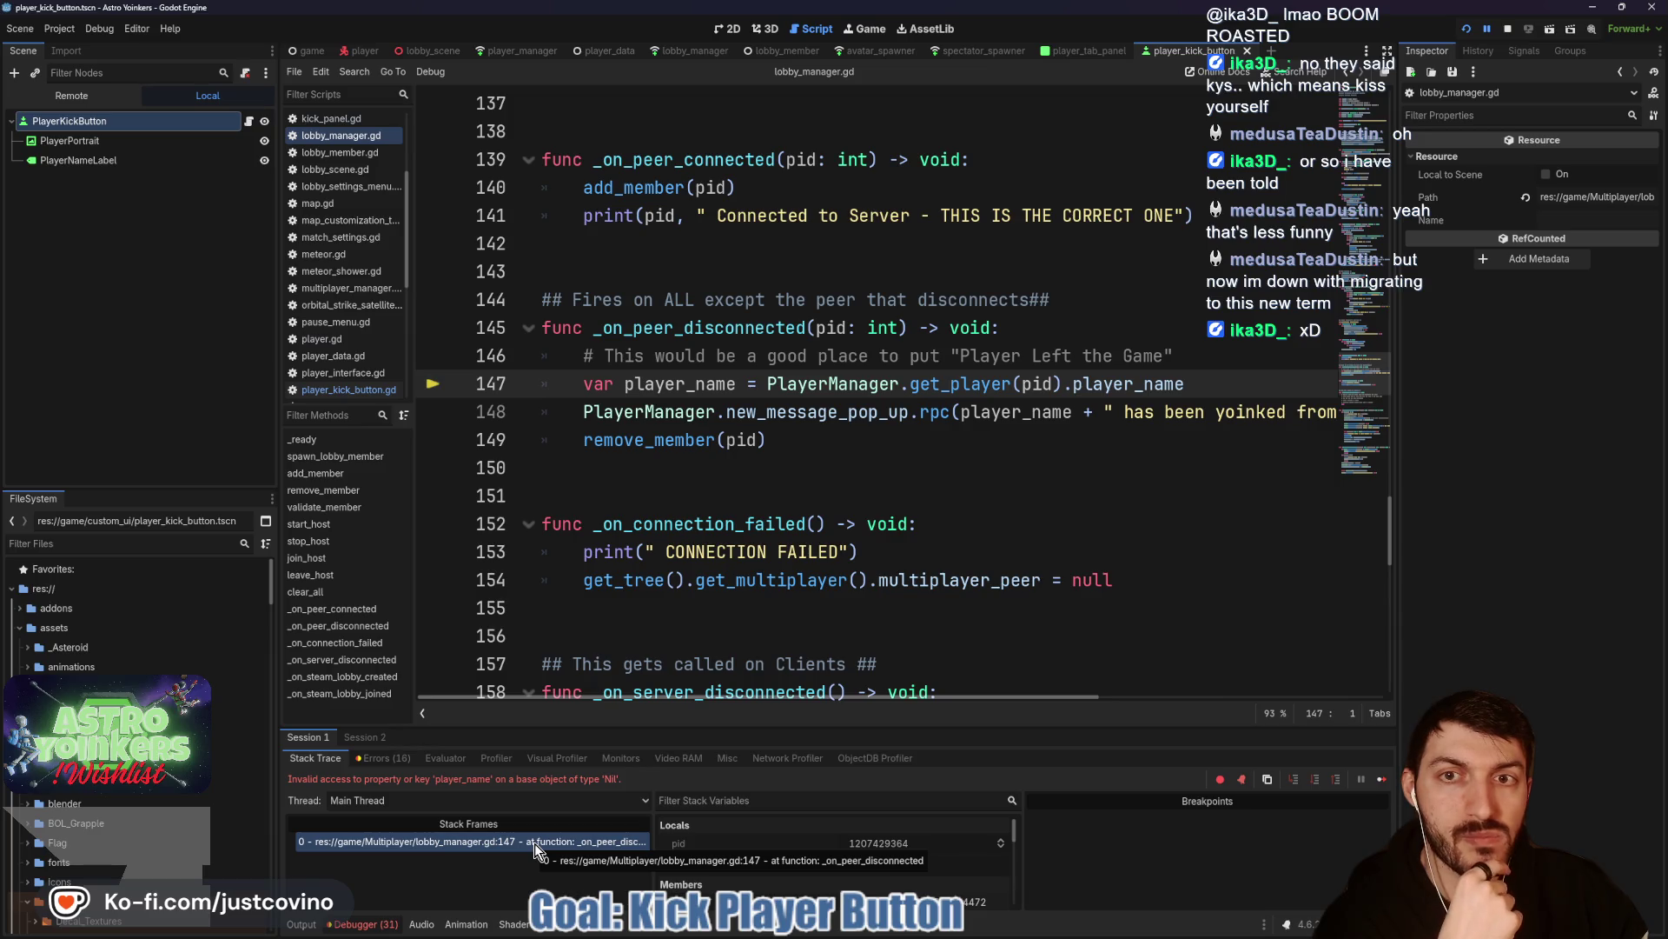
pyautogui.click(247, 124)
pyautogui.moveTo(1042, 579); pyautogui.dragTo(585, 578)
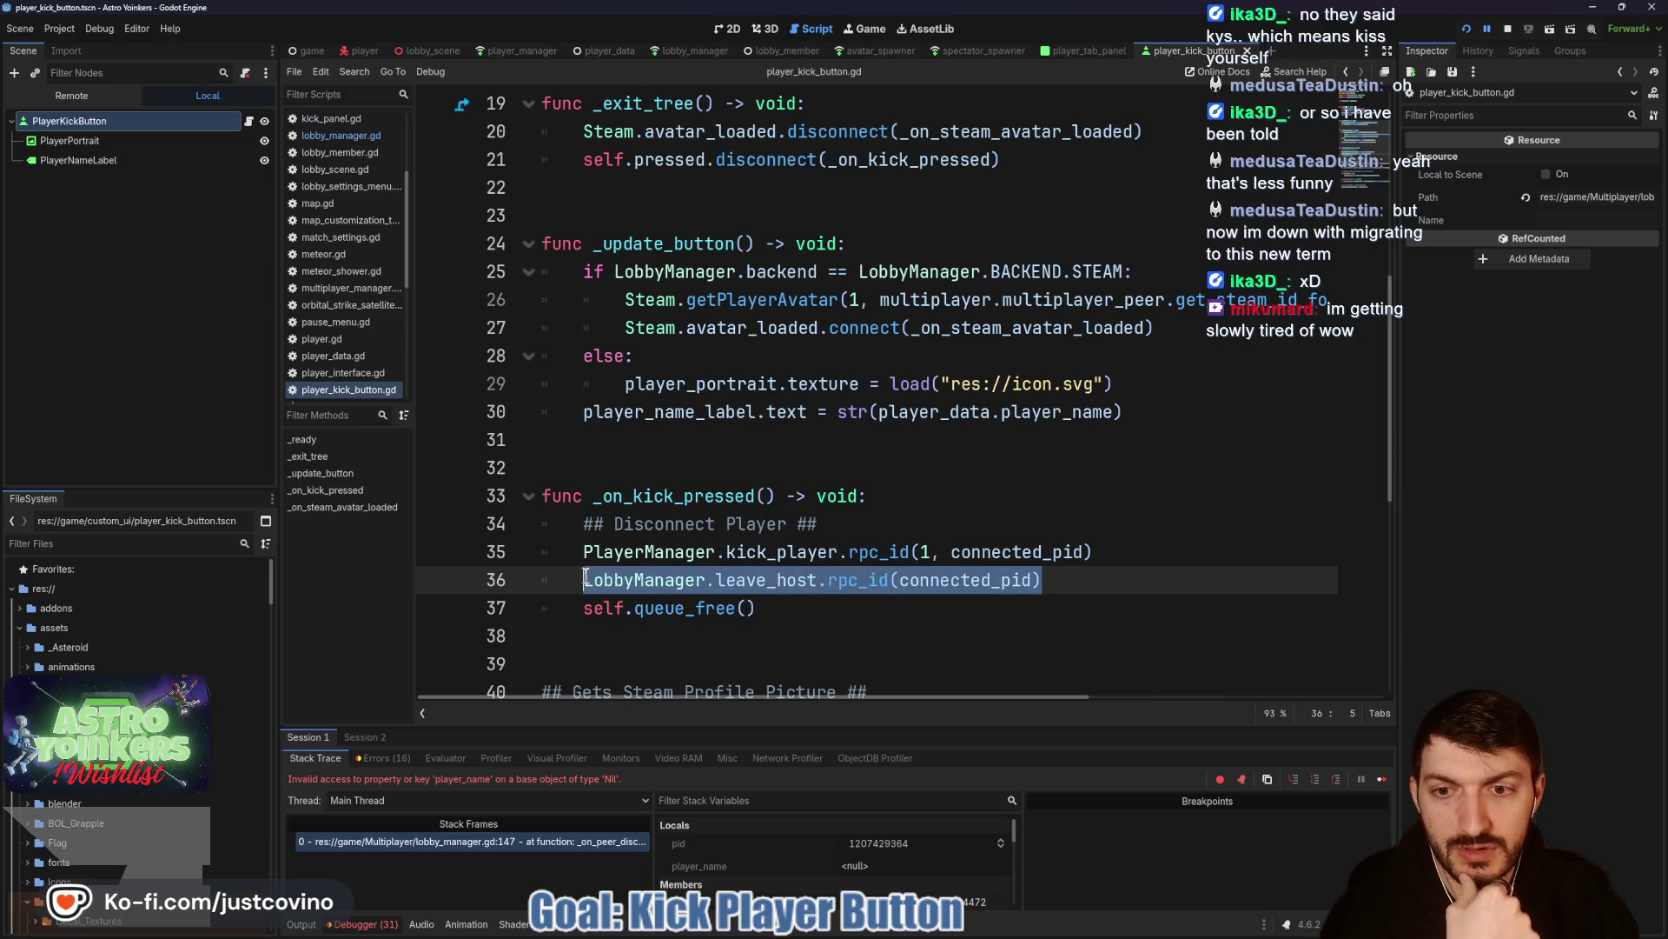
pyautogui.hotkey('alt', 'Up')
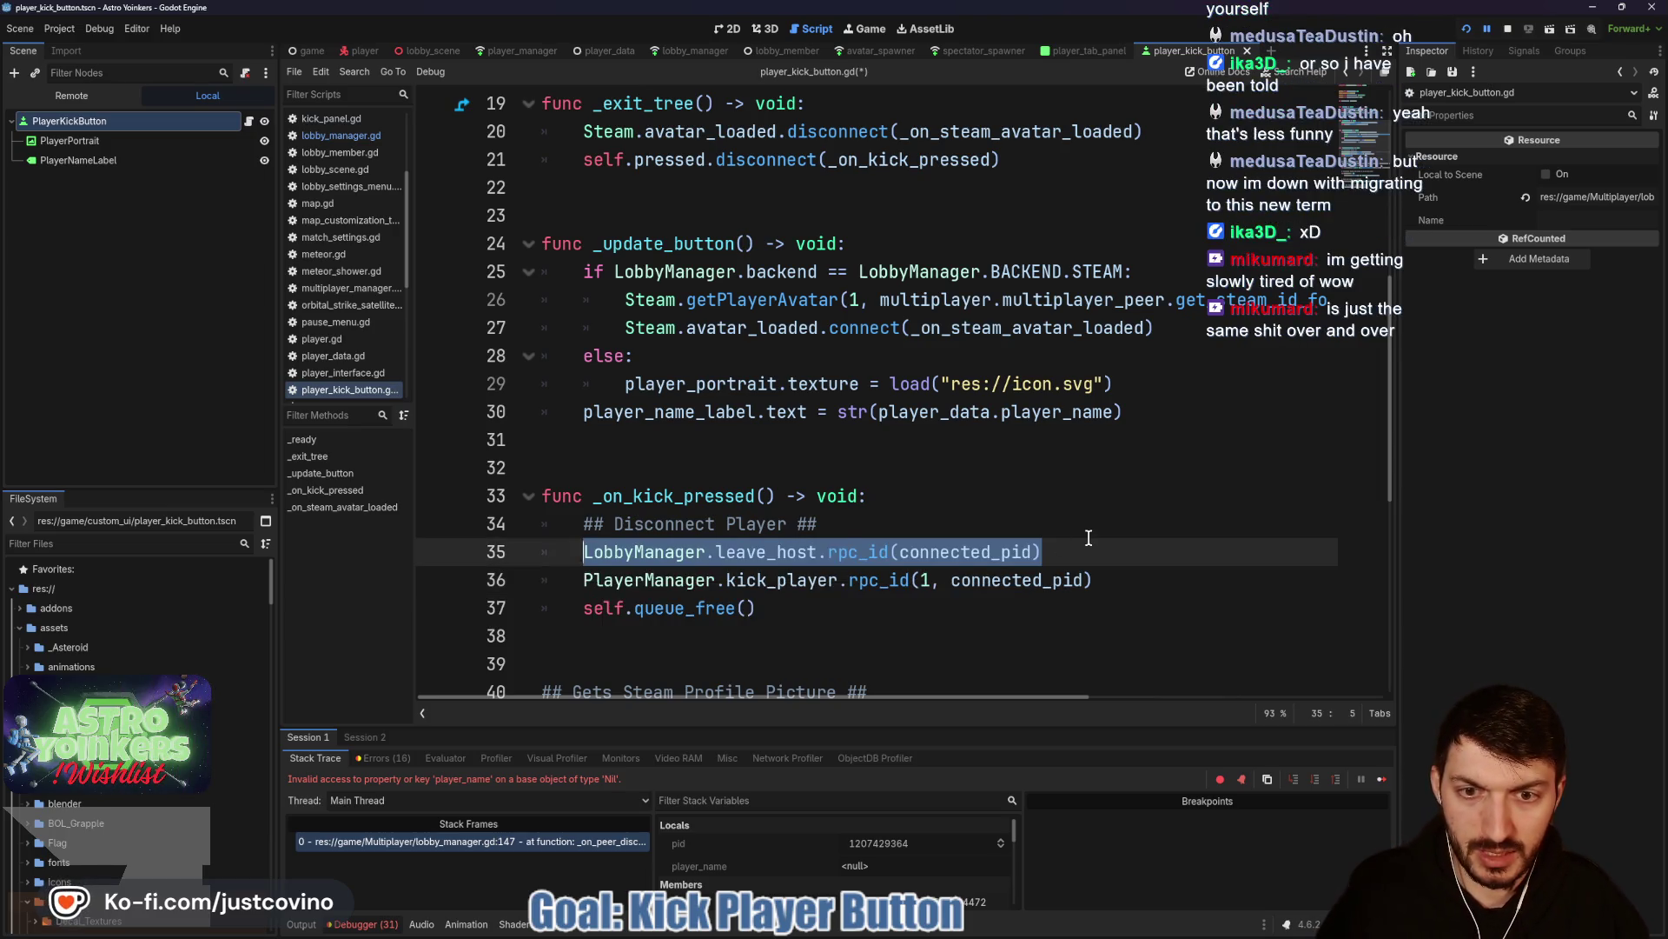
pyautogui.press('End')
pyautogui.hotkey('ctrl', 's')
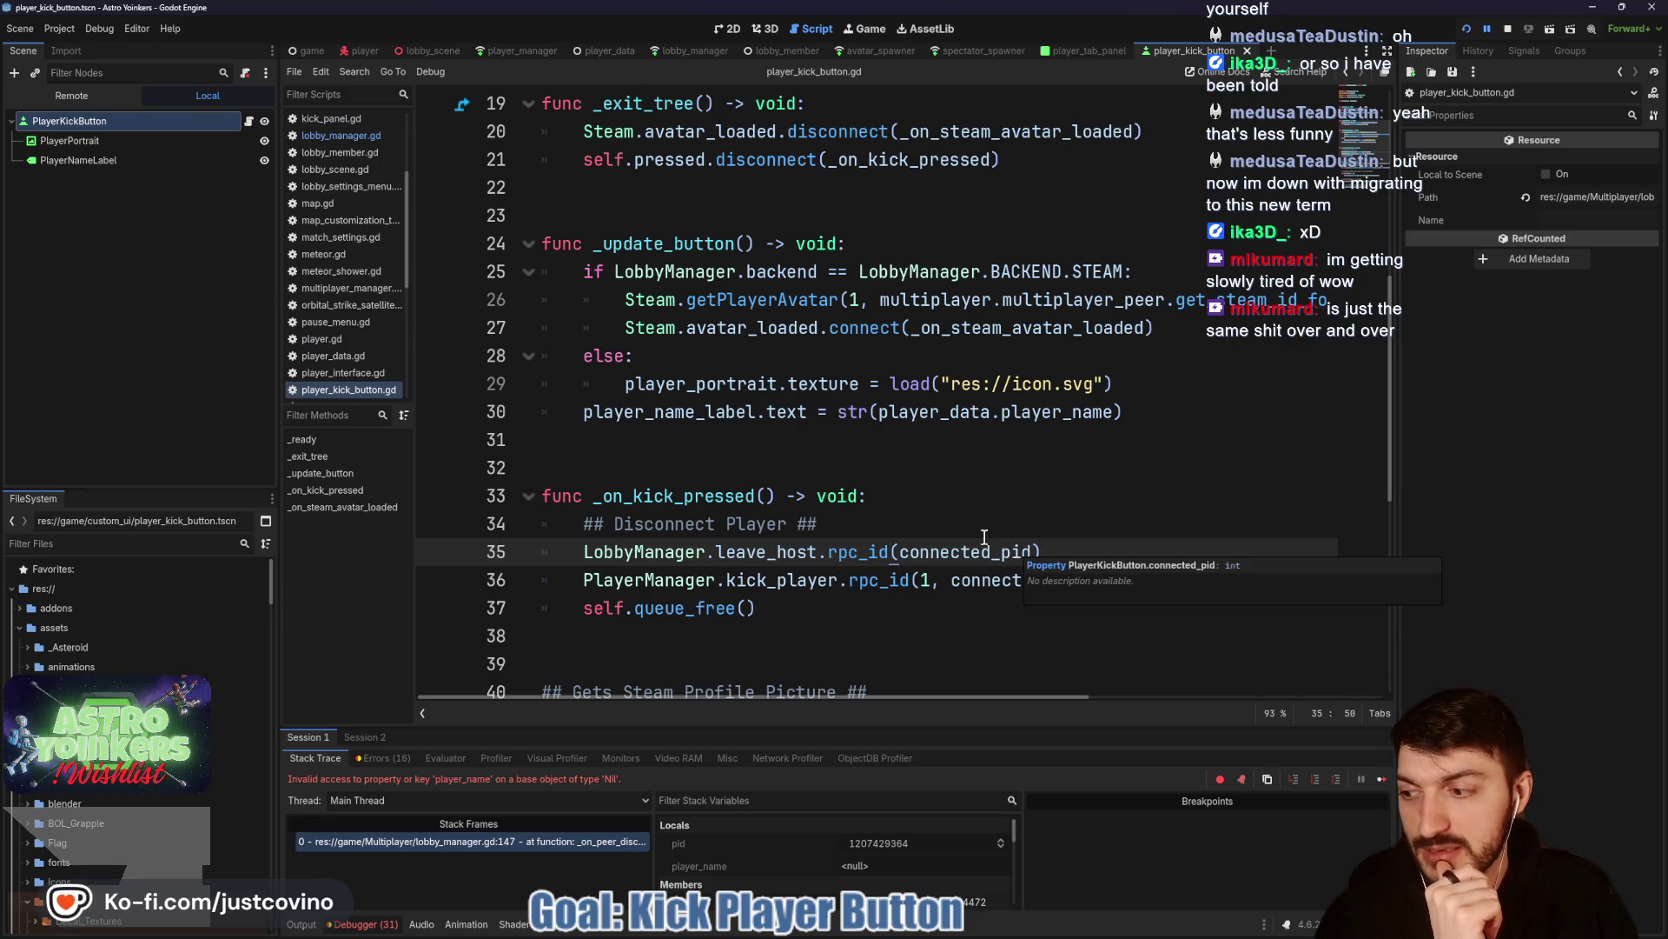
# Step: Restart the debug run with F5 and place the two game windows side by side
pyautogui.click(1508, 33)
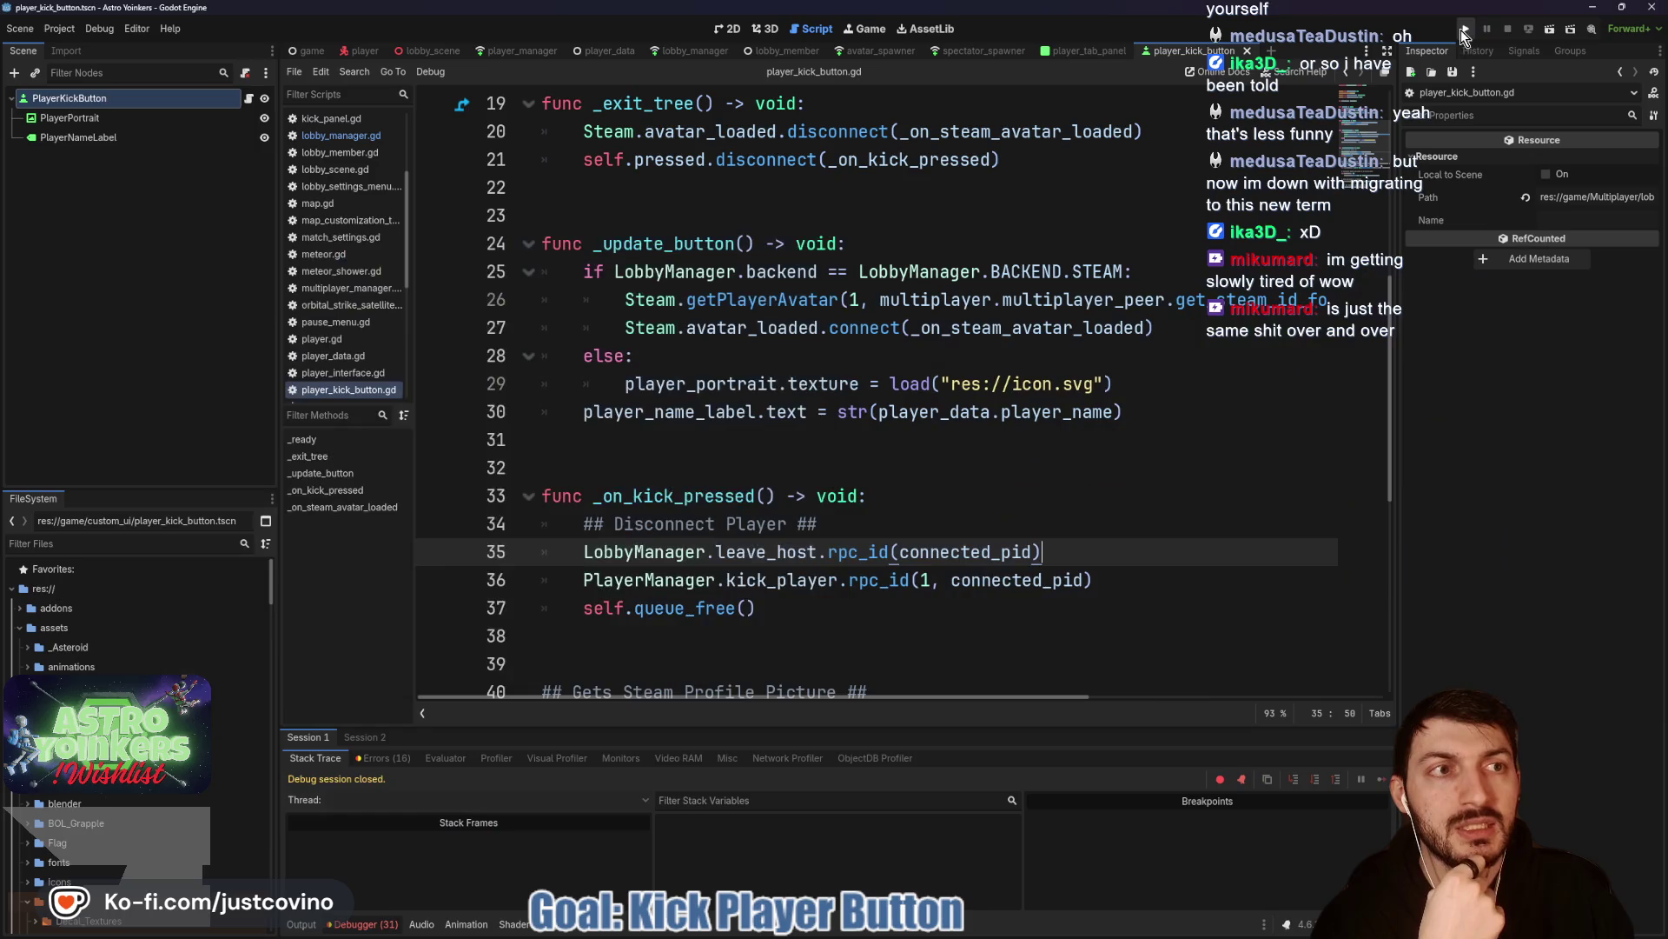
pyautogui.press('F5')
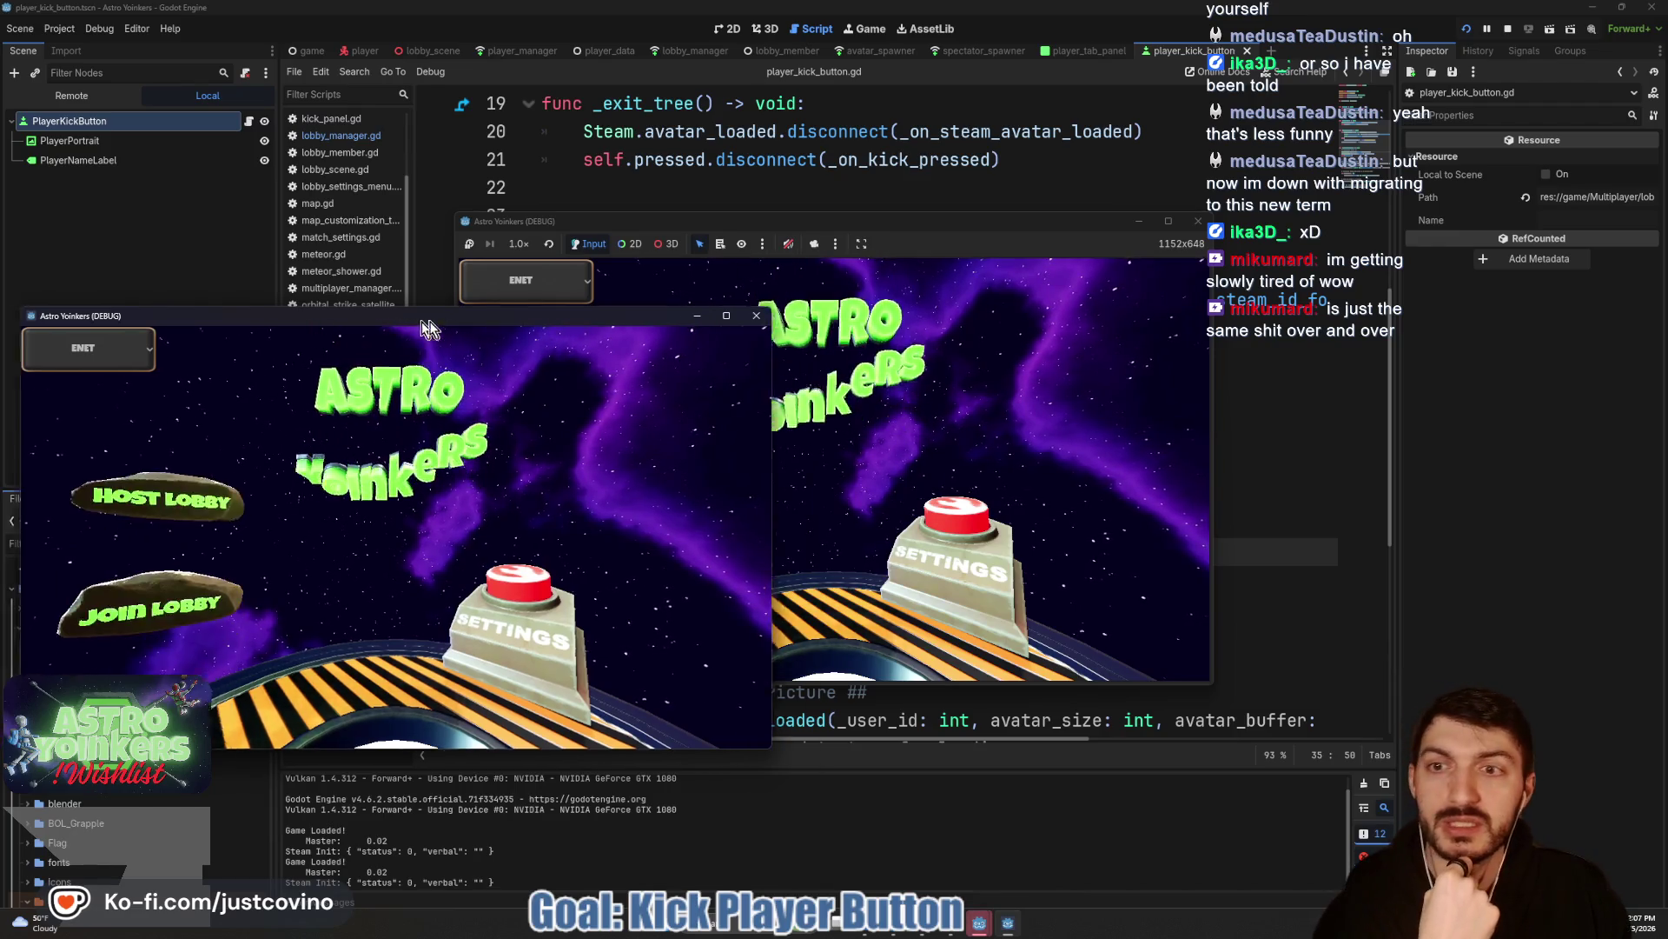
pyautogui.moveTo(396, 323)
pyautogui.mouseDown()
pyautogui.moveTo(1149, 265)
pyautogui.moveTo(1246, 277)
pyautogui.mouseUp()
pyautogui.moveTo(1039, 222); pyautogui.dragTo(636, 251)
pyautogui.moveTo(1040, 266); pyautogui.dragTo(1087, 261)
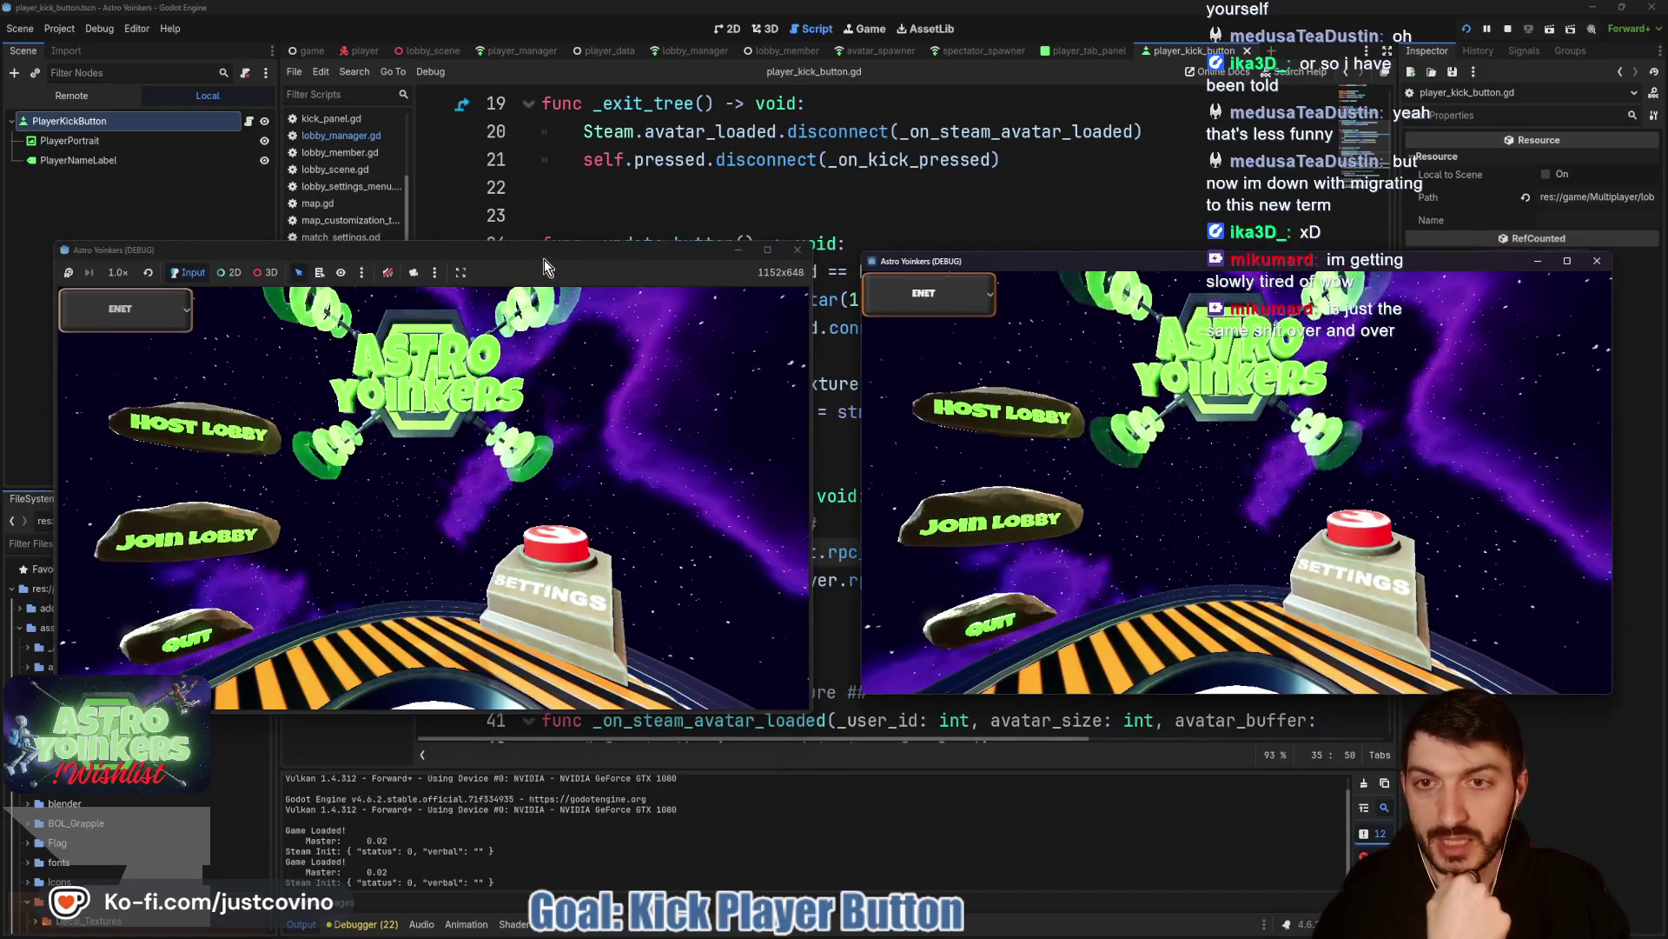
pyautogui.moveTo(544, 259); pyautogui.dragTo(591, 228)
# Step: Host a lobby in the left game, join lobby 0 from the right, then kick that player
pyautogui.click(232, 410)
pyautogui.click(515, 421)
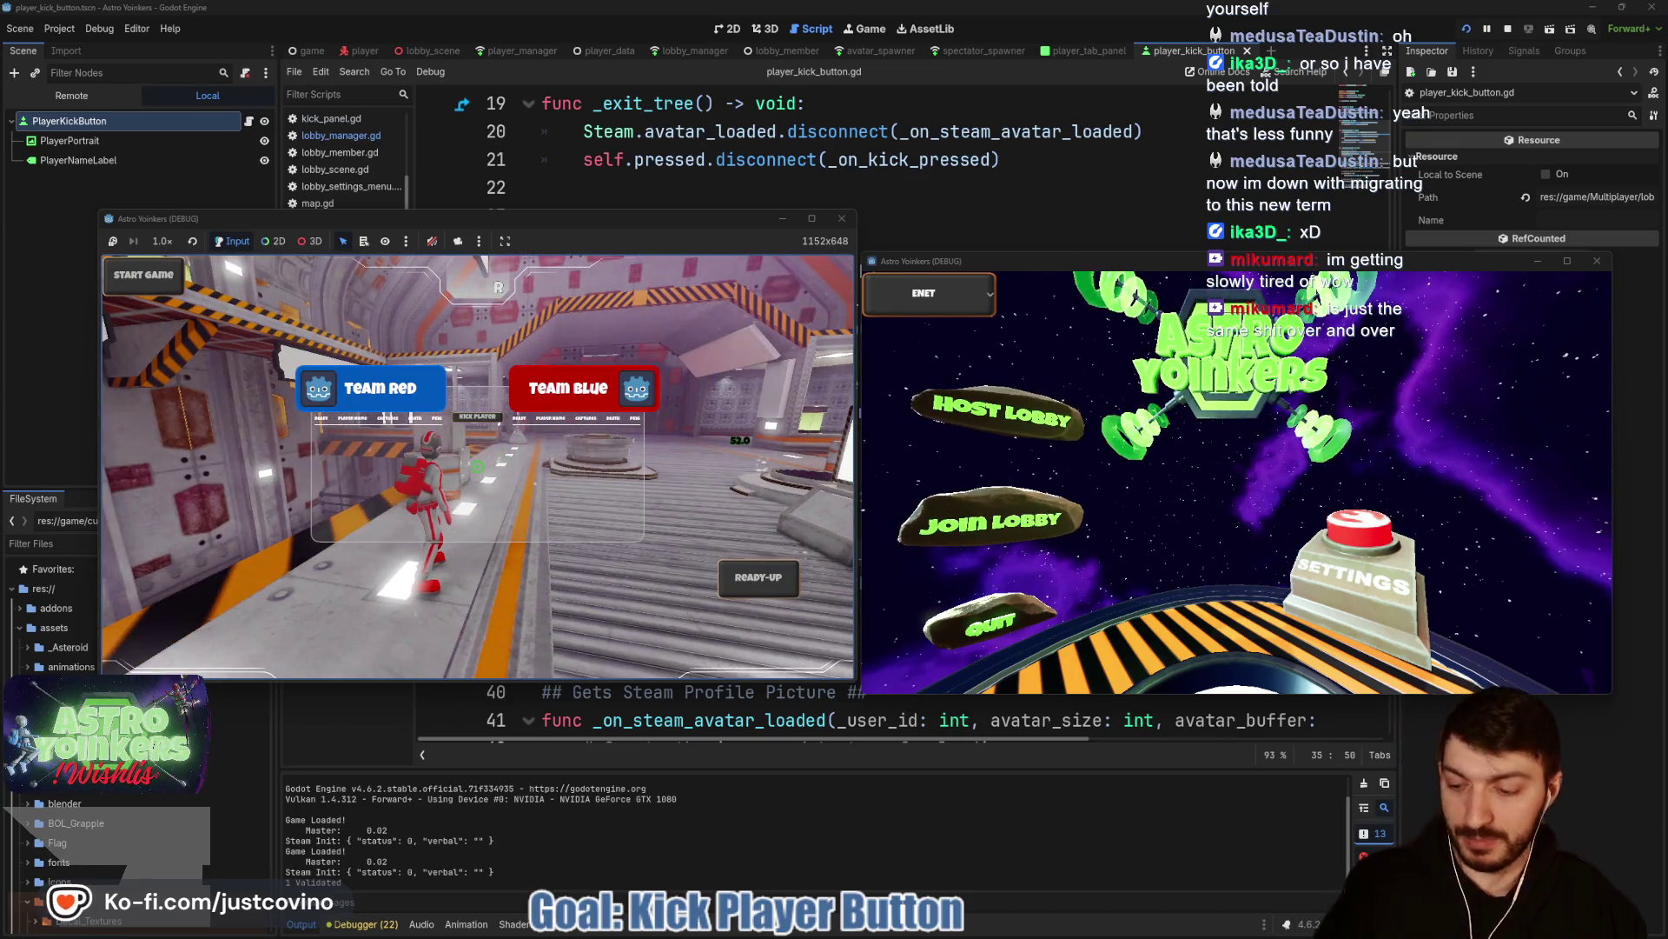
pyautogui.click(991, 522)
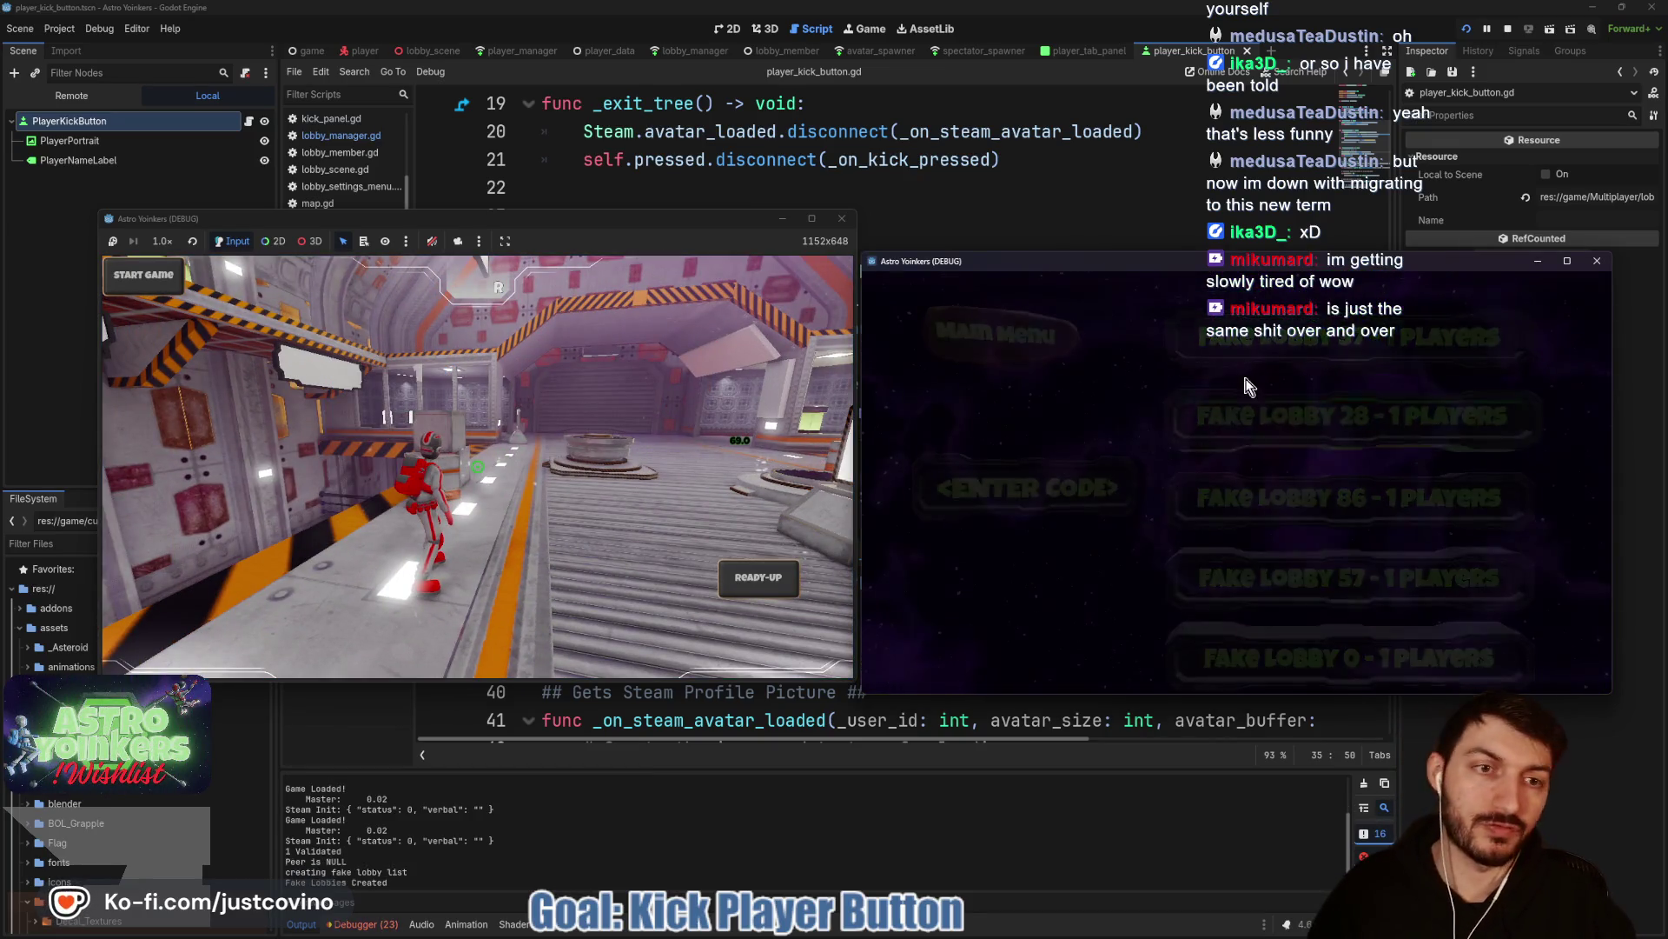
pyautogui.click(1249, 352)
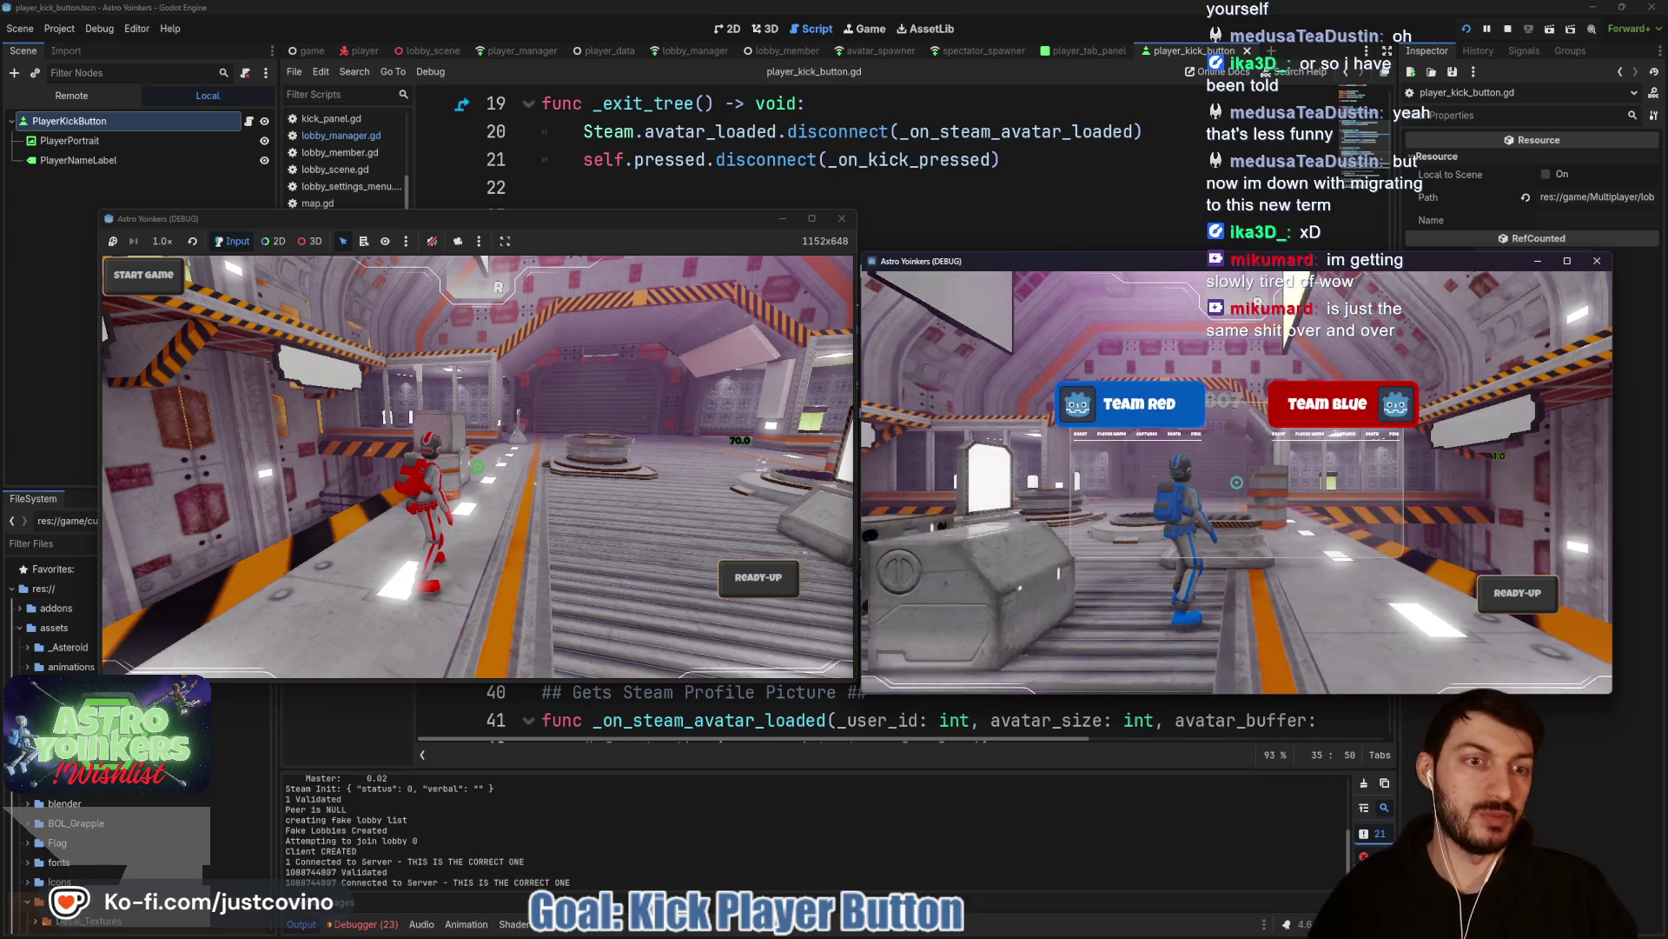
pyautogui.click(625, 237)
pyautogui.press('Tab')
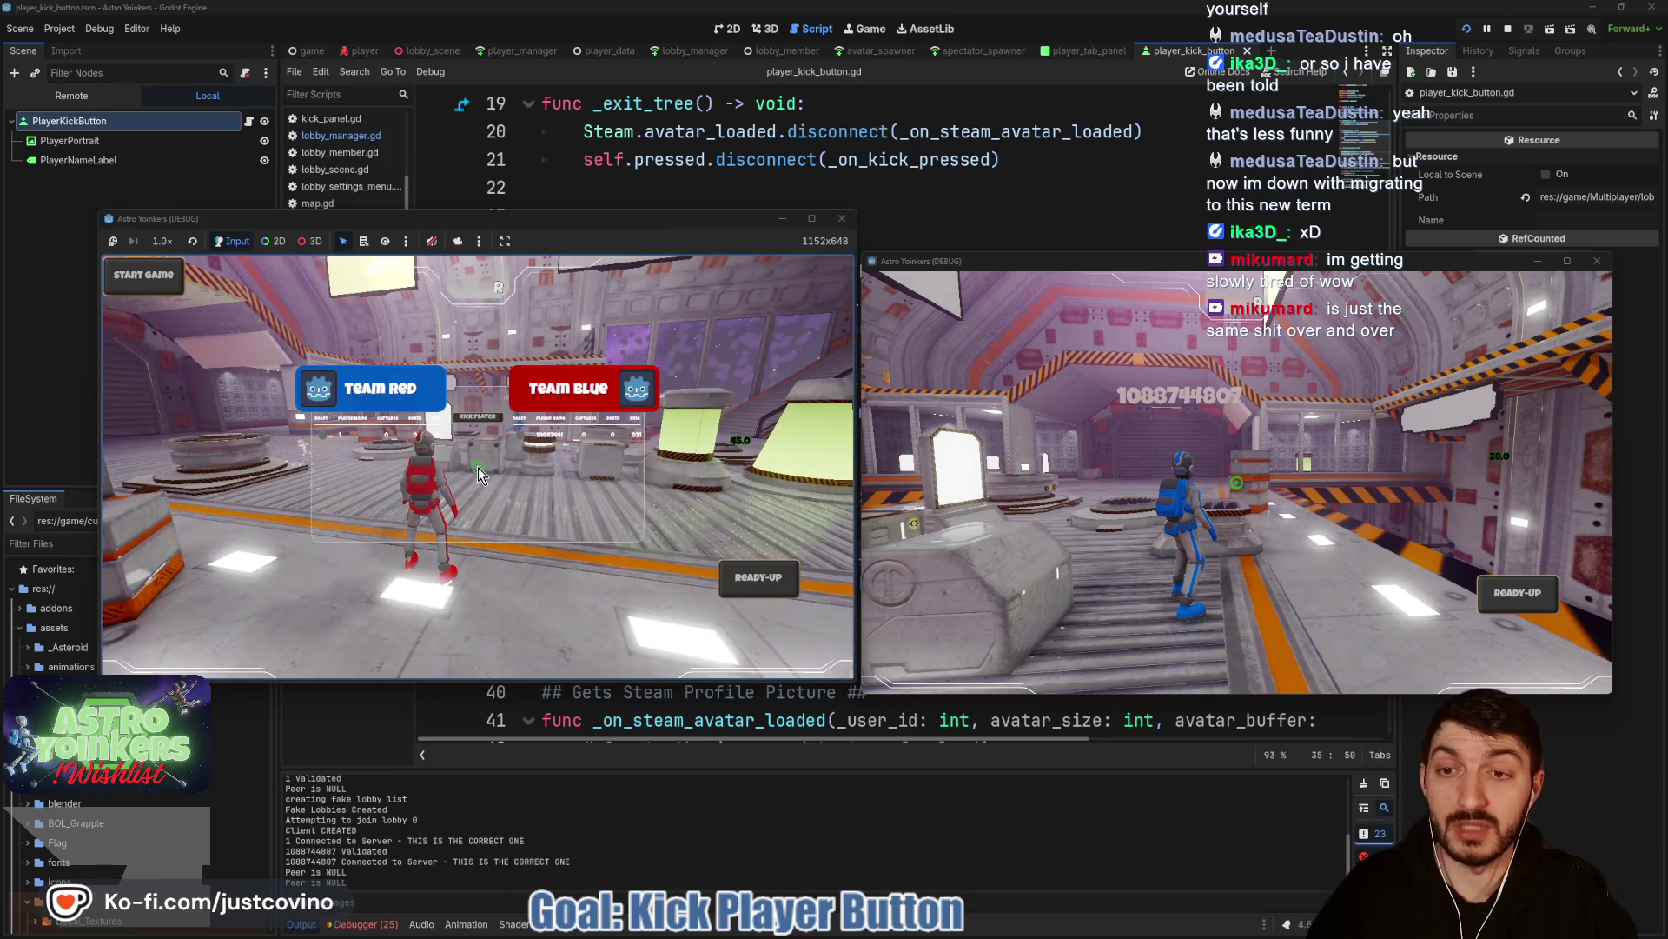
pyautogui.click(494, 455)
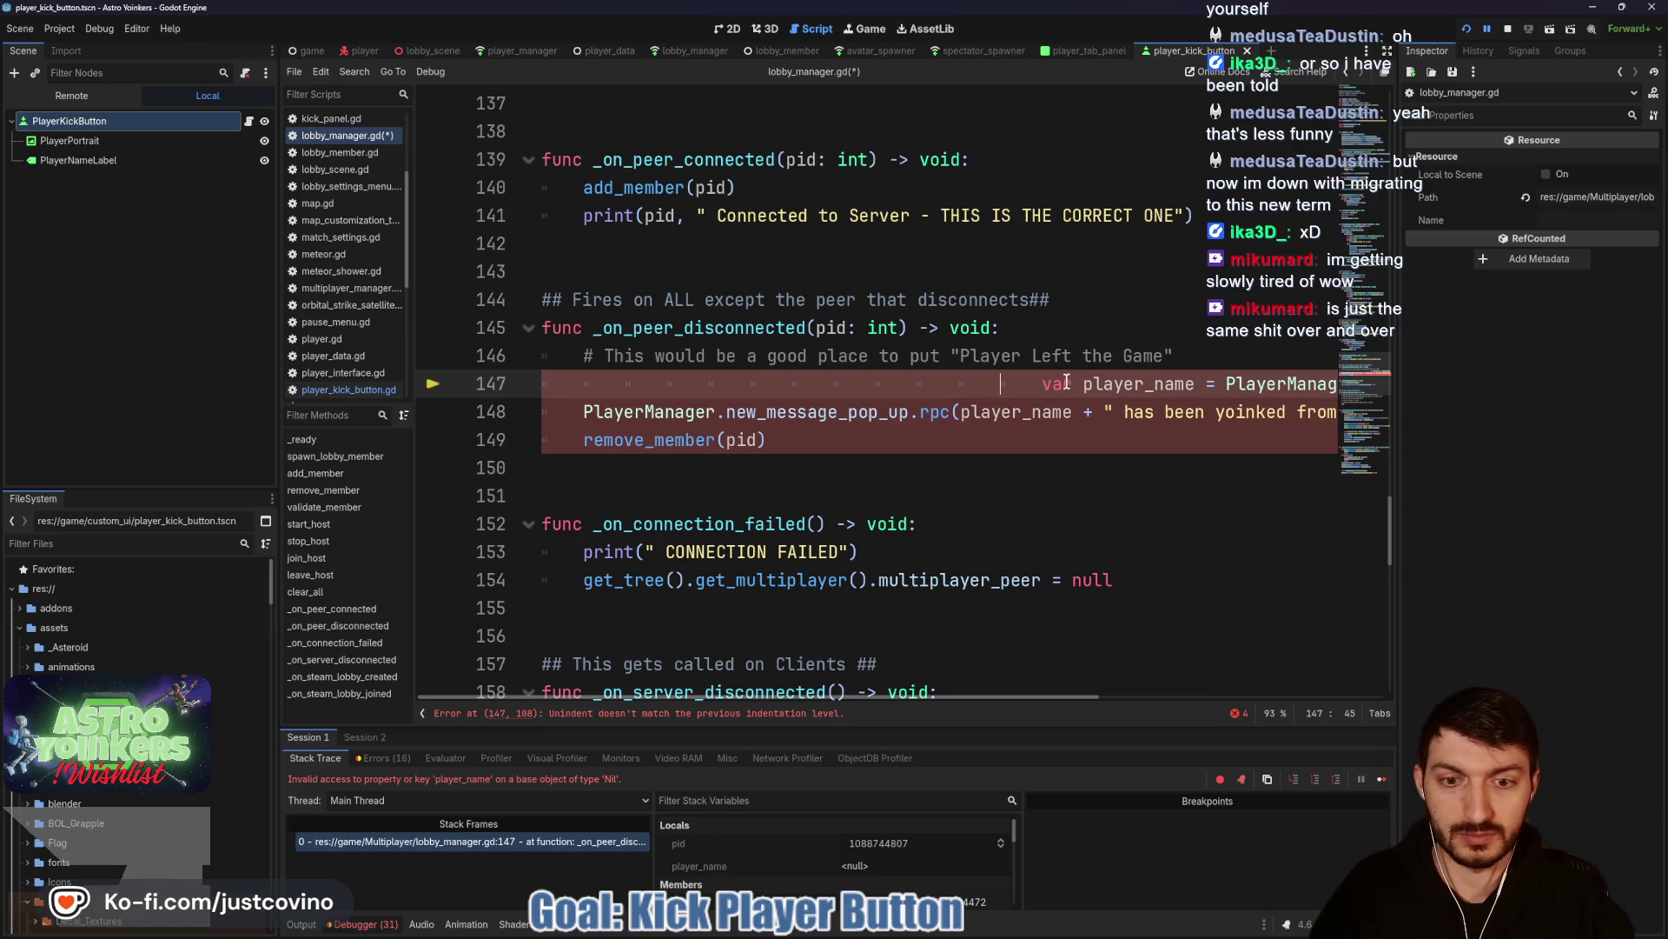
# Step: Replace line 147's broken leading whitespace in lobby_manager.gd with a single tab
pyautogui.moveTo(1009, 383); pyautogui.dragTo(504, 373)
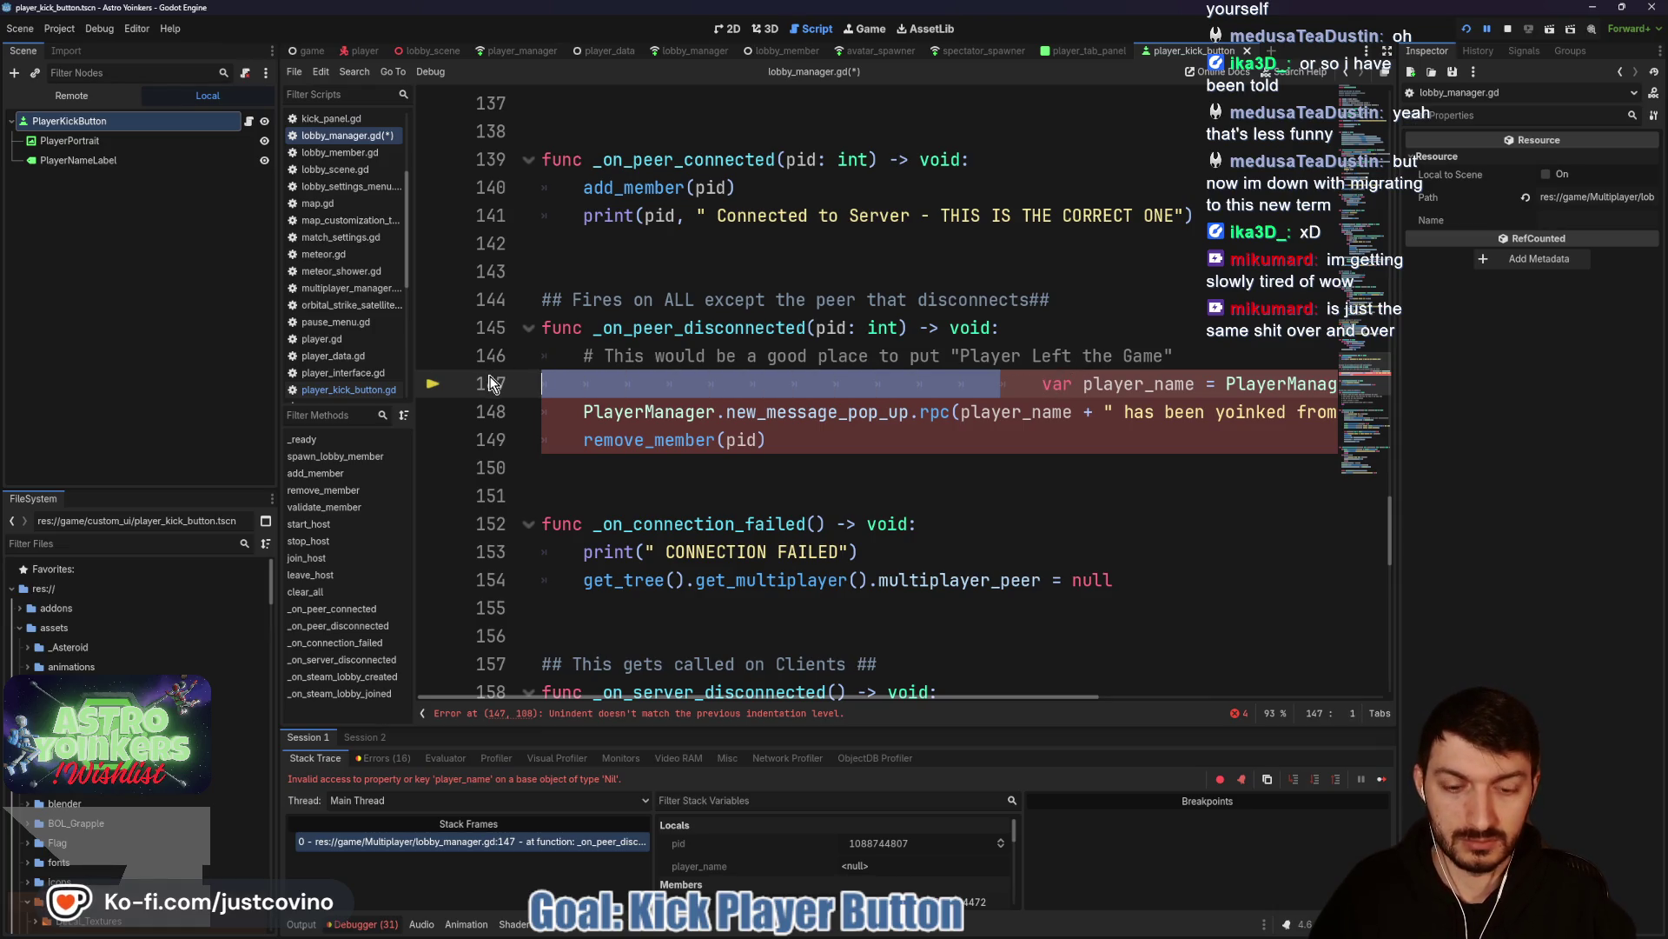
pyautogui.press('Tab')
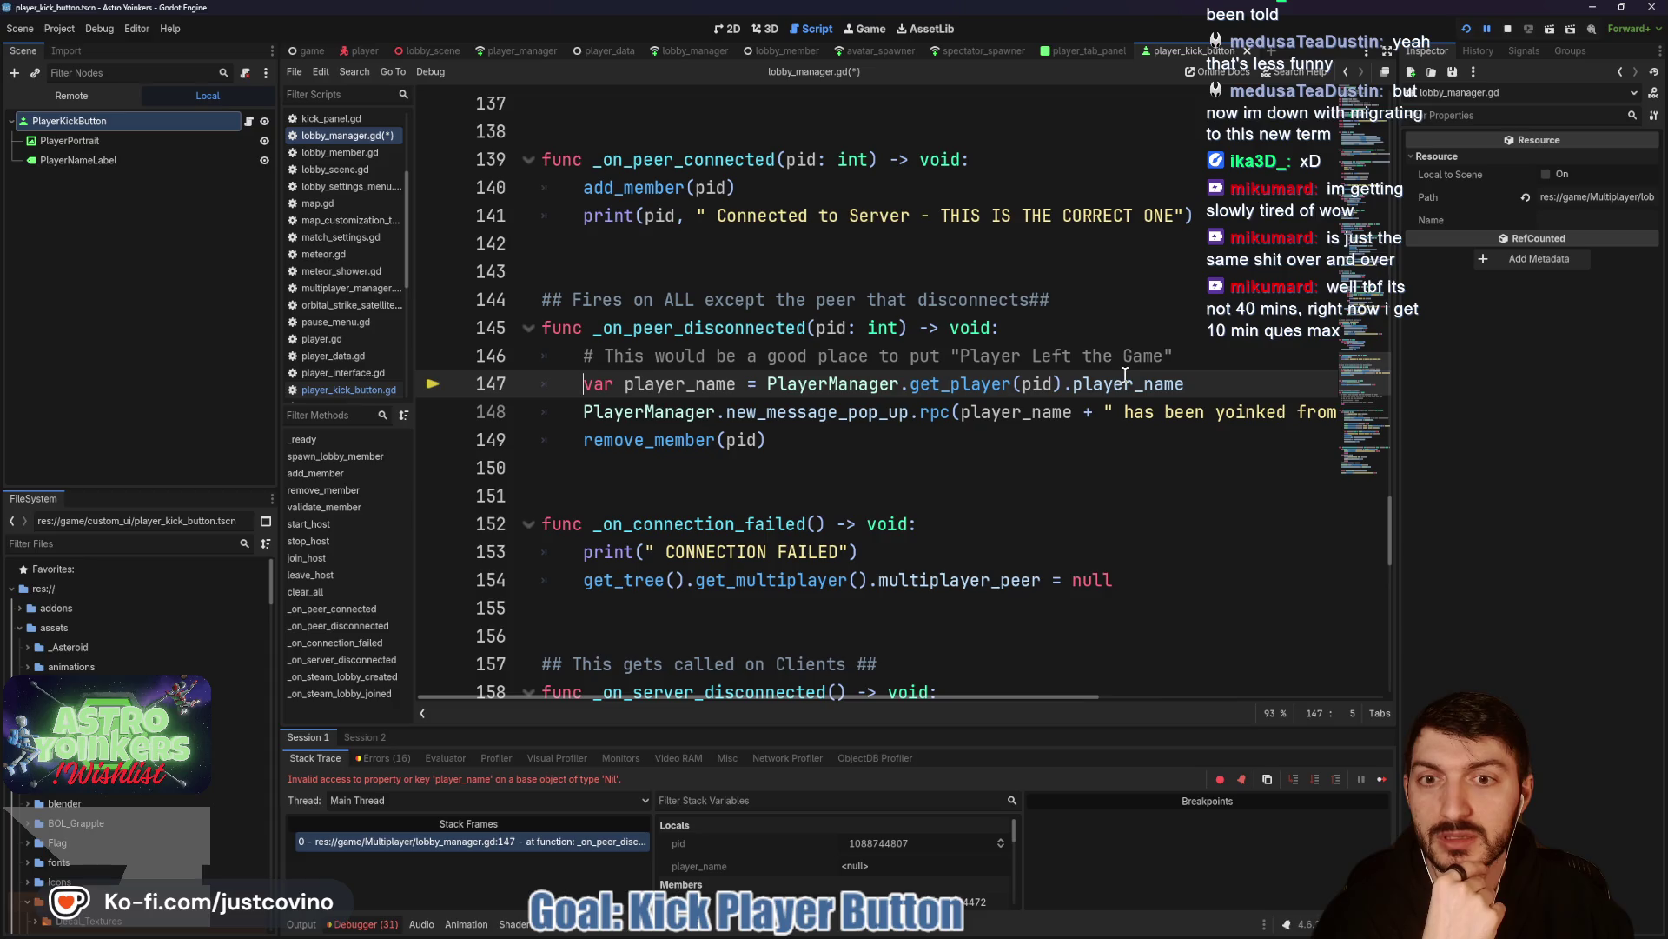
pyautogui.moveTo(1126, 375)
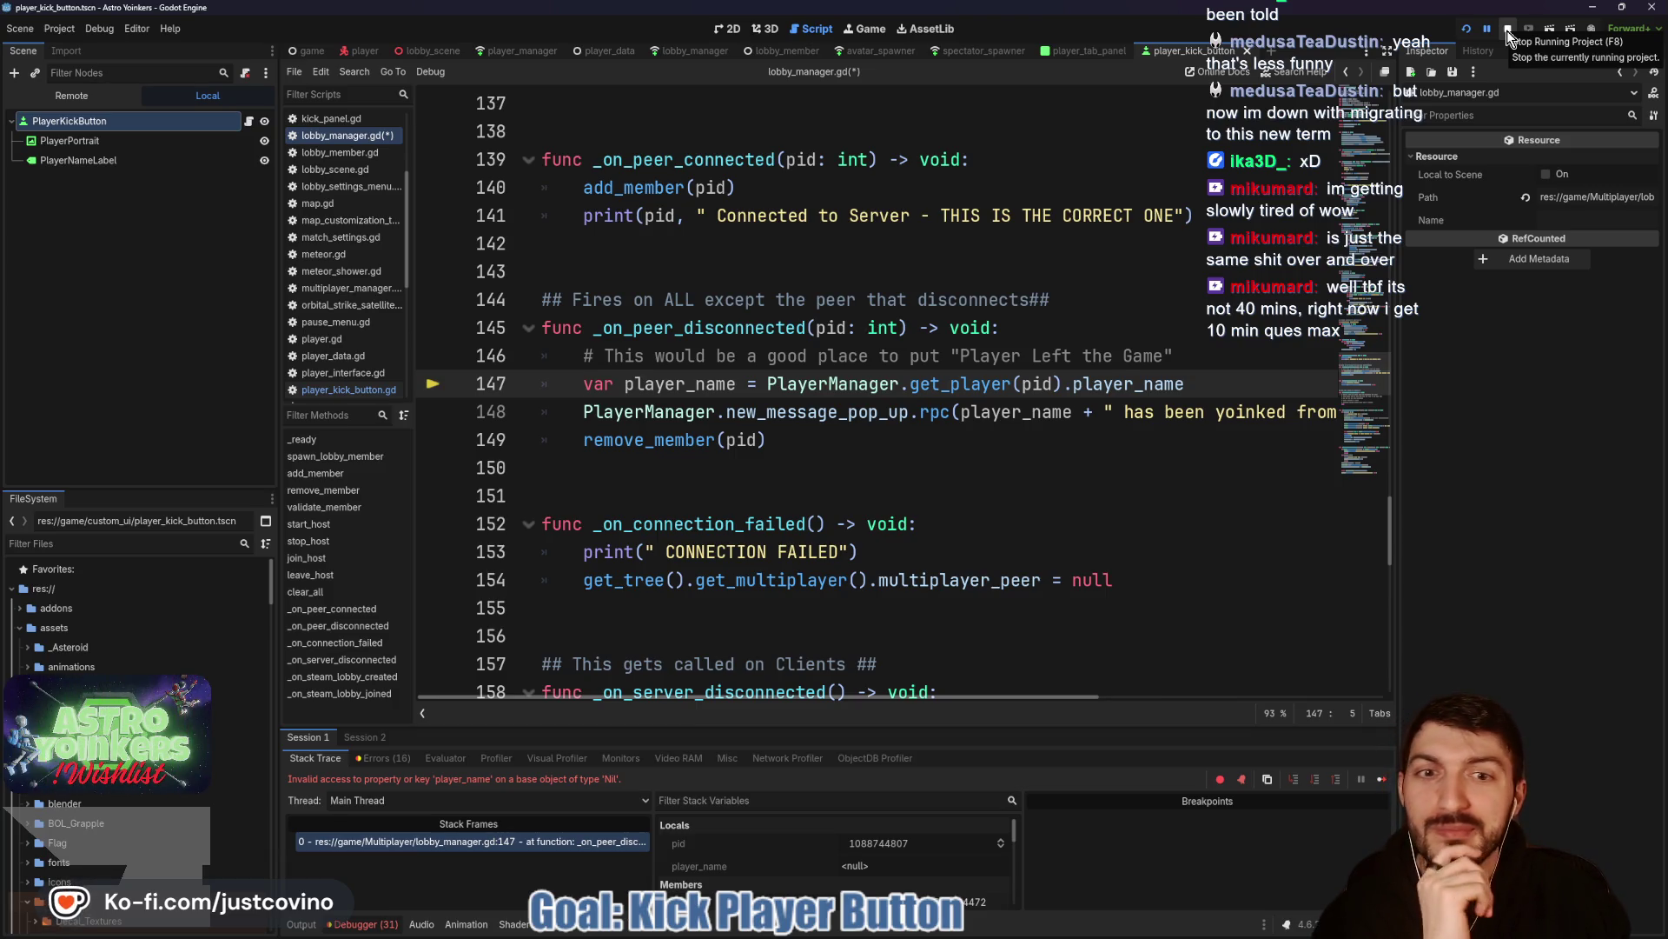
# Step: Stop the running game and return to player_kick_button.gd
pyautogui.click(1507, 30)
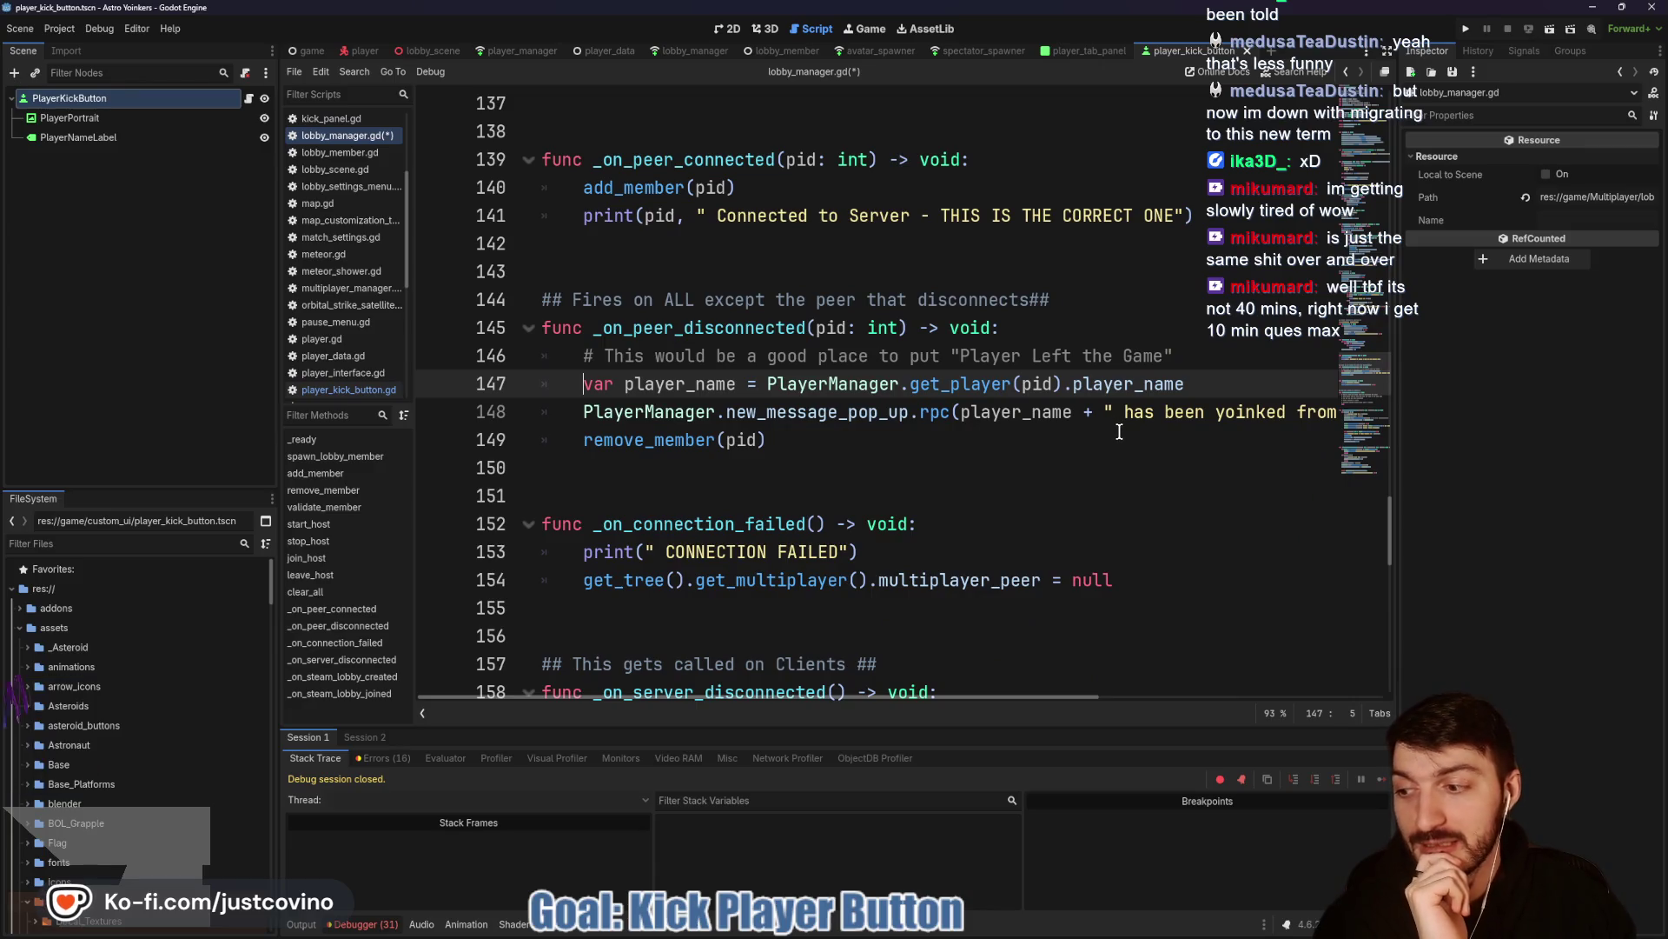
pyautogui.moveTo(1228, 381); pyautogui.dragTo(635, 393)
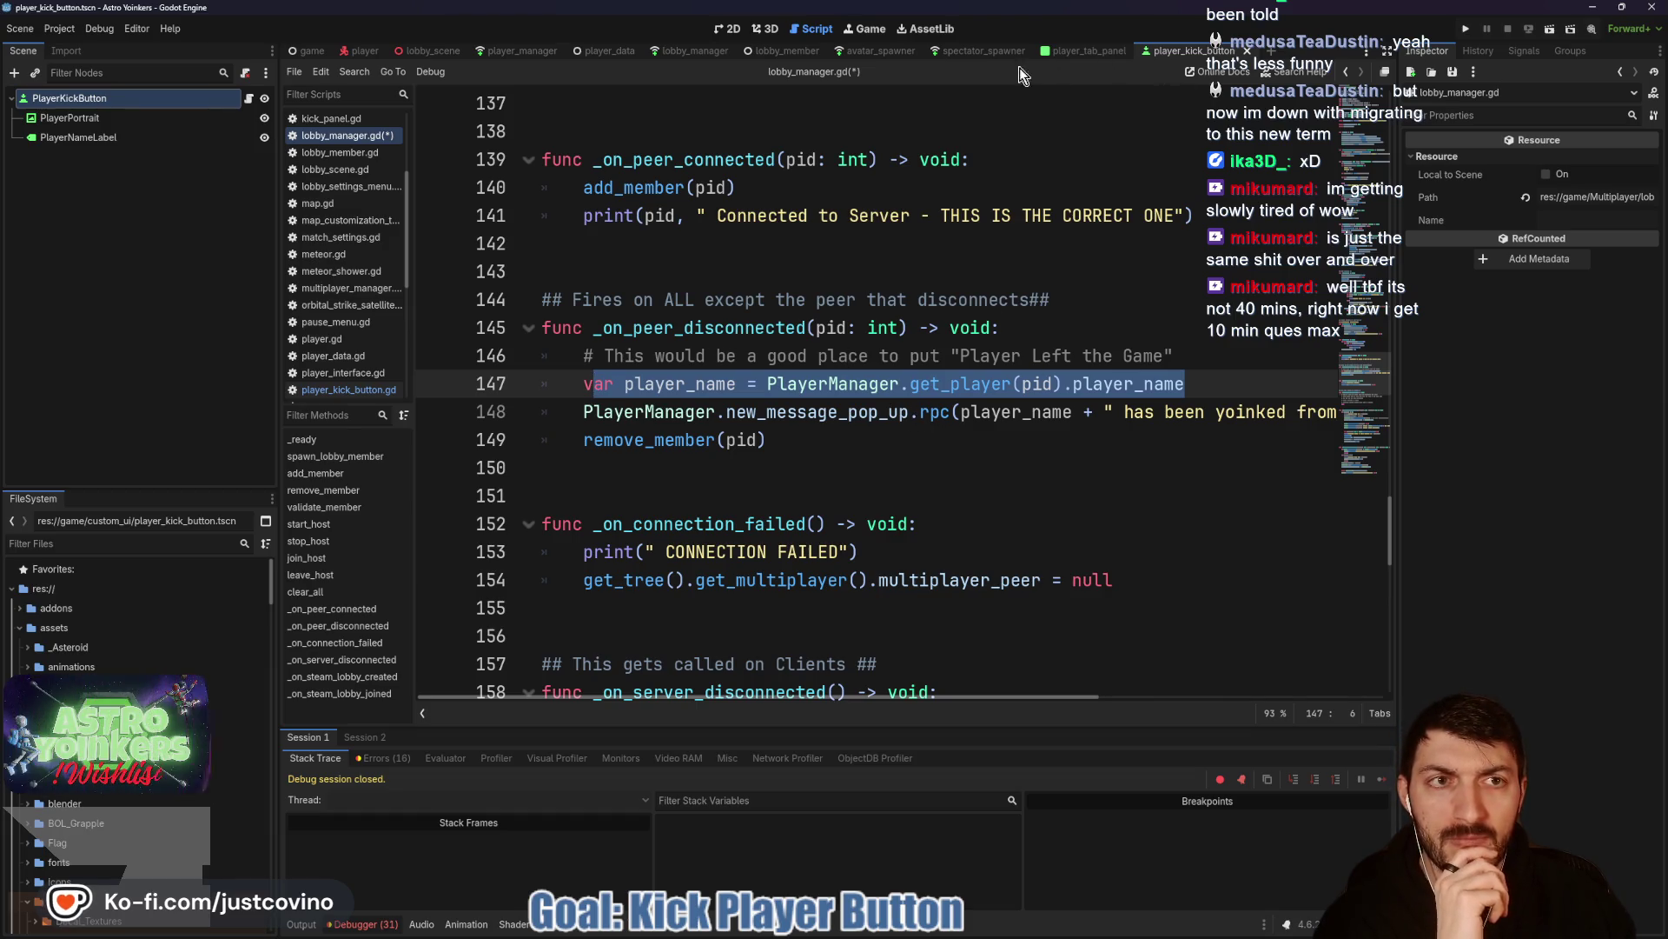
pyautogui.click(248, 99)
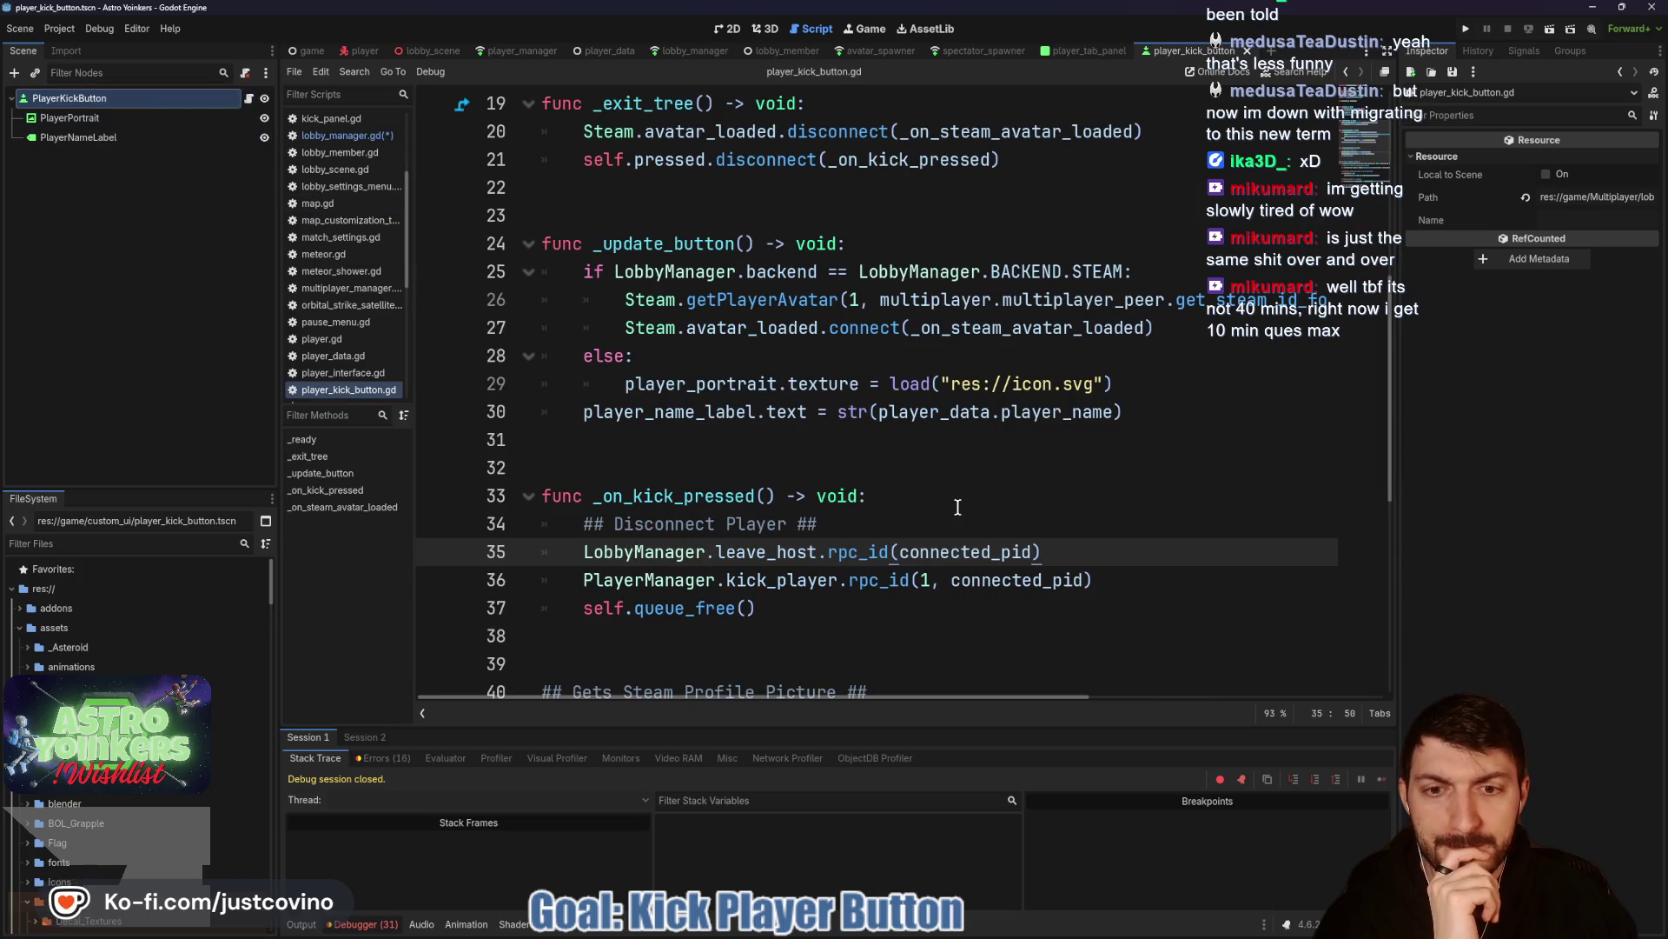
# Step: Remove the kick_player call line from _on_kick_pressed in player_kick_button.gd
pyautogui.moveTo(1120, 580); pyautogui.dragTo(583, 580)
pyautogui.hotkey('ctrl', 'c')
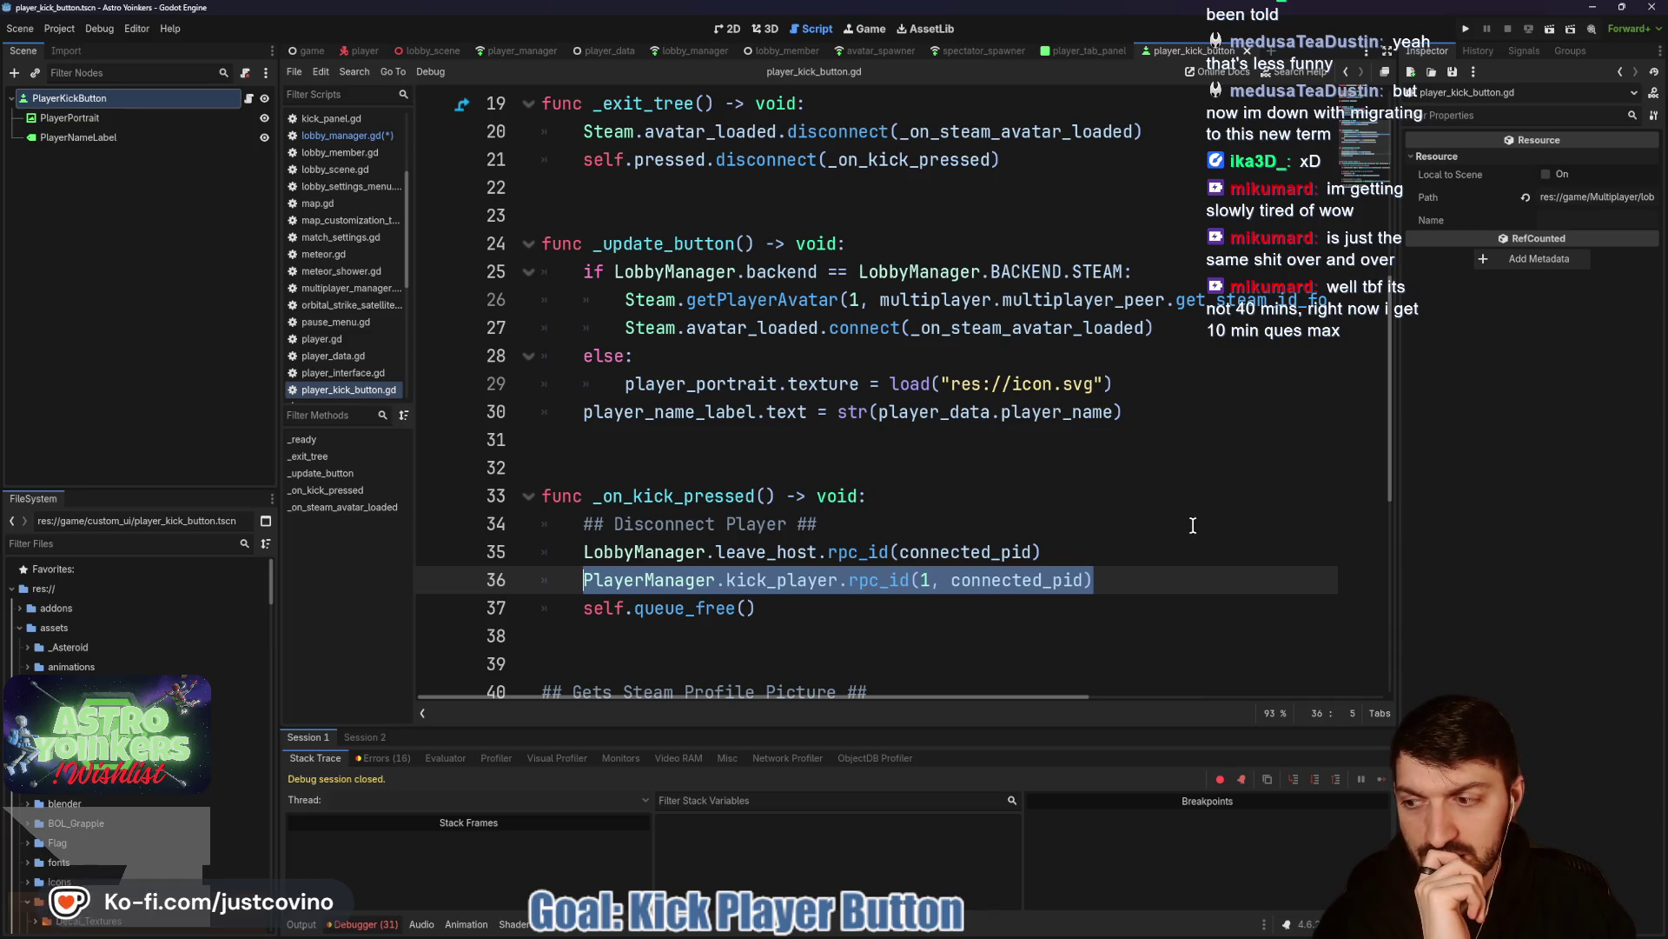
pyautogui.scroll(-1, 1193, 524)
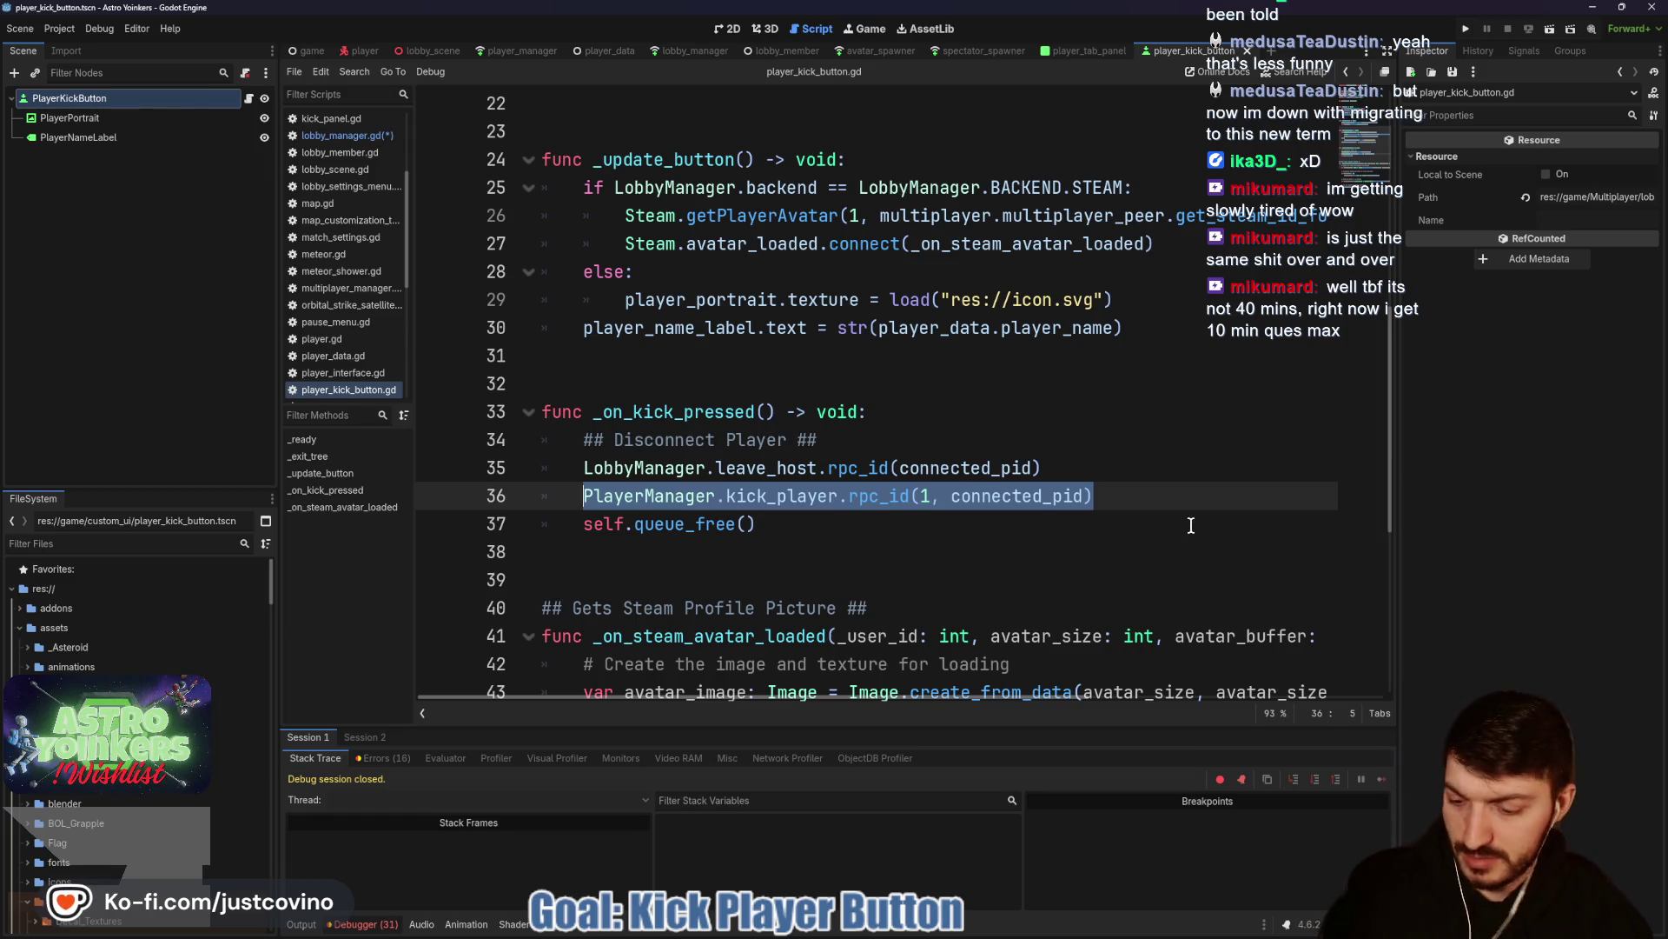
pyautogui.press('BackSpace')
pyautogui.press('BackSpace')
pyautogui.press('BackSpace')
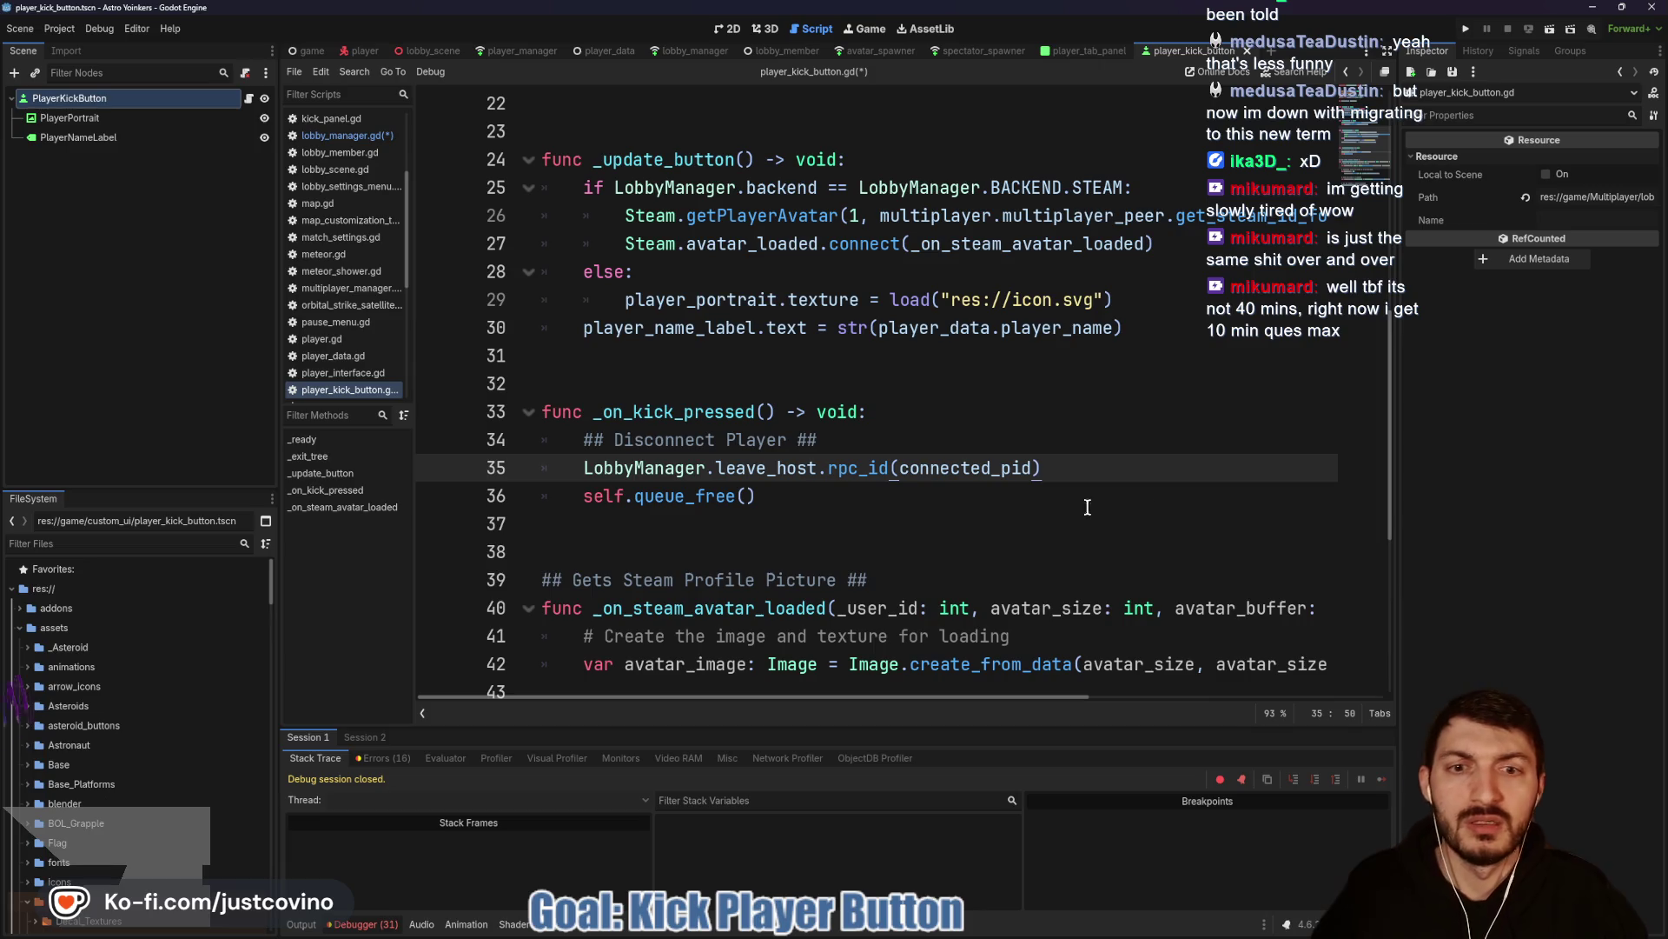
# Step: Paste it into lobby_manager.gd's _on_peer_disconnected as PlayerManager.kick_player.rpc_id(1, pid) and save
pyautogui.click(695, 50)
pyautogui.click(882, 454)
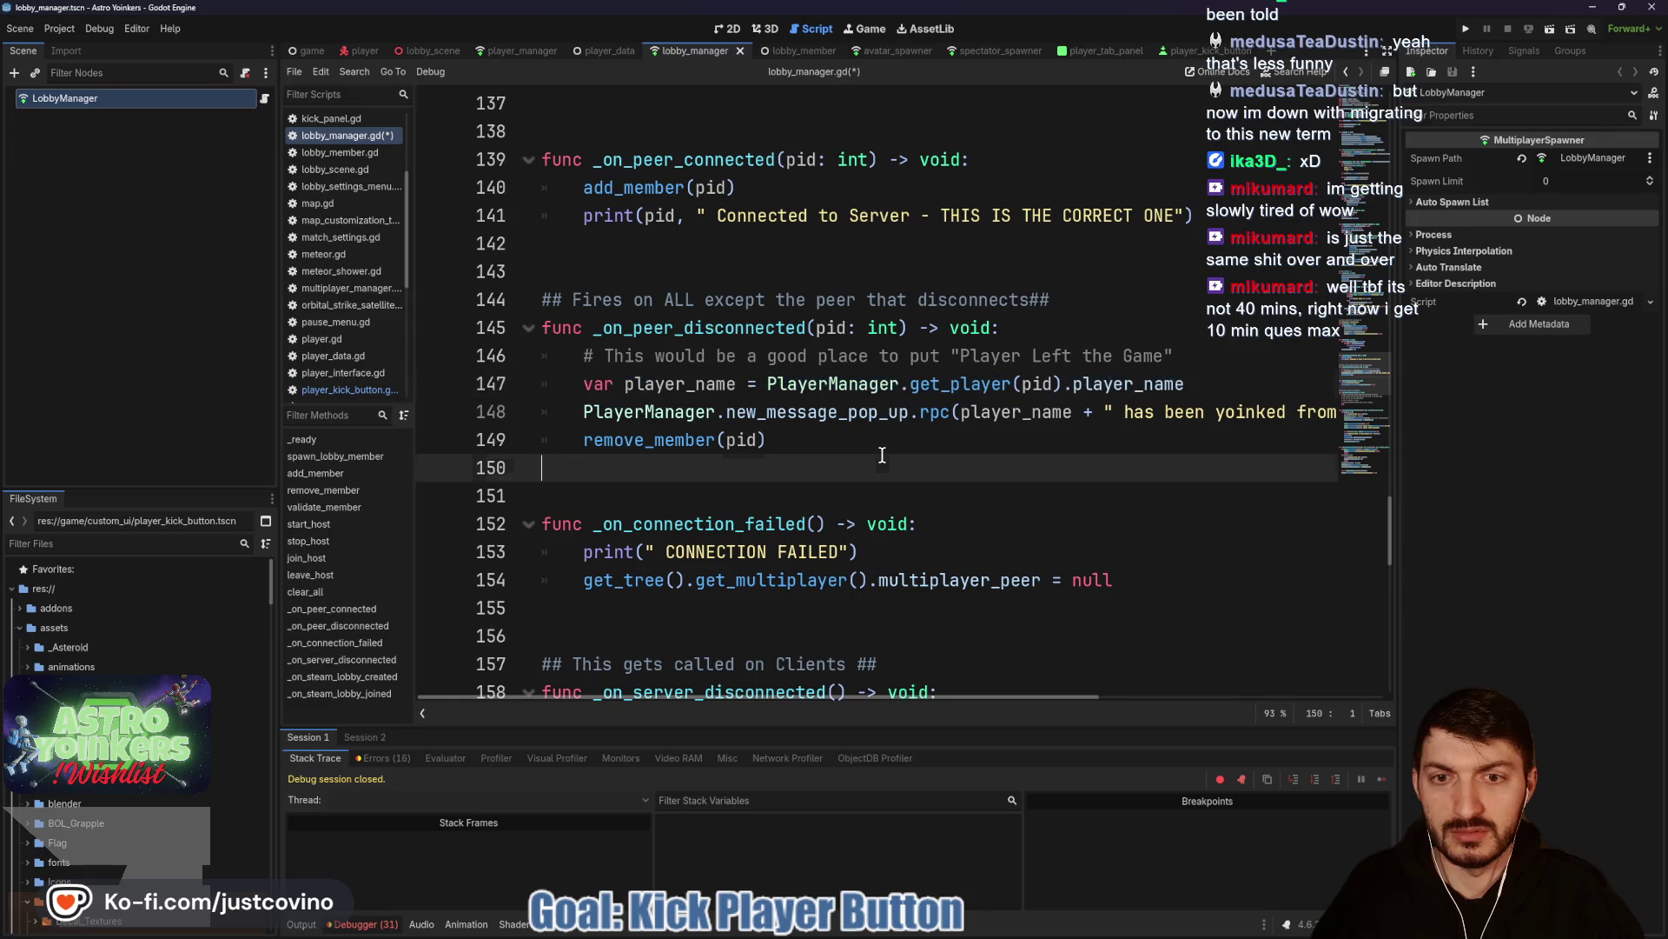
pyautogui.hotkey('ctrl', 'v')
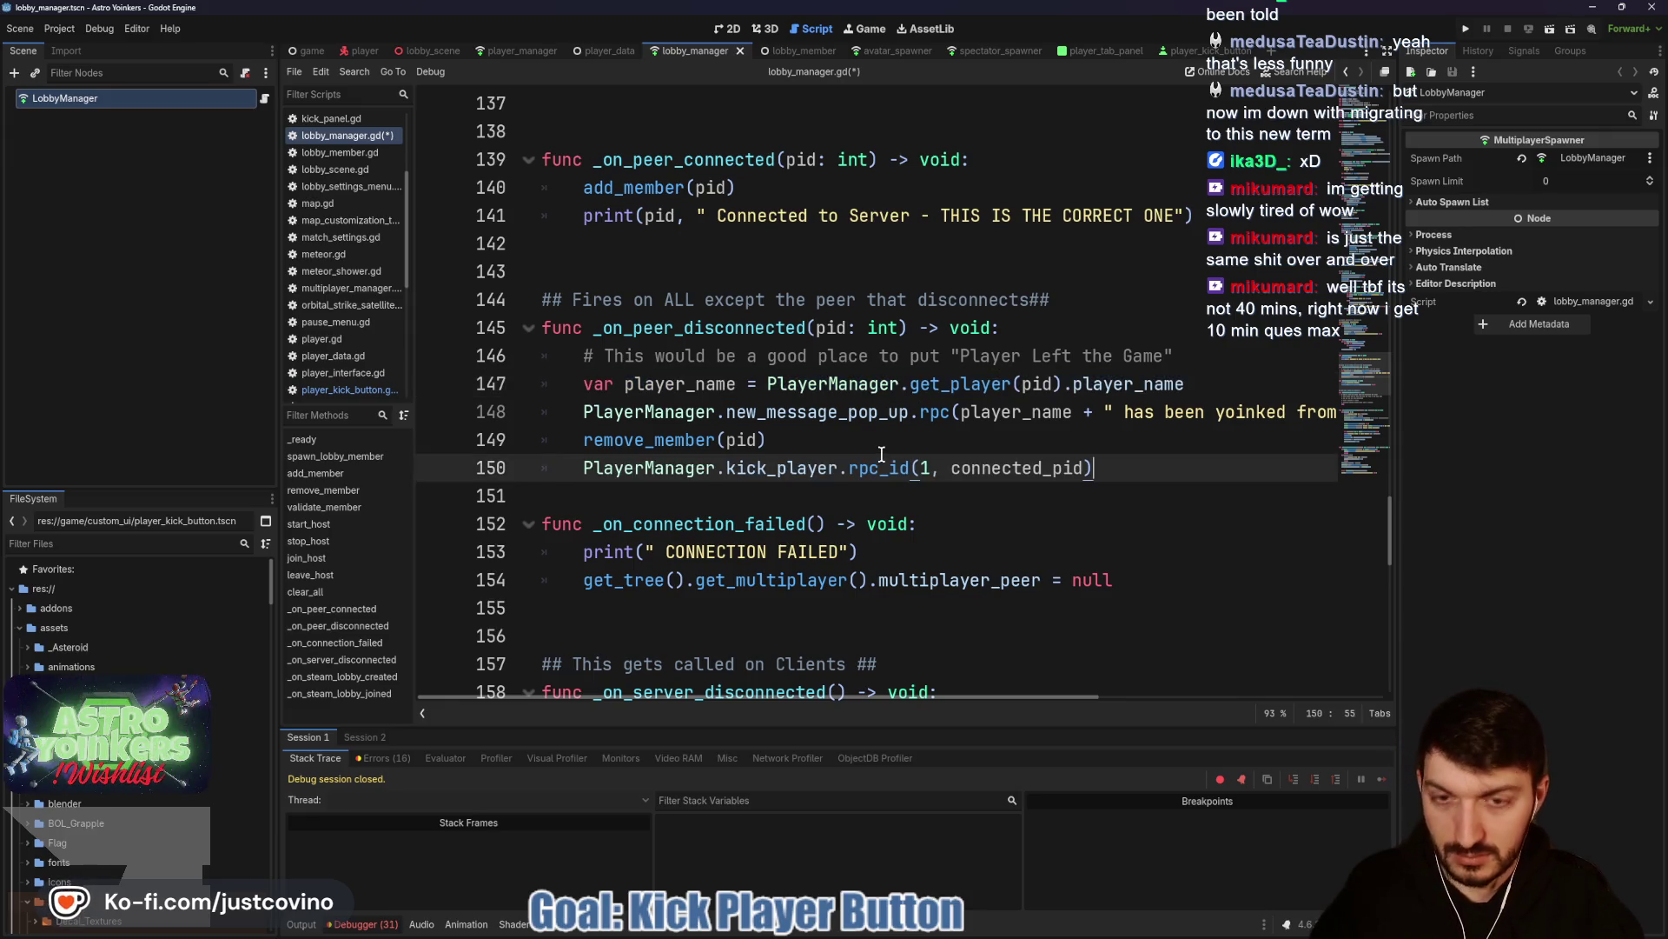
pyautogui.click(880, 448)
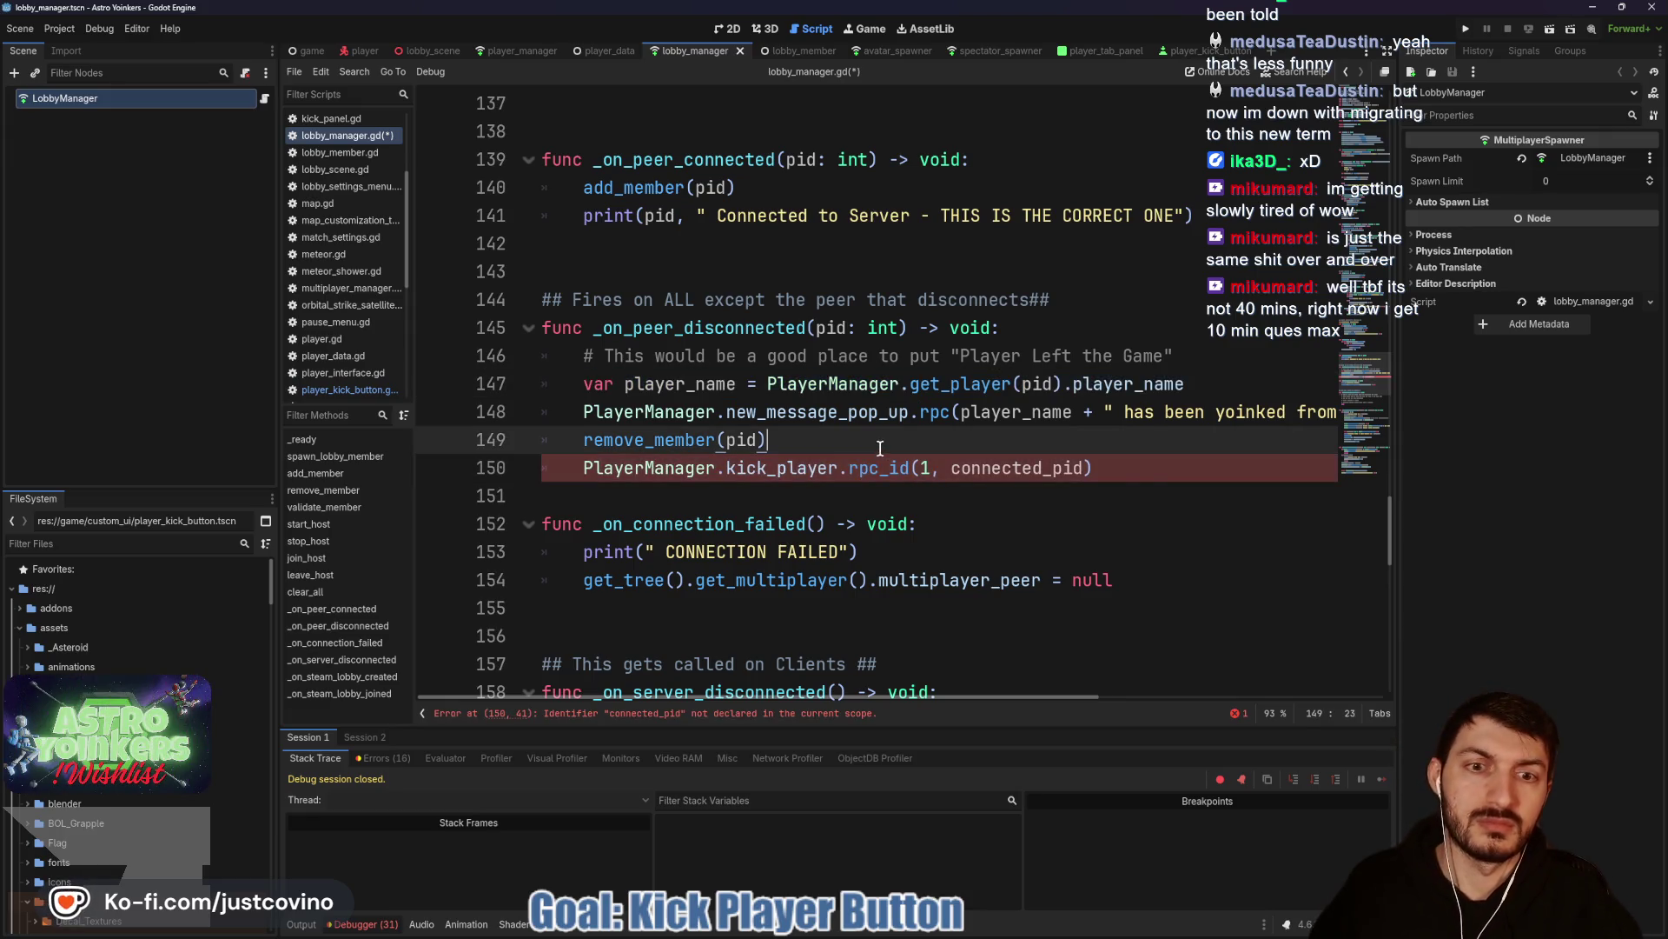
pyautogui.doubleClick(1022, 469)
pyautogui.write('pid')
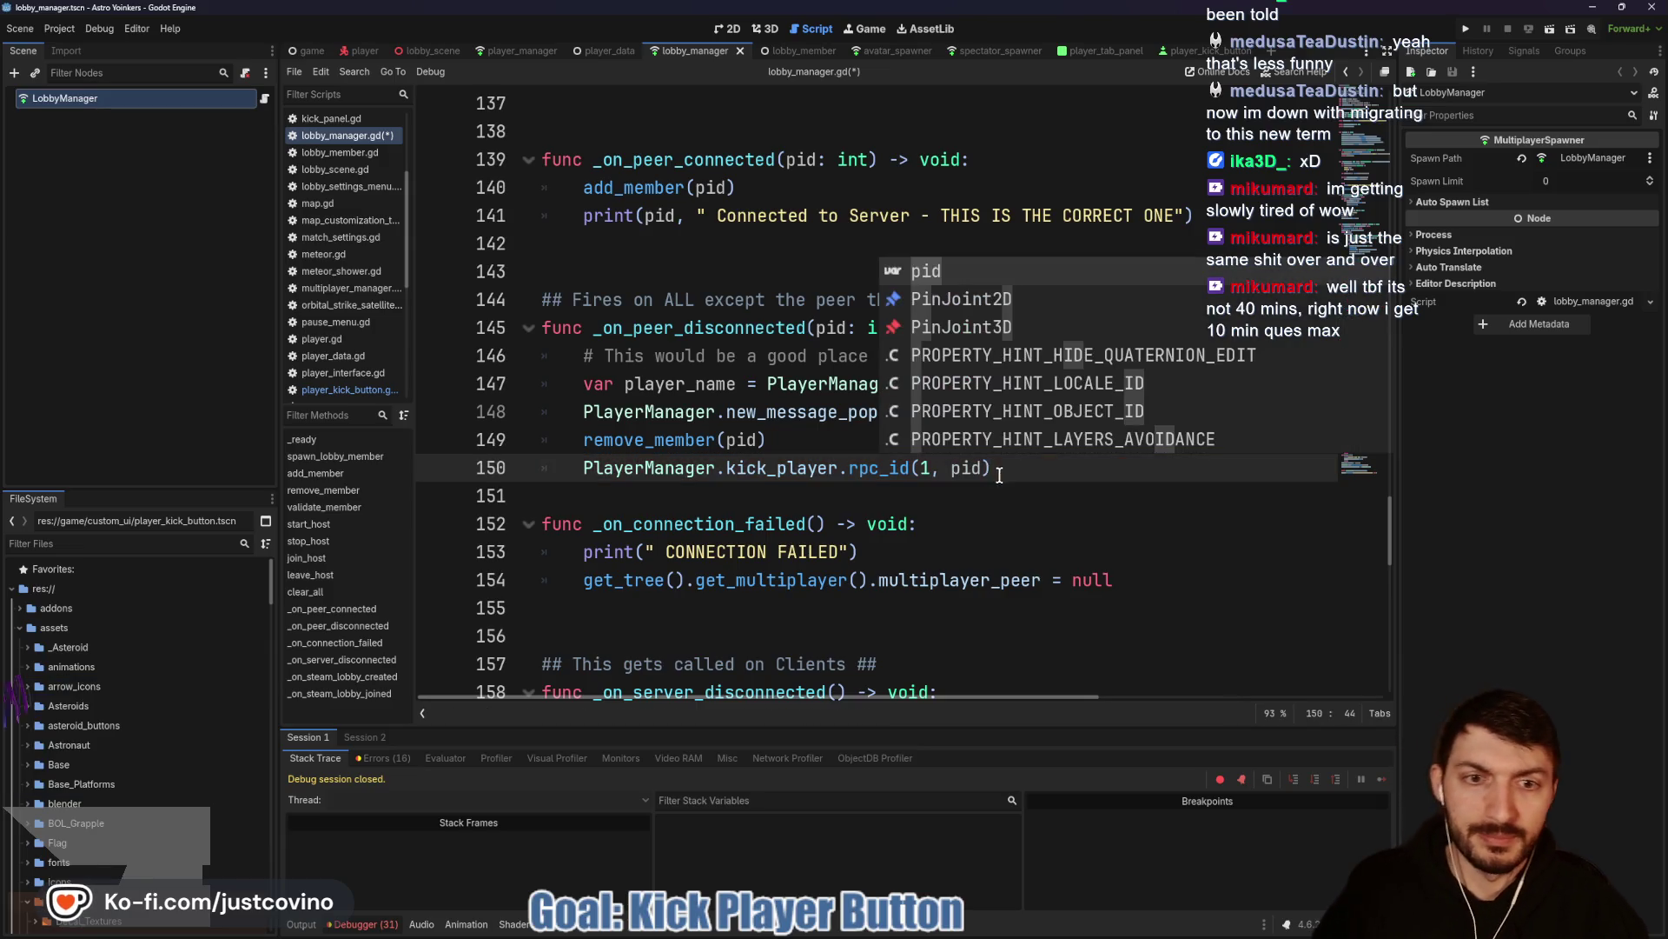
pyautogui.press('End')
pyautogui.click(650, 508)
pyautogui.press('Return')
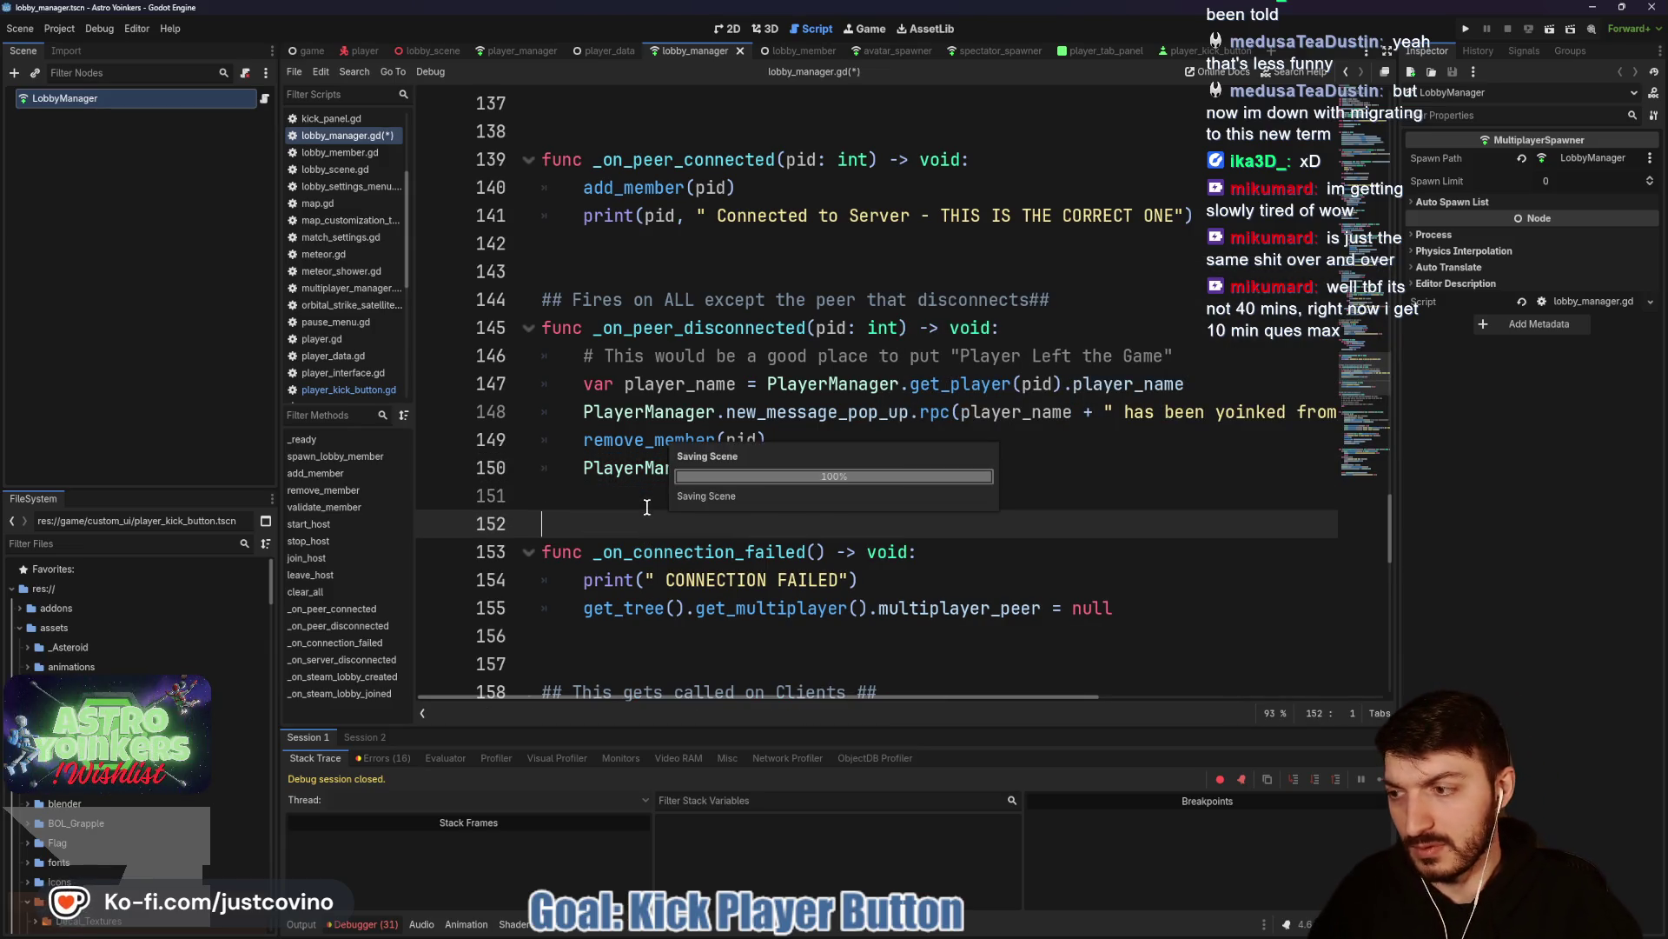
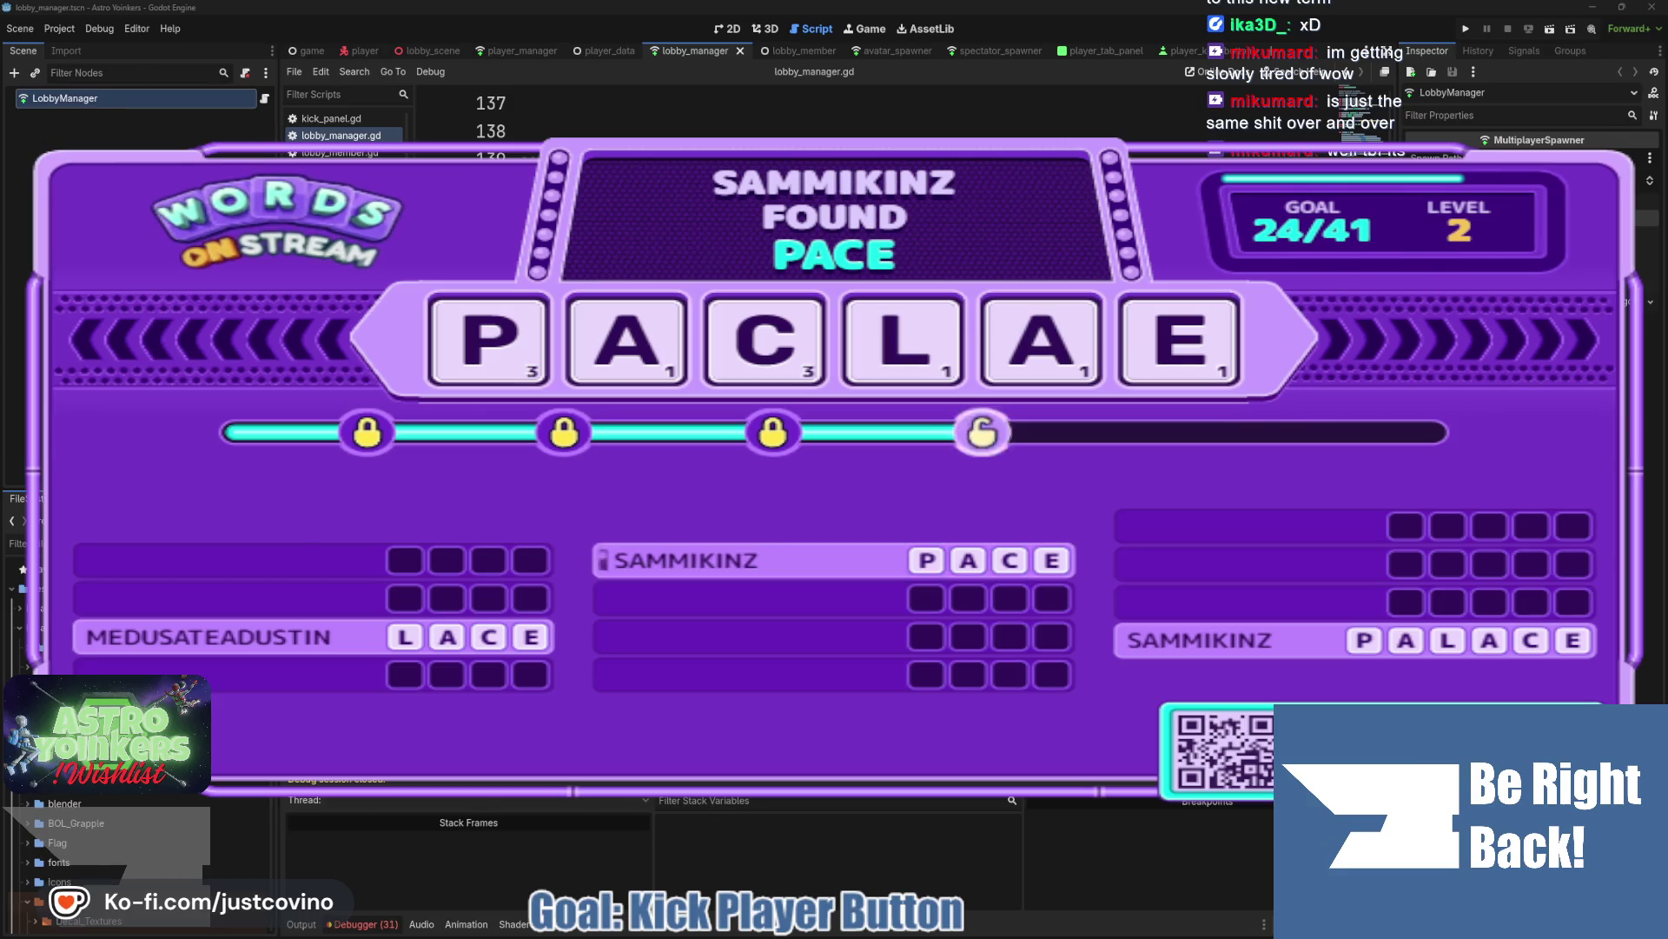
# Step: Launch the game, then scroll the Imgur caricature post and zoom the page out to see the whole drawing
pyautogui.press('F5')
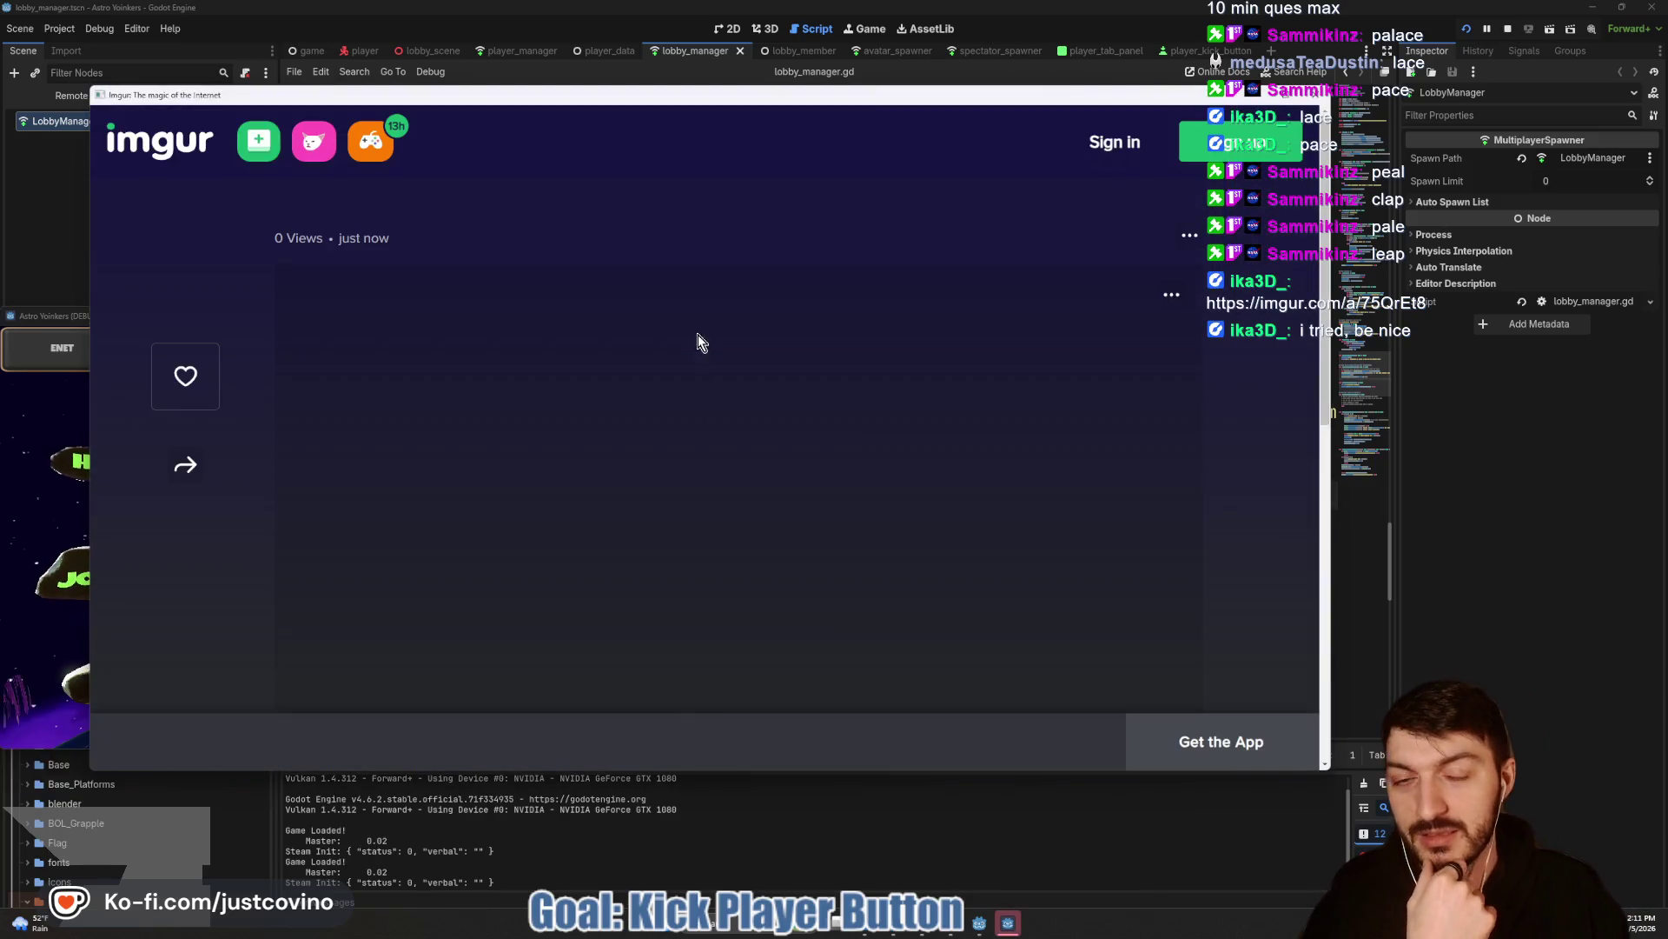
pyautogui.scroll(-3, 660, 422)
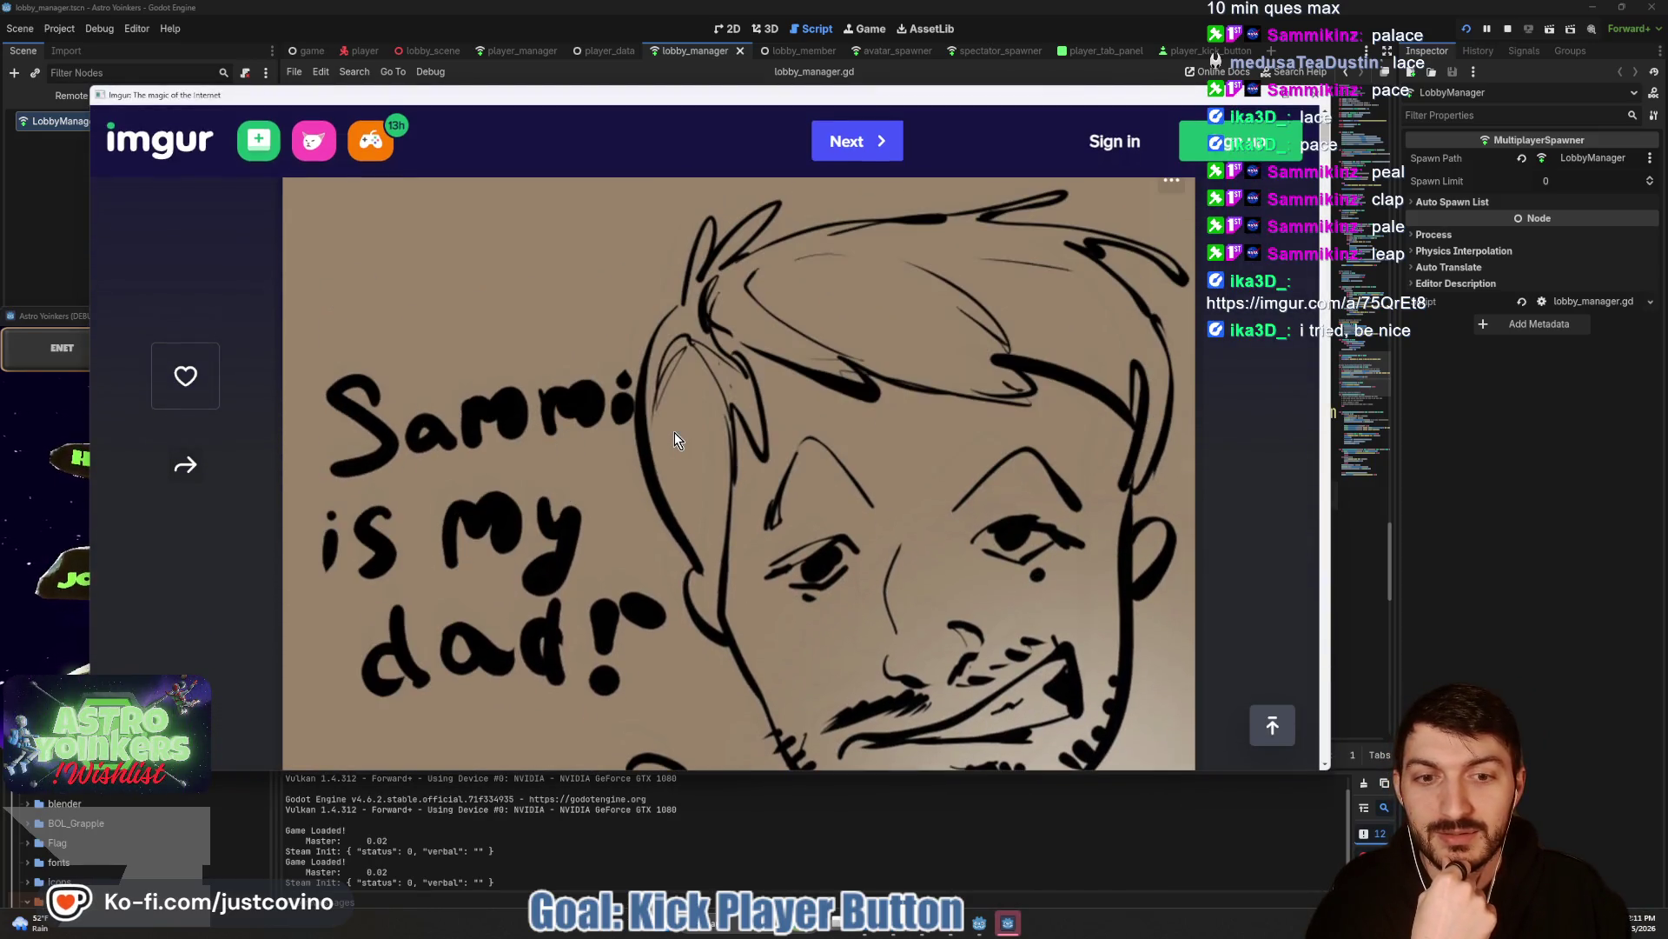
pyautogui.scroll(-2, 674, 439)
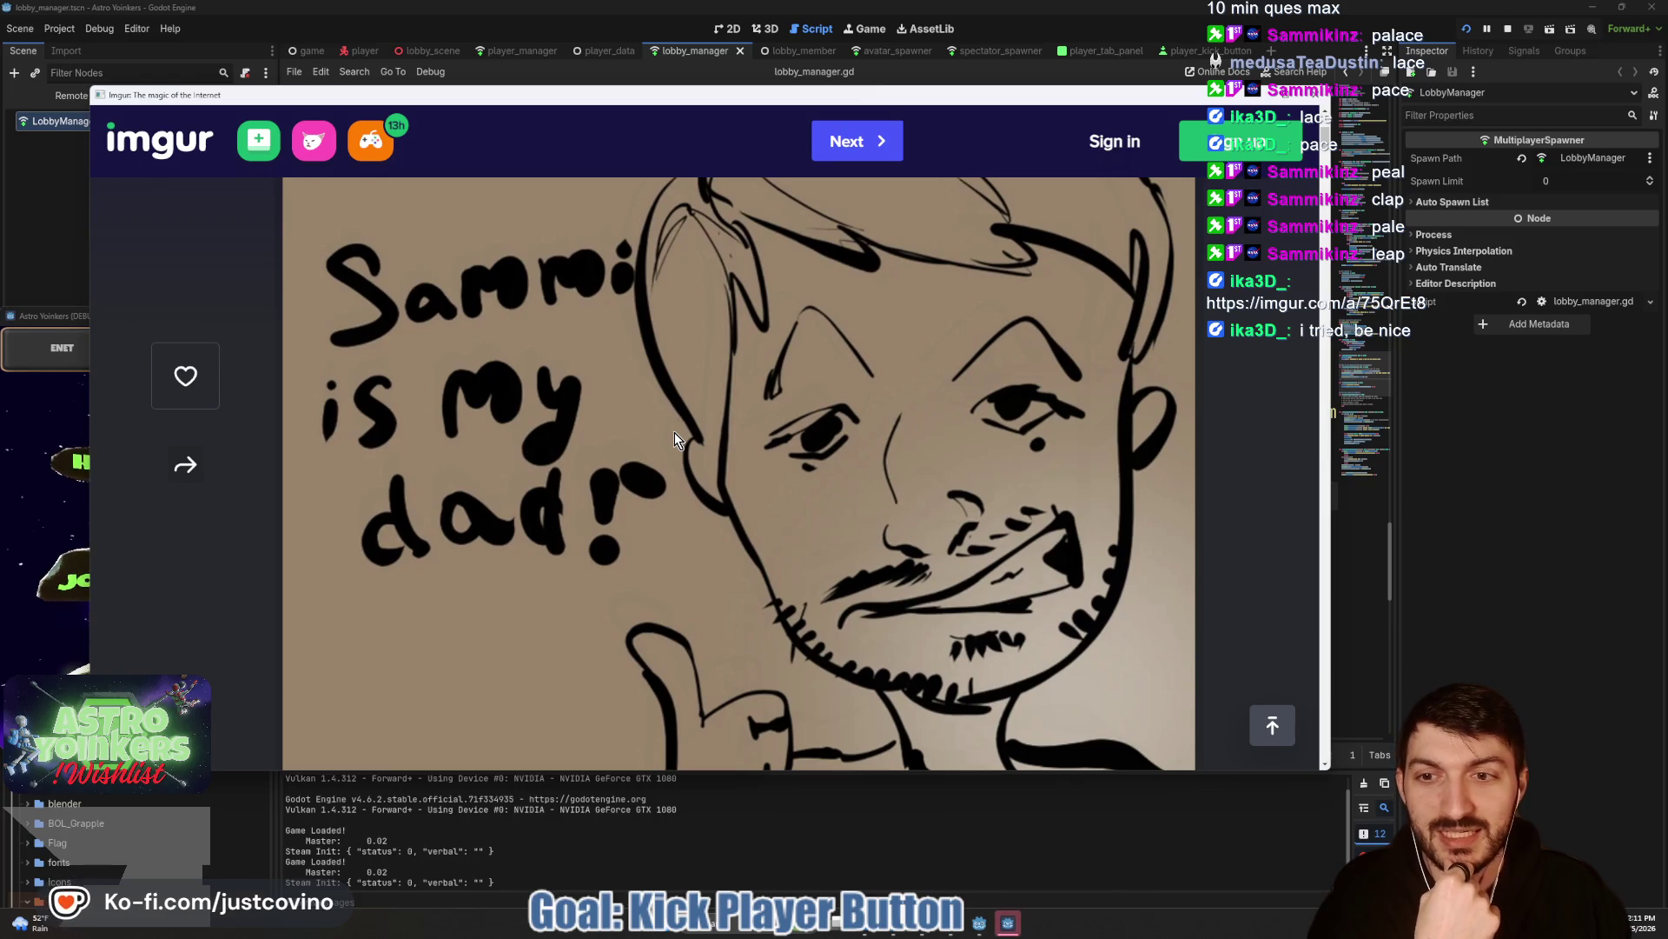
pyautogui.scroll(-2, 676, 439)
pyautogui.scroll(1, 674, 431)
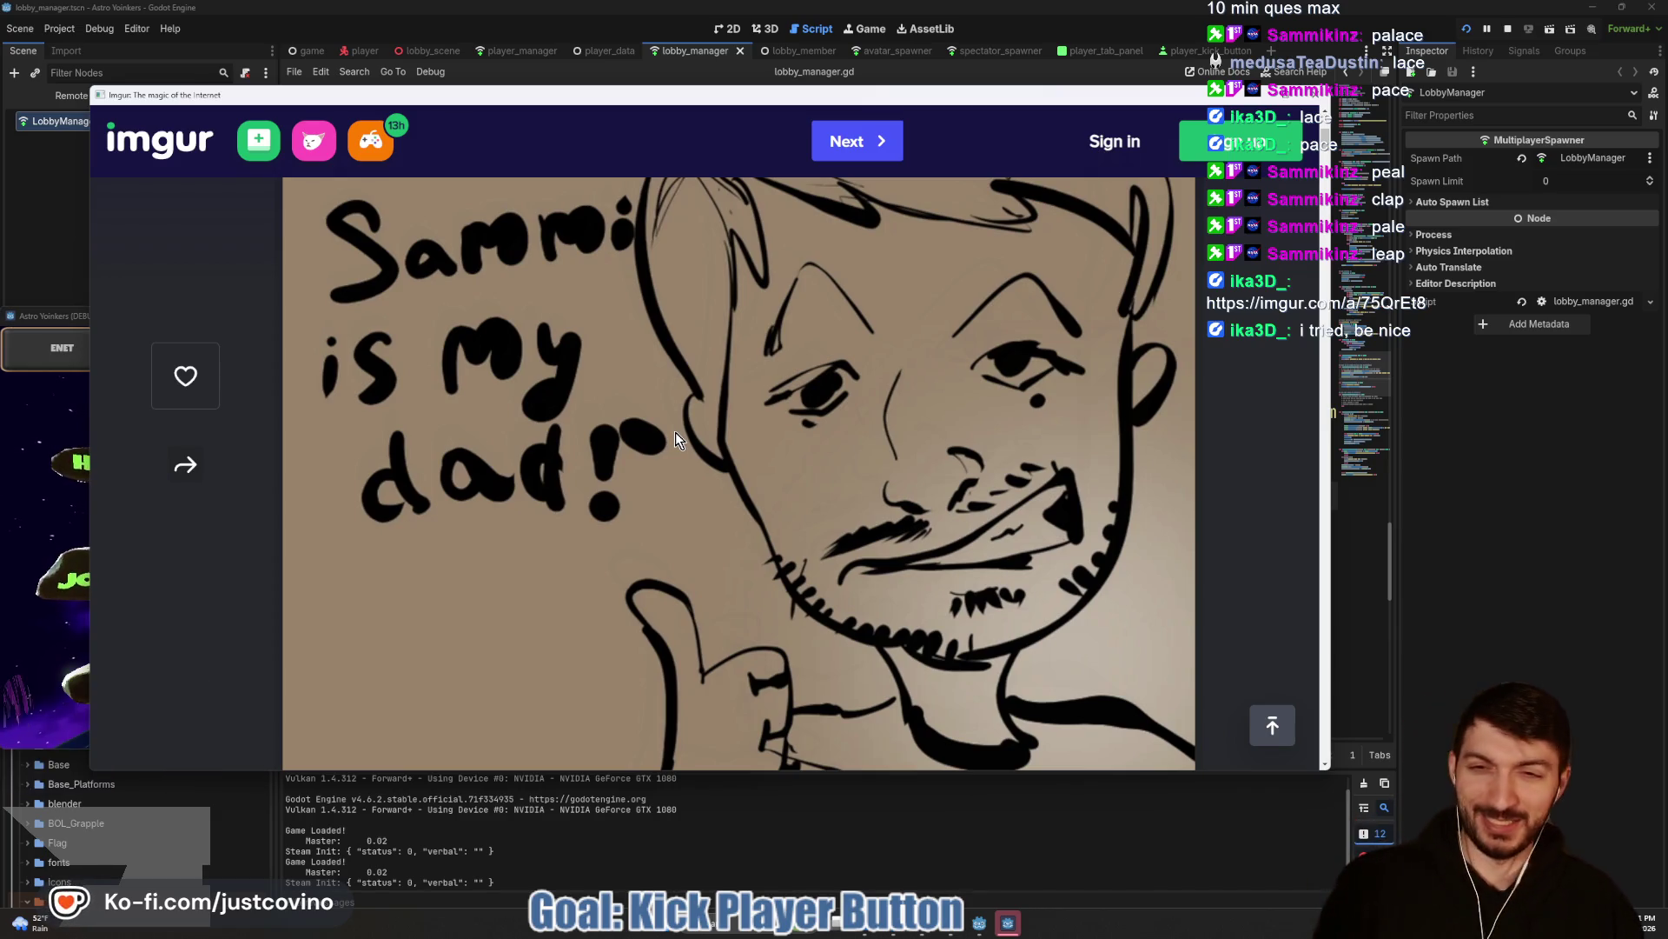
pyautogui.hotkey('ctrl', '-')
pyautogui.scroll(1, 678, 436)
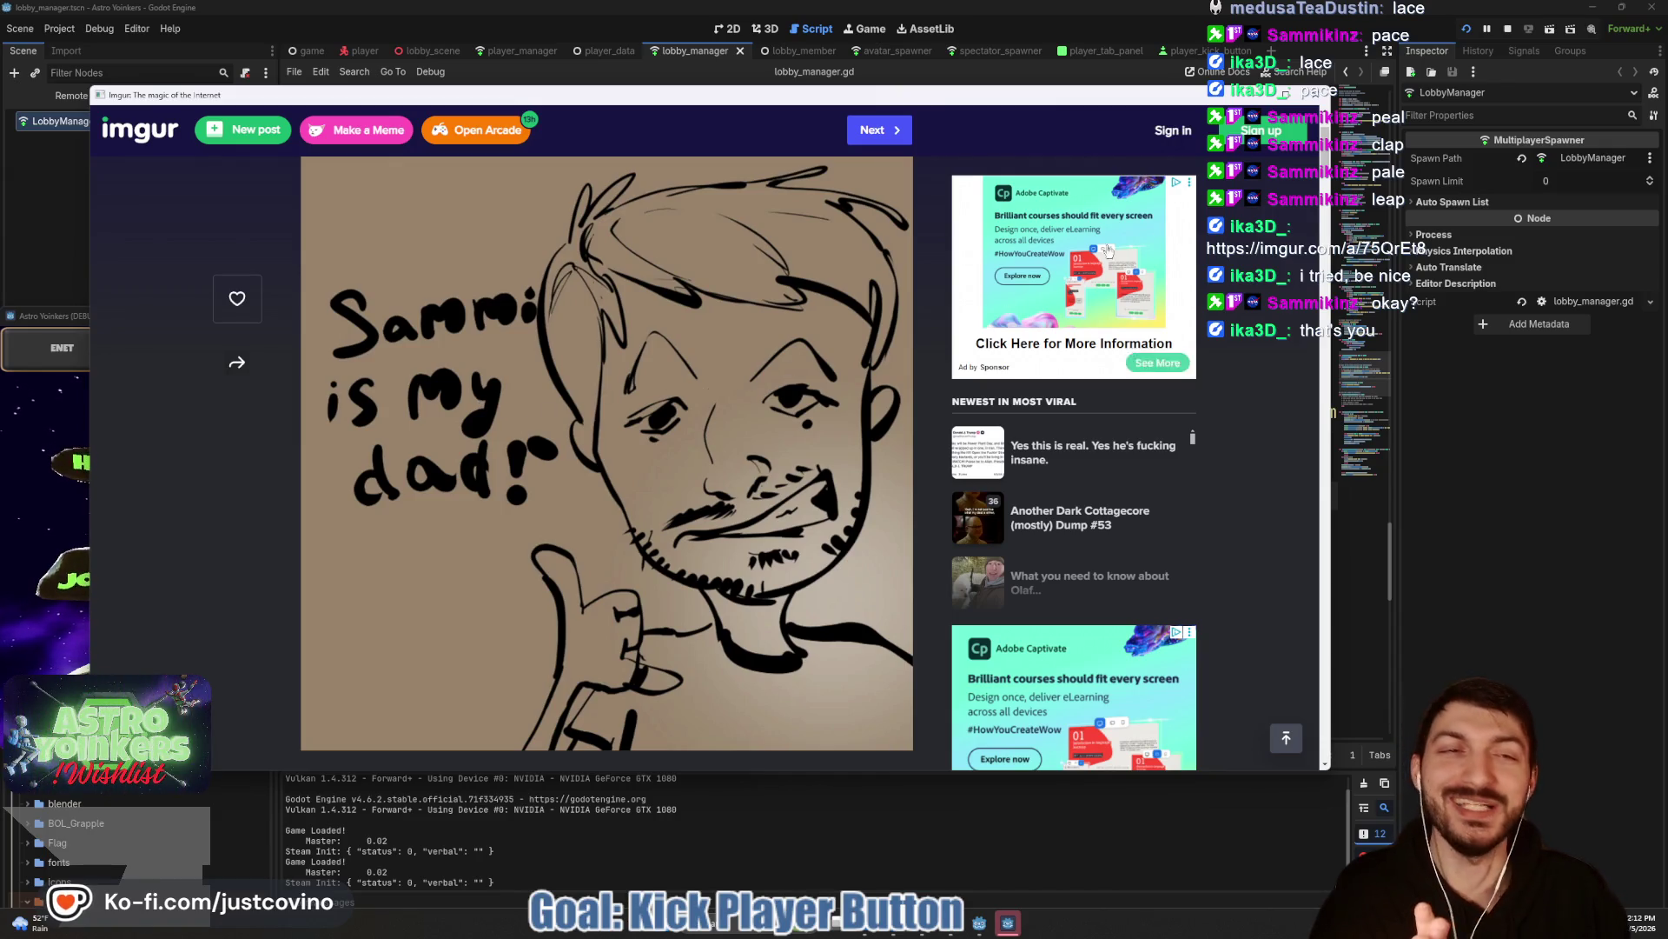
# Step: Close the browser and arrange the two game windows side by side
pyautogui.click(1317, 98)
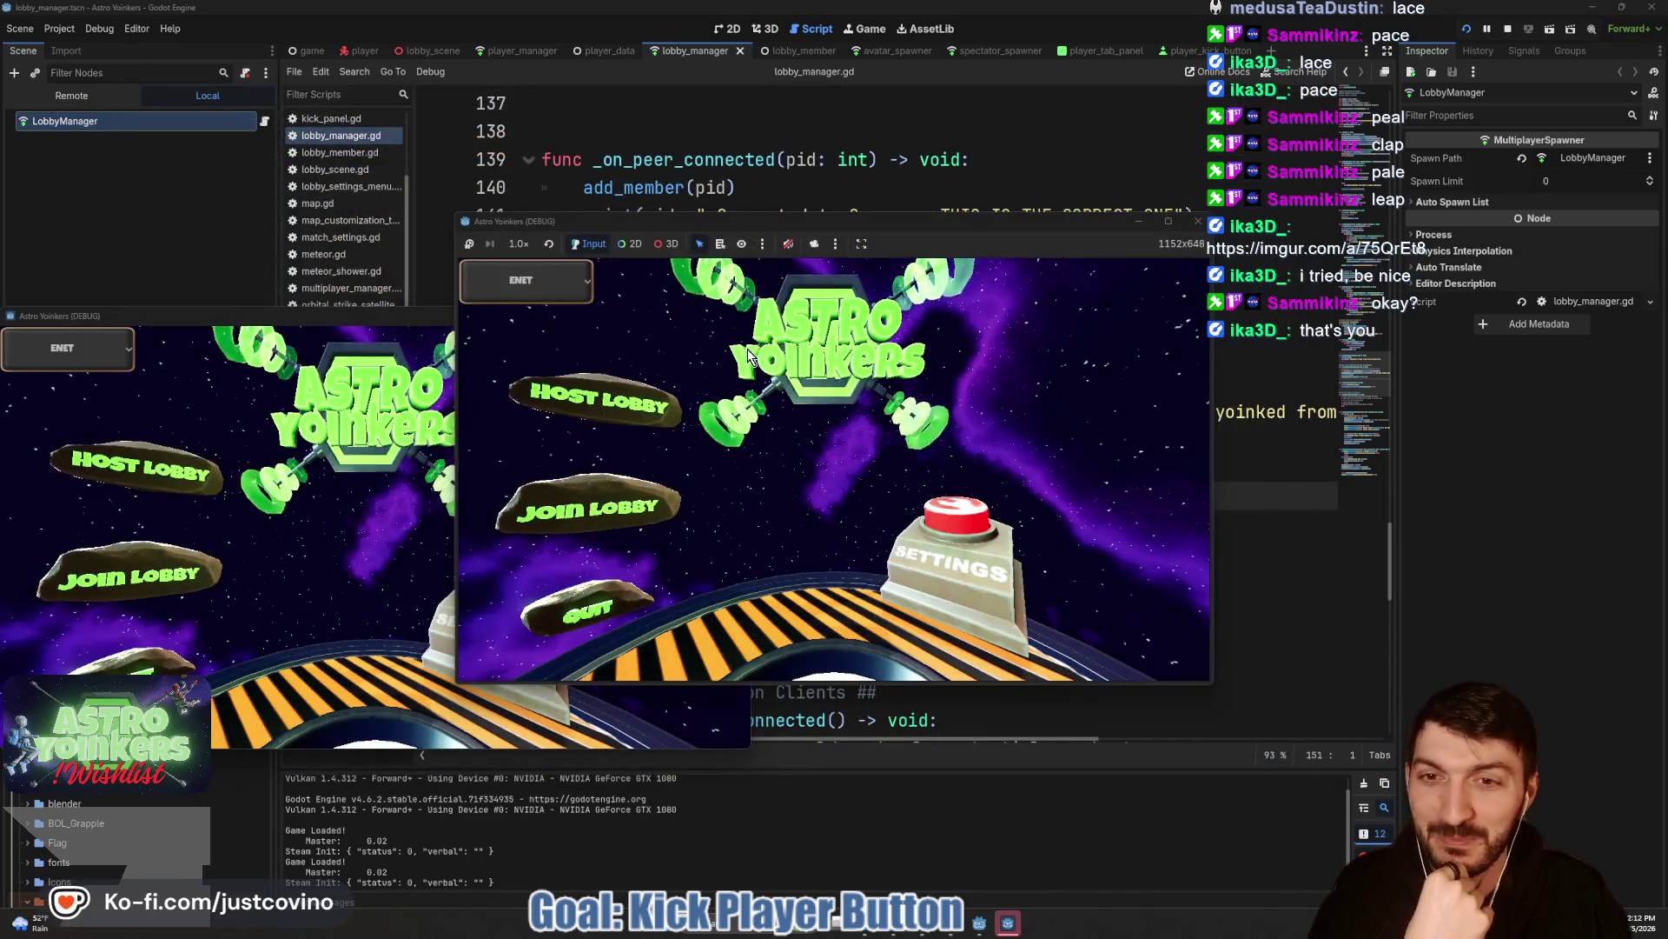
pyautogui.moveTo(360, 330); pyautogui.dragTo(1227, 291)
pyautogui.moveTo(1018, 217)
pyautogui.mouseDown()
pyautogui.moveTo(624, 249)
pyautogui.moveTo(661, 243)
pyautogui.mouseUp()
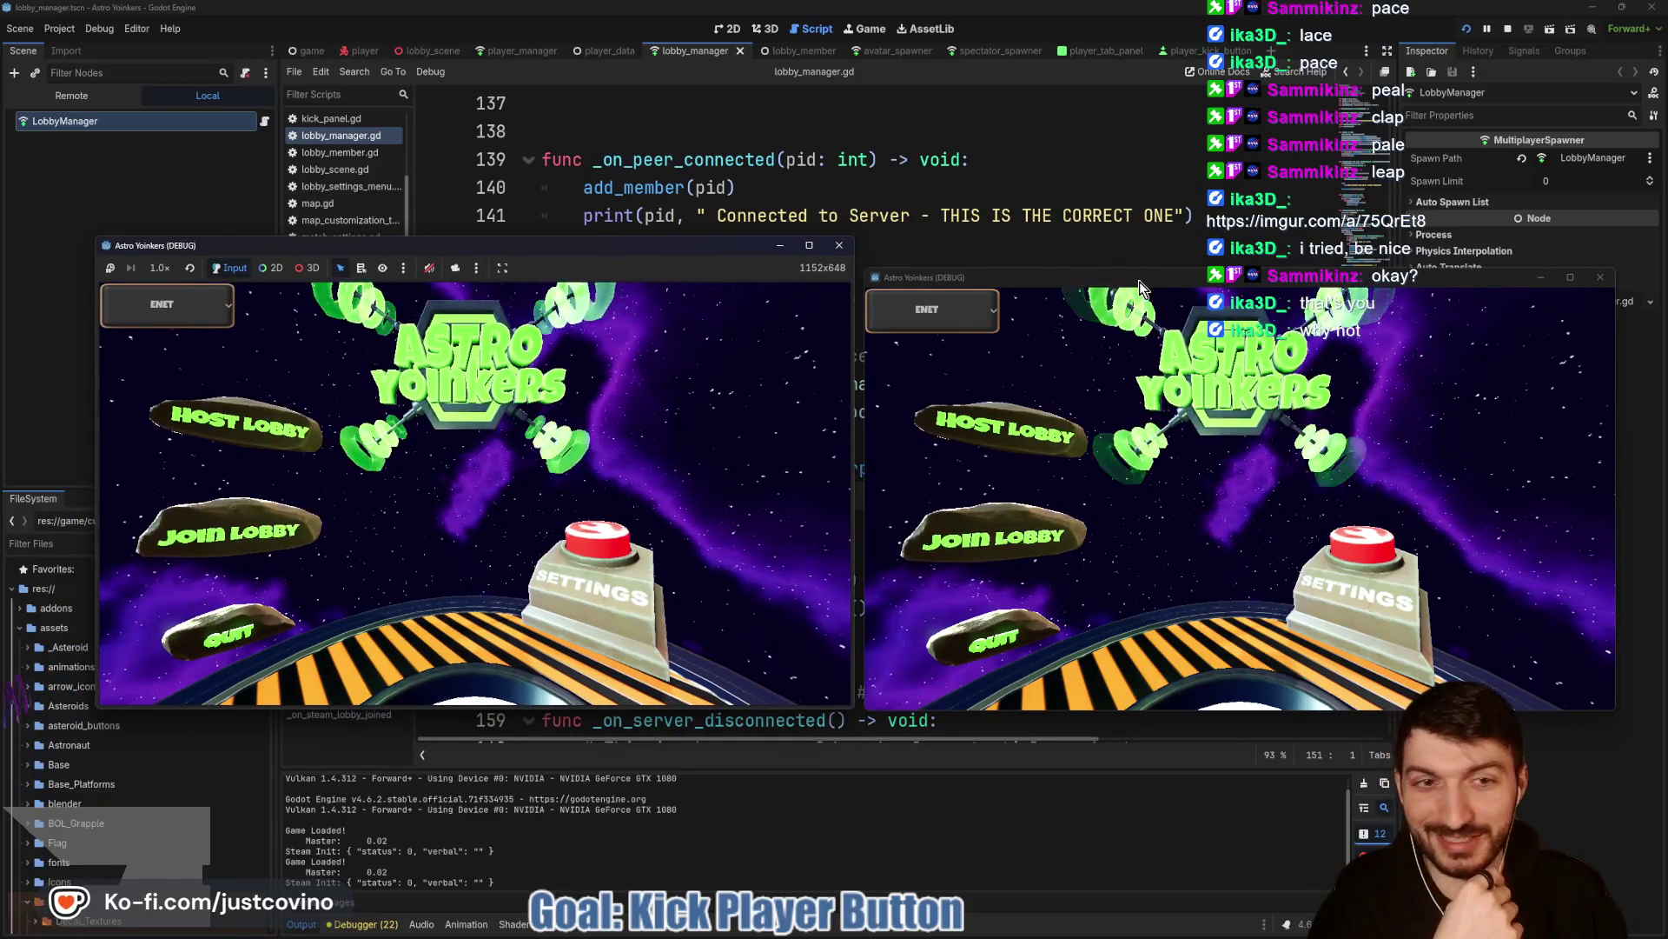
pyautogui.moveTo(1140, 281); pyautogui.dragTo(1145, 253)
# Step: Host a private lobby in the left game, join it from the right game, and bring up the scoreboard
pyautogui.click(248, 426)
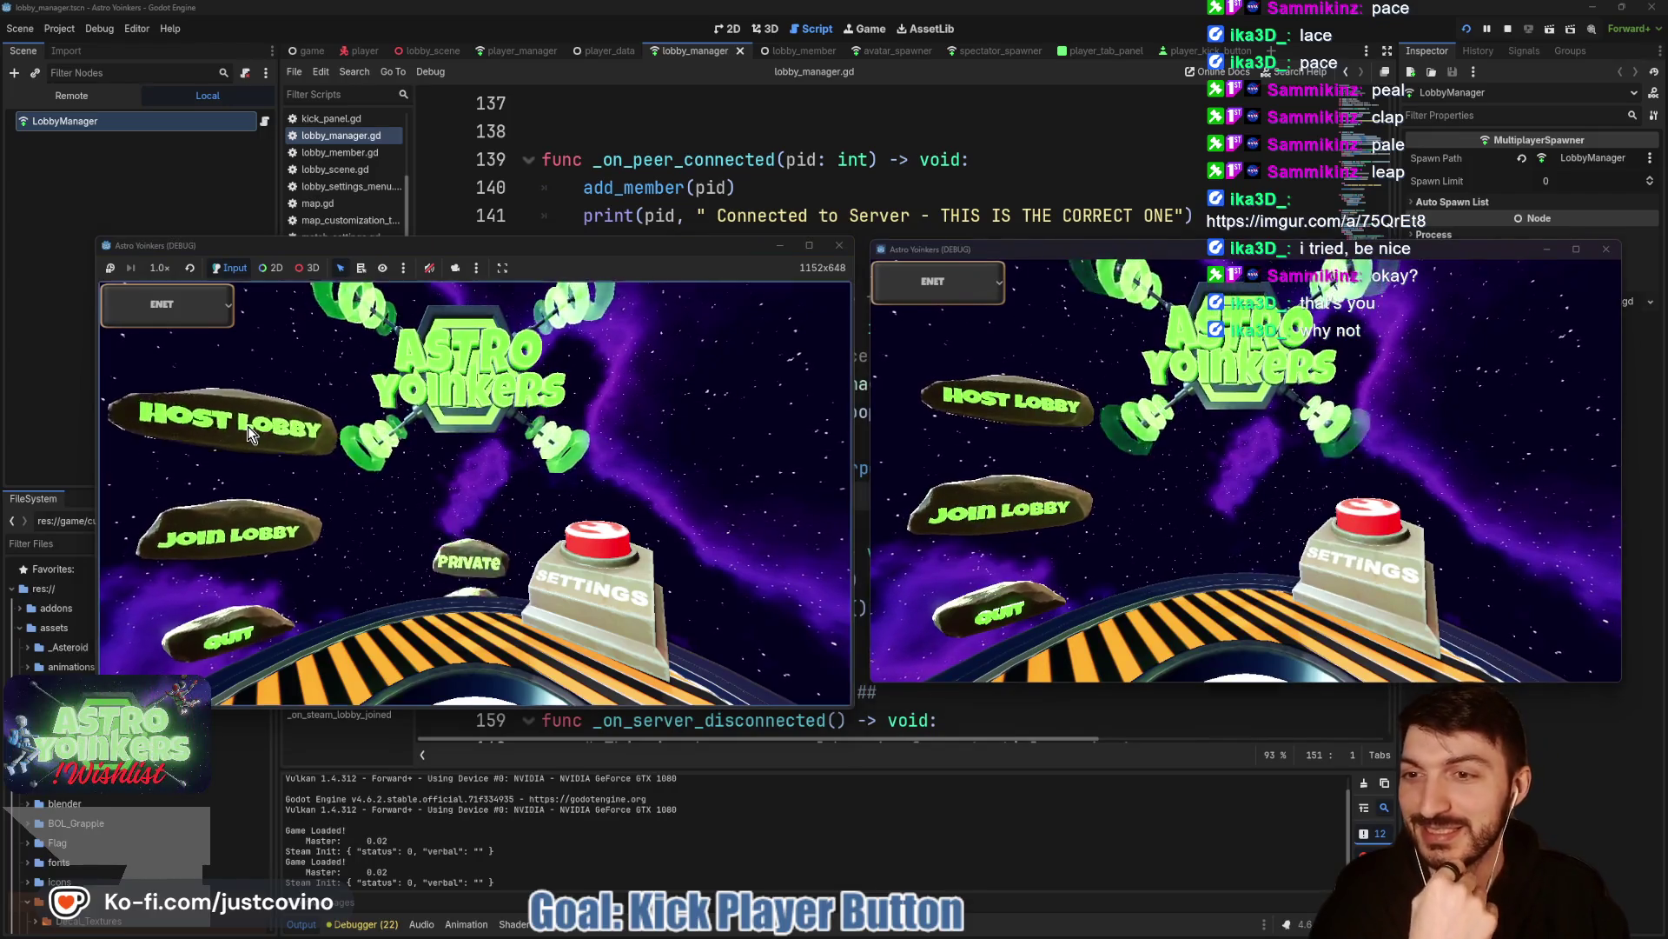
pyautogui.click(541, 395)
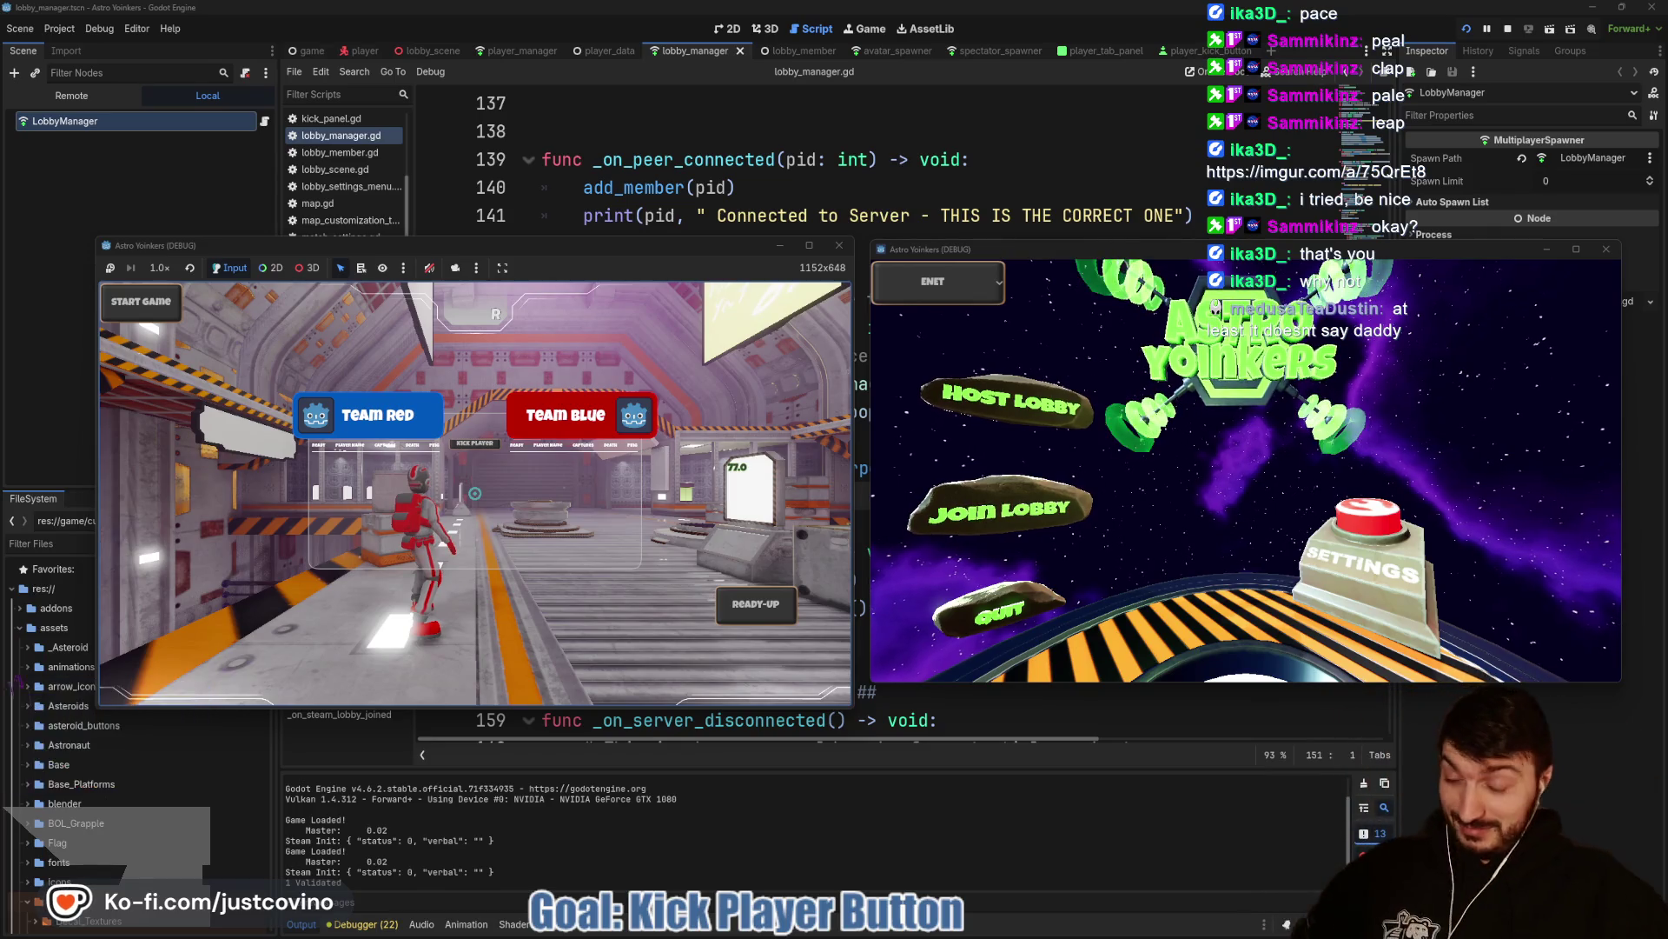
pyautogui.press('Tab')
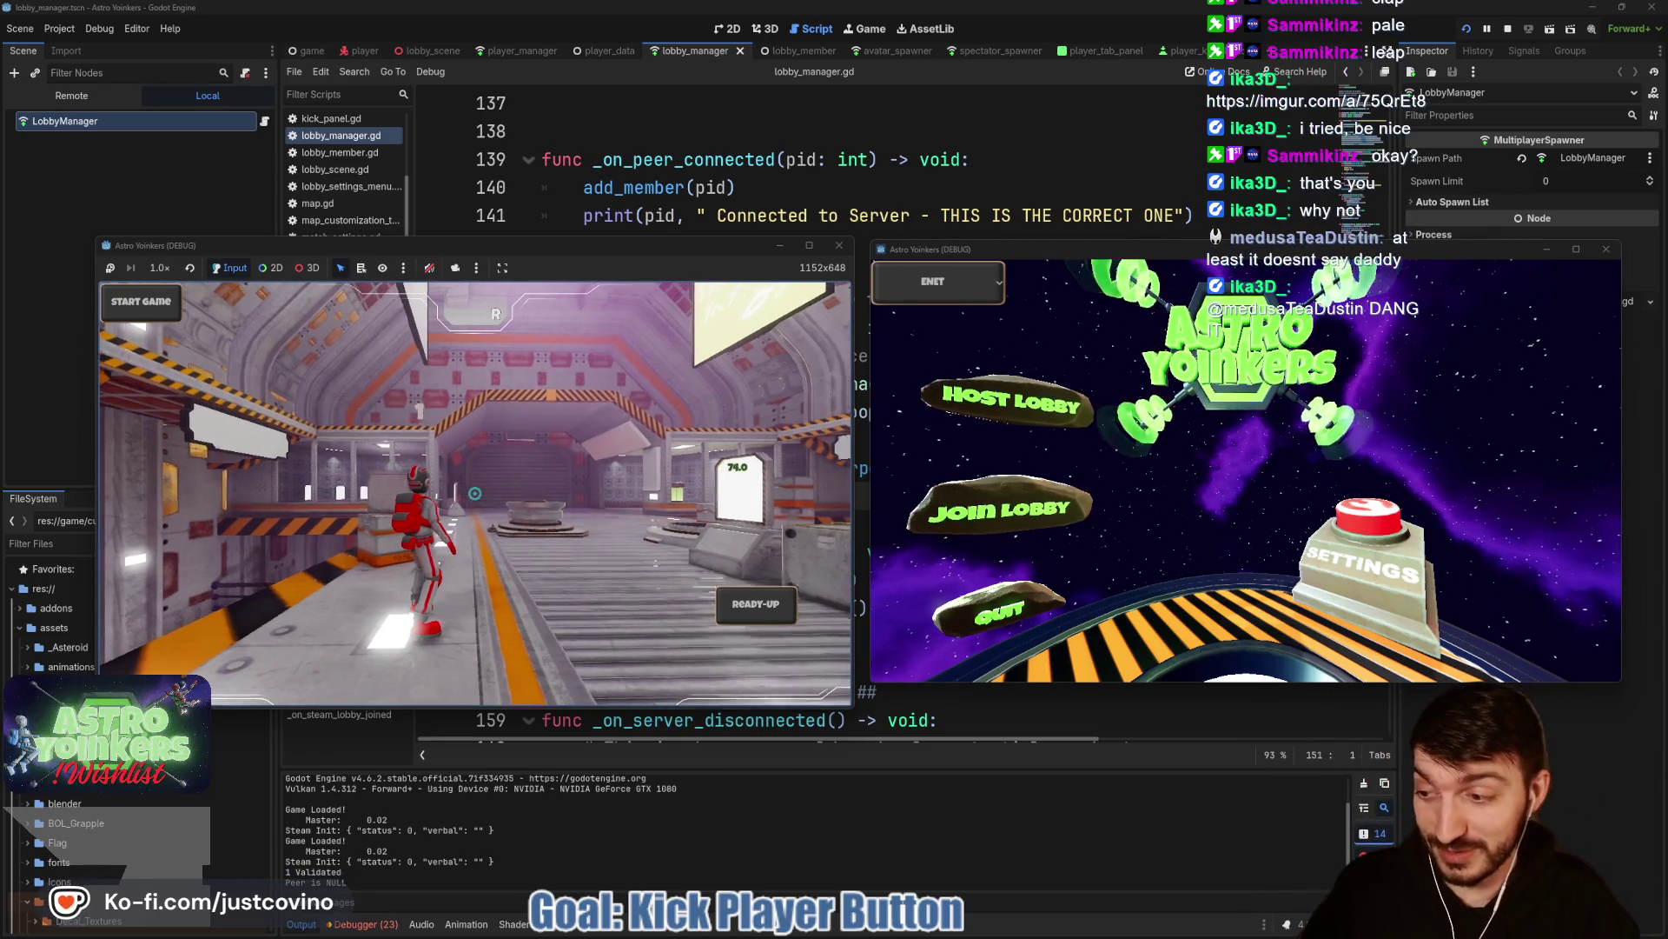
pyautogui.click(968, 514)
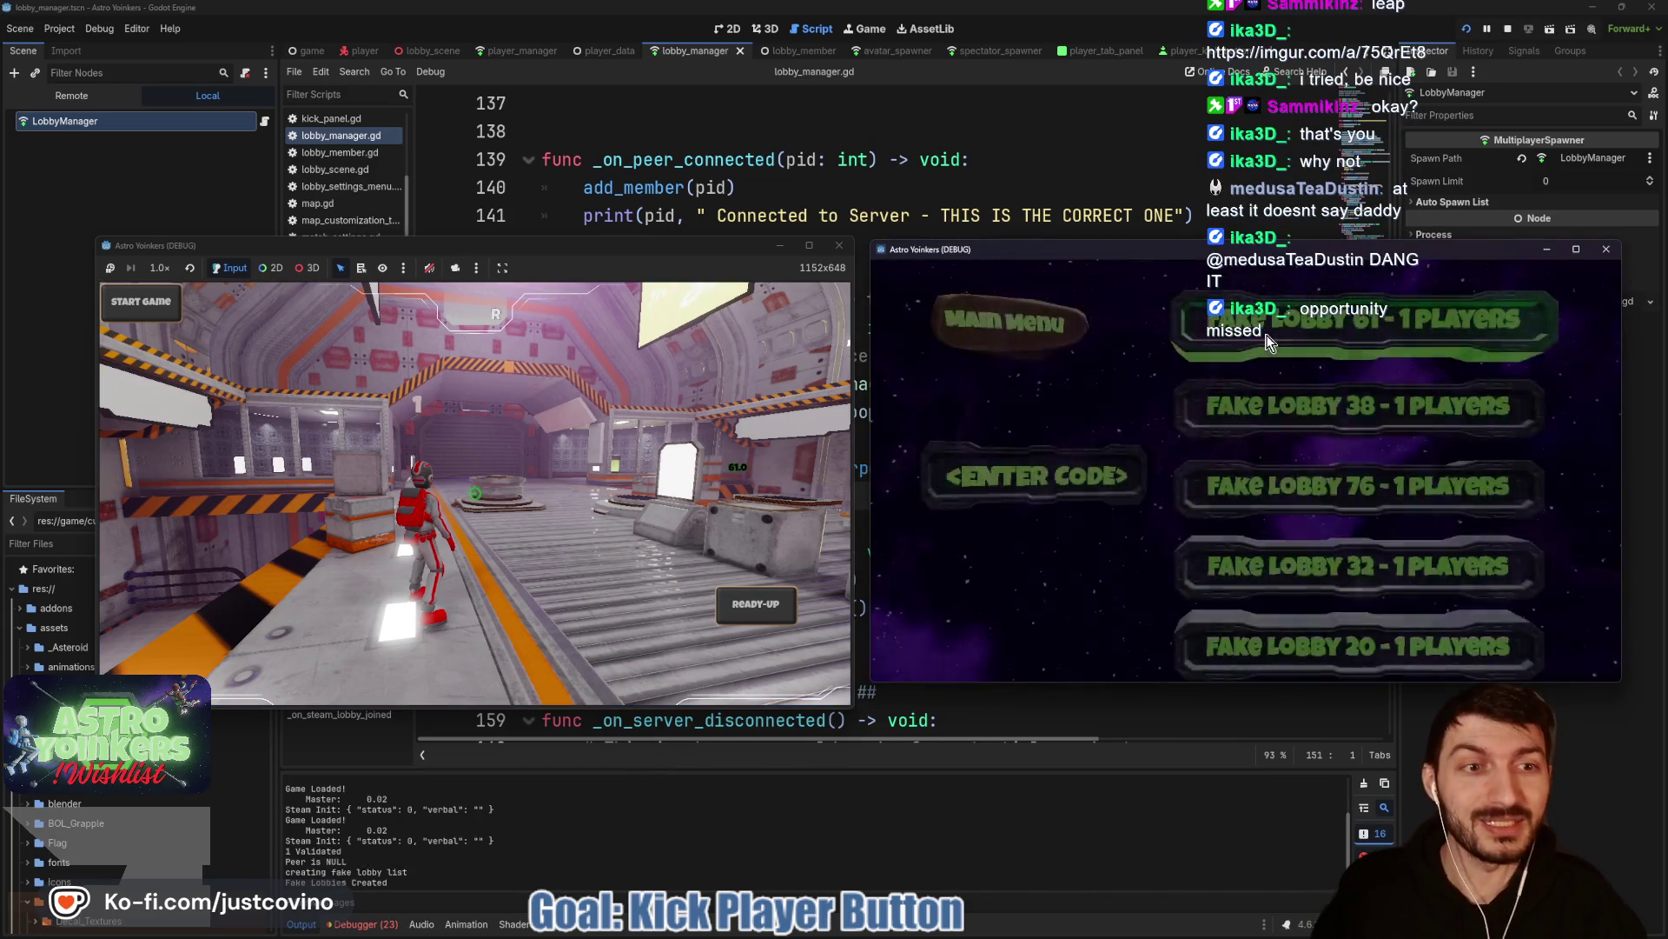
pyautogui.click(1267, 336)
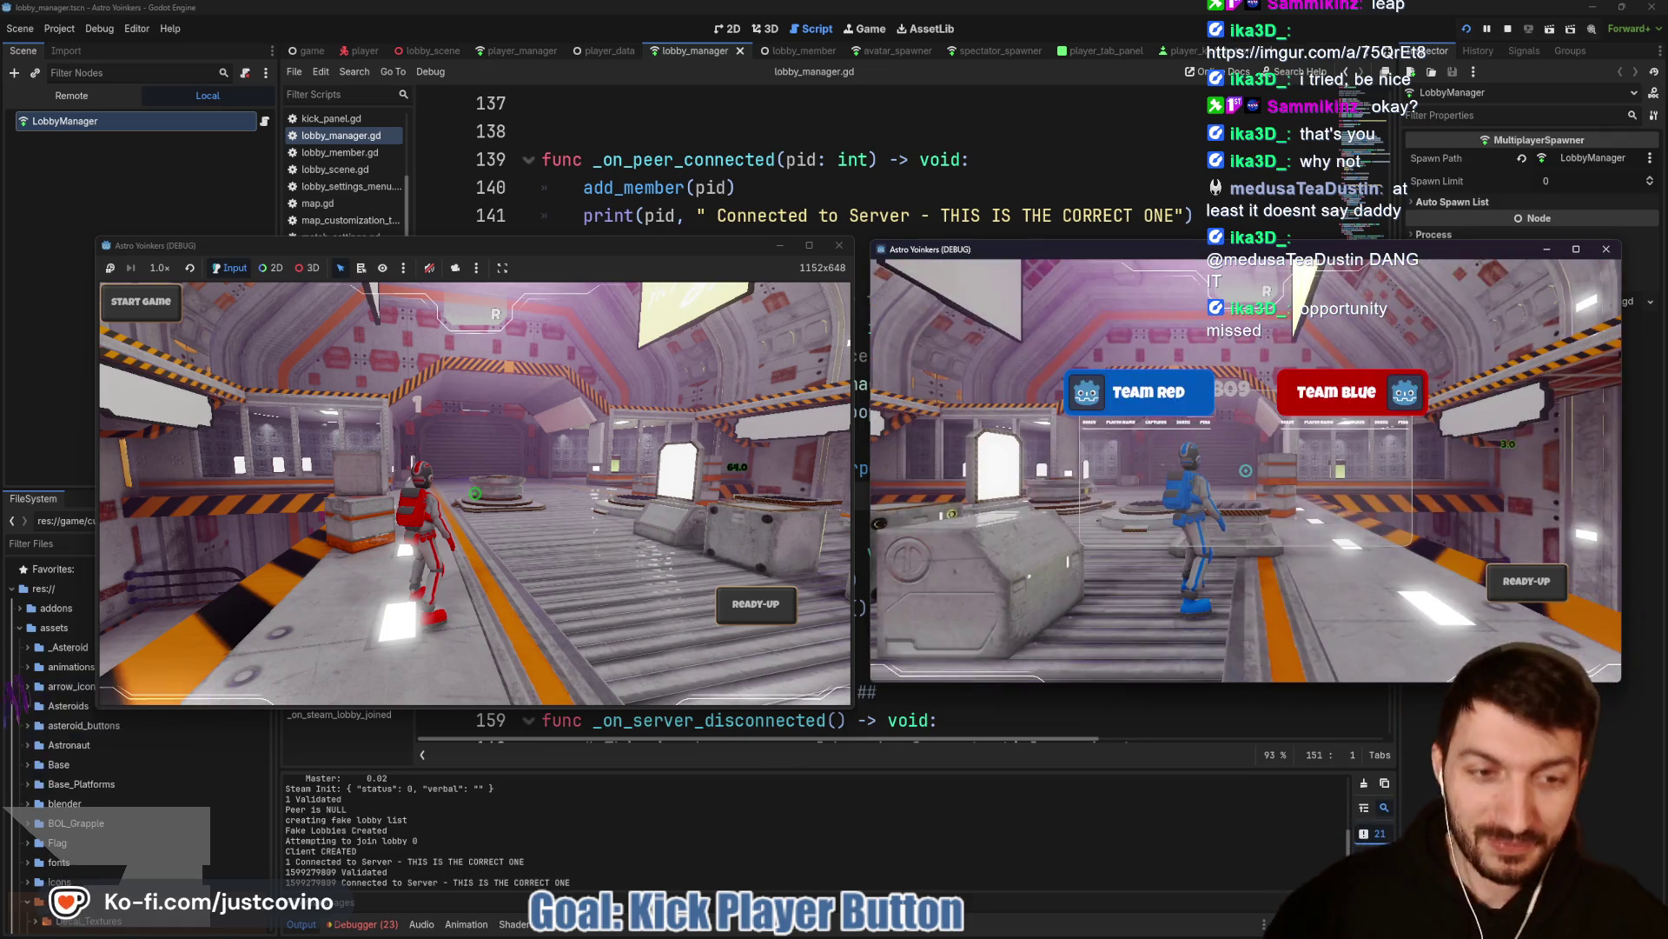
pyautogui.press('w')
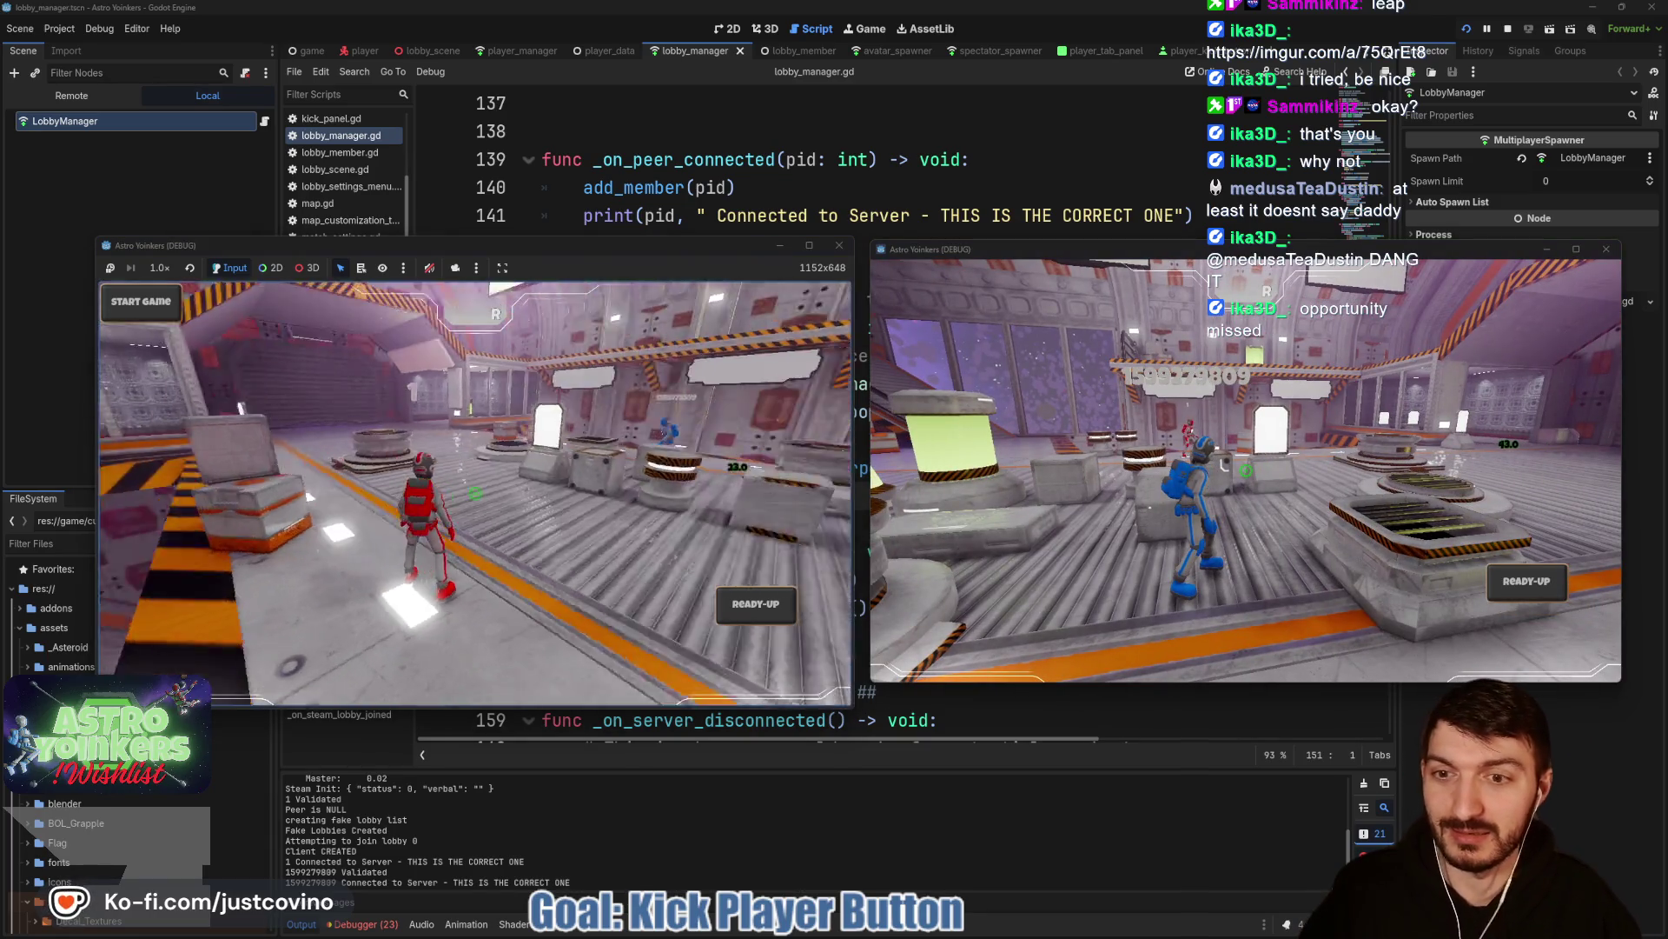
pyautogui.press('Tab')
# Step: Kick the second player, then jump to the erroring line 28 of lobby_scene.gd
pyautogui.click(472, 479)
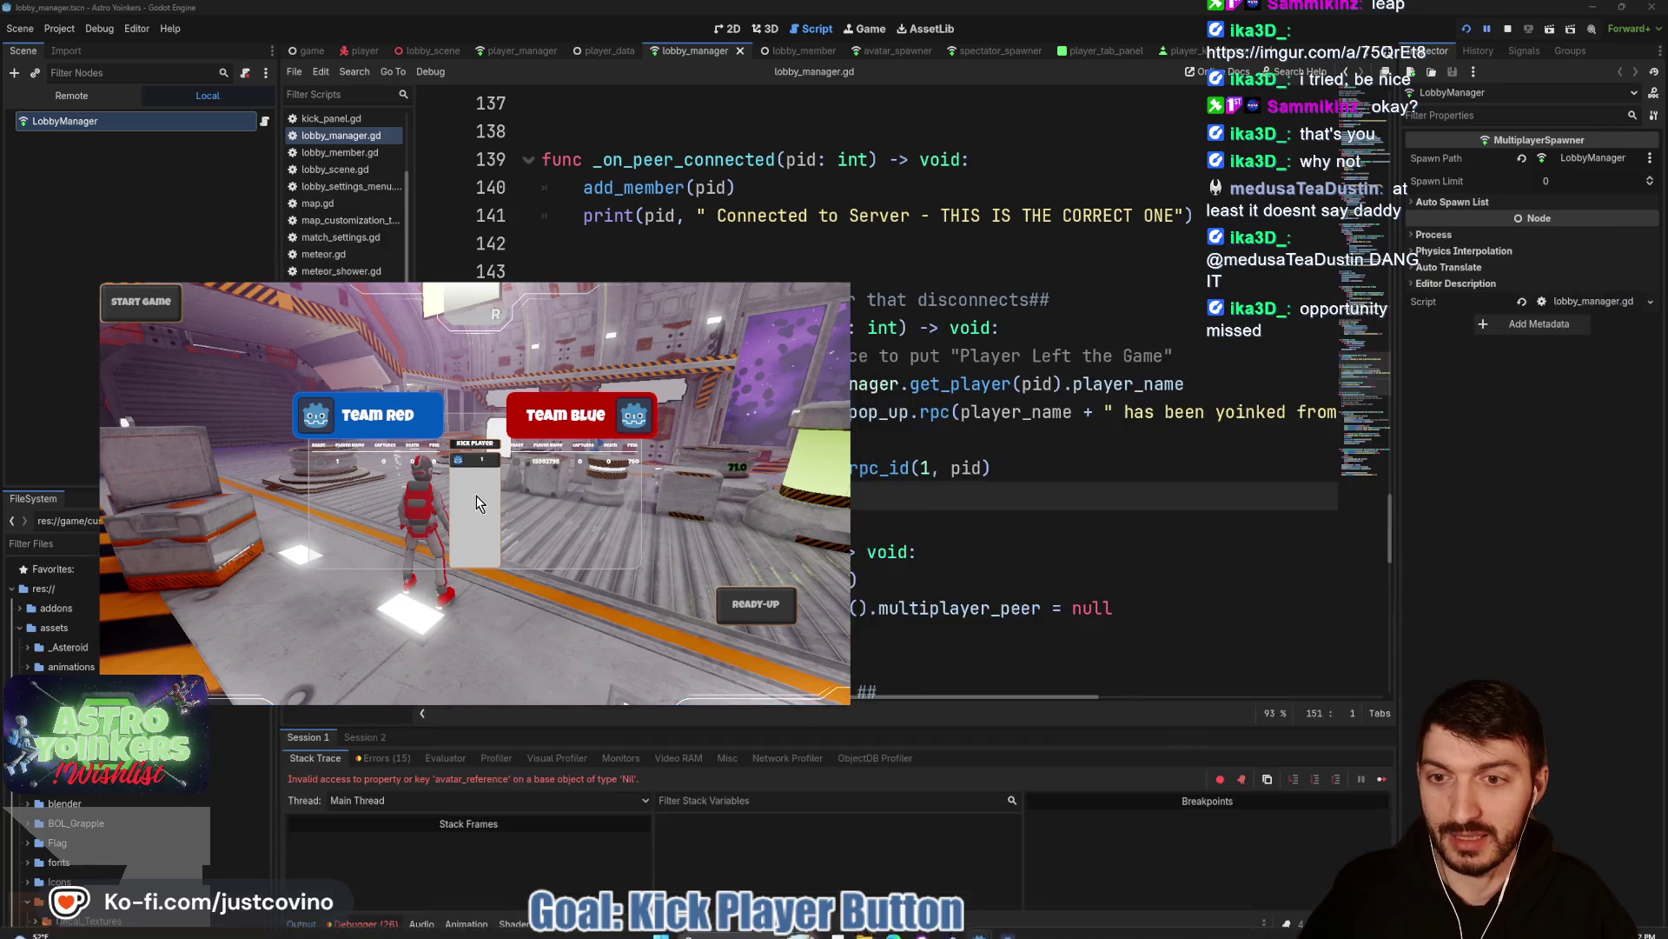
pyautogui.click(1065, 445)
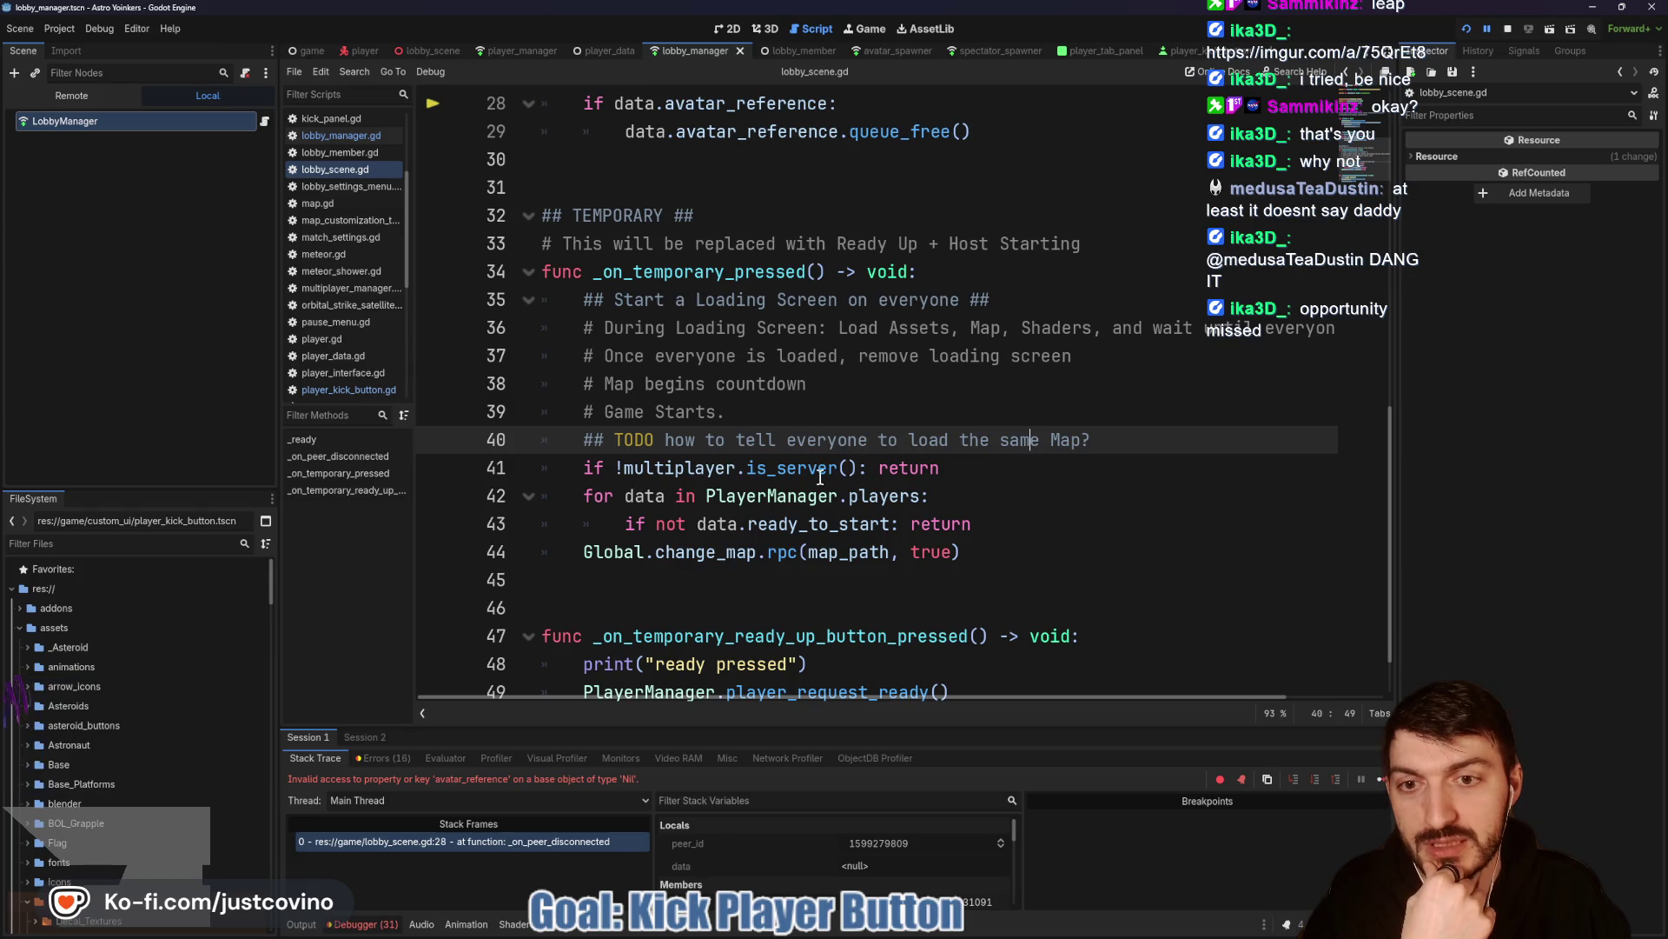
pyautogui.click(529, 839)
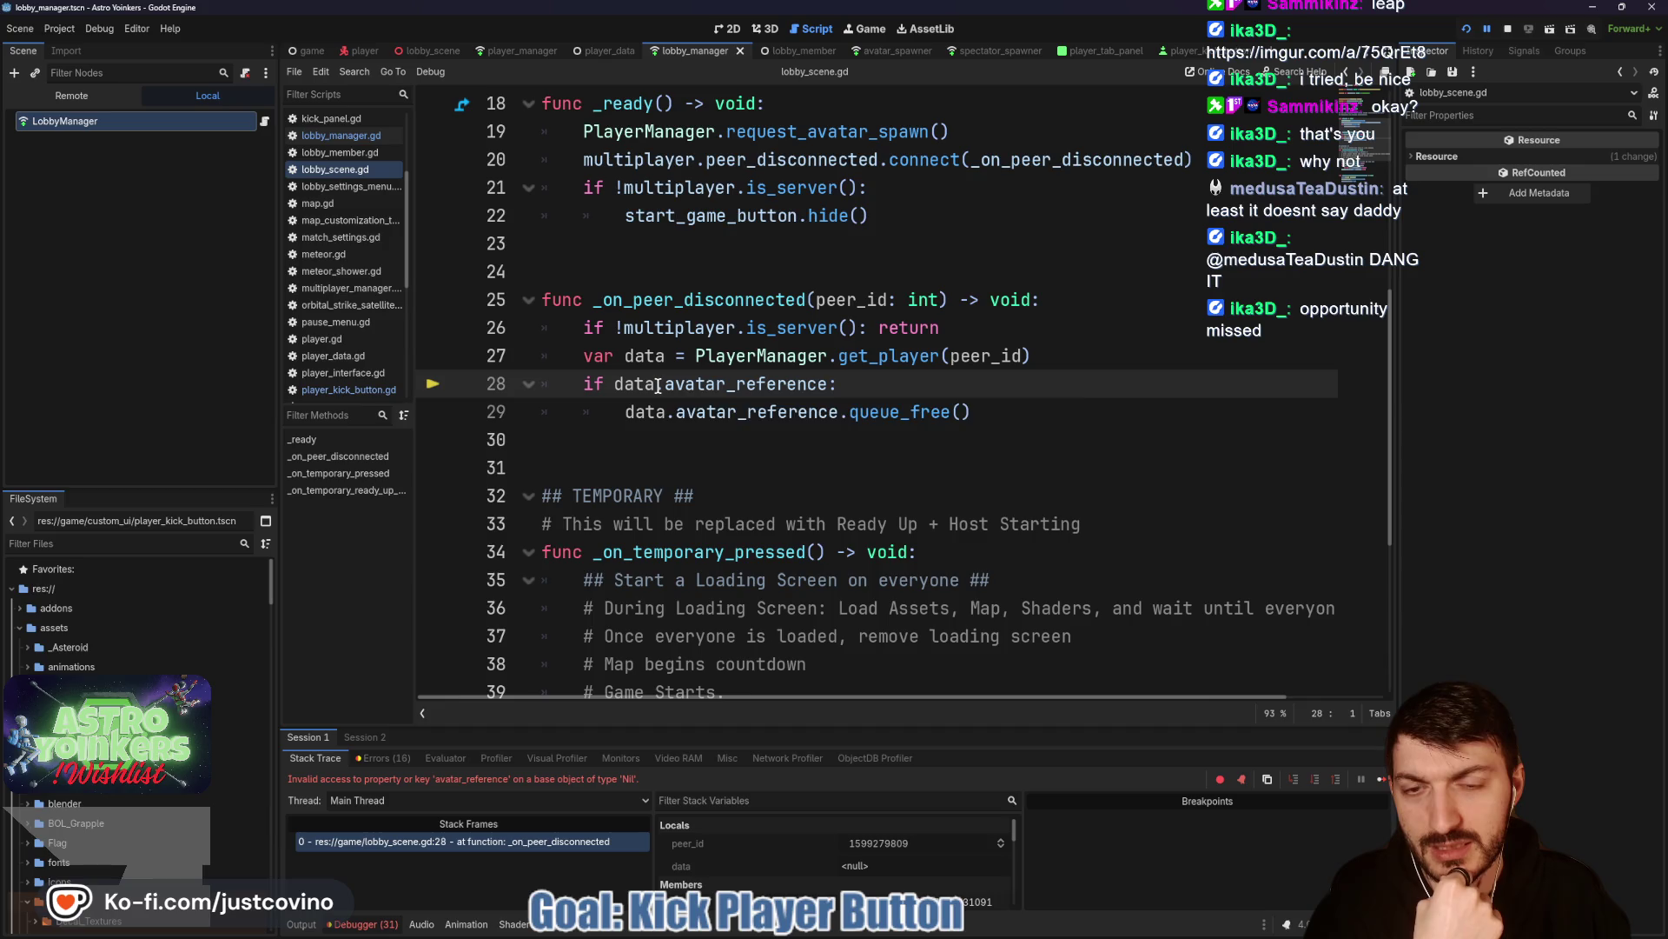
# Step: Reduce line 28's condition to `if data:` and save the script
pyautogui.moveTo(658, 385)
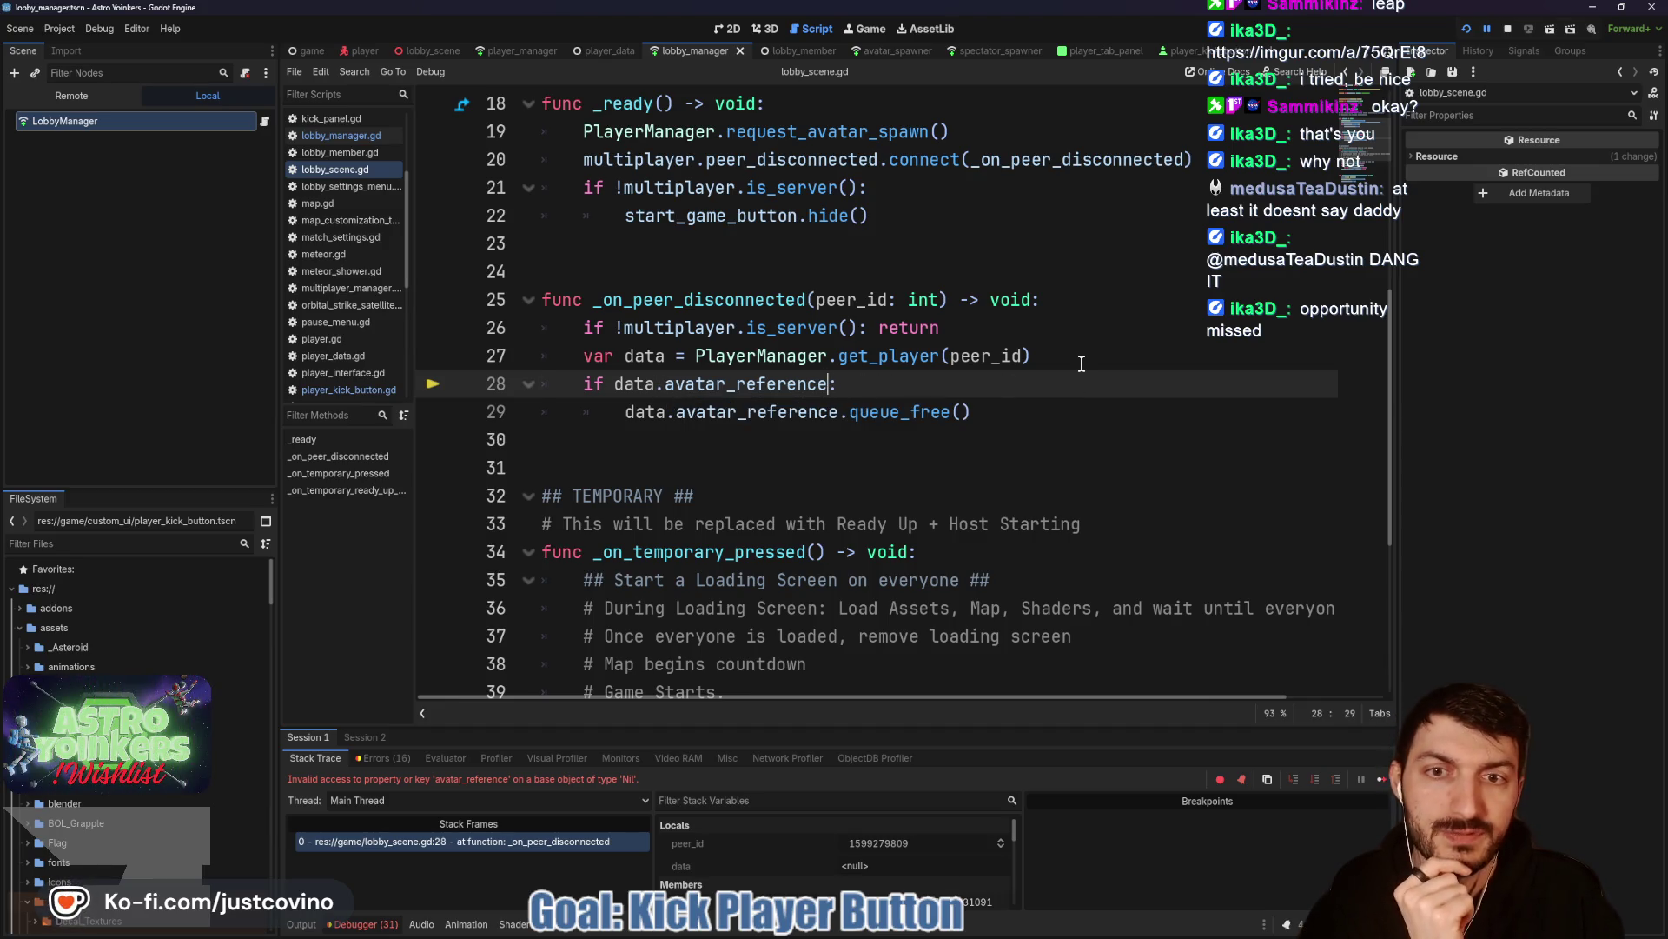
pyautogui.press('BackSpace')
pyautogui.press('BackSpace')
pyautogui.press('BackSpace')
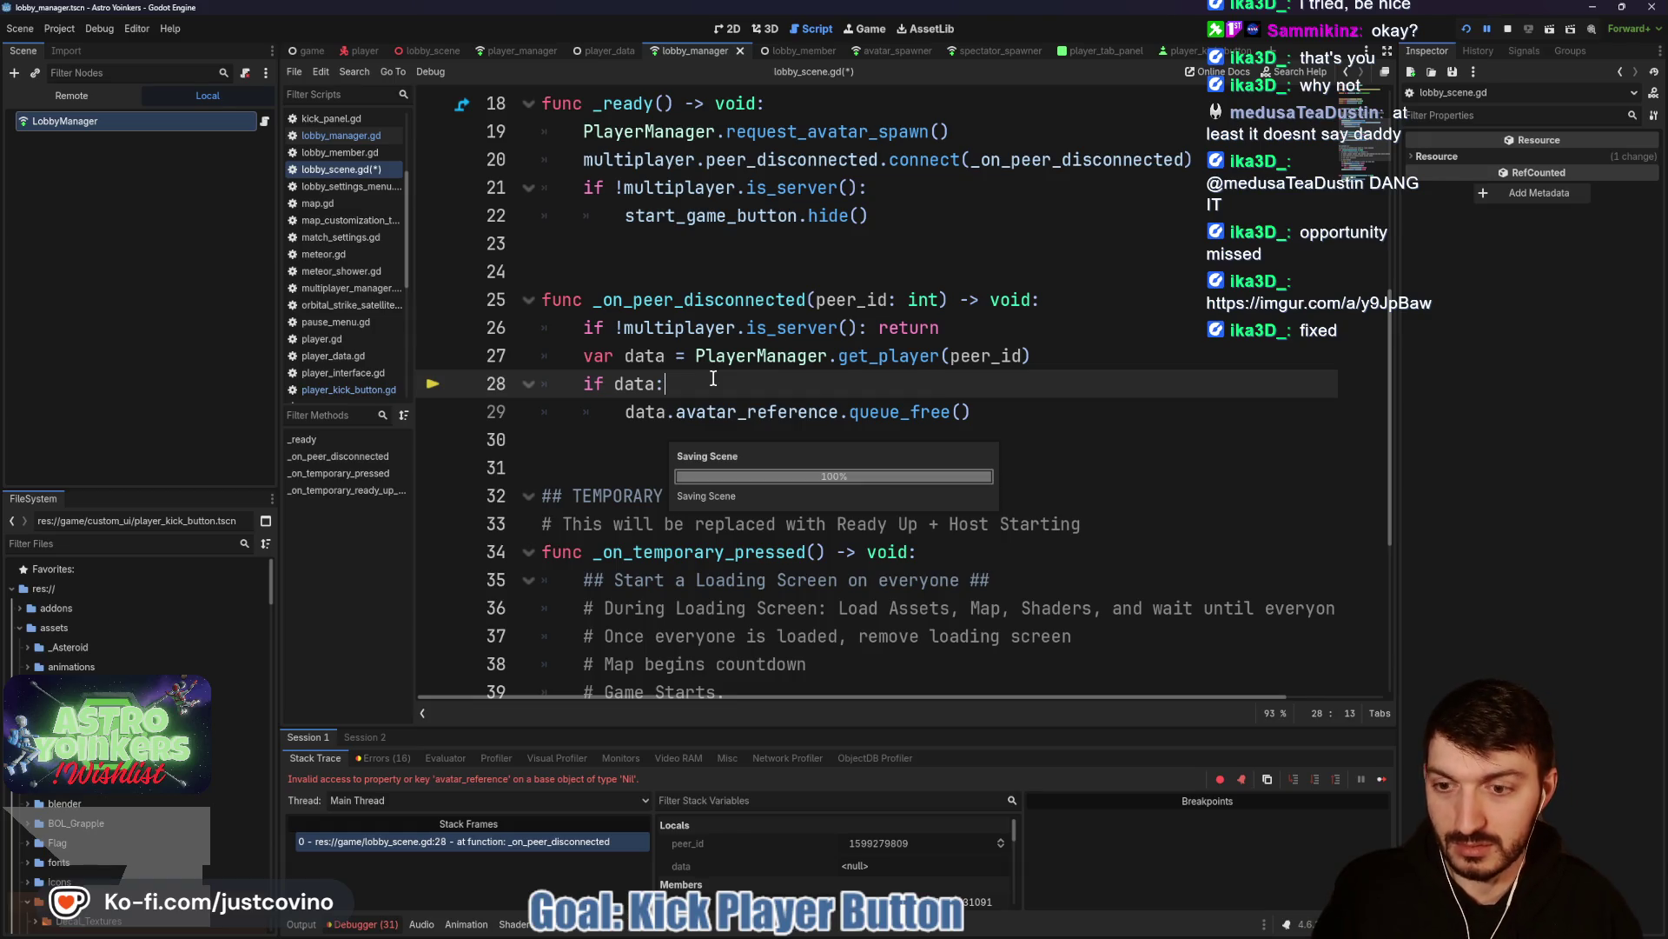
pyautogui.hotkey('ctrl', 's')
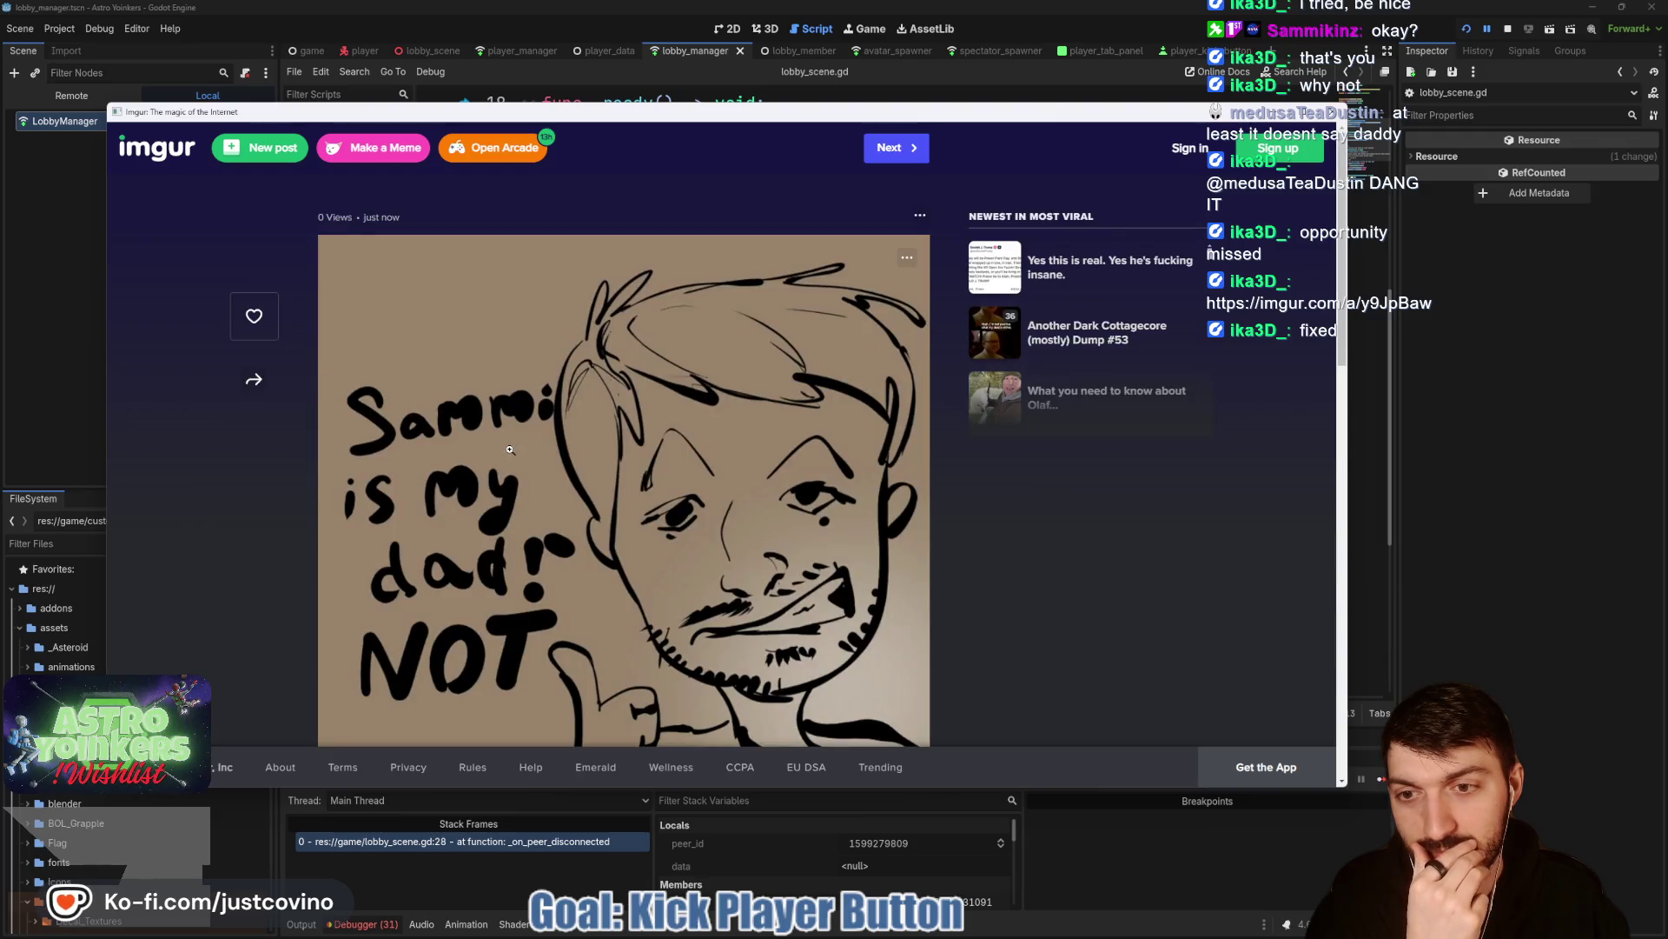
# Step: Scroll through the new Imgur caricature post, then close the browser
pyautogui.scroll(-1, 464, 485)
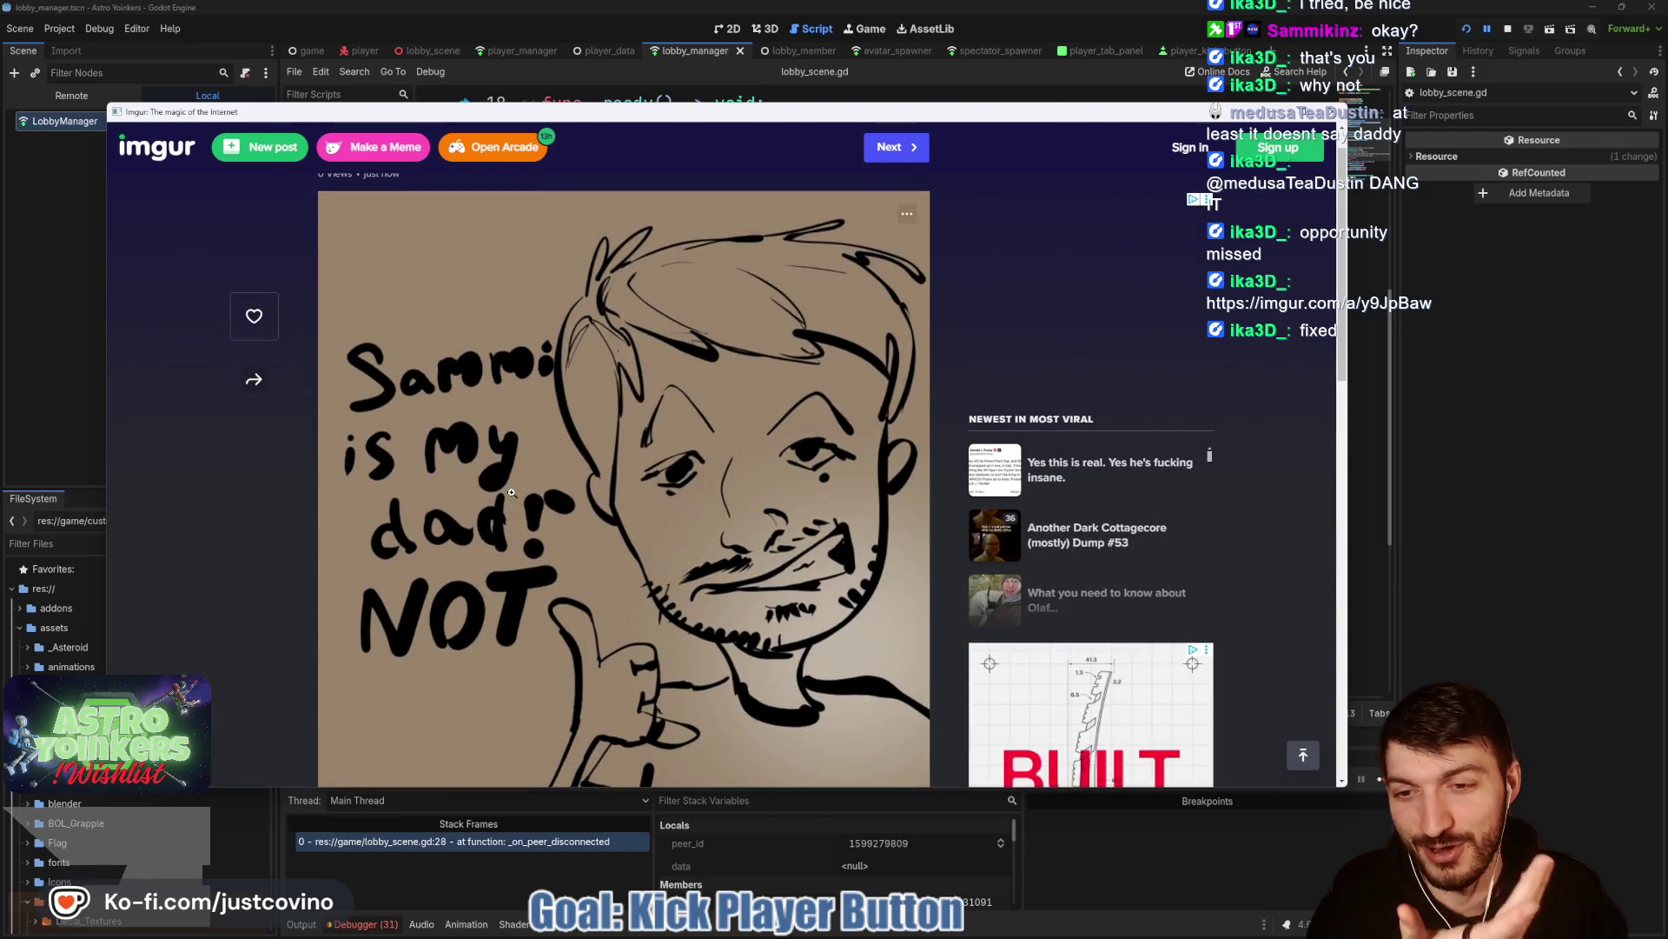
pyautogui.click(1337, 111)
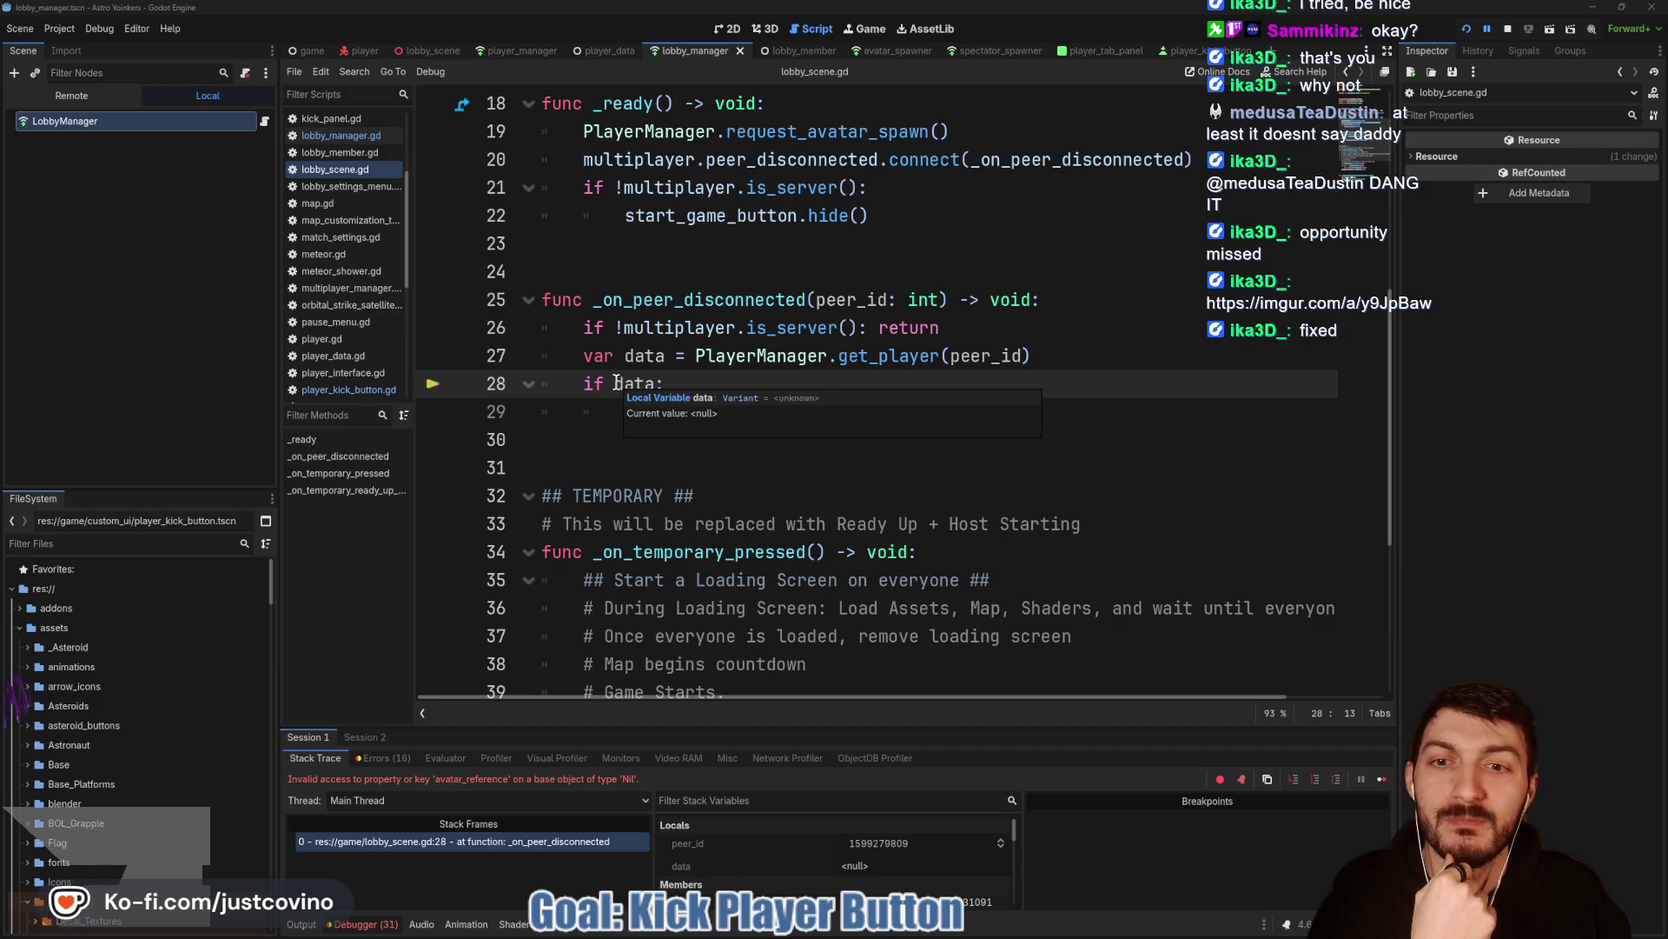
# Step: Rewrite line 28 to check is_instance_valid(data.avatar_reference) and save lobby_scene.gd
pyautogui.moveTo(616, 383); pyautogui.dragTo(653, 389)
pyautogui.write('(')
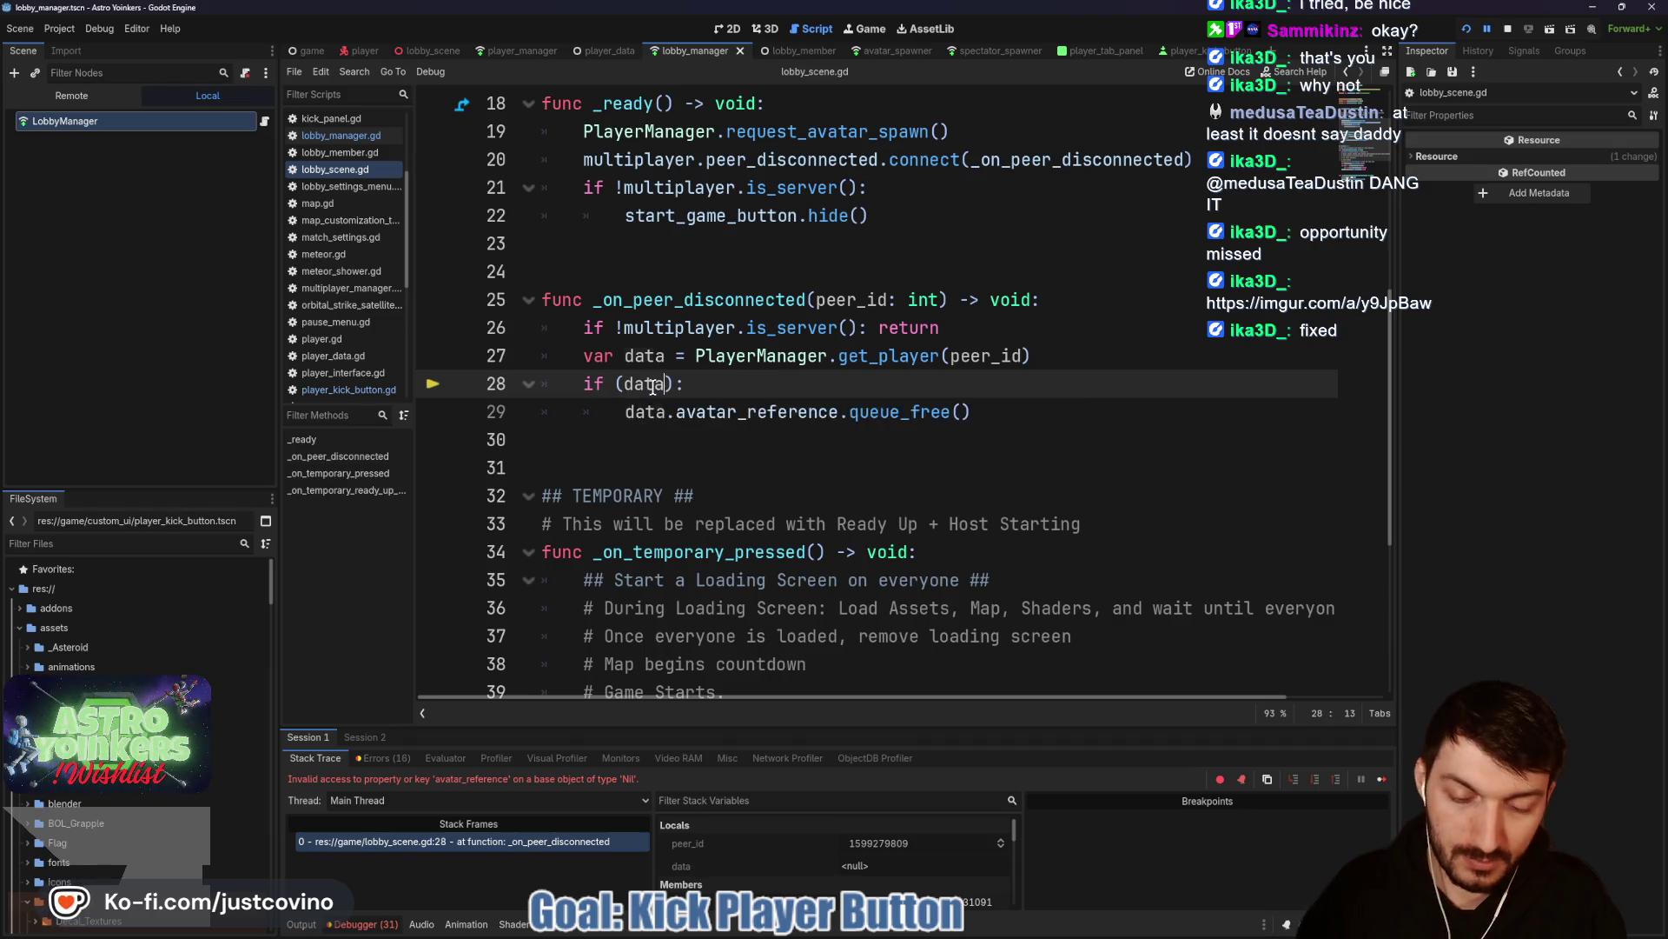
pyautogui.press('Escape')
pyautogui.write('is_instance')
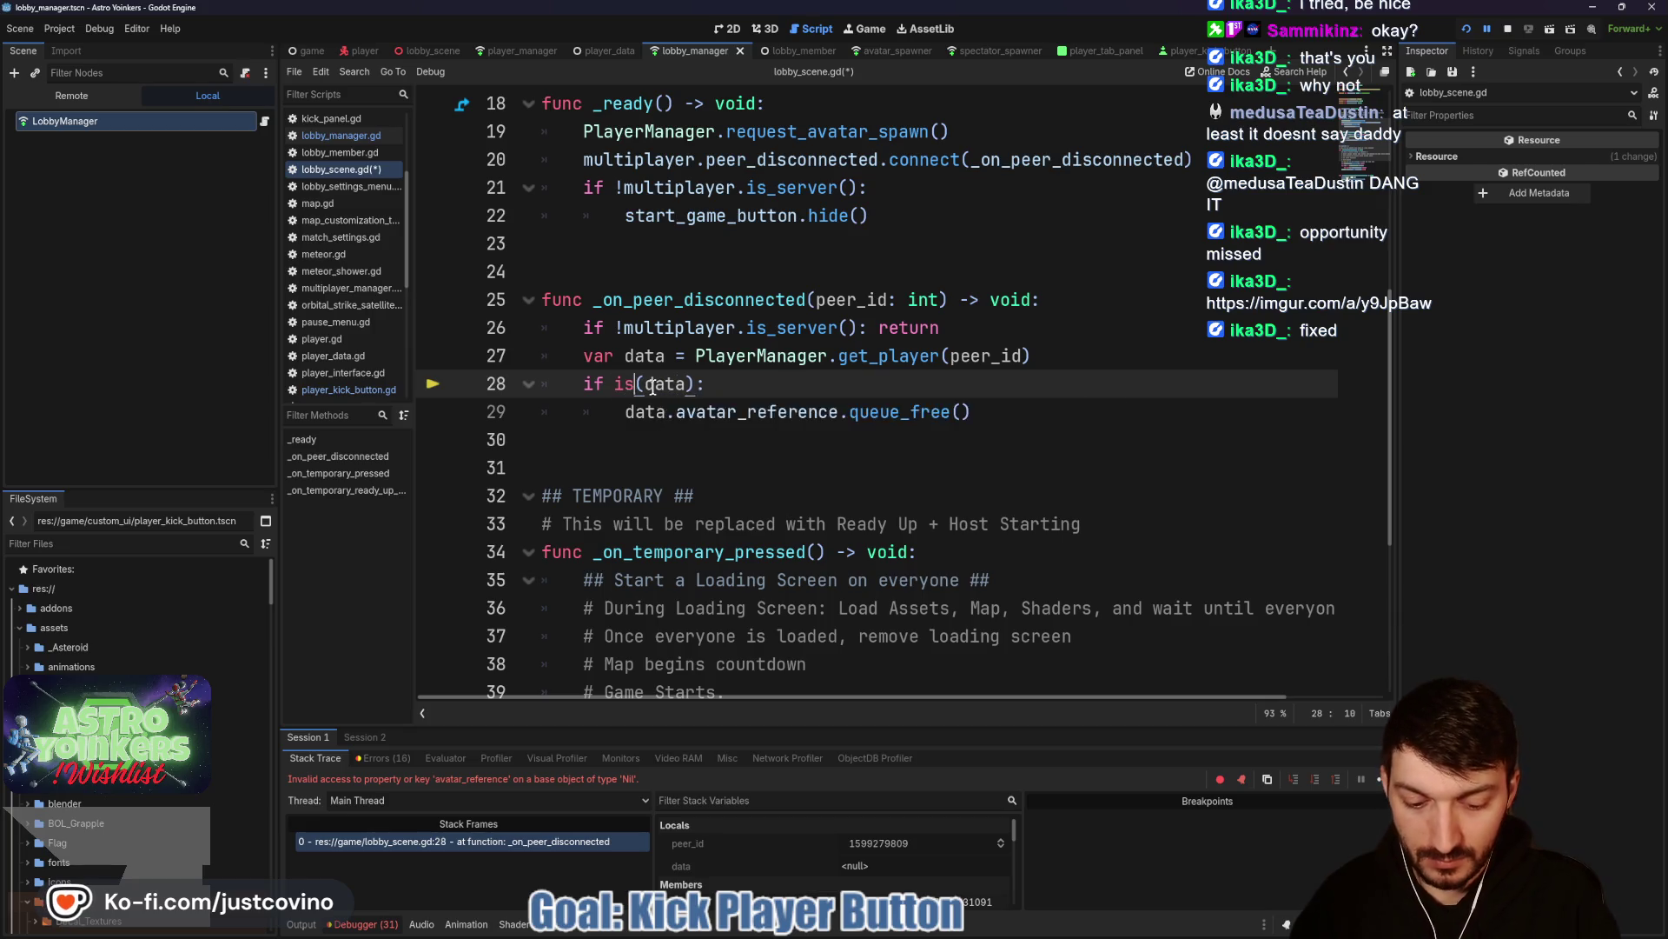
pyautogui.write('_valid')
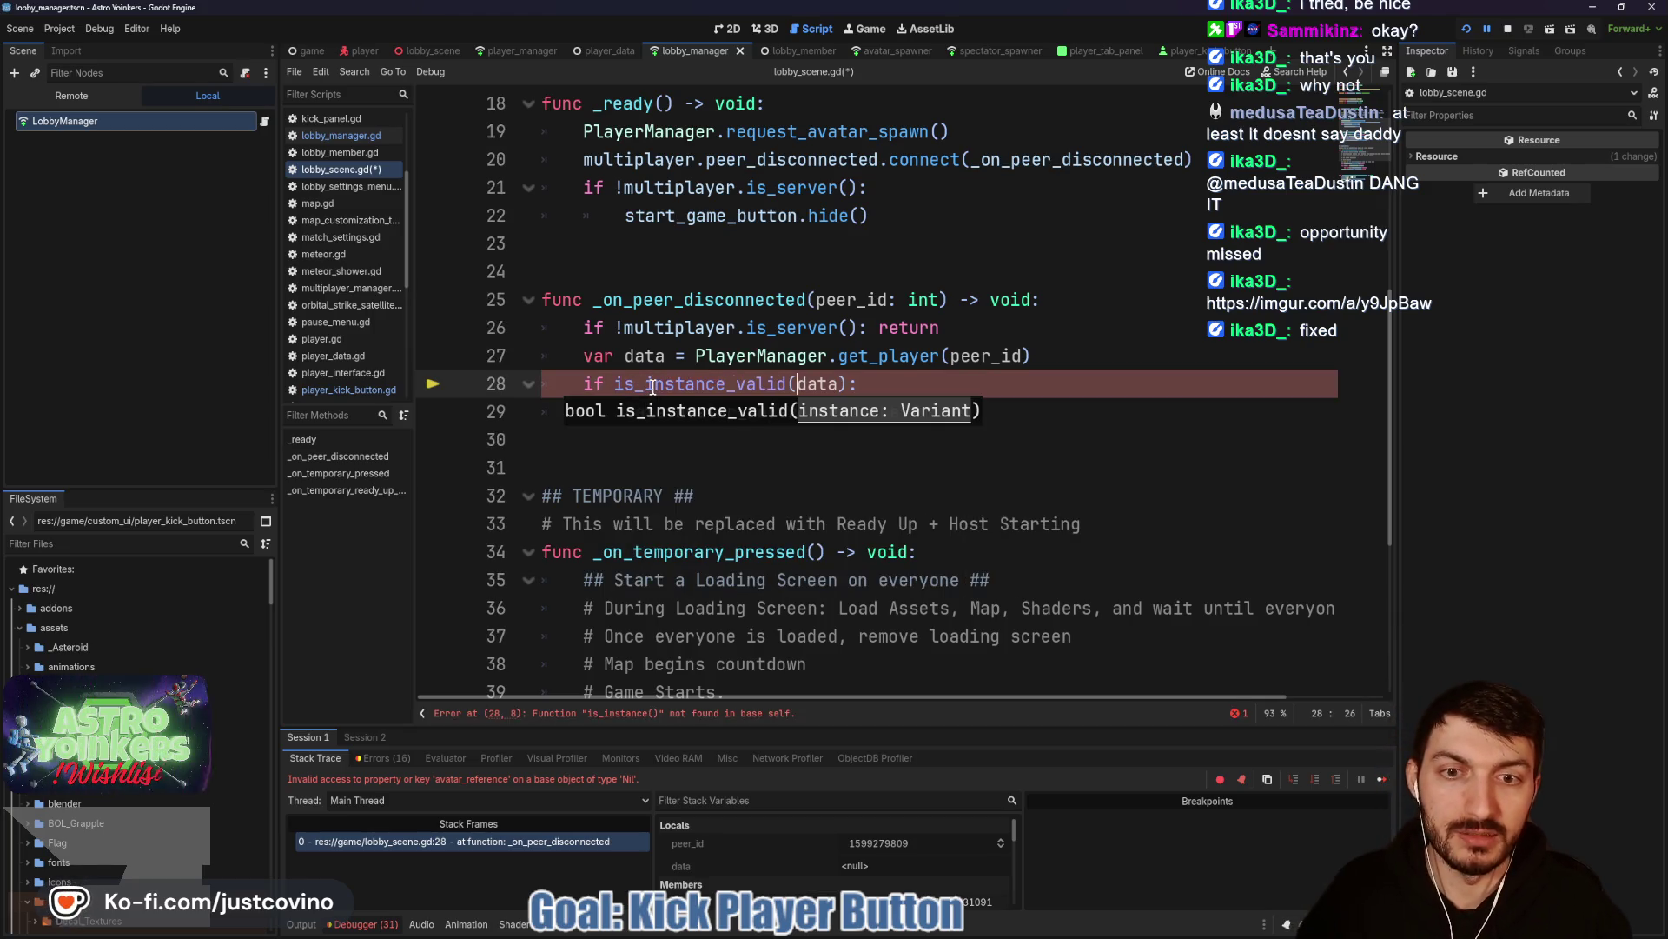
pyautogui.click(1054, 378)
pyautogui.hotkey('ctrl', 's')
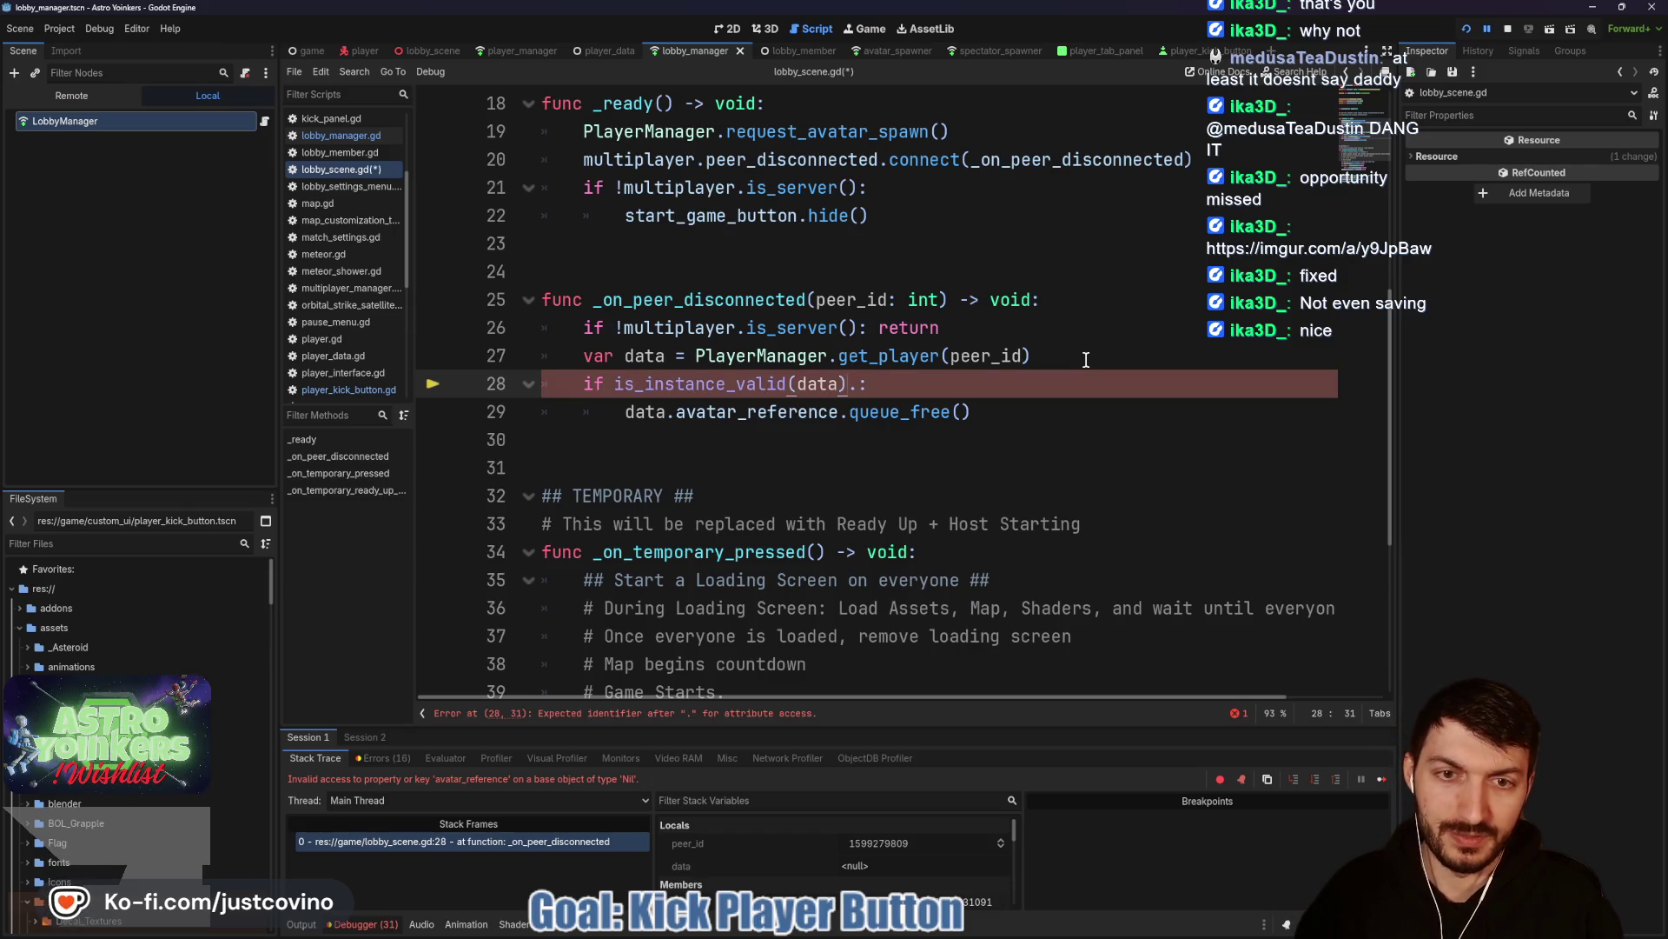
pyautogui.write('avatar')
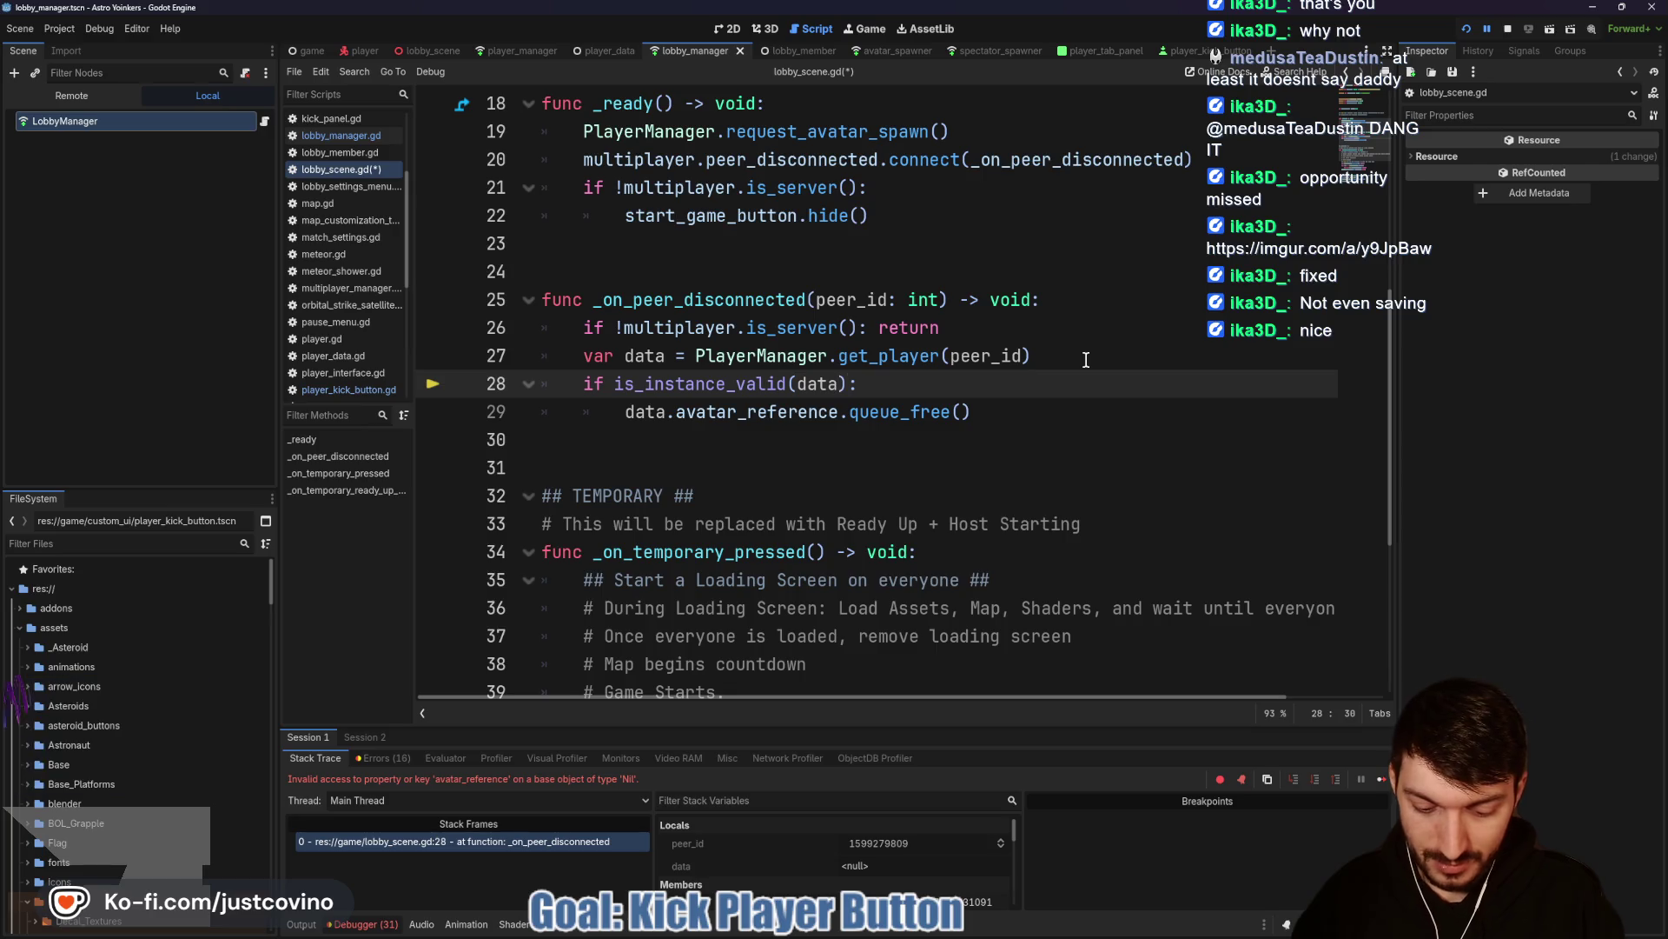
pyautogui.press('Return')
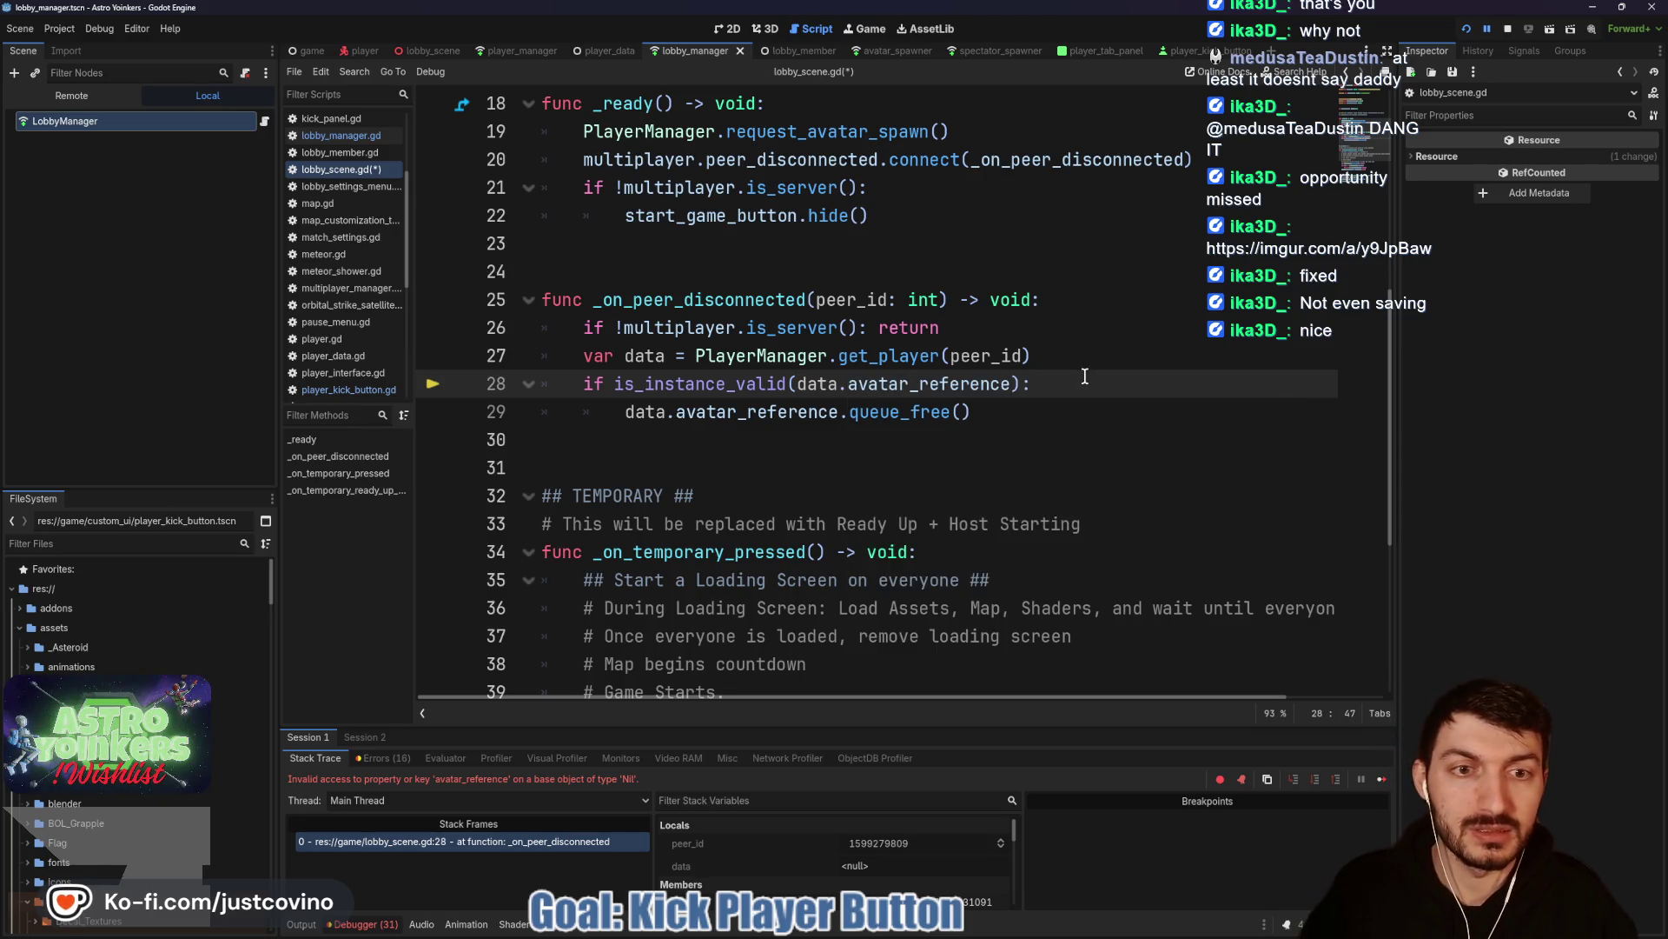
pyautogui.click(1084, 376)
pyautogui.hotkey('ctrl', 's')
# Step: Restart the game and host a private lobby in the left window
pyautogui.click(1508, 28)
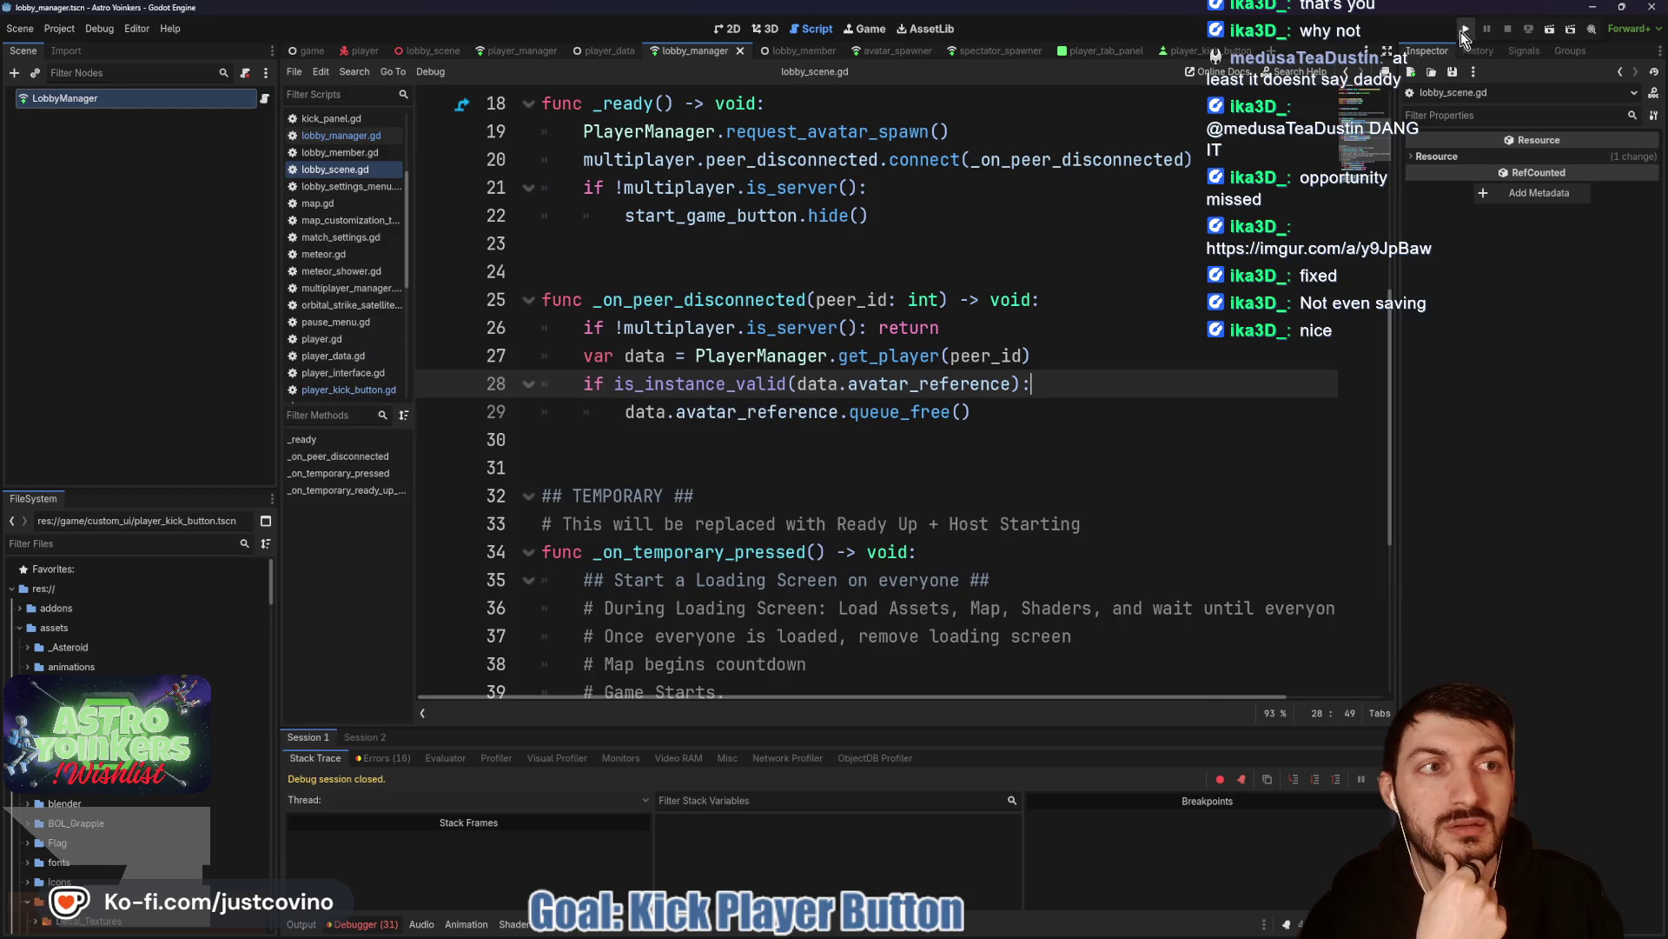
pyautogui.click(1464, 28)
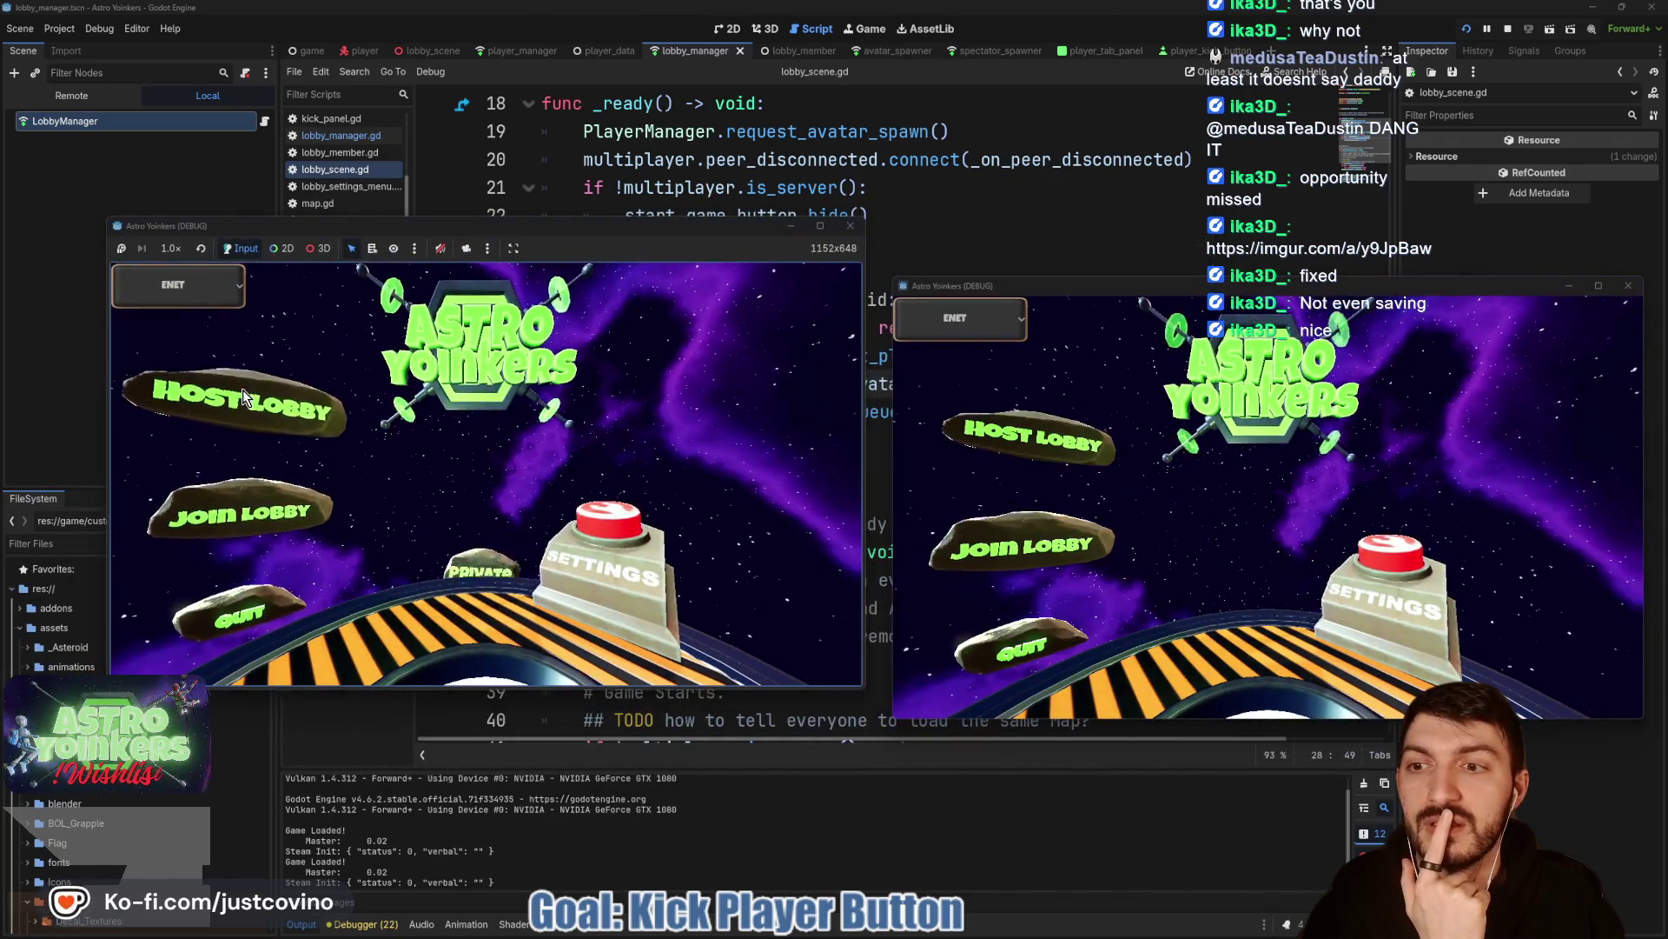
pyautogui.click(243, 389)
pyautogui.click(466, 414)
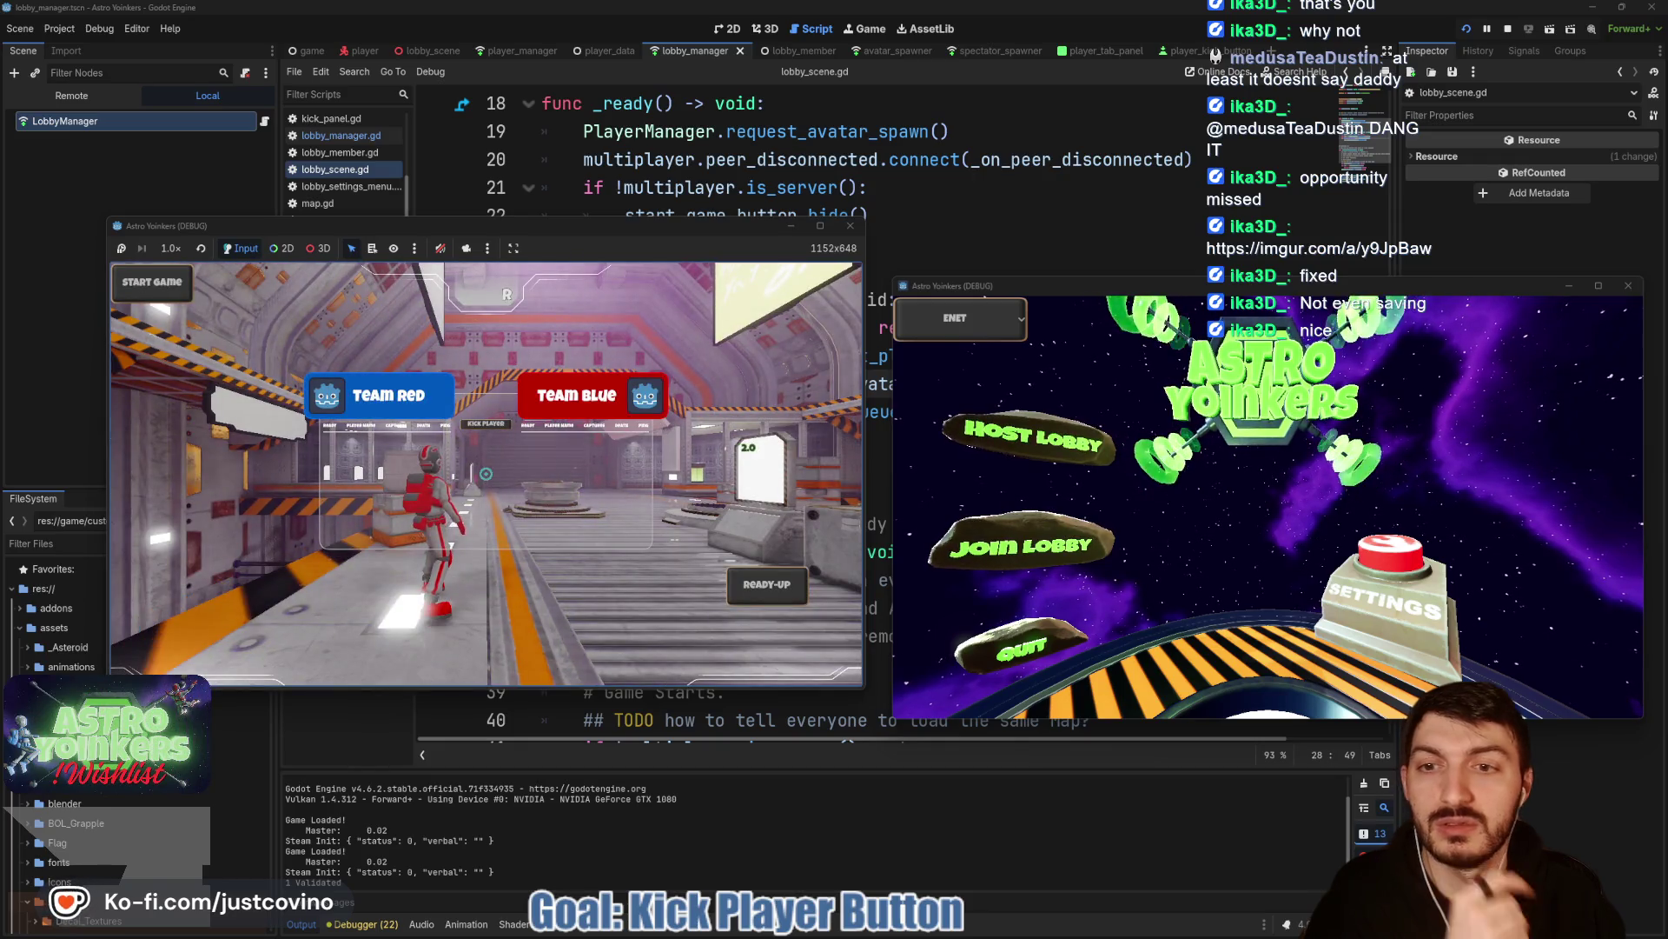
# Step: Join the lobby from the second window, kick that player, and return to the script editor
pyautogui.click(1044, 539)
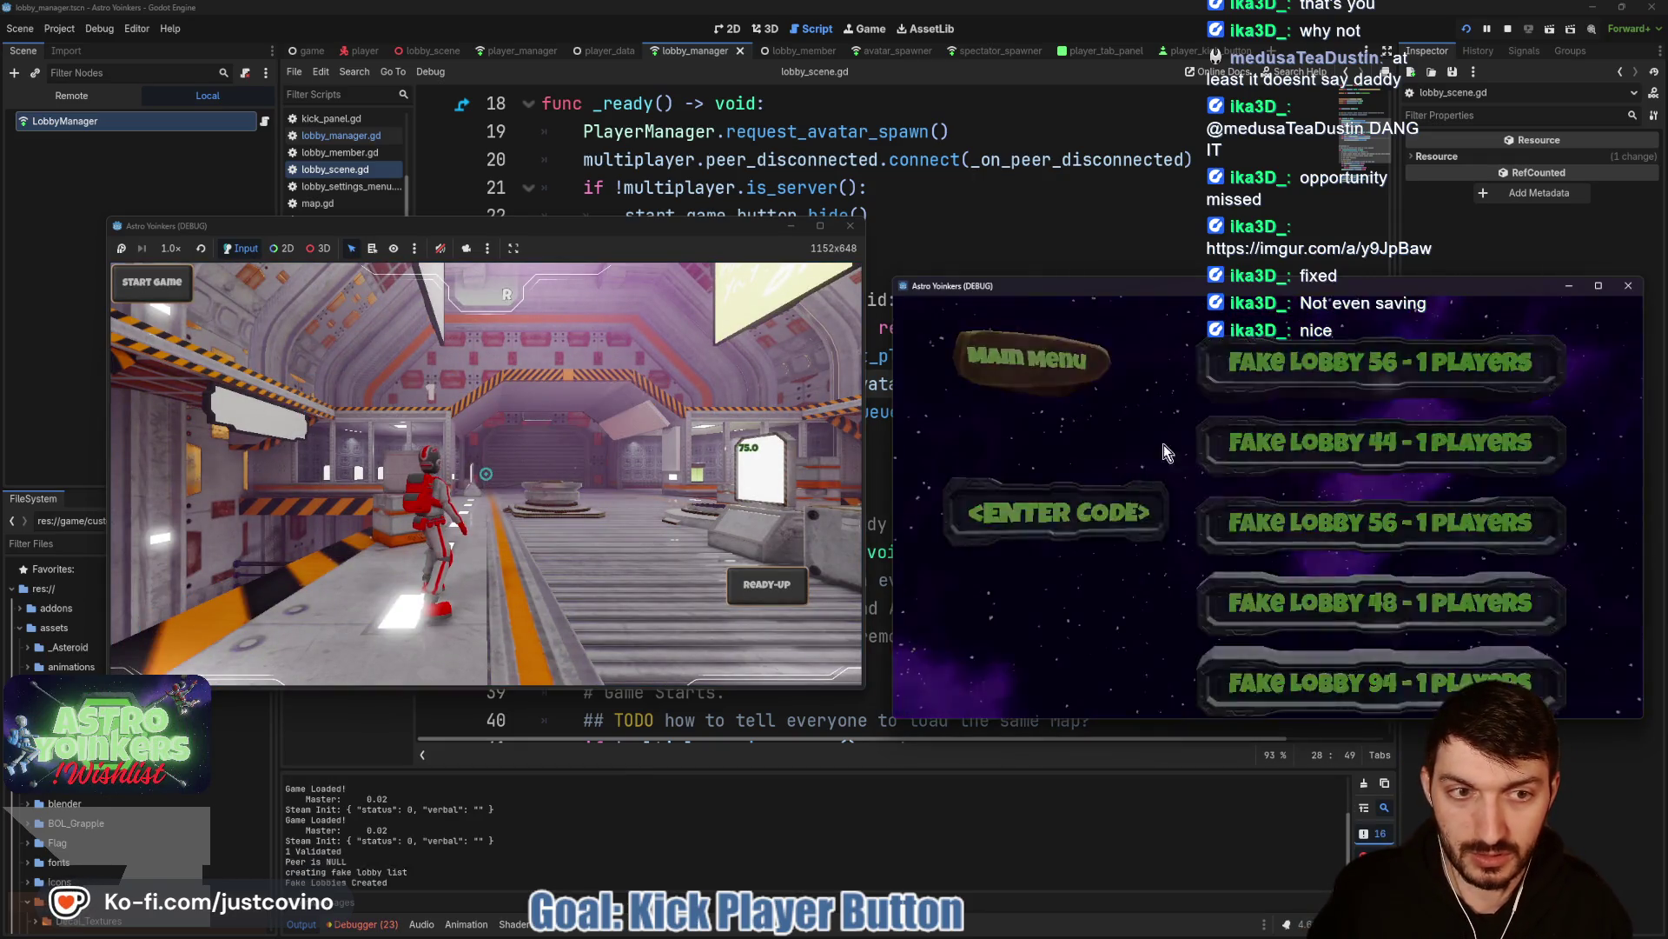
pyautogui.click(1378, 461)
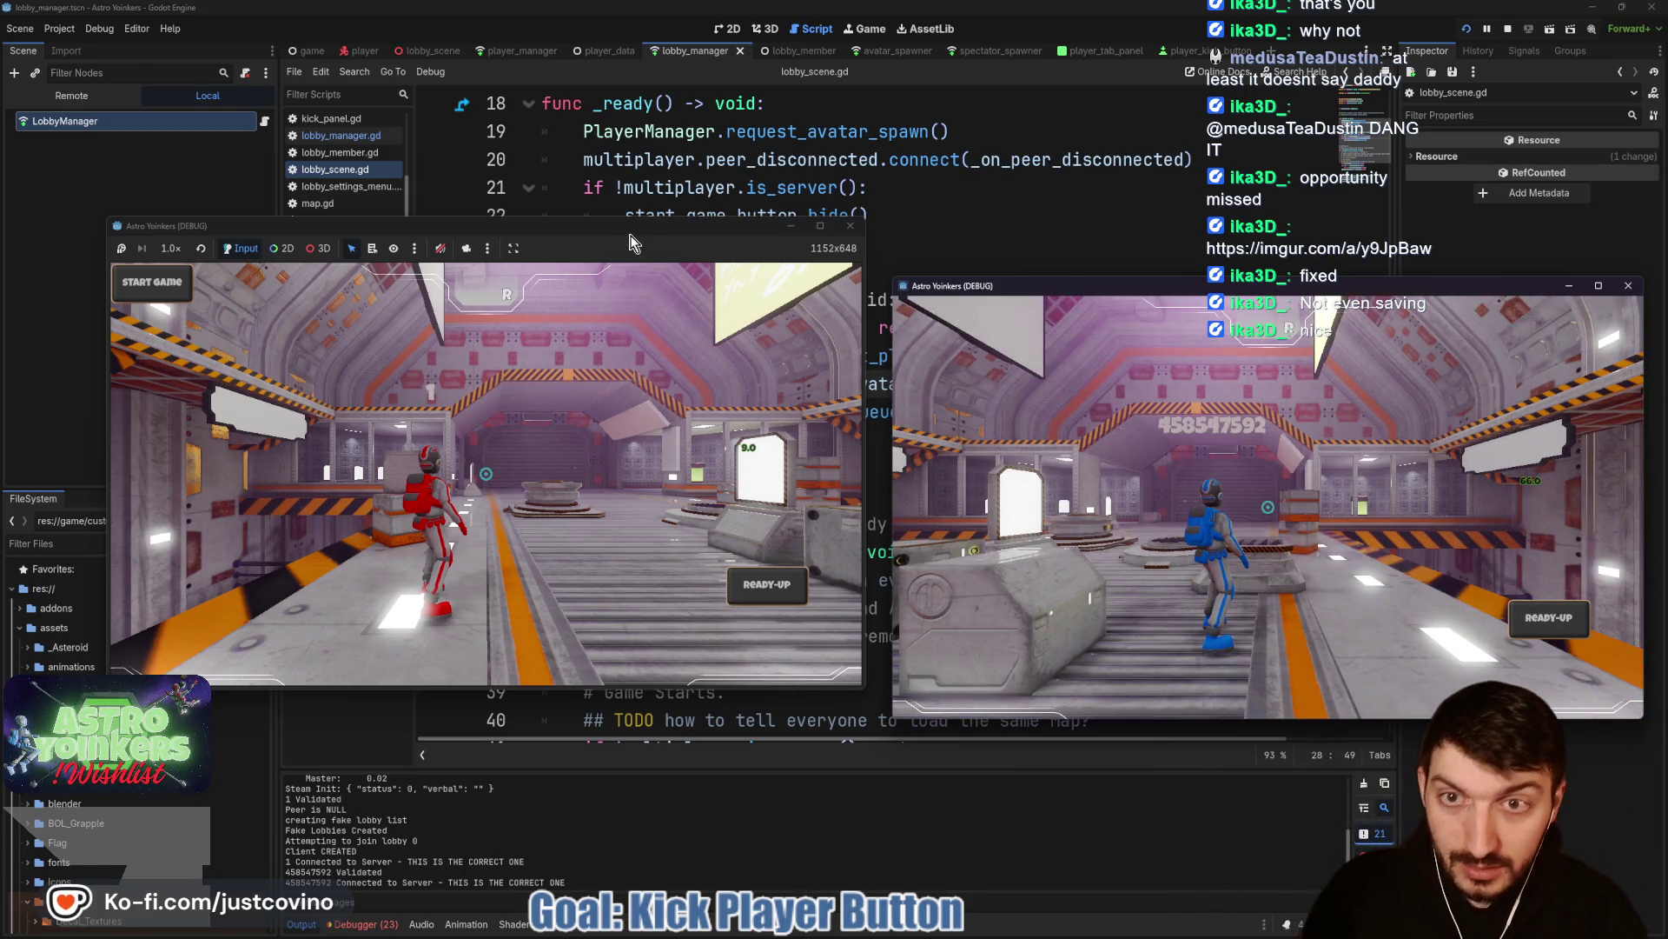
pyautogui.press('Tab')
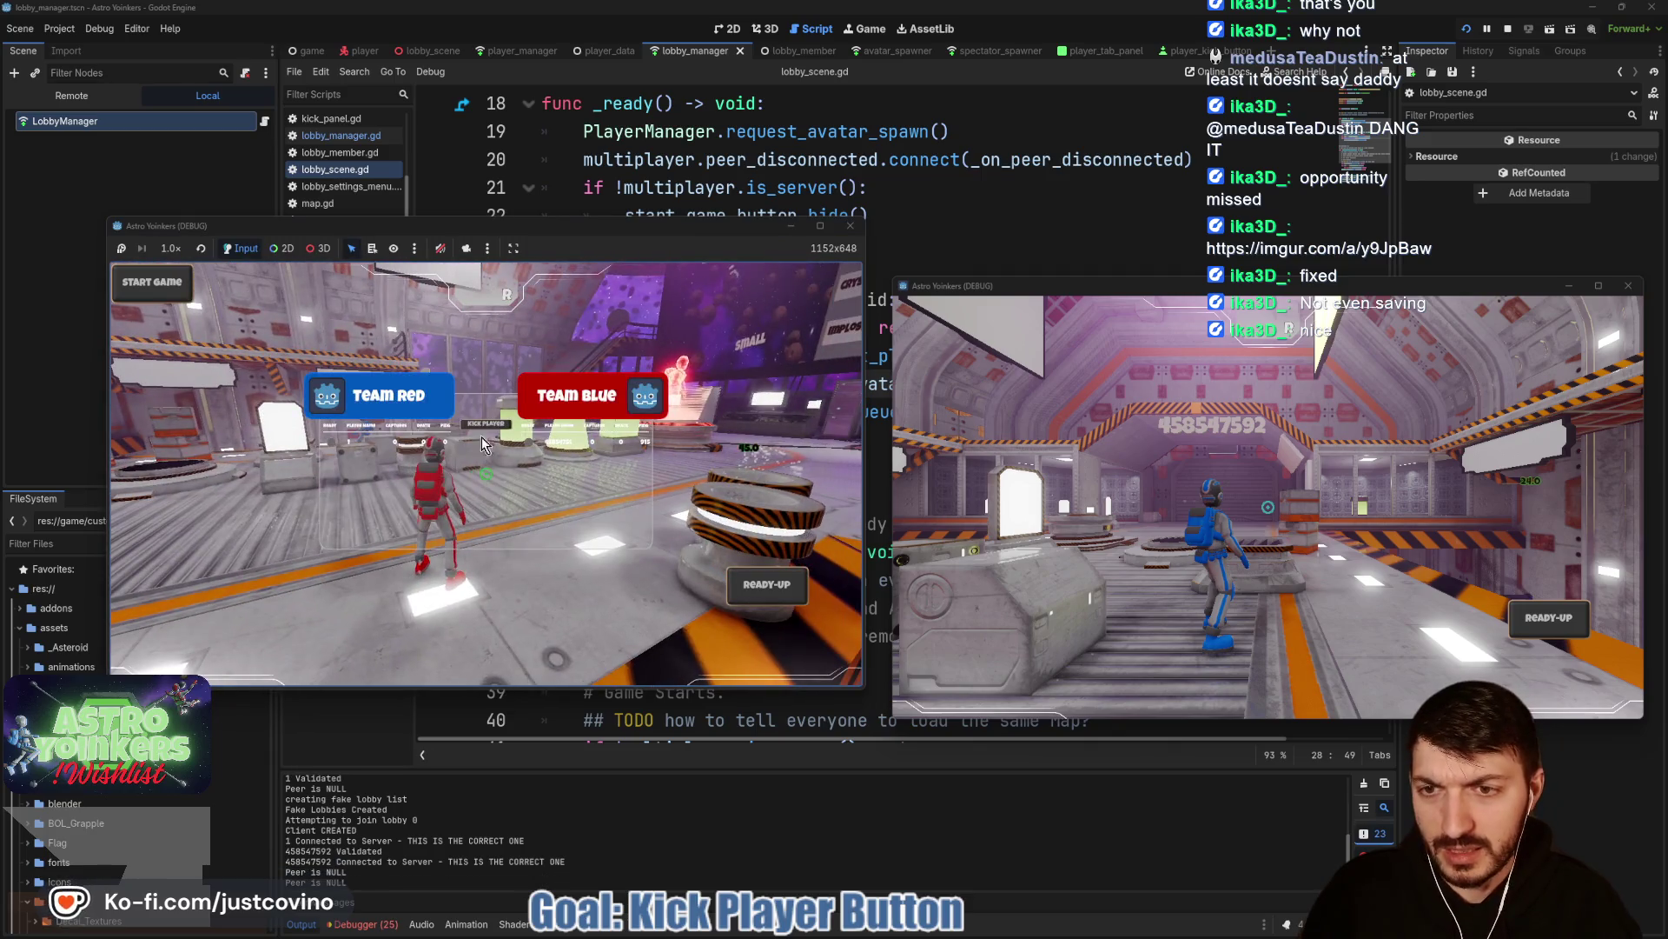
pyautogui.click(488, 458)
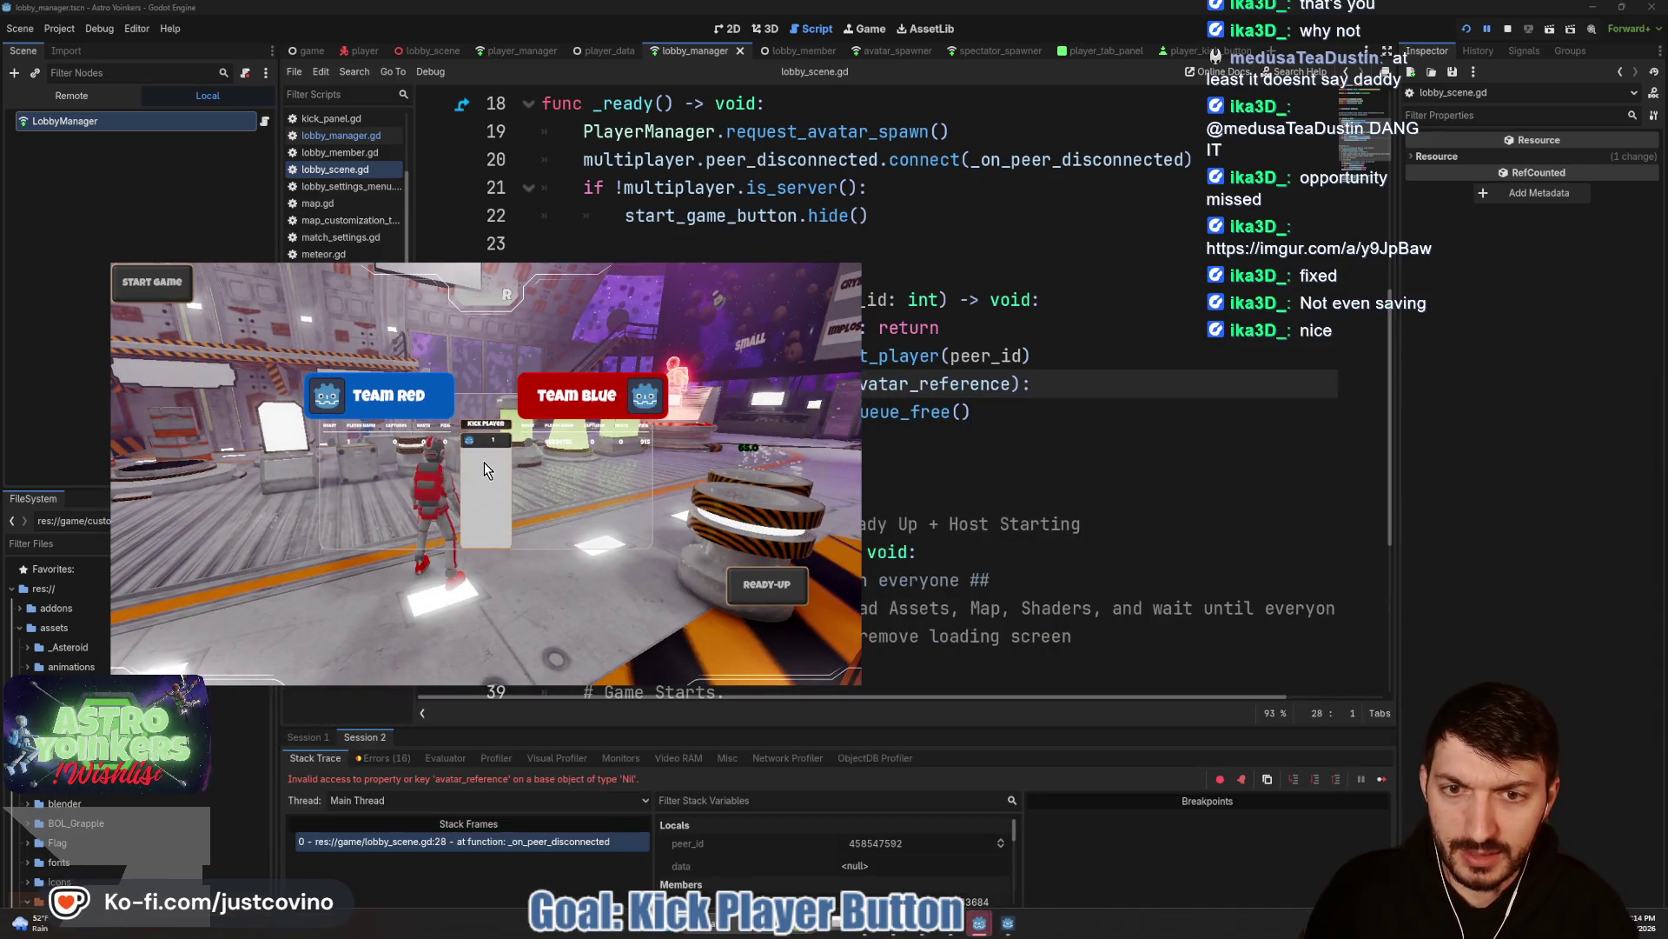
pyautogui.click(546, 843)
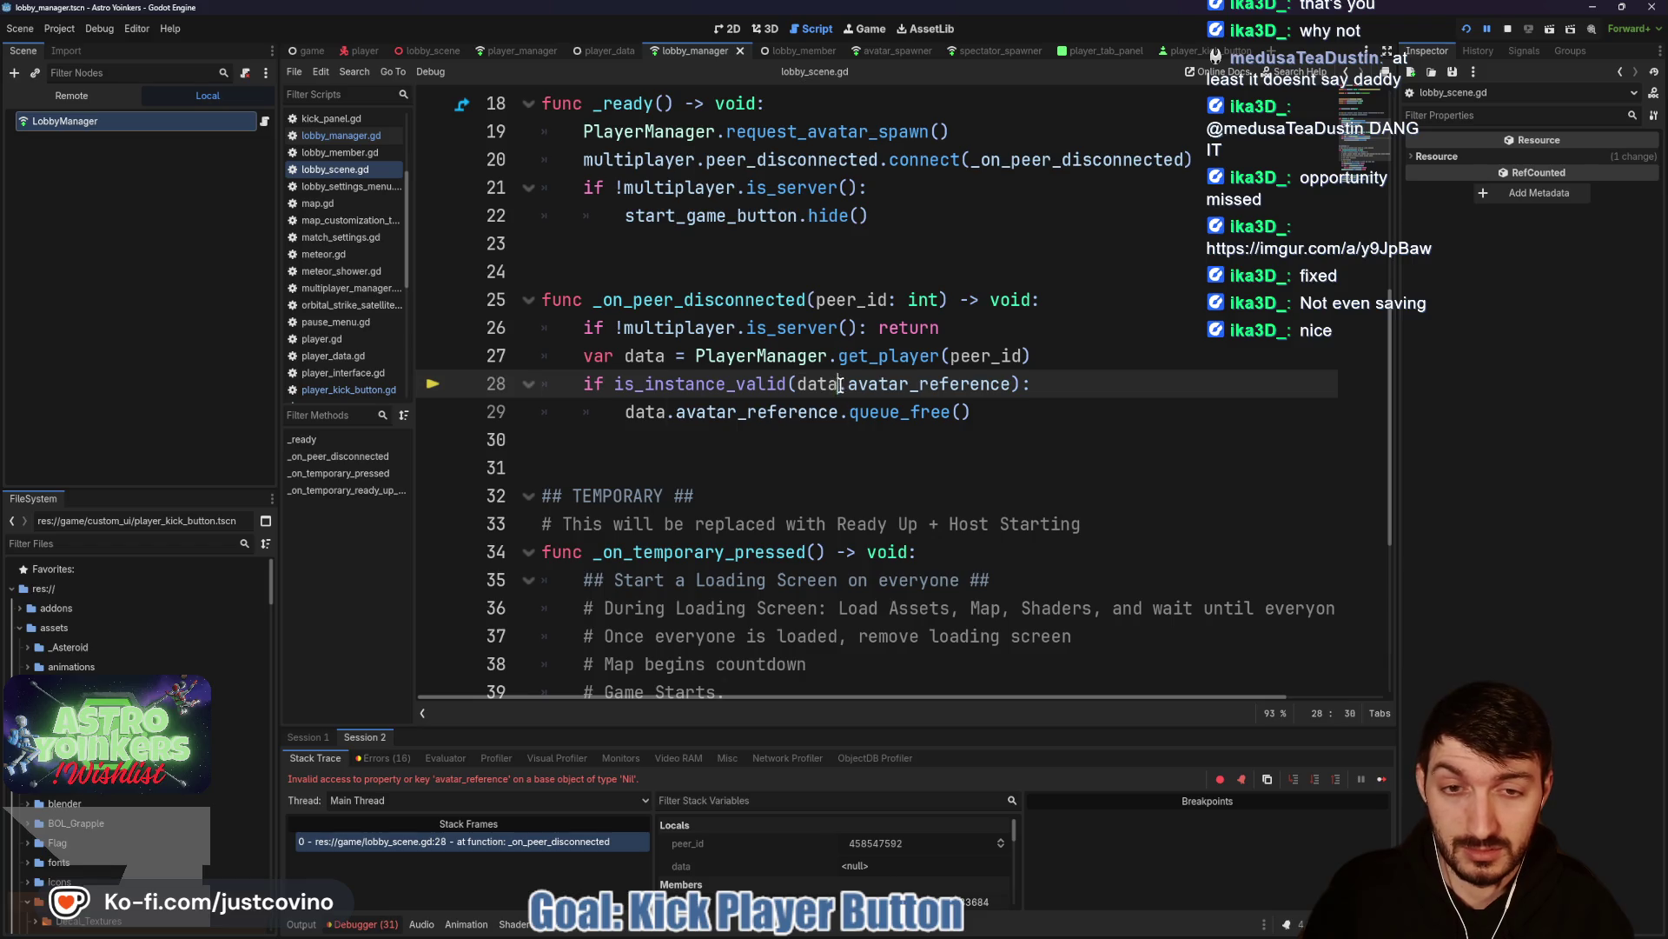
# Step: Reduce line 28 to is_instance_valid(data) and add an 'if data.avatar_reference:' line beneath it
pyautogui.moveTo(952, 382); pyautogui.dragTo(1008, 383)
pyautogui.press('BackSpace')
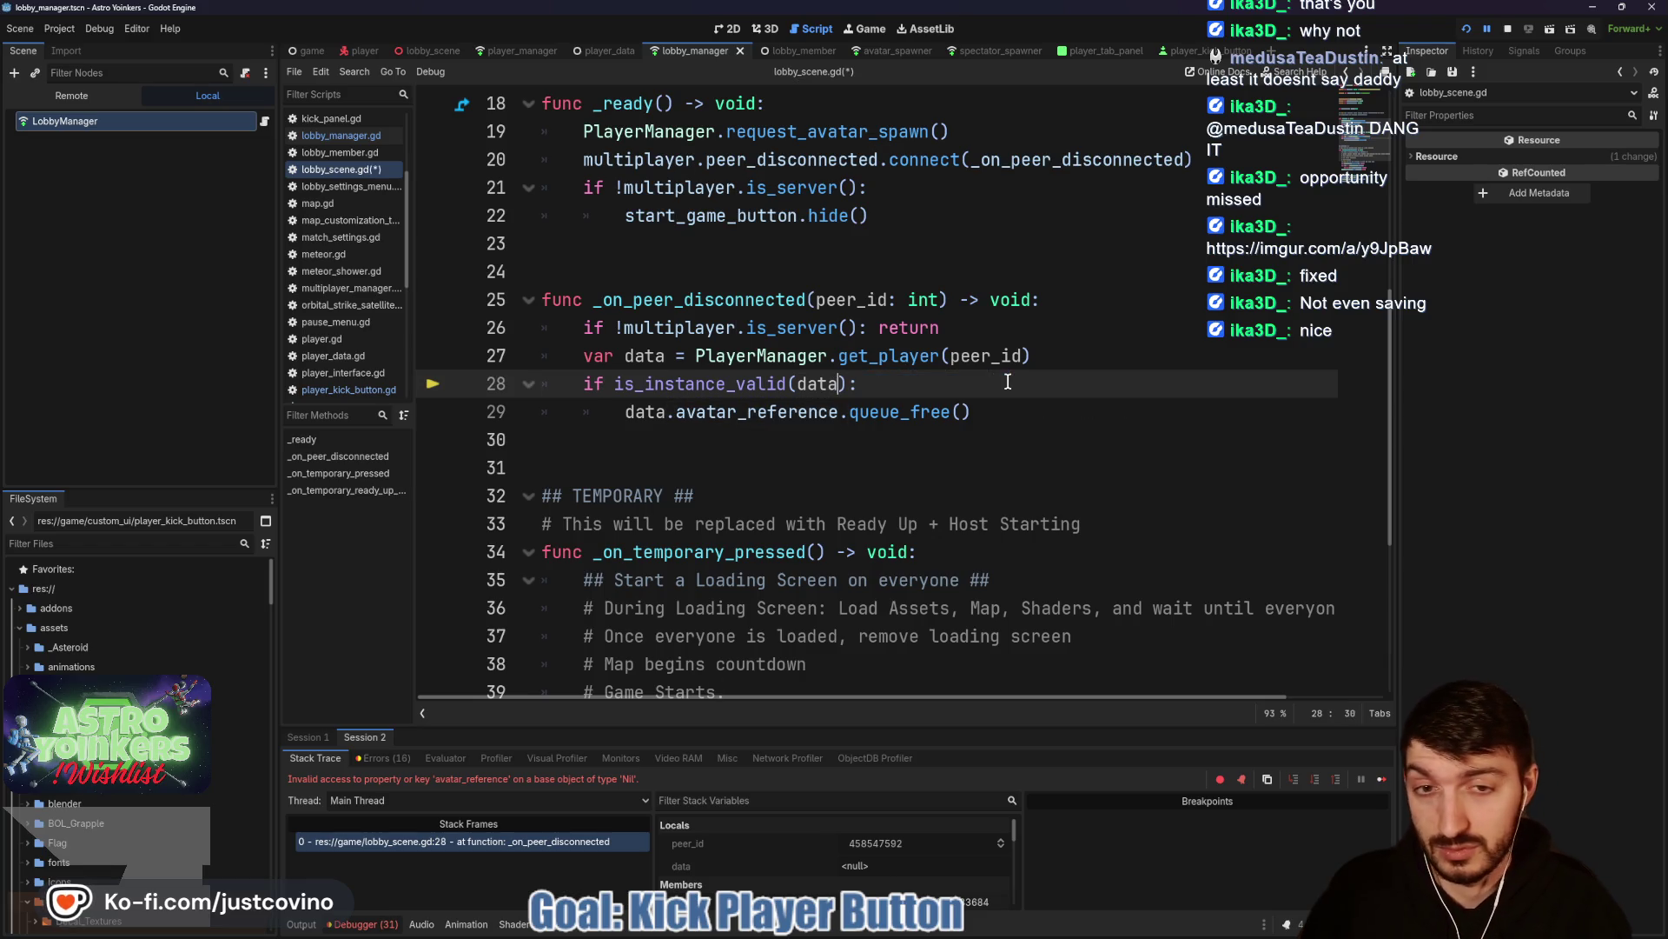
pyautogui.press('Return')
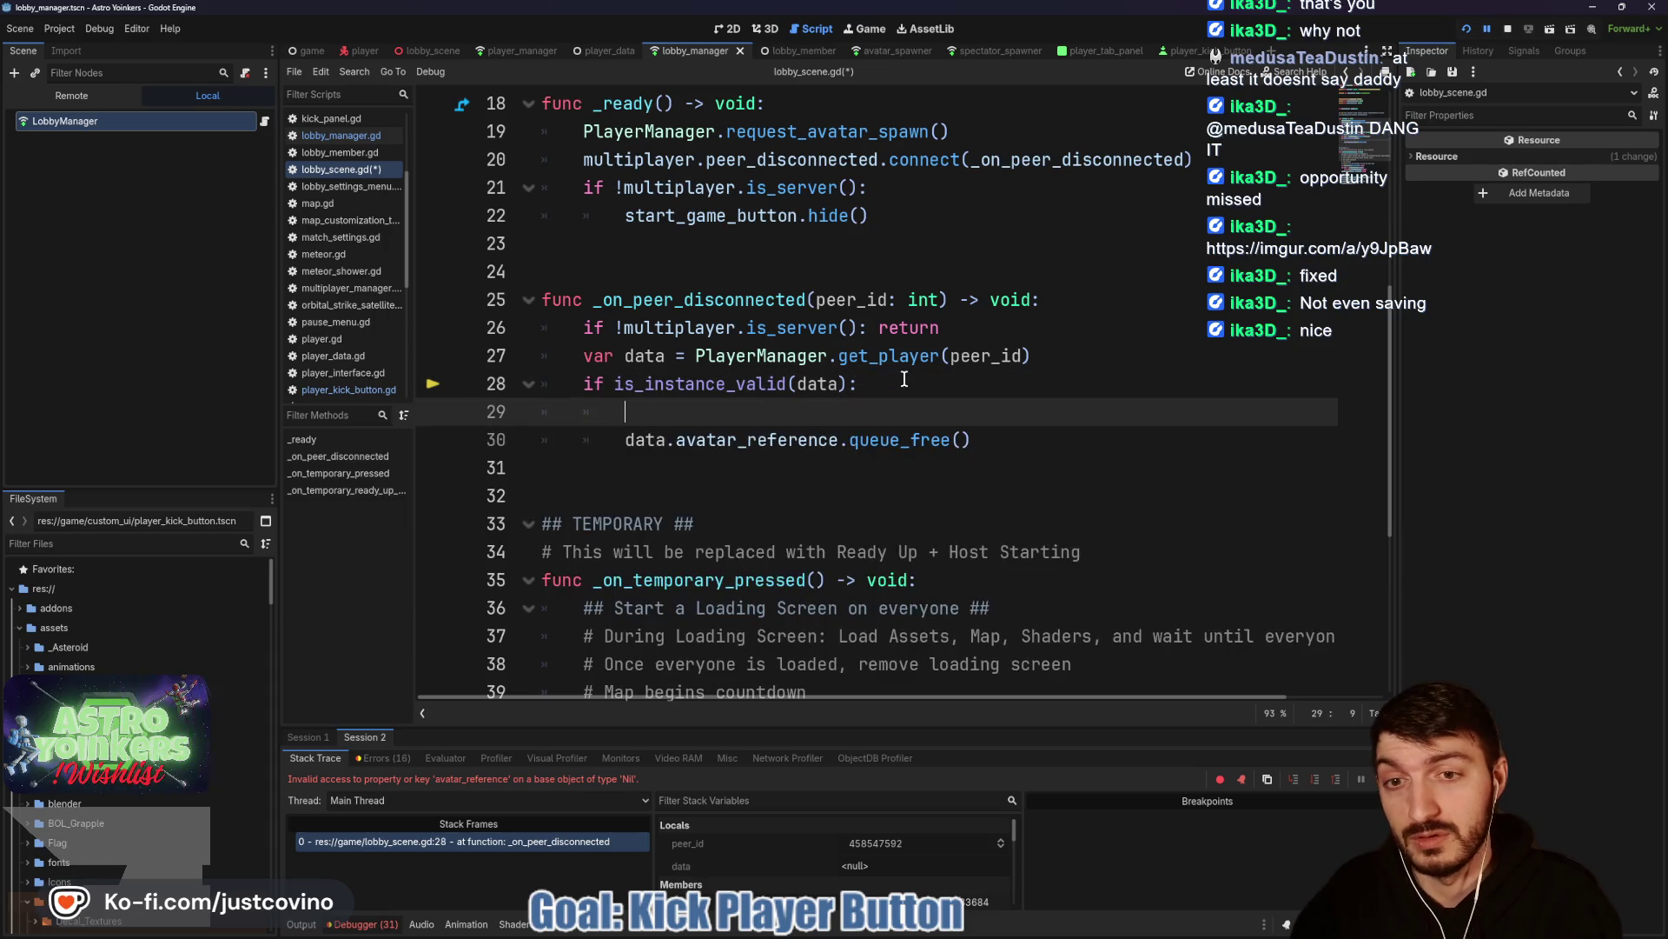
pyautogui.write('f data')
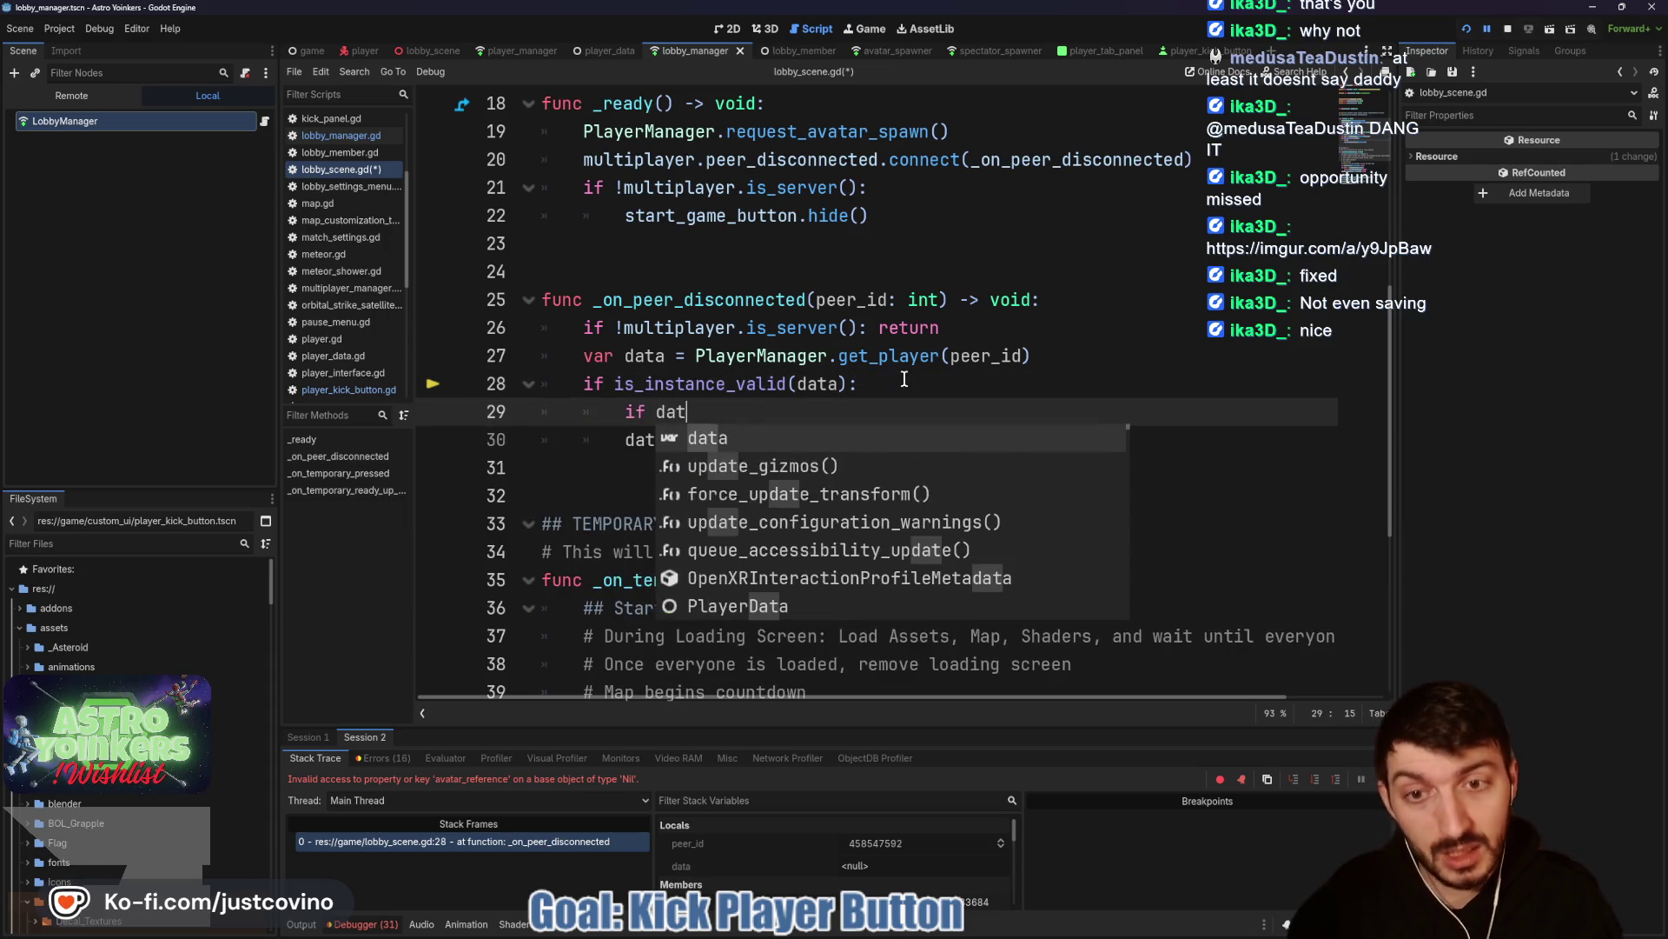
pyautogui.write('.')
pyautogui.press('Return')
pyautogui.write(':')
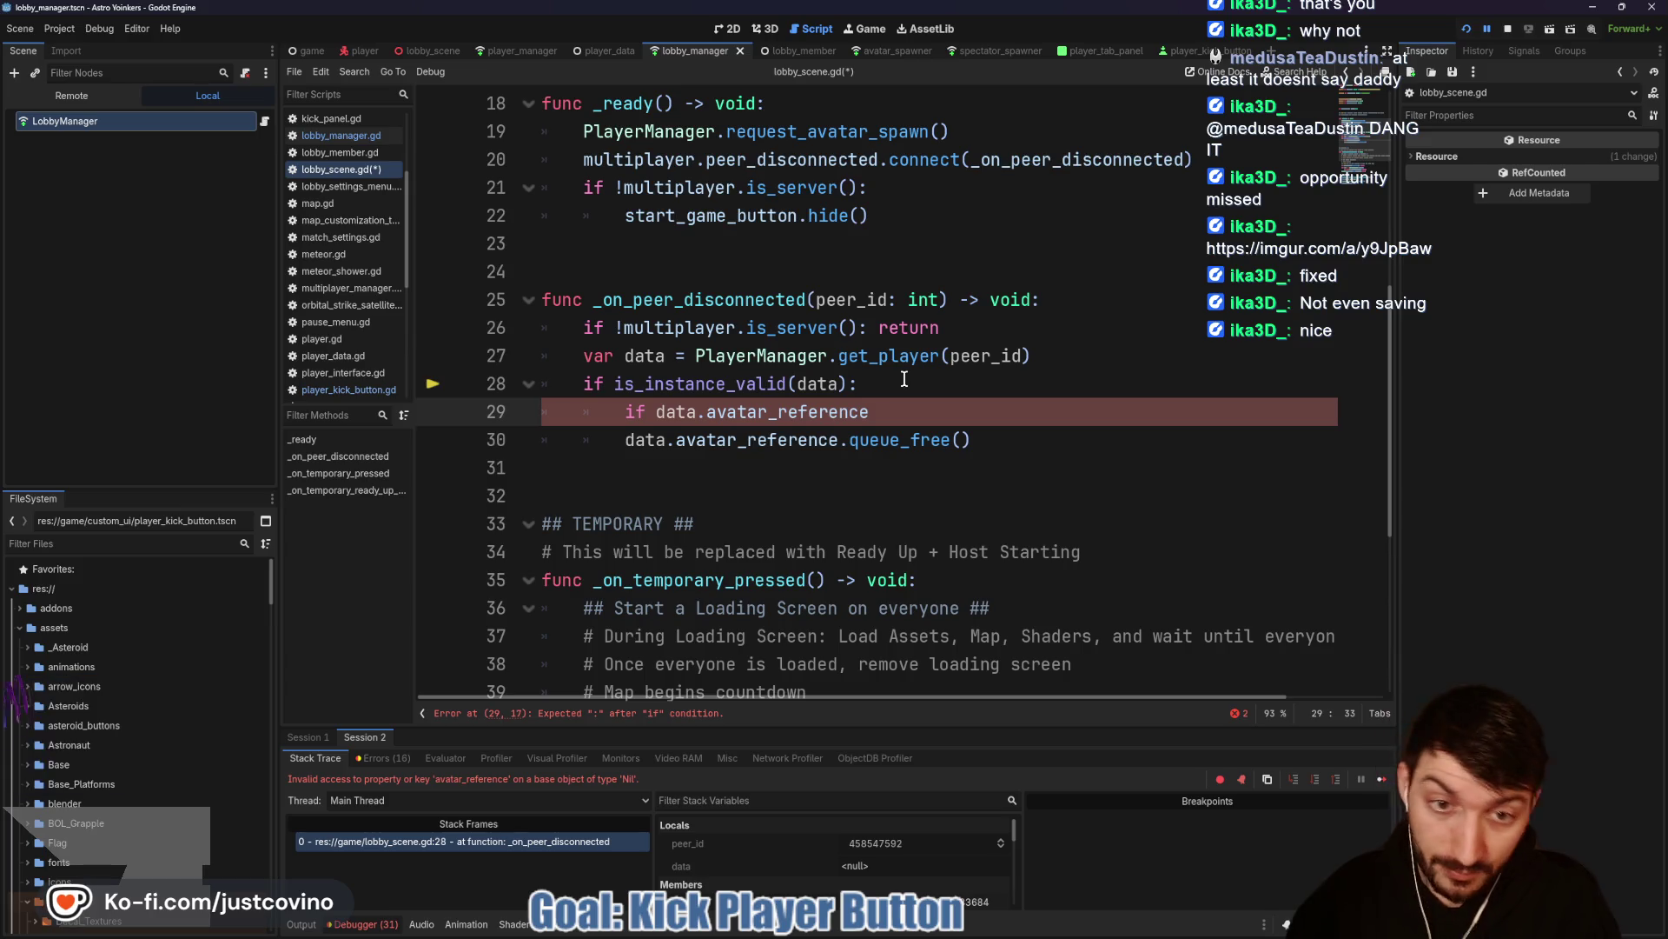
# Step: Indent queue_free under the new check, save the script, and relaunch the game
pyautogui.click(626, 439)
pyautogui.press('Tab')
pyautogui.click(663, 473)
pyautogui.hotkey('ctrl', 's')
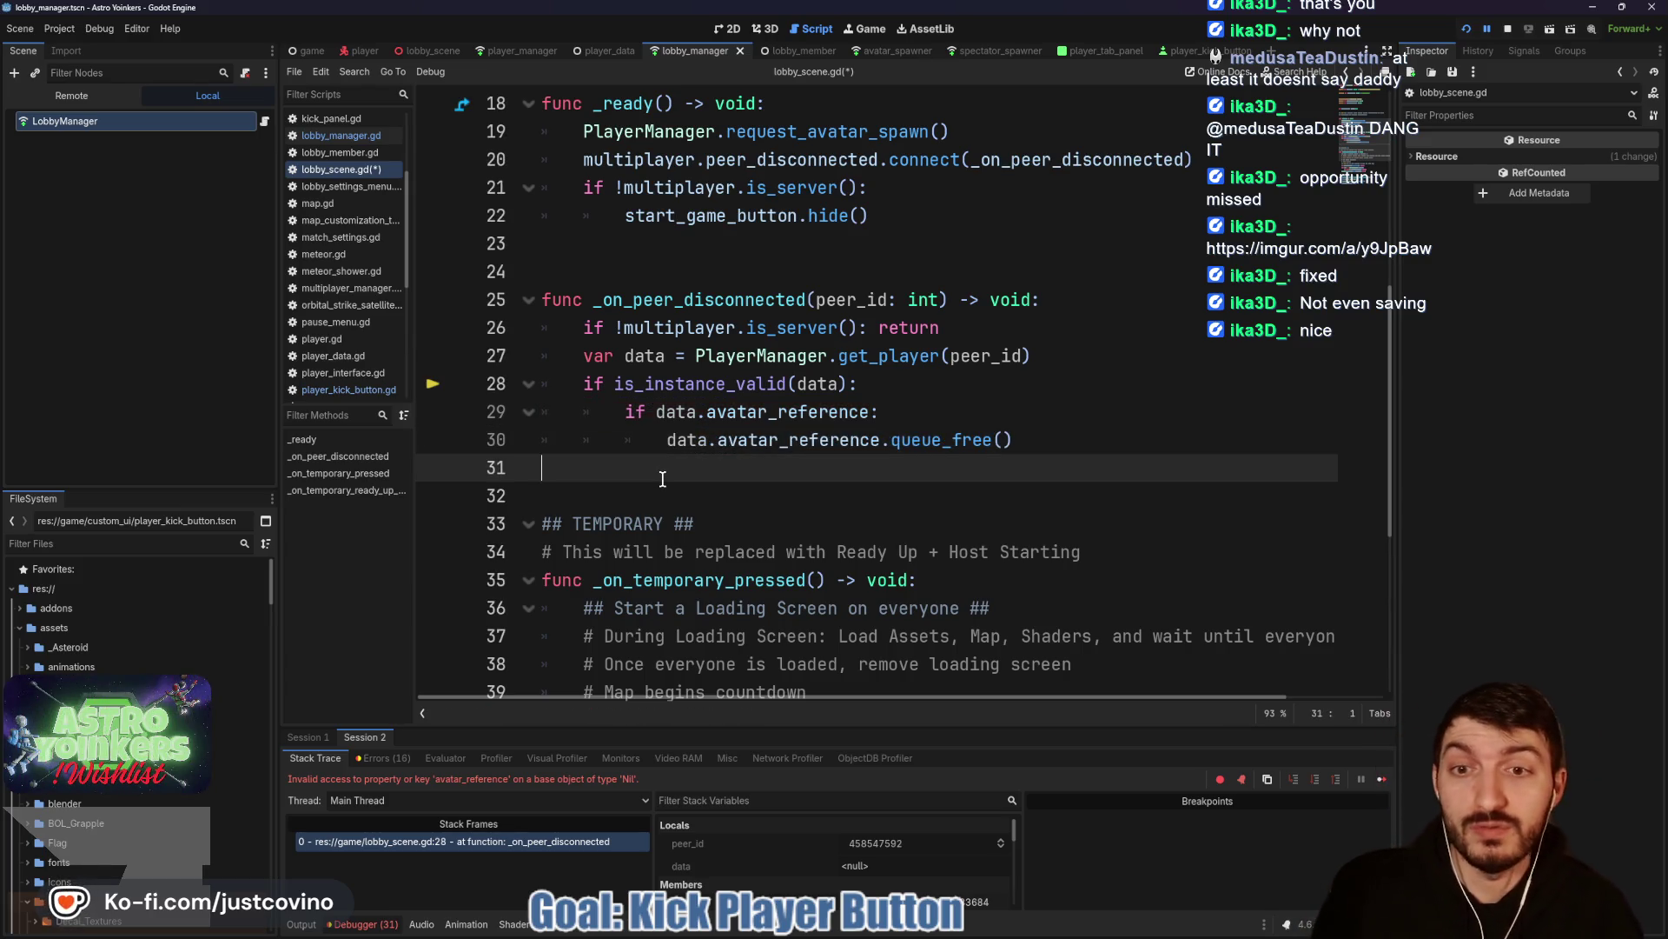
pyautogui.click(1532, 32)
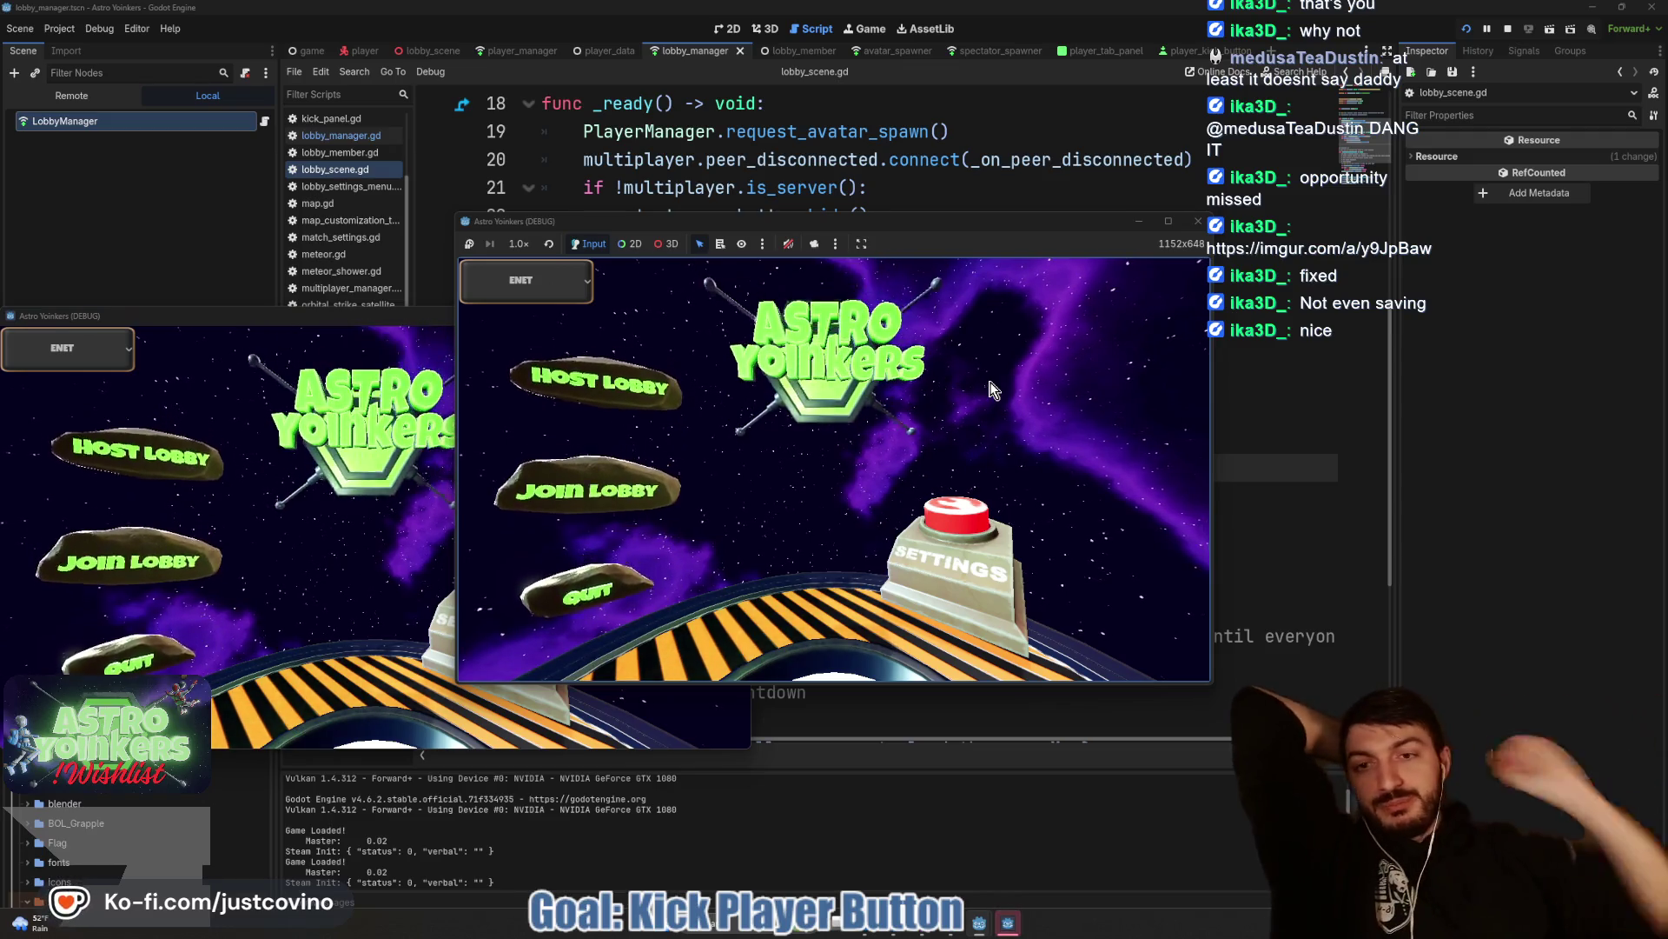
# Step: Host a new lobby and arrange the two game windows side by side
pyautogui.click(624, 393)
pyautogui.click(798, 393)
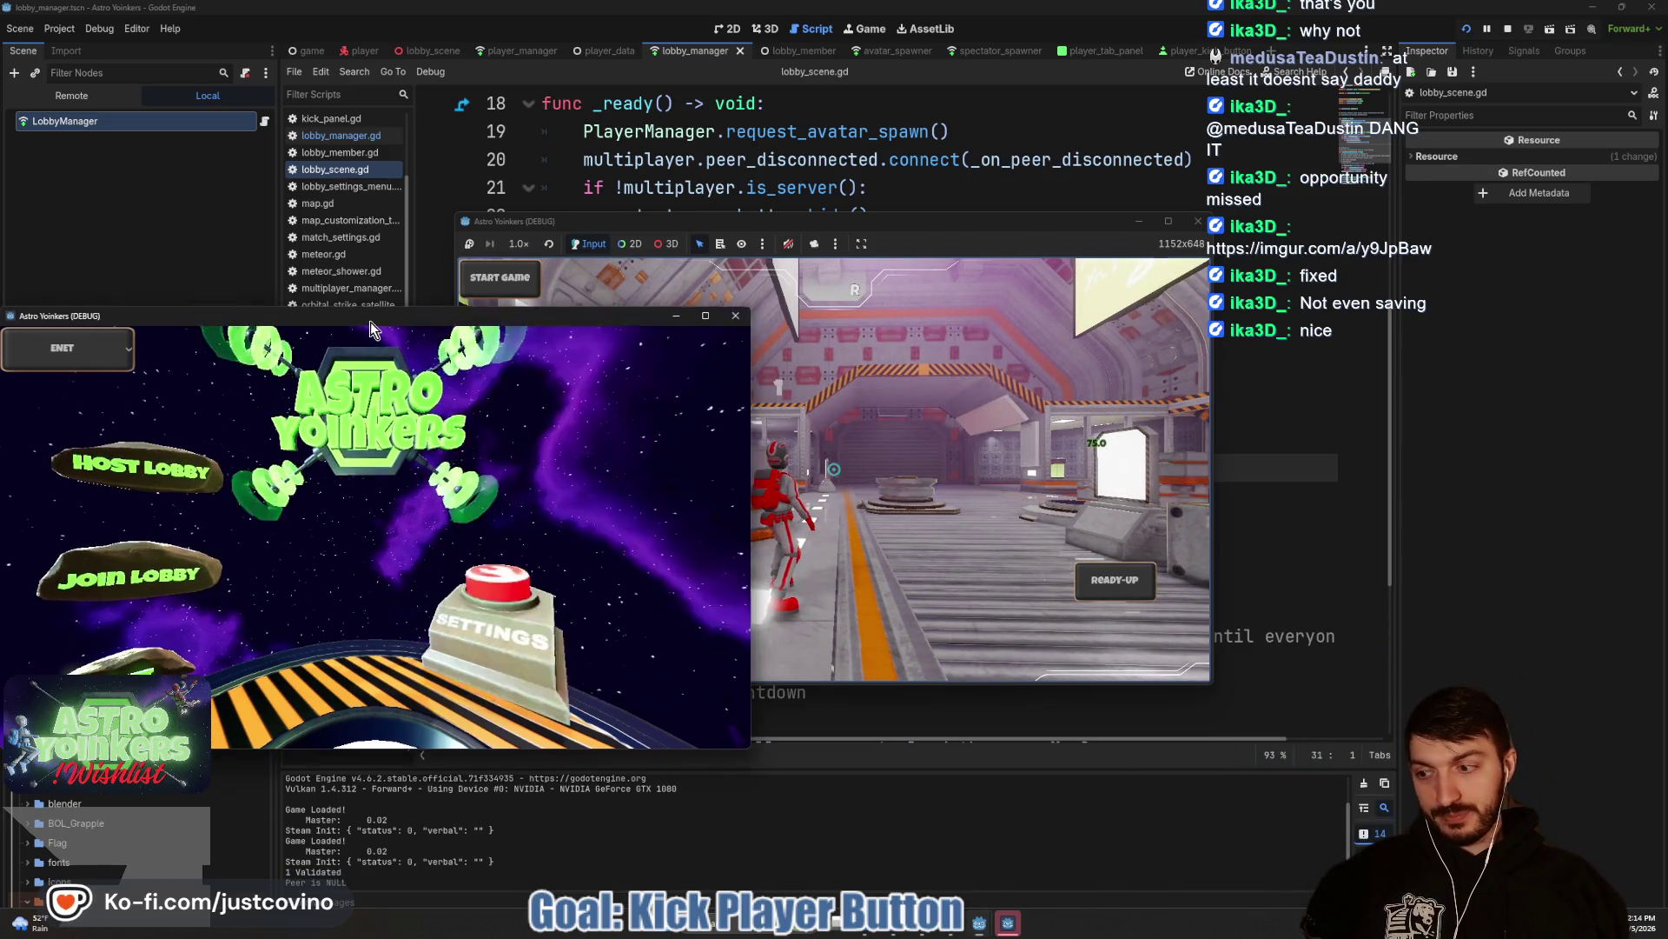
pyautogui.moveTo(369, 328); pyautogui.dragTo(1265, 266)
pyautogui.moveTo(1008, 227)
pyautogui.mouseDown()
pyautogui.moveTo(598, 255)
pyautogui.moveTo(608, 226)
pyautogui.mouseUp()
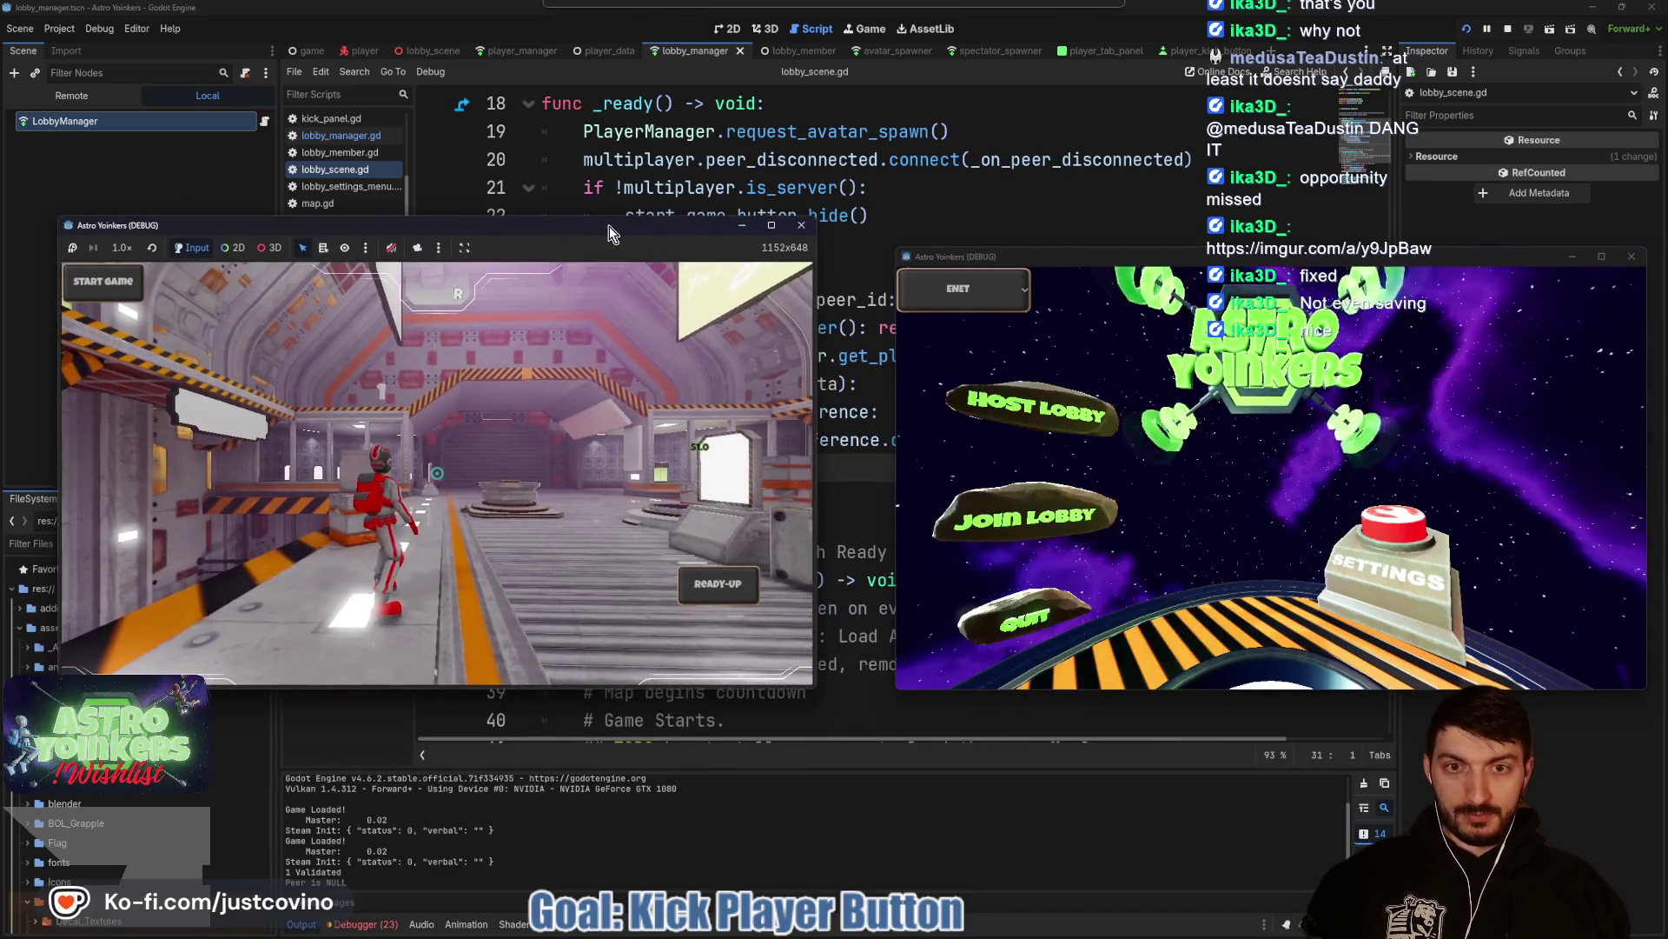
pyautogui.moveTo(1176, 253); pyautogui.dragTo(1114, 236)
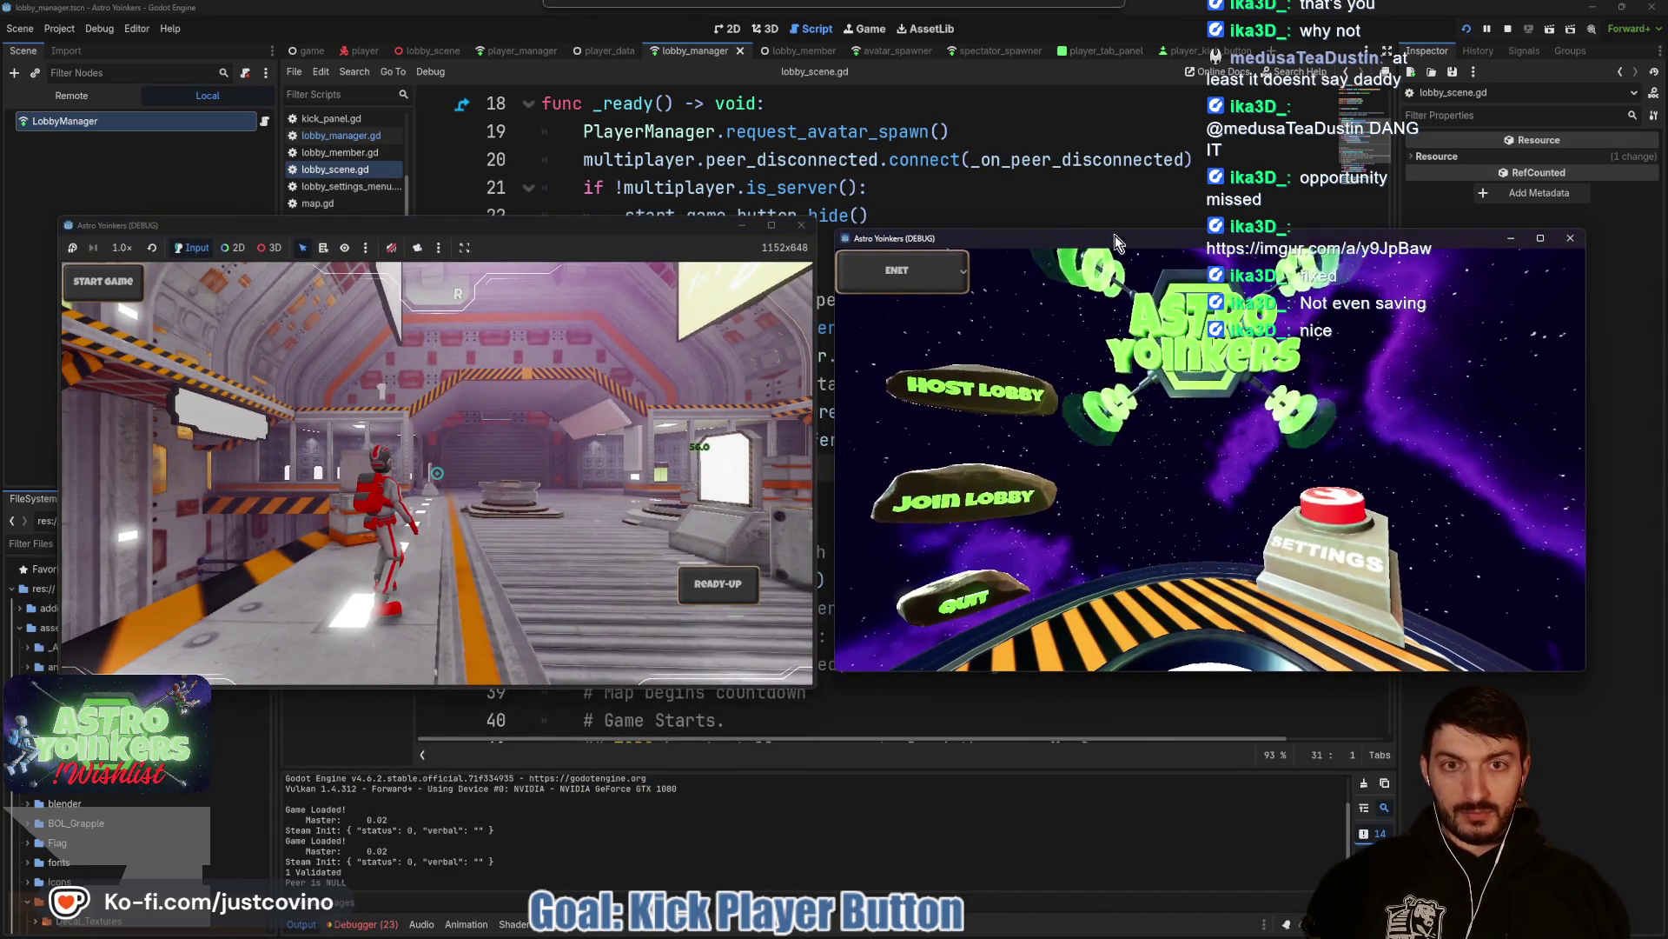
# Step: Join the lobby from the second window, then kick that player from the host's scoreboard
pyautogui.click(977, 500)
pyautogui.click(1210, 319)
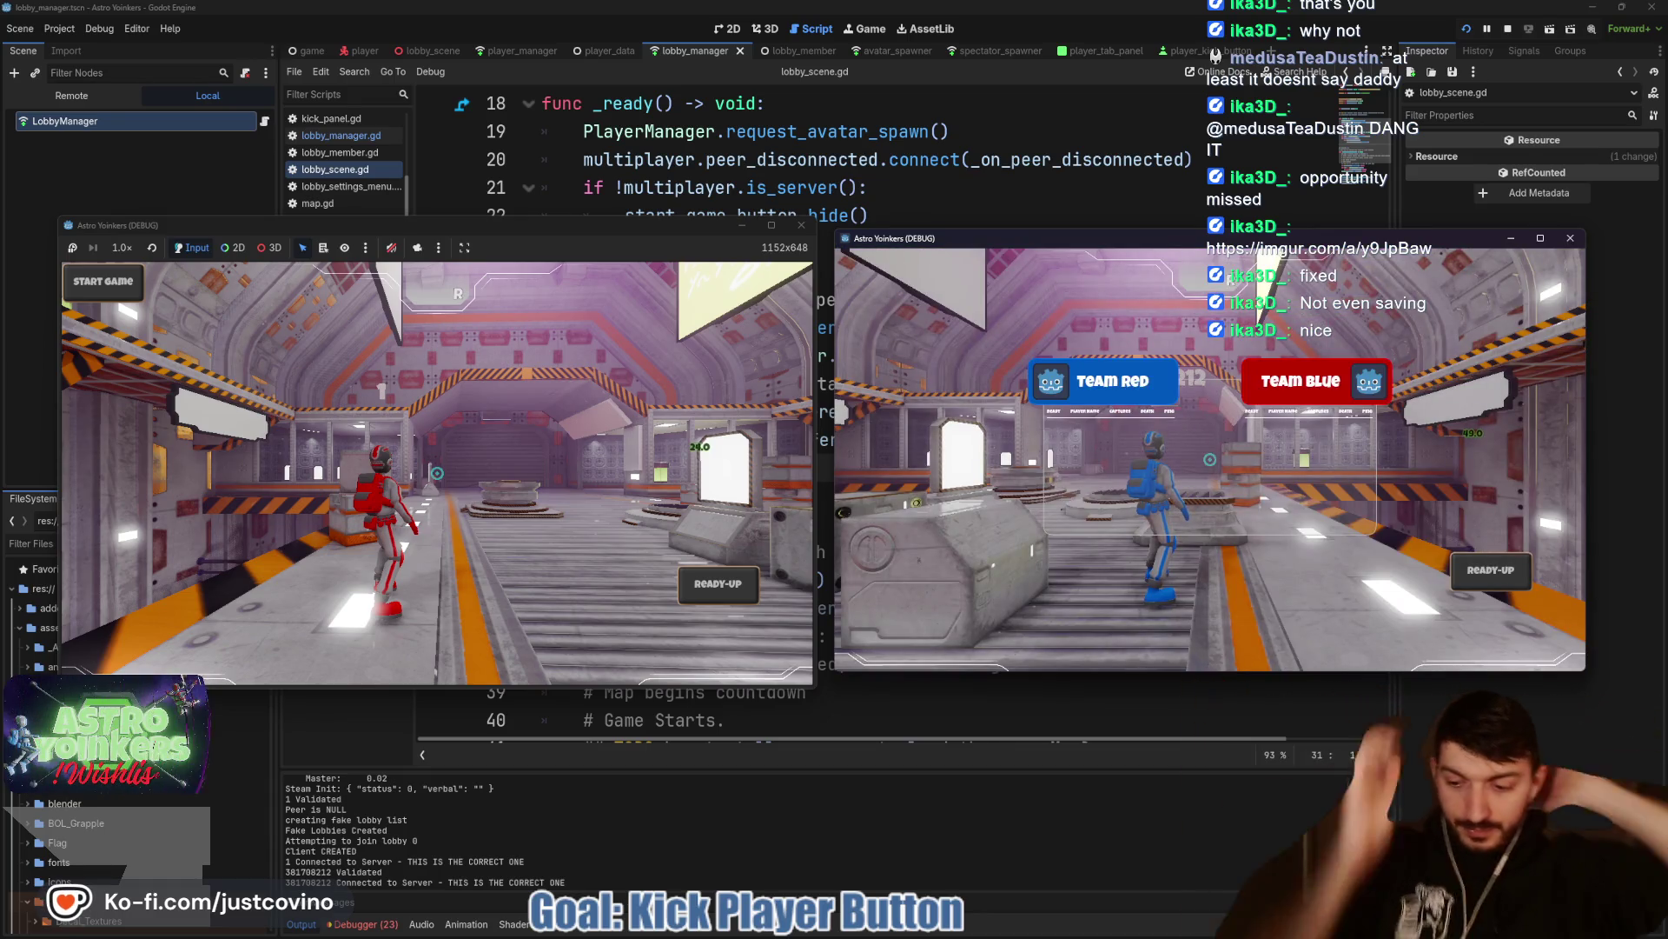
pyautogui.click(1214, 508)
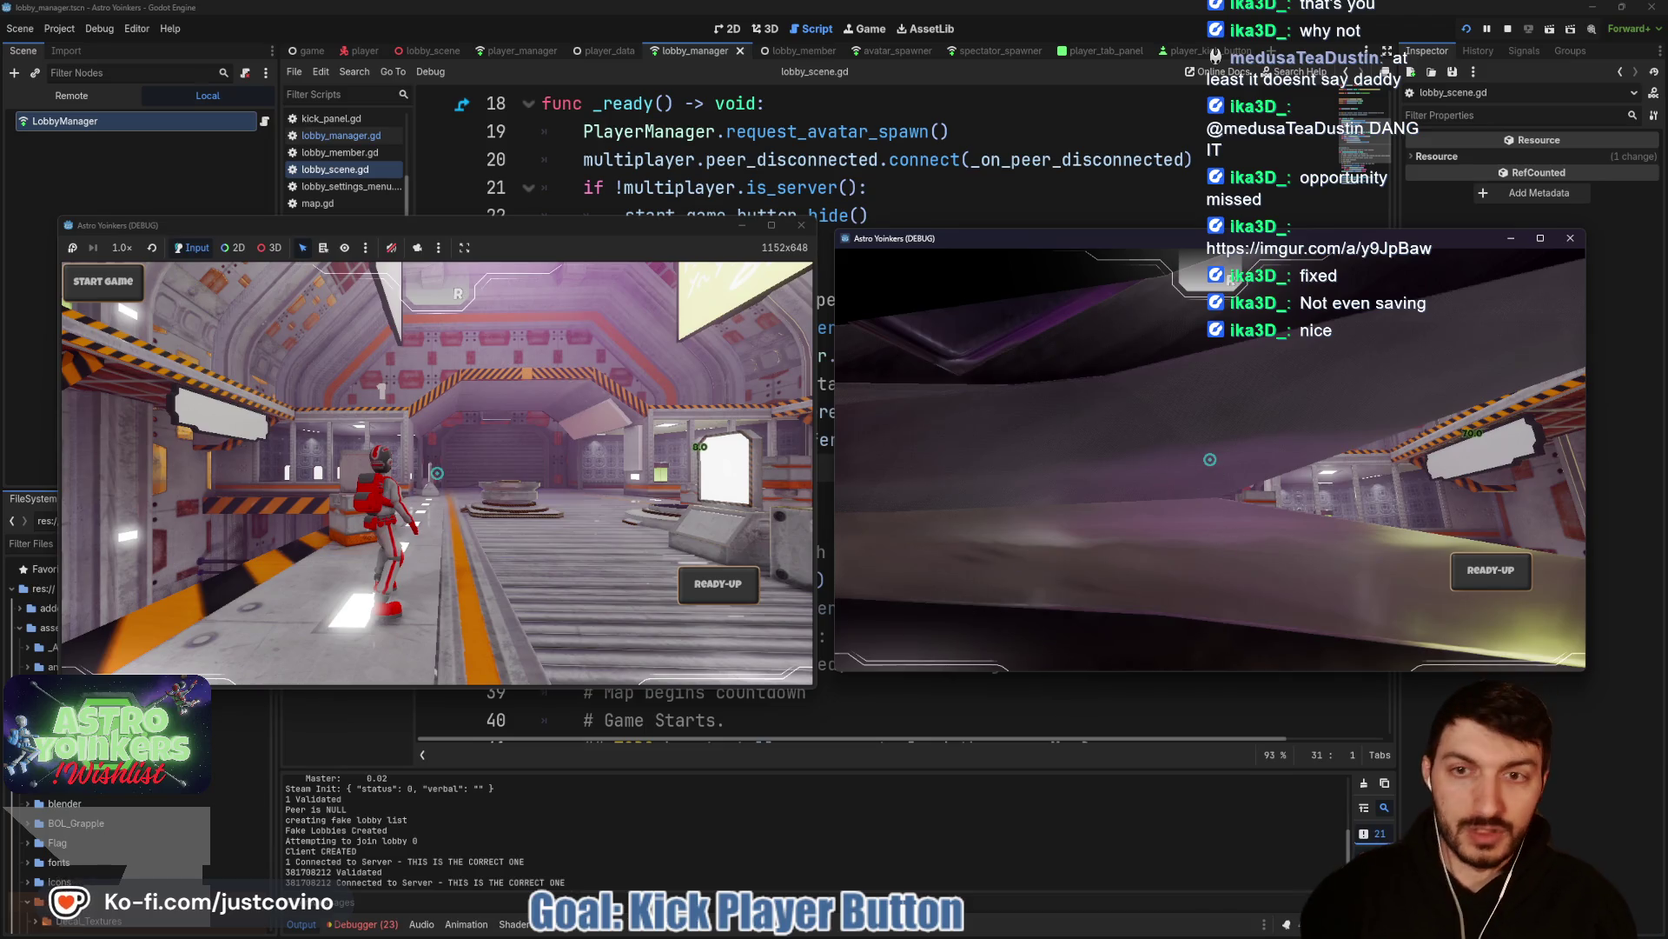
pyautogui.click(581, 233)
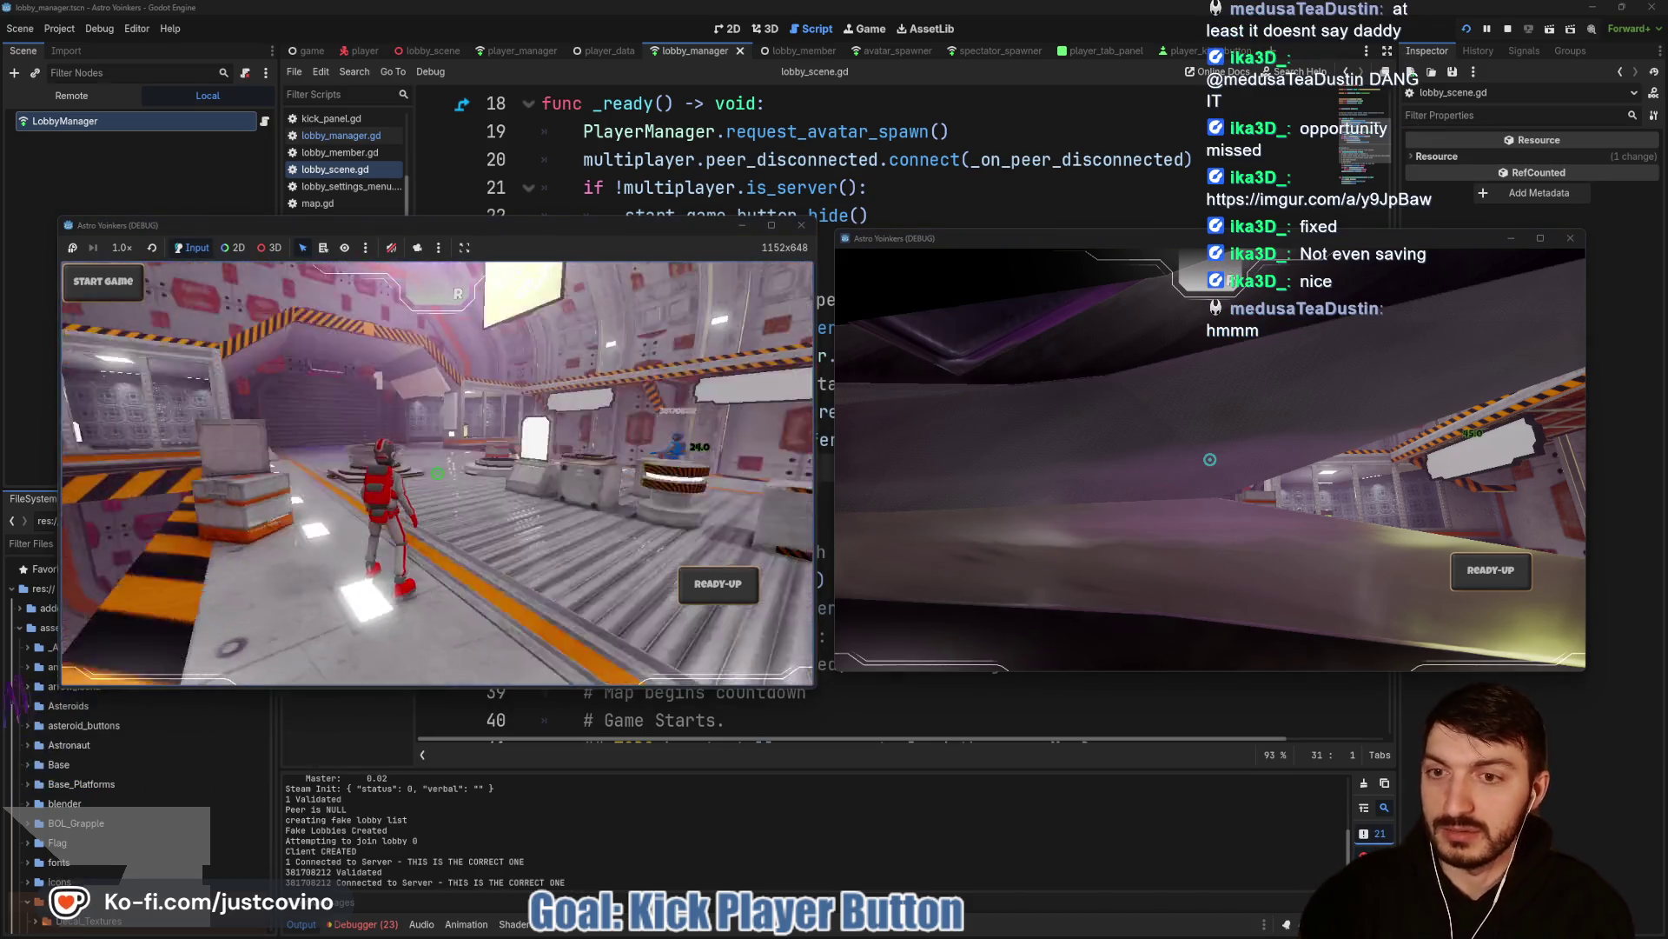
pyautogui.press('Escape')
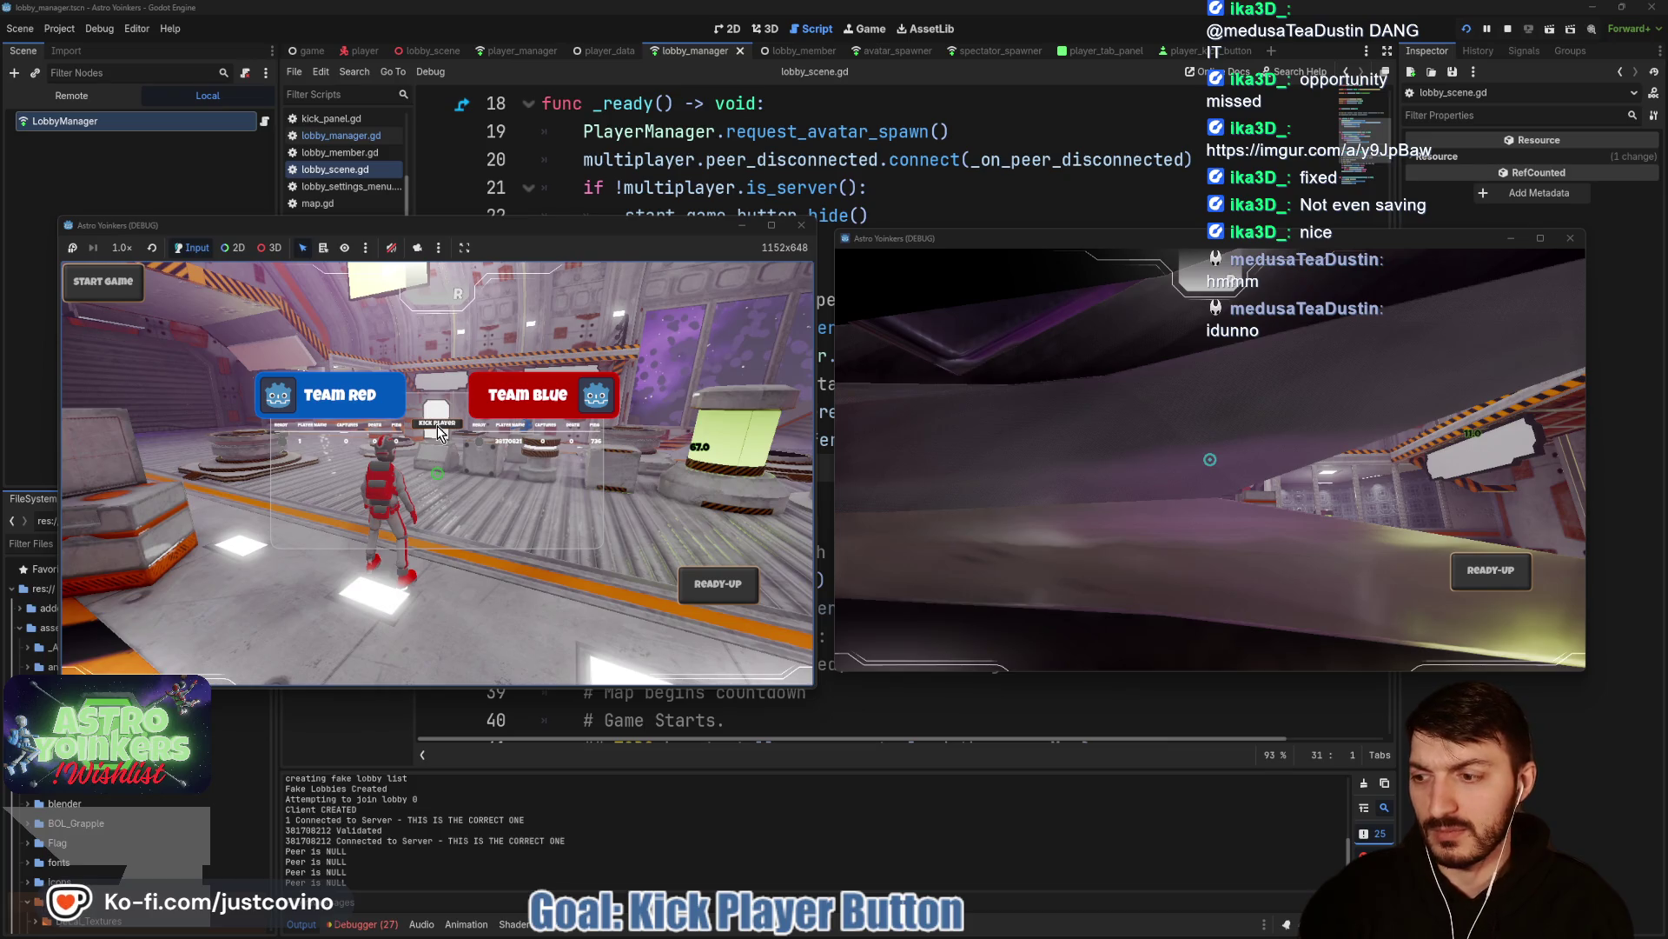
pyautogui.click(437, 424)
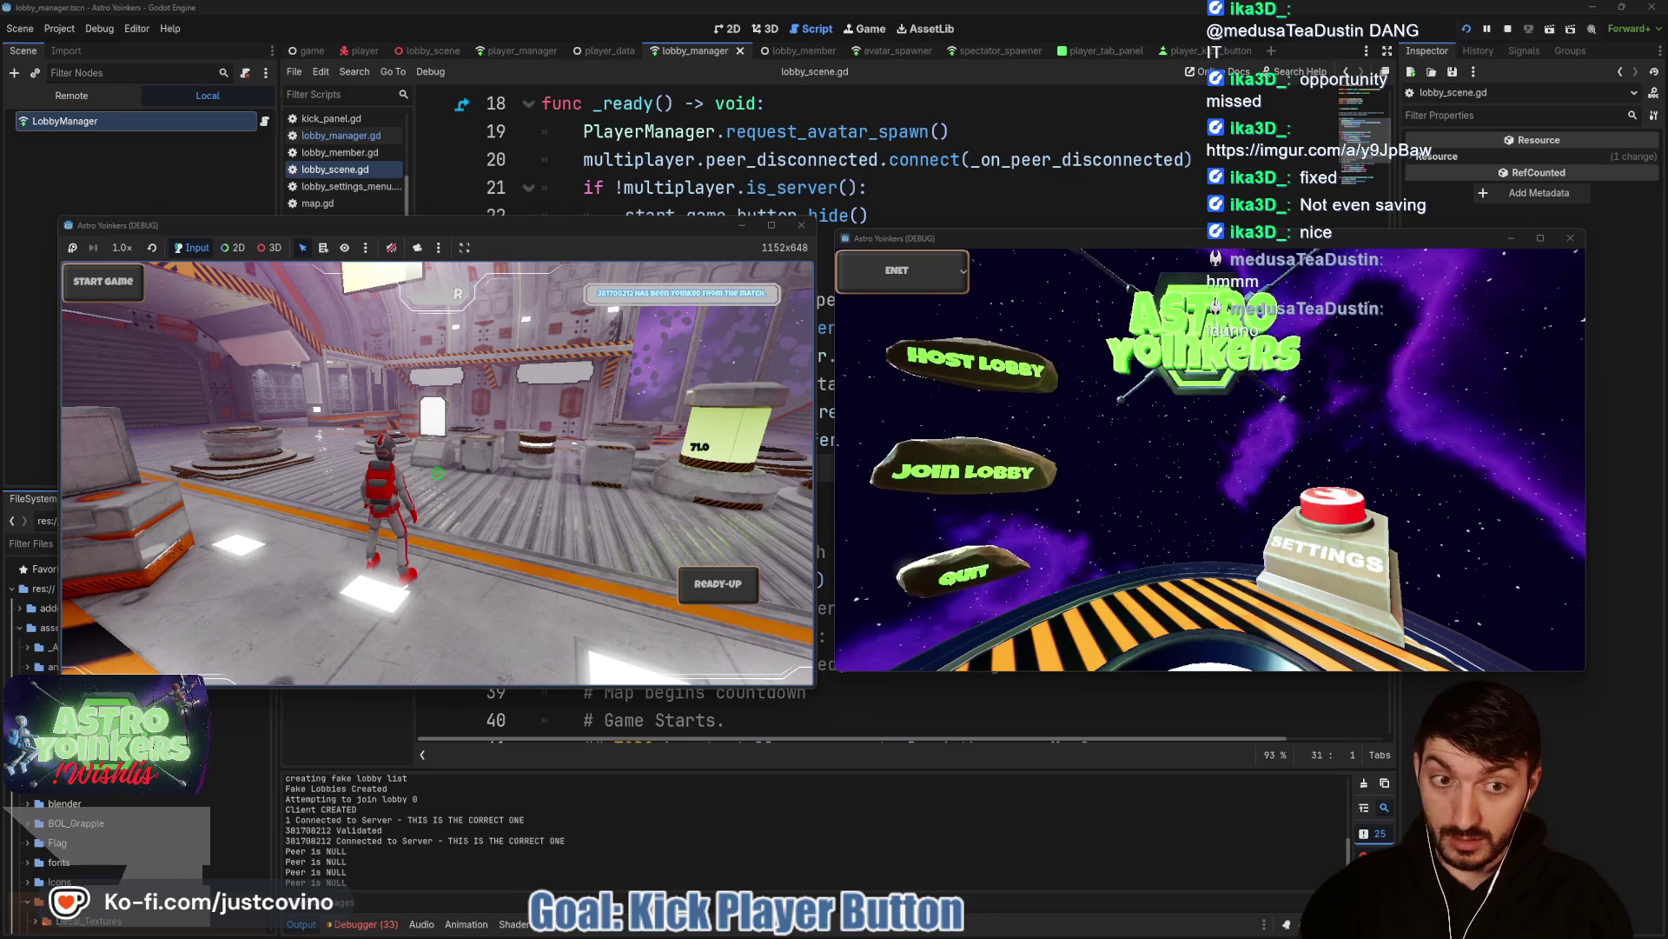
# Step: Walk the host character toward the Asteroid Map area and return to the editor's remote scene tree
pyautogui.press('w')
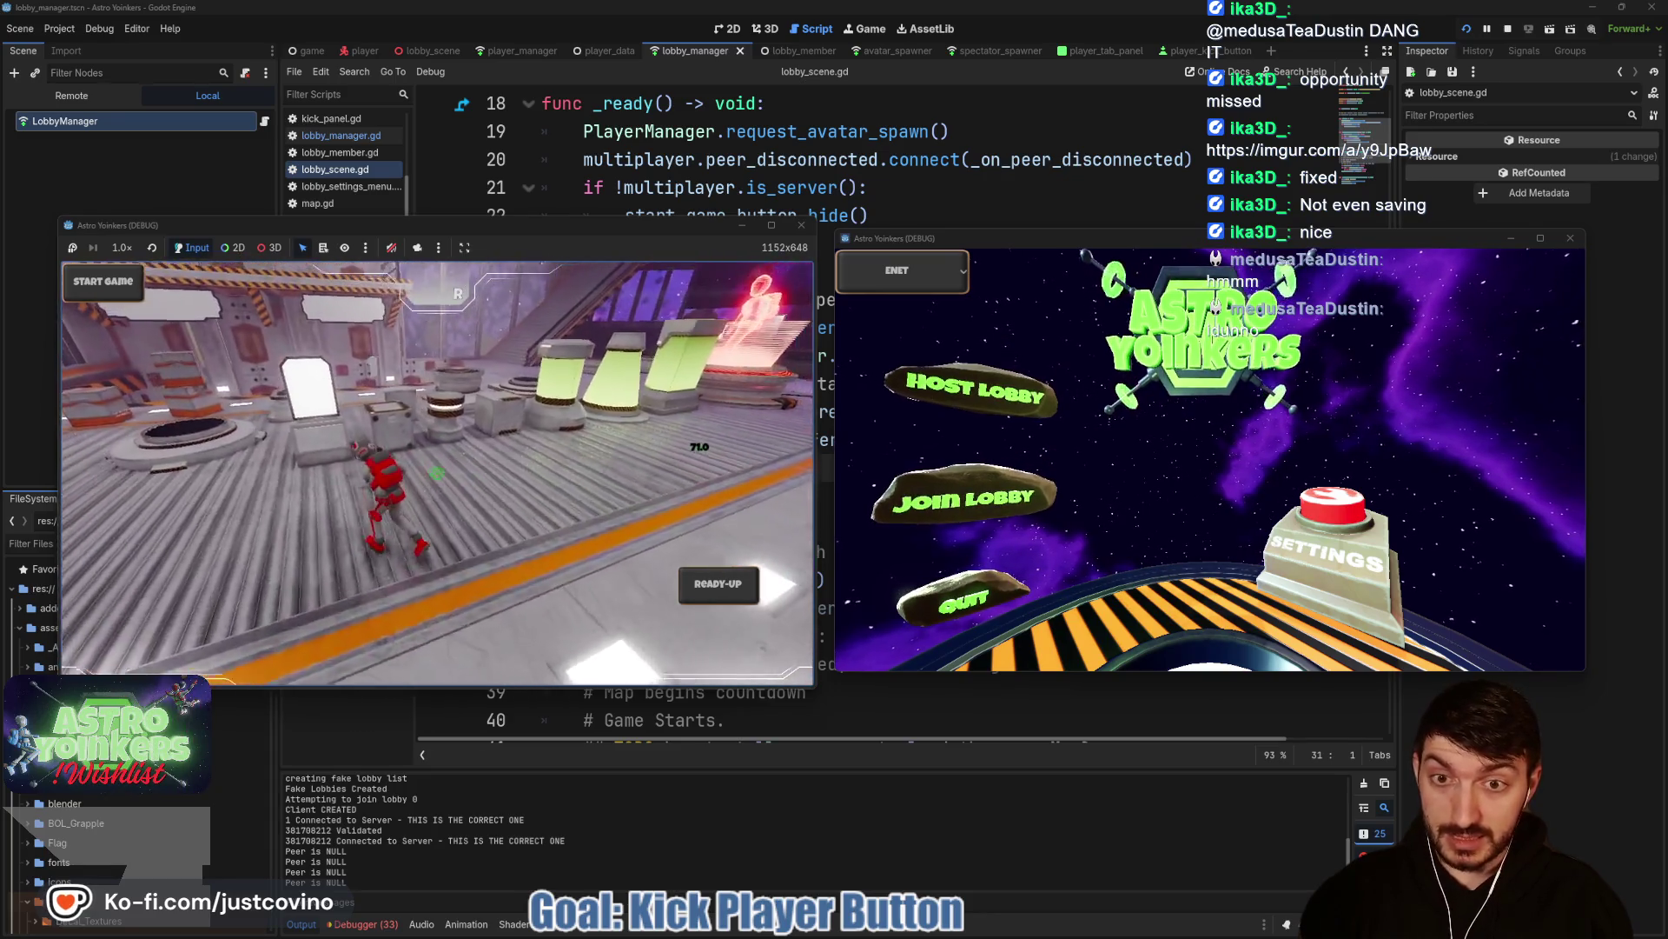
pyautogui.press('w')
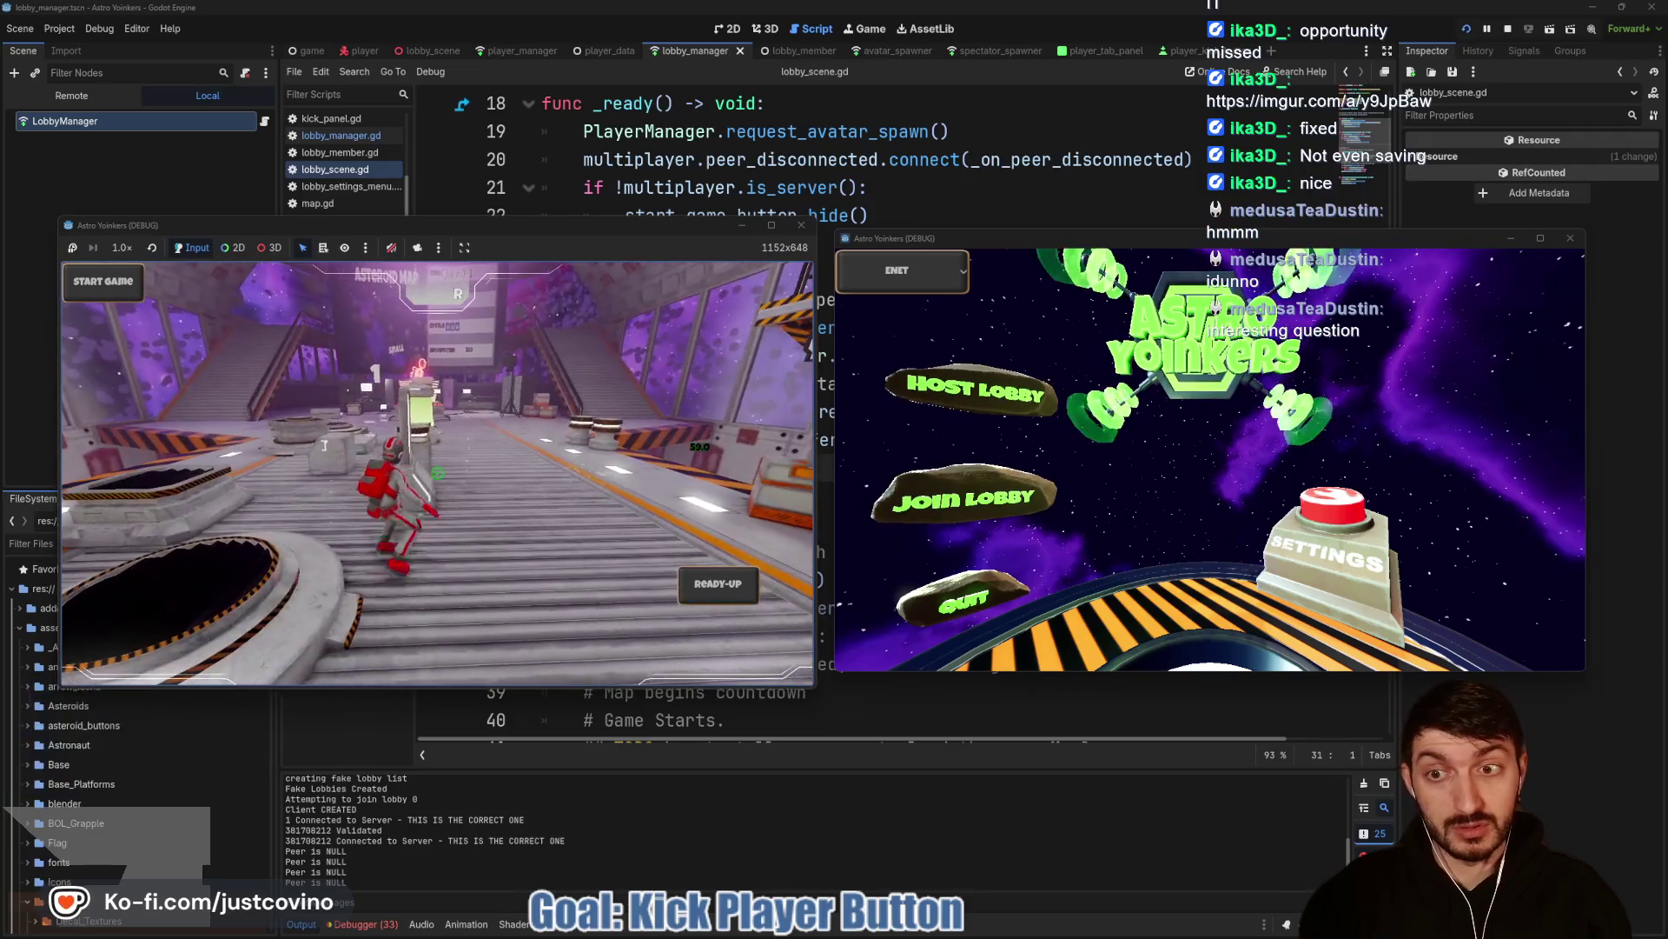
pyautogui.click(80, 99)
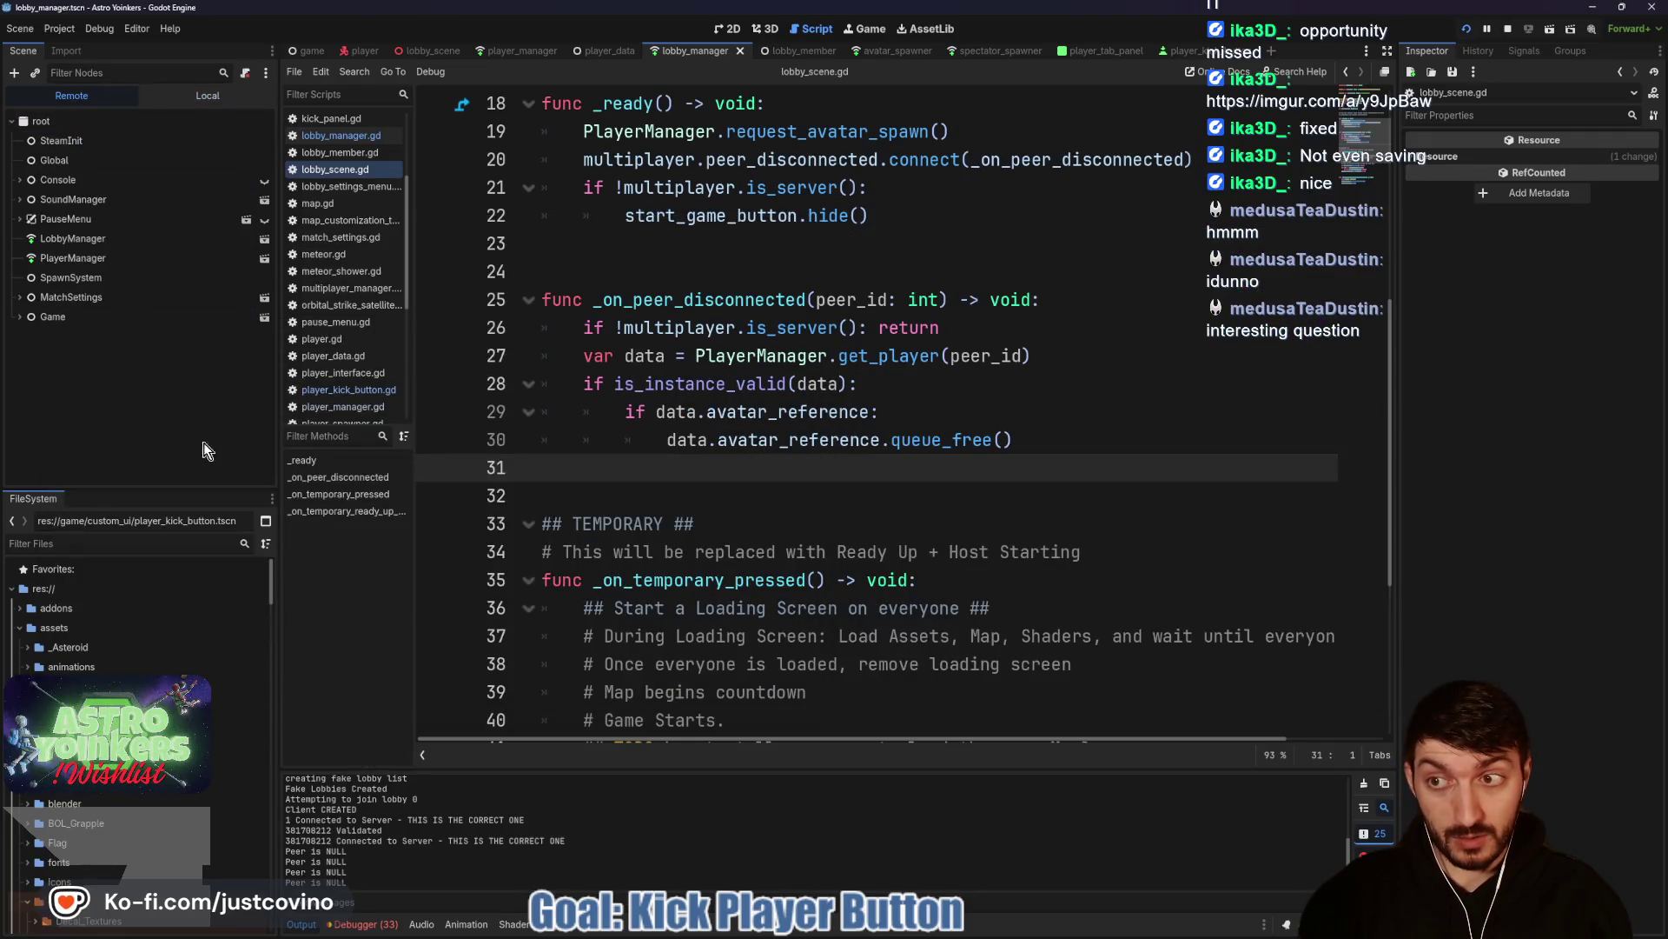
# Step: Show the debugger's stack trace and bring both game instances to the front
pyautogui.click(361, 924)
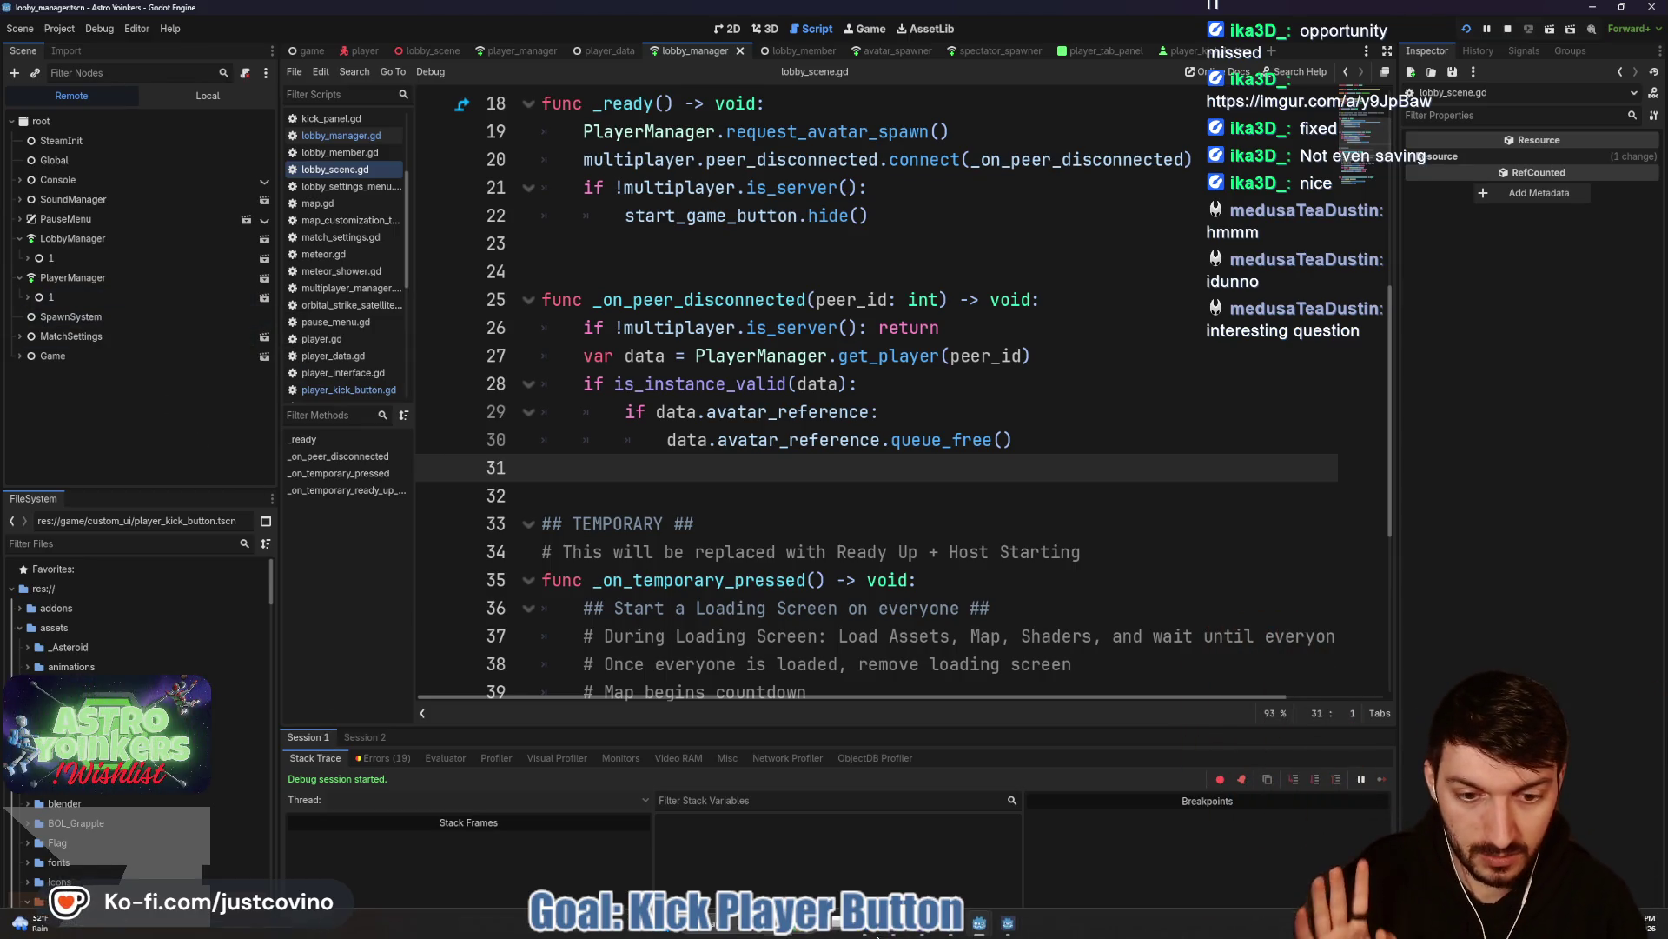
pyautogui.moveTo(979, 923)
pyautogui.click(1021, 872)
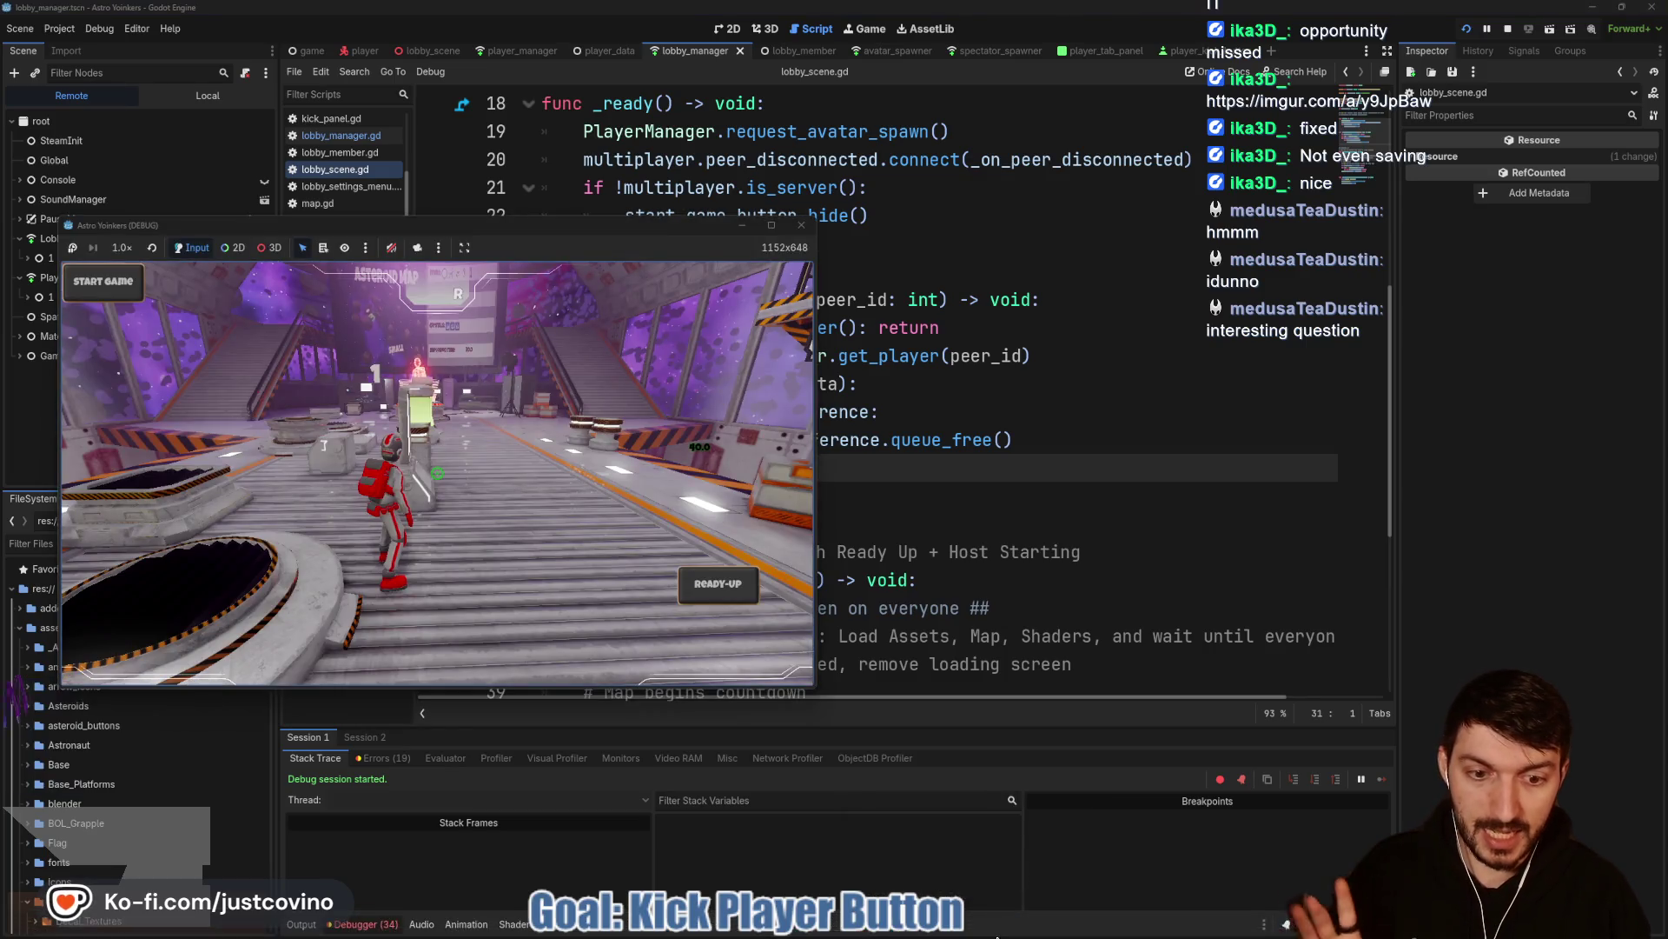
pyautogui.click(1008, 922)
# Step: Join the first listed lobby, hitting the tab_team_box.gd freed-object error, then stop the game
pyautogui.click(1026, 485)
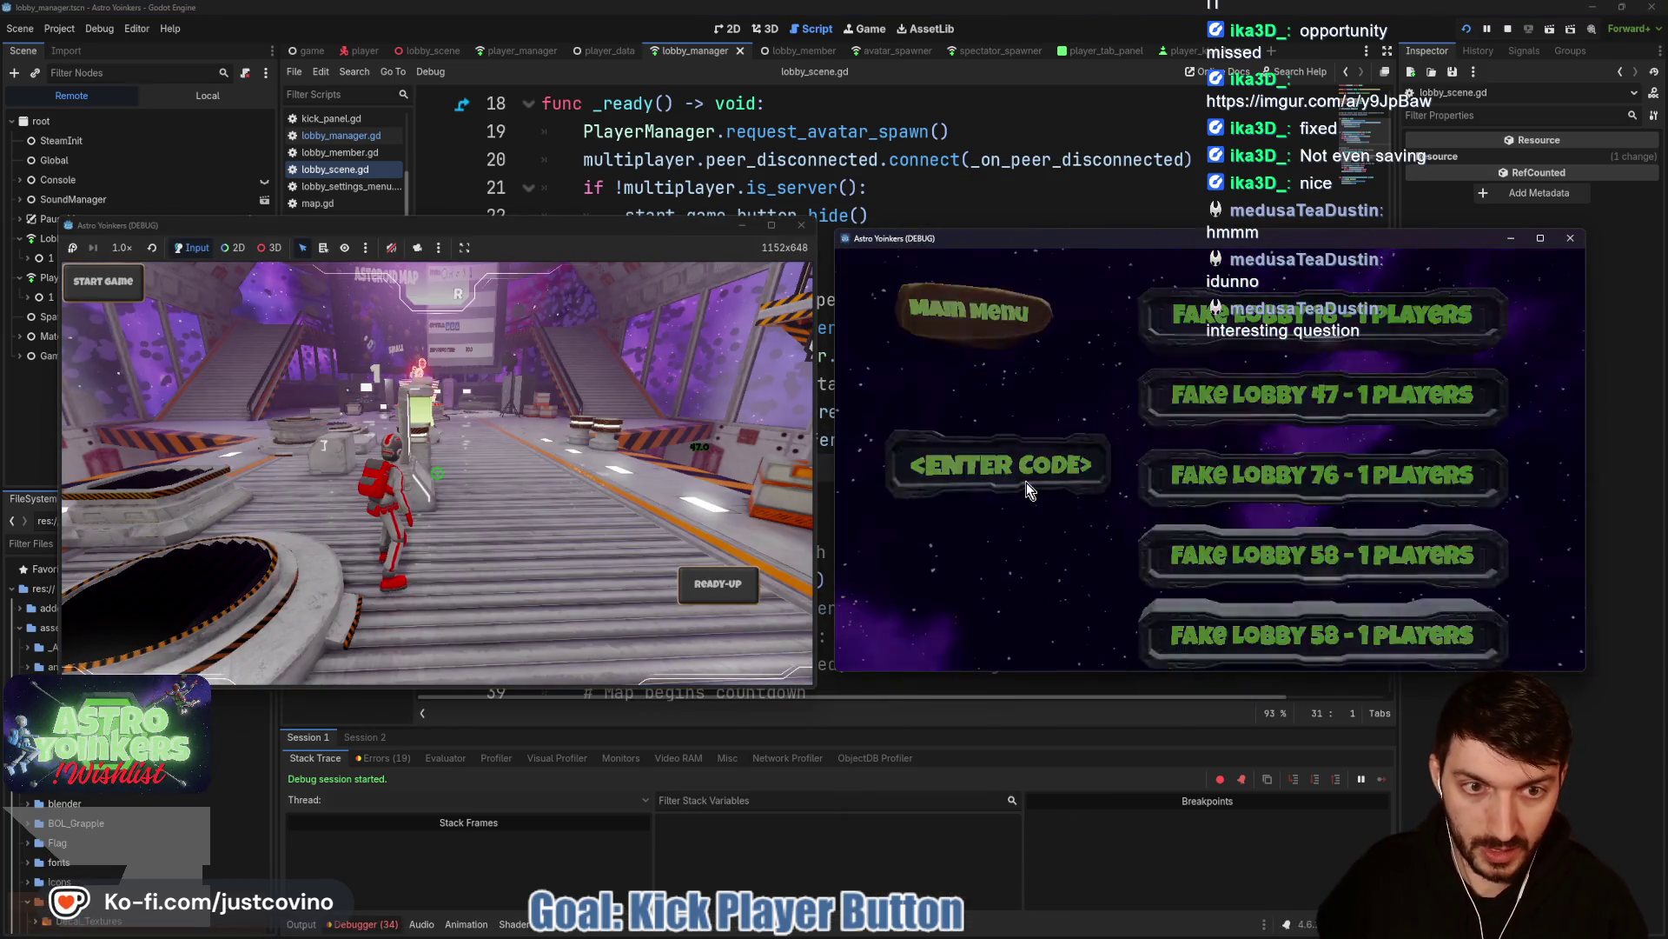
pyautogui.click(1219, 313)
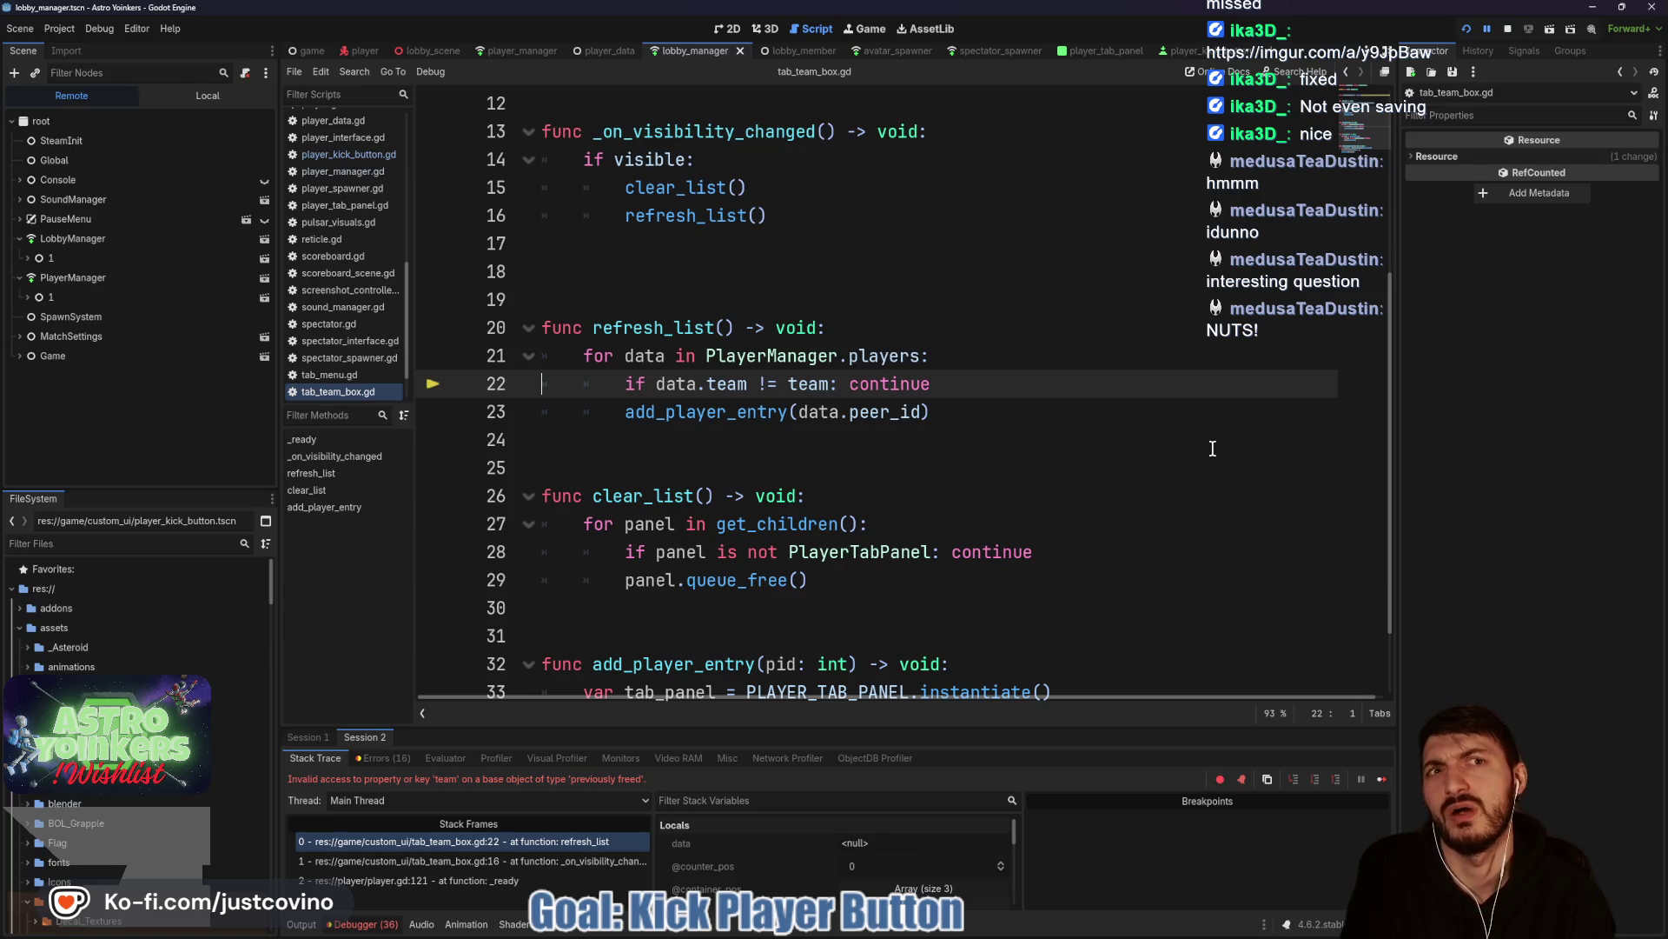
pyautogui.click(1508, 29)
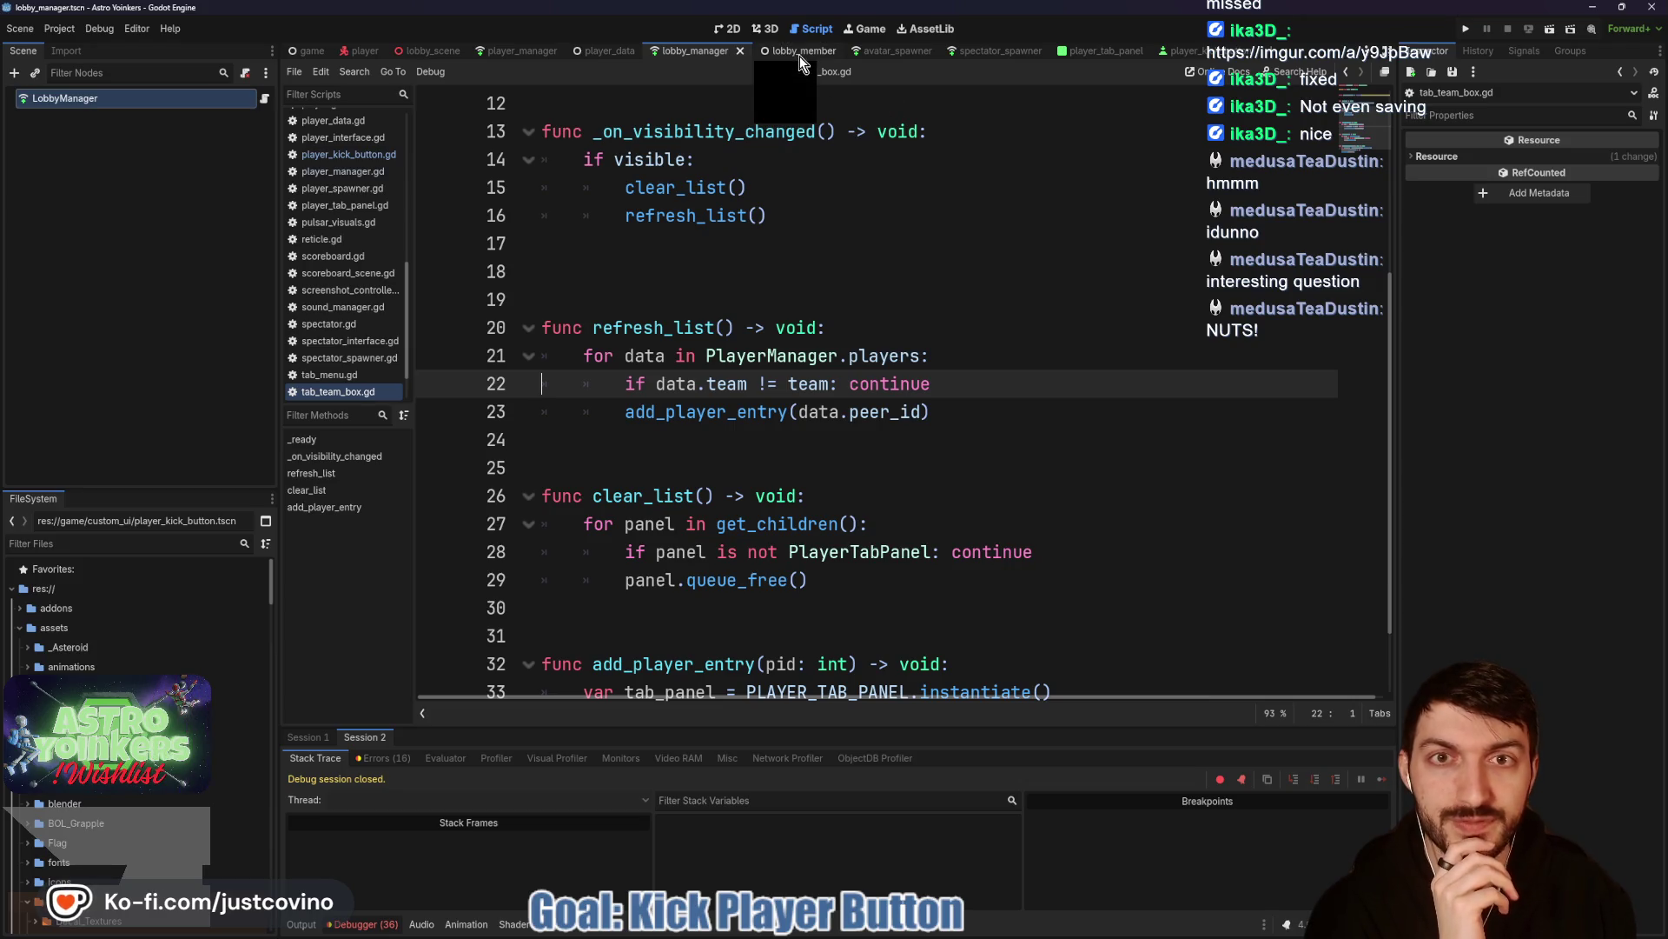
pyautogui.click(519, 51)
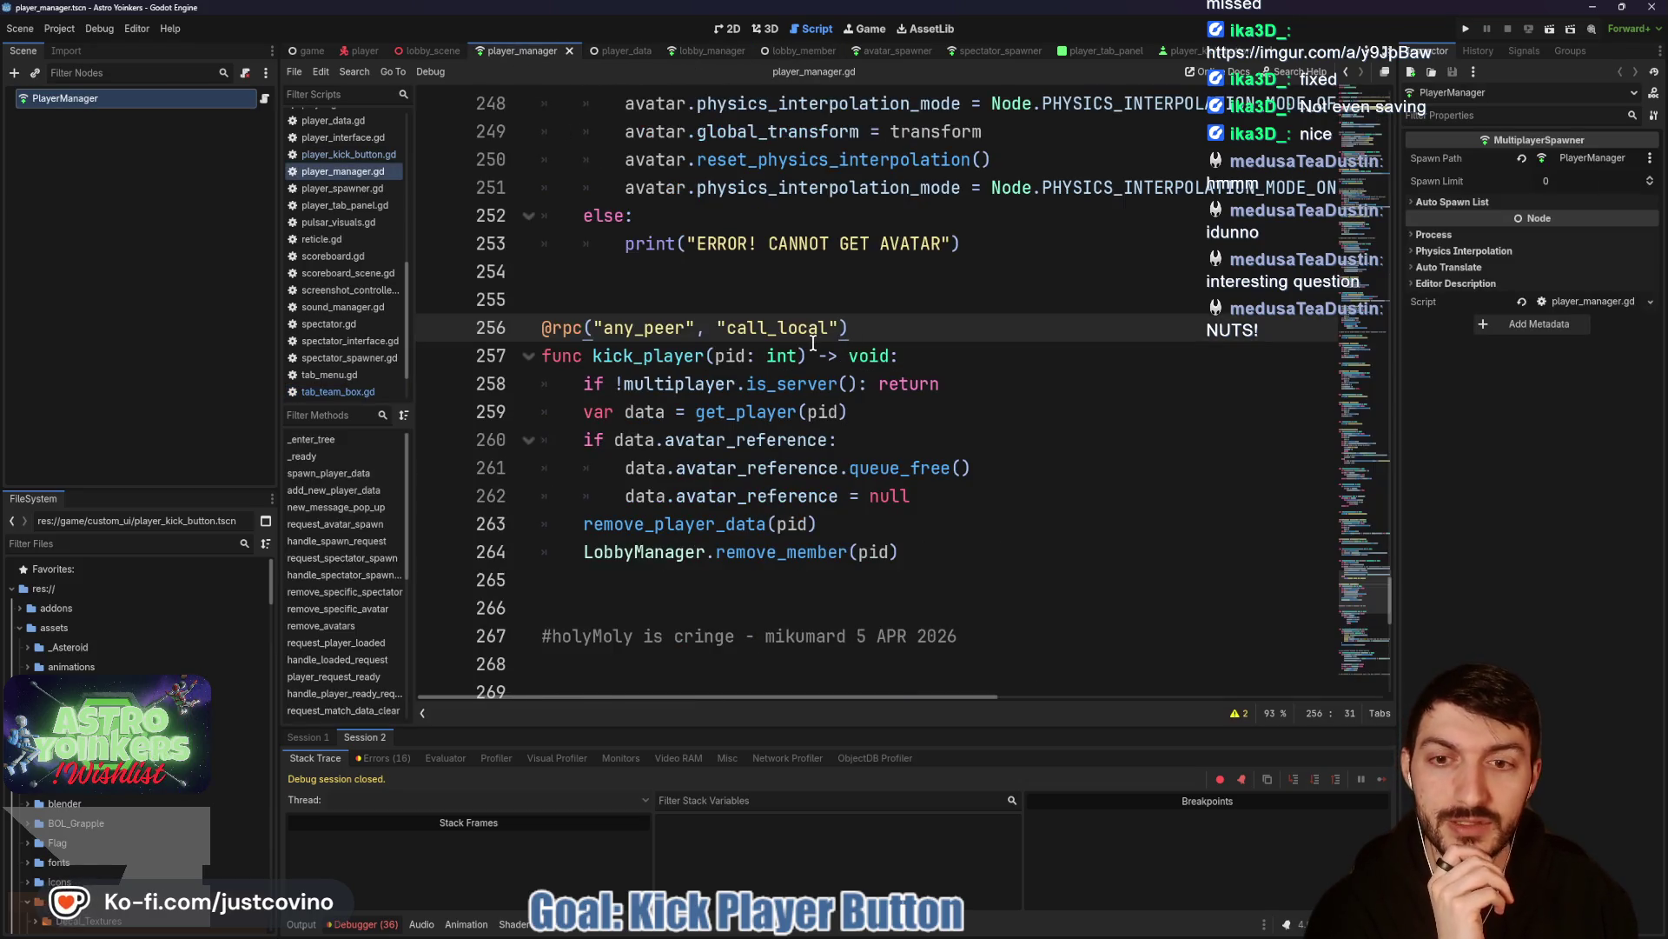
pyautogui.scroll(-6, 813, 343)
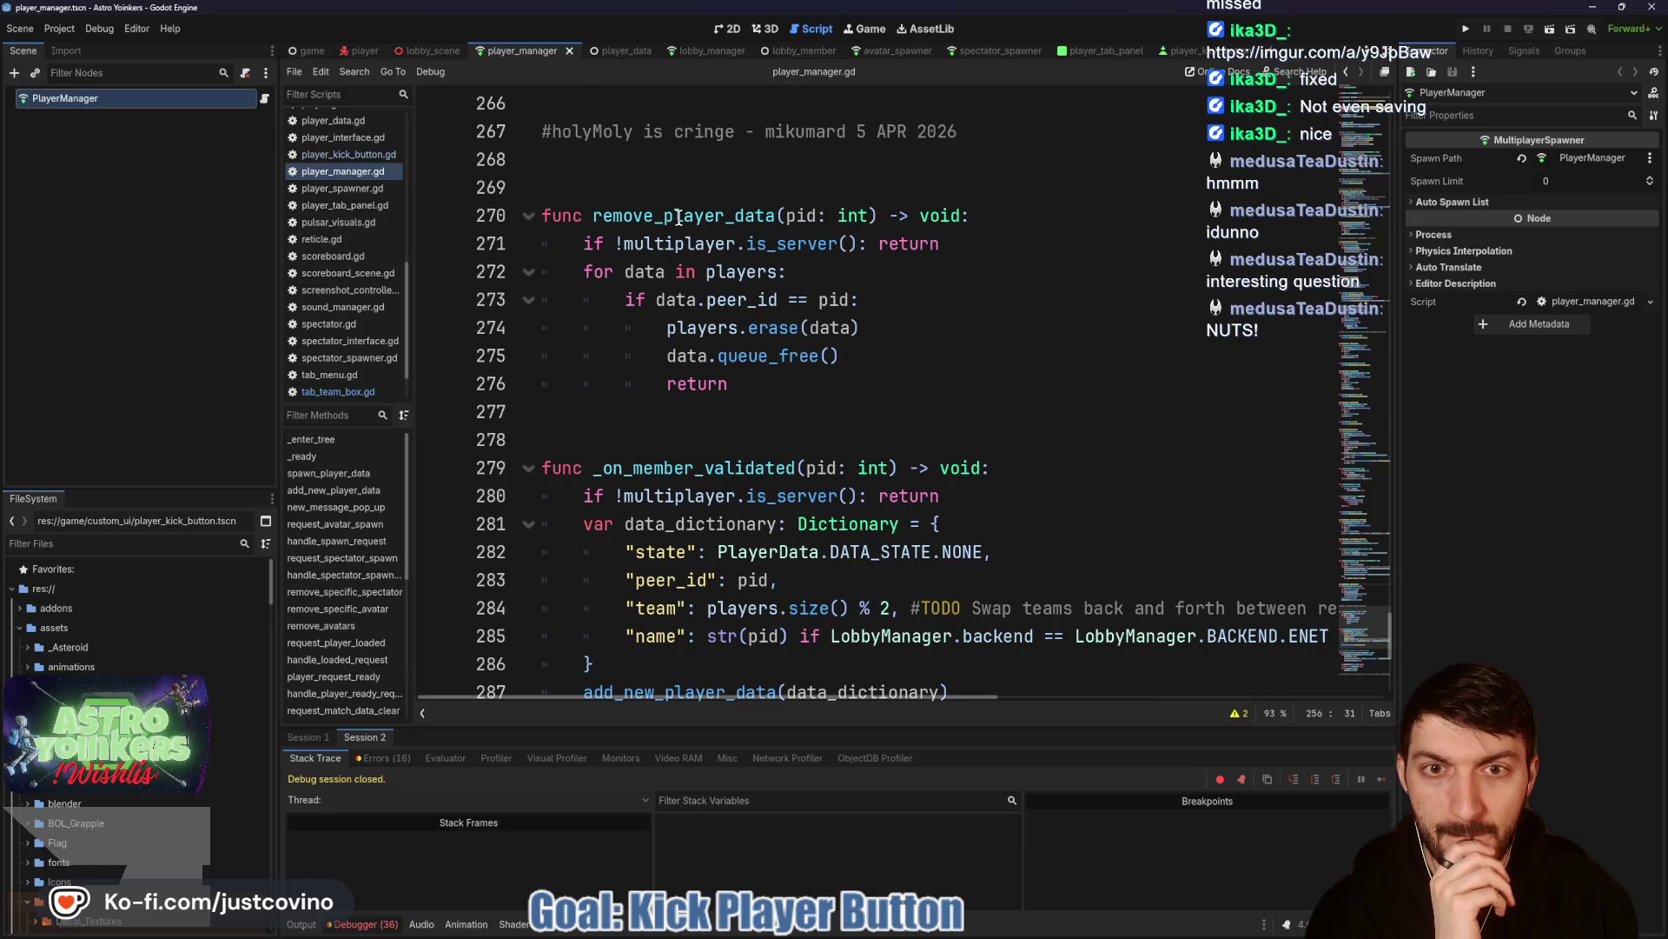
pyautogui.scroll(-5, 680, 224)
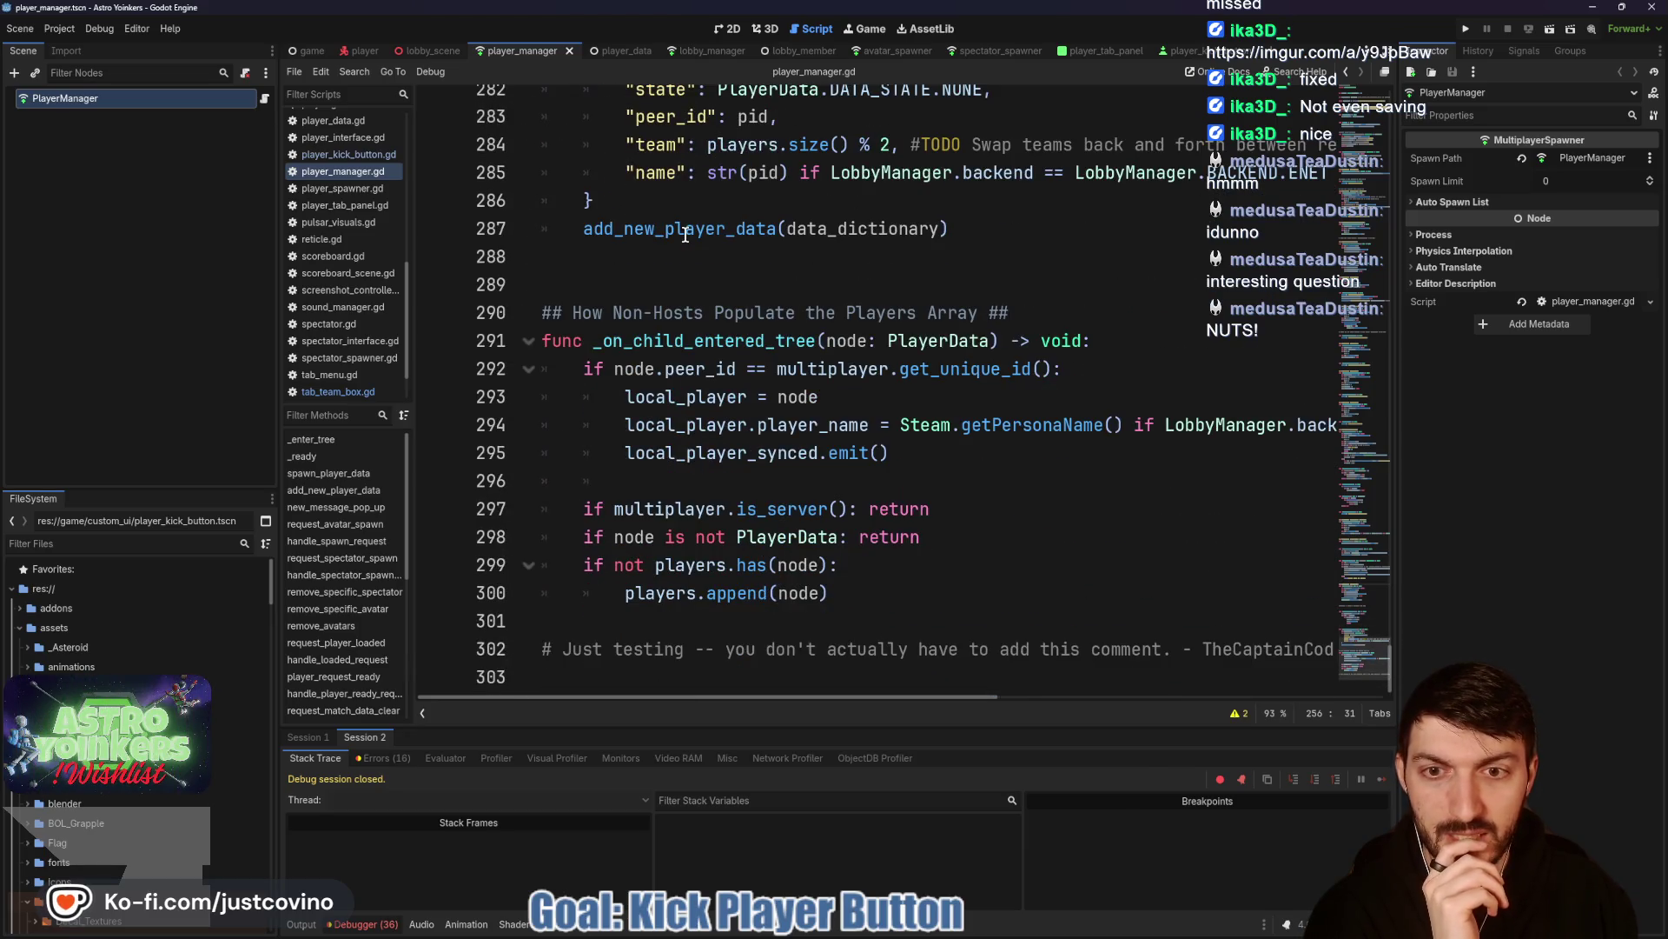
pyautogui.scroll(14, 686, 234)
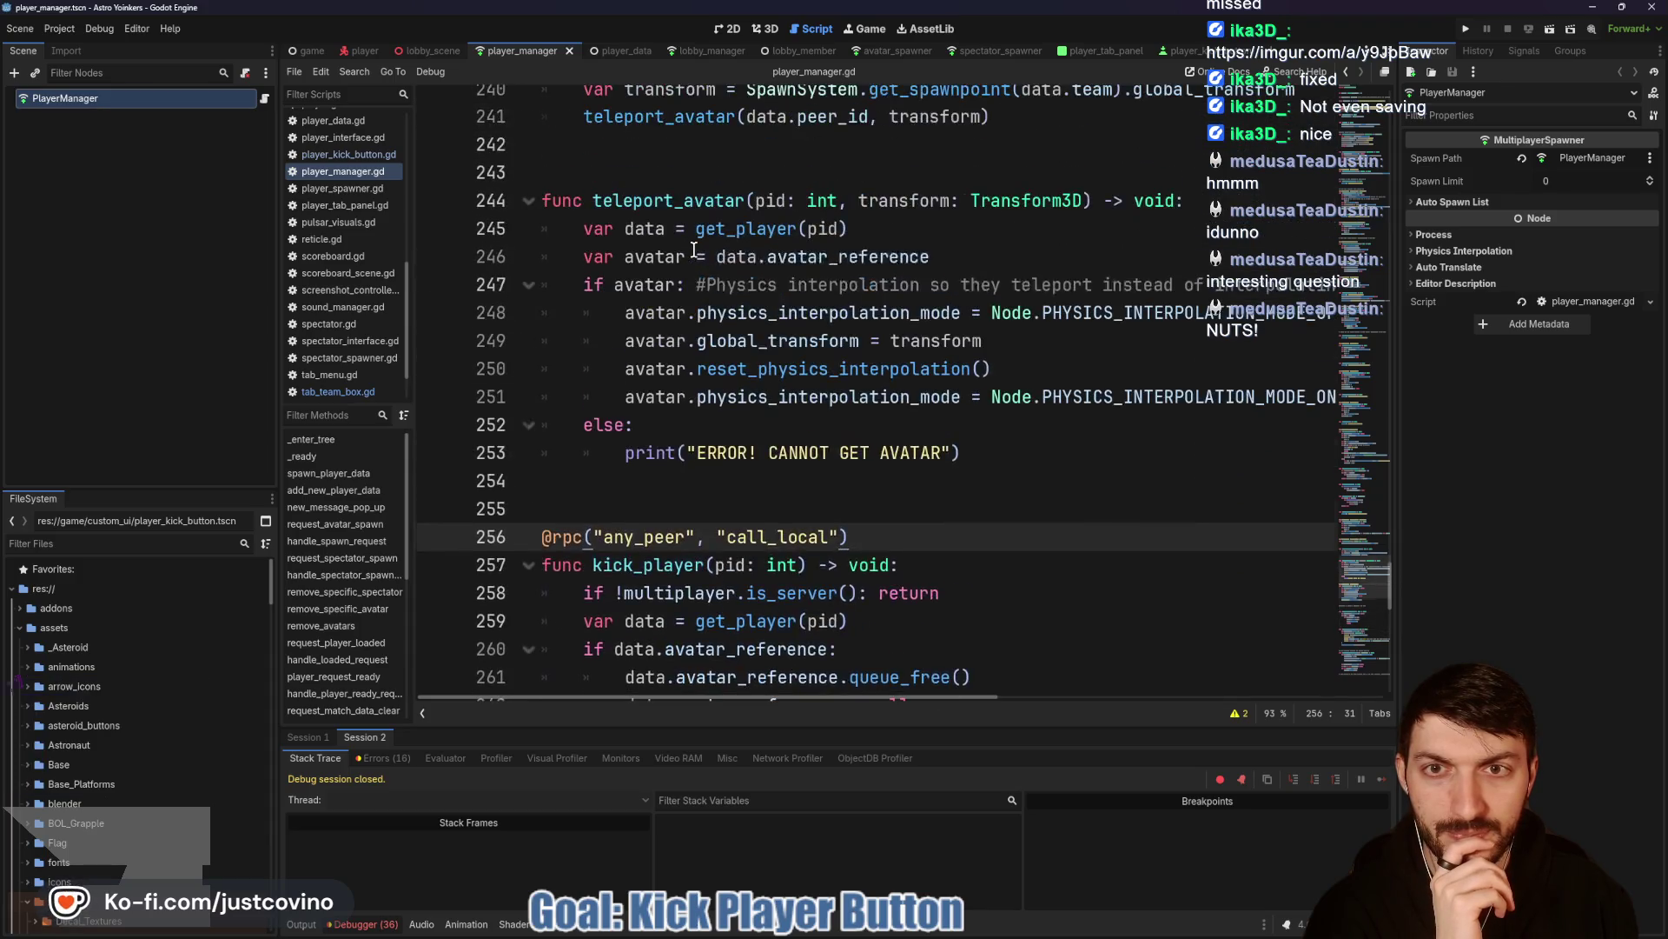
pyautogui.scroll(12, 694, 250)
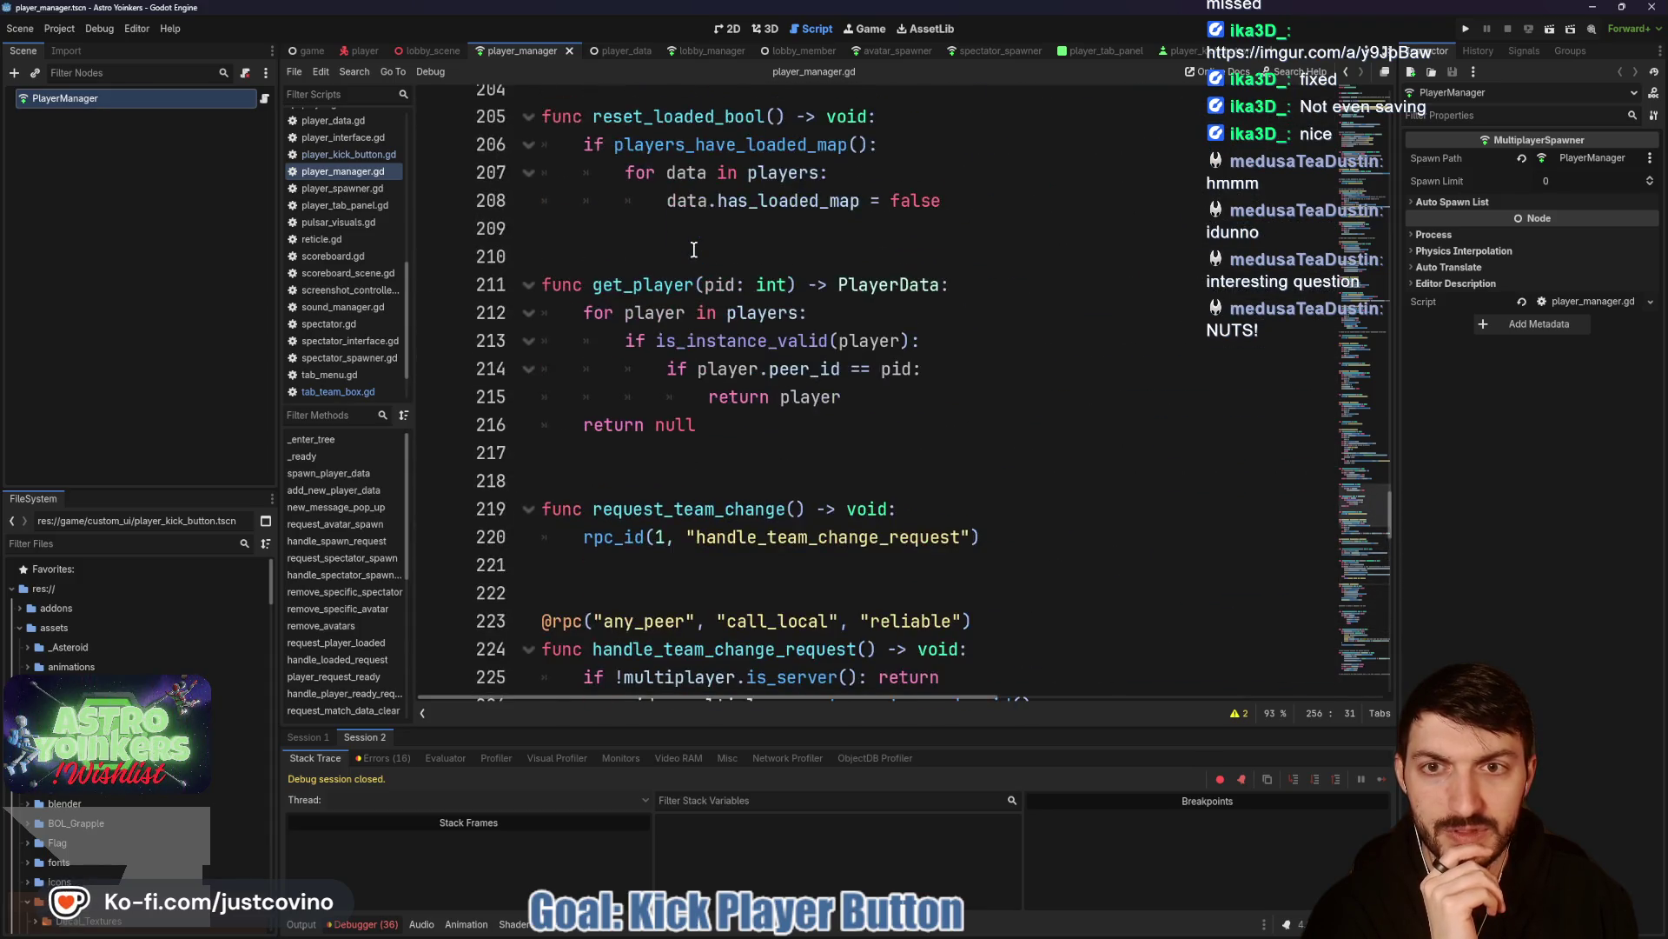
pyautogui.scroll(3, 694, 249)
pyautogui.scroll(14, 685, 277)
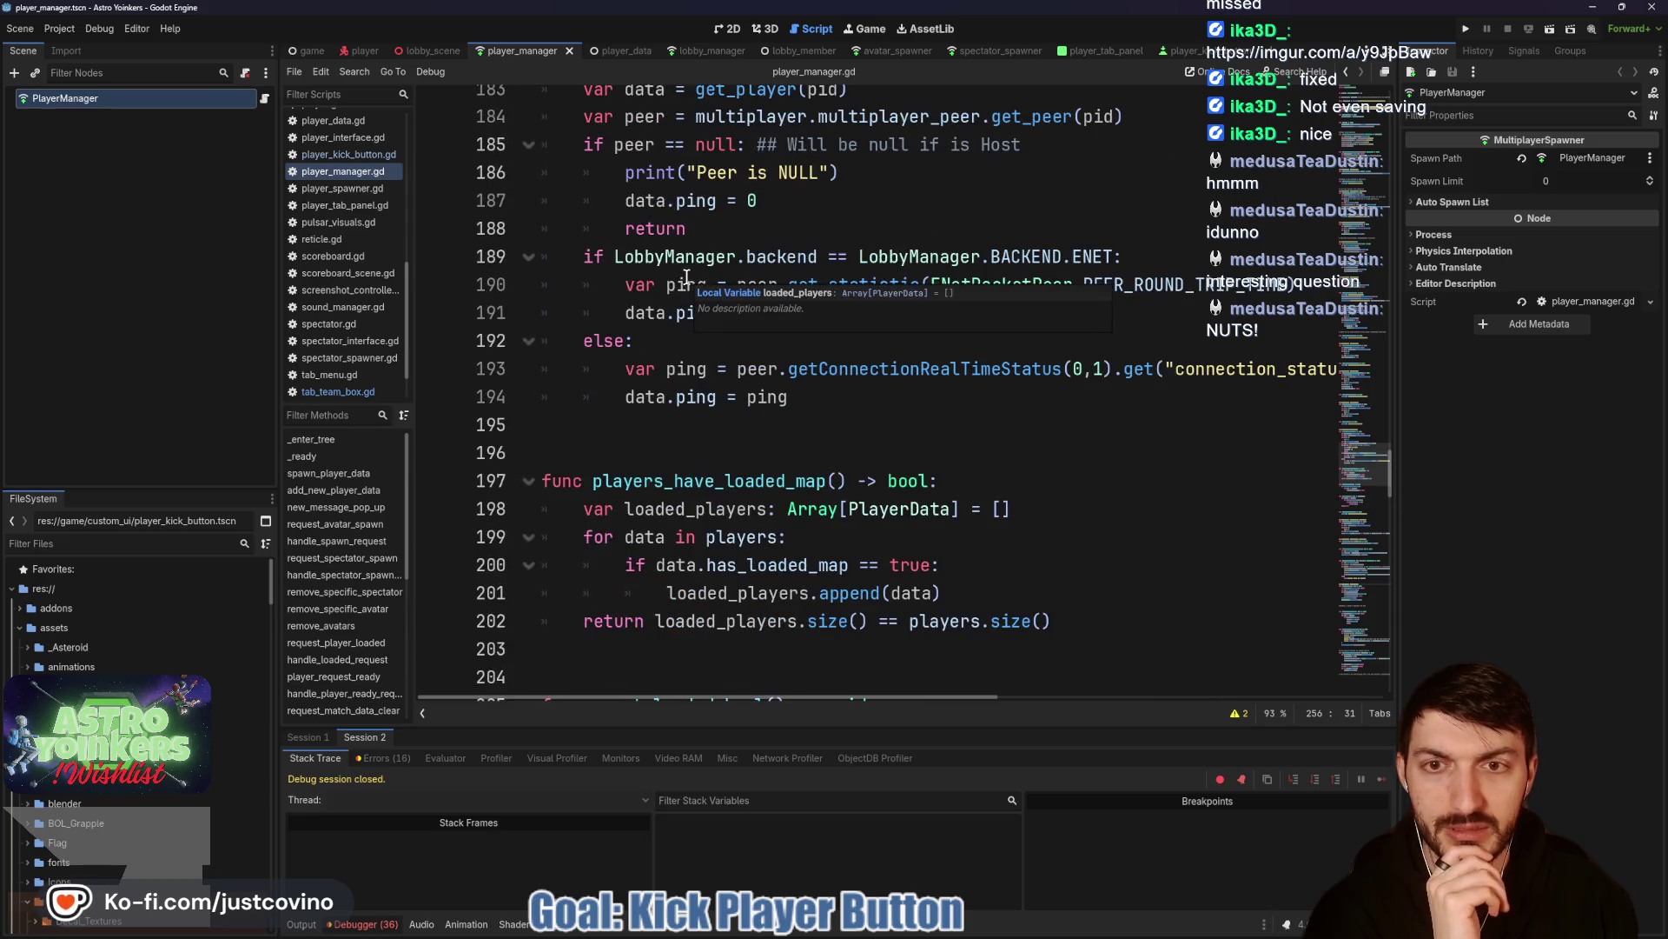
pyautogui.scroll(6, 689, 282)
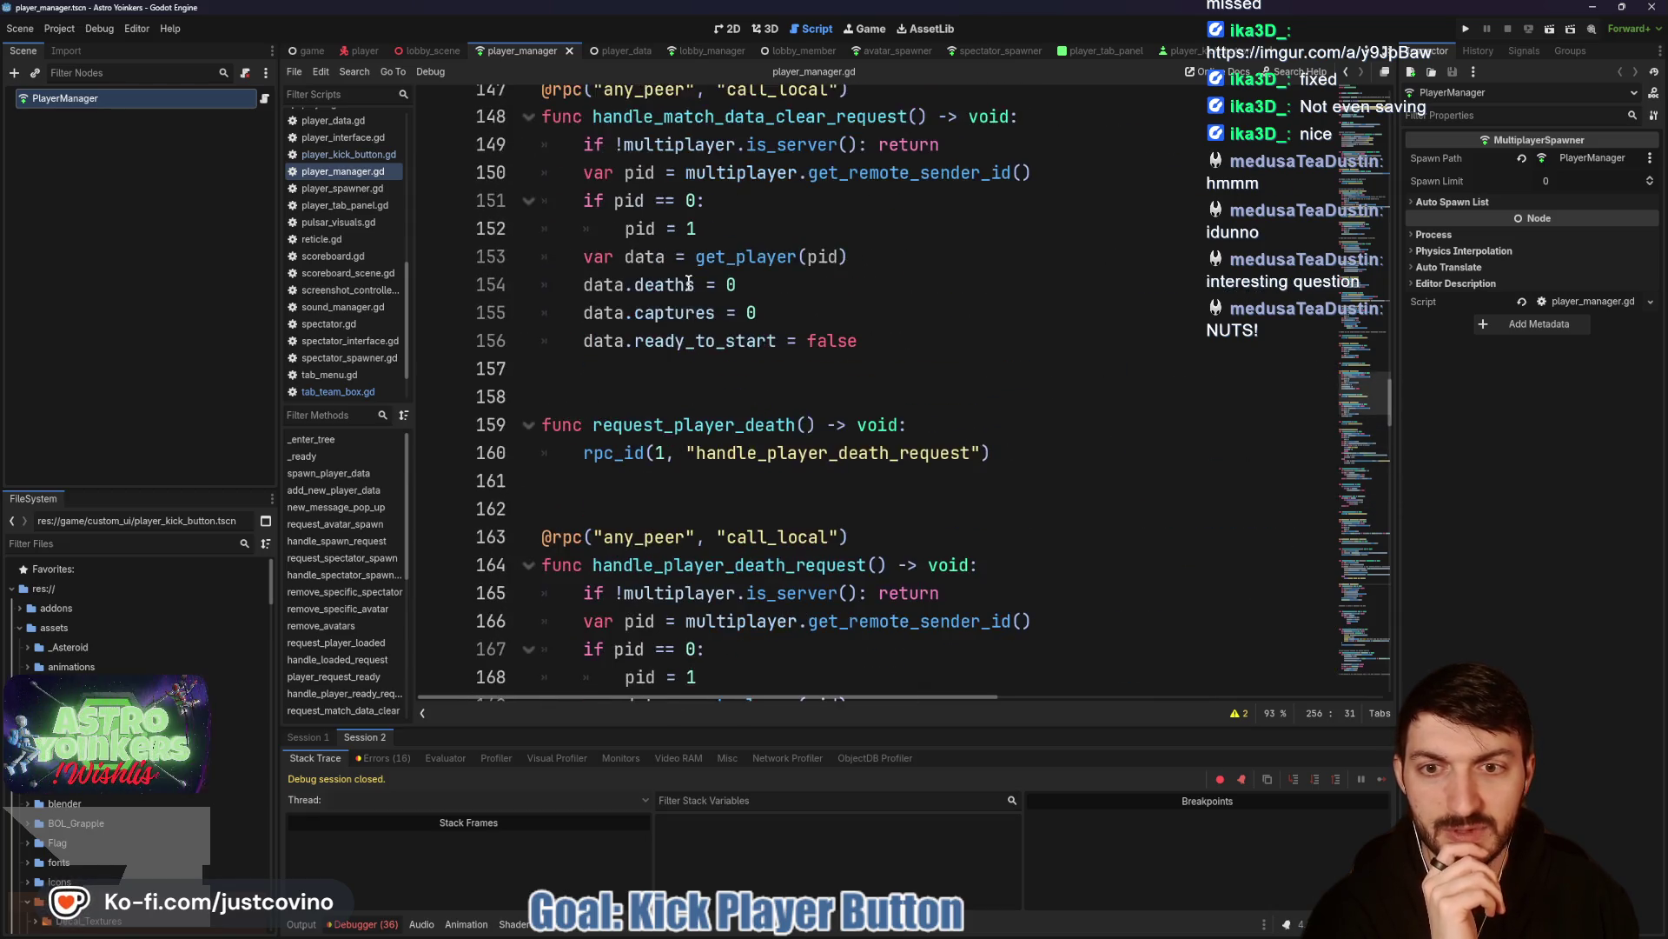
pyautogui.scroll(3, 688, 283)
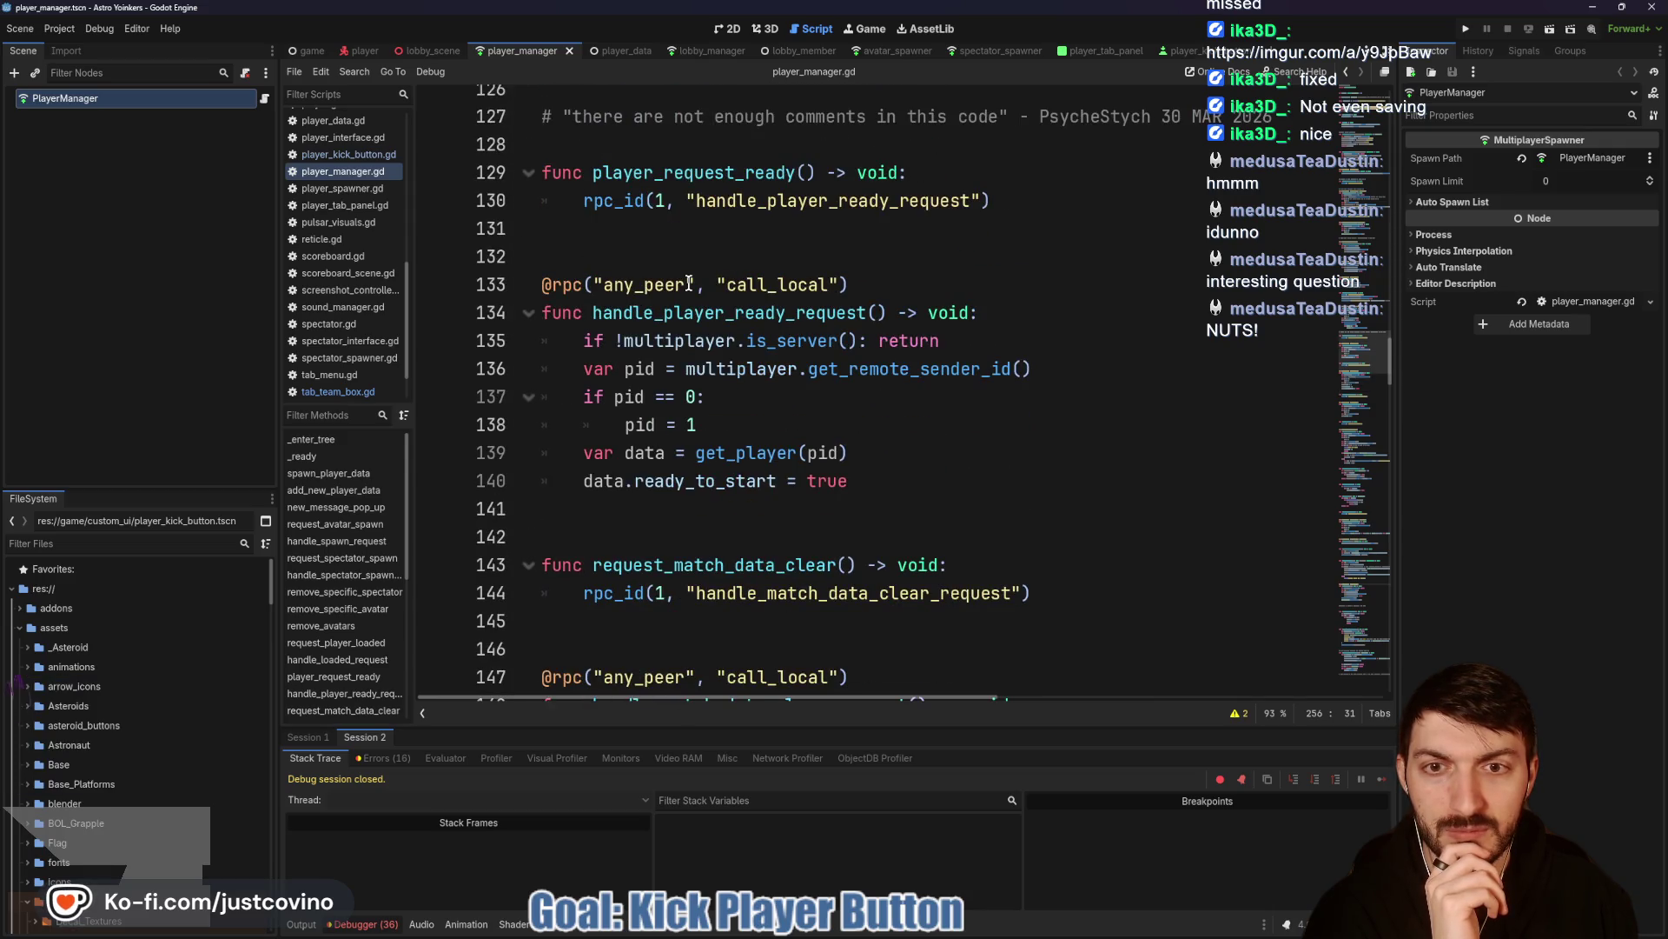
pyautogui.scroll(5, 689, 282)
pyautogui.scroll(7, 688, 283)
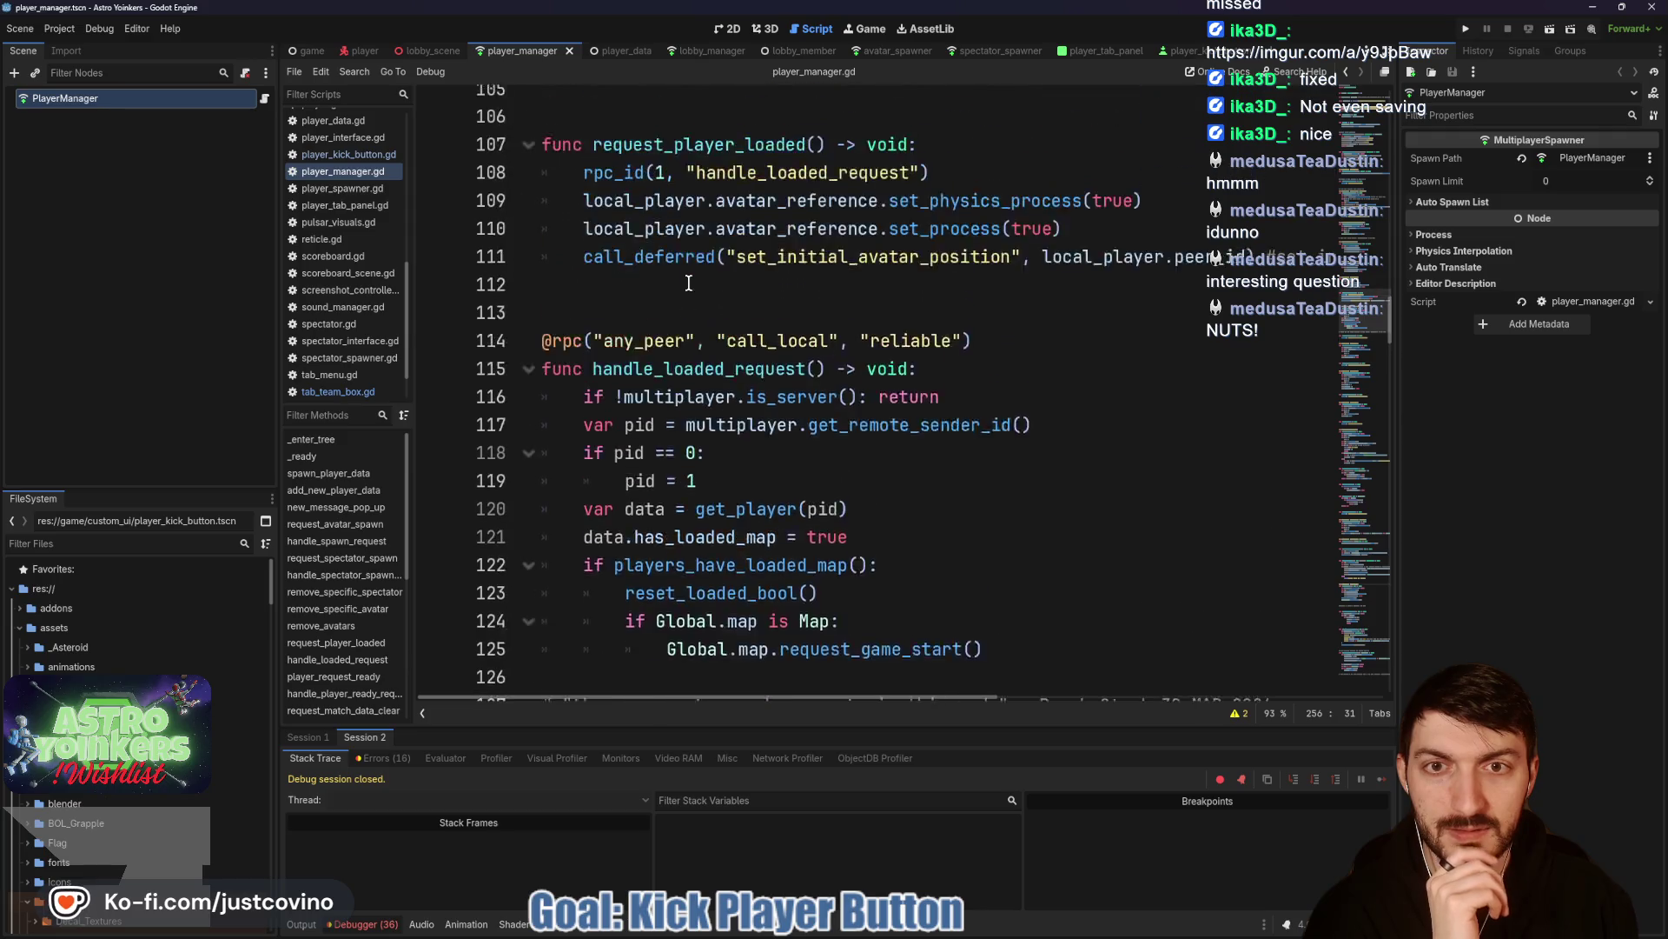
pyautogui.scroll(5, 688, 278)
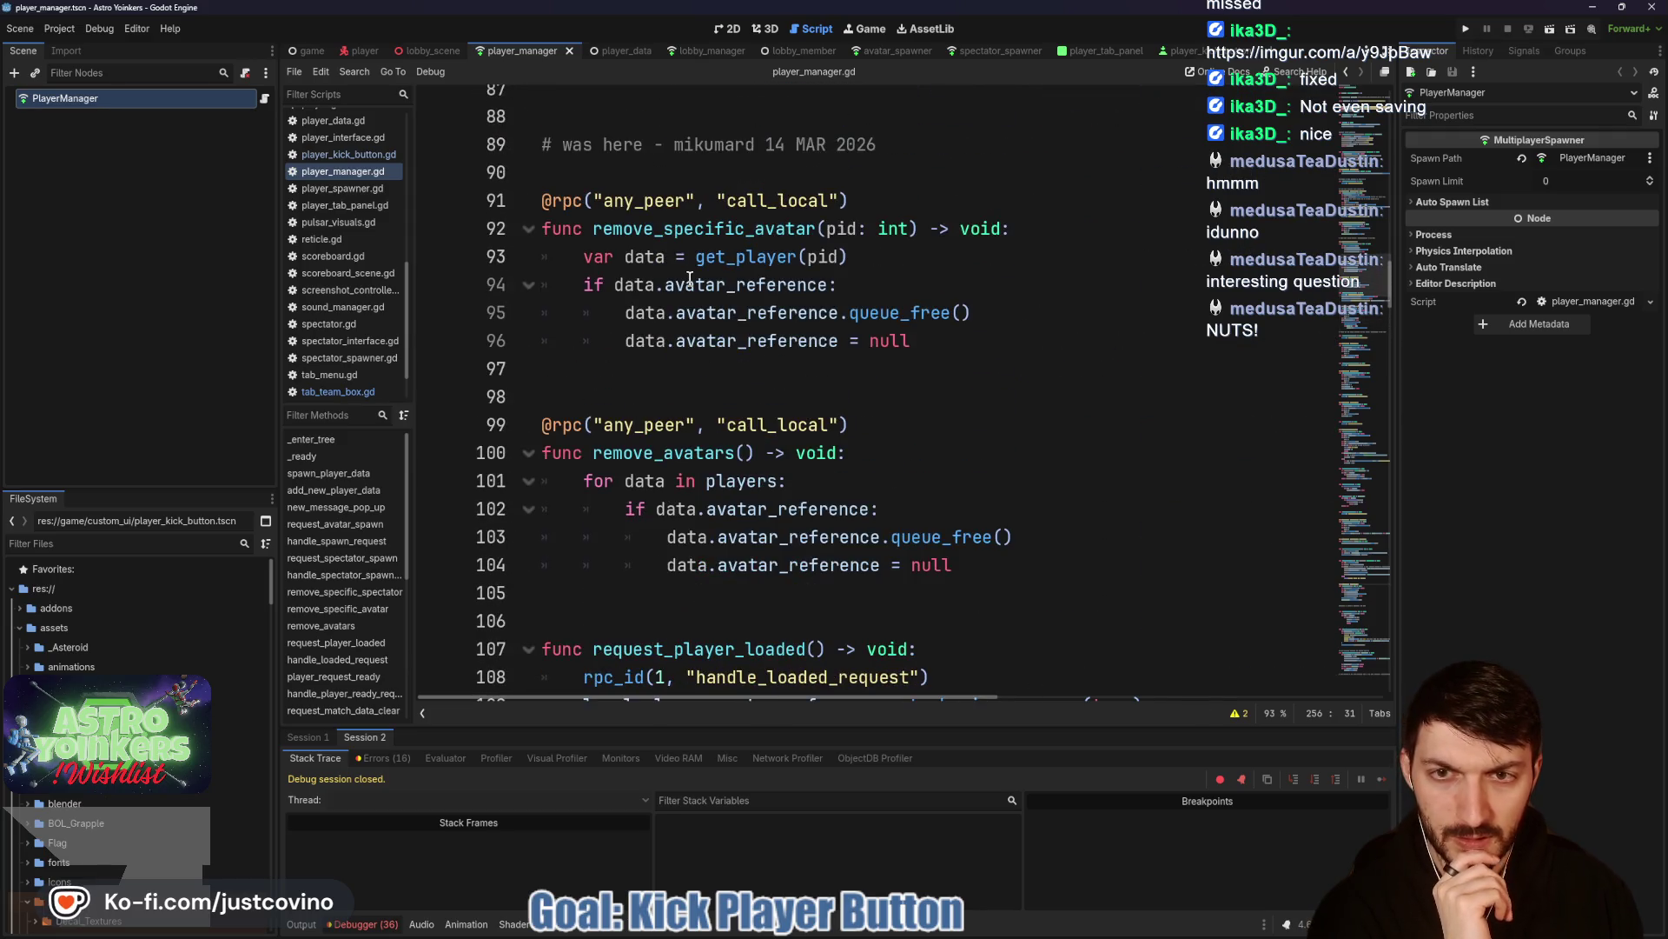
pyautogui.scroll(3, 689, 278)
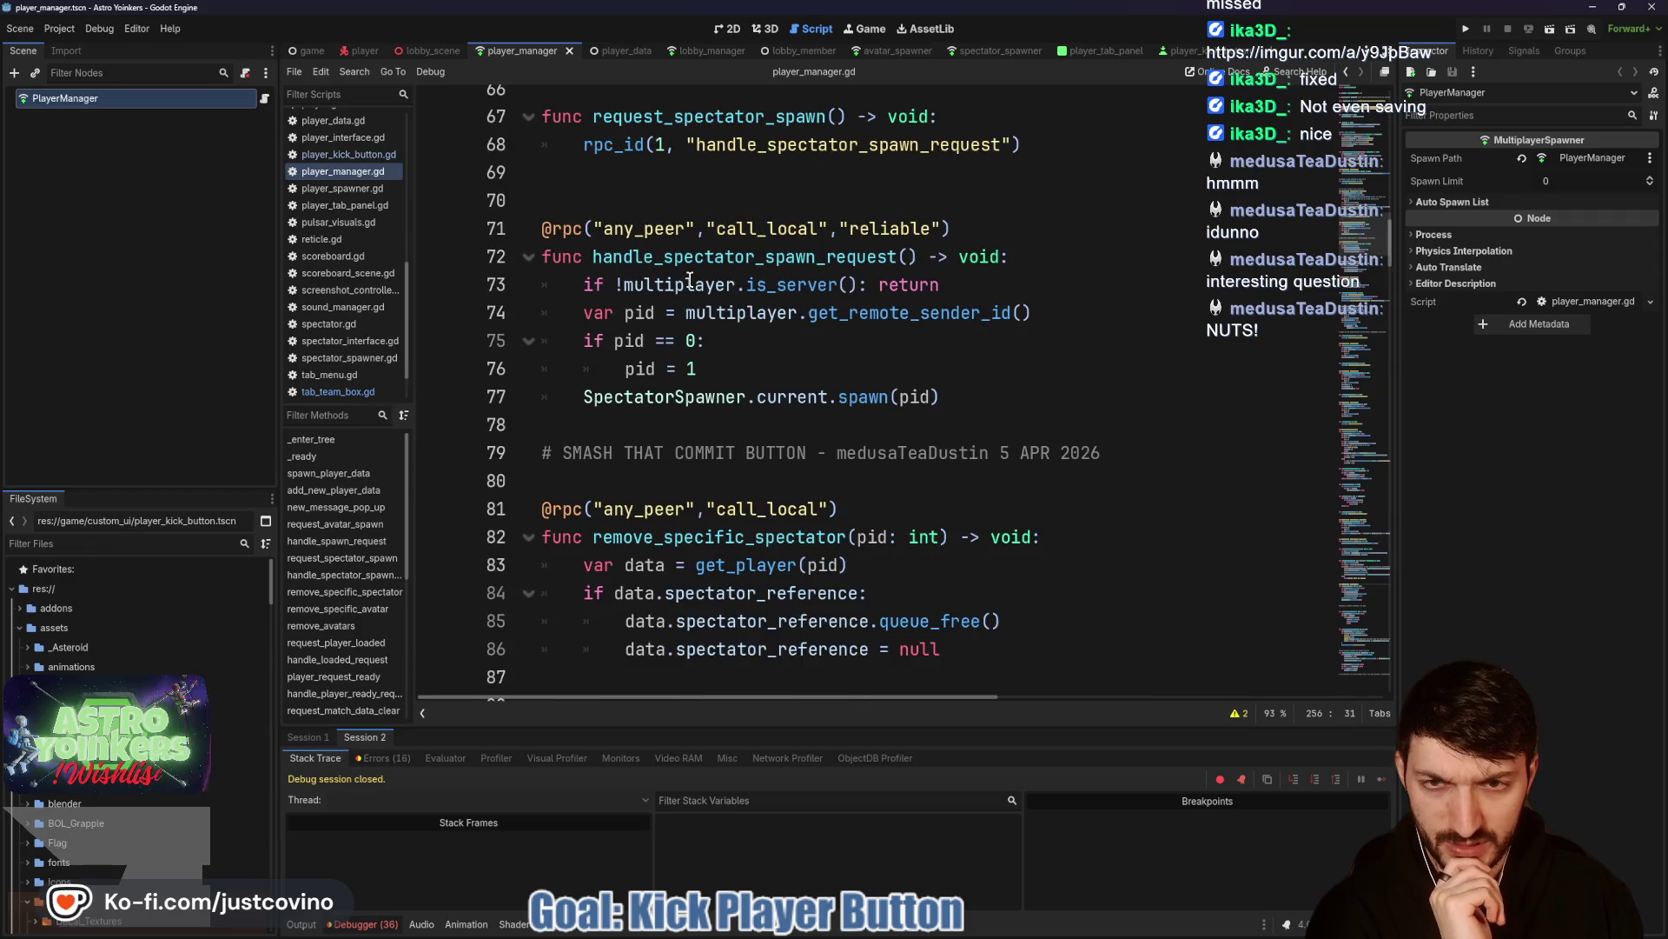
pyautogui.scroll(7, 690, 279)
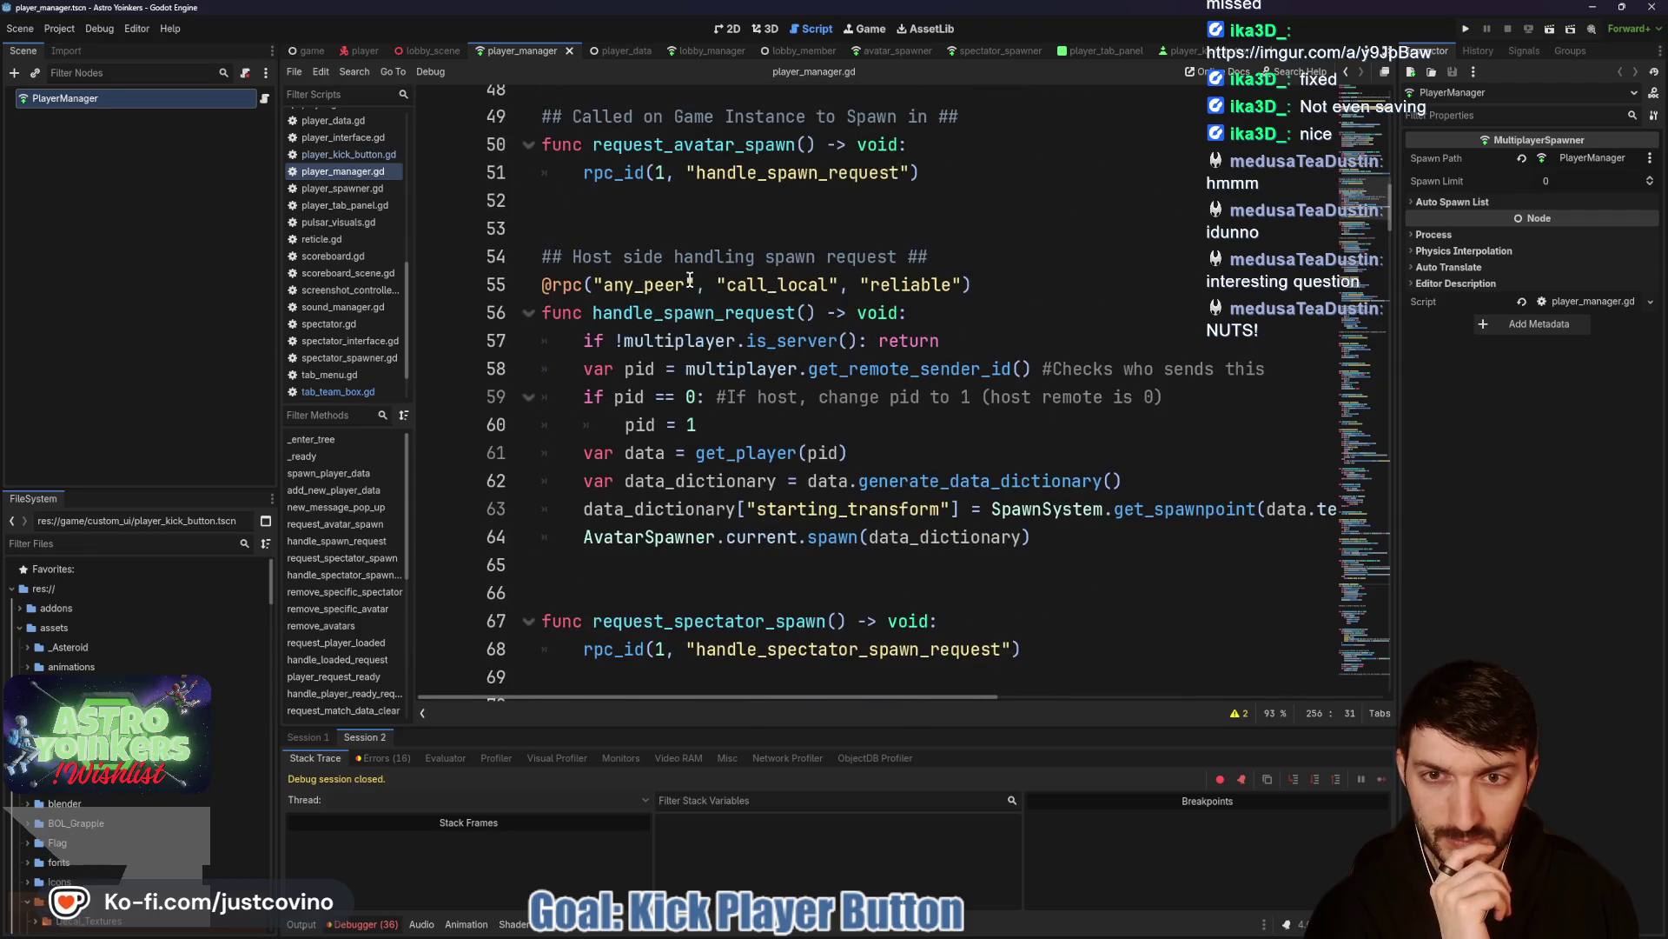
pyautogui.scroll(5, 689, 279)
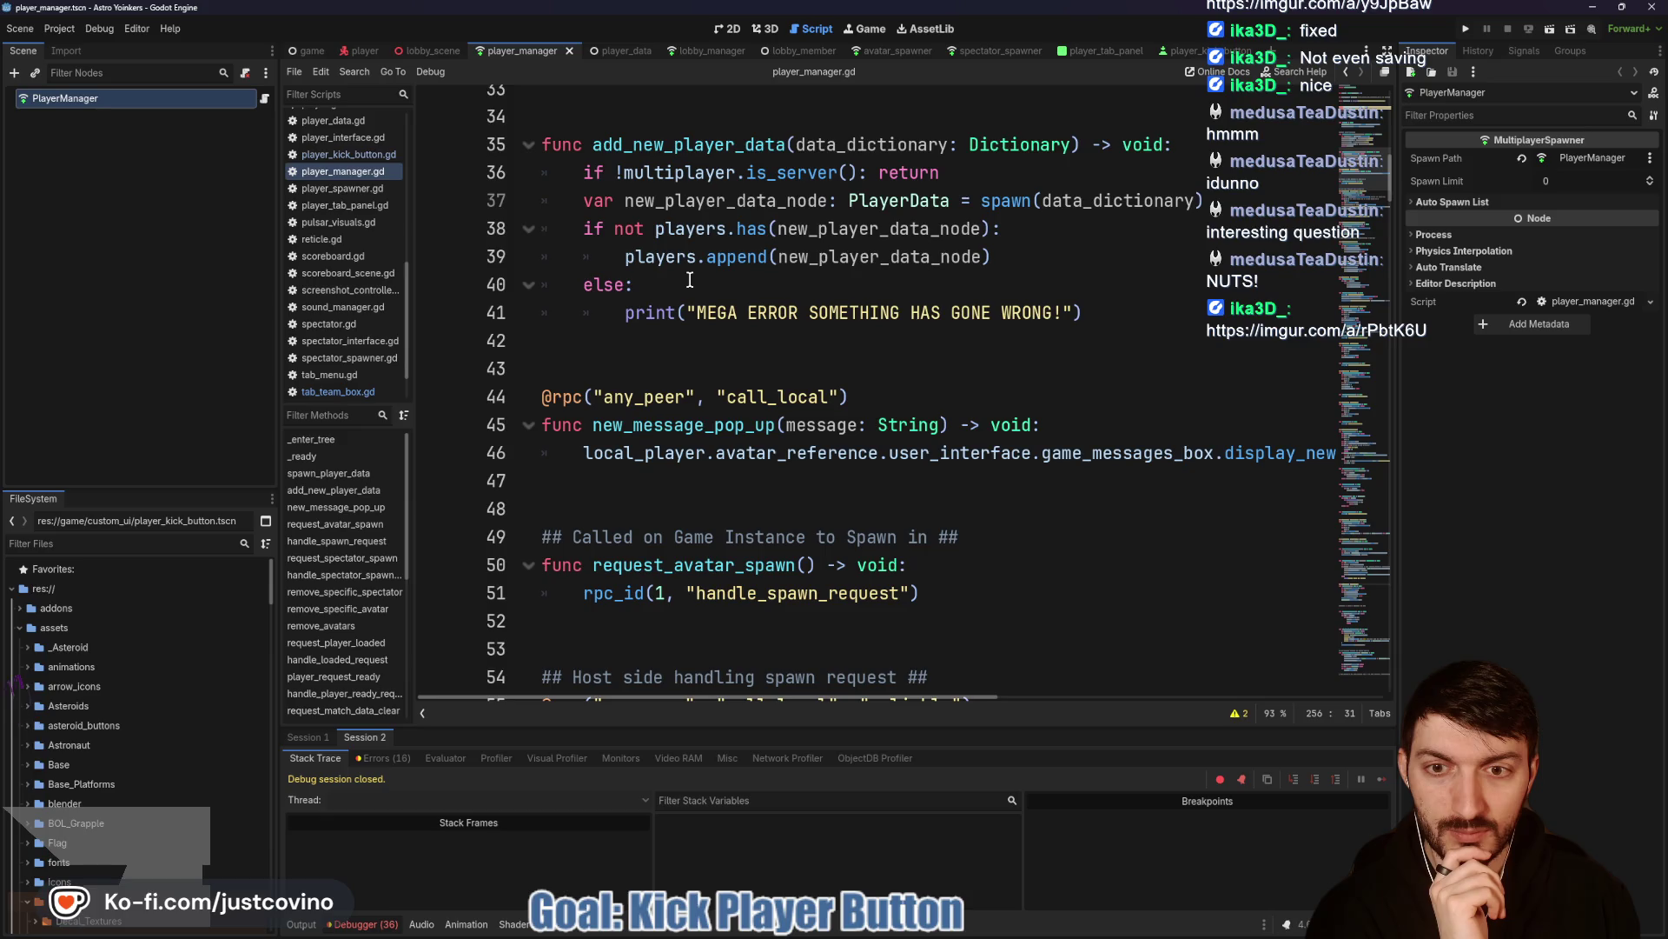
pyautogui.scroll(1, 696, 314)
pyautogui.scroll(4, 700, 295)
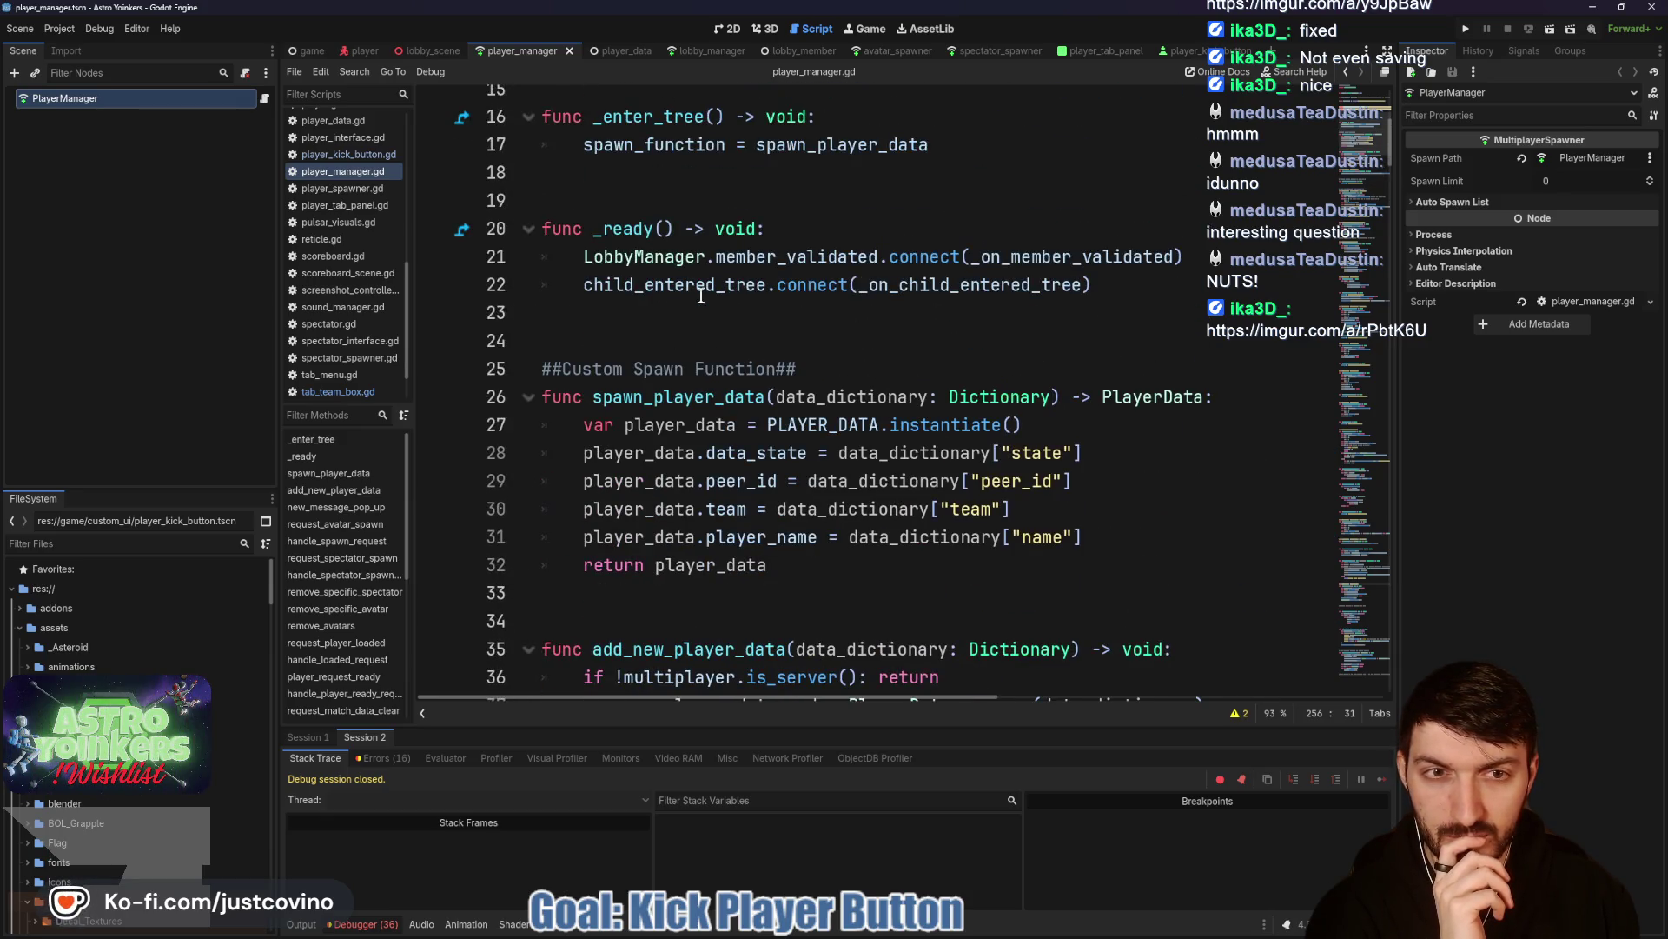
pyautogui.scroll(5, 706, 311)
pyautogui.scroll(-20, 709, 320)
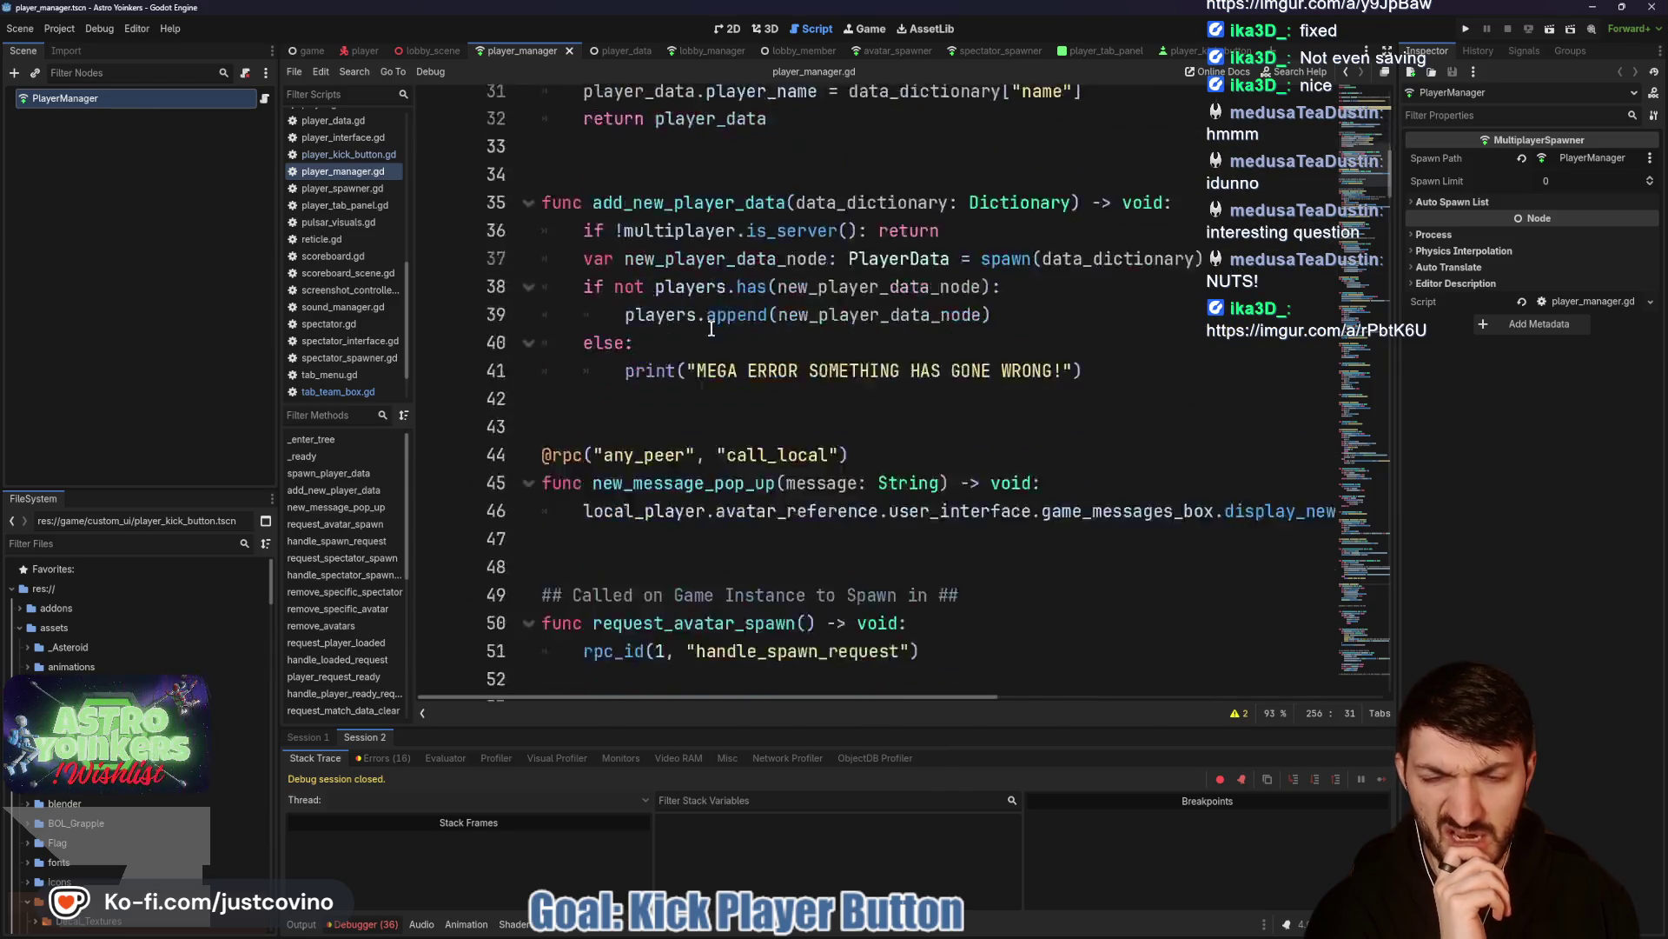
pyautogui.scroll(-14, 710, 328)
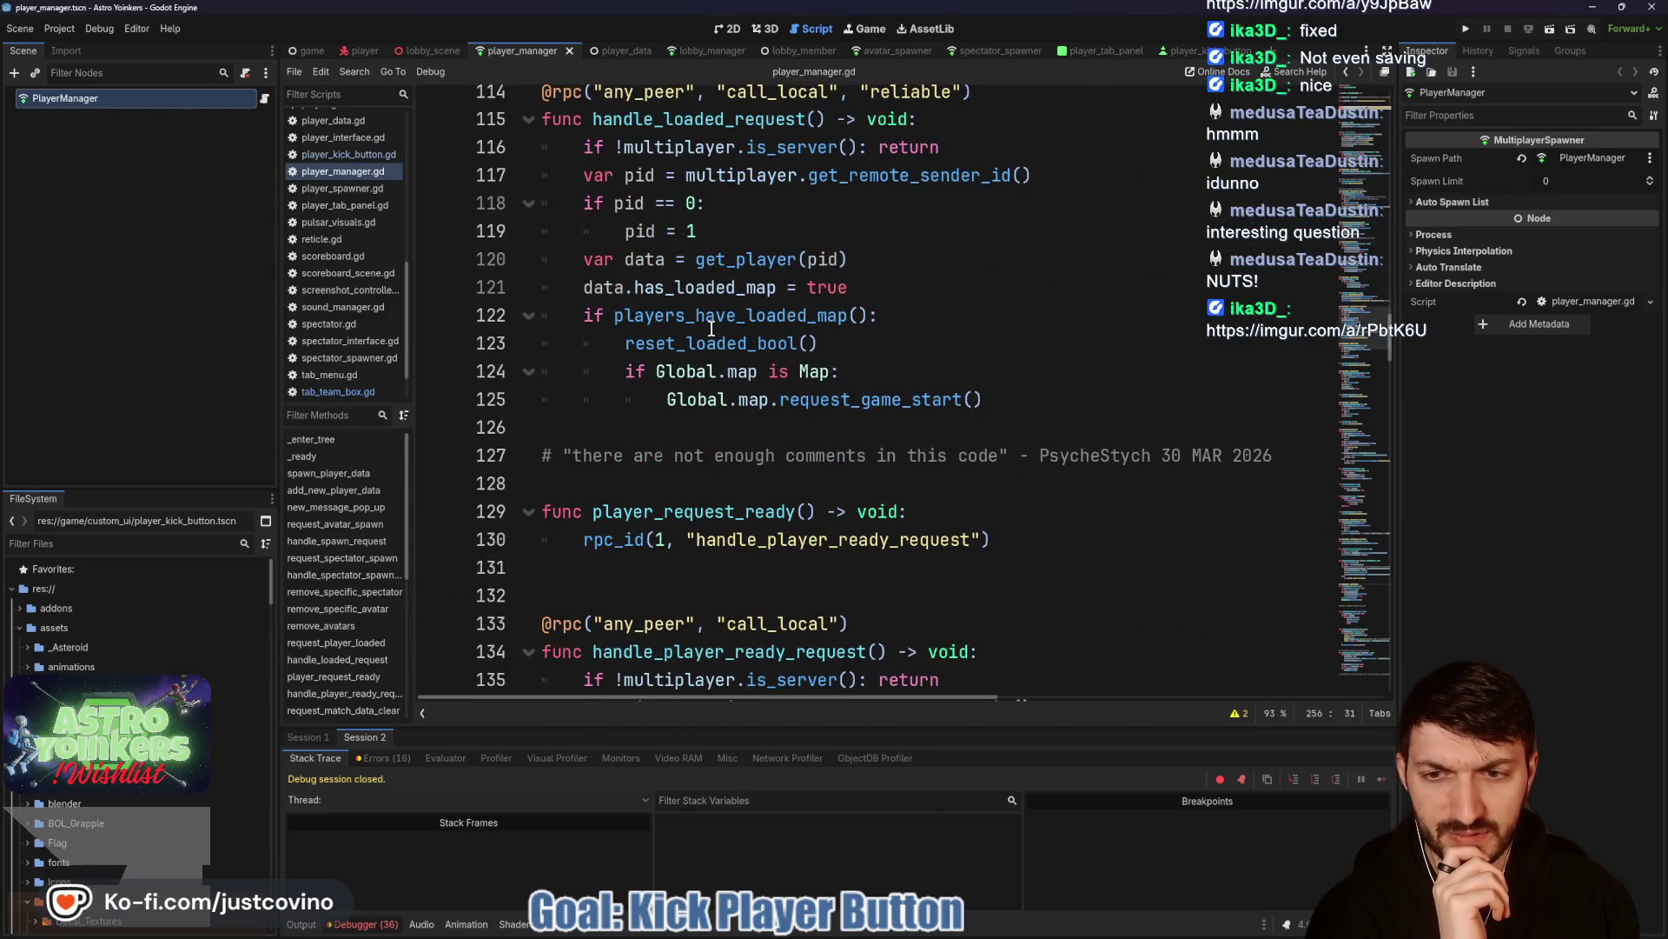
pyautogui.scroll(-19, 711, 328)
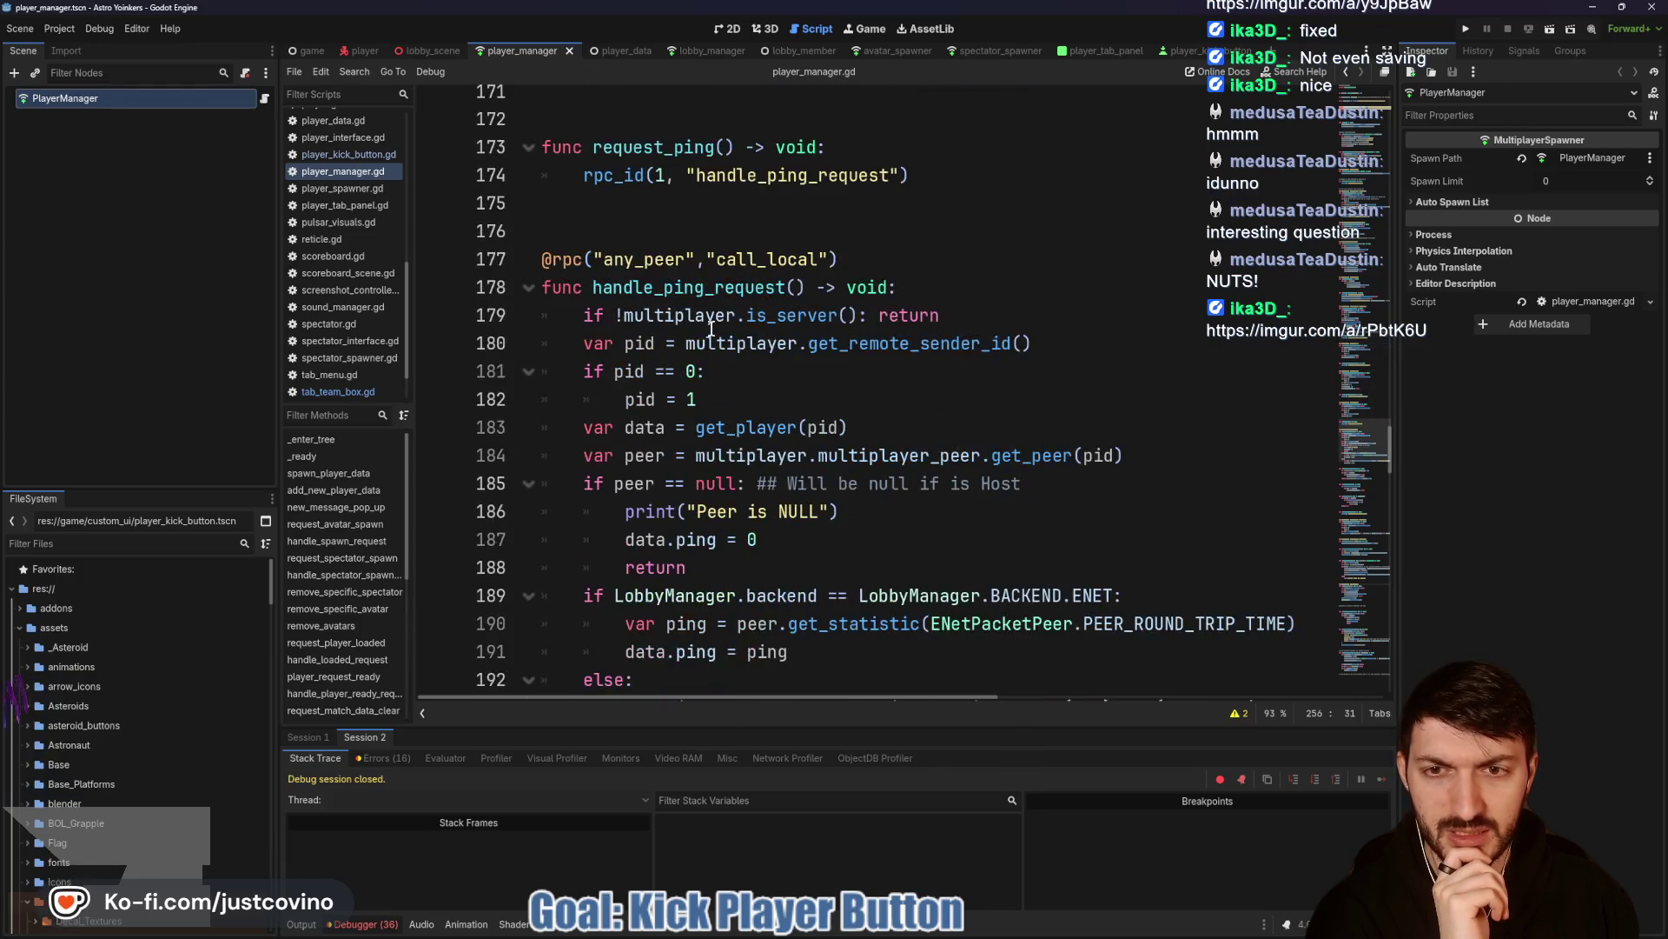
pyautogui.scroll(-6, 711, 329)
pyautogui.scroll(-4, 711, 328)
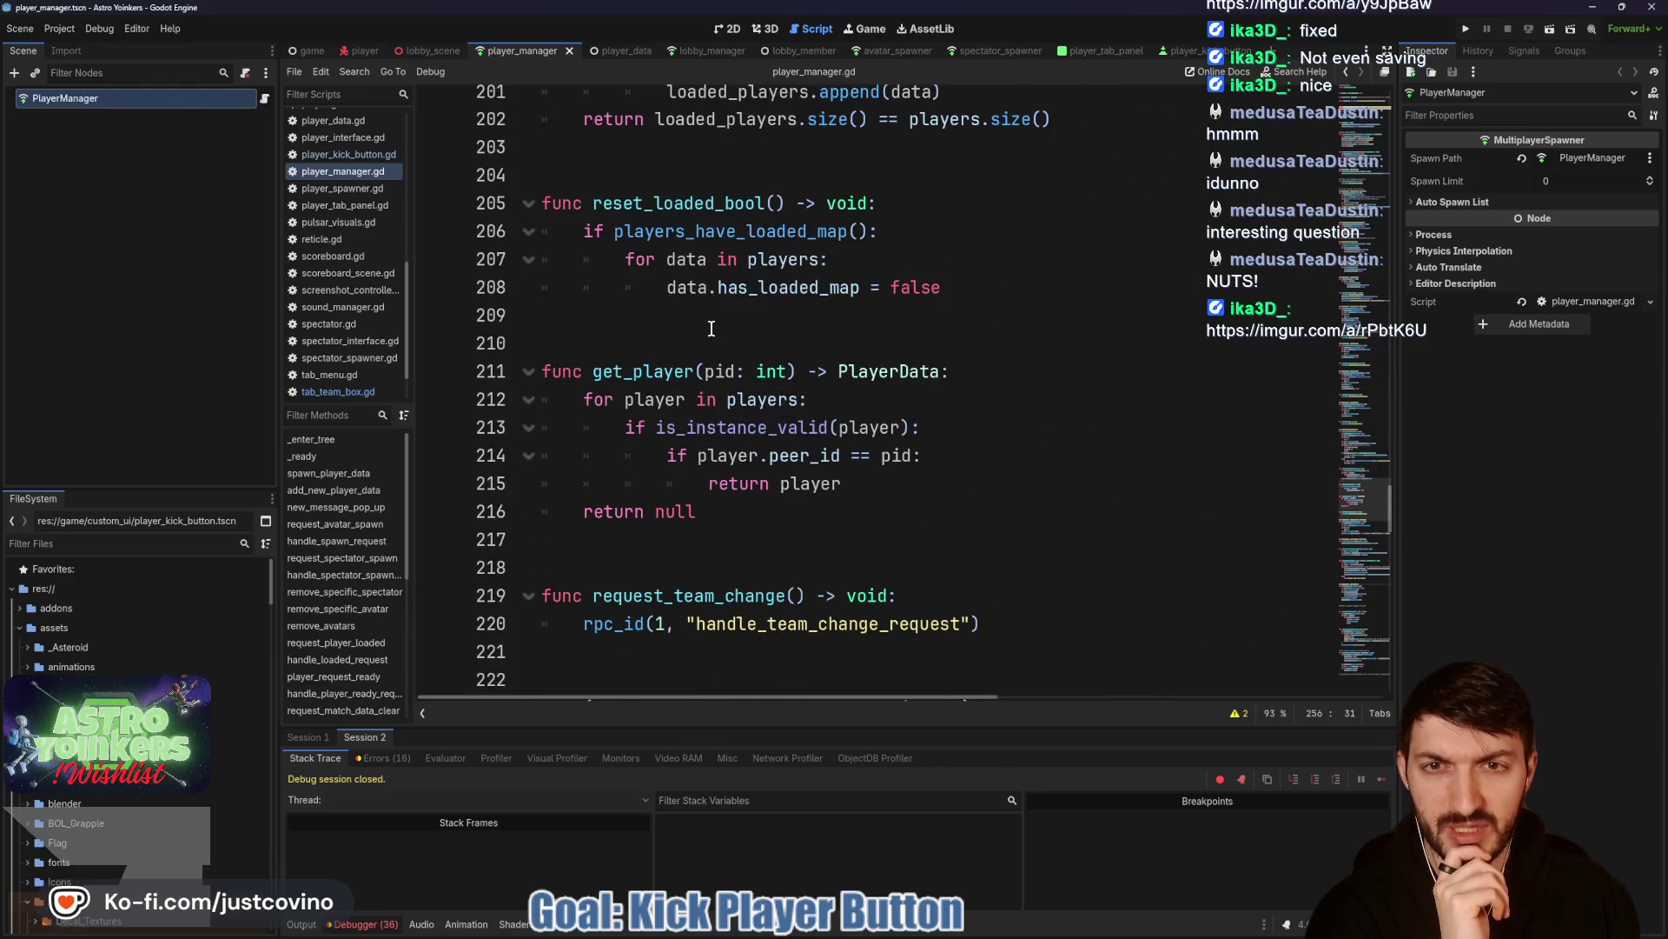
pyautogui.scroll(-2, 711, 327)
pyautogui.scroll(-7, 711, 328)
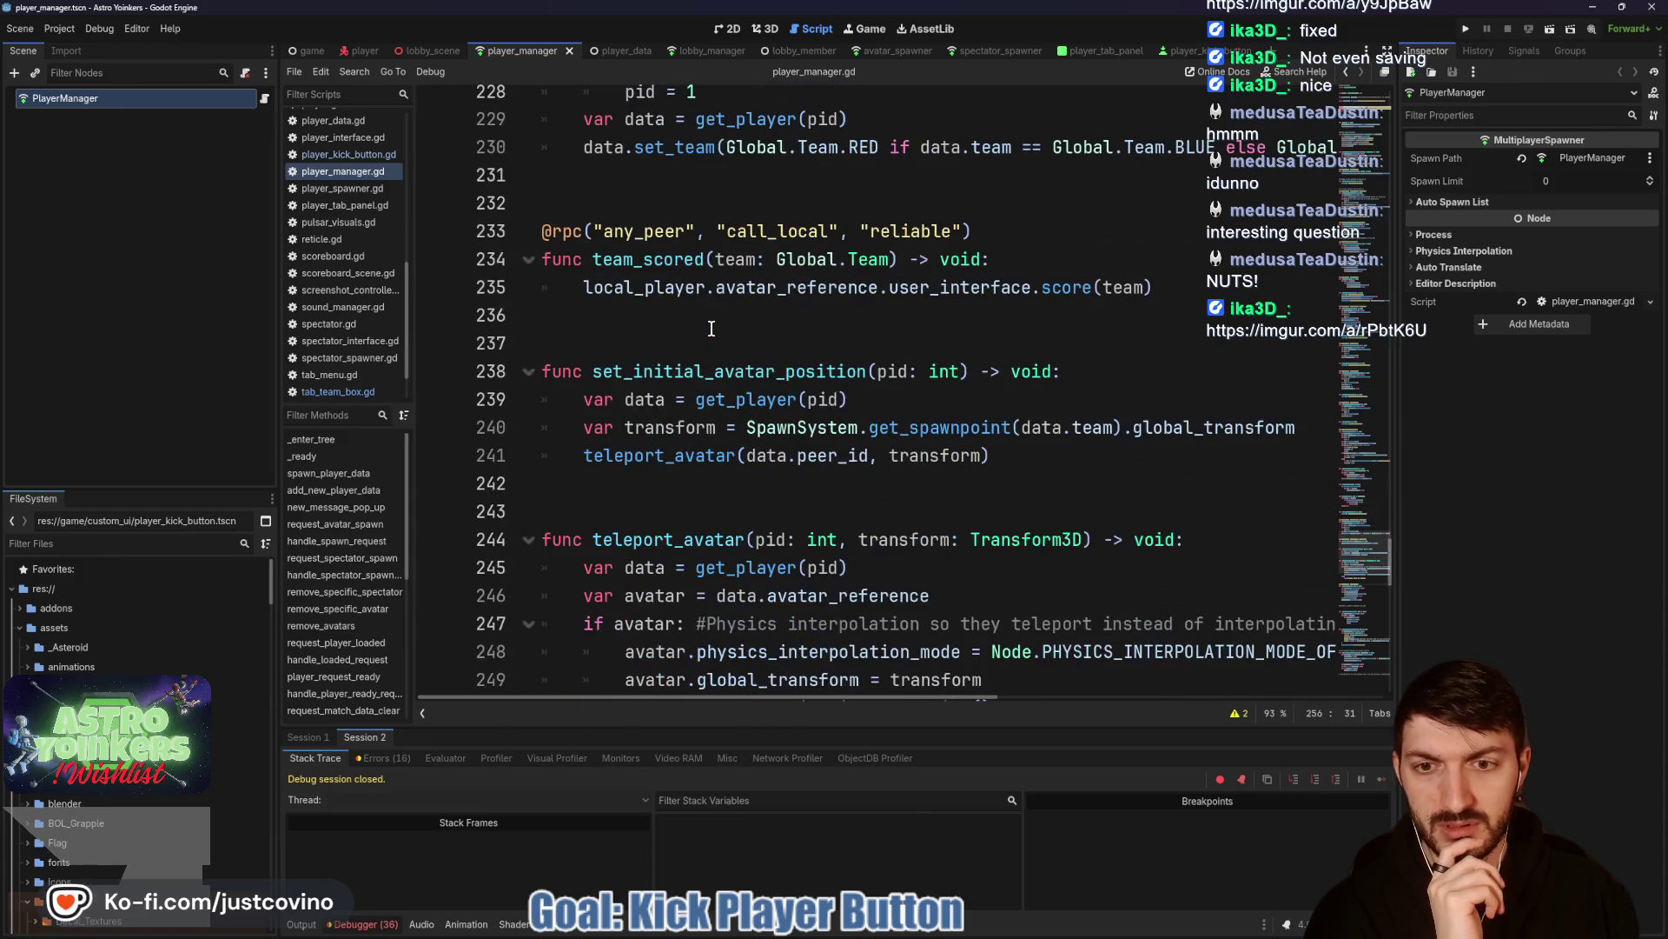
pyautogui.scroll(-9, 711, 328)
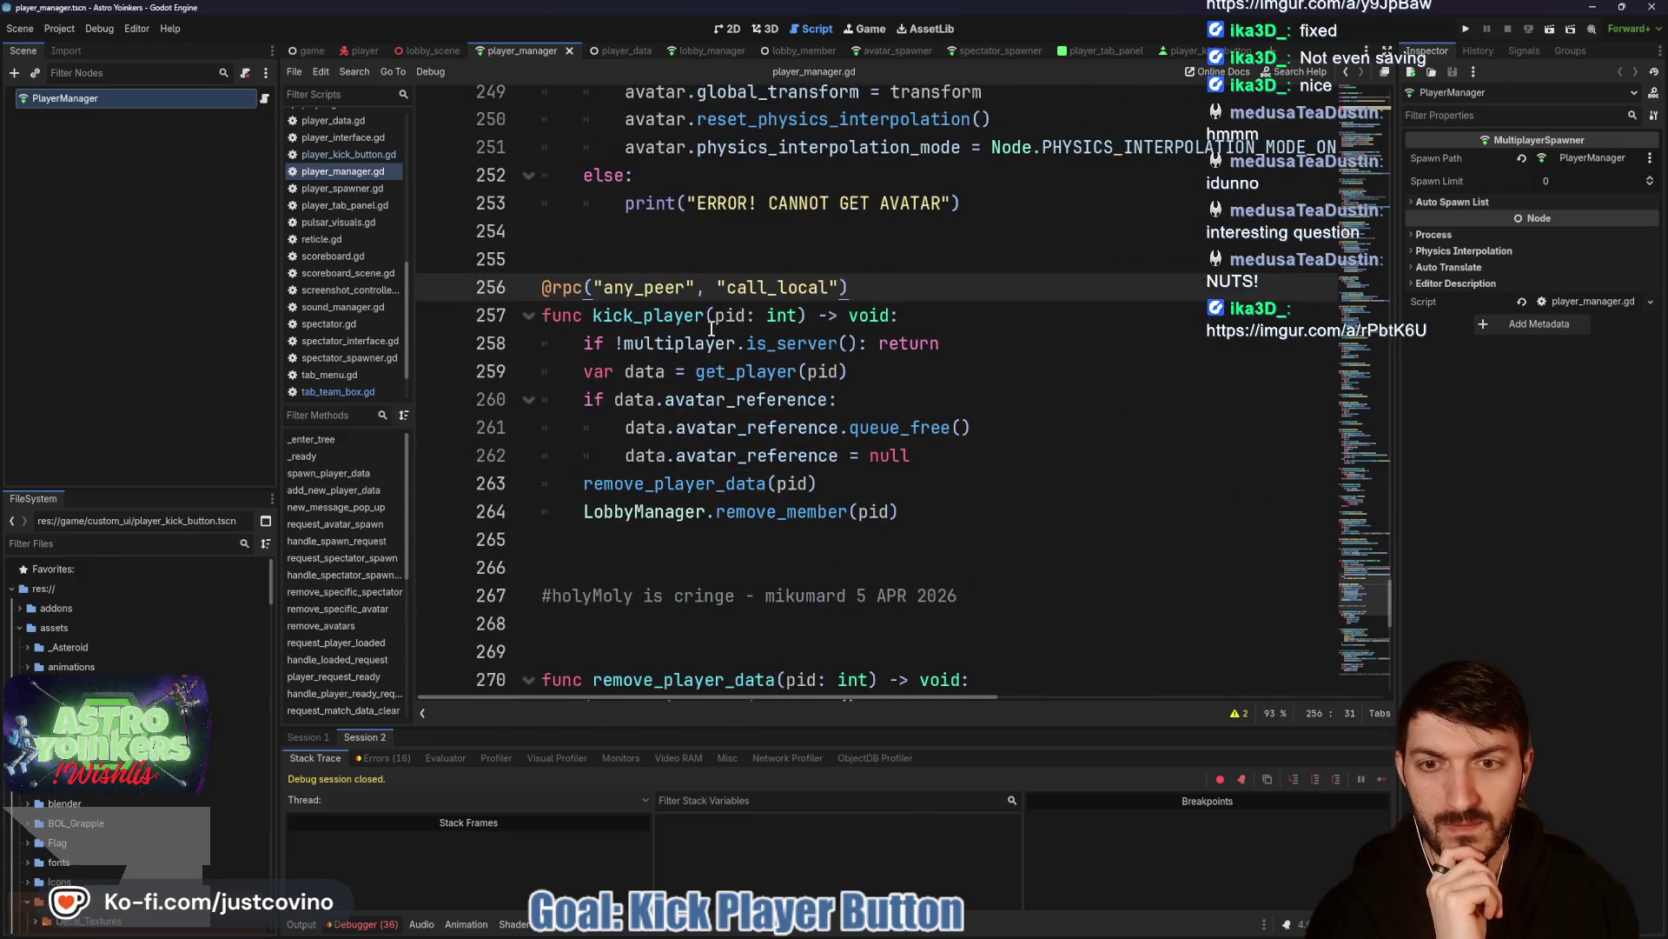
pyautogui.scroll(-2, 711, 328)
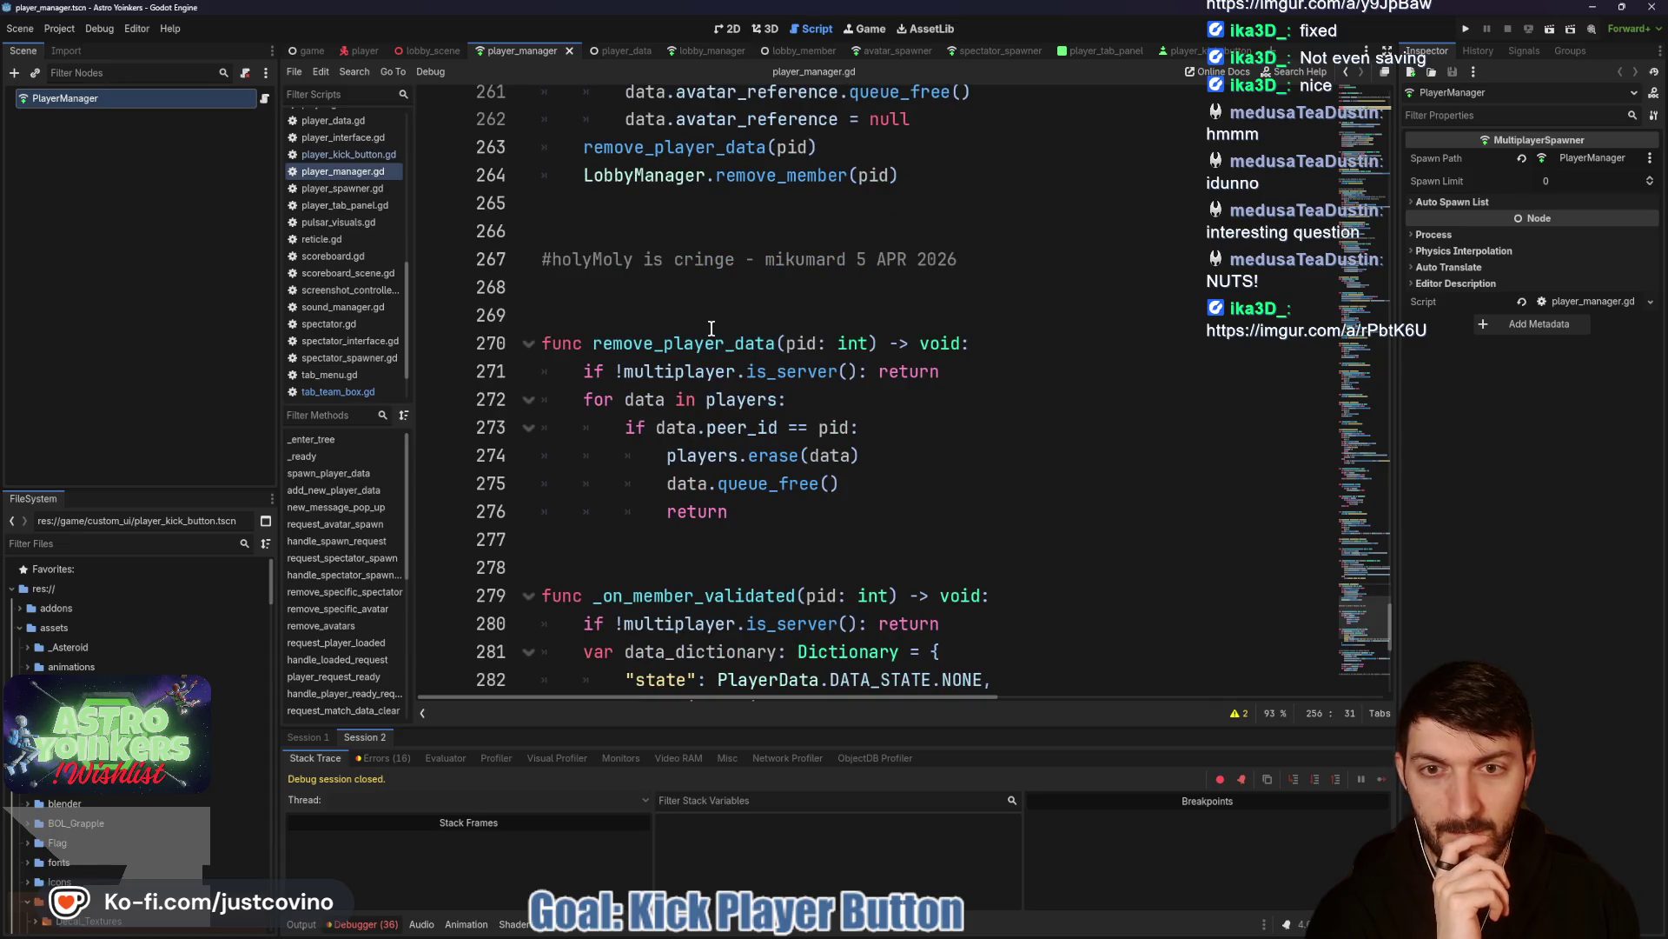
pyautogui.scroll(-1, 711, 329)
pyautogui.scroll(-3, 710, 318)
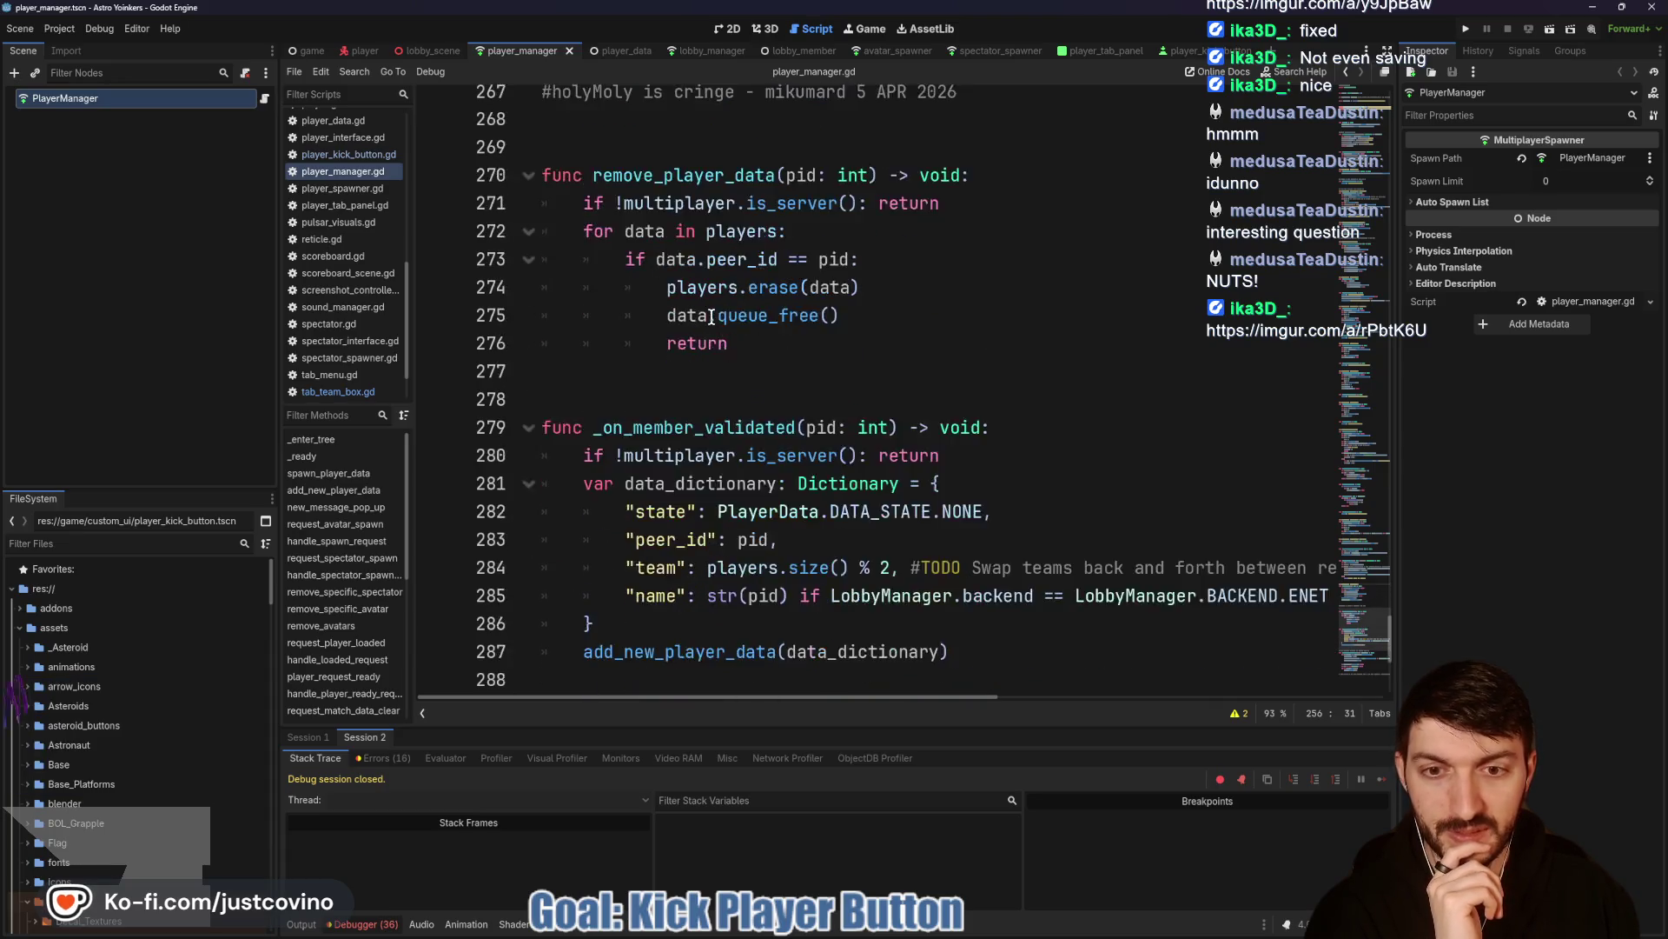
pyautogui.scroll(-3, 711, 317)
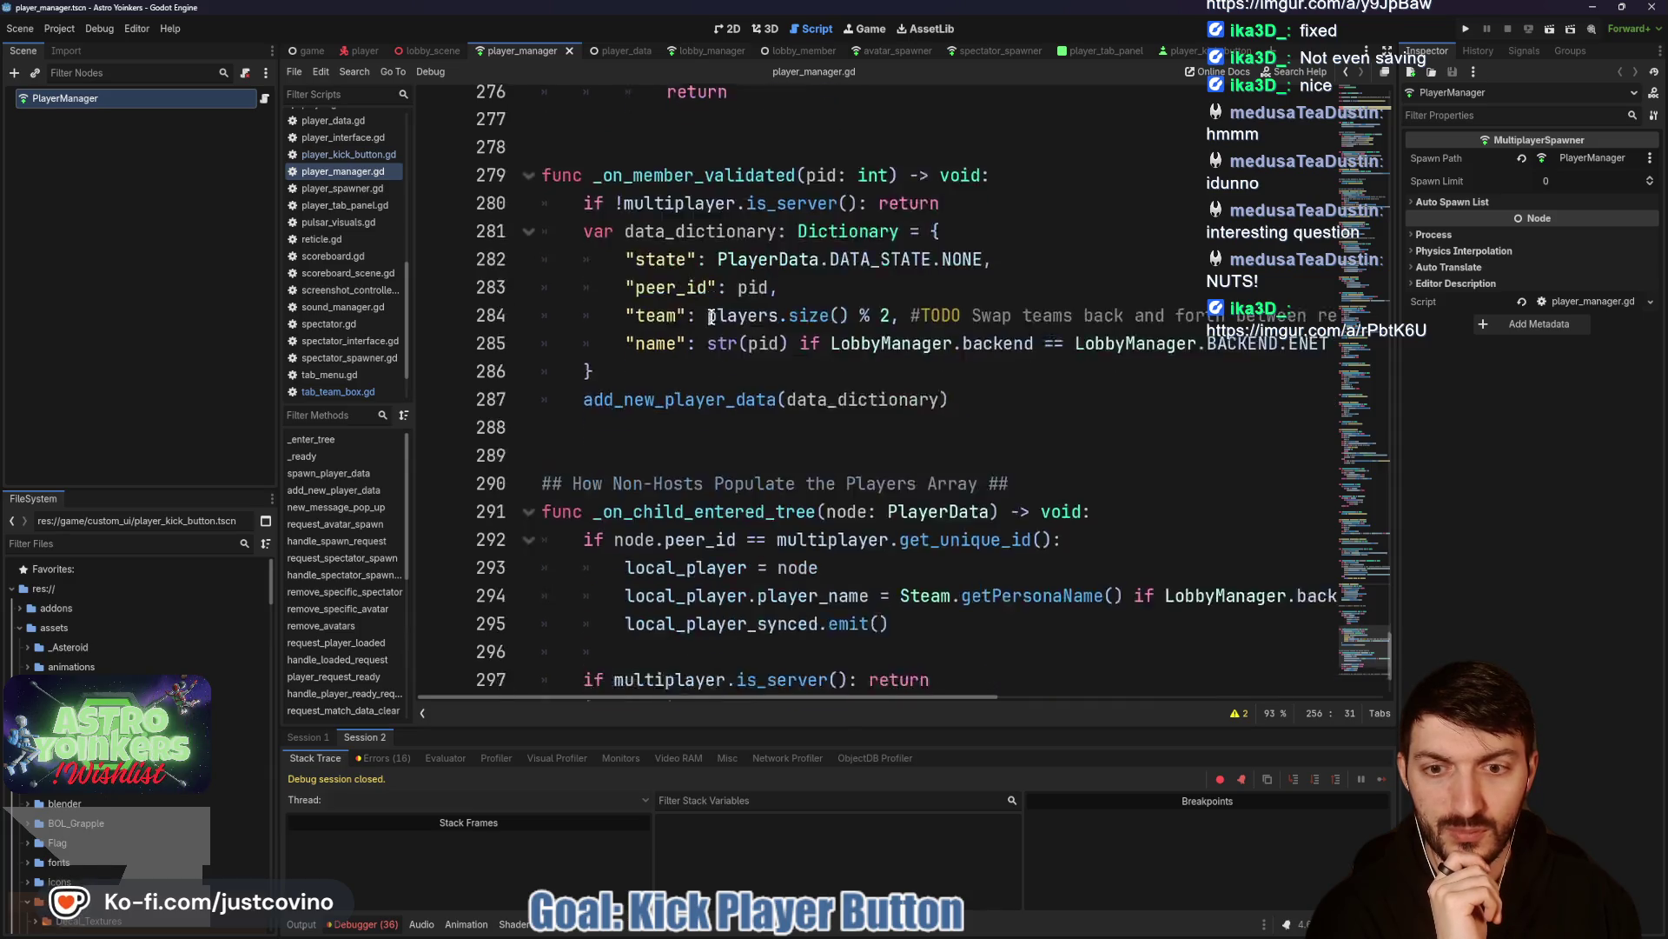
pyautogui.scroll(9, 711, 318)
pyautogui.scroll(1, 710, 317)
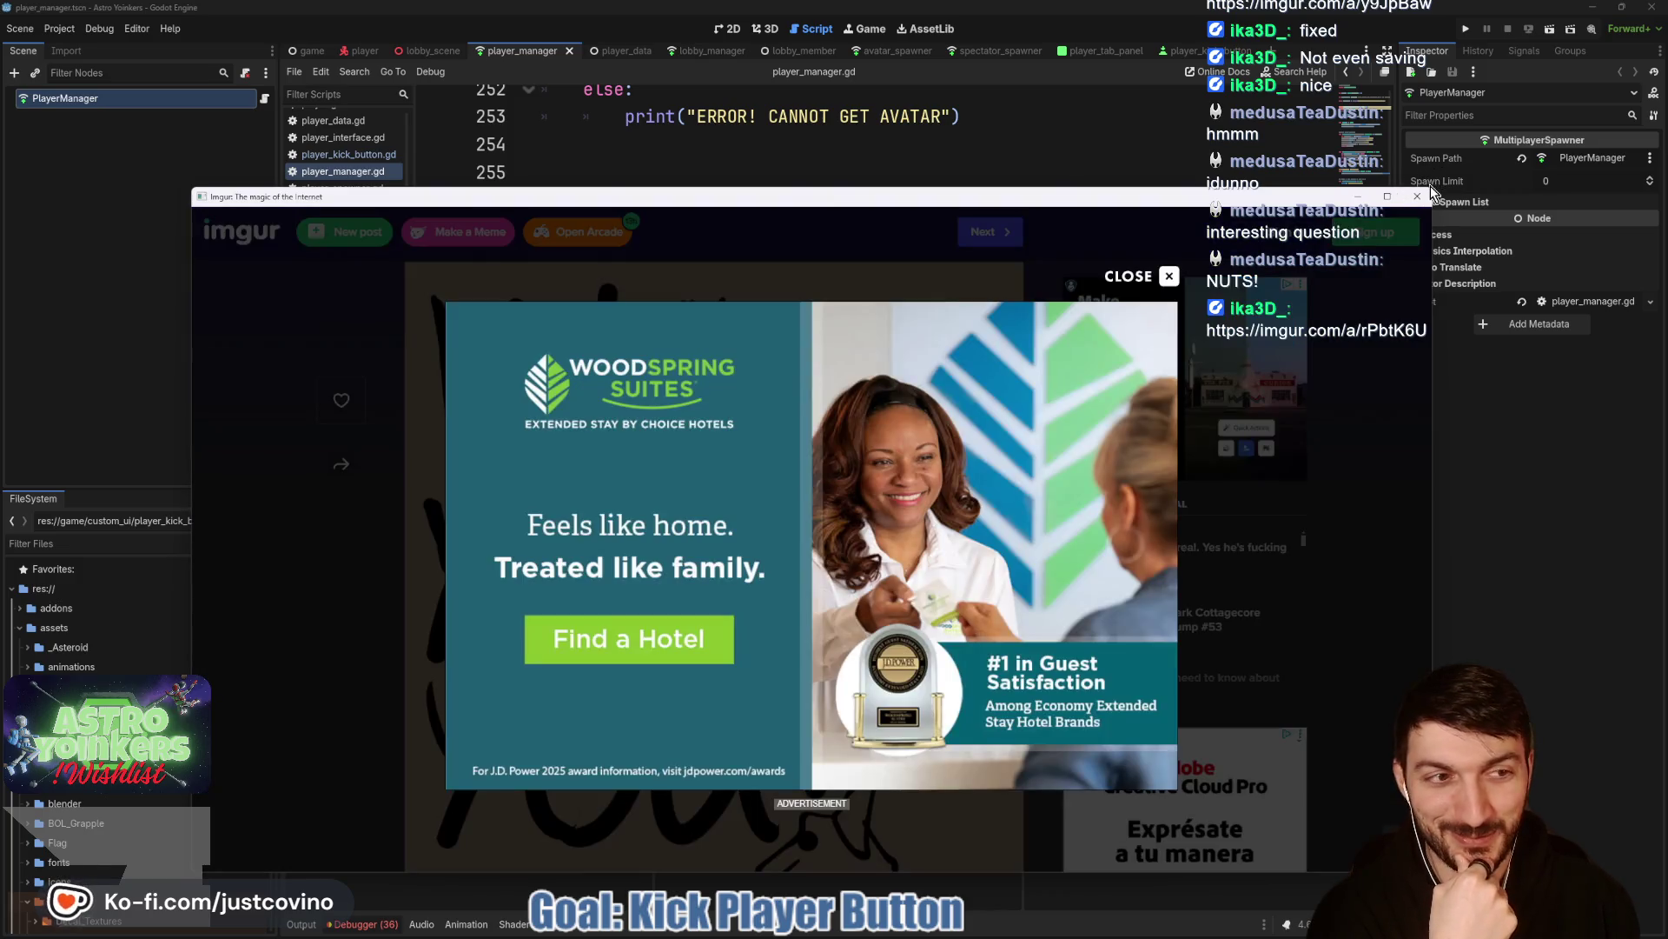
# Step: Close the Imgur image page to return to player_manager.gd in Godot
pyautogui.click(1417, 196)
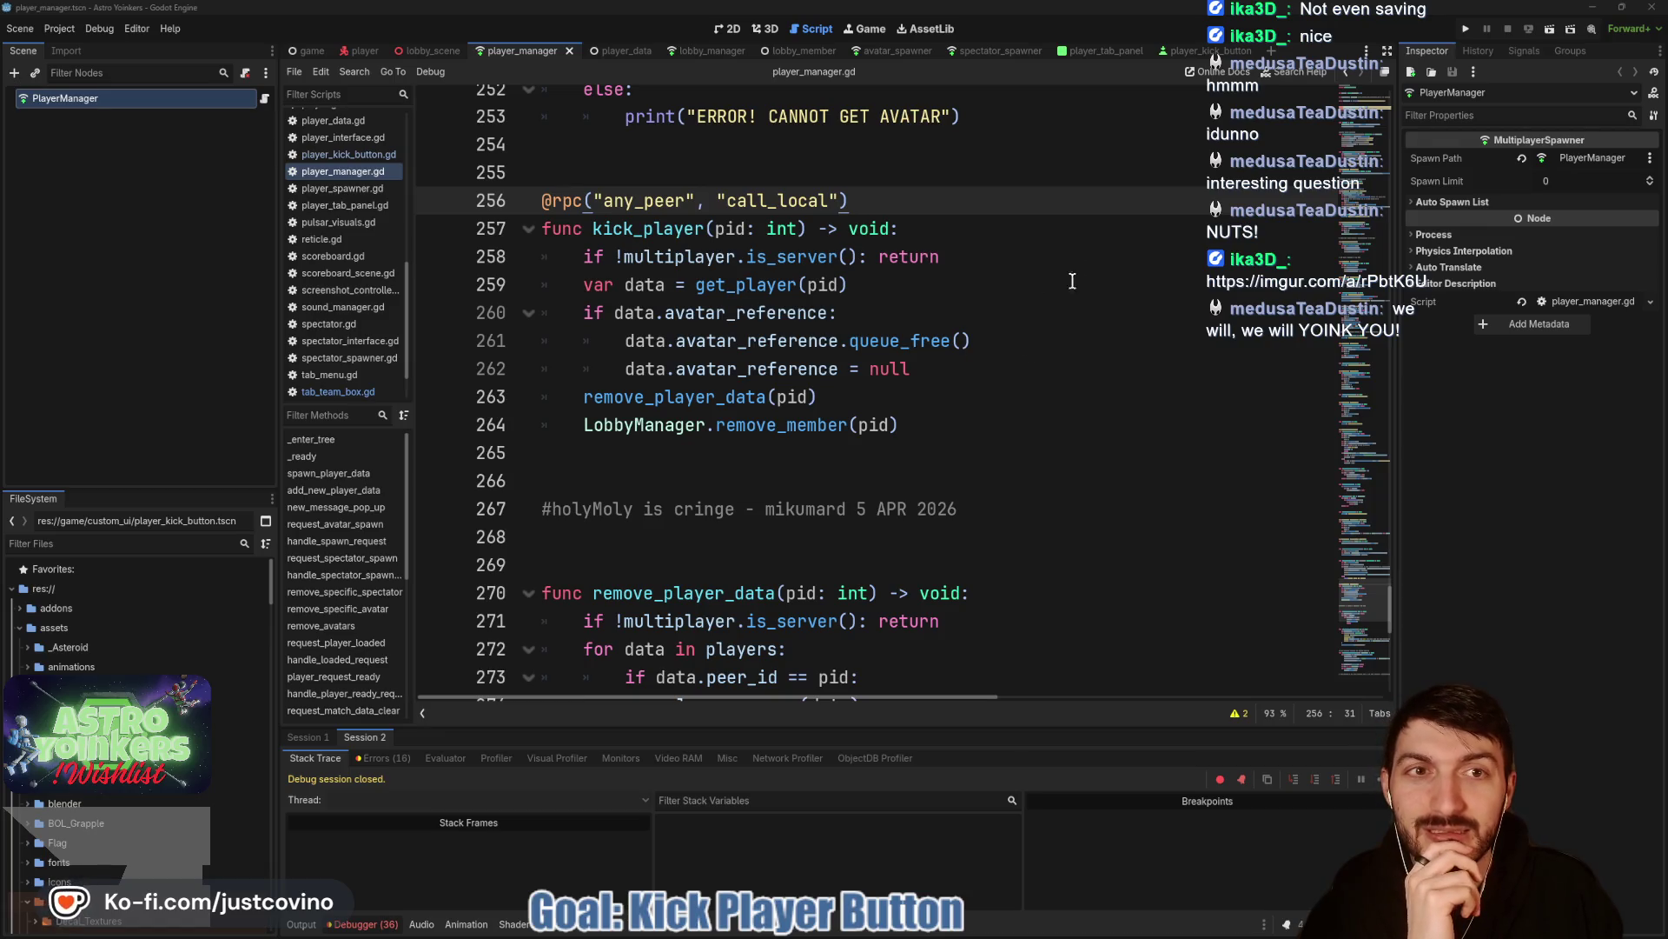
# Step: From the player_kick_button scene, jump to lobby_manager.gd and scroll down to its leave_host and clear_all functions
pyautogui.click(1209, 50)
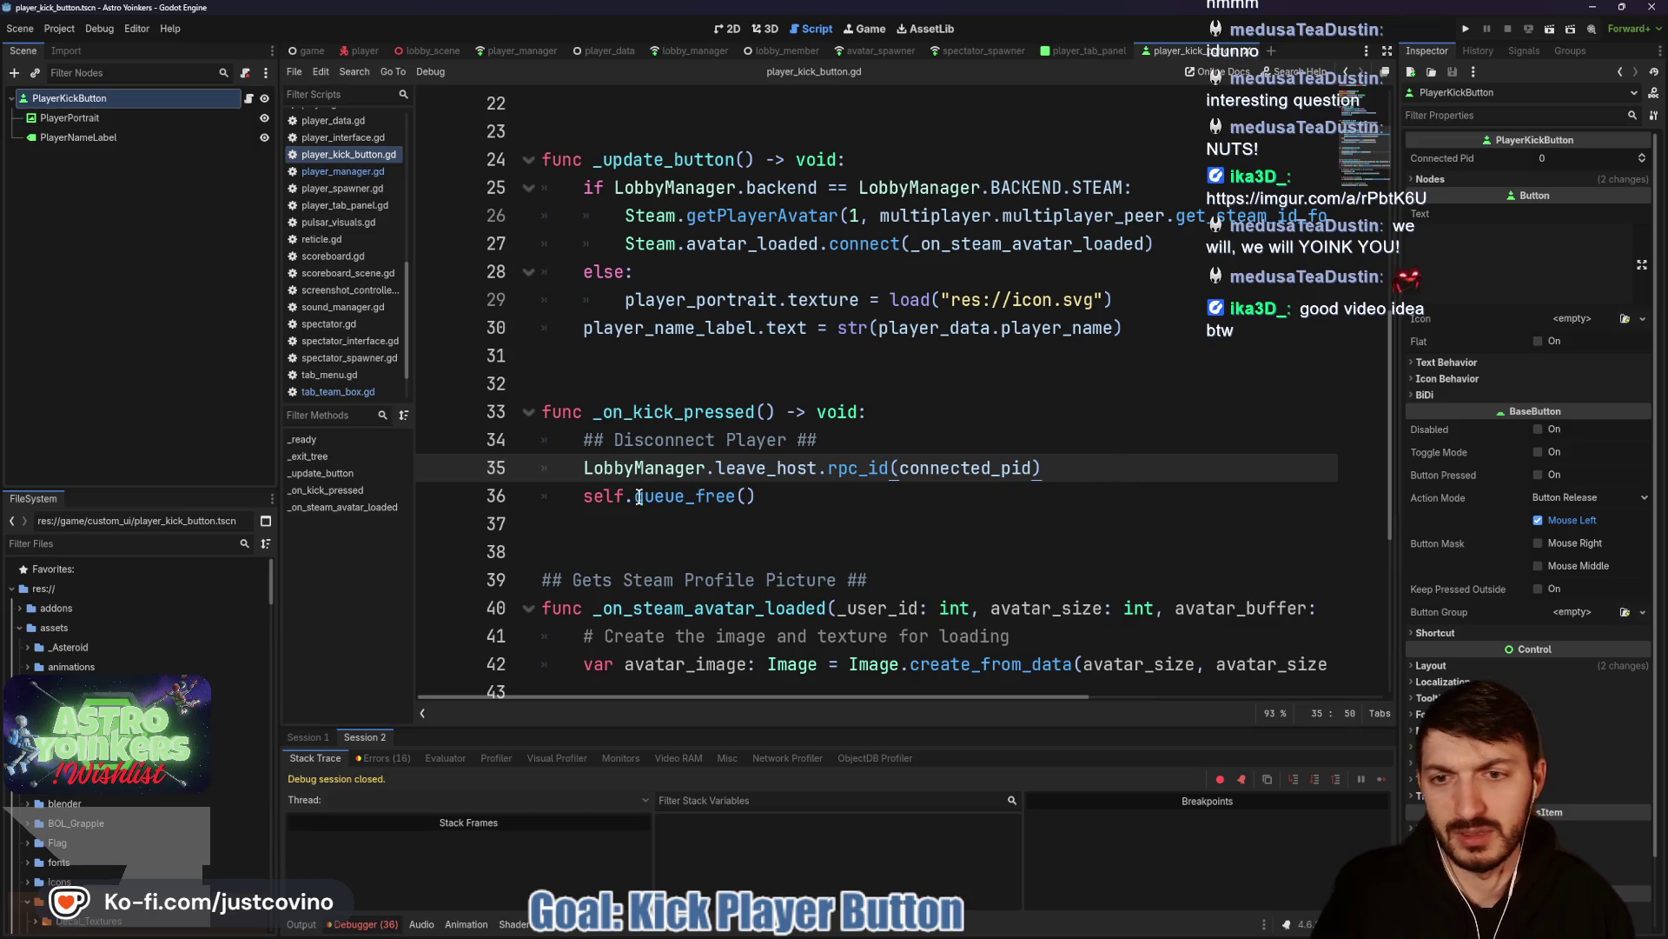
pyautogui.keyDown('ctrl'); pyautogui.click(628, 469); pyautogui.keyUp('ctrl')
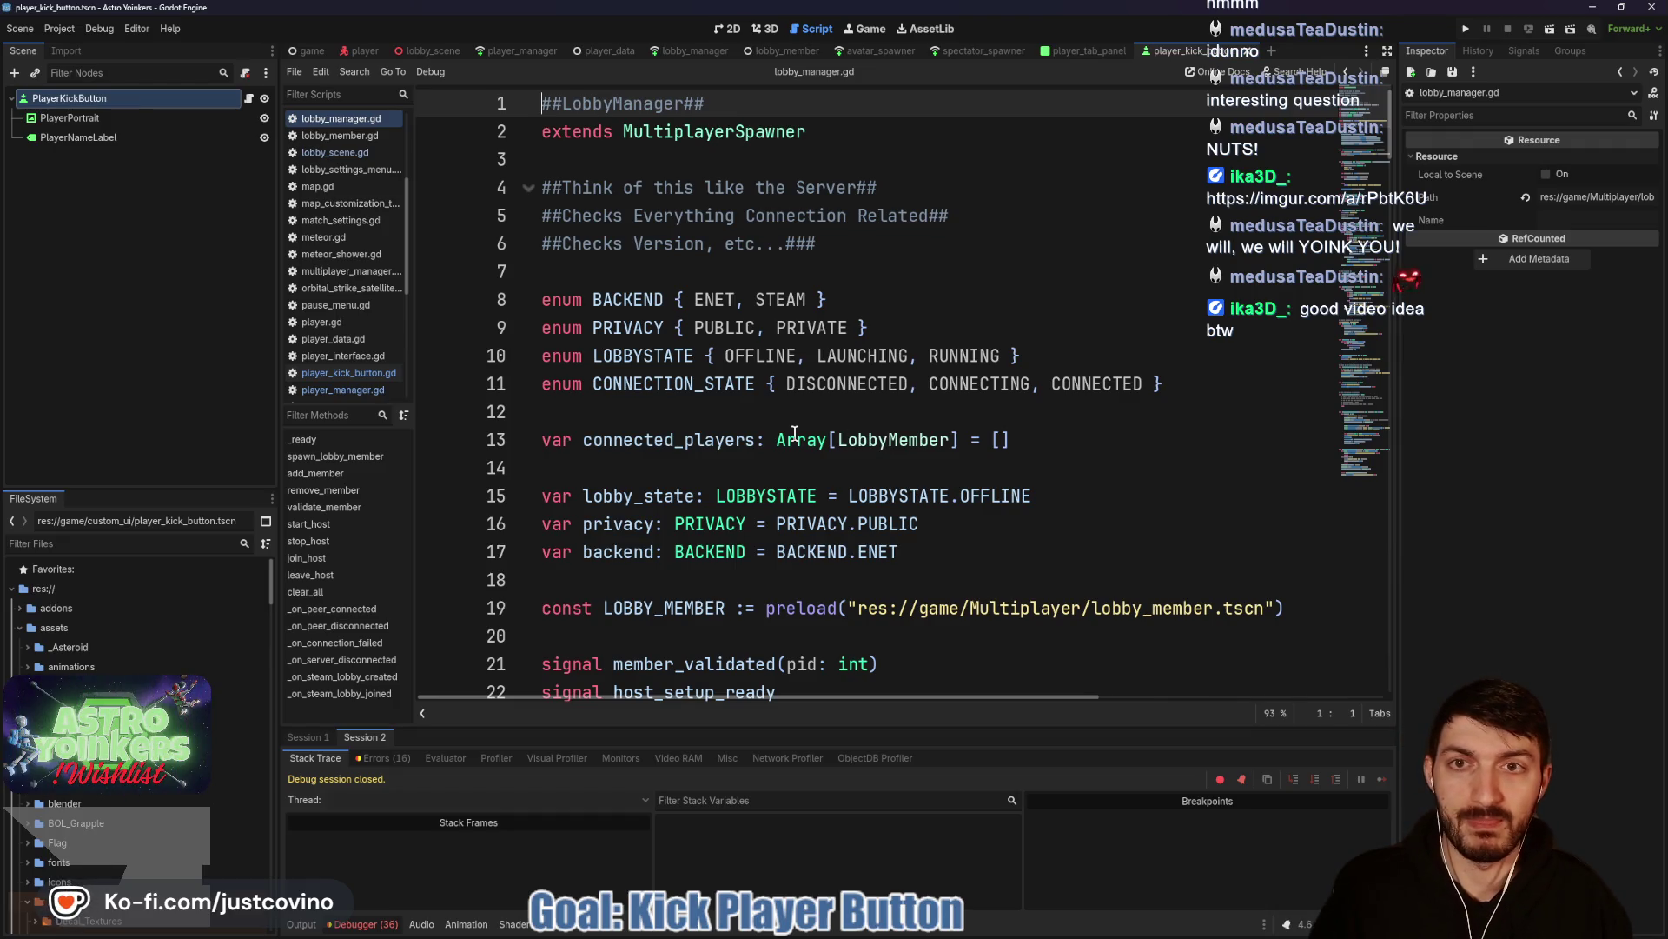
pyautogui.scroll(-15, 839, 351)
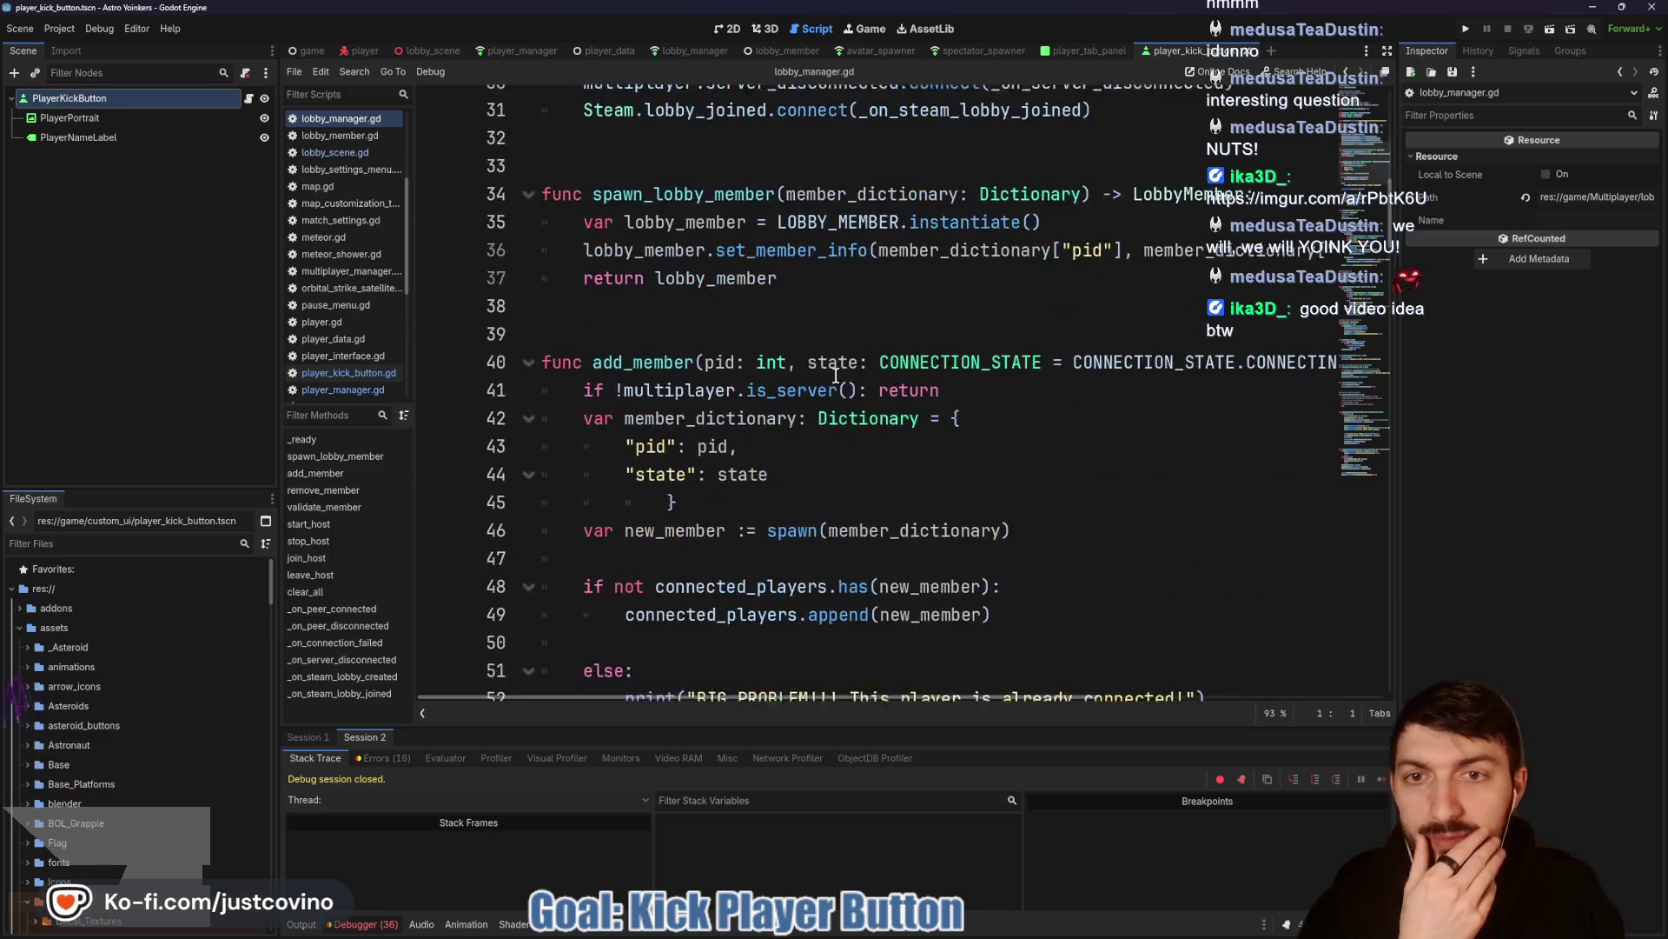
pyautogui.scroll(-12, 795, 385)
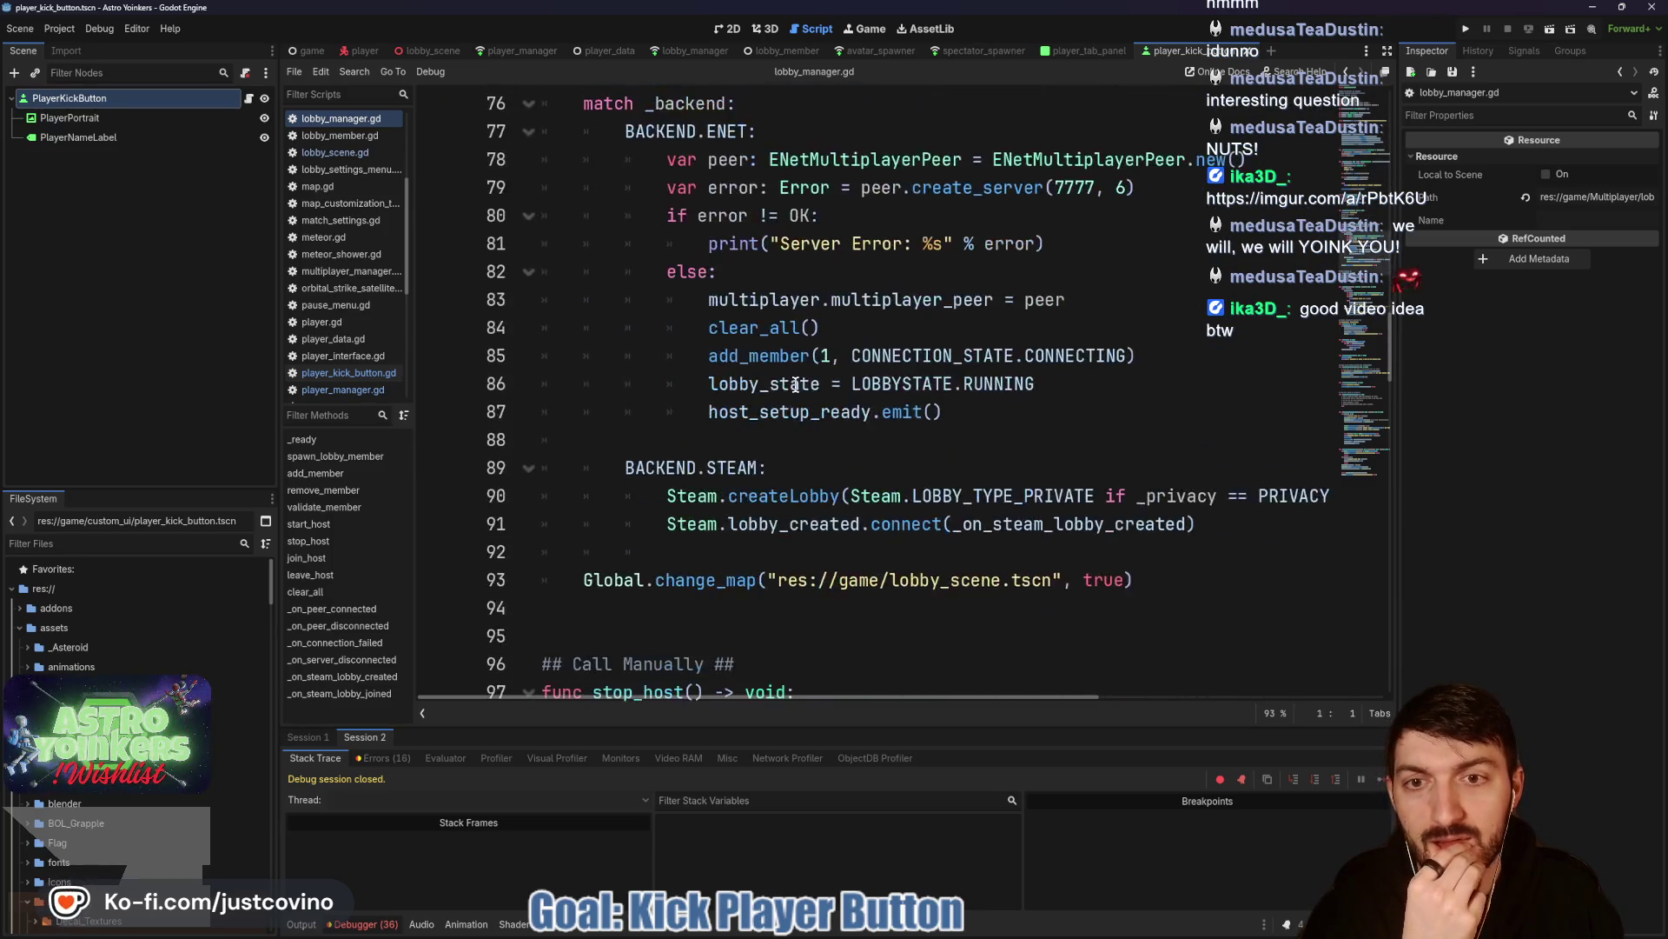
pyautogui.scroll(-4, 795, 385)
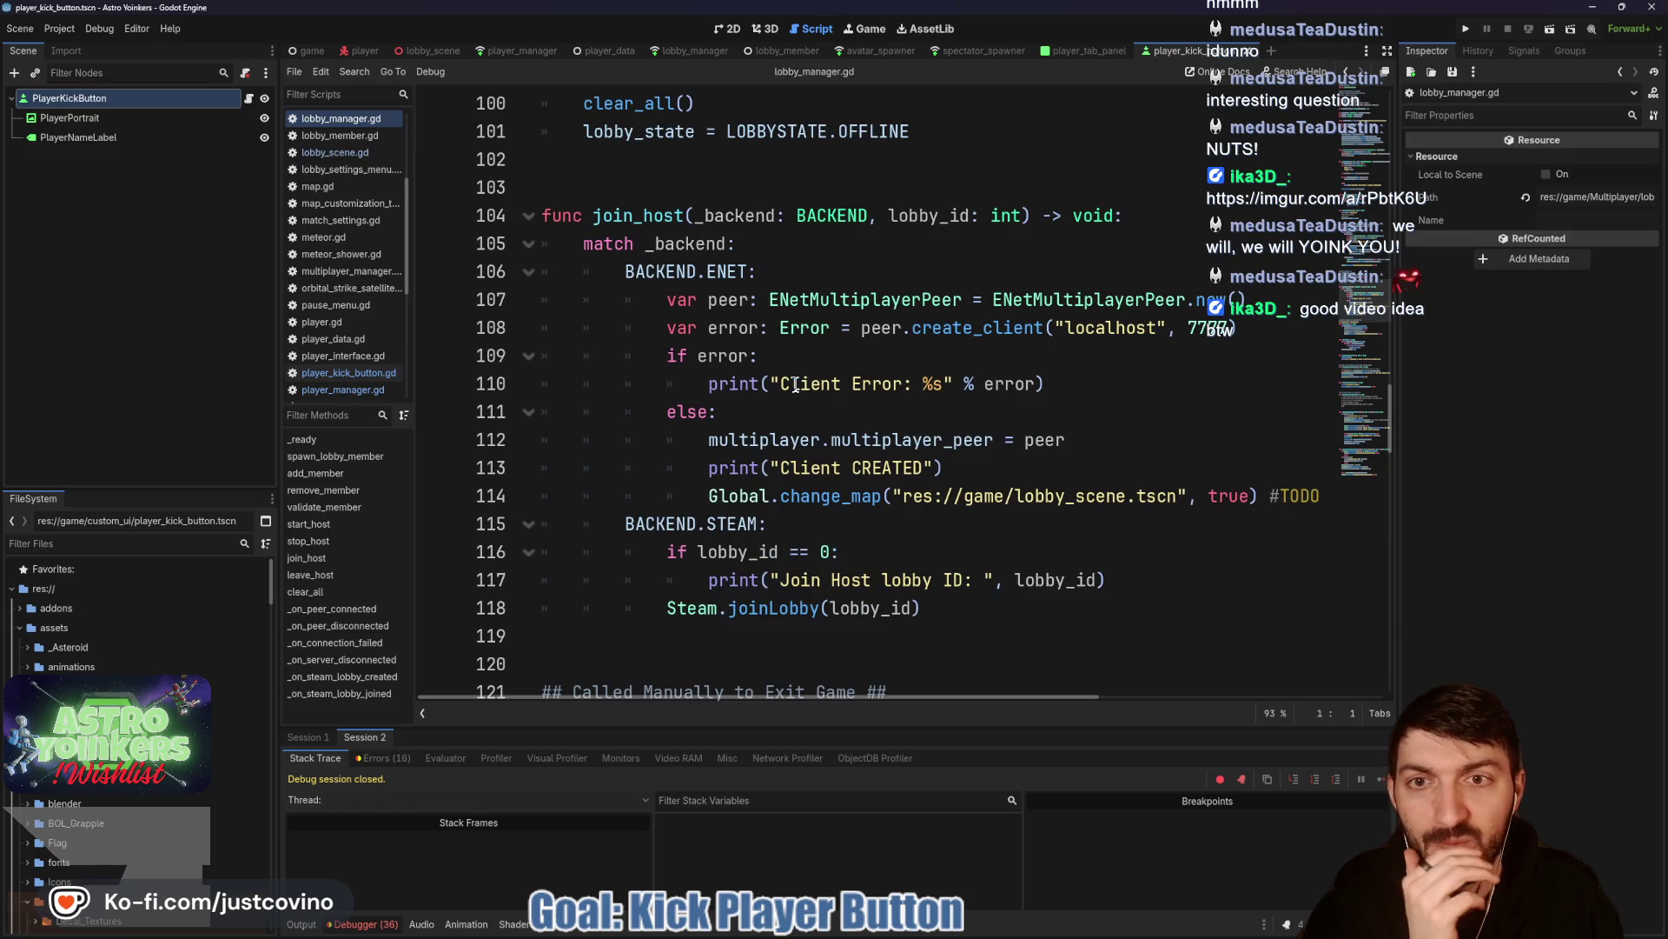
pyautogui.scroll(-6, 796, 385)
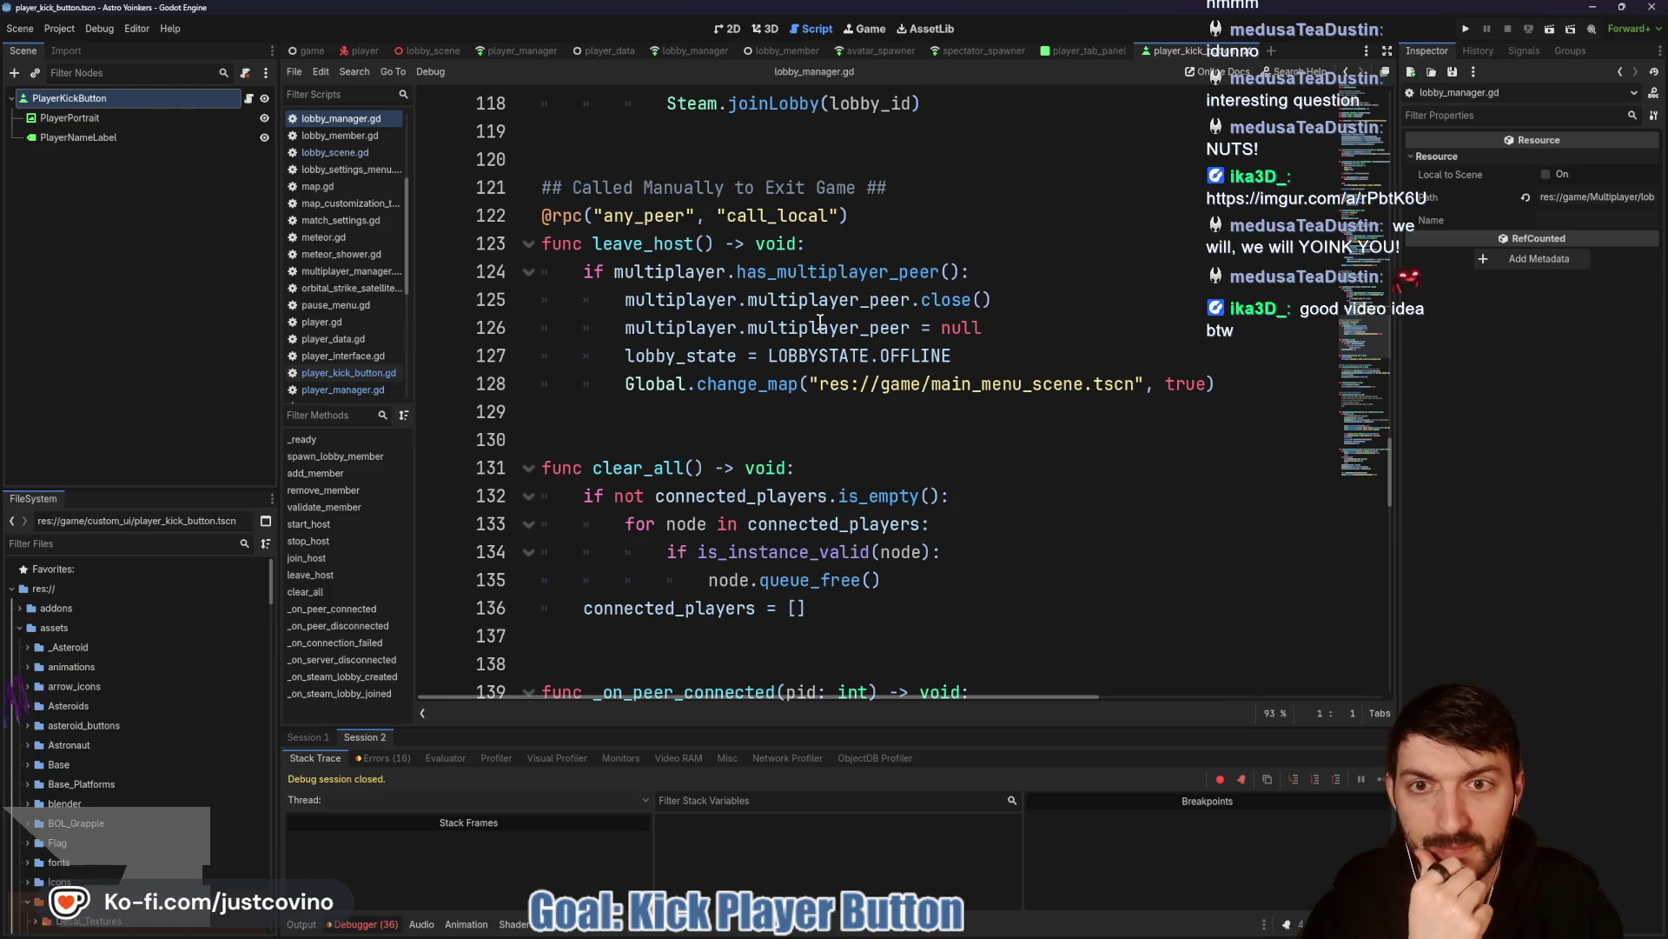
# Step: Inspect the leave_host and clear_all function names in lobby_manager.gd
pyautogui.doubleClick(647, 245)
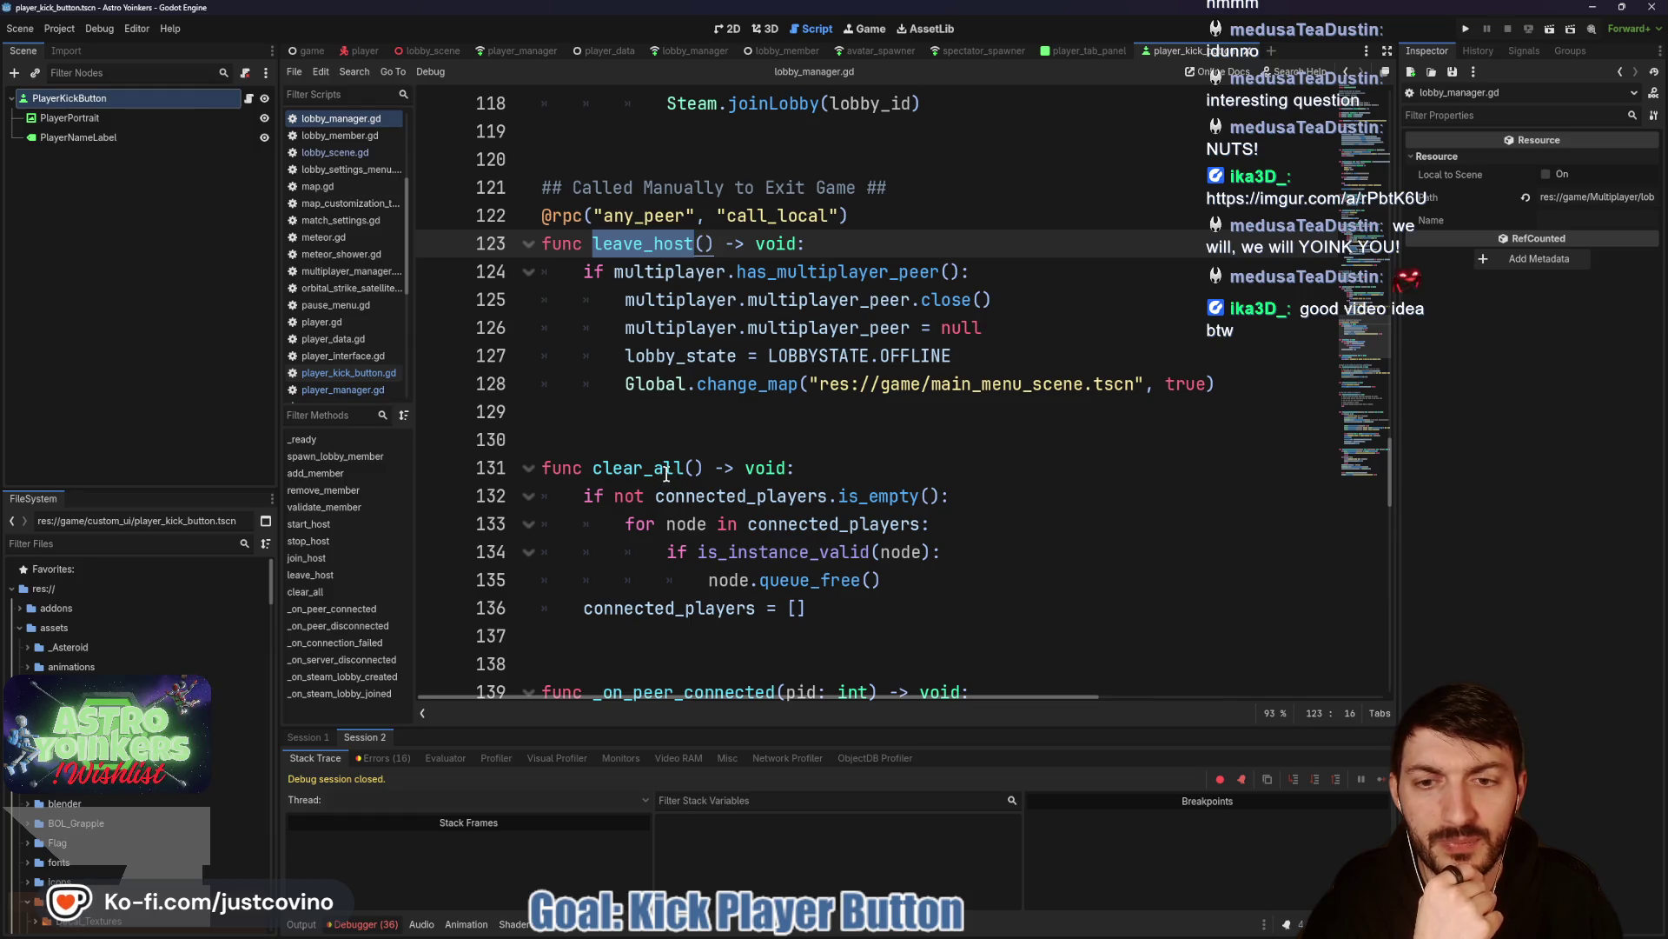
pyautogui.doubleClick(667, 472)
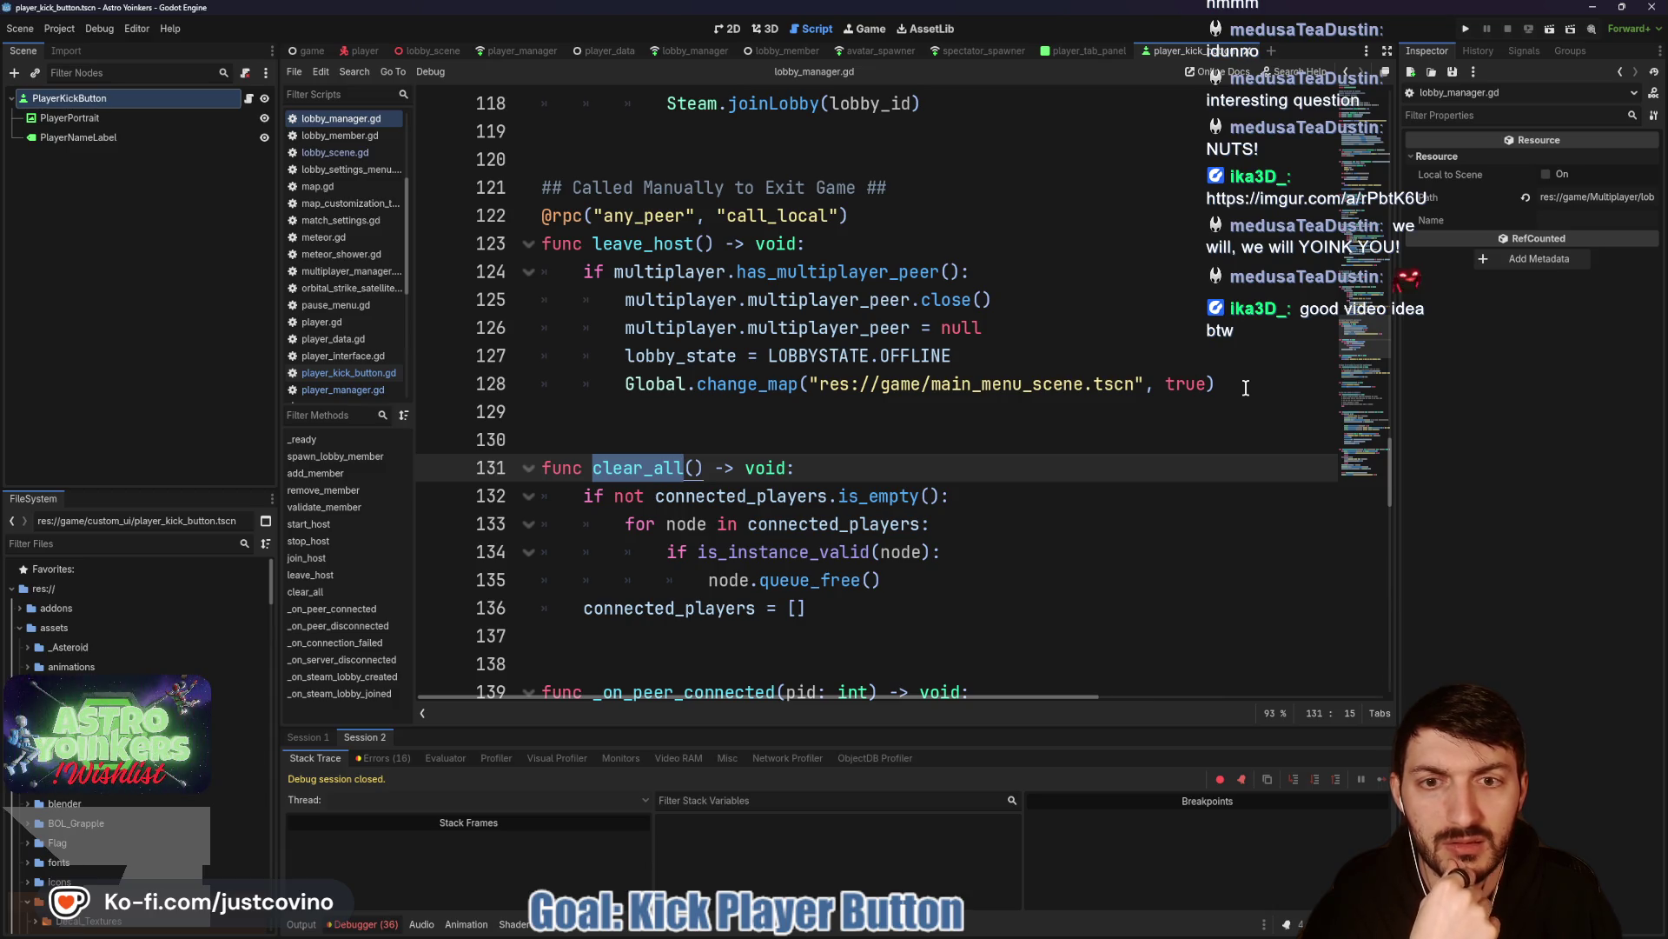
pyautogui.click(1232, 385)
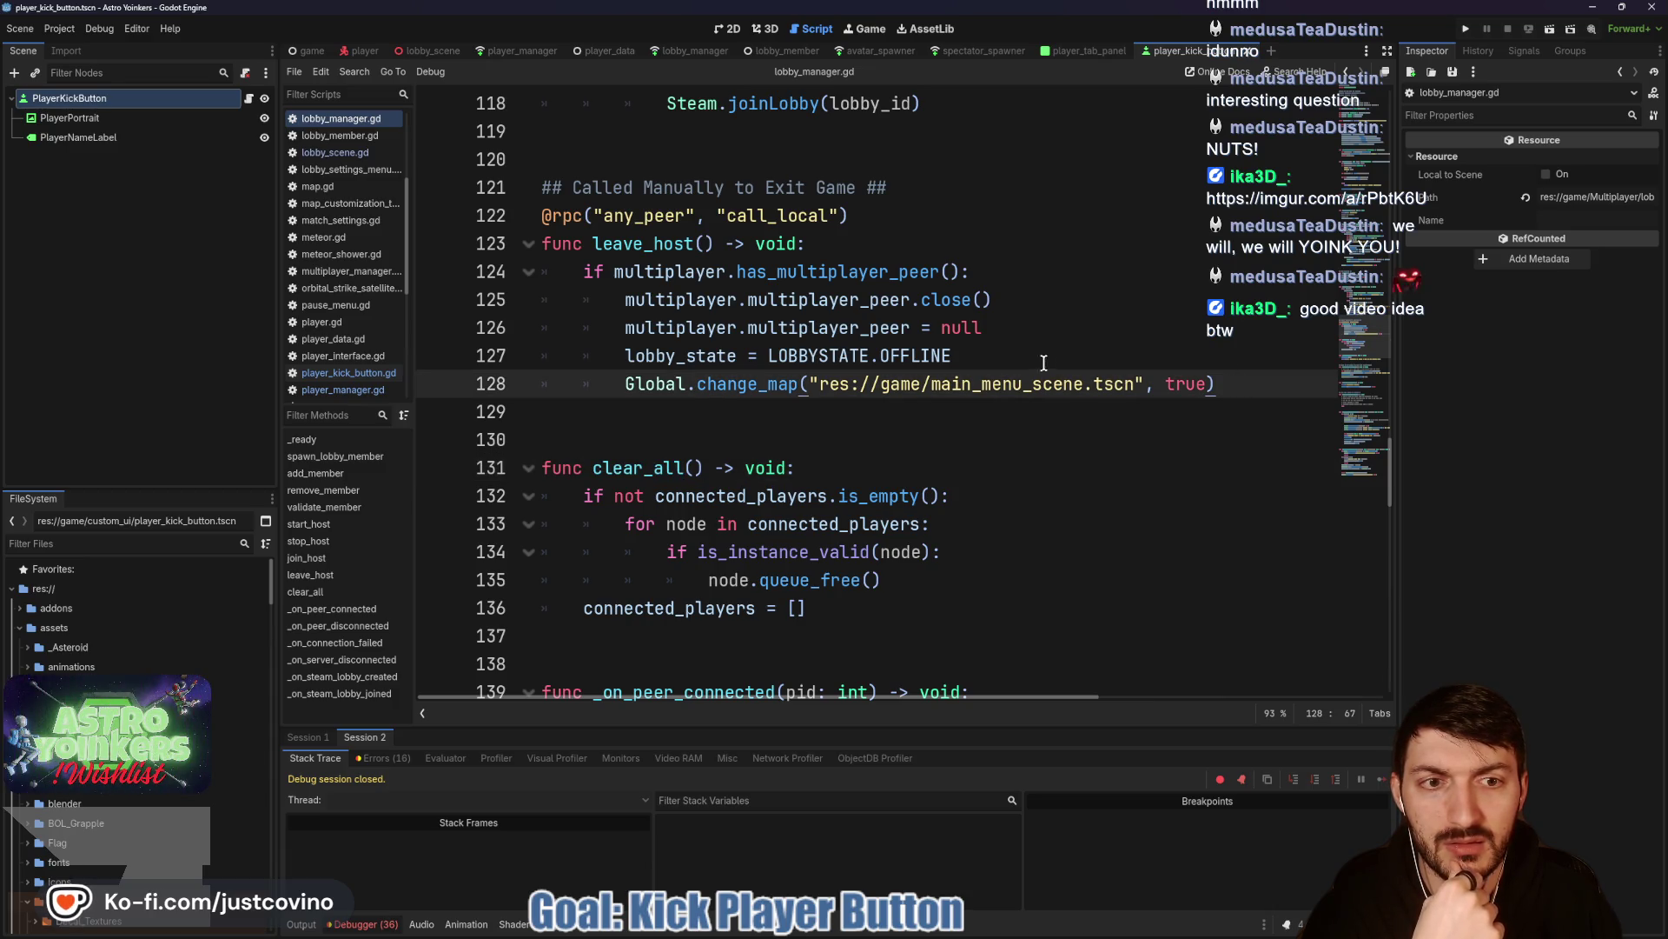
# Step: Add clear_all() and PlayerManager.clear_all() before Global.change_map in leave_host, and save the script
pyautogui.click(995, 357)
pyautogui.press('Return')
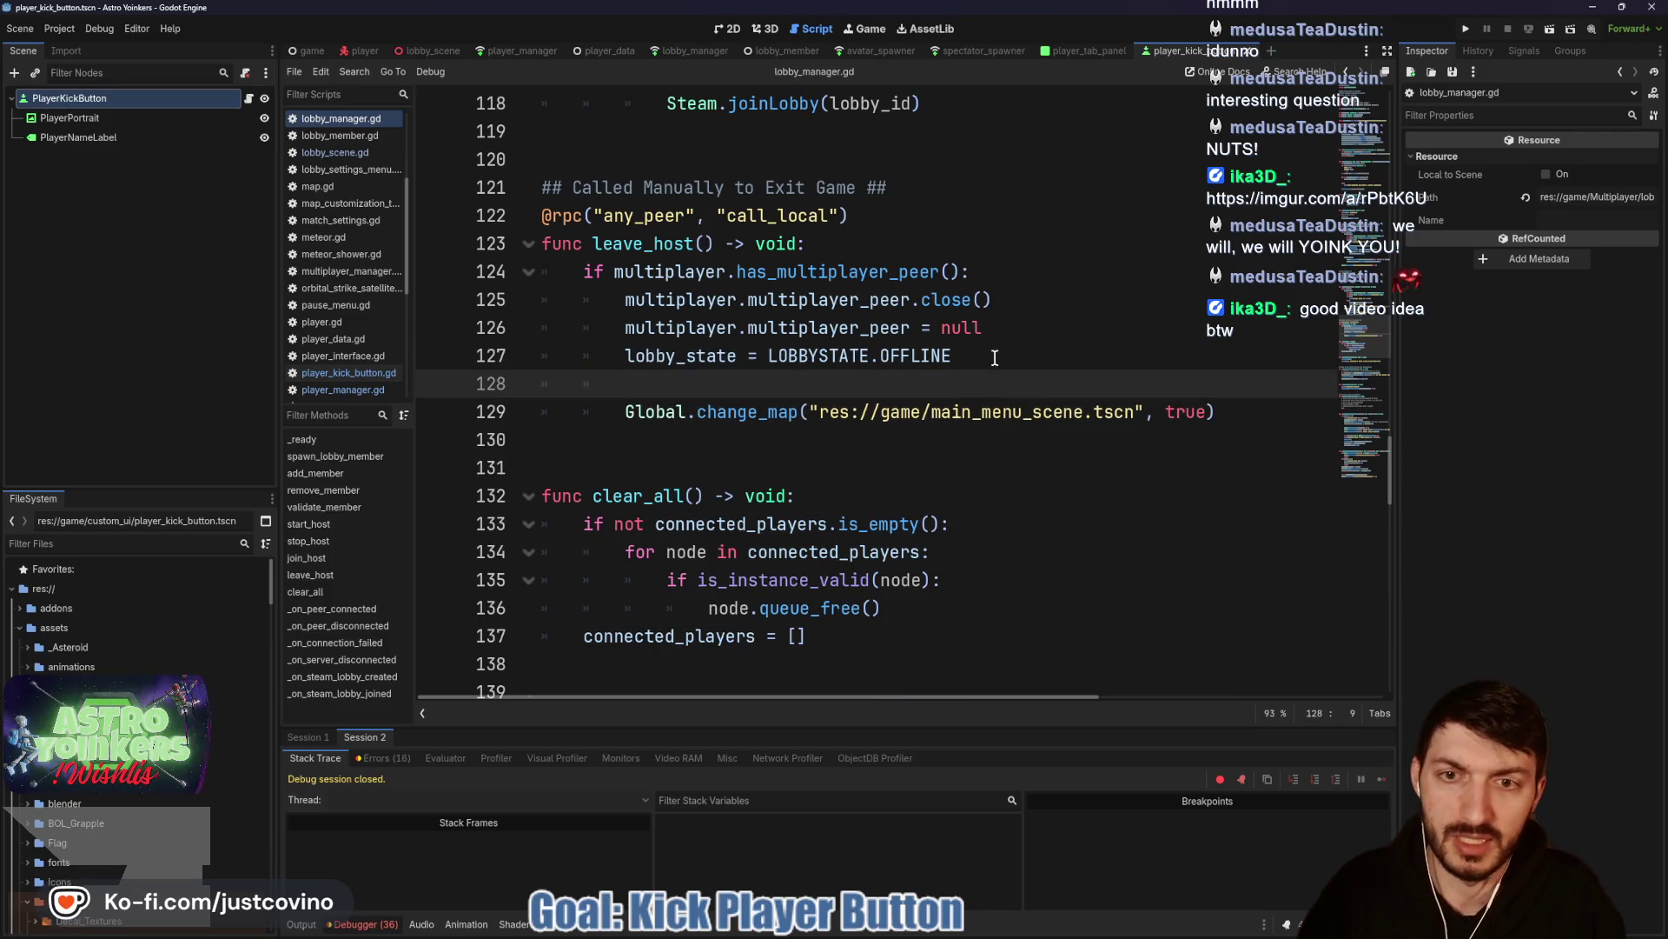
pyautogui.write('lear')
pyautogui.press('Return')
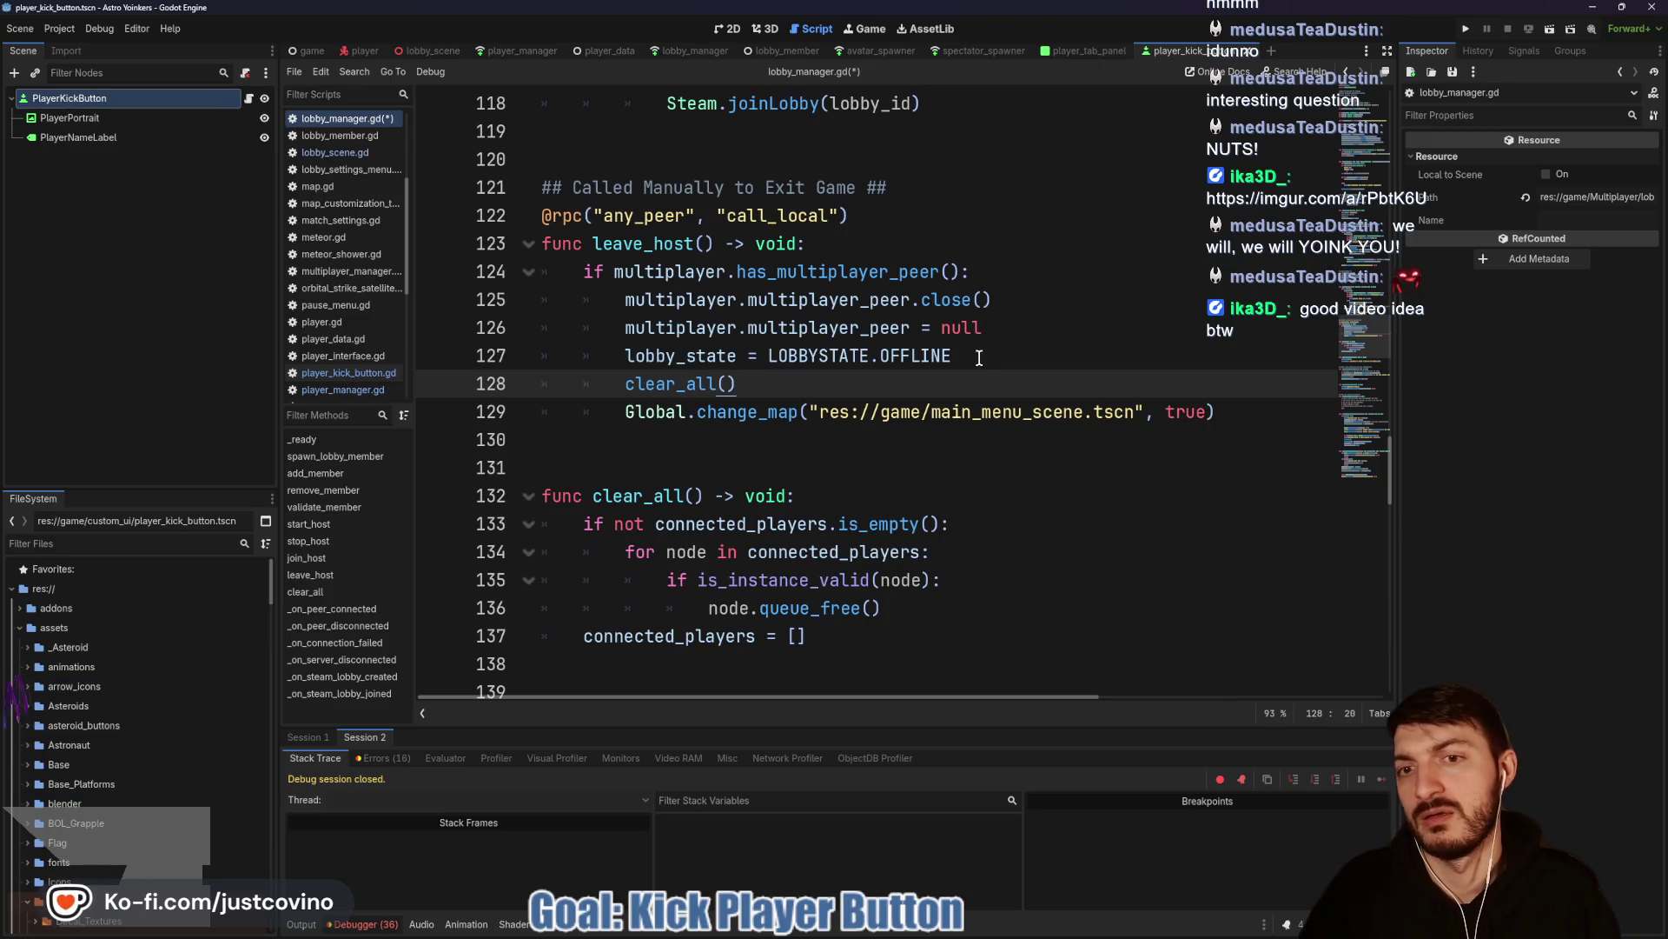
pyautogui.press('Return')
pyautogui.write('PlayerManage')
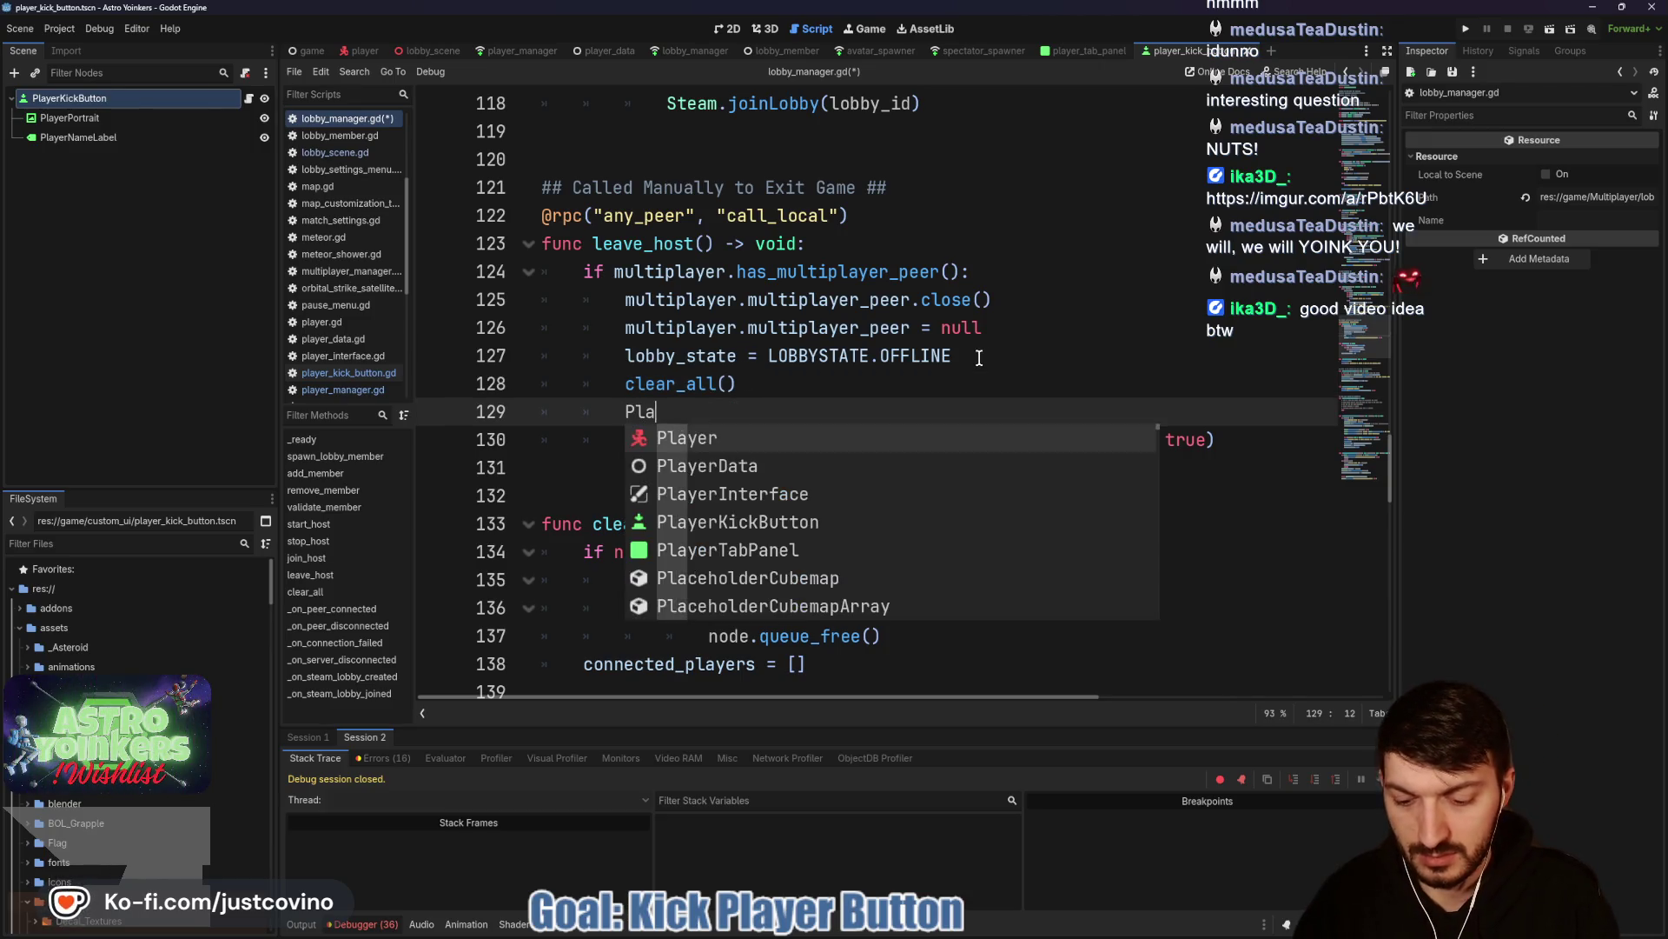
pyautogui.write('r.')
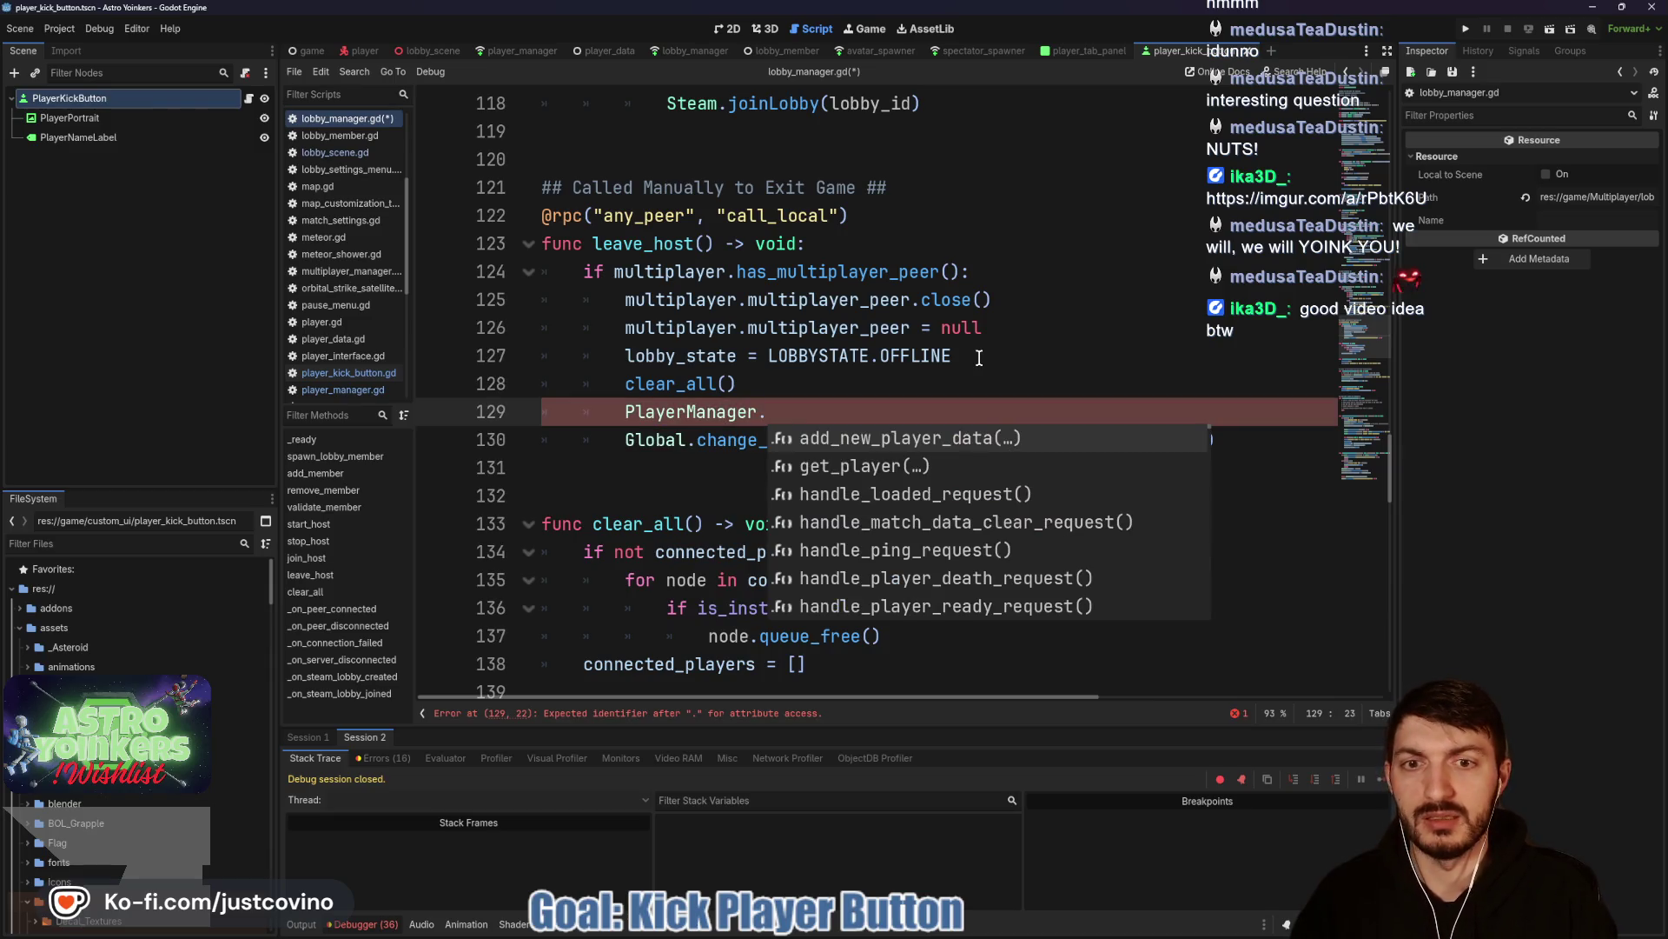
pyautogui.write('celar')
pyautogui.press('BackSpace')
pyautogui.press('BackSpace')
pyautogui.press('BackSpace')
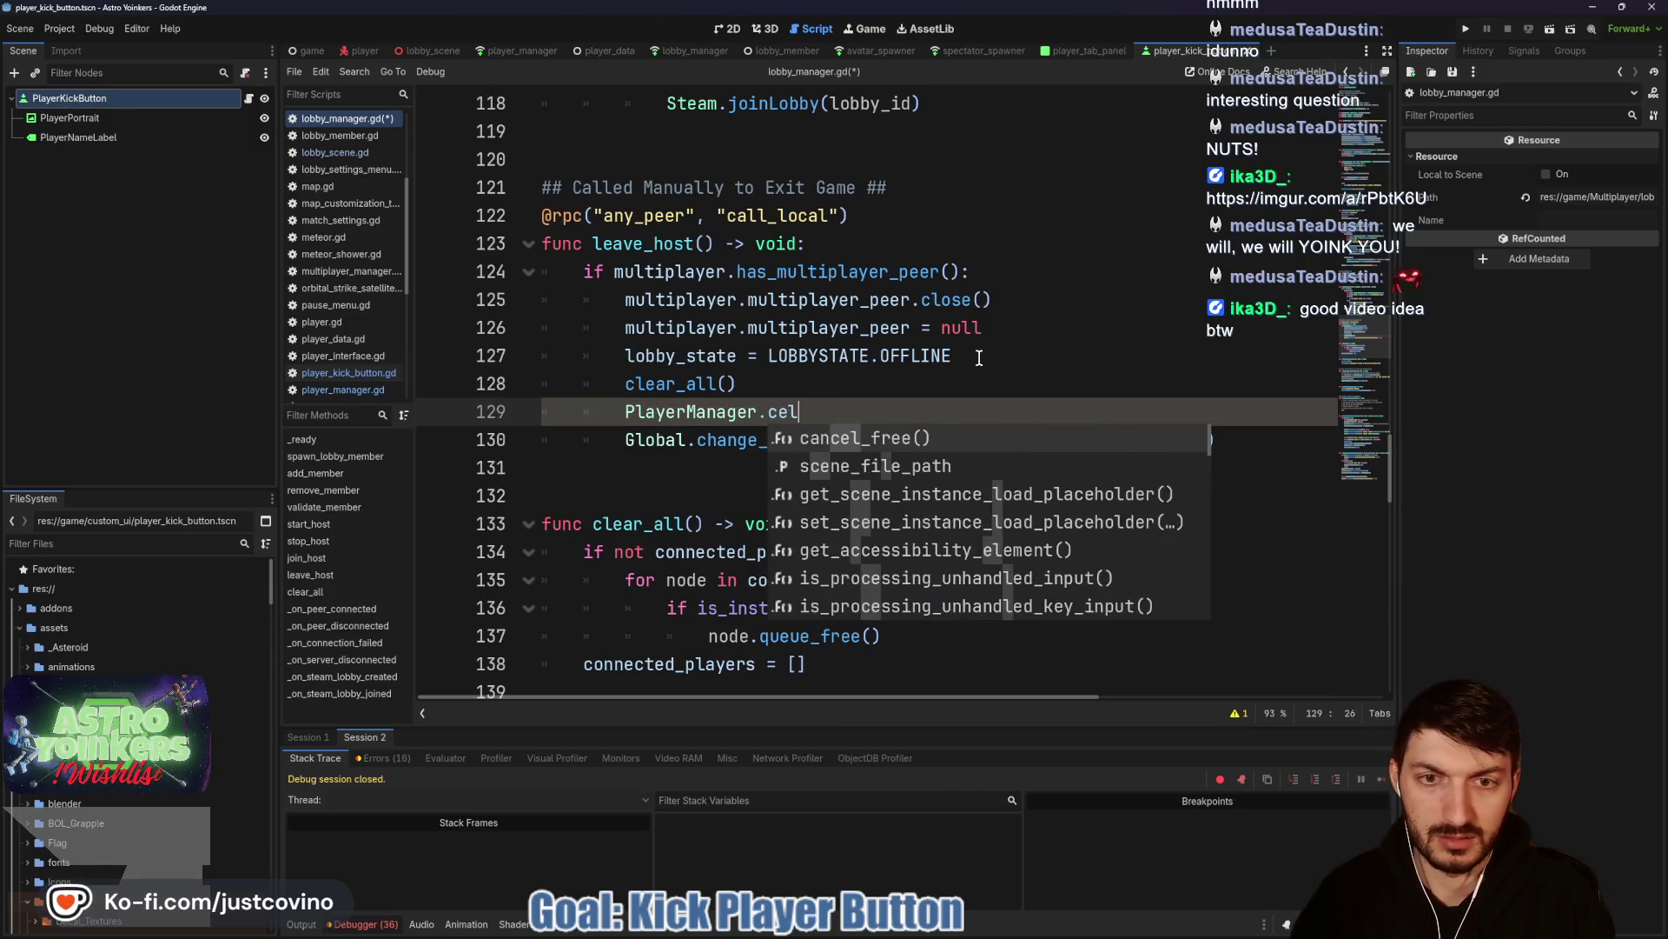
pyautogui.write('lear')
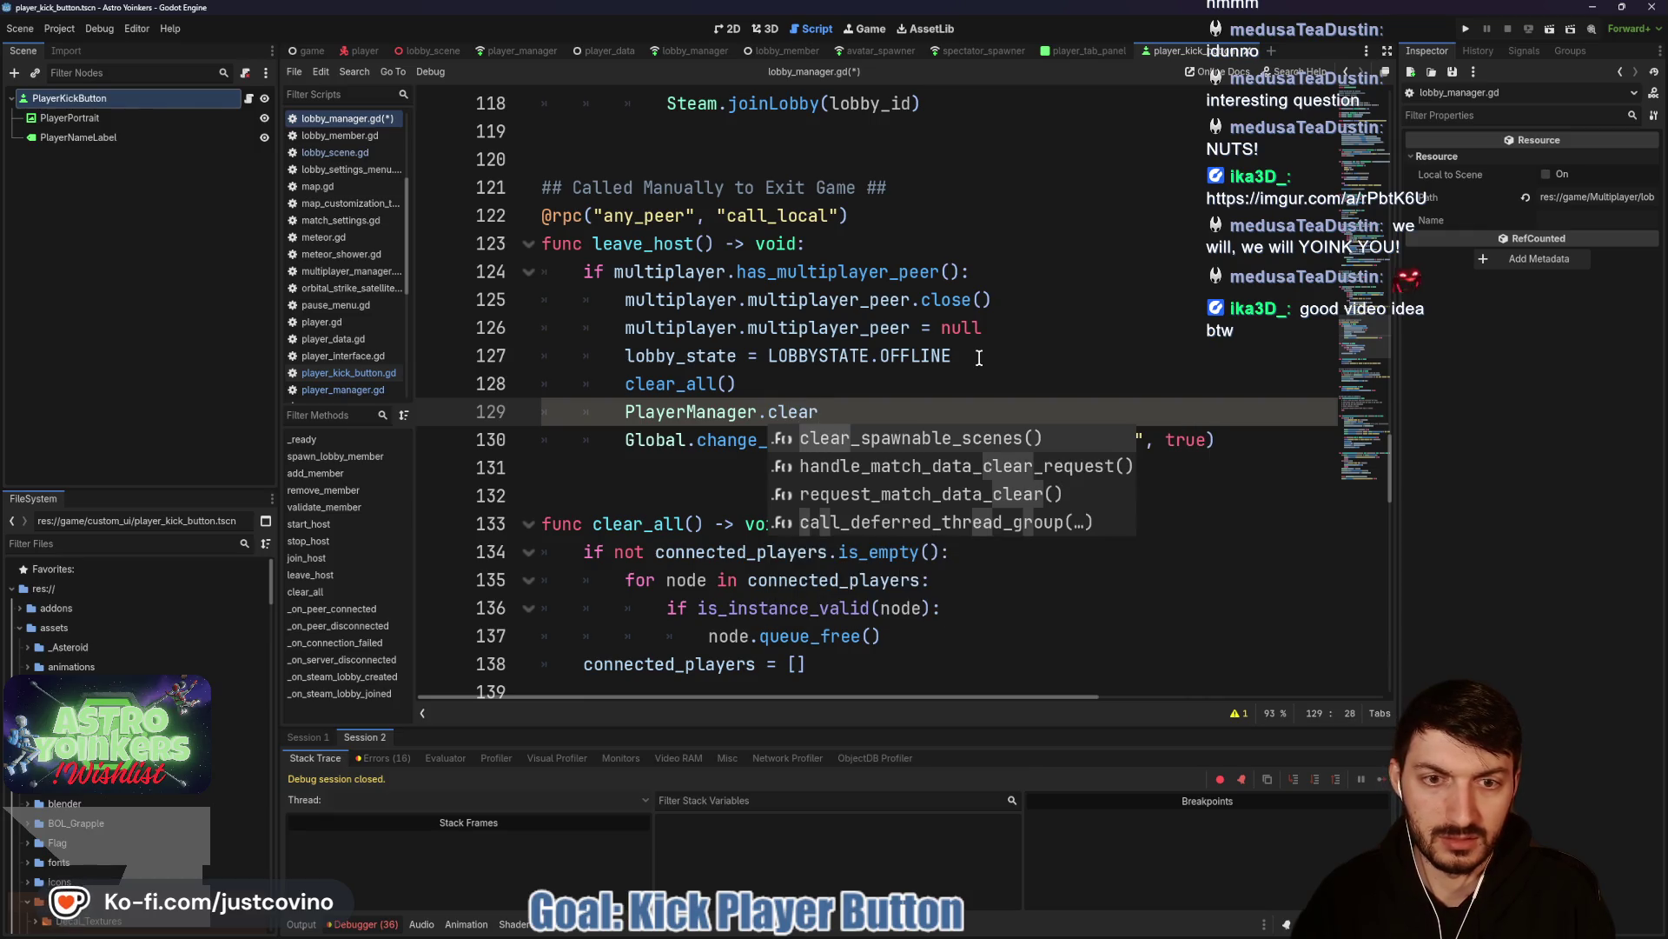
pyautogui.write('_all()')
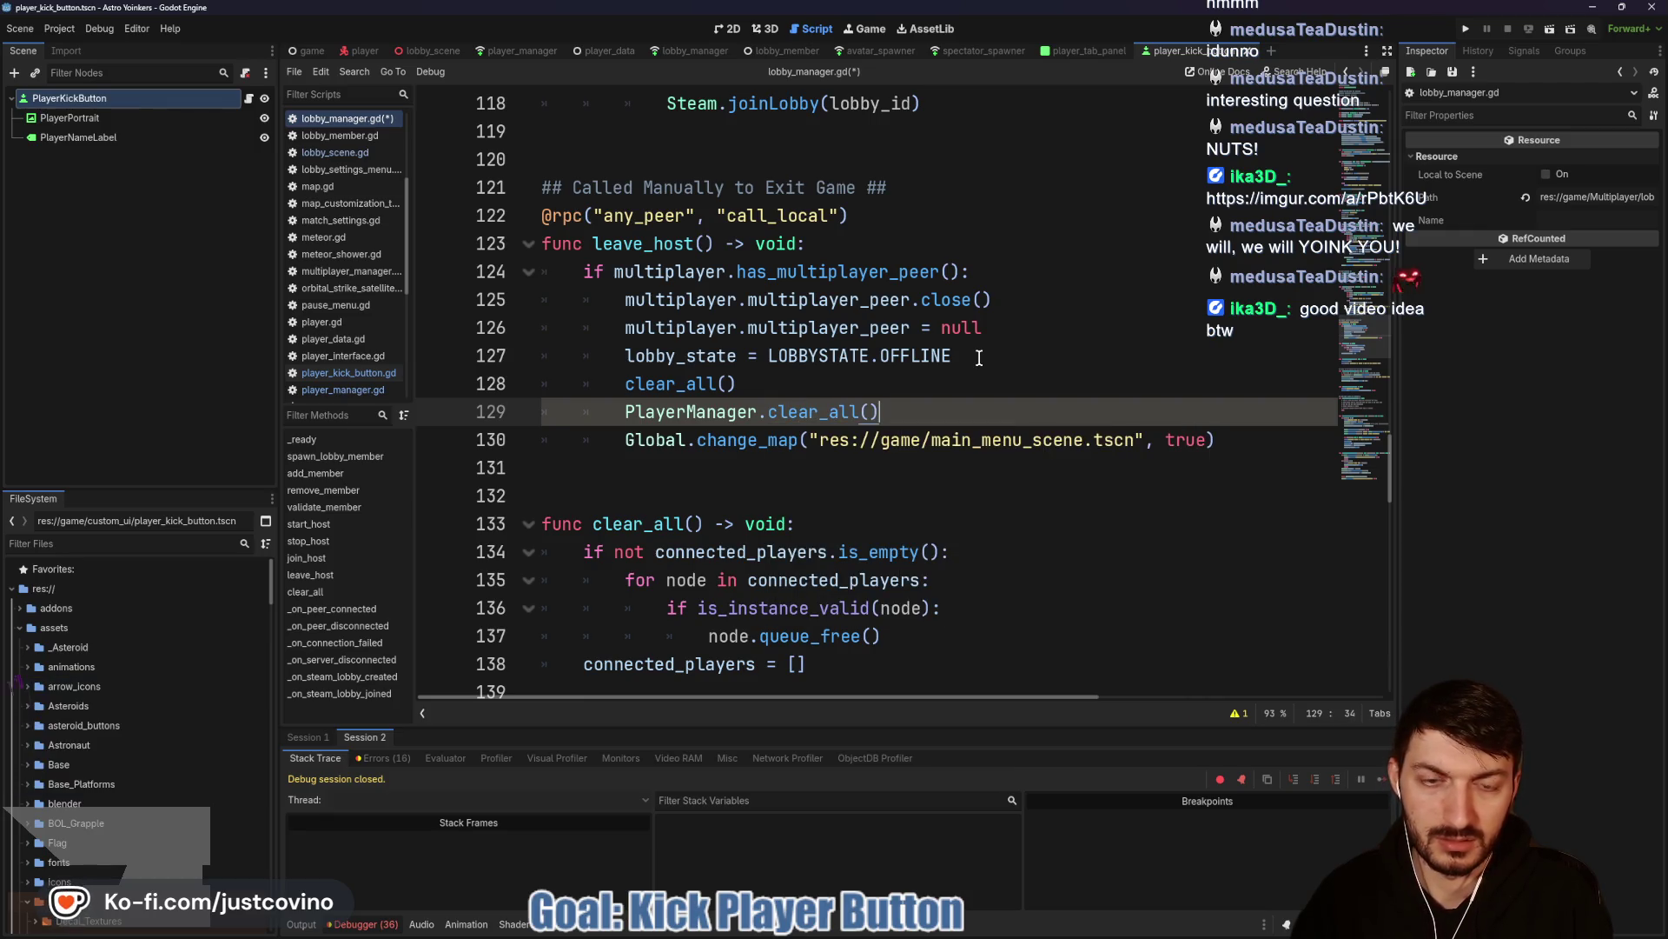
pyautogui.hotkey('ctrl', 's')
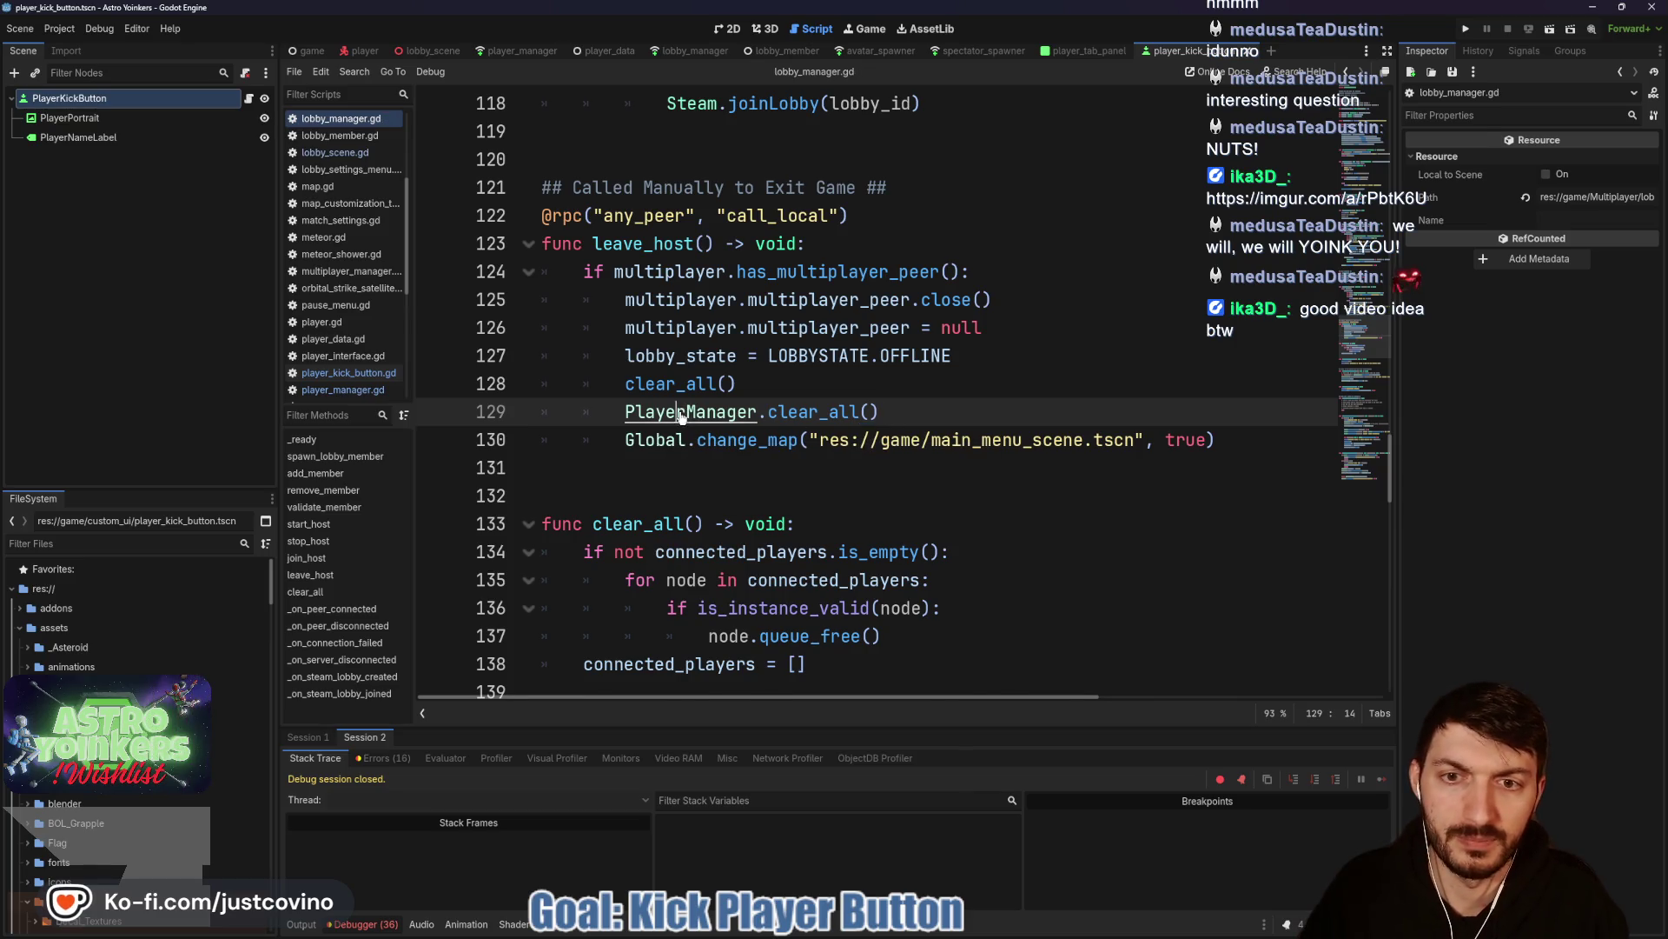
# Step: Open player_manager.gd and scroll to remove_player_data, placing the caret on the line below it
pyautogui.keyDown('ctrl'); pyautogui.click(680, 418); pyautogui.keyUp('ctrl')
pyautogui.scroll(-20, 687, 426)
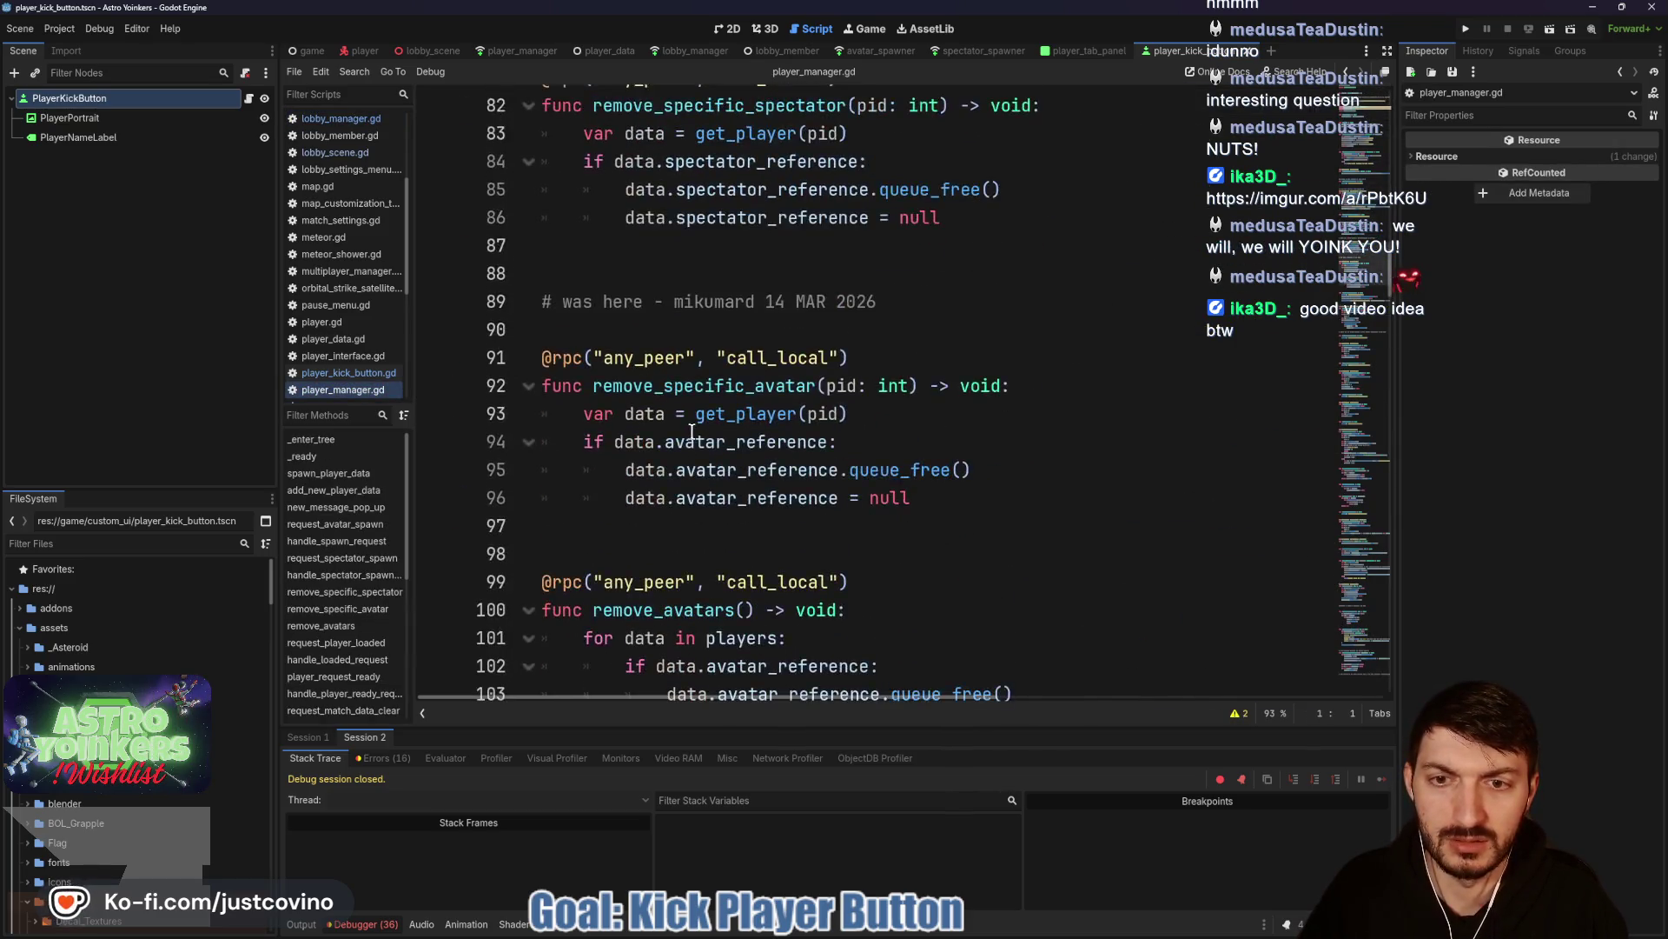
pyautogui.scroll(-20, 691, 431)
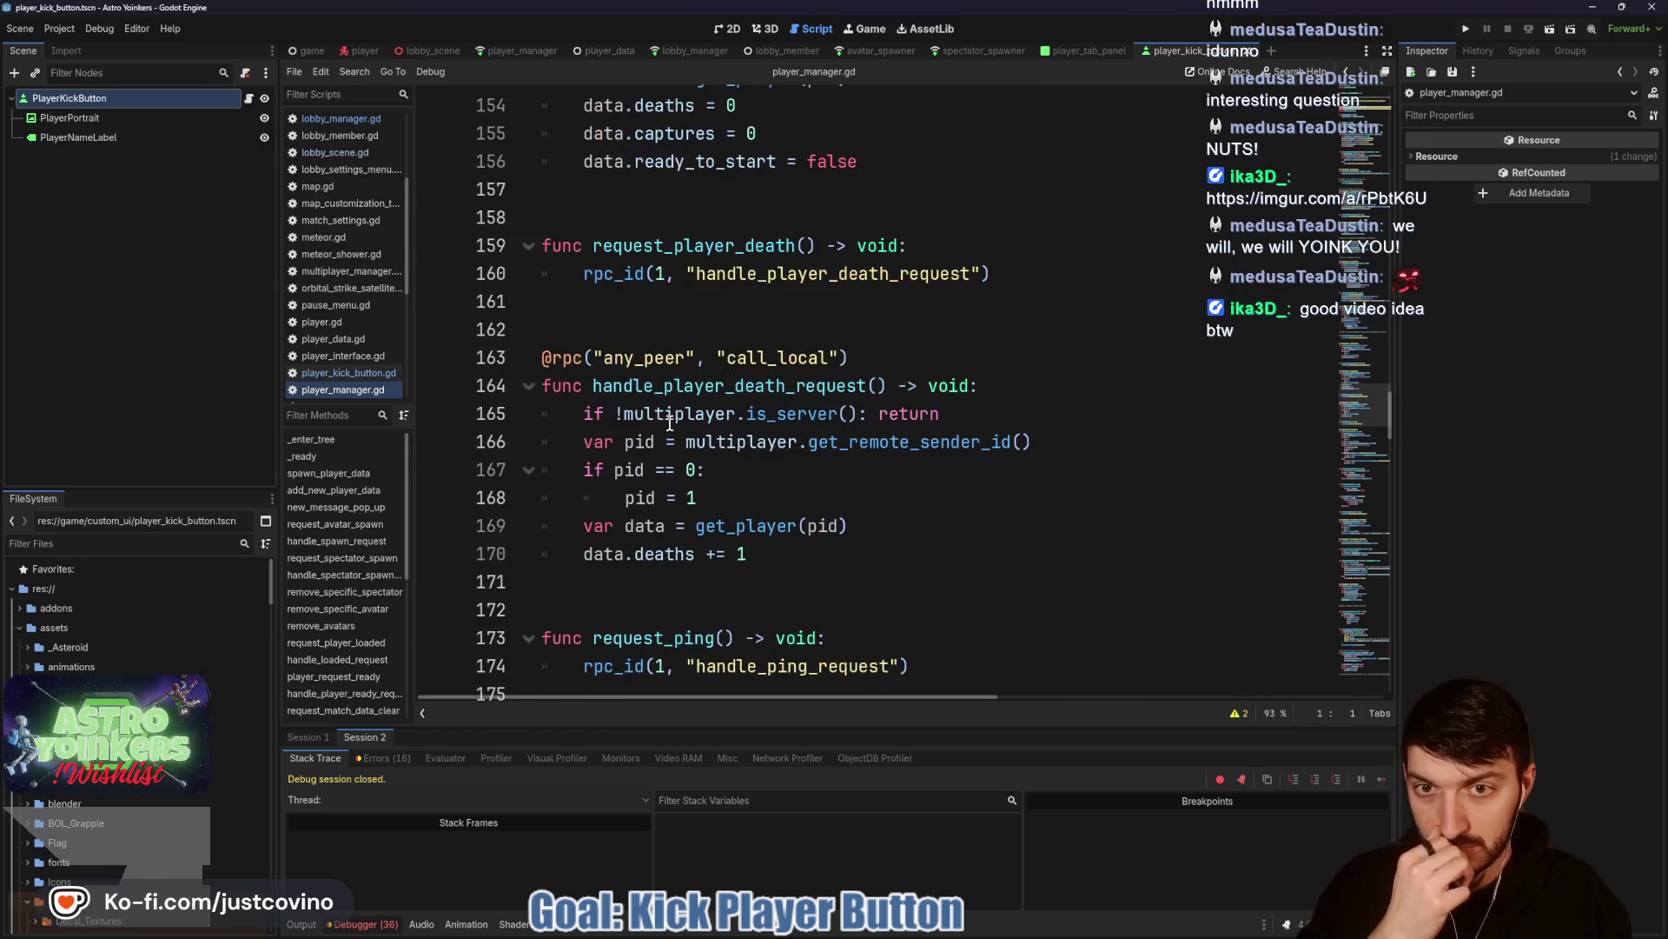
pyautogui.scroll(-12, 670, 423)
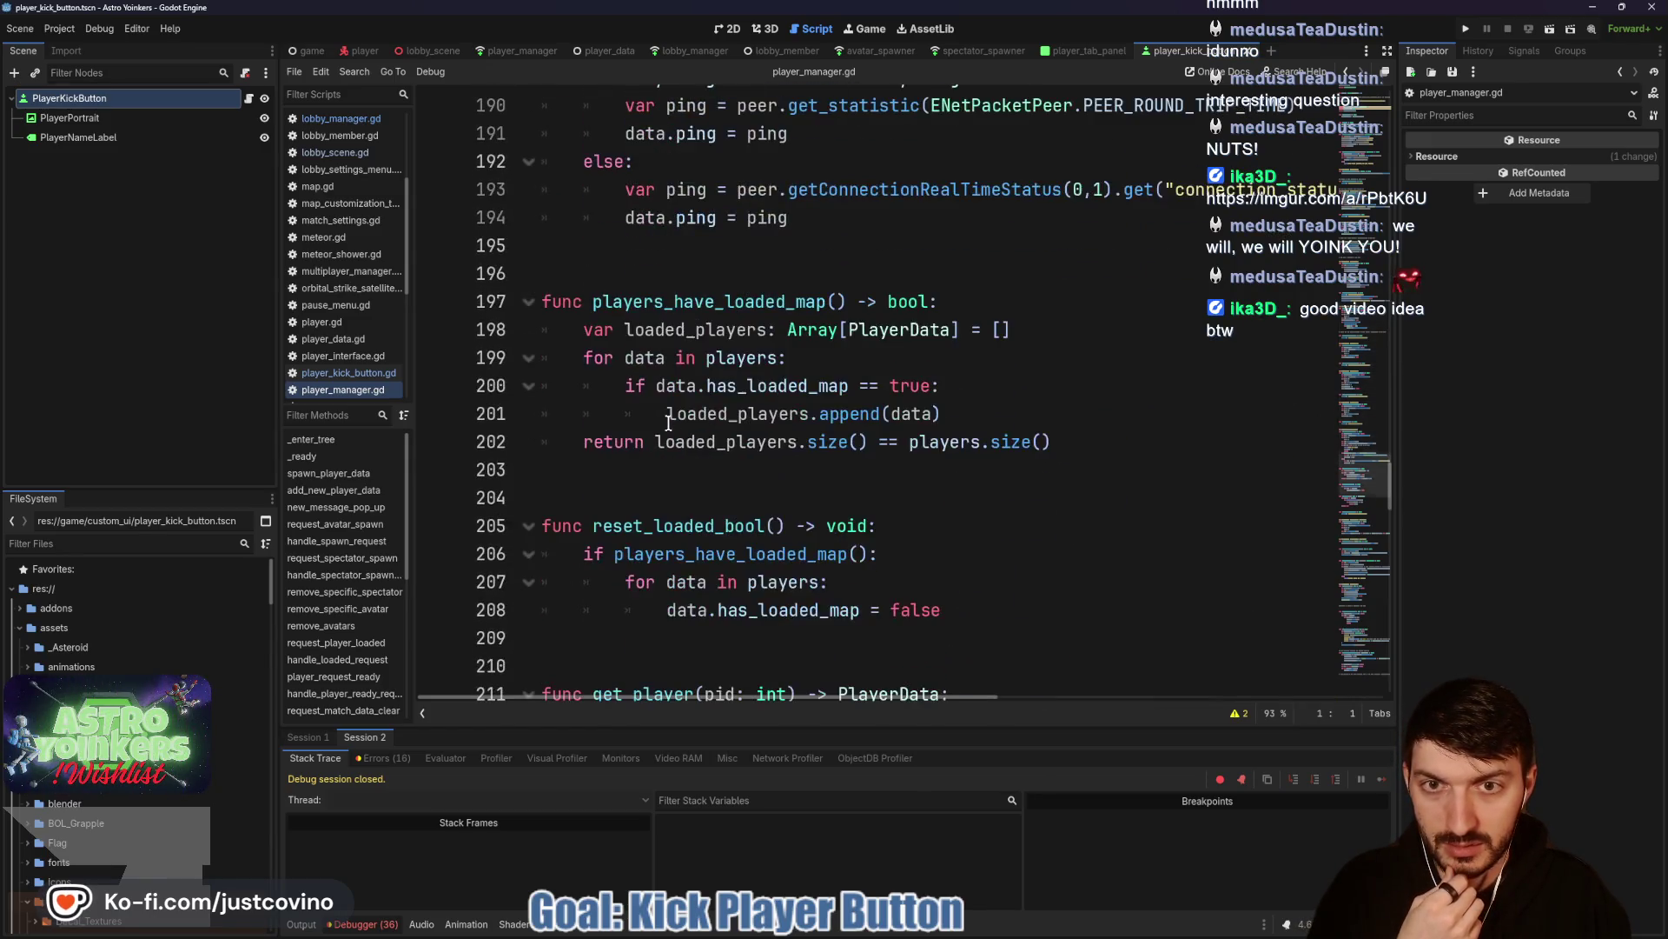
pyautogui.scroll(-1, 665, 421)
pyautogui.scroll(-4, 656, 421)
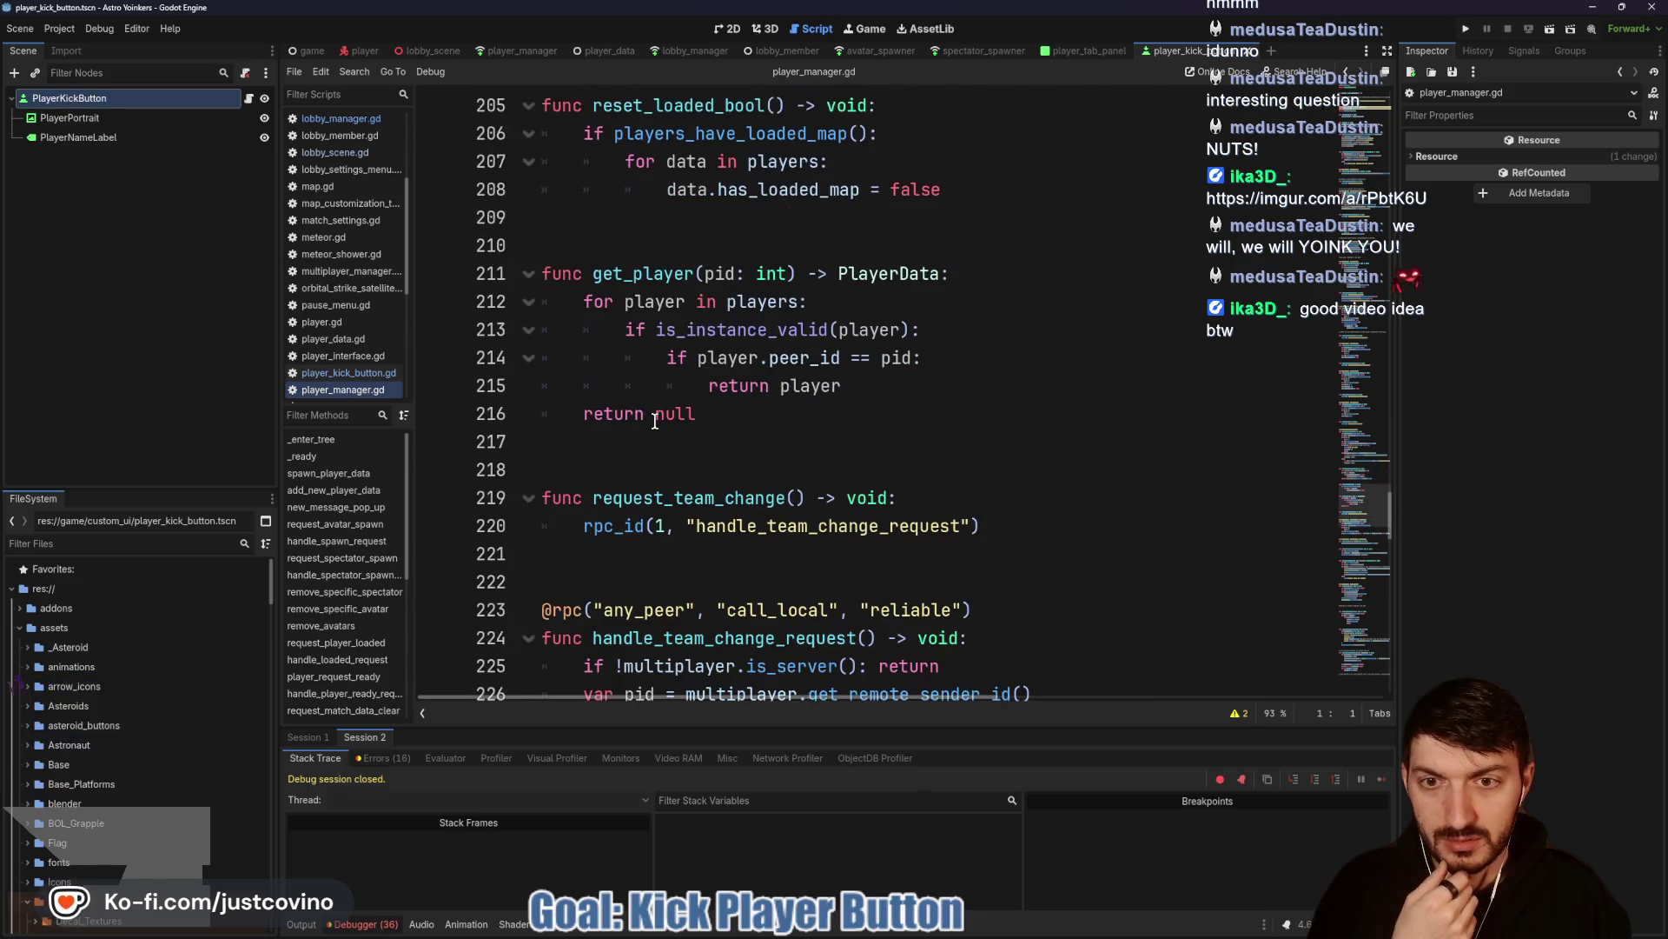
pyautogui.scroll(-2, 654, 420)
pyautogui.scroll(-12, 651, 420)
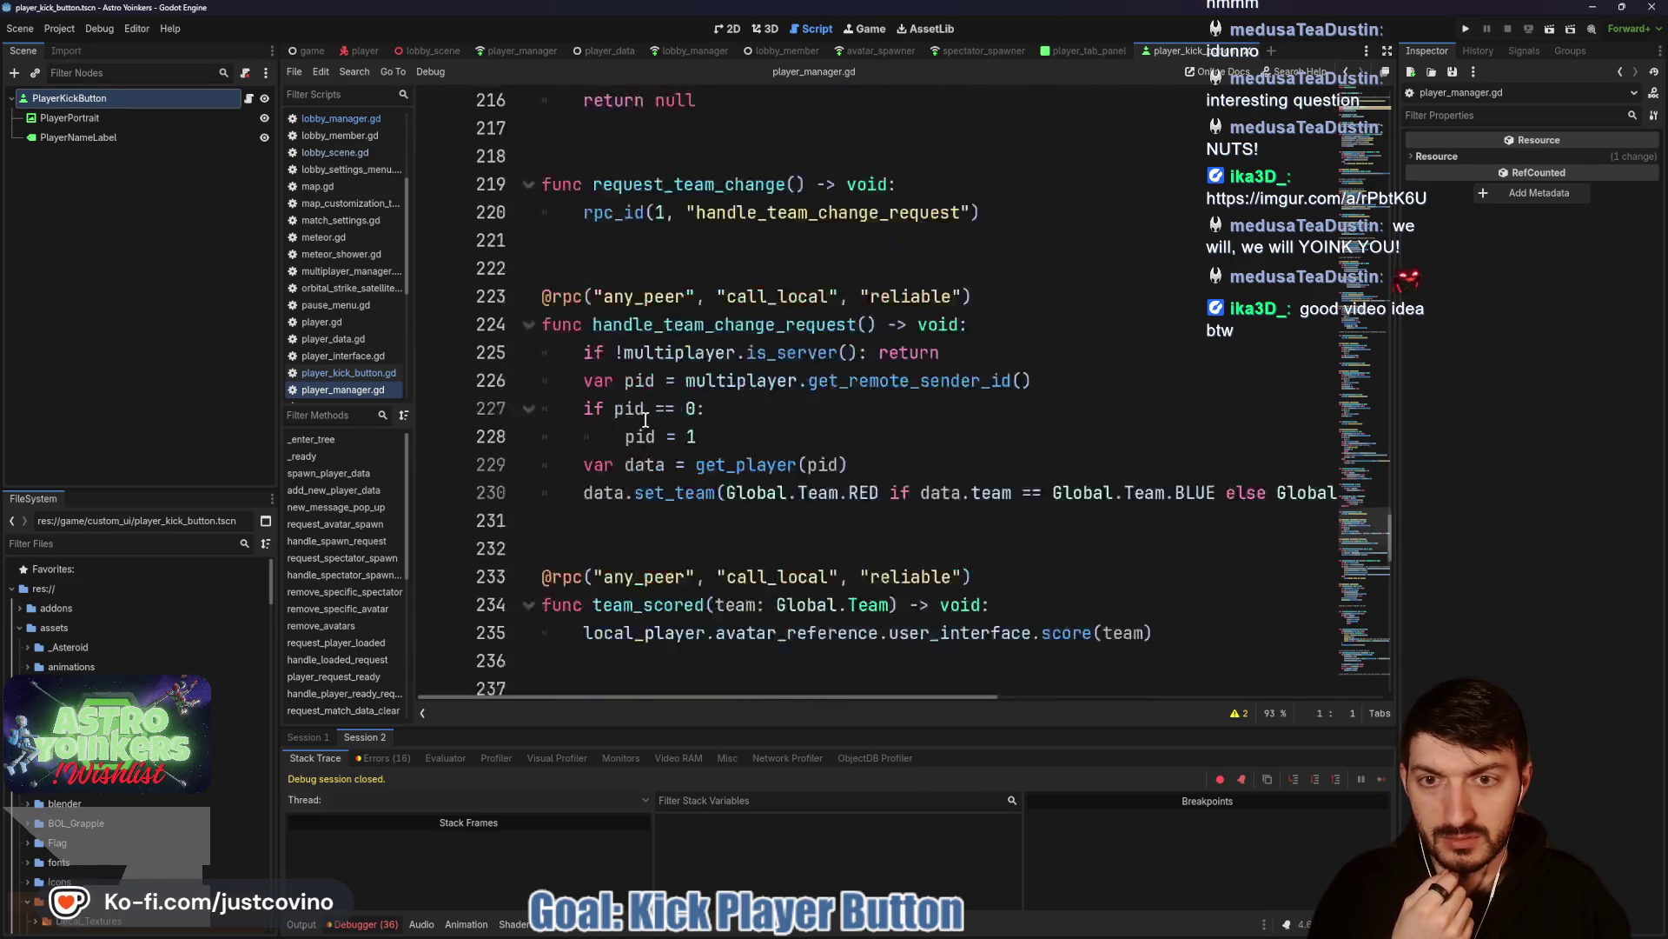
pyautogui.scroll(-5, 646, 420)
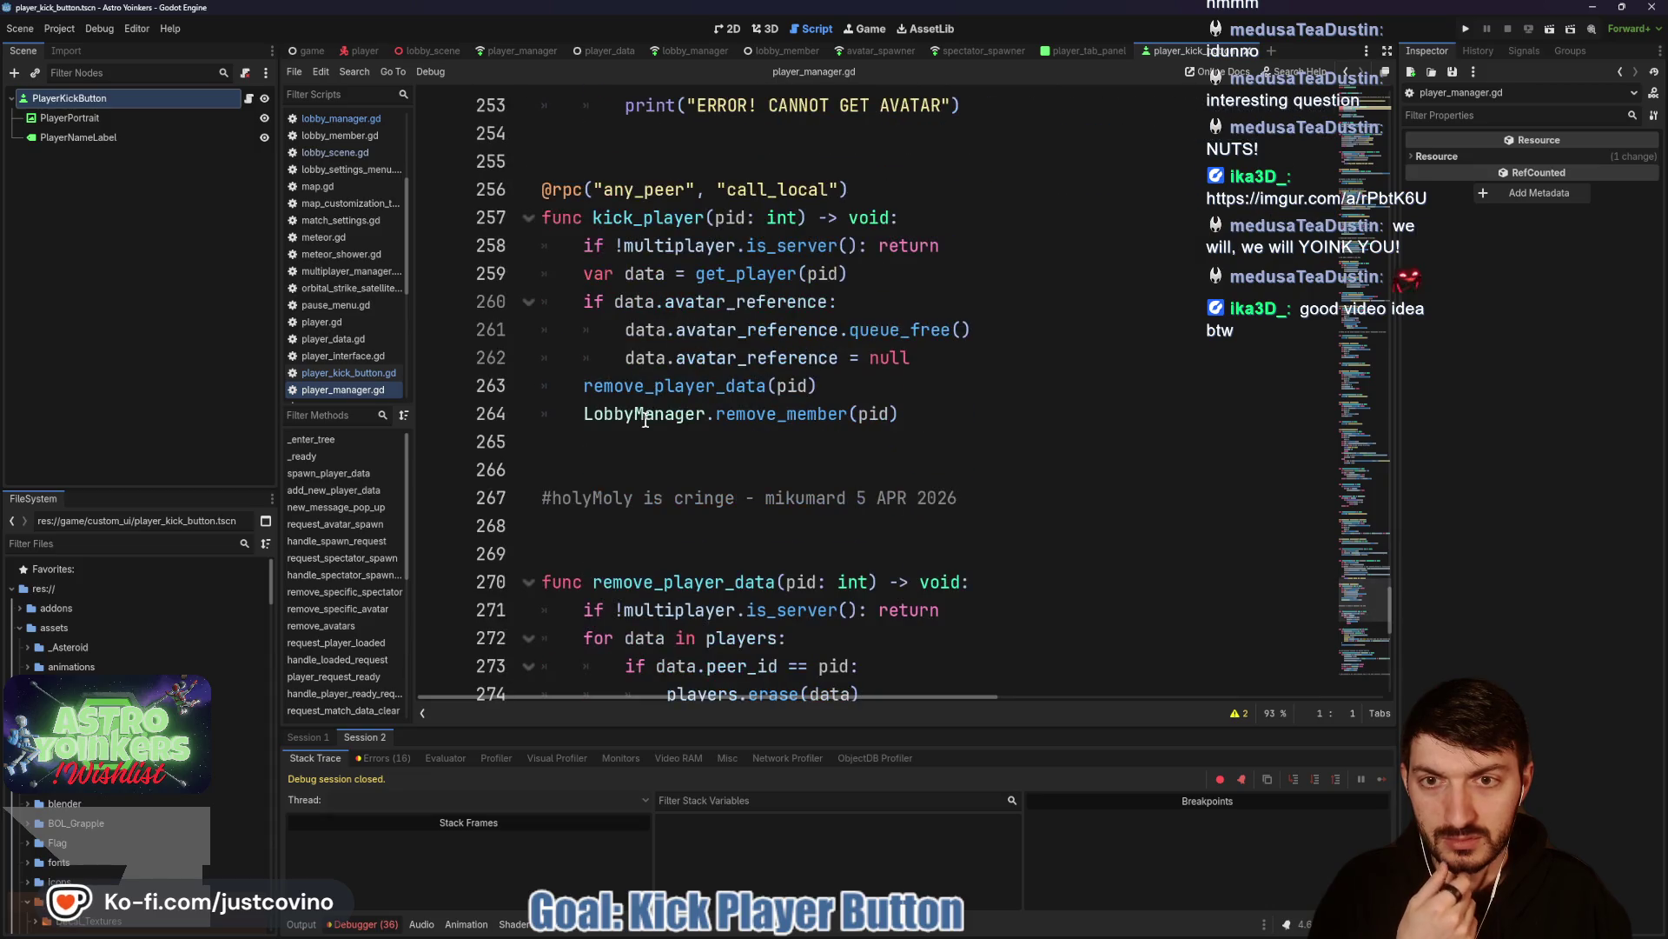
pyautogui.scroll(-7, 638, 419)
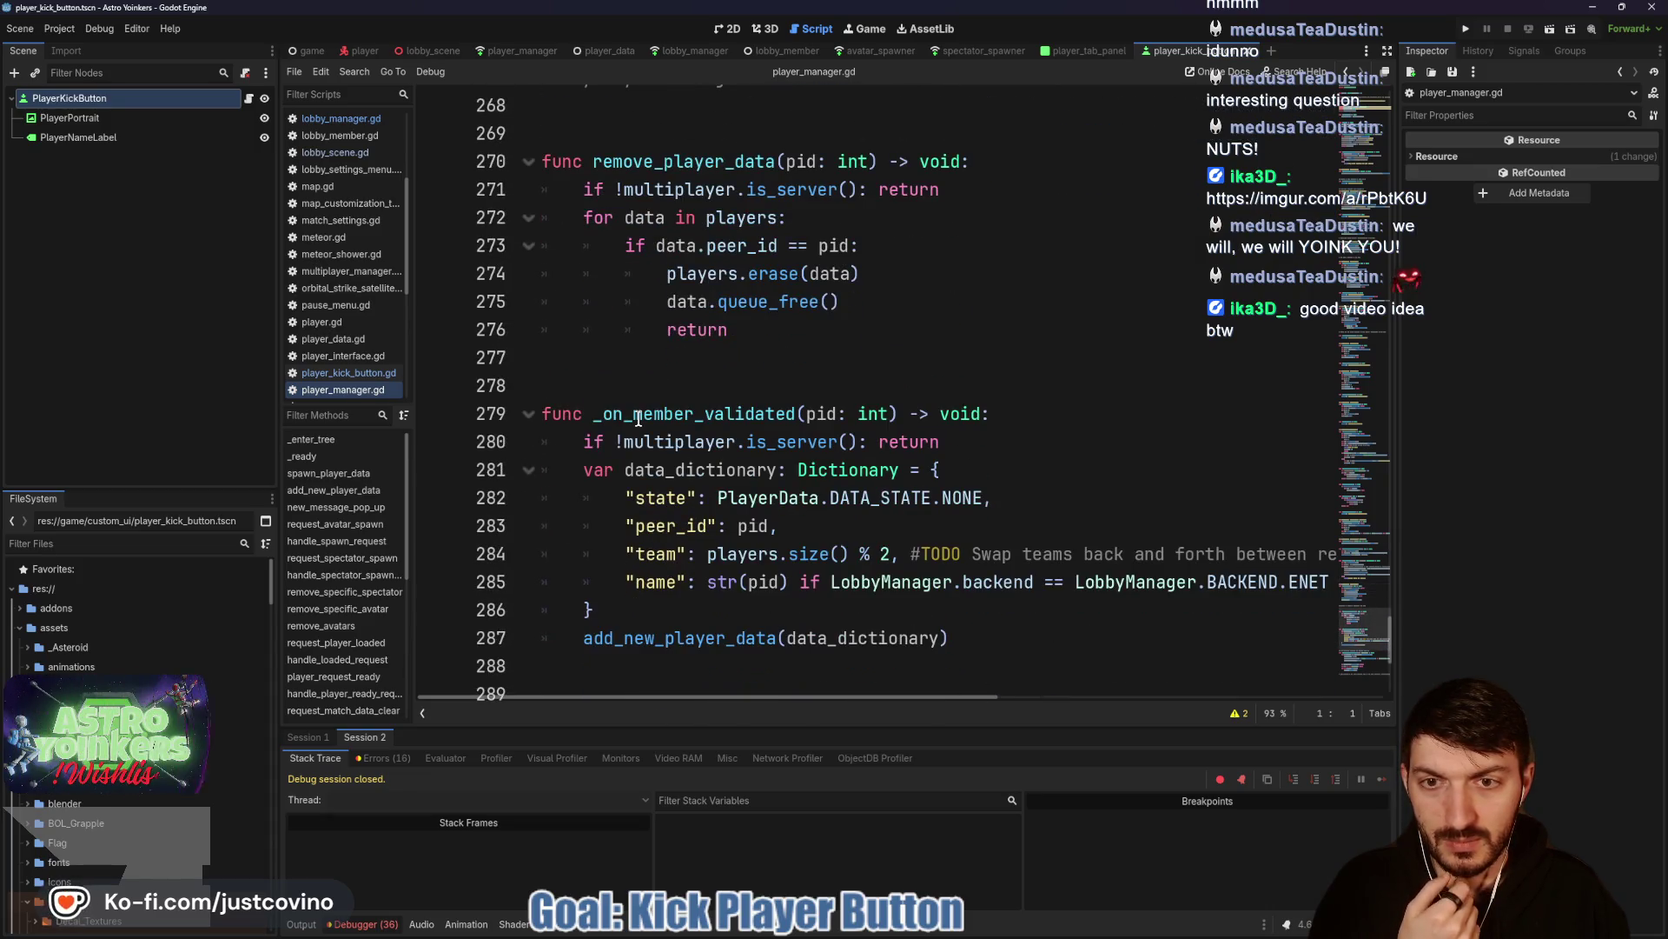
pyautogui.scroll(6, 639, 419)
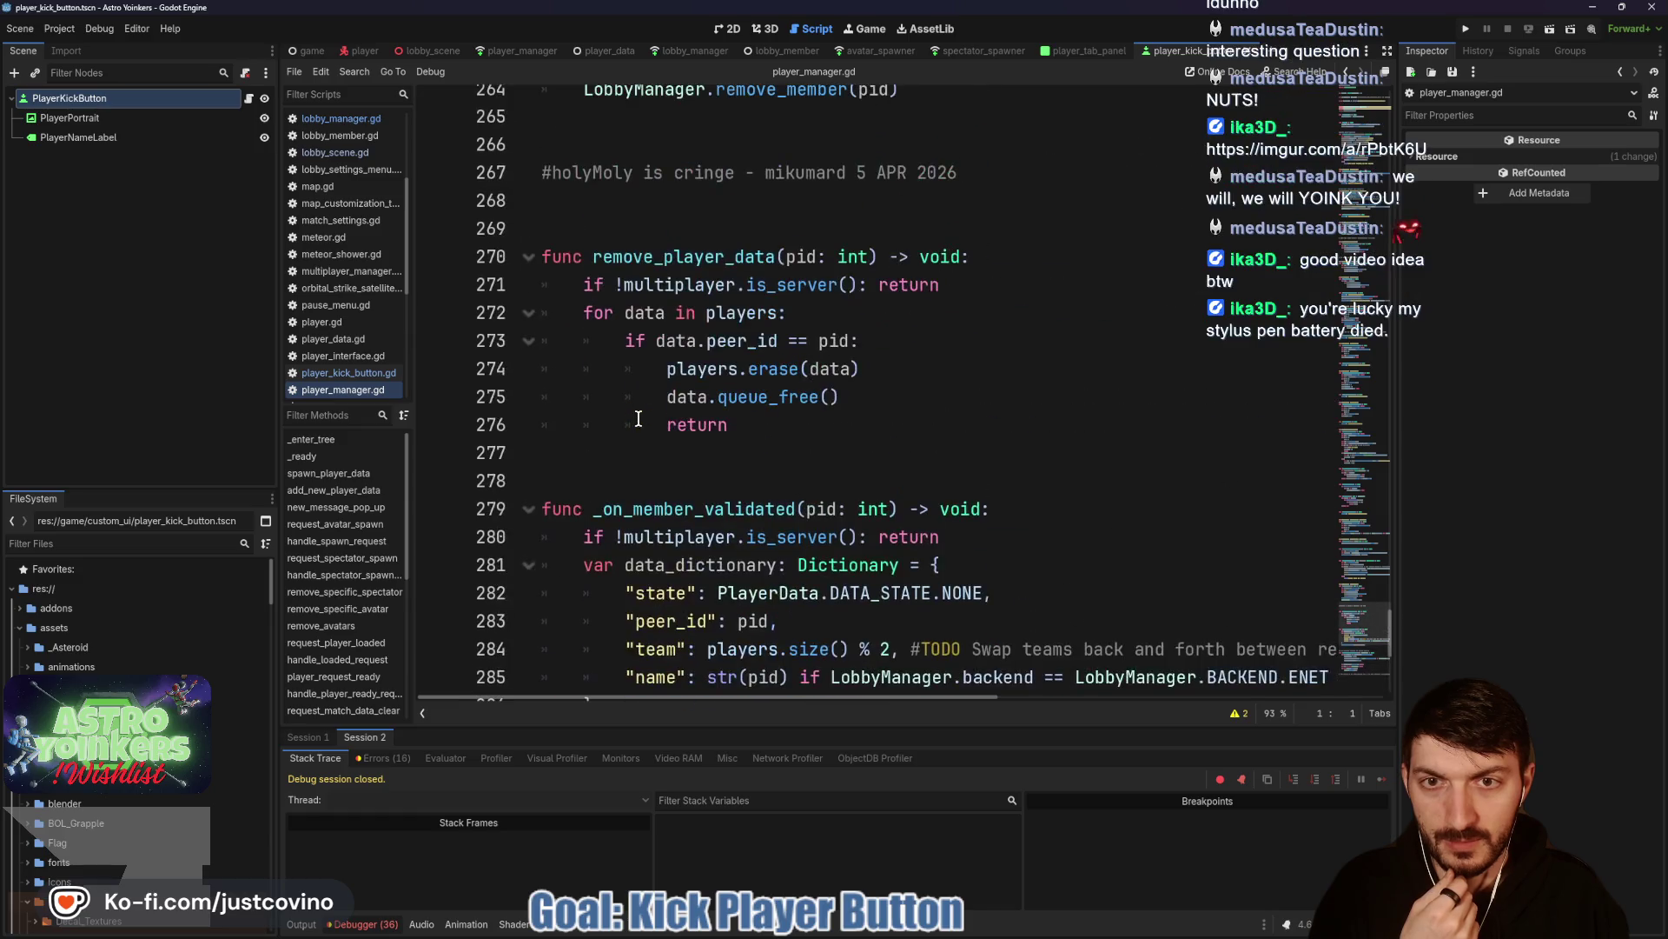
pyautogui.scroll(2, 578, 464)
pyautogui.scroll(-3, 582, 399)
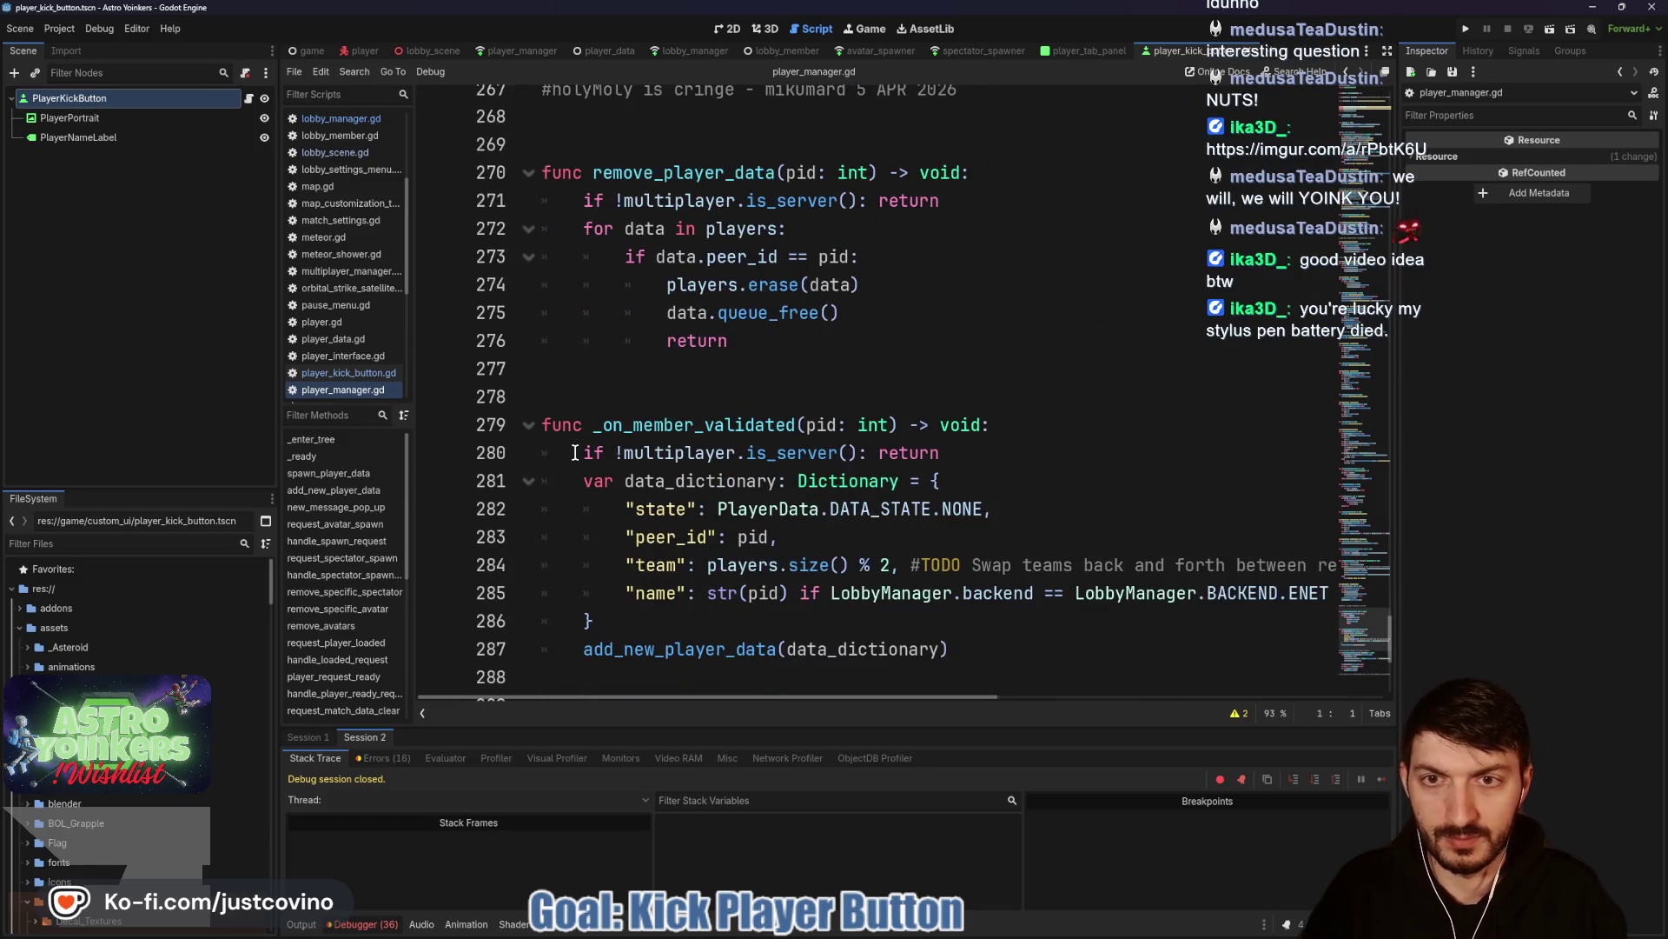
pyautogui.click(584, 376)
# Step: Add a 'func clear_all() -> void:' function that sets players to [] and save
pyautogui.press('Return')
pyautogui.press('Return')
pyautogui.press('Return')
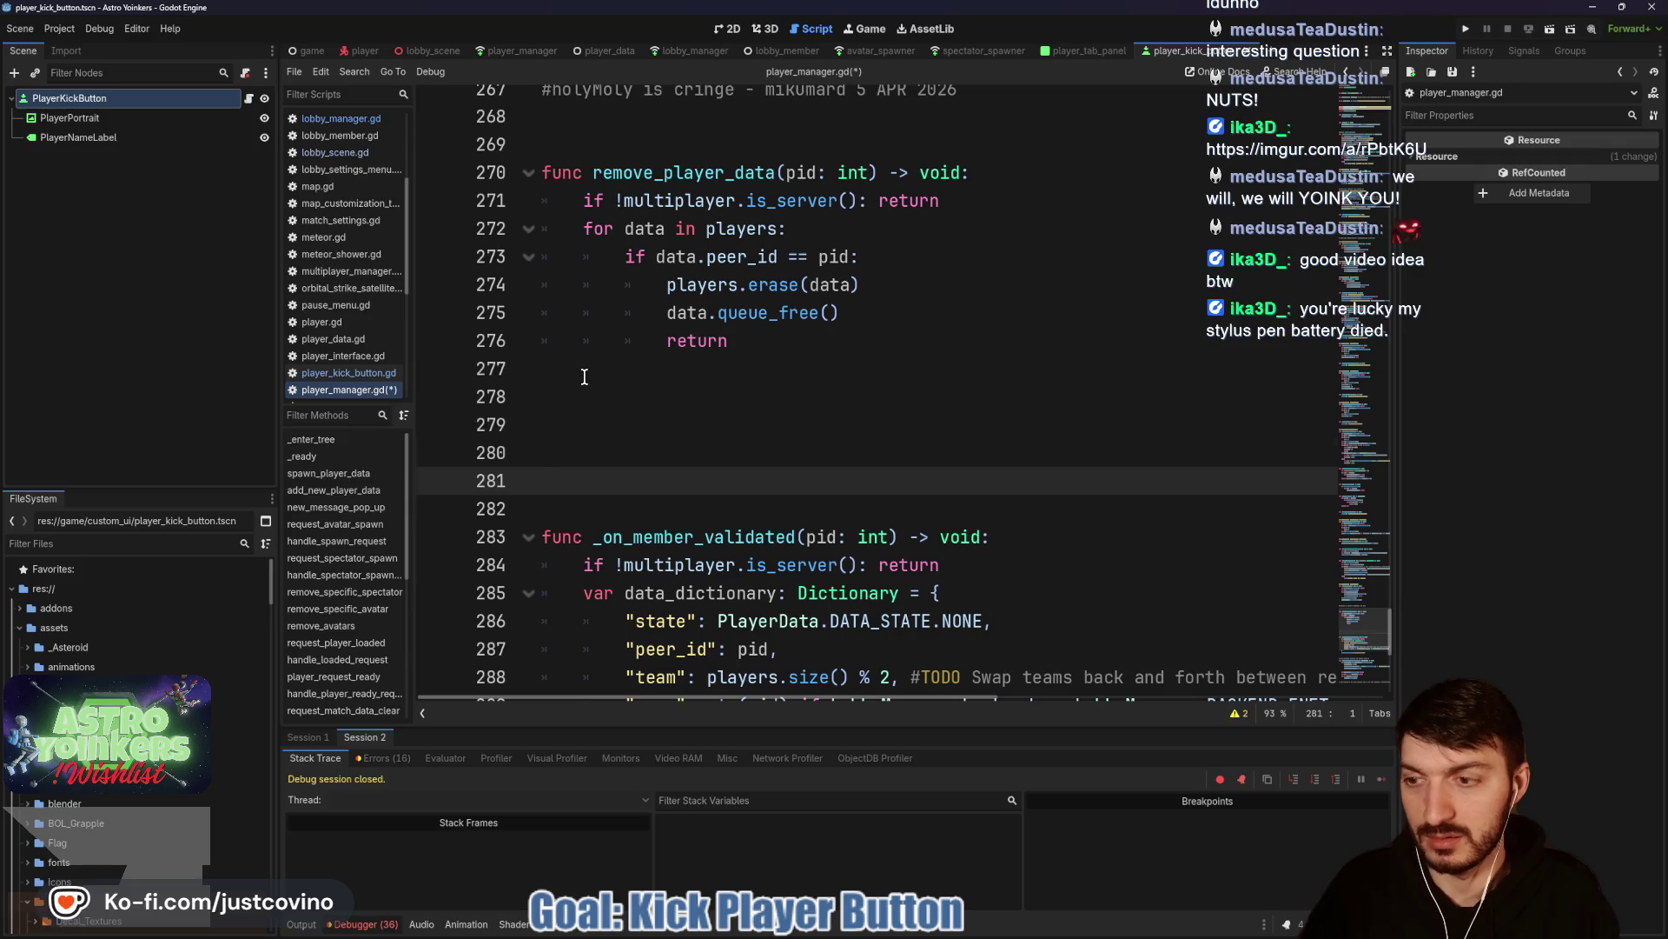
pyautogui.press('Up')
pyautogui.press('Up')
pyautogui.press('Up')
pyautogui.press('Down')
pyautogui.press('Down')
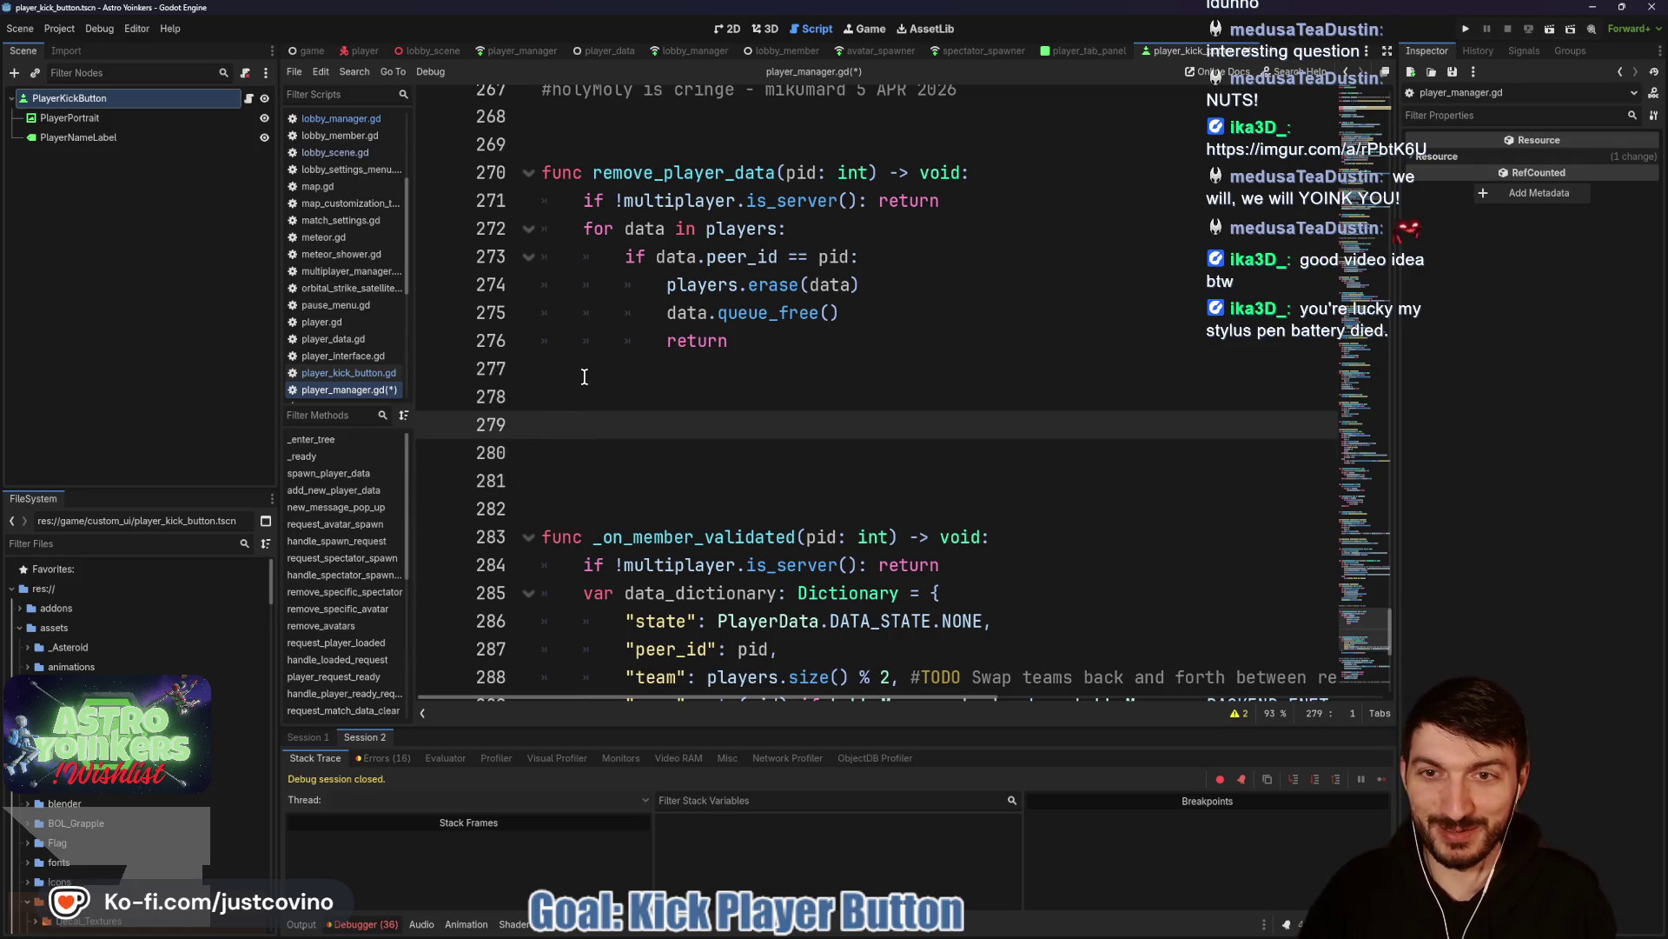
pyautogui.write('func clear_all() -> voi')
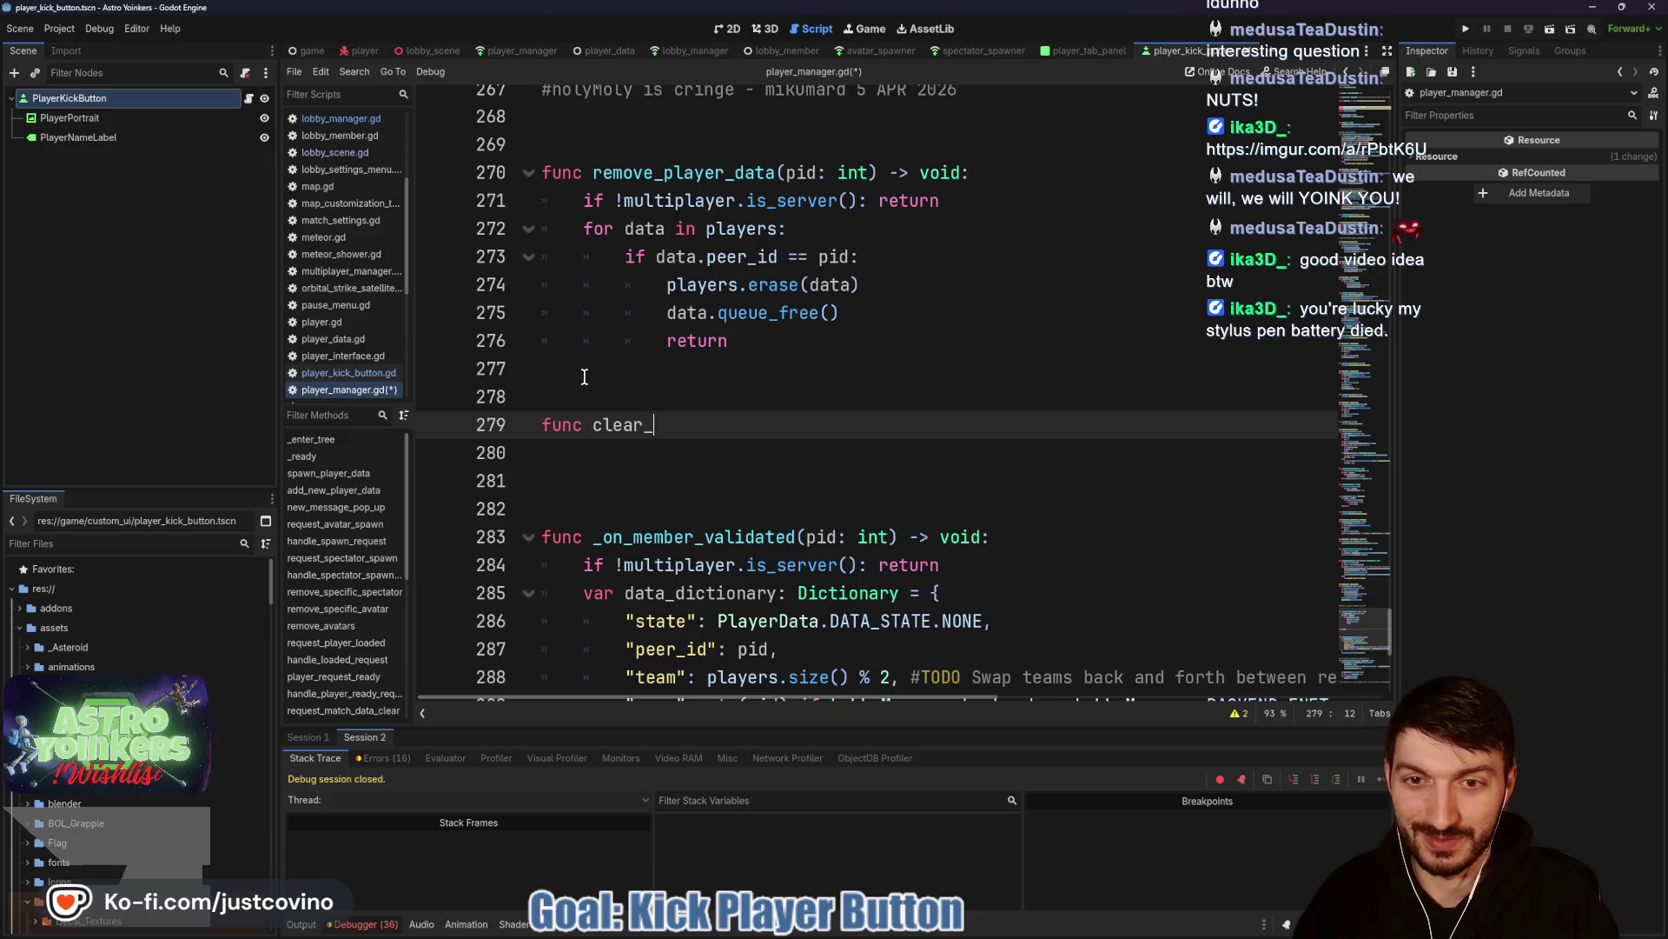
pyautogui.write('d:')
pyautogui.press('Return')
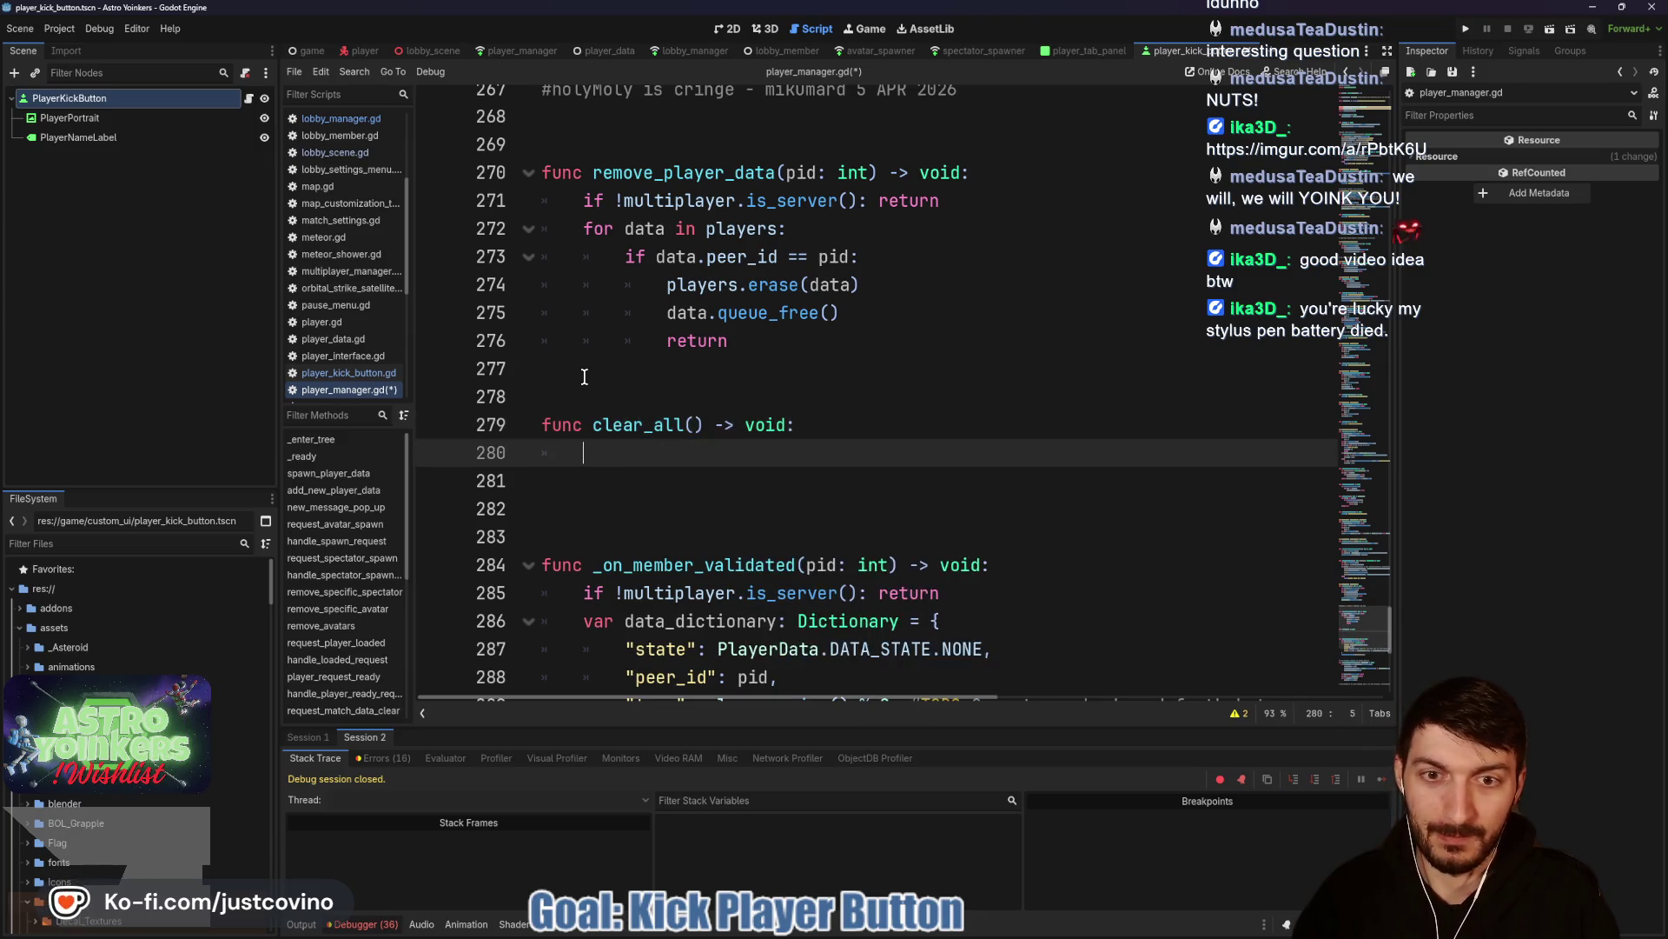
pyautogui.write('player')
pyautogui.press('Return')
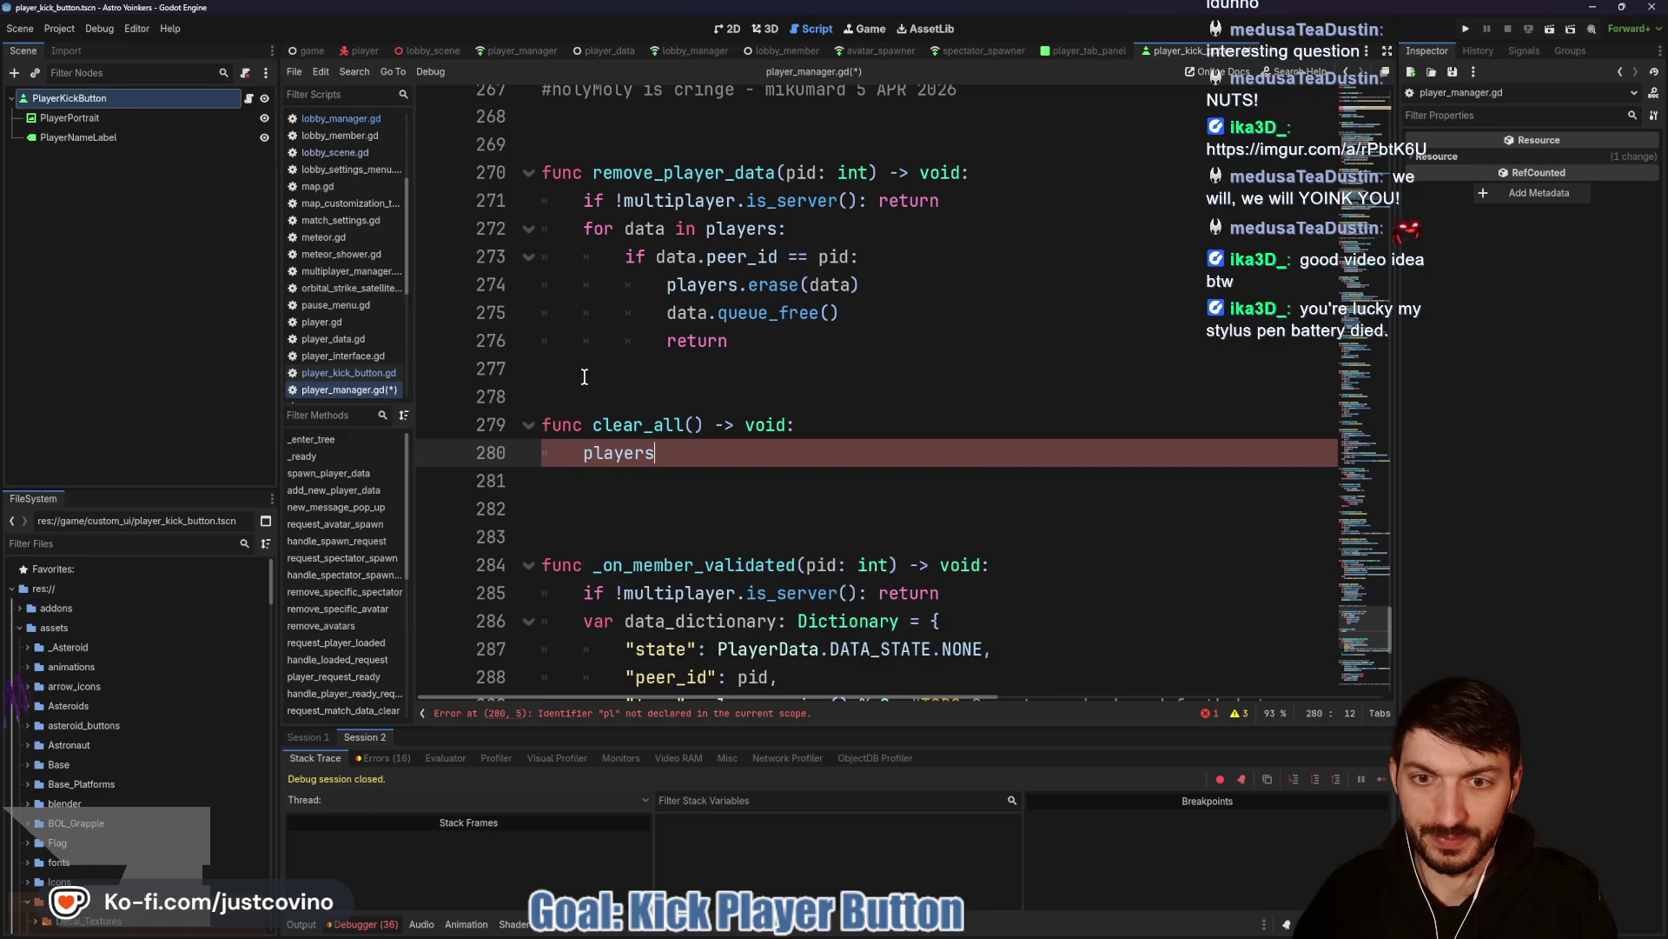
pyautogui.write('[]')
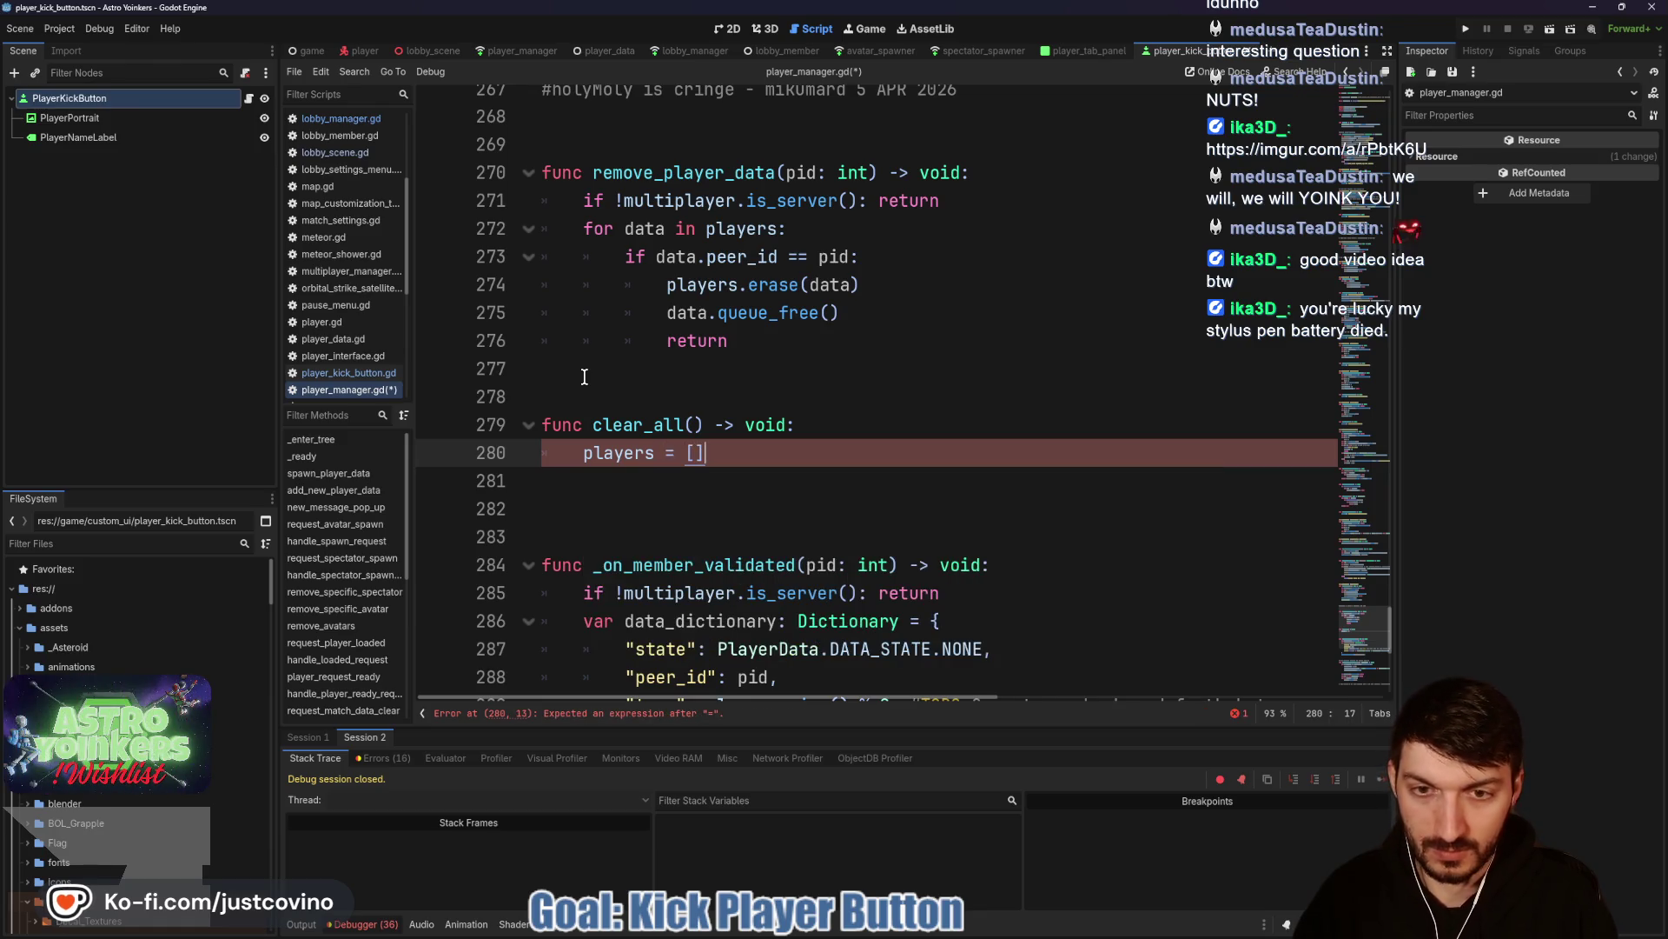
pyautogui.hotkey('ctrl', 's')
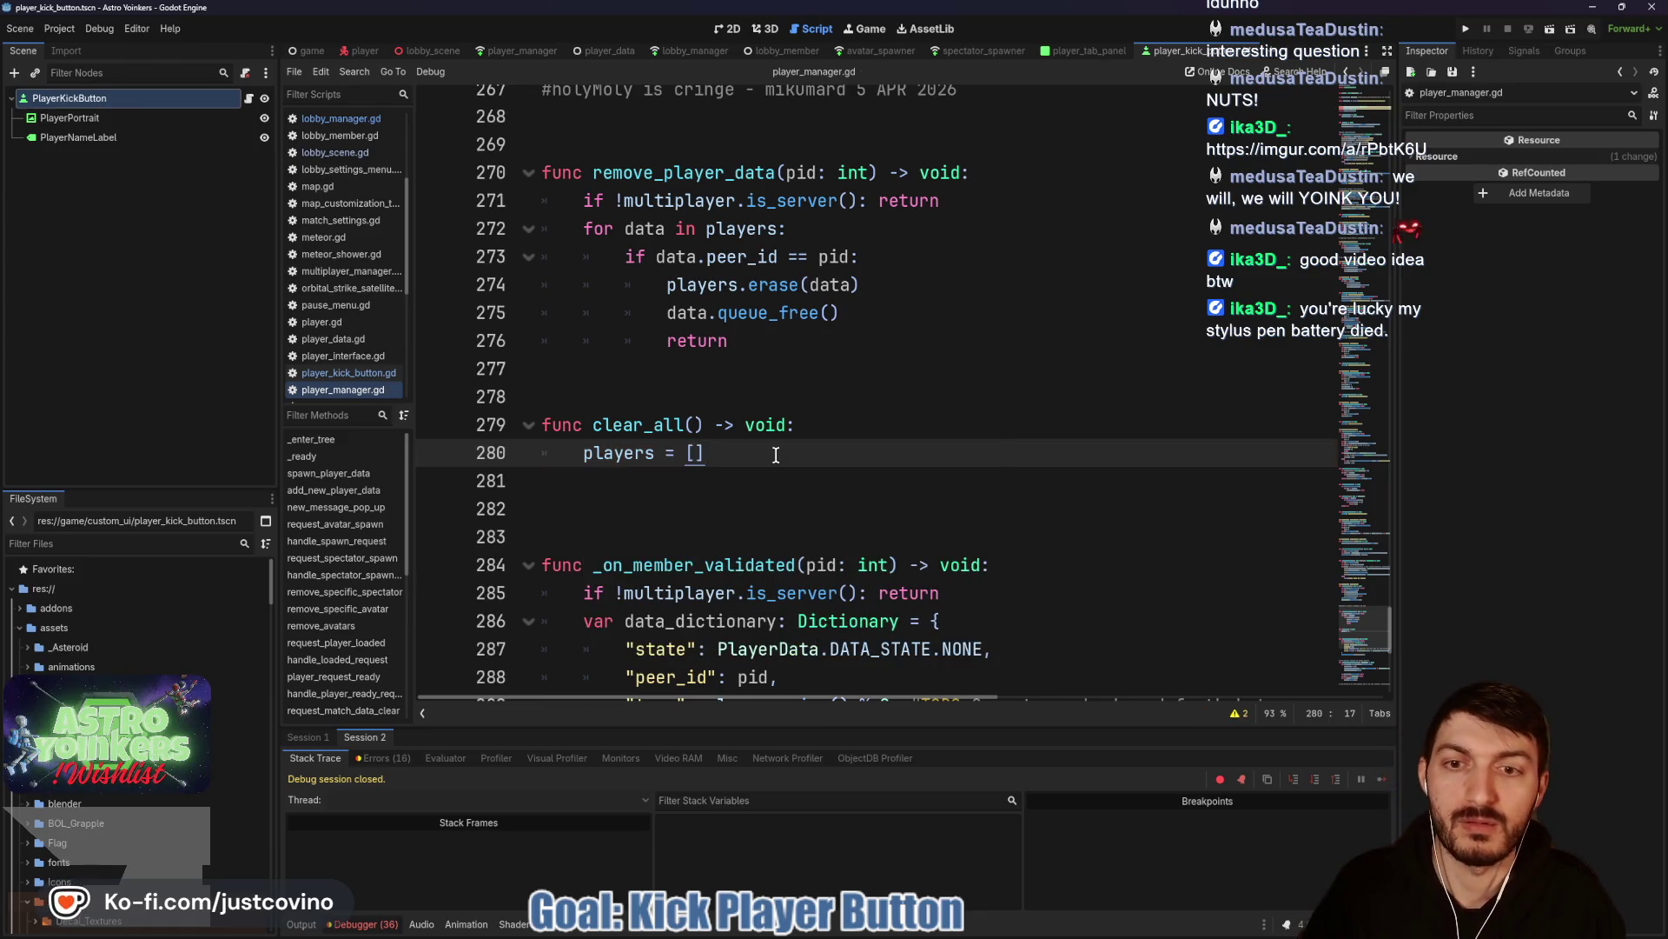
# Step: Make the first line of clear_all an 'if self.get_child_count() >= 1:' check
pyautogui.scroll(20, 782, 469)
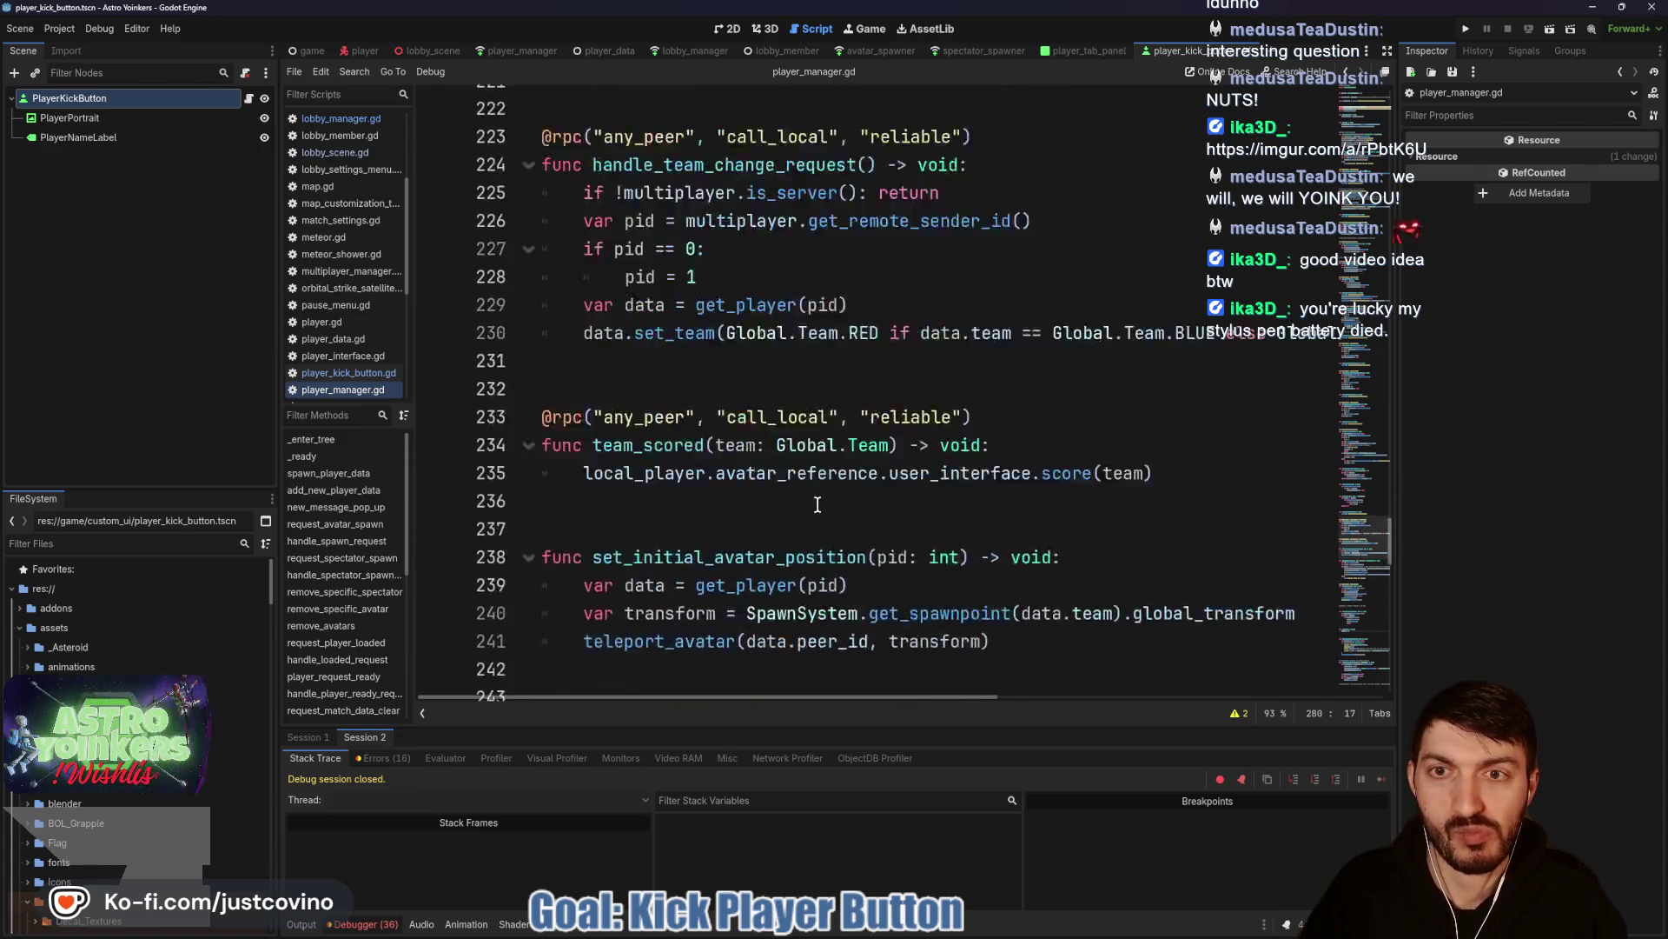
pyautogui.scroll(-20, 817, 505)
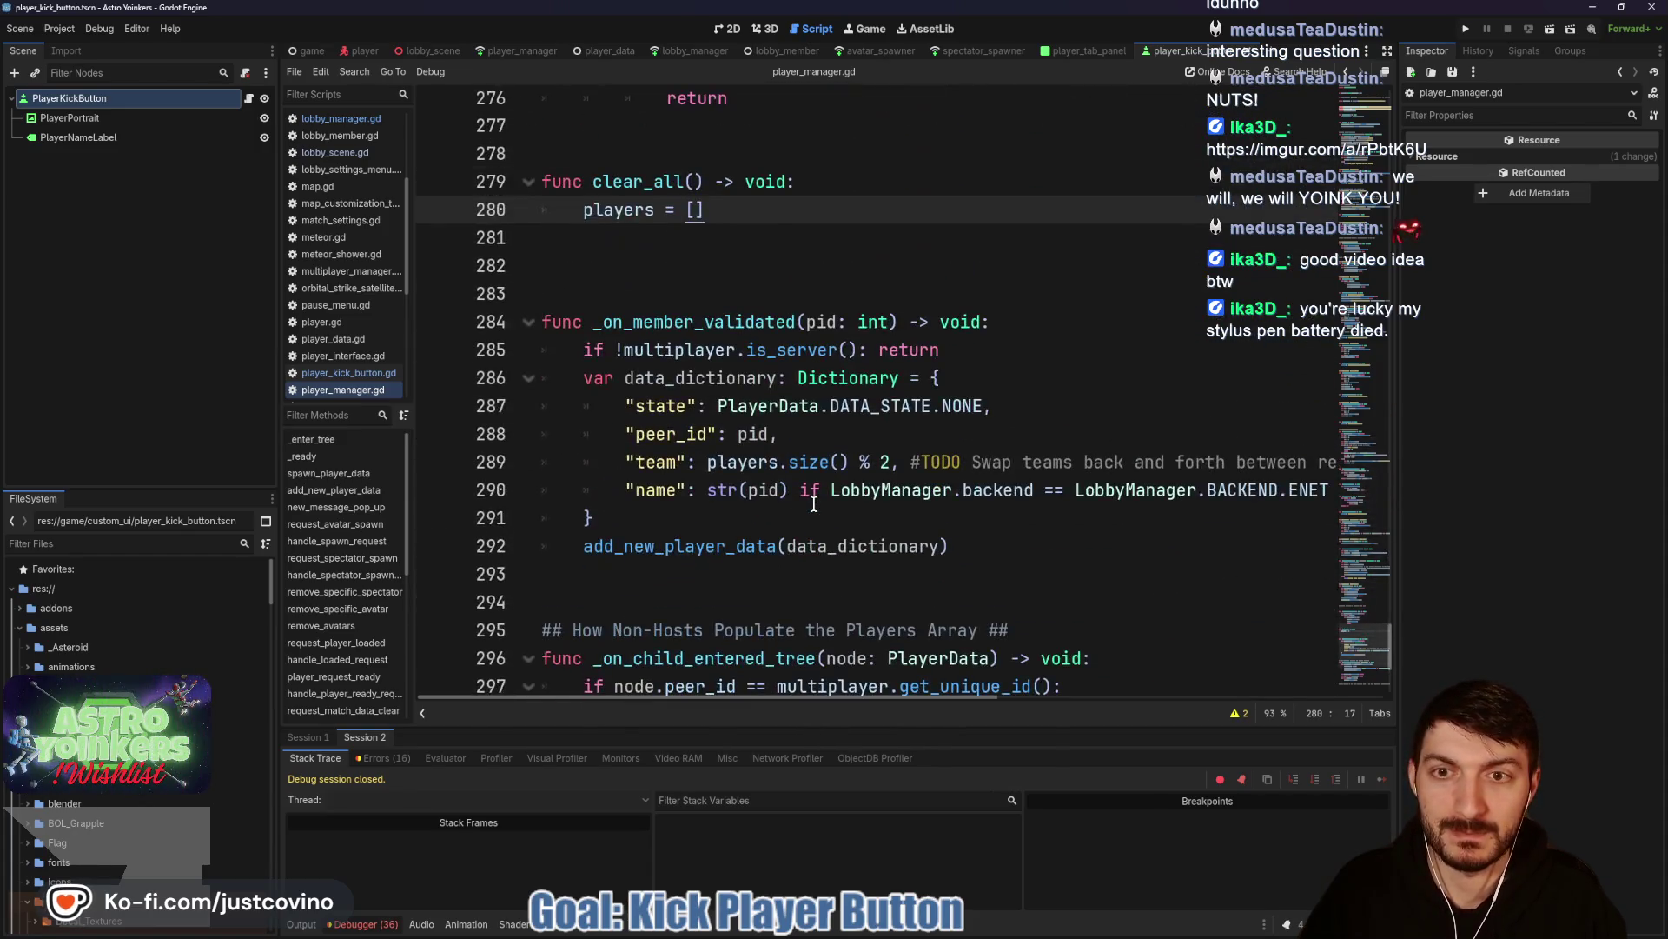
pyautogui.scroll(1, 834, 260)
pyautogui.click(810, 267)
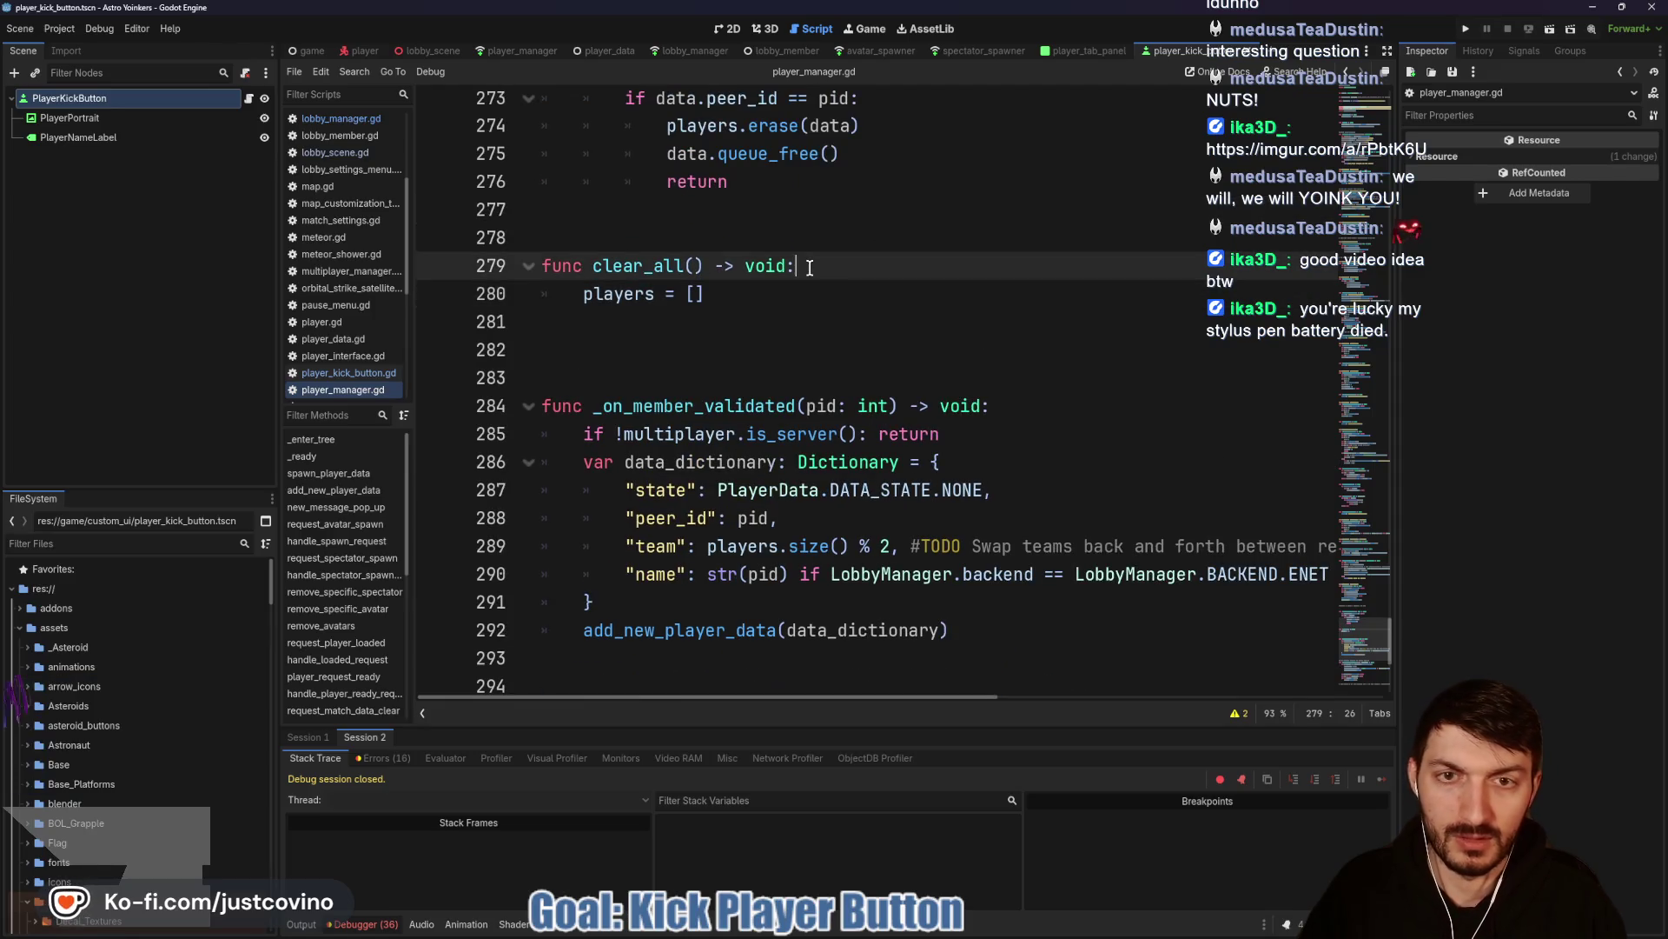
pyautogui.press('Return')
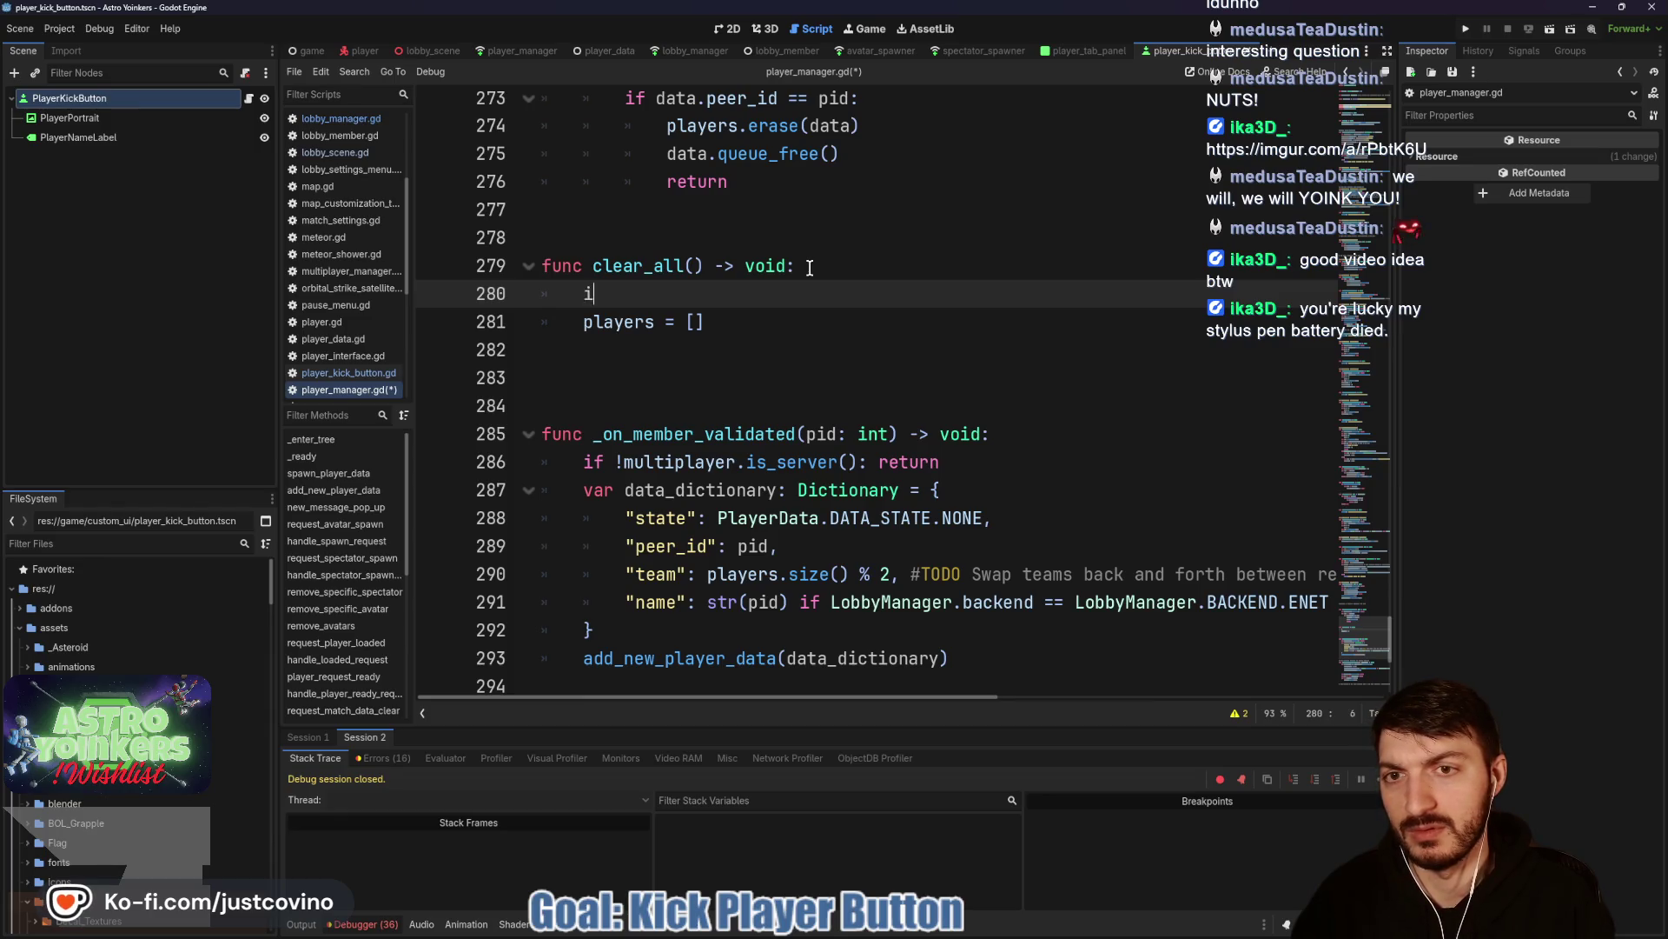
pyautogui.write('f self.has_ch')
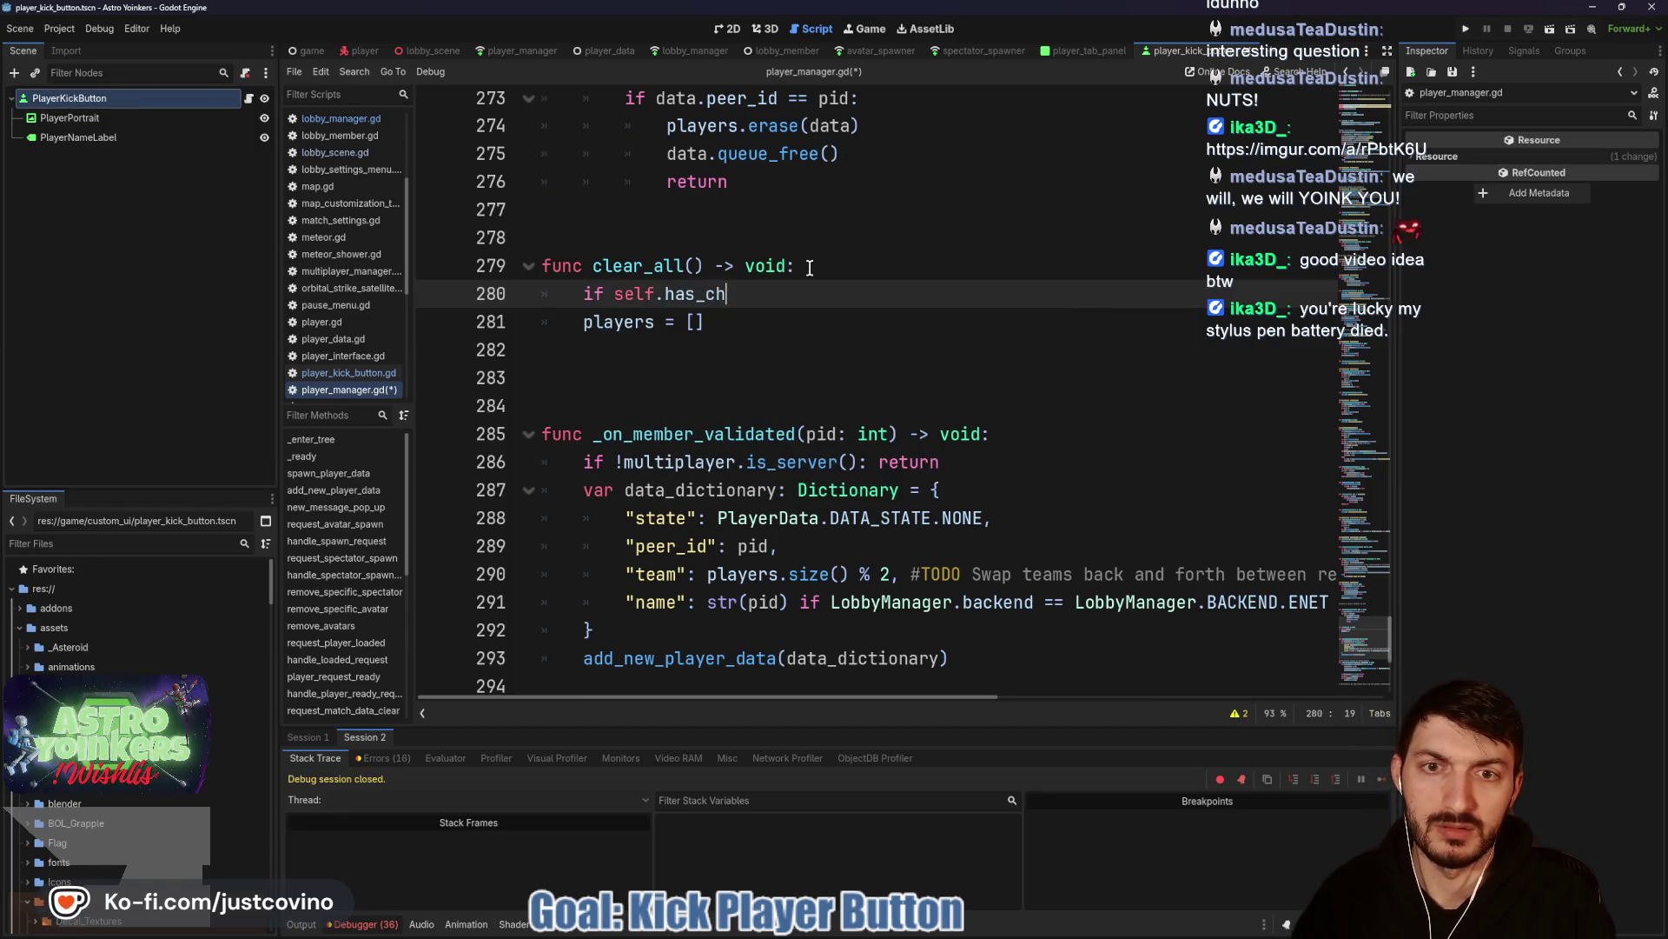
pyautogui.press('BackSpace')
pyautogui.press('BackSpace')
pyautogui.press('BackSpace')
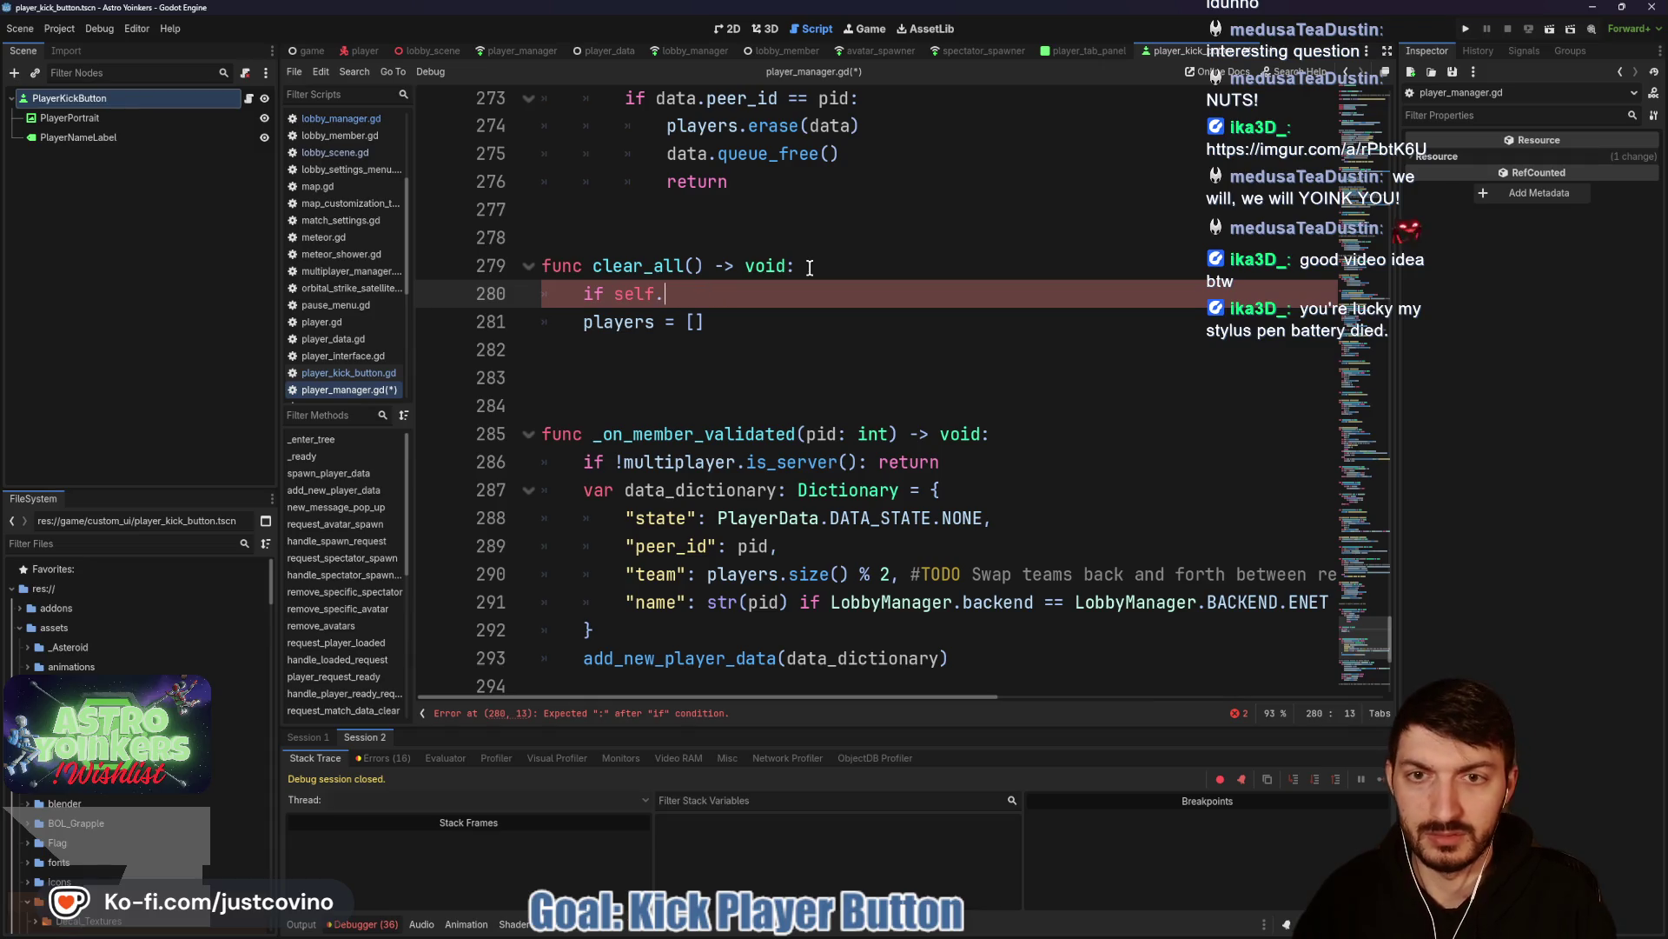
pyautogui.write('hild_')
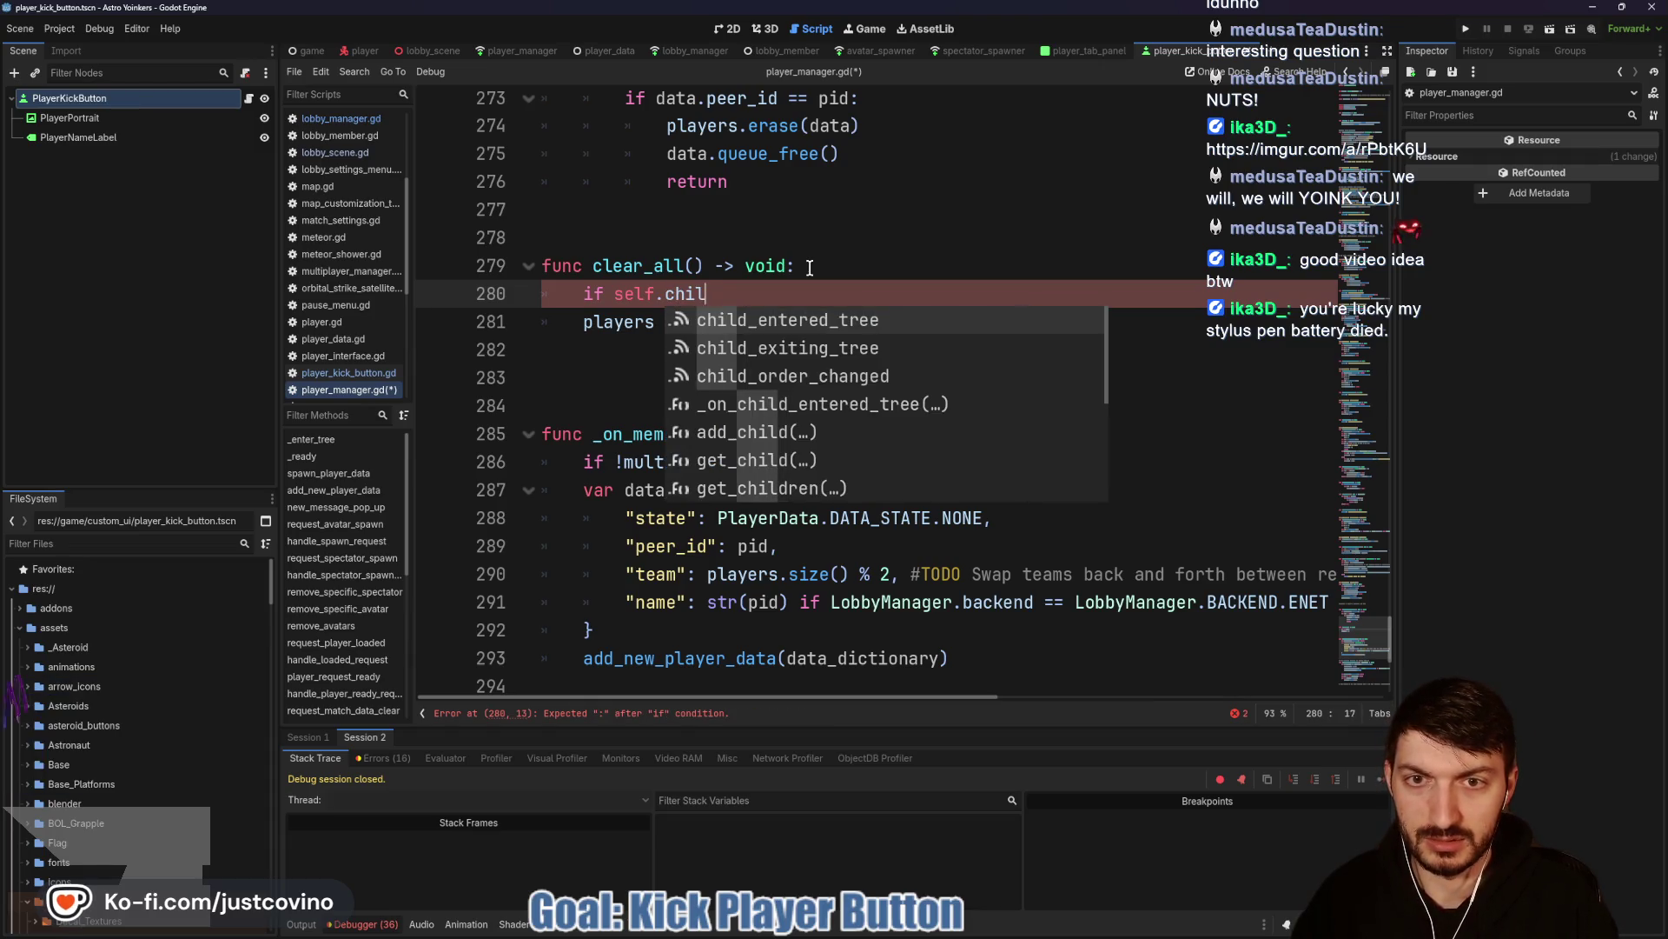
pyautogui.write('cou')
pyautogui.press('Return')
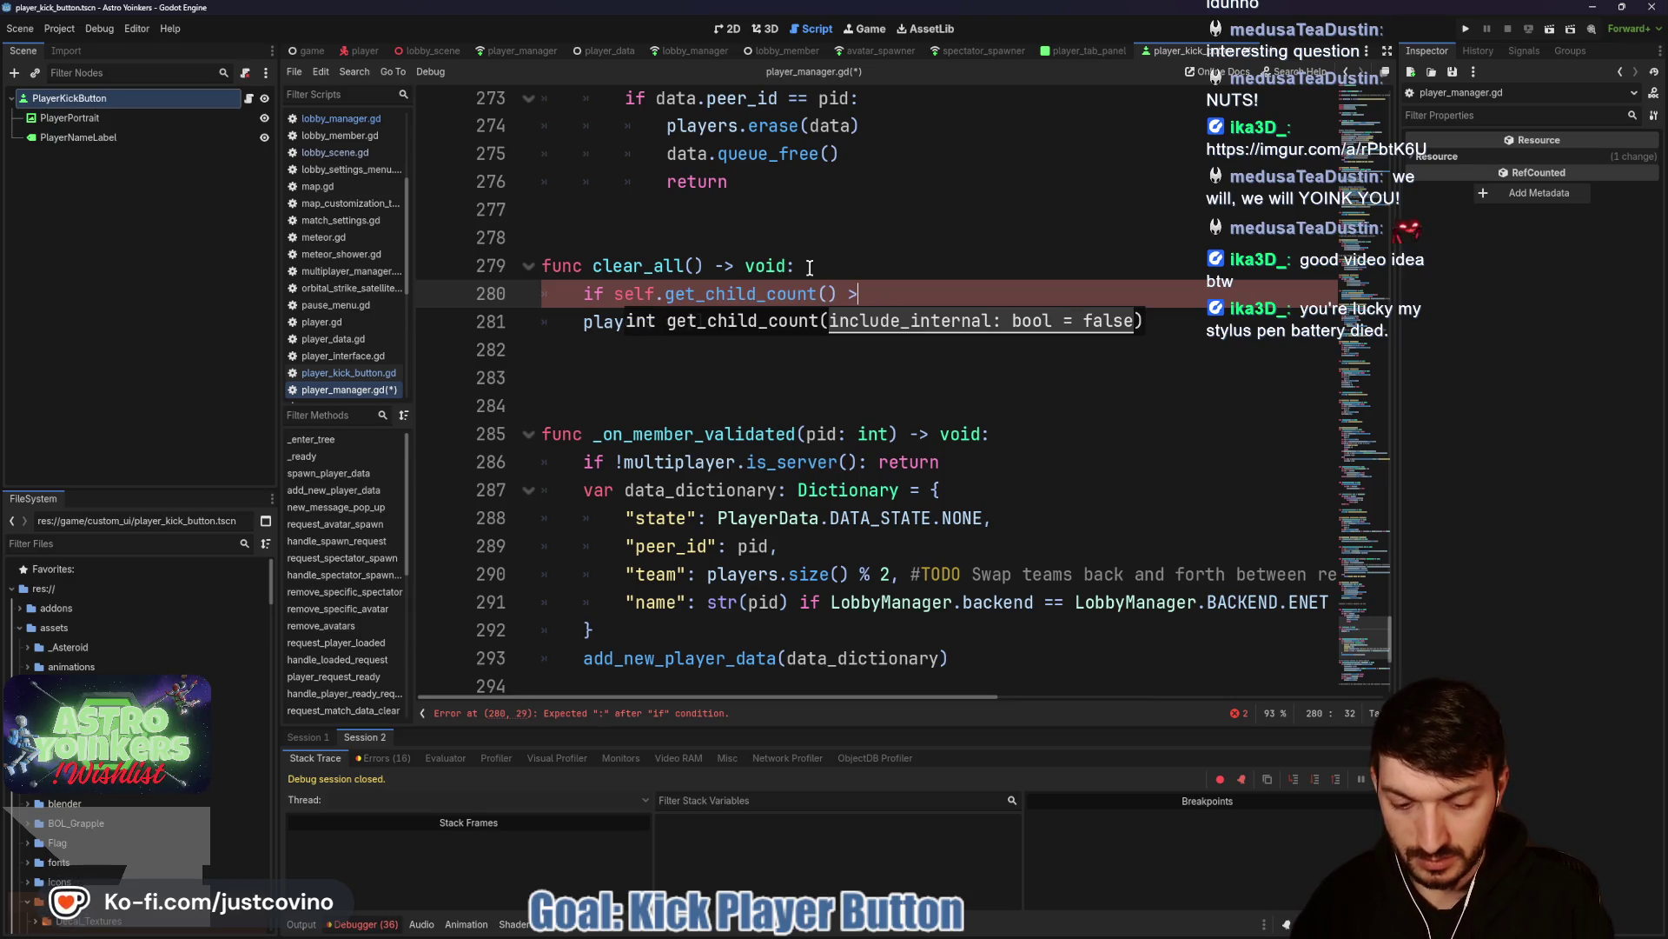
pyautogui.write('= 1:')
pyautogui.press('Return')
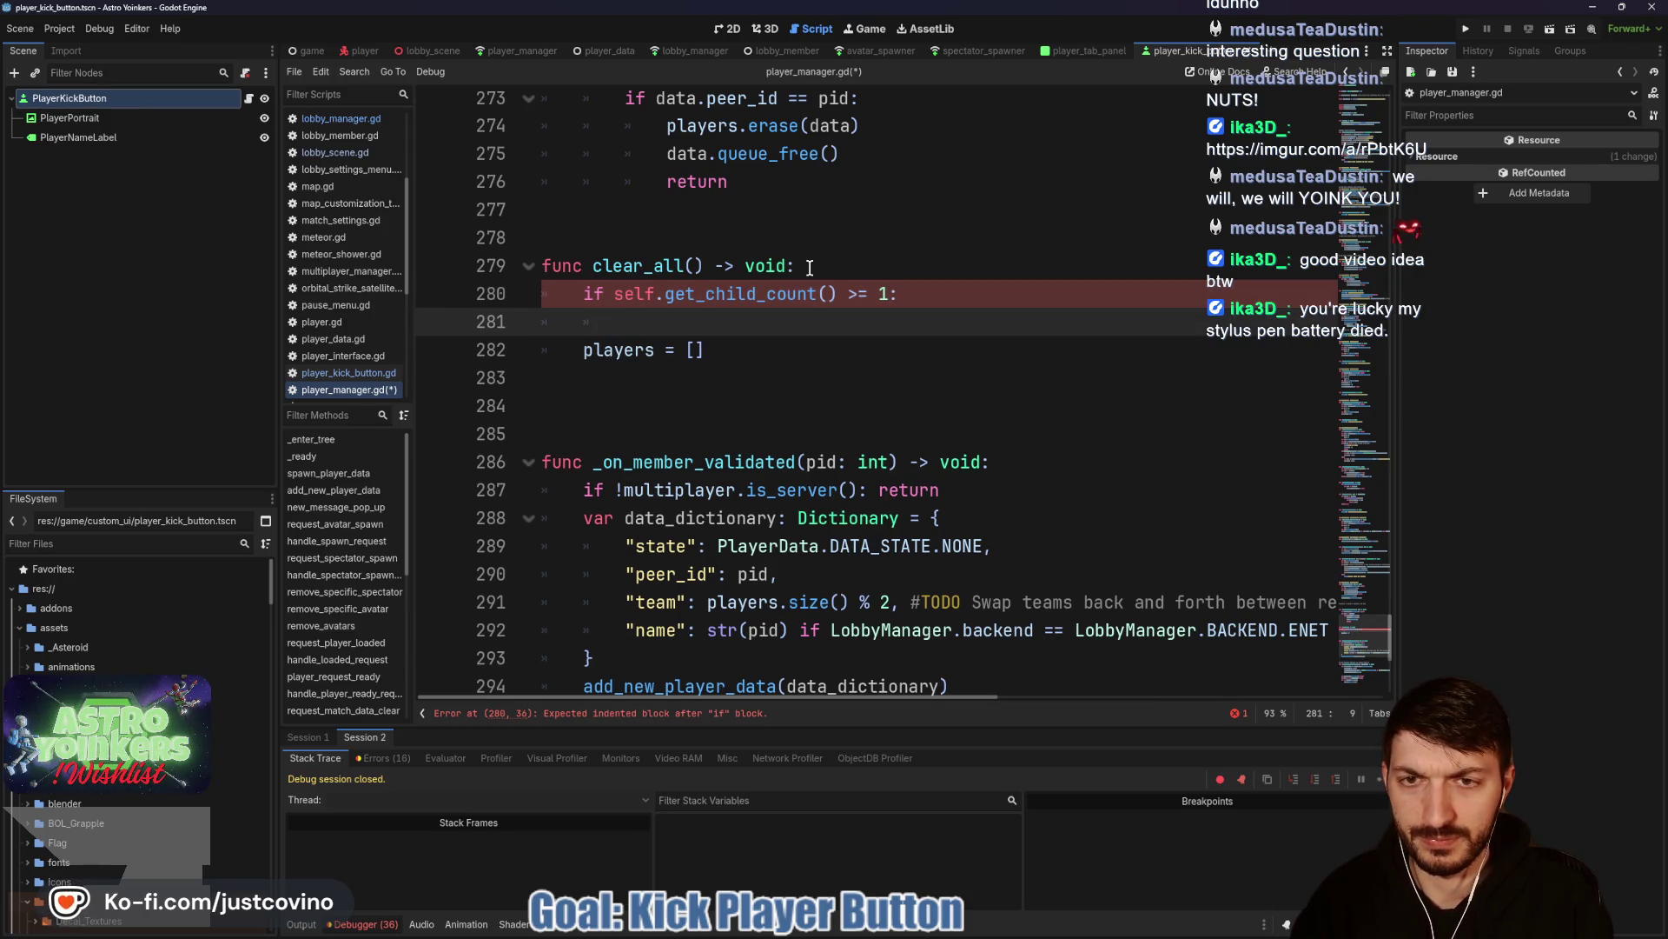
# Step: Inside the if, loop 'for data in get_children():' calling data.queue_free(), then save
pyautogui.write('for data in ')
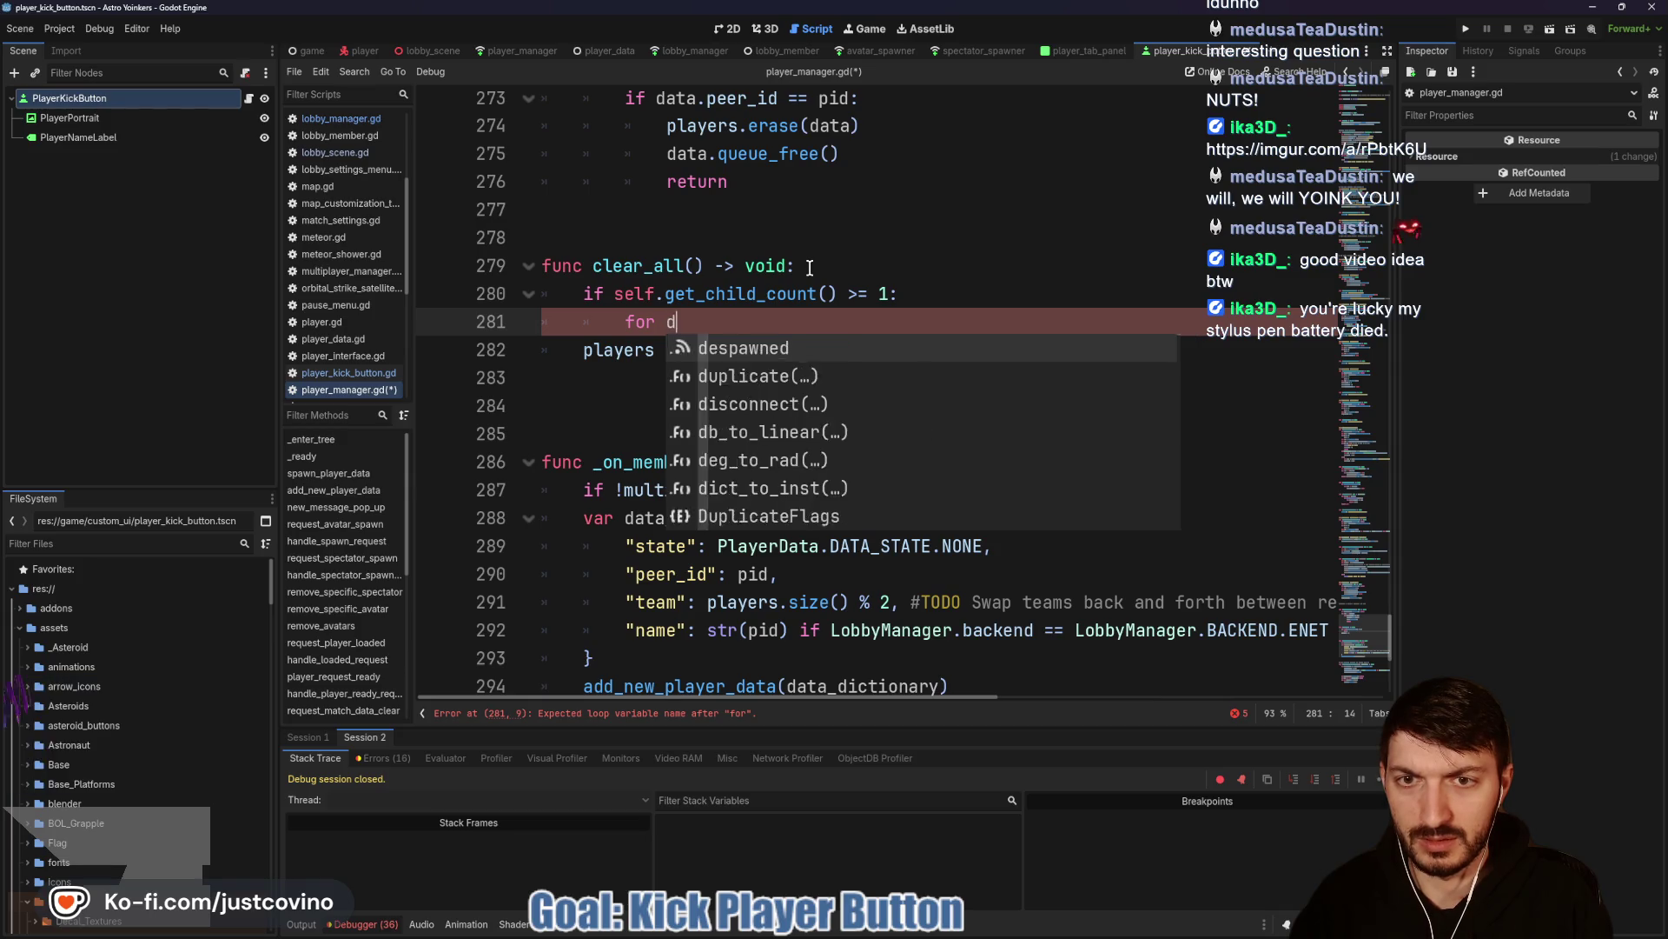
pyautogui.write('get_childre')
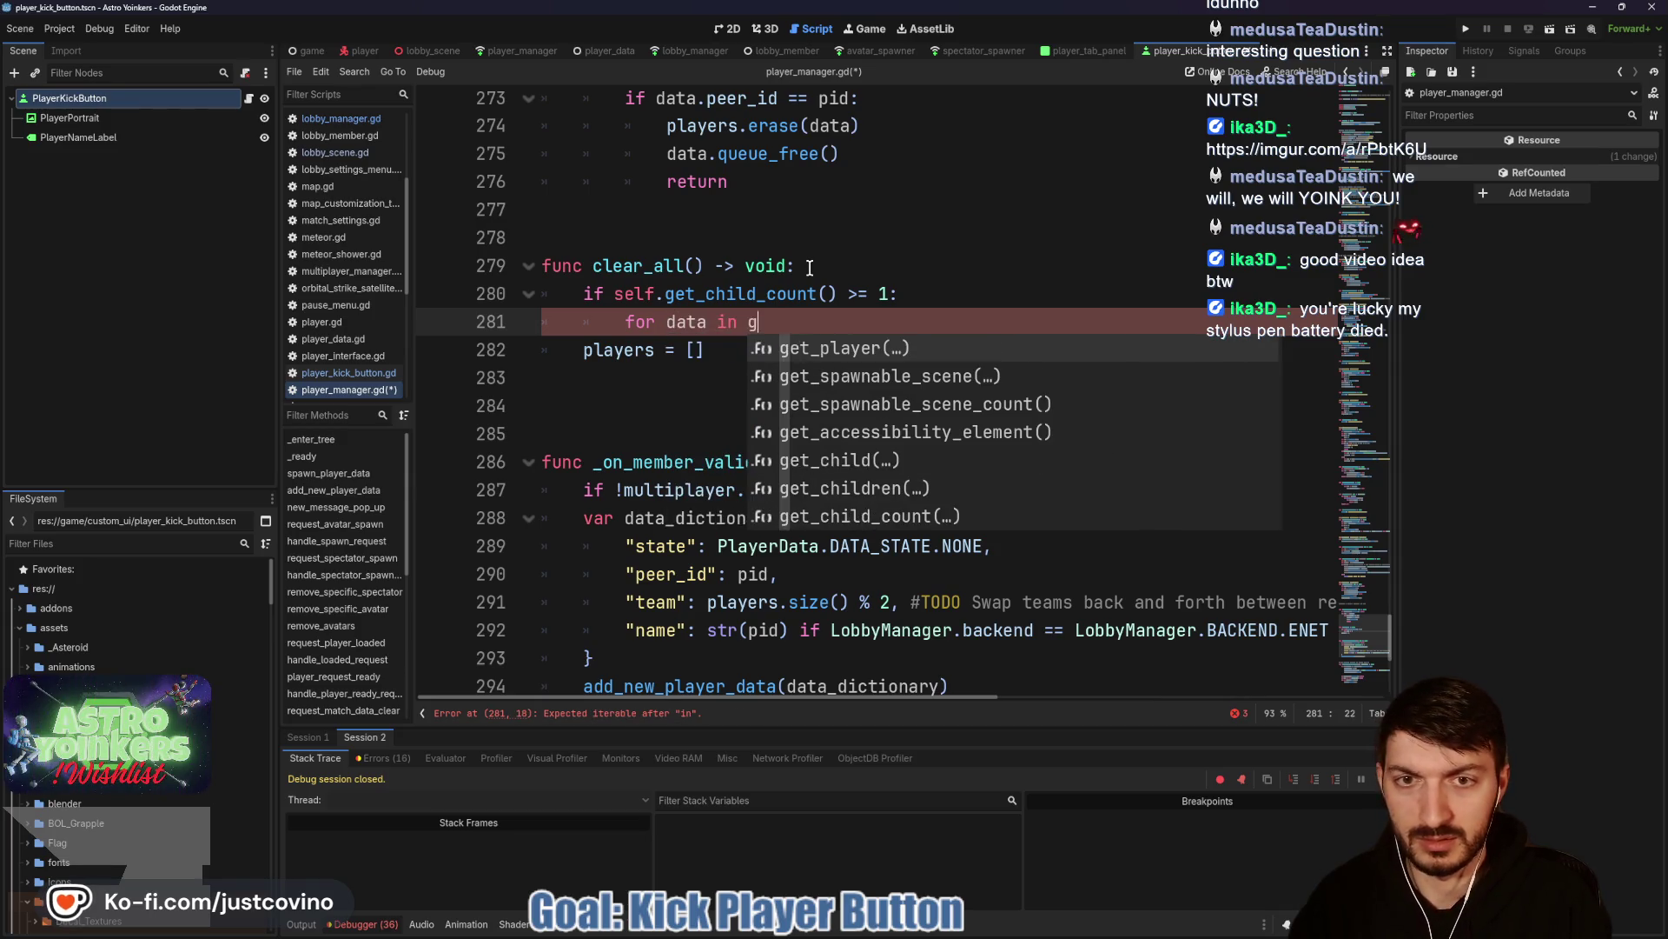
pyautogui.press('Return')
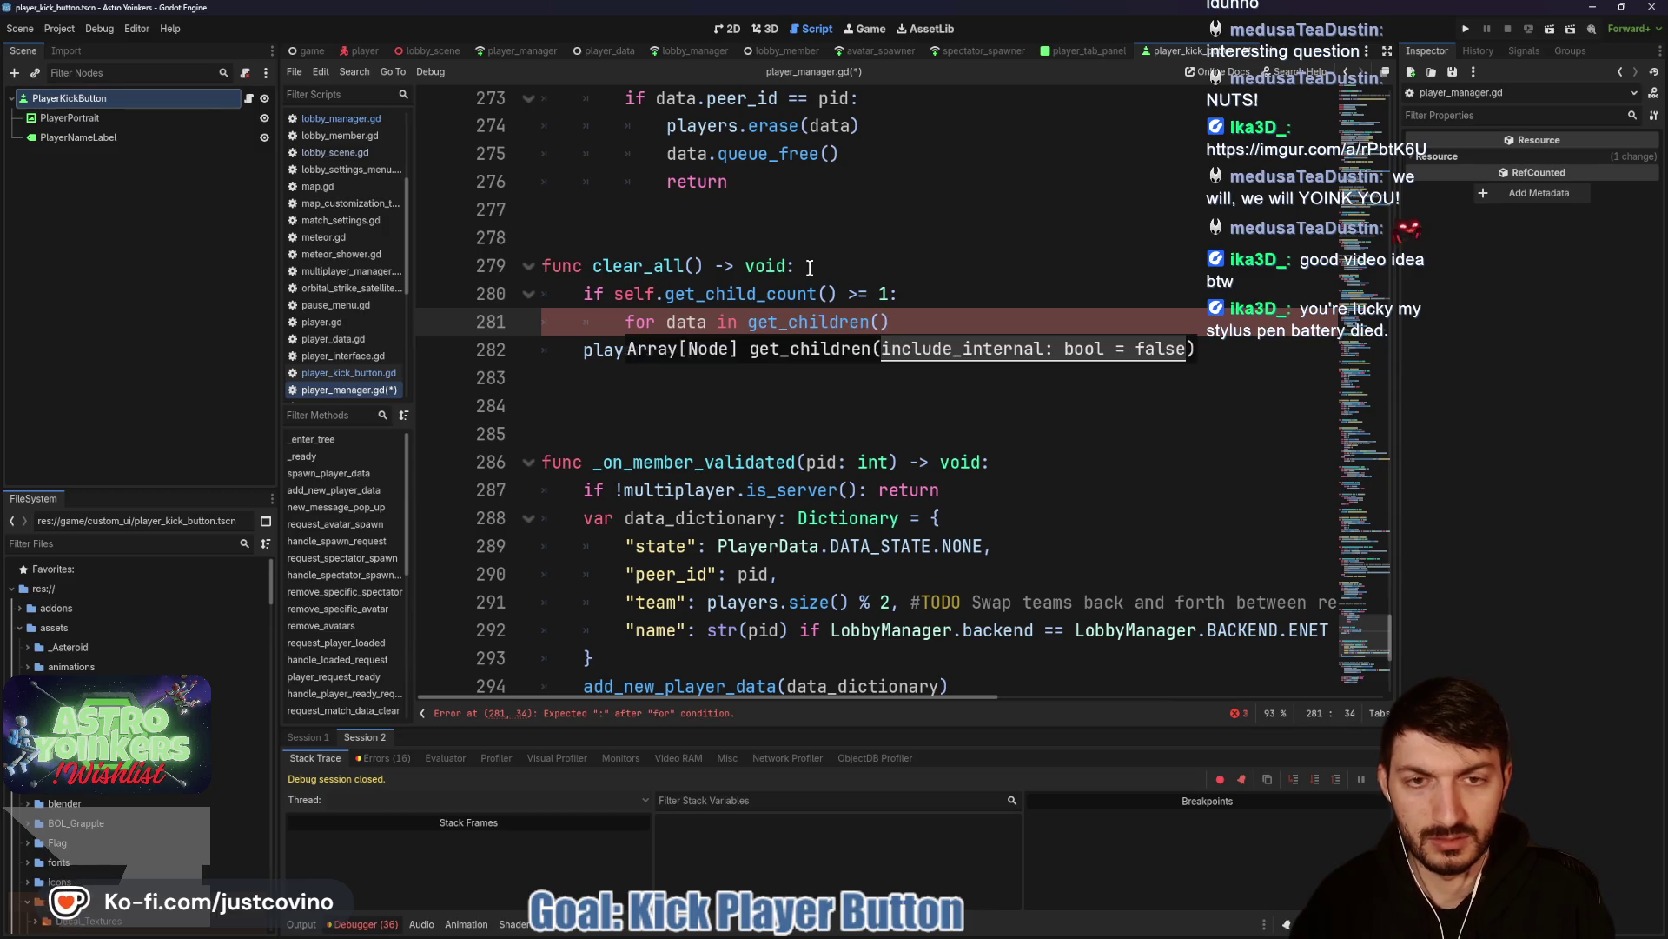
pyautogui.press('Right')
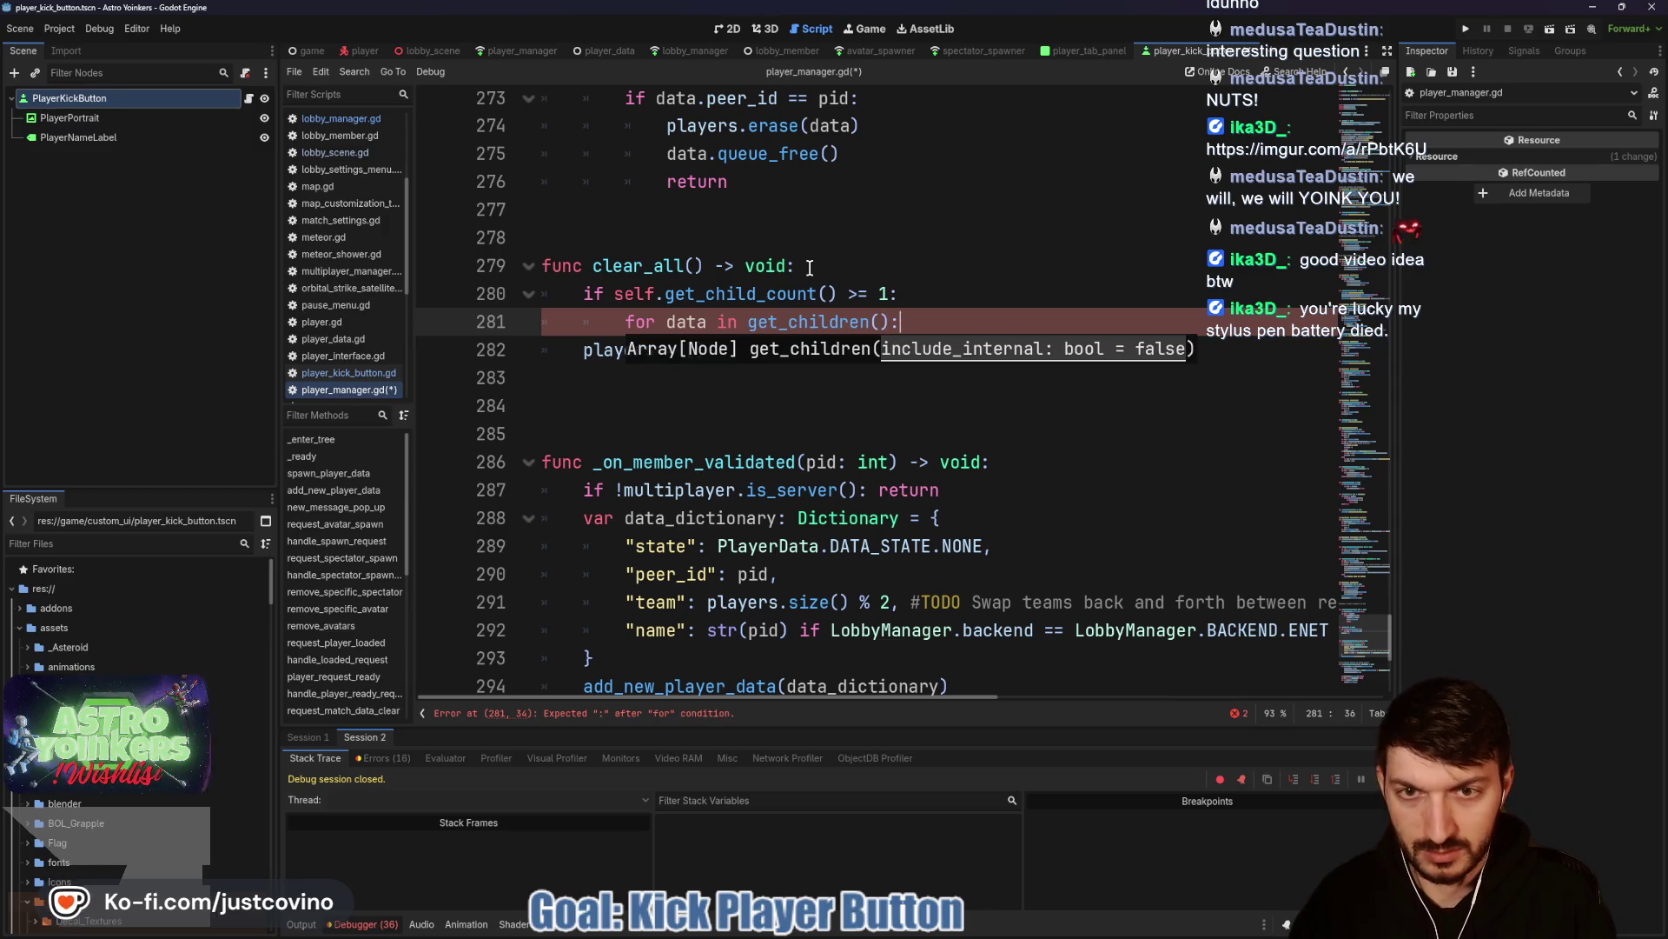
pyautogui.write(':')
pyautogui.press('Return')
pyautogui.write('data.queue')
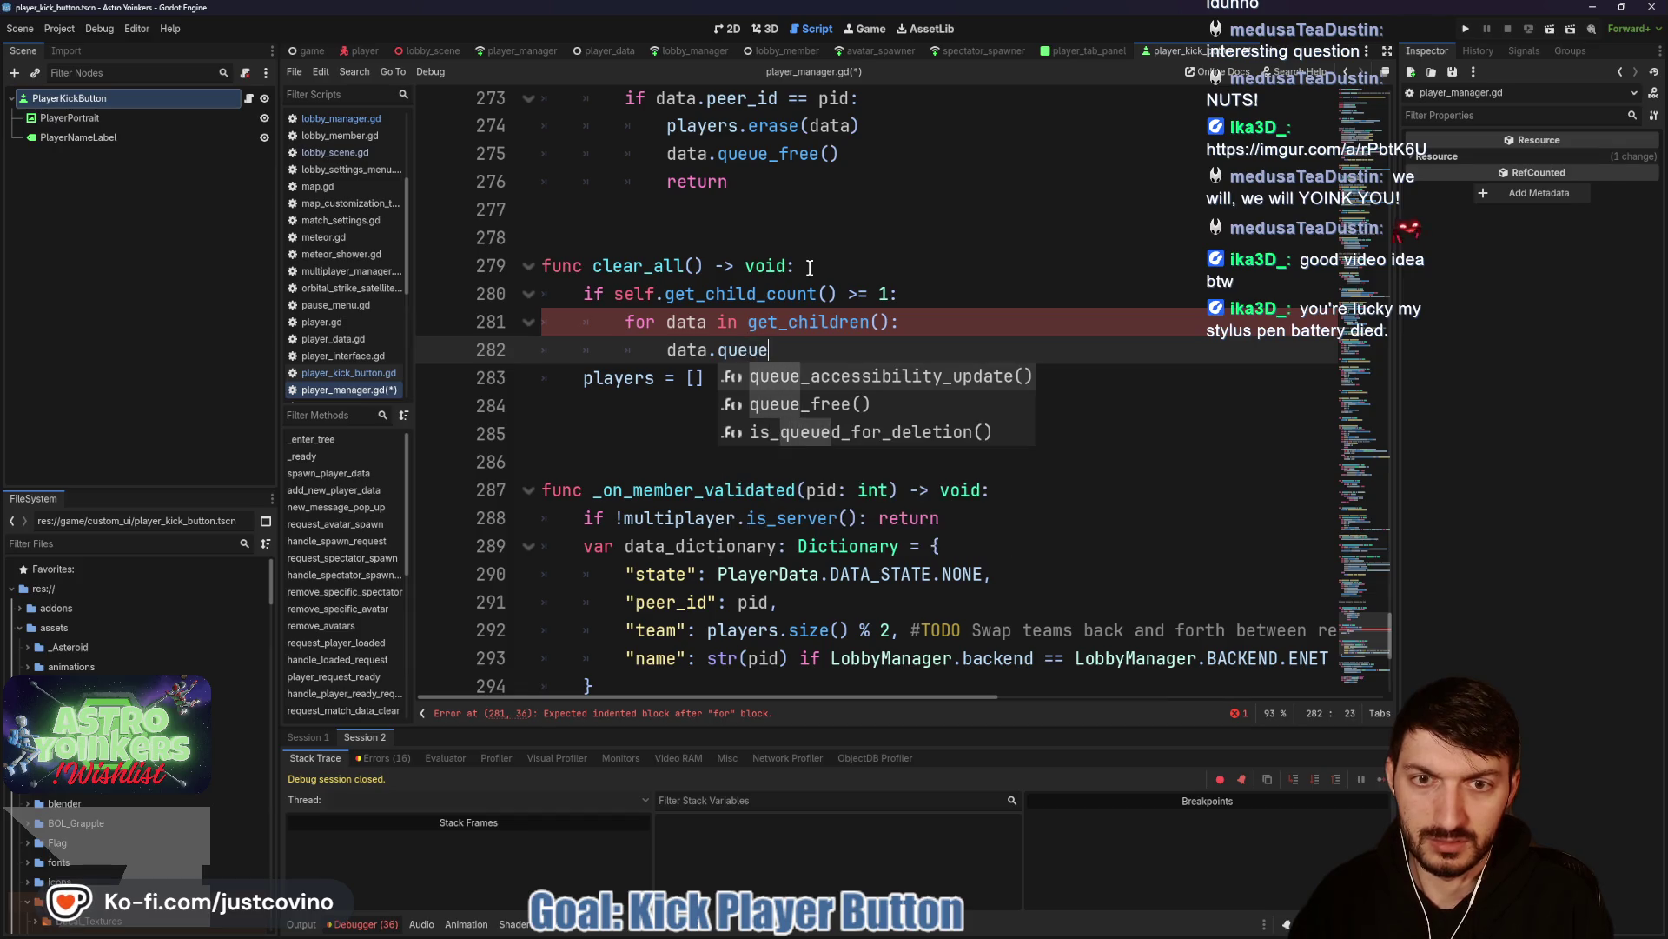
pyautogui.press('Down')
pyautogui.press('Return')
pyautogui.click(759, 377)
pyautogui.hotkey('ctrl', 's')
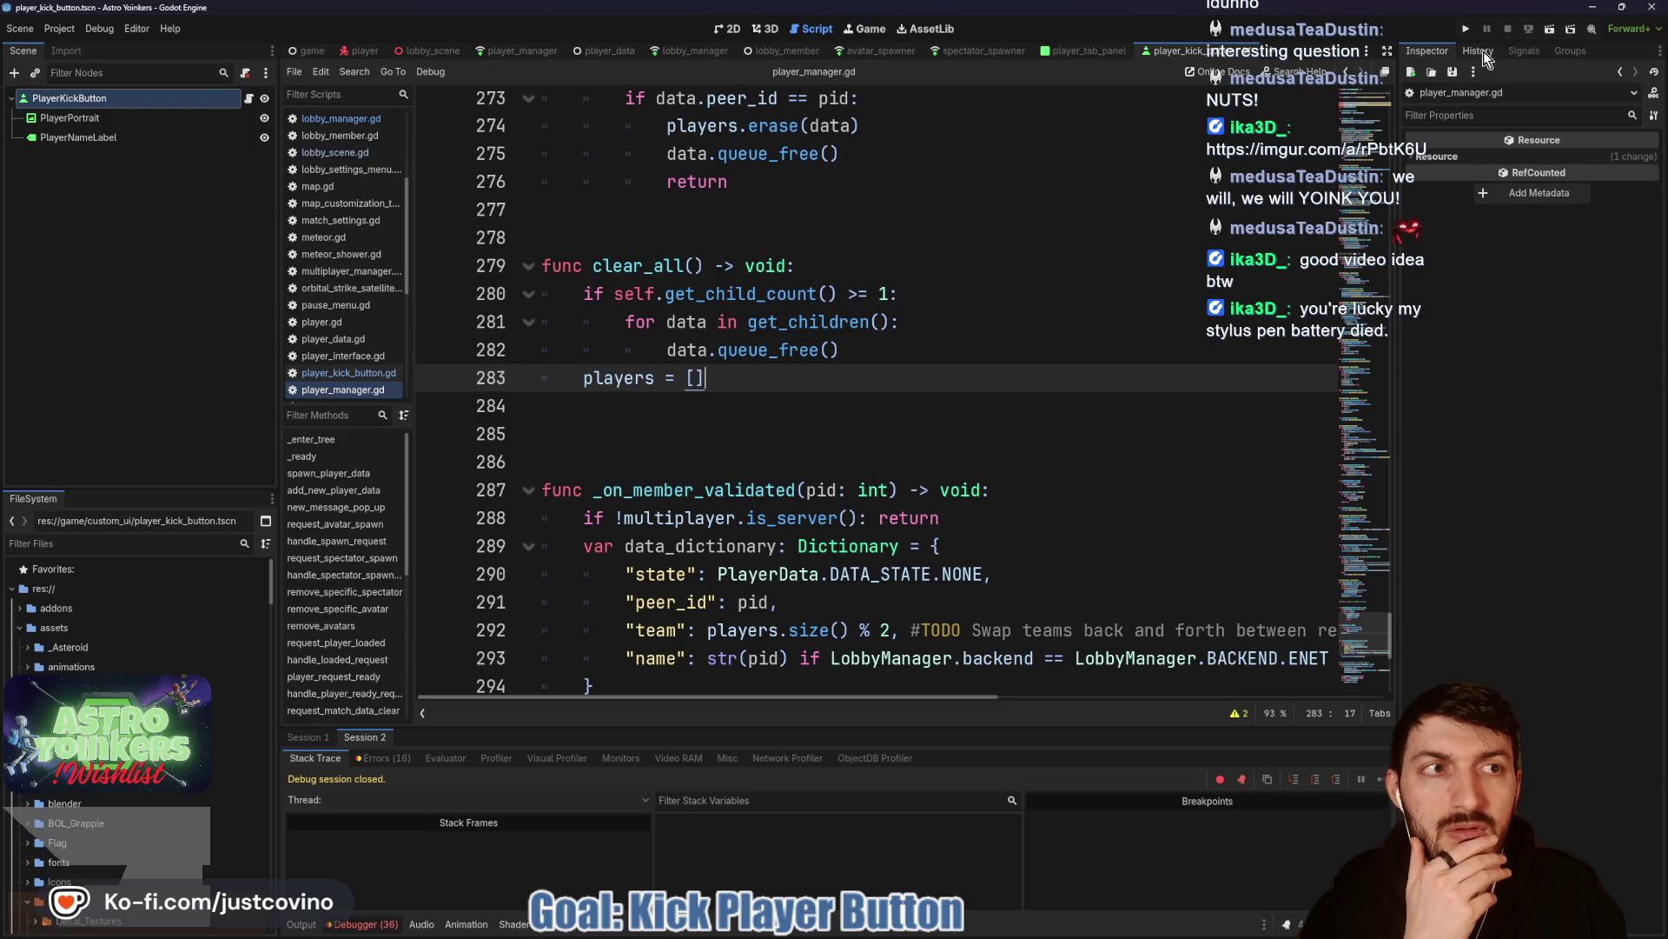
# Step: Run the project and arrange the two game windows side by side
pyautogui.click(1466, 28)
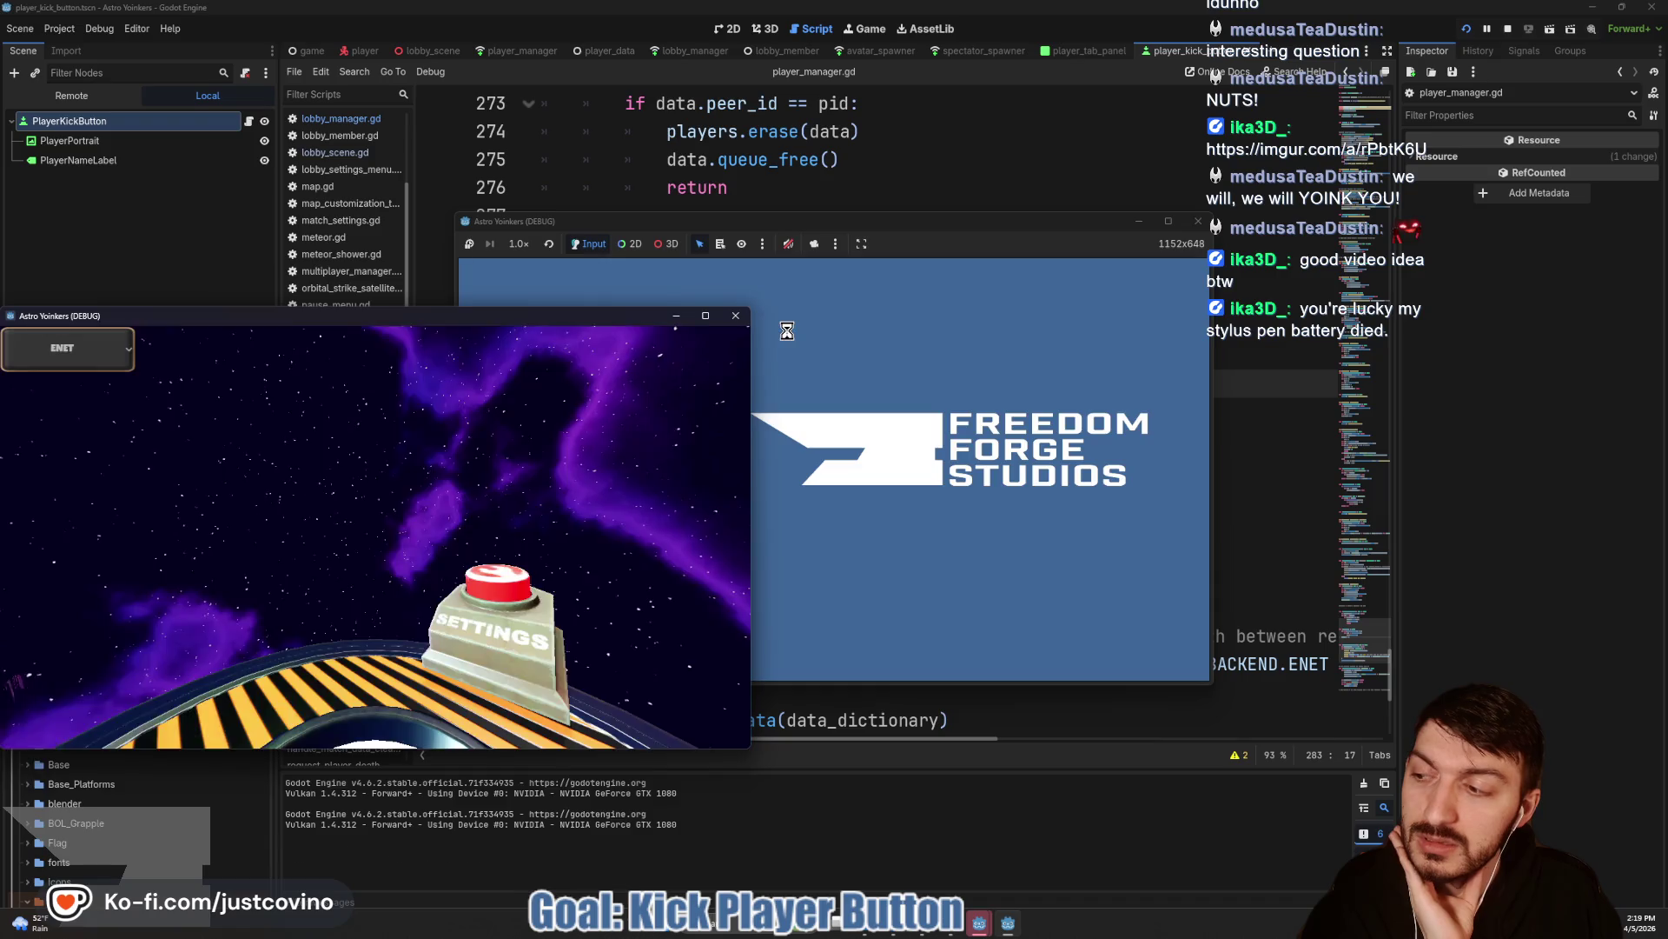
pyautogui.moveTo(387, 325); pyautogui.dragTo(1264, 283)
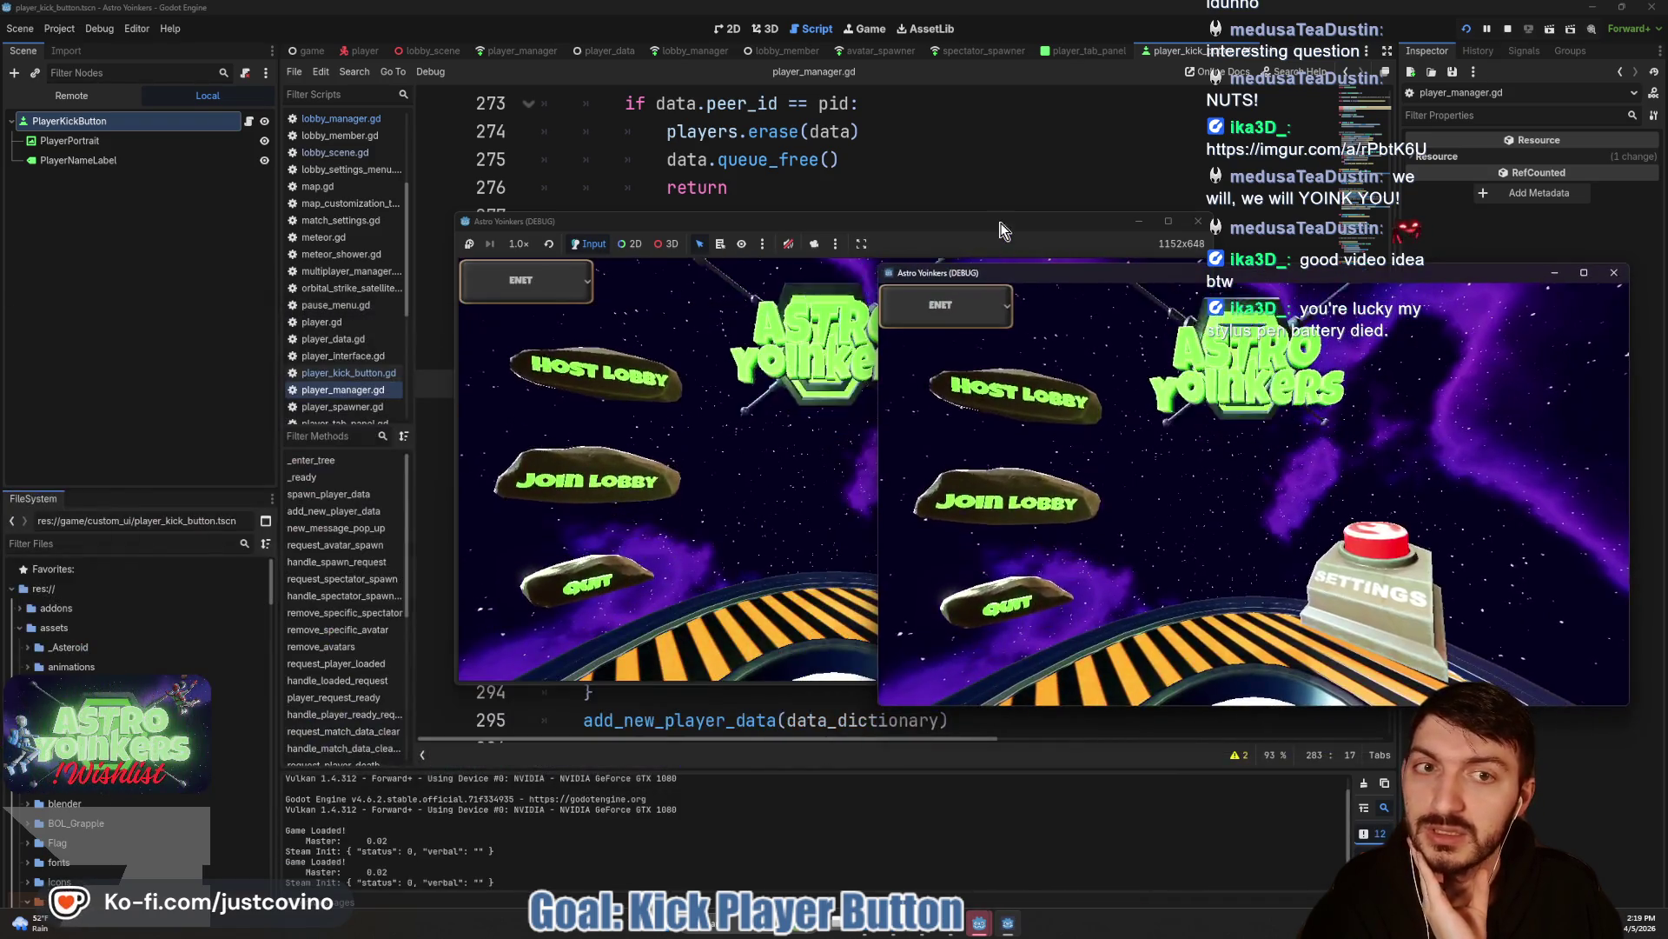
pyautogui.moveTo(661, 220); pyautogui.dragTo(258, 246)
pyautogui.moveTo(1098, 273); pyautogui.dragTo(1064, 232)
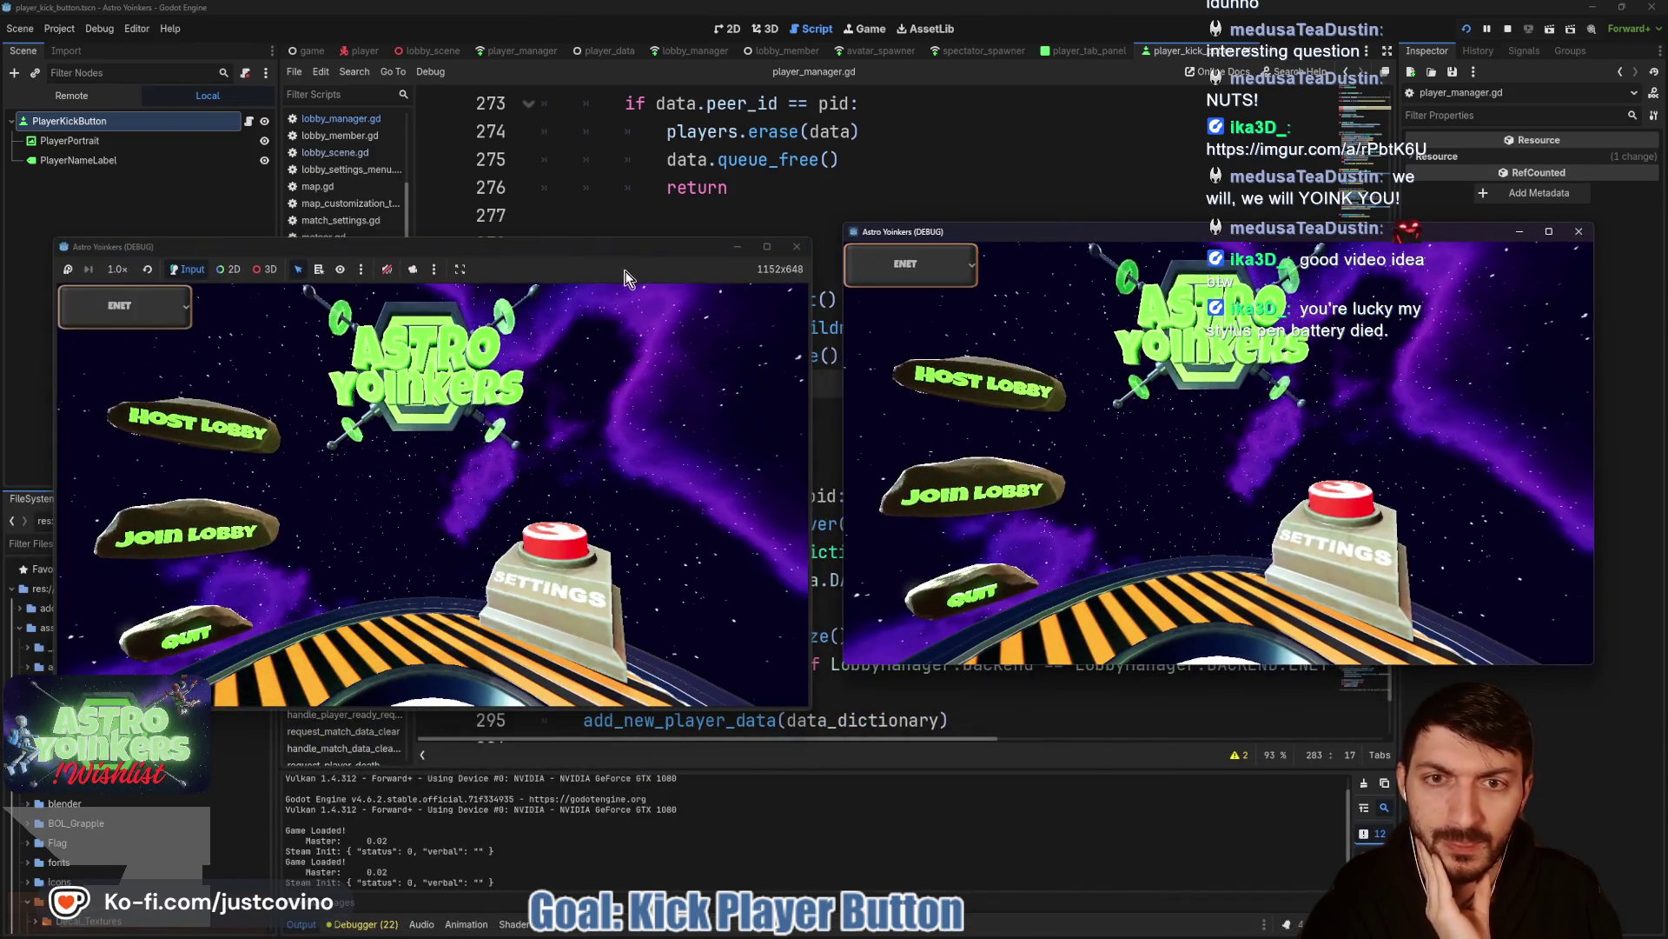
pyautogui.moveTo(434, 246); pyautogui.dragTo(456, 207)
# Step: Host a private lobby on the left, join it from the right, then kick the joiner
pyautogui.click(207, 383)
pyautogui.click(445, 377)
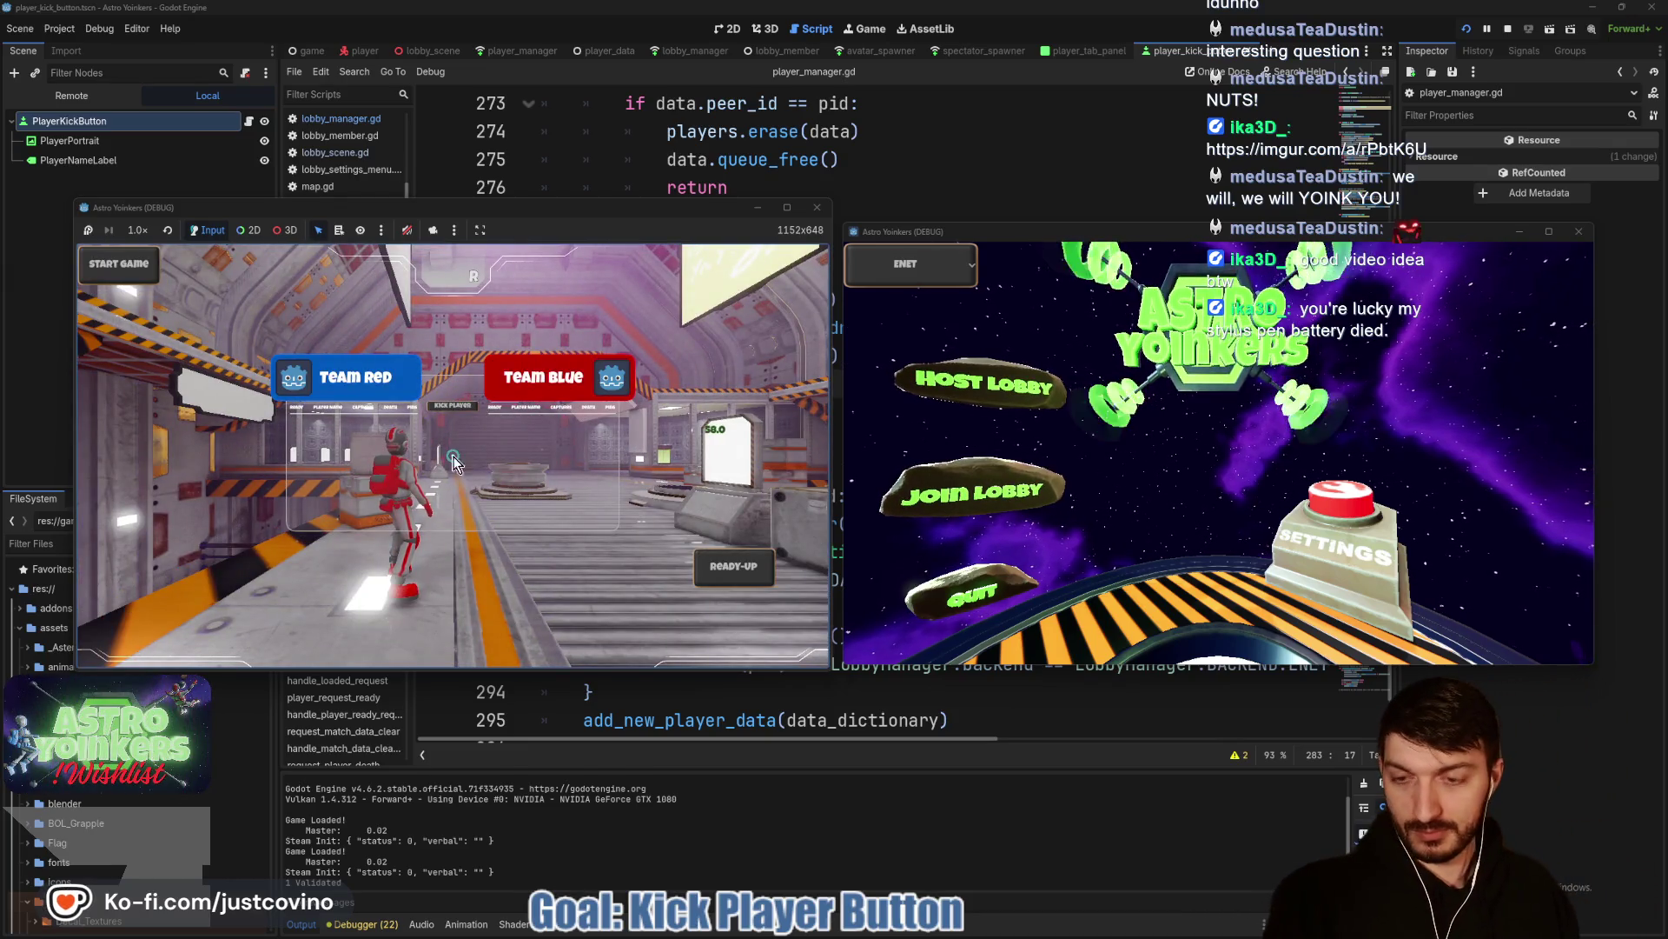
pyautogui.press('Tab')
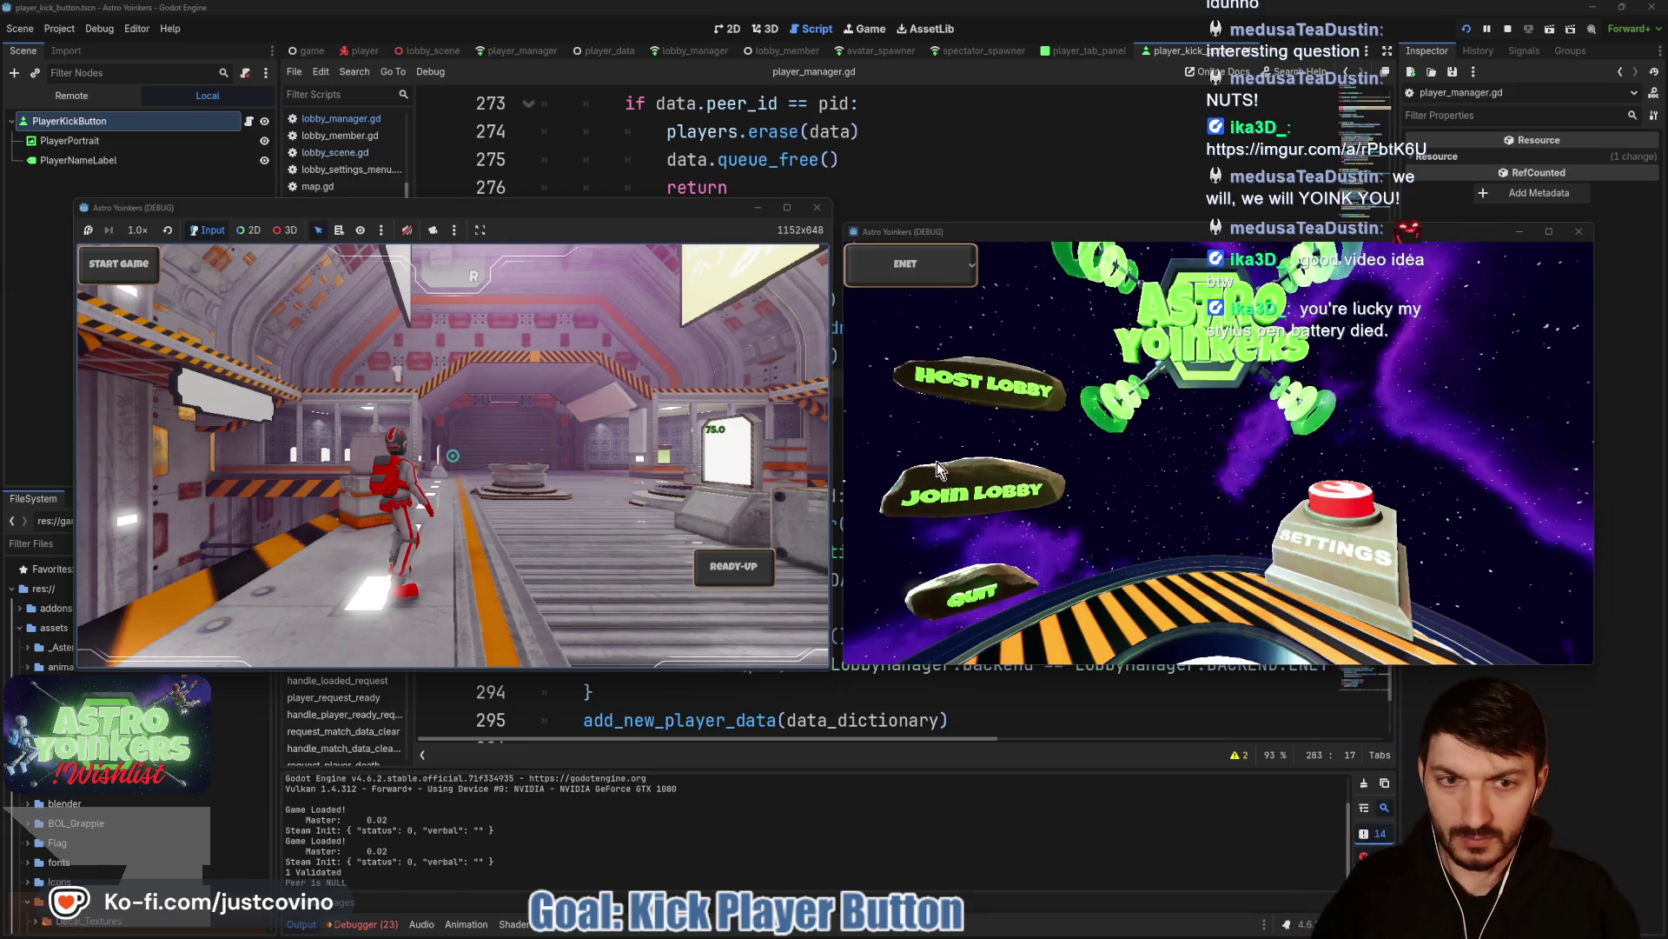
pyautogui.click(942, 470)
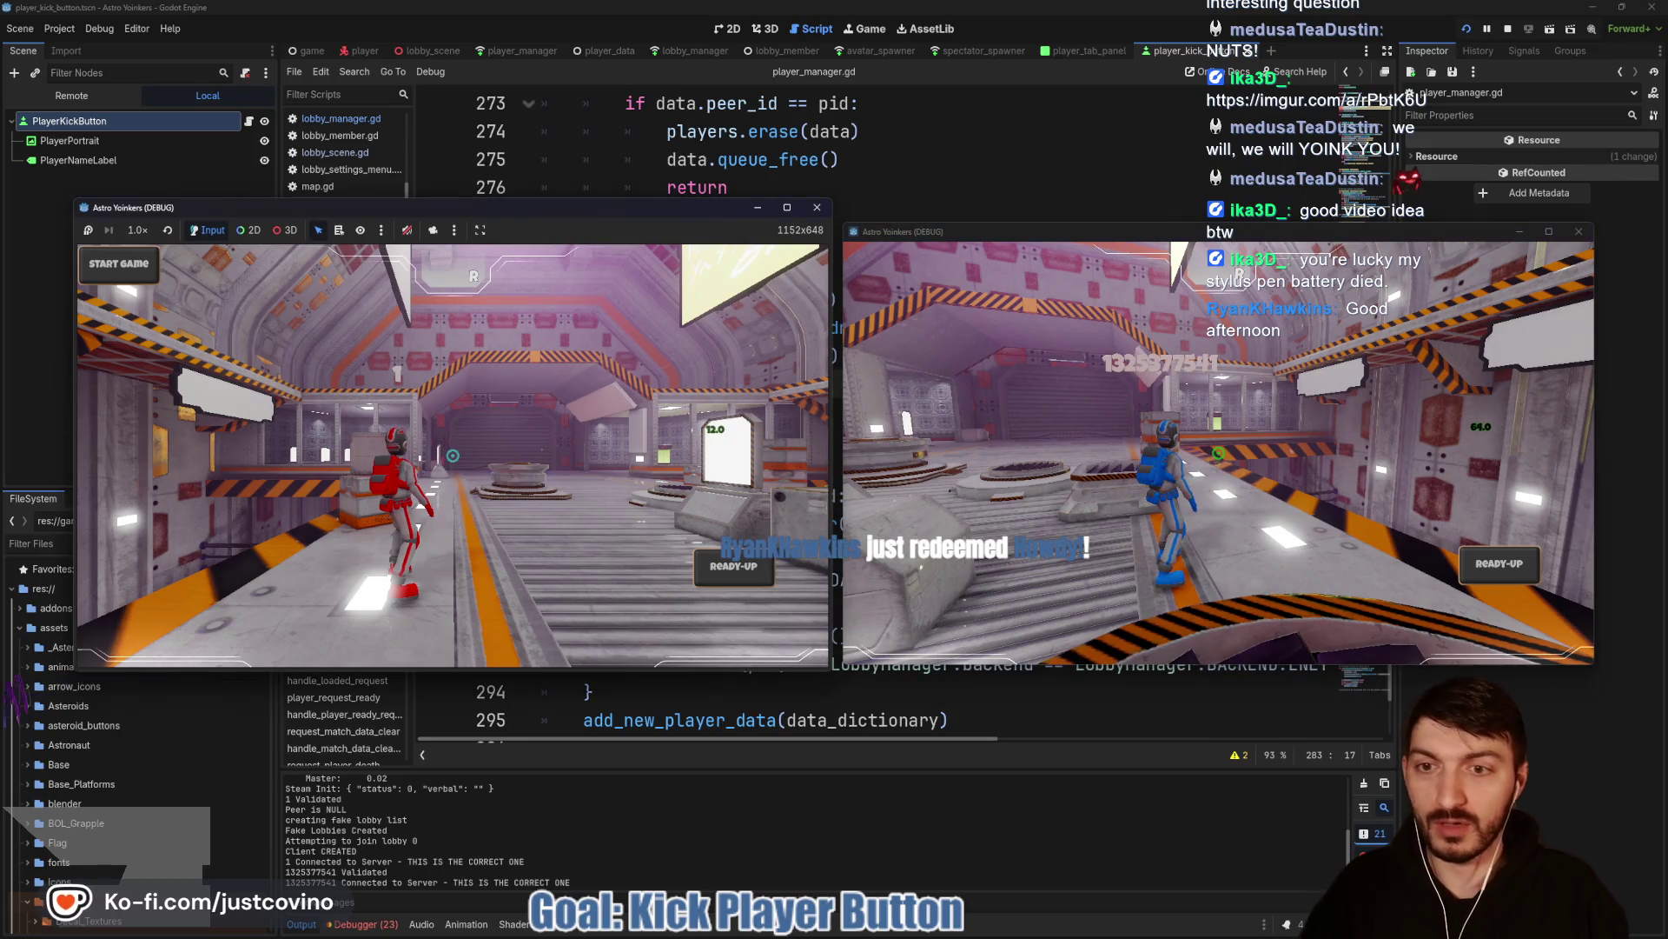
pyautogui.press('Tab')
pyautogui.click(456, 408)
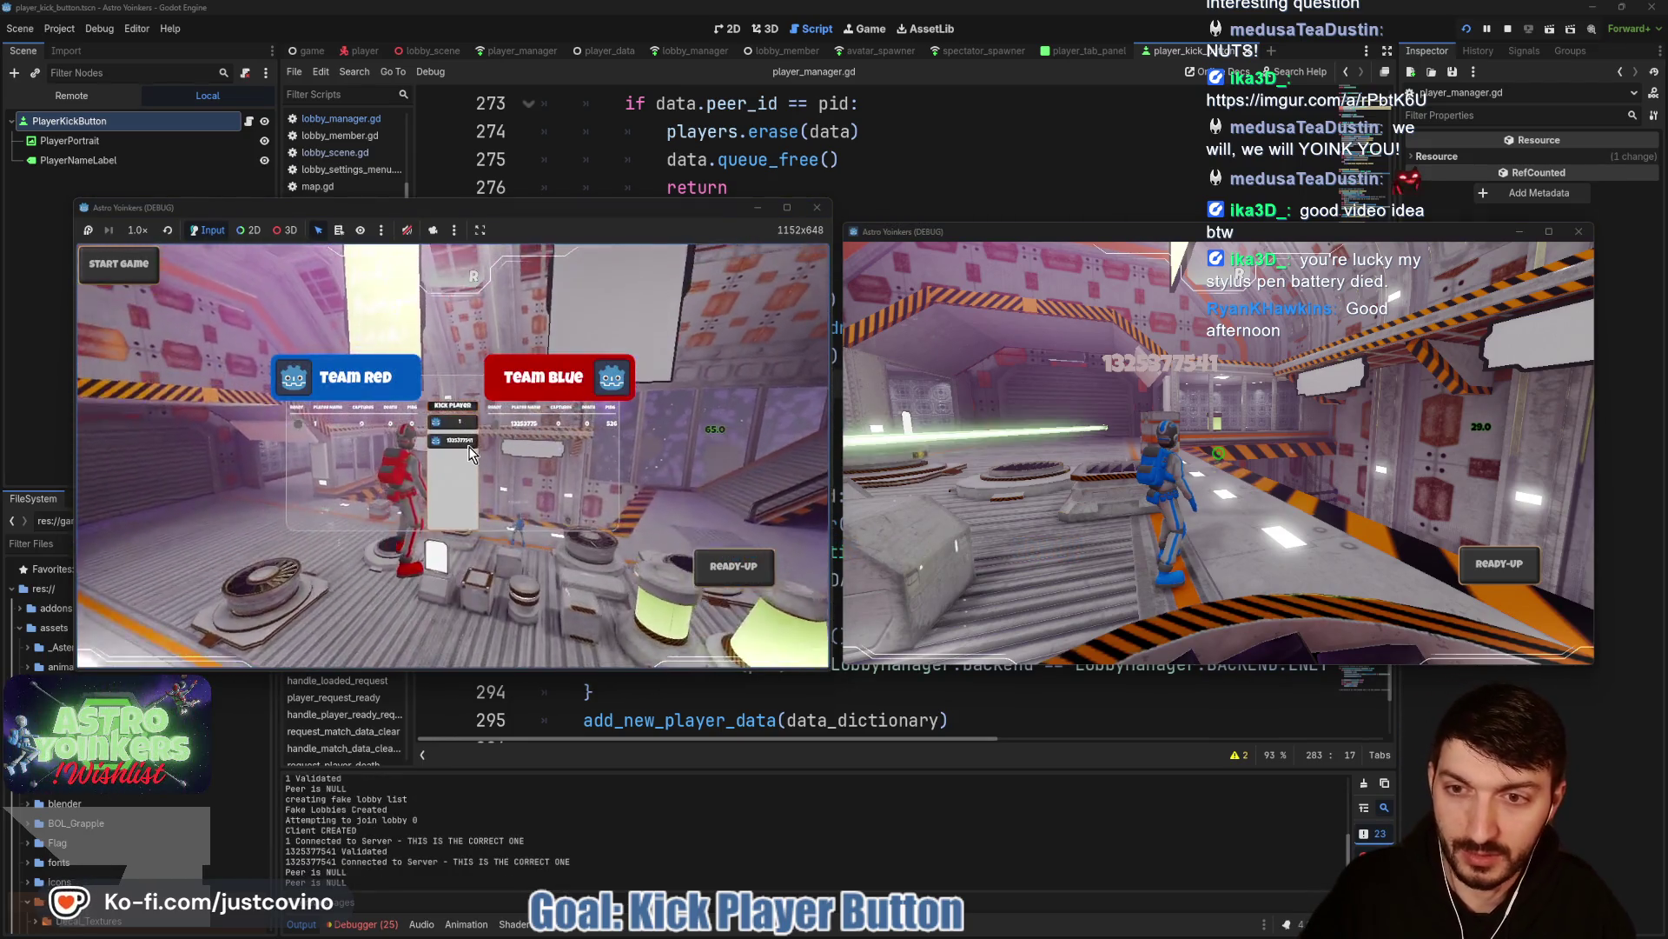
pyautogui.press('Tab')
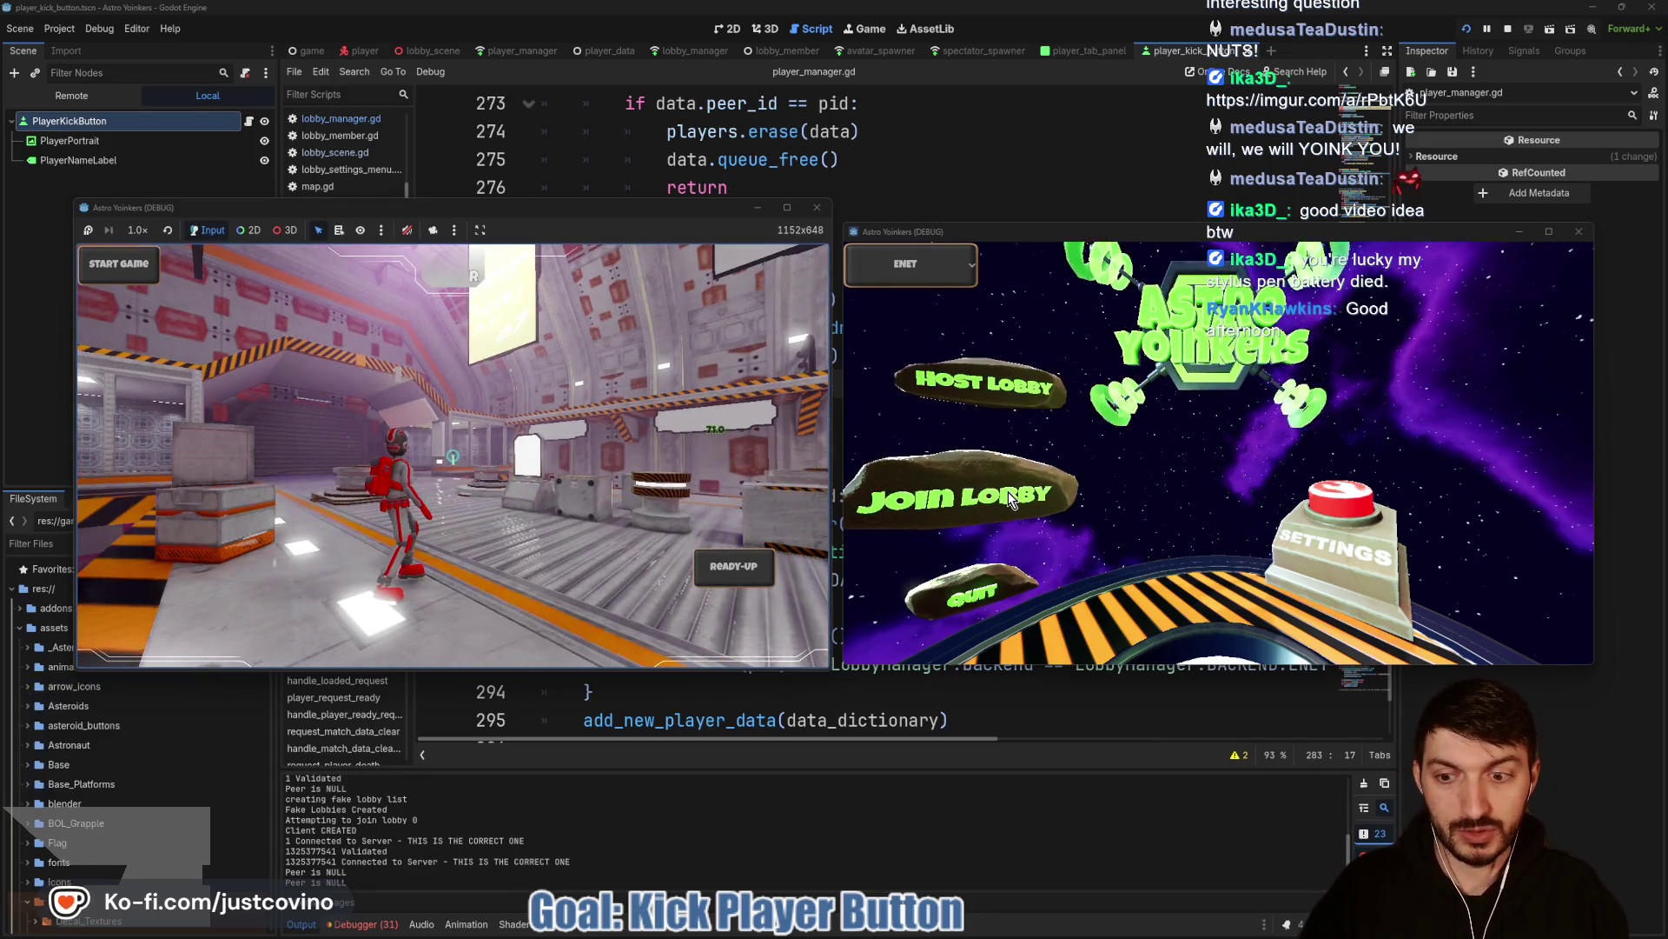
# Step: Join the first listed lobby from the second game, then check the host's scoreboard
pyautogui.click(1008, 492)
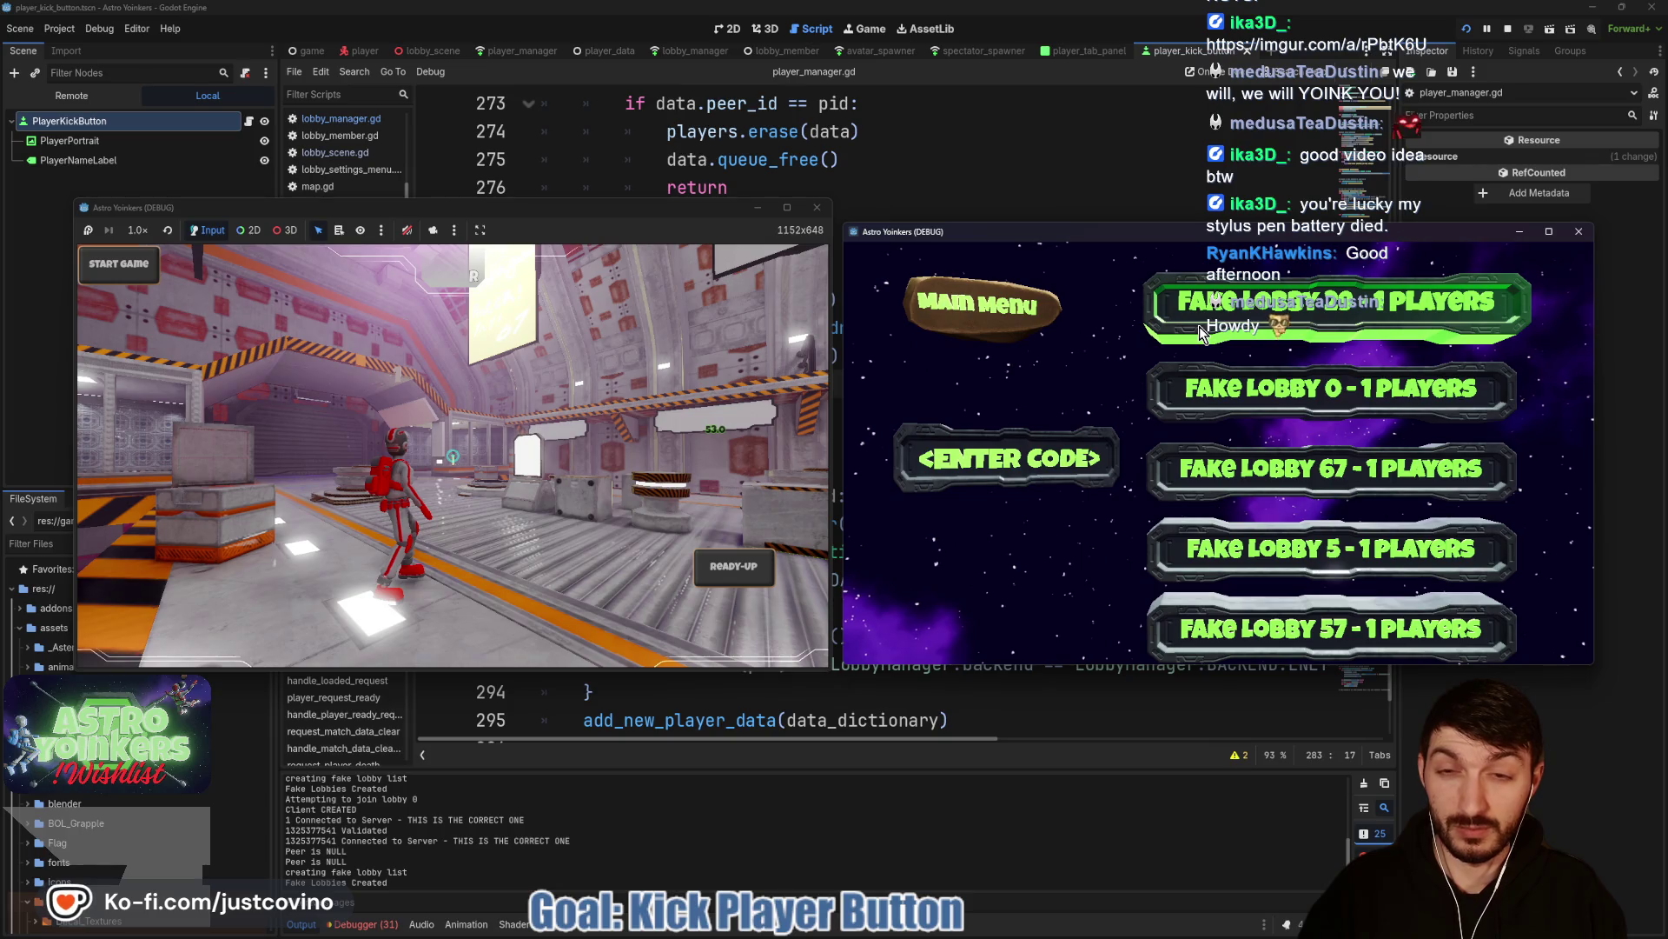
pyautogui.click(1199, 326)
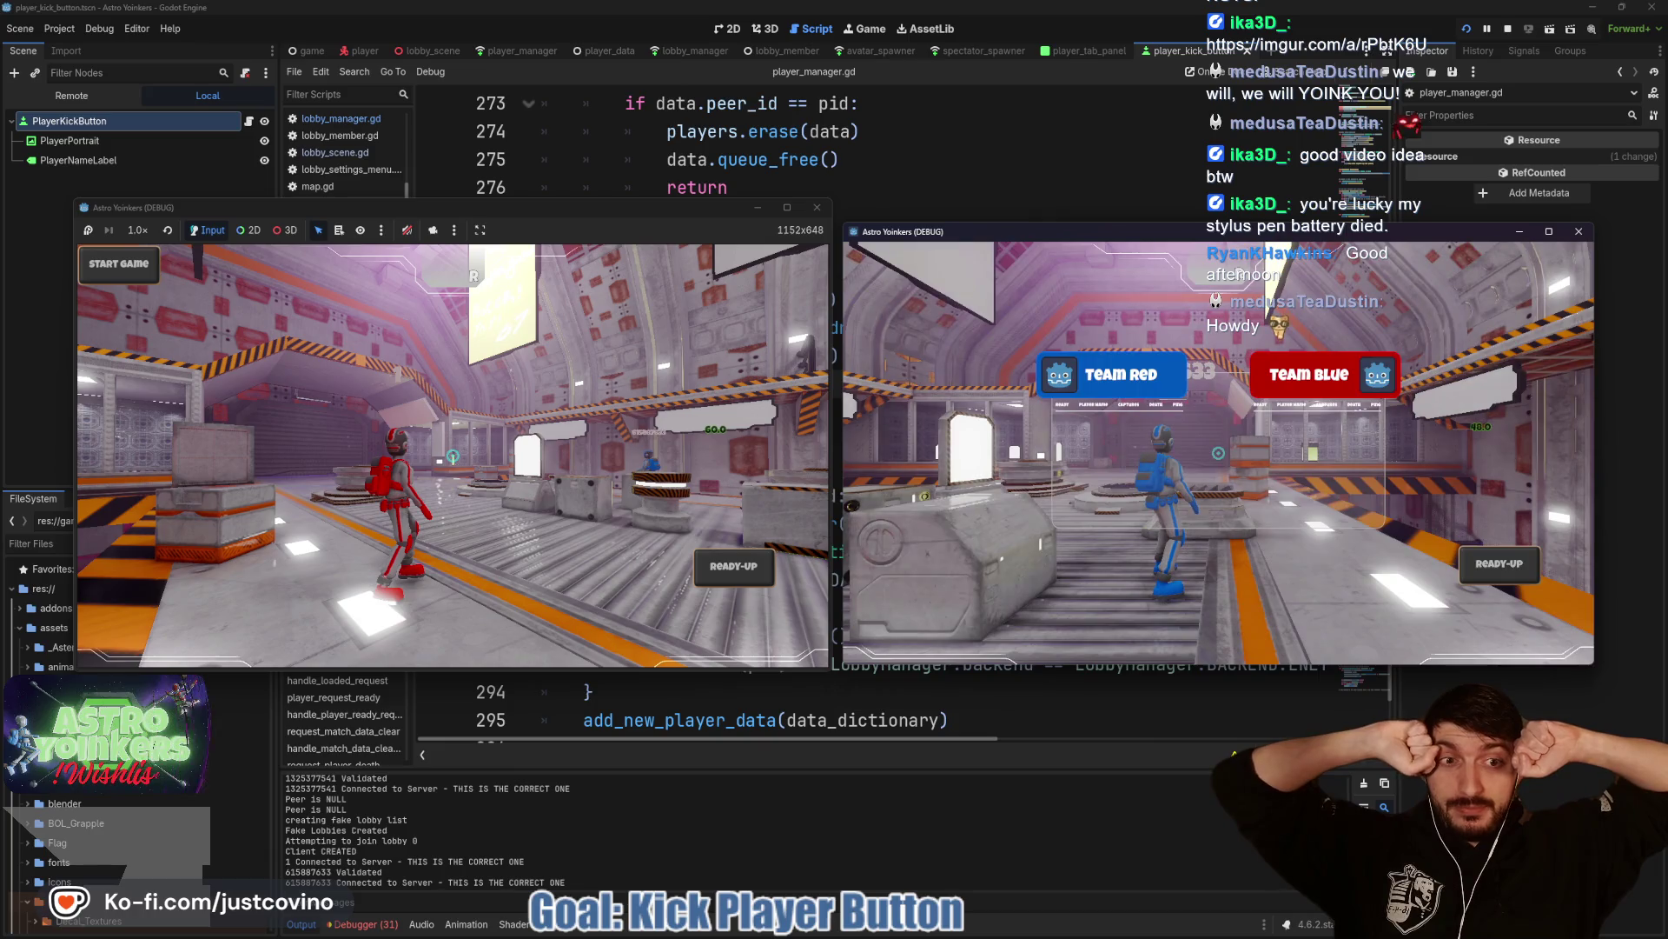
pyautogui.press('w')
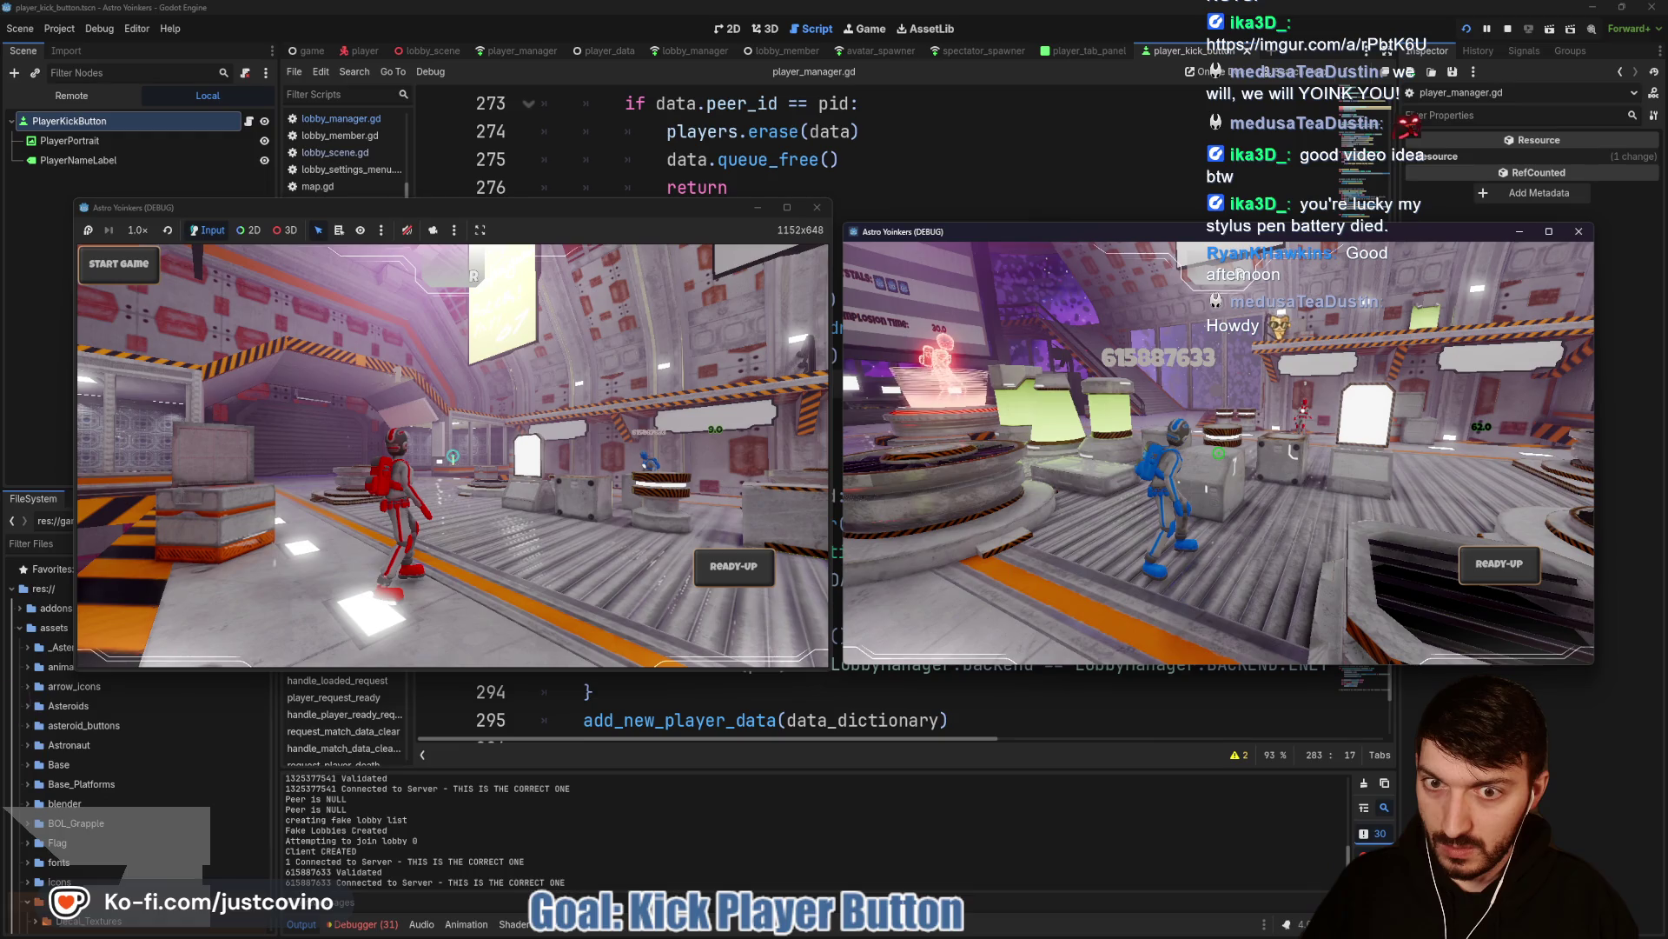
pyautogui.click(624, 239)
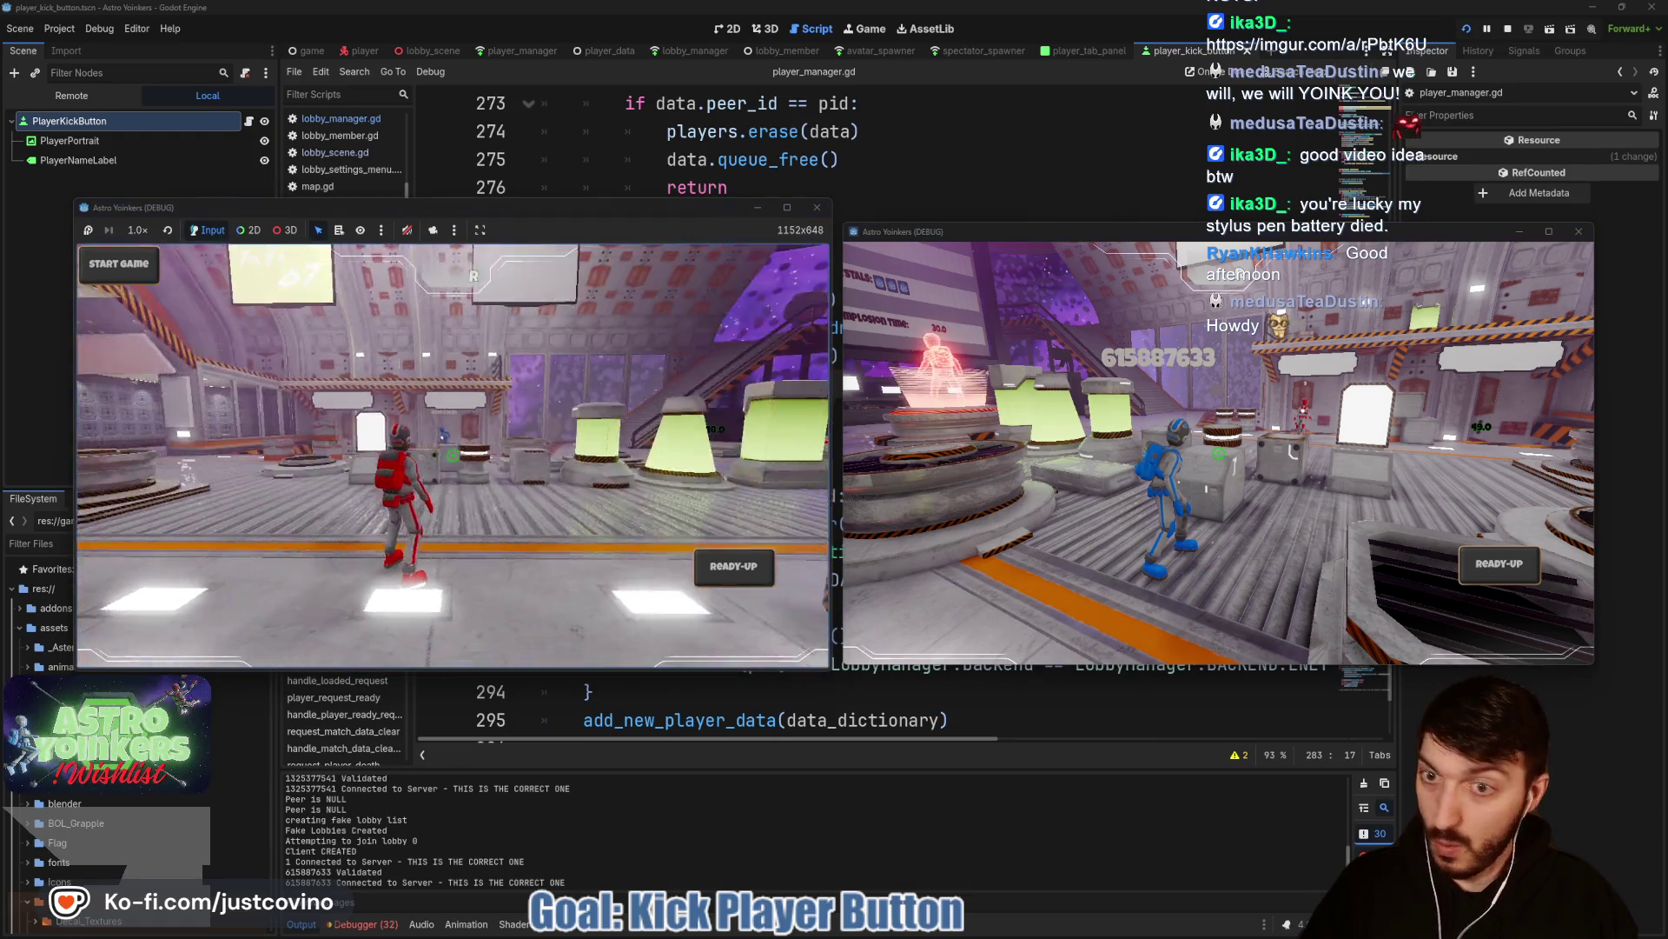
pyautogui.press('Tab')
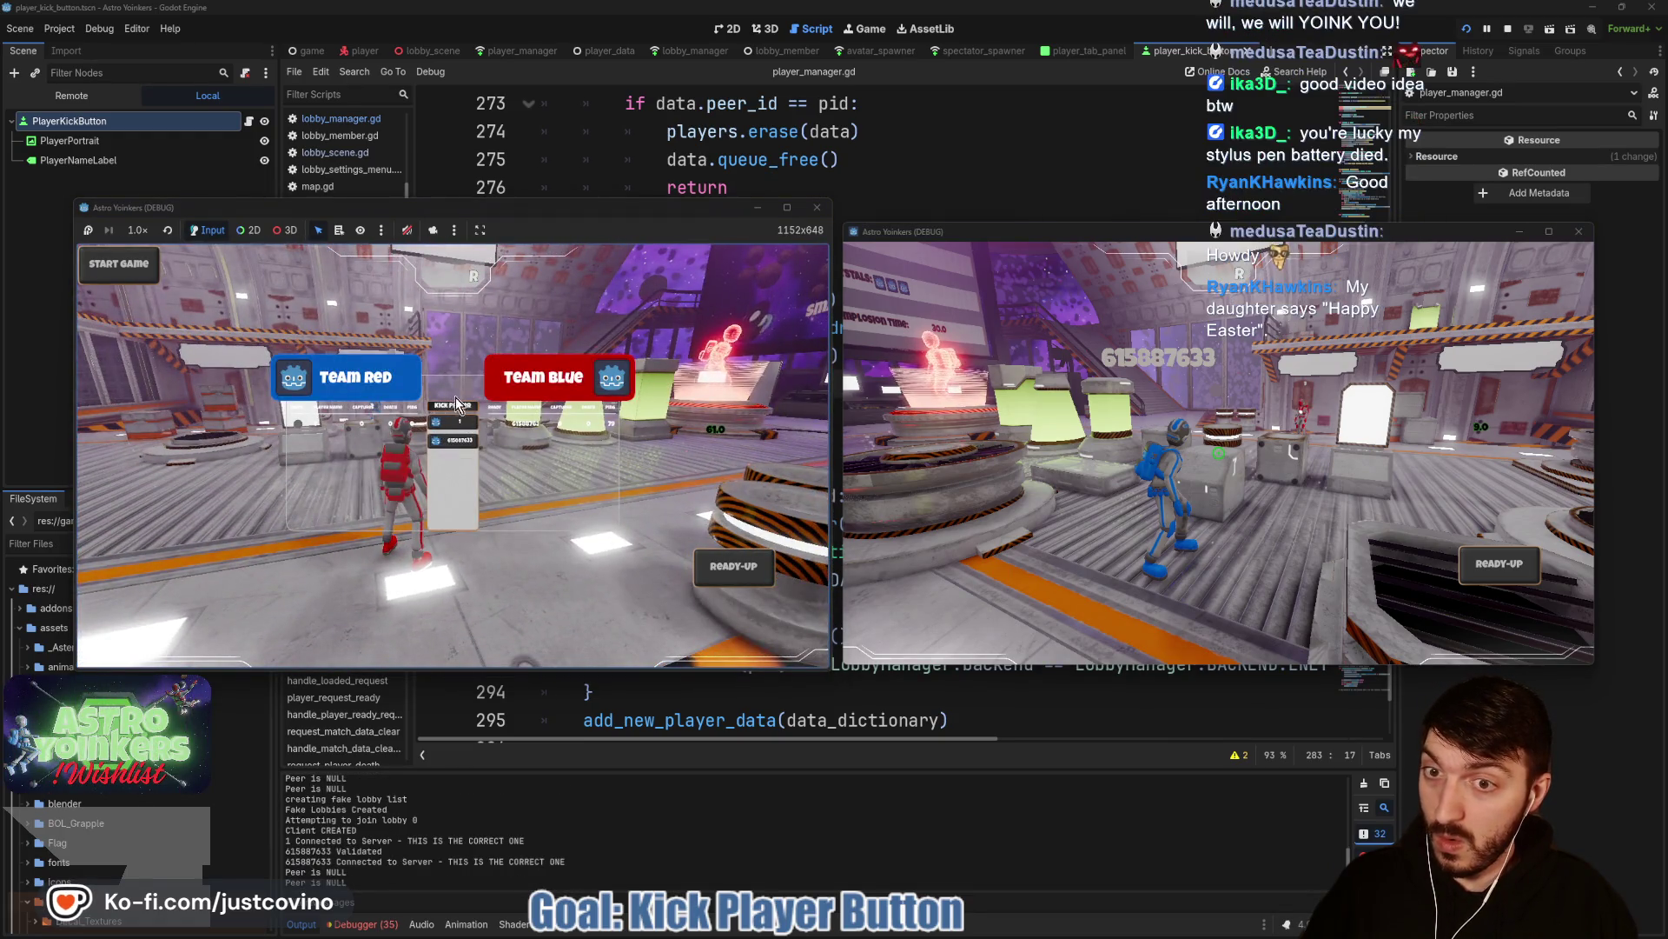
pyautogui.press('Tab')
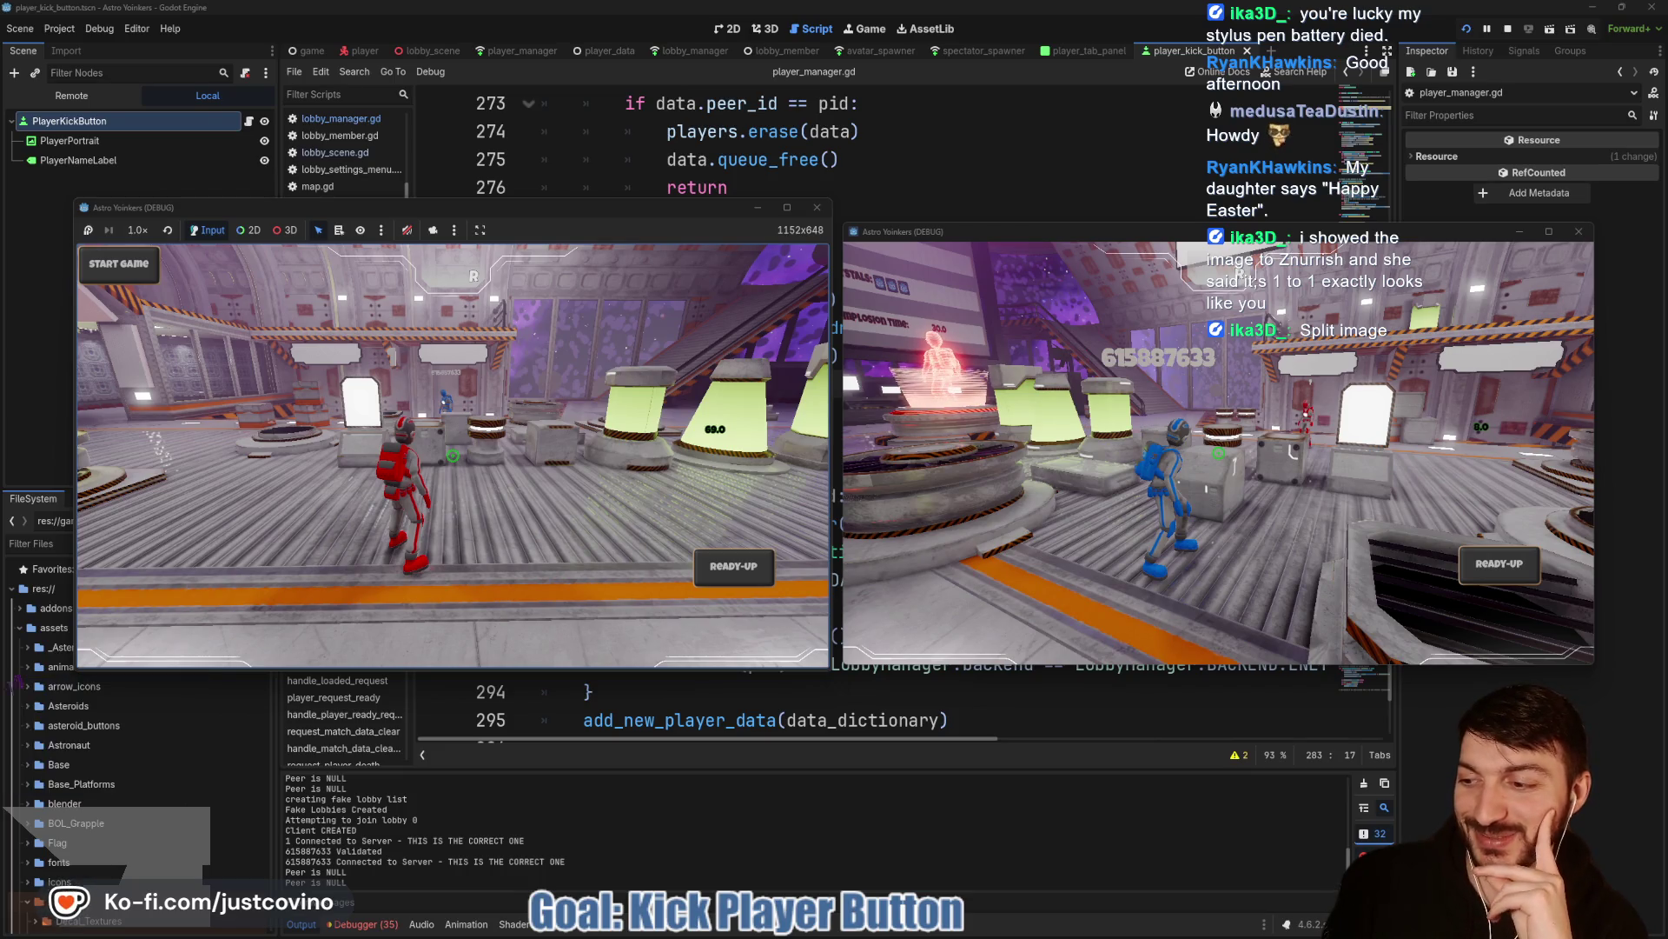
# Step: Move the red player around the crates, then kick the second player from the host's scoreboard
pyautogui.press('w')
pyautogui.press('space')
pyautogui.press('a')
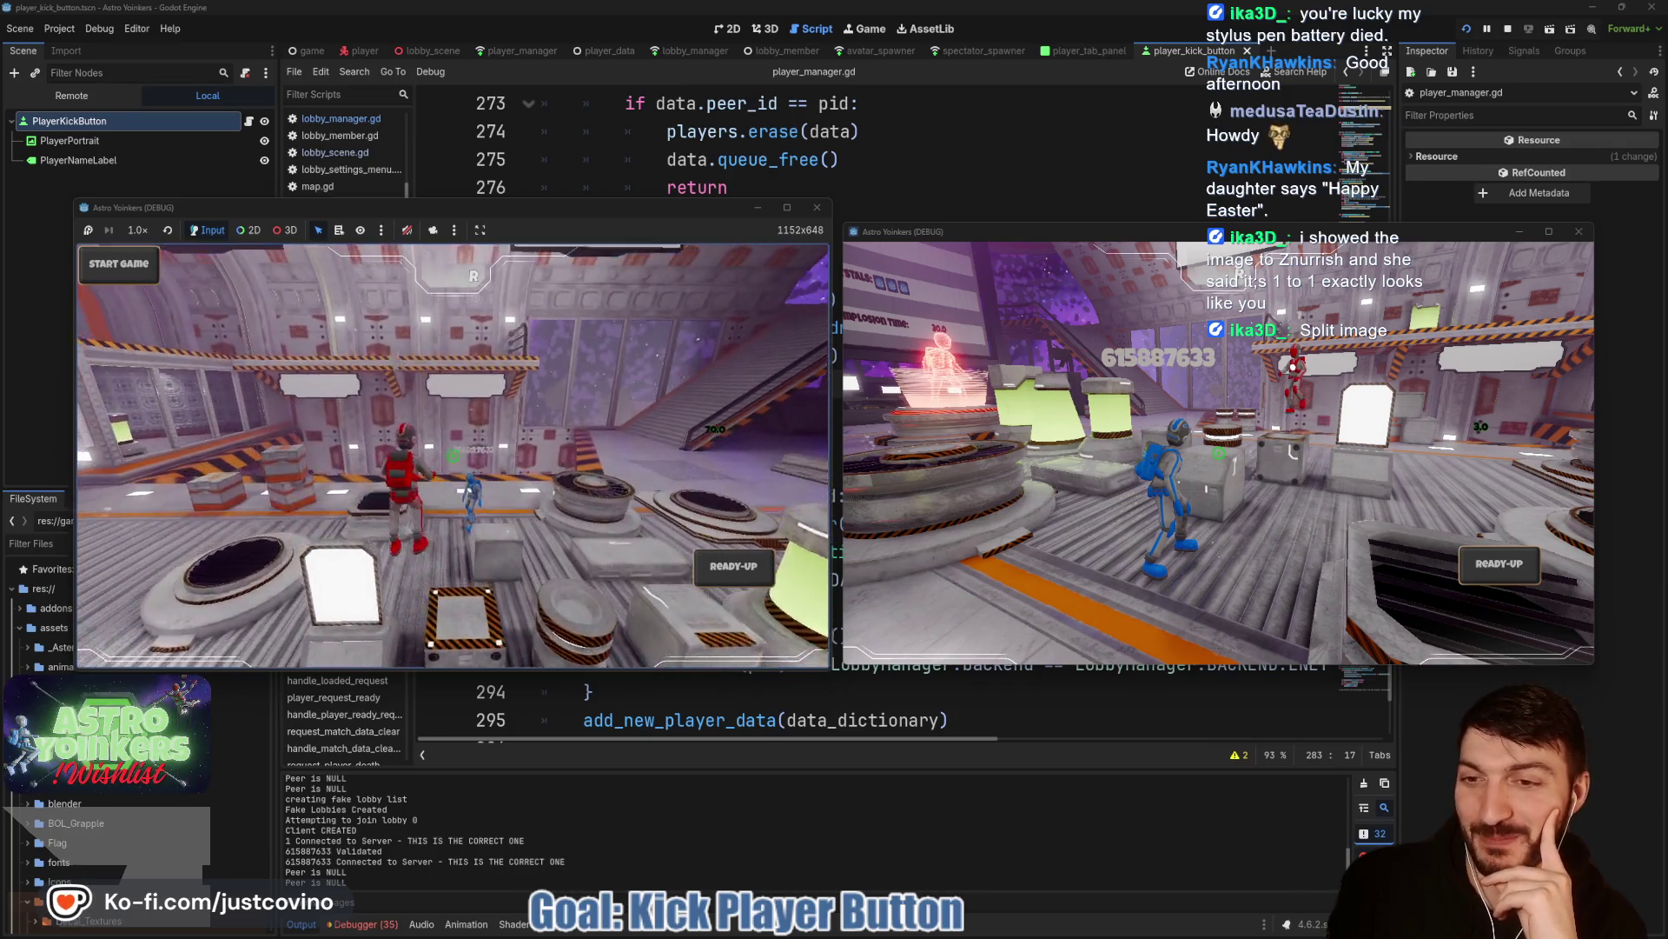
pyautogui.press('w')
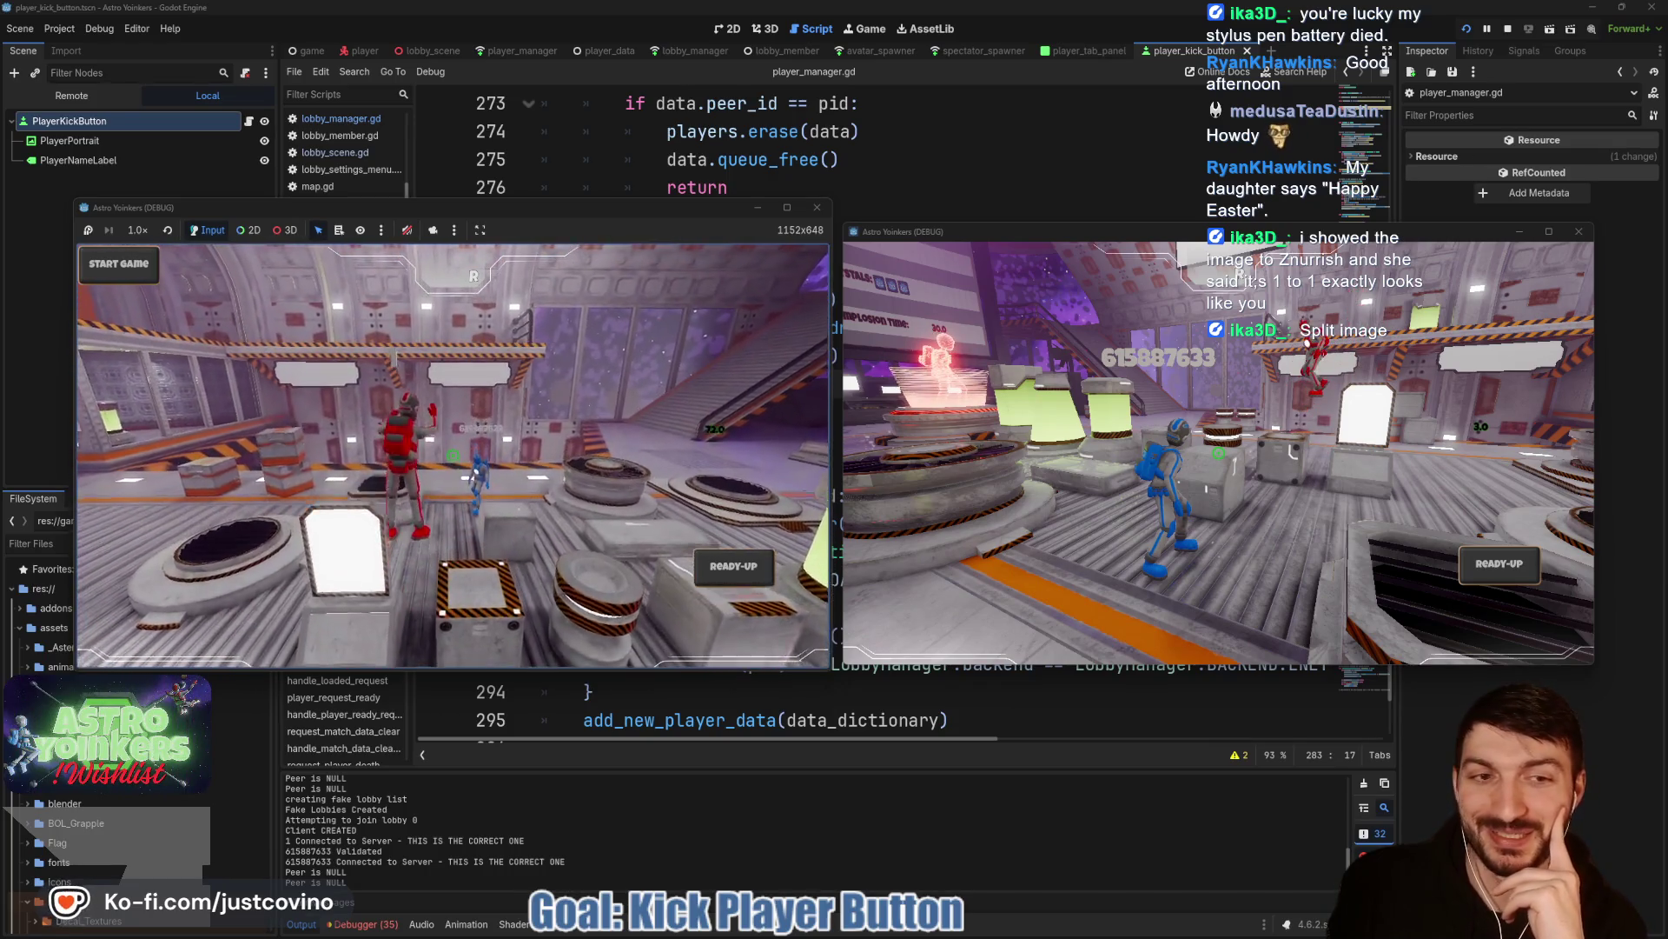
pyautogui.press('space')
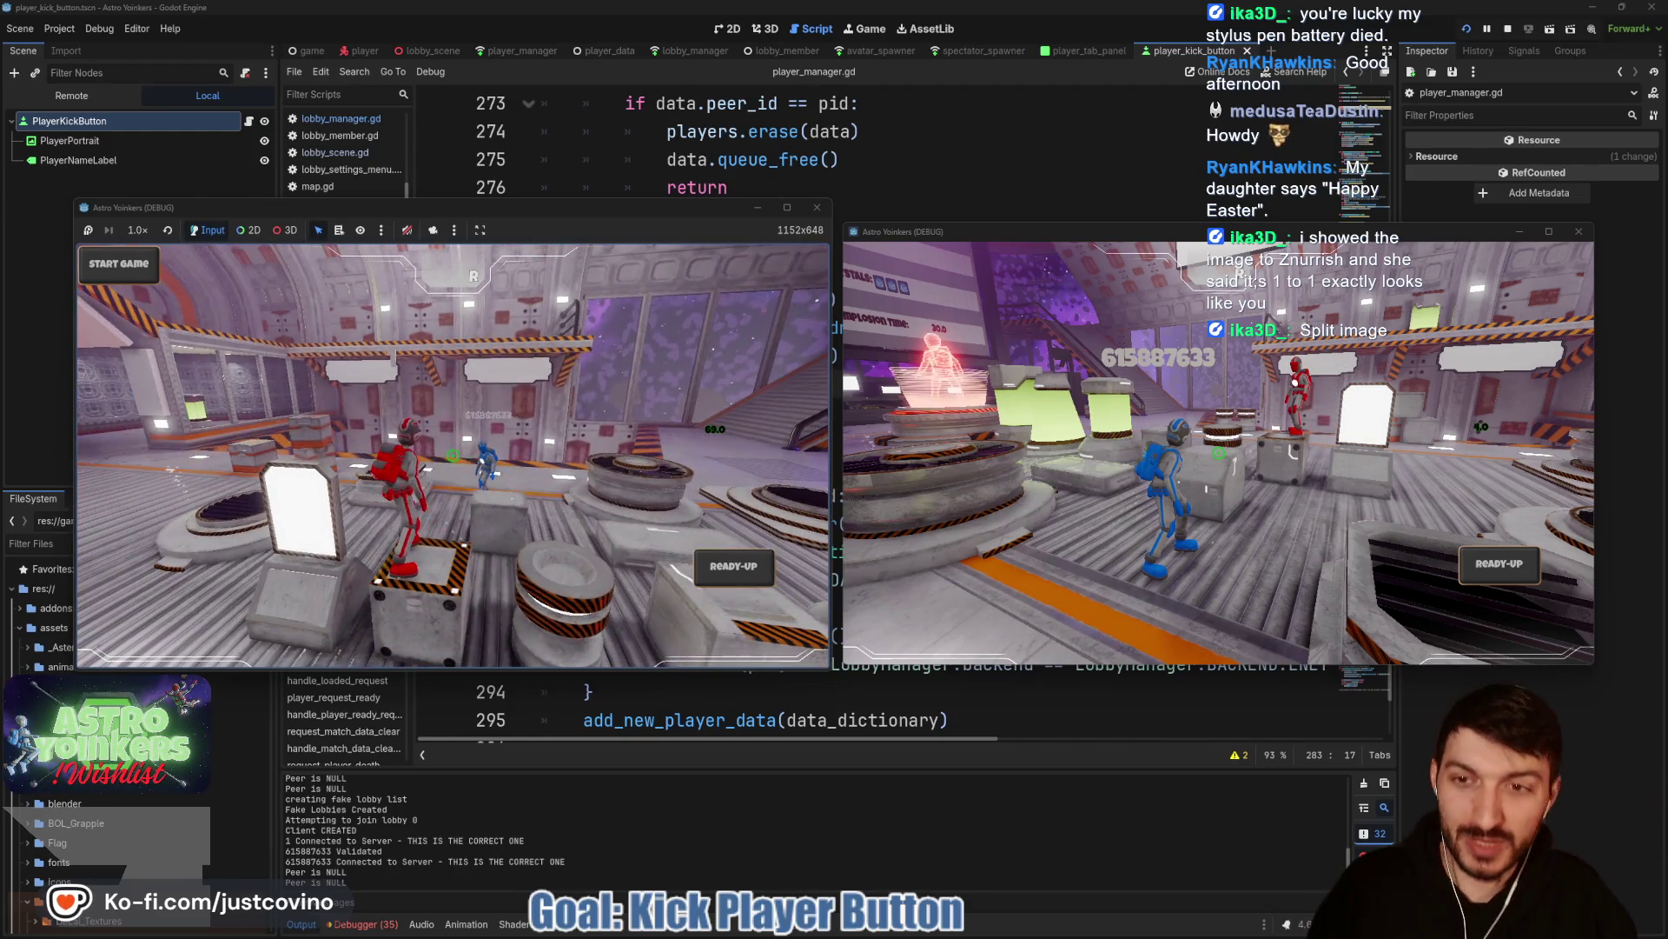
pyautogui.press('Tab')
pyautogui.press('Tab')
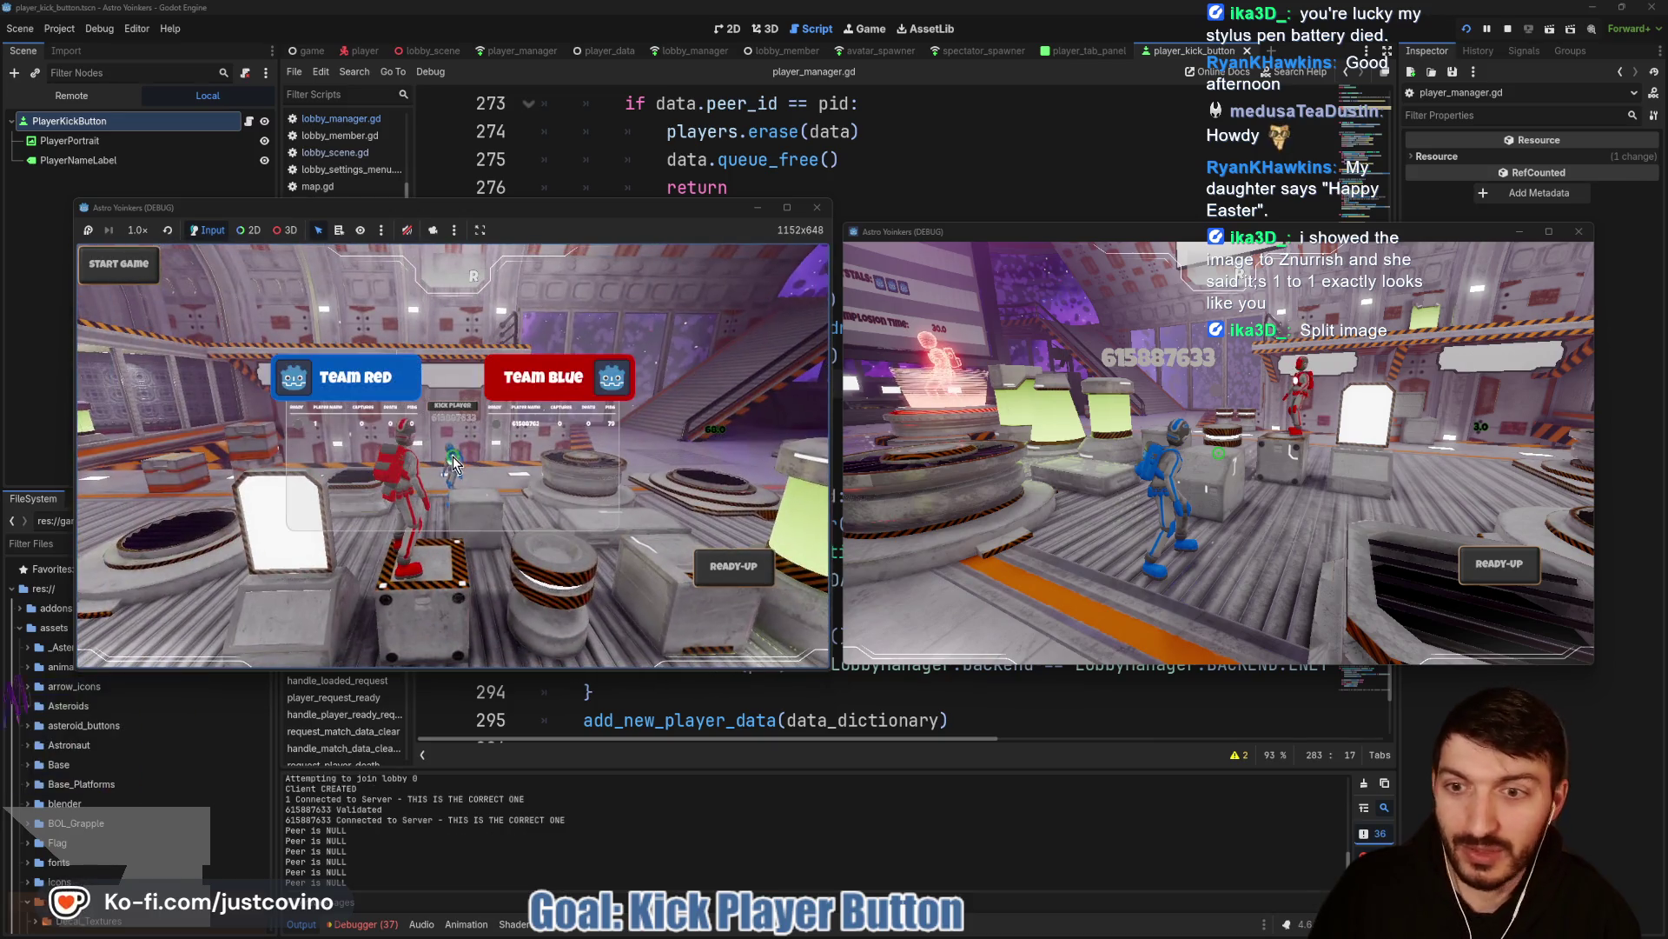
pyautogui.click(452, 406)
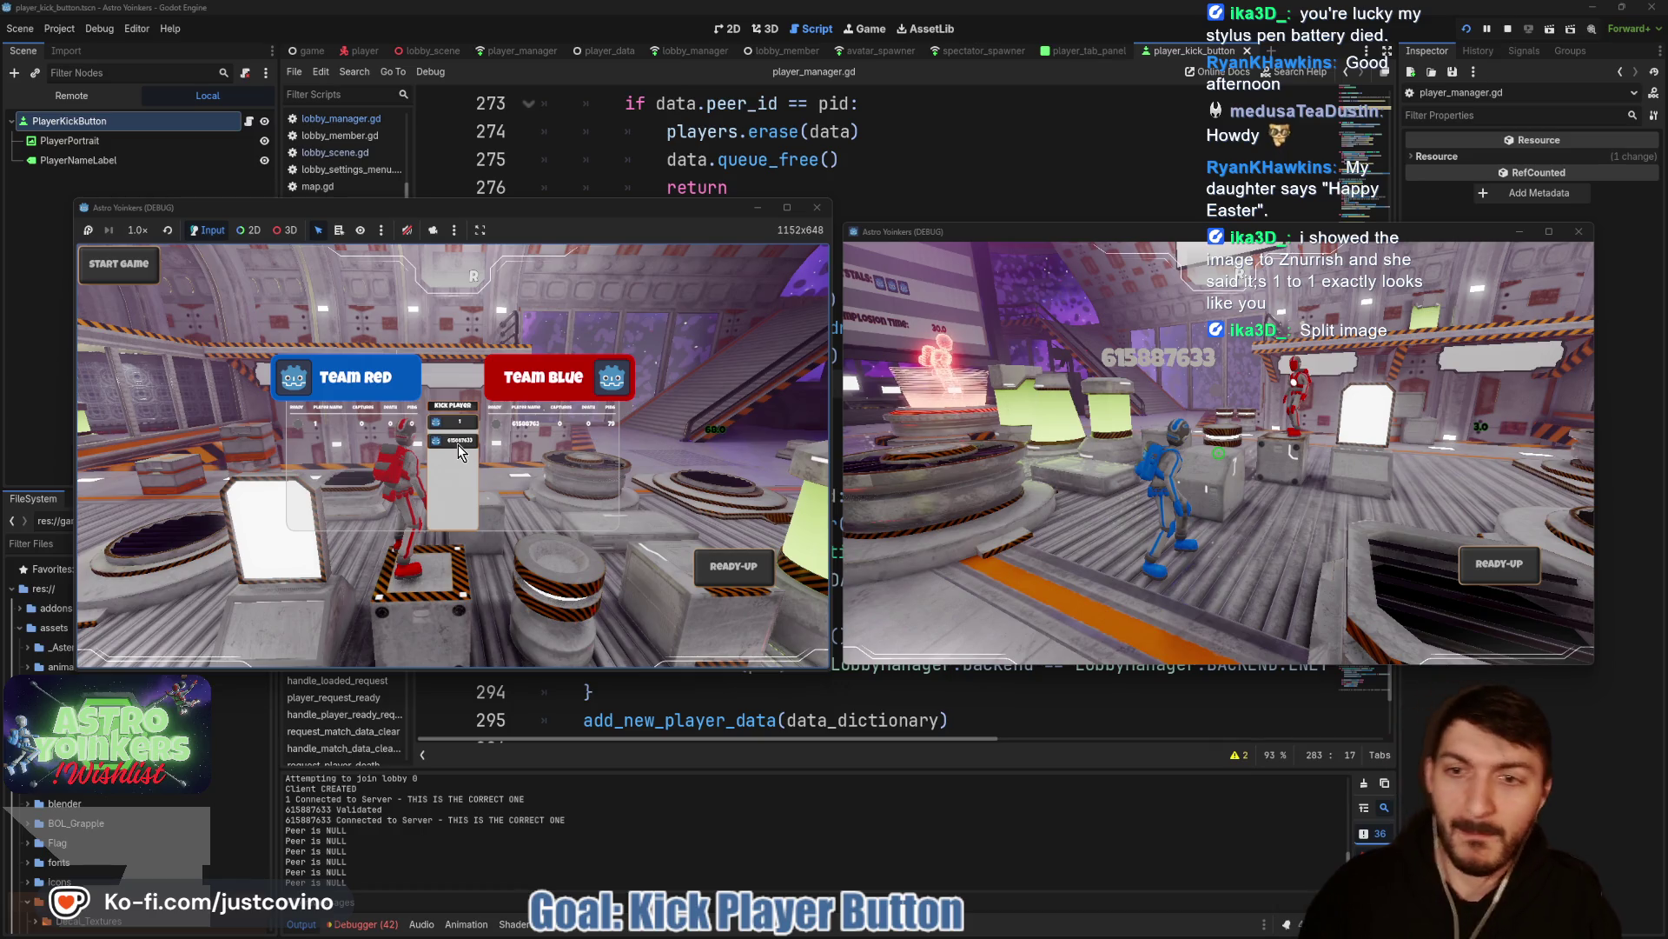
pyautogui.click(457, 445)
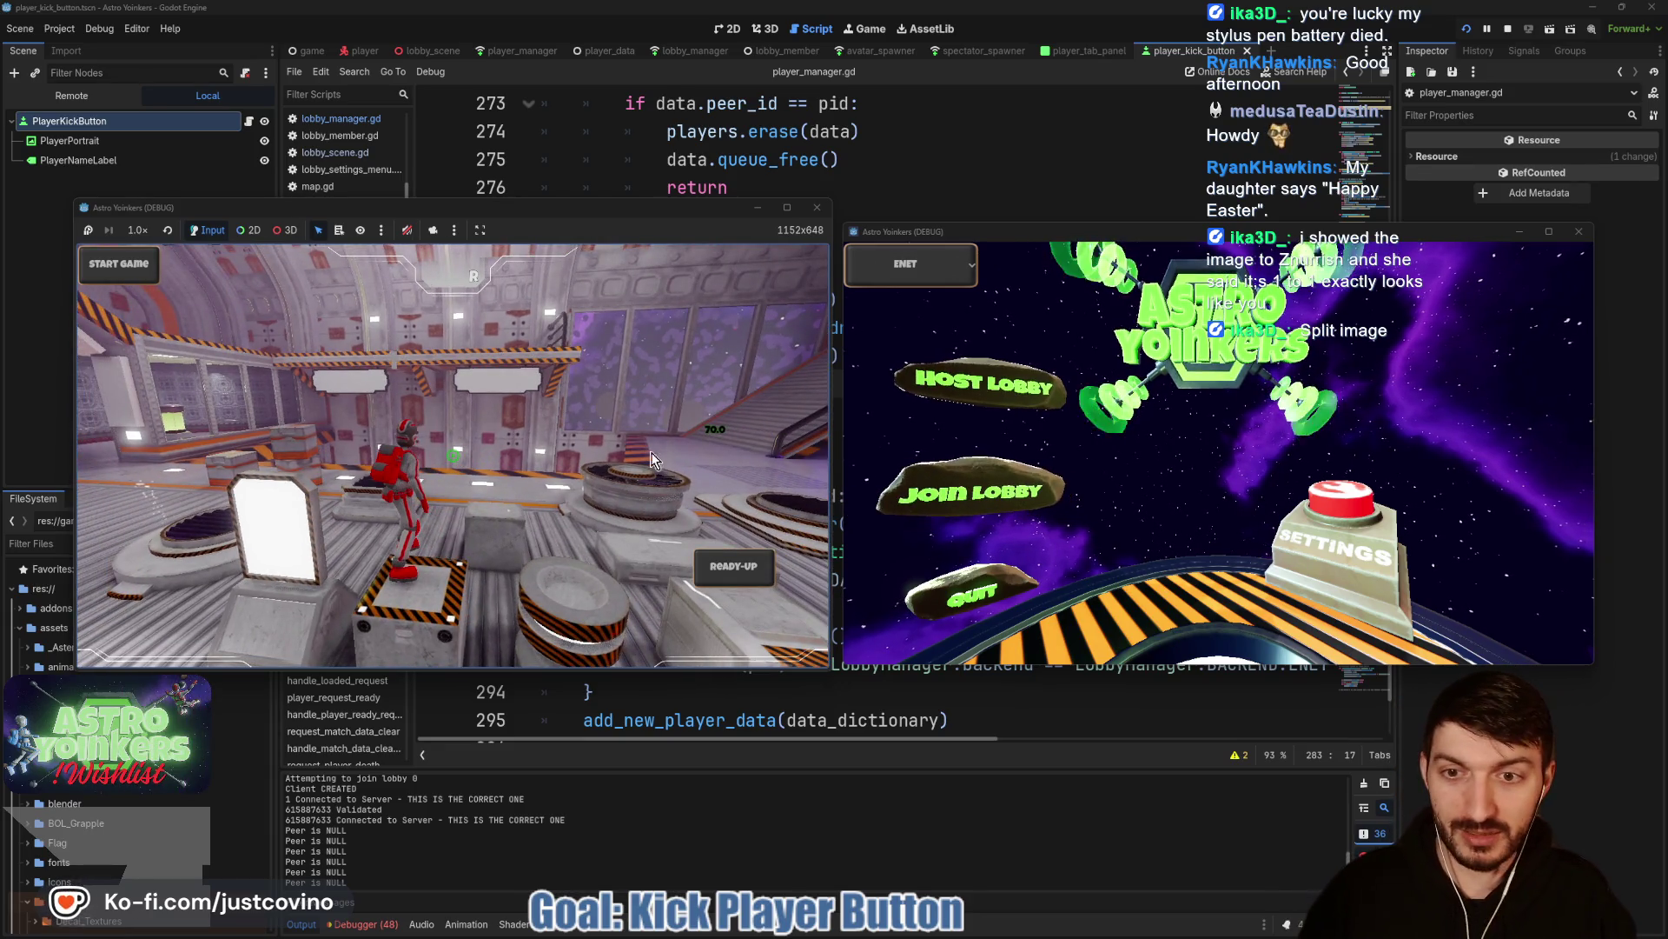
# Step: Have the second instance join the first lobby and walk its player forward
pyautogui.click(503, 391)
pyautogui.press('Tab')
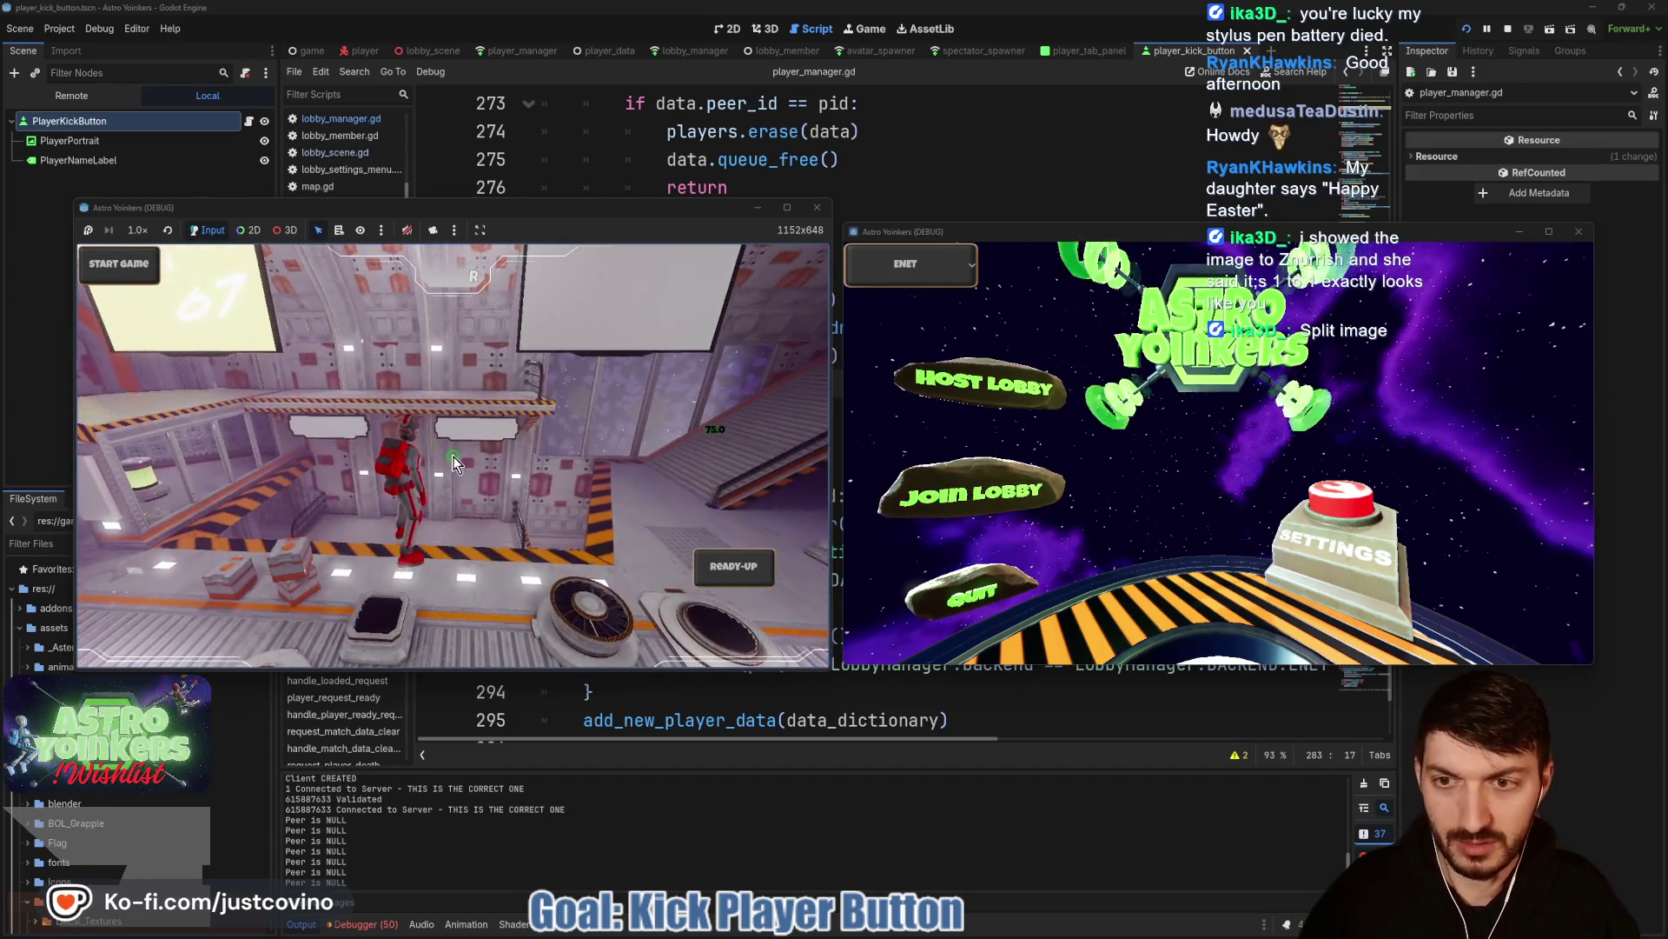
pyautogui.click(976, 492)
pyautogui.click(1243, 329)
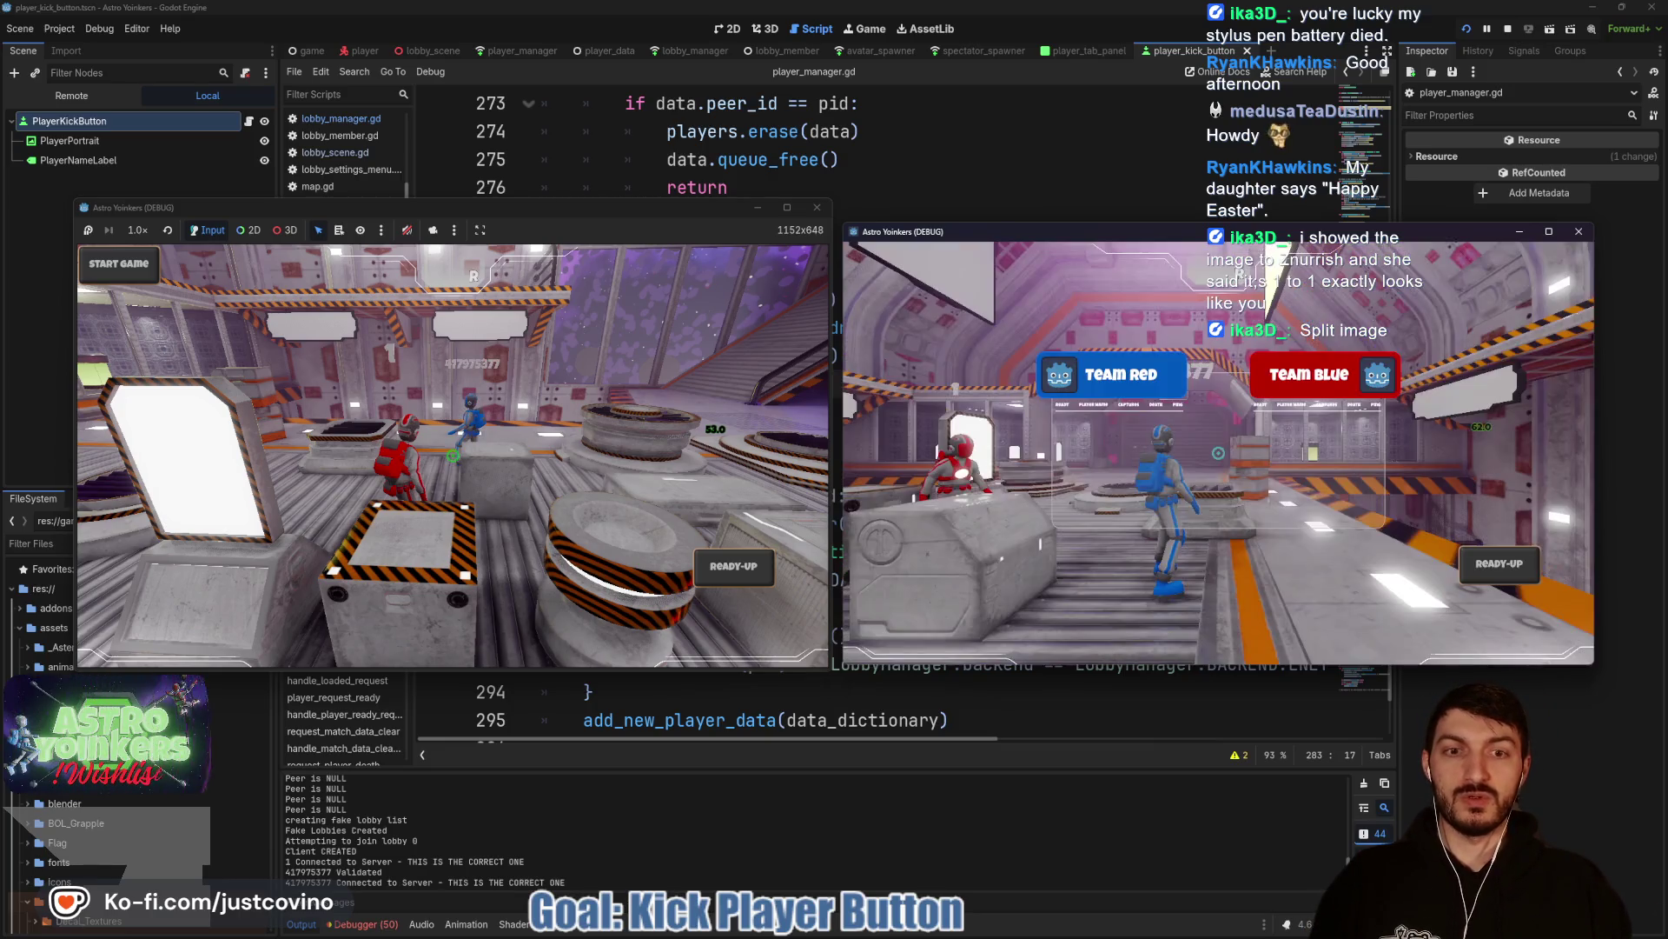
pyautogui.click(1240, 271)
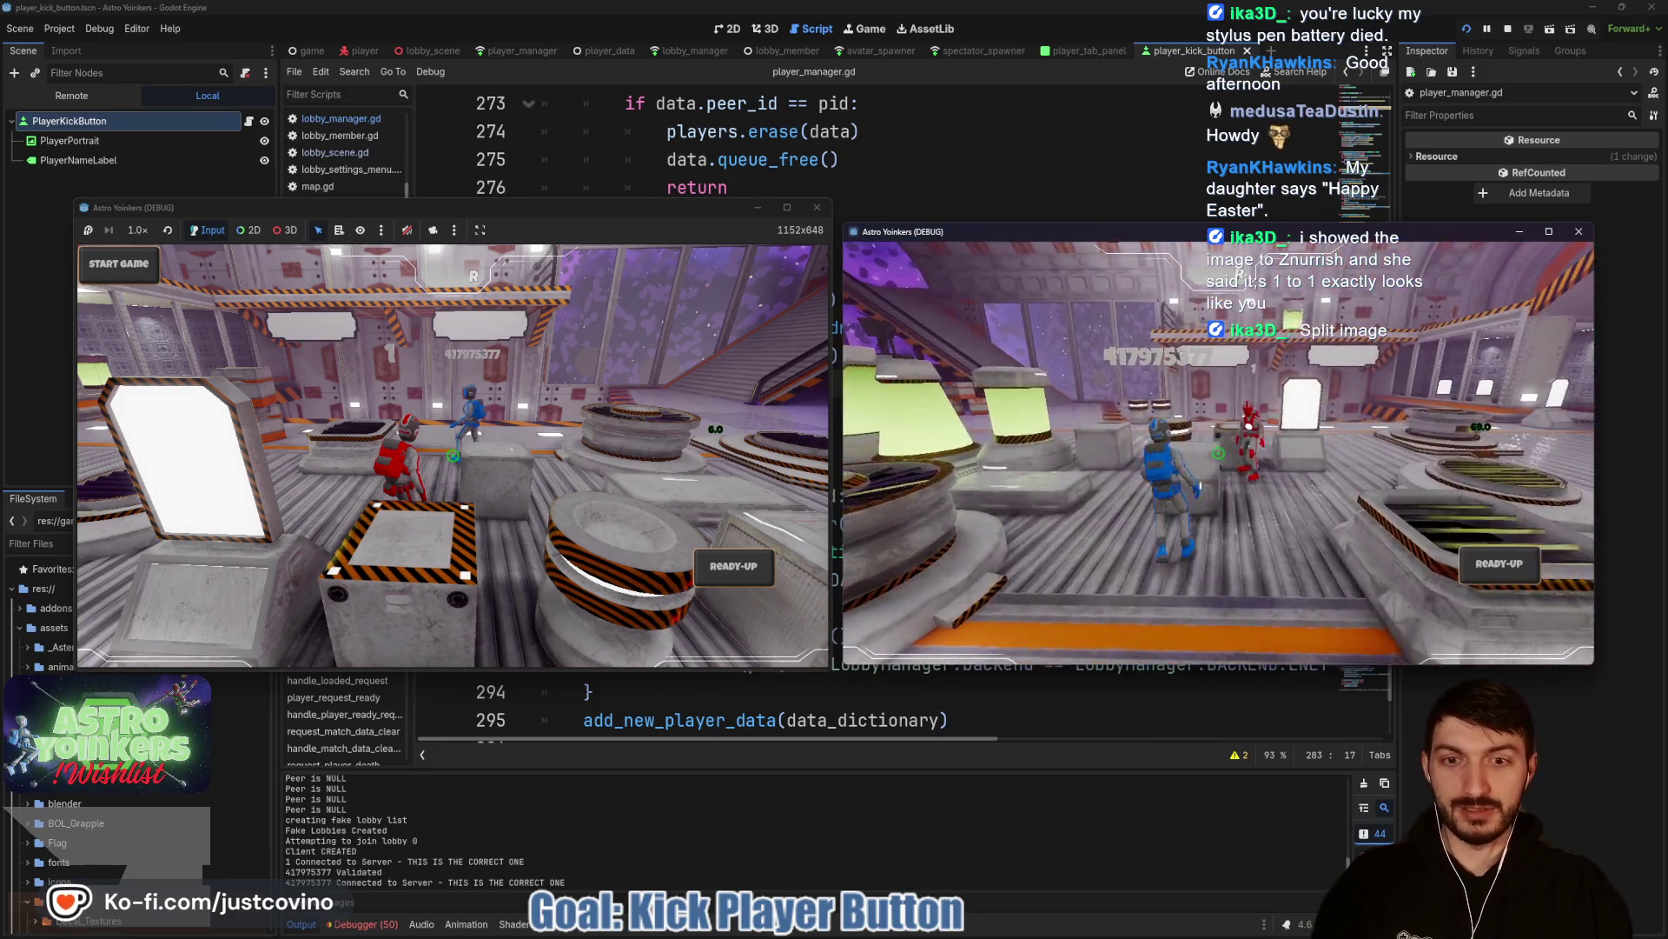
pyautogui.press('w')
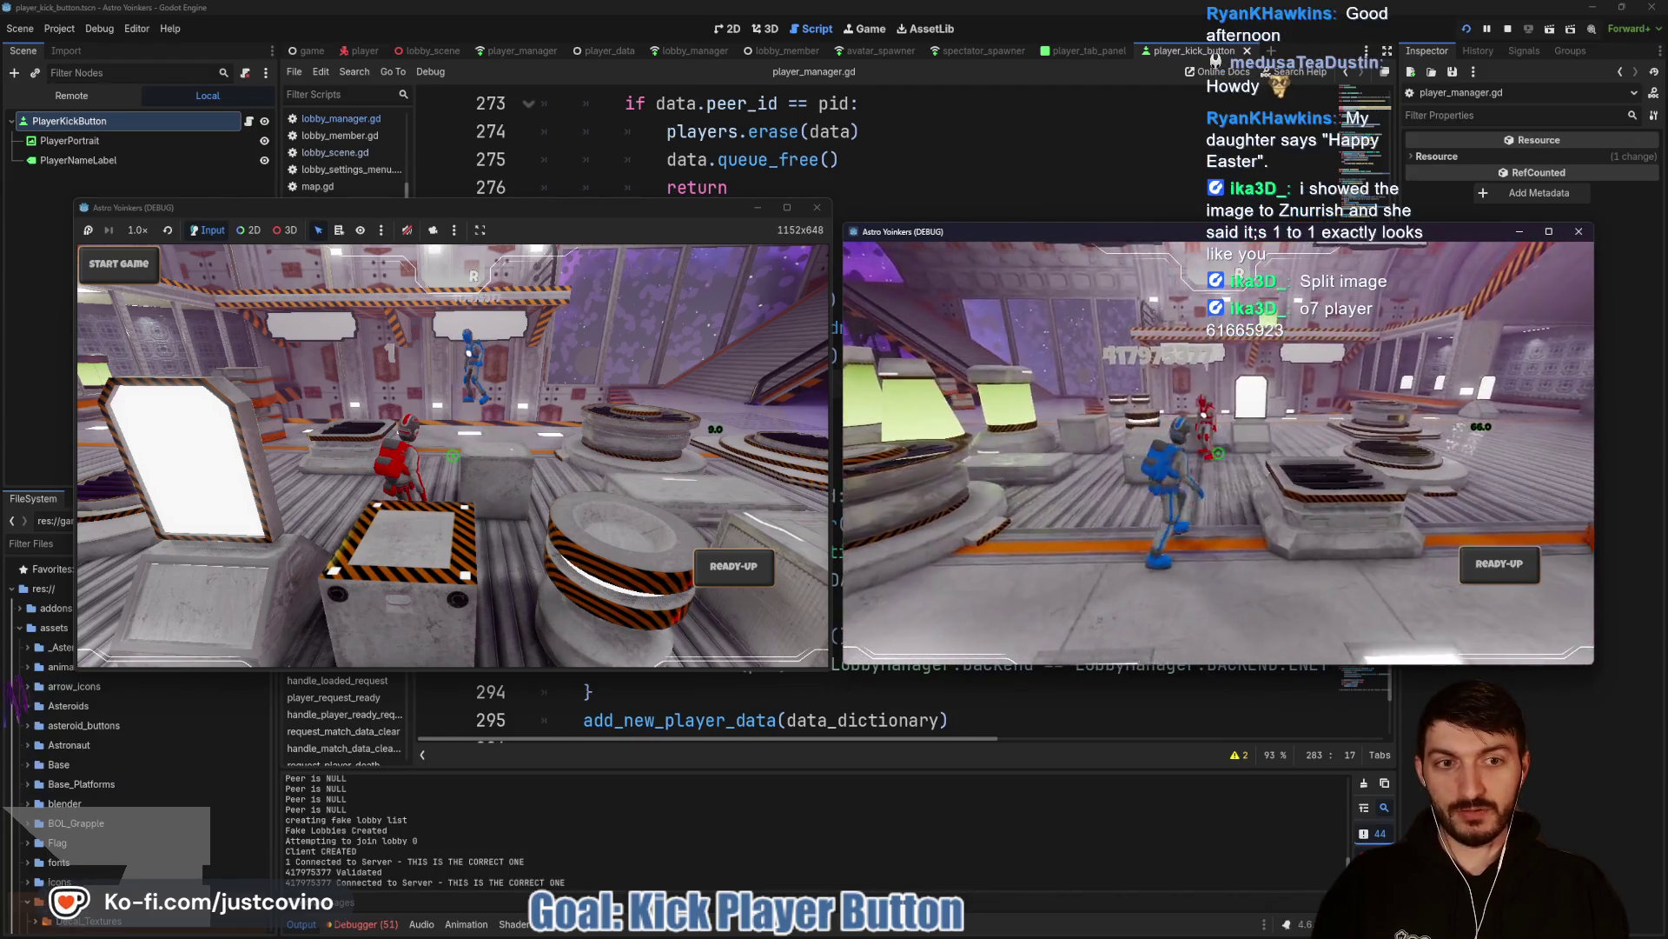
pyautogui.press('w')
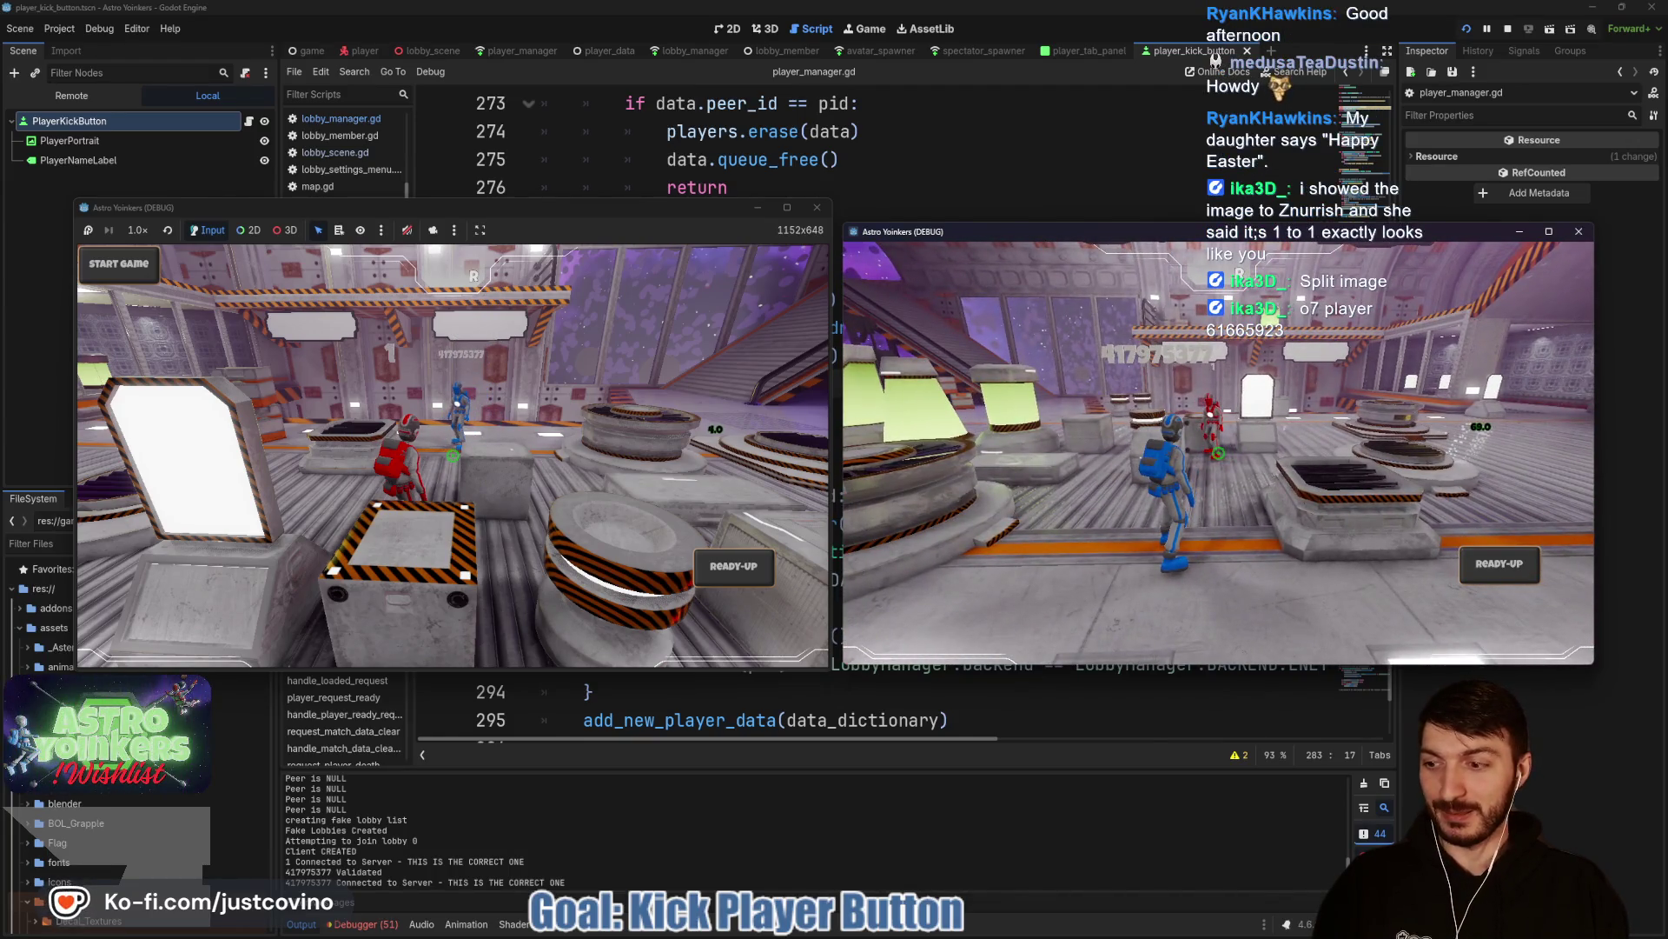
pyautogui.press('Escape')
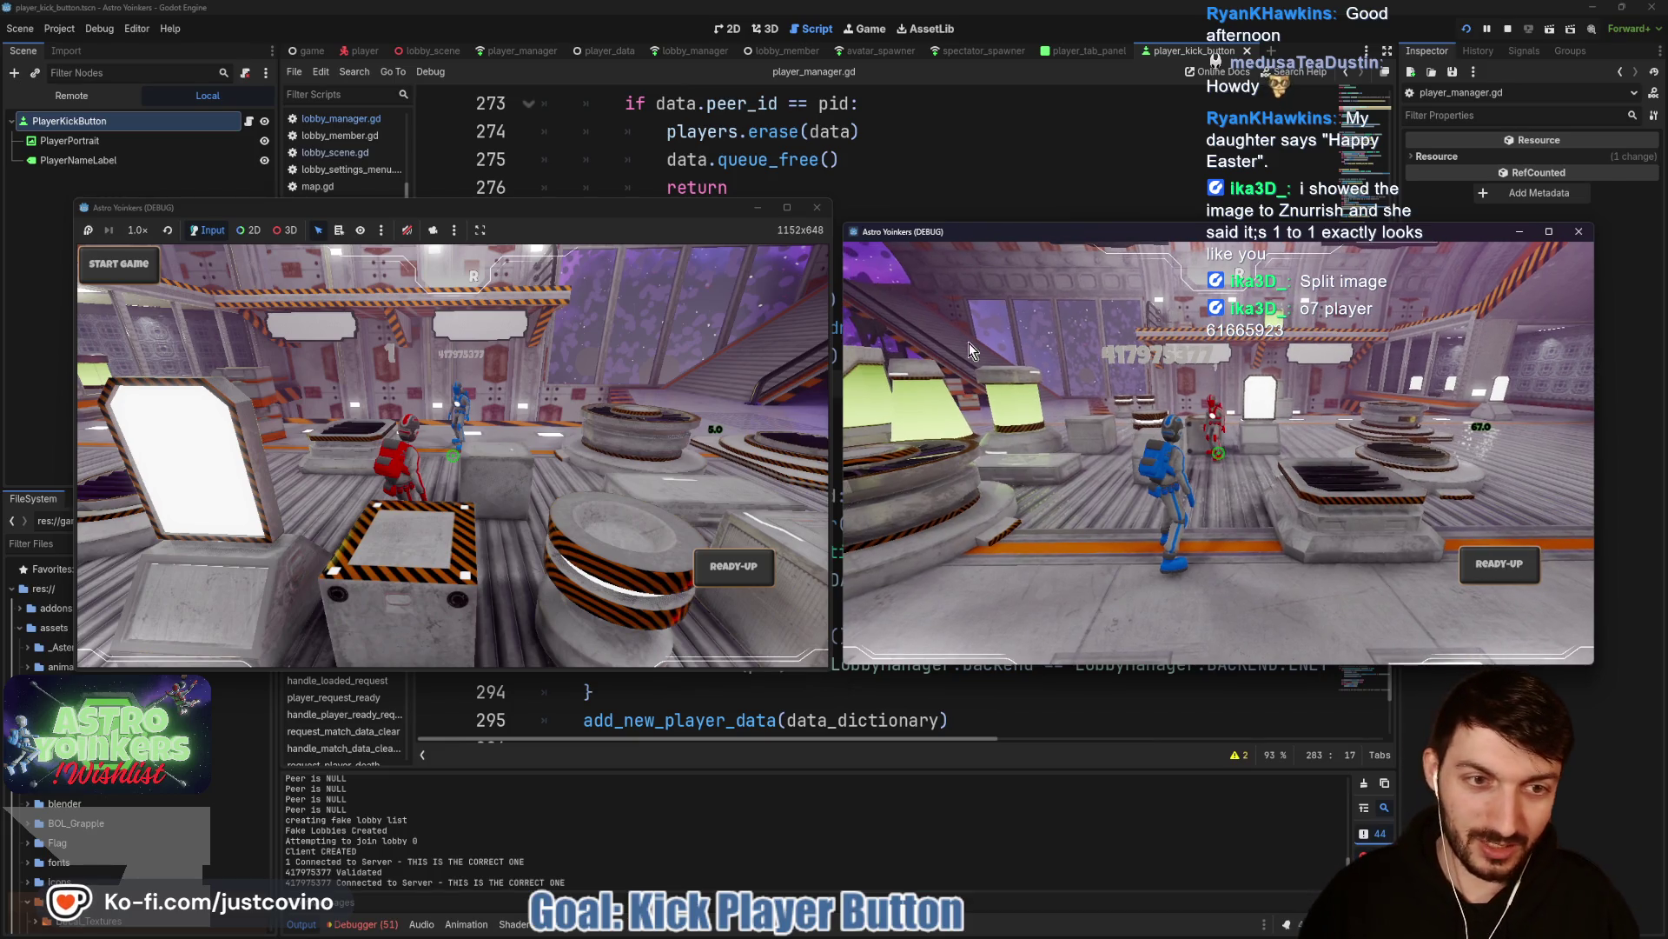
# Step: Kick the joined player from the host's scoreboard, walk the host around, then stop both instances with F8
pyautogui.click(452, 452)
pyautogui.press('Tab')
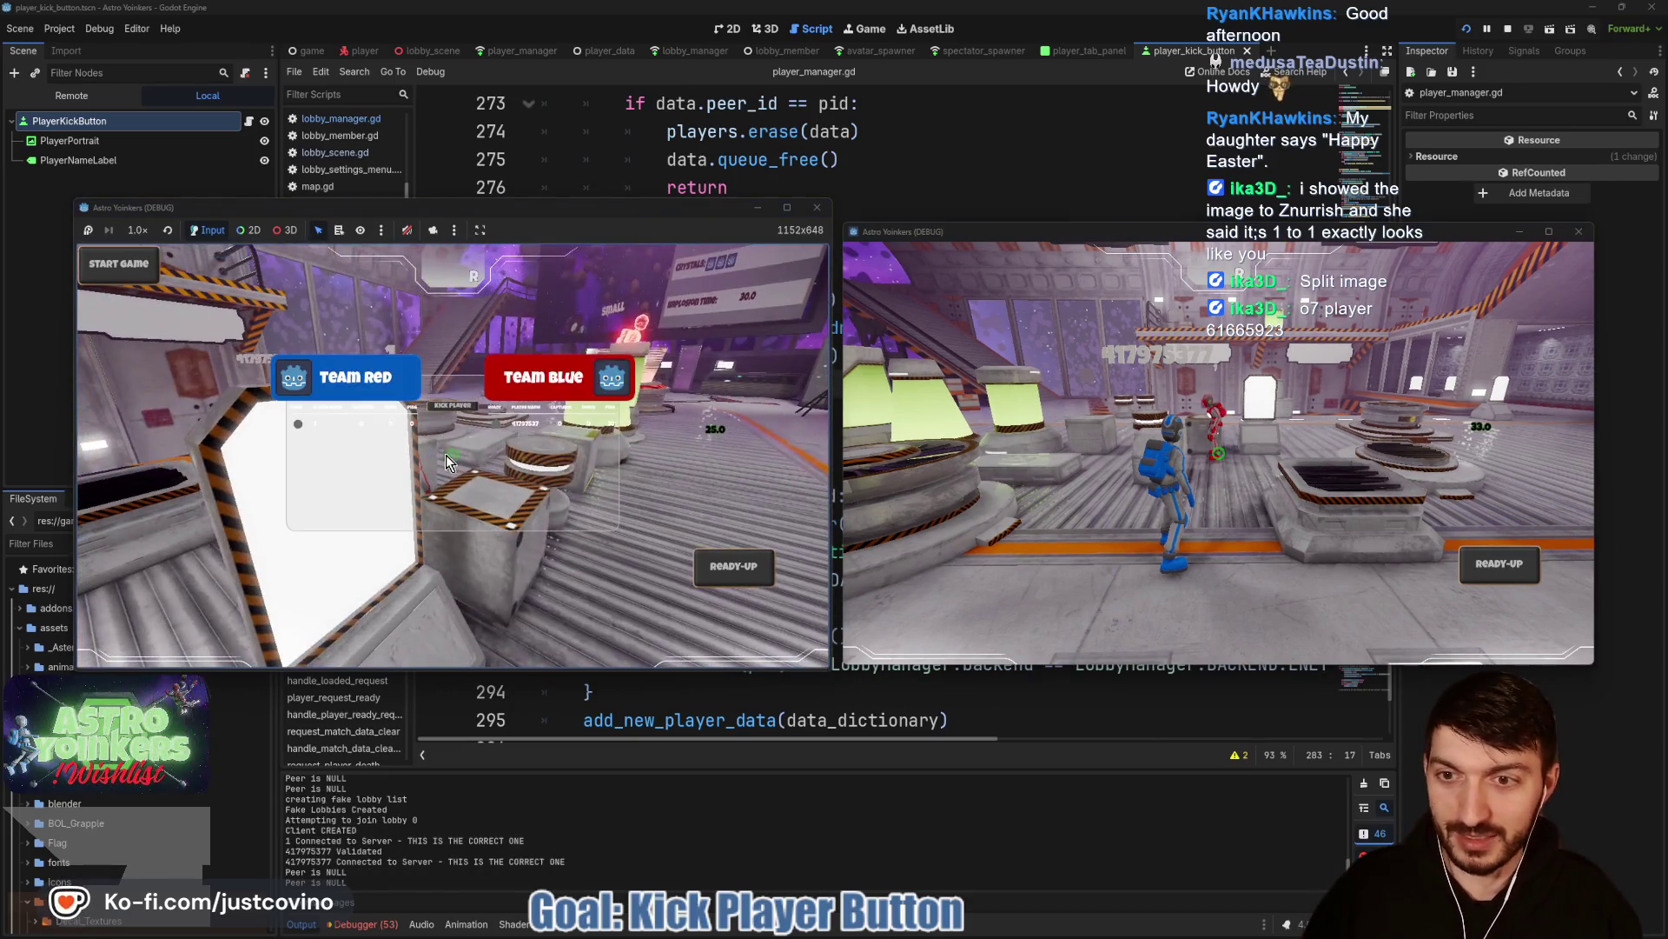
pyautogui.click(450, 413)
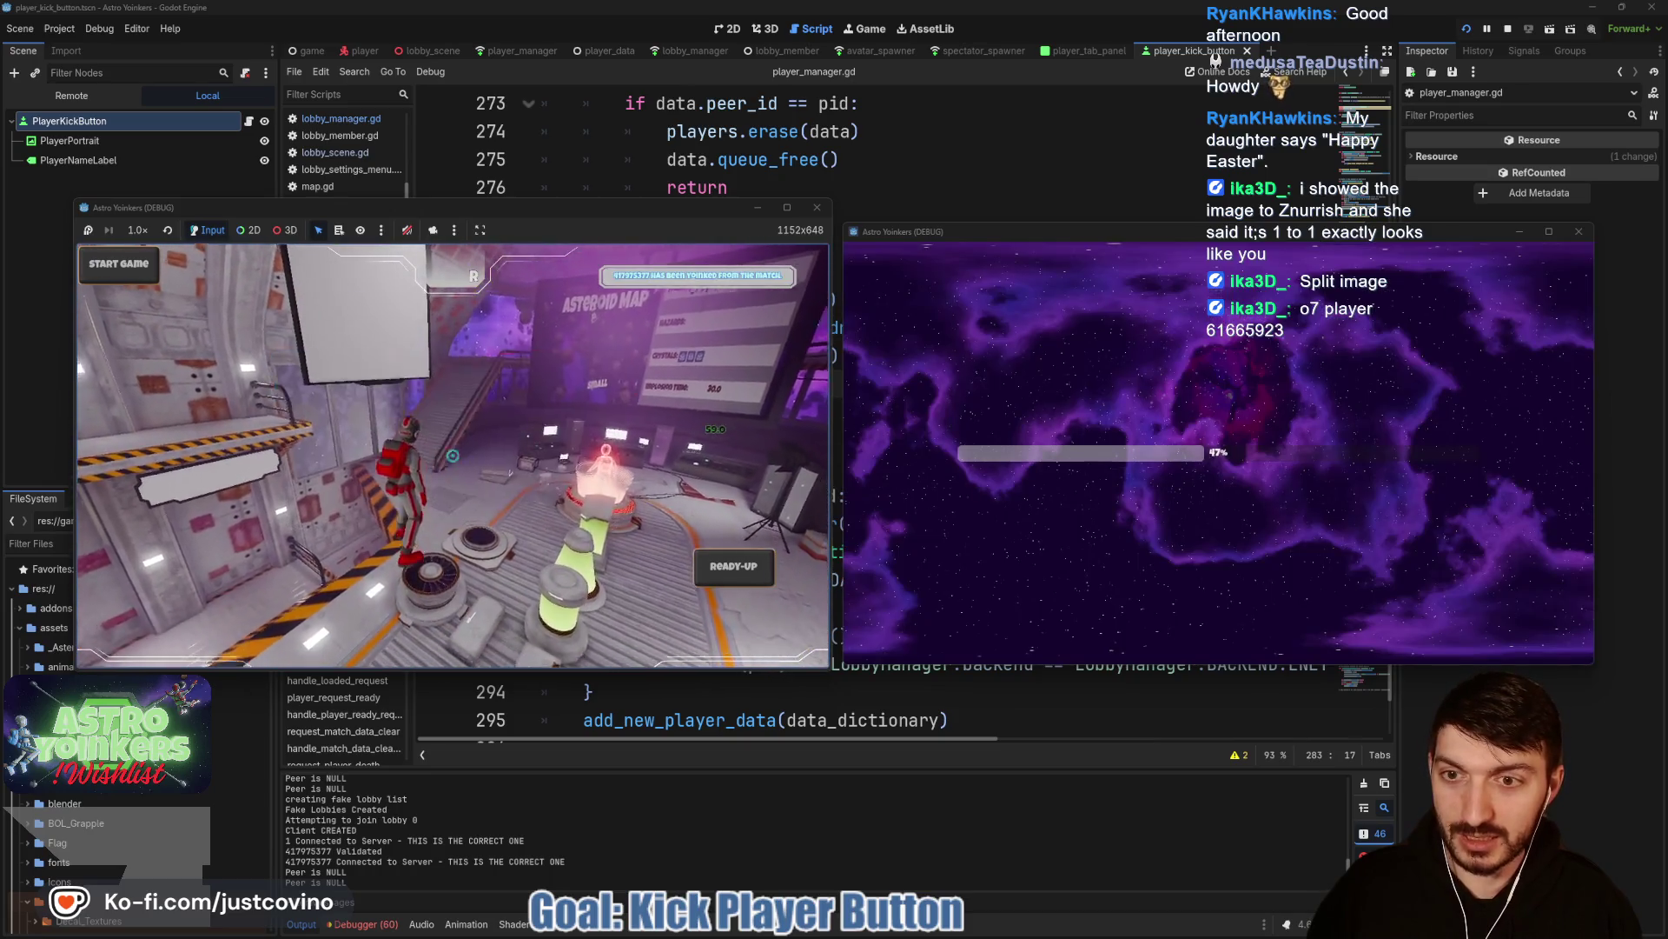
pyautogui.press('w')
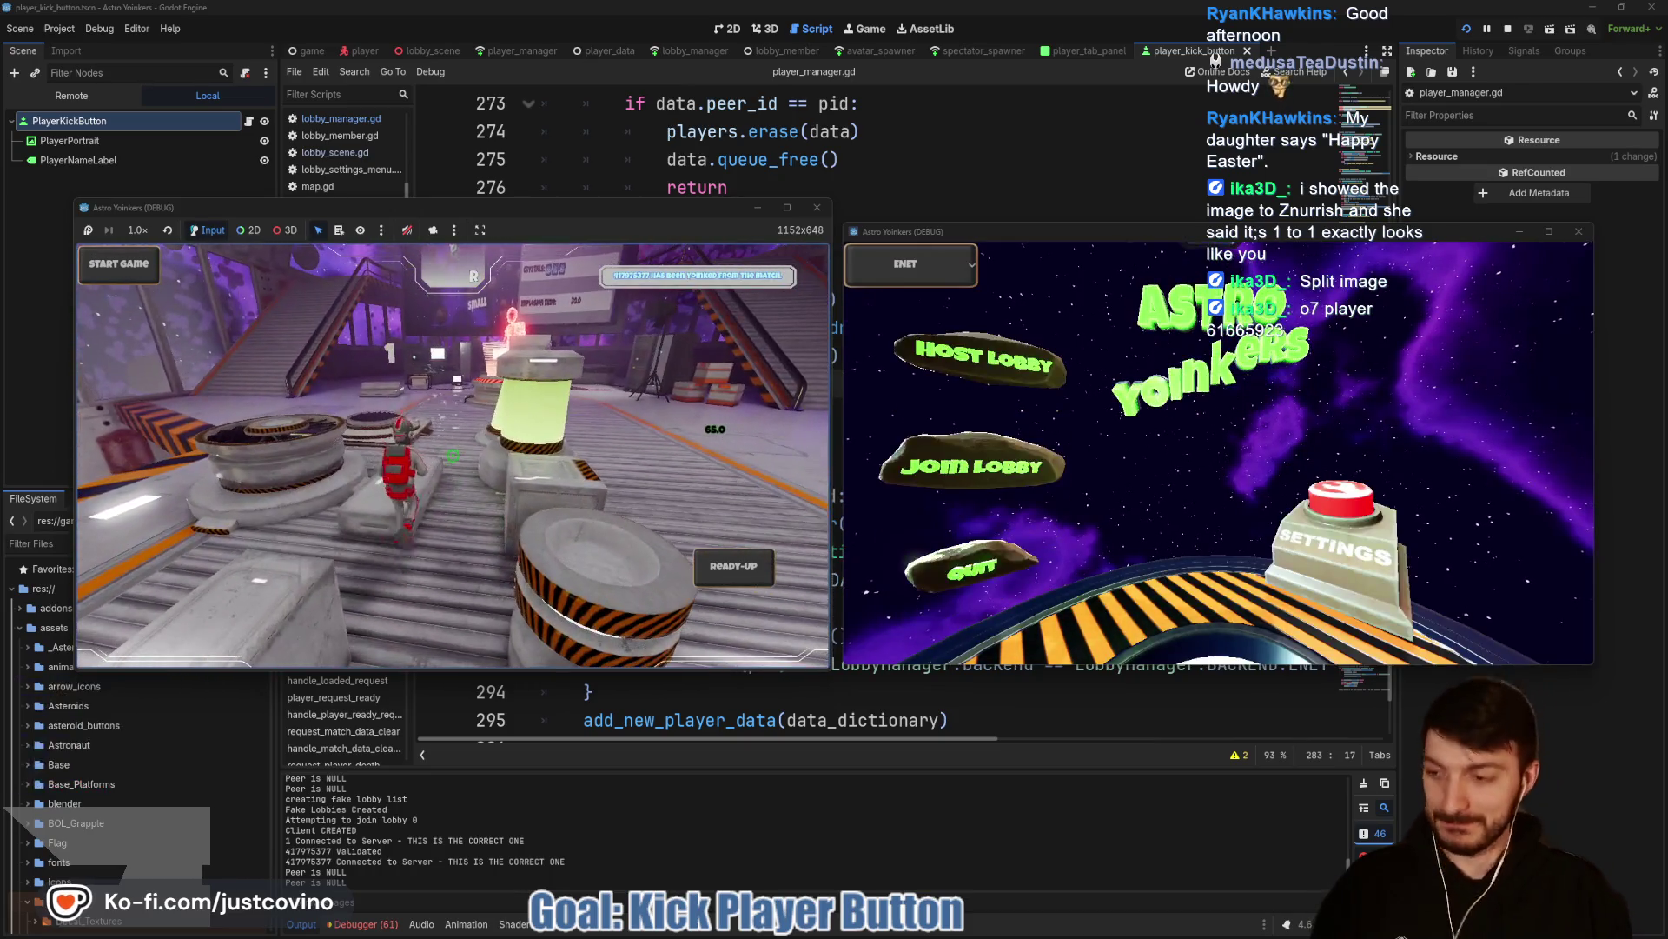
pyautogui.press('w')
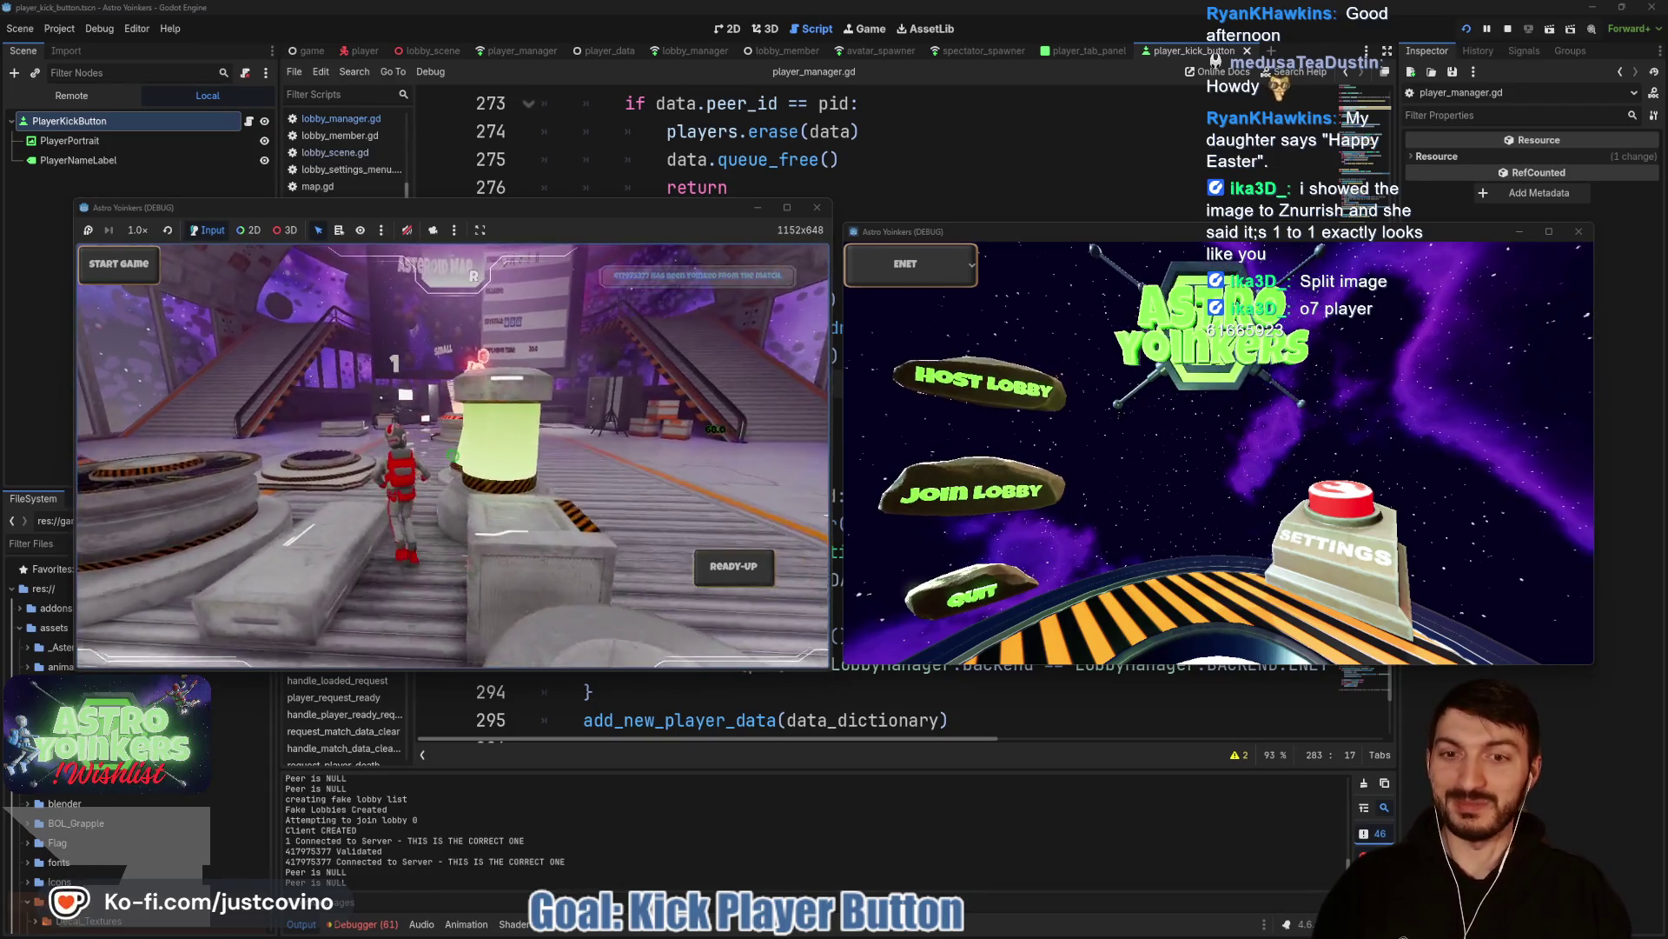
pyautogui.press('w')
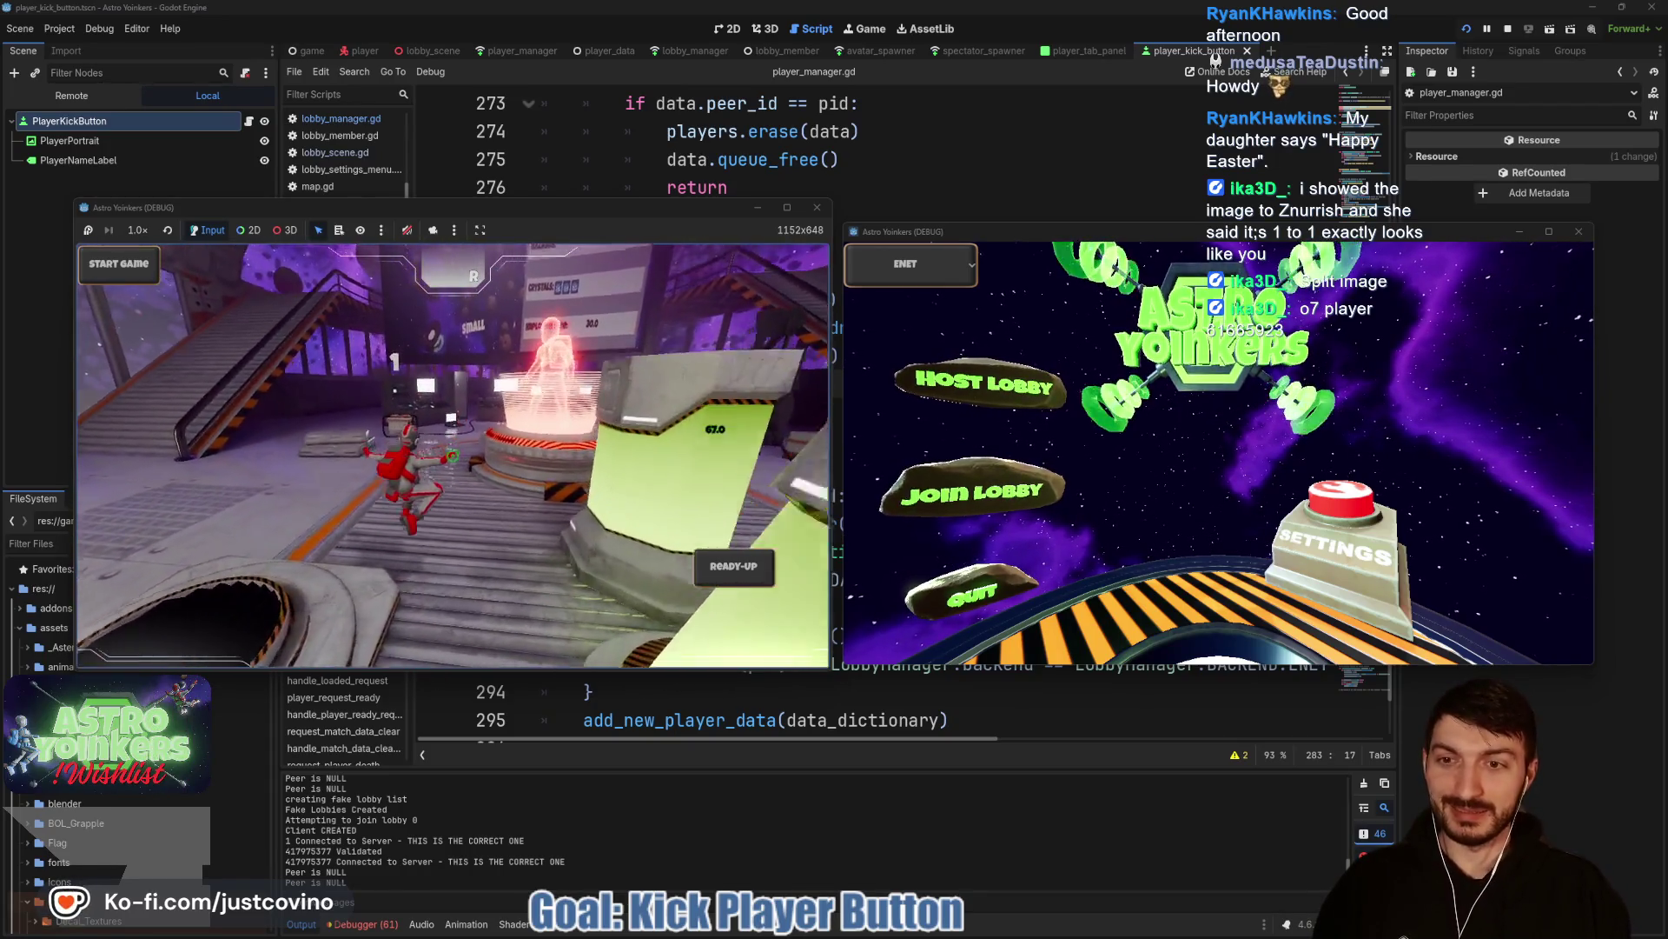
pyautogui.press('F8')
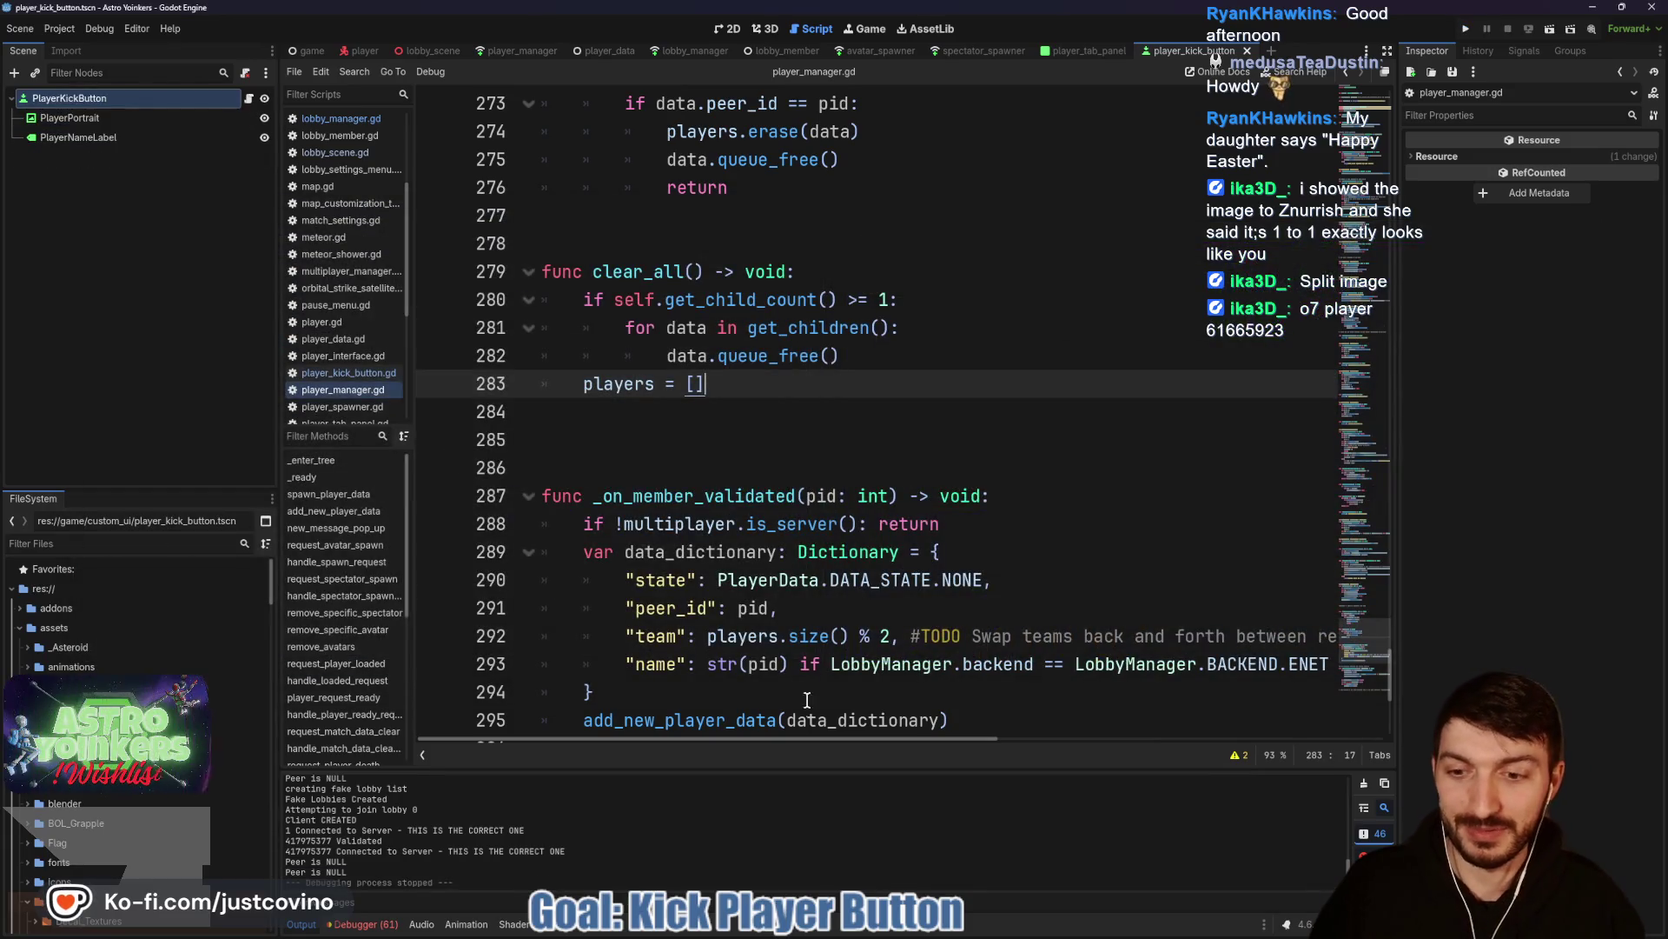
# Step: Commit the six changed files with a summary that the player kick button works, and push to origin
pyautogui.click(937, 930)
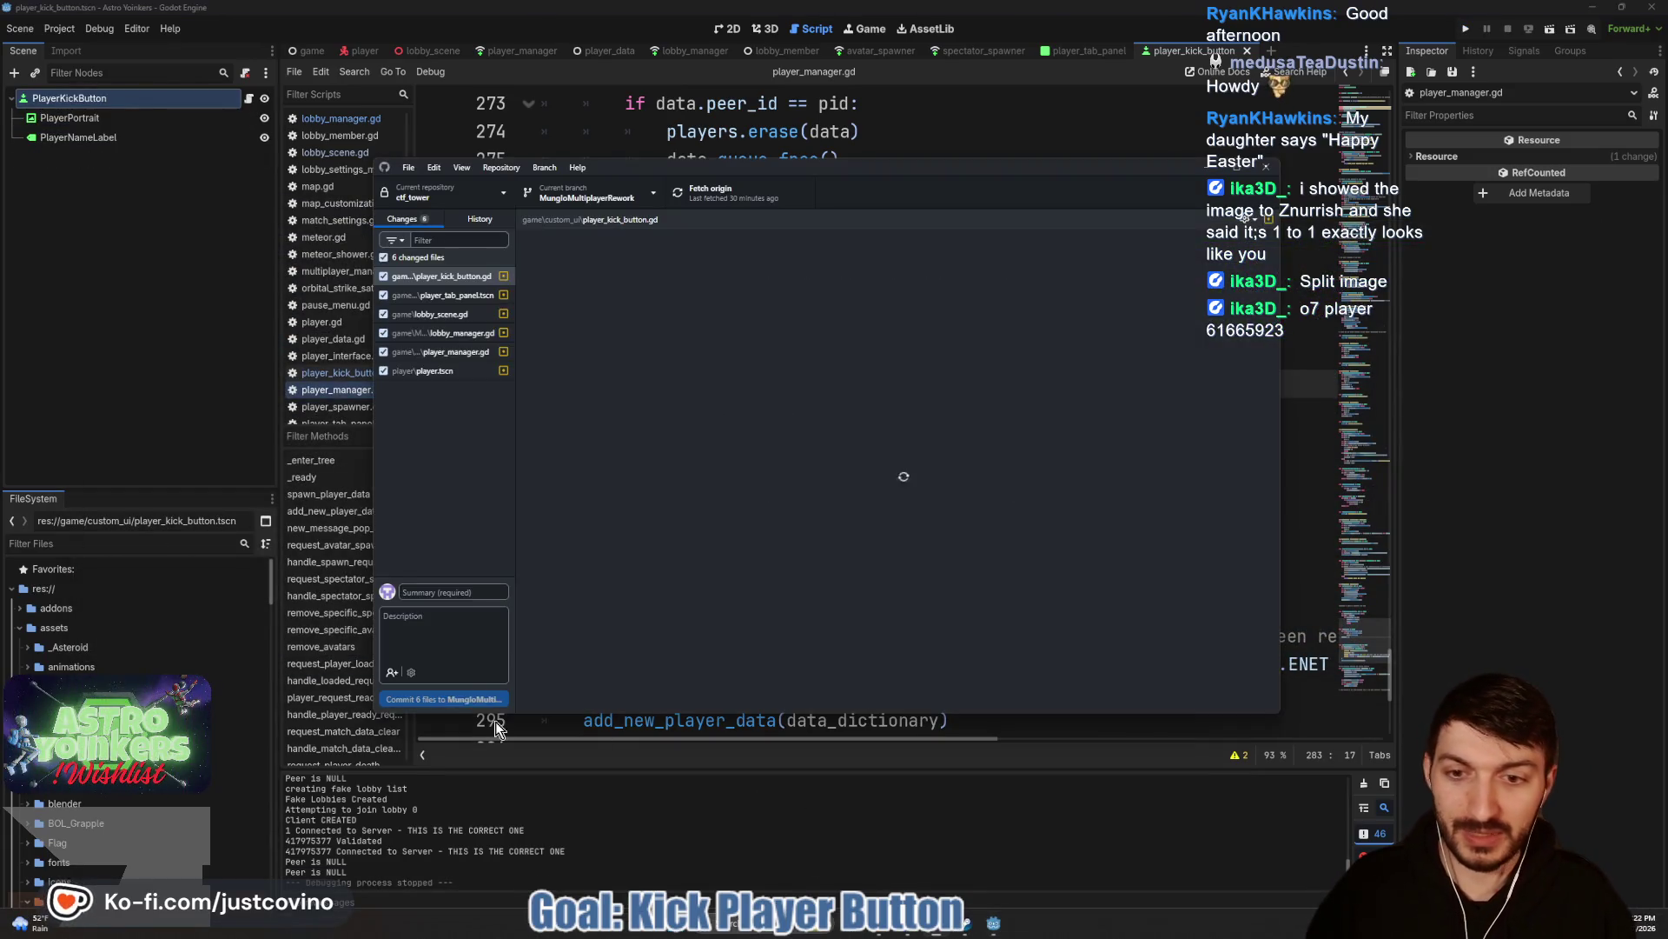
pyautogui.click(474, 592)
pyautogui.write('Player Kick Button now')
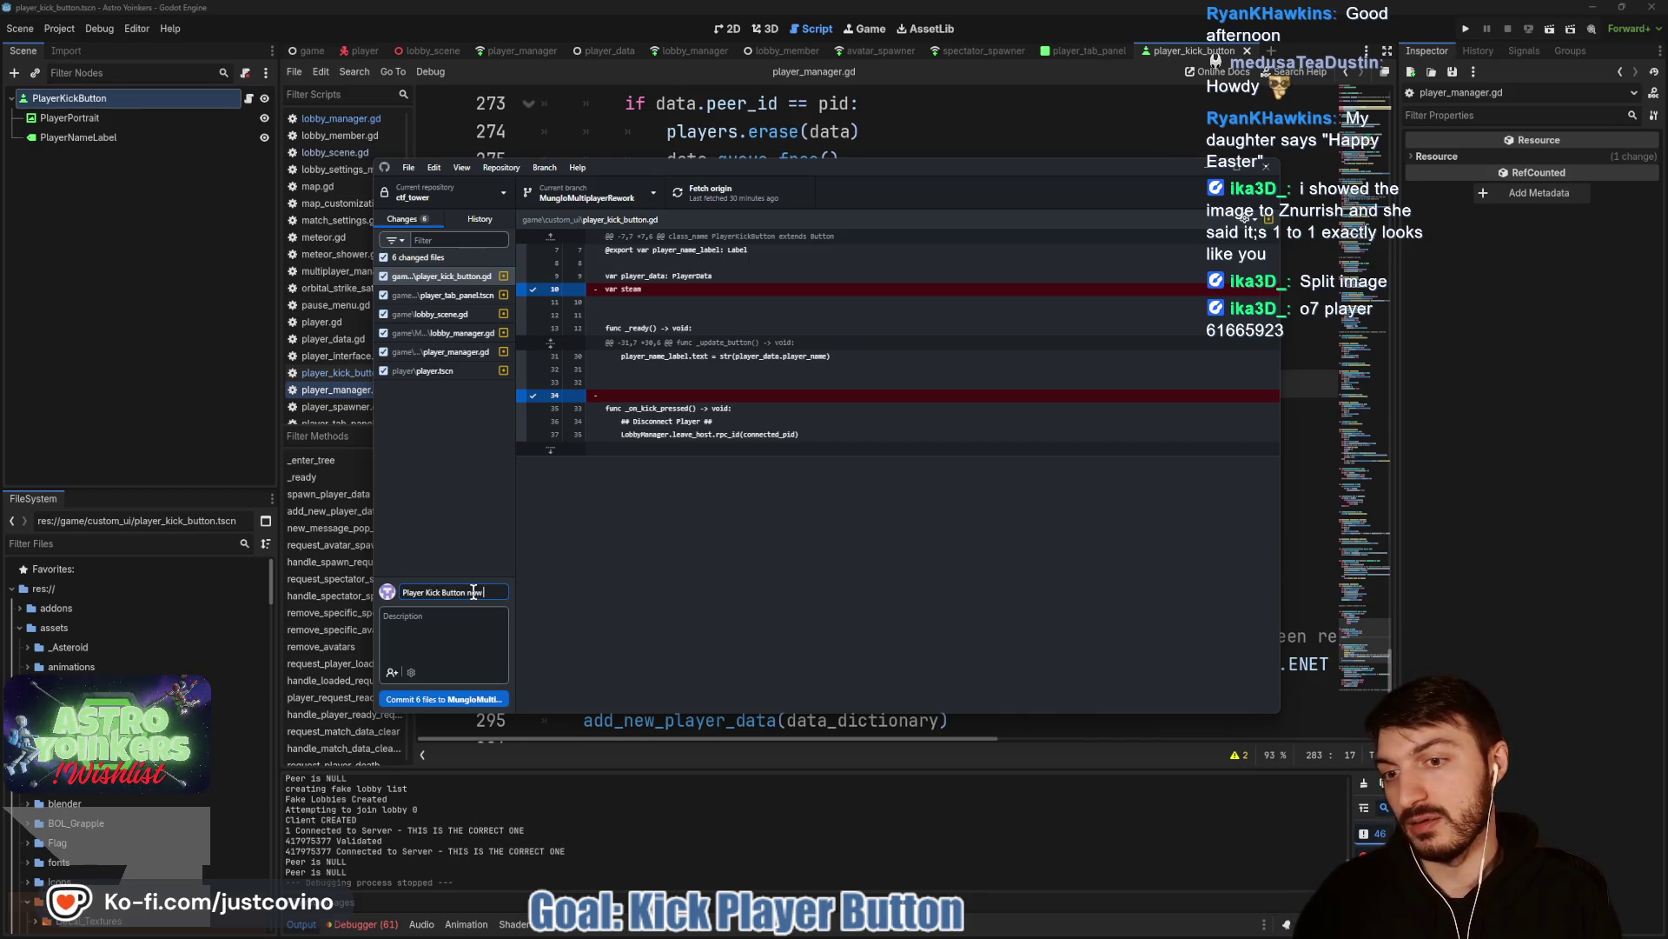
pyautogui.write('S... I think')
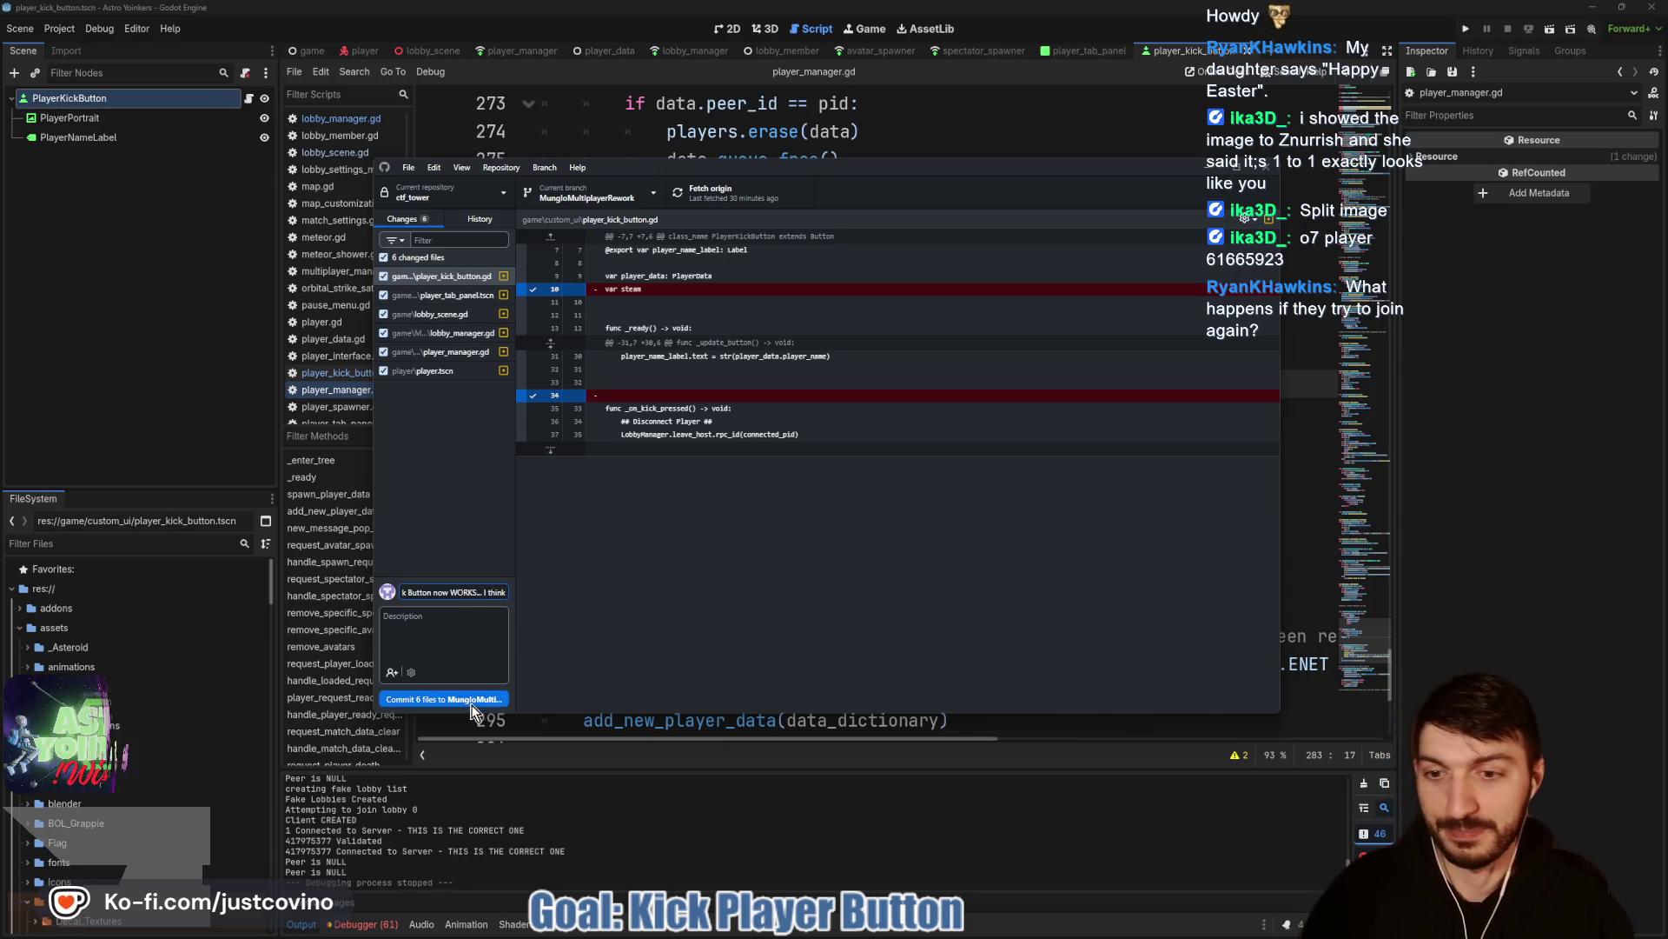
pyautogui.click(461, 698)
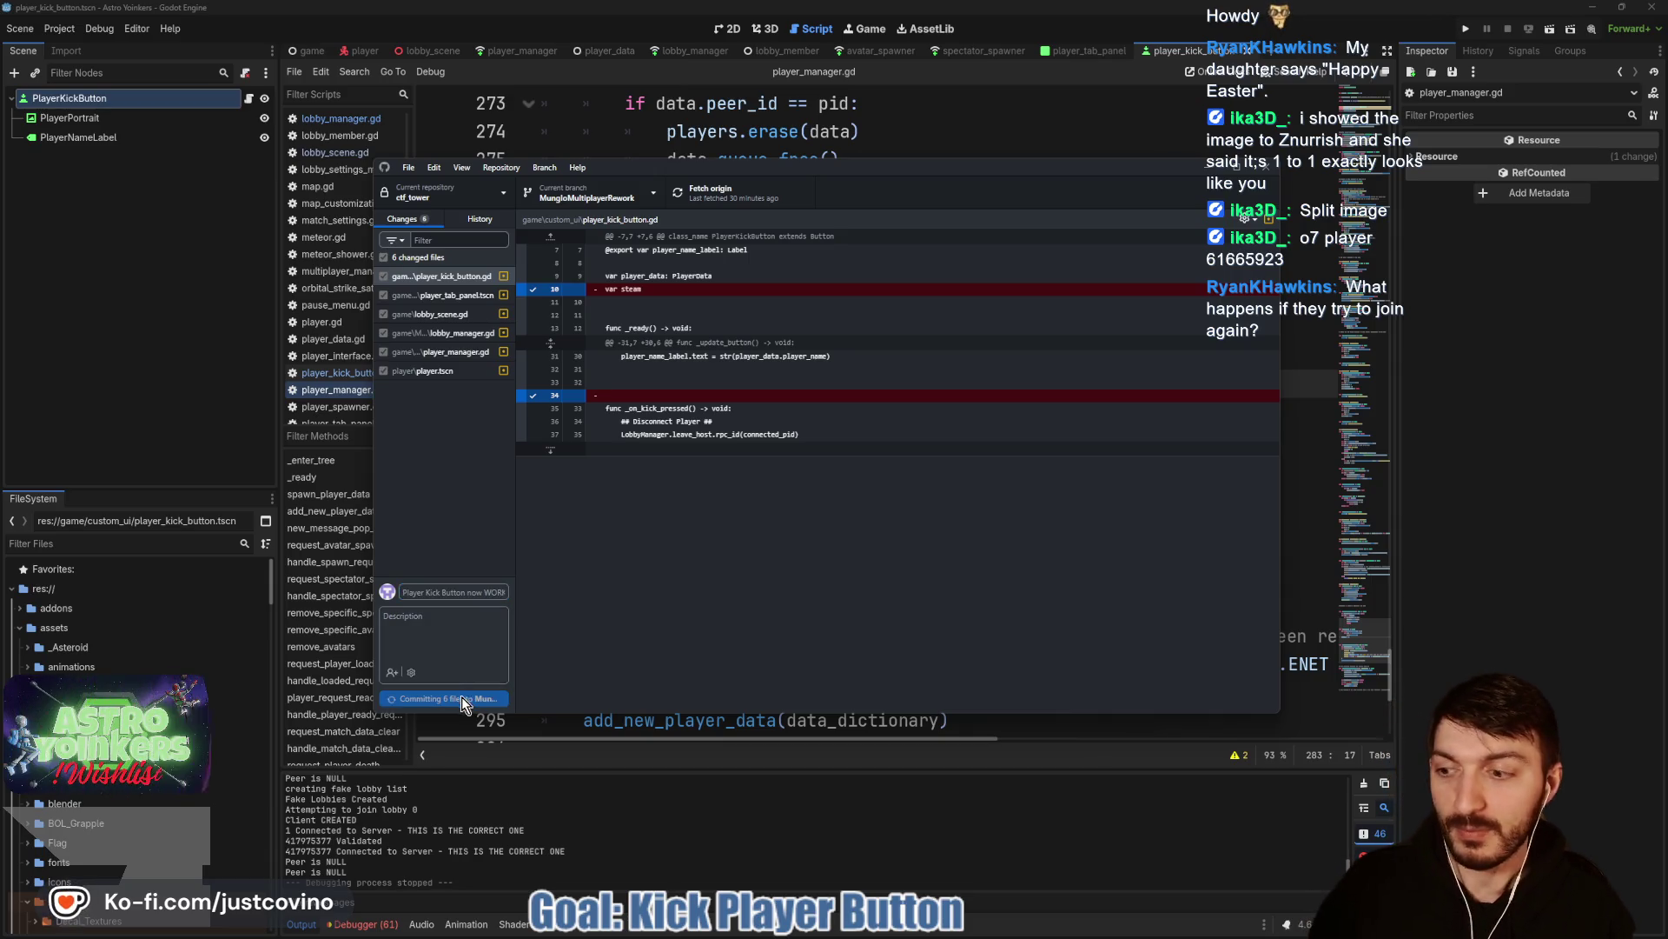
pyautogui.click(1045, 341)
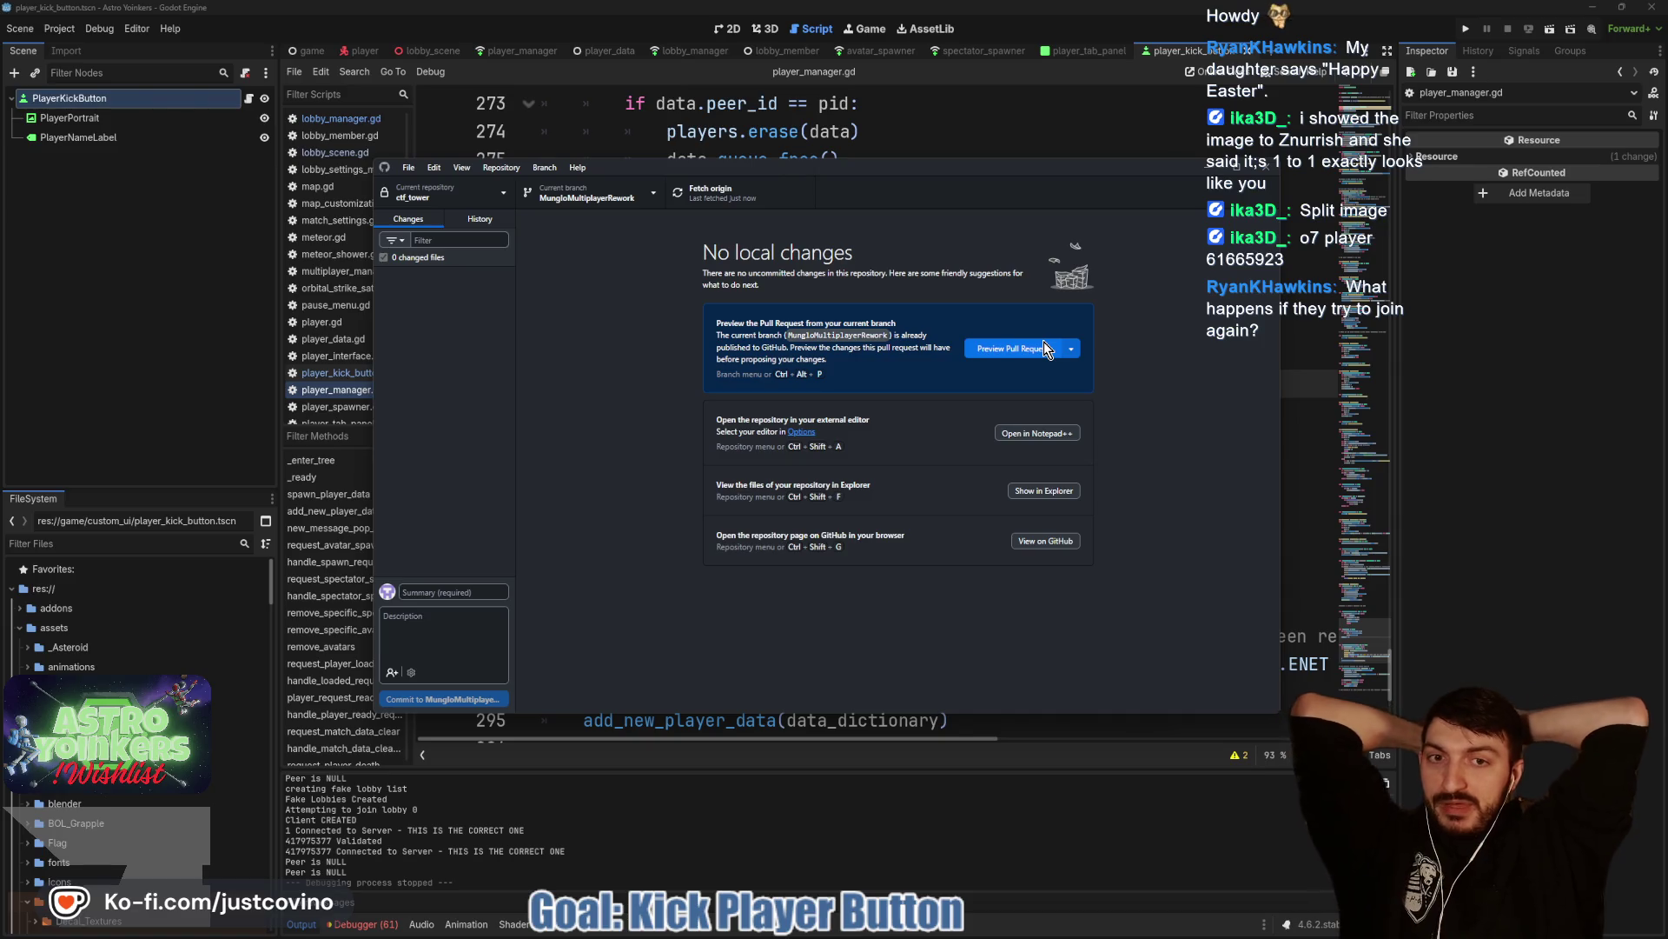
pyautogui.click(940, 110)
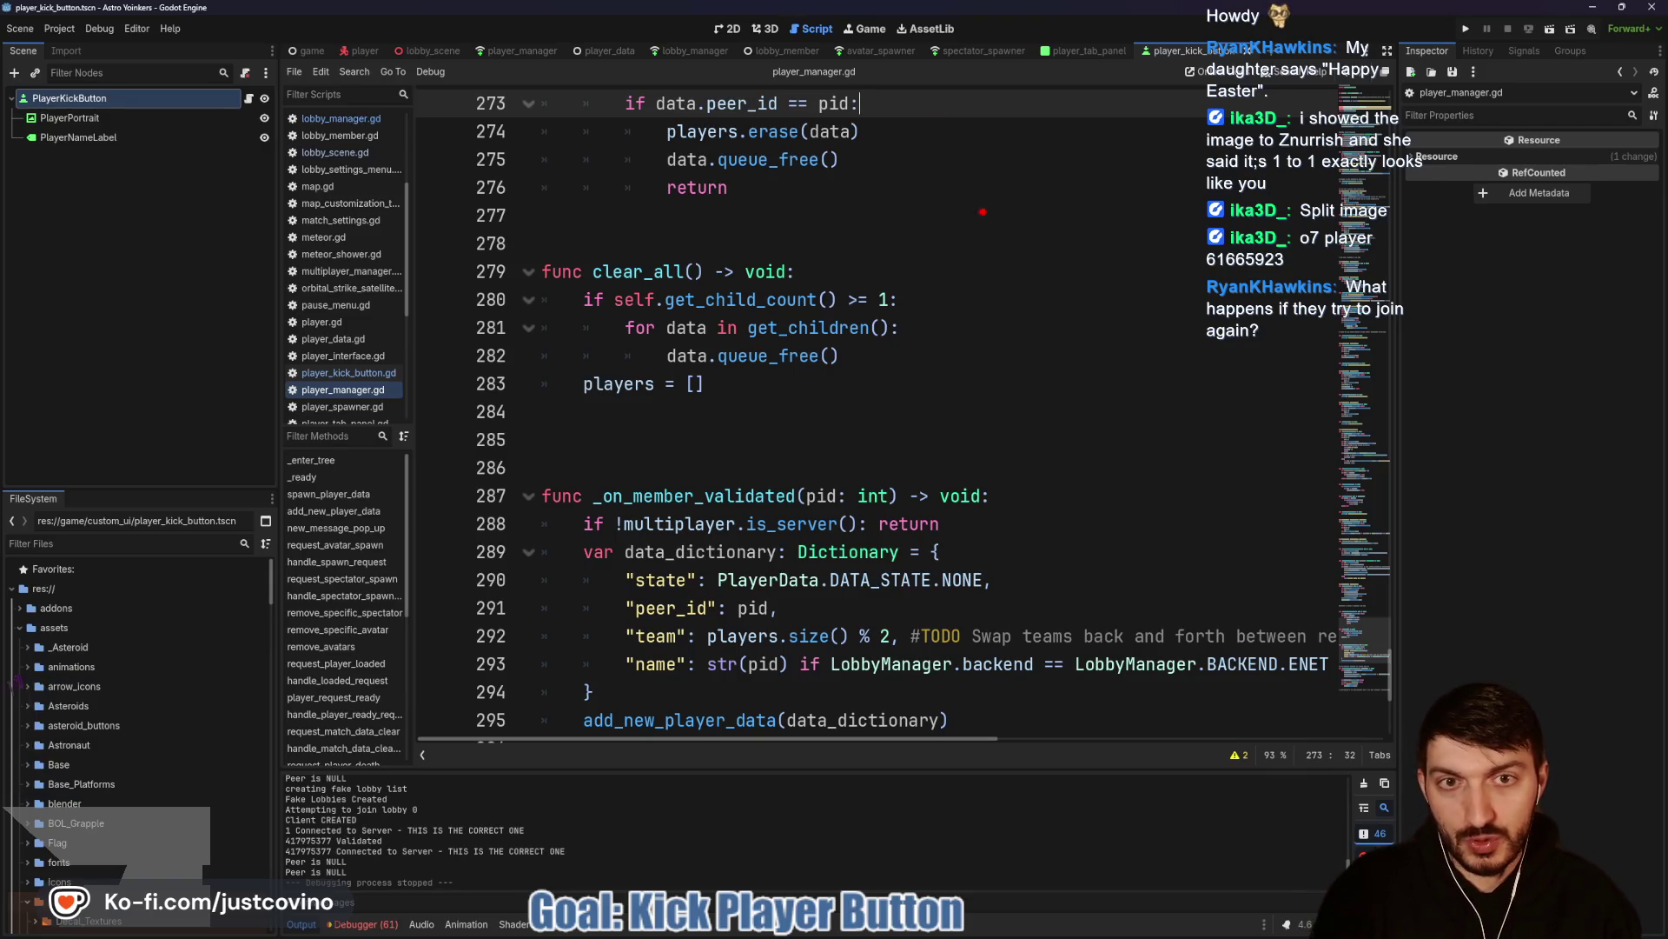
pyautogui.moveTo(1050, 180)
pyautogui.mouseDown()
pyautogui.moveTo(966, 228)
pyautogui.moveTo(1104, 212)
pyautogui.mouseUp()
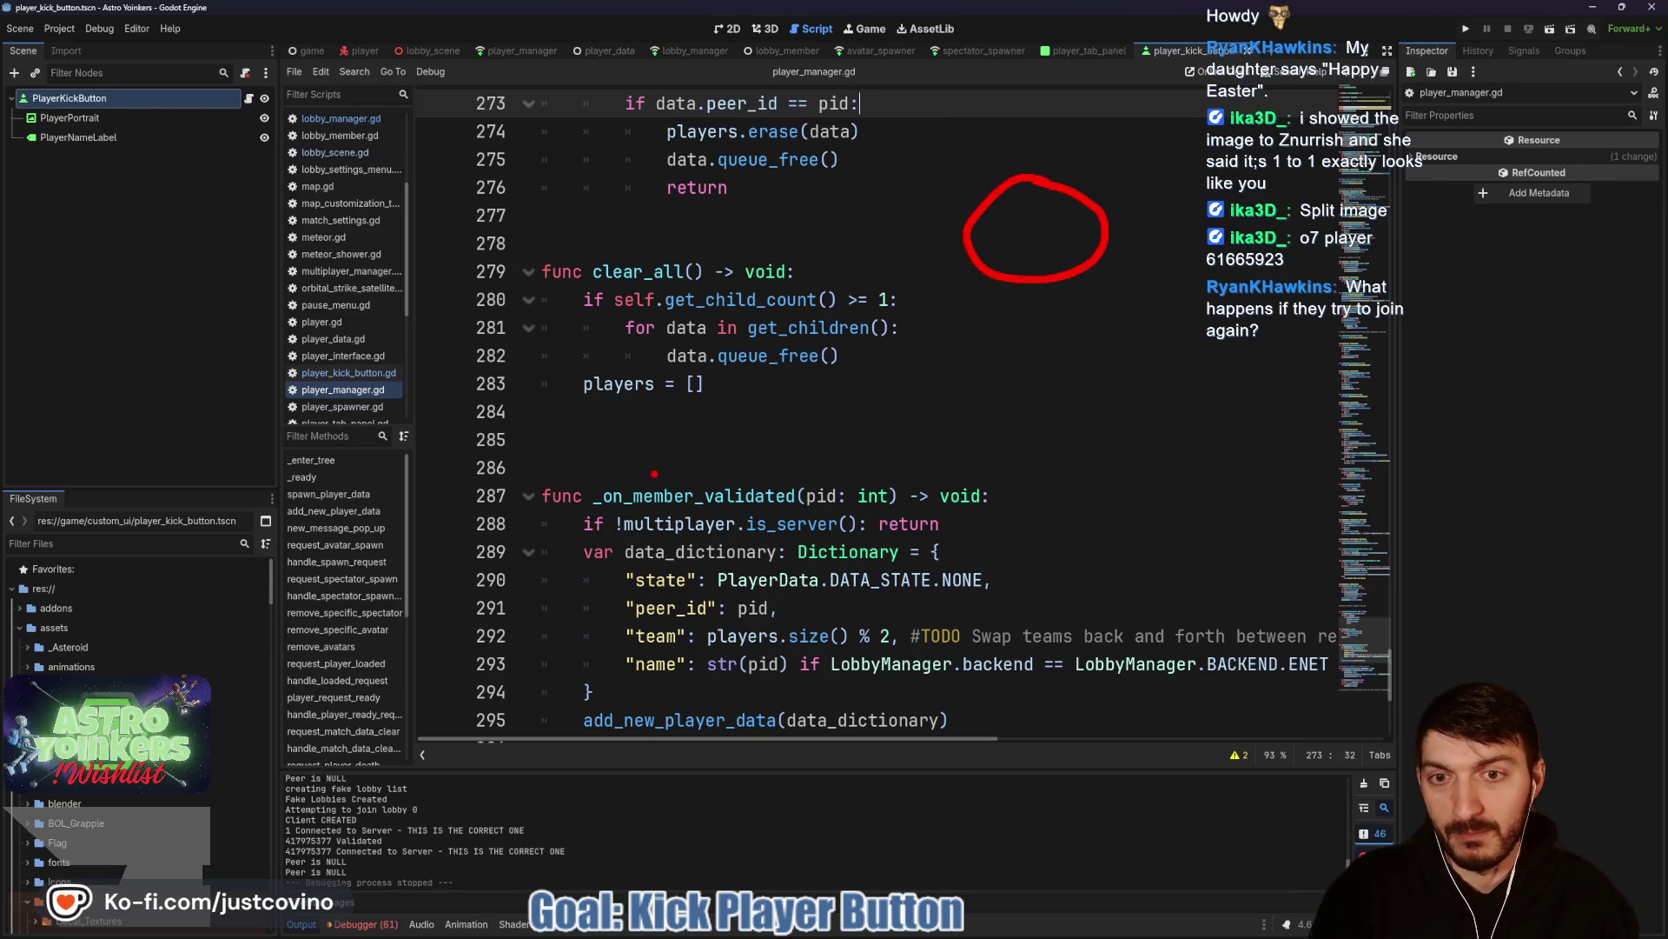
pyautogui.moveTo(695, 441)
pyautogui.mouseDown()
pyautogui.moveTo(711, 591)
pyautogui.moveTo(664, 438)
pyautogui.mouseUp()
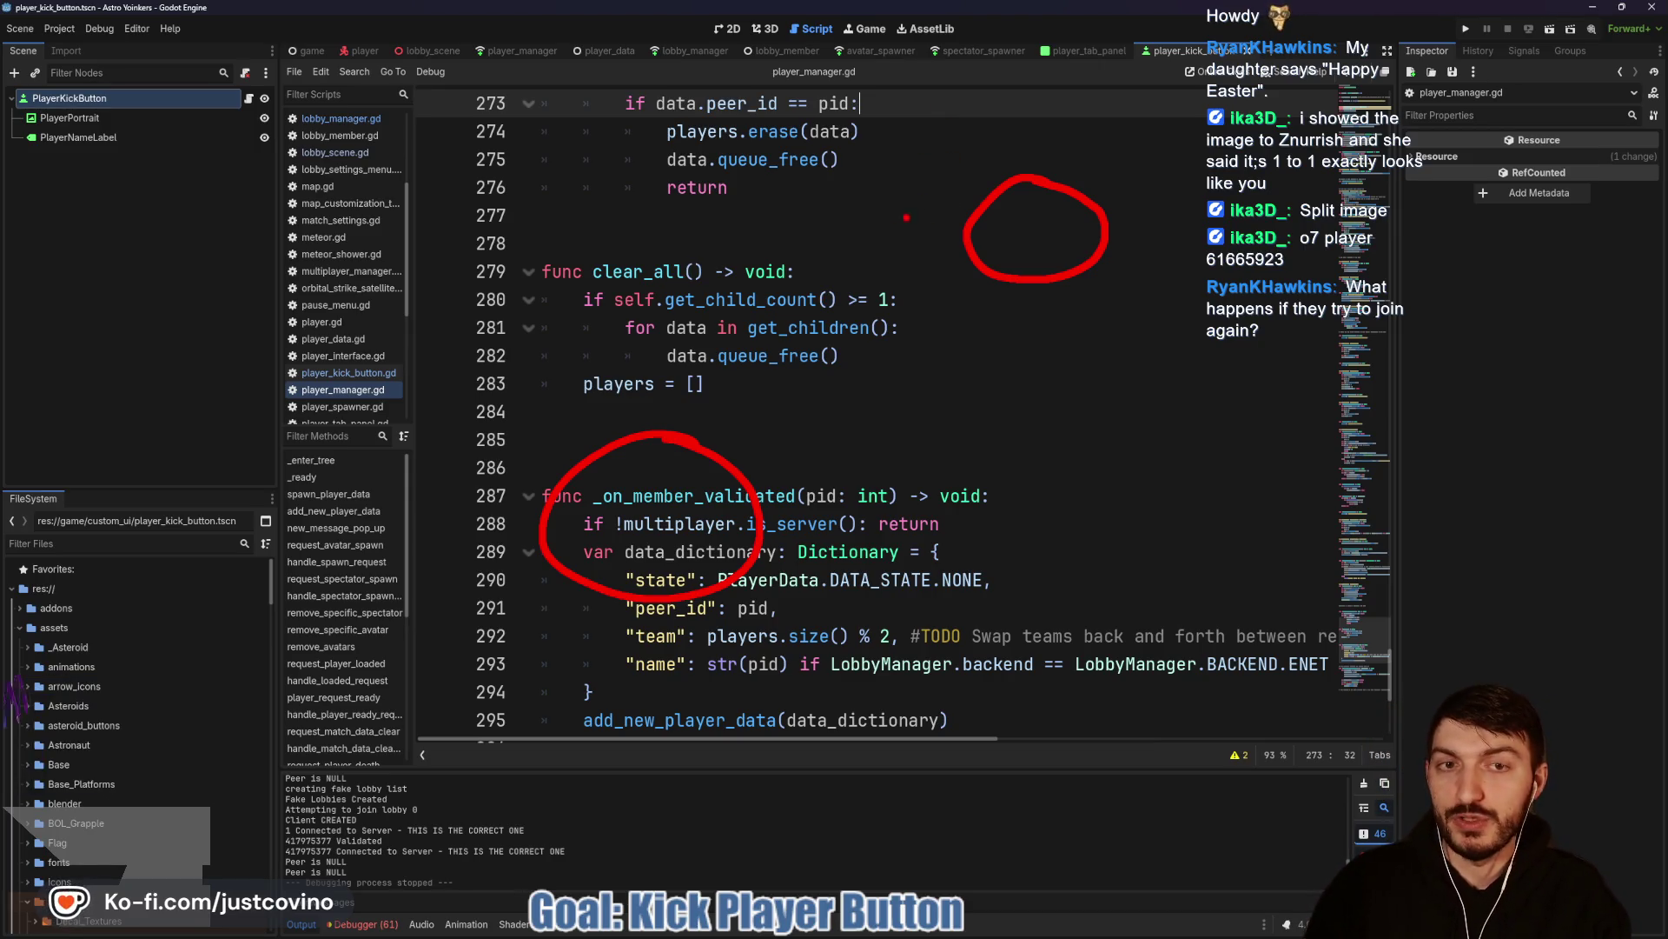
pyautogui.moveTo(1005, 263); pyautogui.dragTo(1040, 224)
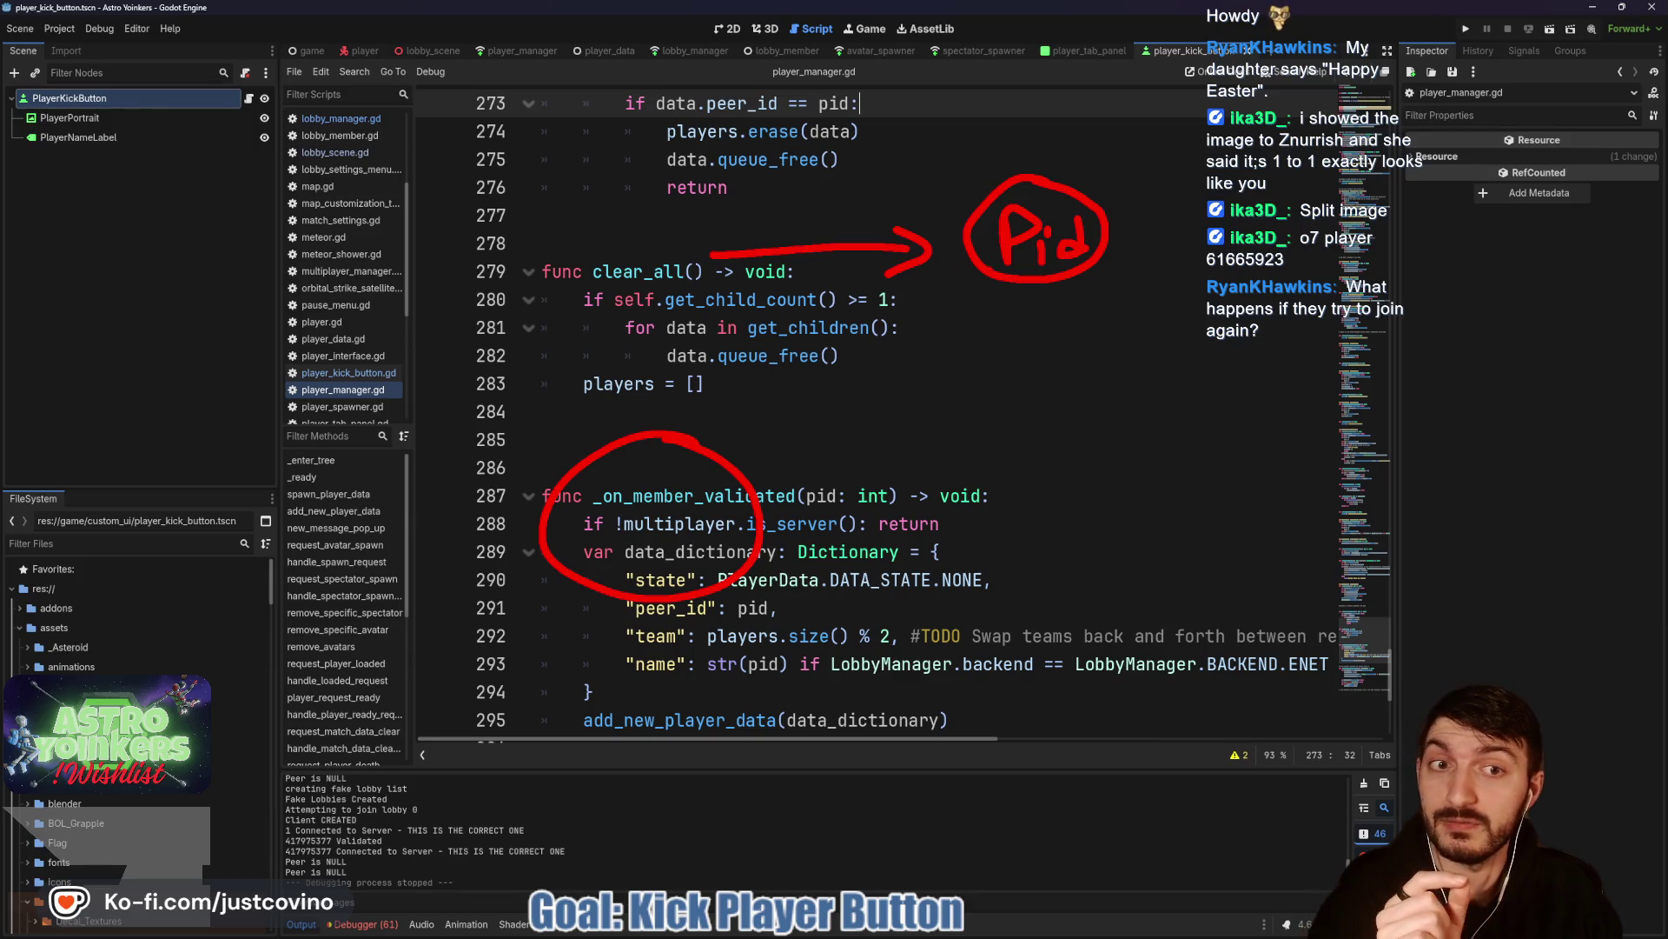
pyautogui.moveTo(971, 294)
pyautogui.mouseDown()
pyautogui.moveTo(937, 346)
pyautogui.moveTo(1058, 366)
pyautogui.moveTo(1076, 344)
pyautogui.moveTo(1117, 369)
pyautogui.mouseUp()
pyautogui.click(1127, 354)
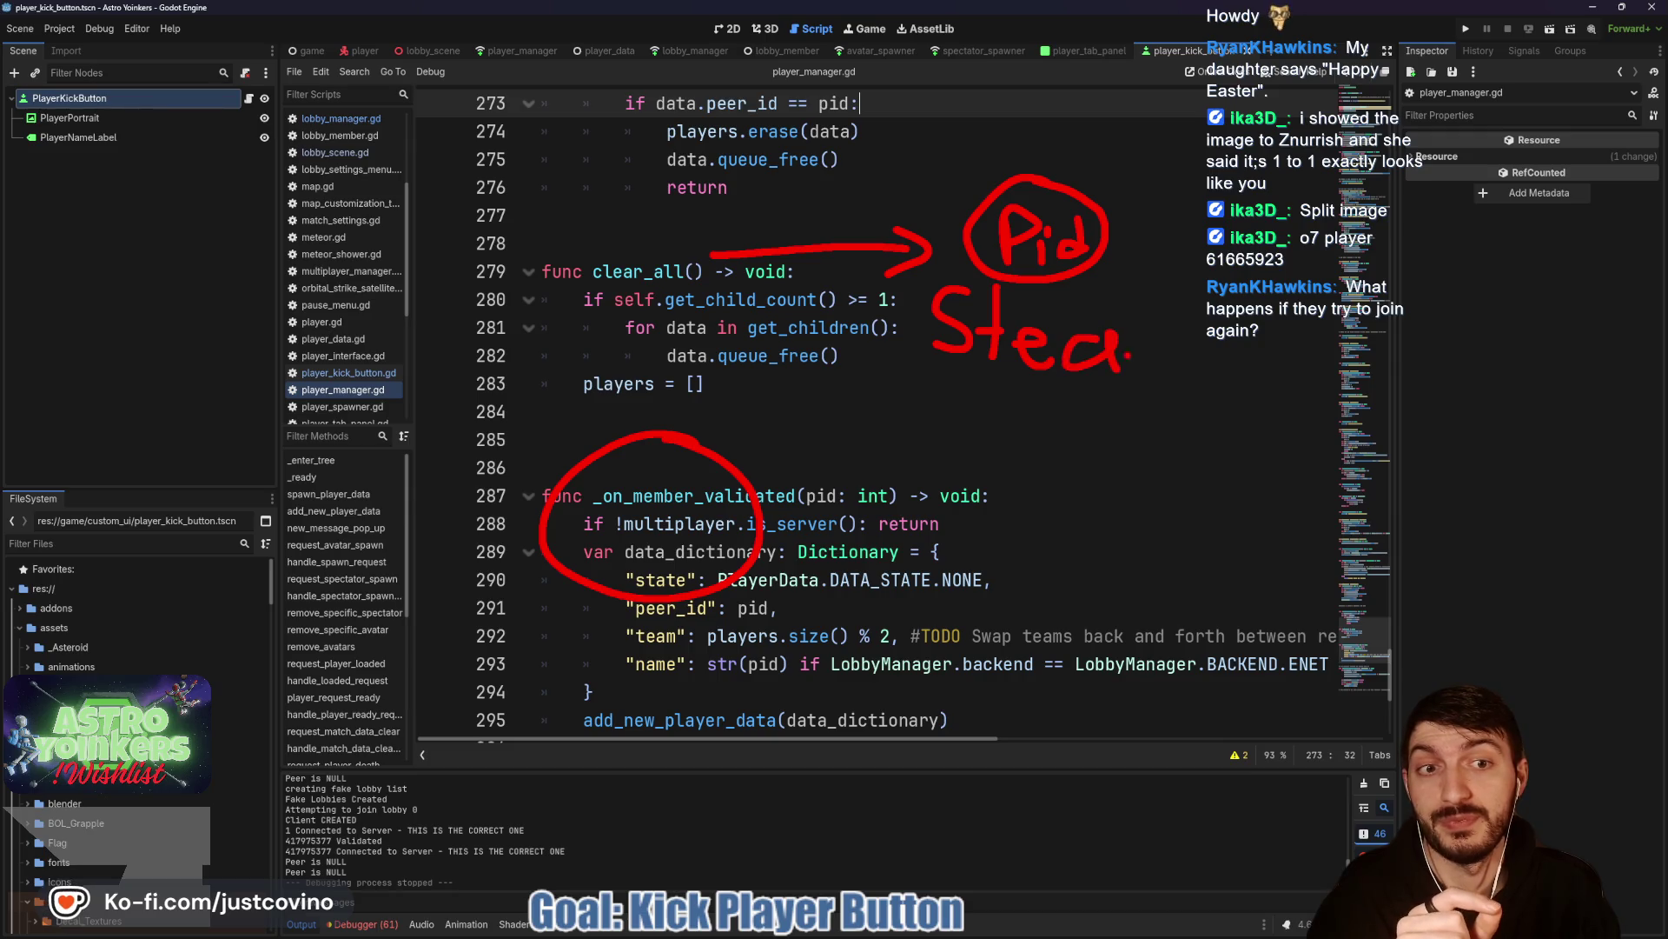
pyautogui.moveTo(1269, 350); pyautogui.dragTo(1267, 375)
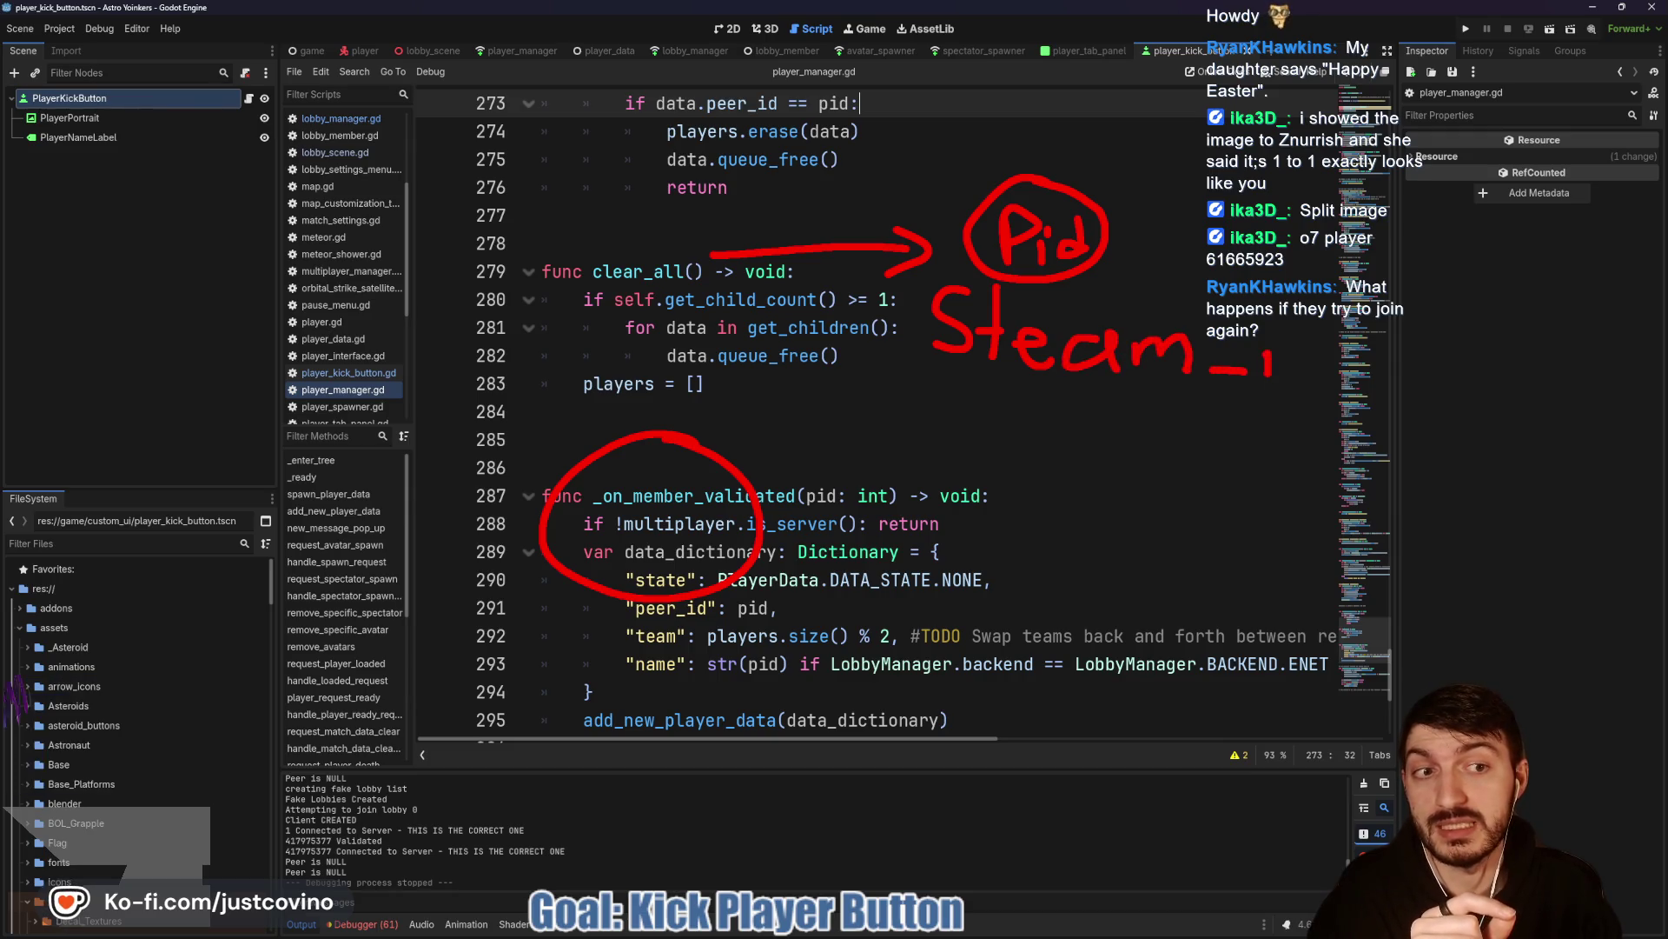
pyautogui.click(1265, 325)
pyautogui.moveTo(1310, 313); pyautogui.dragTo(1301, 370)
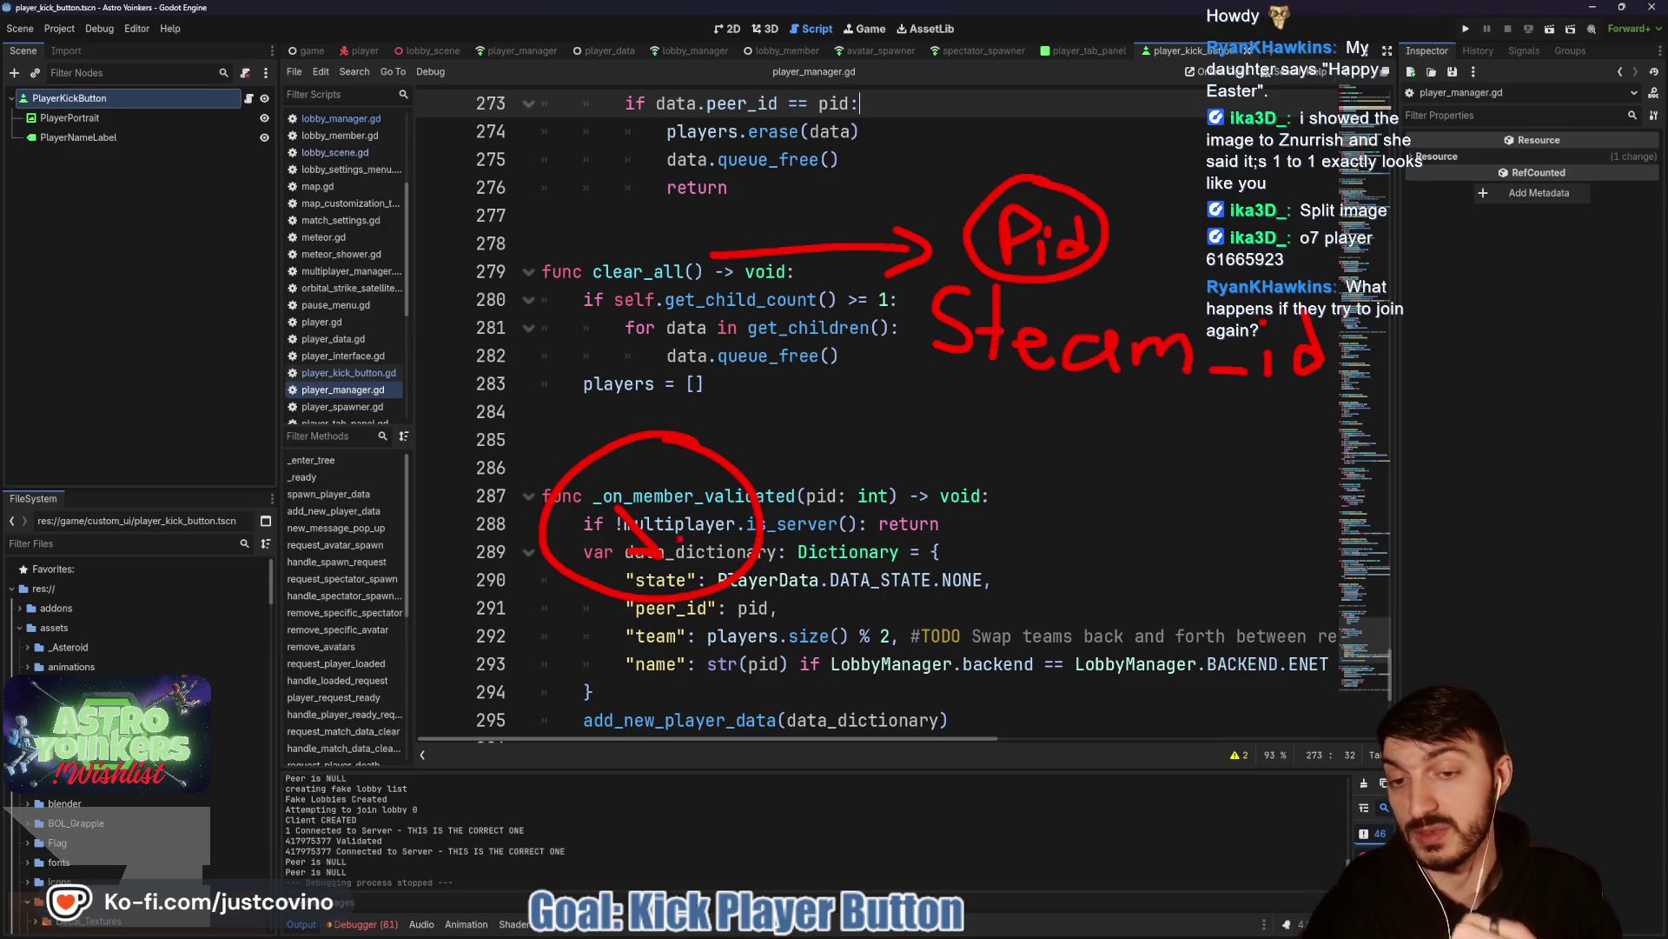
pyautogui.moveTo(943, 387)
pyautogui.mouseDown()
pyautogui.moveTo(752, 478)
pyautogui.moveTo(801, 497)
pyautogui.mouseUp()
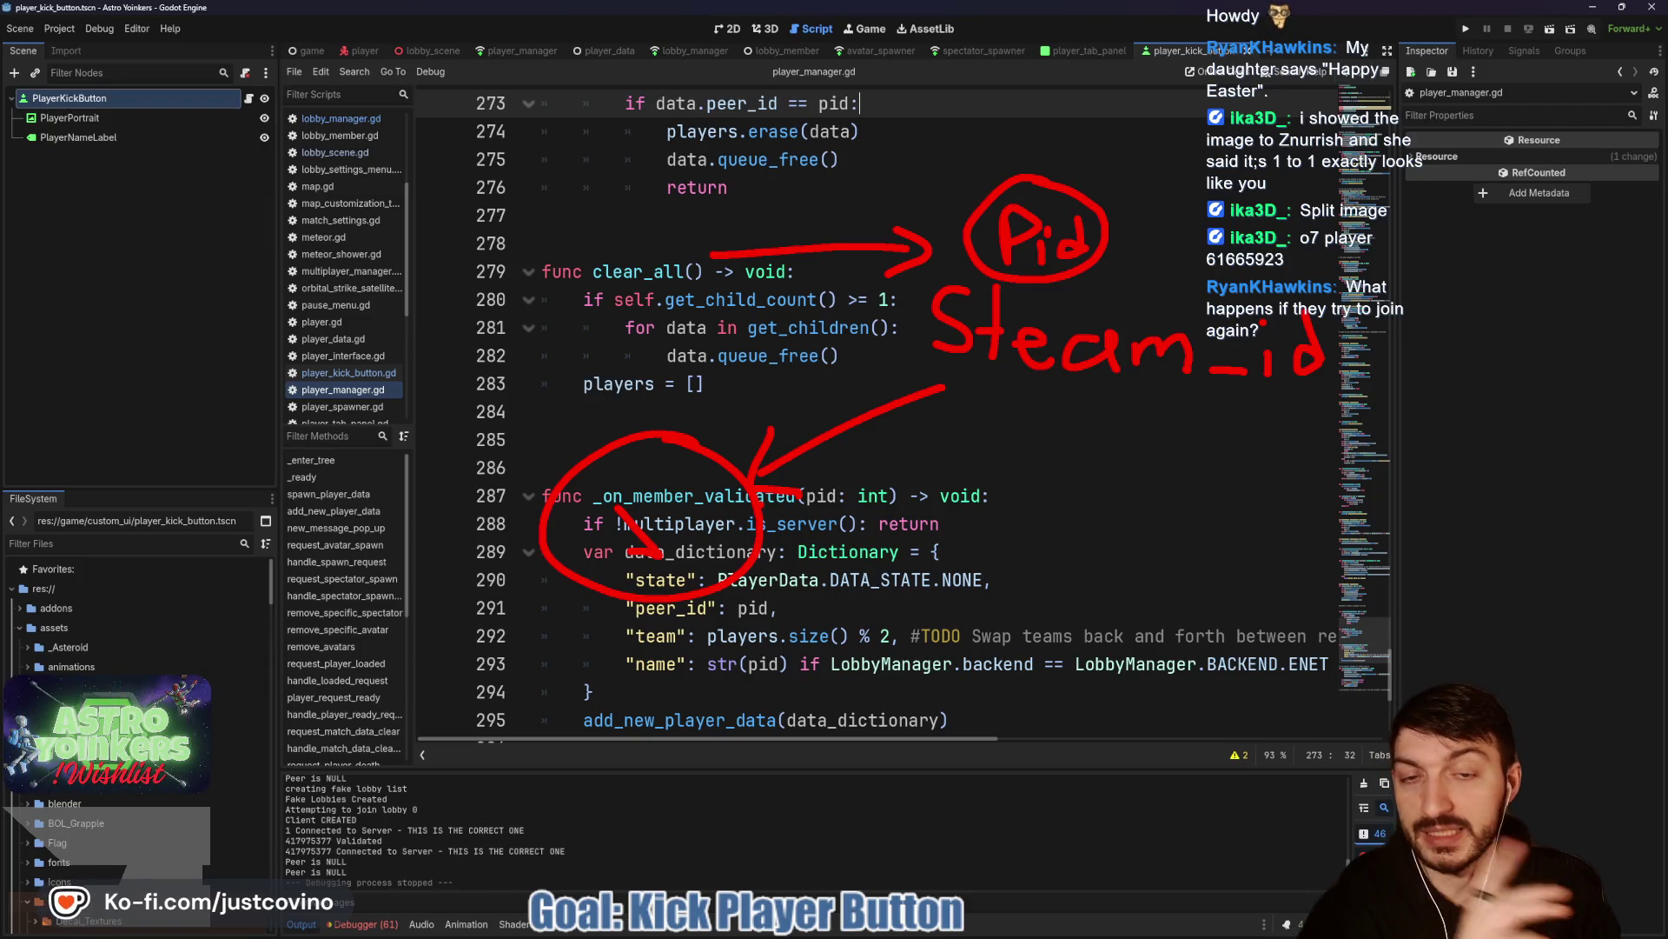
pyautogui.moveTo(869, 156); pyautogui.dragTo(1312, 474)
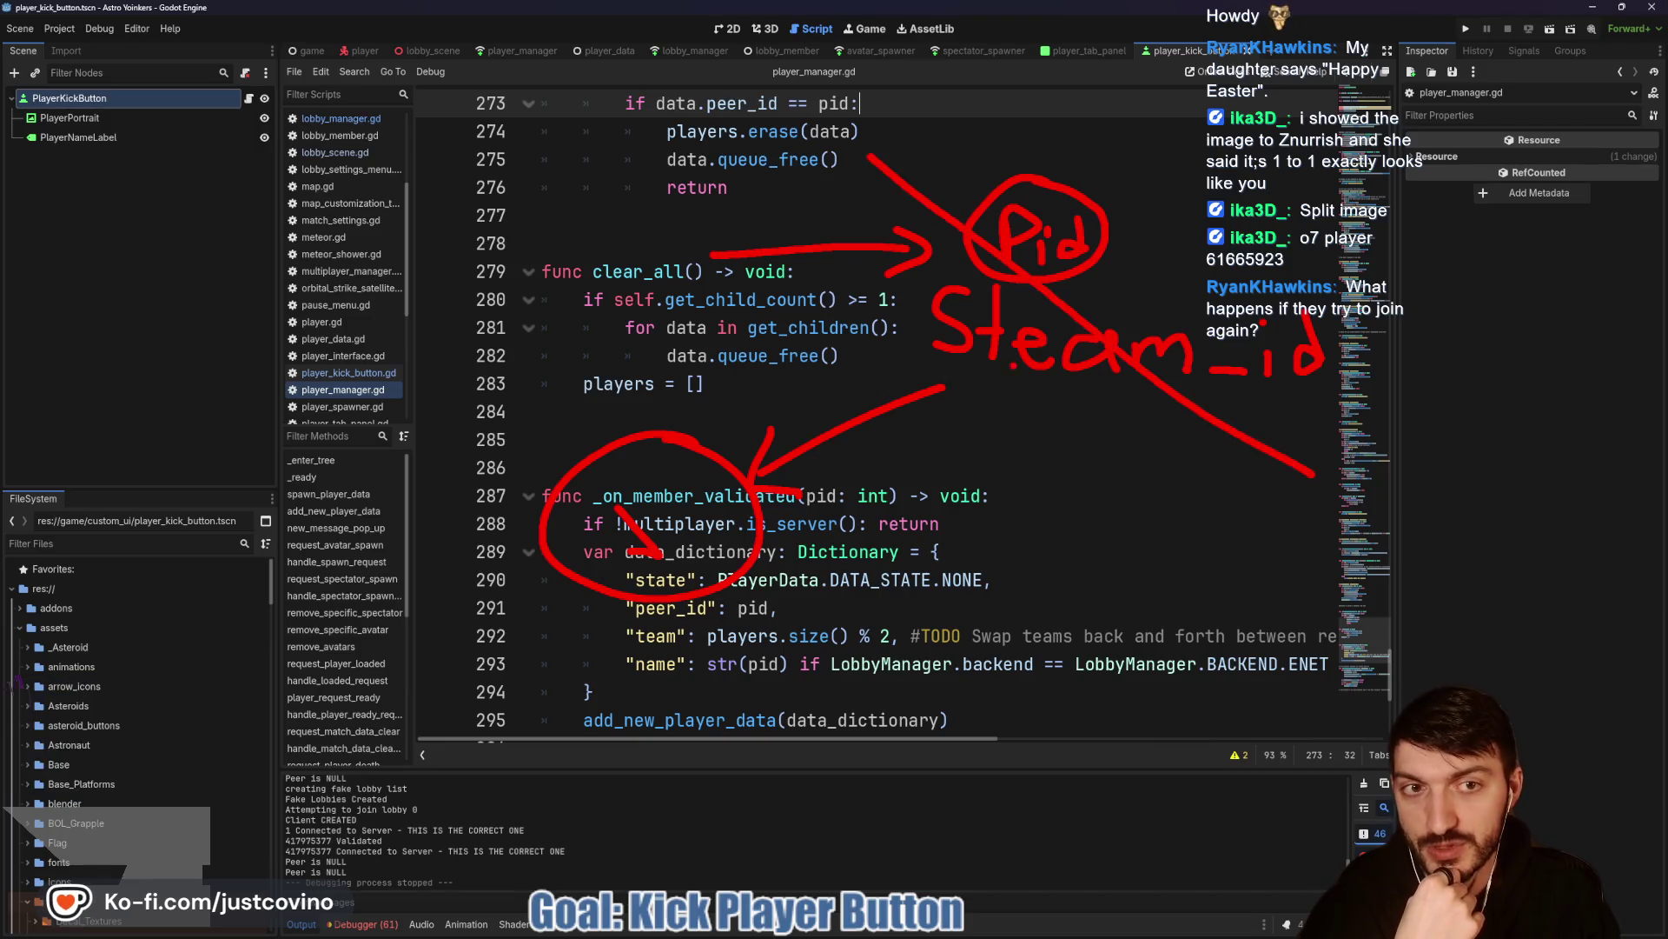
pyautogui.moveTo(1234, 87); pyautogui.dragTo(867, 383)
pyautogui.moveTo(502, 381); pyautogui.dragTo(747, 613)
pyautogui.moveTo(709, 369); pyautogui.dragTo(513, 633)
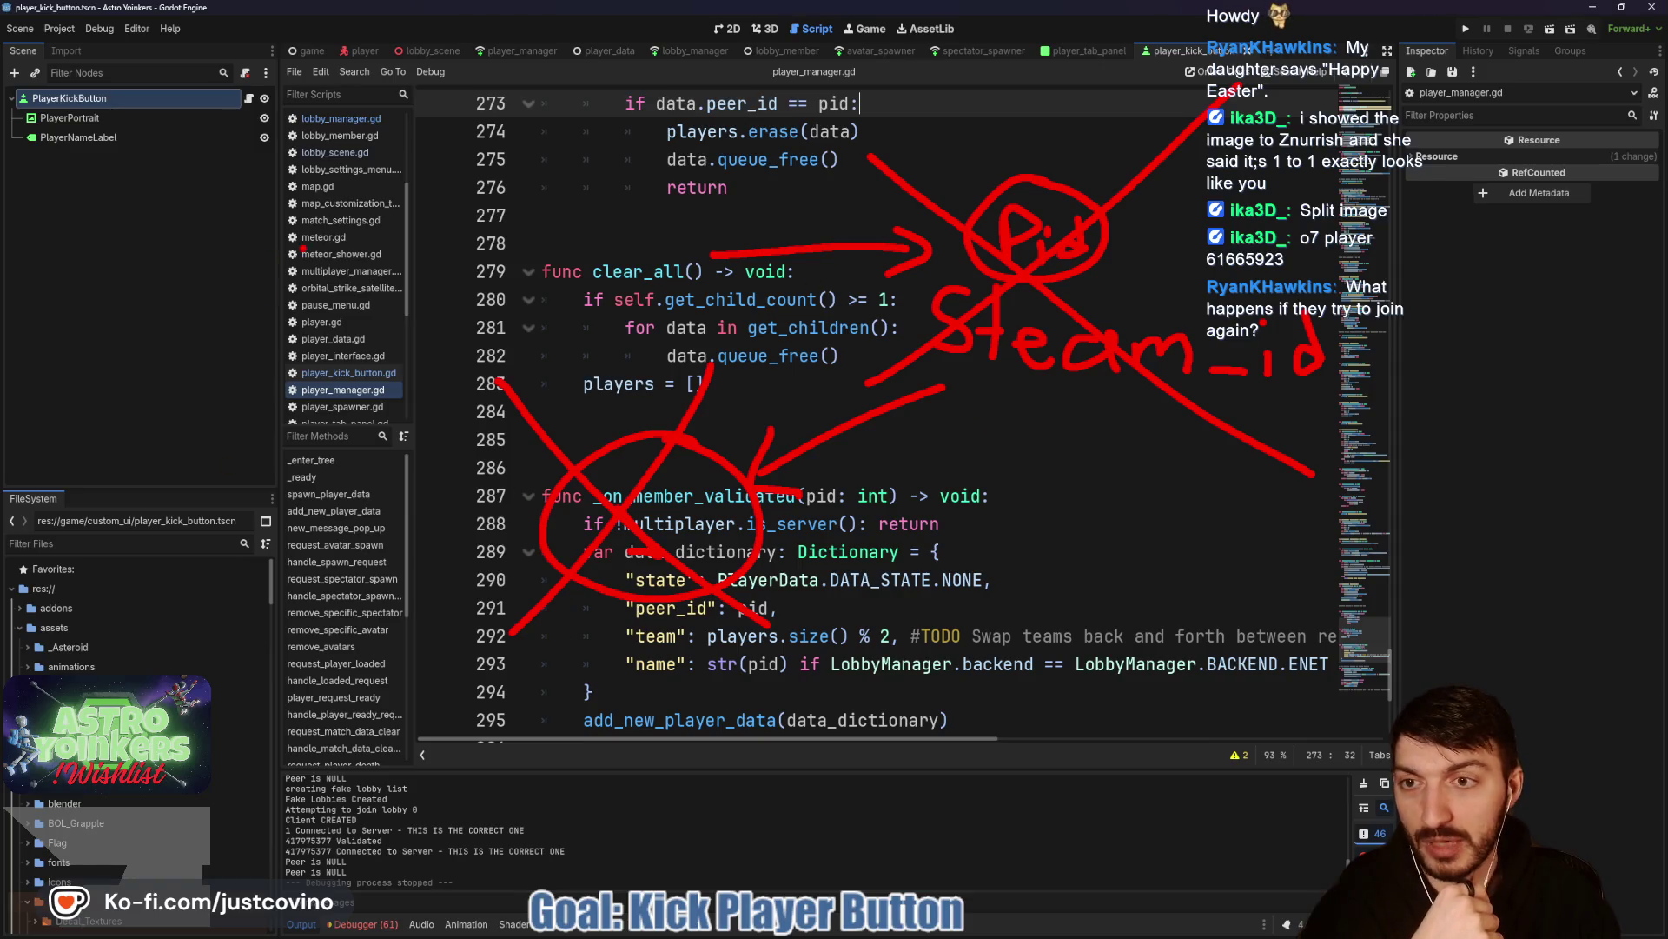
pyautogui.moveTo(339, 239); pyautogui.dragTo(365, 304)
pyautogui.moveTo(265, 504)
pyautogui.mouseDown()
pyautogui.moveTo(200, 521)
pyautogui.moveTo(352, 547)
pyautogui.mouseUp()
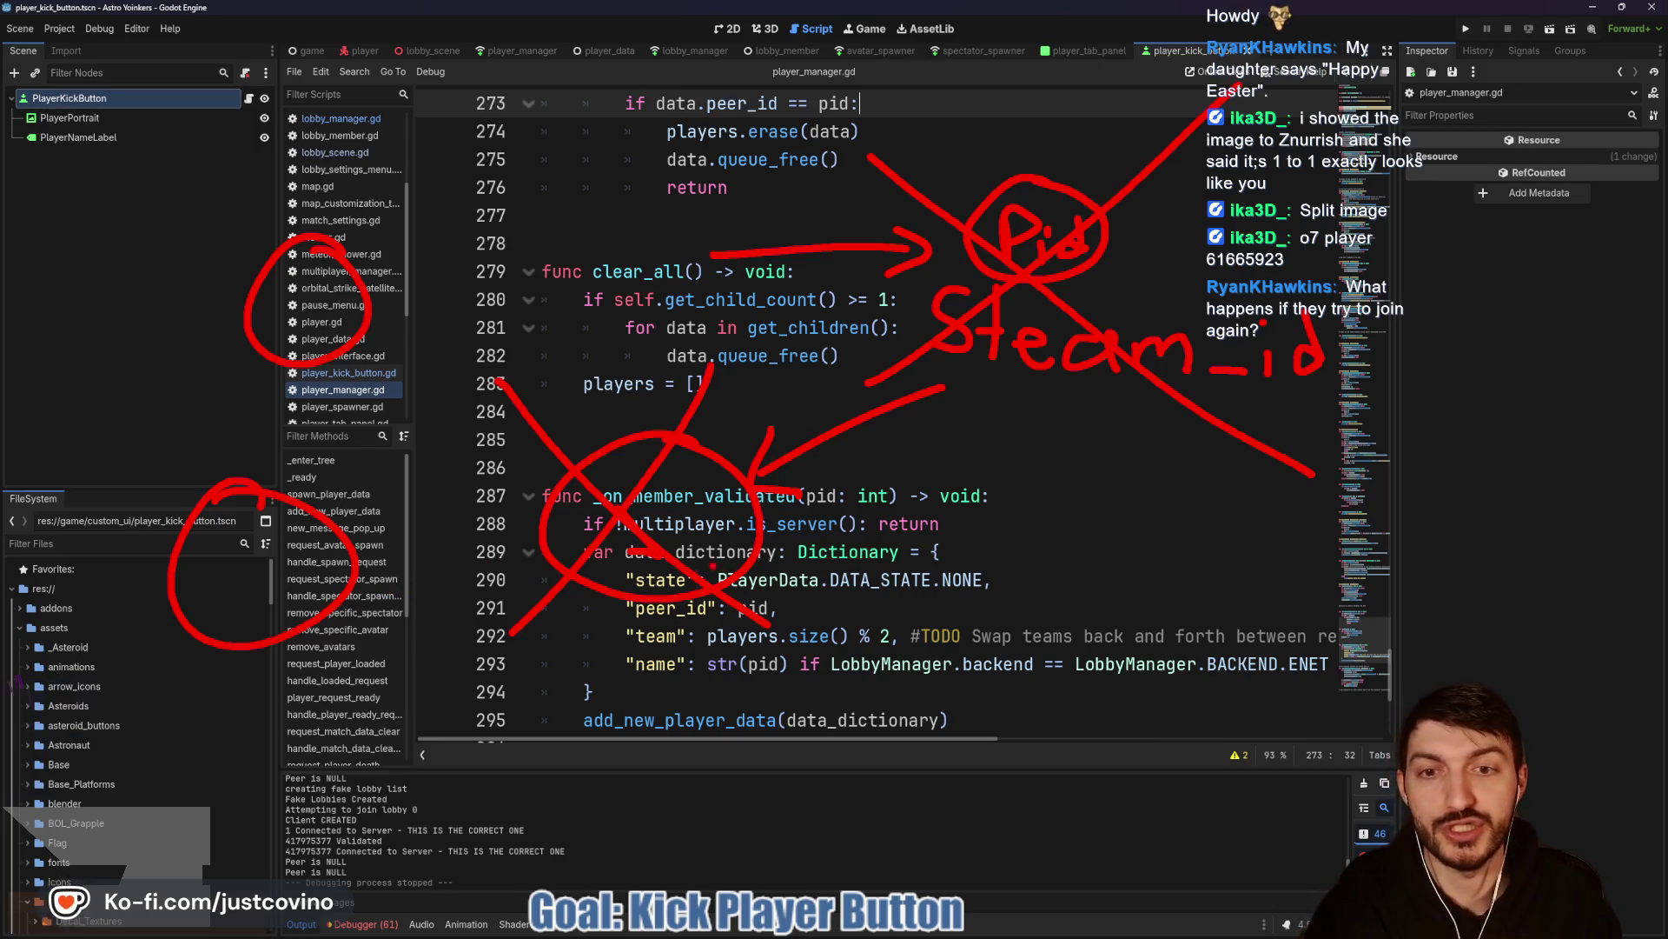
pyautogui.press('Escape')
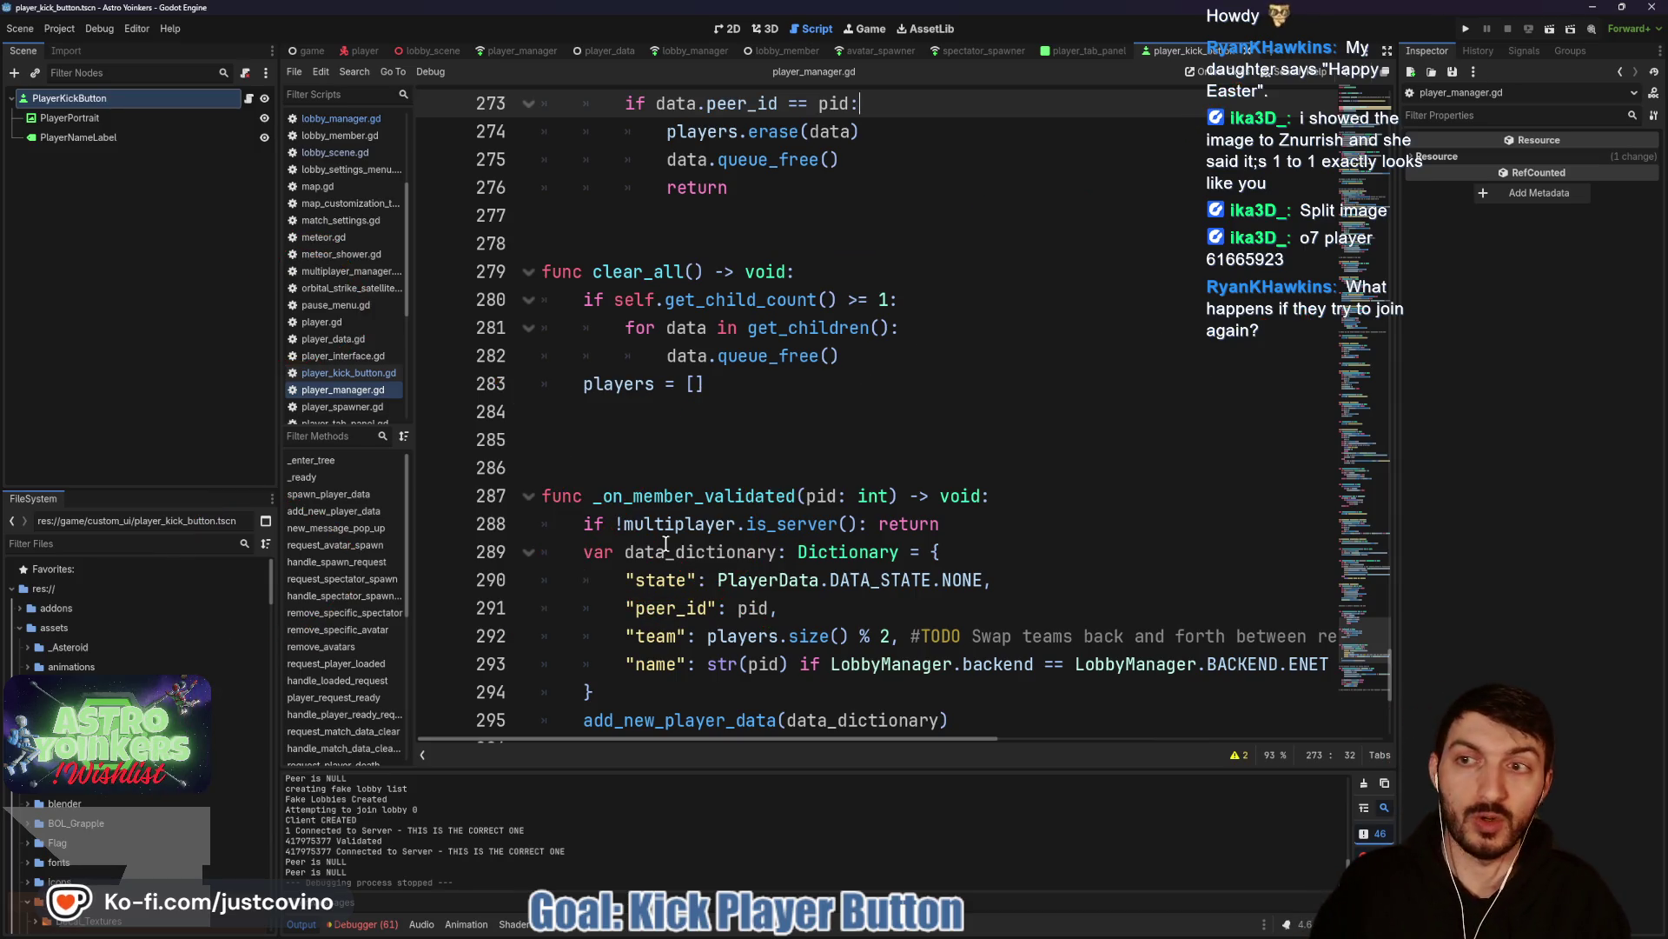
# Step: Delete the empty line 285 after clear_all and save player_manager.gd
pyautogui.click(649, 439)
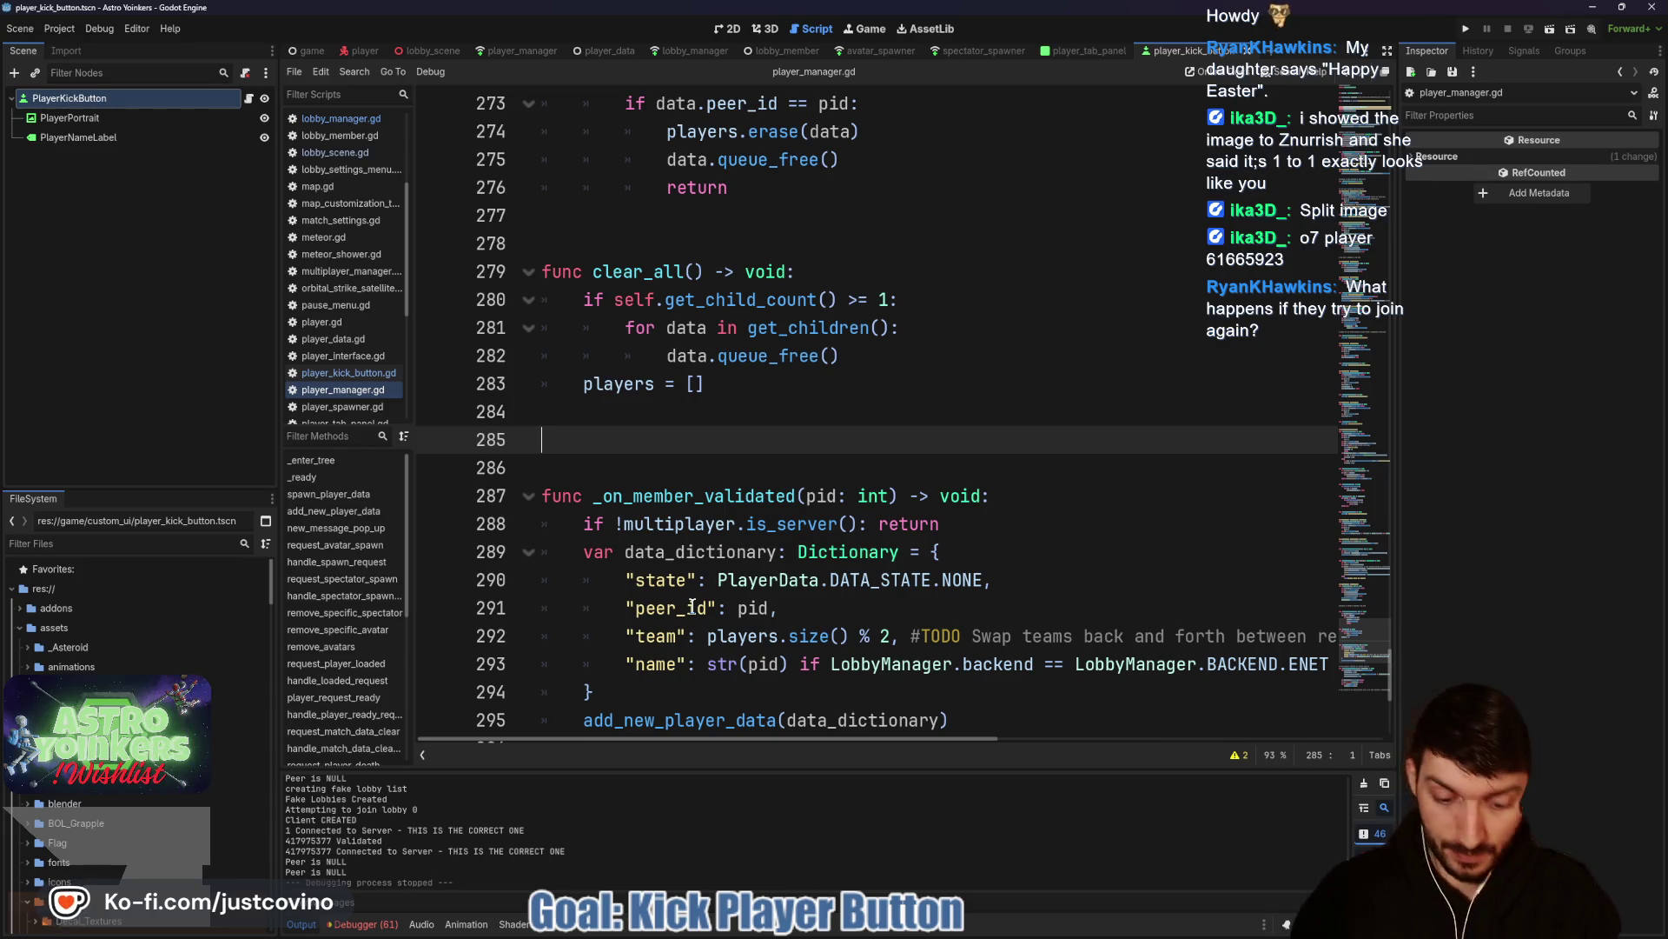
pyautogui.press('BackSpace')
pyautogui.hotkey('ctrl', 's')
# Step: Check the blank line after remove_player_data, then switch to the player_manager.tscn scene
pyautogui.scroll(2, 744, 446)
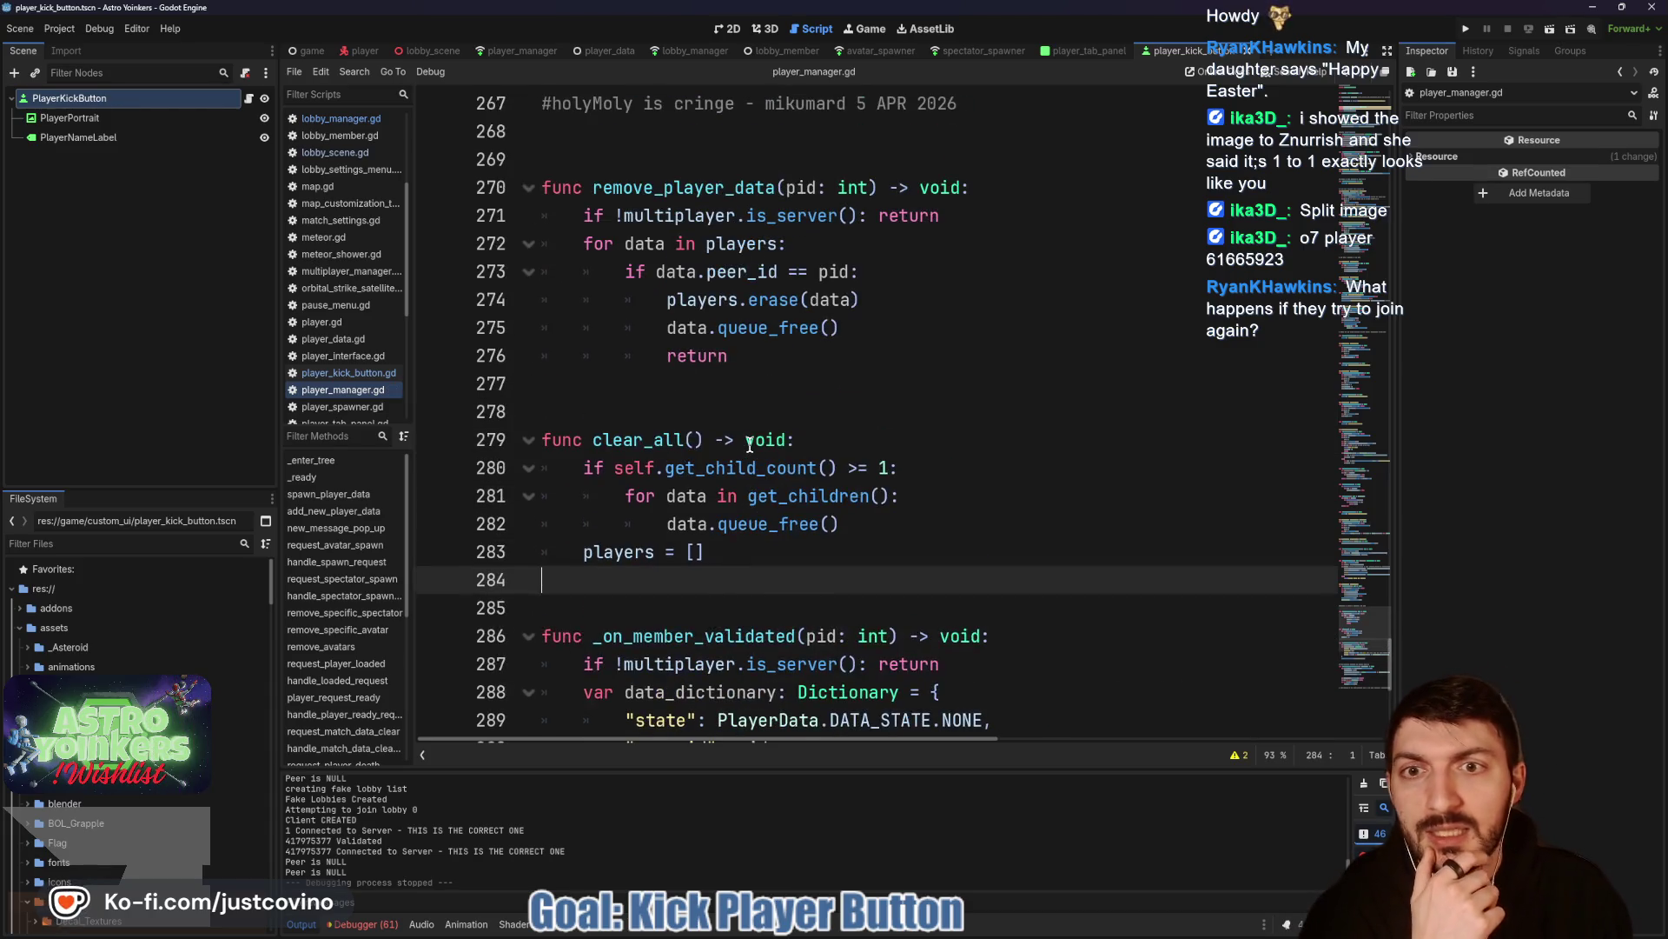
pyautogui.click(712, 409)
pyautogui.scroll(4, 712, 409)
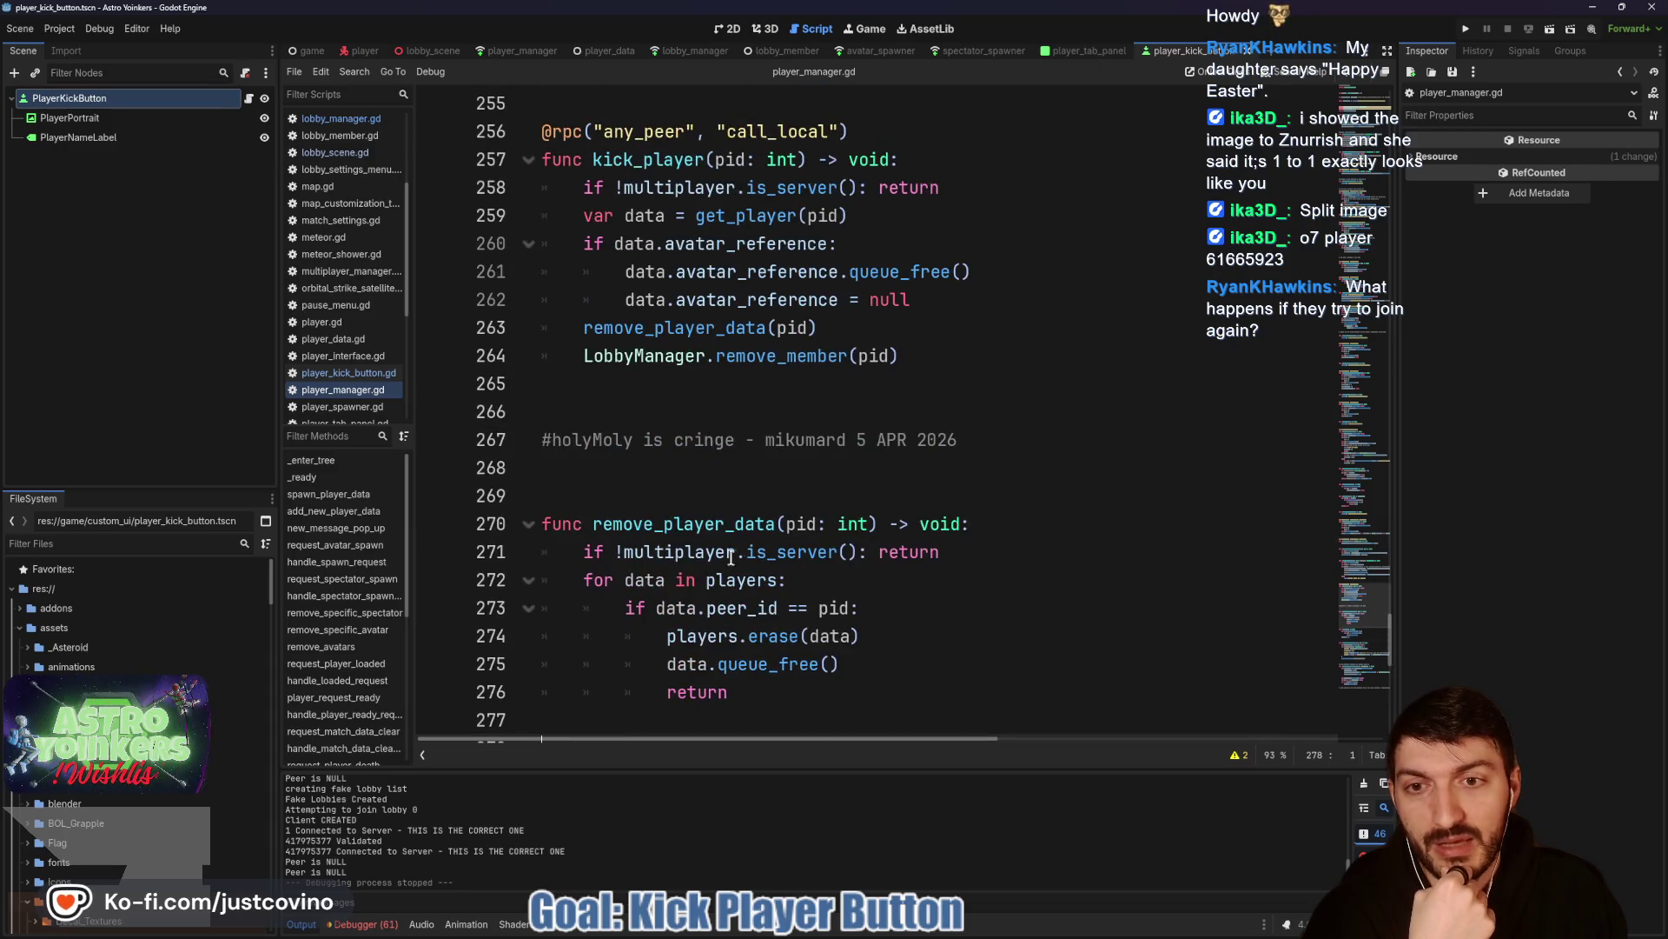
pyautogui.scroll(-5, 836, 747)
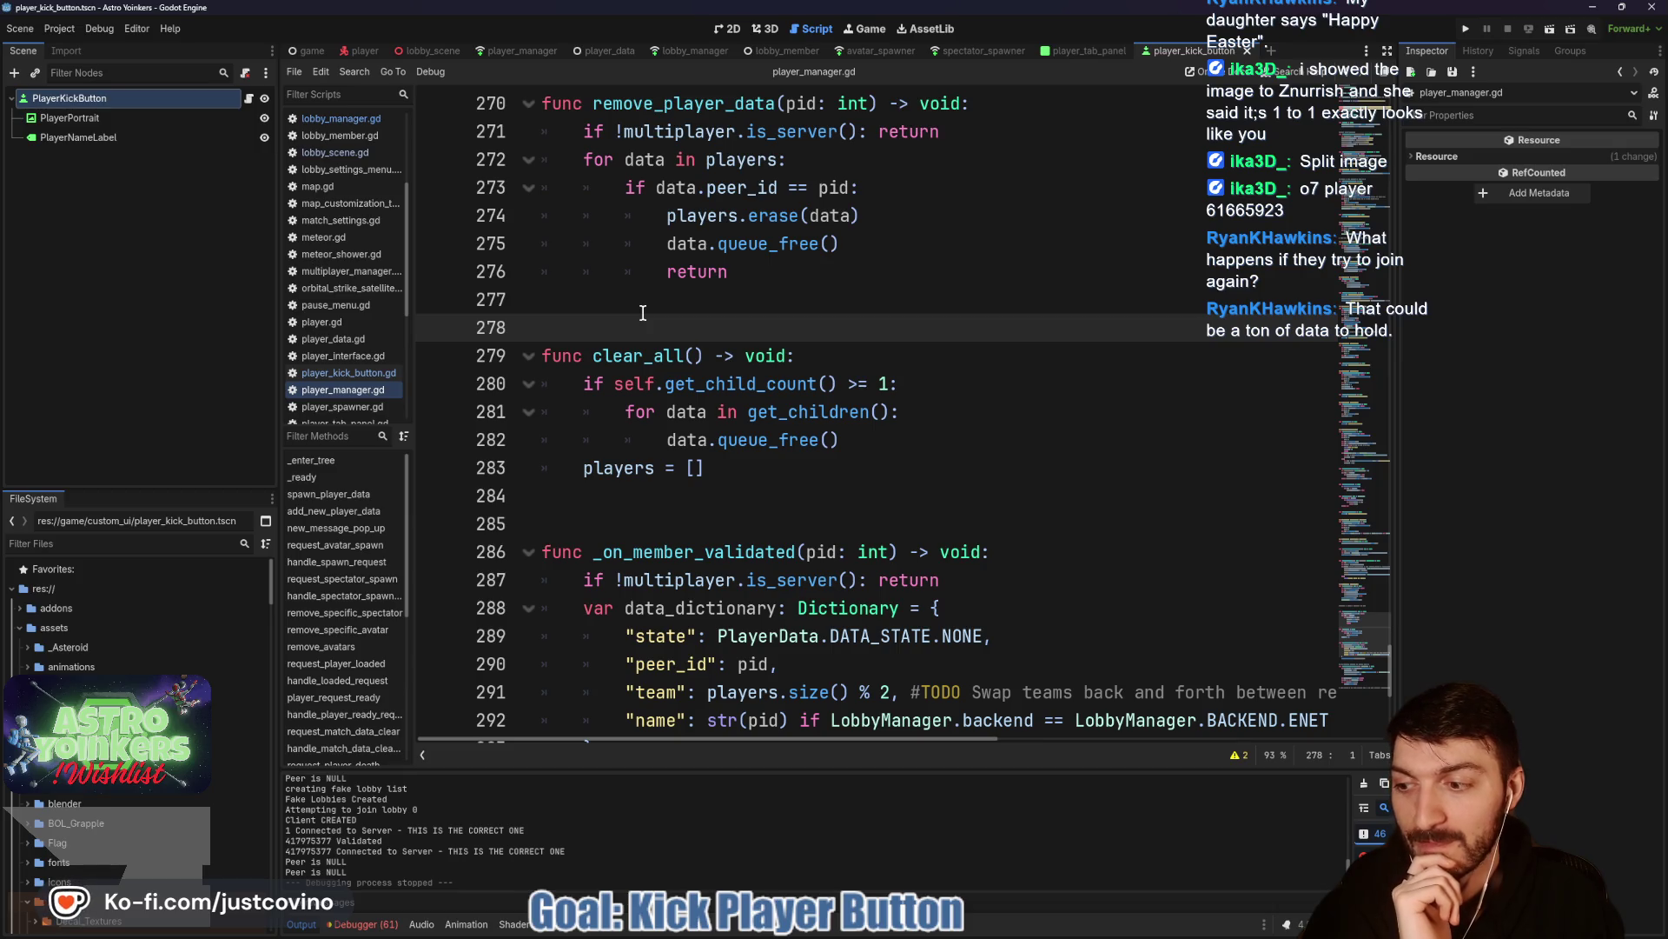
pyautogui.click(521, 51)
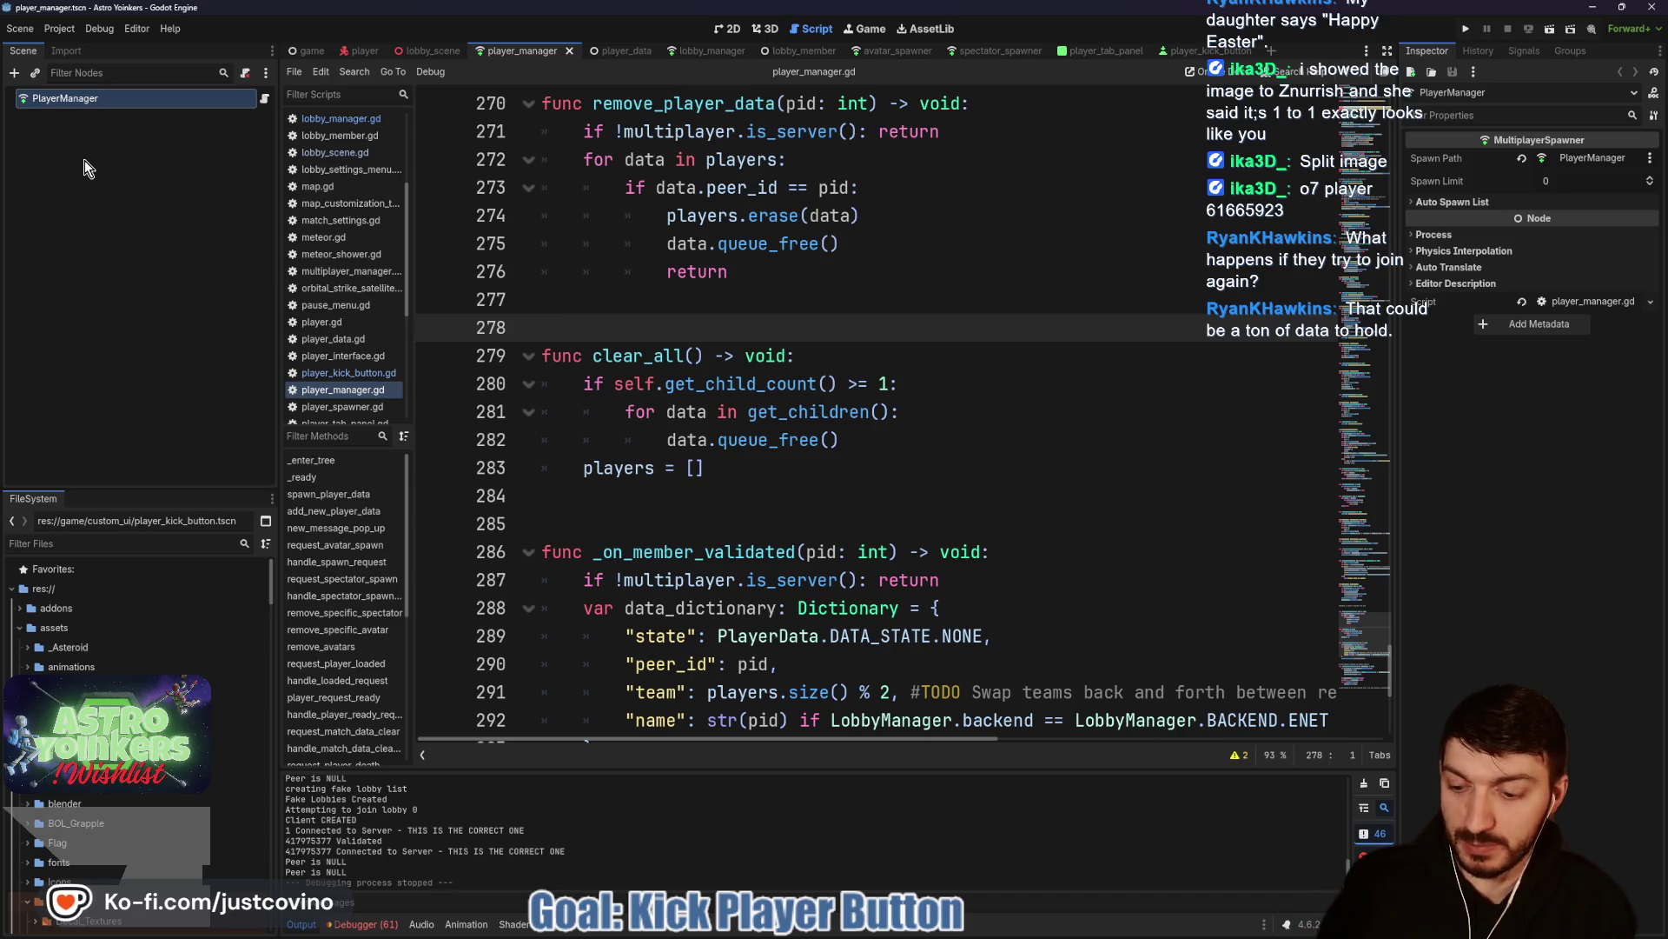
pyautogui.click(24, 137)
pyautogui.moveTo(33, 126)
pyautogui.mouseDown()
pyautogui.moveTo(11, 196)
pyautogui.moveTo(37, 178)
pyautogui.moveTo(56, 236)
pyautogui.mouseUp()
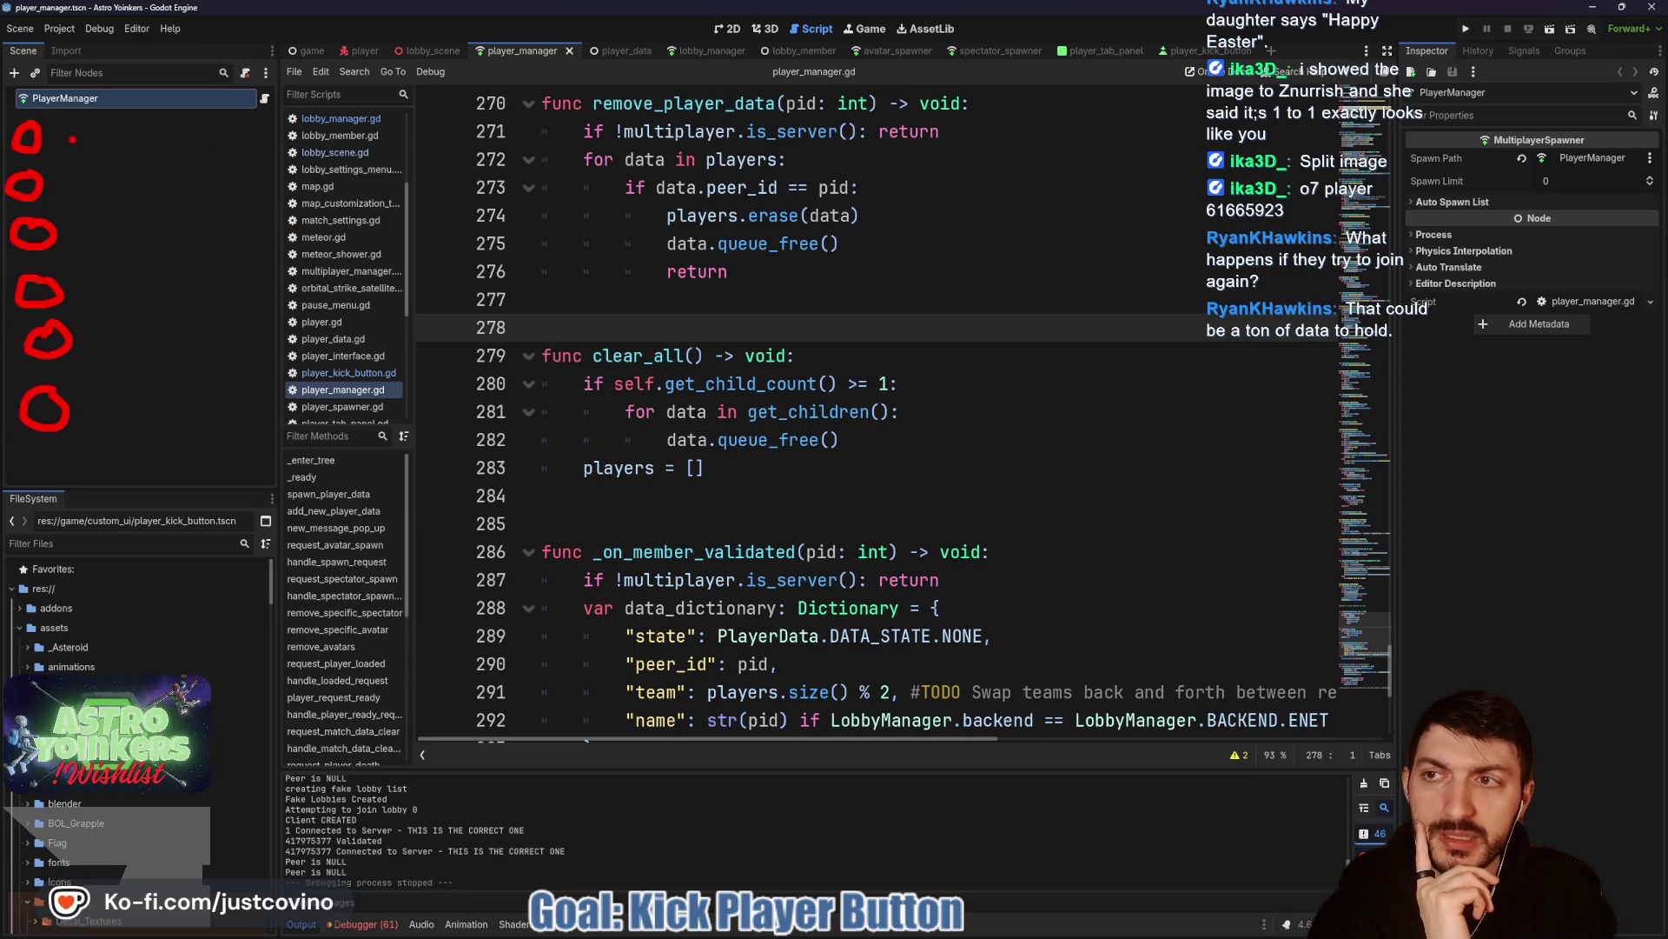
pyautogui.moveTo(66, 137); pyautogui.dragTo(192, 400)
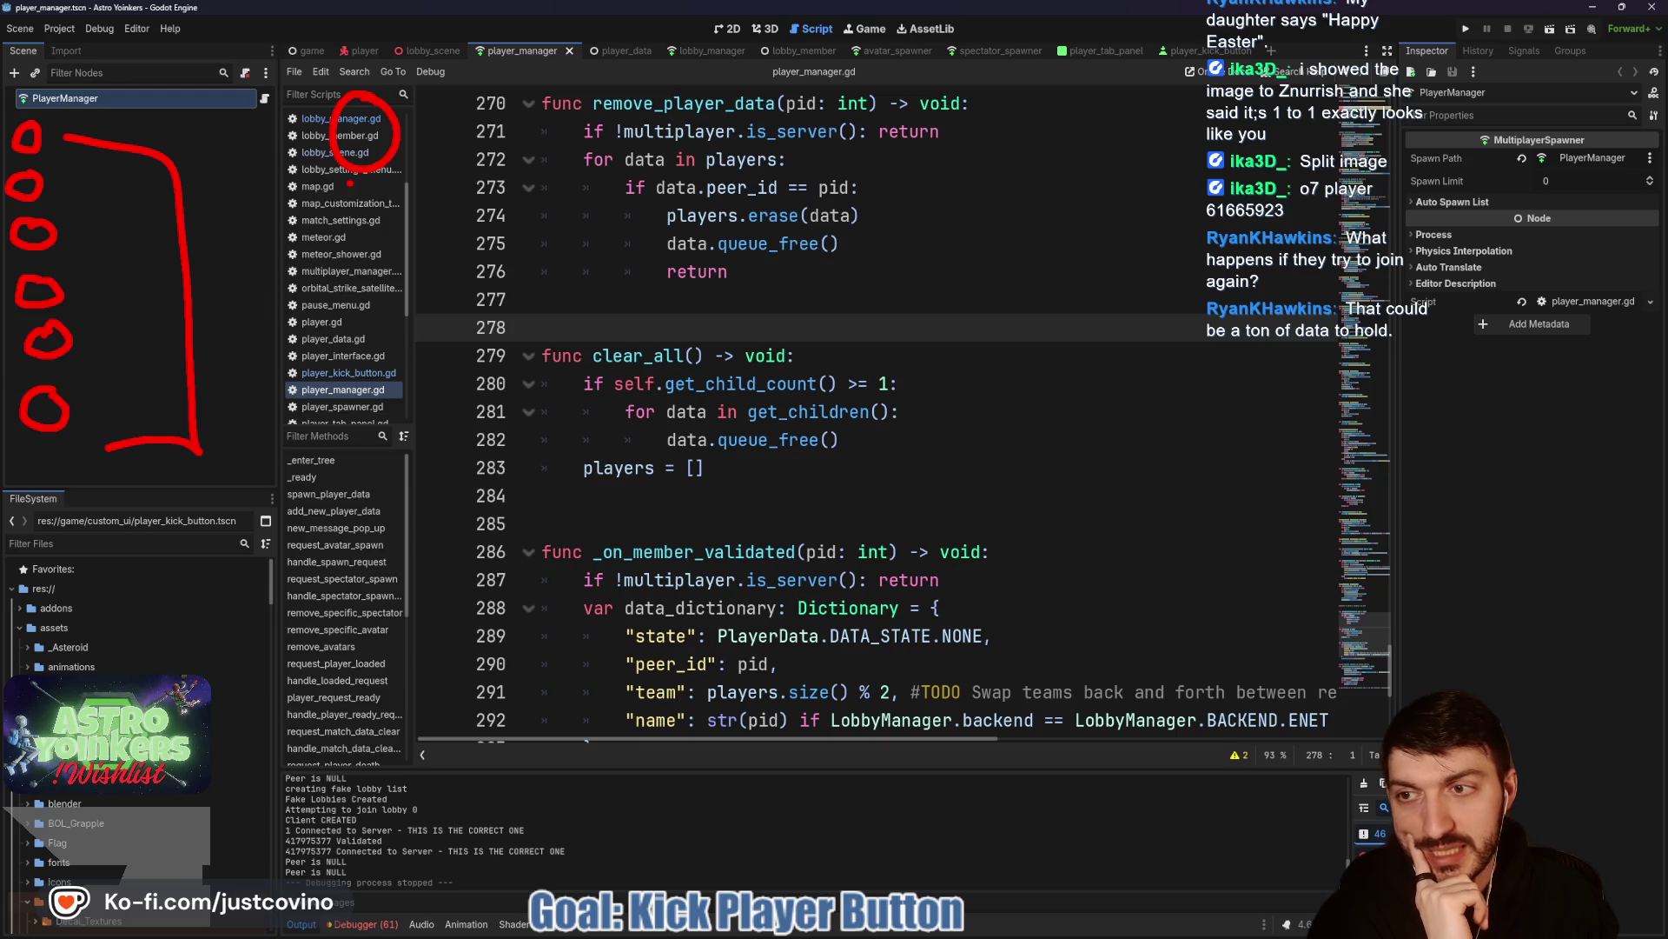
pyautogui.moveTo(349, 184)
pyautogui.mouseDown()
pyautogui.moveTo(152, 409)
pyautogui.moveTo(97, 425)
pyautogui.mouseUp()
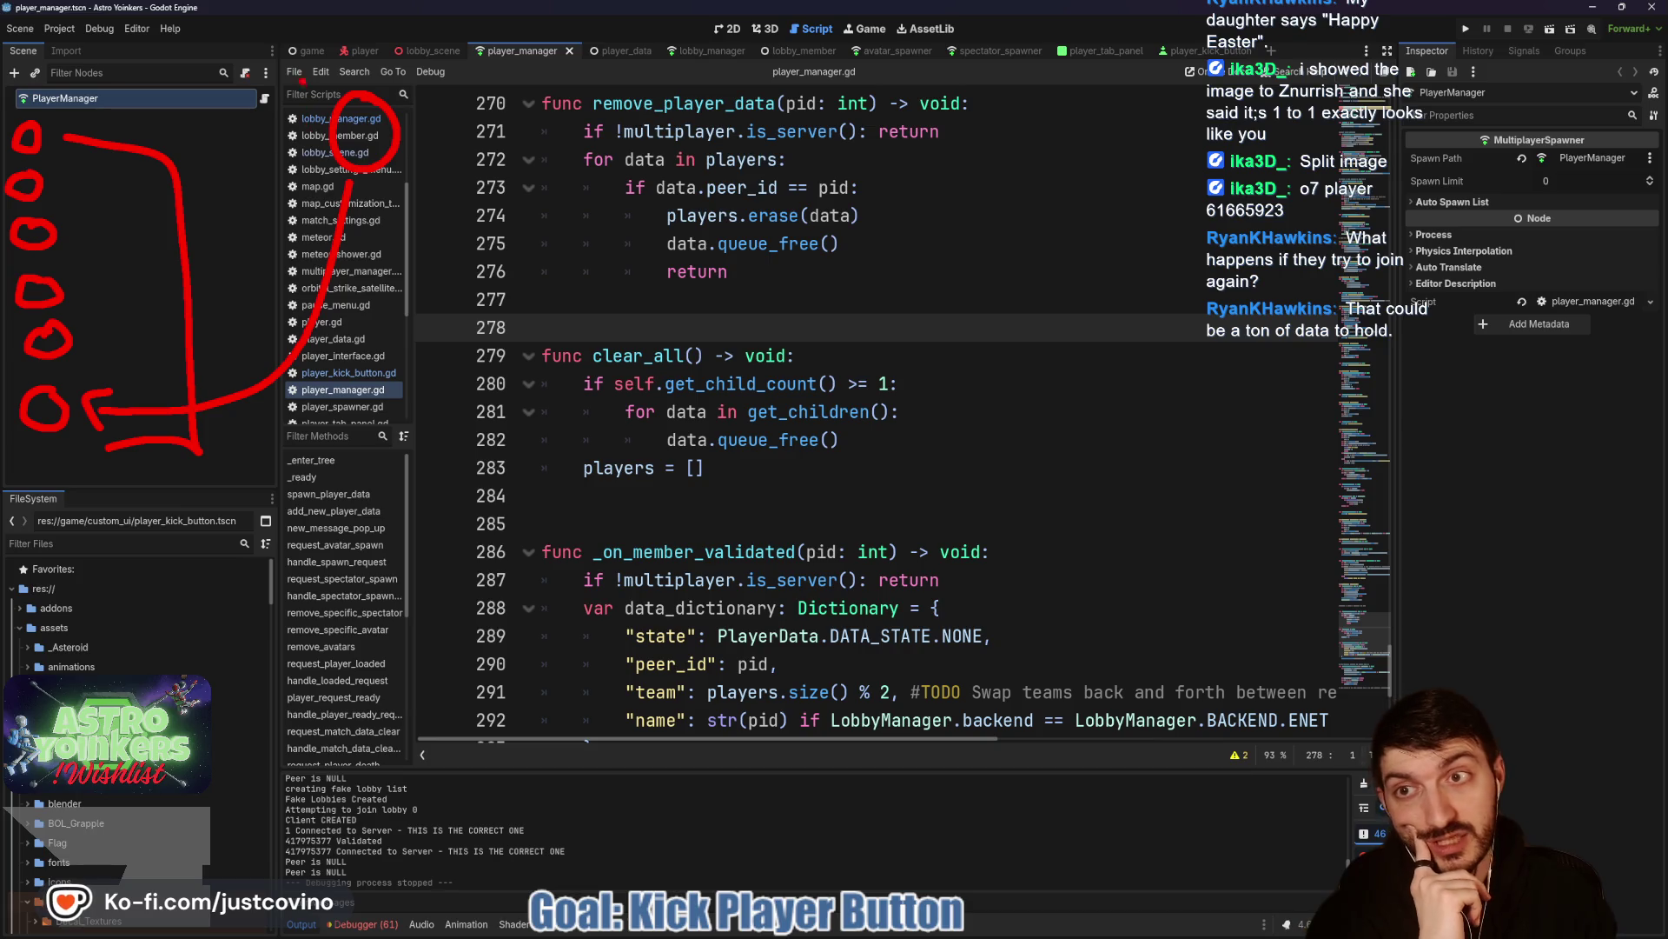
pyautogui.moveTo(339, 116); pyautogui.dragTo(474, 231)
pyautogui.moveTo(639, 139)
pyautogui.mouseDown()
pyautogui.moveTo(556, 252)
pyautogui.moveTo(652, 174)
pyautogui.mouseUp()
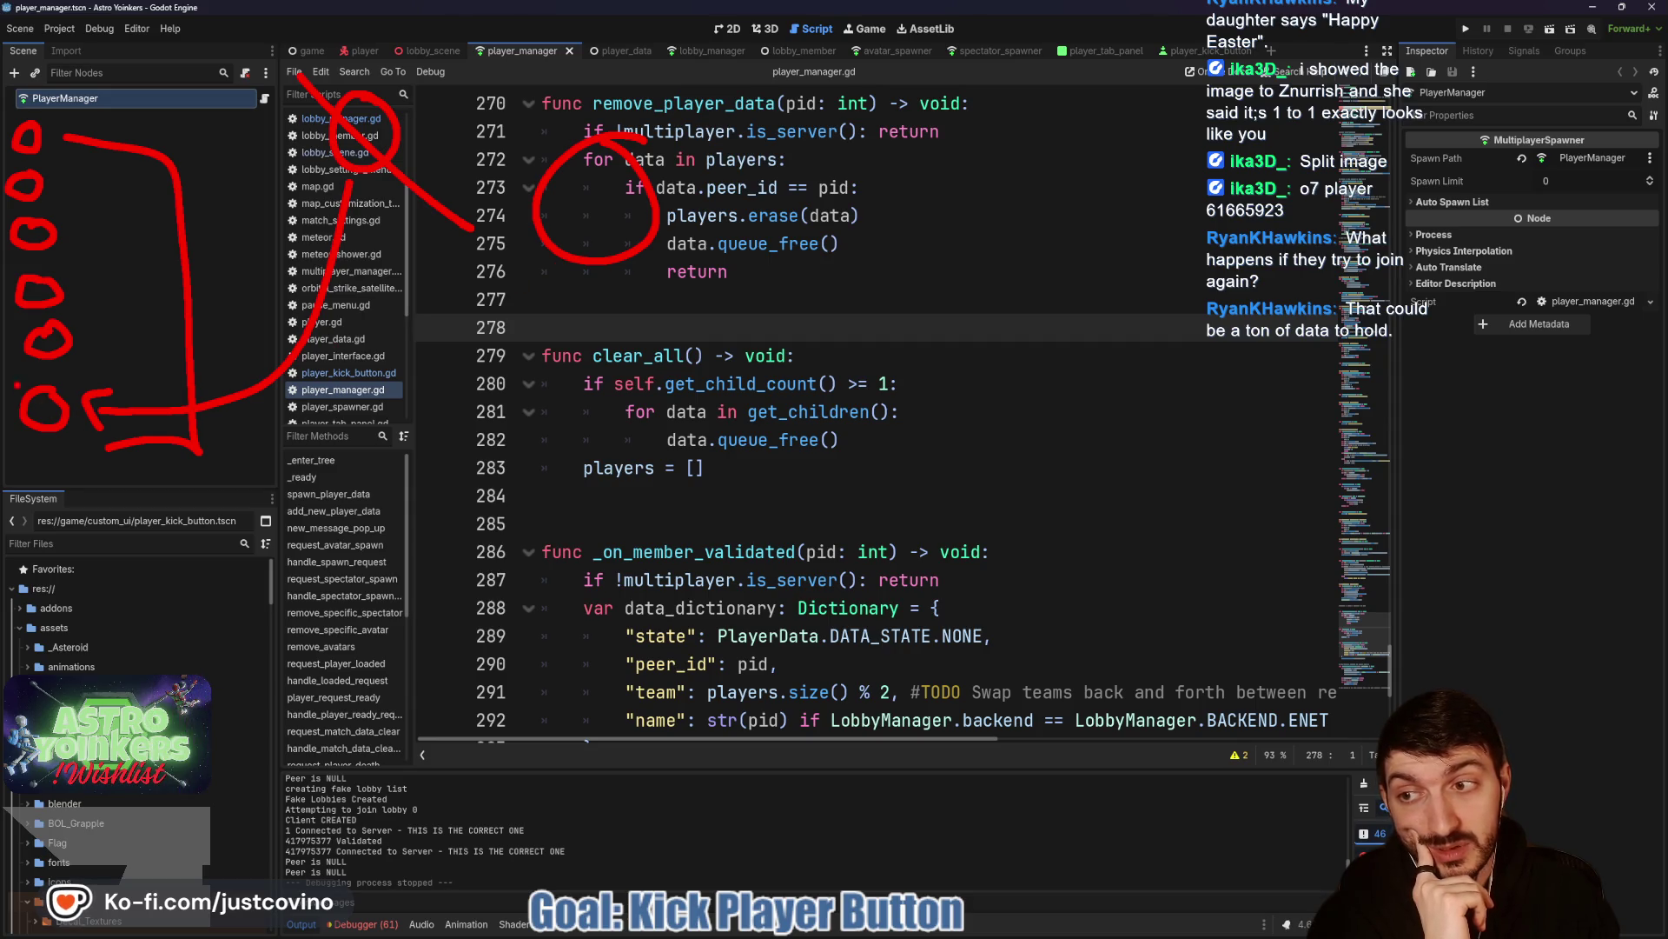
pyautogui.moveTo(82, 383); pyautogui.dragTo(17, 452)
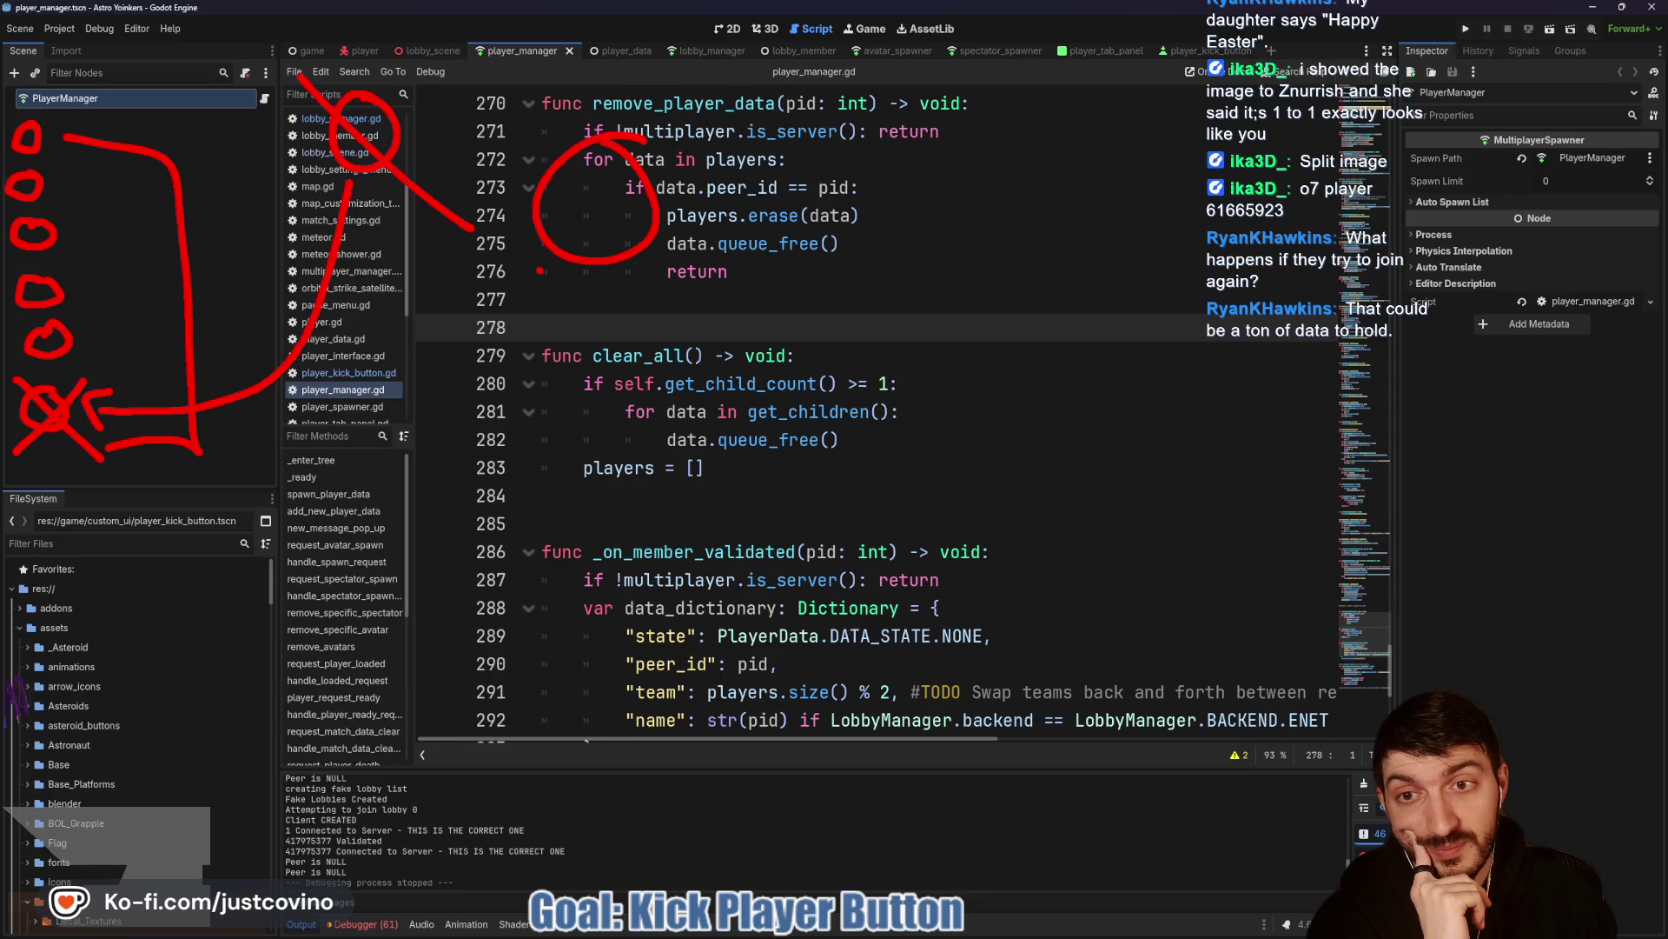
pyautogui.moveTo(541, 269)
pyautogui.mouseDown()
pyautogui.moveTo(256, 494)
pyautogui.moveTo(76, 484)
pyautogui.mouseUp()
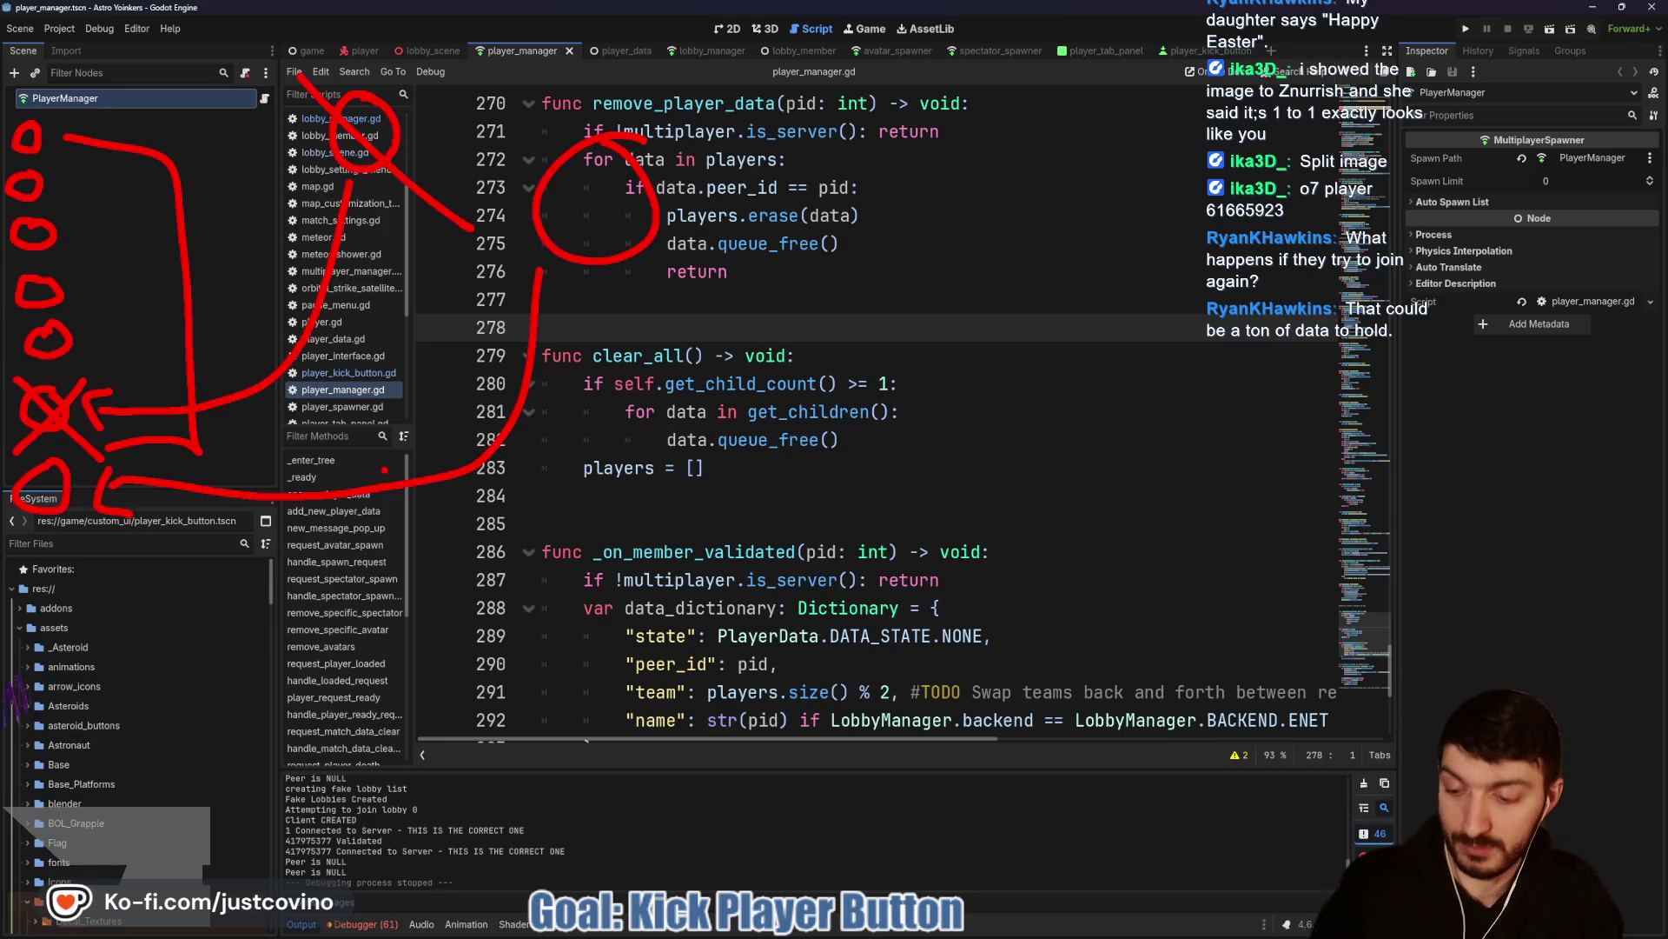
pyautogui.press('Escape')
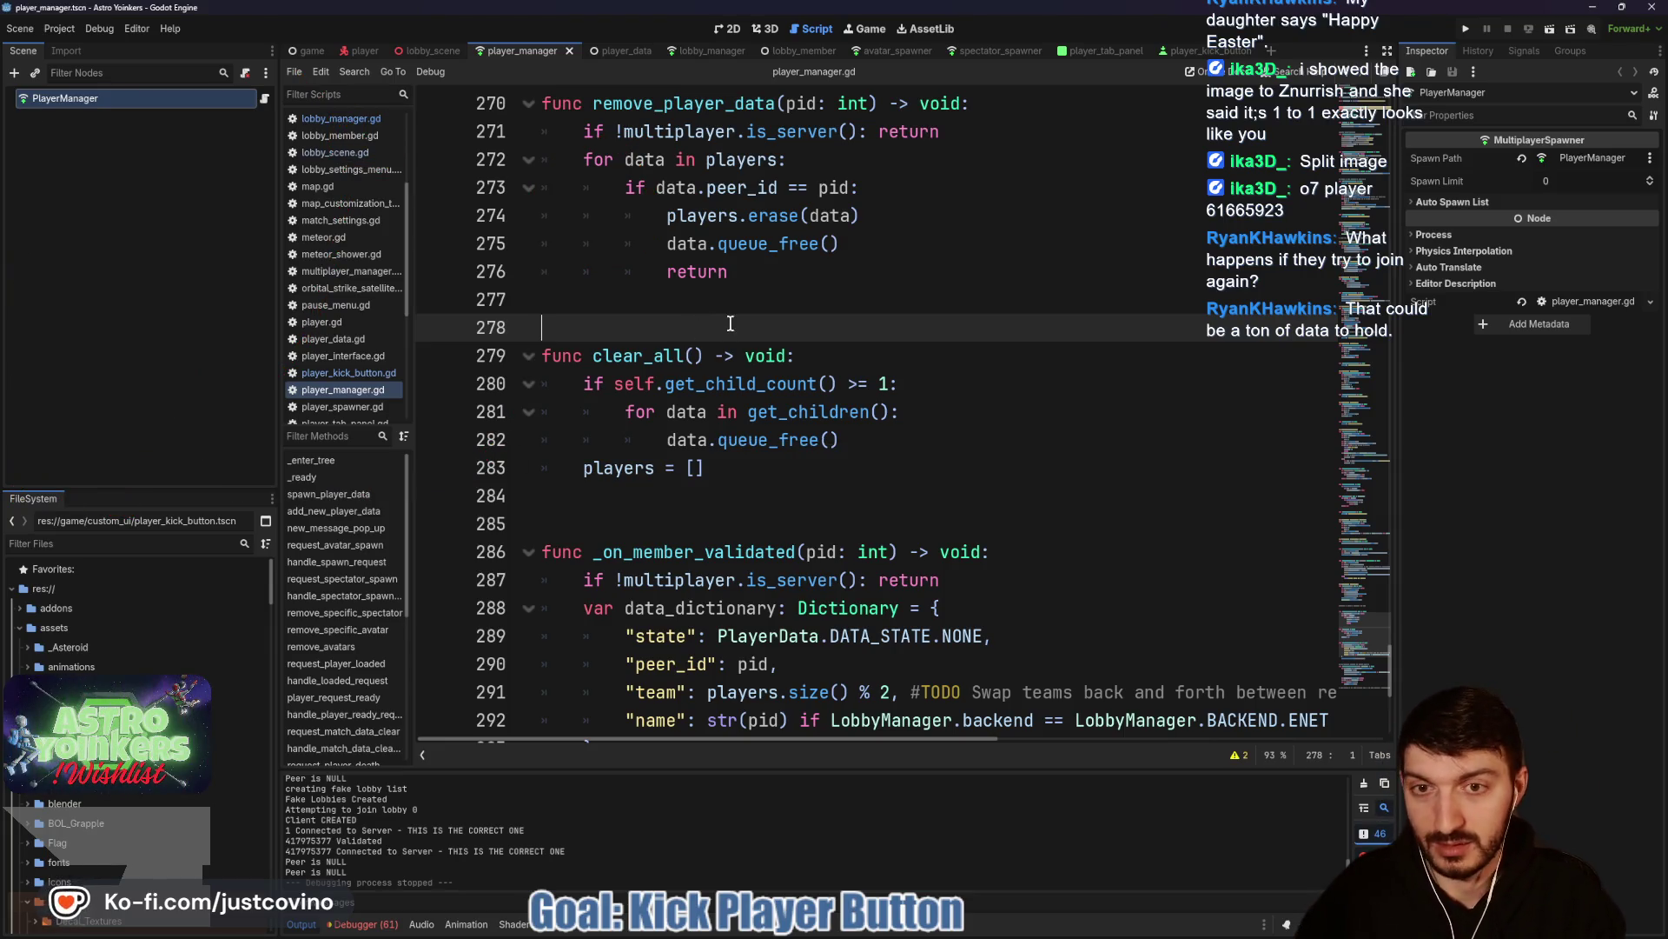
# Step: Review the Kick Player action items in Notion, then relaunch the game in Godot with F5
pyautogui.click(906, 930)
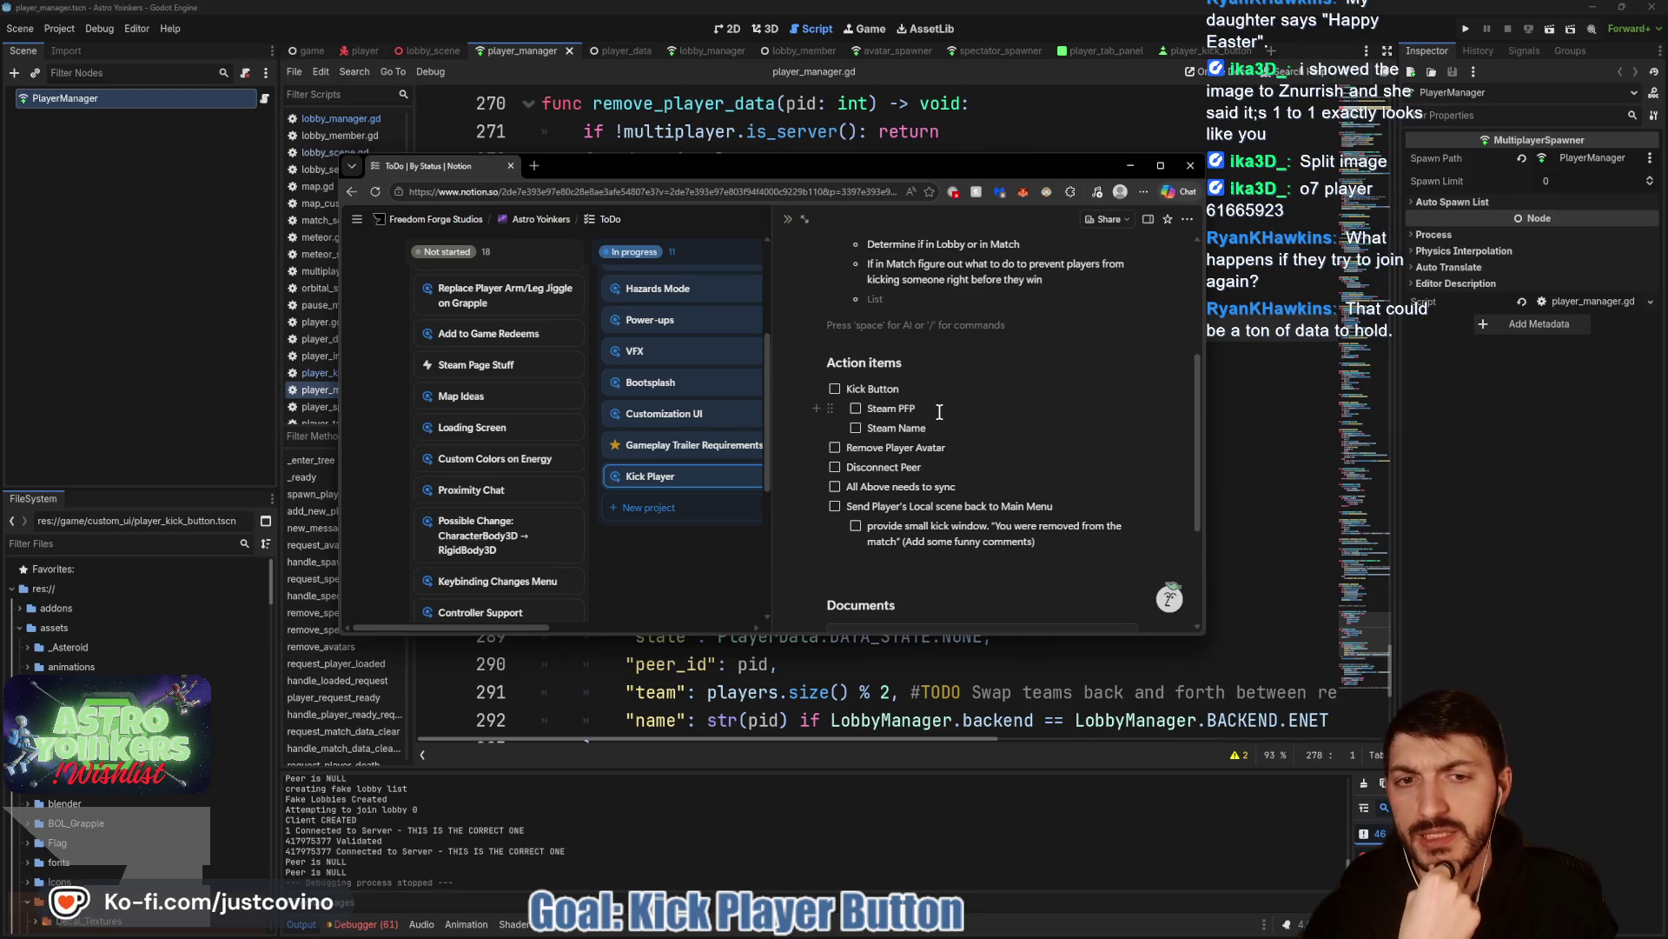
pyautogui.click(1269, 447)
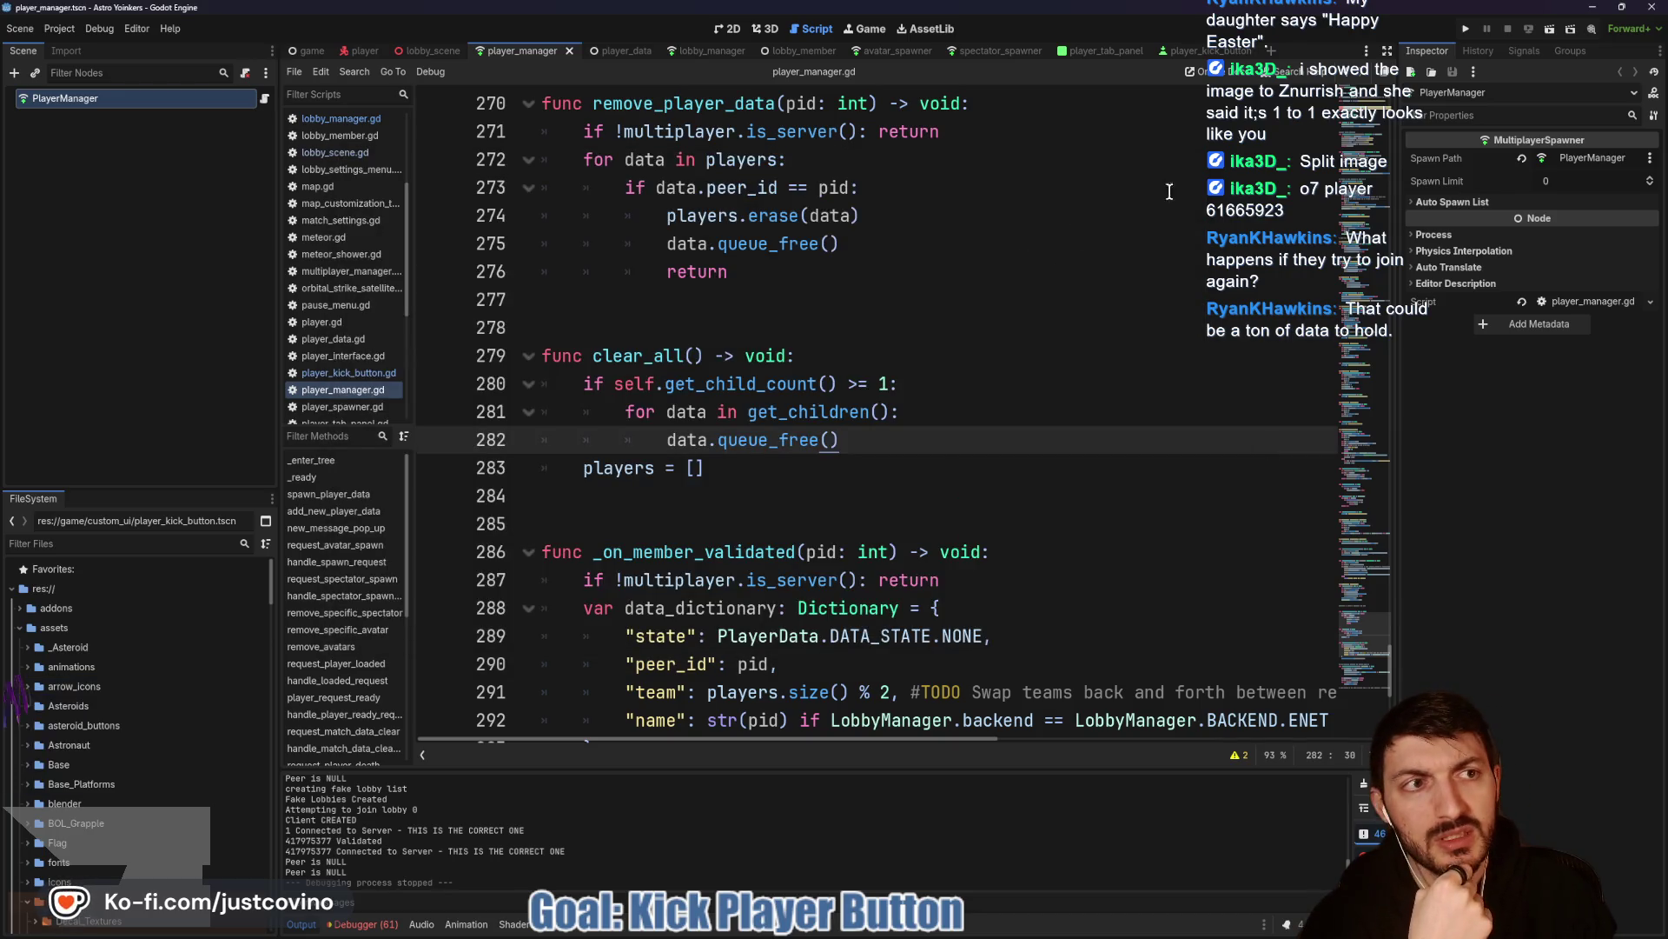
pyautogui.press('F5')
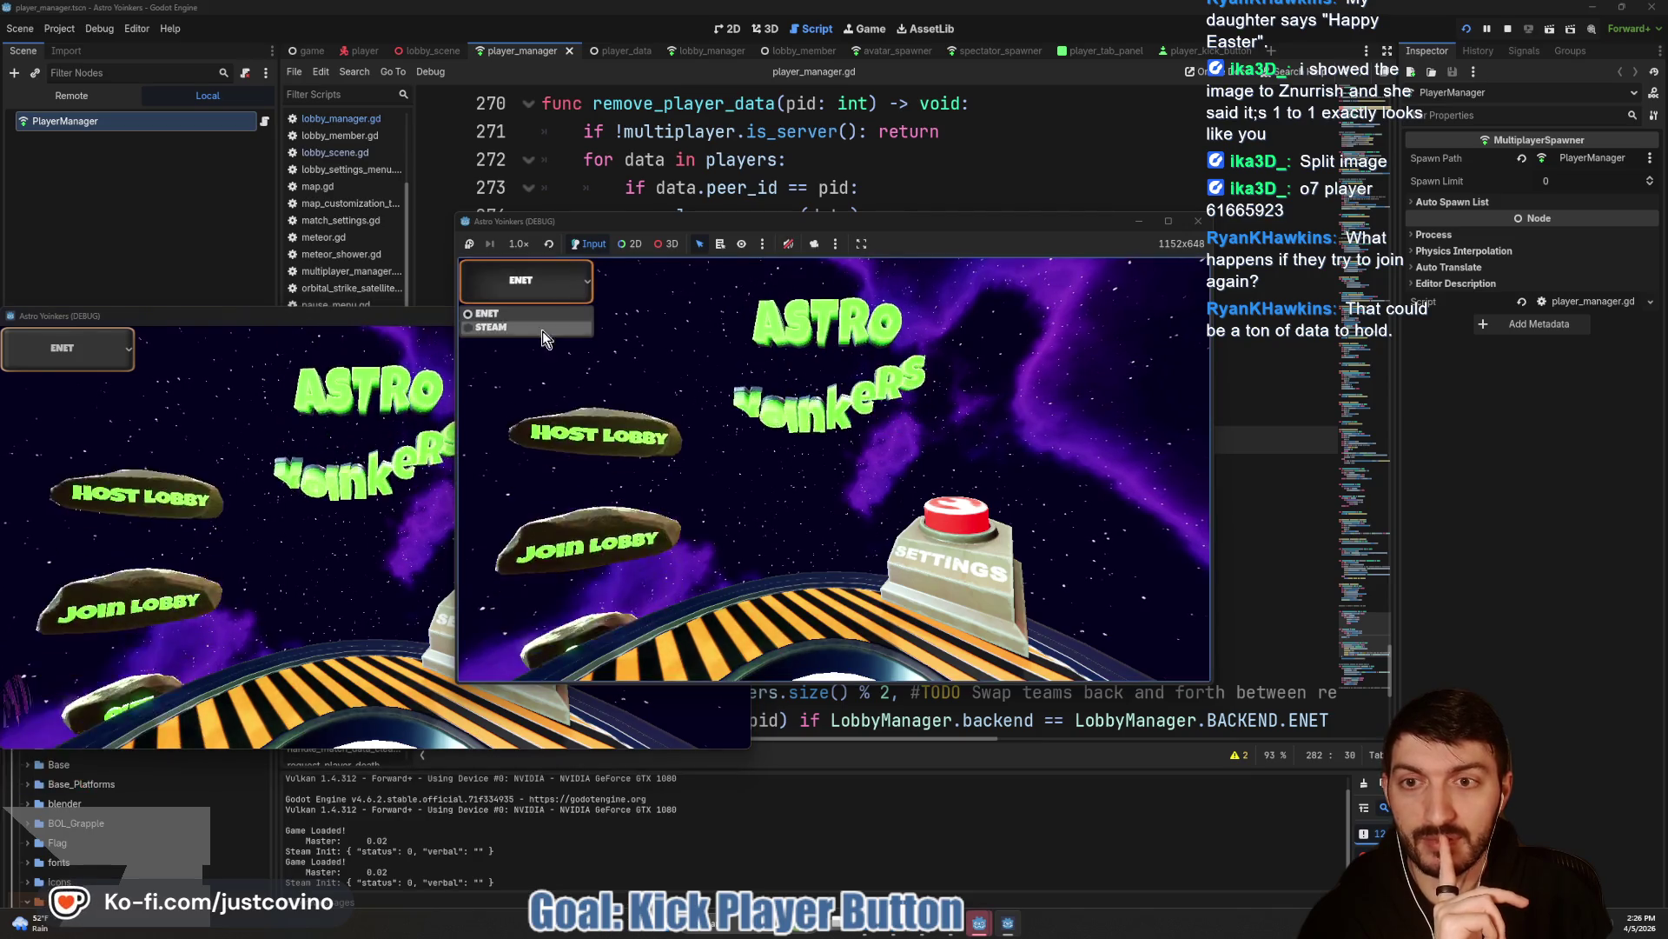
# Step: Host a private Steam lobby and bring up the team scoreboard
pyautogui.click(667, 371)
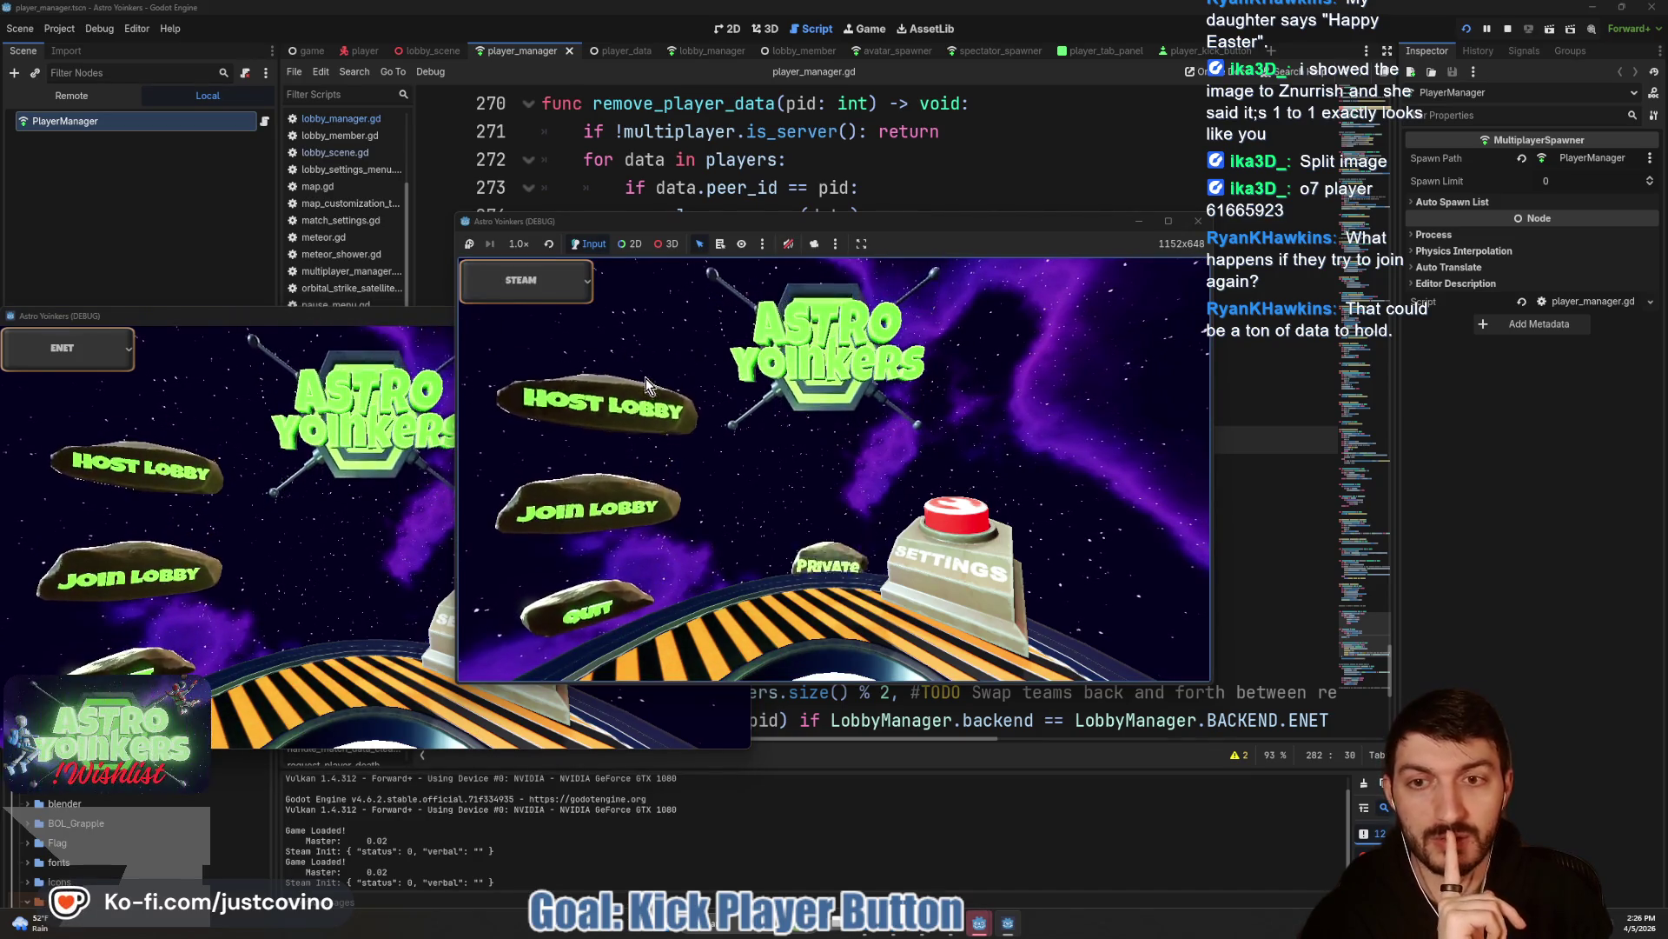
pyautogui.click(825, 377)
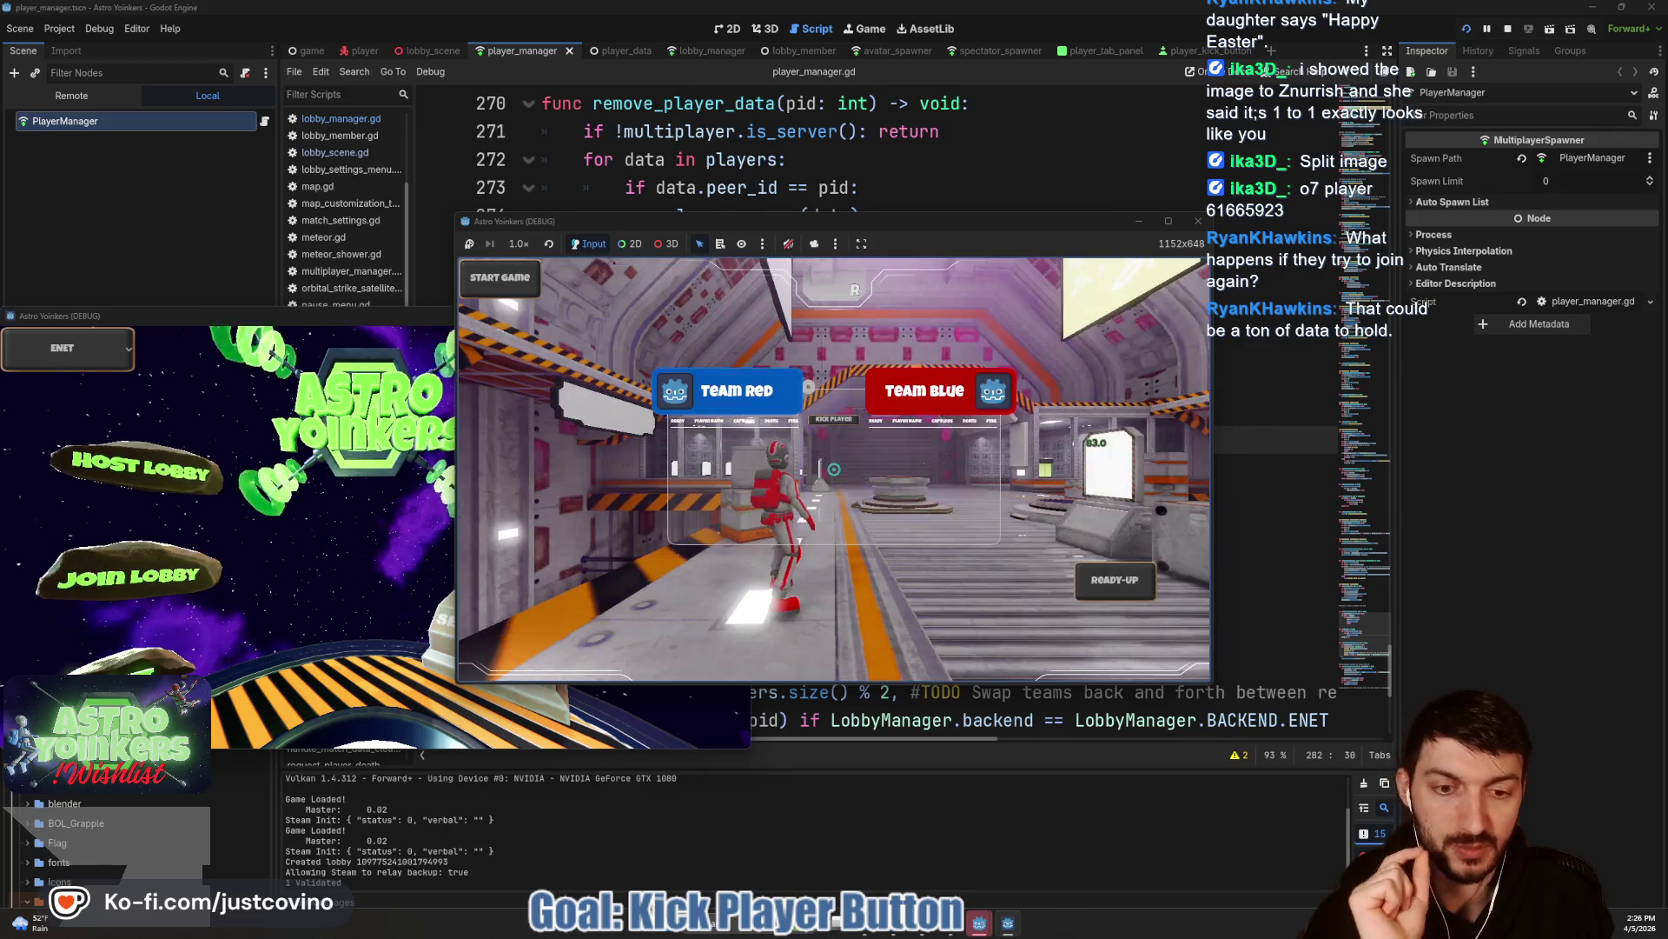
pyautogui.press('Tab')
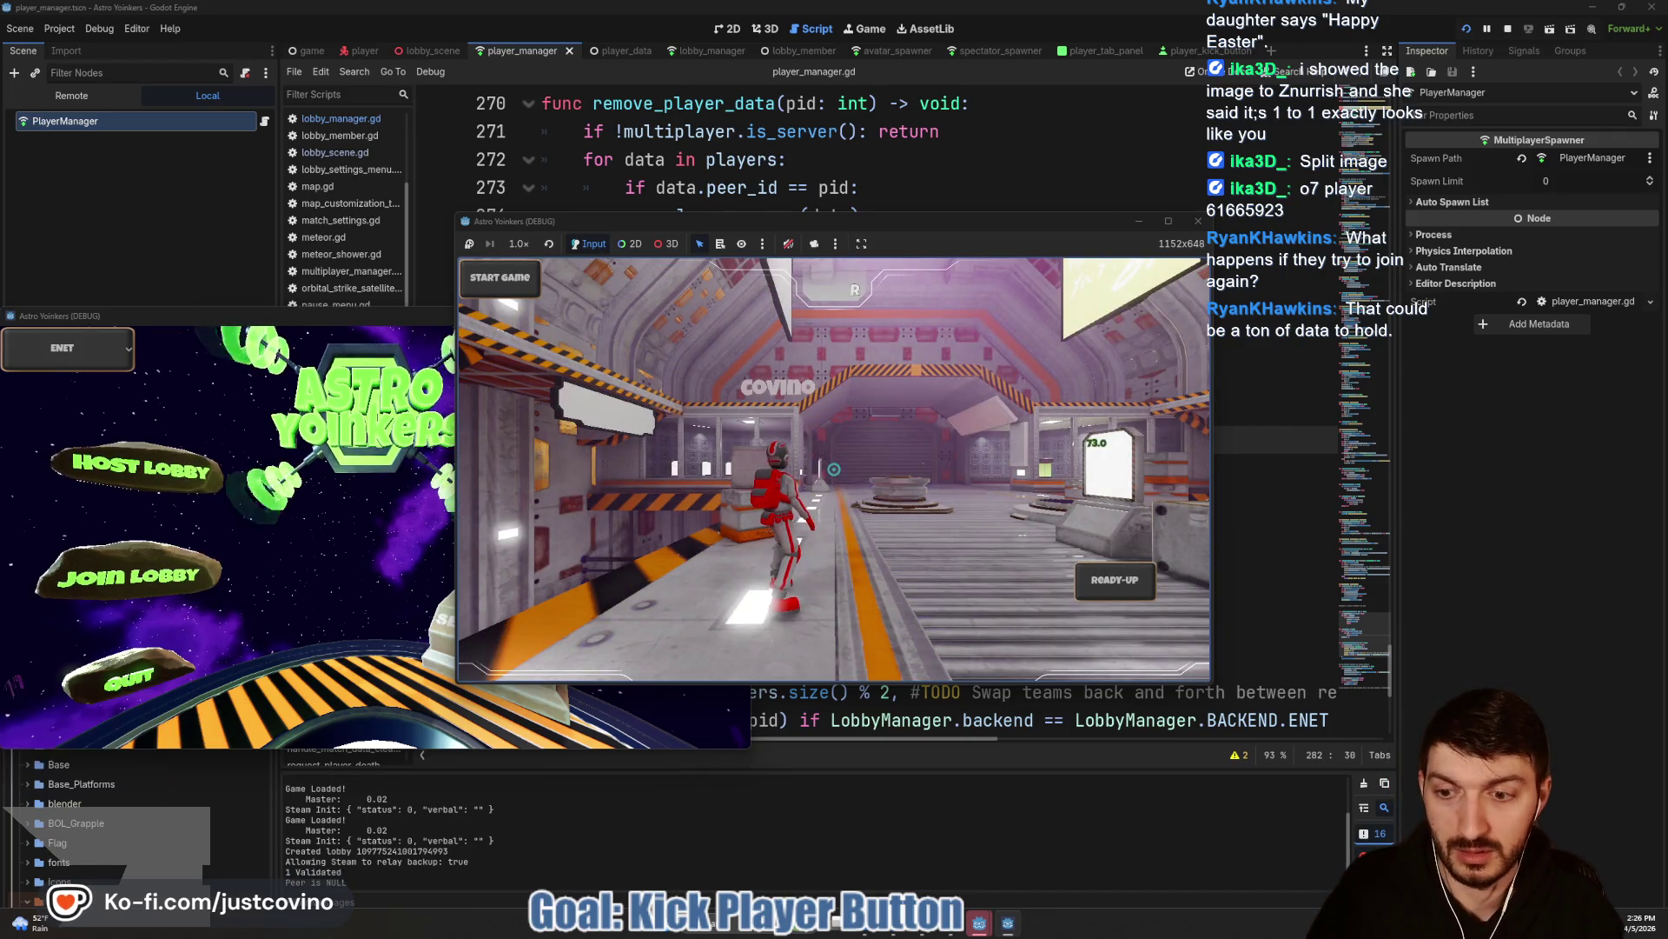
pyautogui.press('Tab')
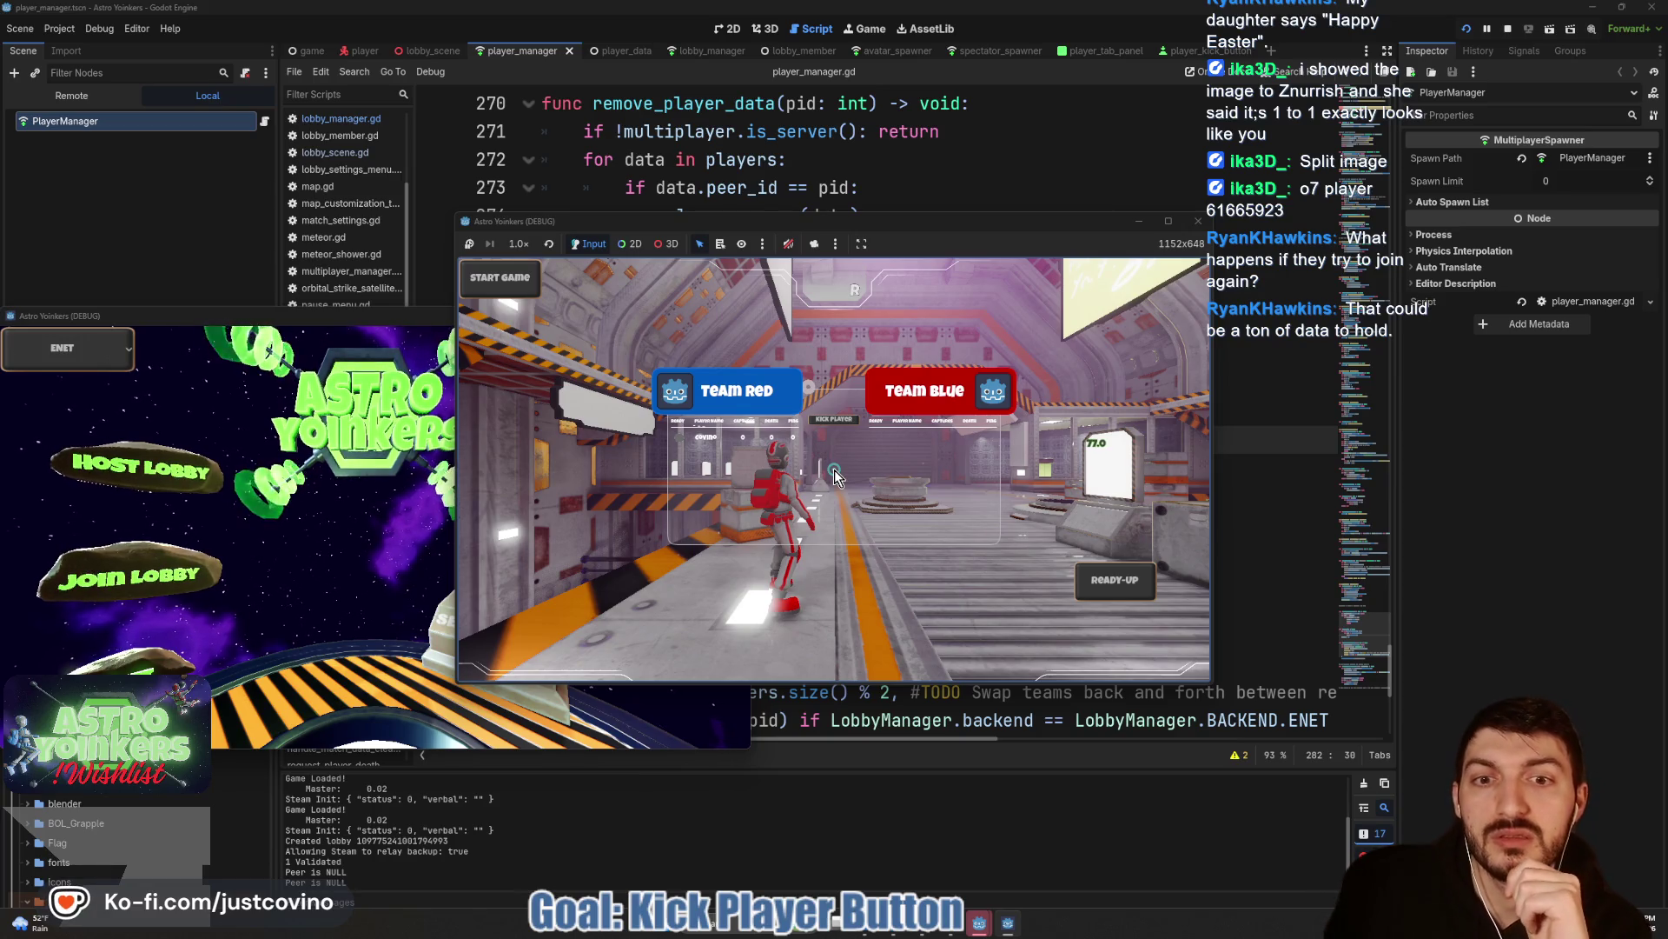
# Step: Maximize the game window and kick the host's own player from the kick list
pyautogui.click(834, 419)
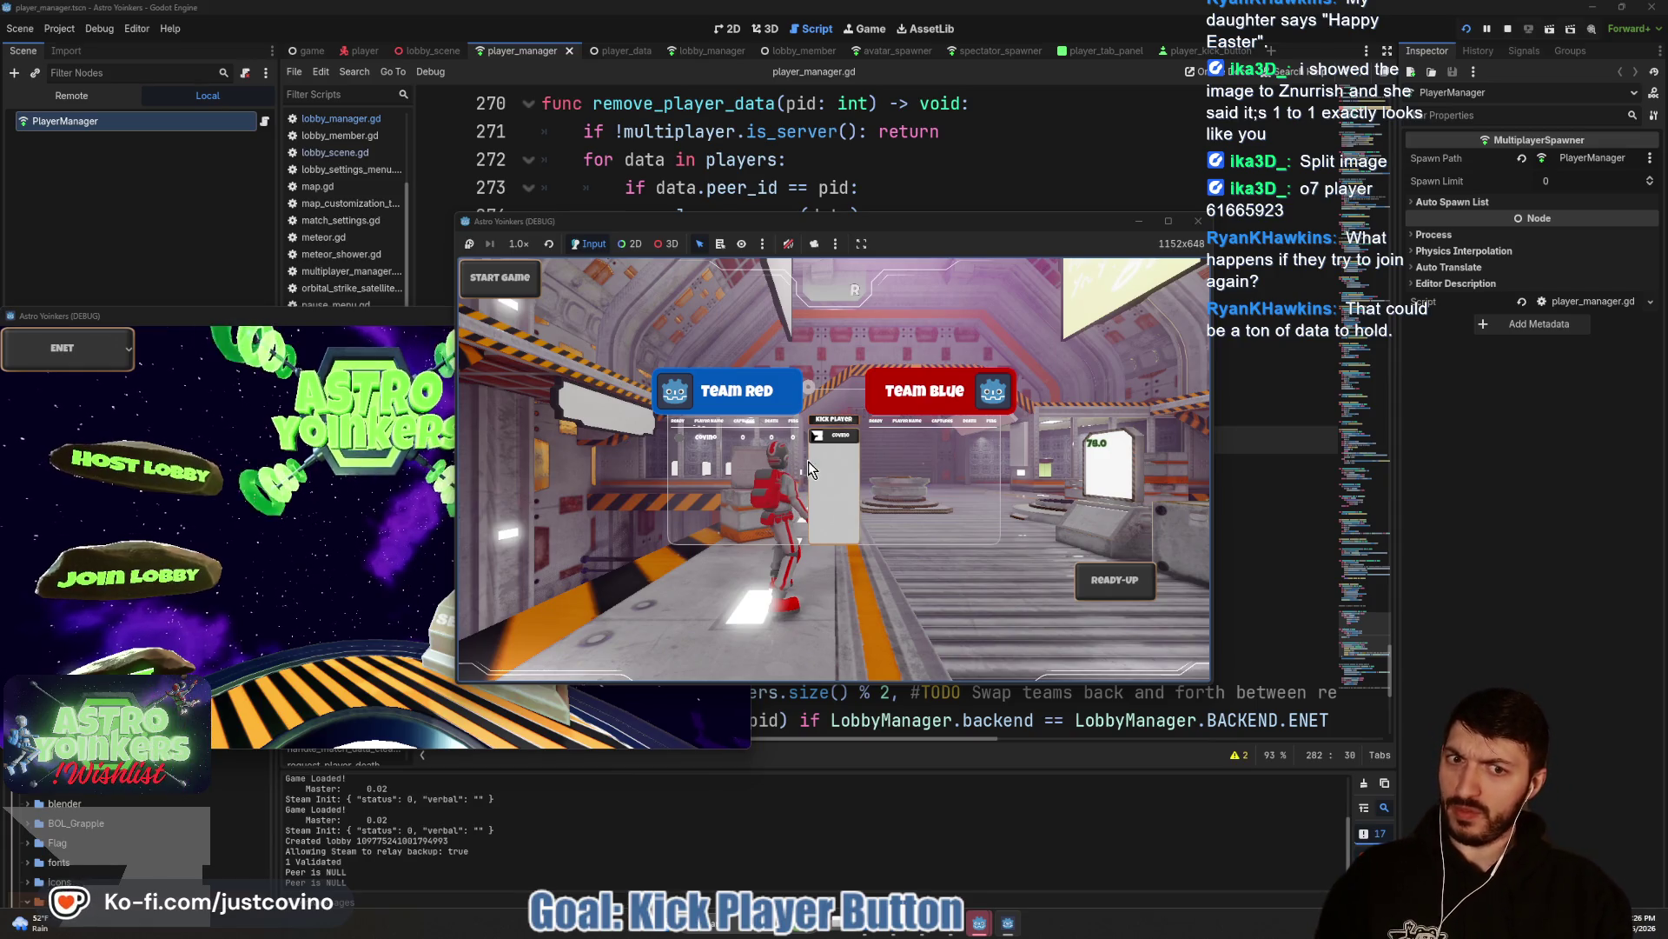
pyautogui.click(819, 439)
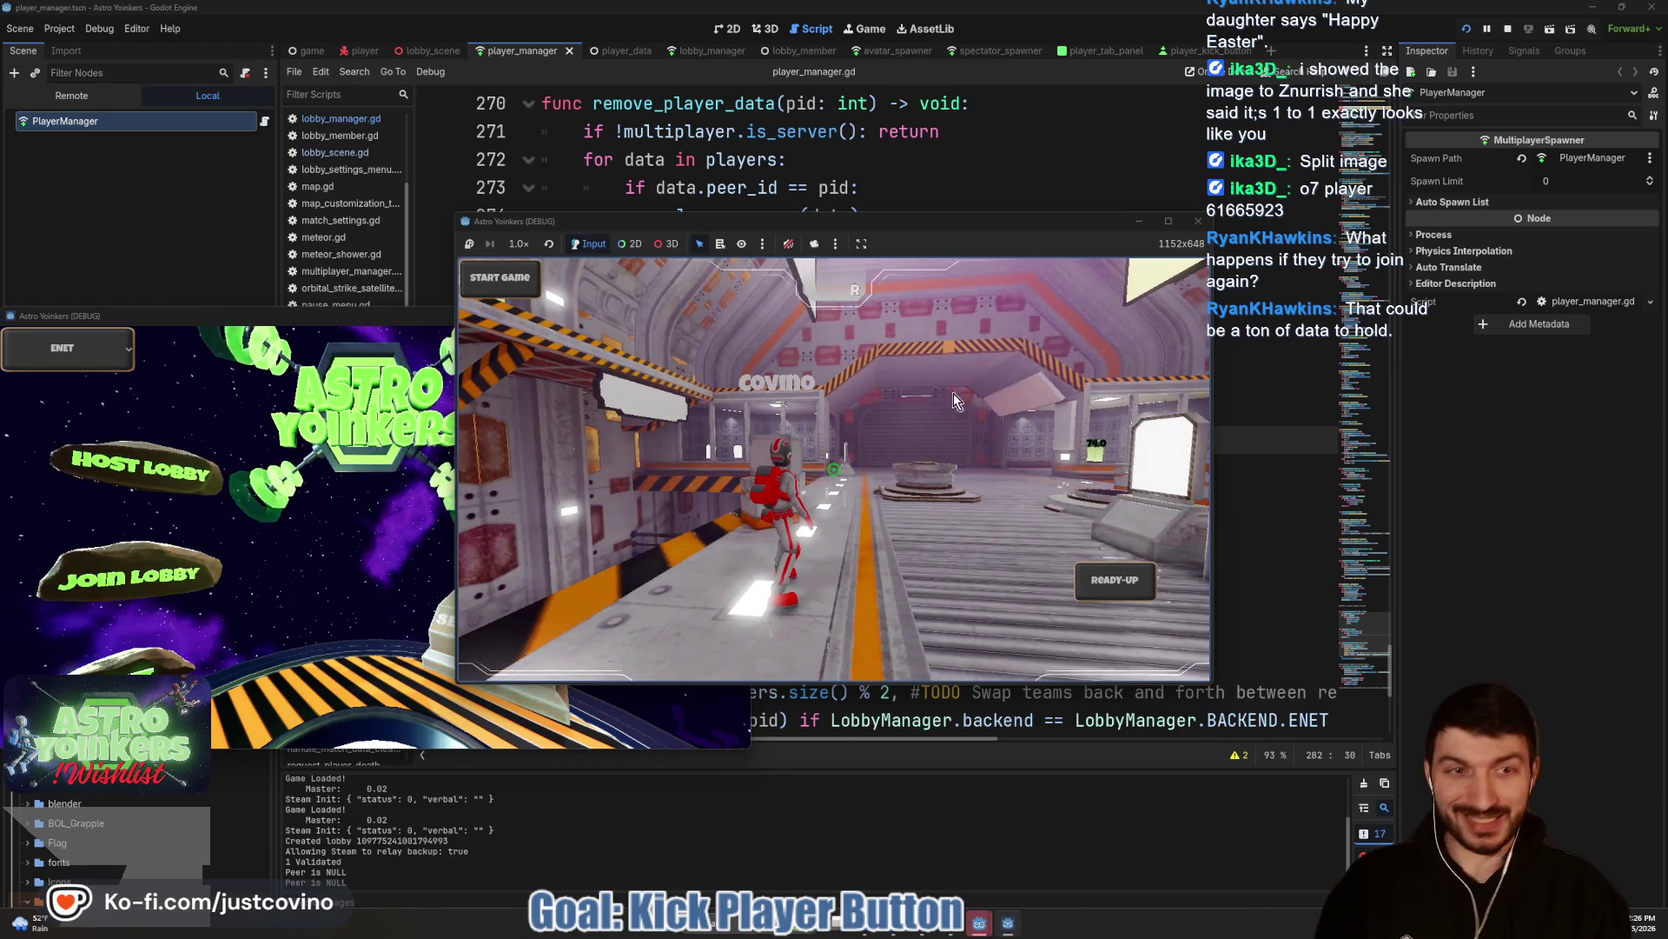
pyautogui.click(1168, 221)
pyautogui.press('Tab')
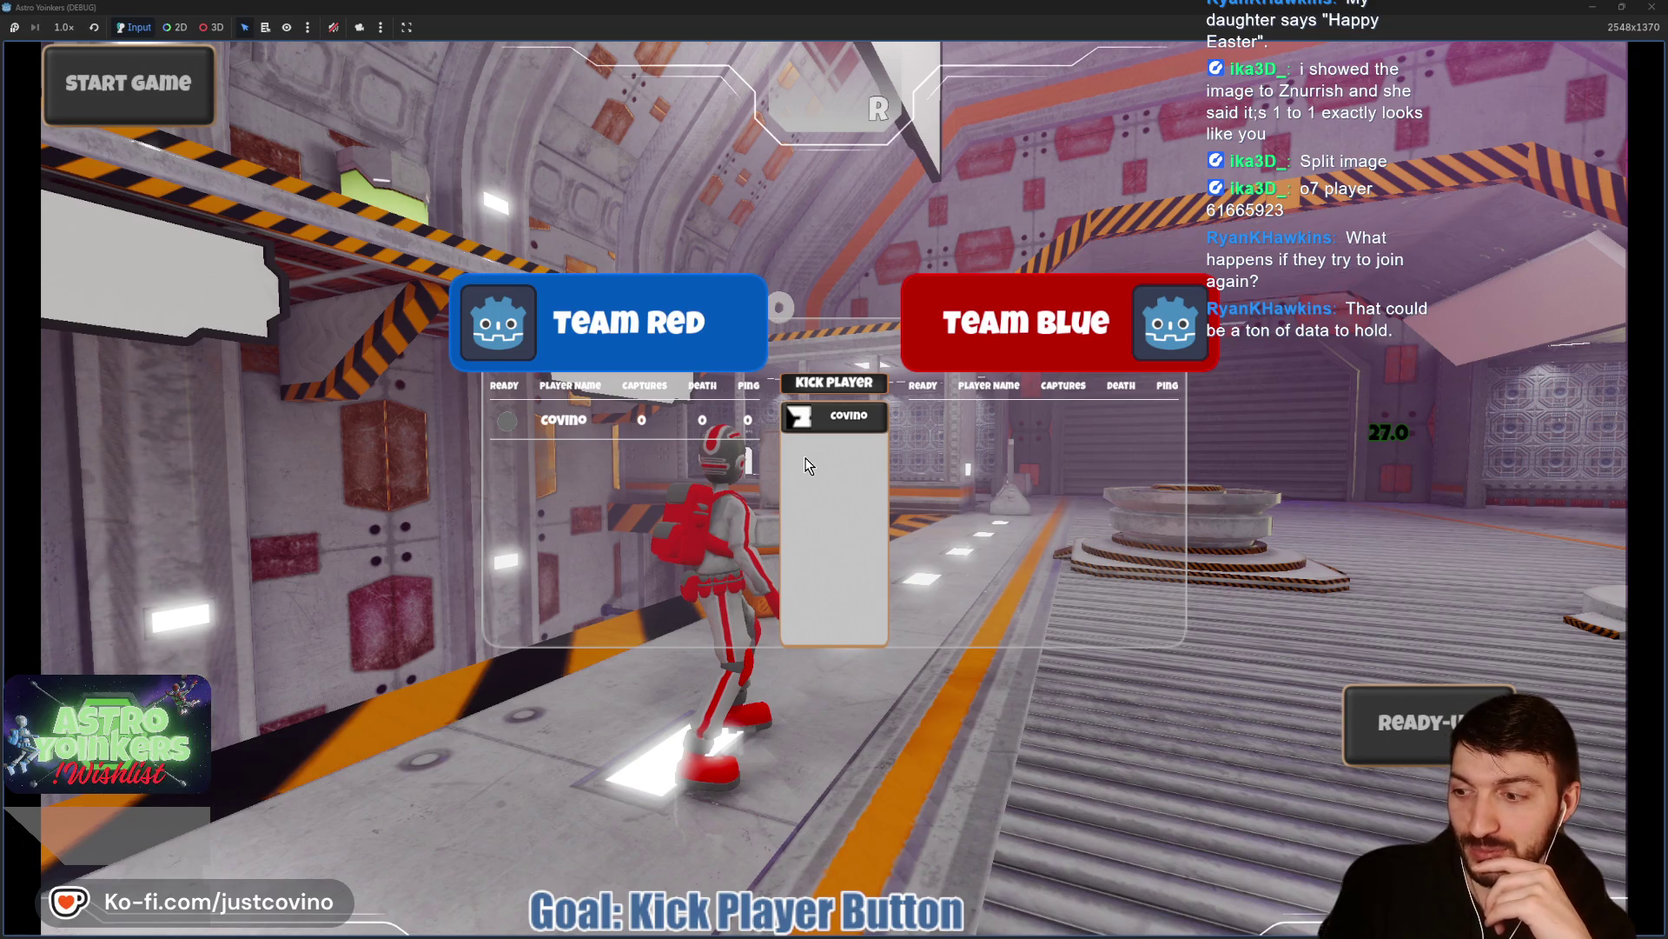
pyautogui.press('Tab')
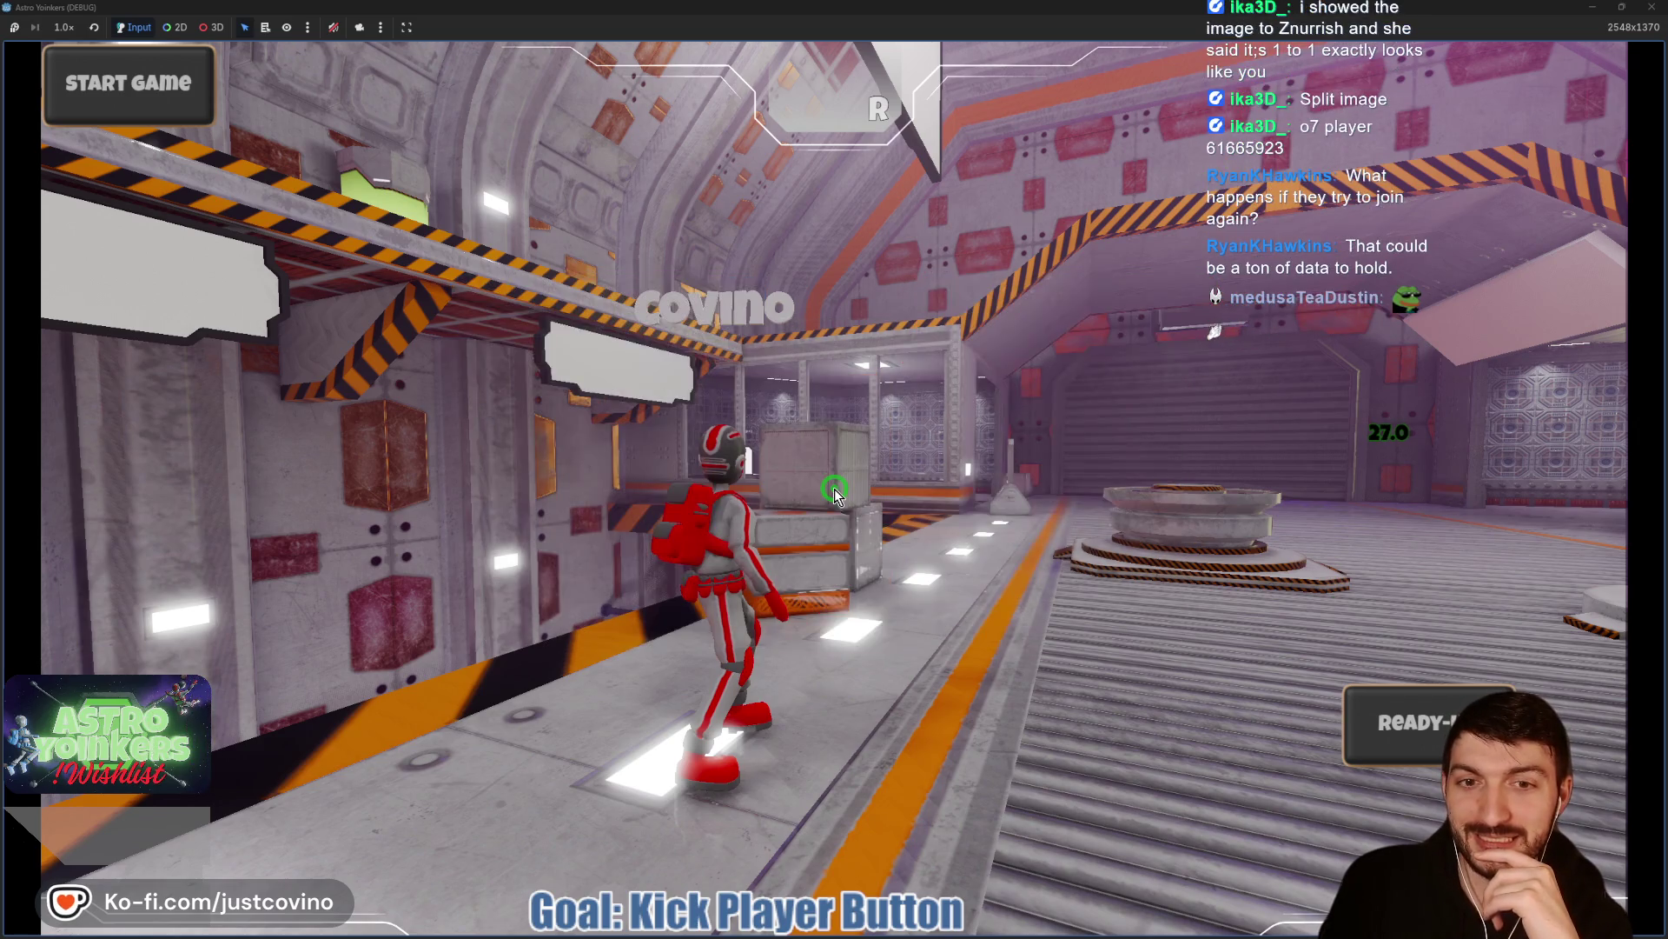
pyautogui.press('Tab')
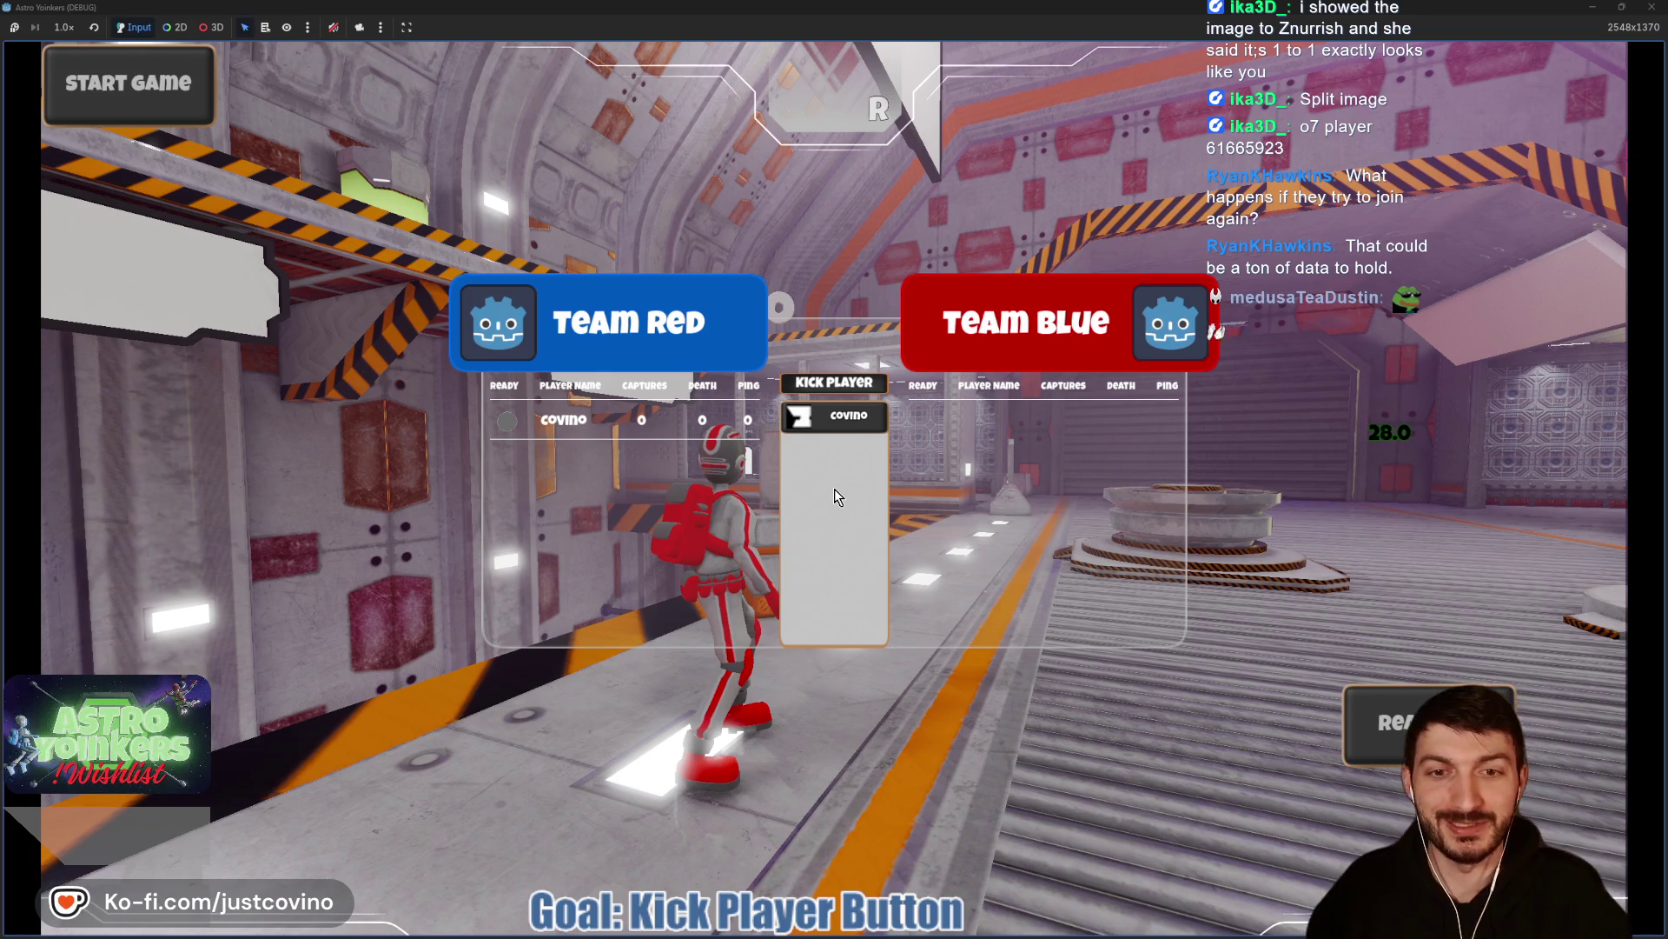
pyautogui.click(848, 382)
pyautogui.click(848, 384)
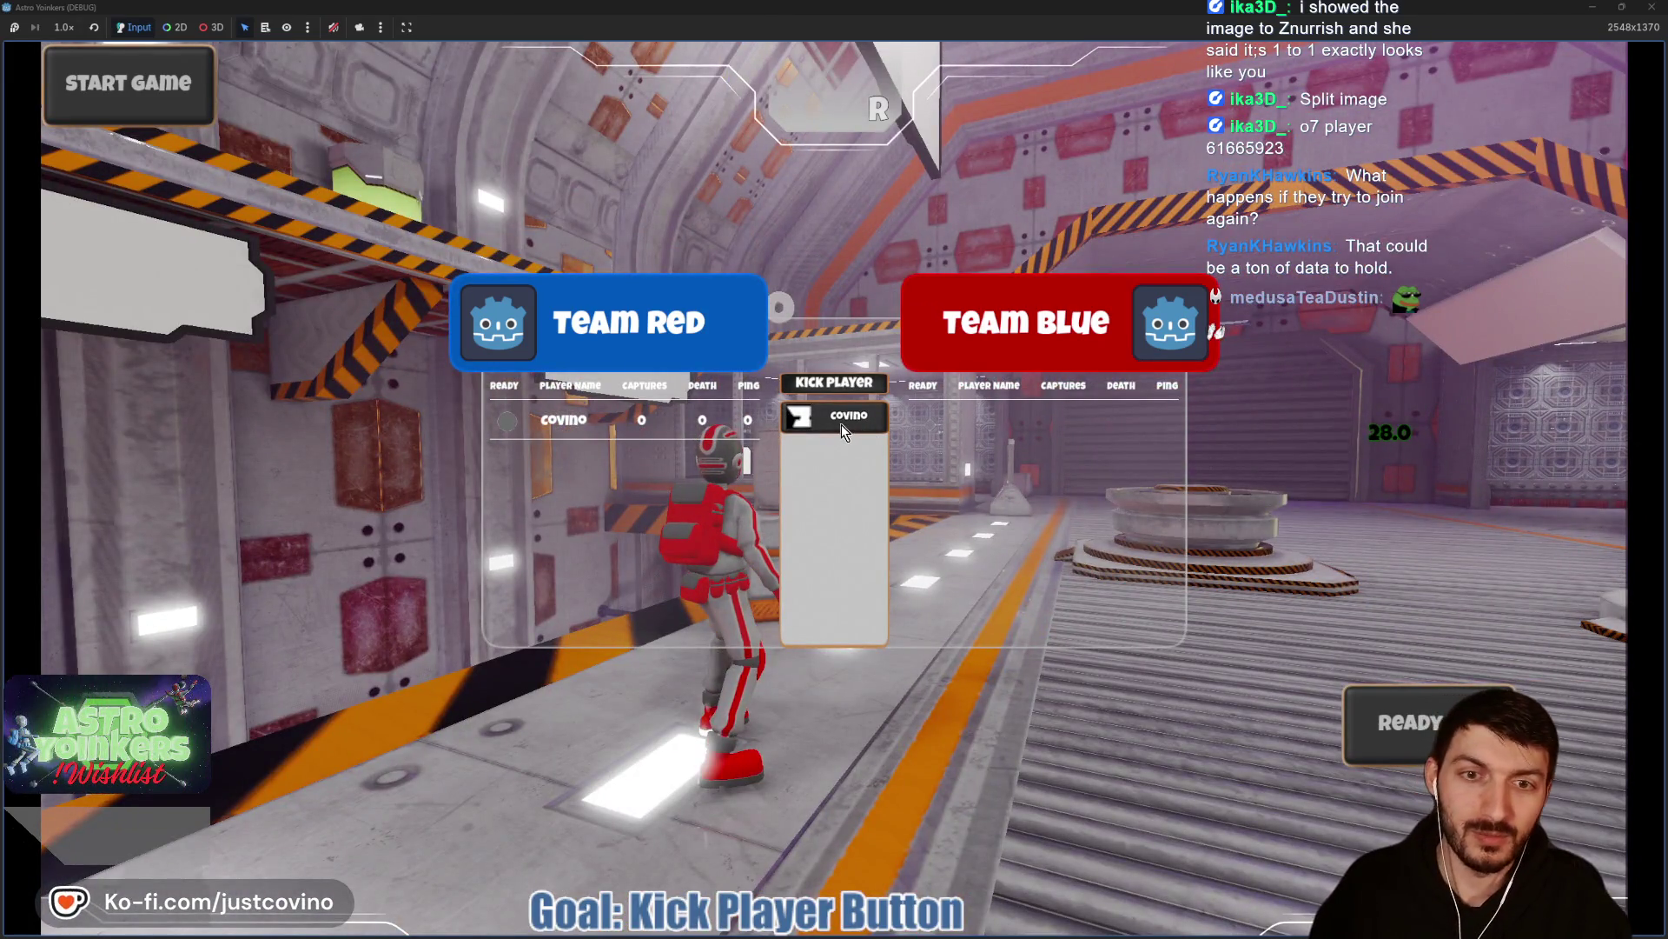
pyautogui.click(841, 424)
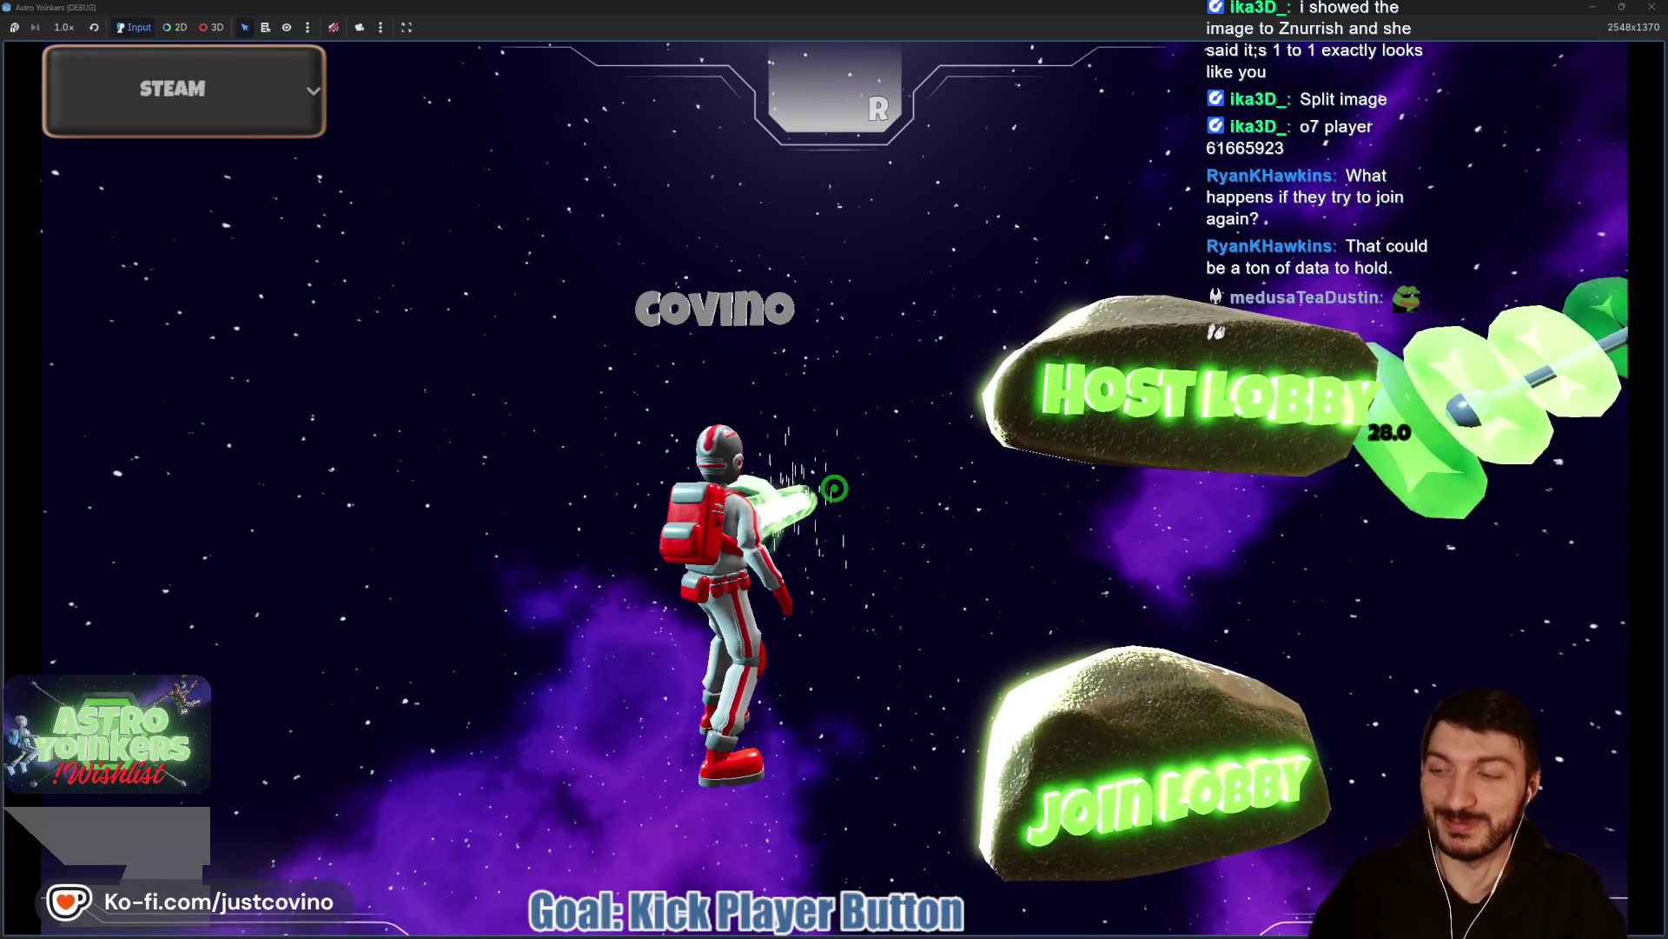
# Step: Stop the game and clear the multiplayer-peer errors in the debugger
pyautogui.press('F8')
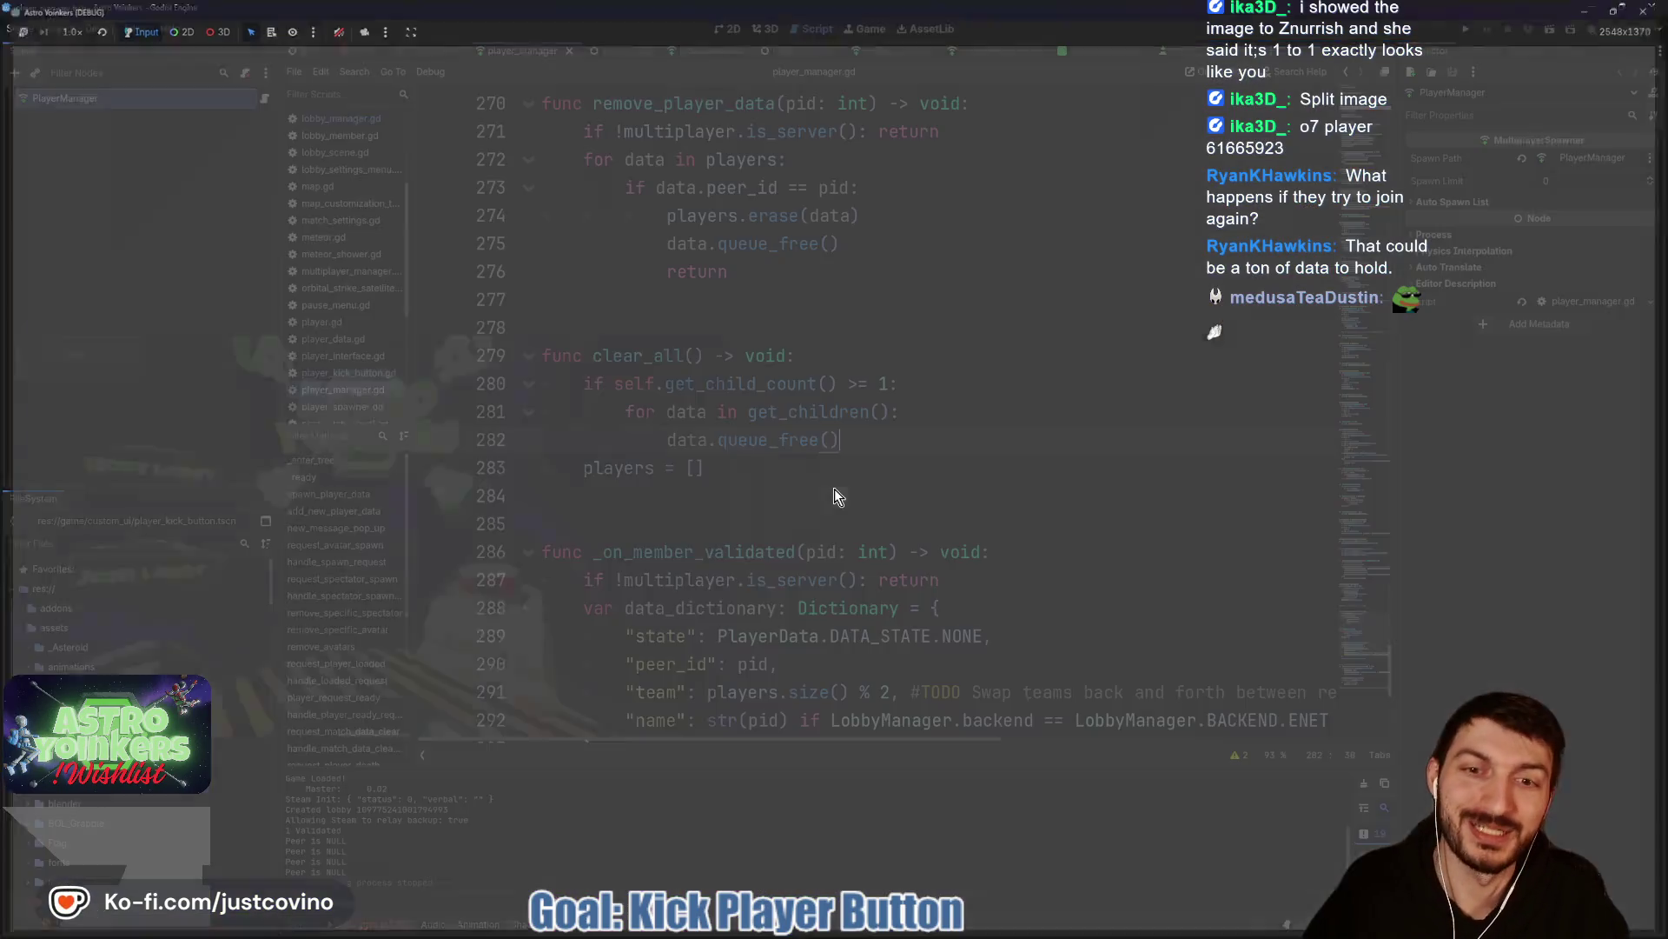
pyautogui.click(400, 923)
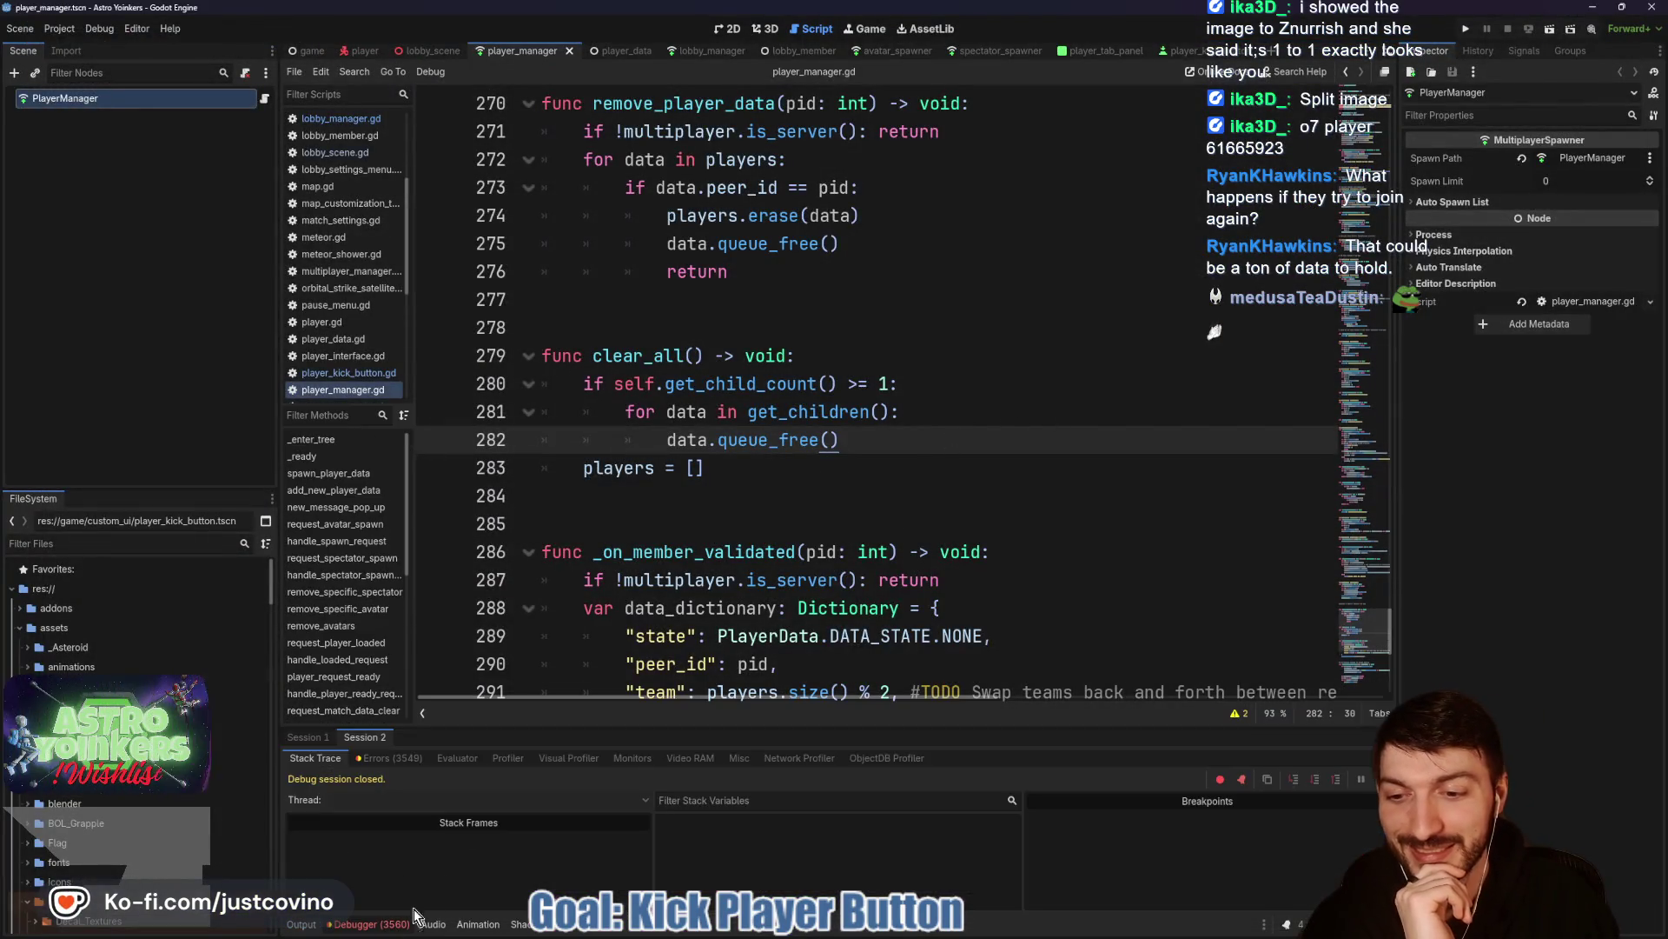
pyautogui.click(399, 763)
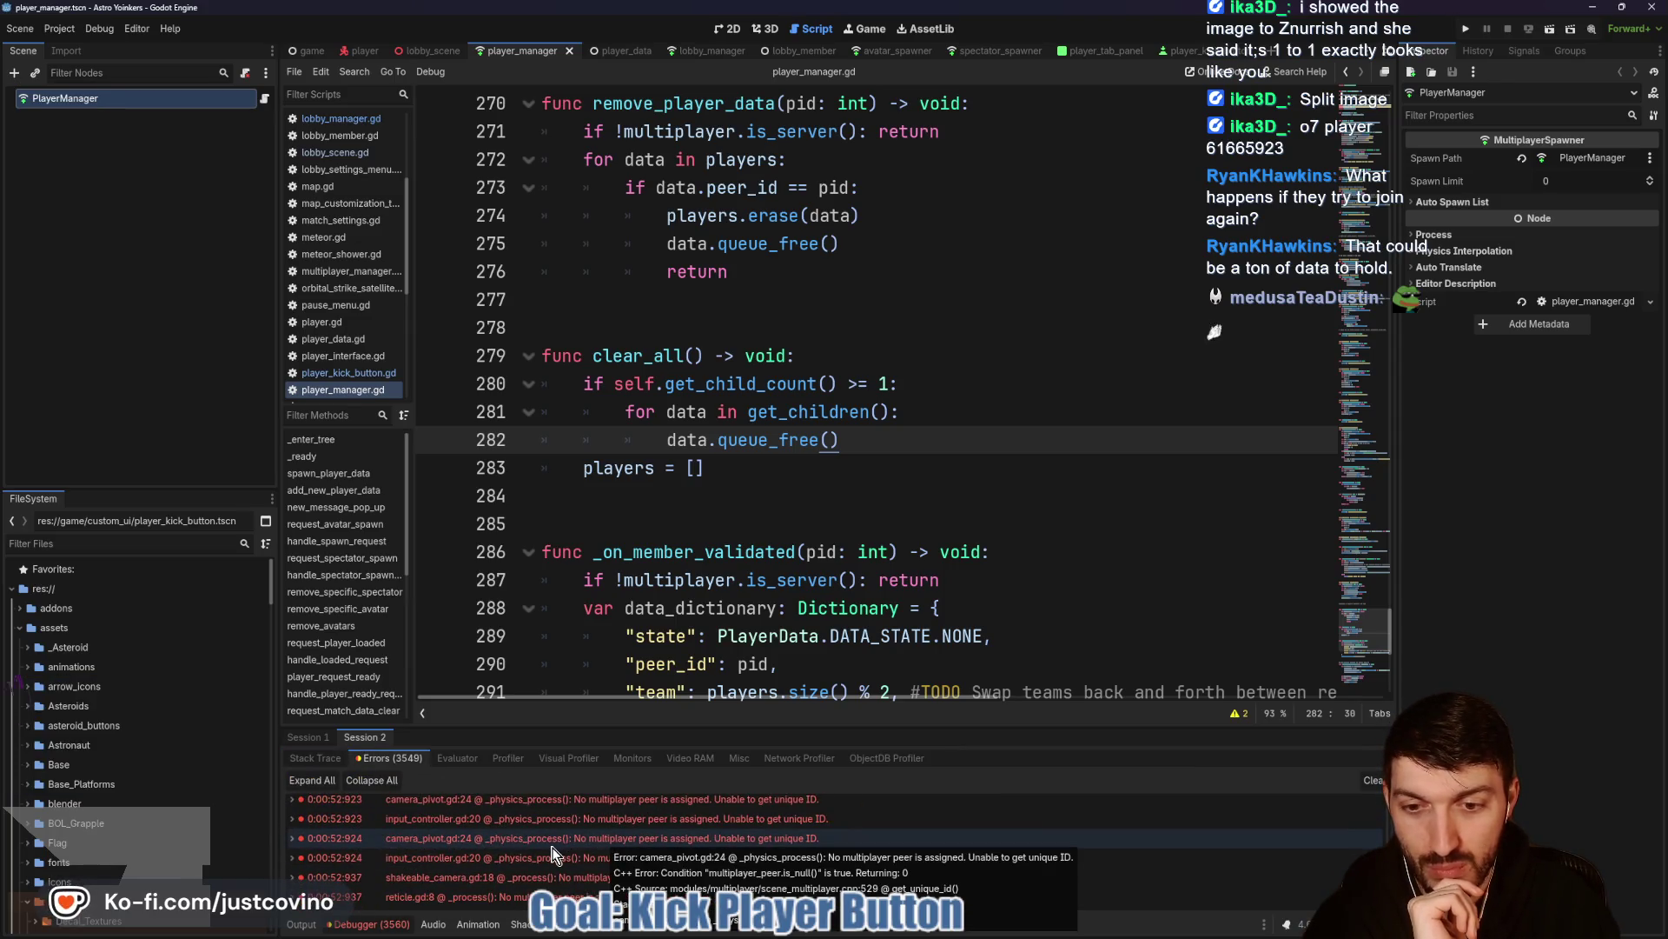
pyautogui.scroll(1, 1173, 806)
pyautogui.click(1373, 780)
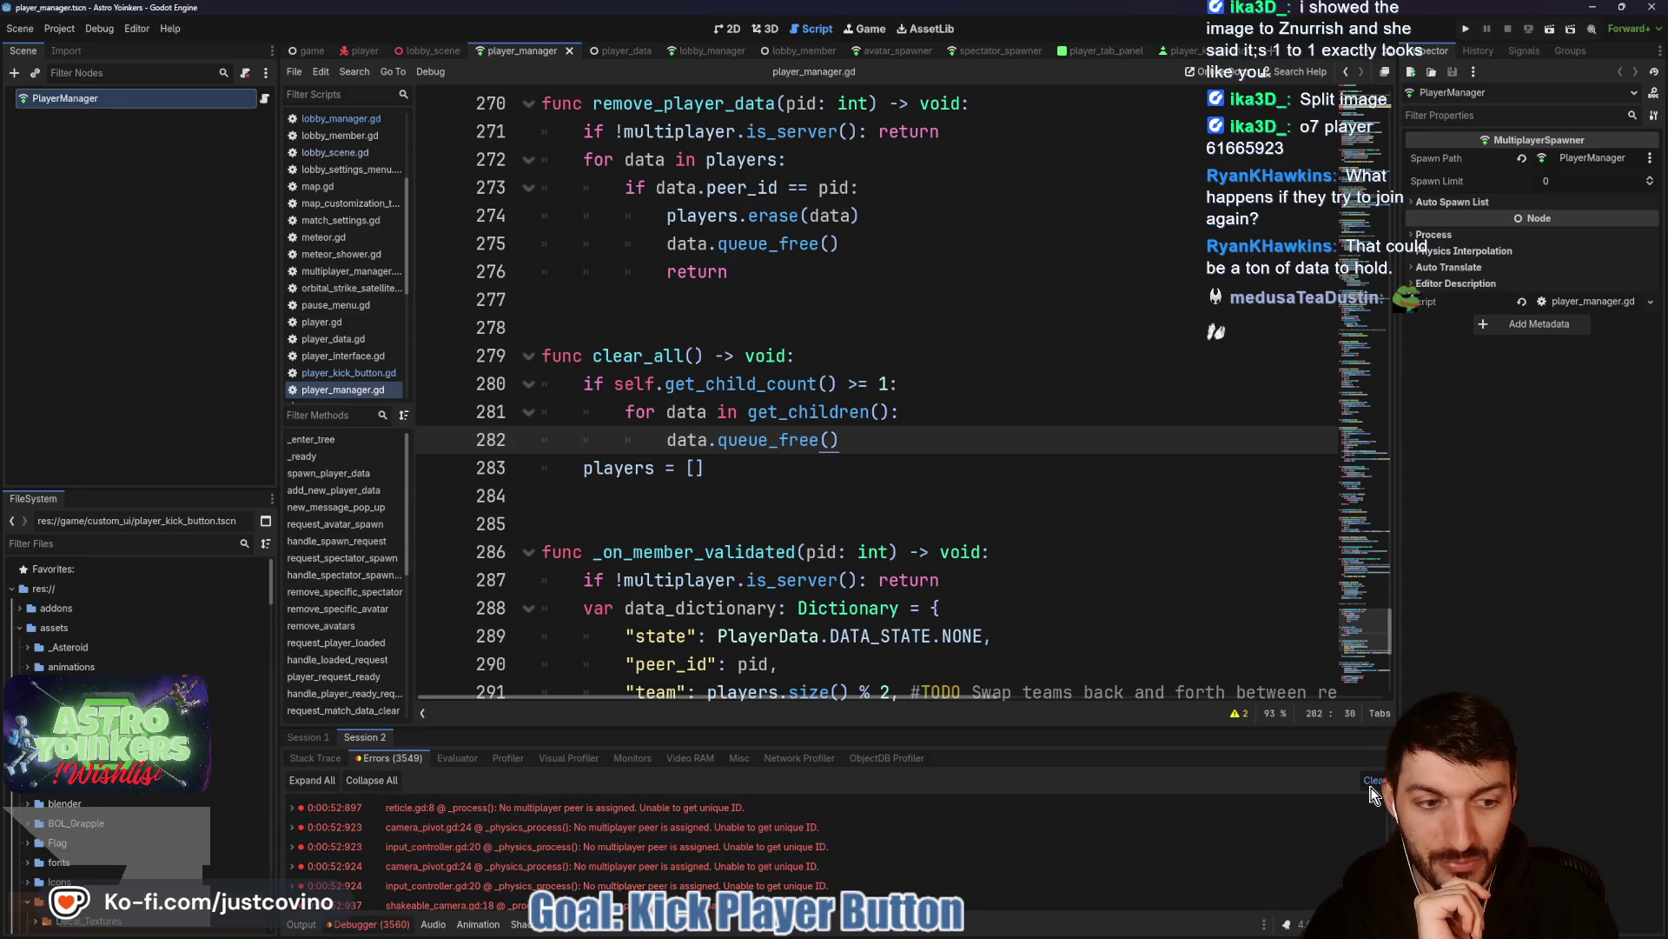
pyautogui.click(301, 925)
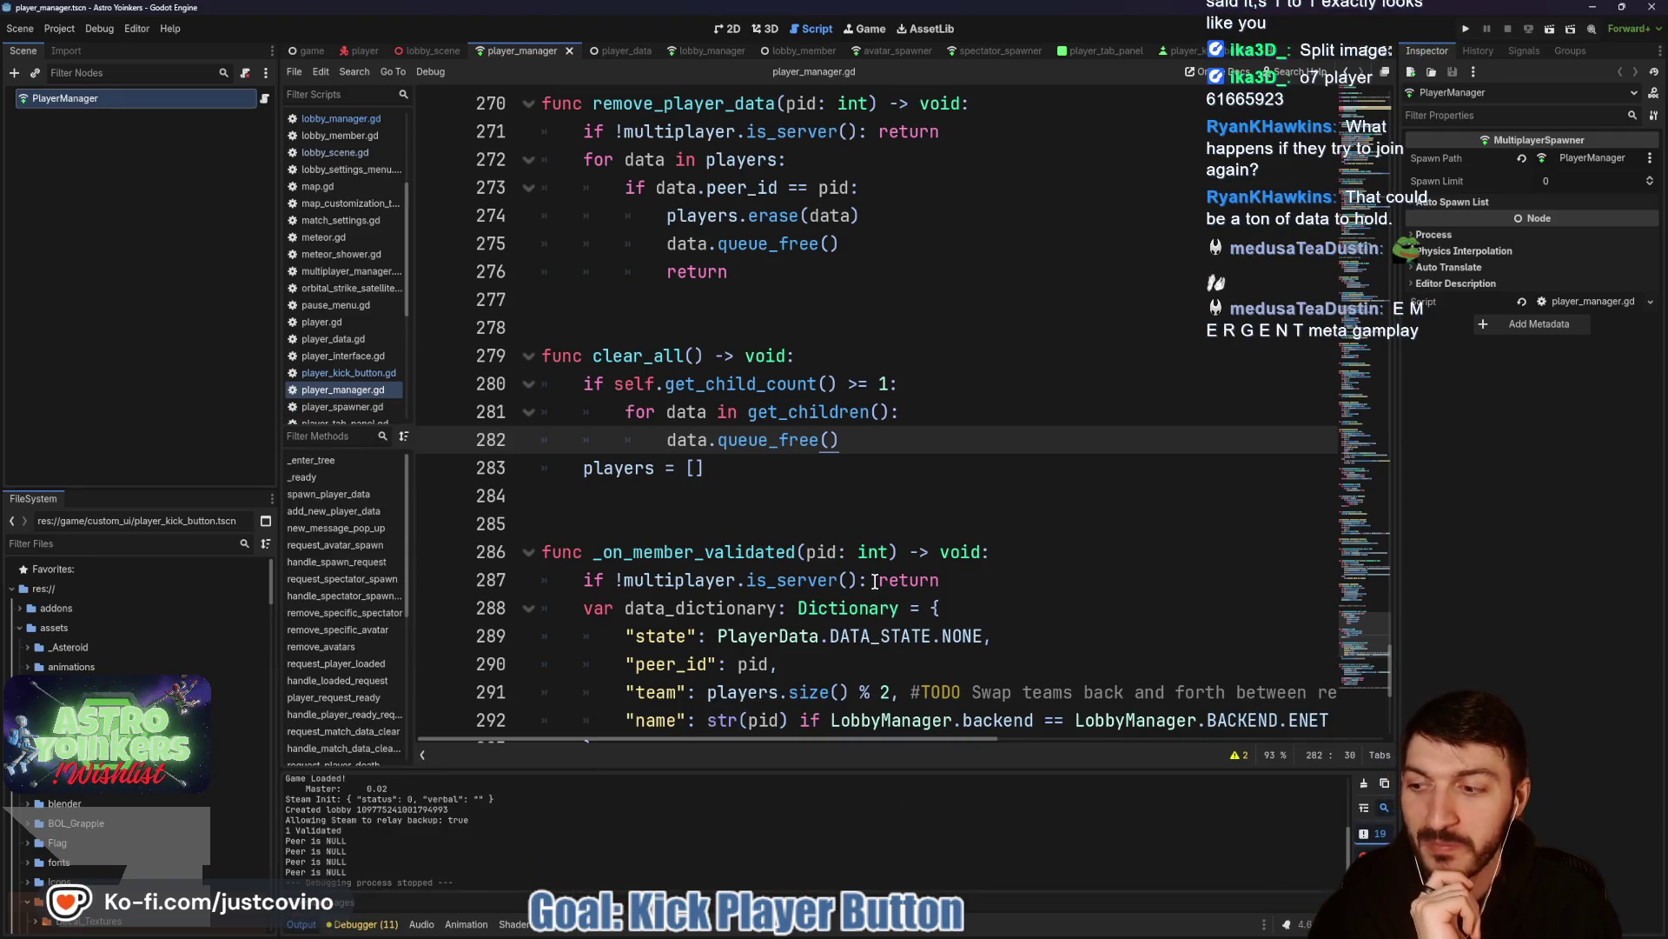
# Step: Switch from player manager to the player_kick_button scene and script
pyautogui.click(798, 502)
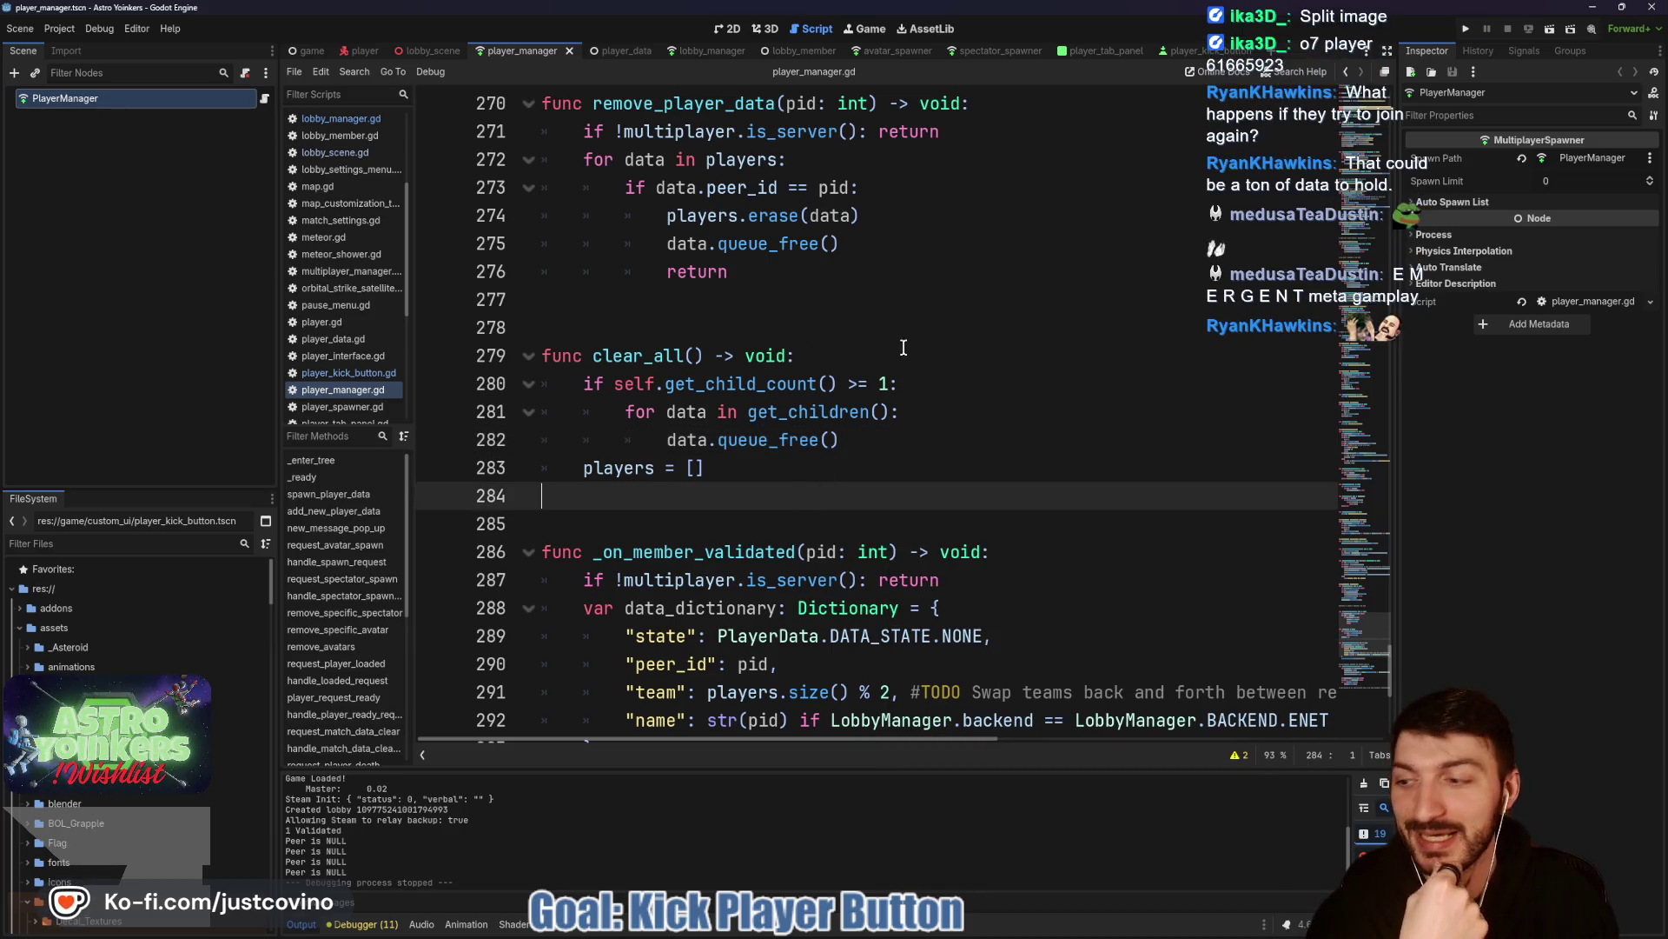
pyautogui.scroll(2, 918, 315)
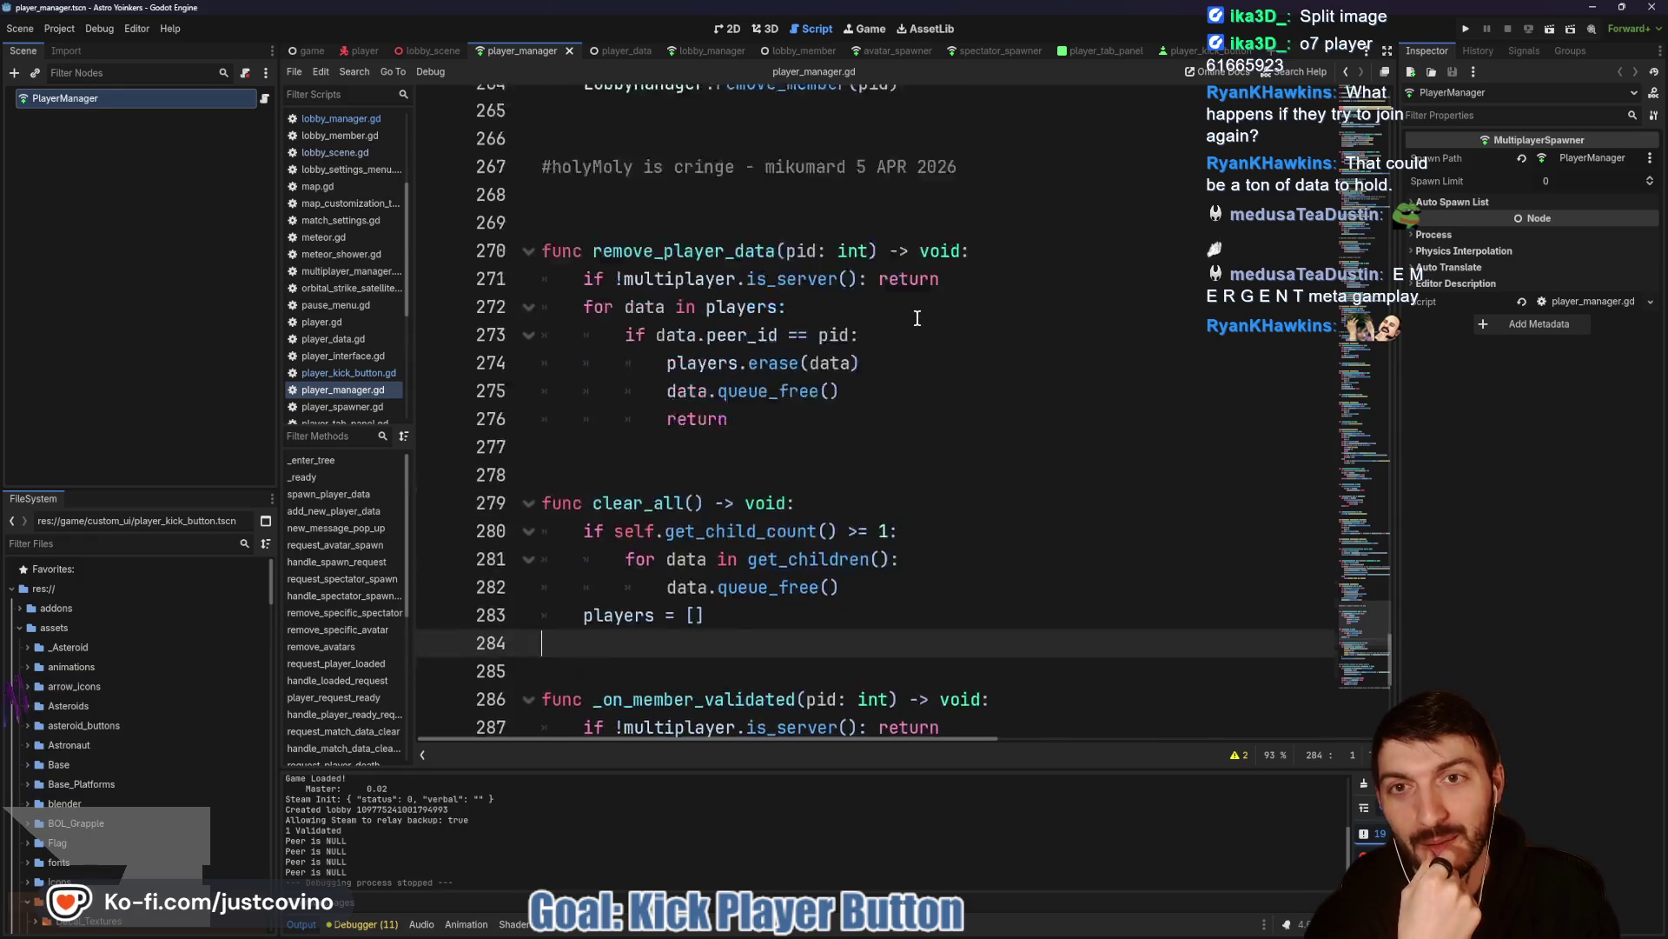
pyautogui.click(1197, 50)
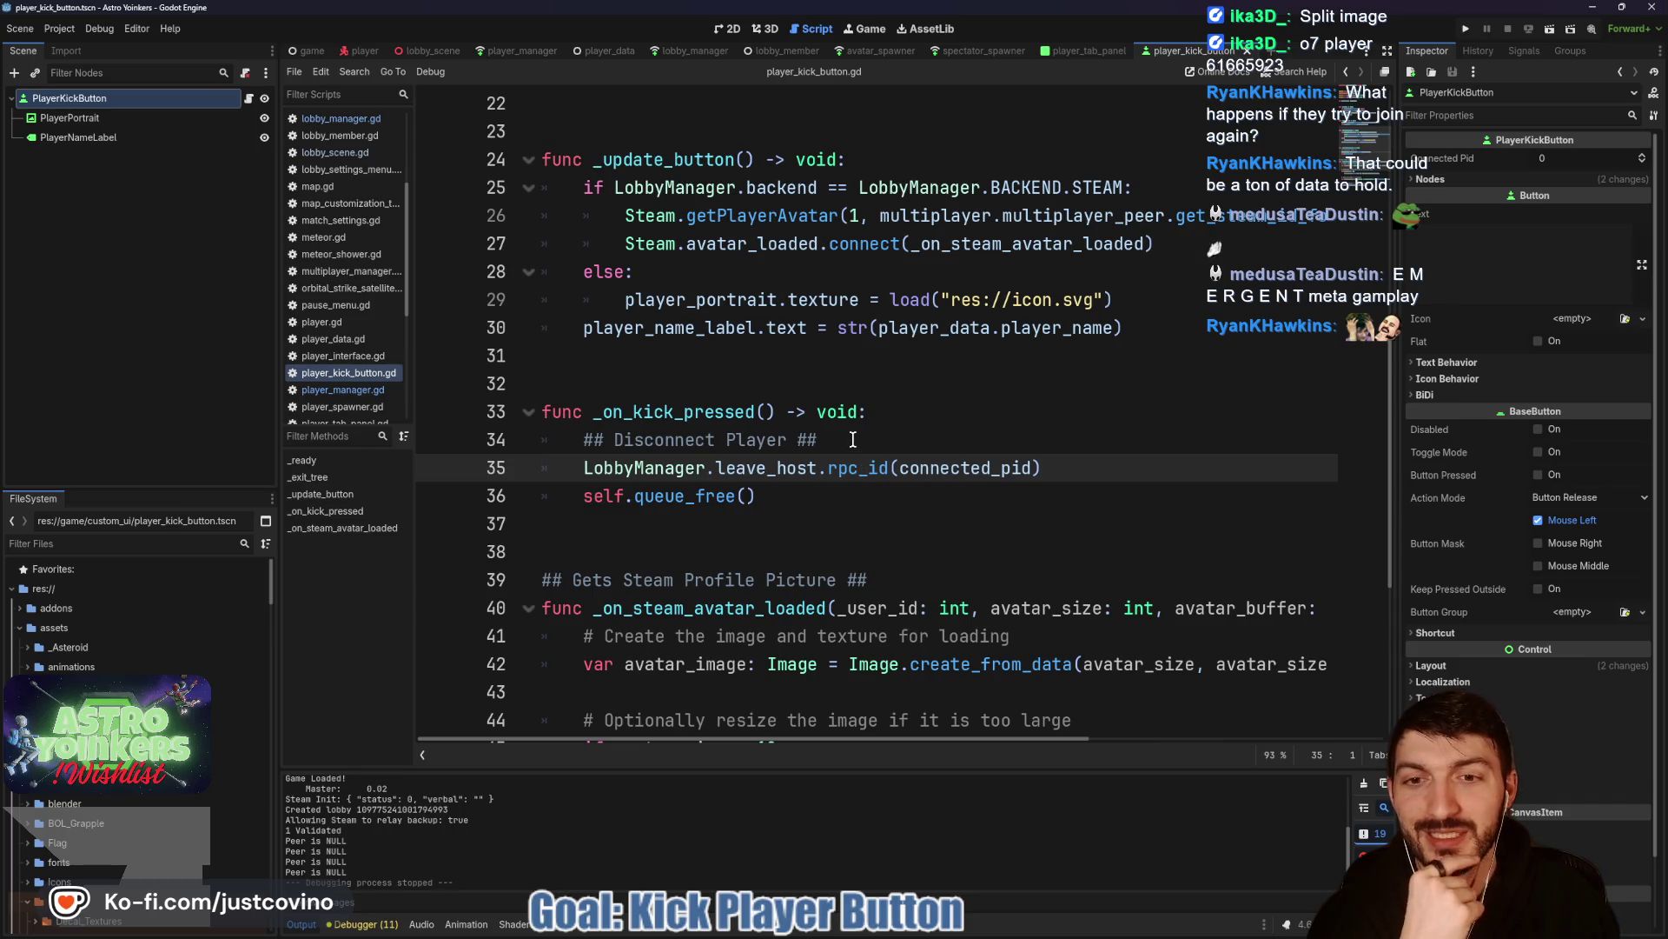
# Step: Add 'if connected_pid == 1 or connected_pid == 0:' below the Disconnect Player comment
pyautogui.click(923, 412)
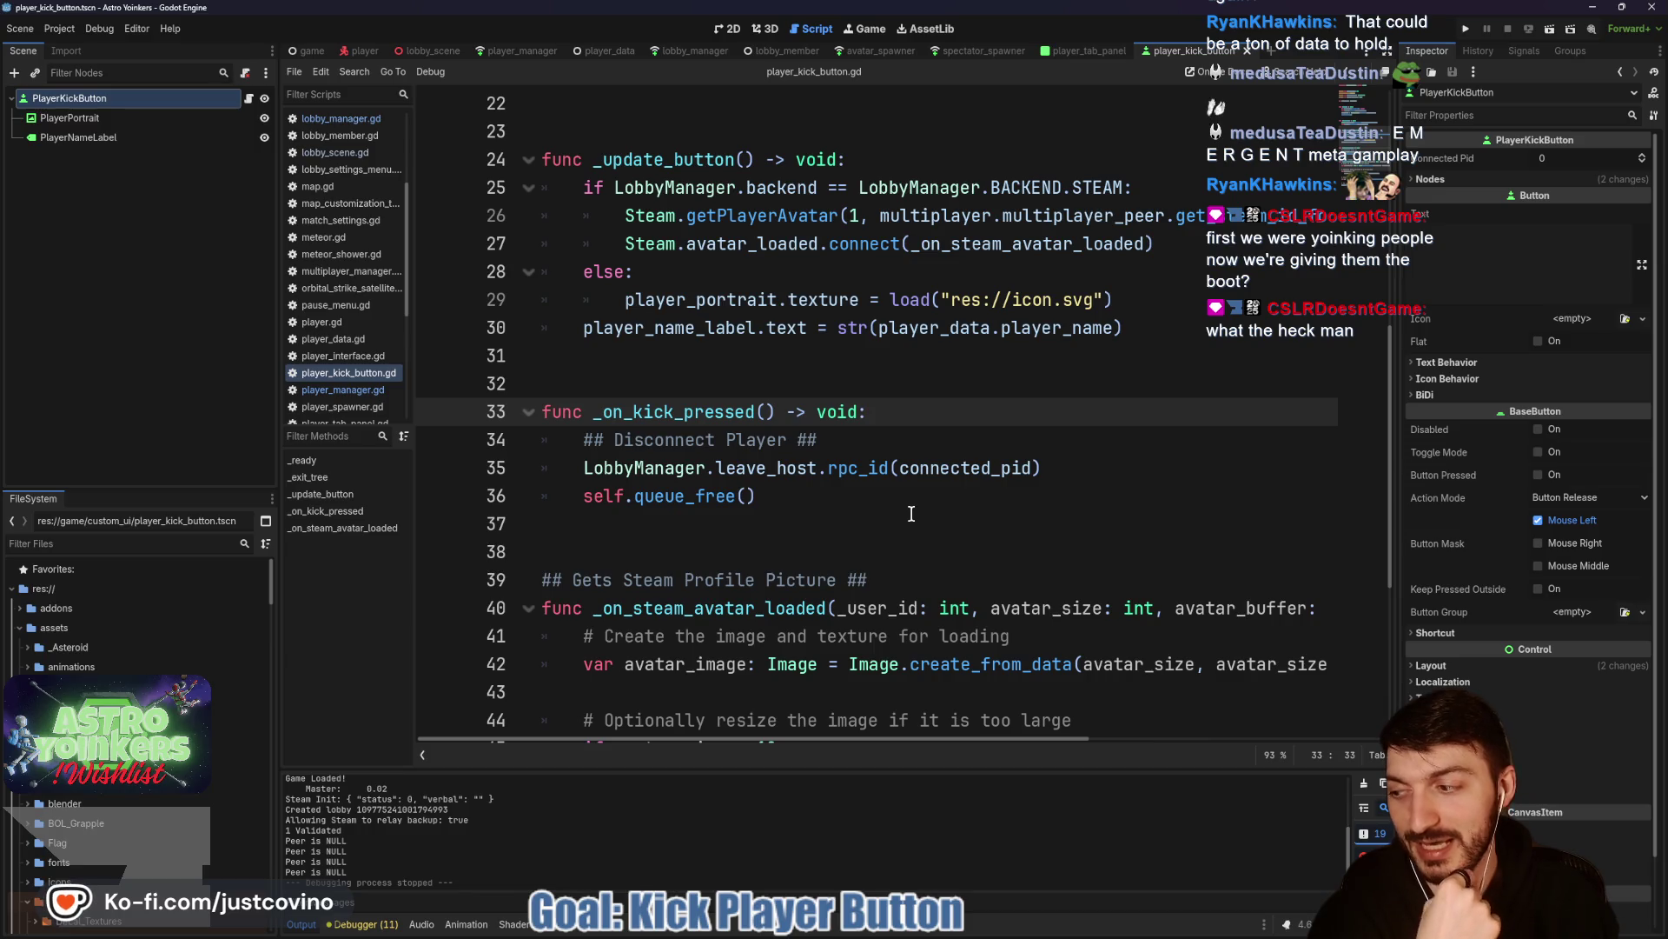
pyautogui.click(952, 429)
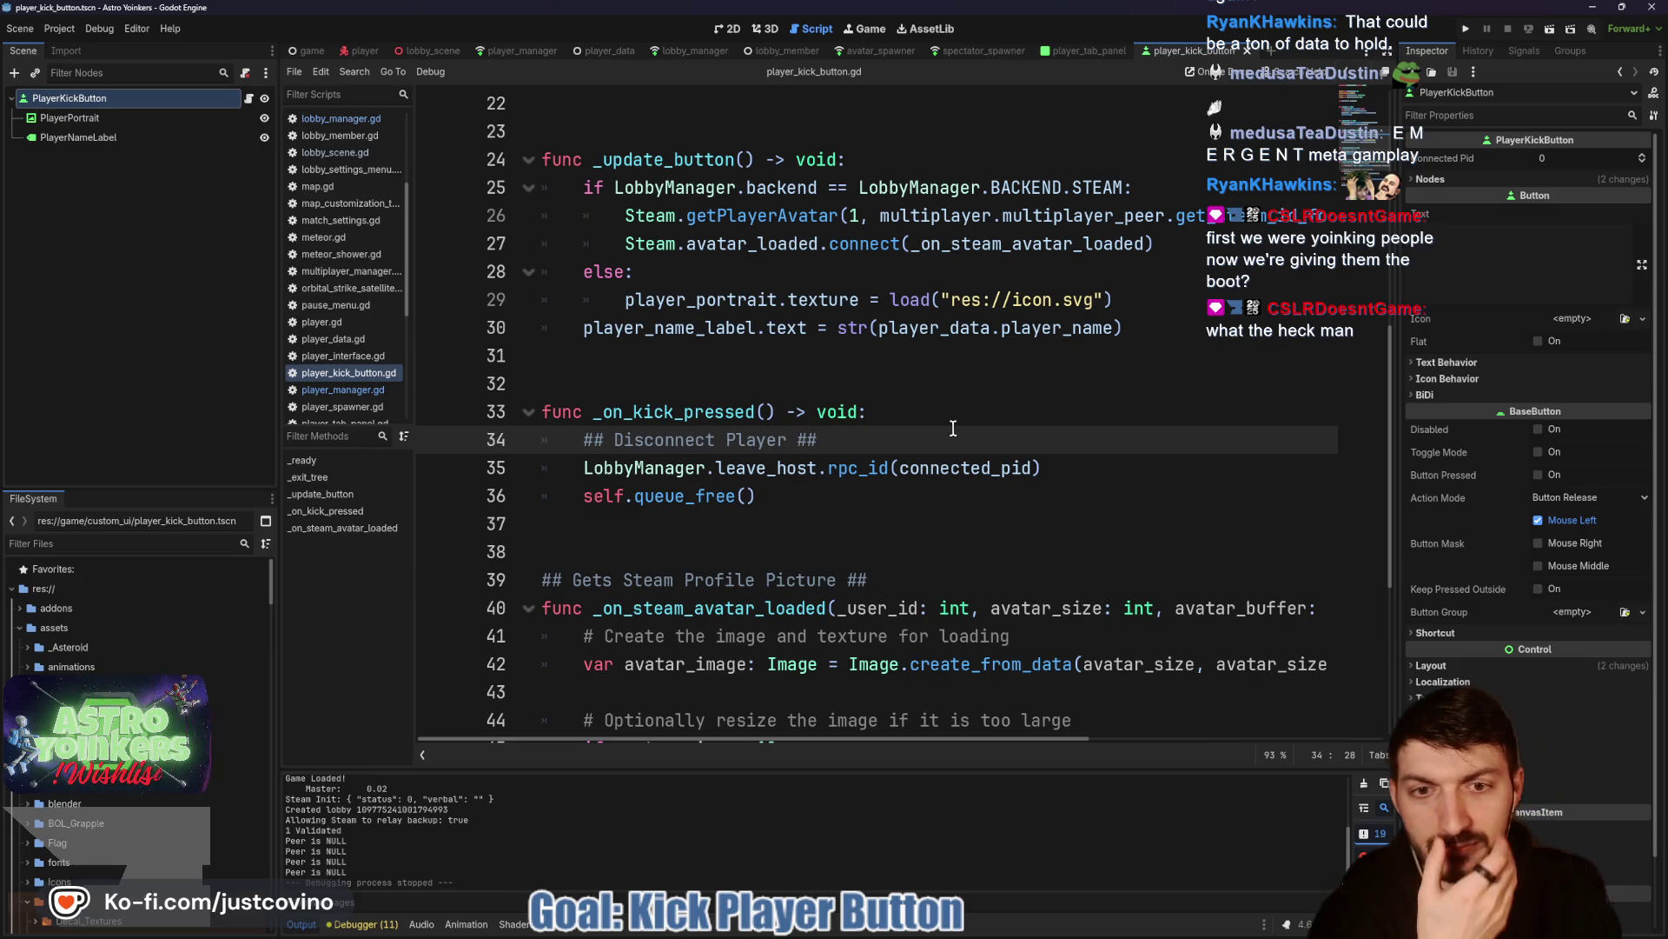
pyautogui.click(916, 414)
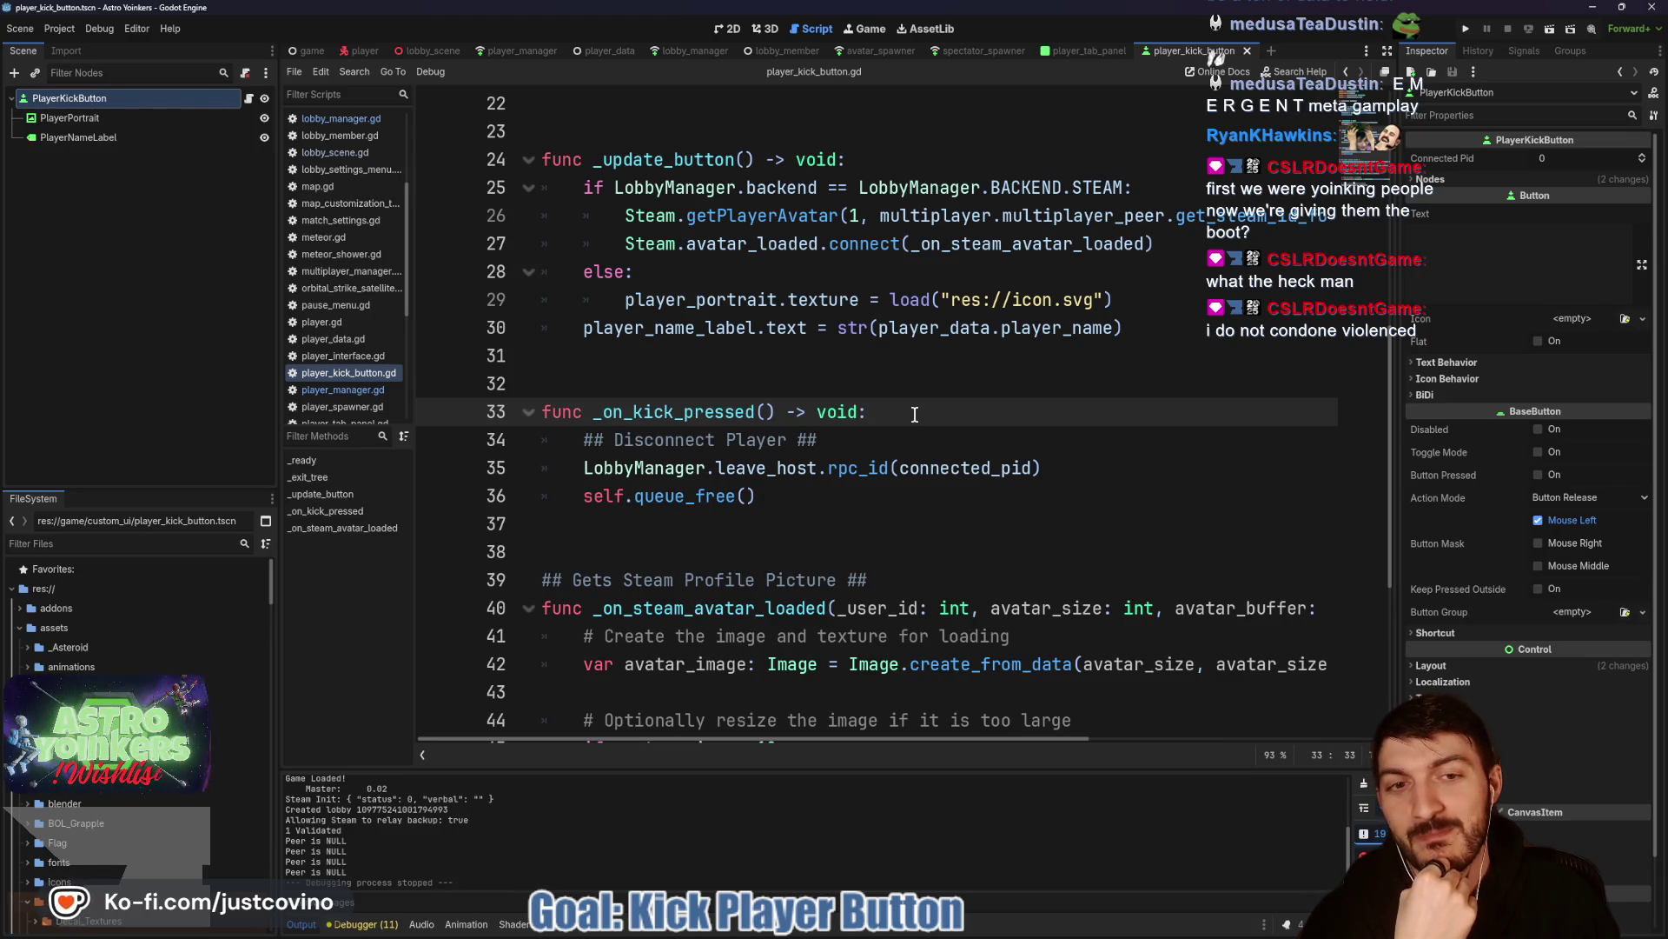
pyautogui.press('Return')
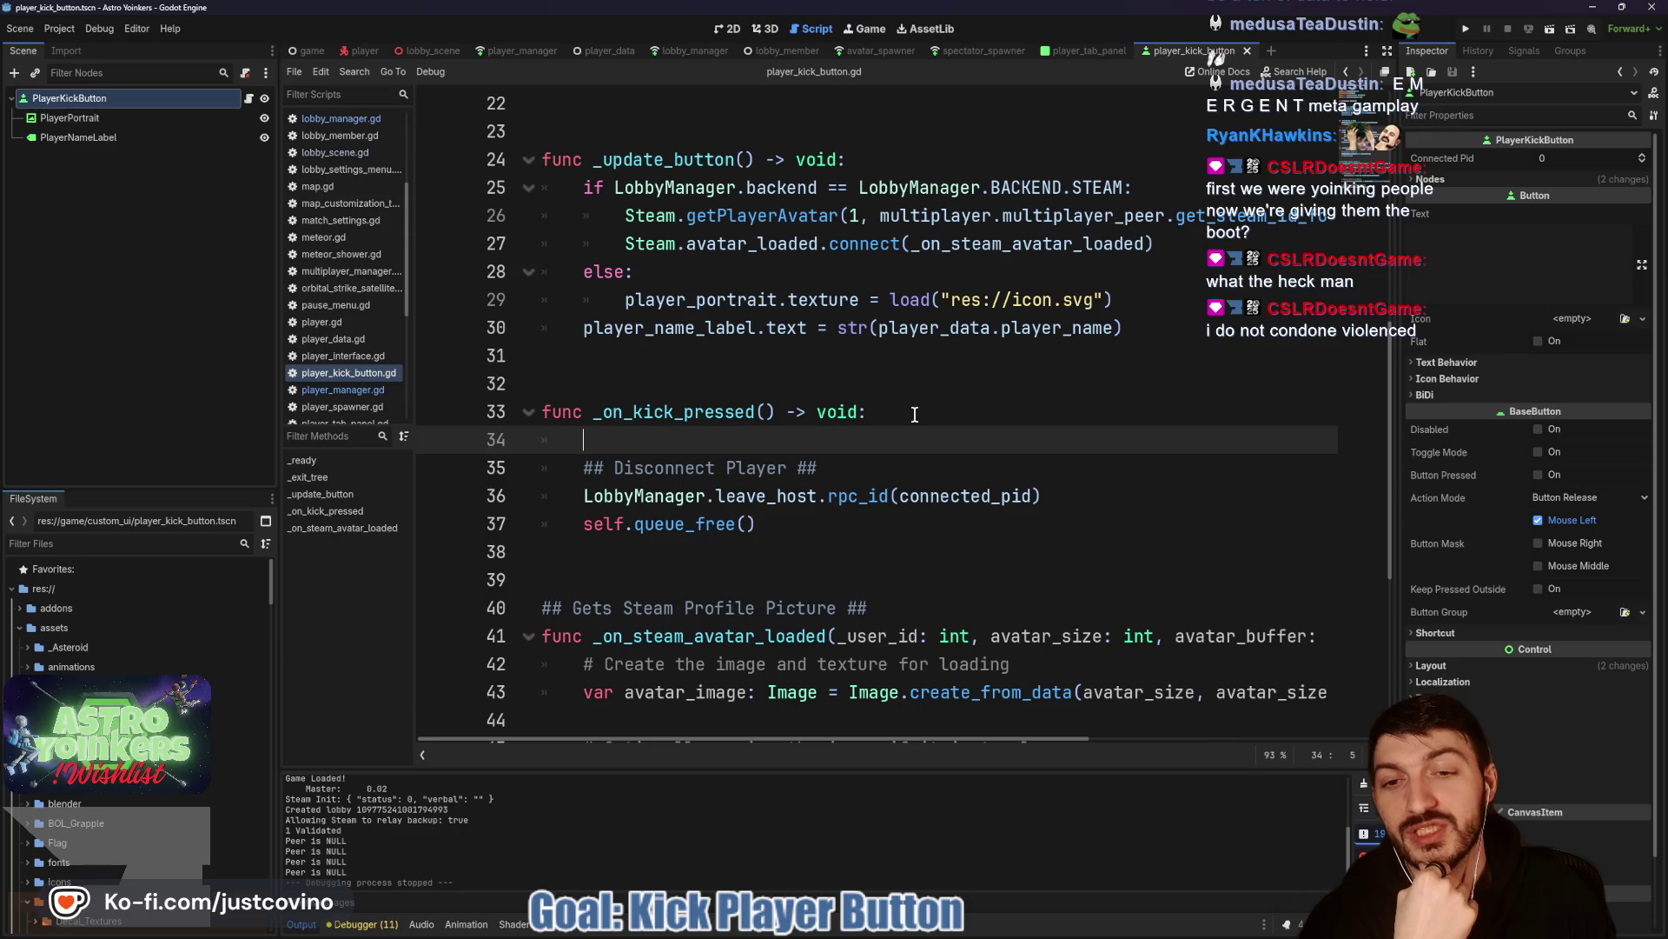
pyautogui.press('BackSpace')
pyautogui.press('BackSpace')
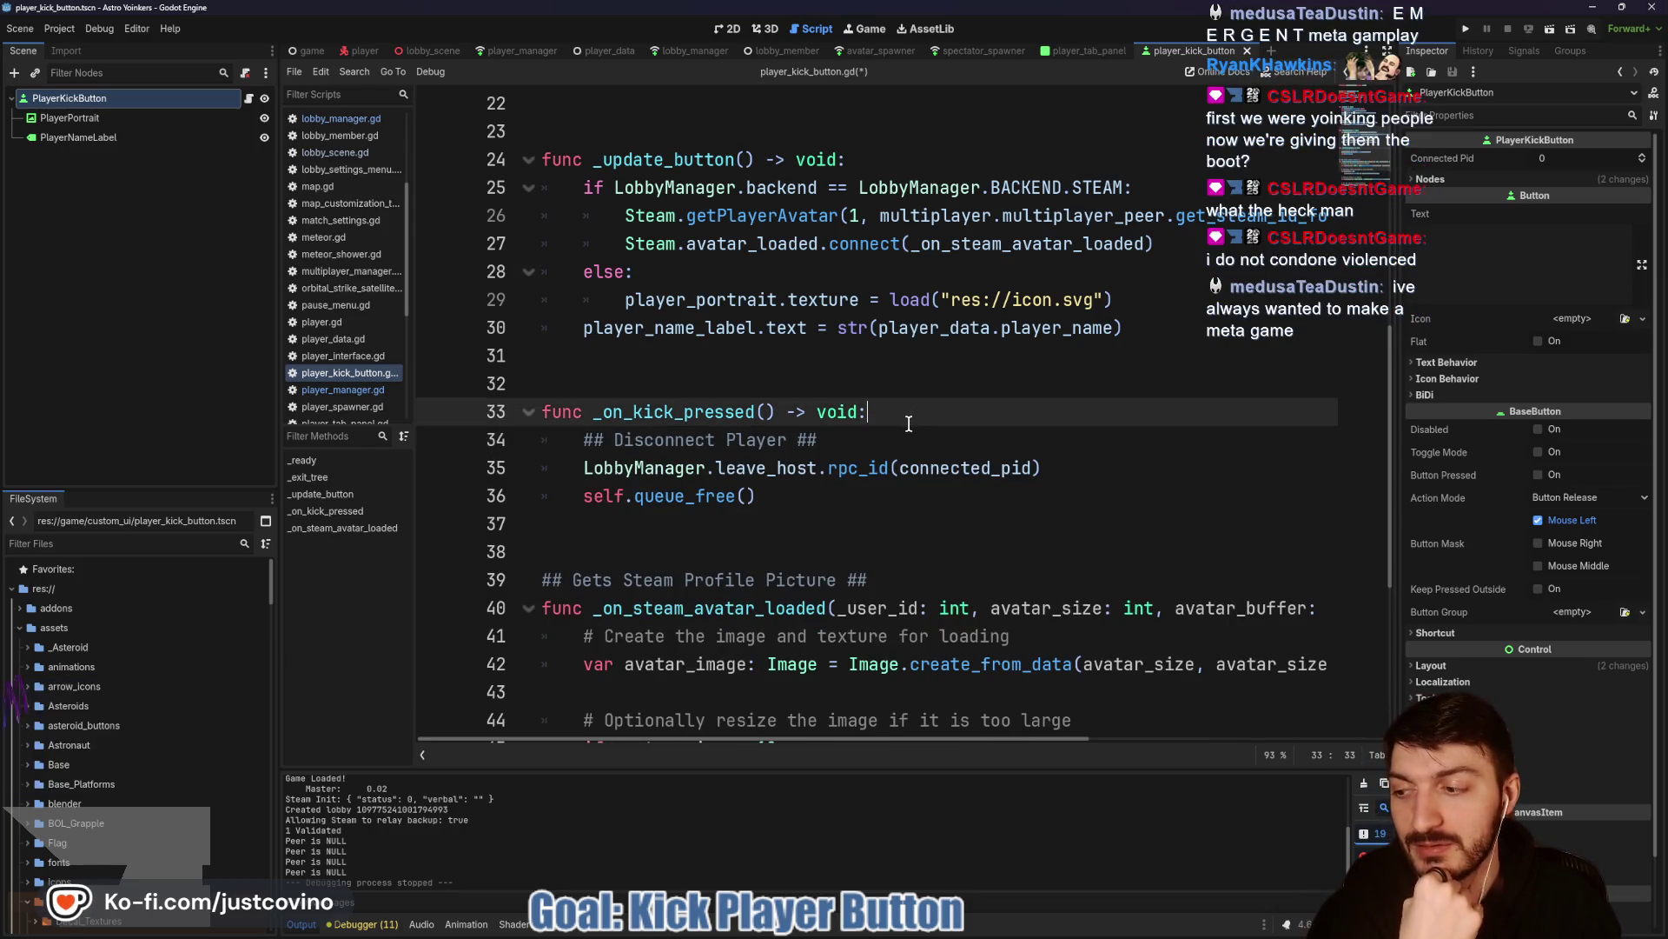
pyautogui.click(881, 441)
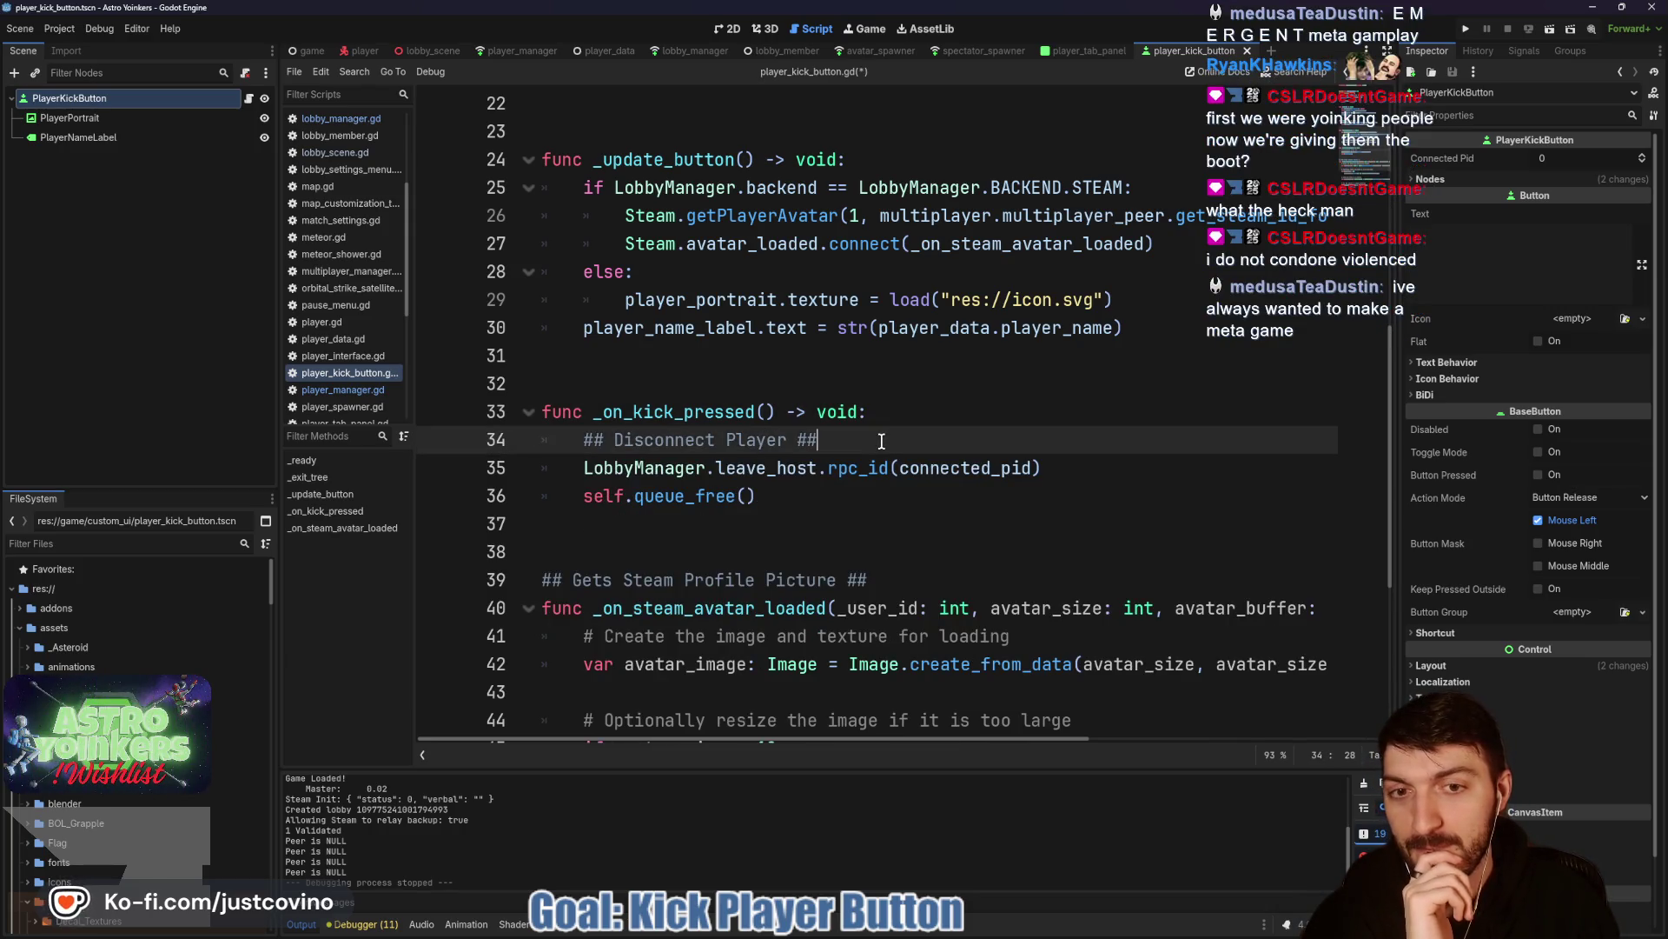
pyautogui.press('Return')
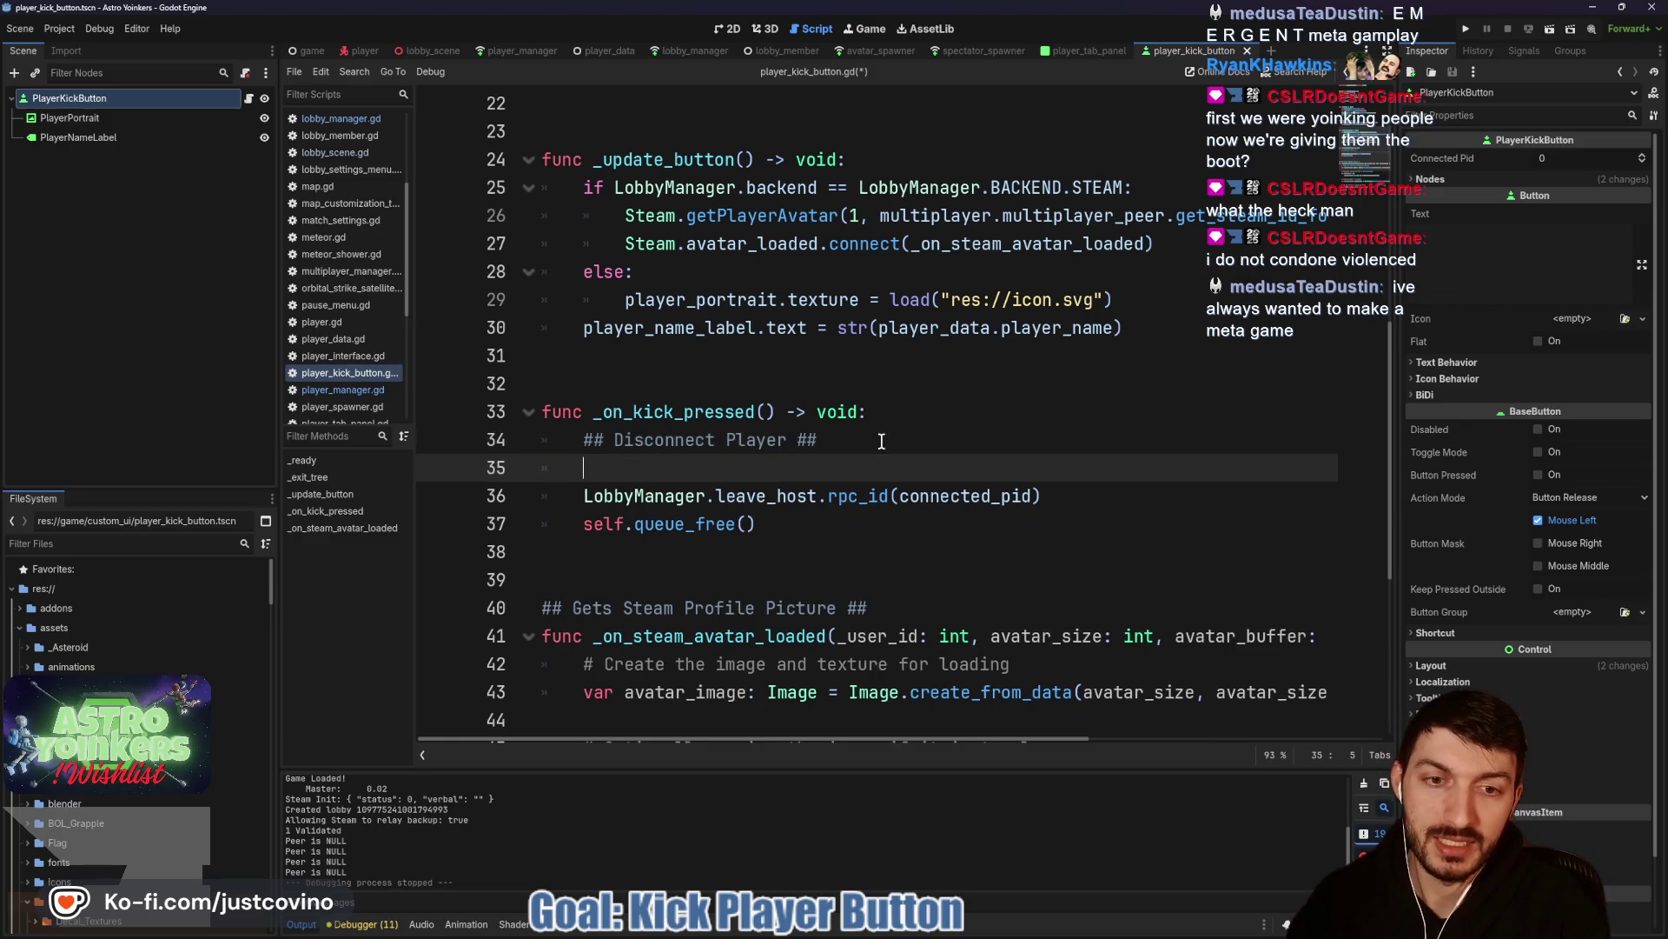
pyautogui.write('if connected_pid ')
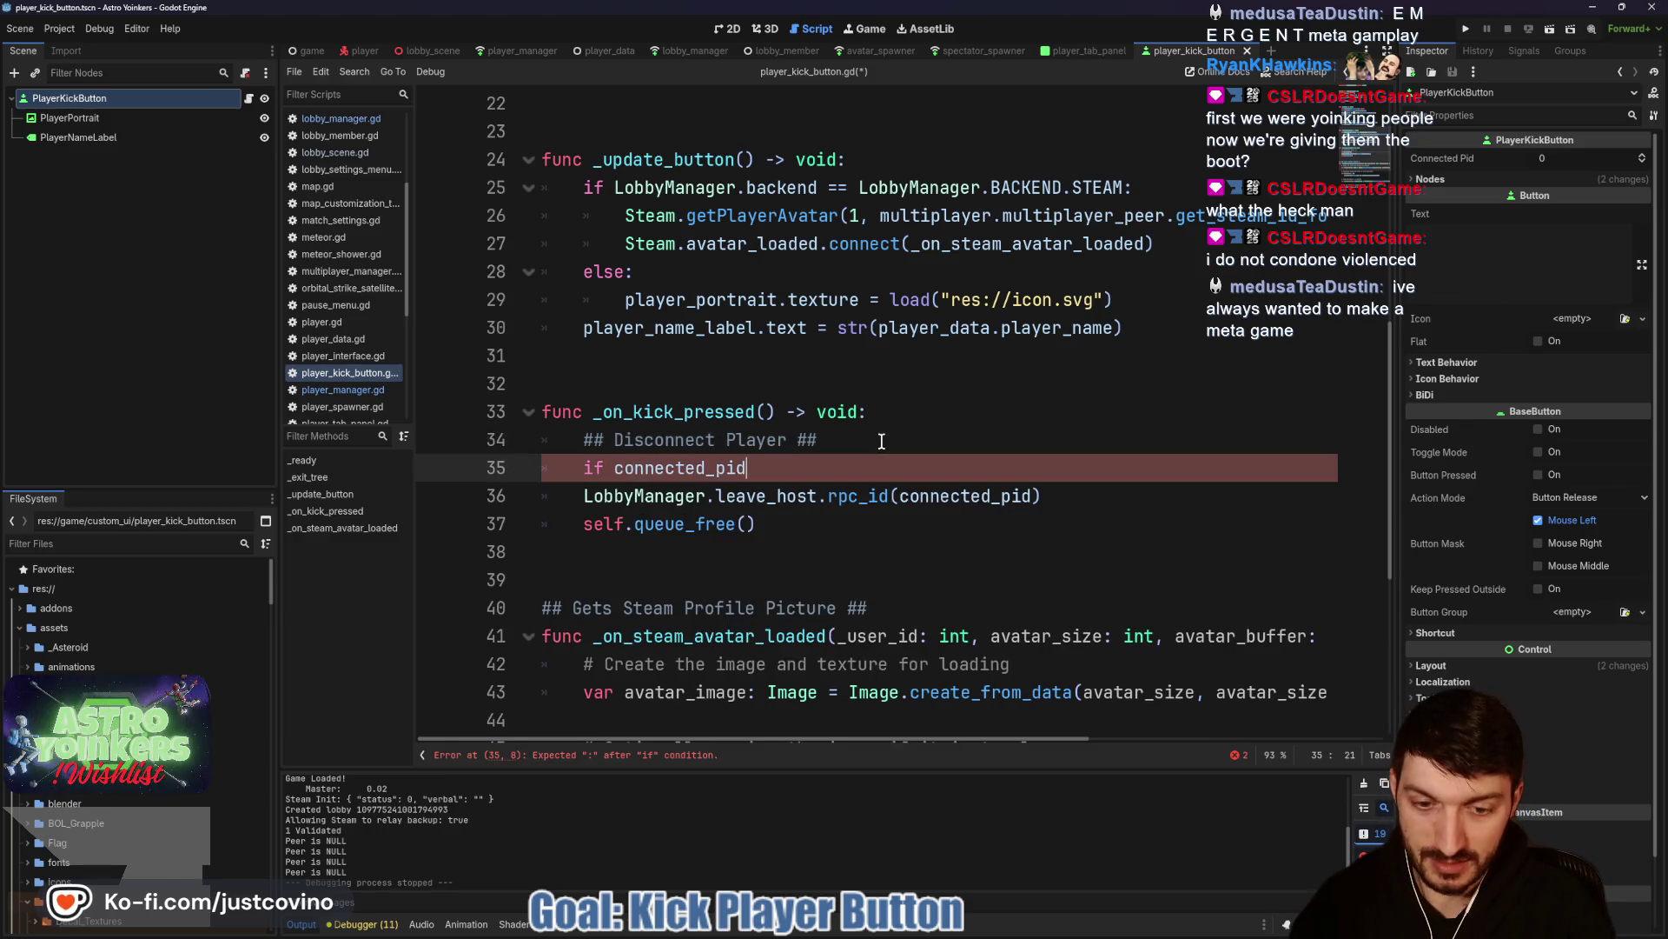
pyautogui.write('== 1 or con')
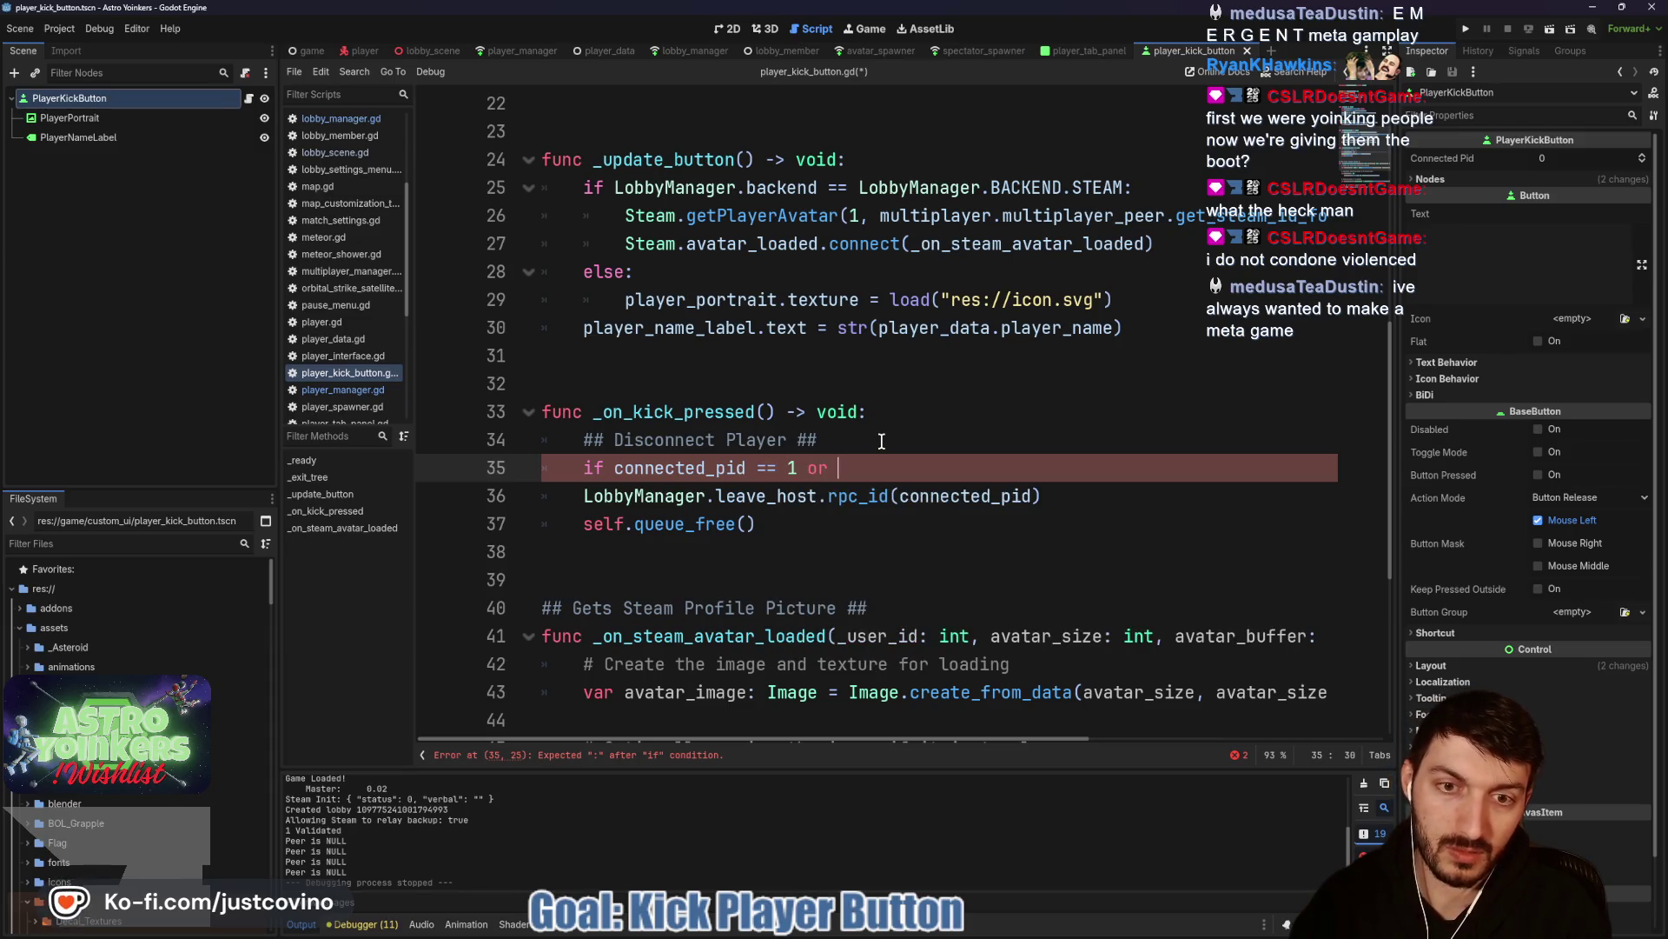
pyautogui.press('Return')
pyautogui.write('== 0:')
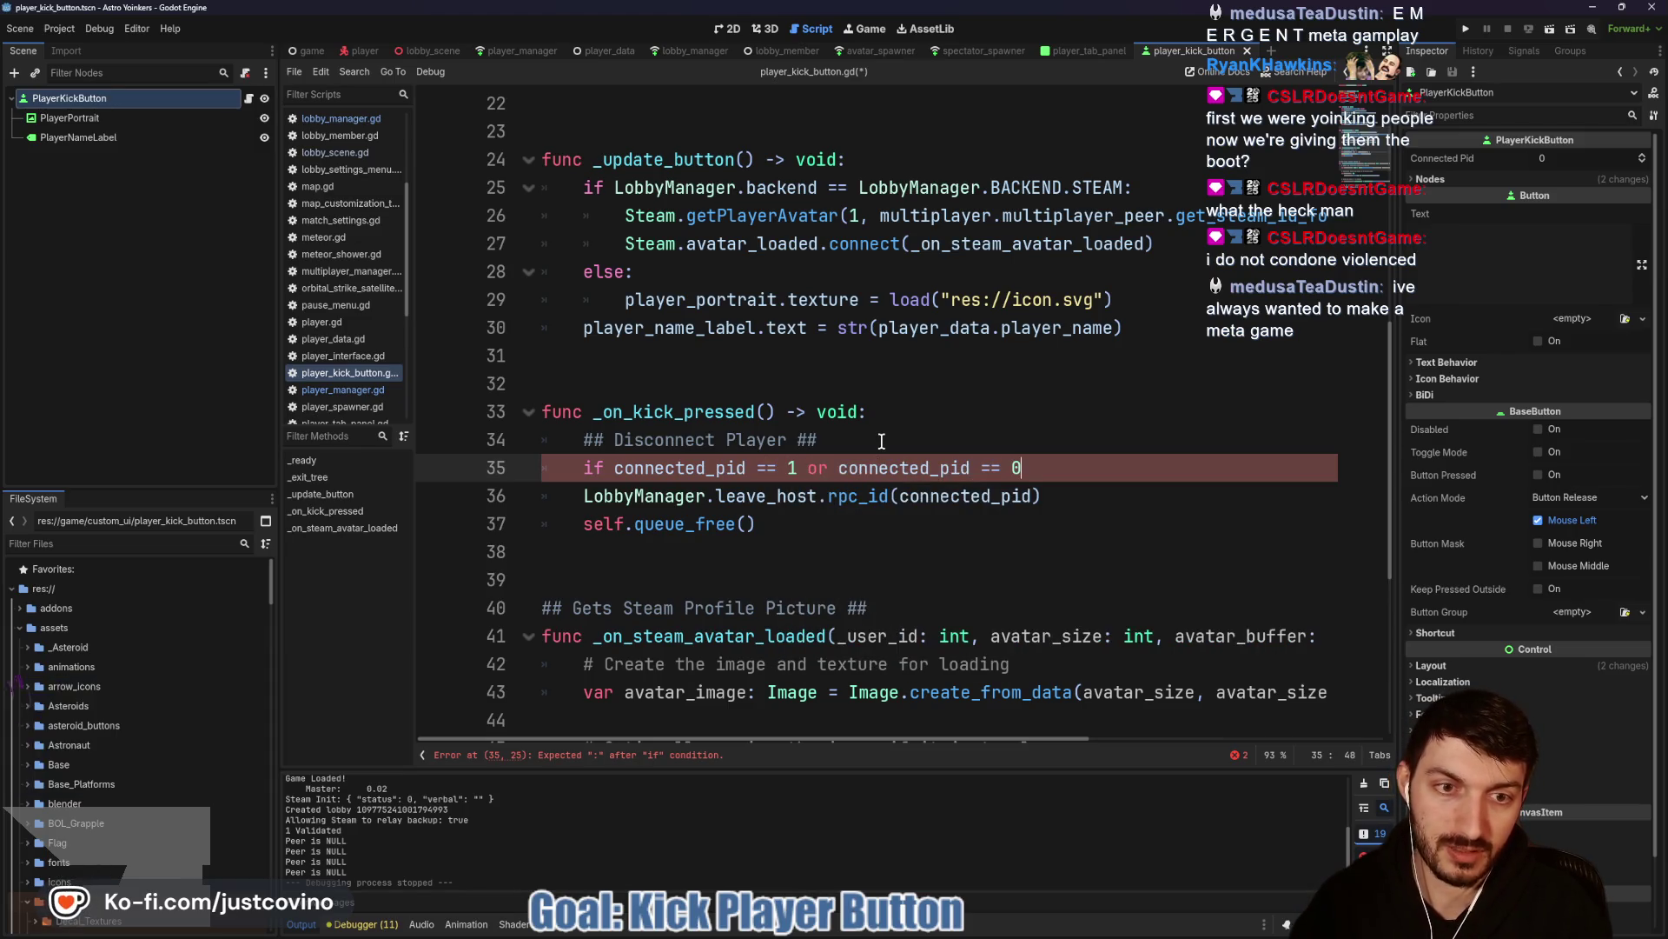
pyautogui.press('Return')
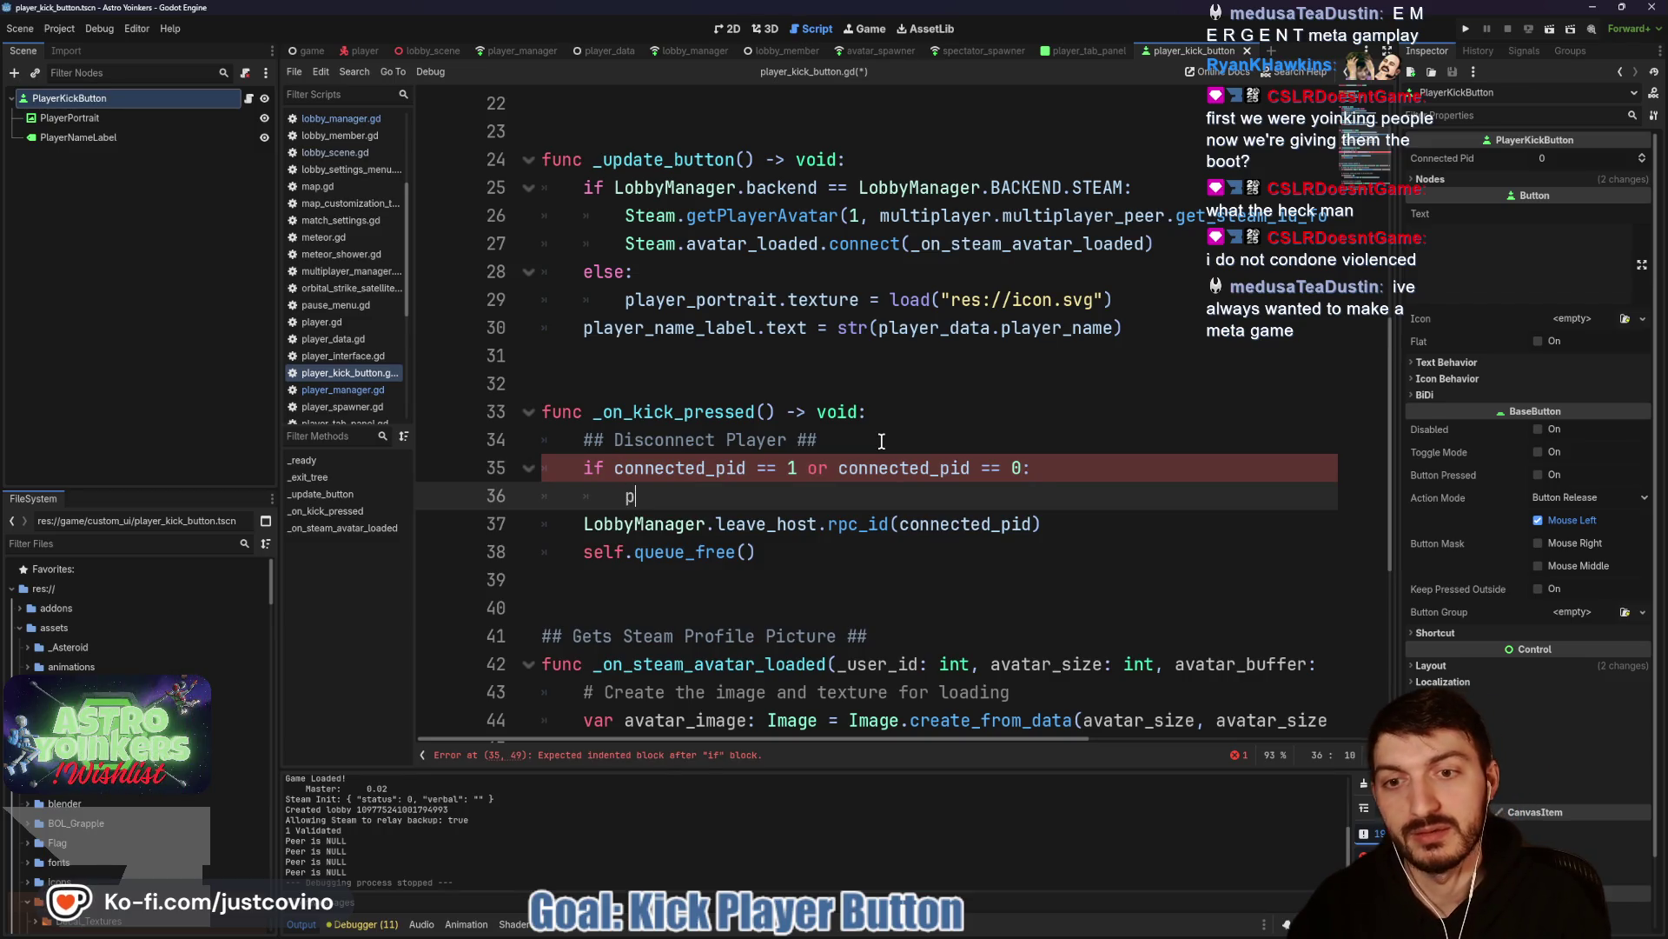
# Step: Inside the if, print "You can't kick yourself, silly!" and return, then save the script
pyautogui.write('rint("Y')
pyautogui.write("ou can't ")
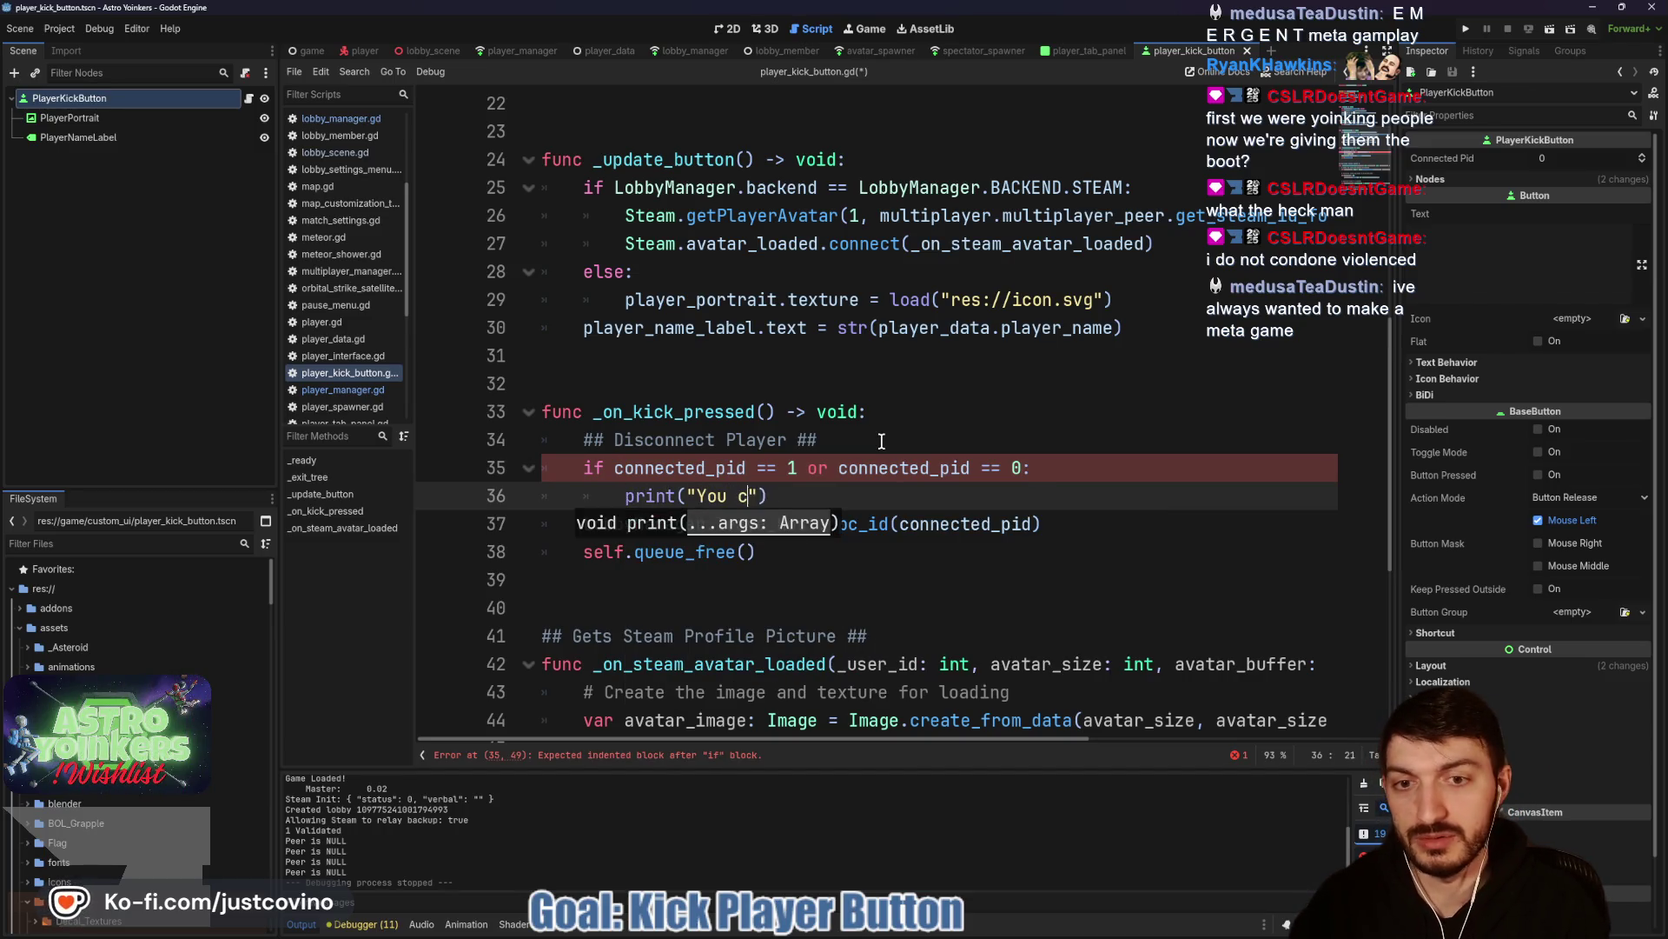
pyautogui.write('kick yourself silly')
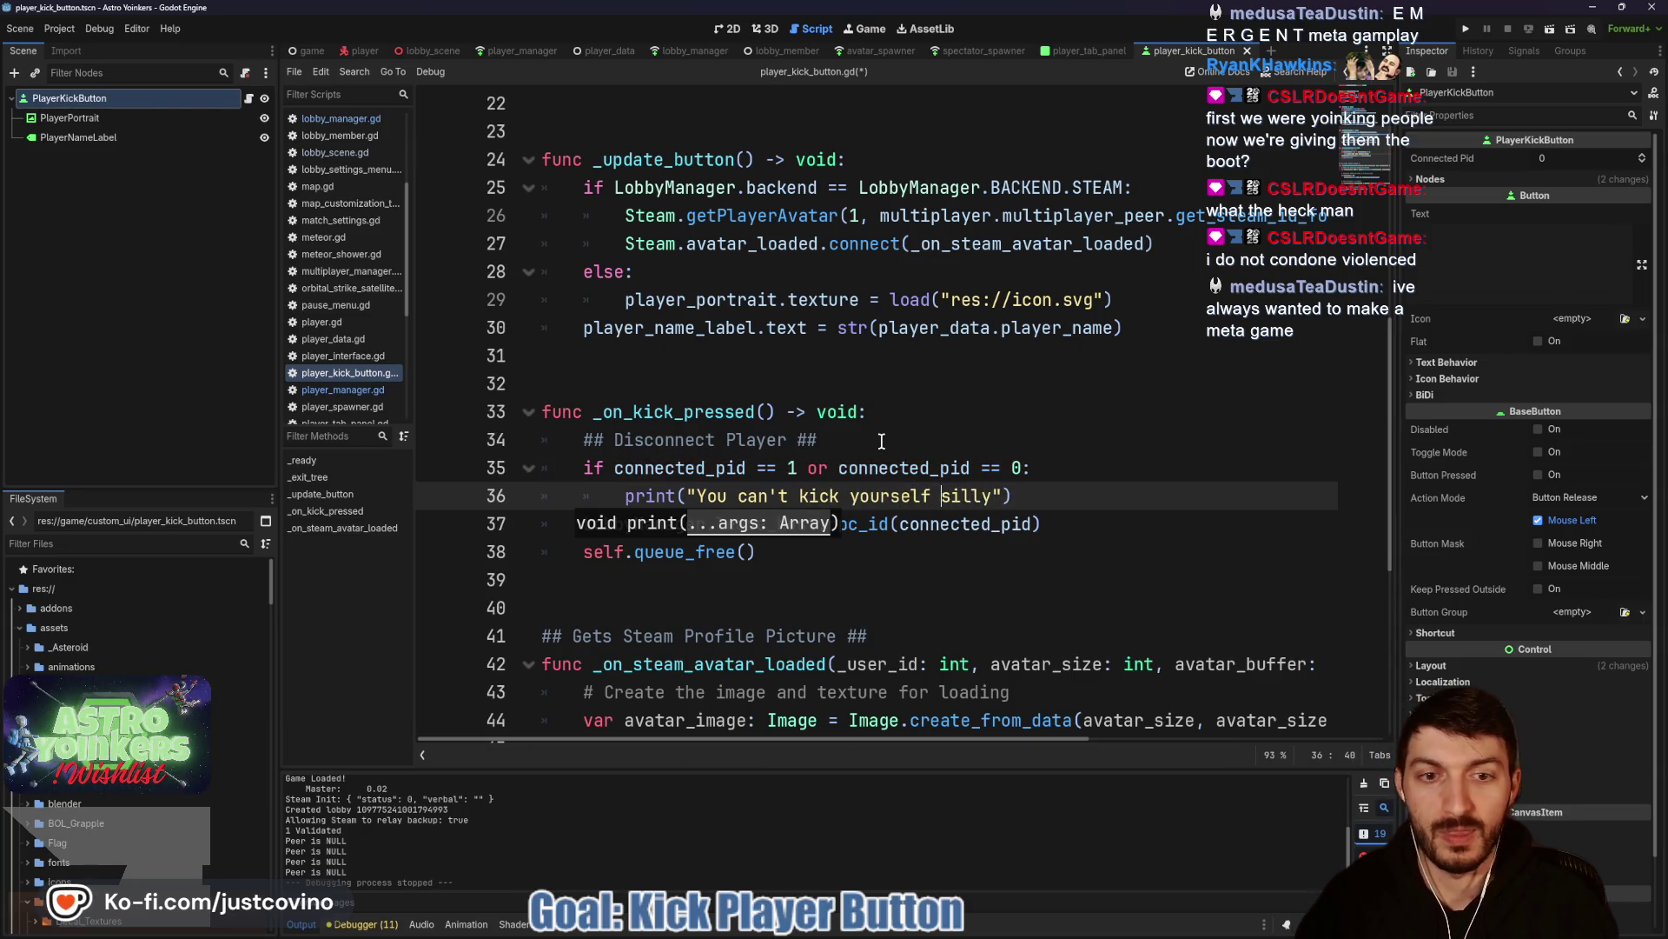
pyautogui.hotkey('ctrl', 'Left')
pyautogui.press('Left')
pyautogui.write(',')
pyautogui.click(1060, 494)
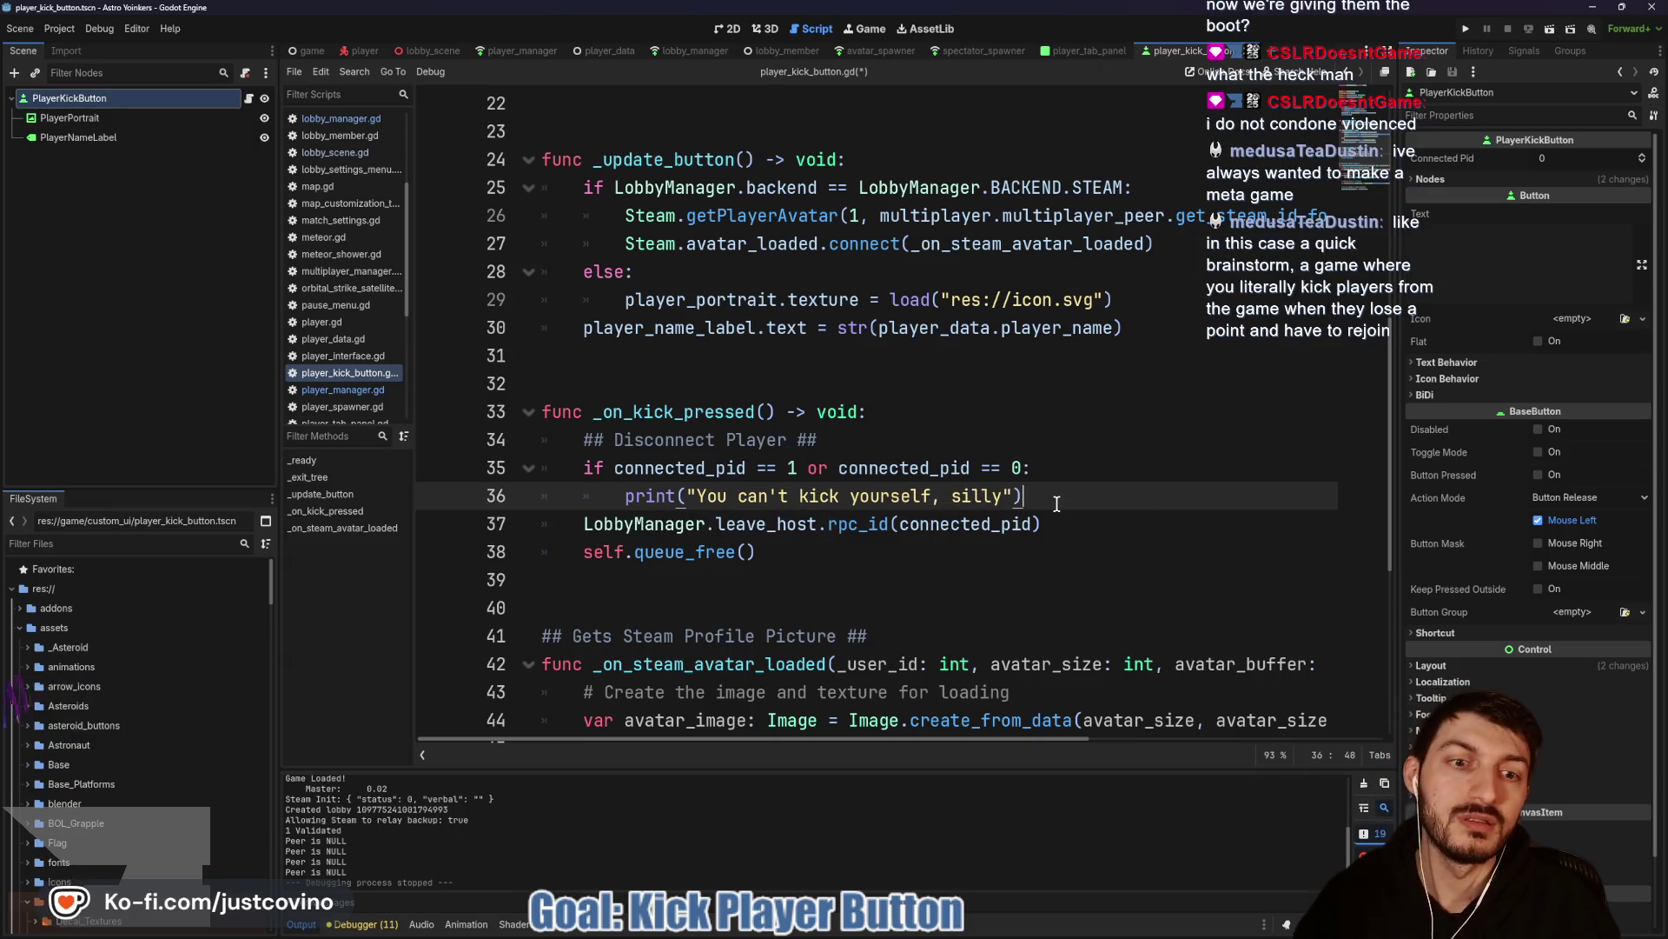
pyautogui.press('Left')
pyautogui.press('Left')
pyautogui.write('!')
pyautogui.click(1060, 494)
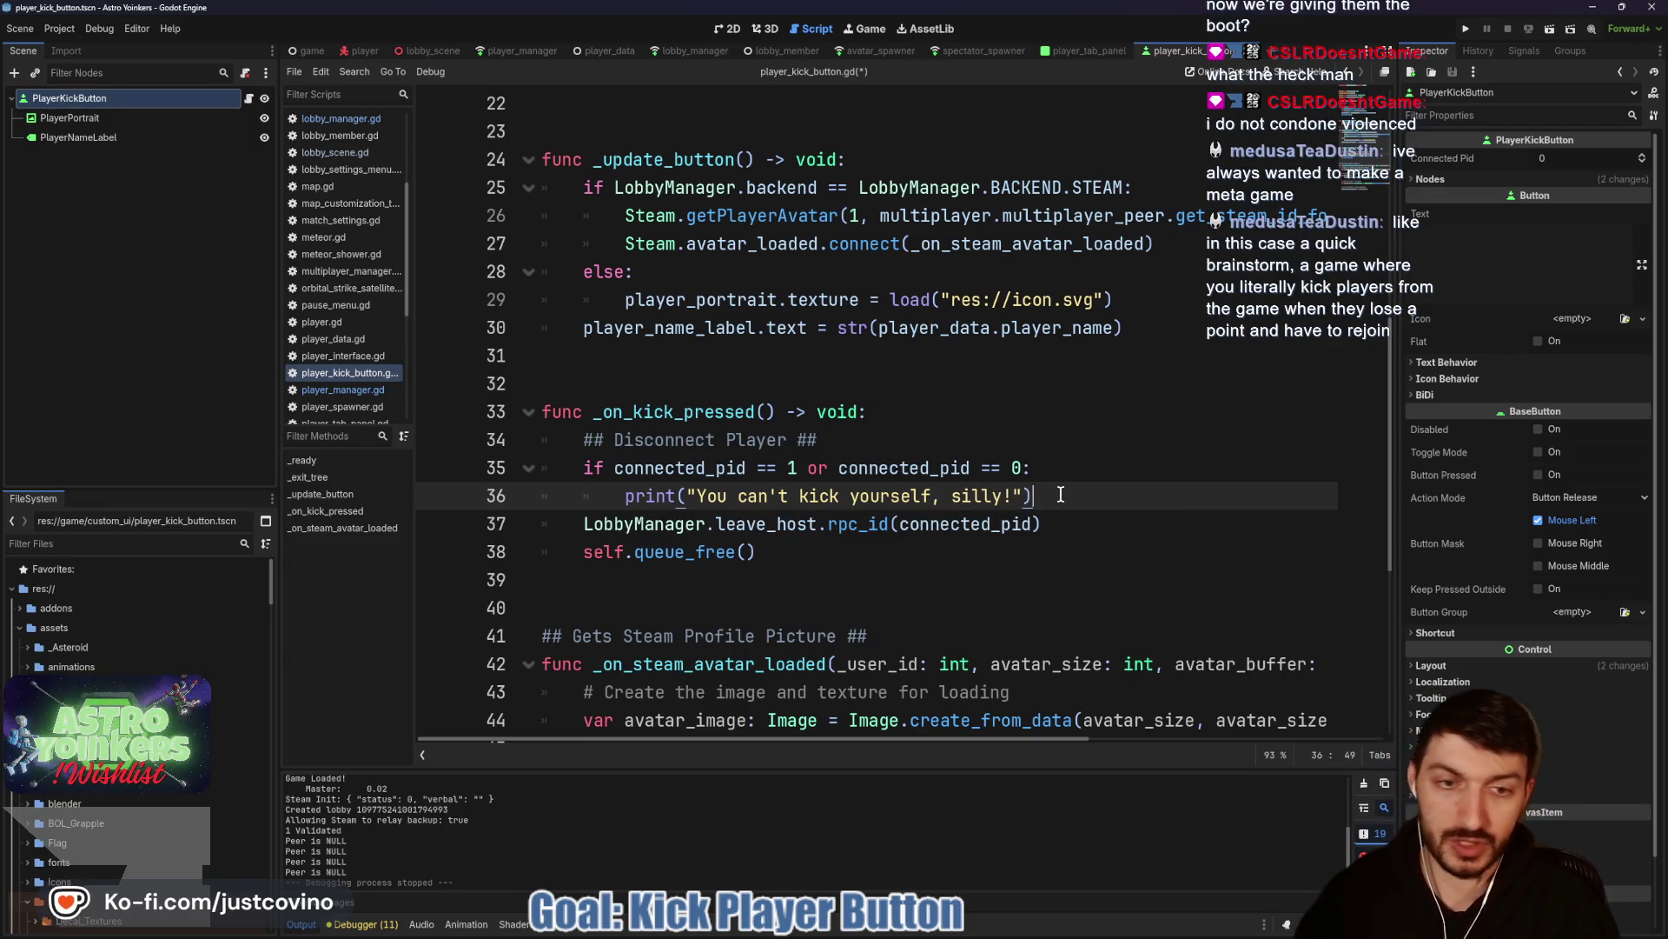
pyautogui.press('Return')
pyautogui.write('return')
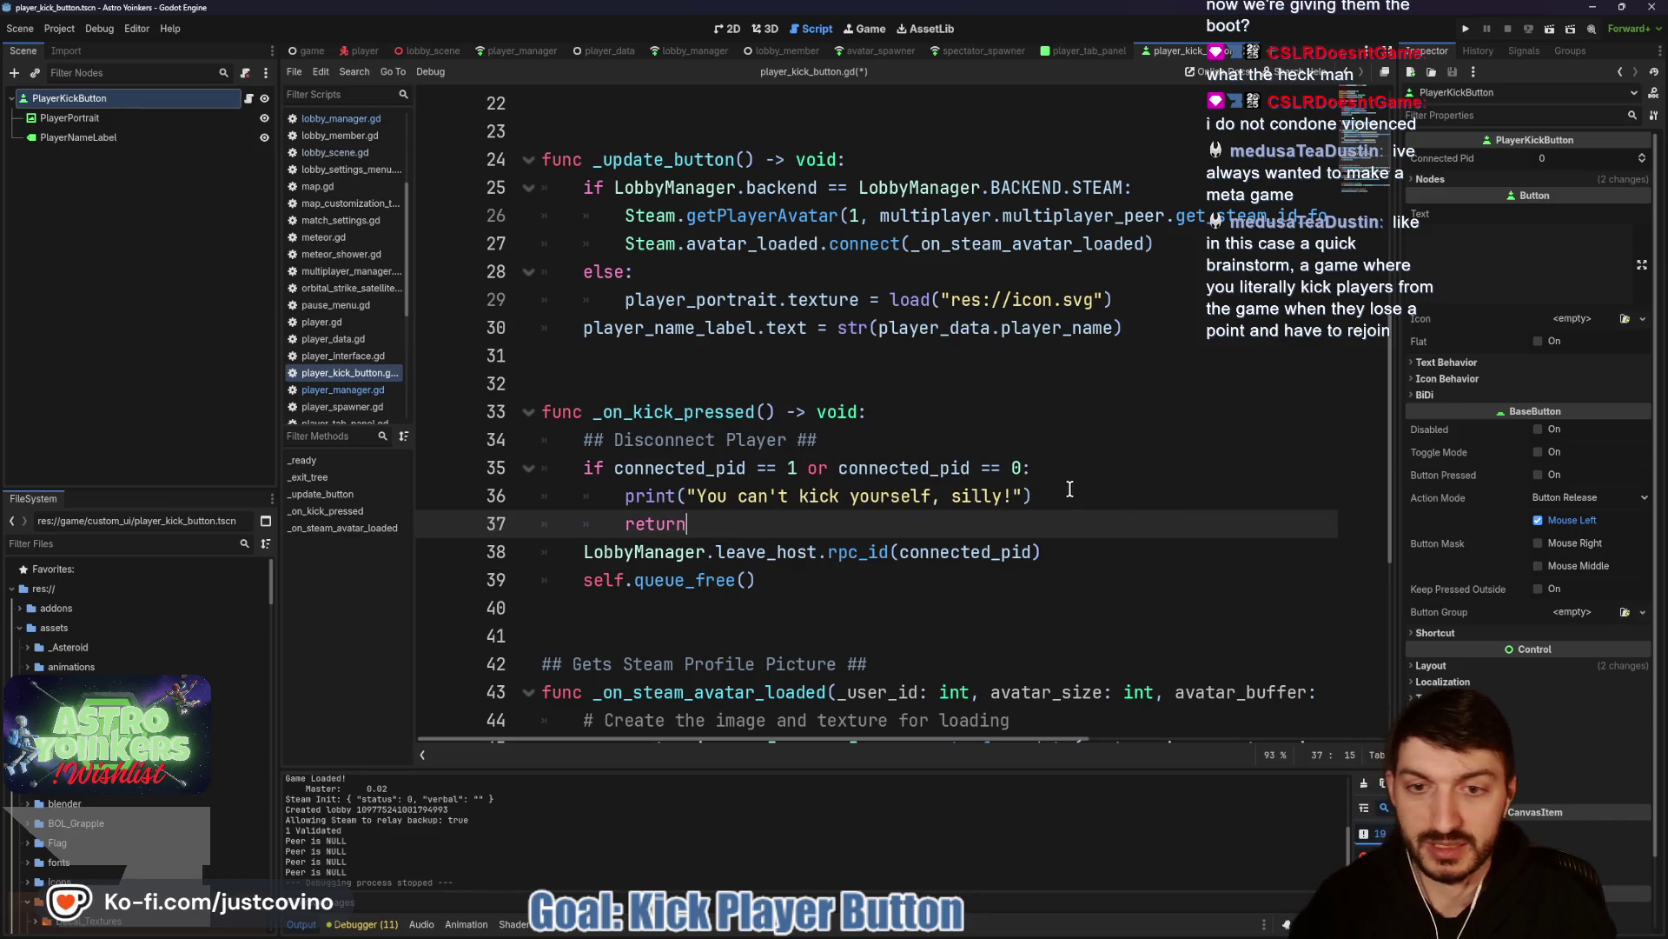
pyautogui.click(825, 502)
pyautogui.hotkey('ctrl', 's')
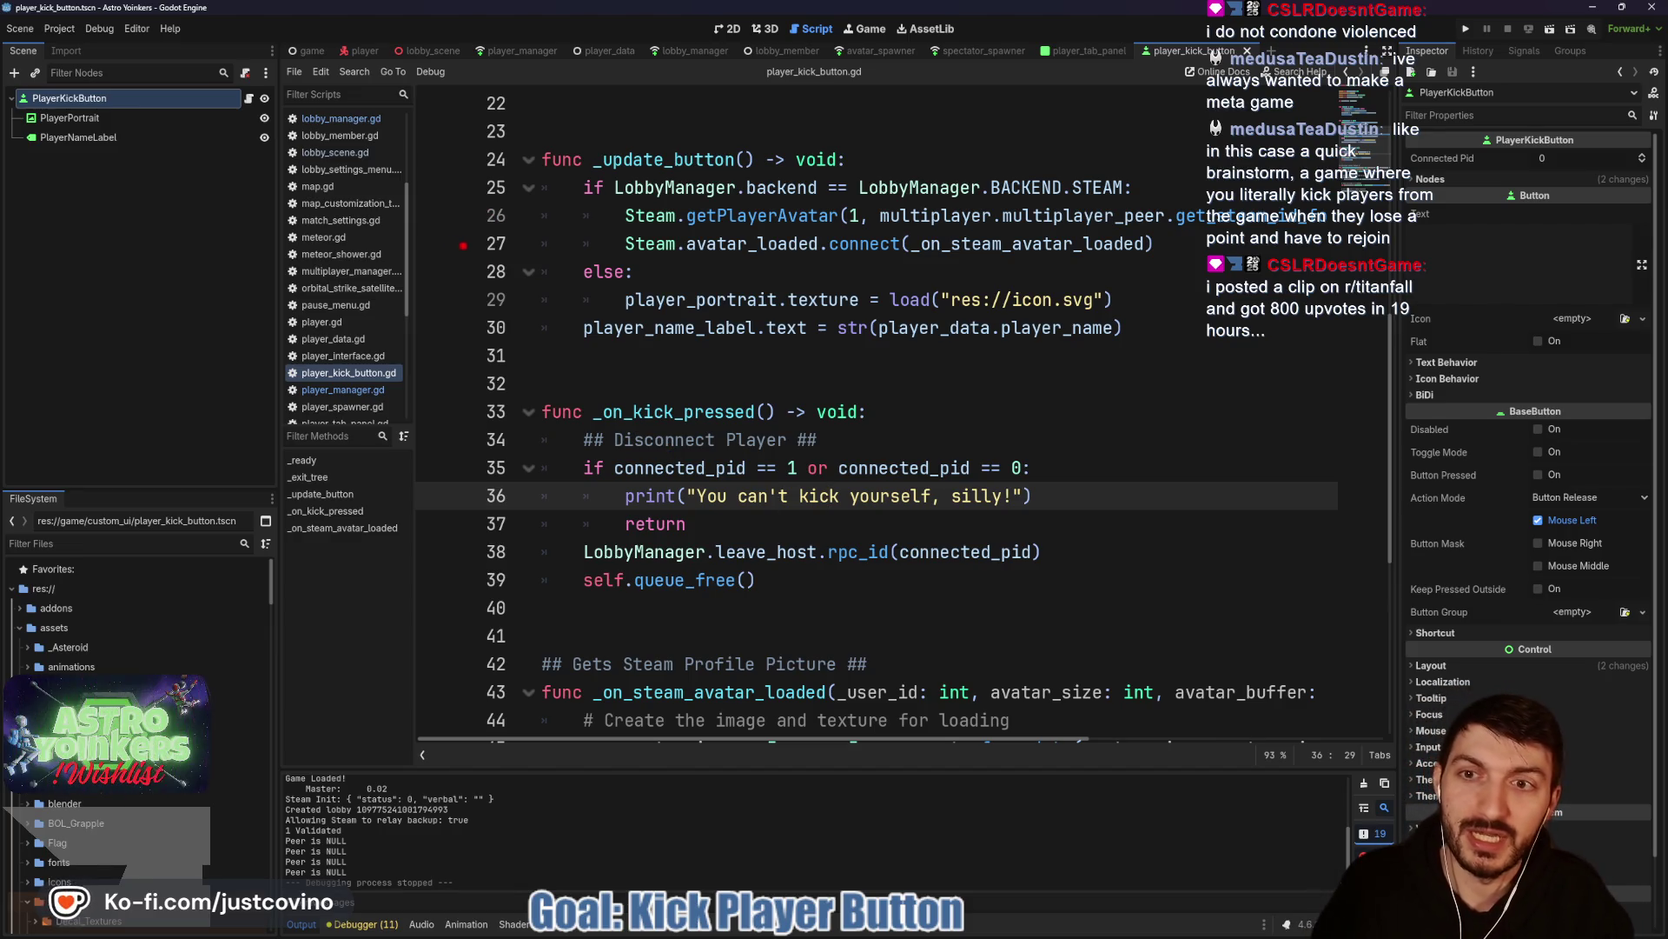
# Step: Review the kick button code with the output panel collapsed, then bring up GitHub Desktop
pyautogui.moveTo(420, 328); pyautogui.dragTo(1059, 469)
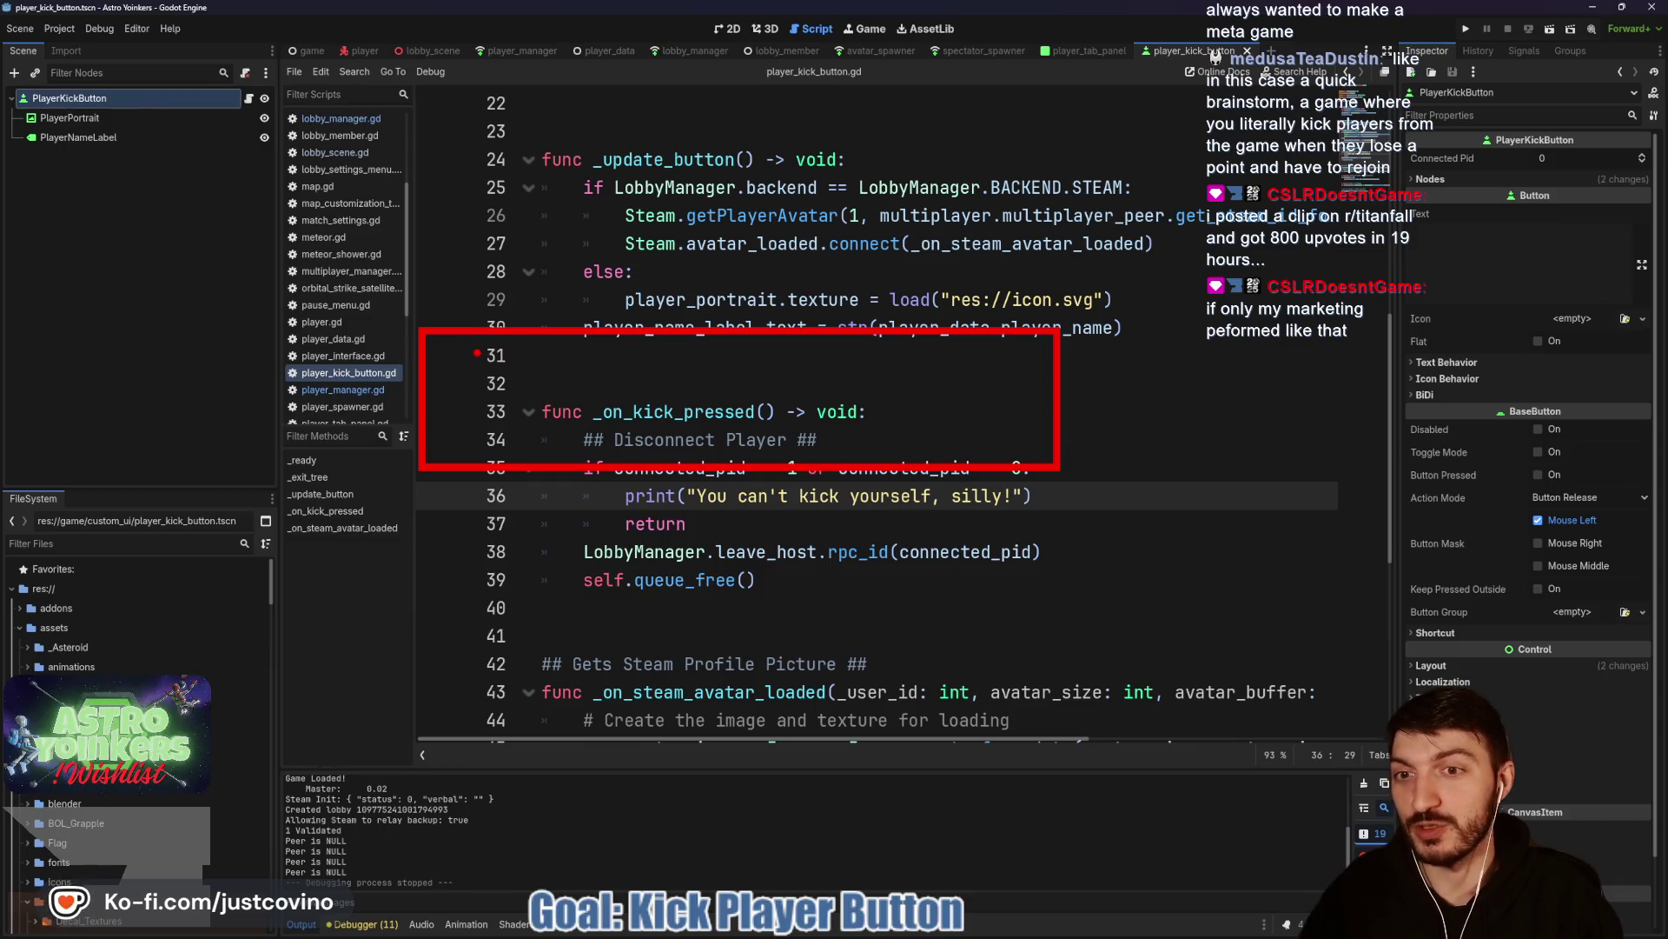
pyautogui.moveTo(640, 360); pyautogui.dragTo(478, 359)
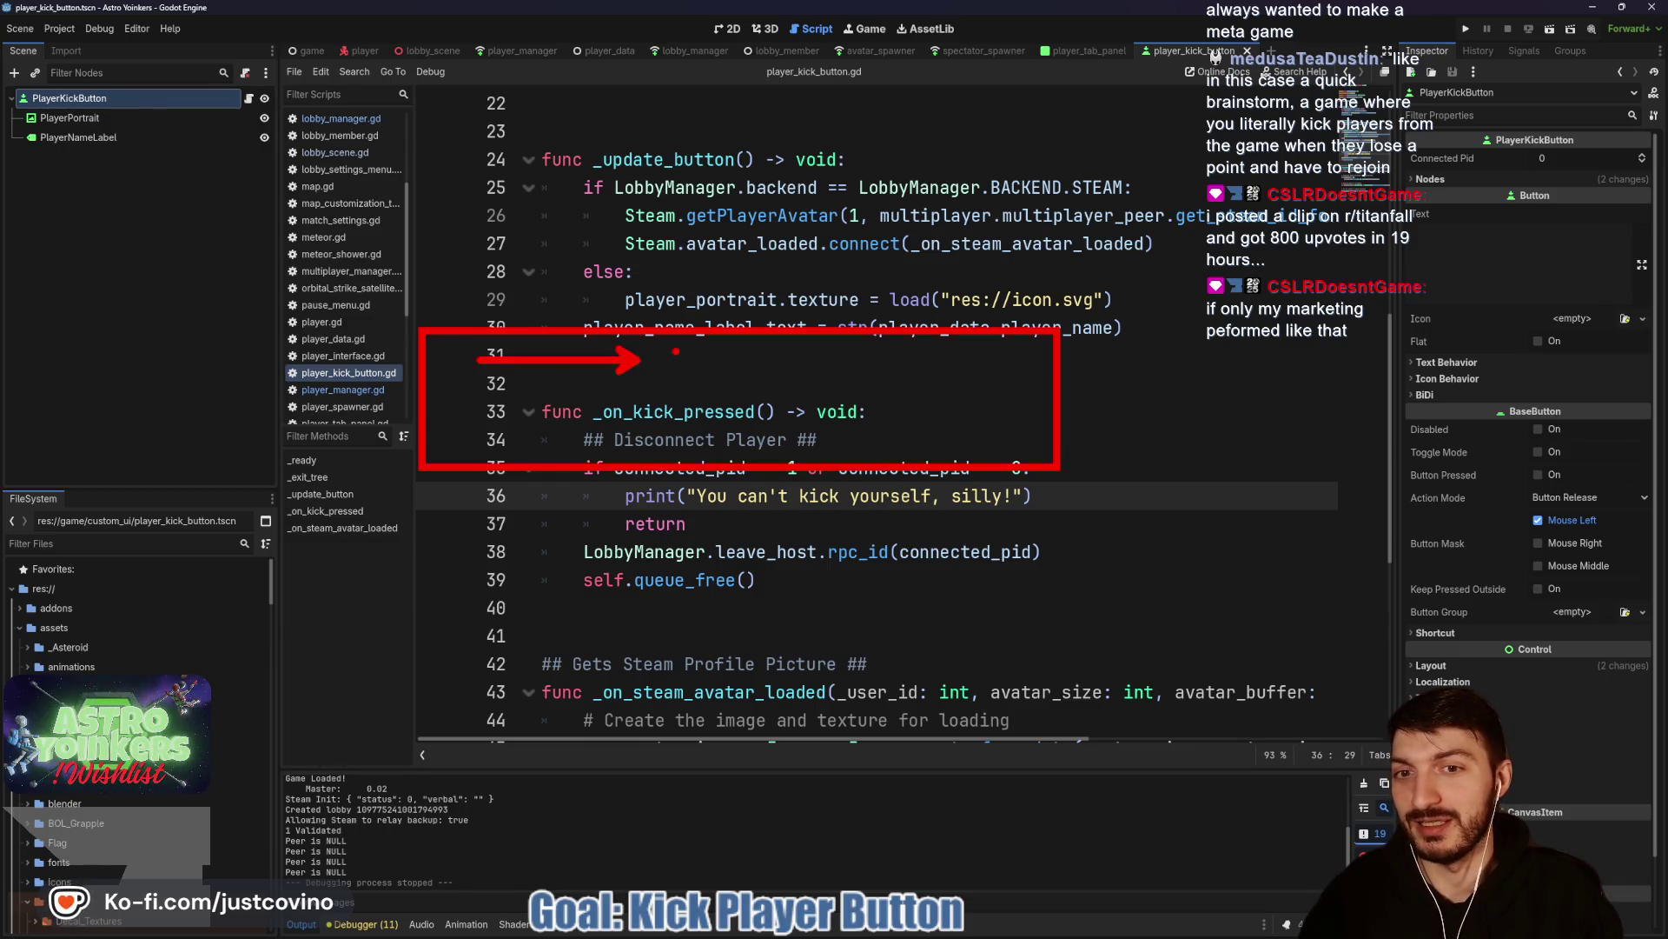
pyautogui.moveTo(625, 406); pyautogui.dragTo(443, 407)
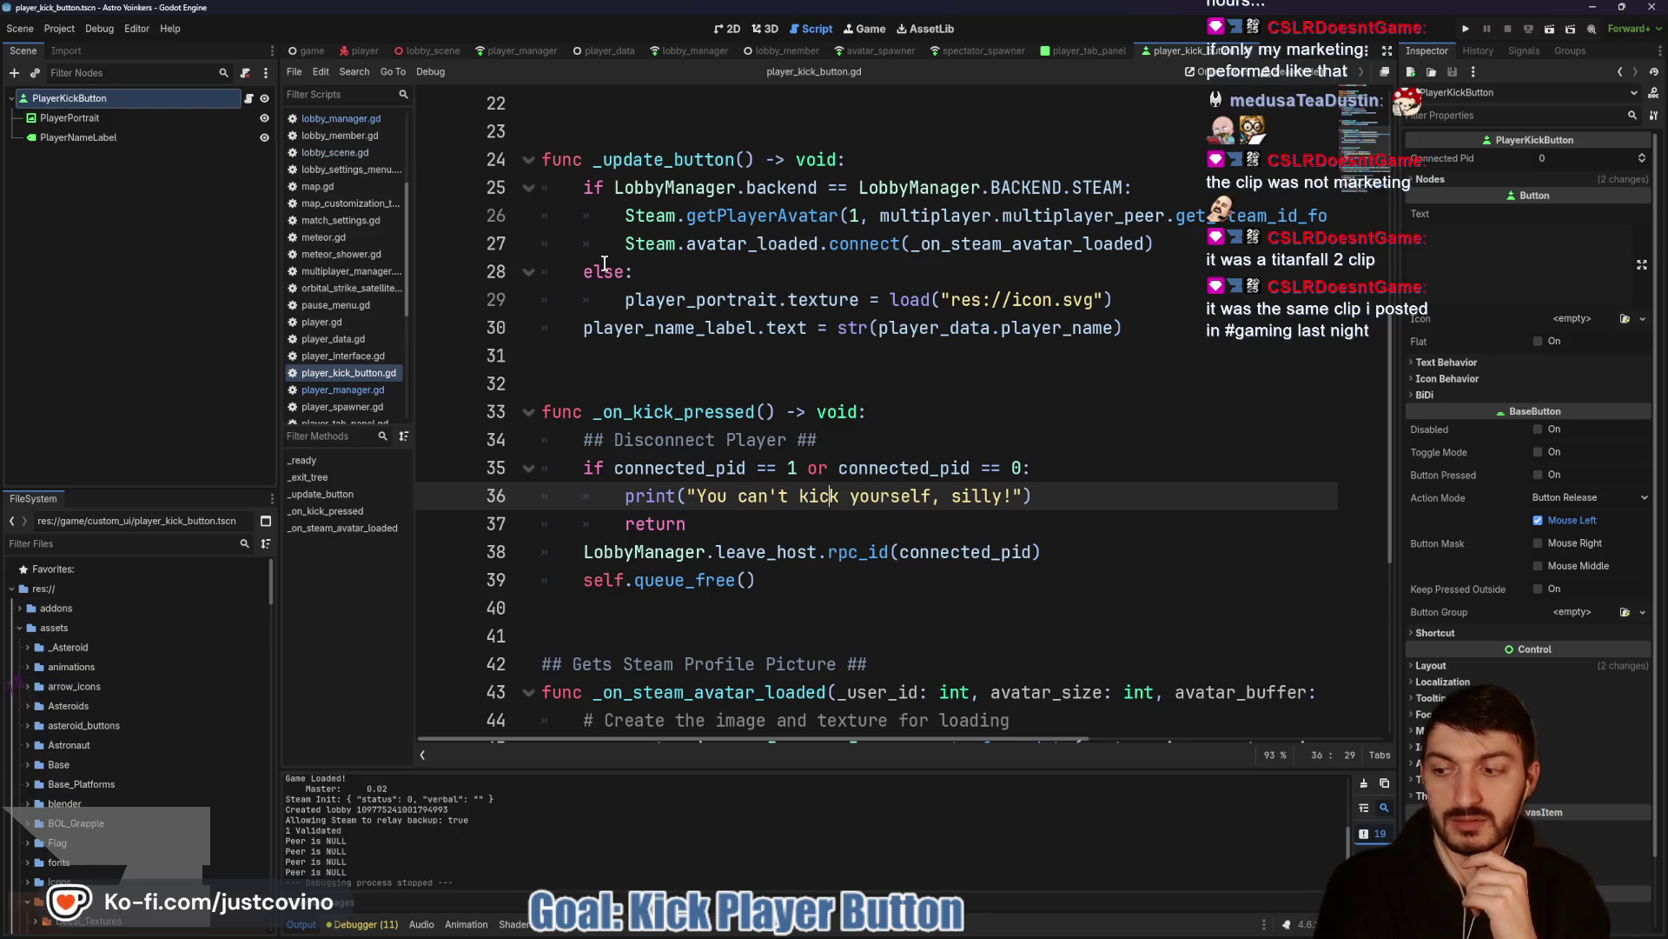
pyautogui.click(674, 383)
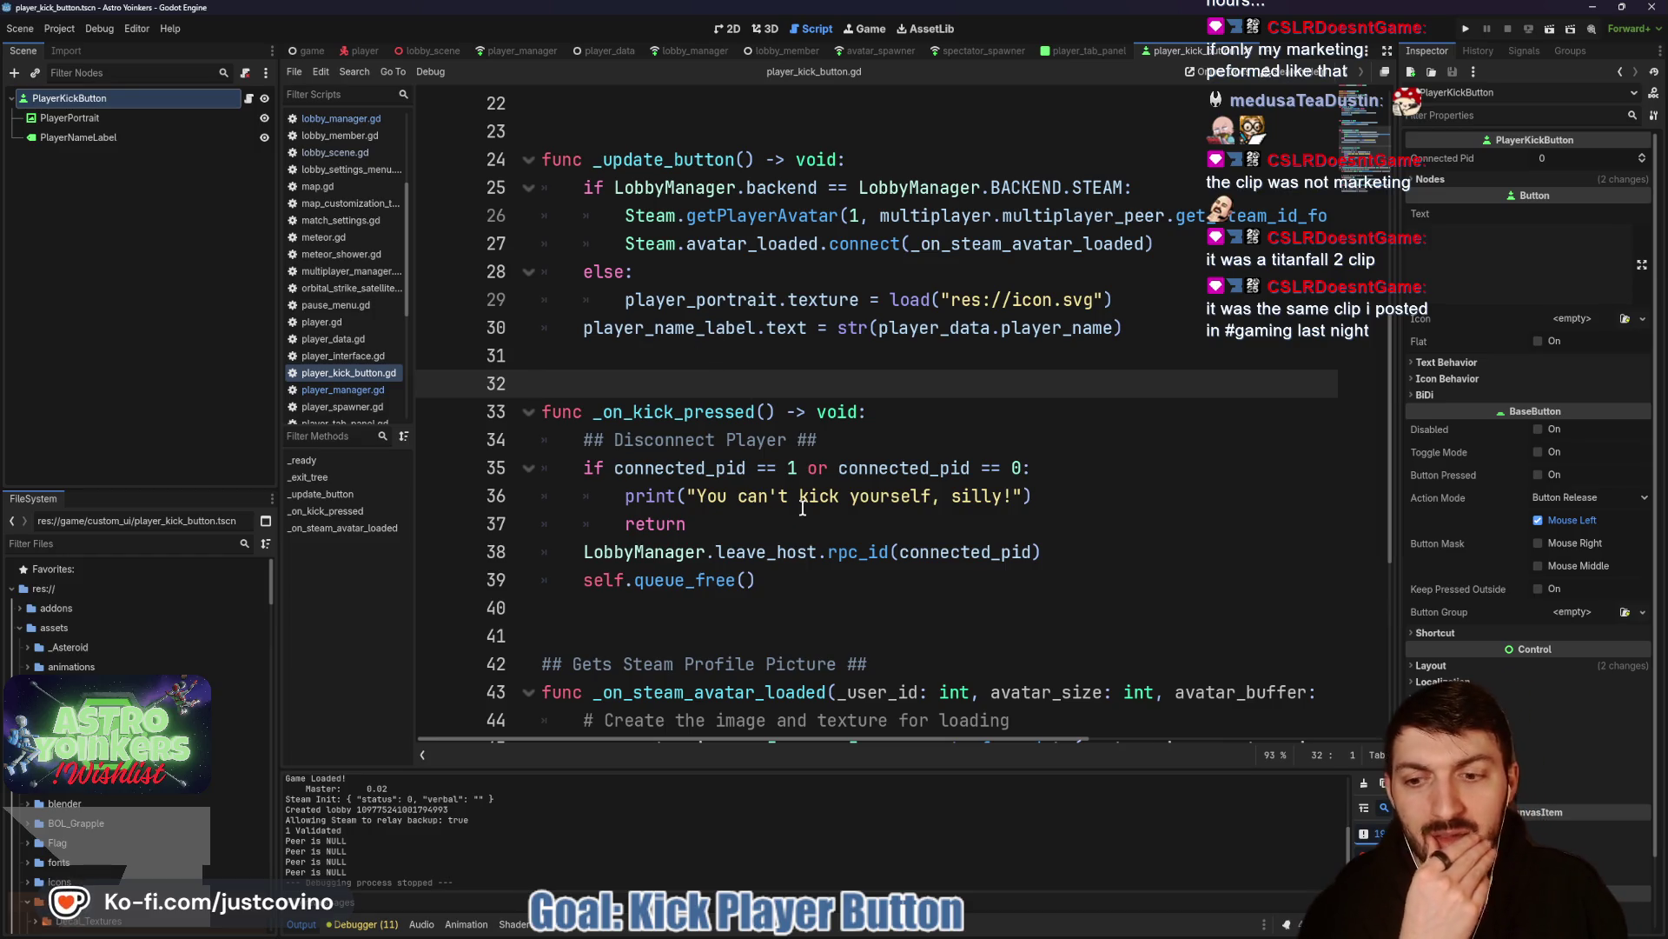
pyautogui.click(302, 924)
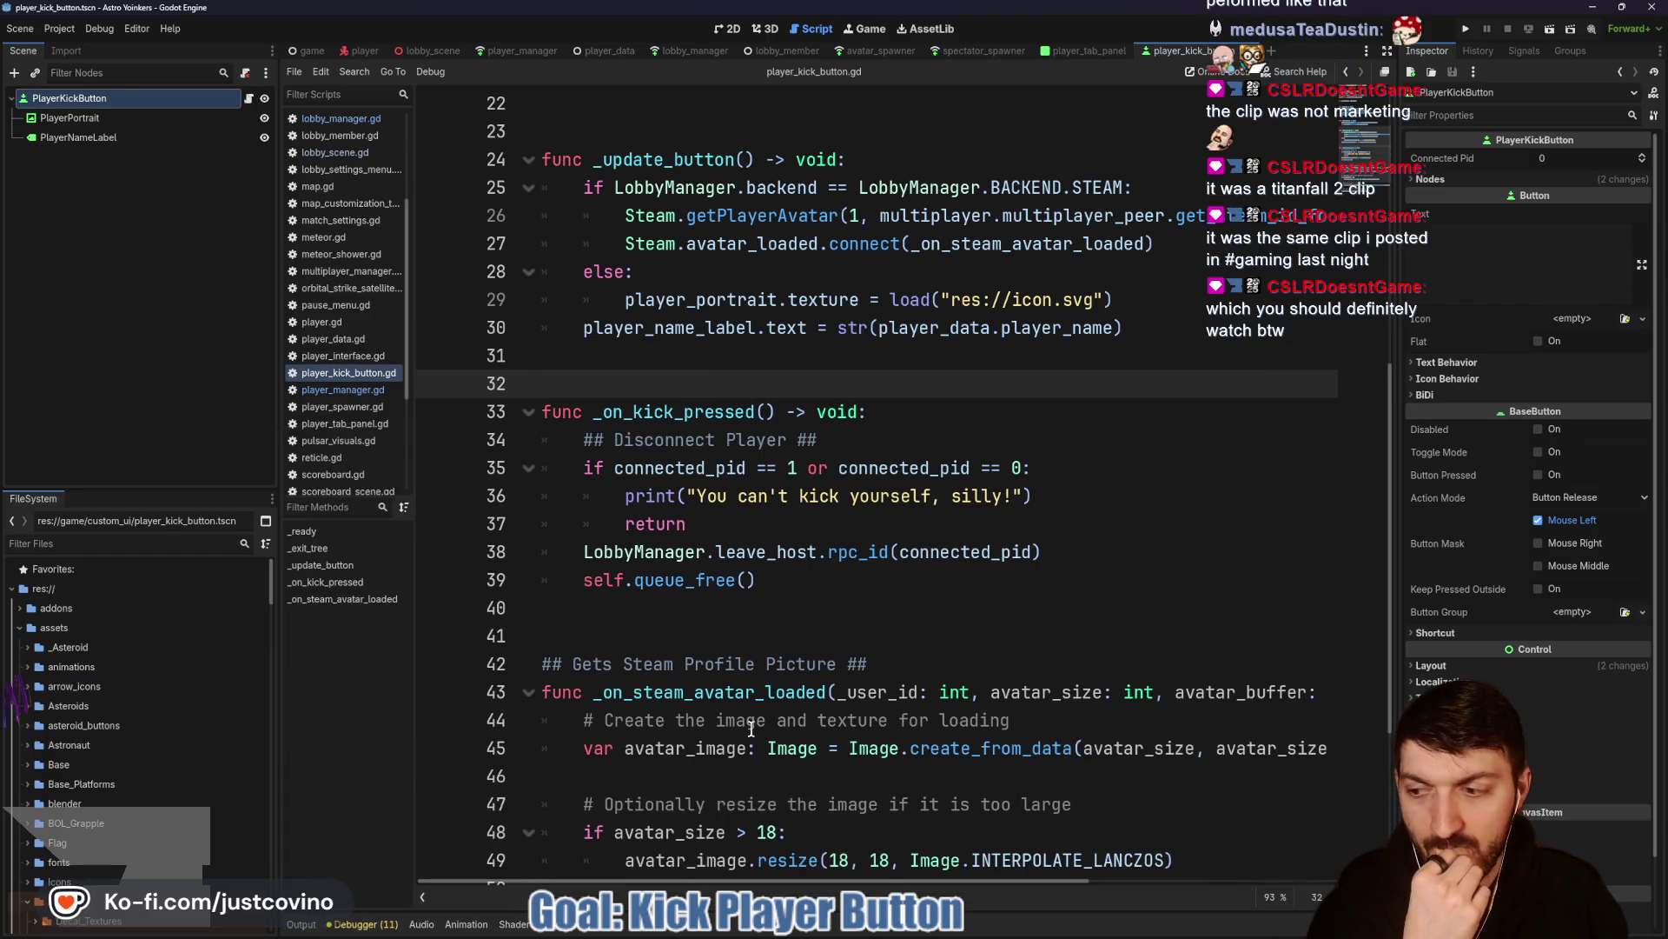
pyautogui.click(763, 644)
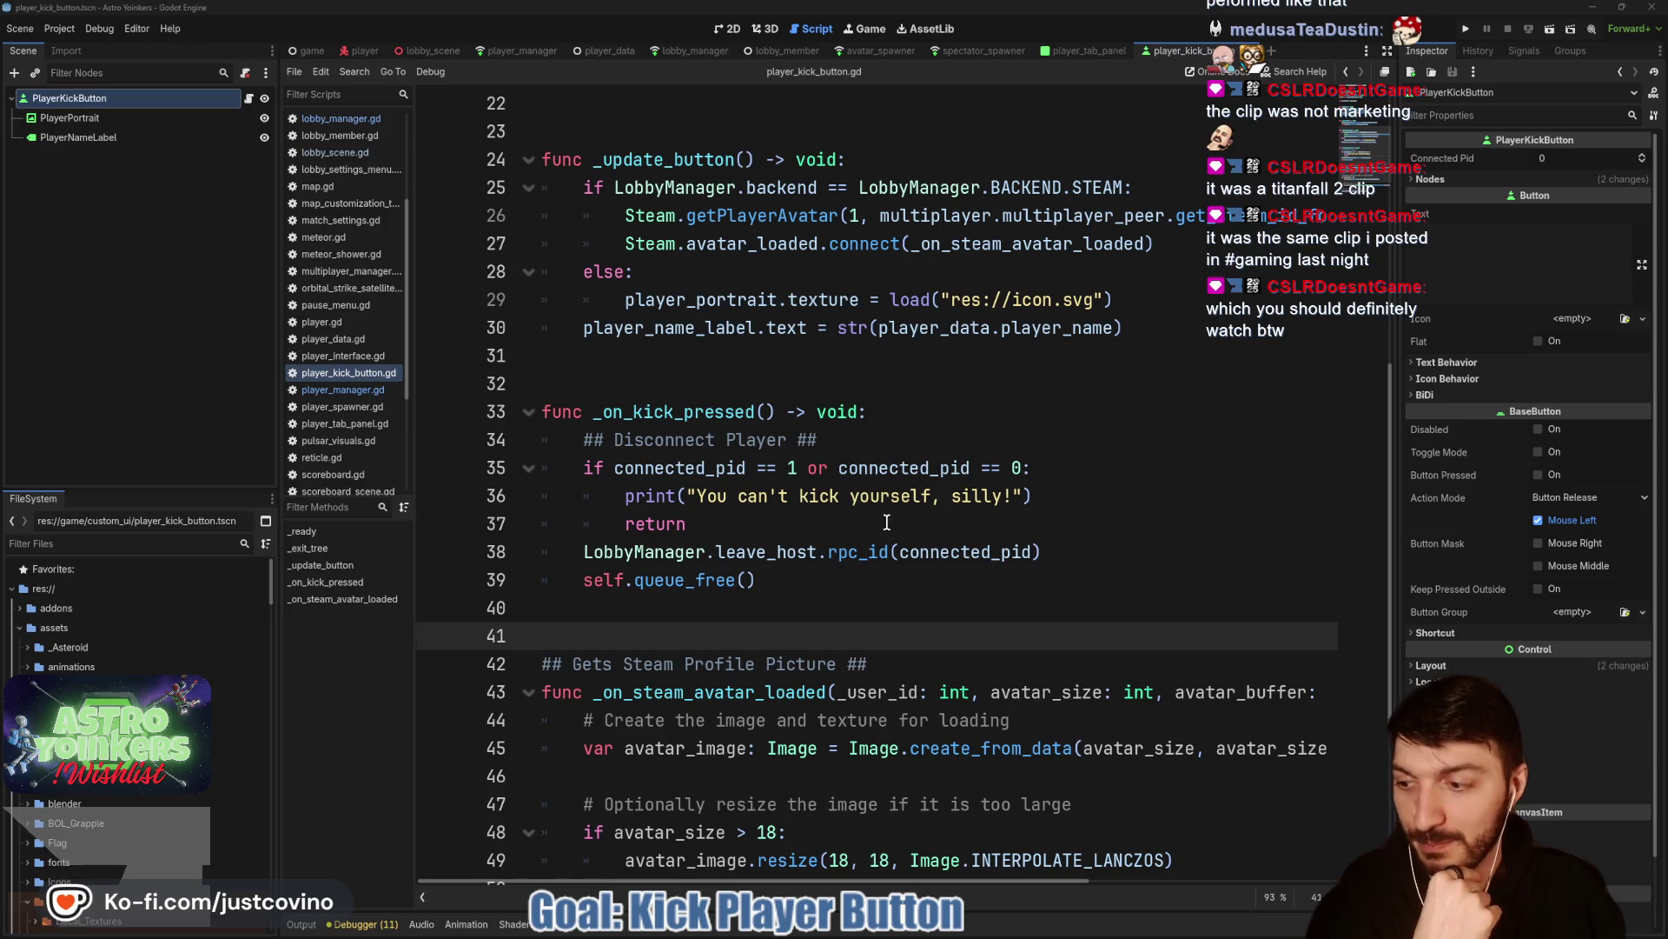
pyautogui.click(782, 524)
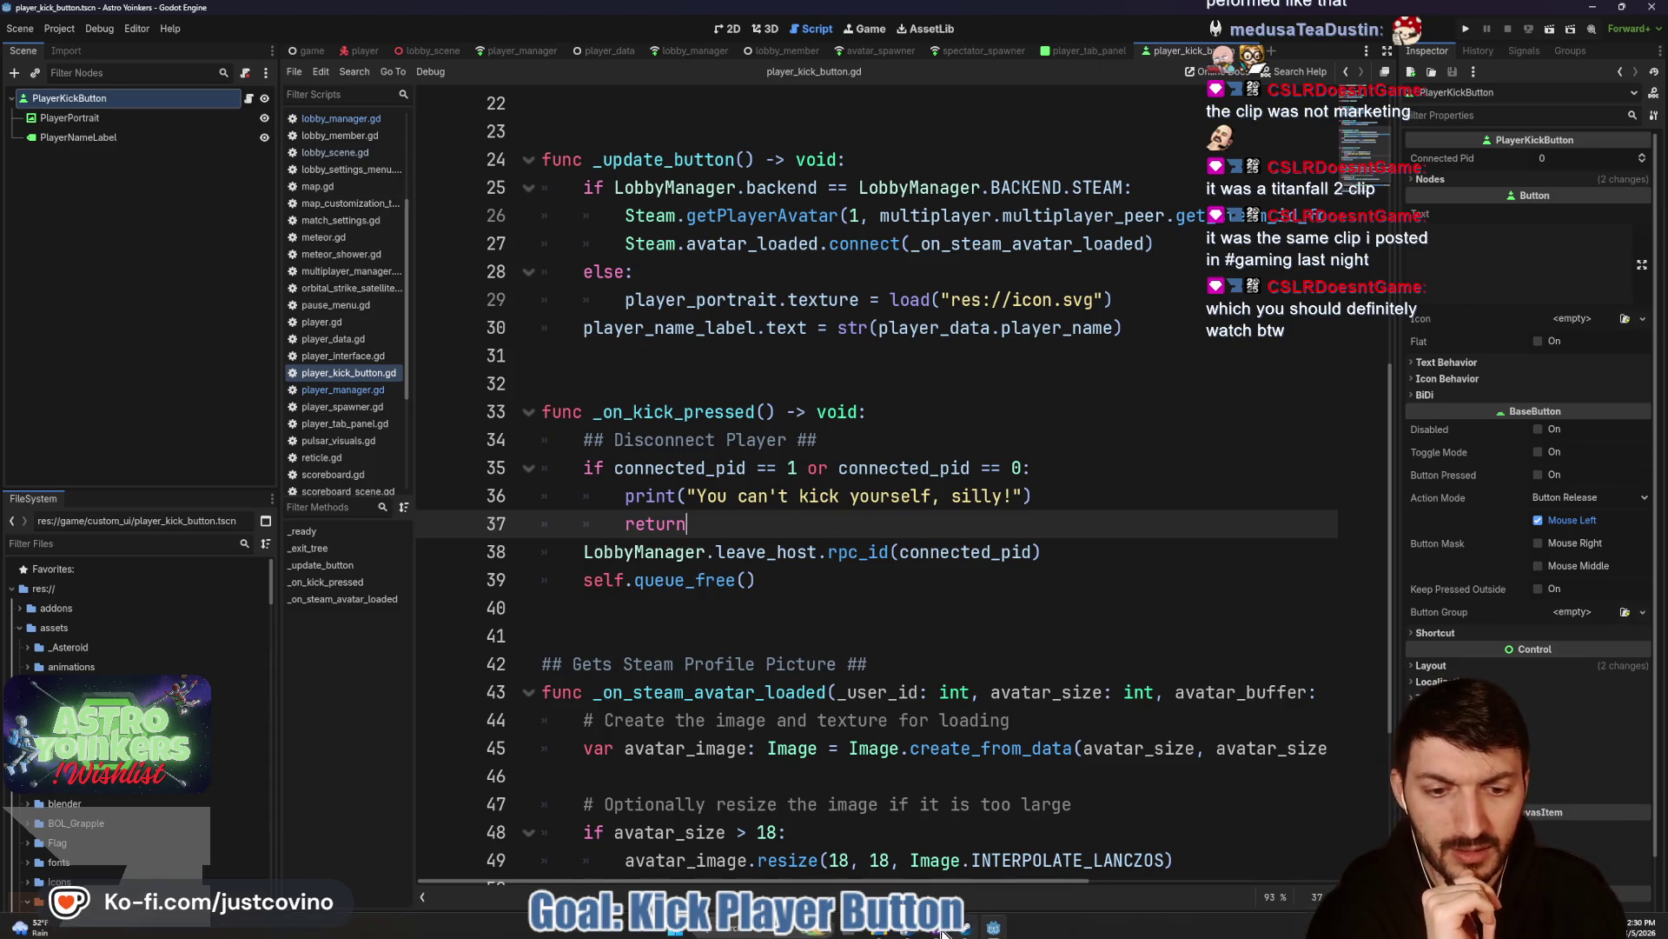
pyautogui.click(939, 925)
# Step: Commit both kick scripts as "stopping host from self kicking" and push to origin
pyautogui.click(432, 591)
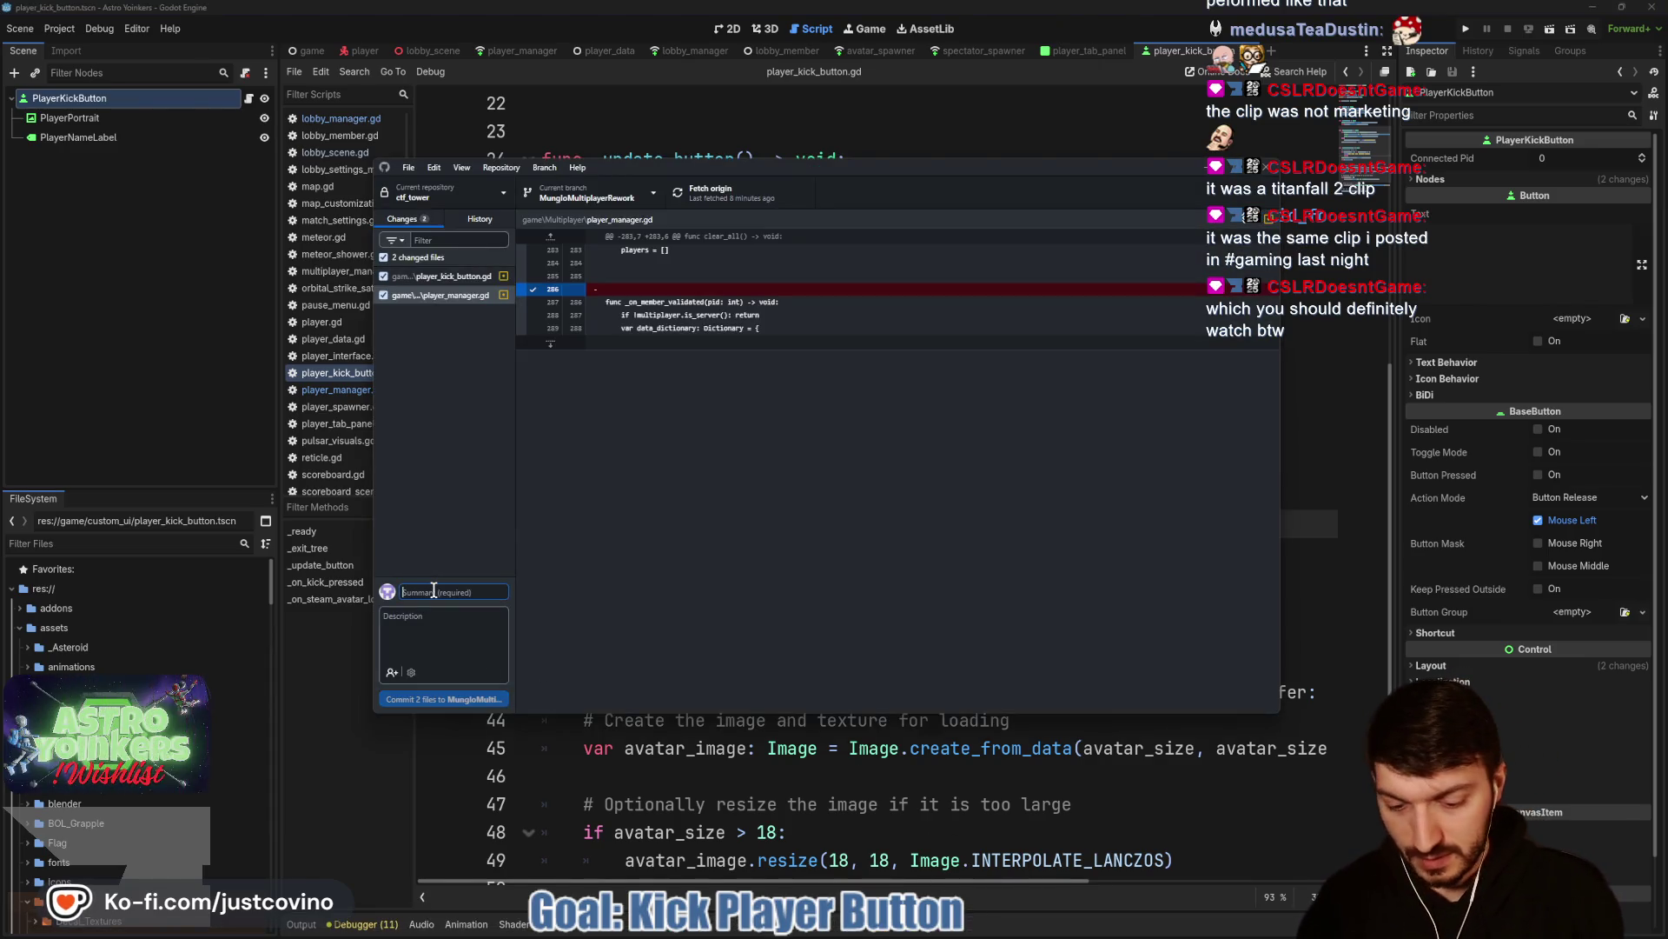
pyautogui.write('stopping host from')
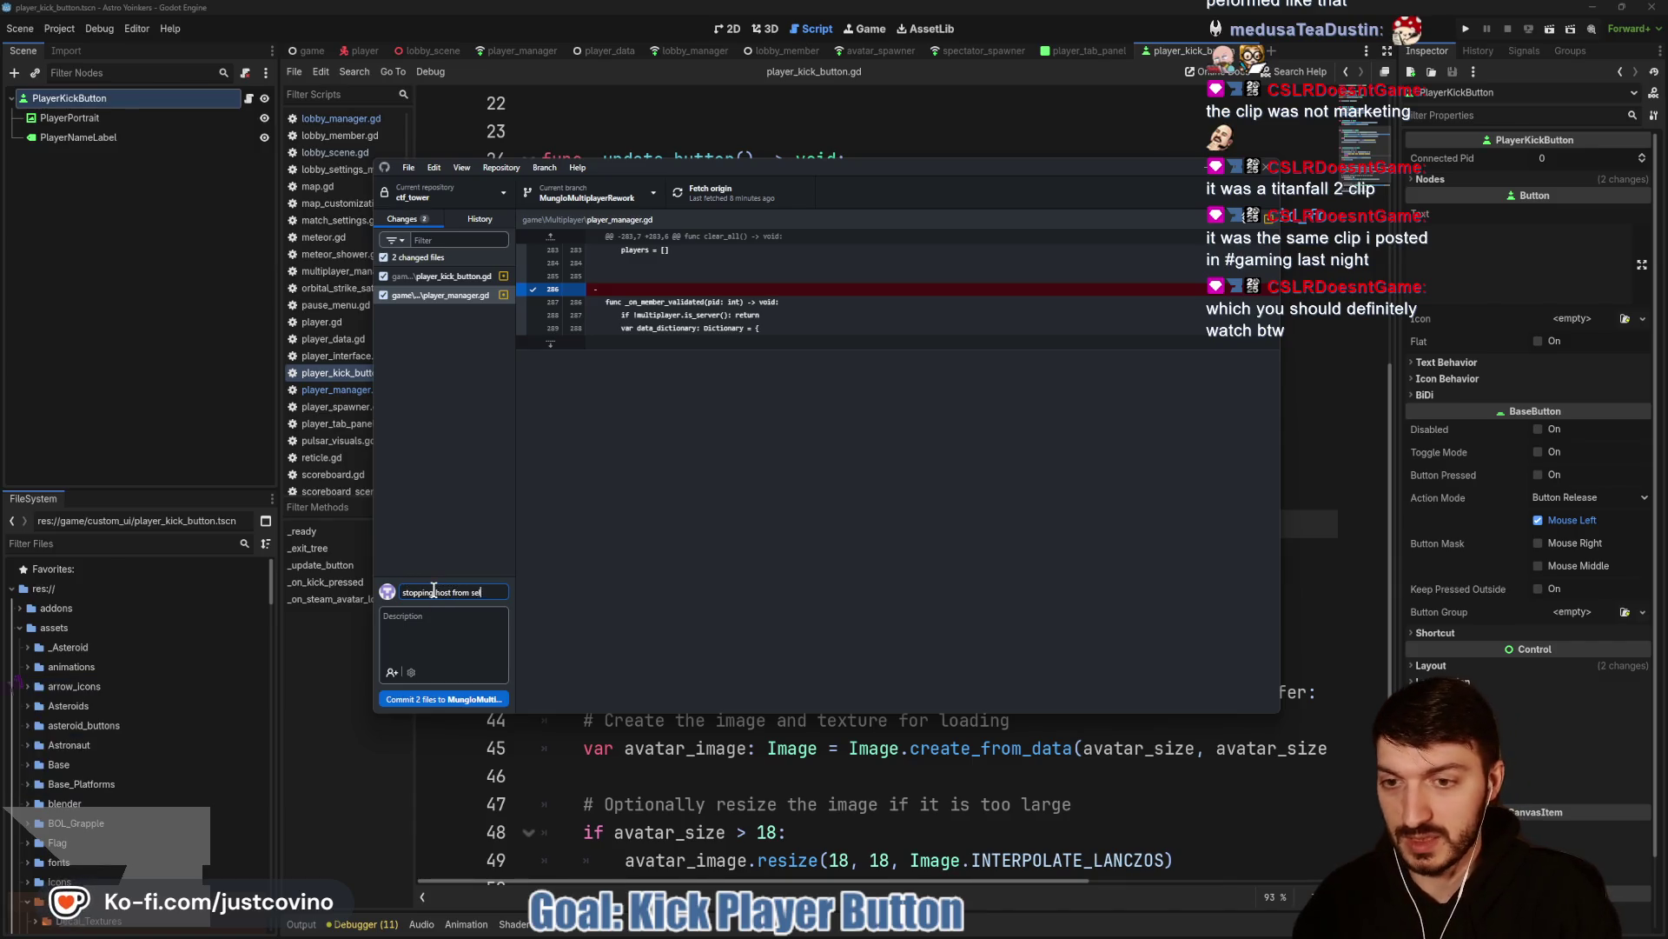
pyautogui.write('self kicking')
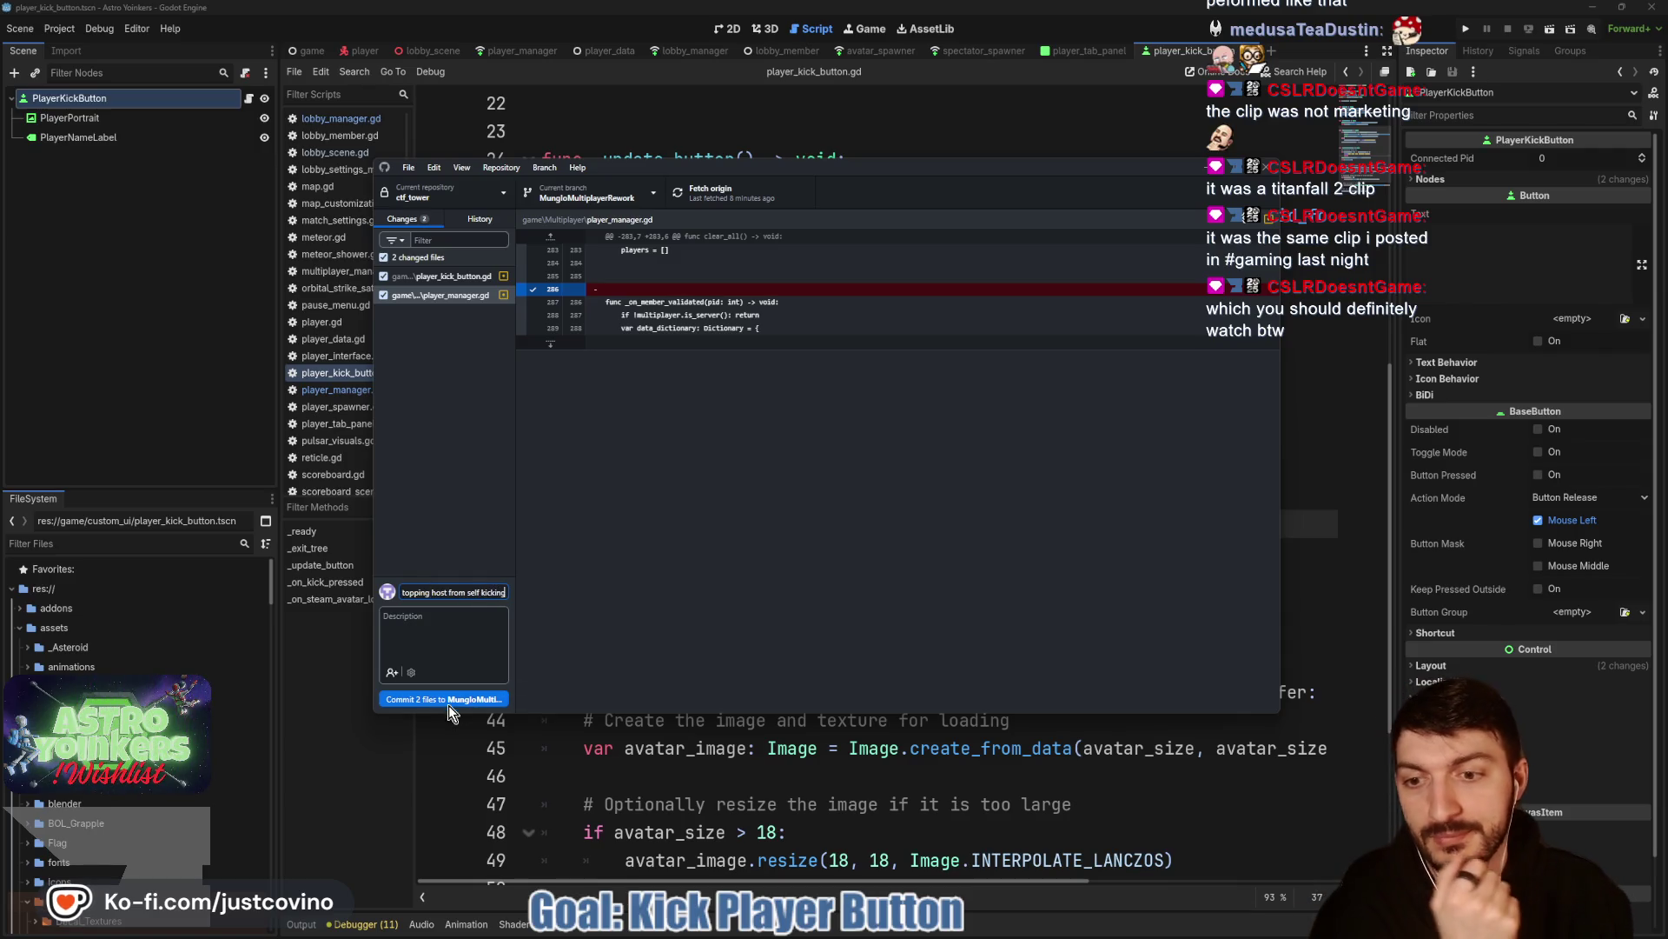
pyautogui.click(445, 699)
pyautogui.click(1049, 343)
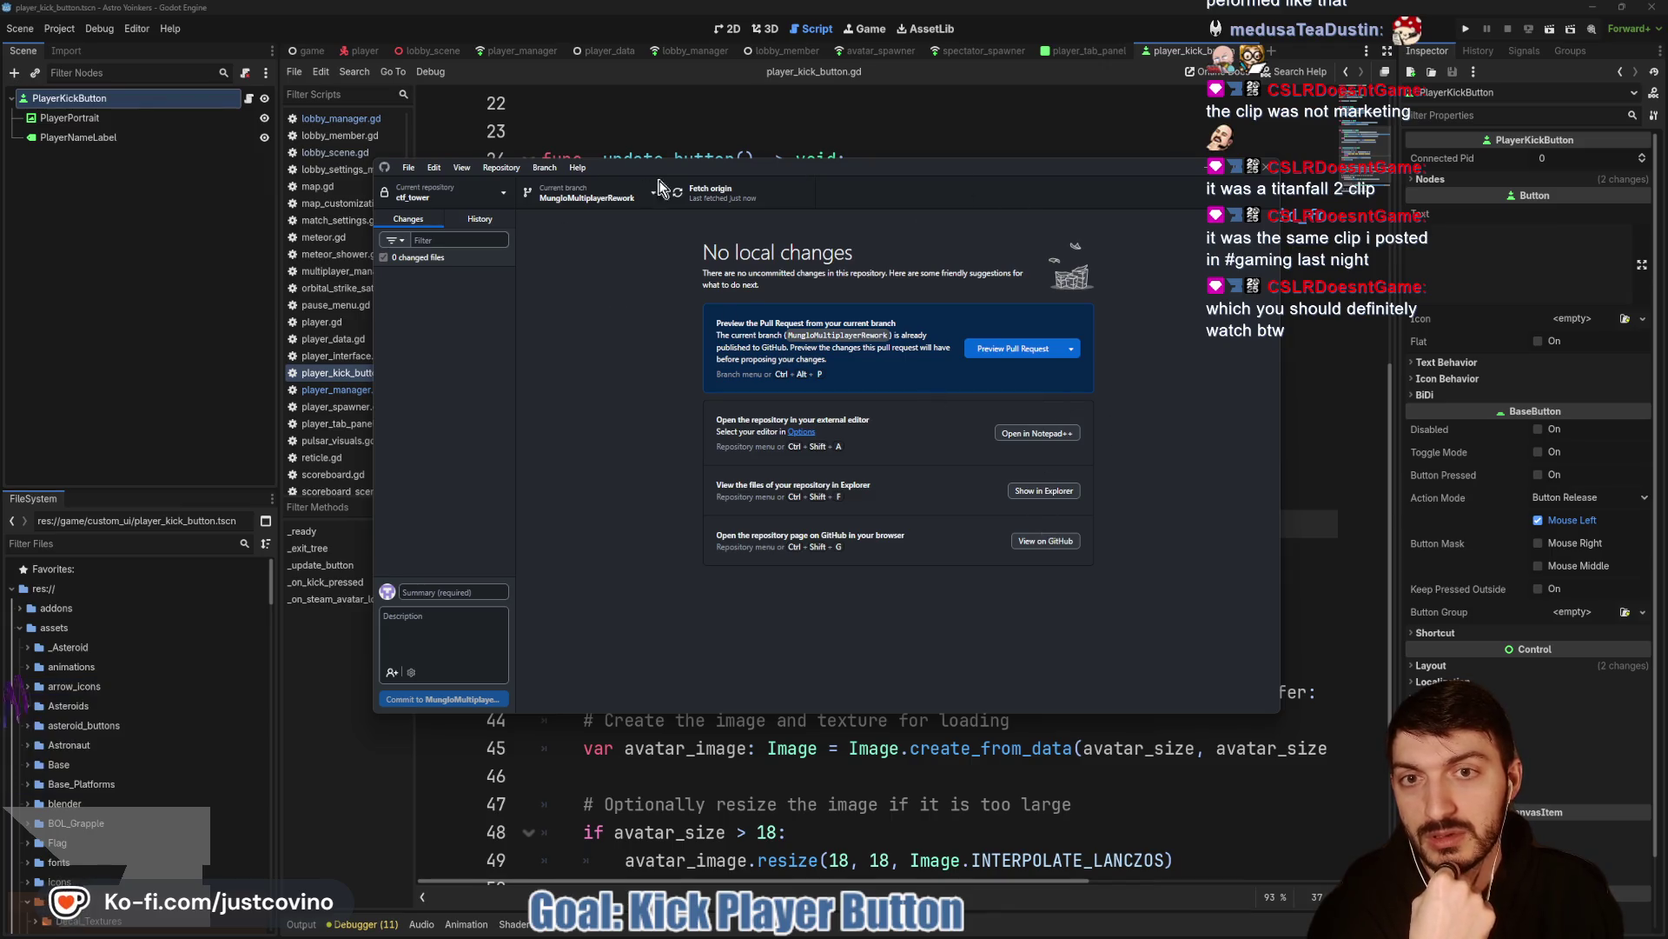
pyautogui.click(963, 103)
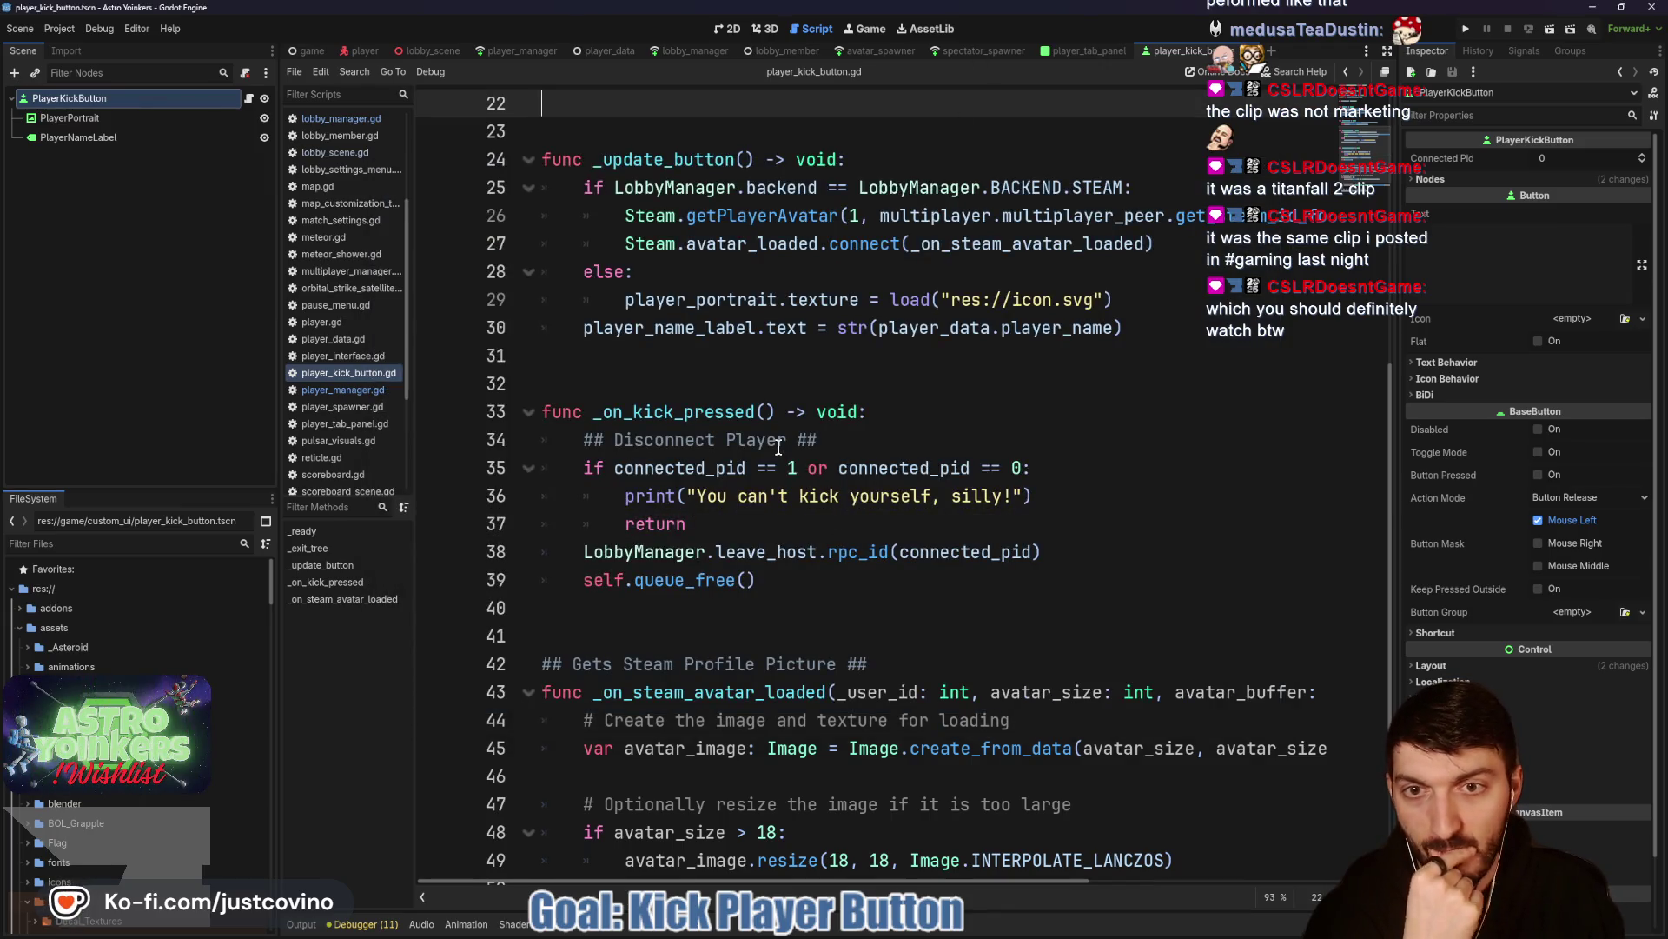
# Step: Tick the Steam PFP, Steam Name and send-back-to-Main-Menu items in Notion's Kick Player checklist
pyautogui.click(917, 930)
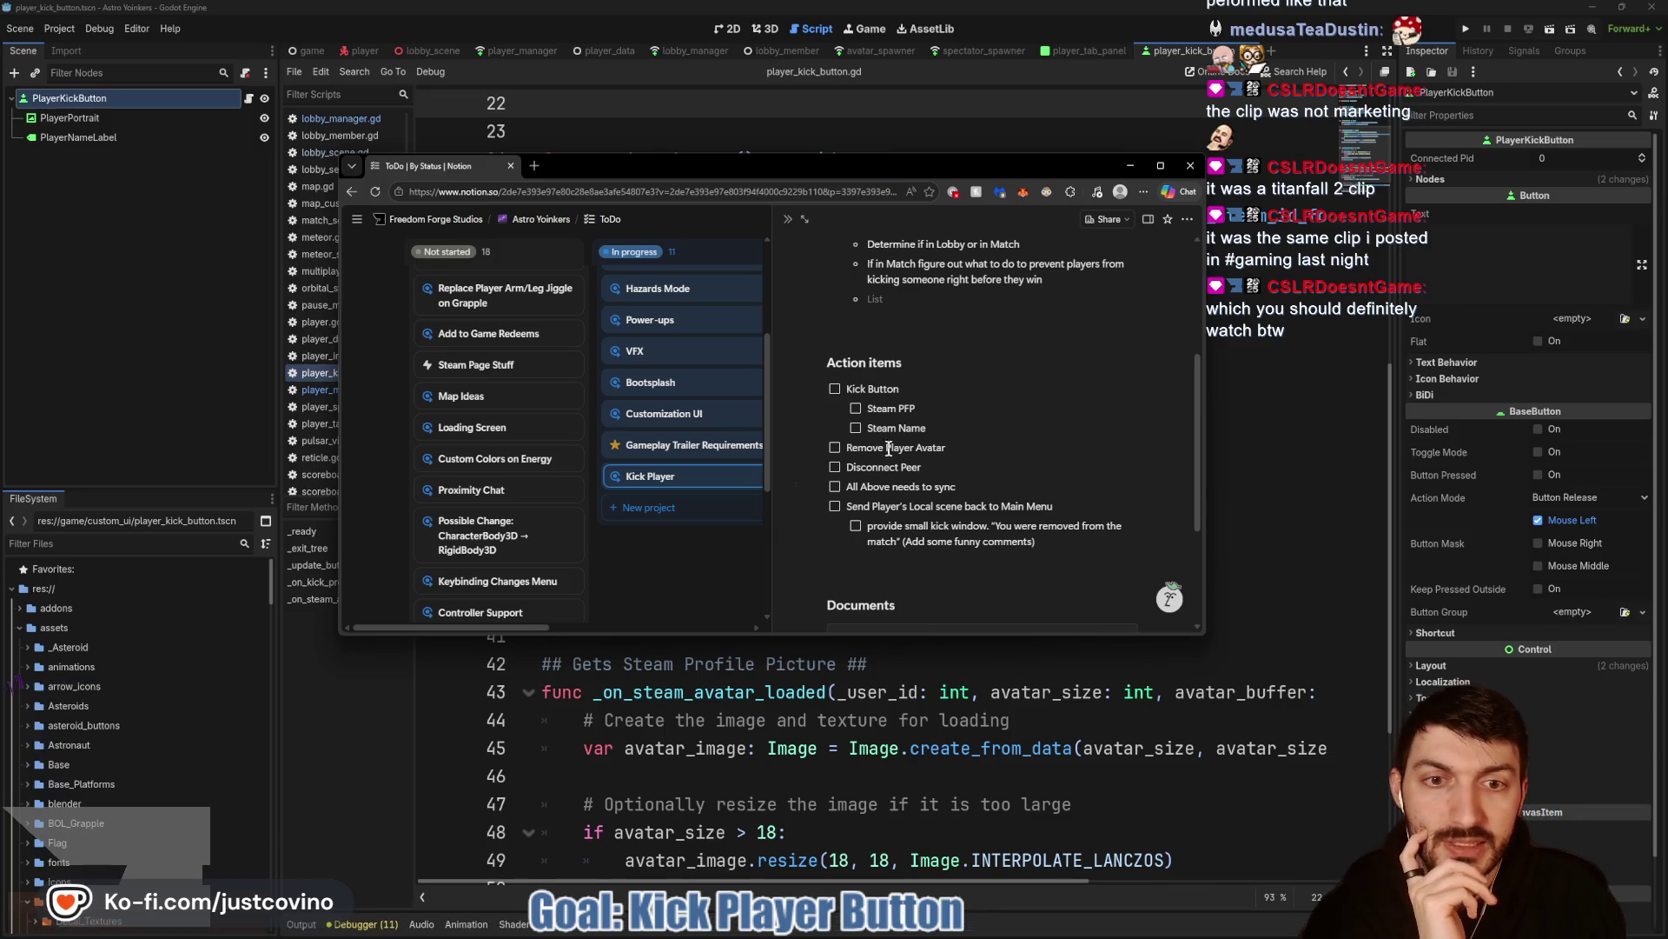
pyautogui.click(856, 409)
pyautogui.click(856, 427)
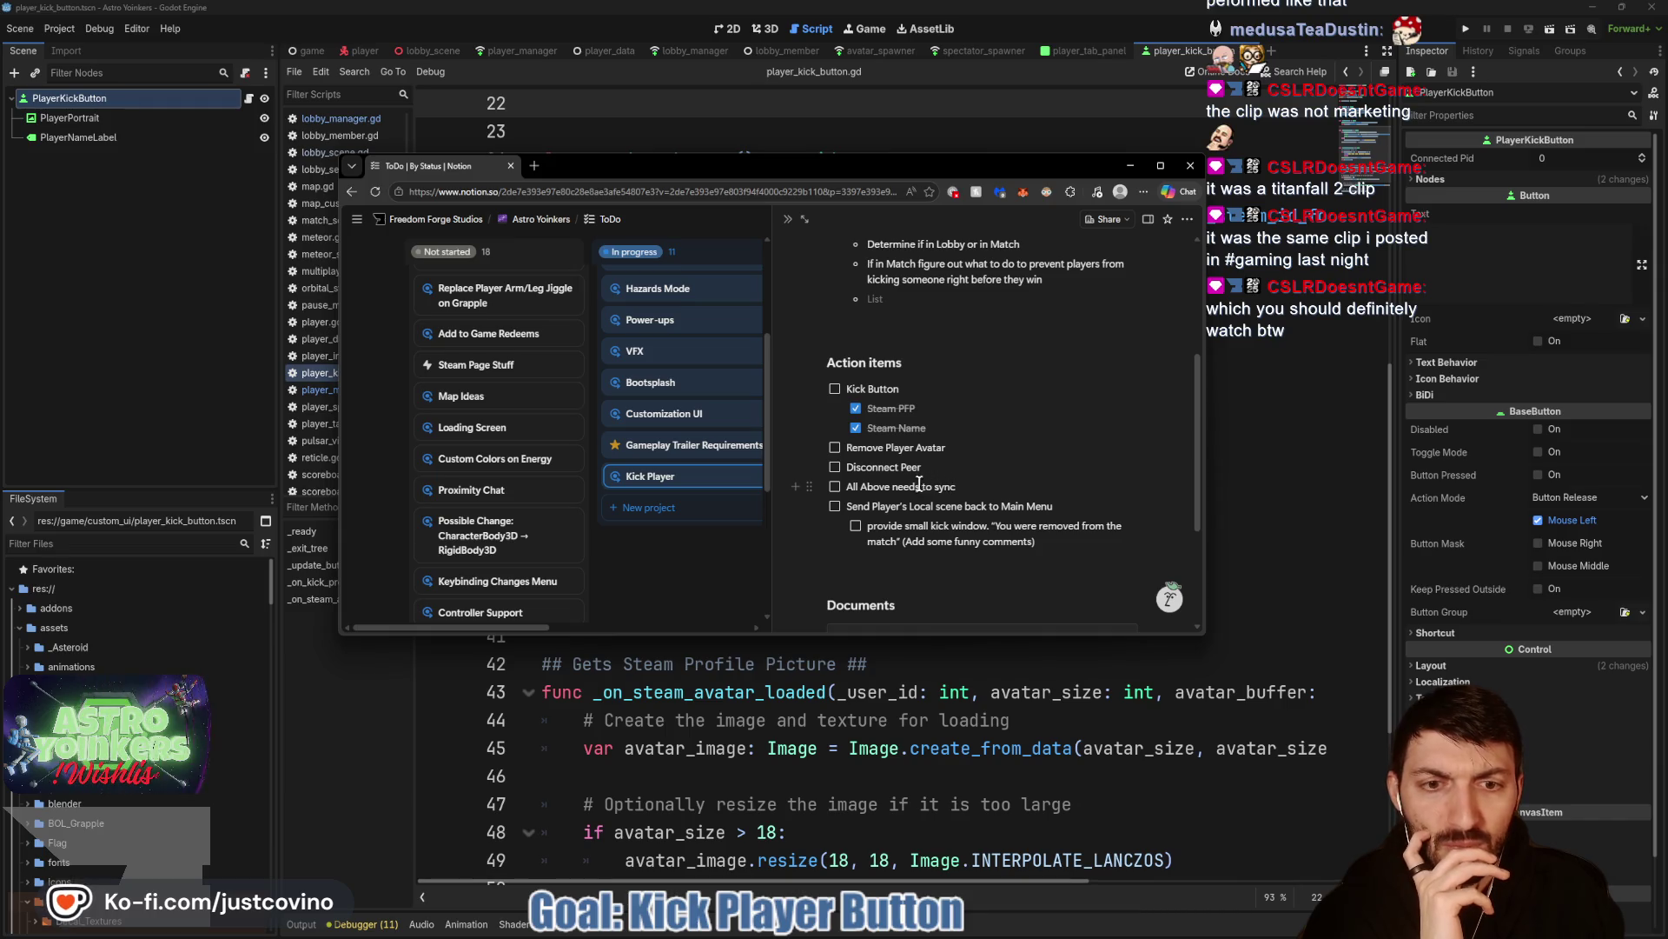
pyautogui.click(835, 506)
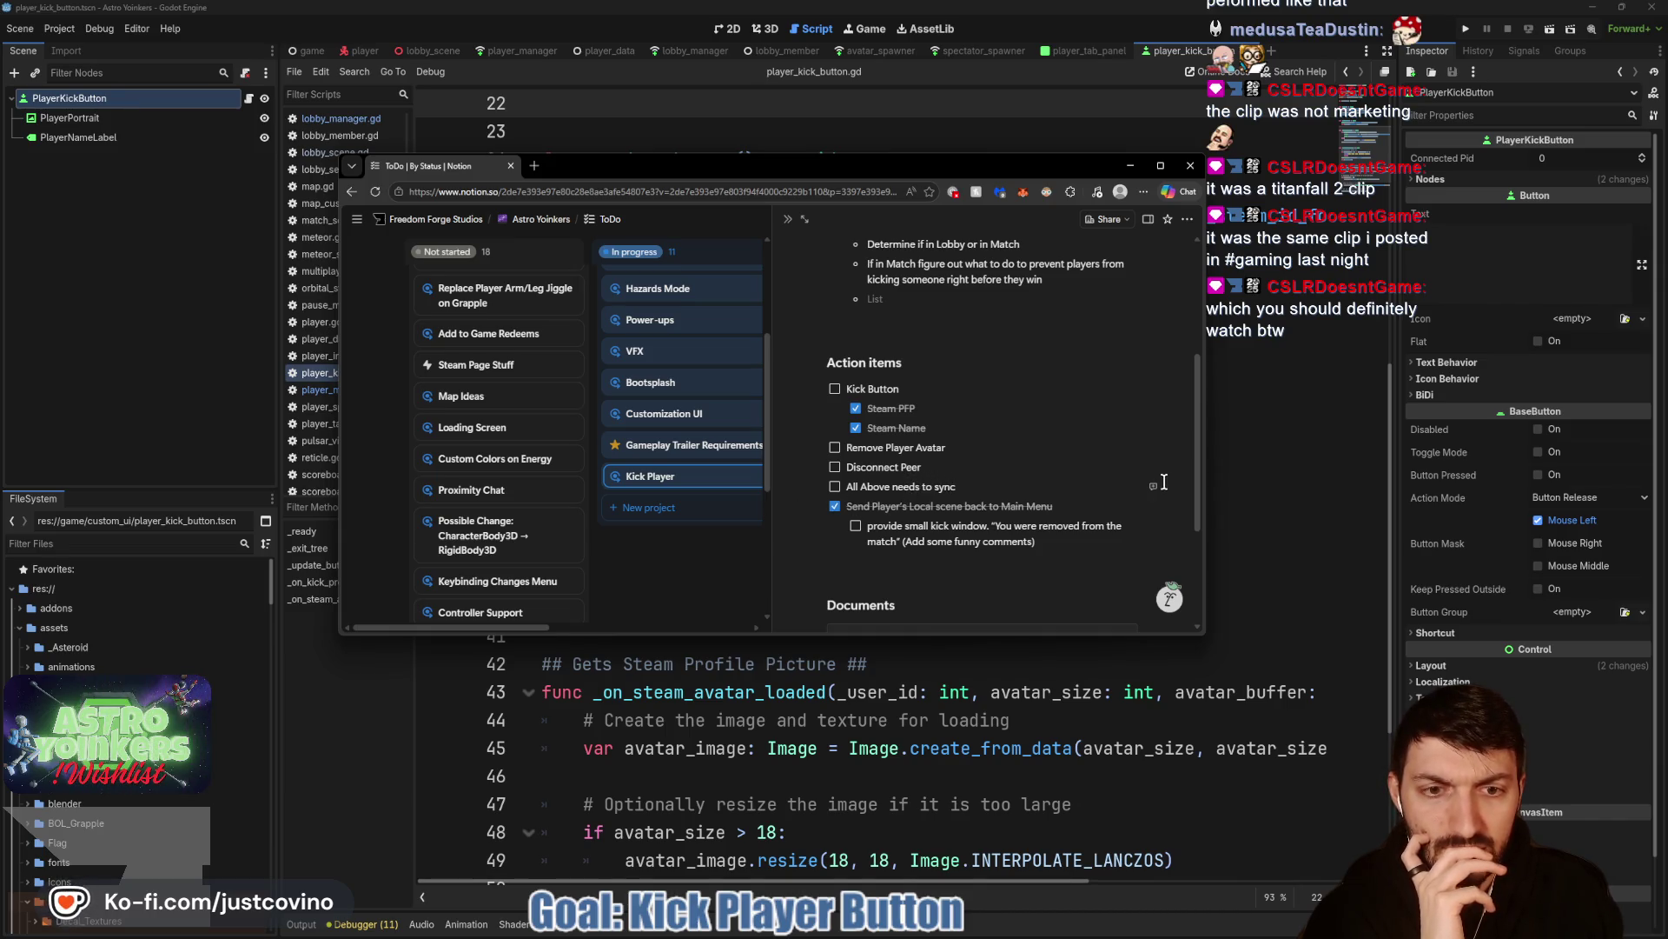
pyautogui.tripleClick(1030, 542)
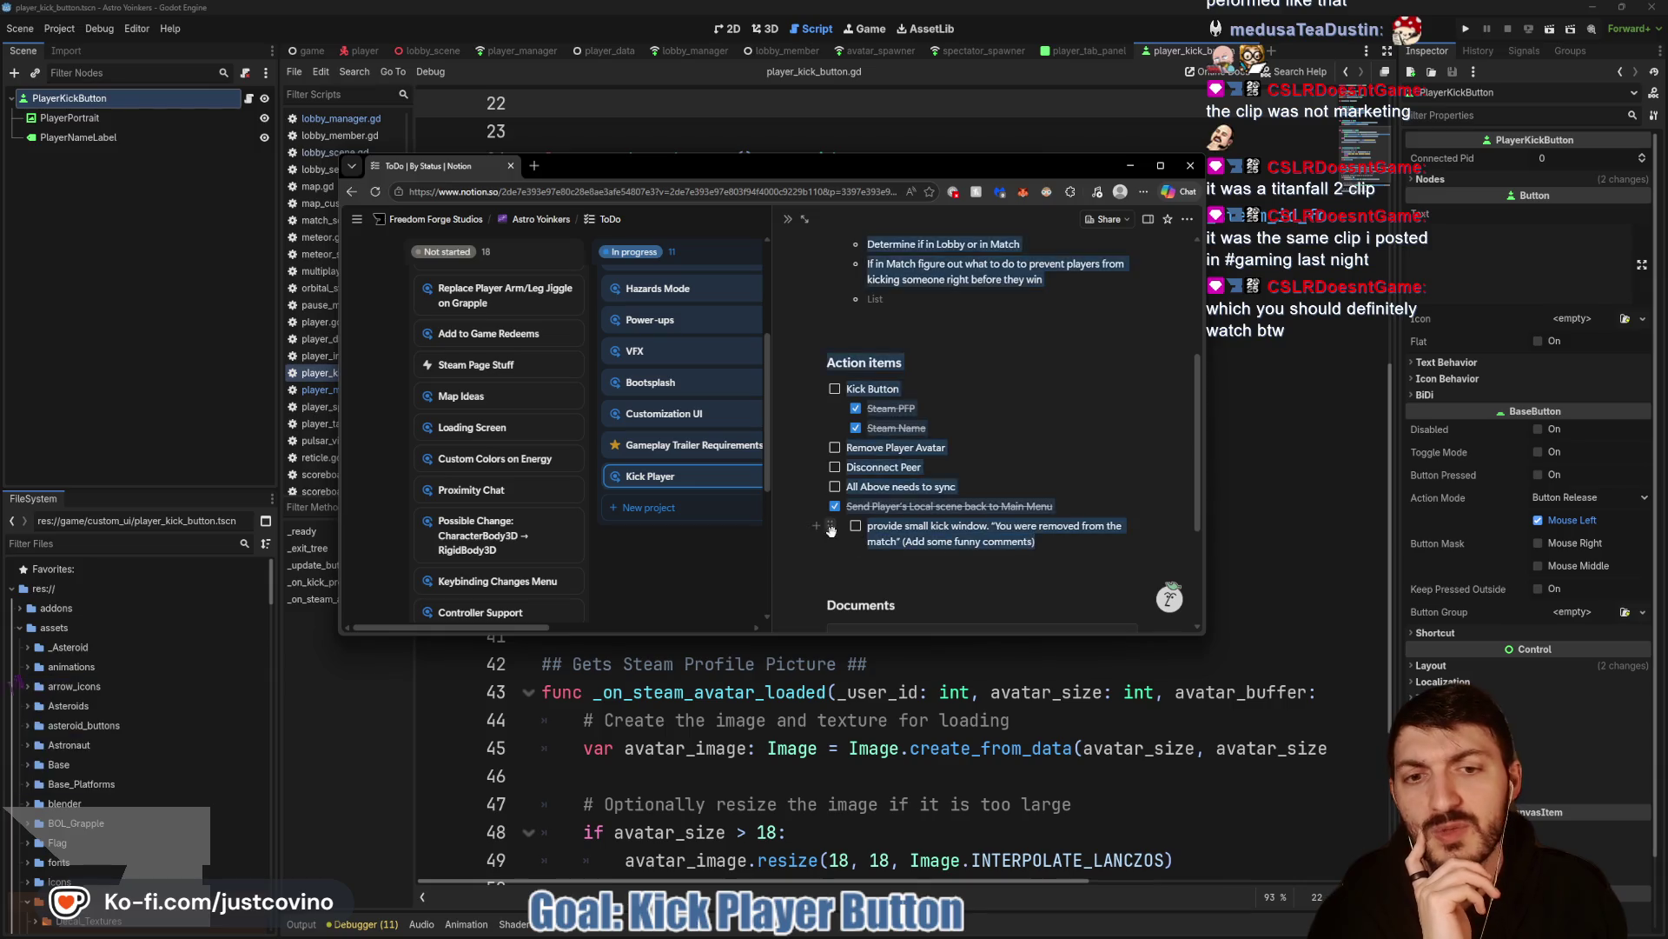
pyautogui.scroll(-1, 1035, 486)
pyautogui.click(1042, 512)
pyautogui.scroll(1, 1043, 522)
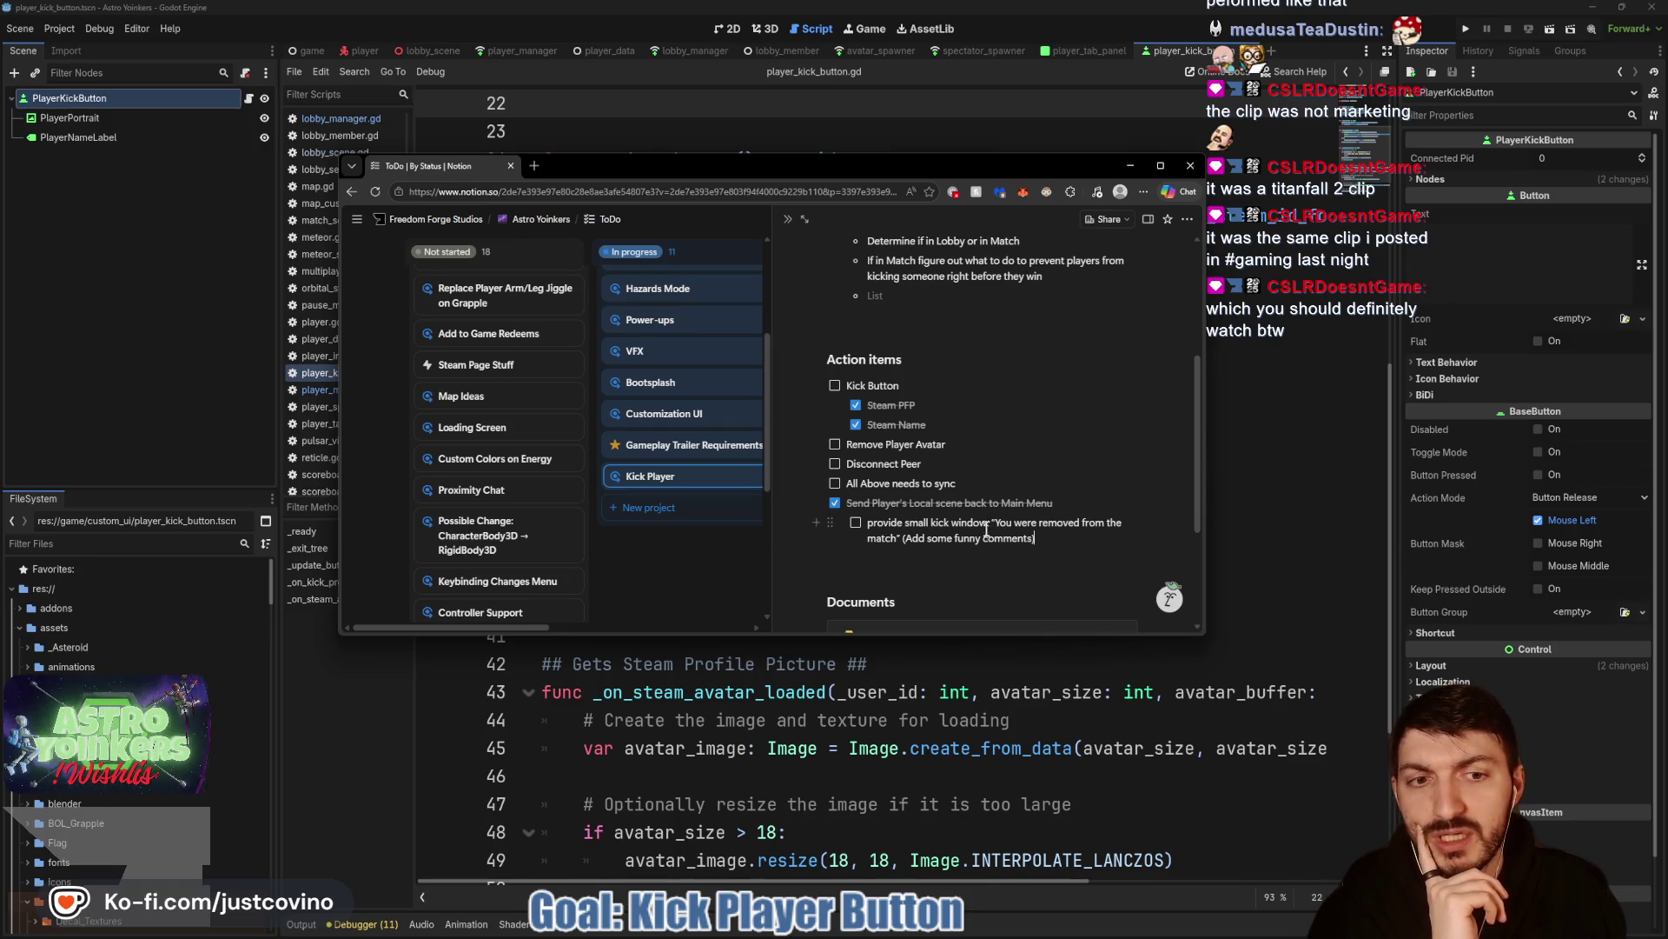
pyautogui.click(1283, 525)
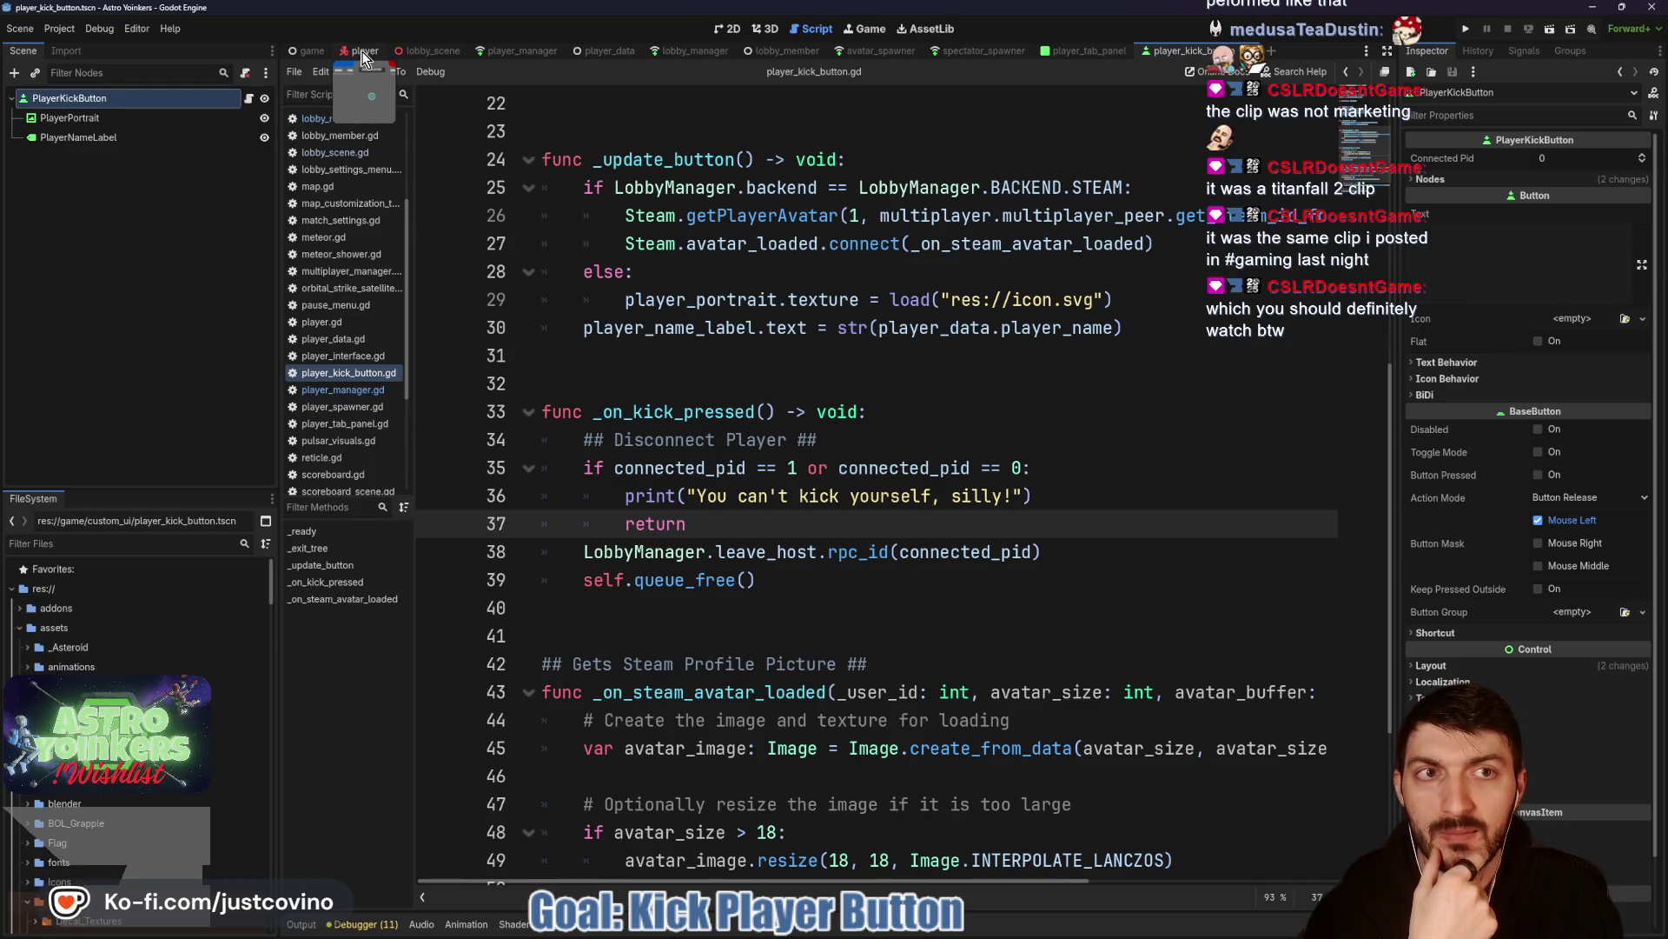
# Step: Open the game scene, look through game.gd, and select the root Game node
pyautogui.click(304, 49)
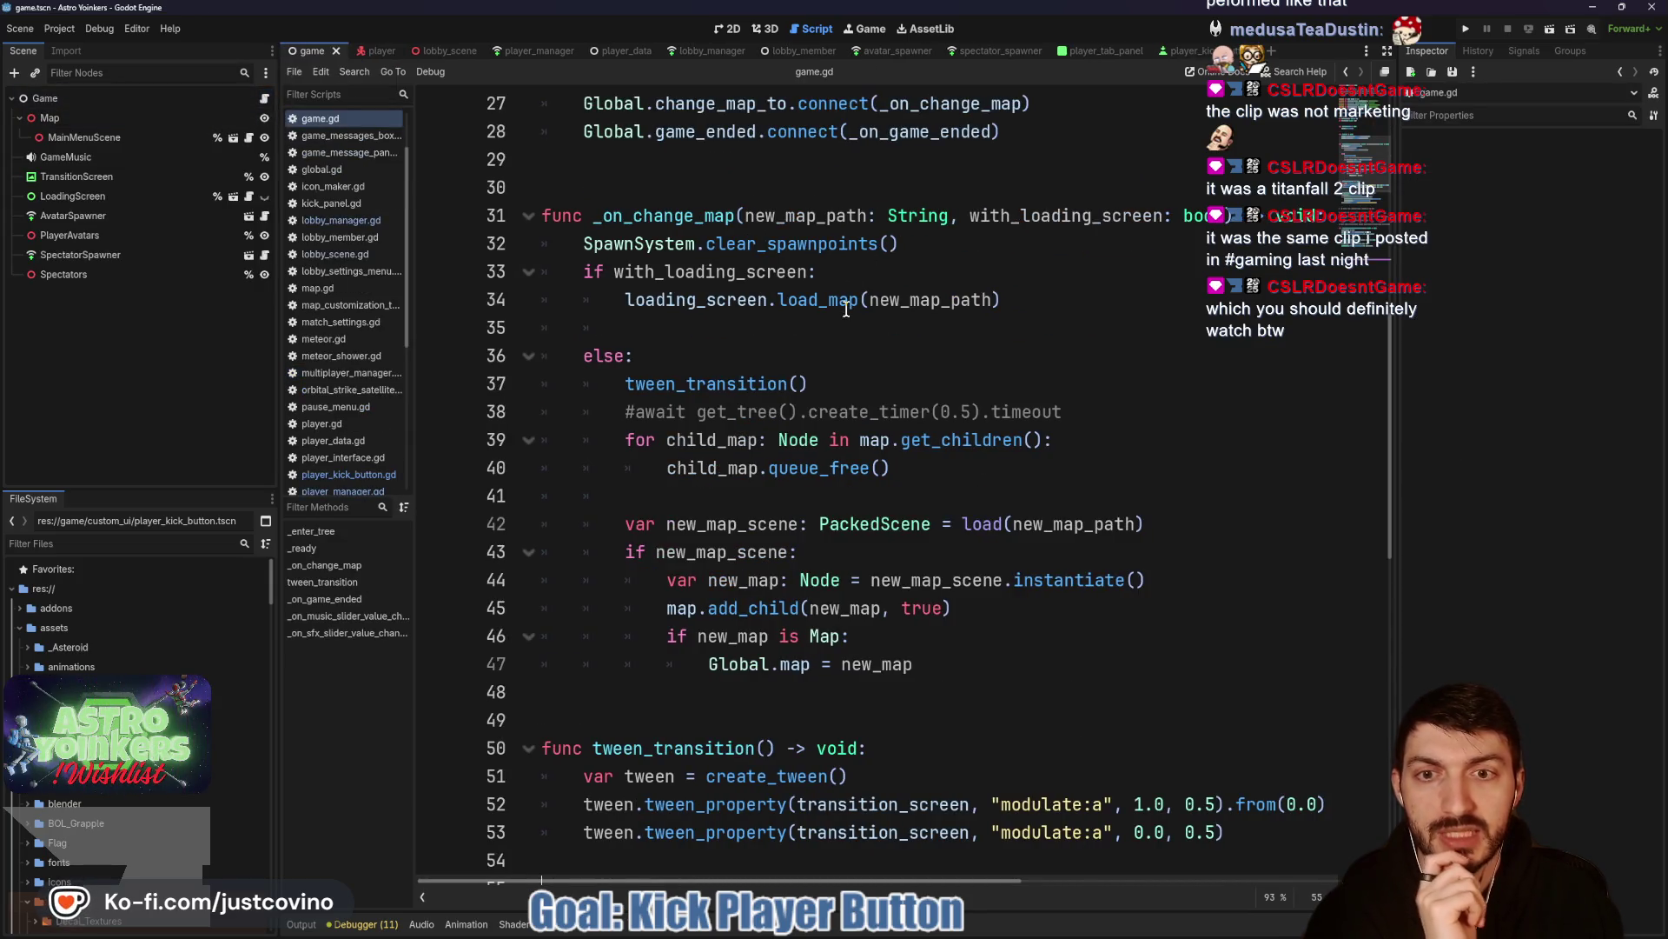
pyautogui.scroll(3, 863, 336)
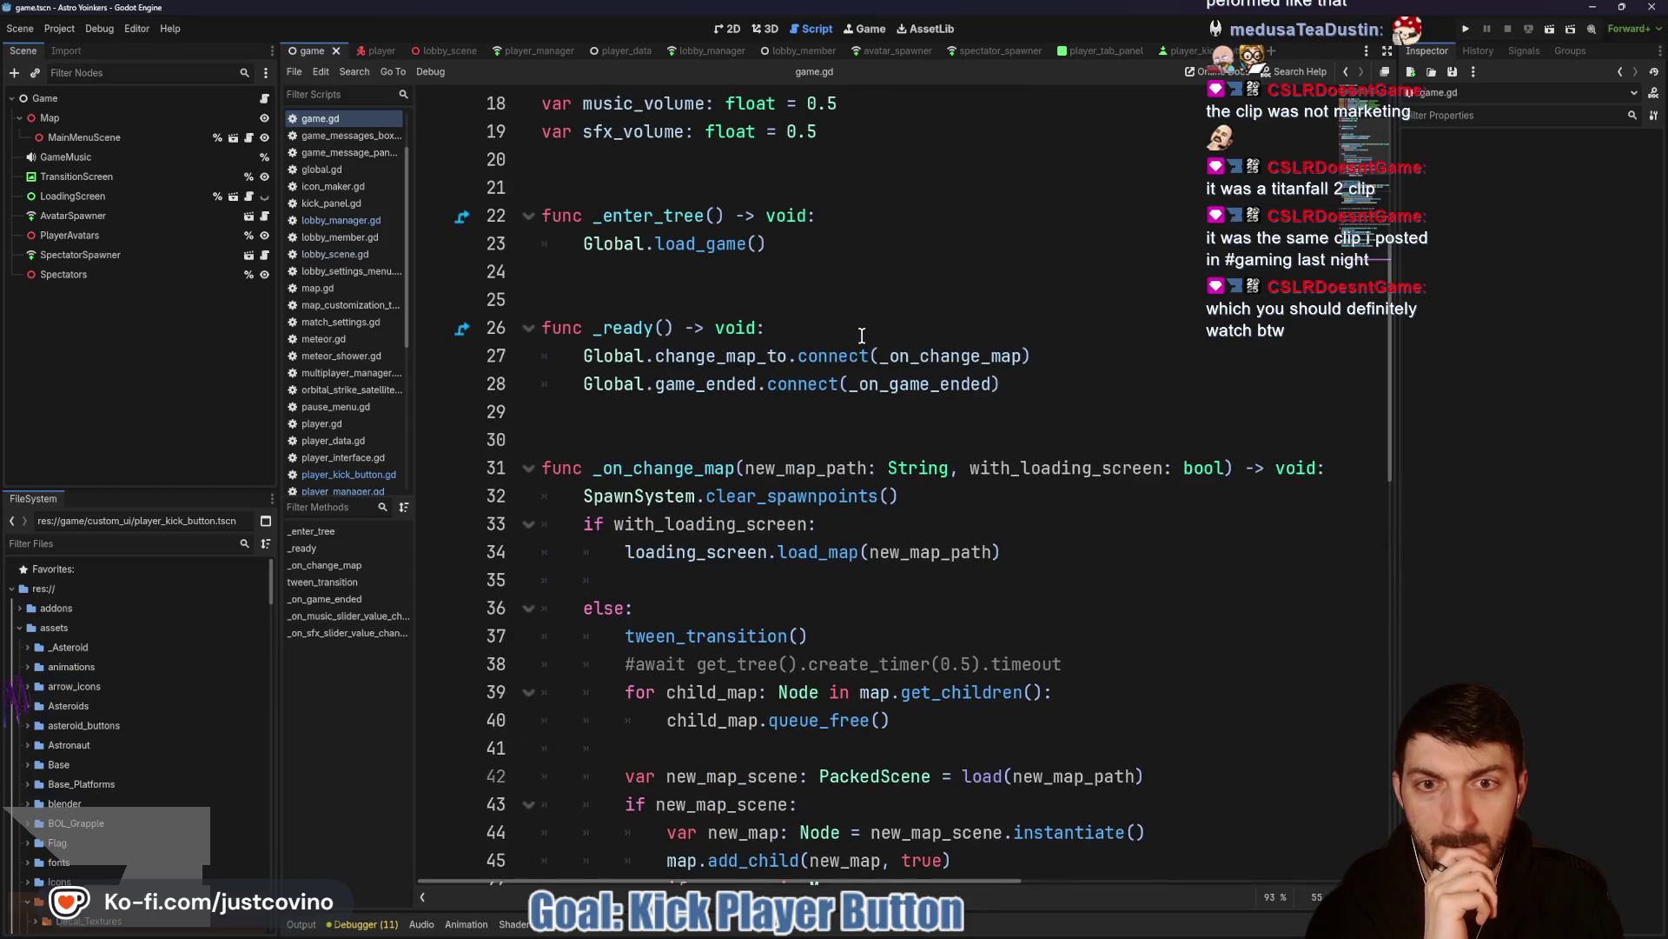
pyautogui.scroll(-2, 863, 336)
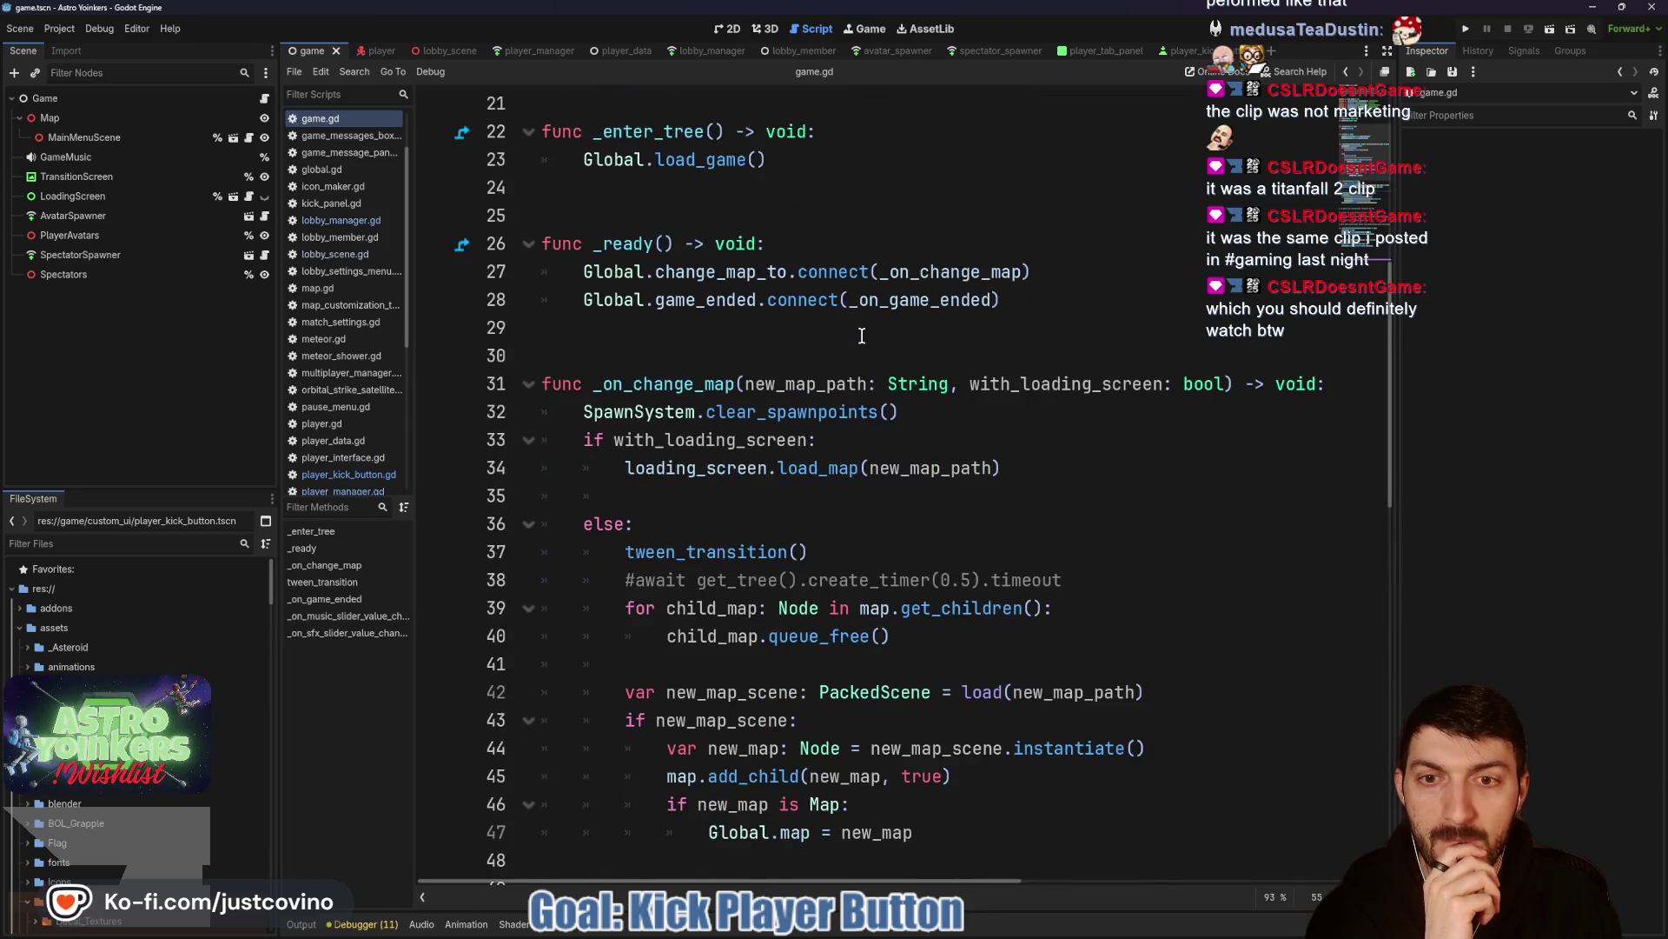
pyautogui.scroll(-7, 863, 335)
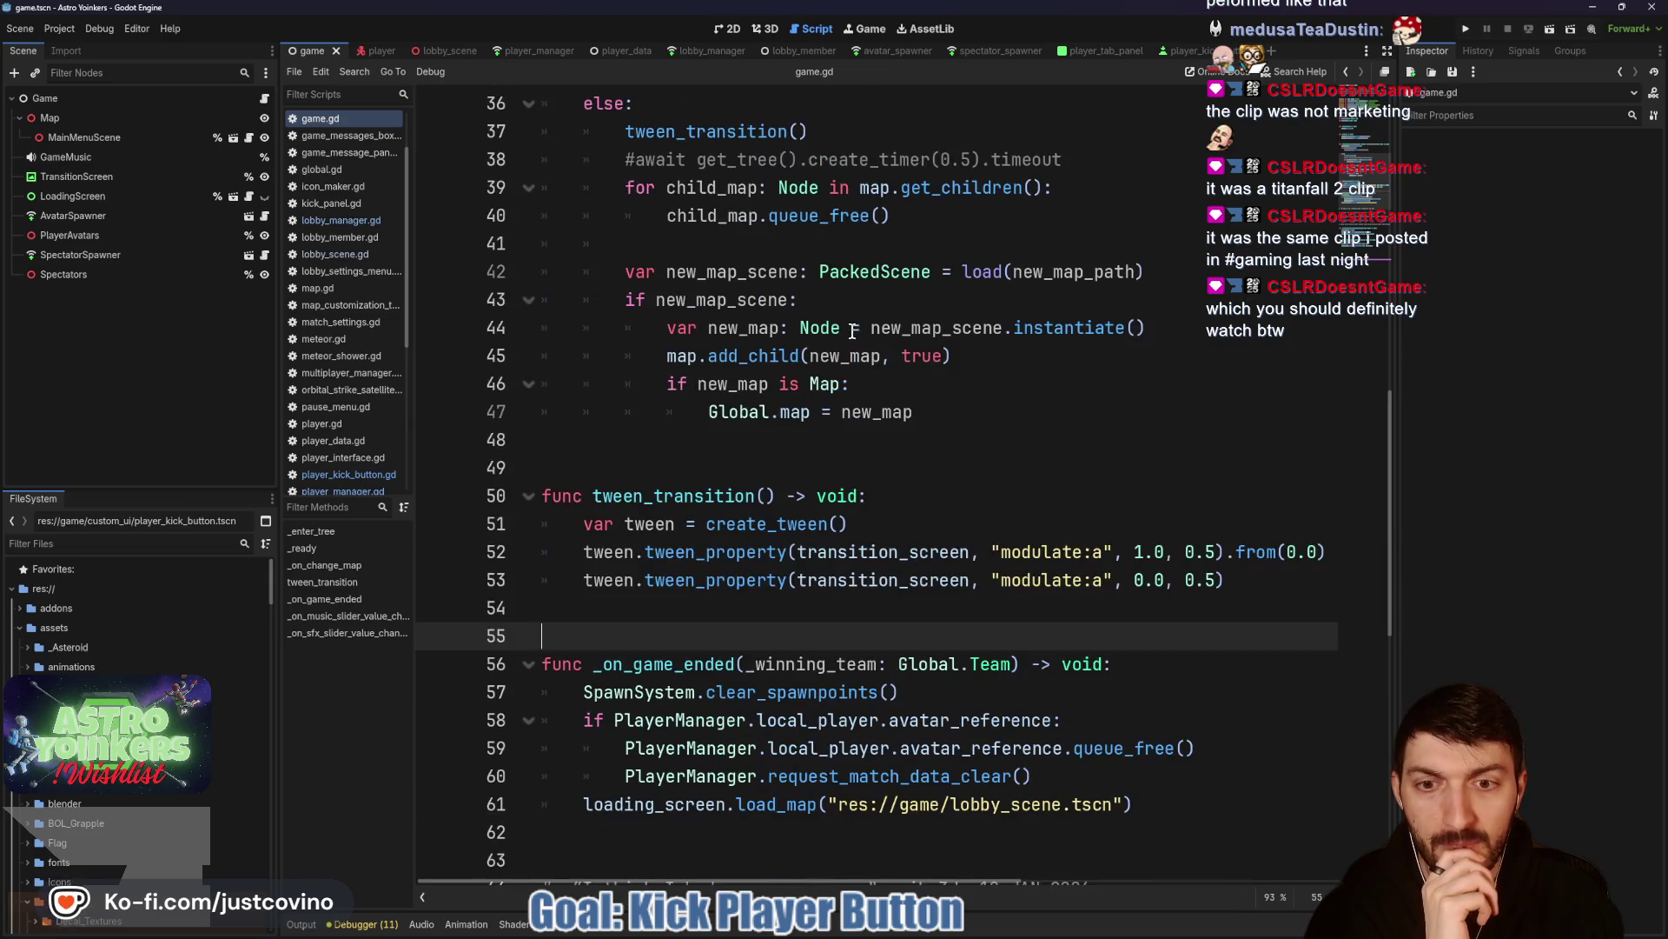
pyautogui.scroll(-2, 625, 386)
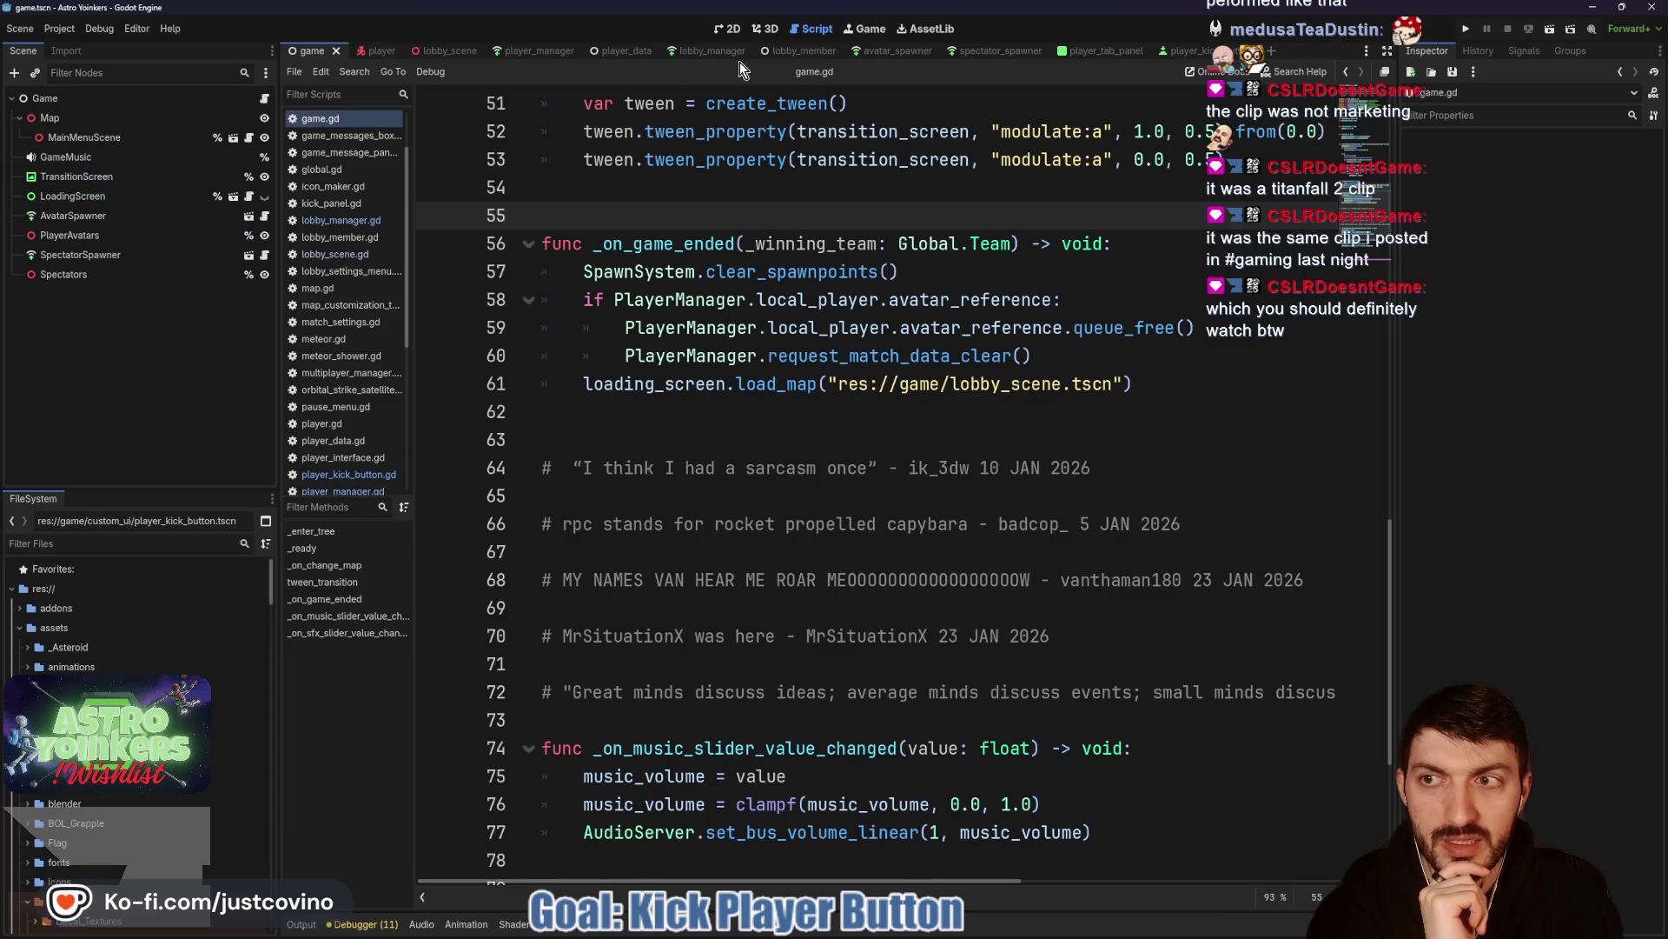
pyautogui.click(723, 31)
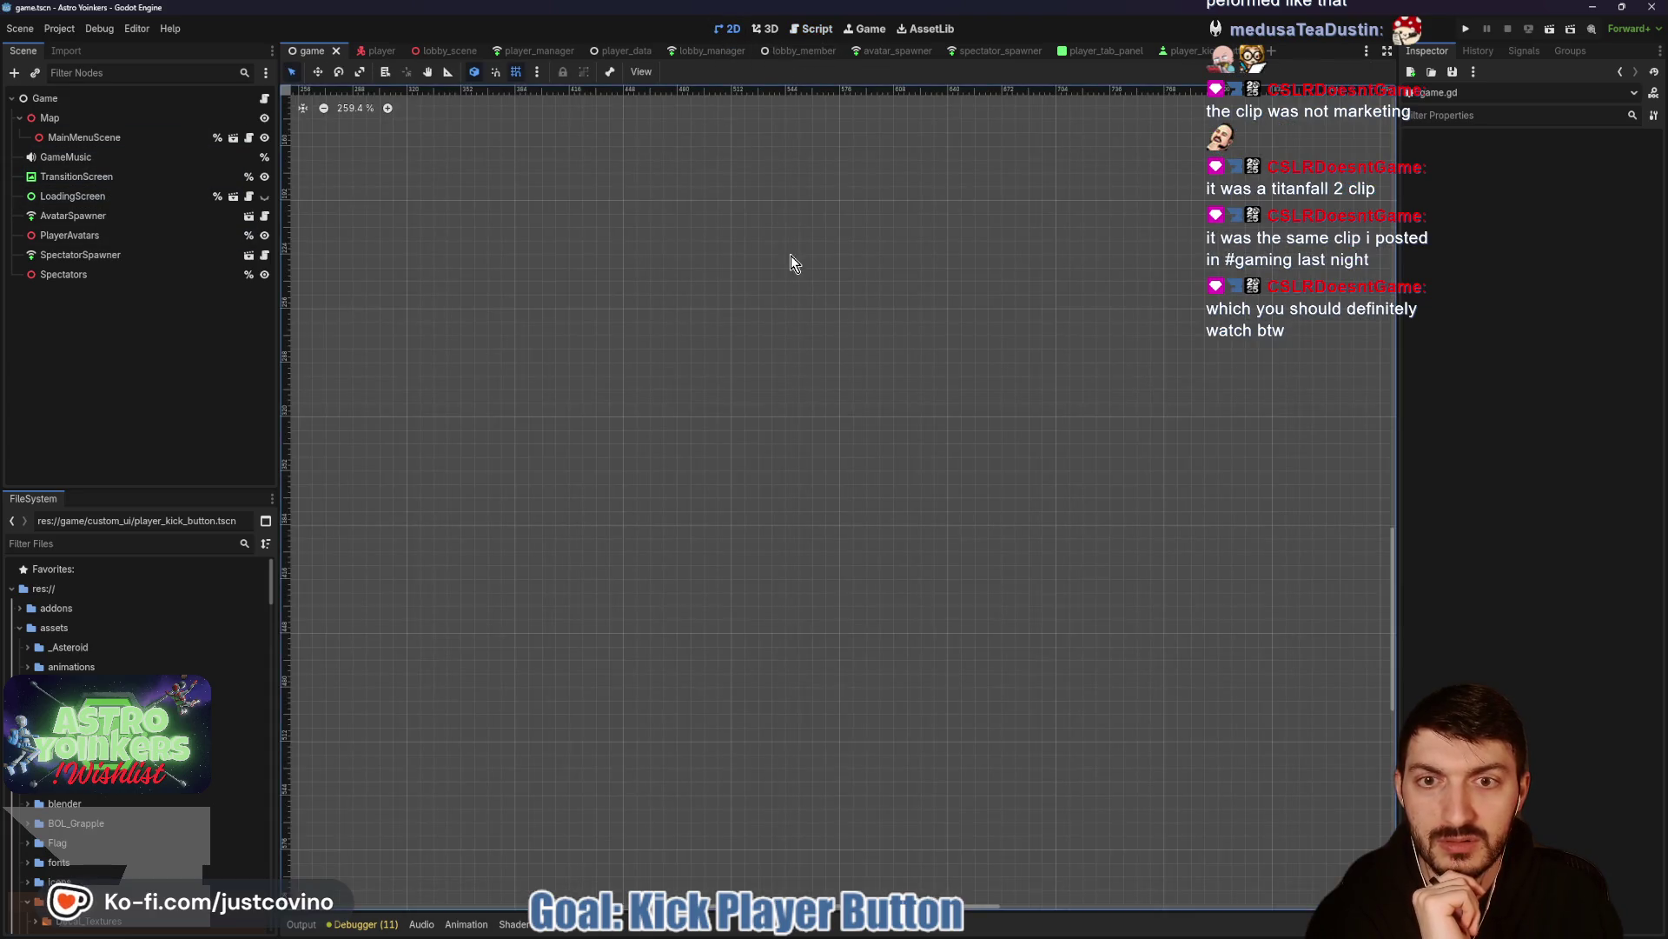
pyautogui.click(810, 30)
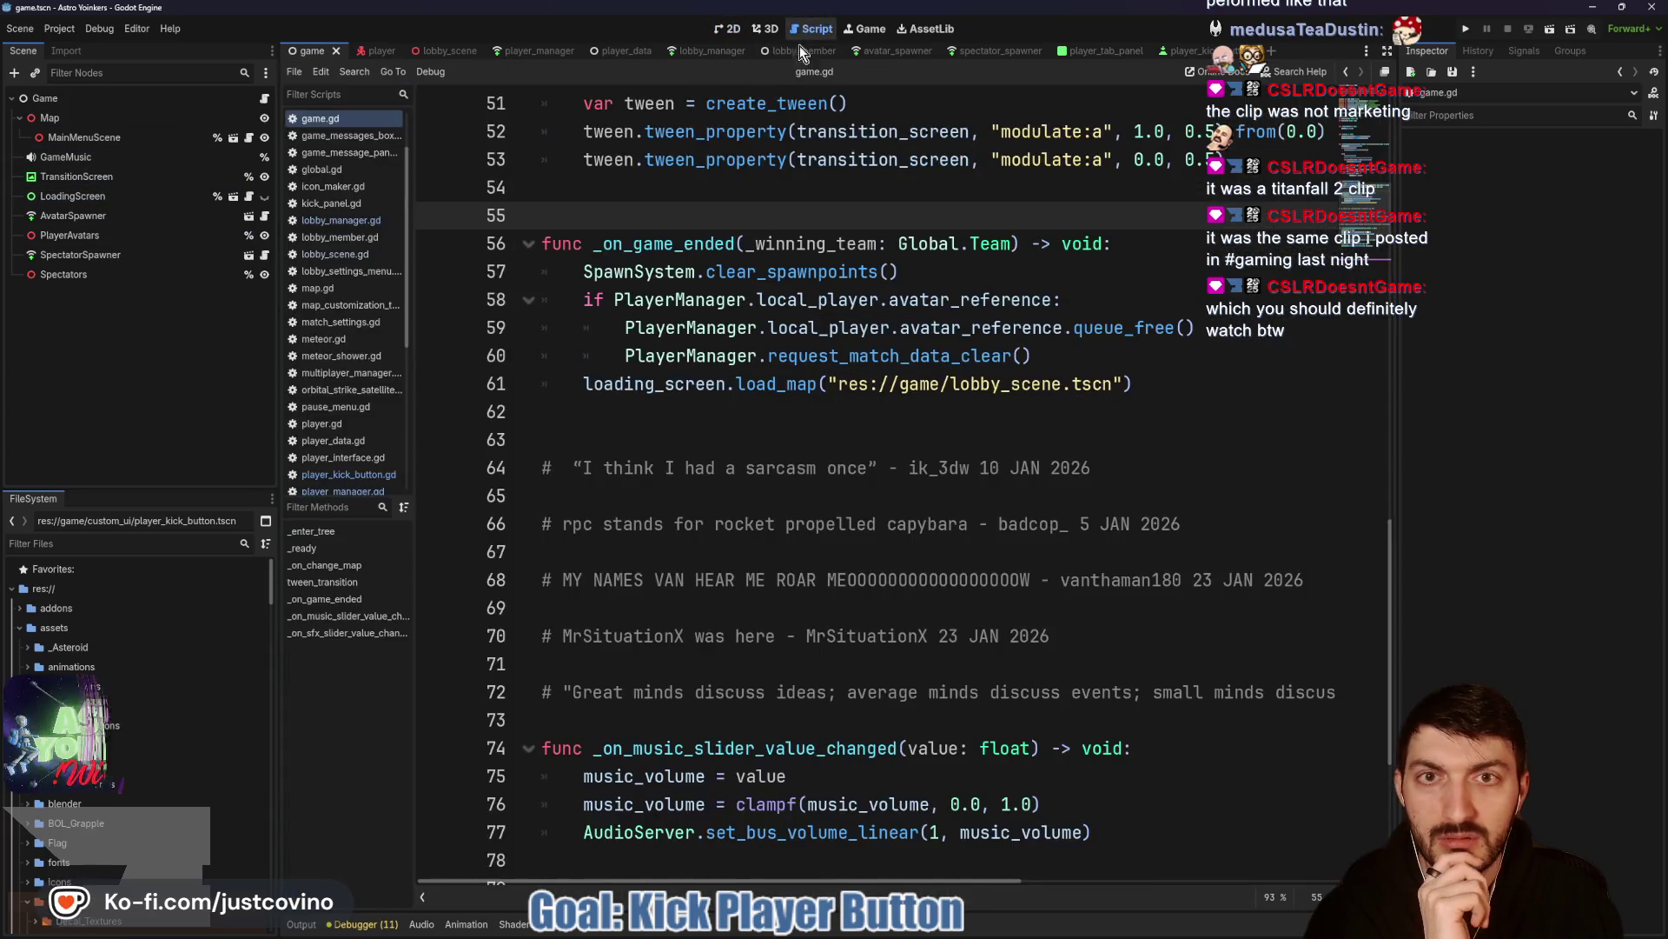
pyautogui.click(52, 100)
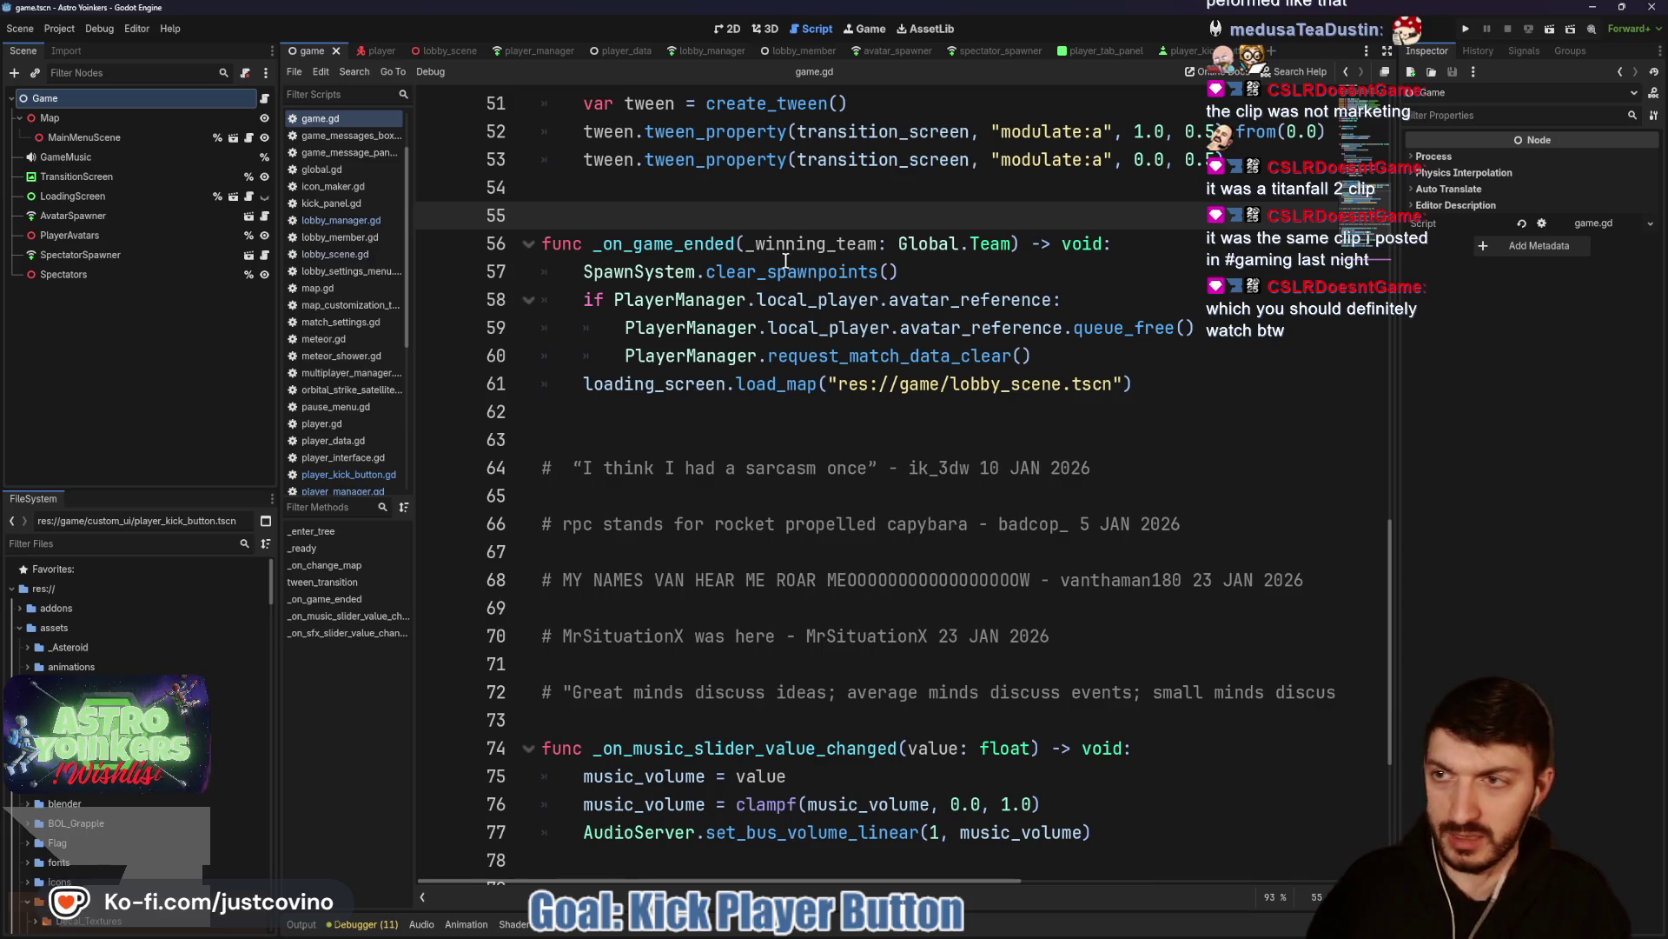
# Step: Create a PanelContainer under Game and open its anchor presets in the 2D view
pyautogui.hotkey('ctrl', 'a')
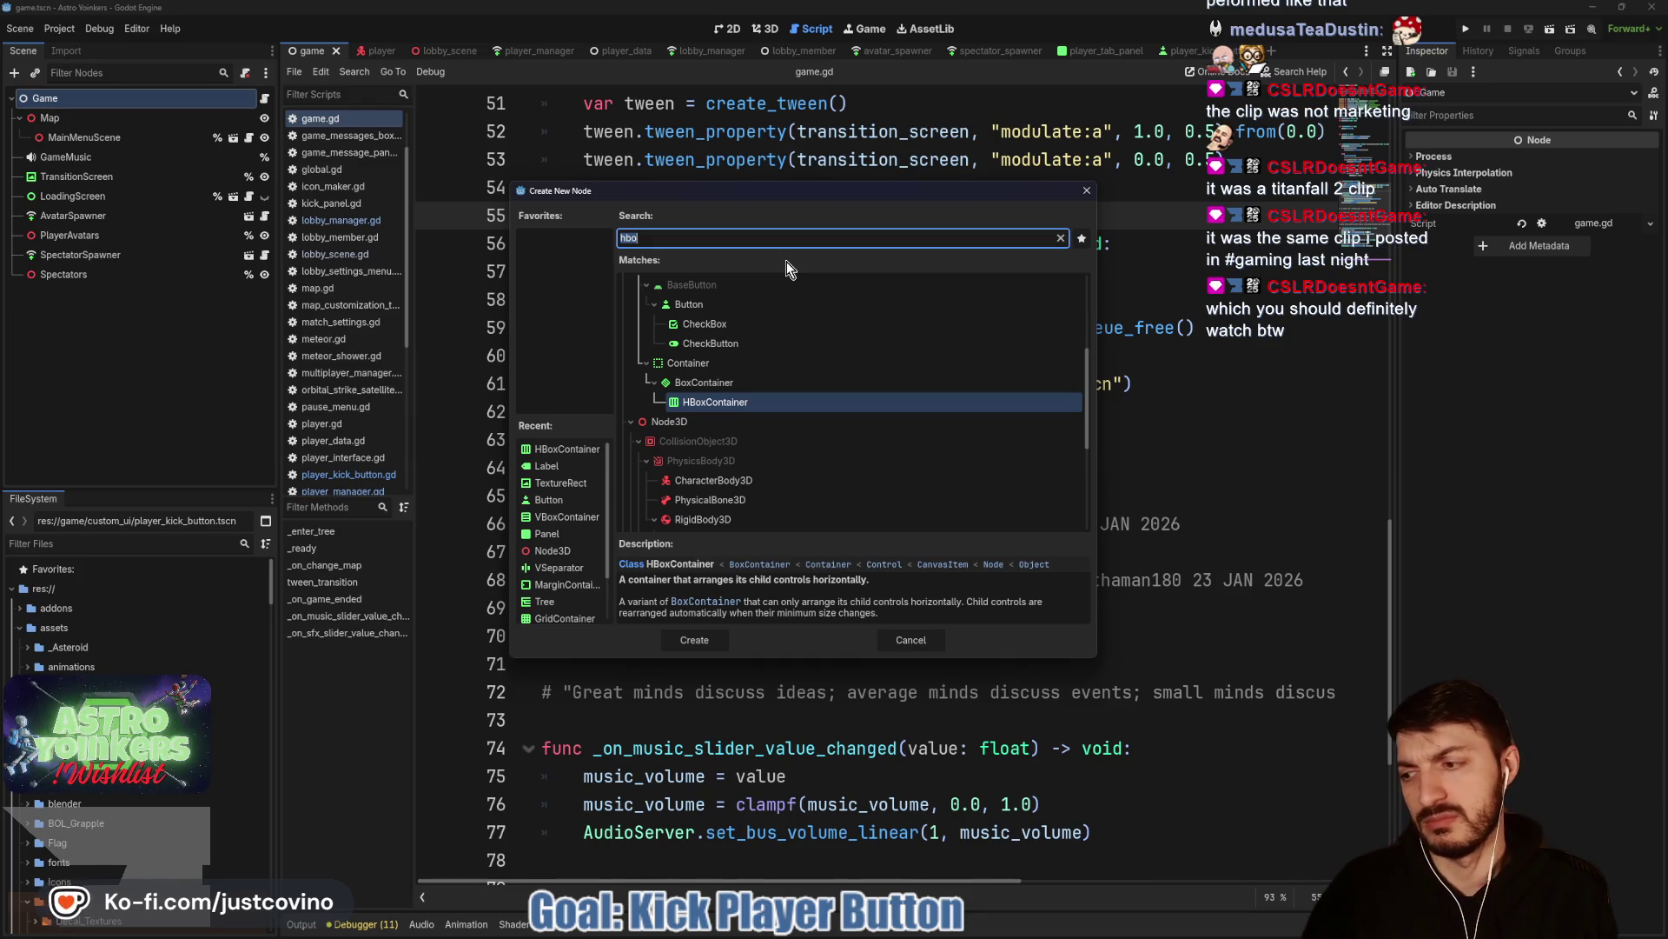
pyautogui.write('panelcon')
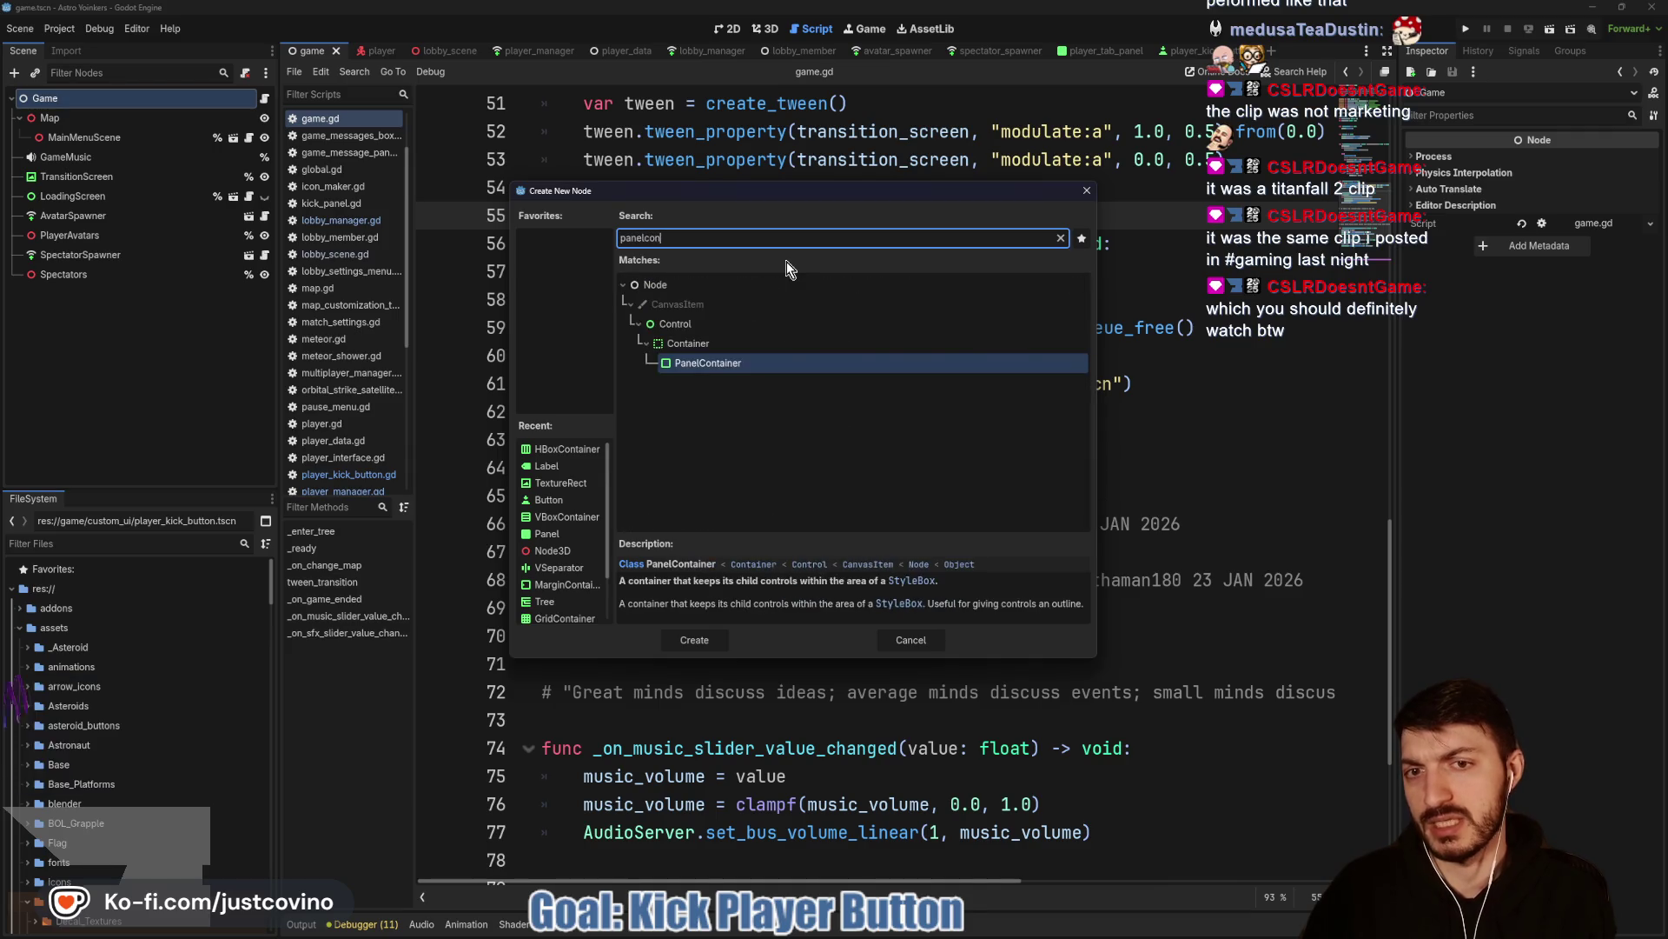
pyautogui.press('Return')
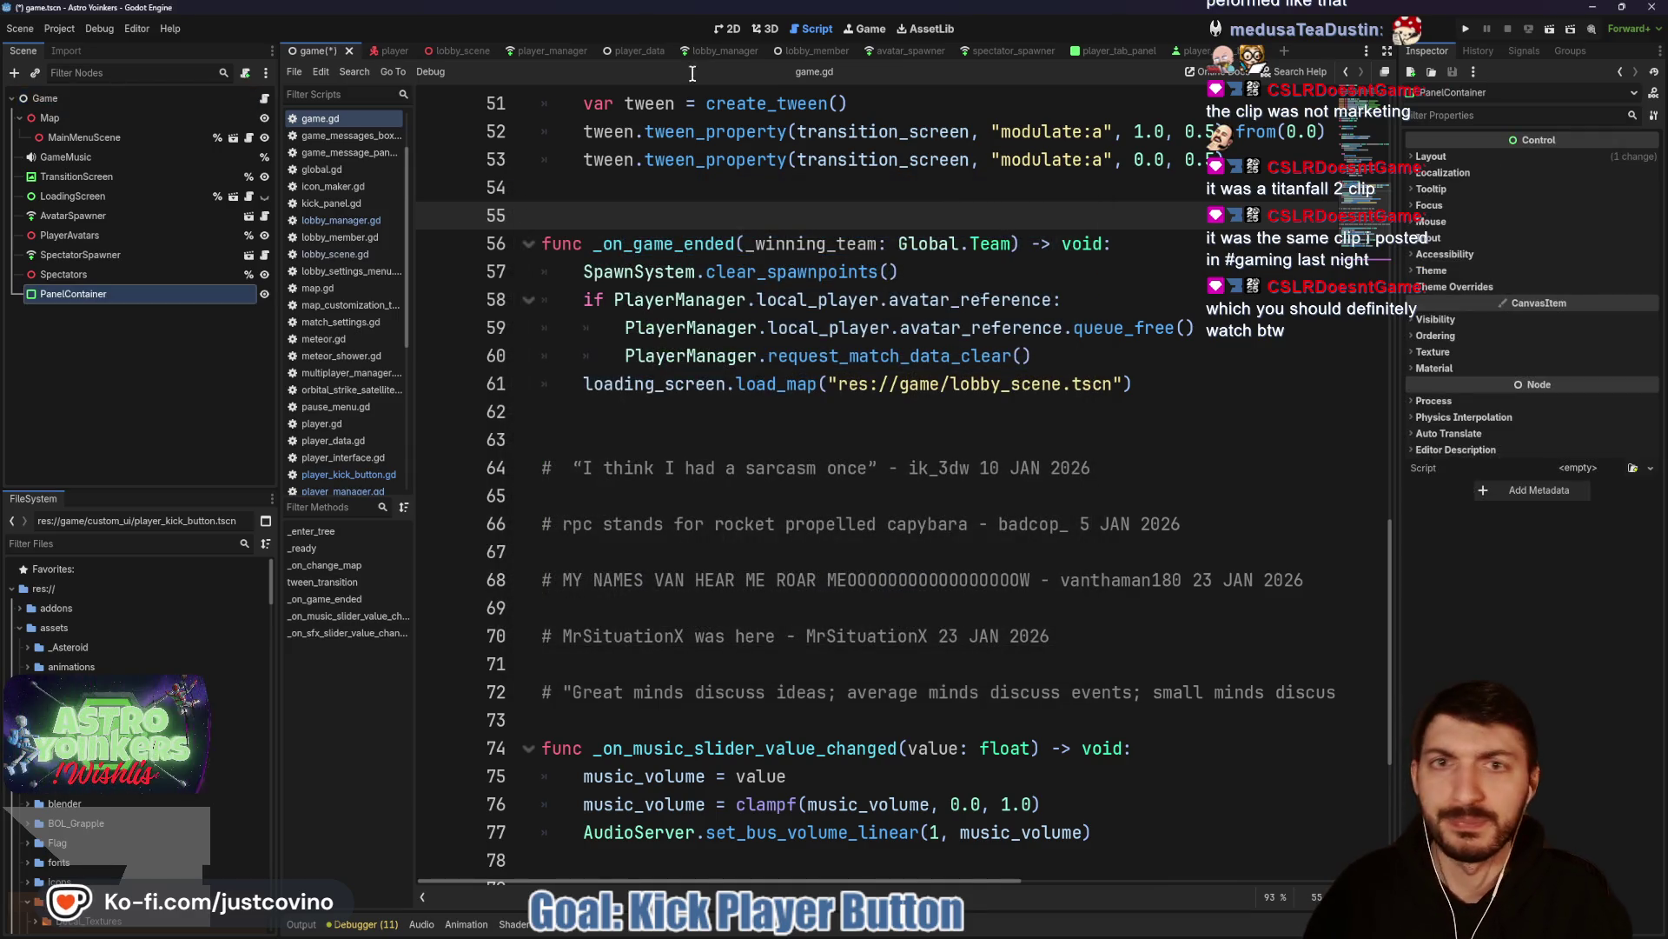
pyautogui.click(724, 28)
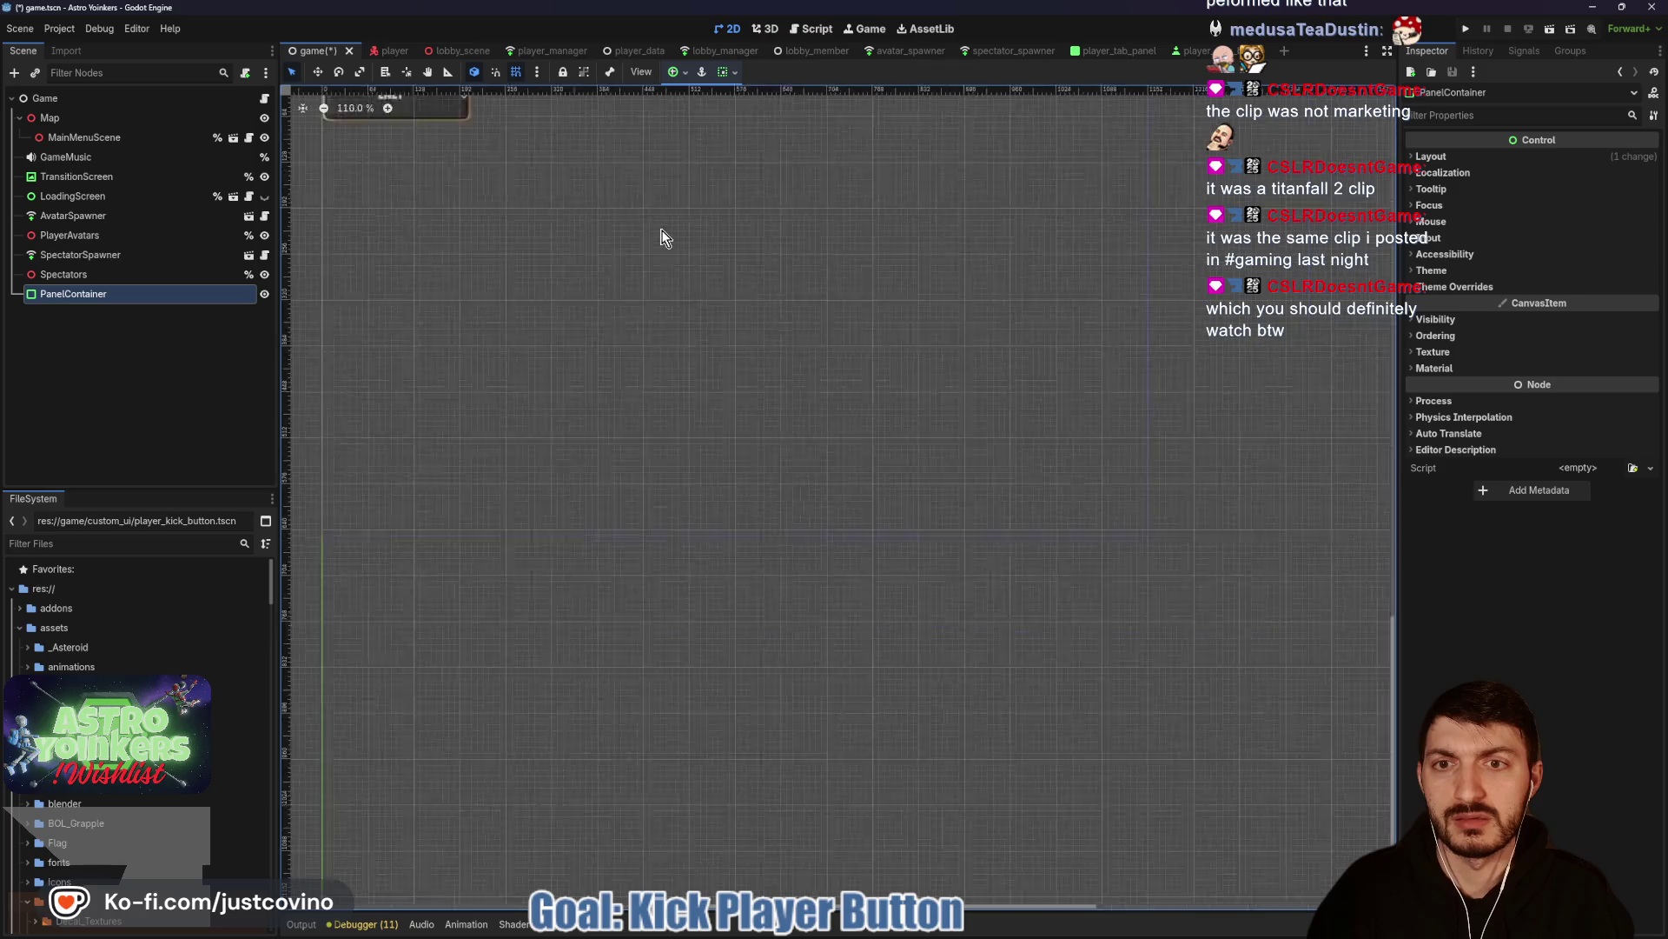
pyautogui.scroll(-3, 663, 238)
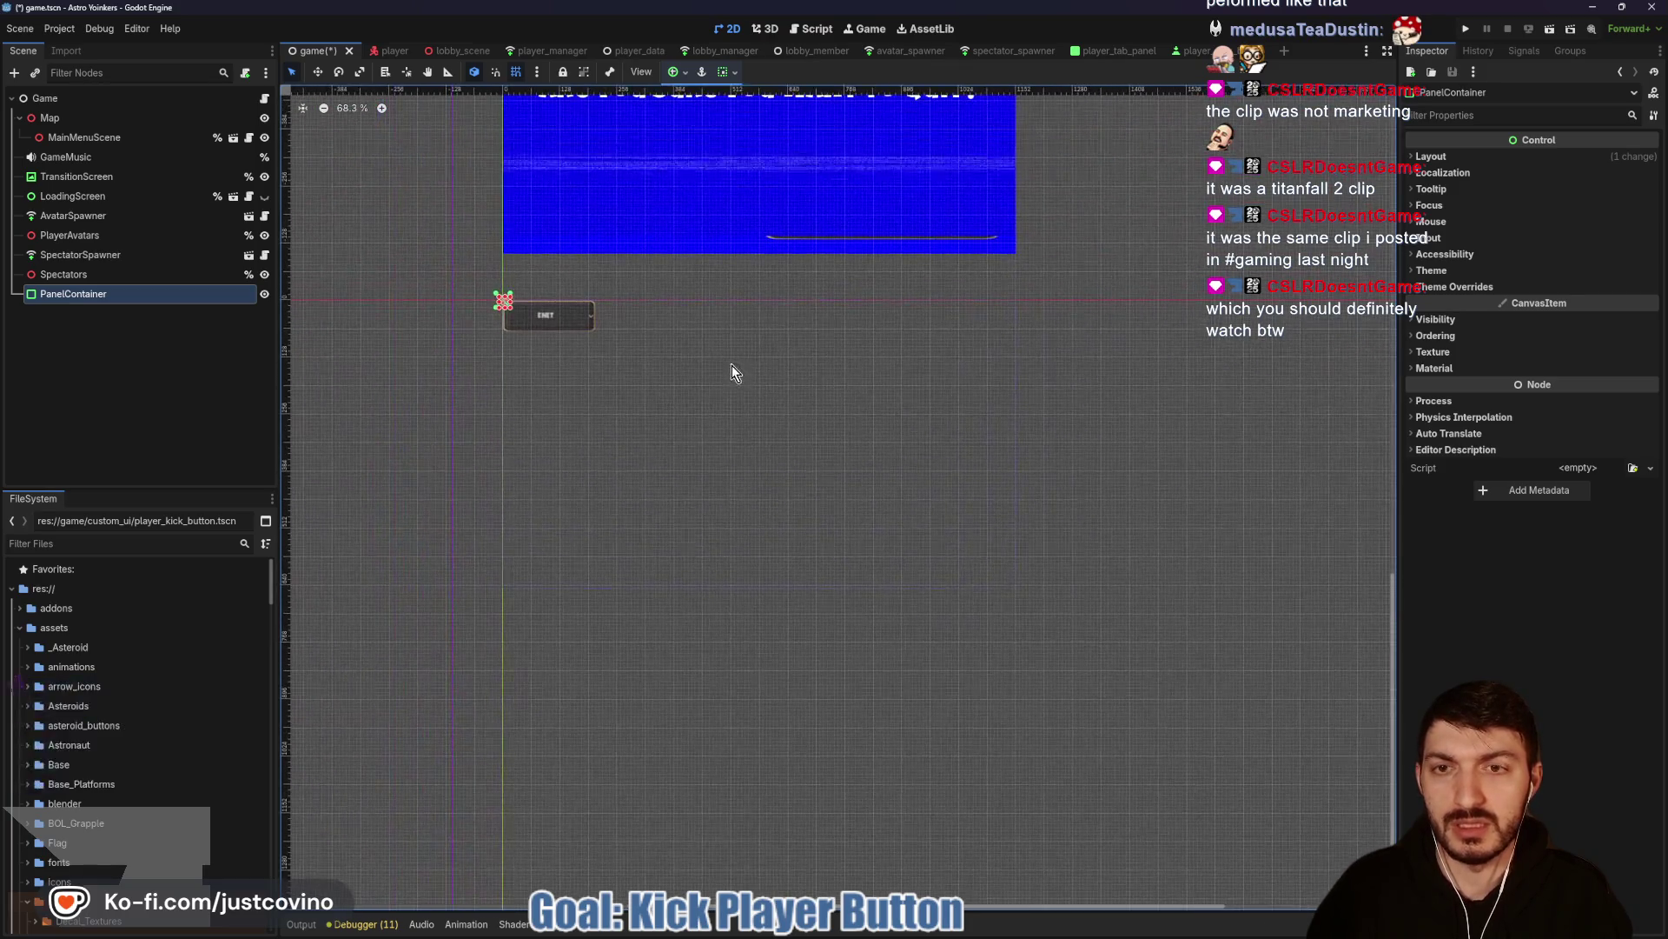
pyautogui.scroll(2, 733, 365)
pyautogui.click(675, 72)
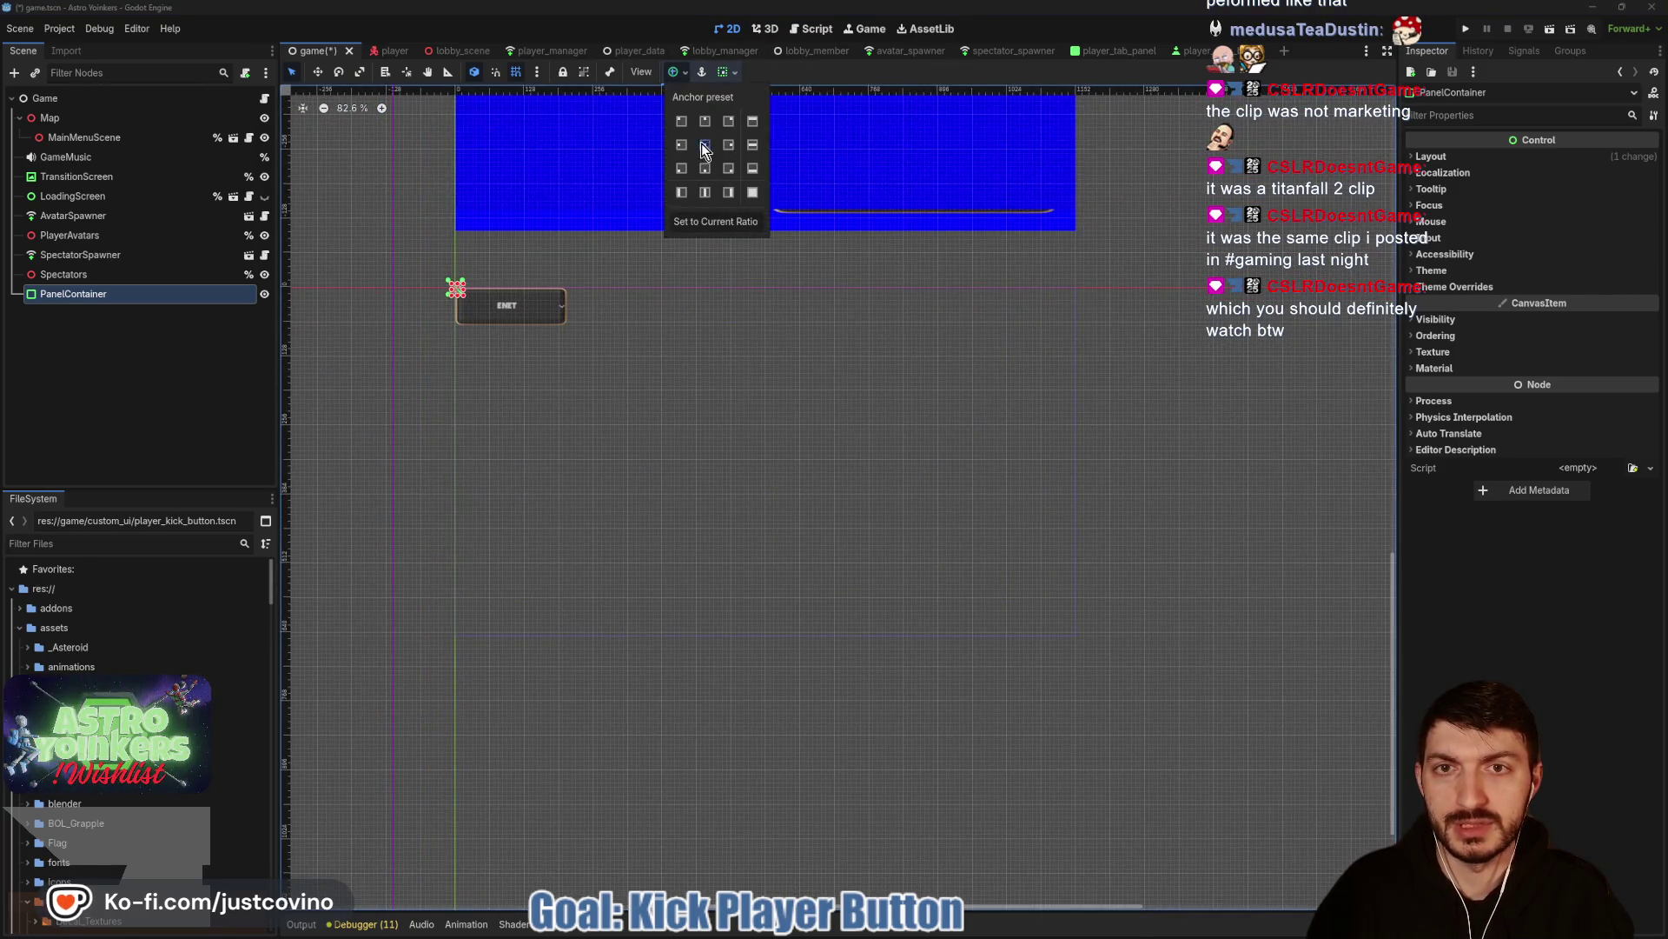